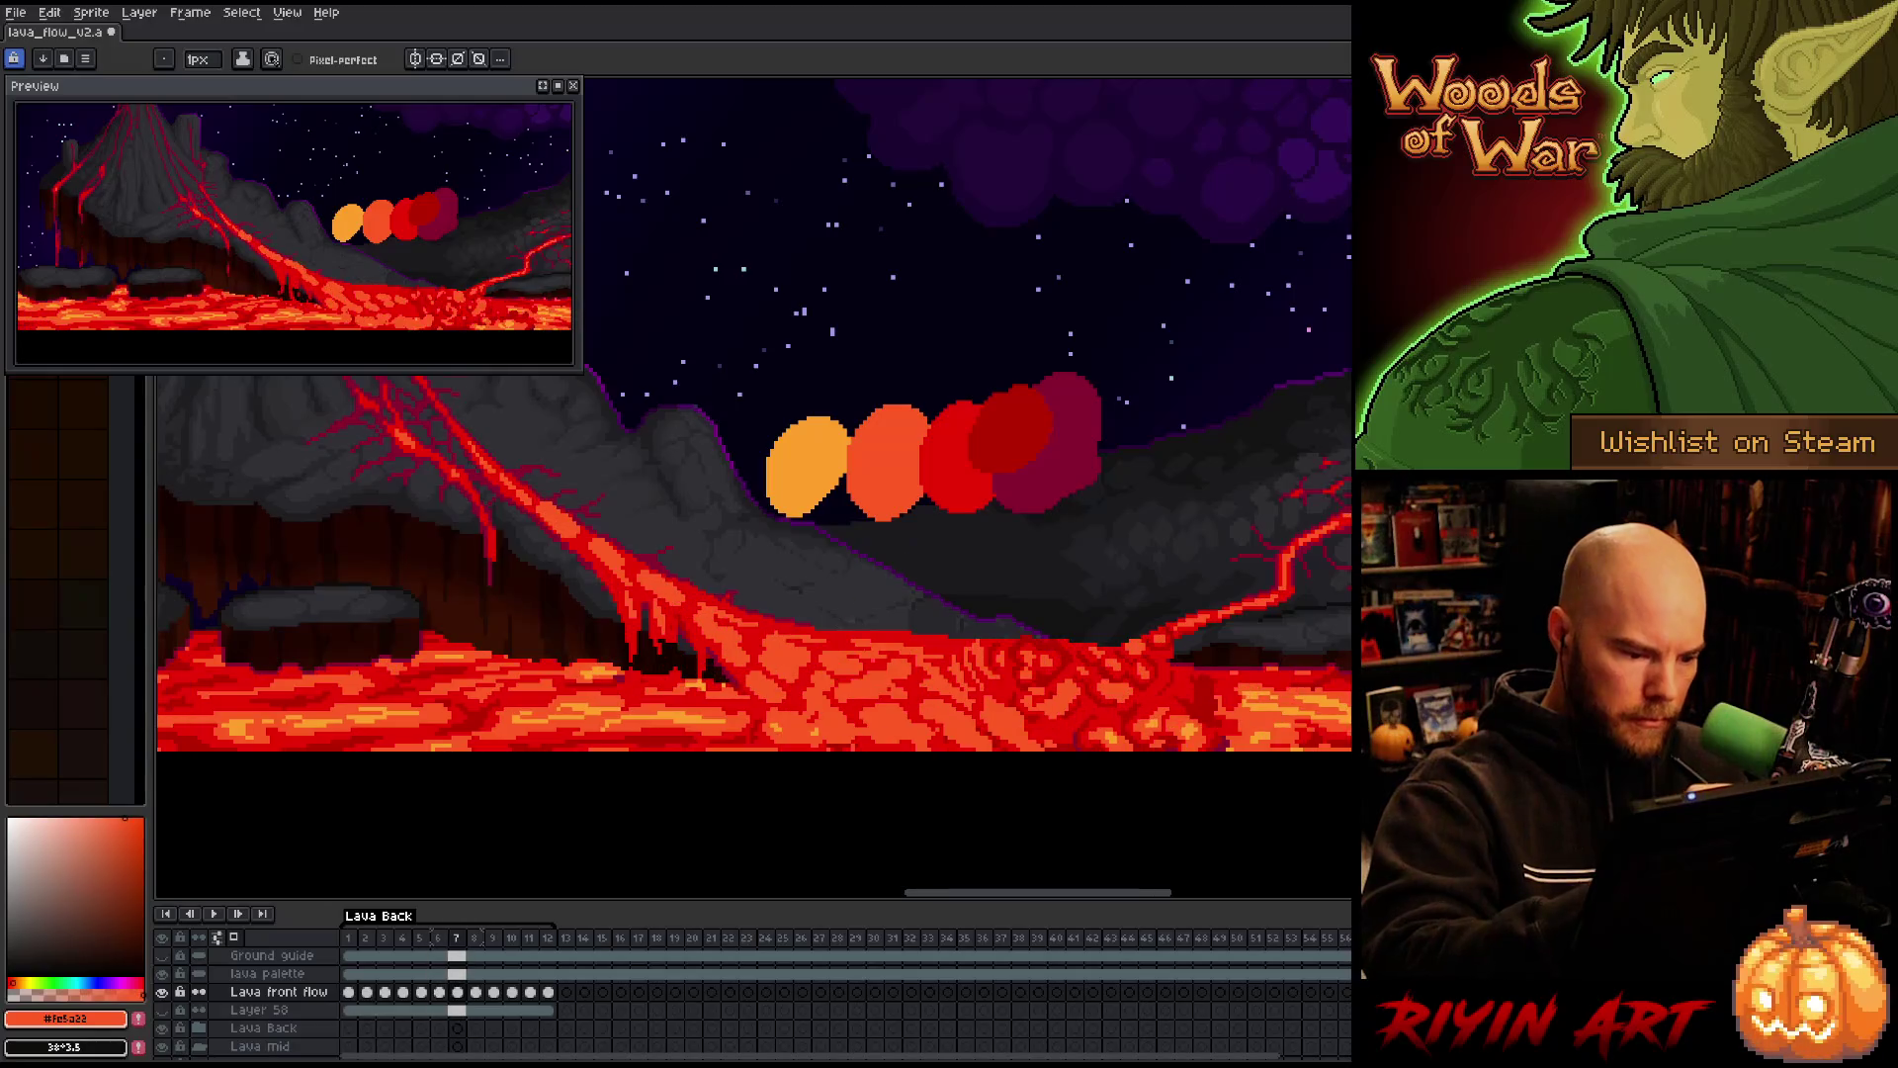
Step through frames 6, 7 and 8 of the Lava front flow layer to review the motion
key(Left)
key(Right)
key(Left)
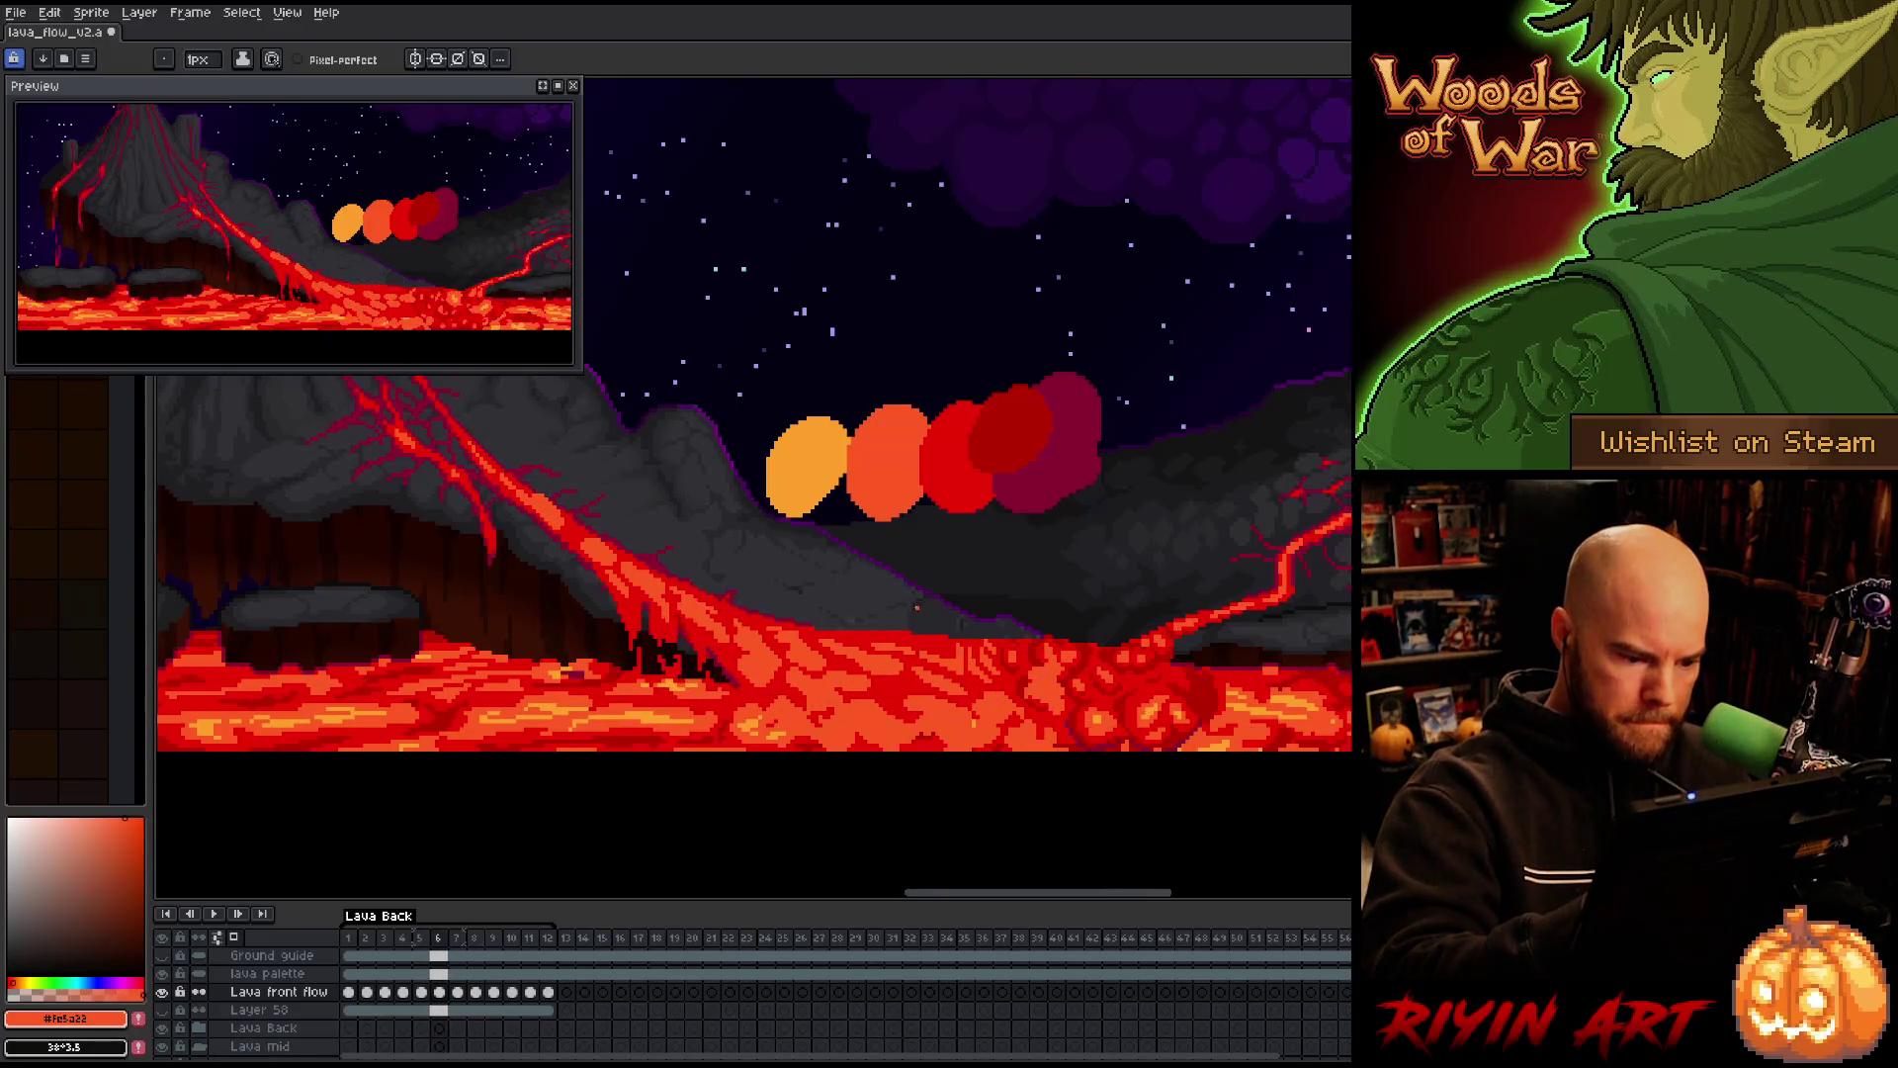
key(Right)
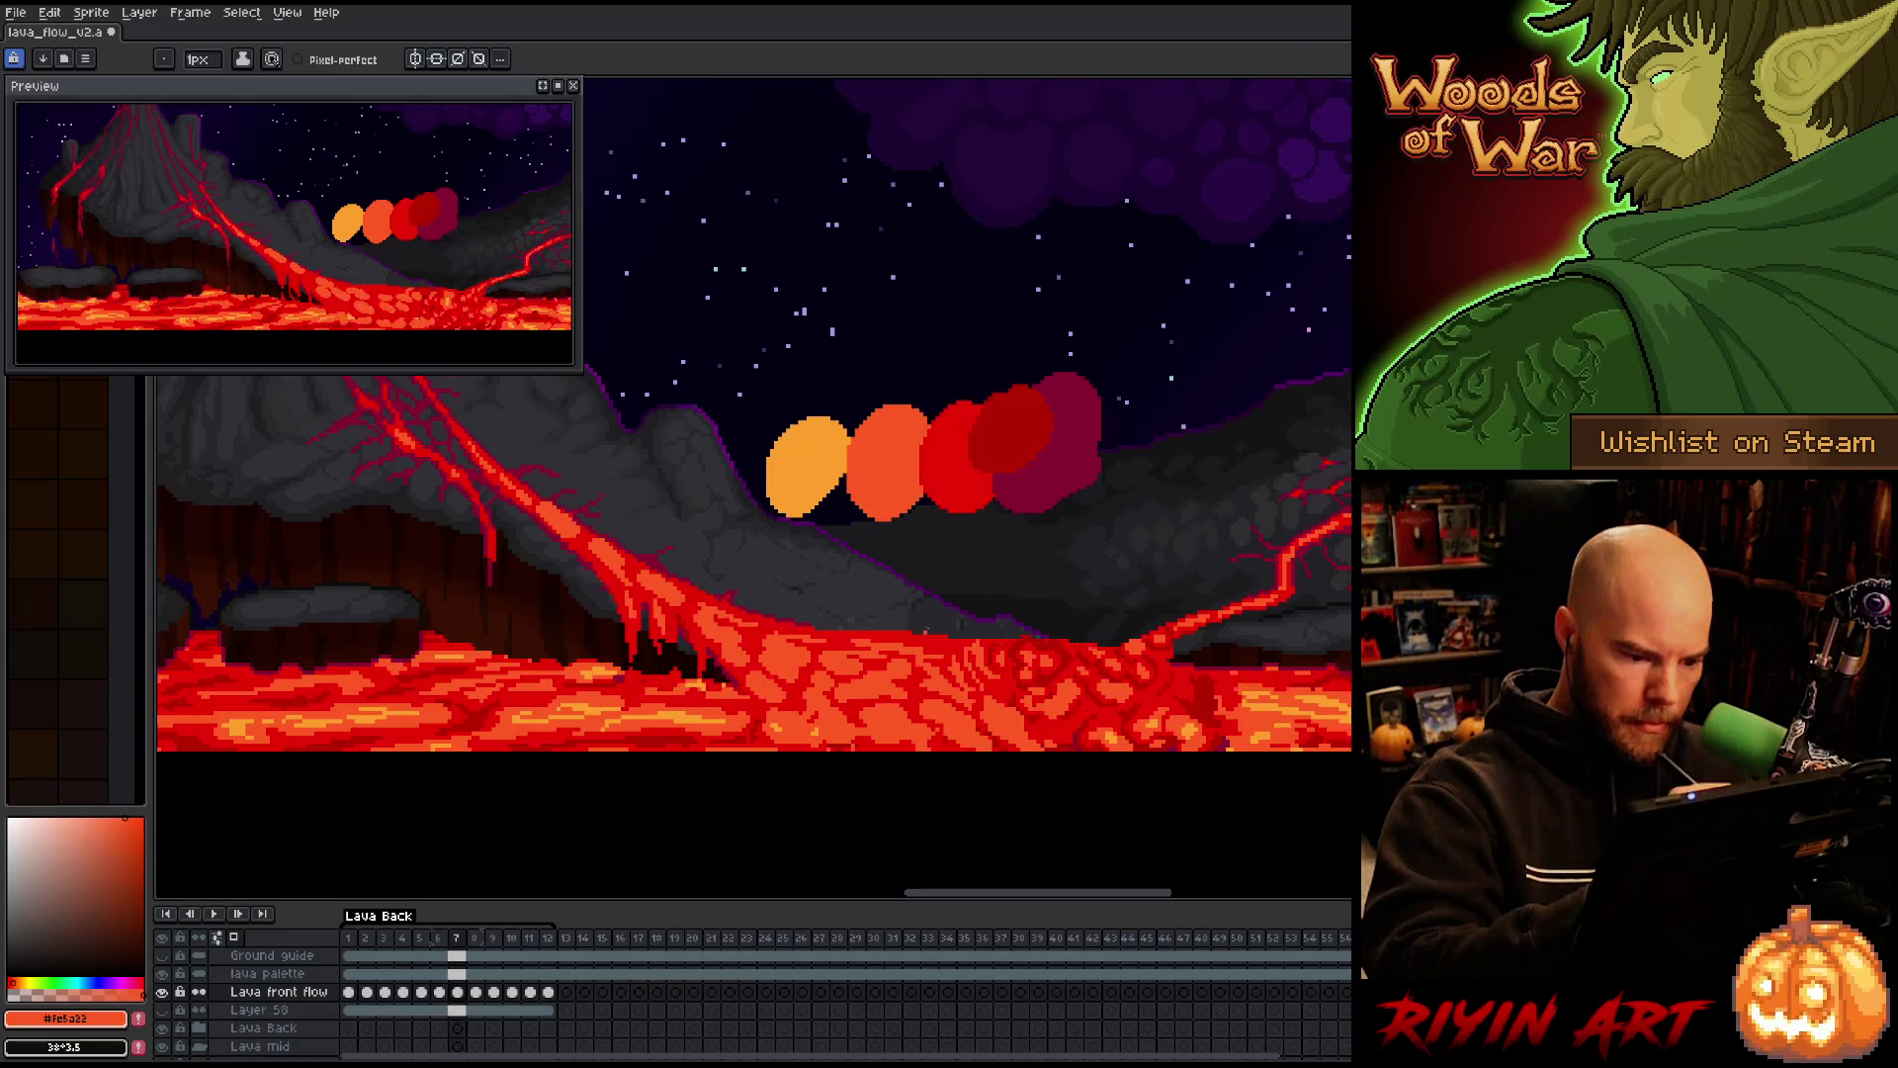
key(Right)
key(Left)
key(Right)
key(Right)
key(Left)
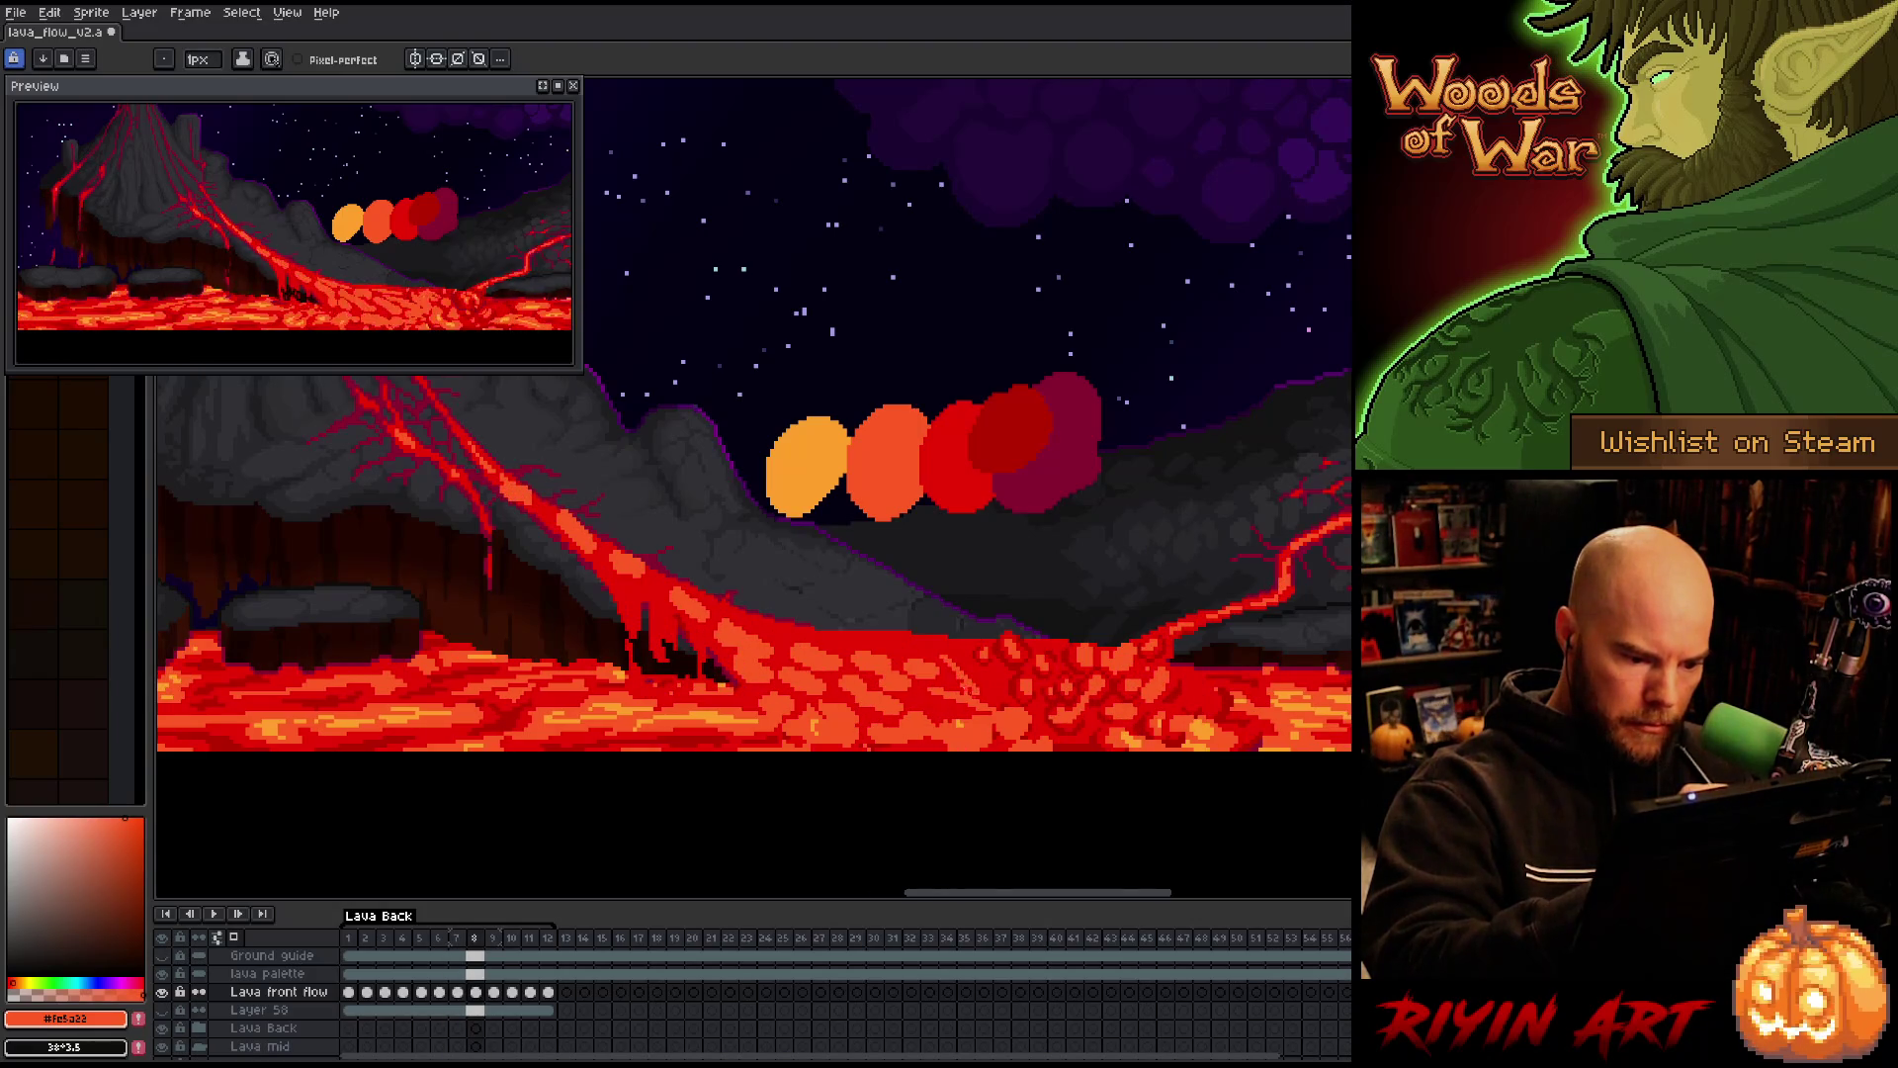
key(Right)
key(Left)
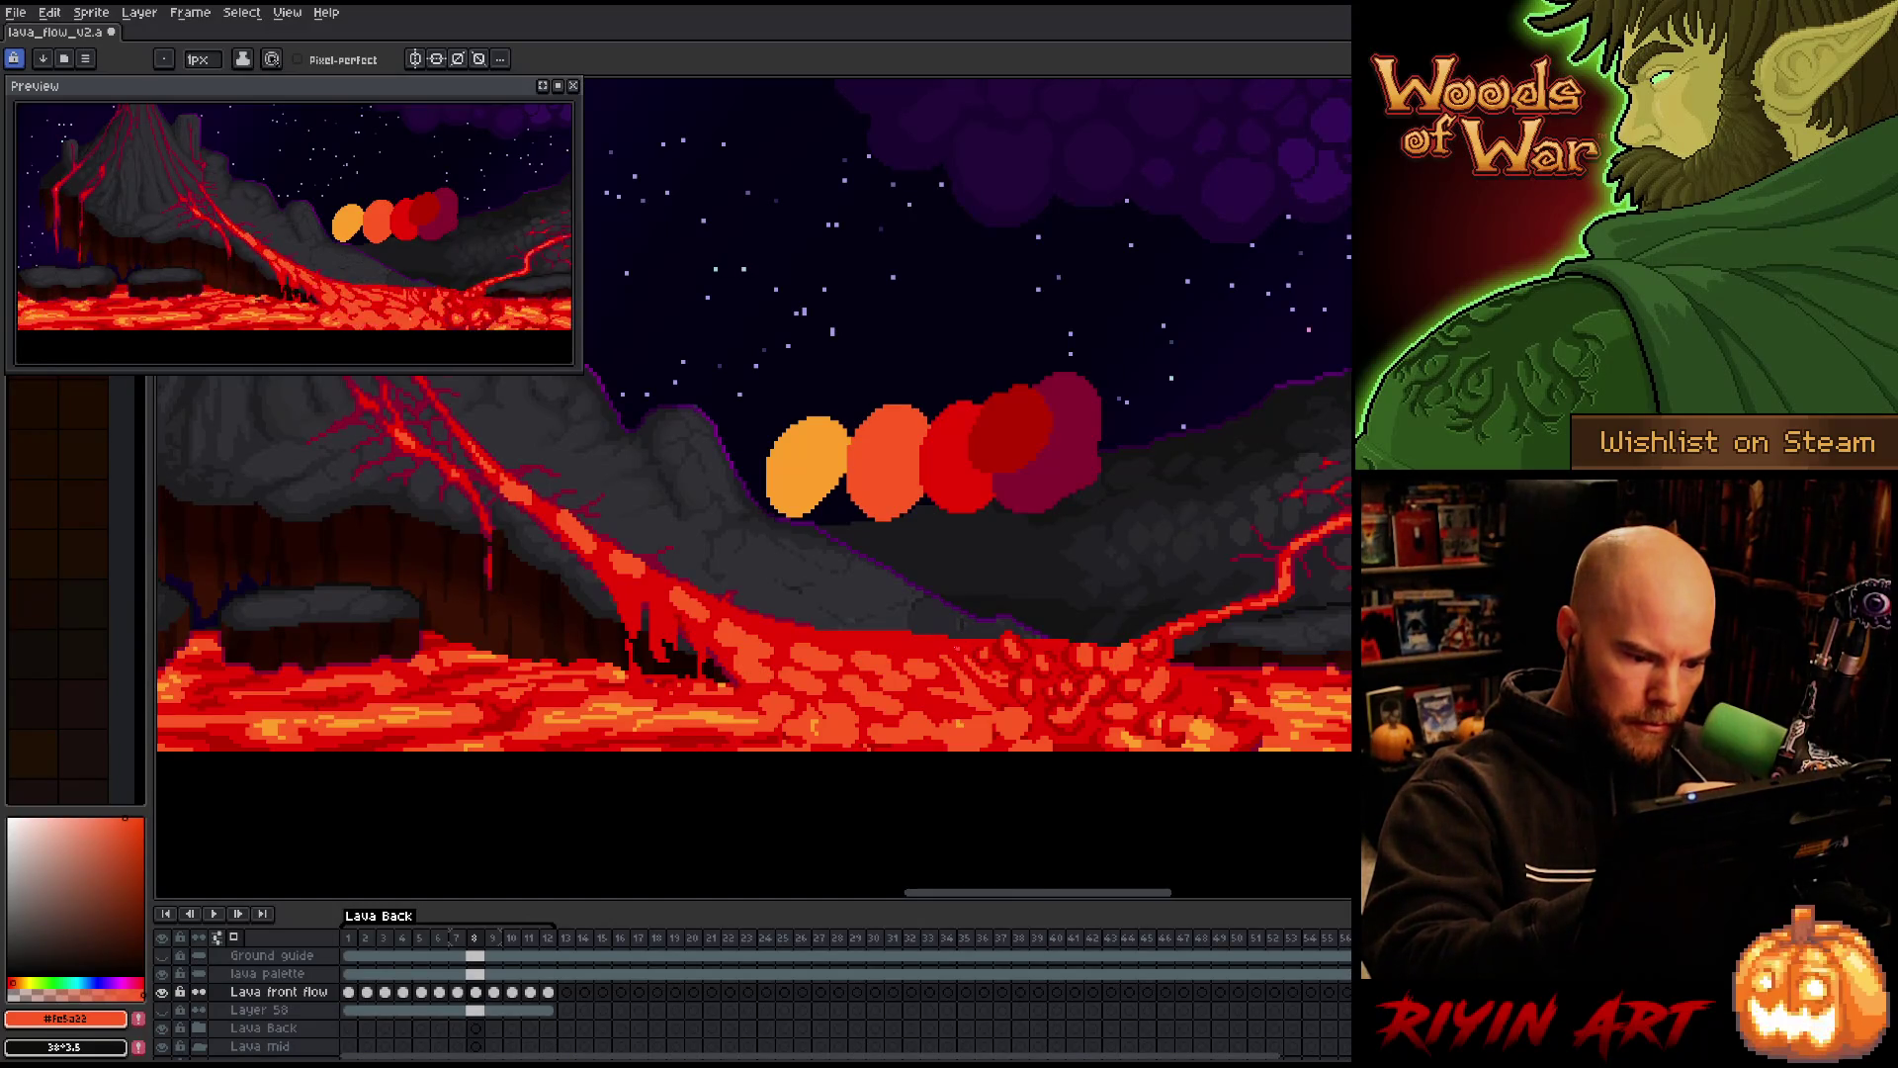
Flip repeatedly between frames 7 and 8 to compare the lava flow, ending on frame 8
key(Left)
key(Right)
key(Left)
key(Right)
key(Left)
key(Right)
key(Left)
key(Right)
key(Left)
key(Right)
key(Left)
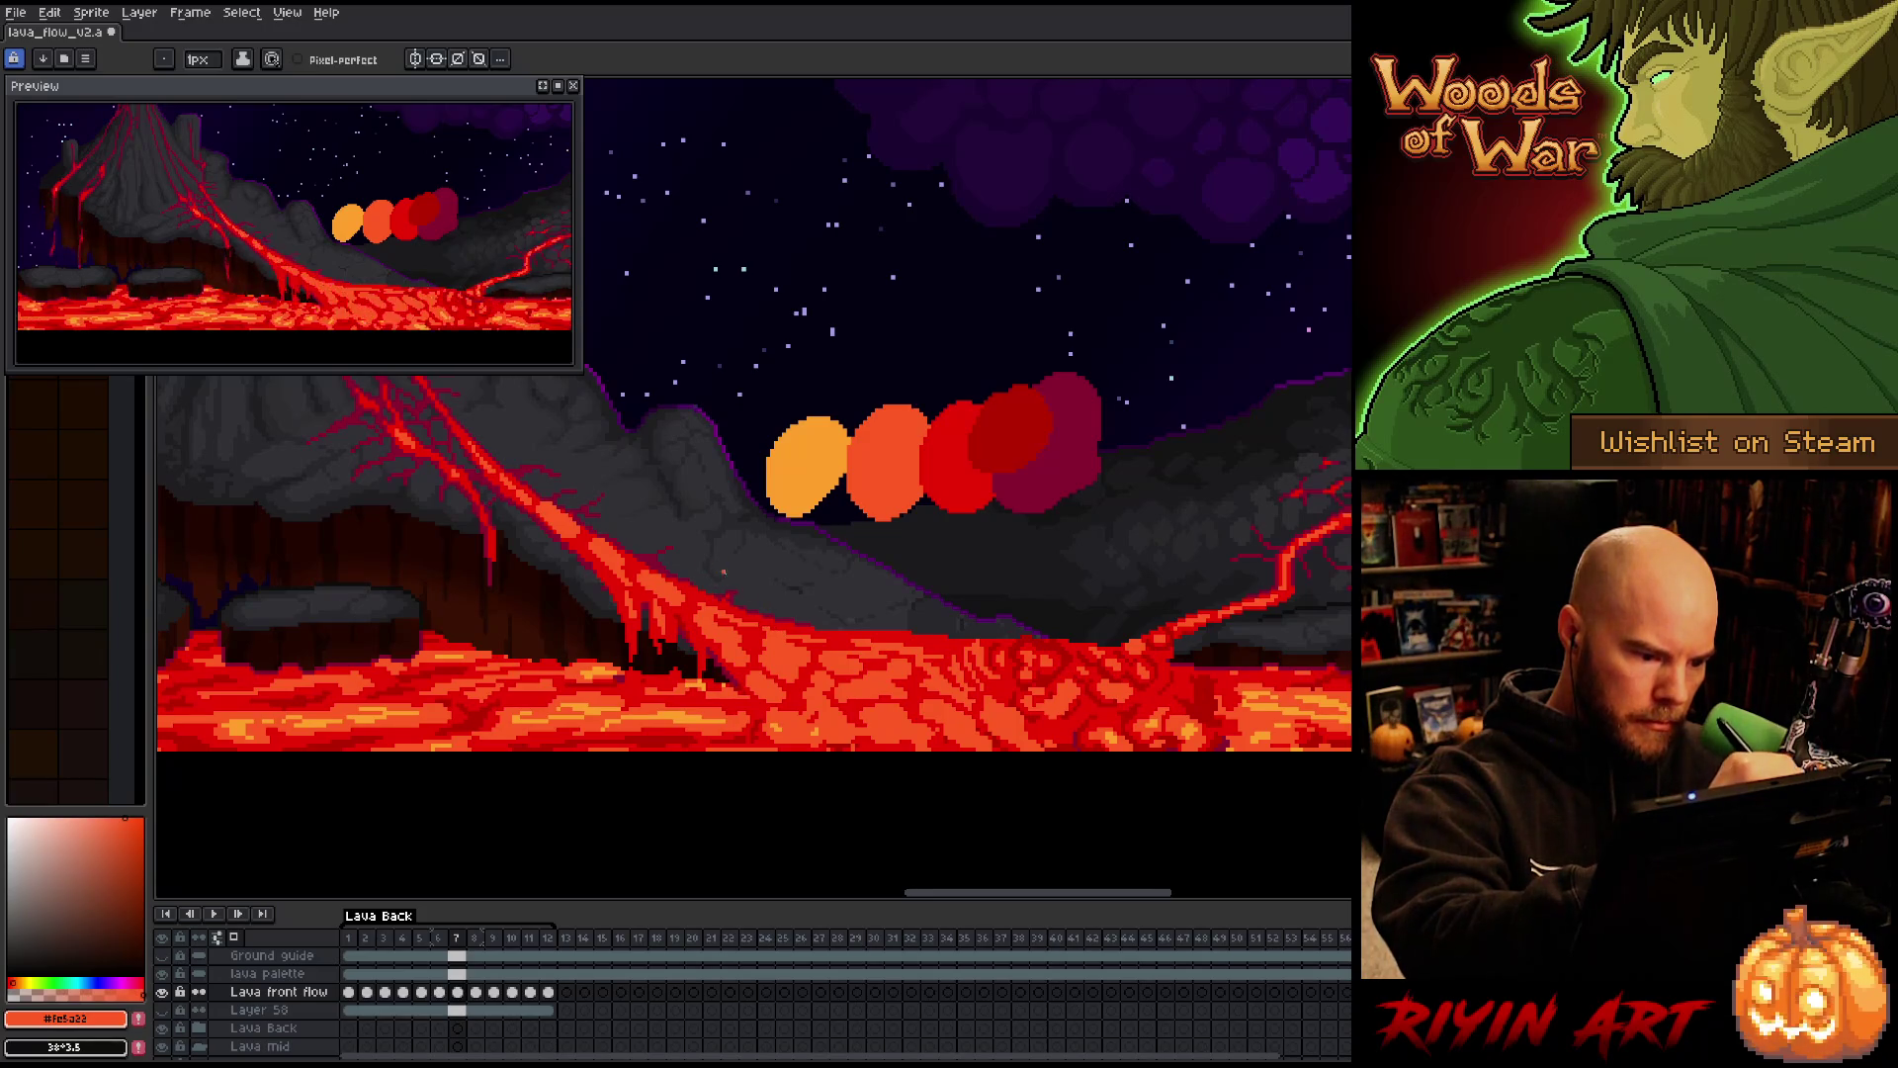
key(Right)
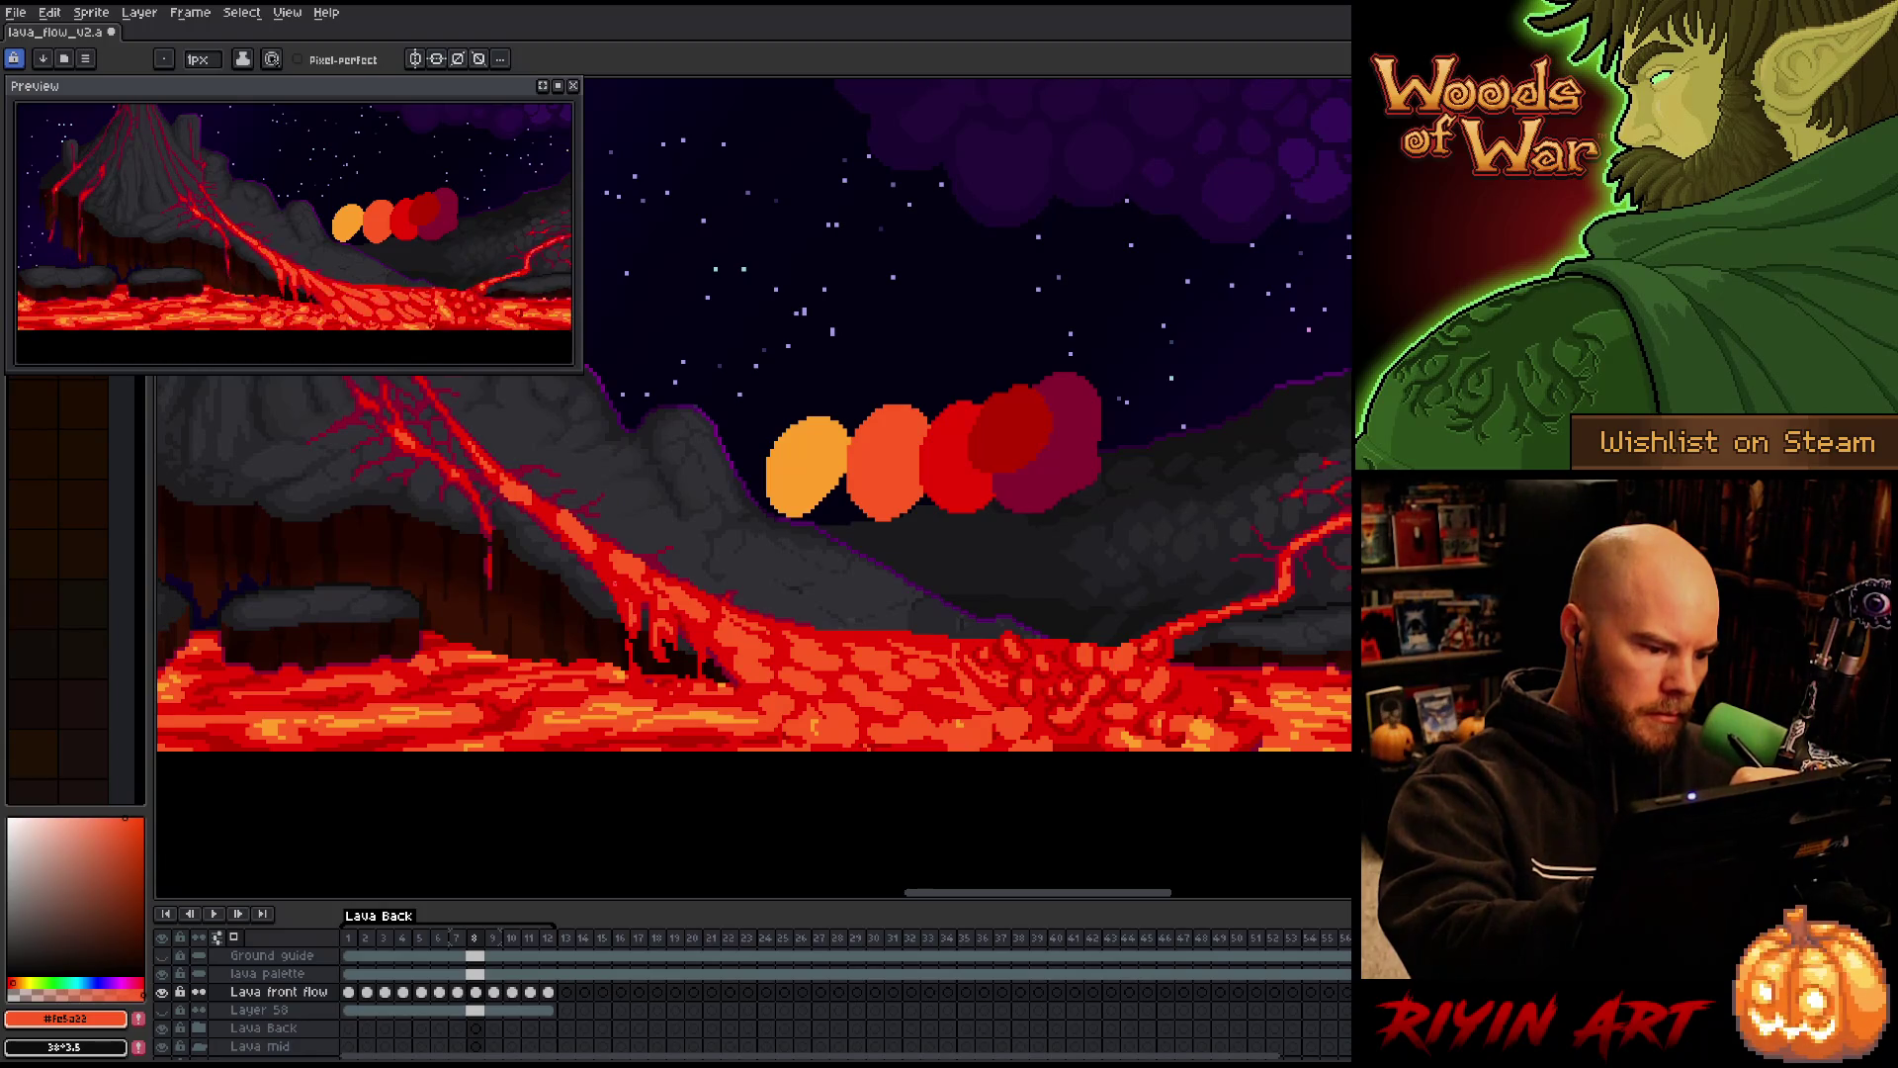
Touch up frames 7 and 8 with Pencil and Eraser, flicking between them with comma and period
key(comma)
key(period)
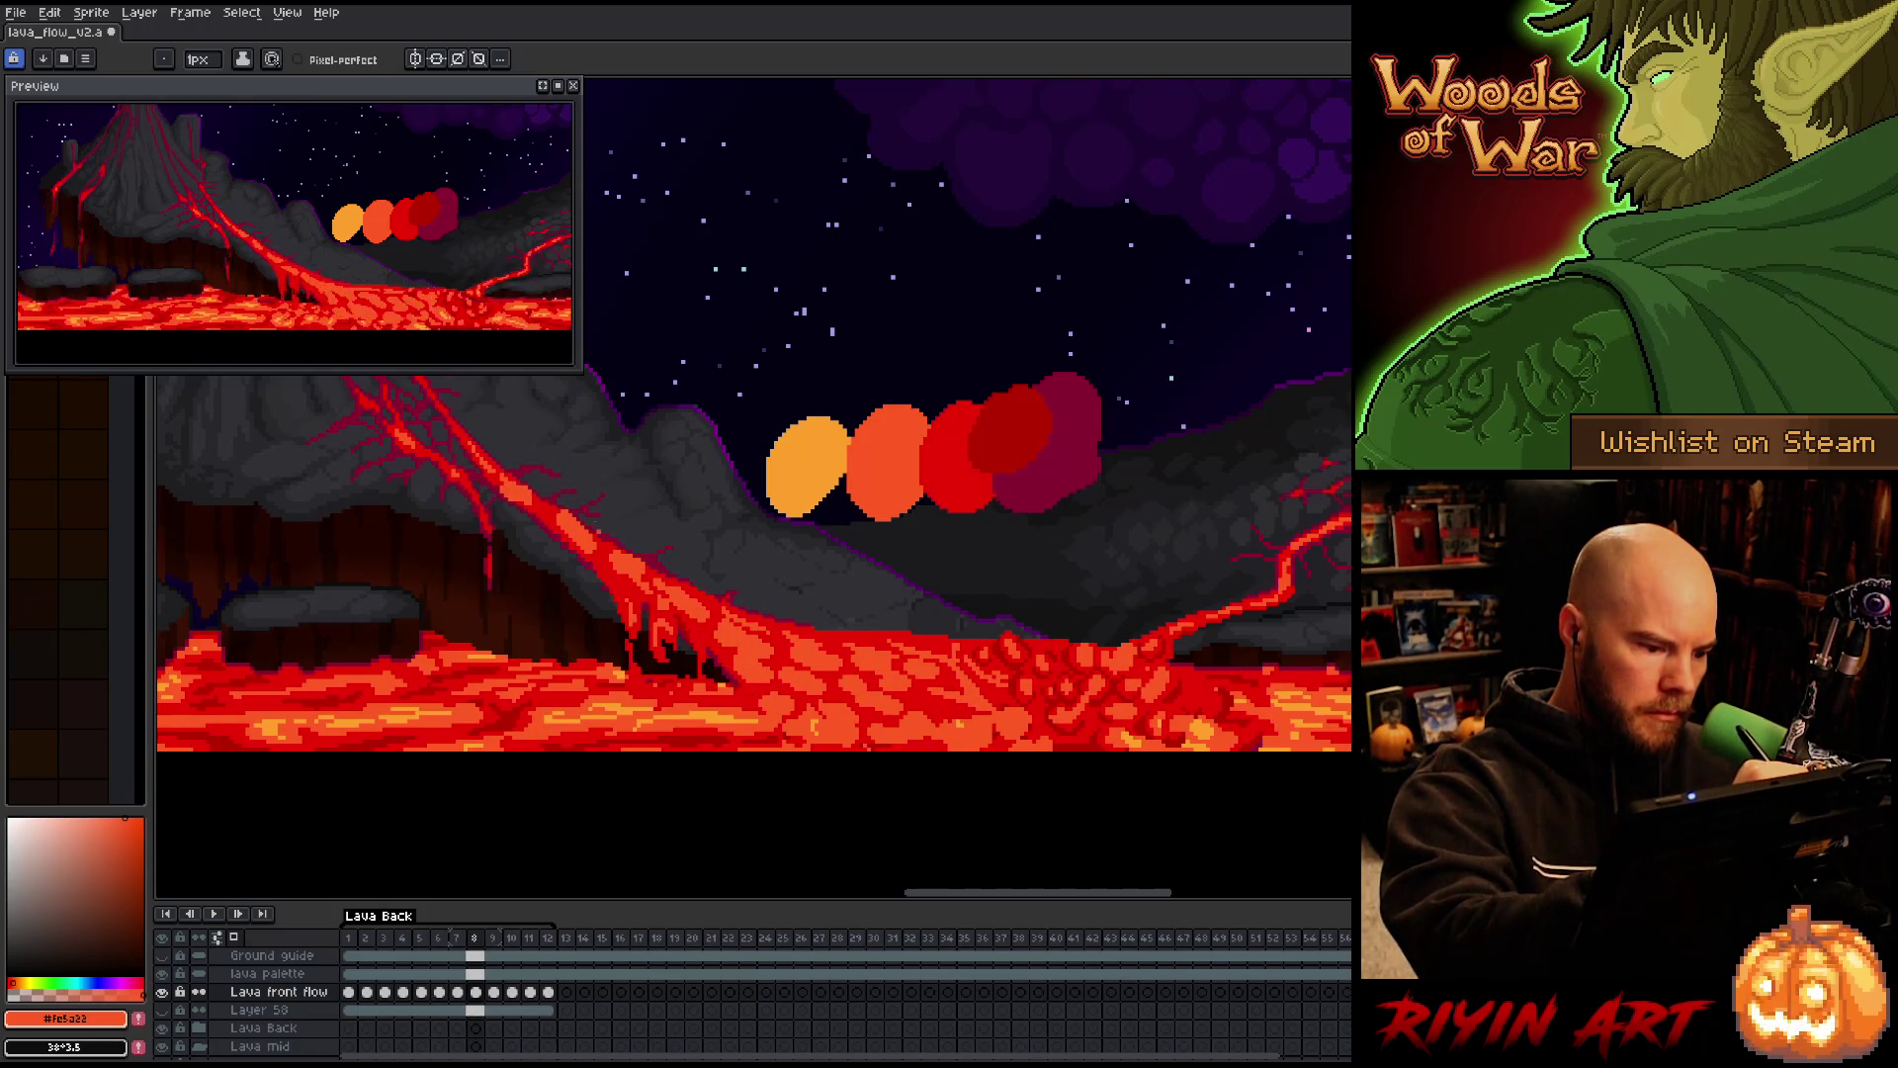
key(comma)
key(period)
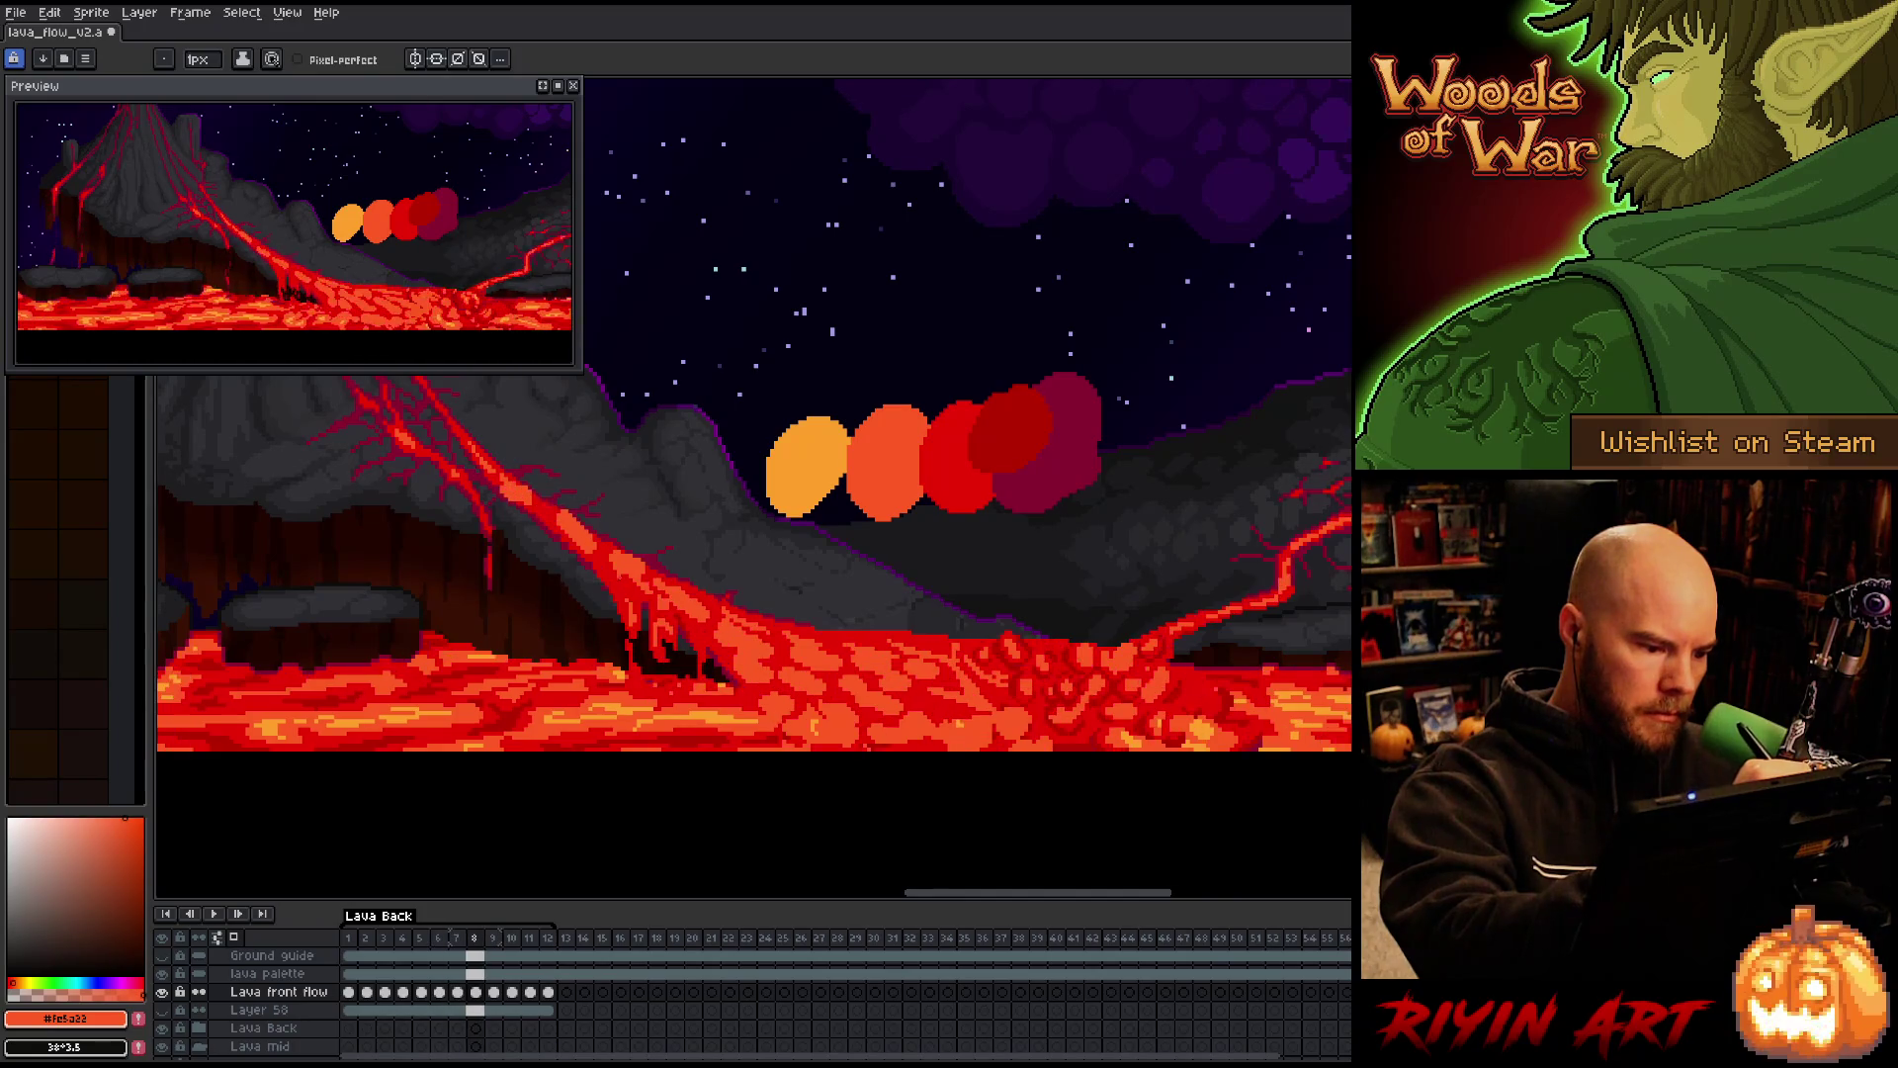
key(comma)
key(period)
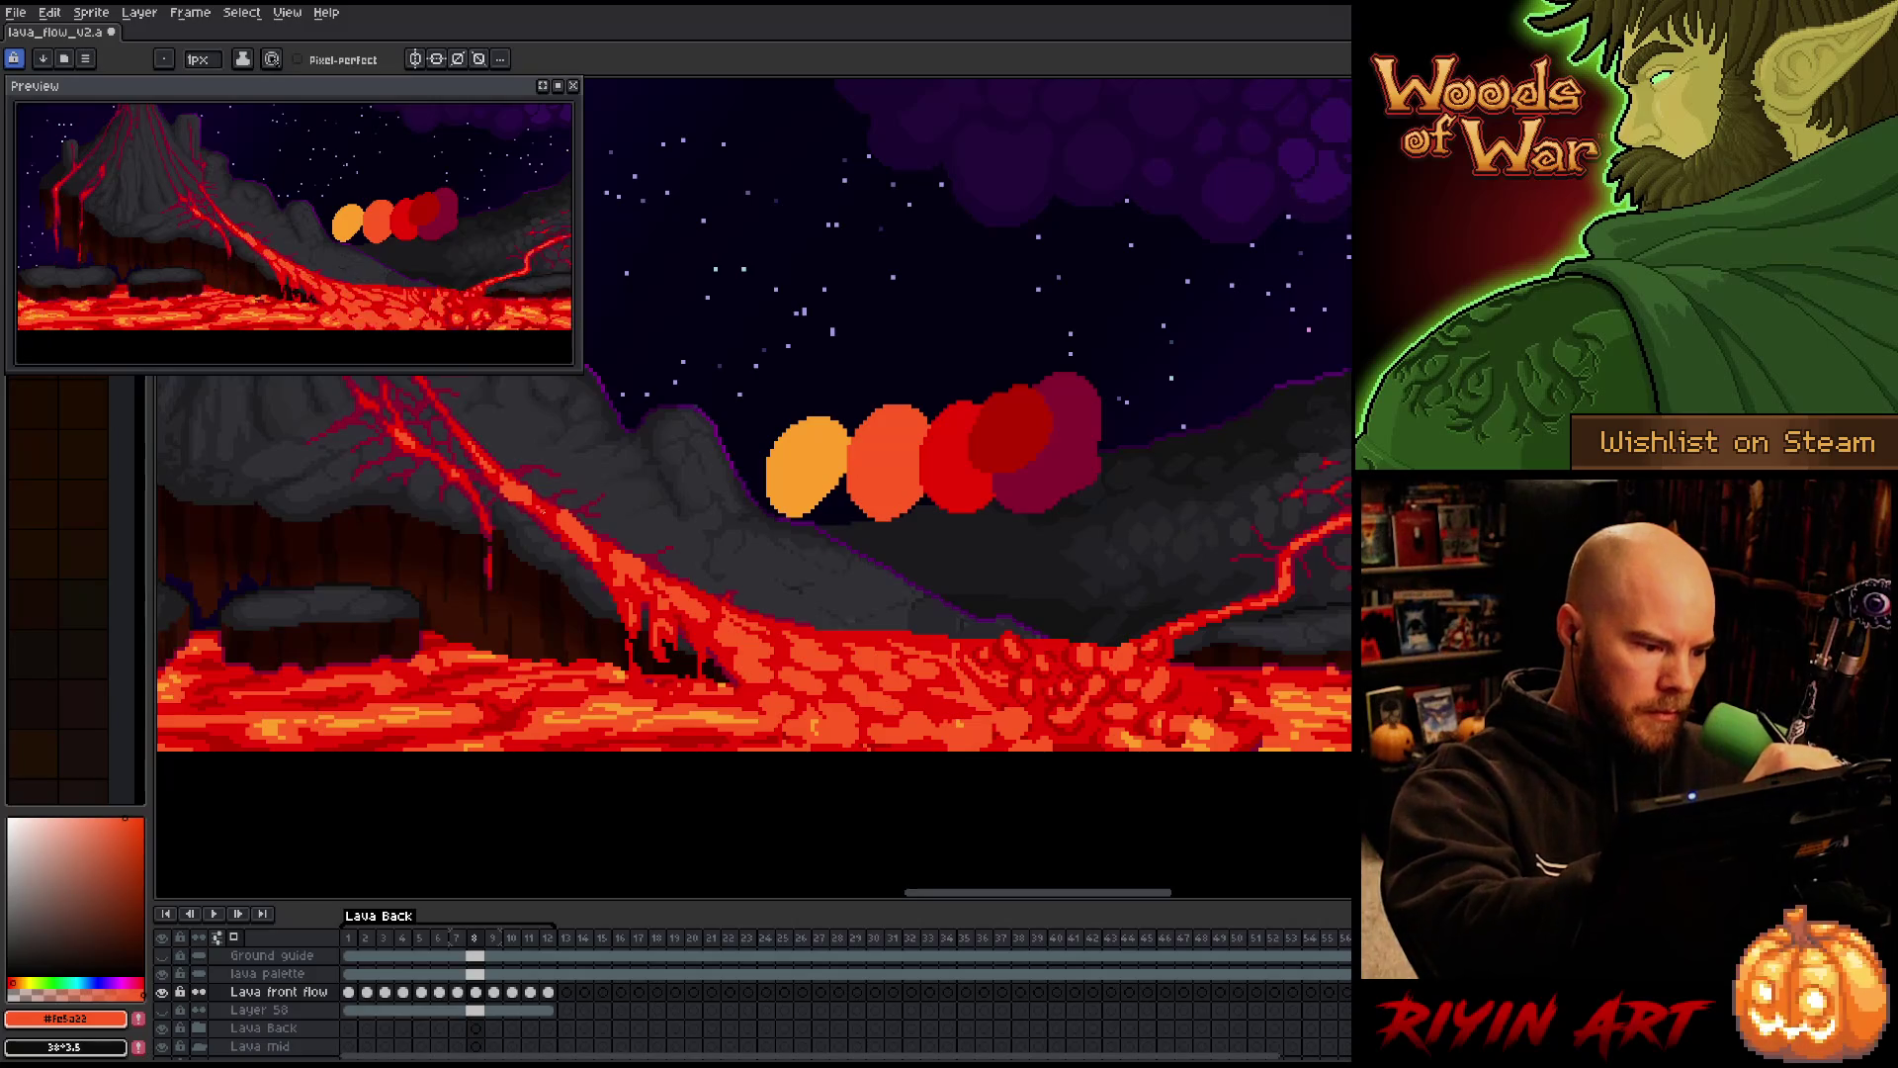
key(b)
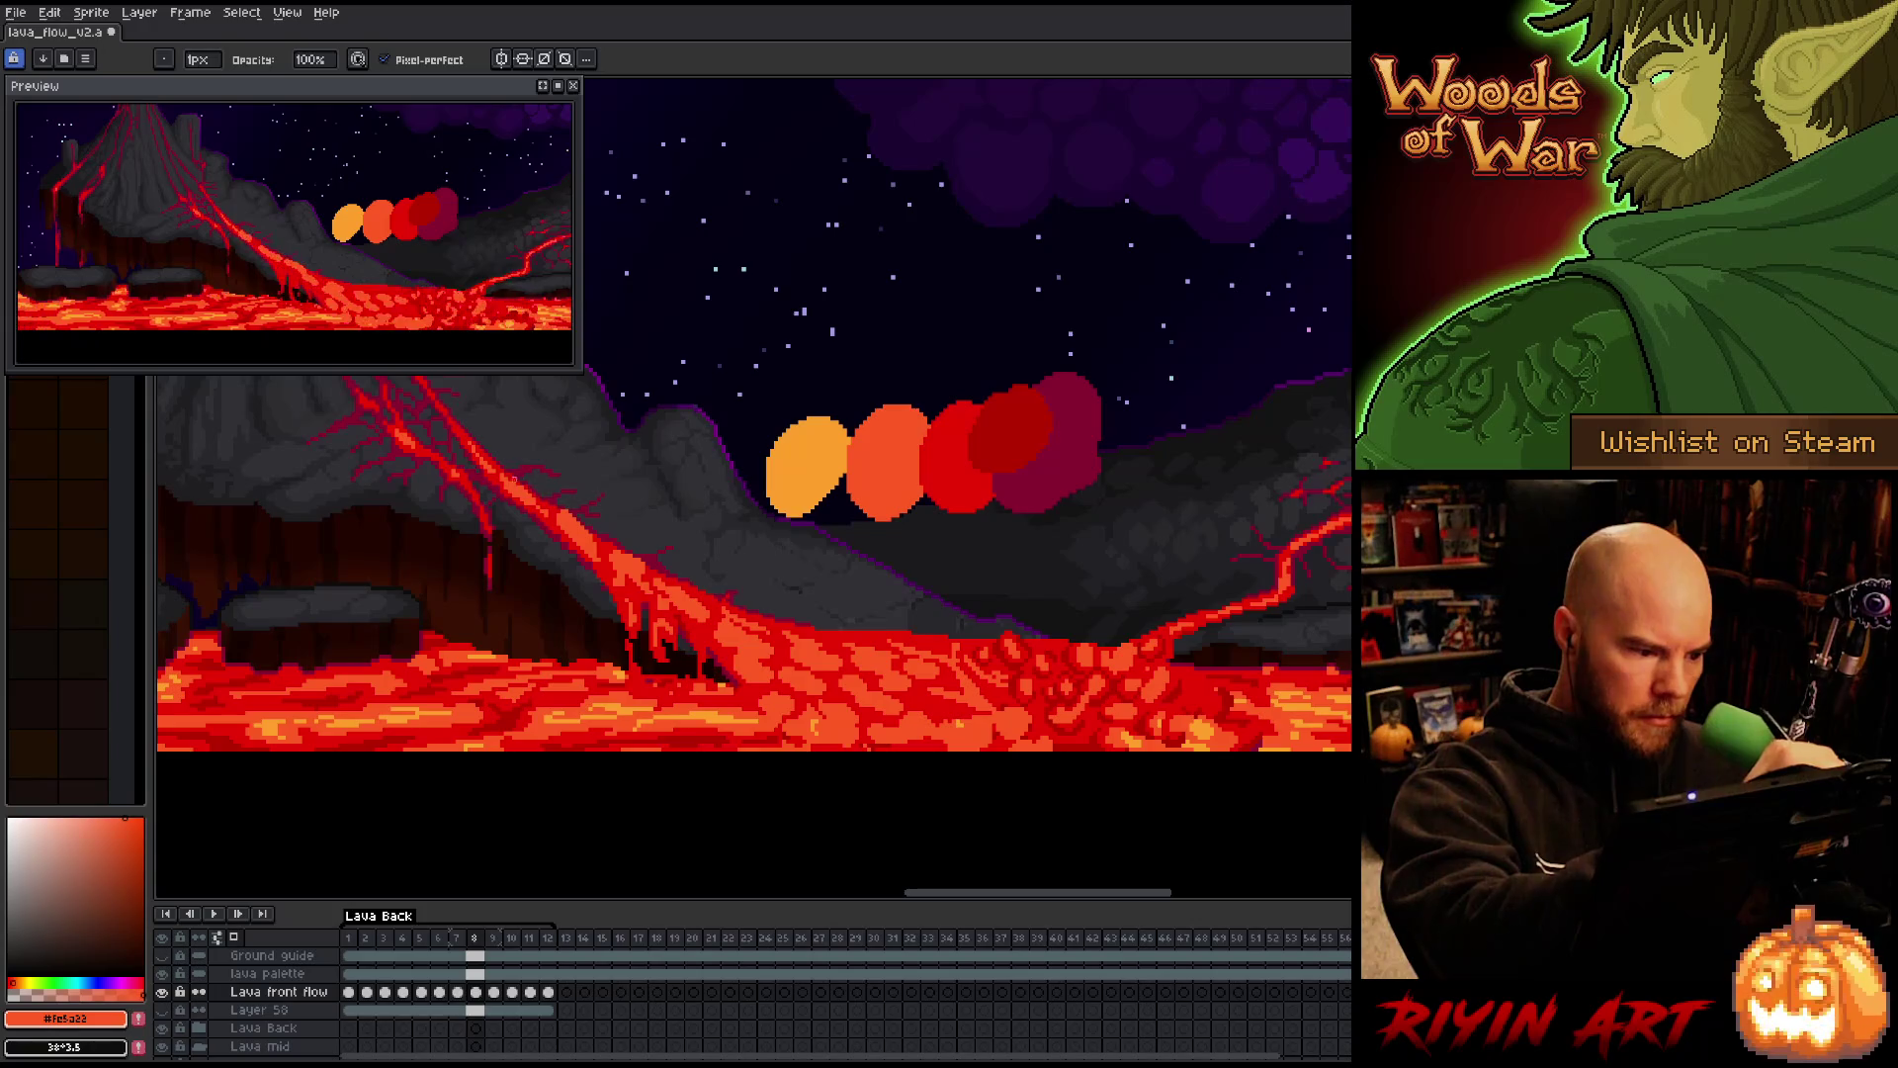
key(comma)
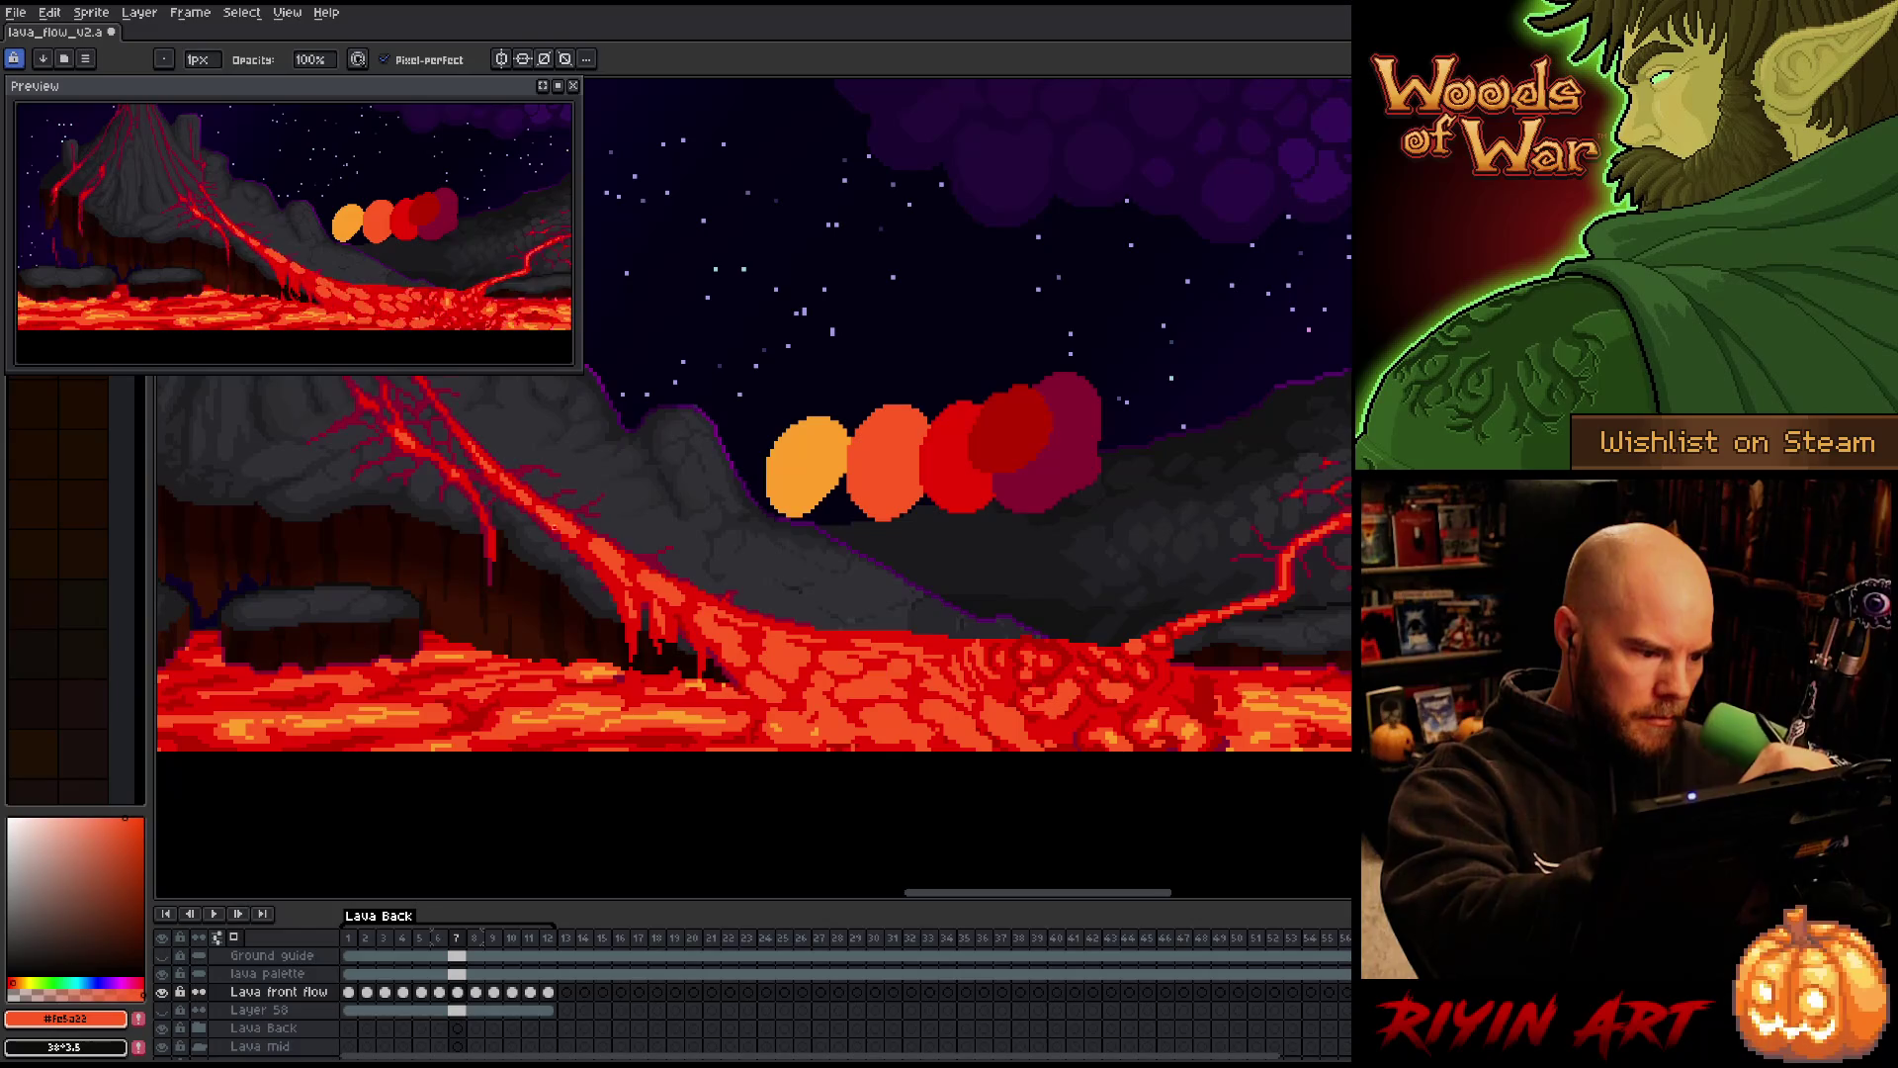
key(e)
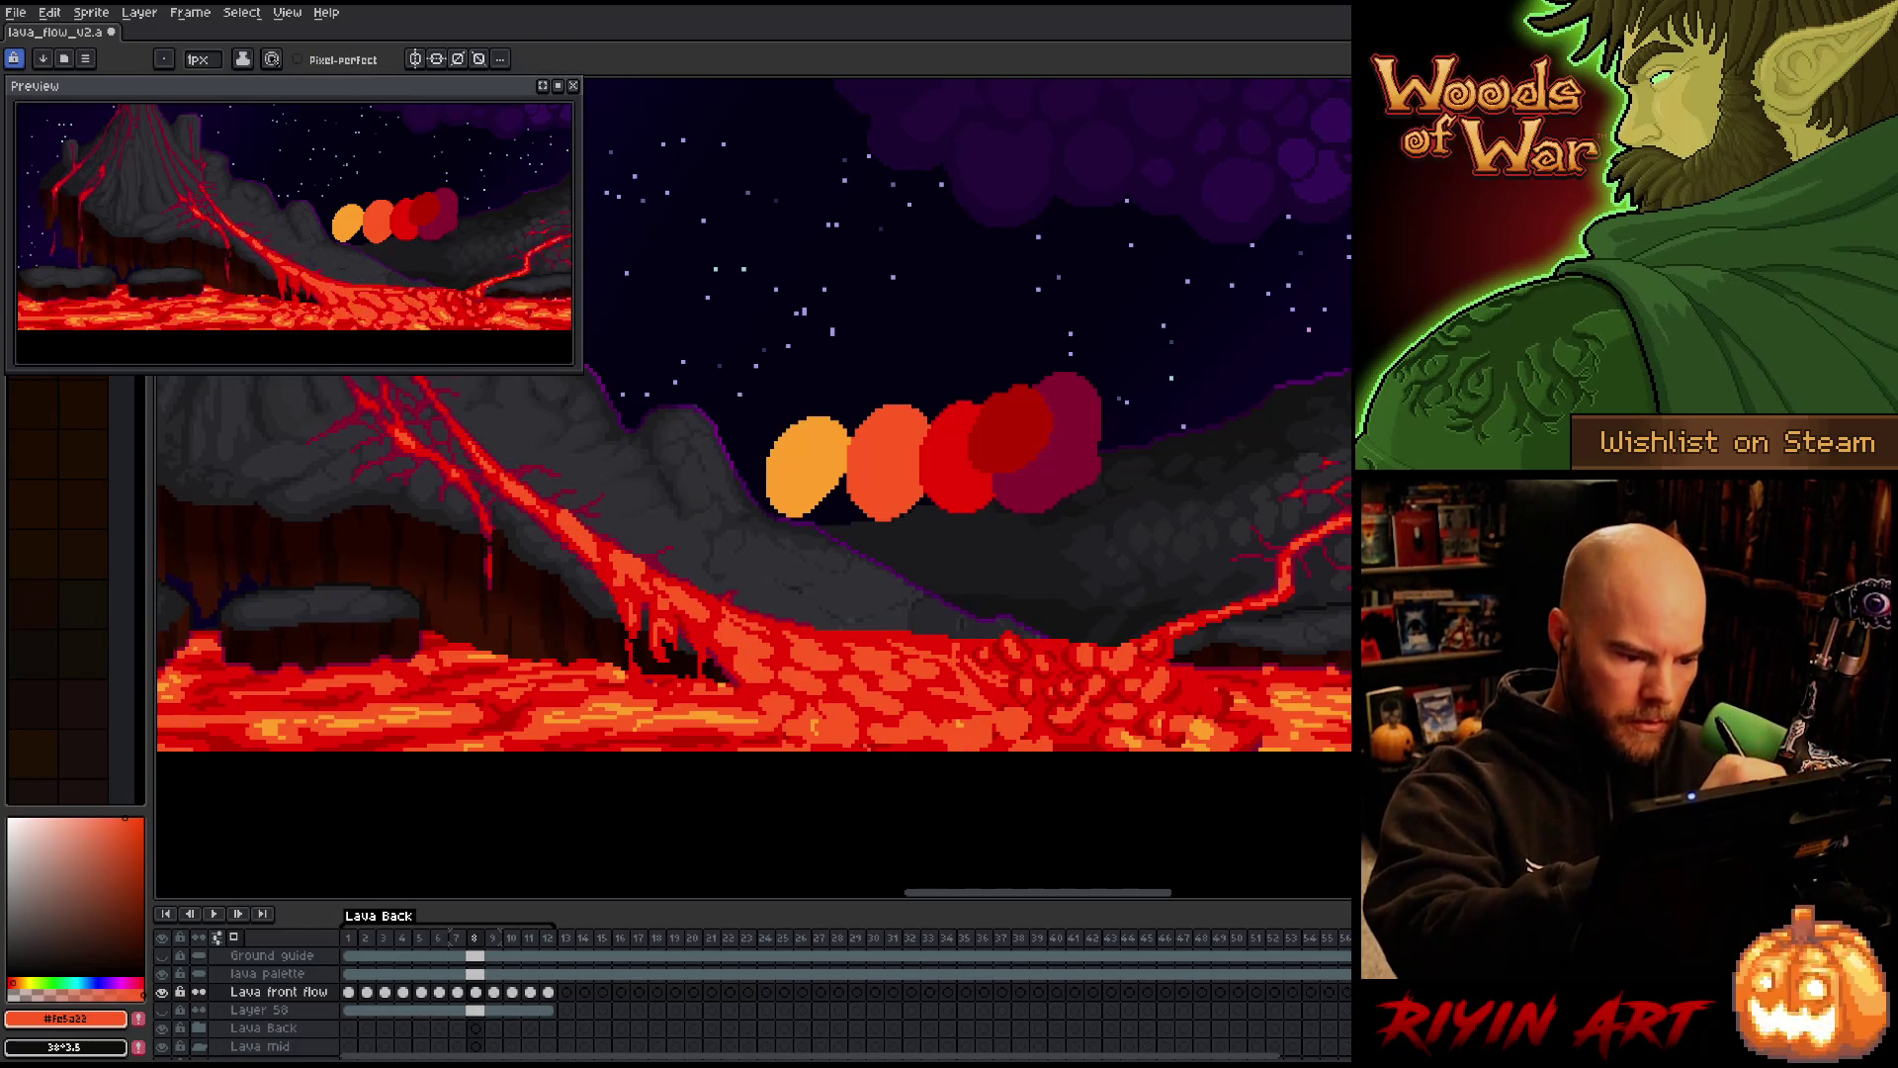
key(period)
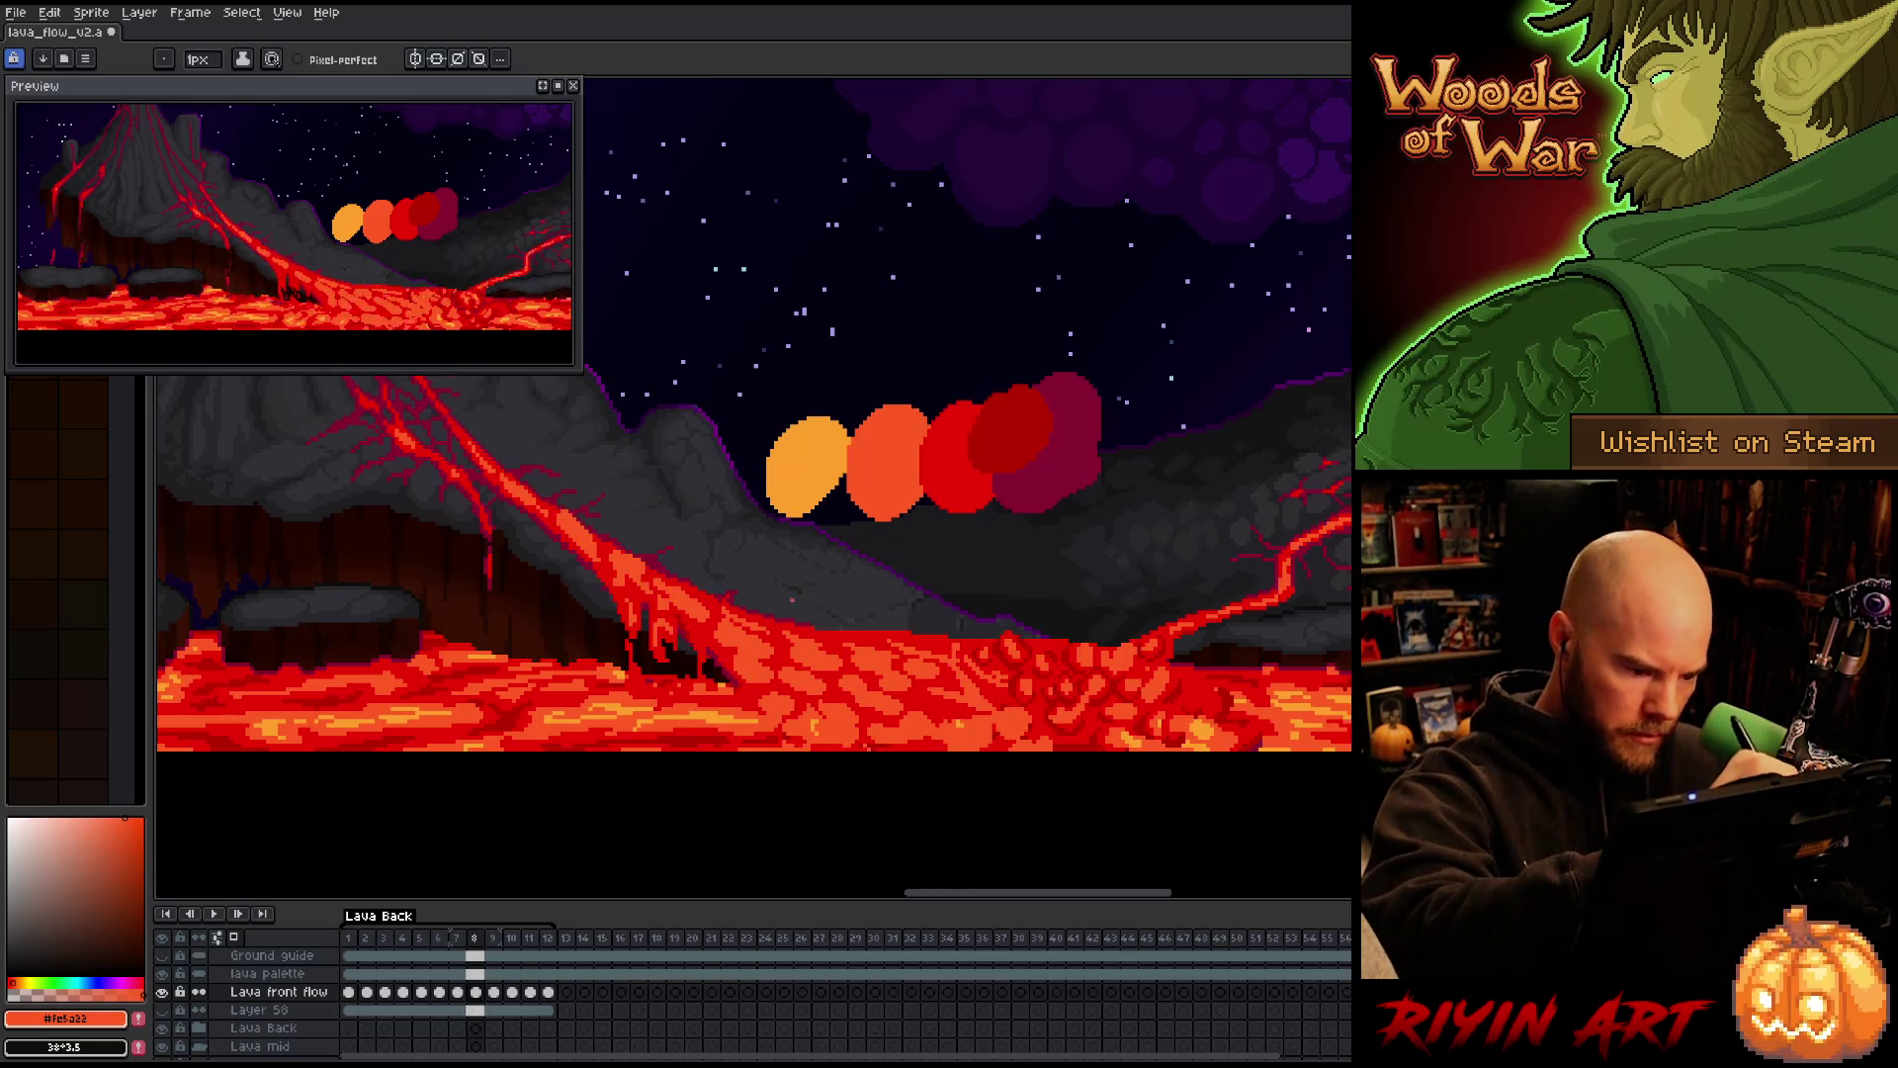
Go to frame 9 and play and stop the animation several times to check the motion
key(period)
key(Return)
key(Return)
key(Return)
key(Return)
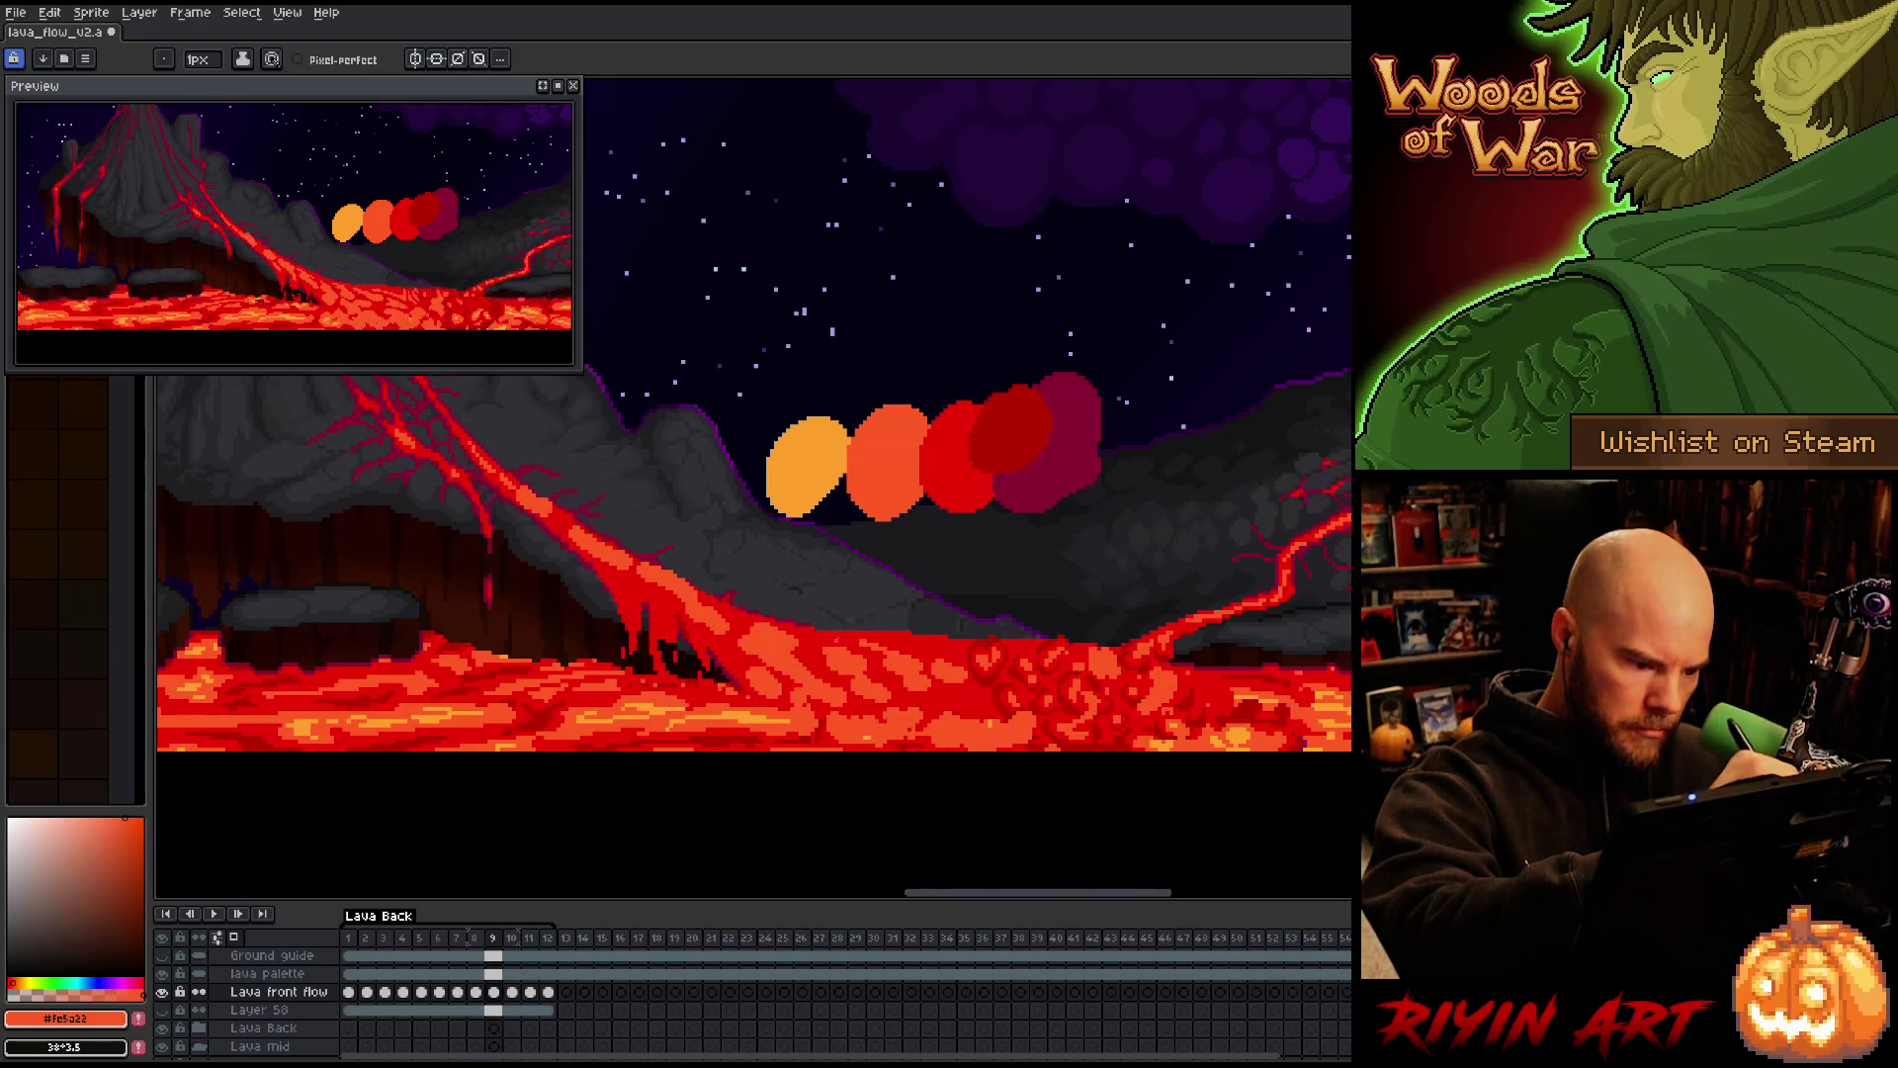
key(Return)
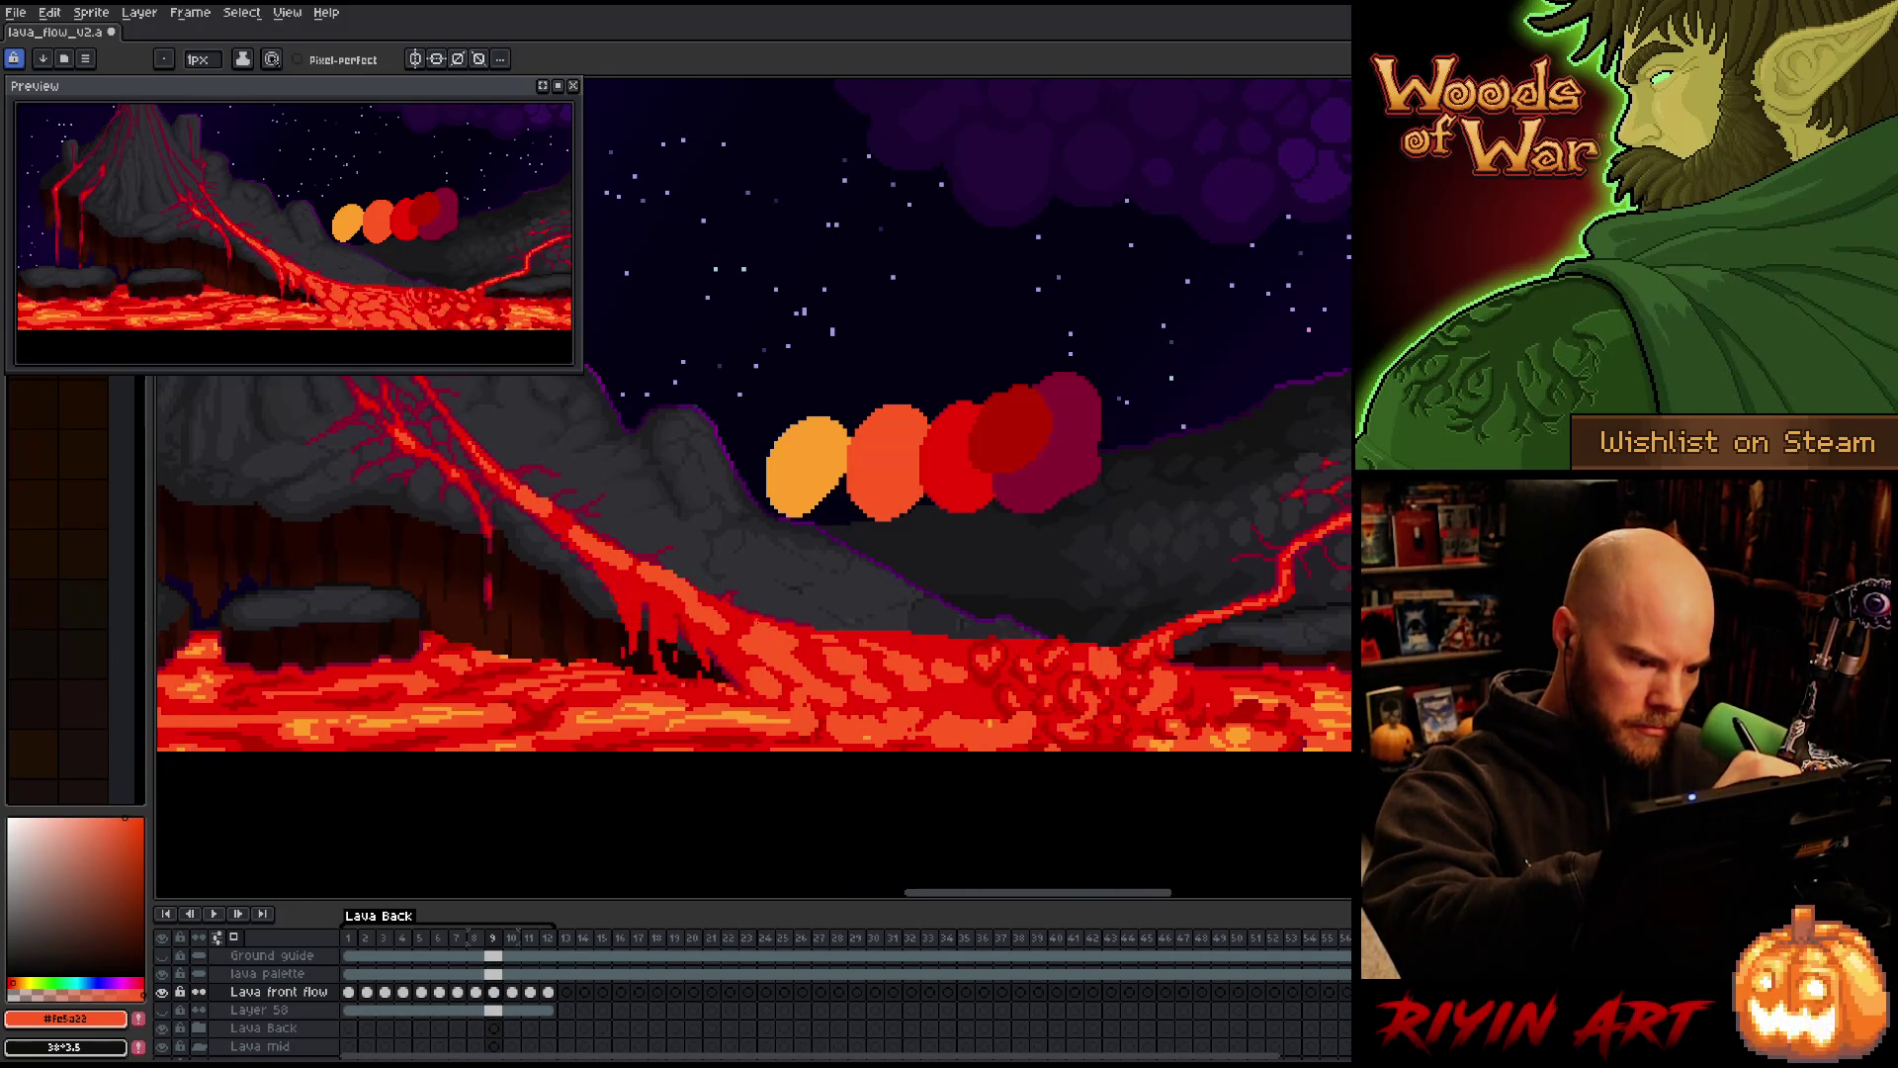
key(Return)
key(Return)
key(Return)
key(Return)
key(Return)
key(Return)
key(Return)
key(Return)
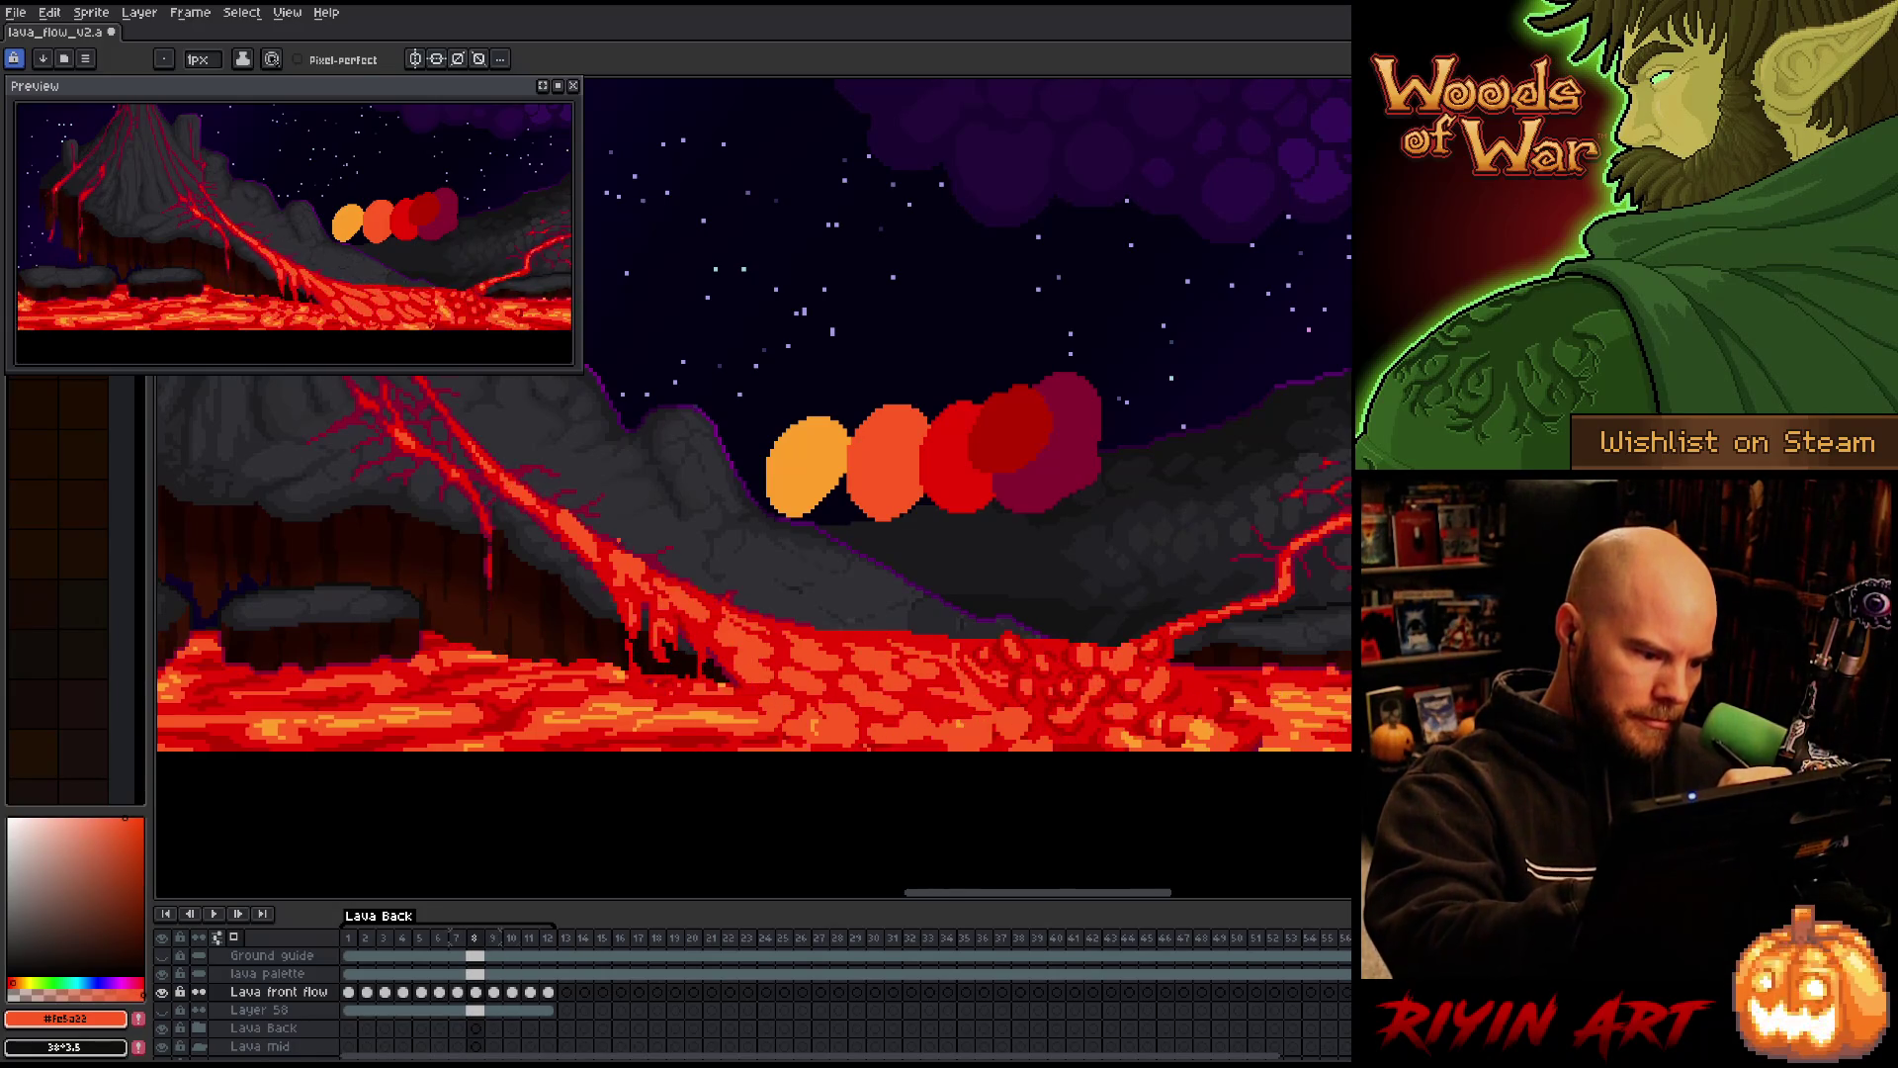
key(Return)
key(Return)
key(Return)
key(Return)
key(Return)
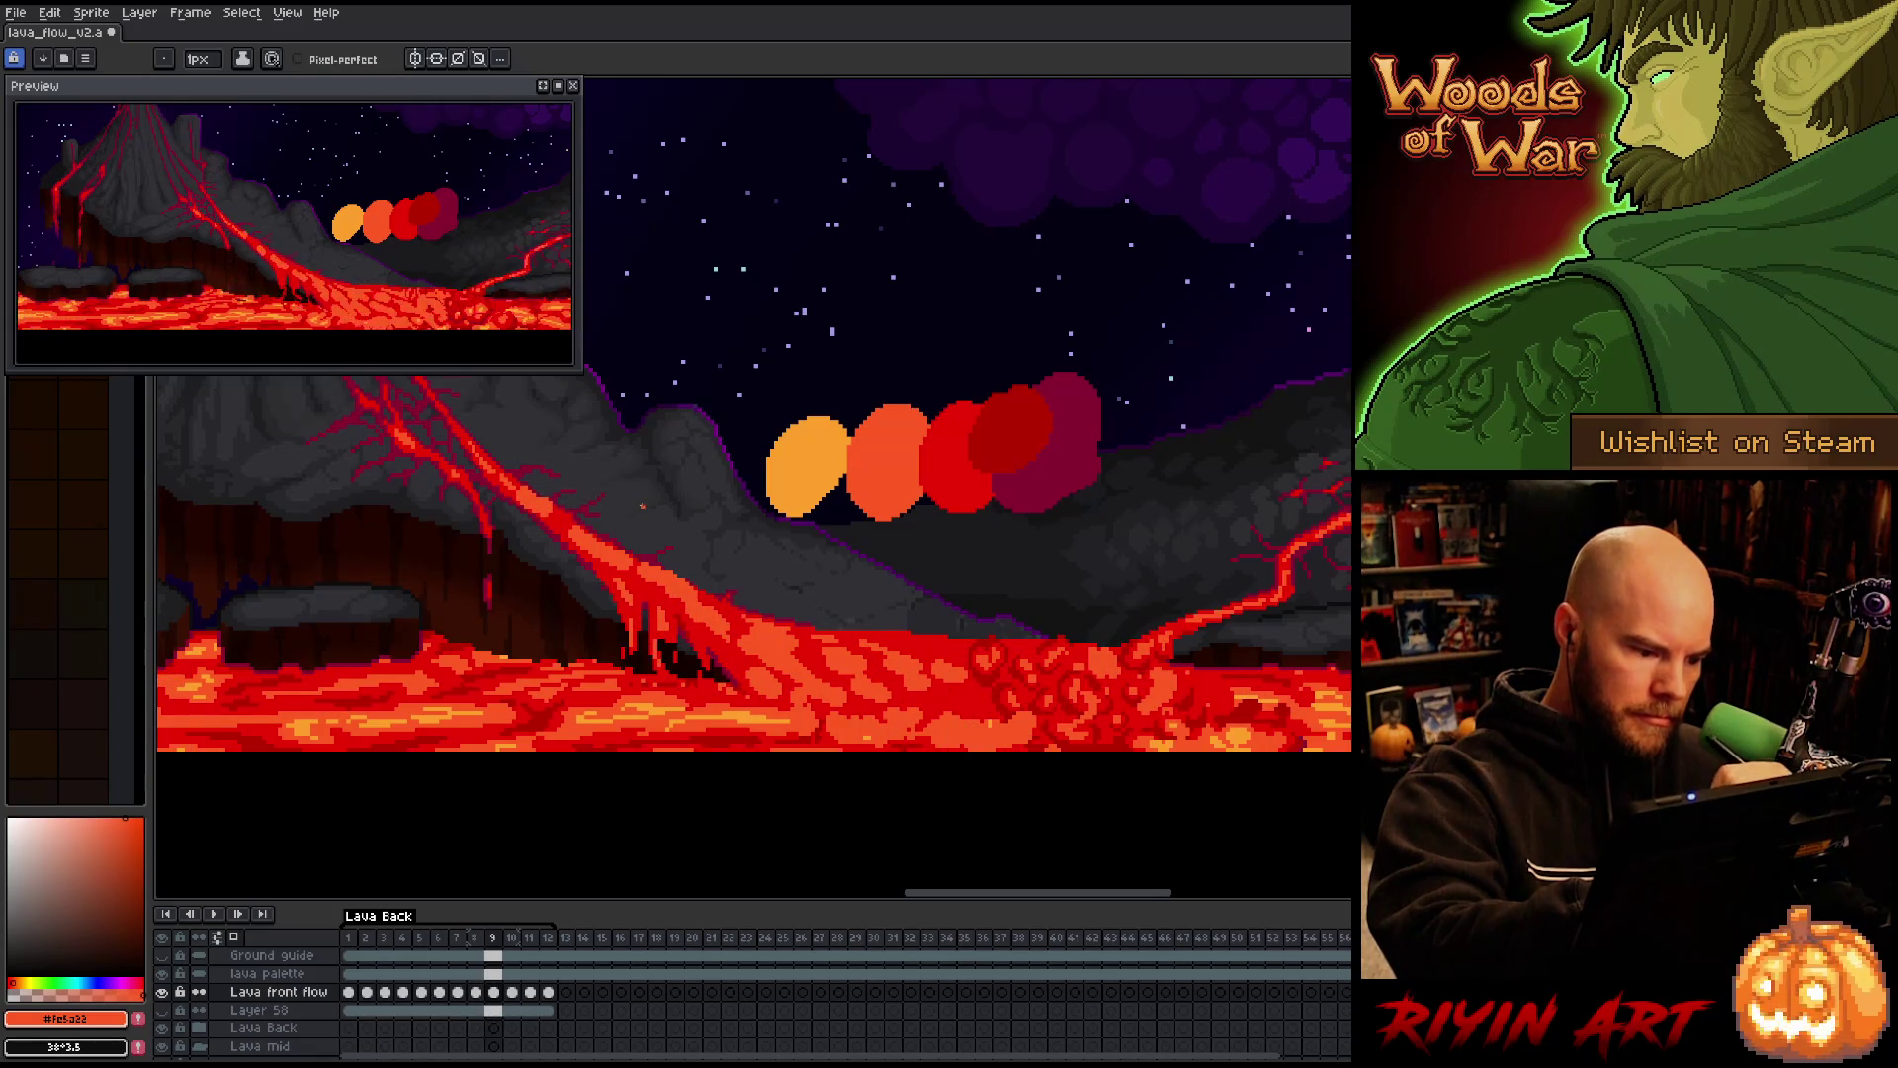
key(Return)
key(Return)
key(Return)
key(Return)
Switch between Eraser and Pencil and flip between frames 8 and 9, ending on frame 9
key(e)
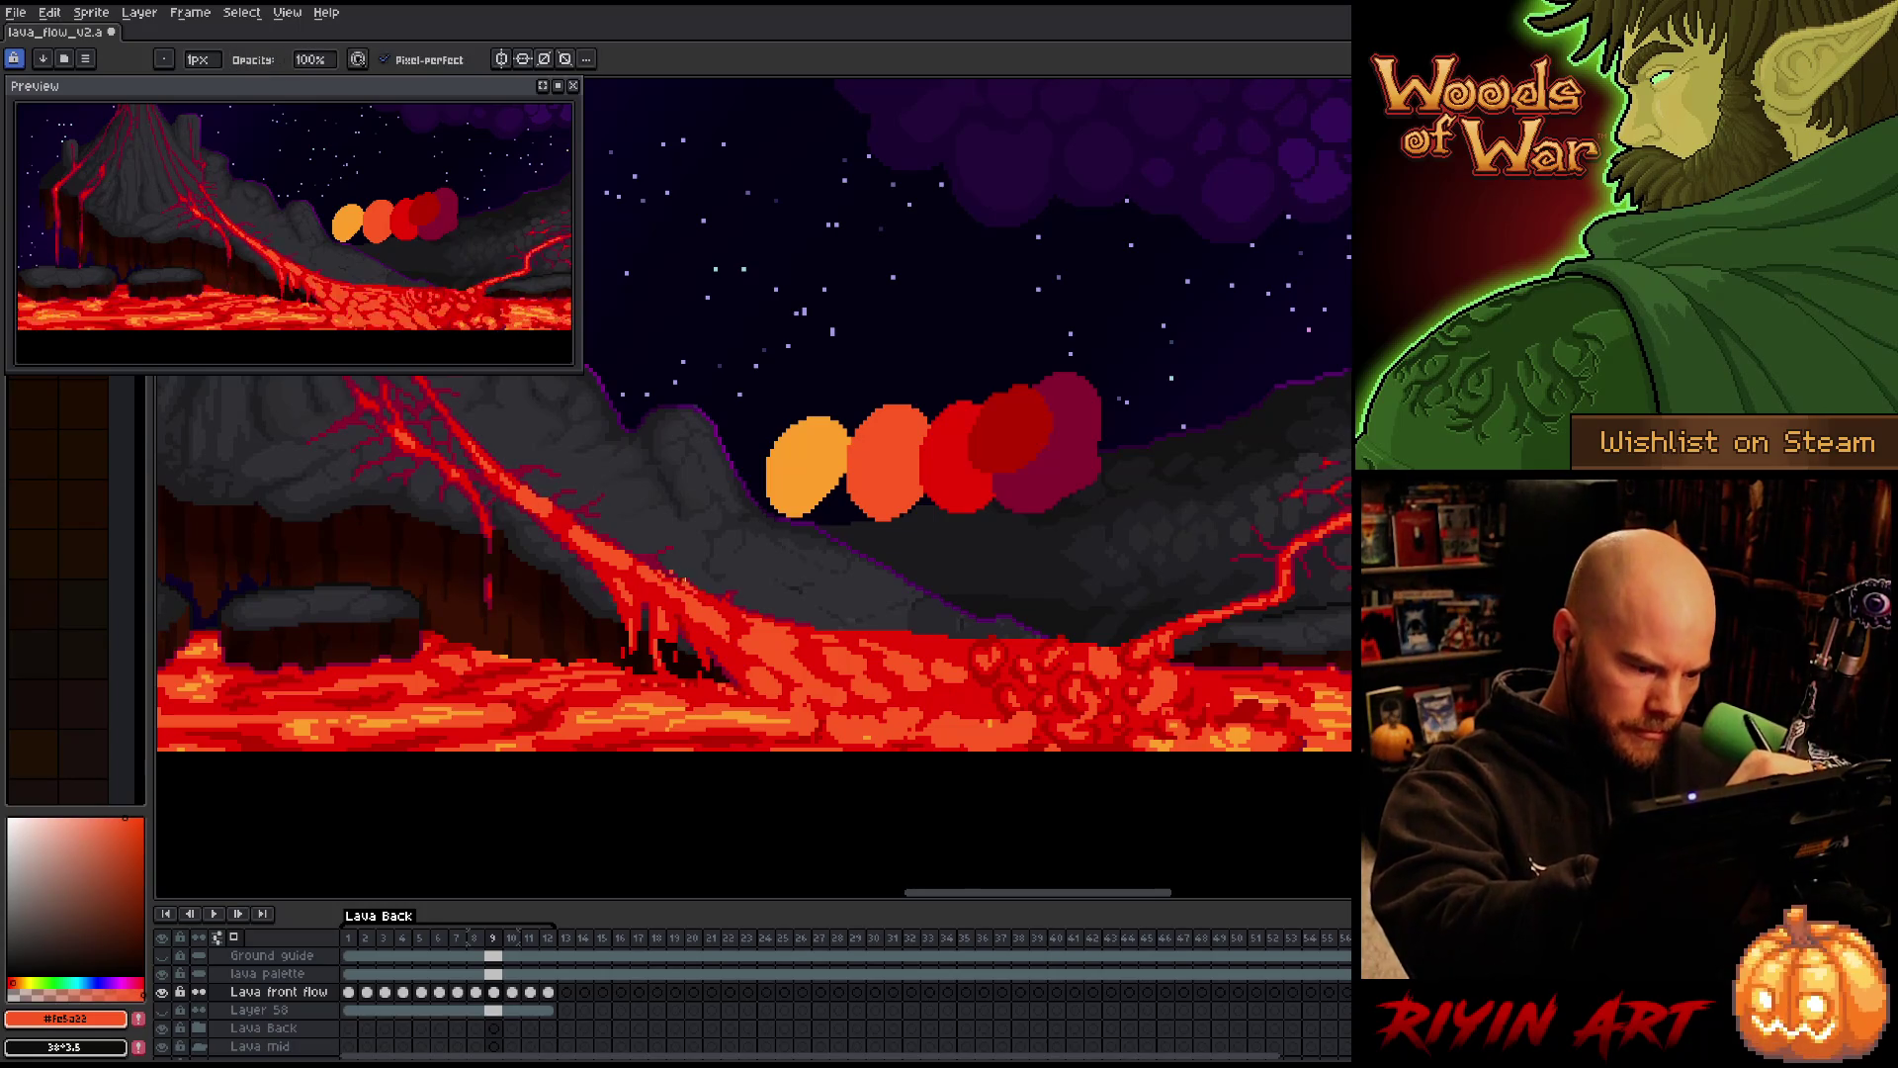
key(b)
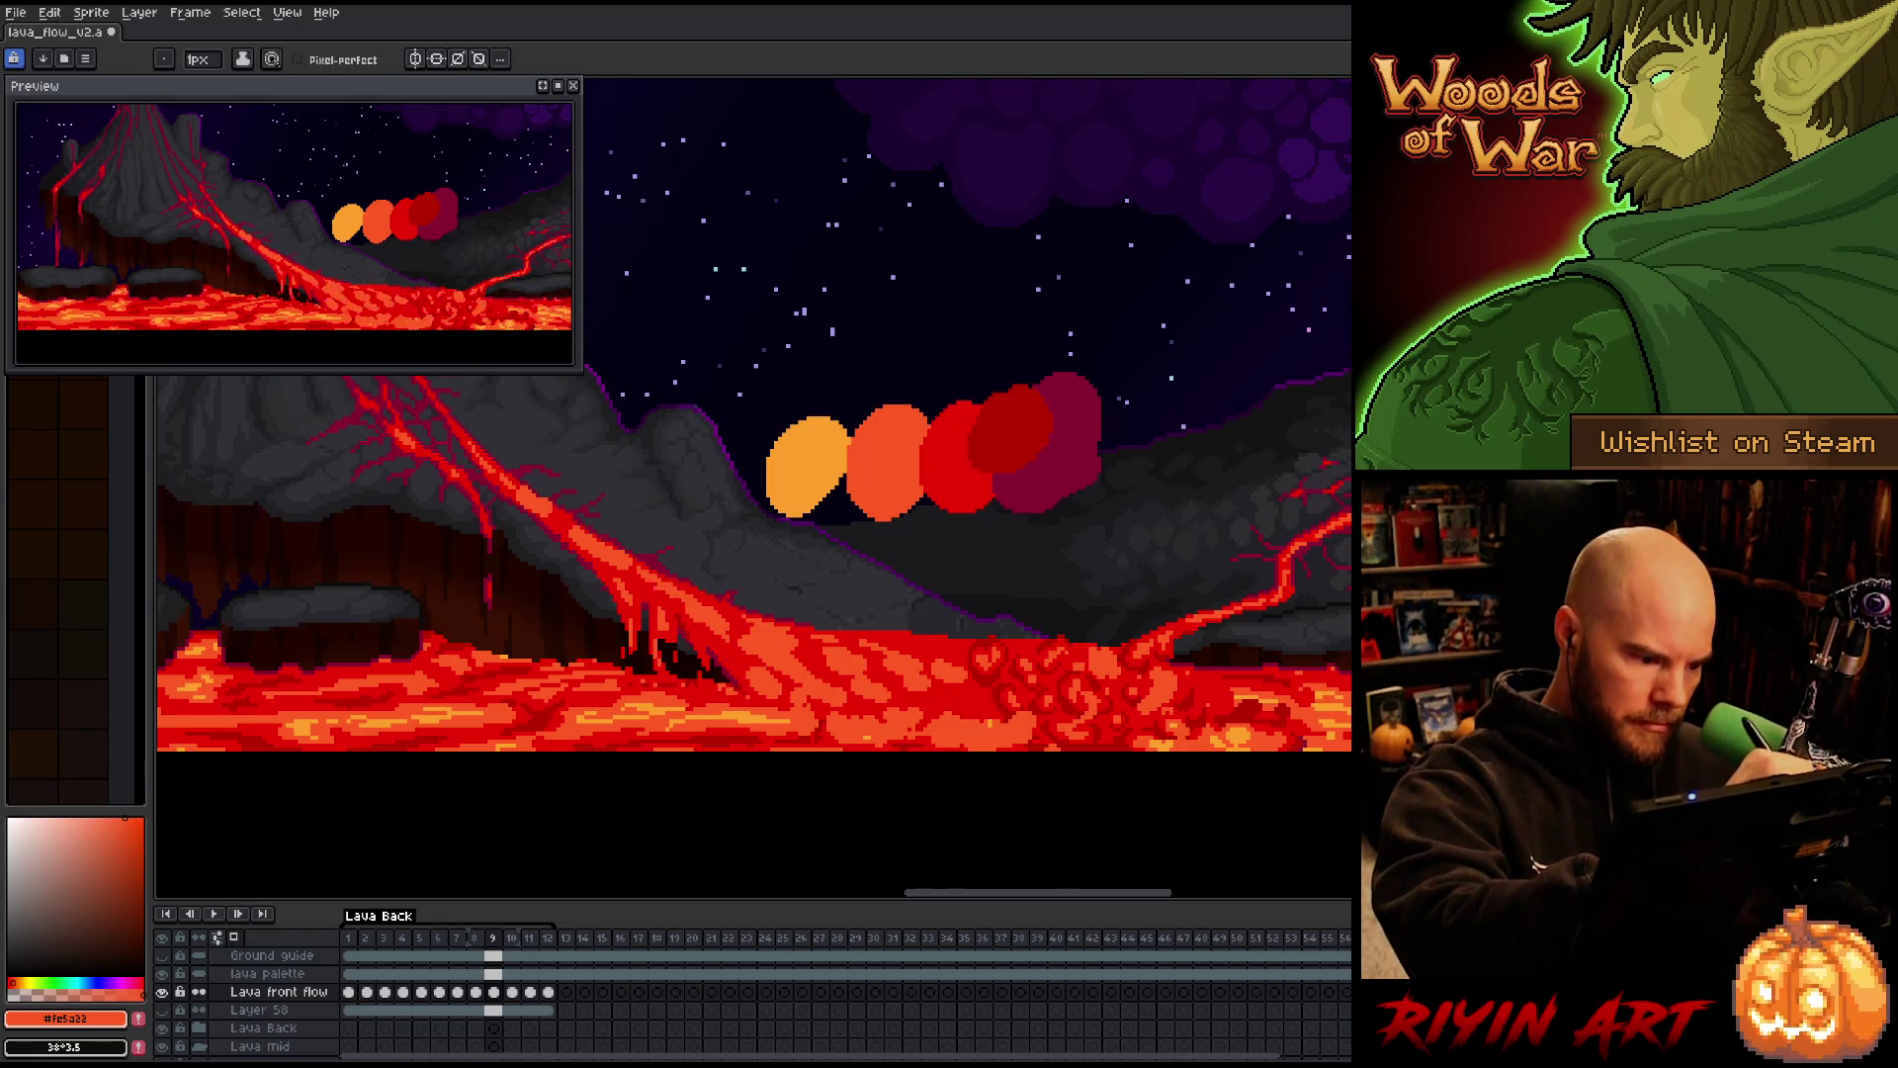
key(Left)
key(Right)
key(Left)
key(Right)
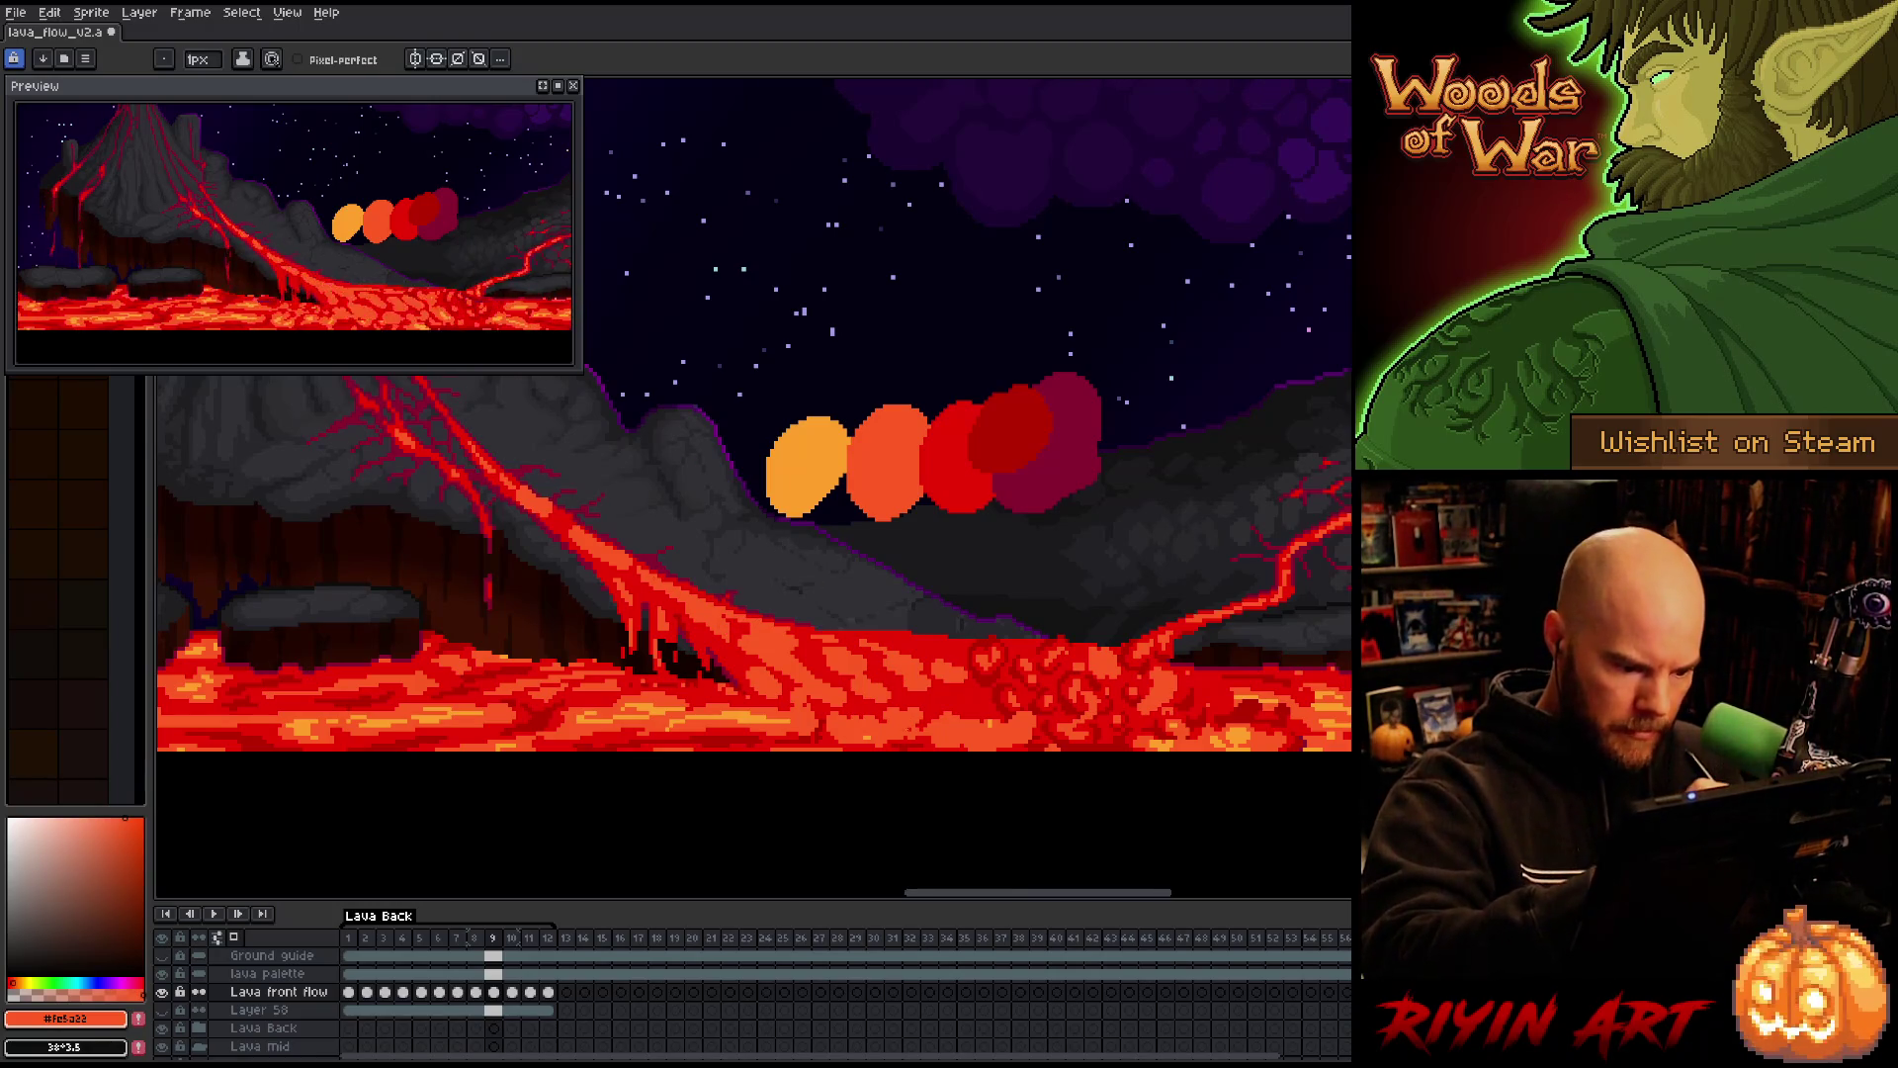
Repaint frame 9 with deep red #cb0404 accents, compare against frame 8, then advance to frame 10 and save
alt+click(1009, 440)
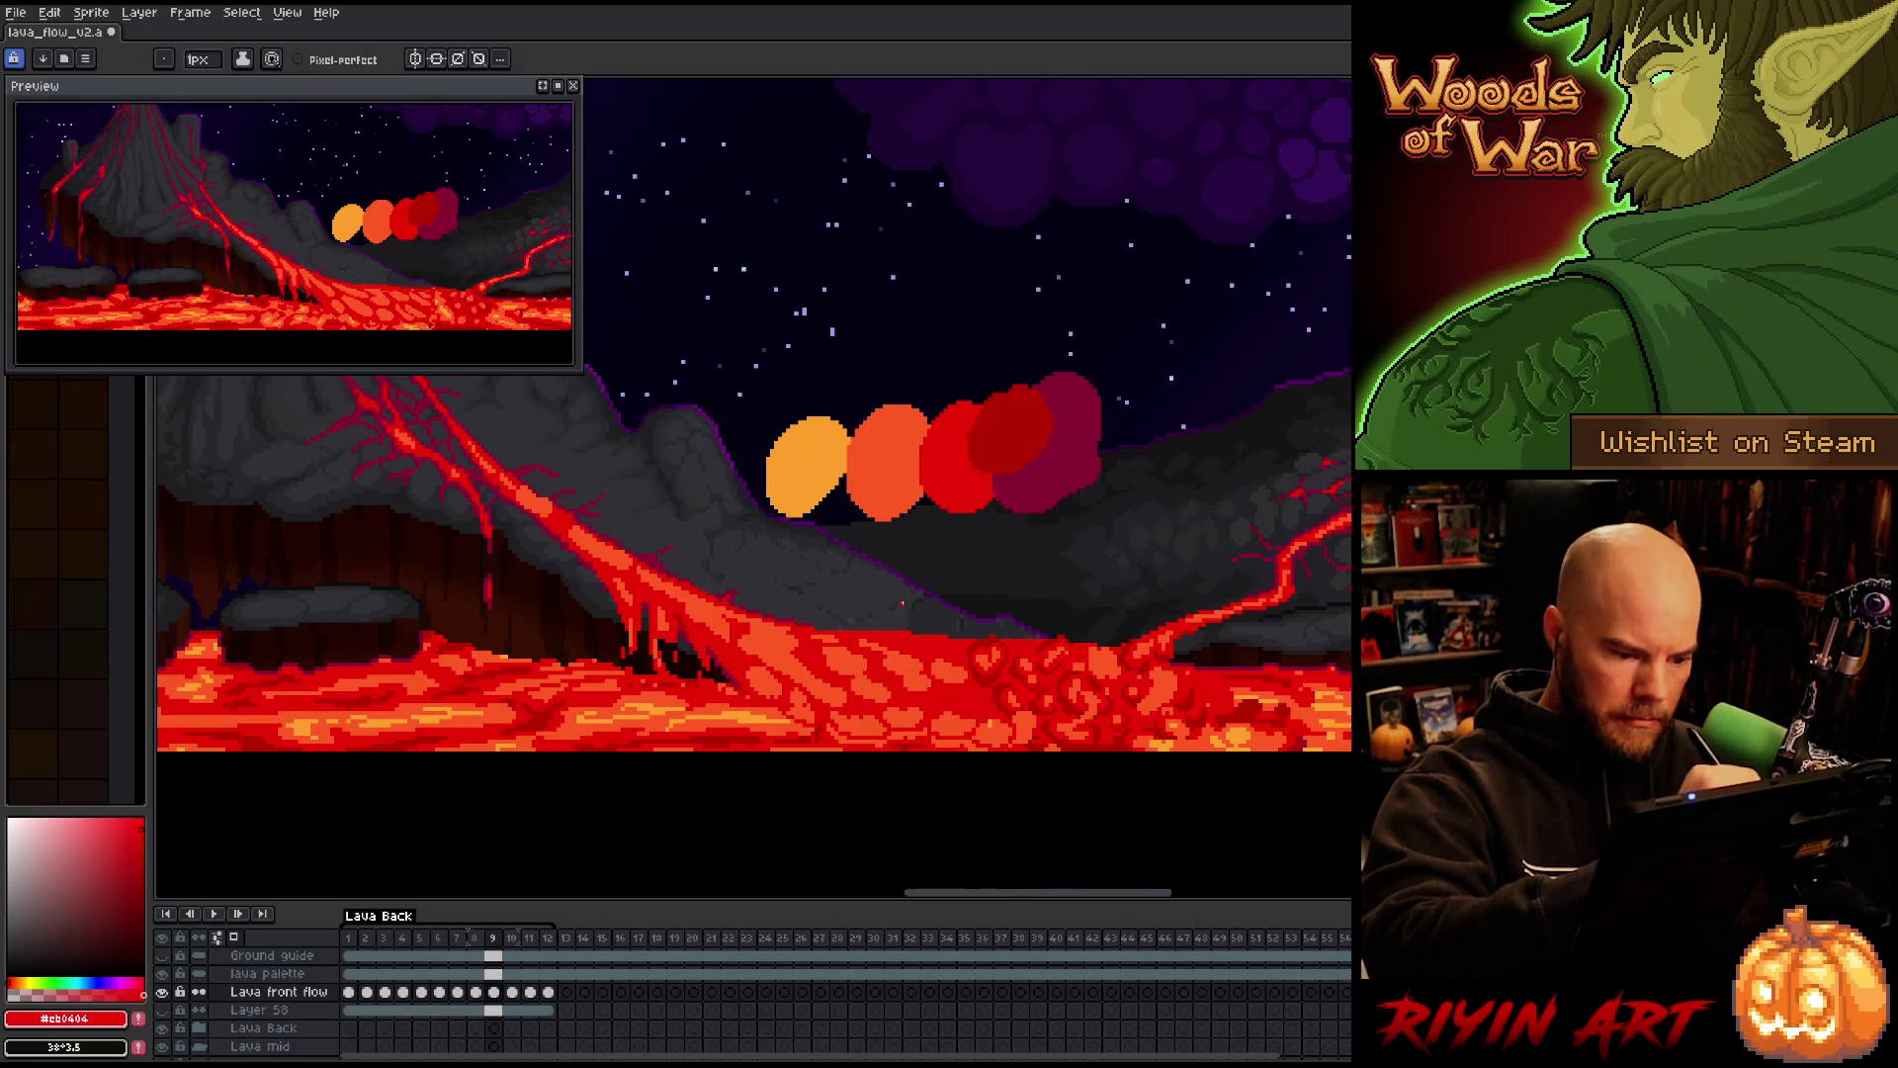
key(comma)
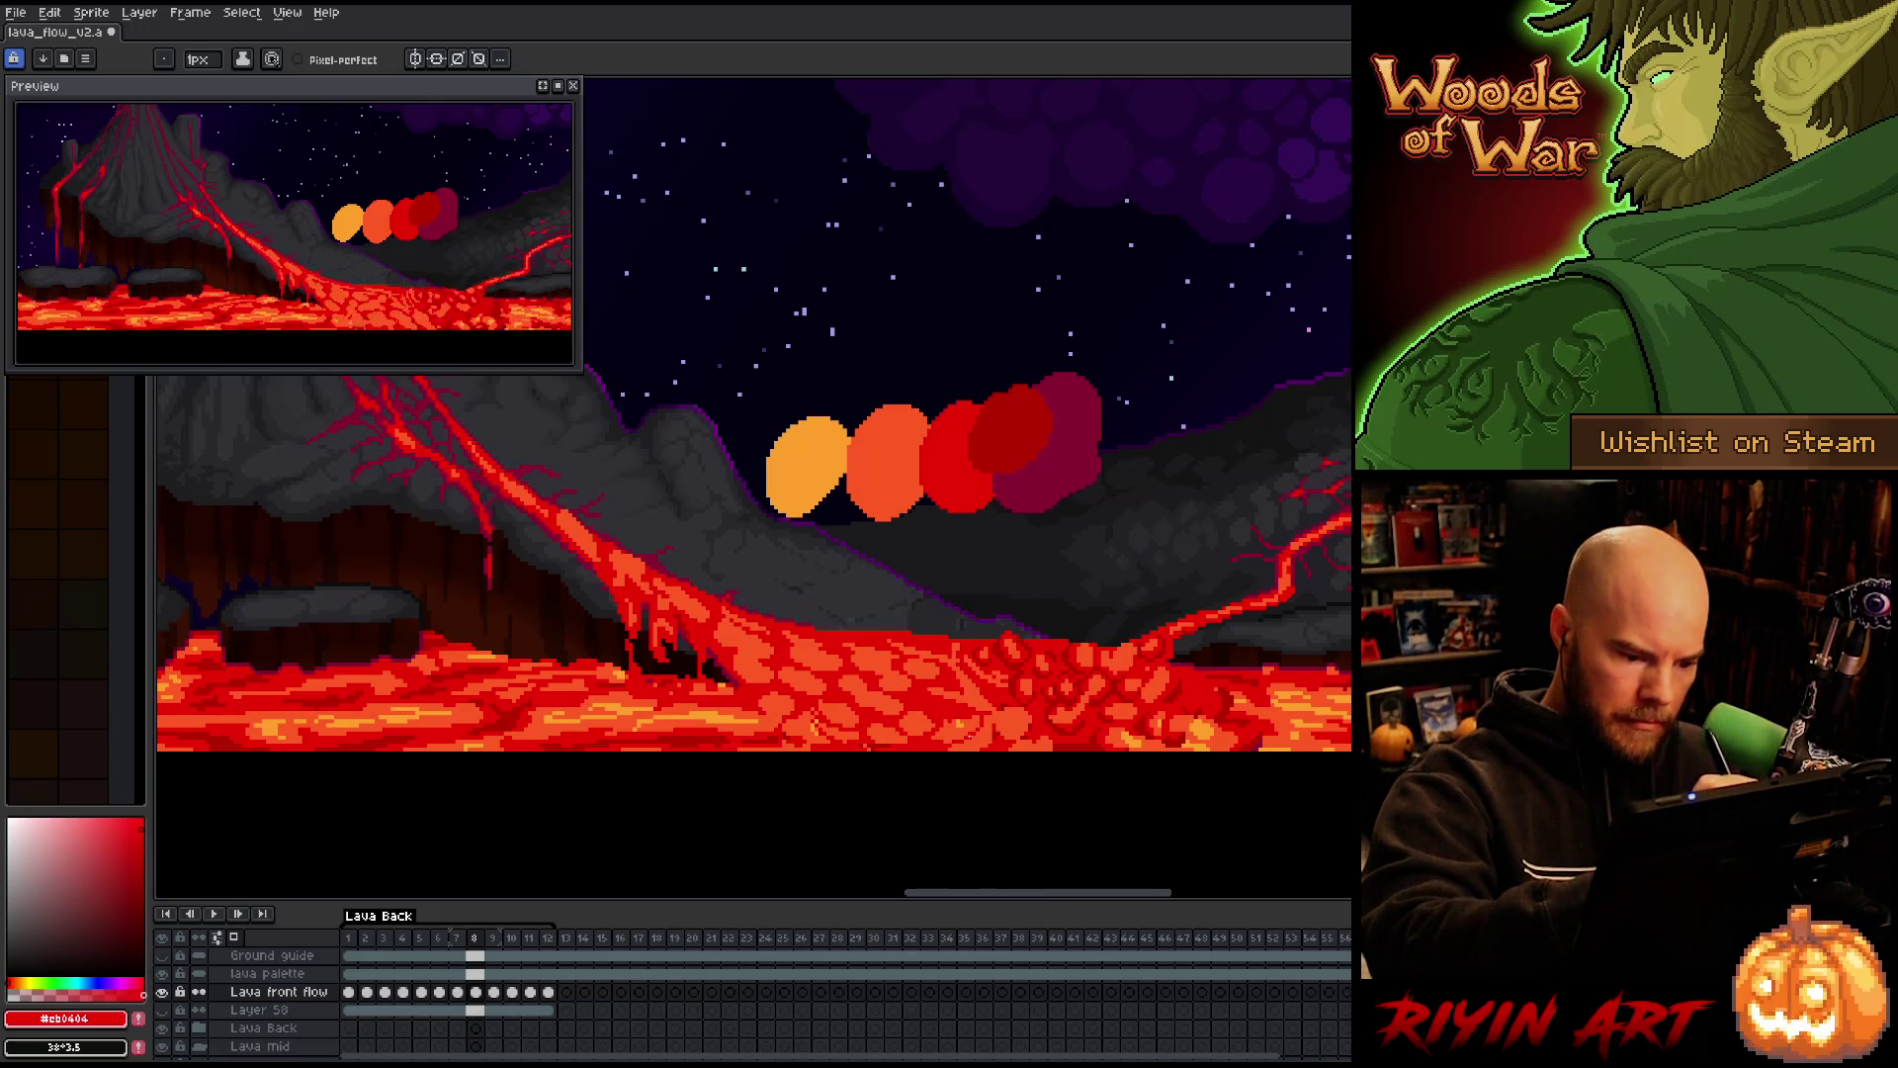
key(Right)
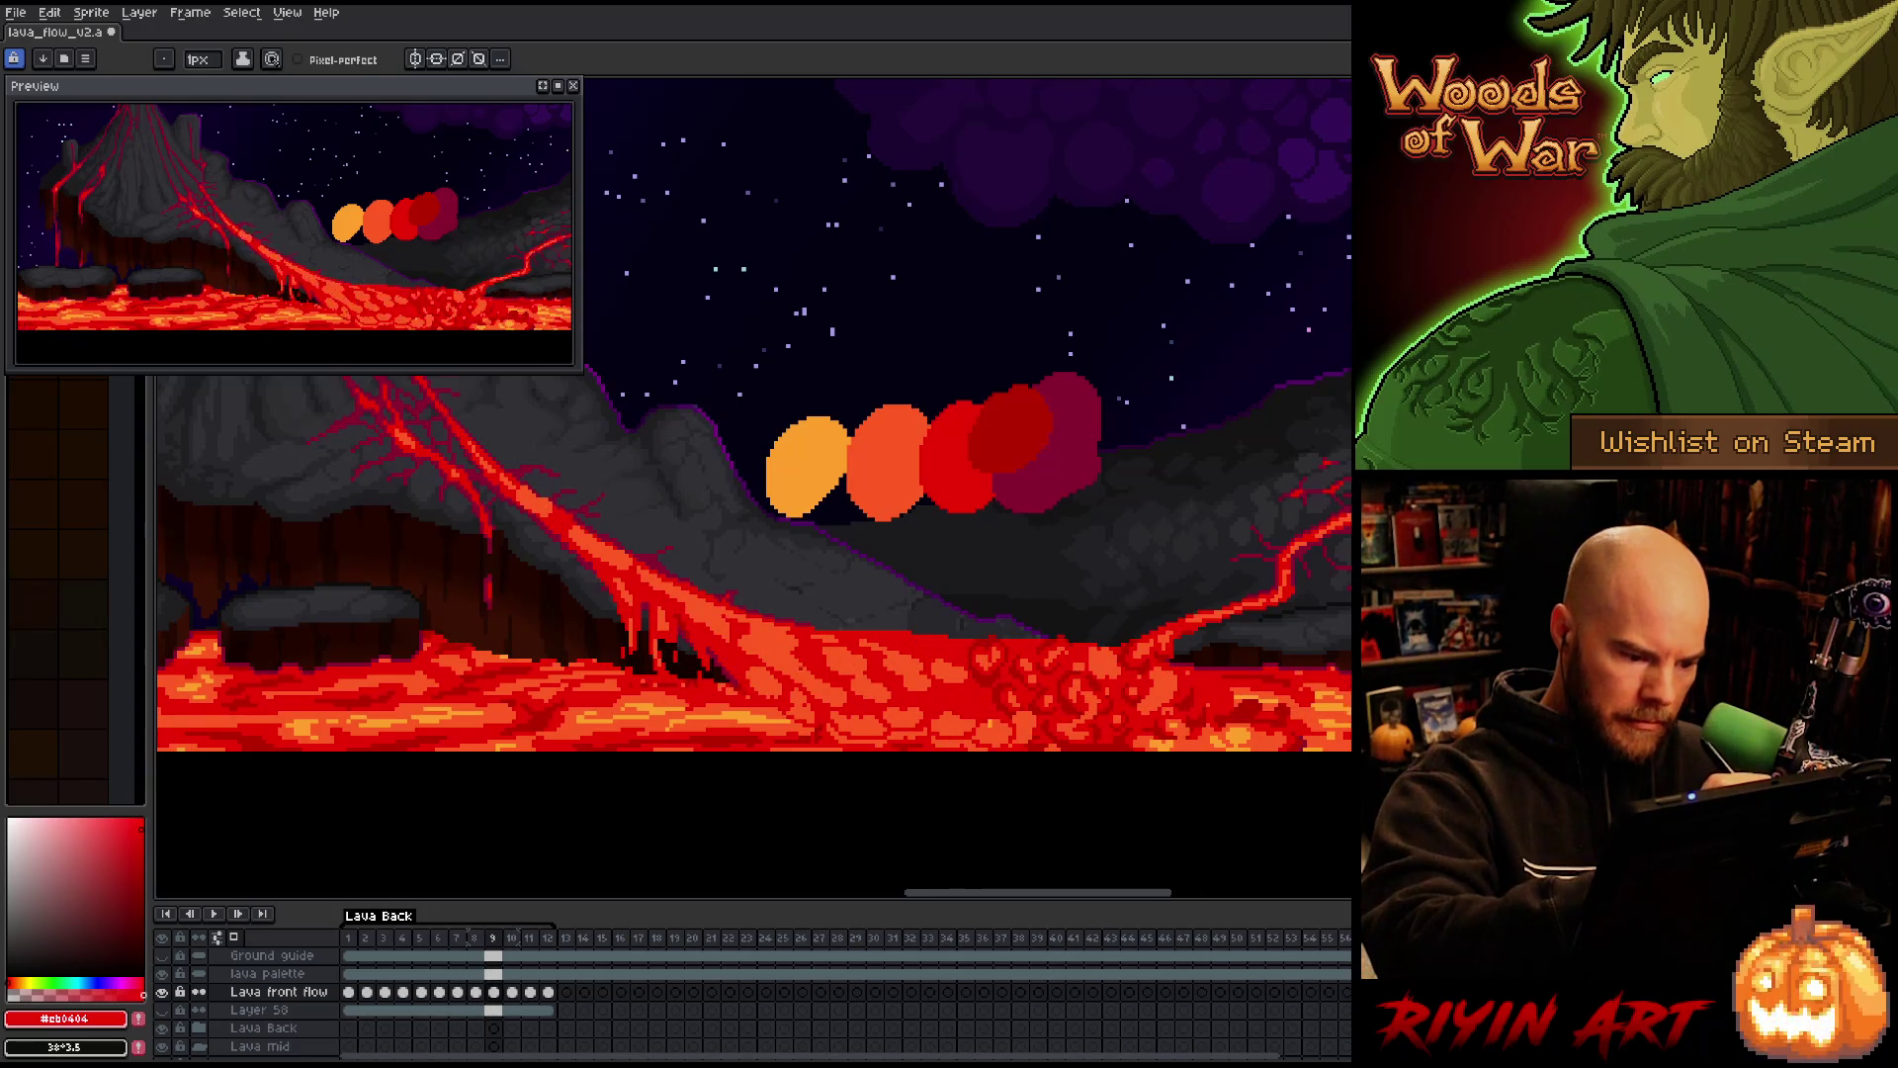
key(Right)
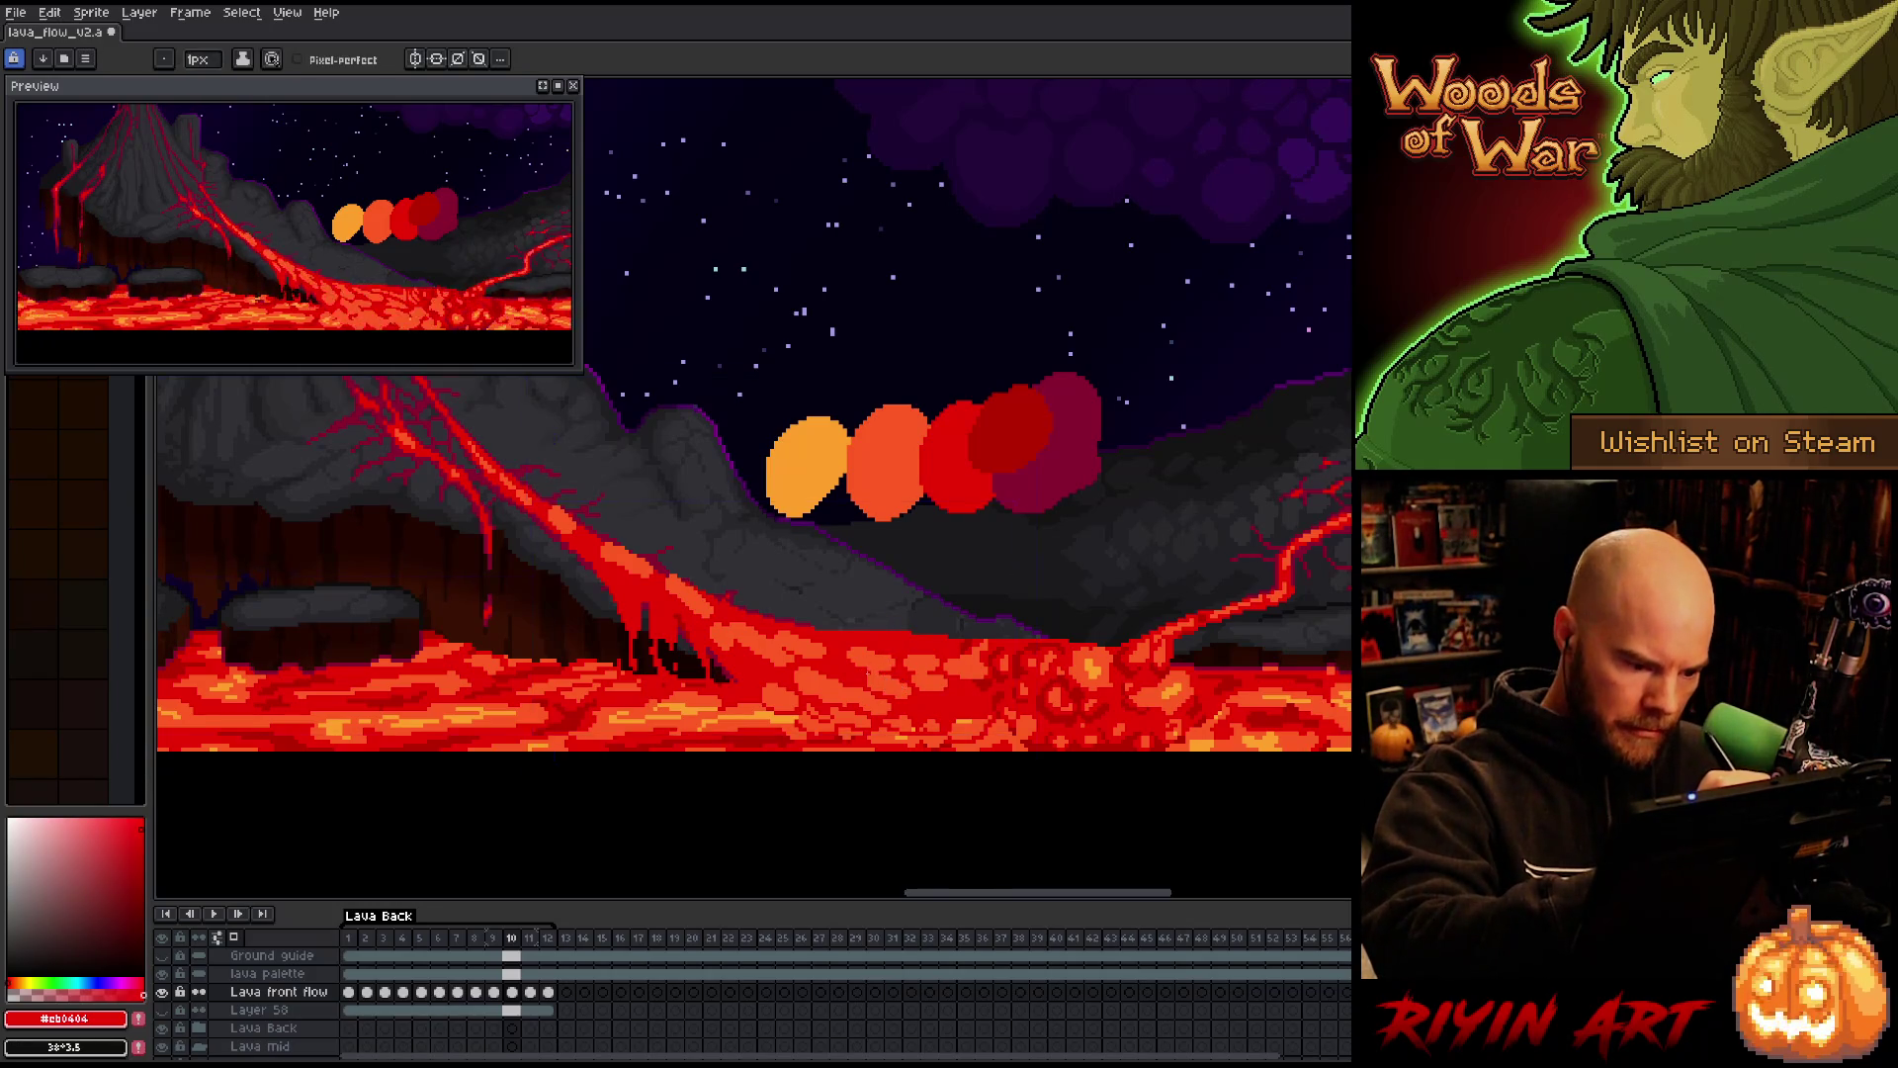
key(ctrl+s)
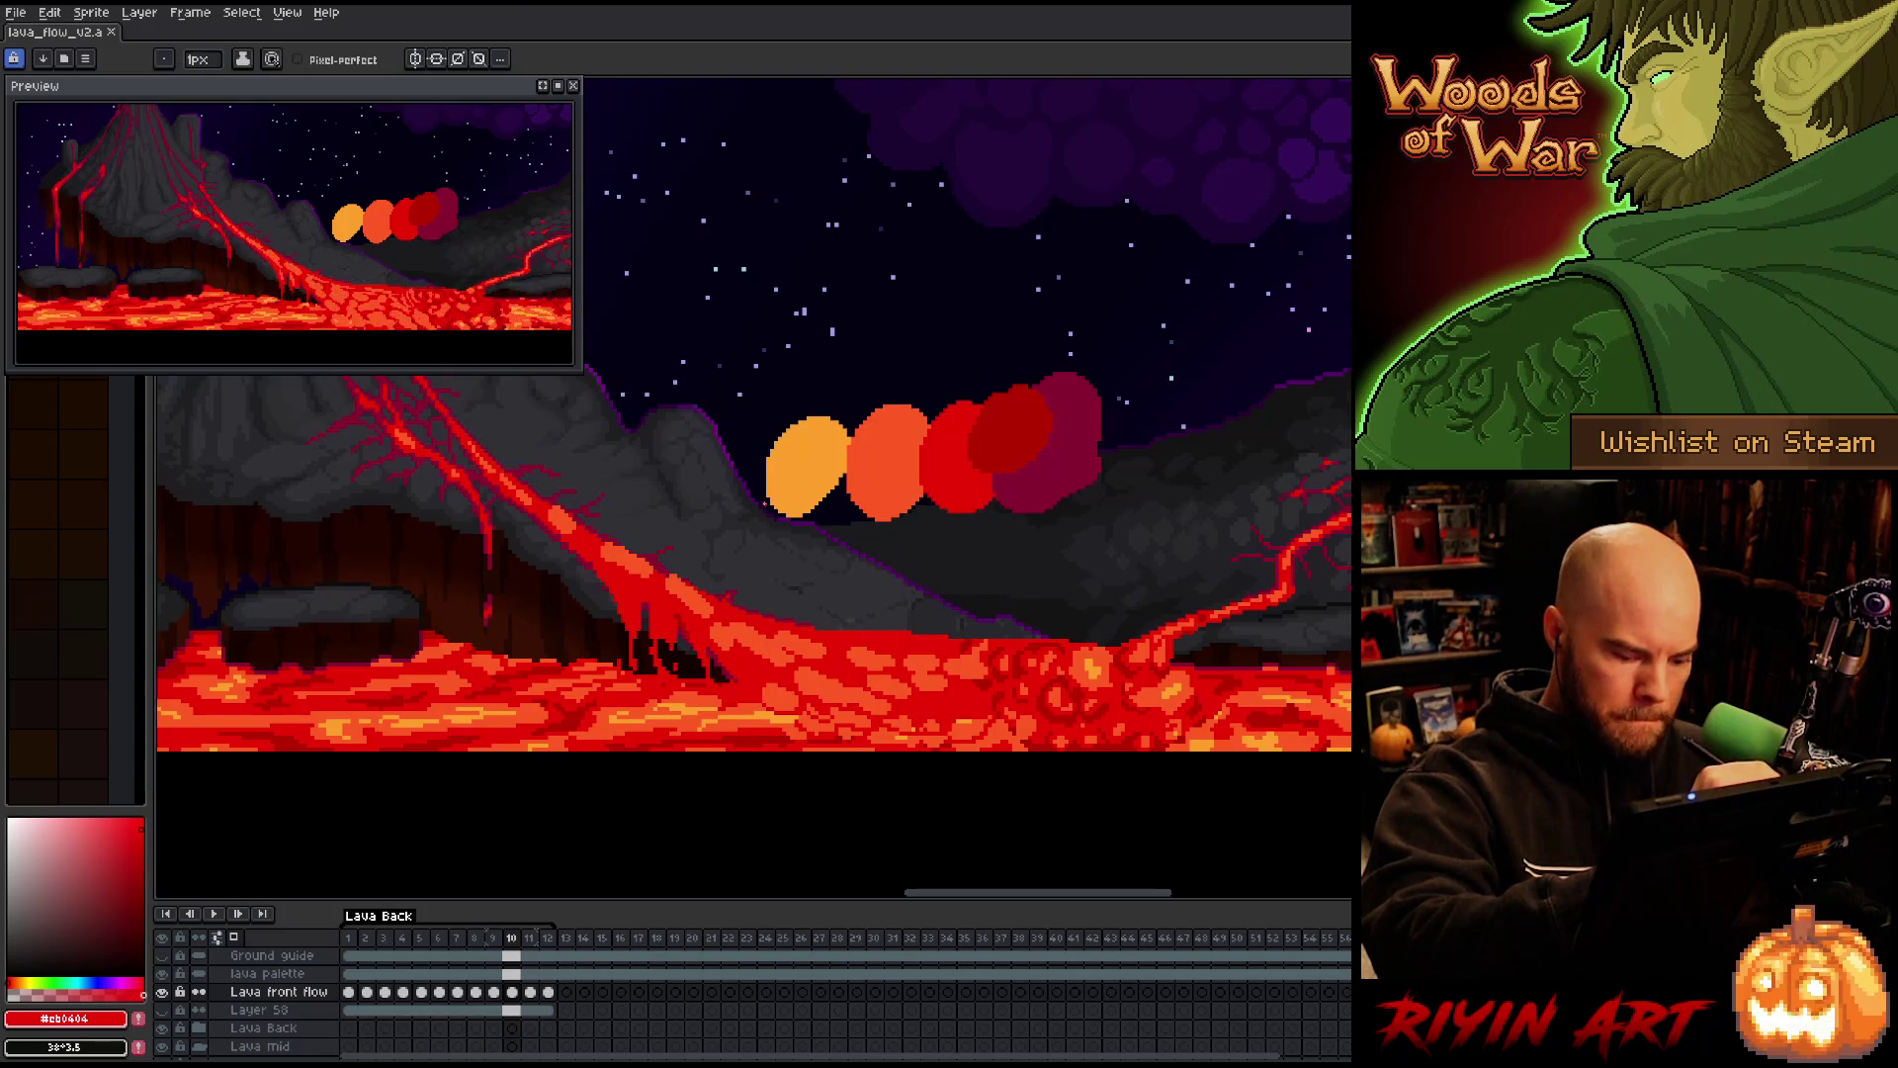
On frame 9, sample the bright orange and deep red lava colours while flipping frames to compare
key(Left)
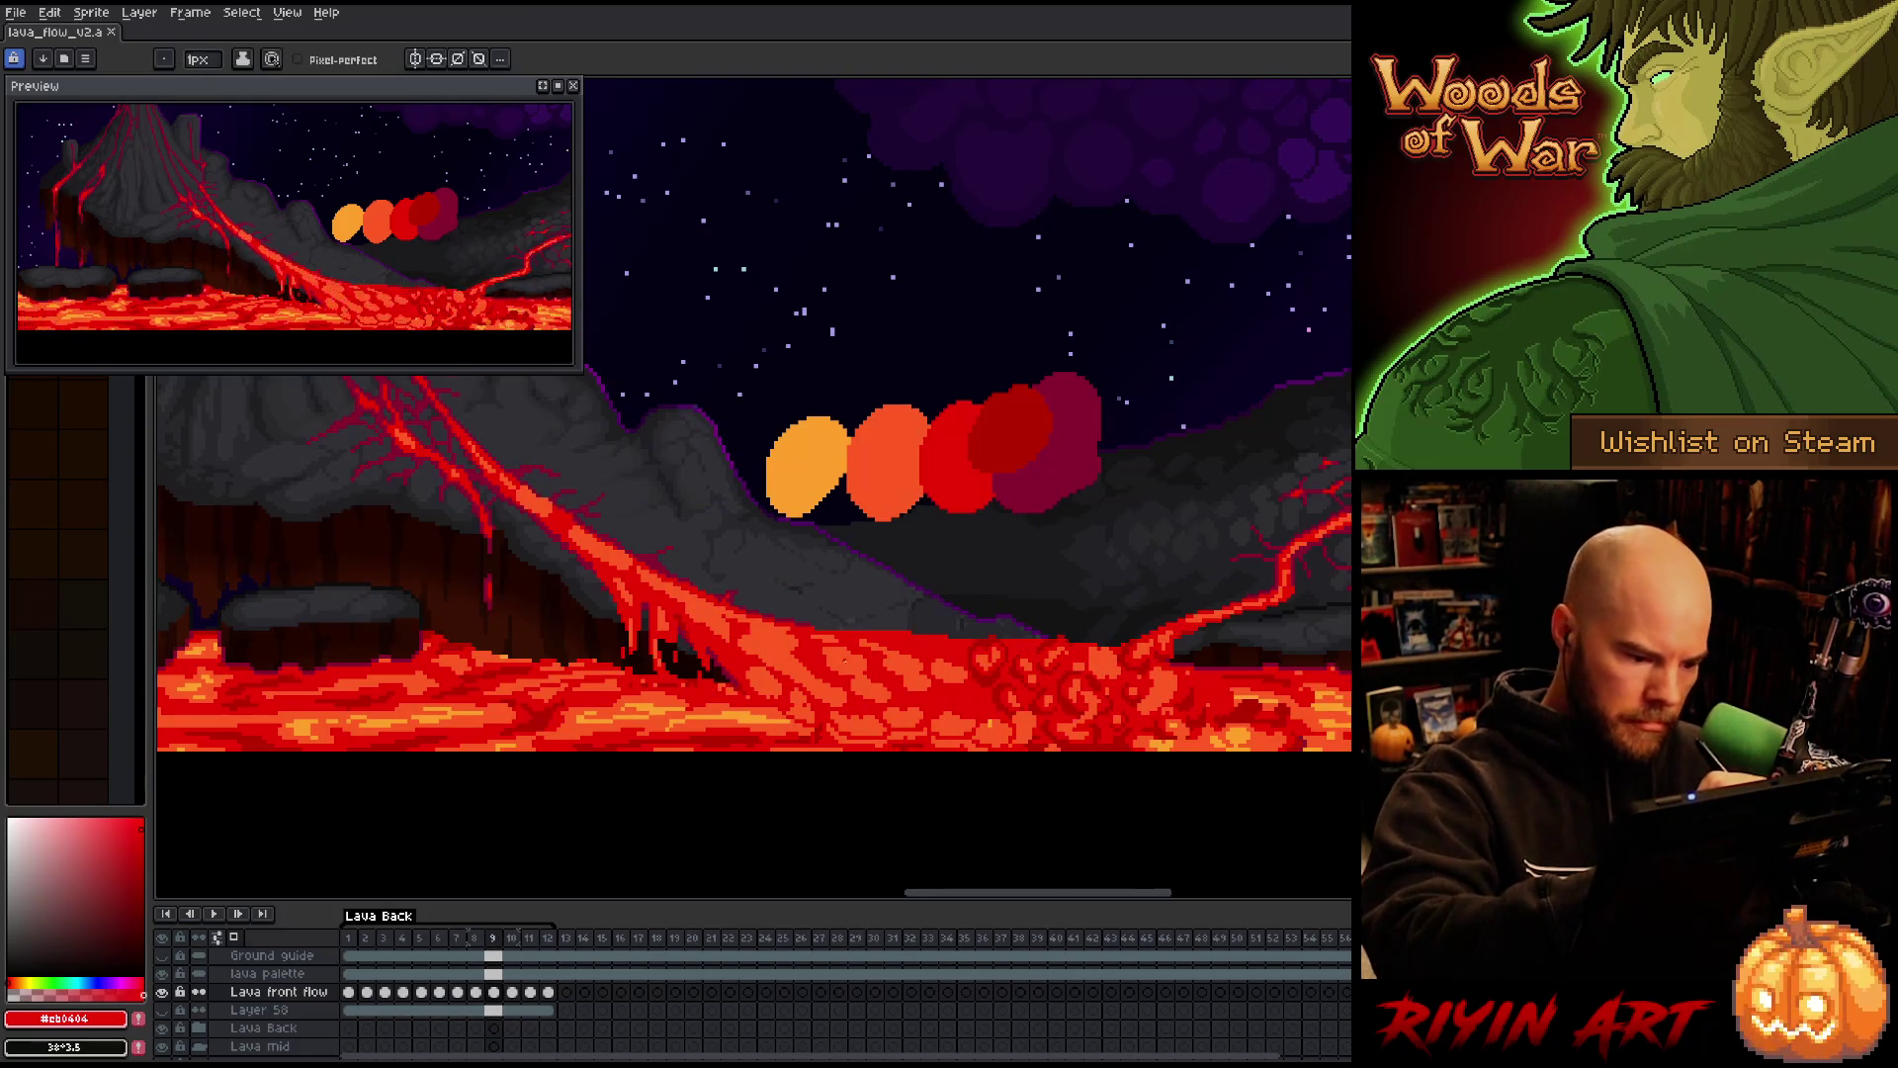
alt+click(771, 642)
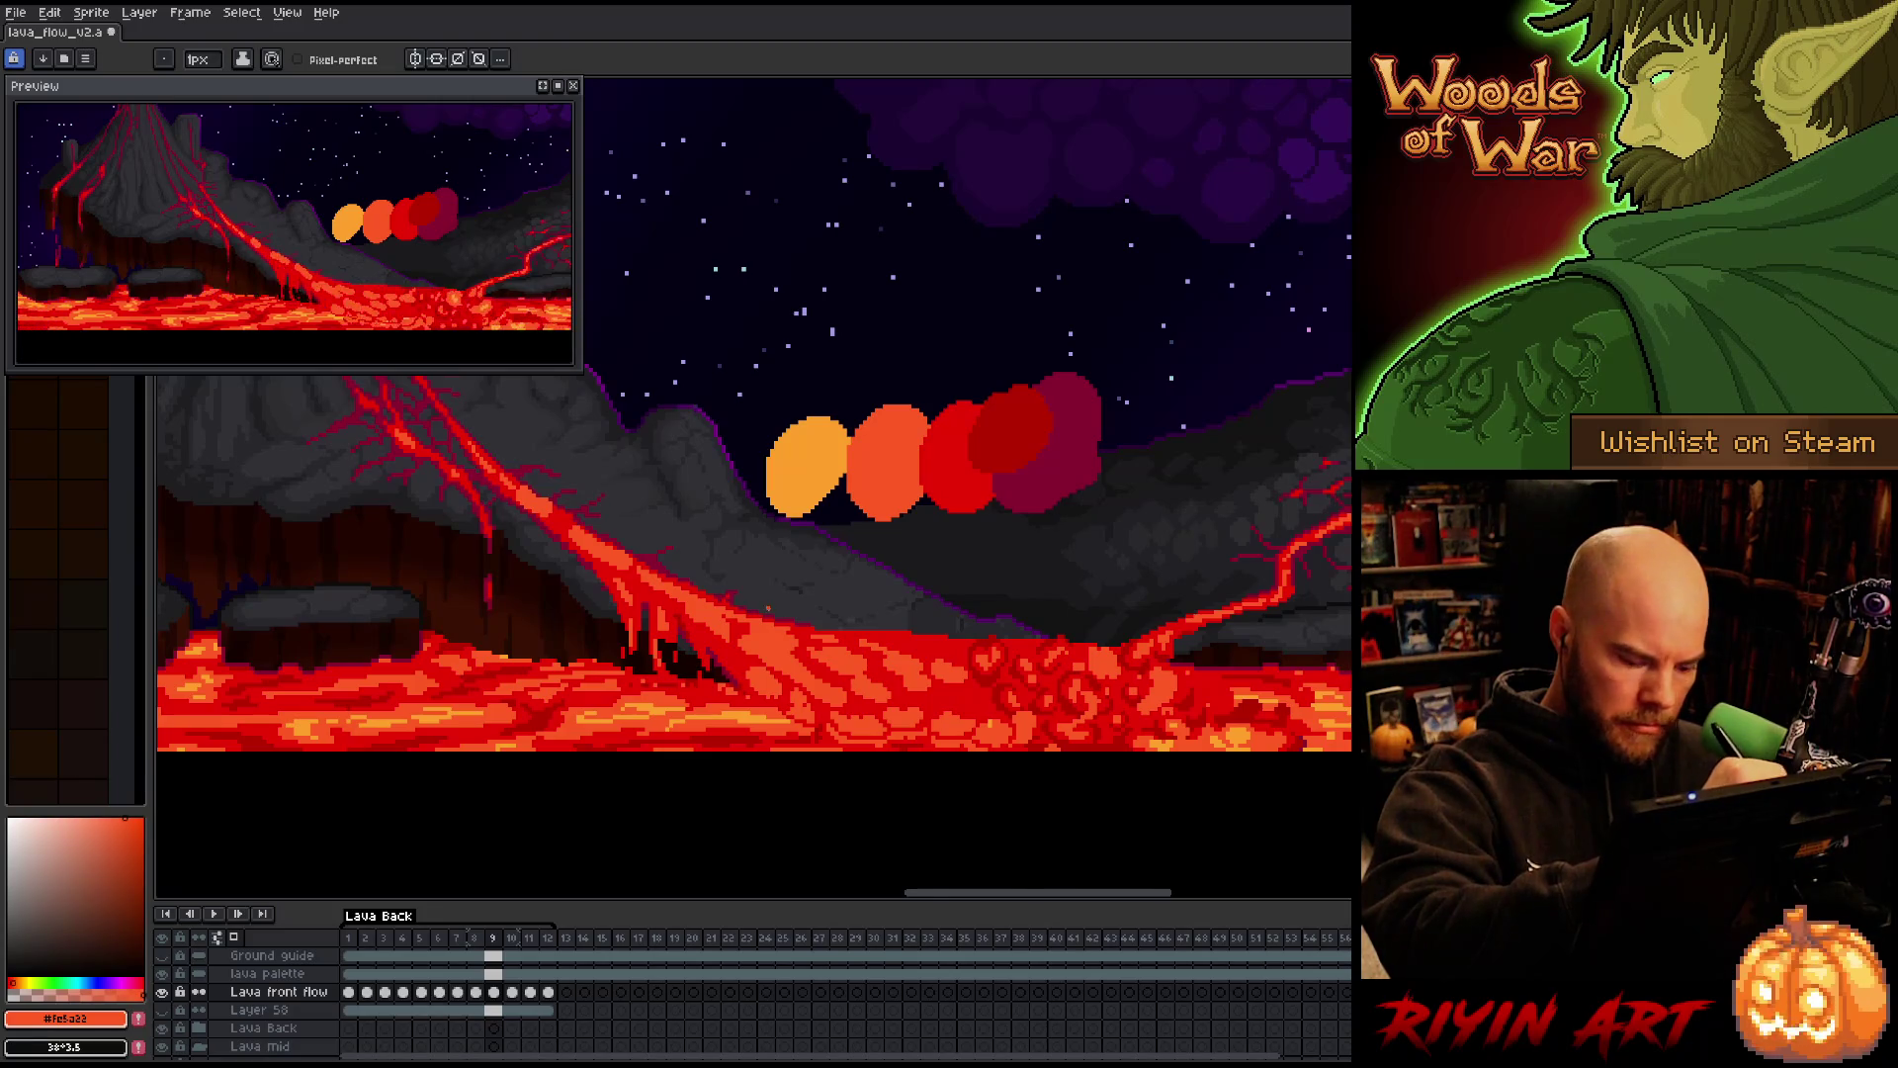
key(Right)
key(Left)
key(Right)
key(Left)
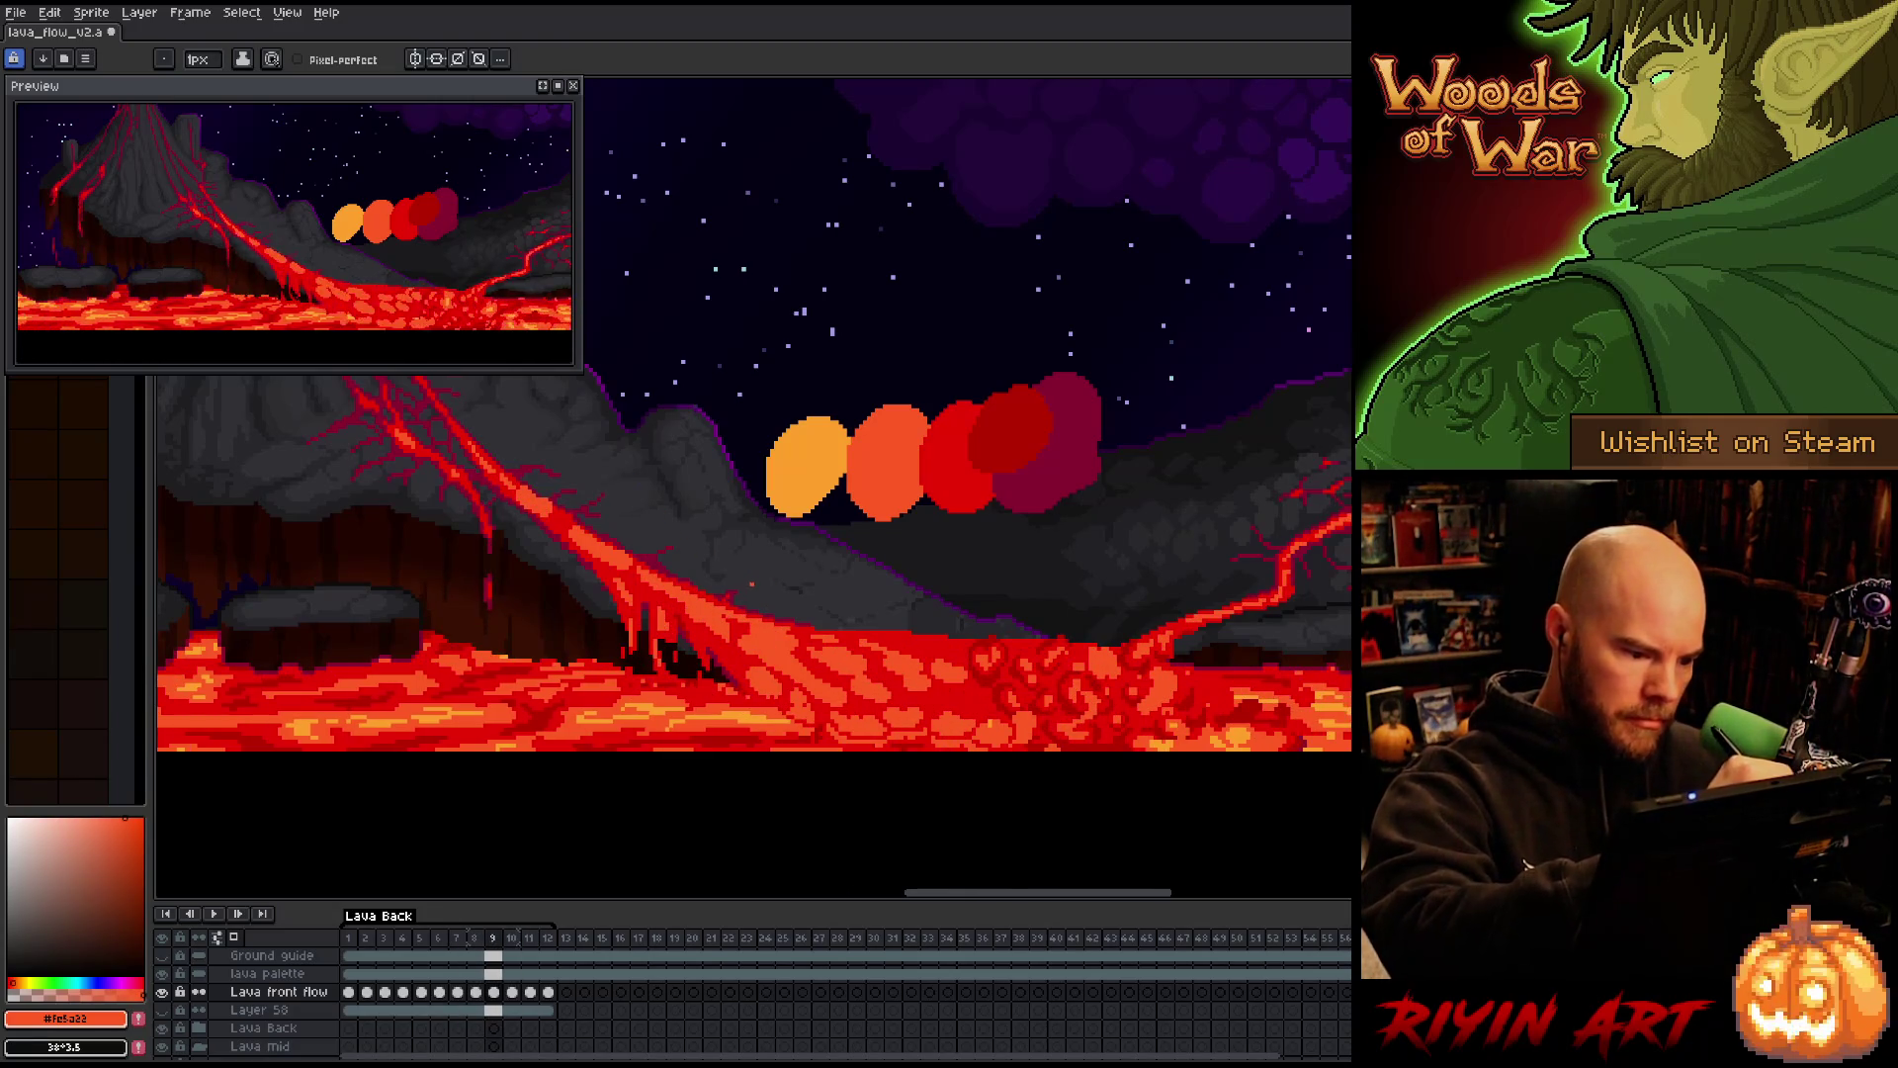
key(Right)
key(Left)
alt+click(811, 642)
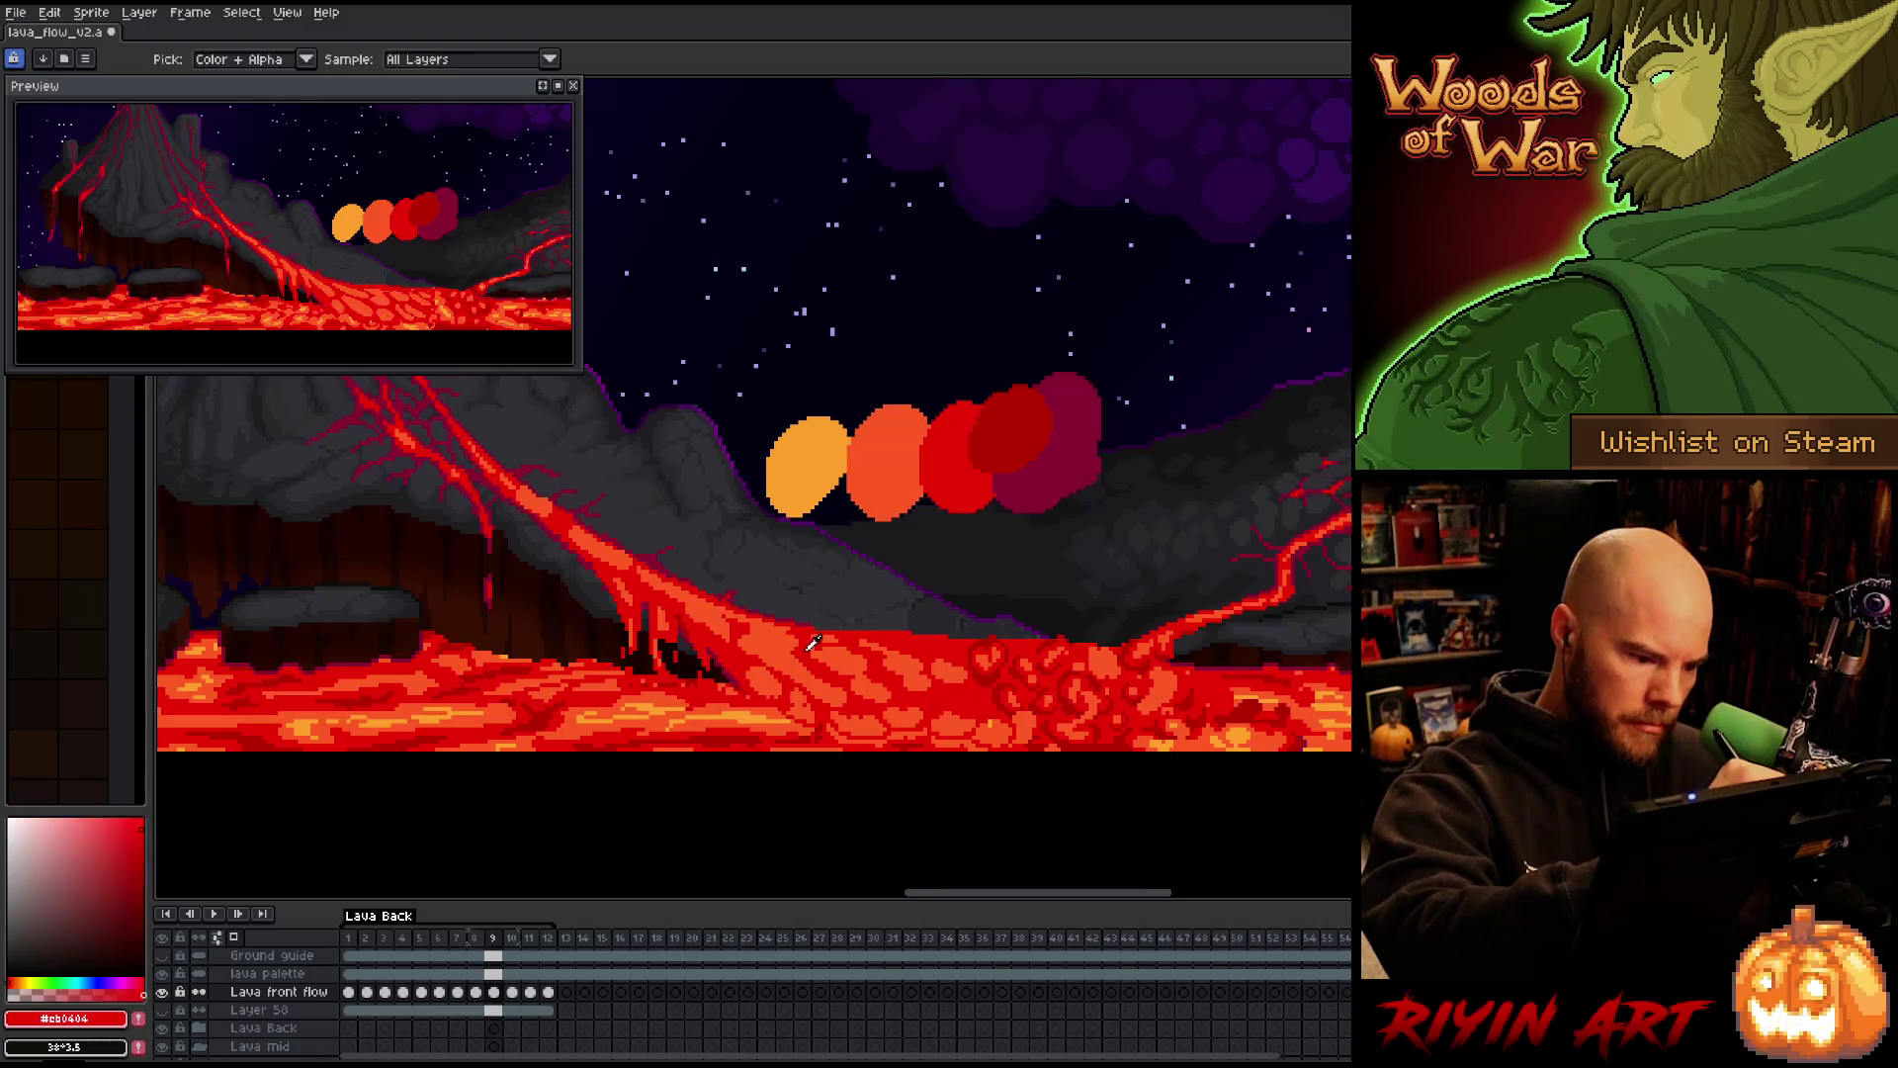
alt+click(723, 564)
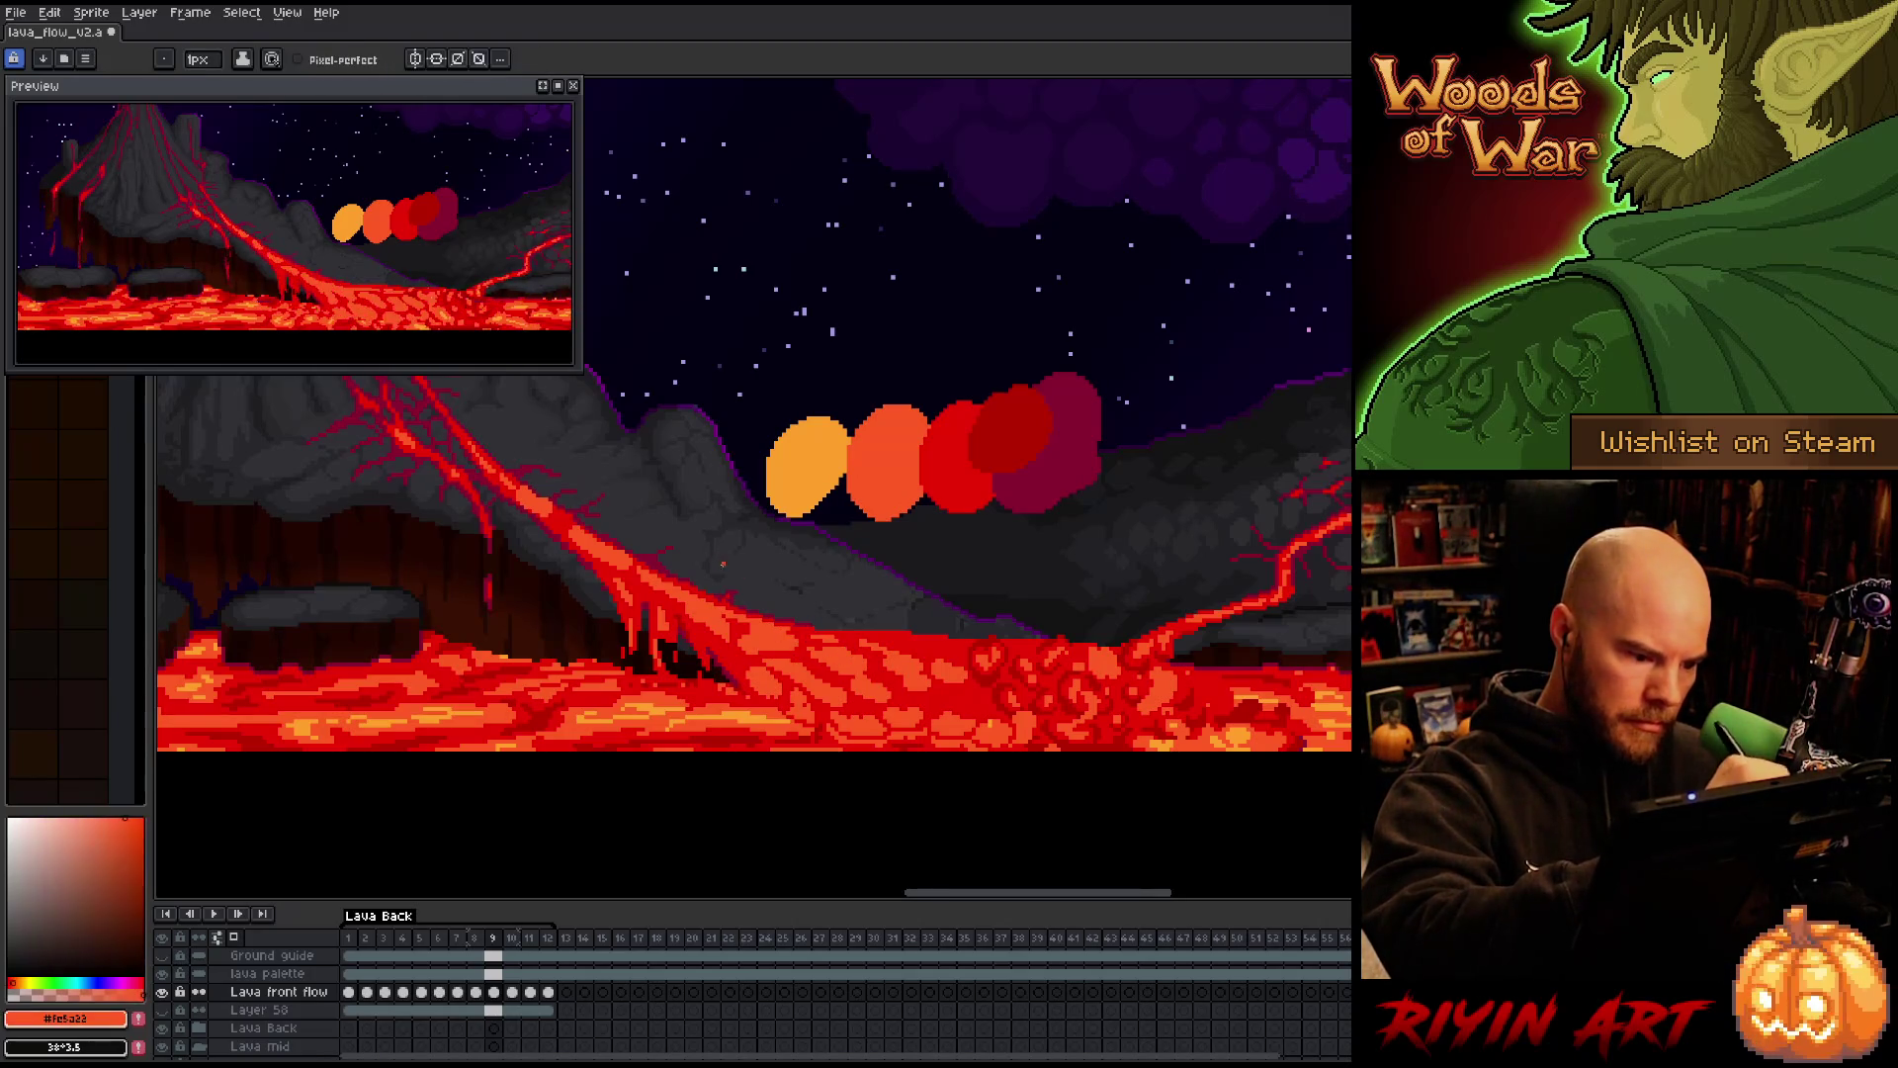
alt+click(704, 560)
alt+click(686, 556)
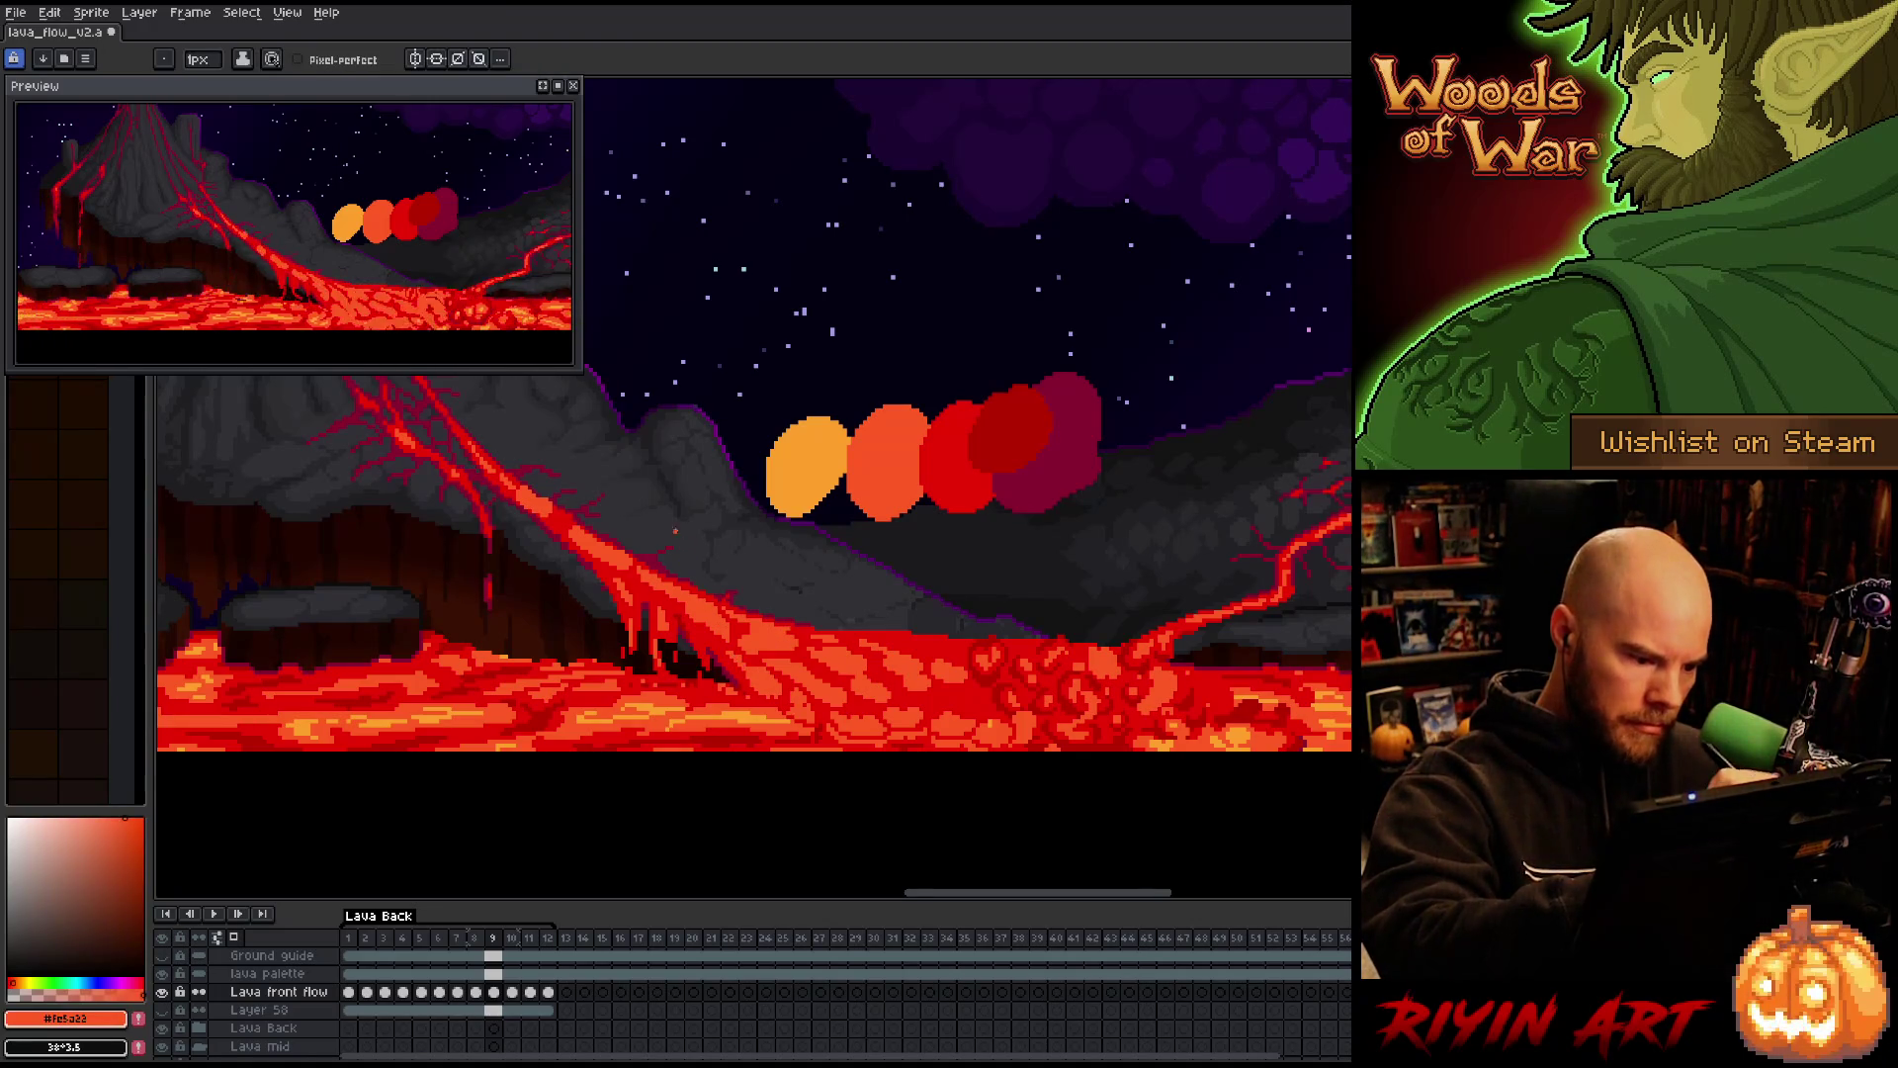
Flip between frames 9 and 10 to check the lava motion, ending on frame 10
key(Left)
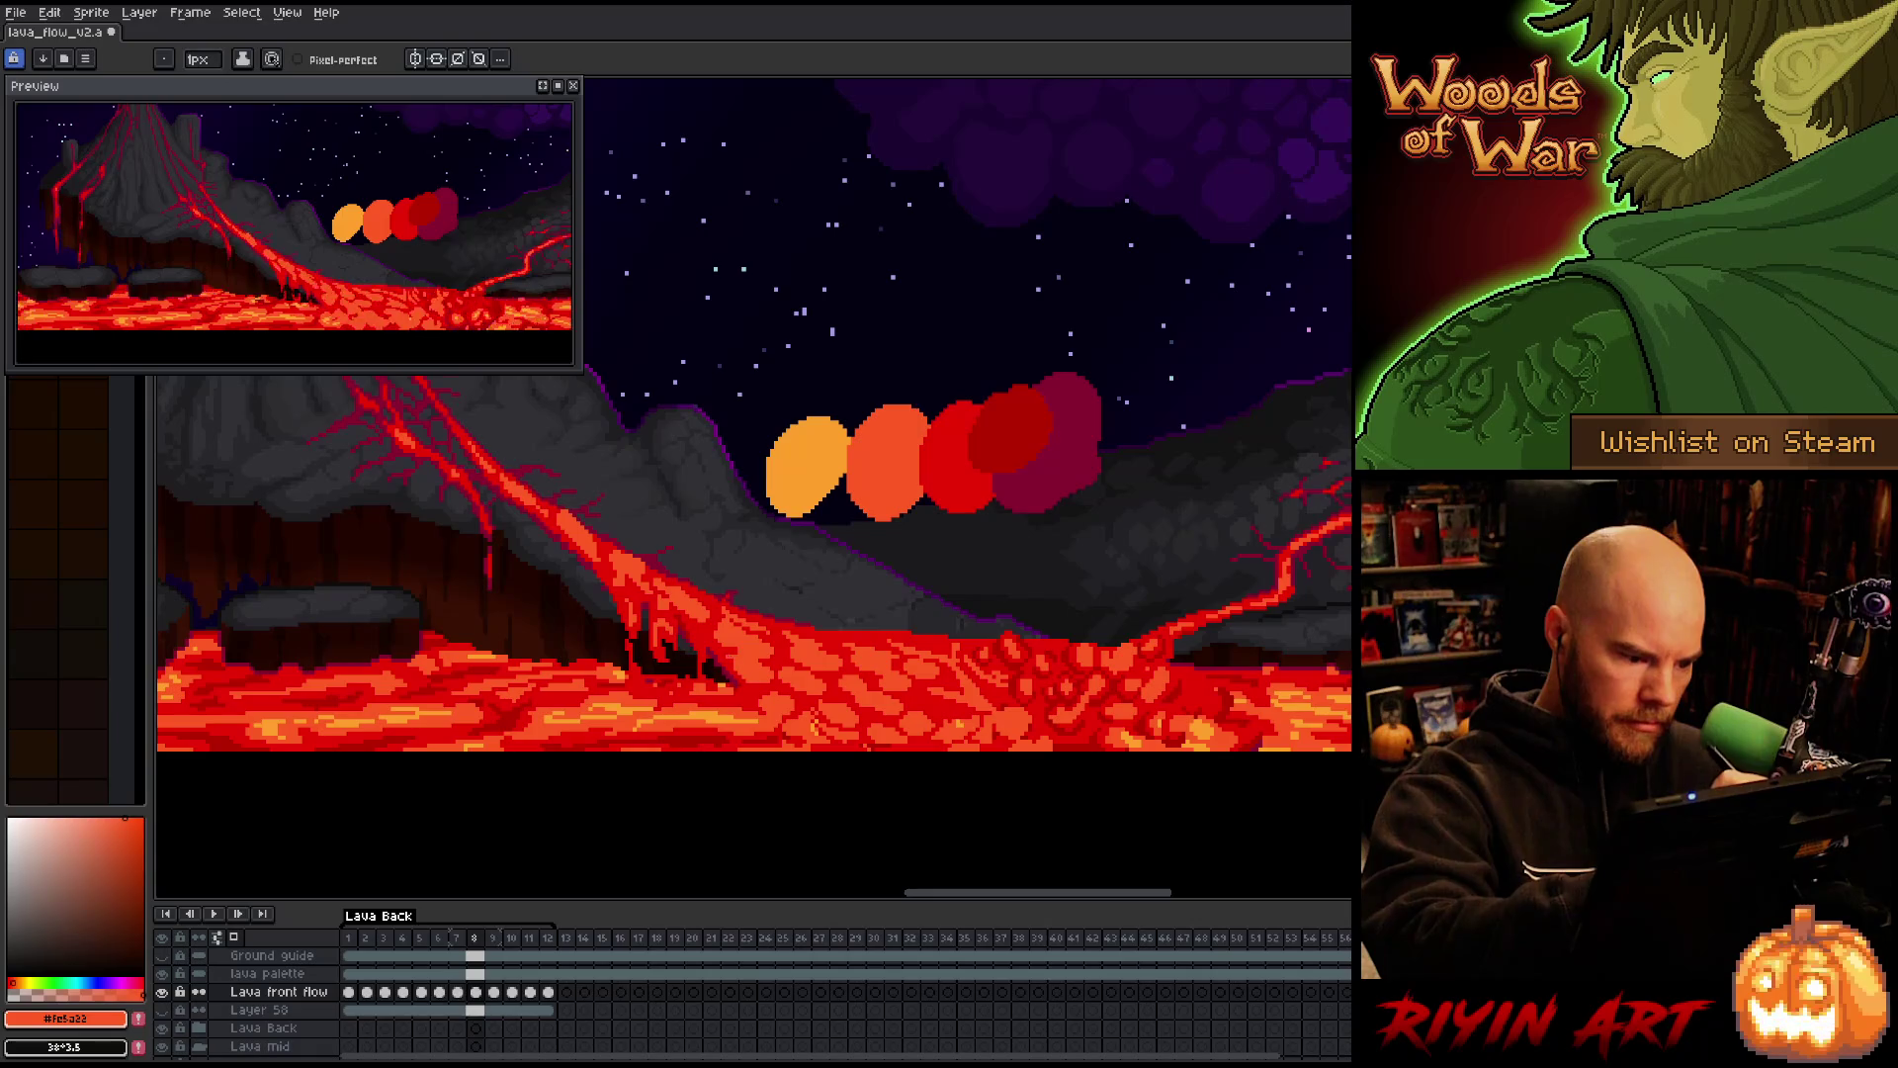
key(Right)
key(Right)
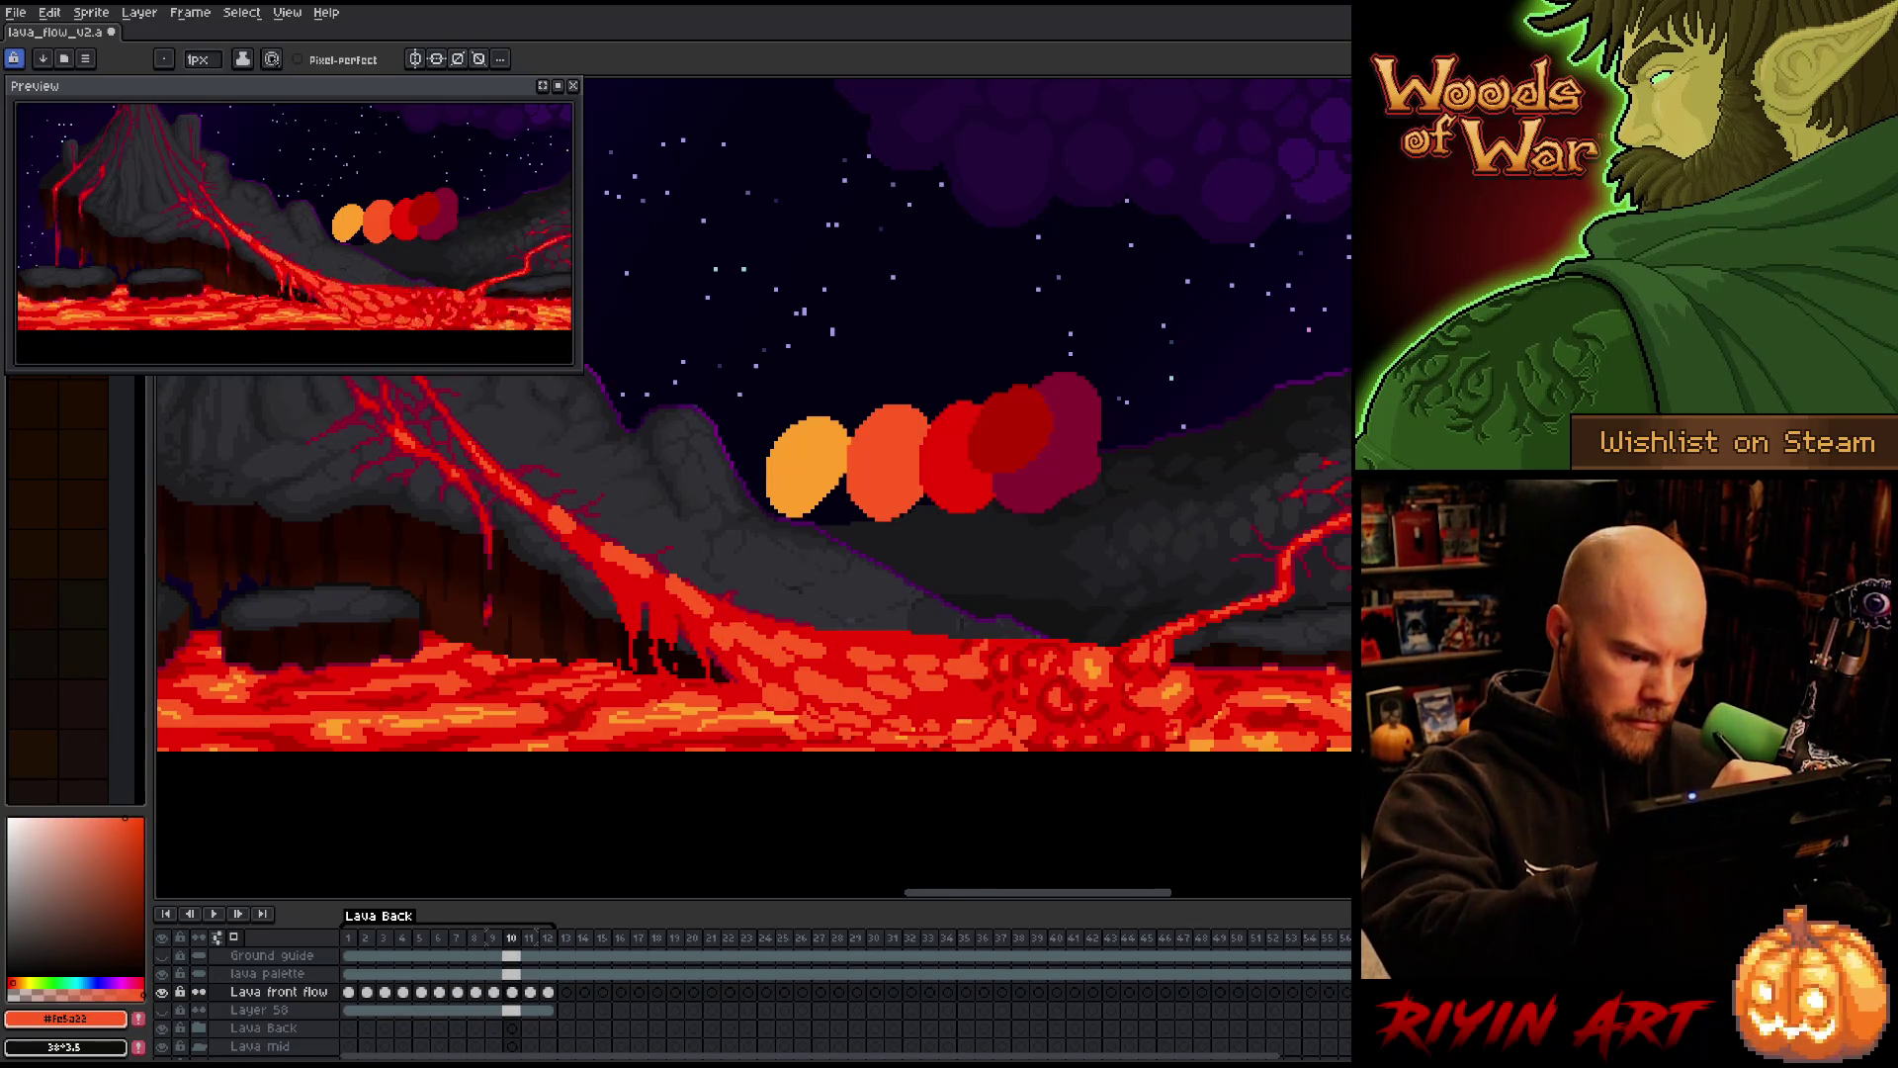
key(Left)
key(Right)
key(Left)
key(Right)
key(Left)
key(Right)
key(Left)
key(Right)
key(Left)
key(Right)
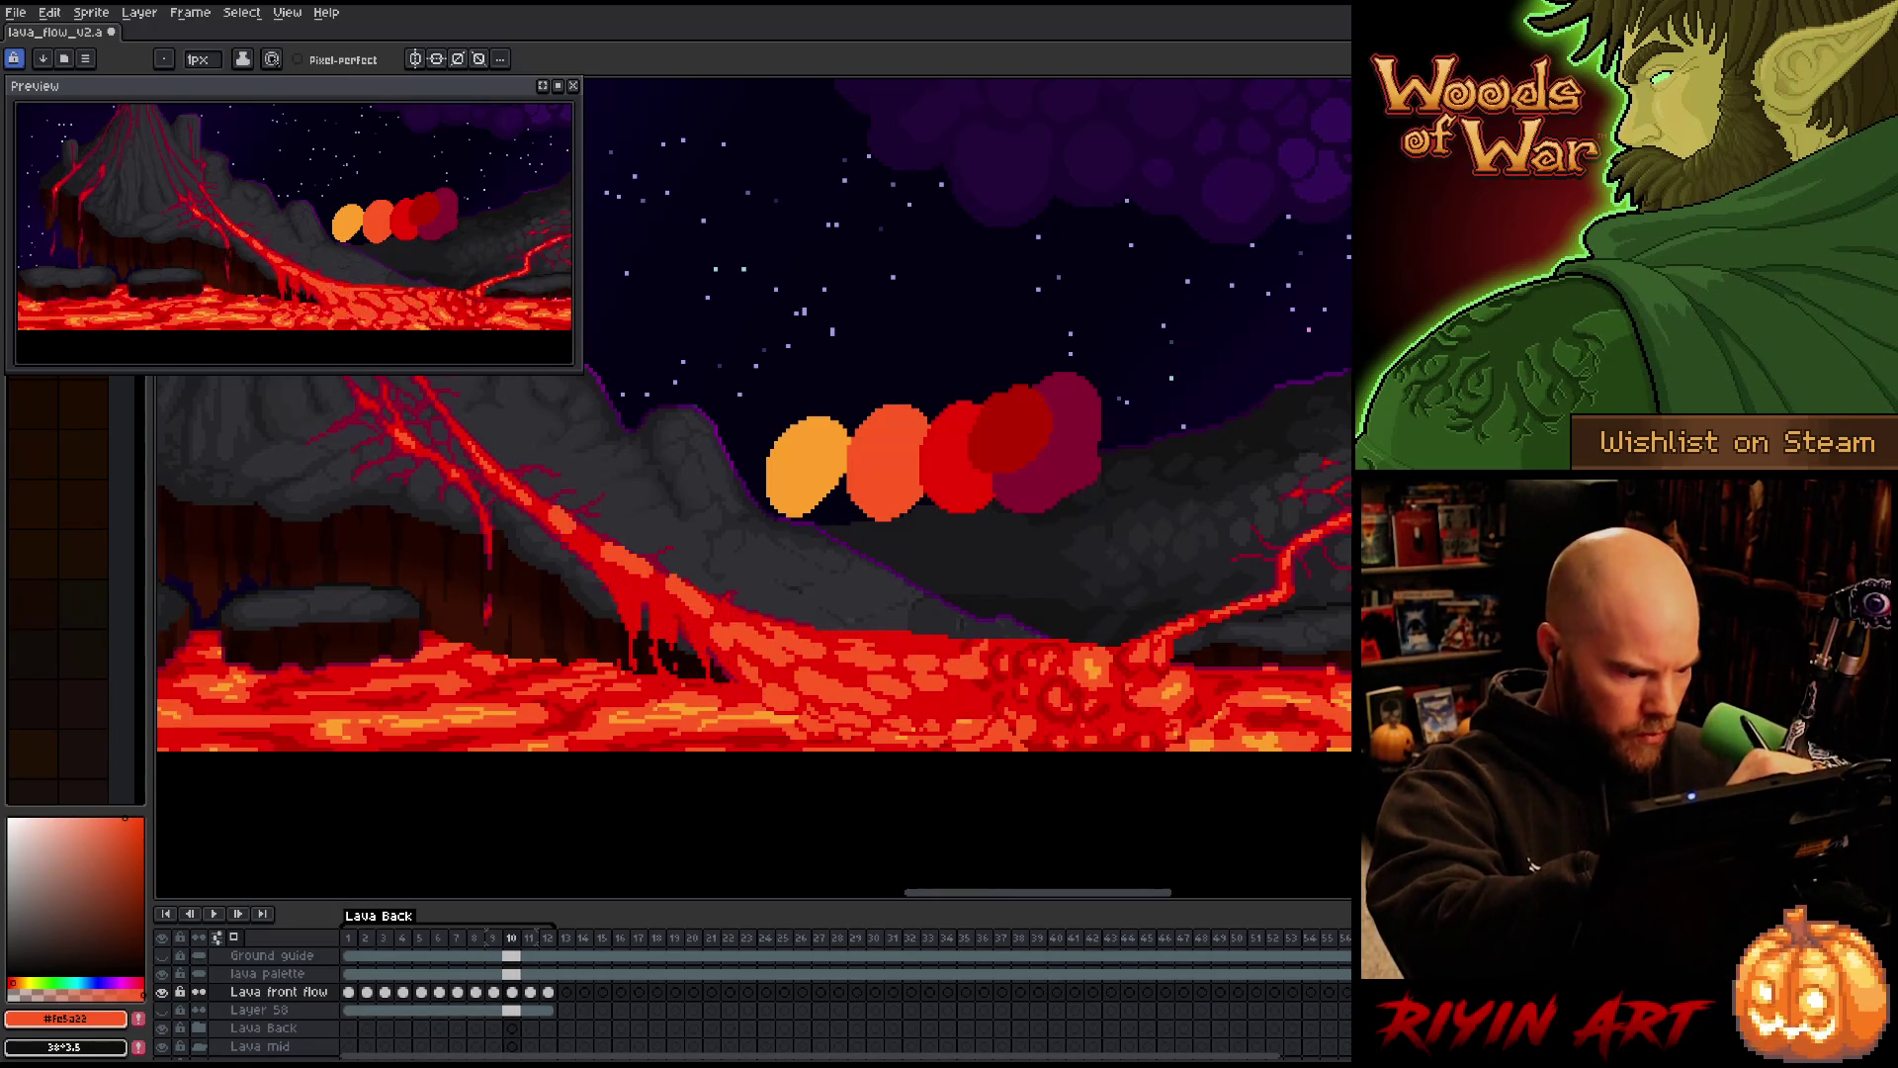
Redraw frame 10's molten pools with Pencil and Eraser and save the file
key(b)
key(e)
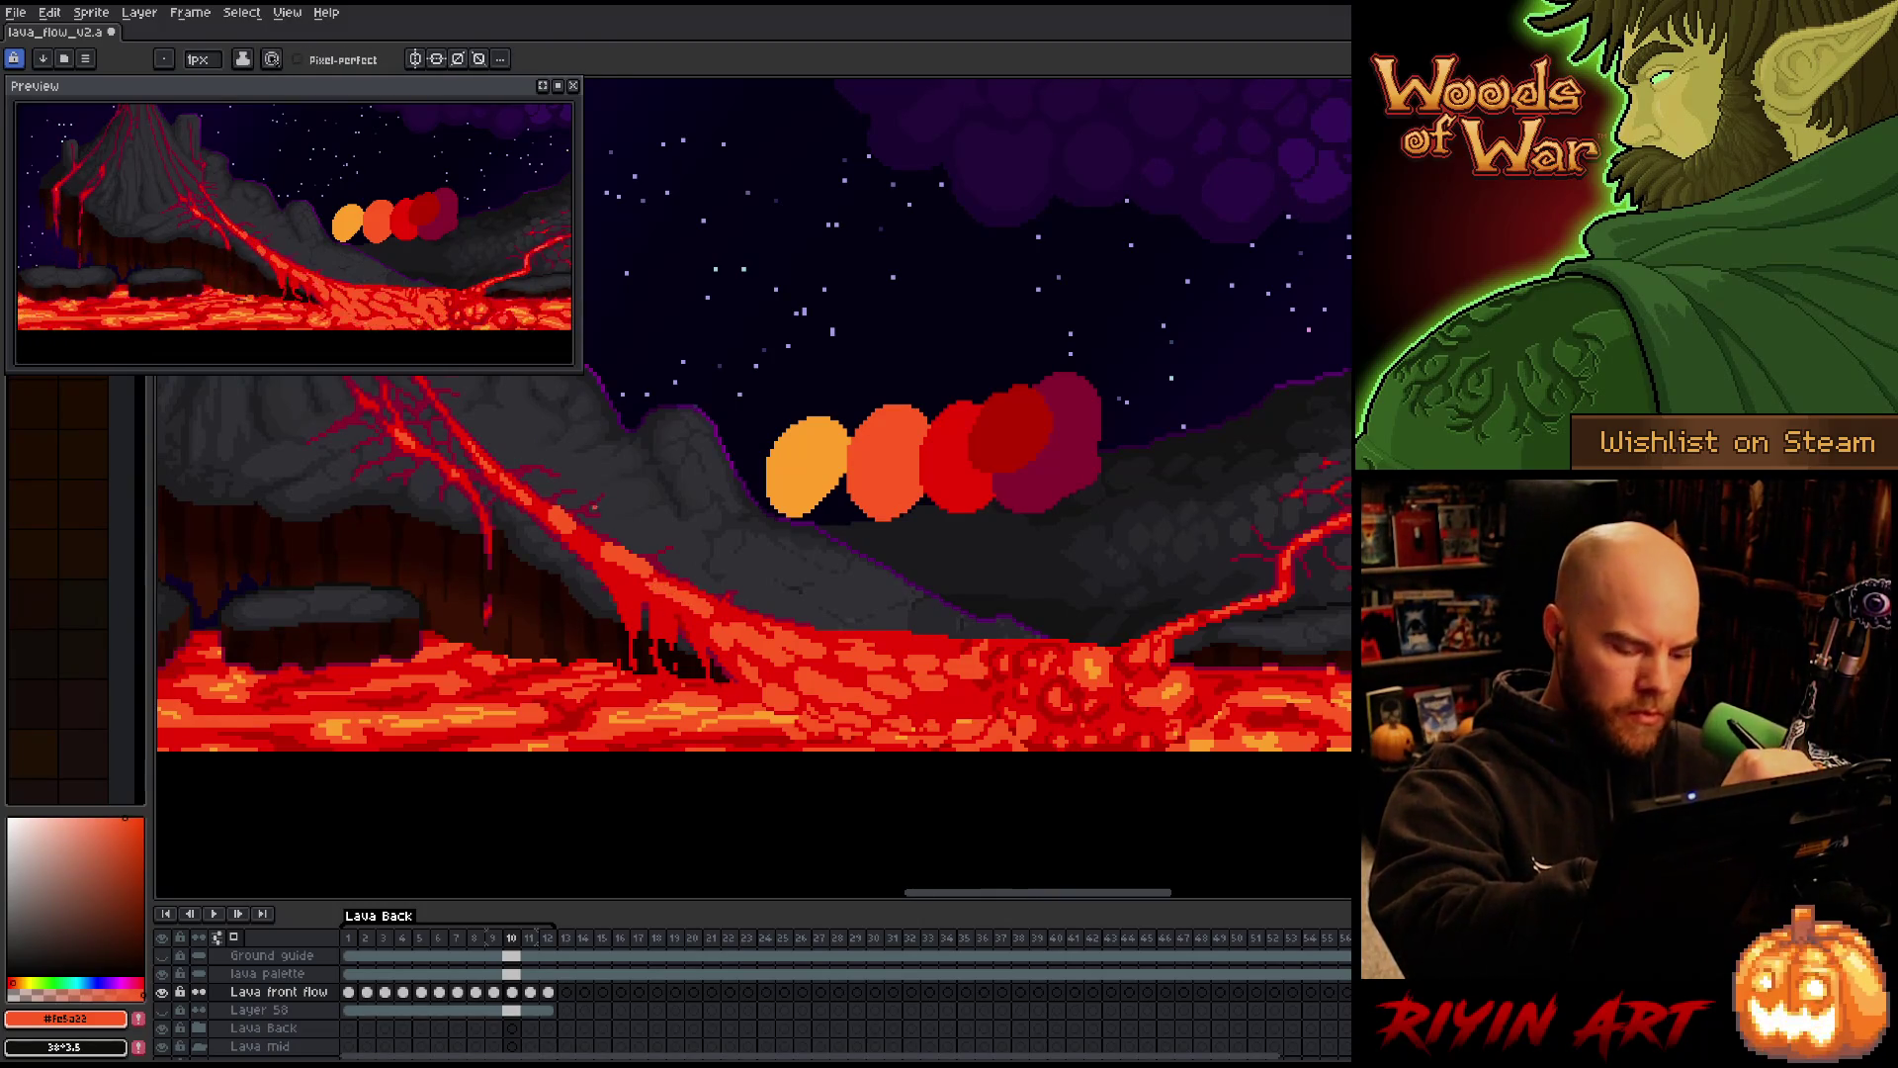
key(b)
key(ctrl+s)
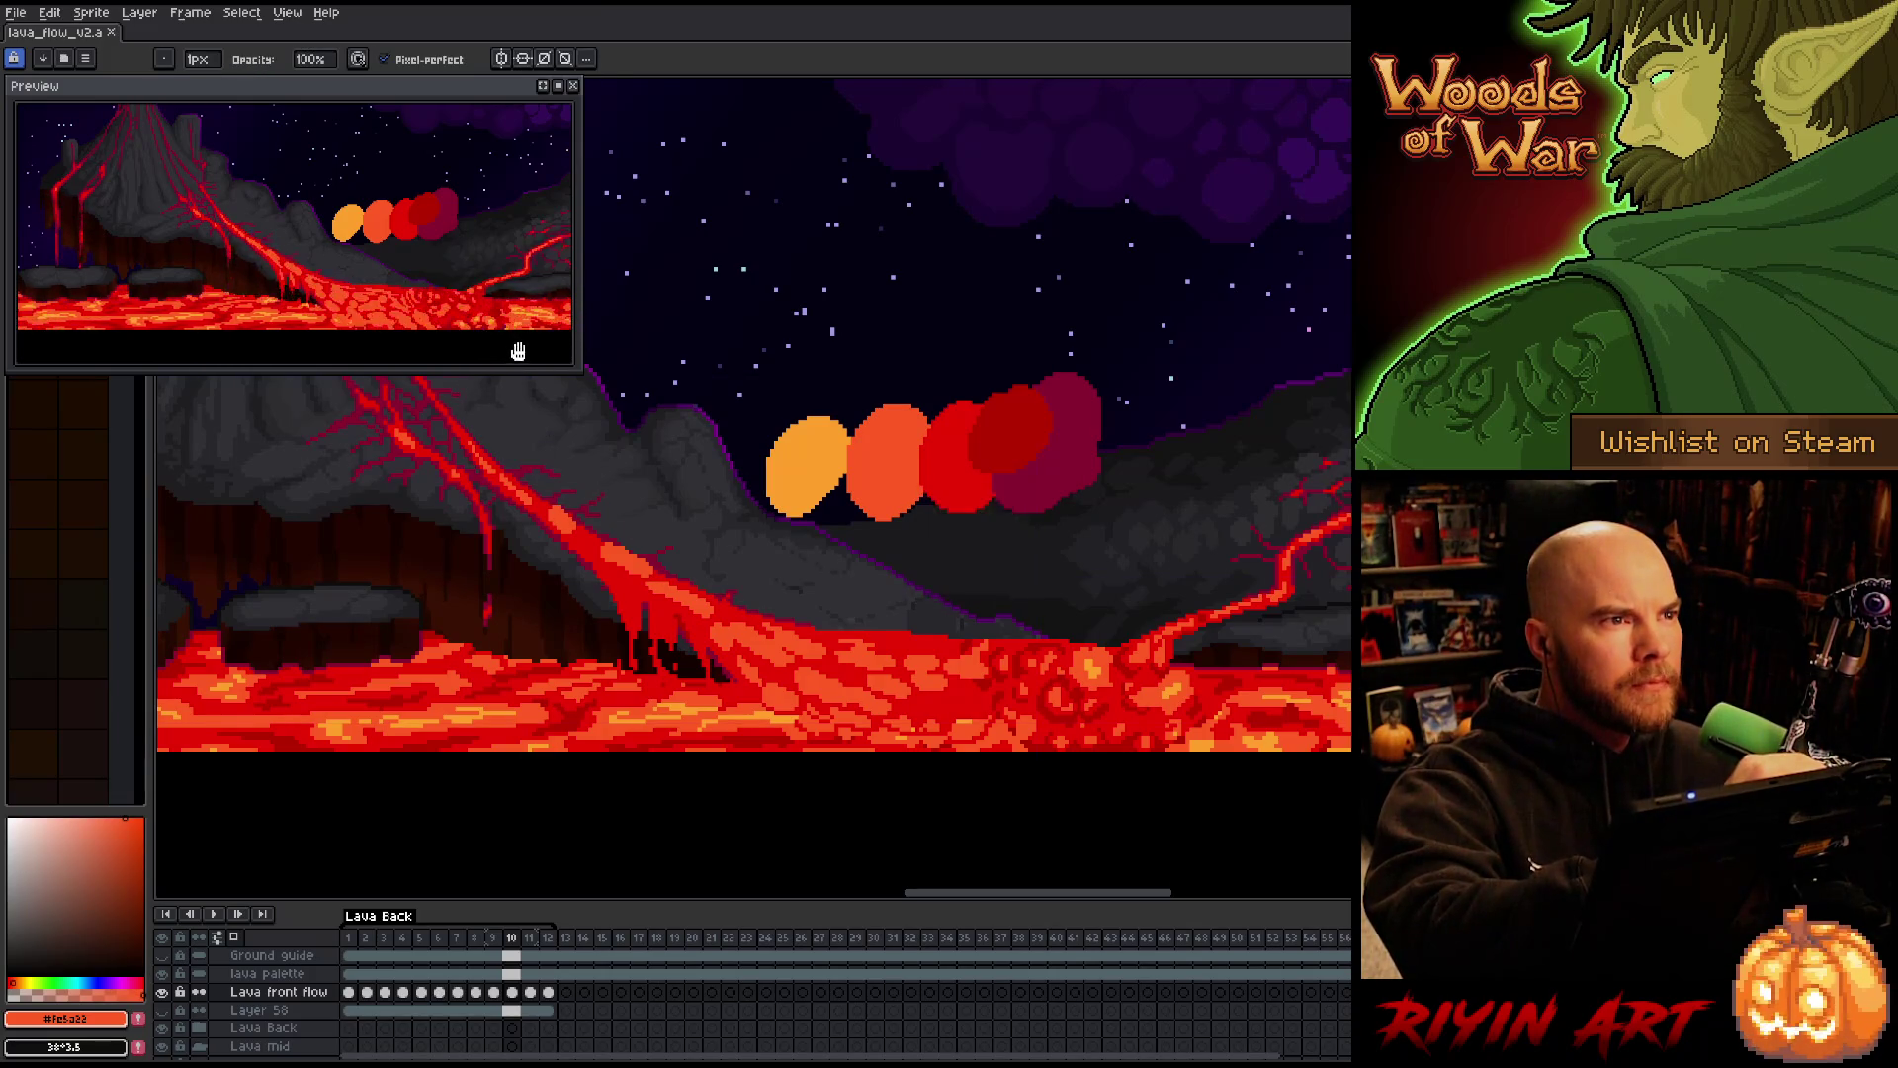
key(e)
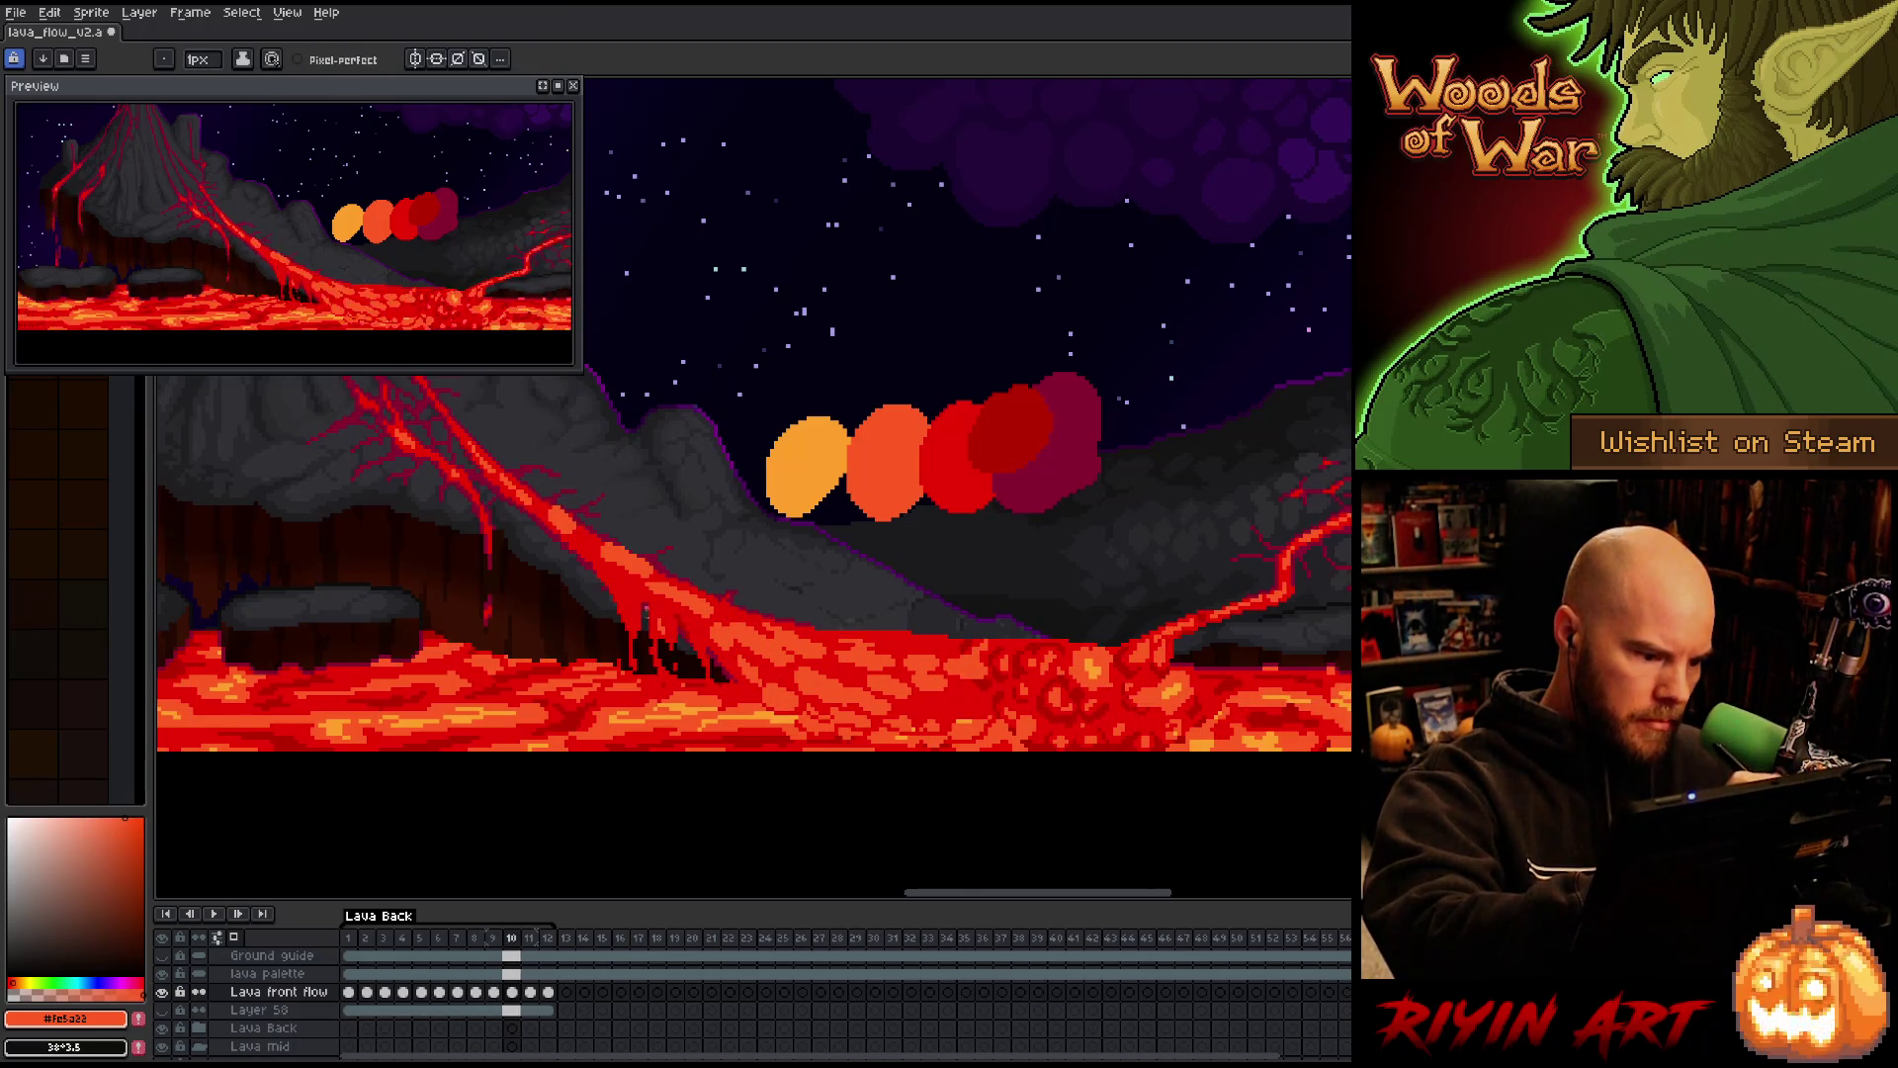
Compare frame 10 against frame 9 by flipping back and forth, then return to Pencil
key(Left)
key(Right)
key(Left)
key(Right)
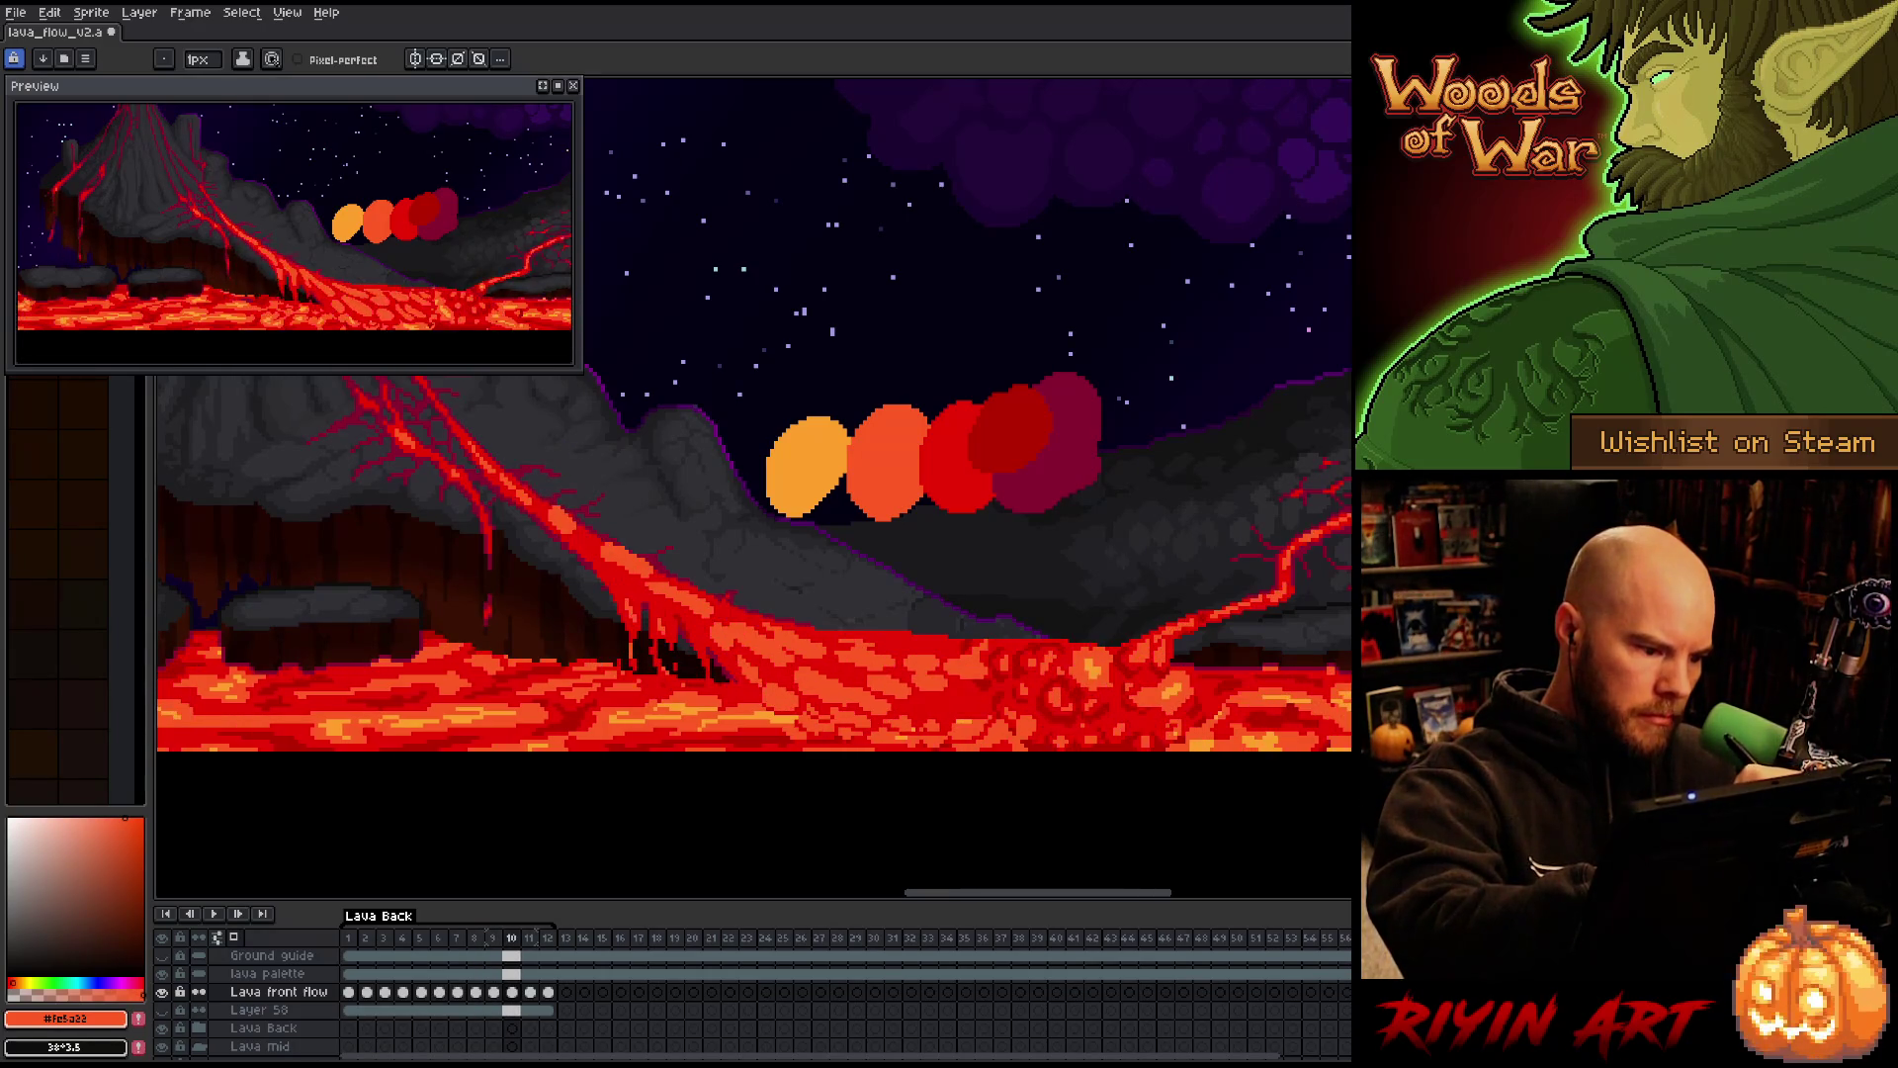
key(Left)
key(Right)
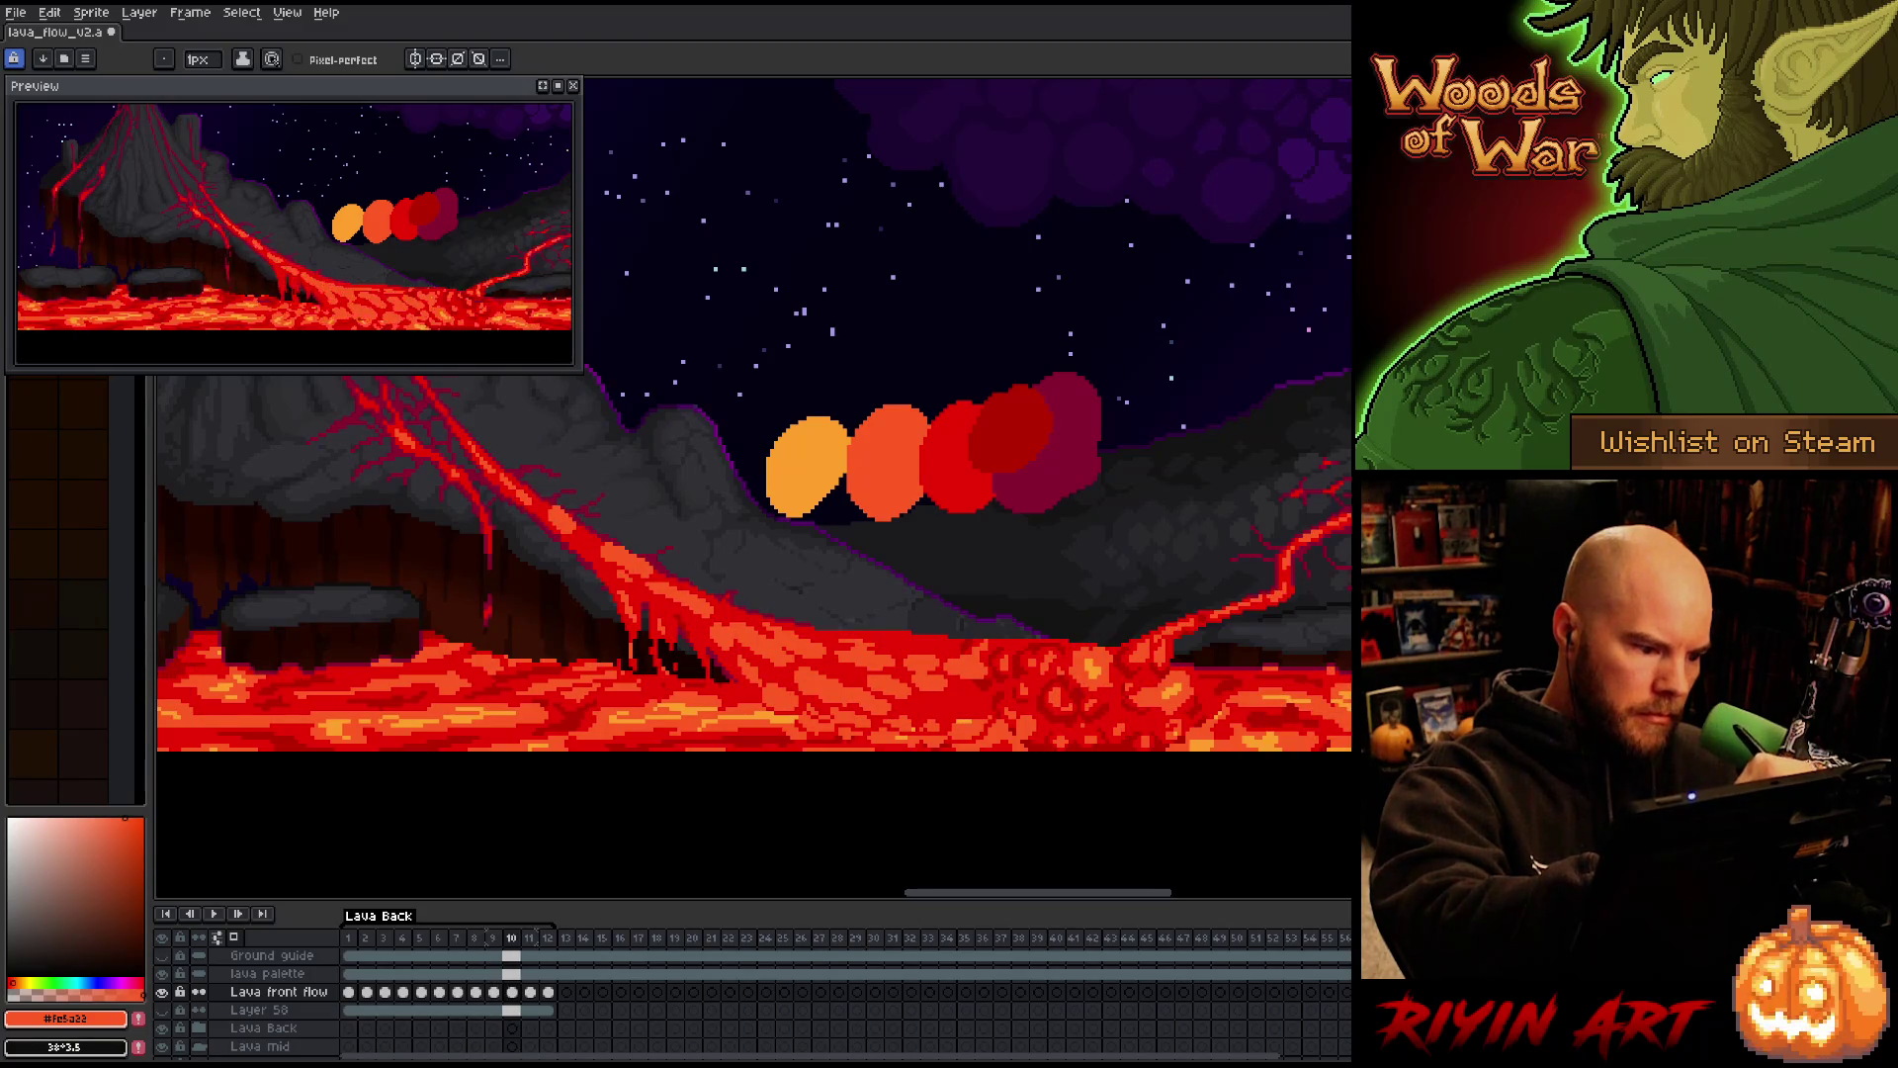
key(Left)
key(Right)
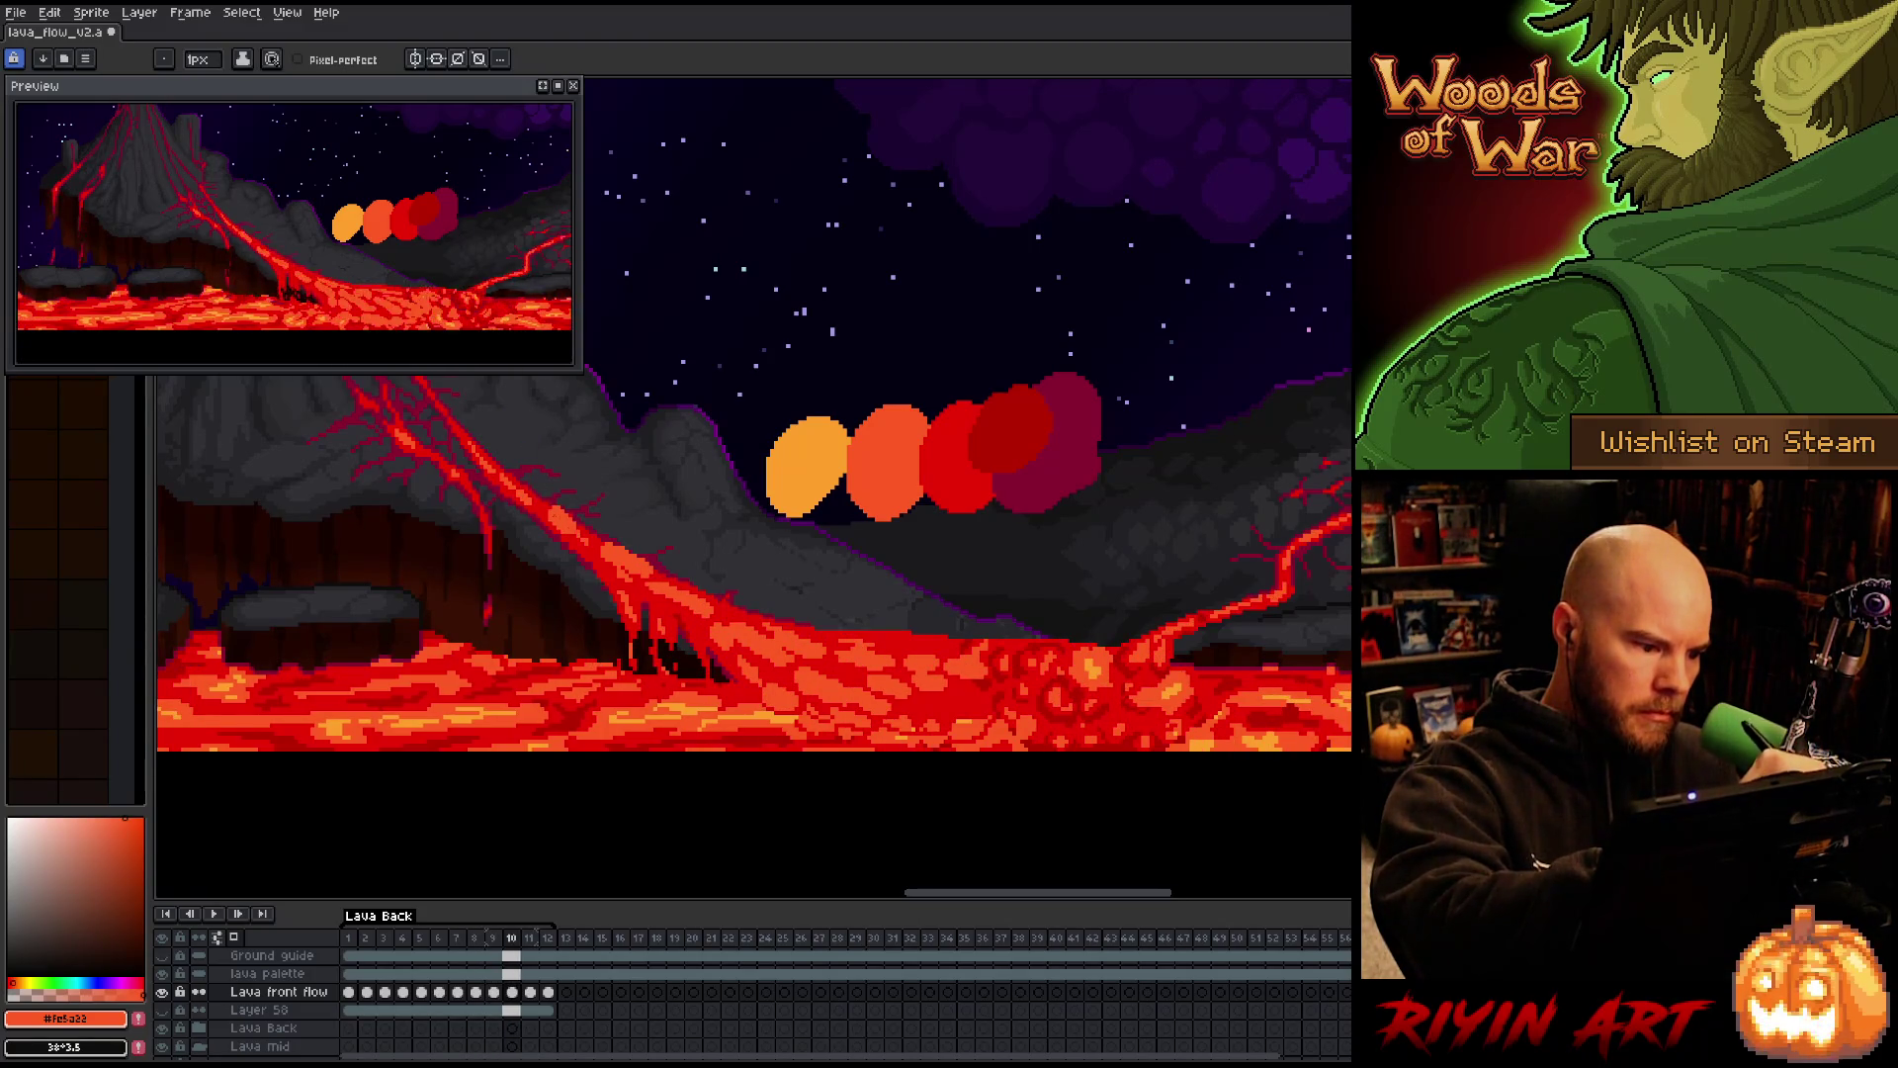
key(b)
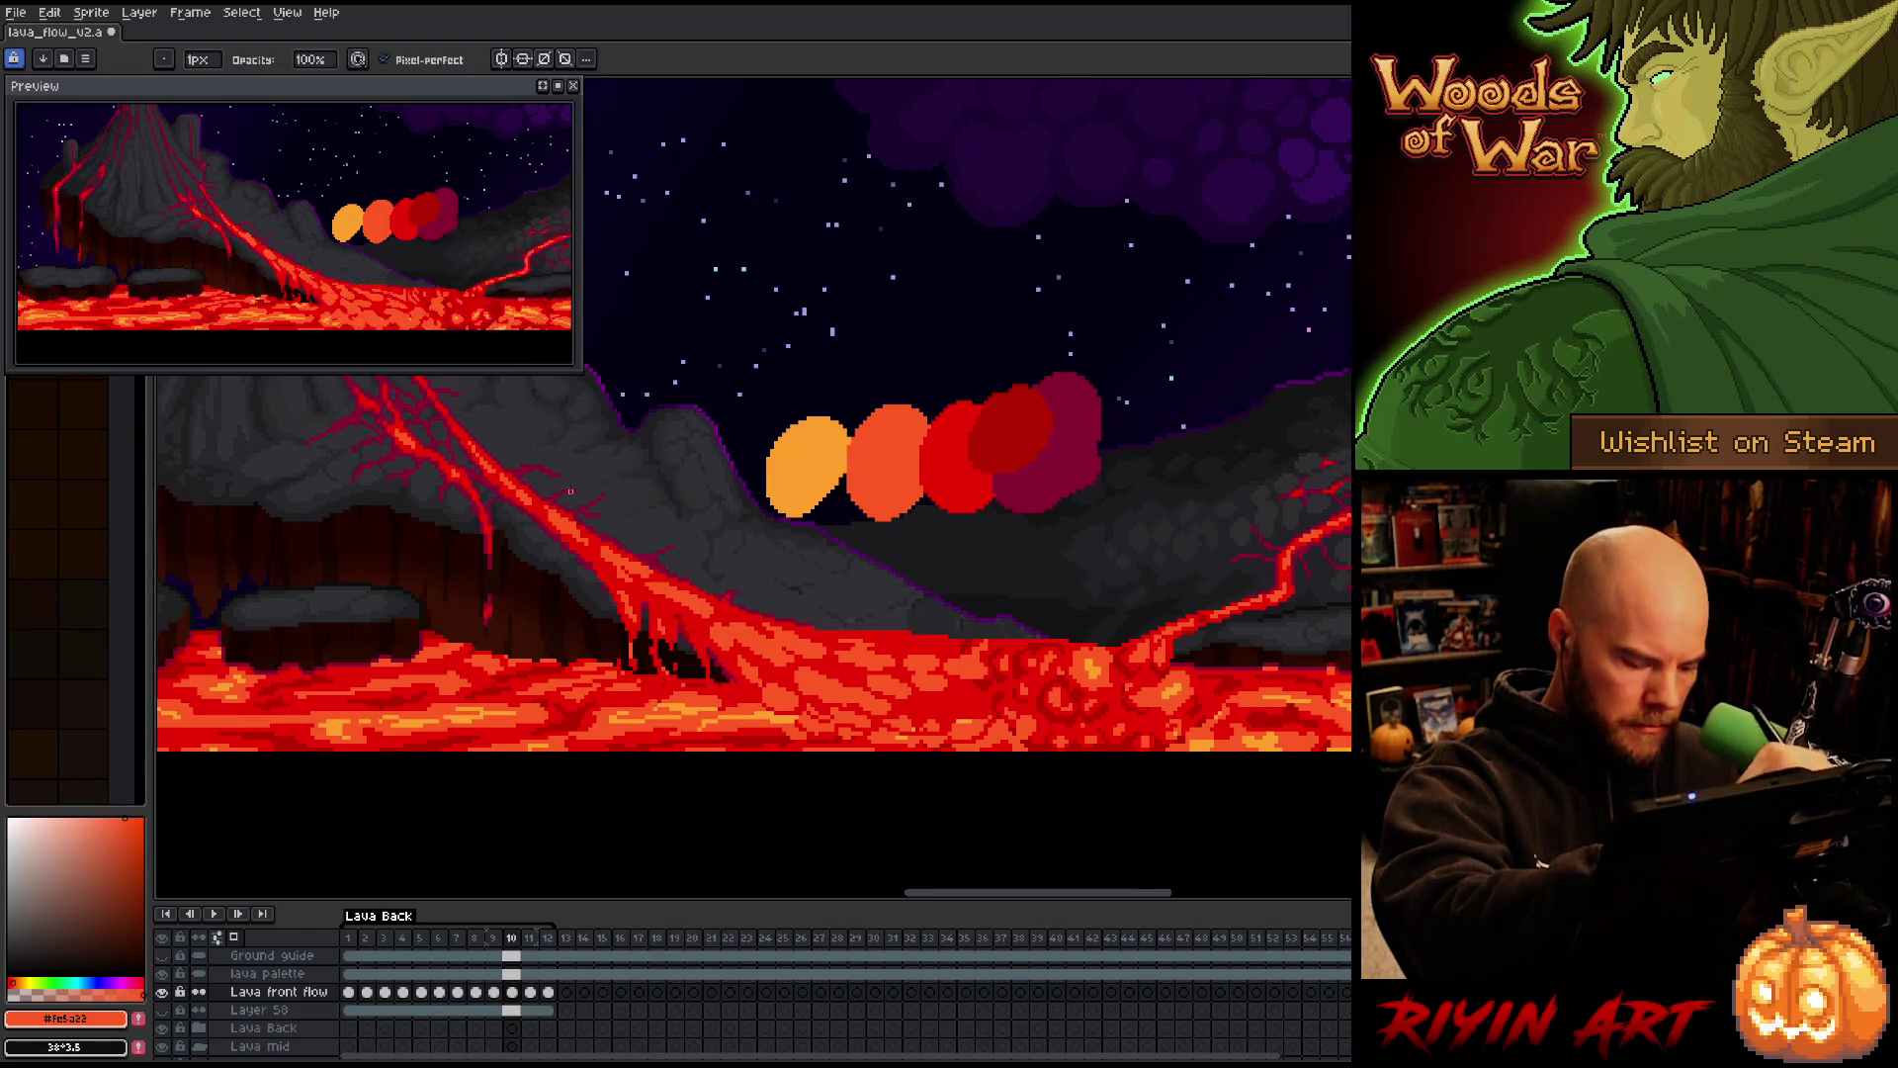
Eyedrop a colour on frame 9, then move to frame 11 and start redrawing it with Pencil and Eraser
key(Left)
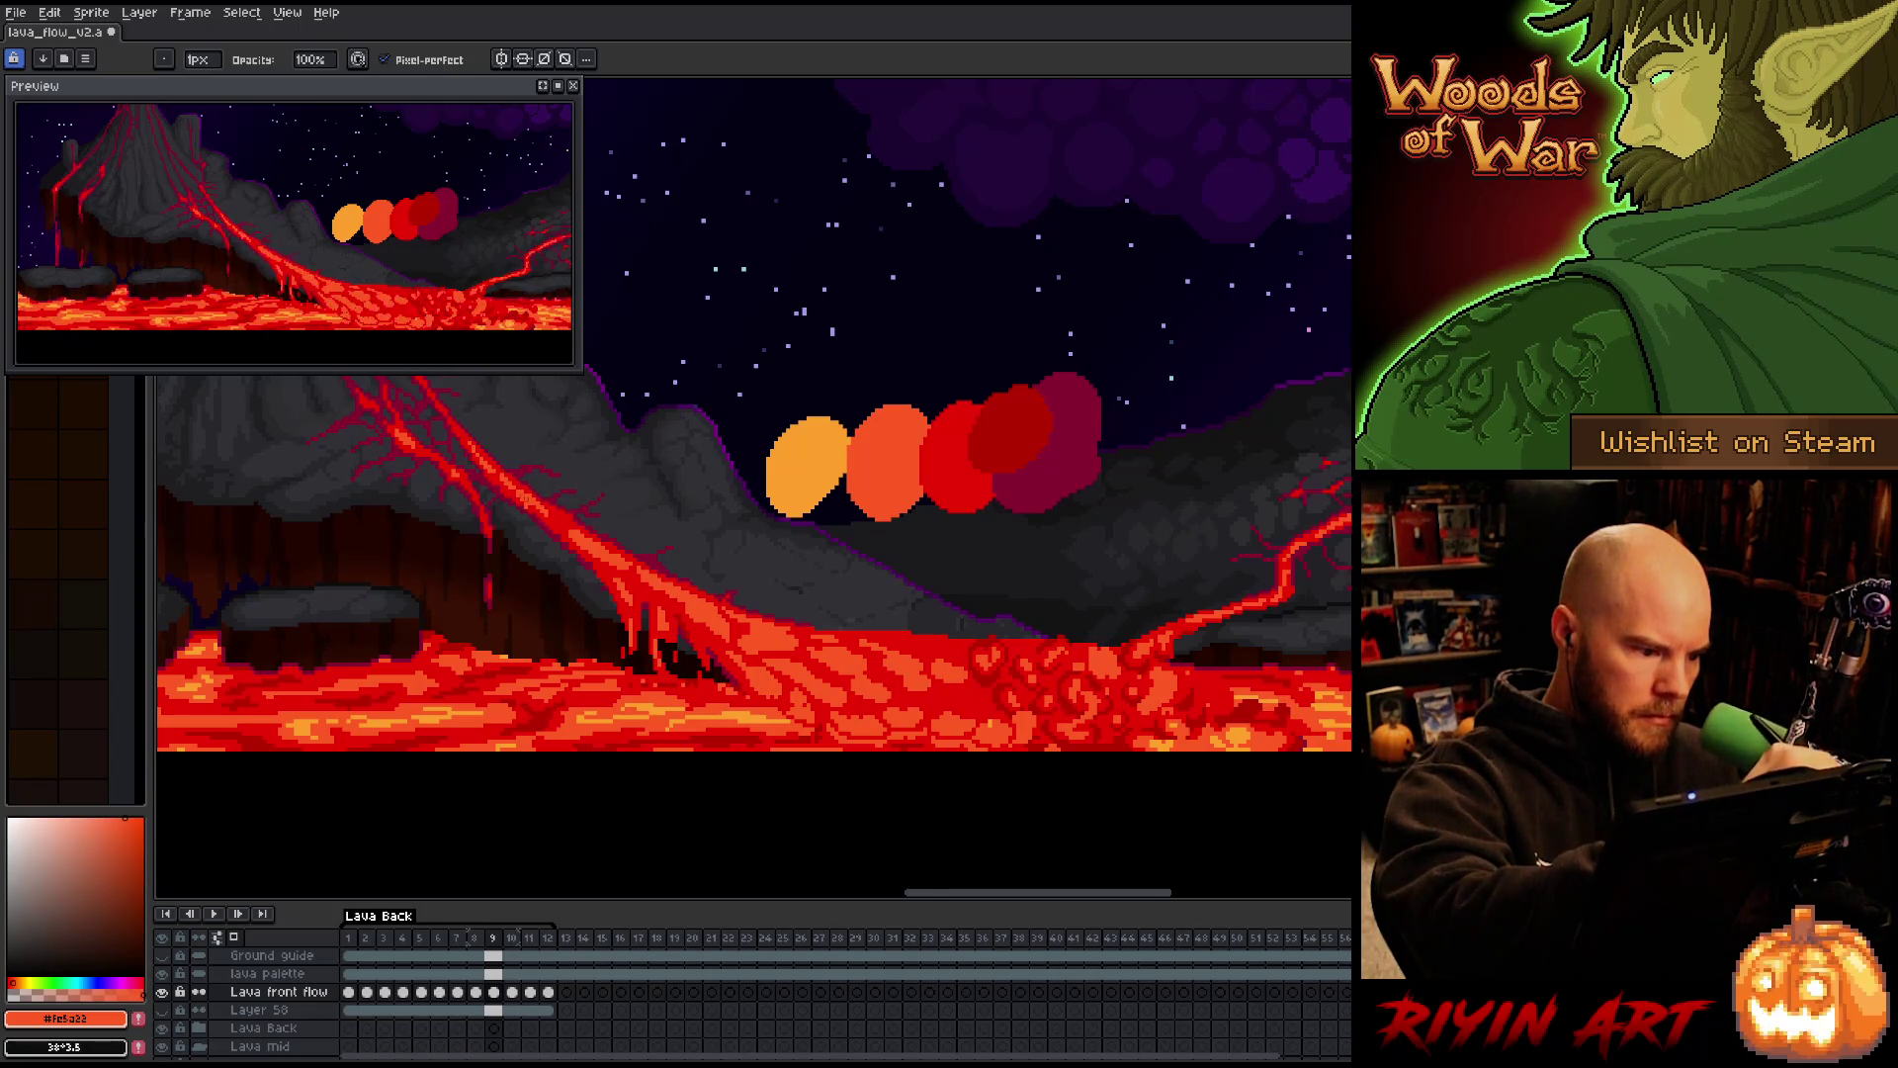
key(alt)
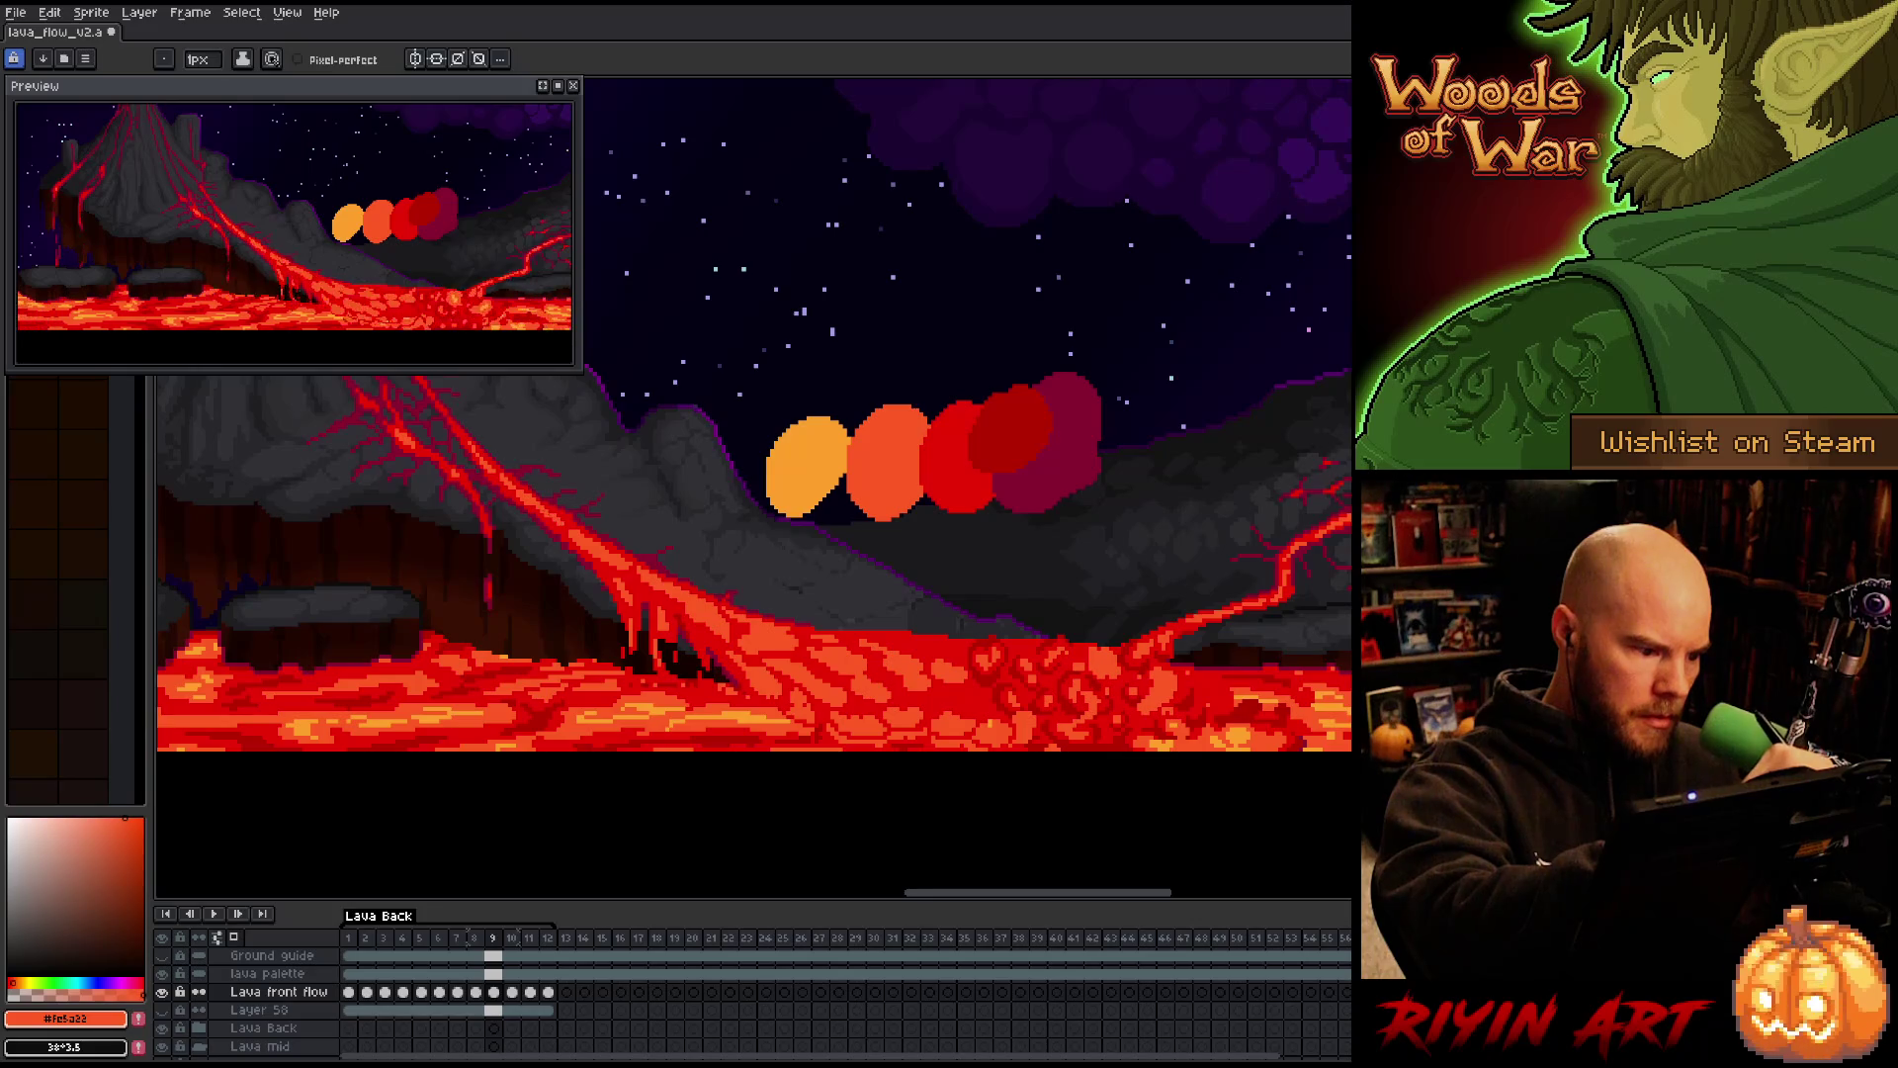
key(Right)
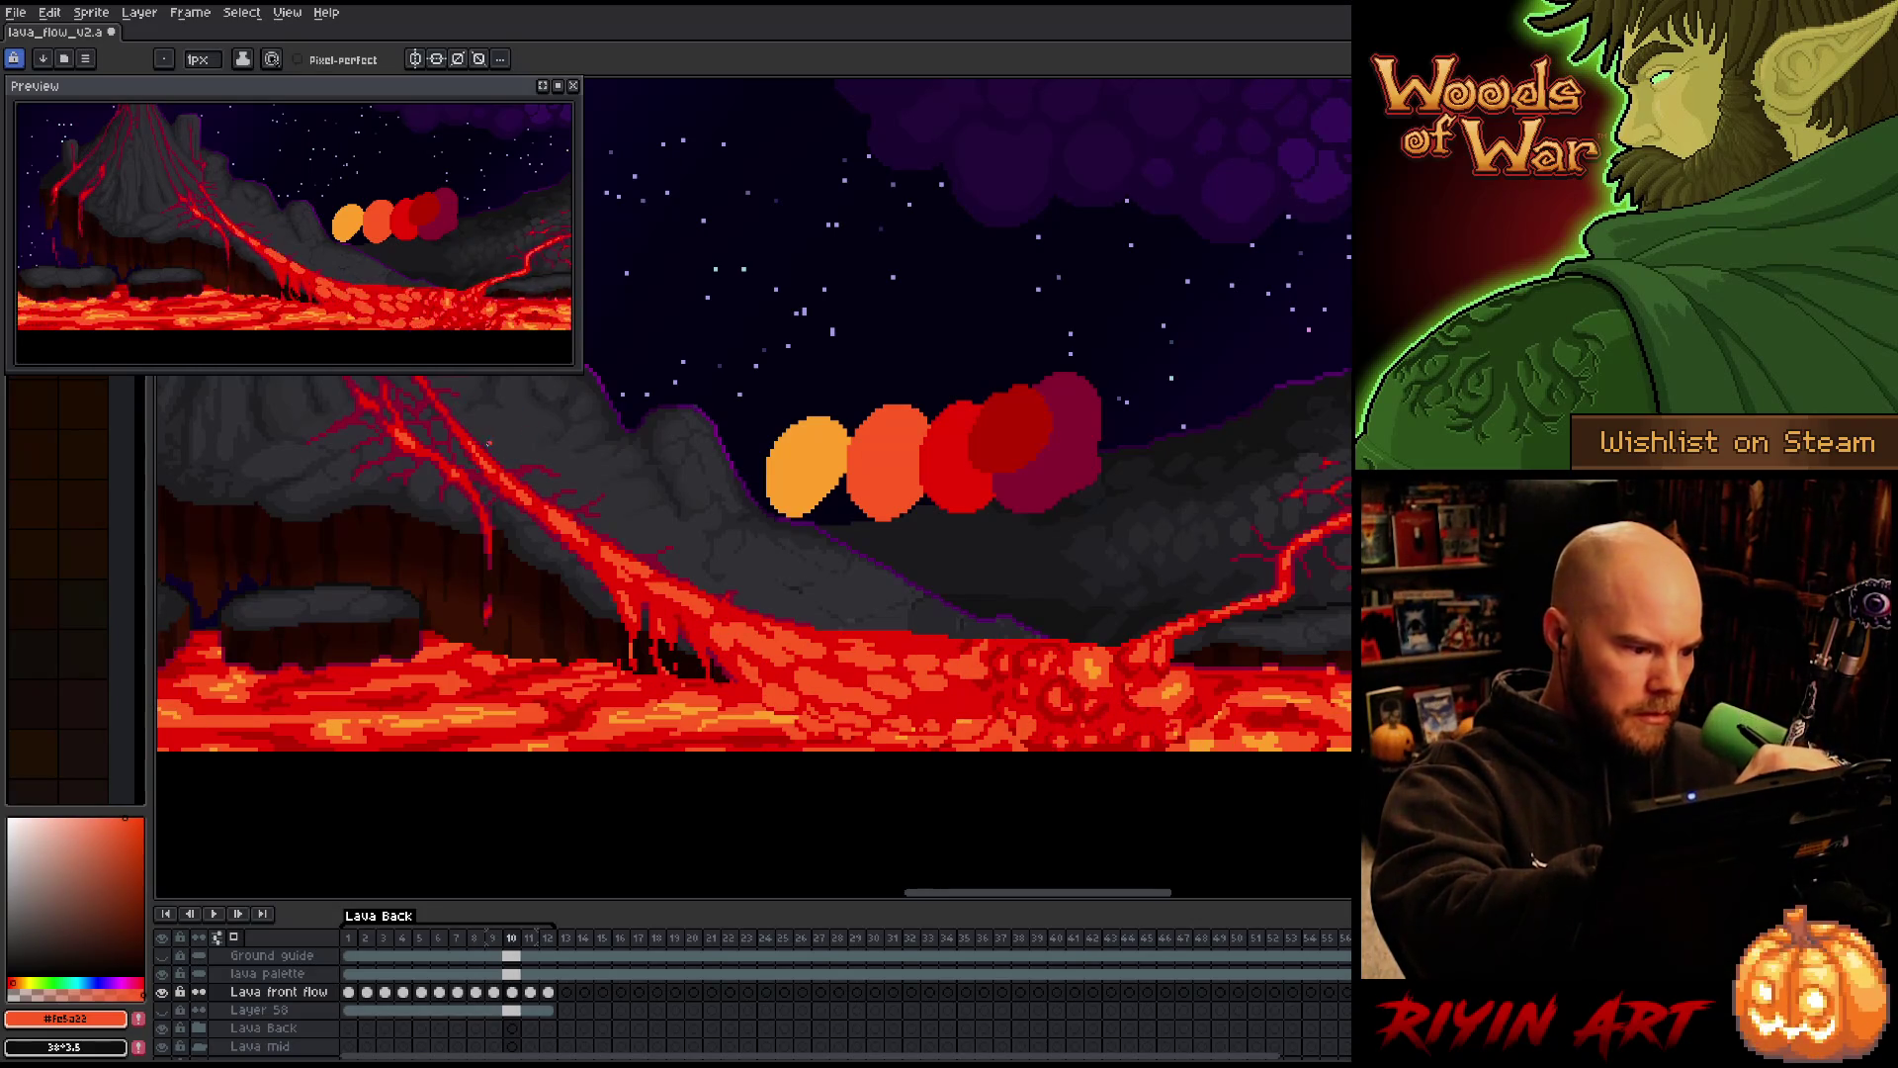
key(Right)
key(b)
key(e)
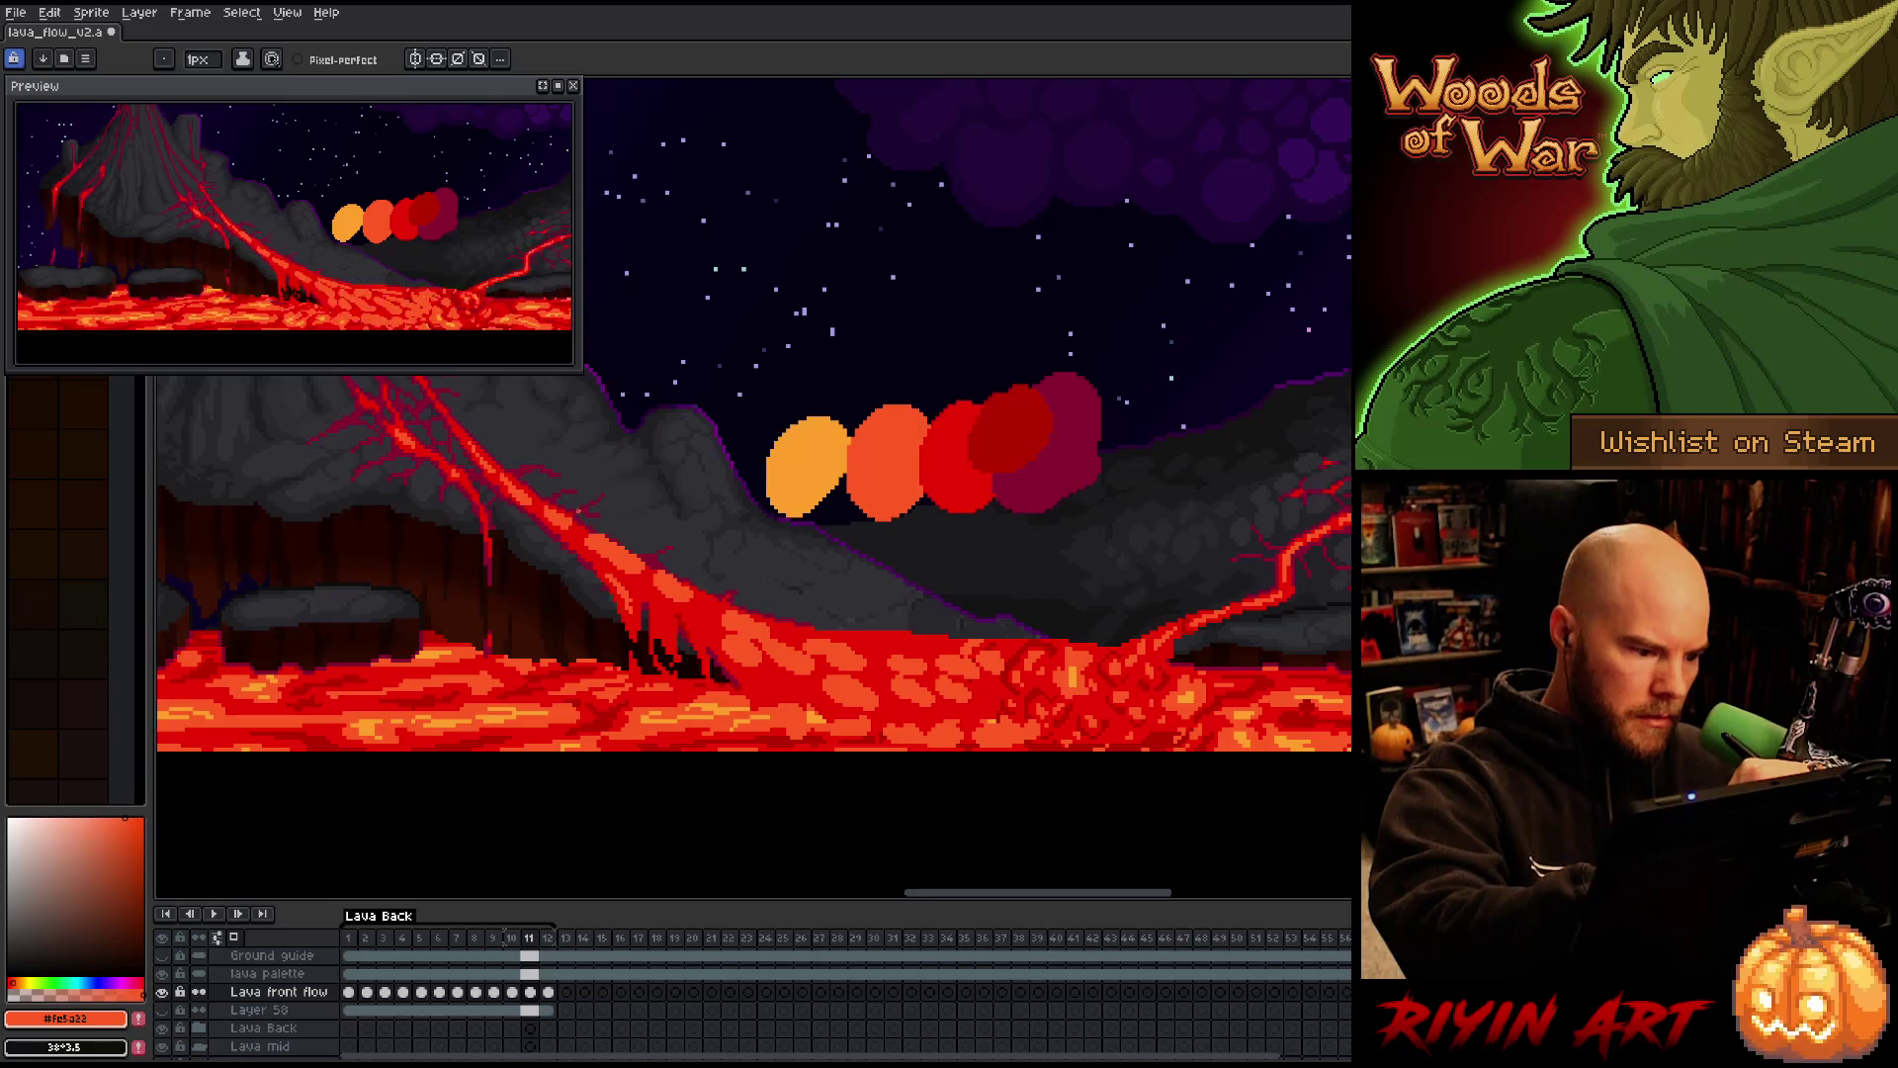
Fix frame 11's lava with Pencil and Eraser against frame 10, then play the 12-frame animation and stop on frame 12
key(b)
key(e)
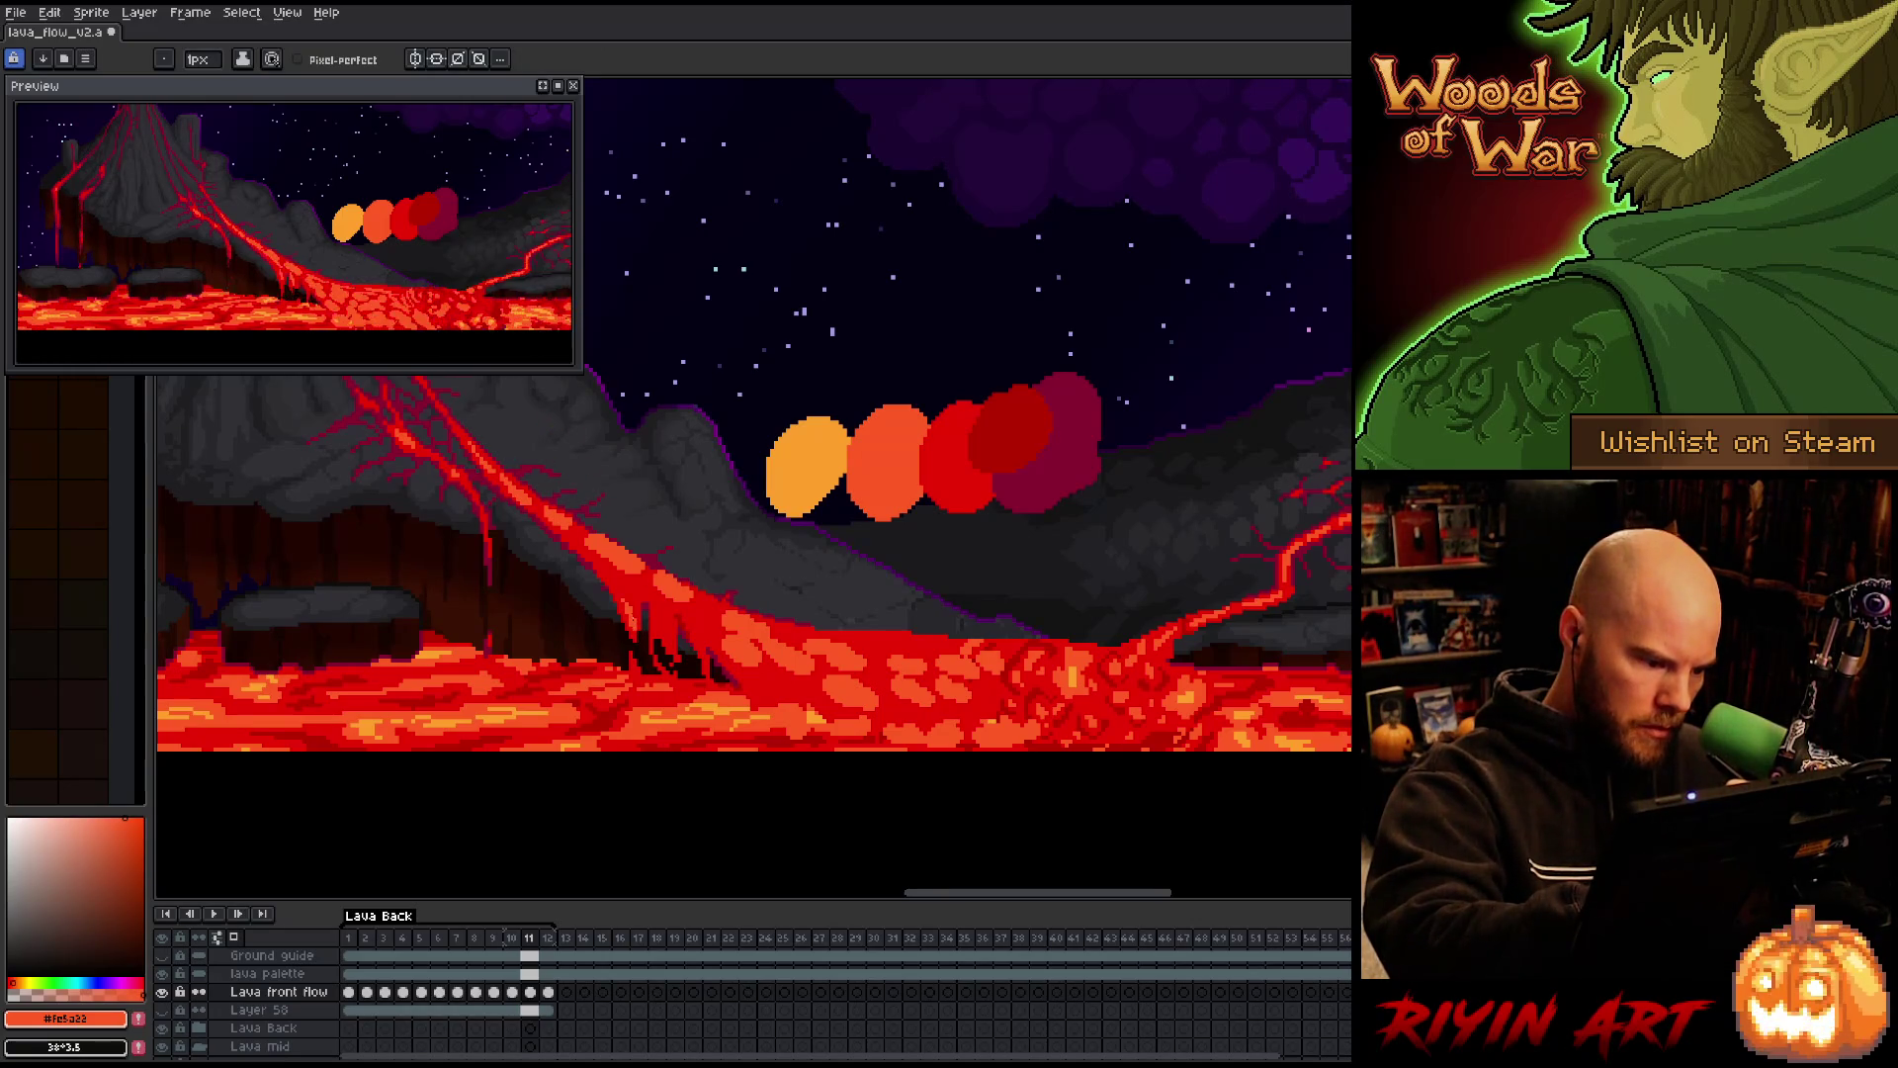
key(Left)
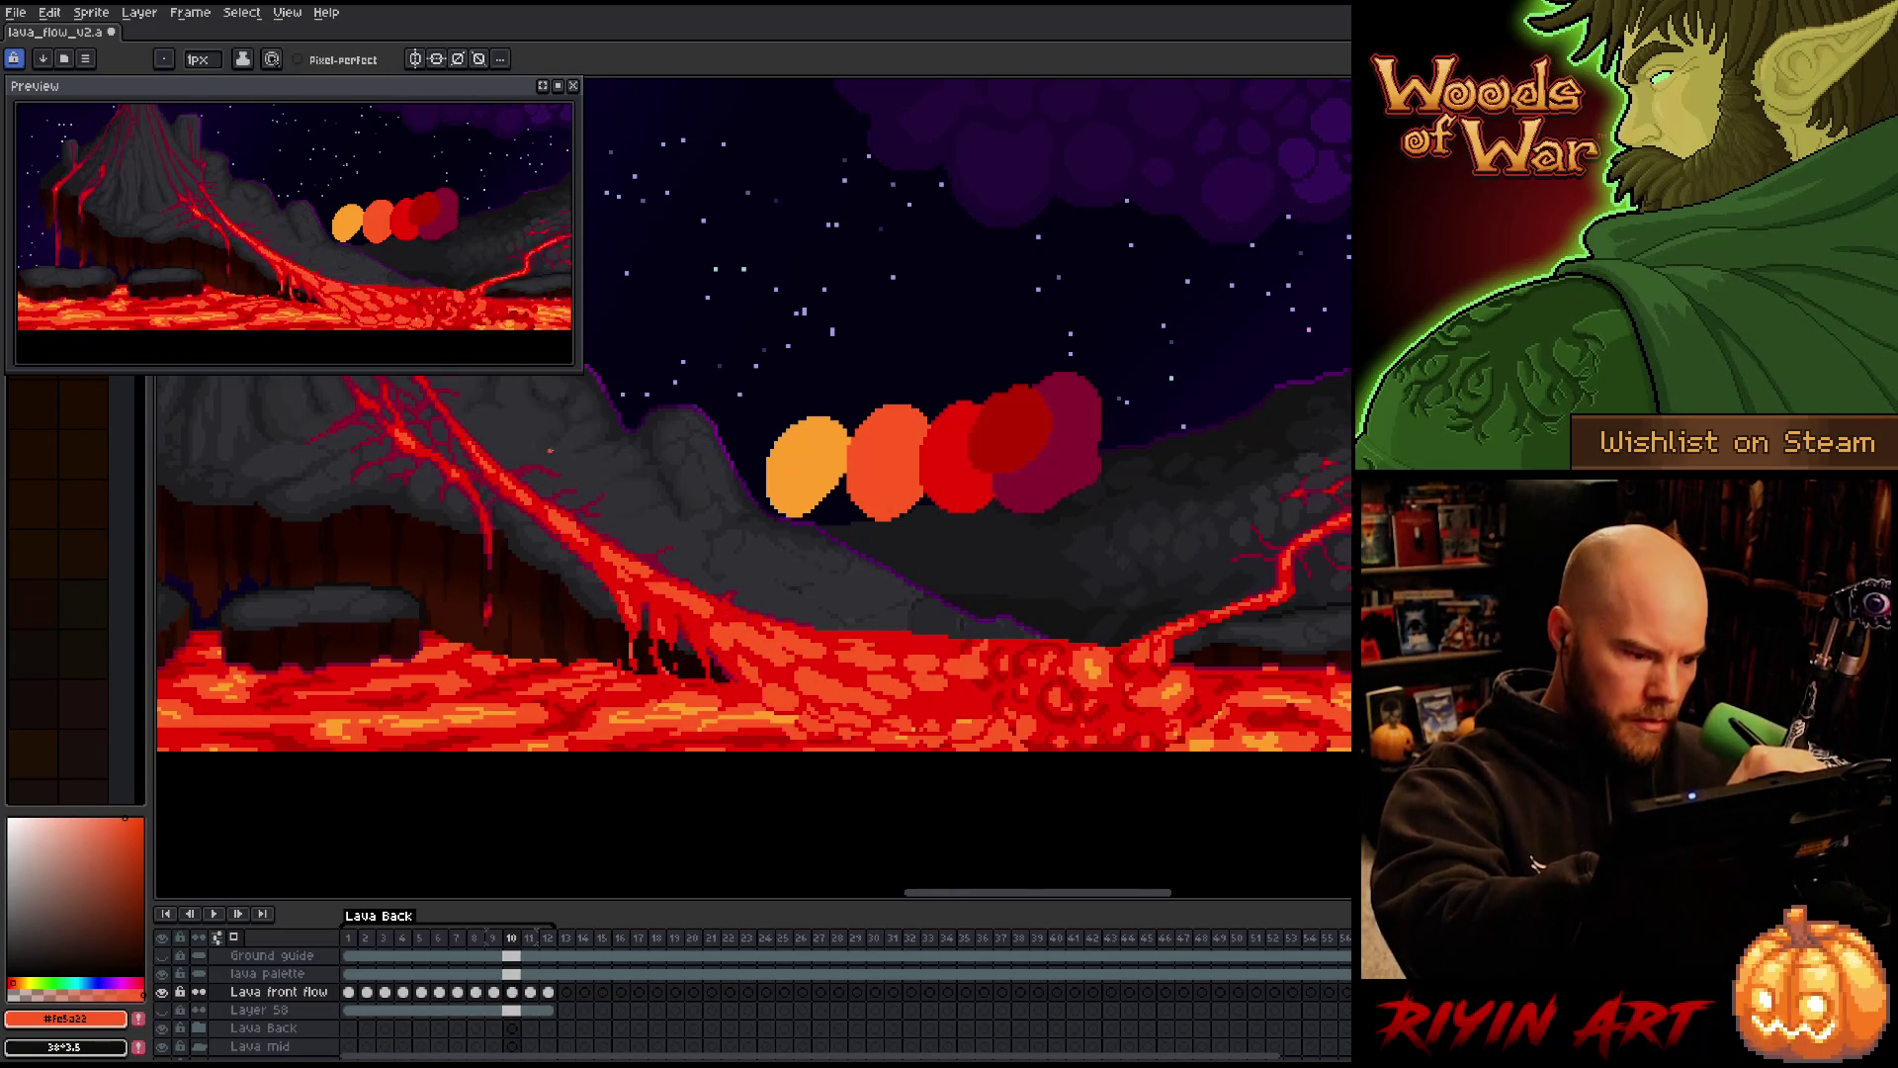
key(Right)
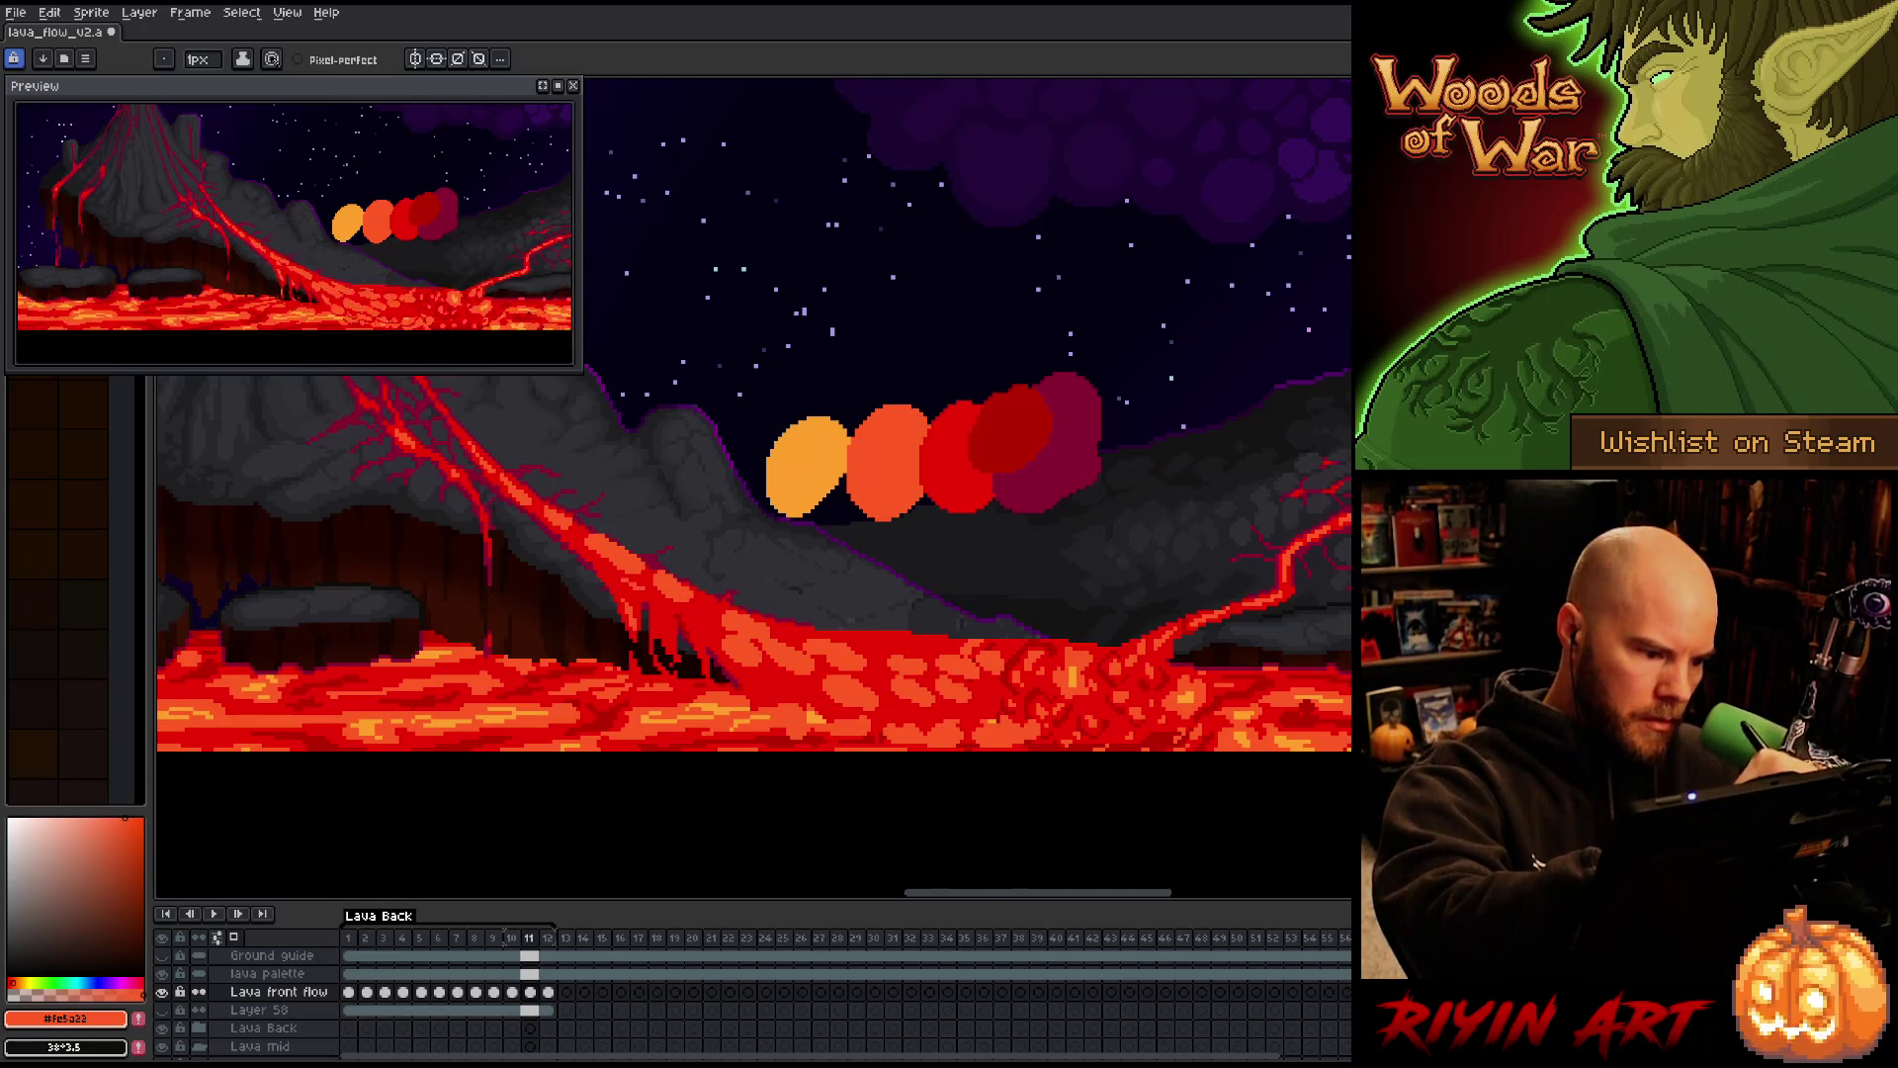
key(b)
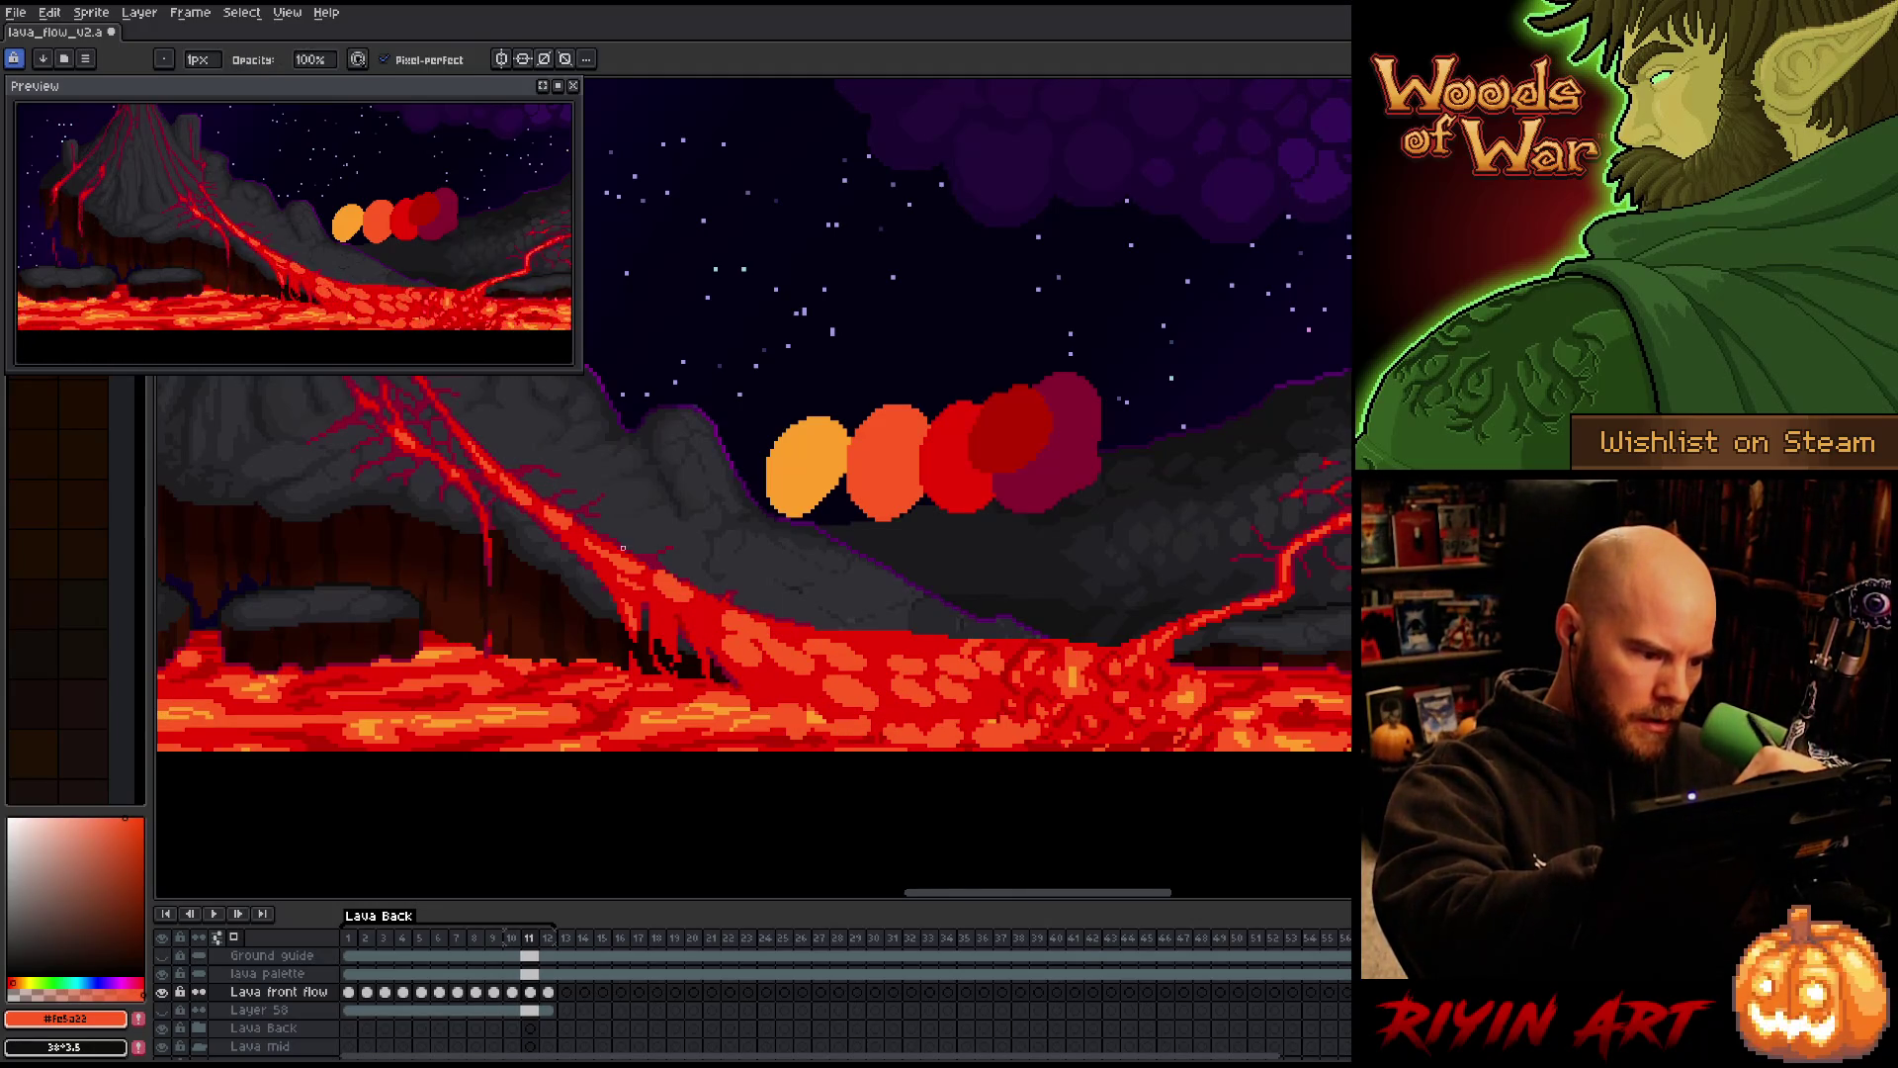
key(e)
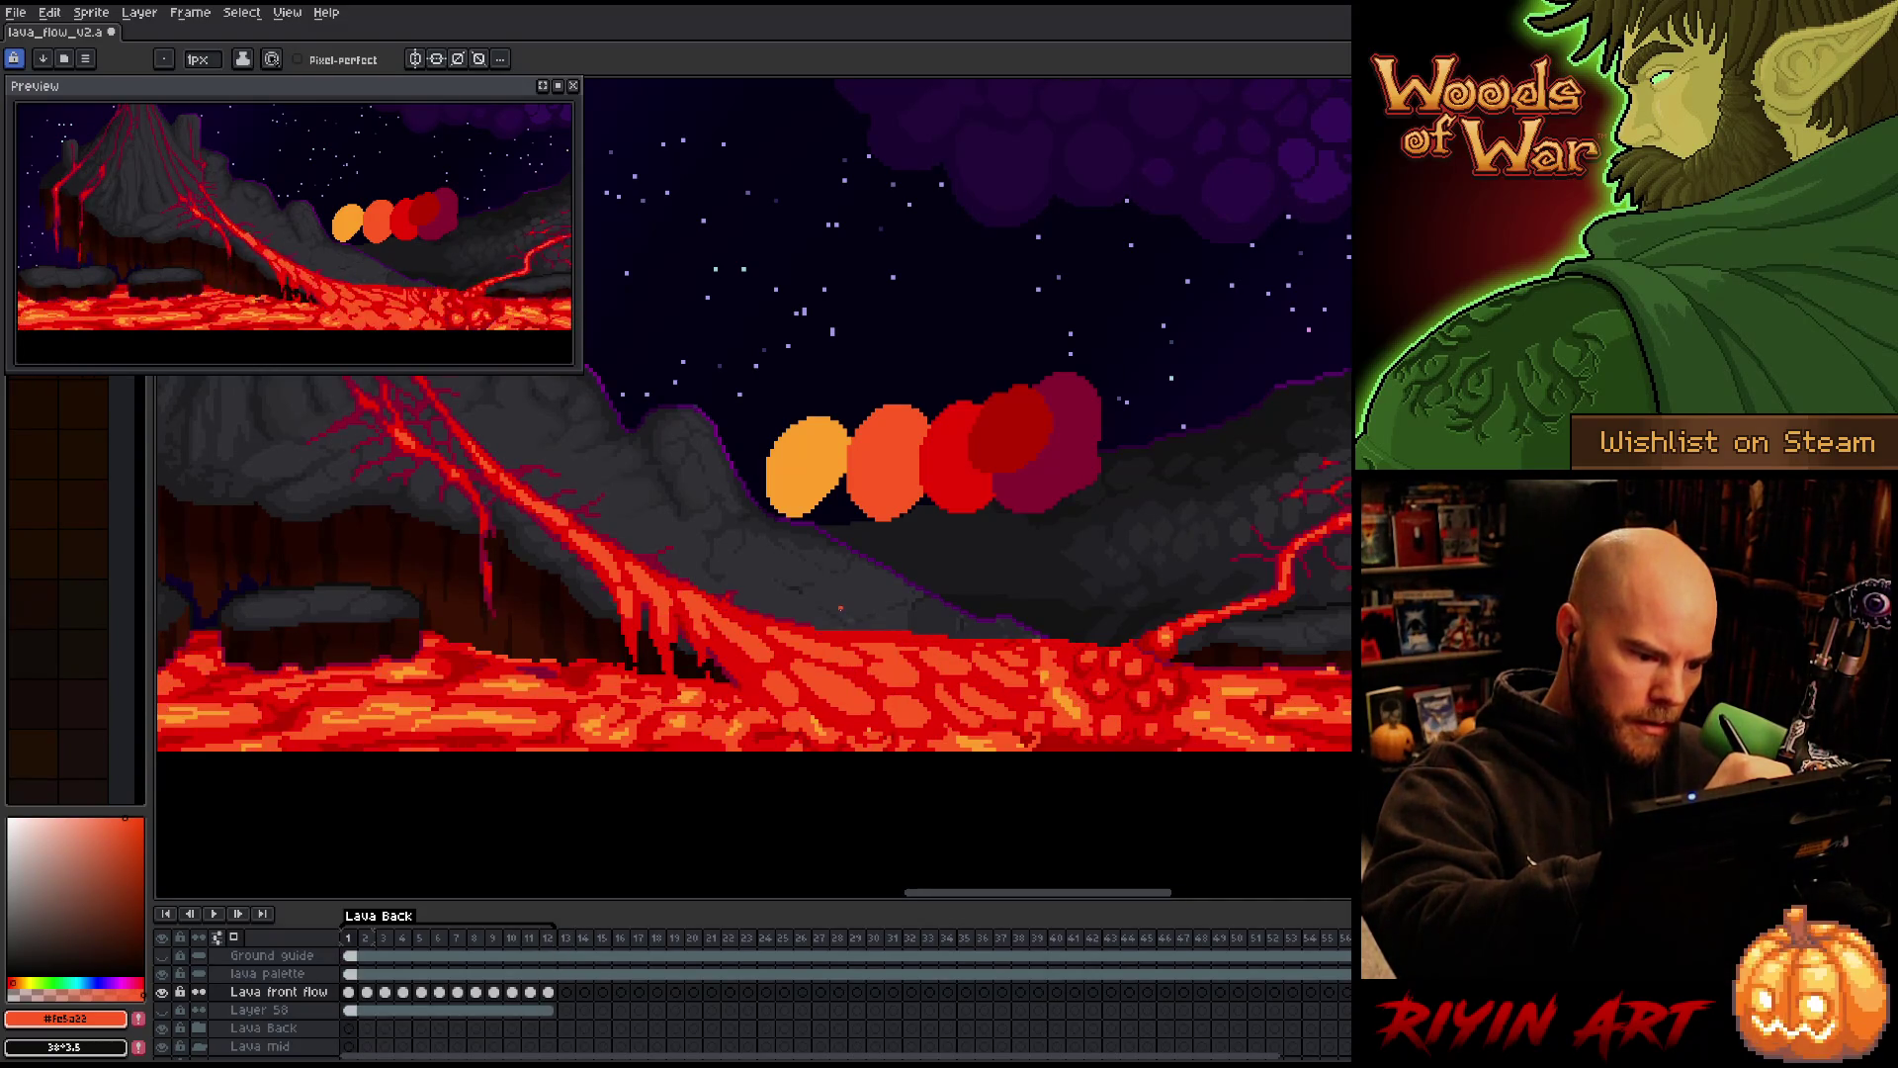
key(Return)
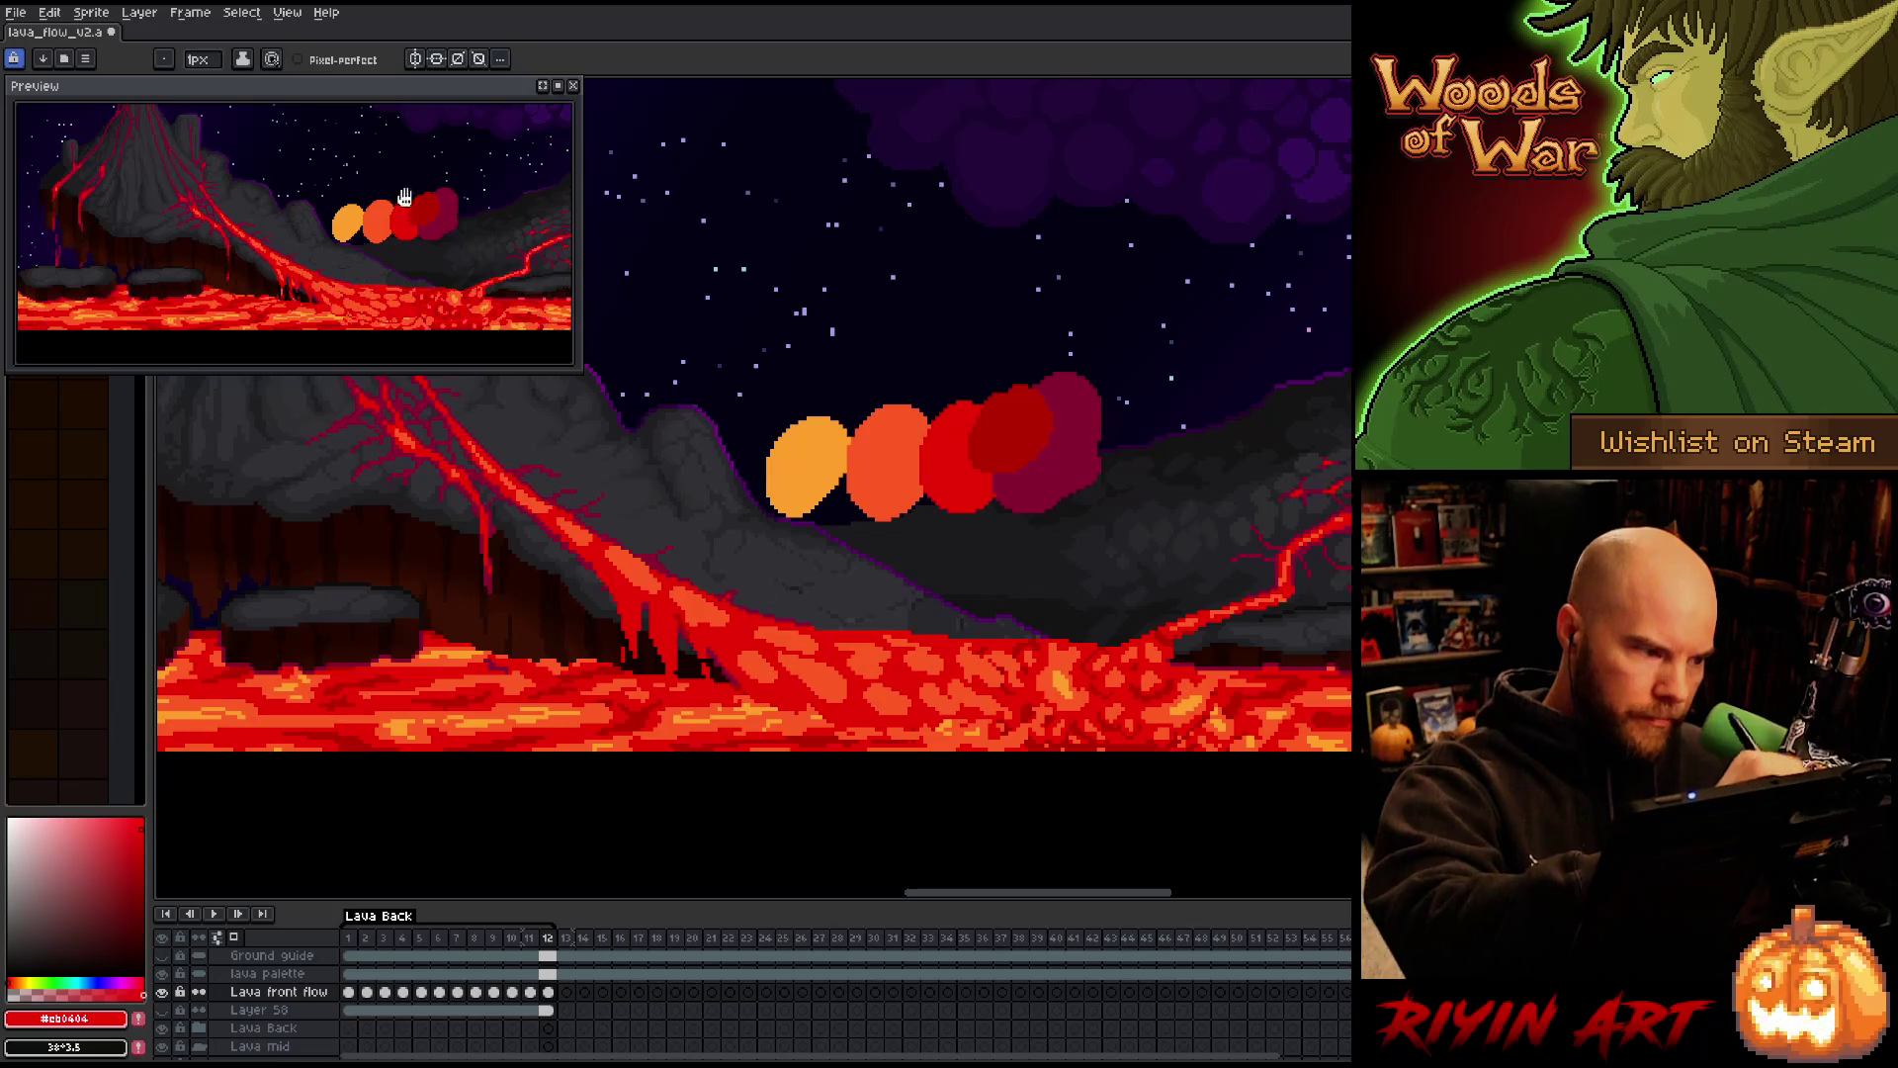
Turn on Pixel-perfect, compare frame 12 with frame 1, and sample the orange lava colour
click(297, 60)
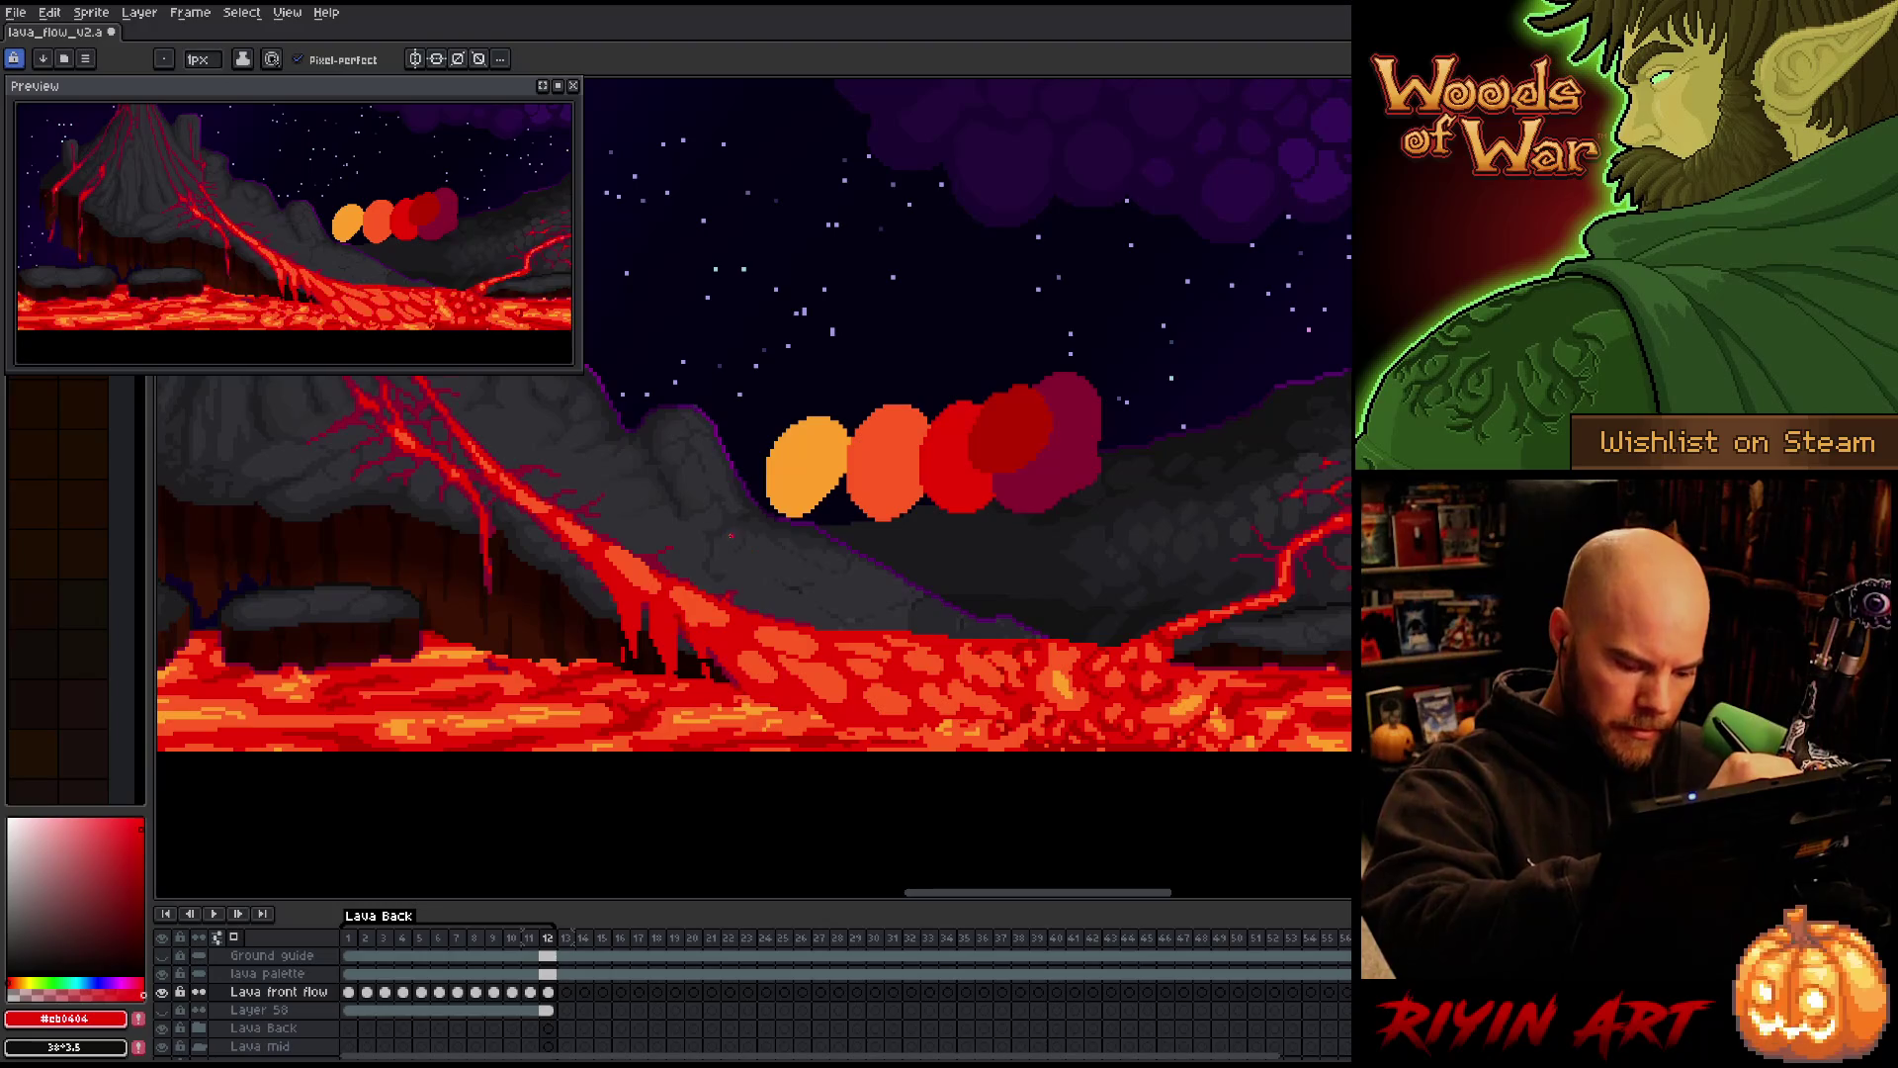
key(Home)
key(End)
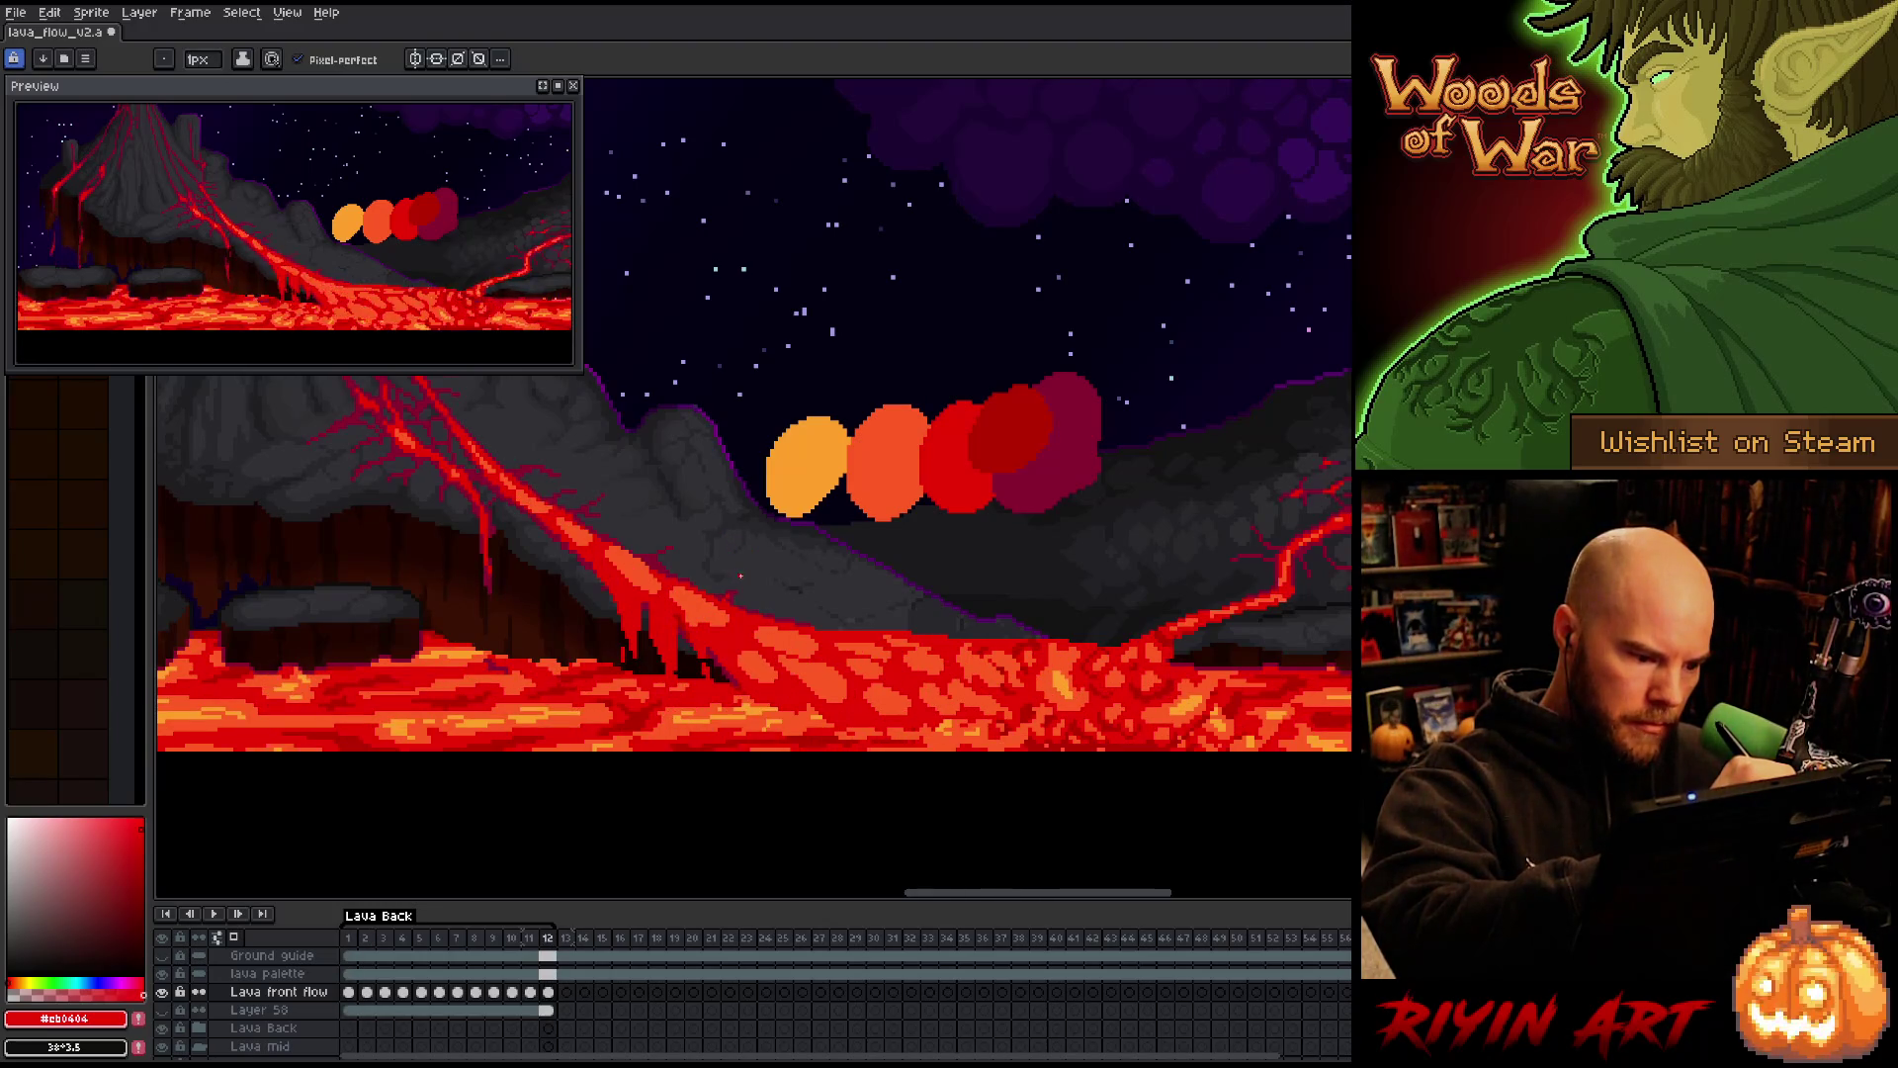
alt+click(725, 618)
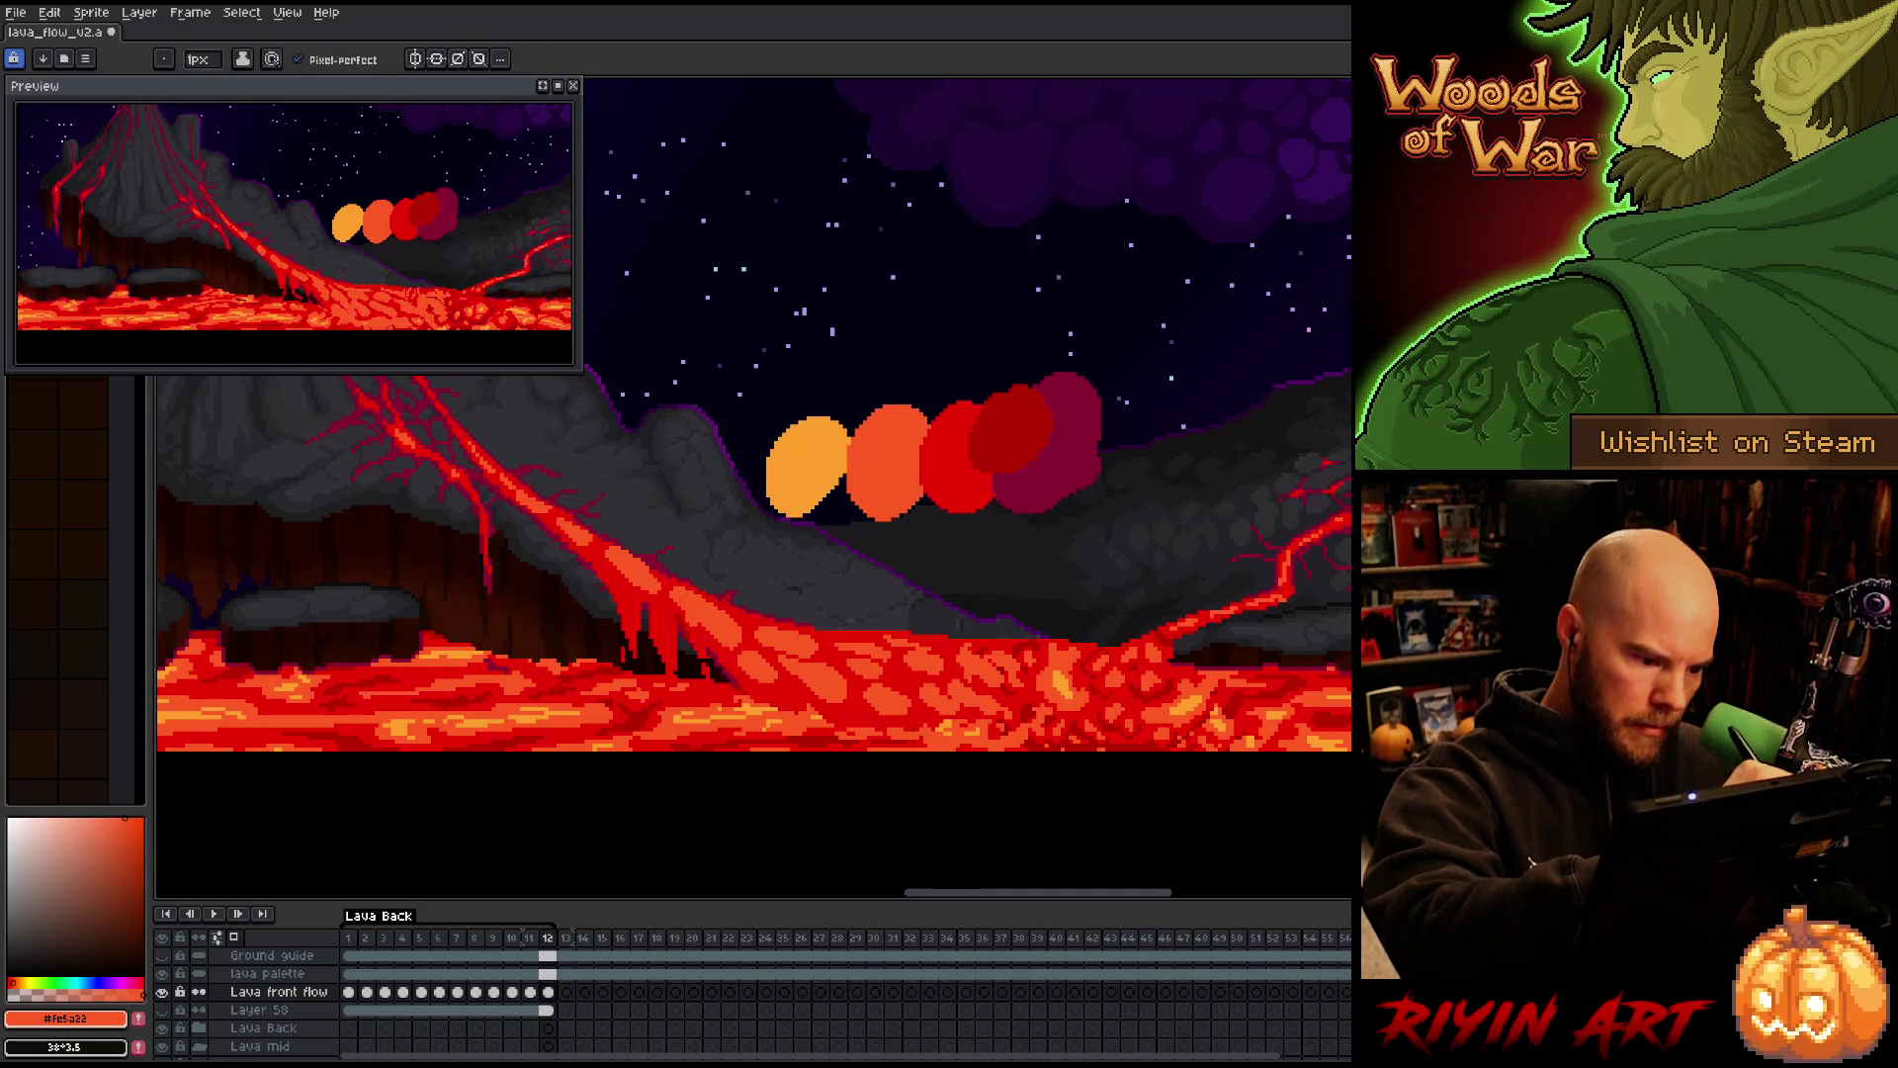
Flip between frames 12 and 1 to check the loop seam, then sample the deep red lava colour
key(Right)
key(Left)
key(Right)
key(Left)
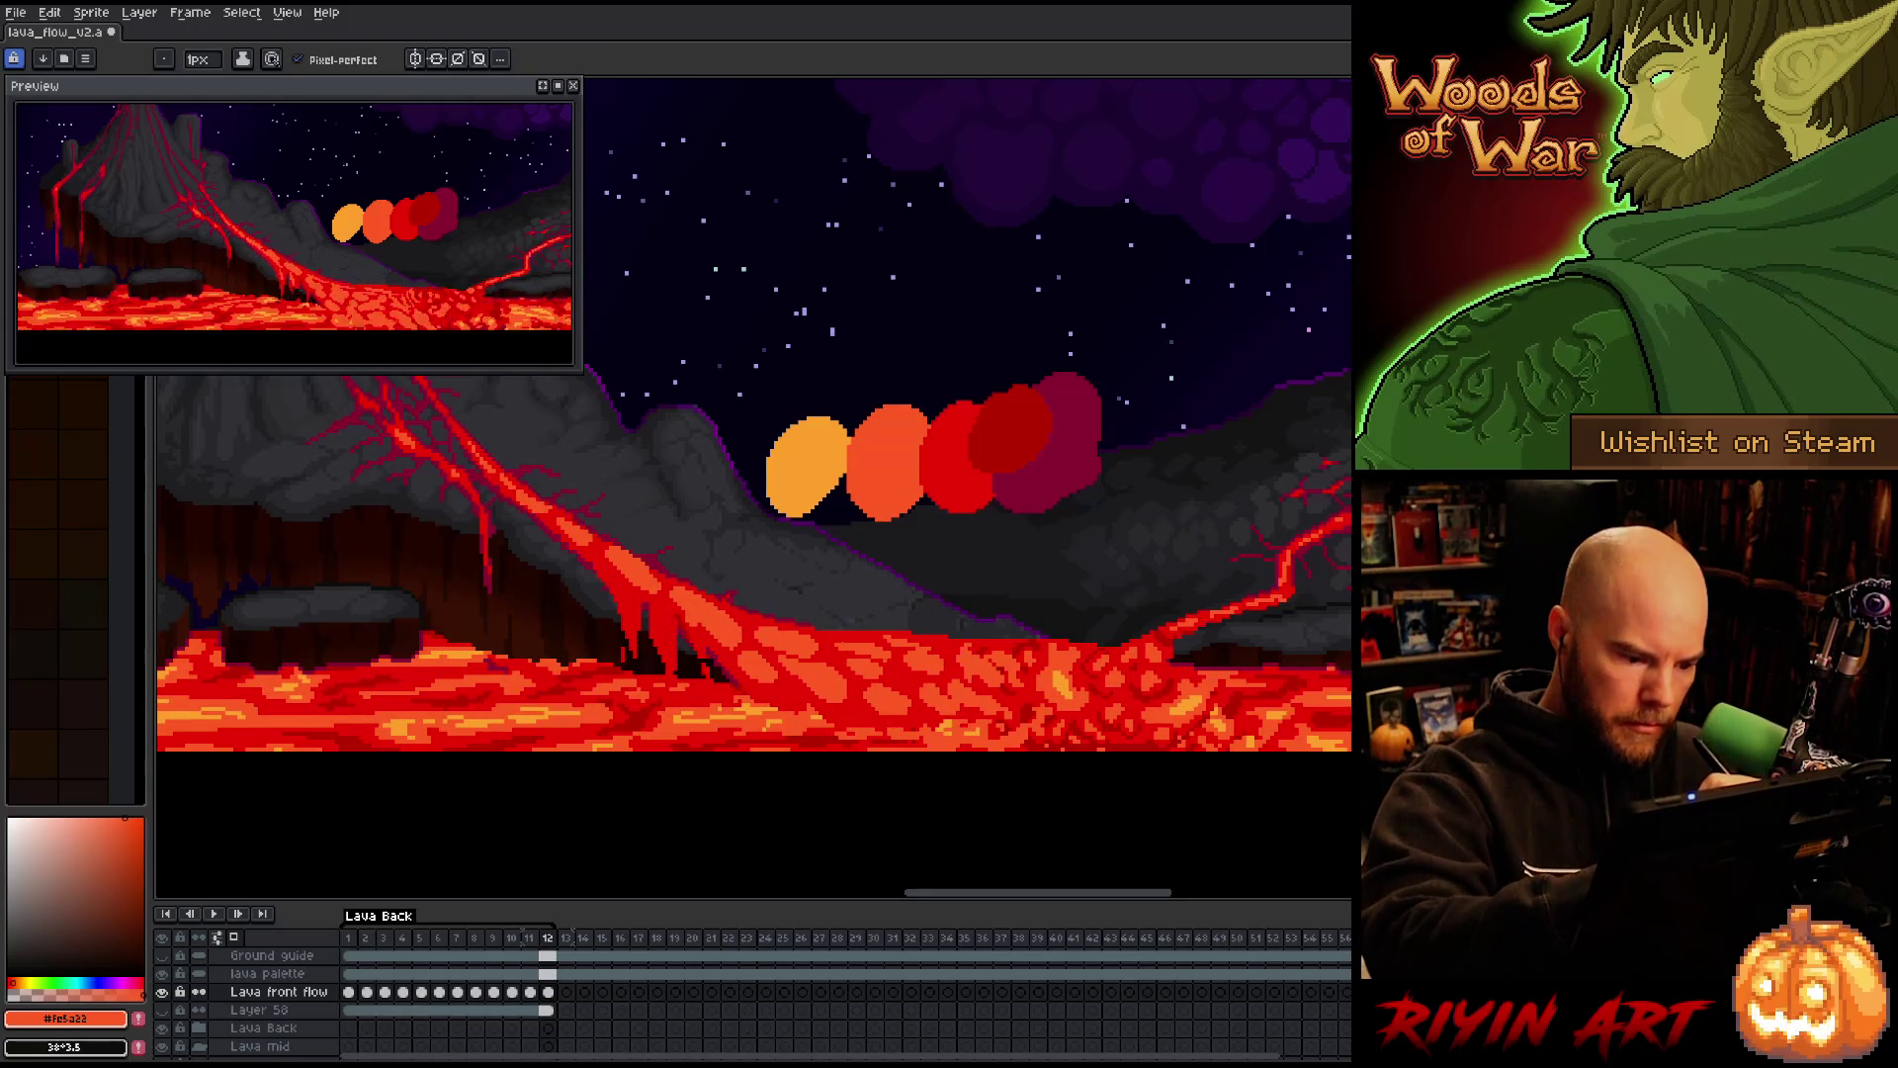
key(Right)
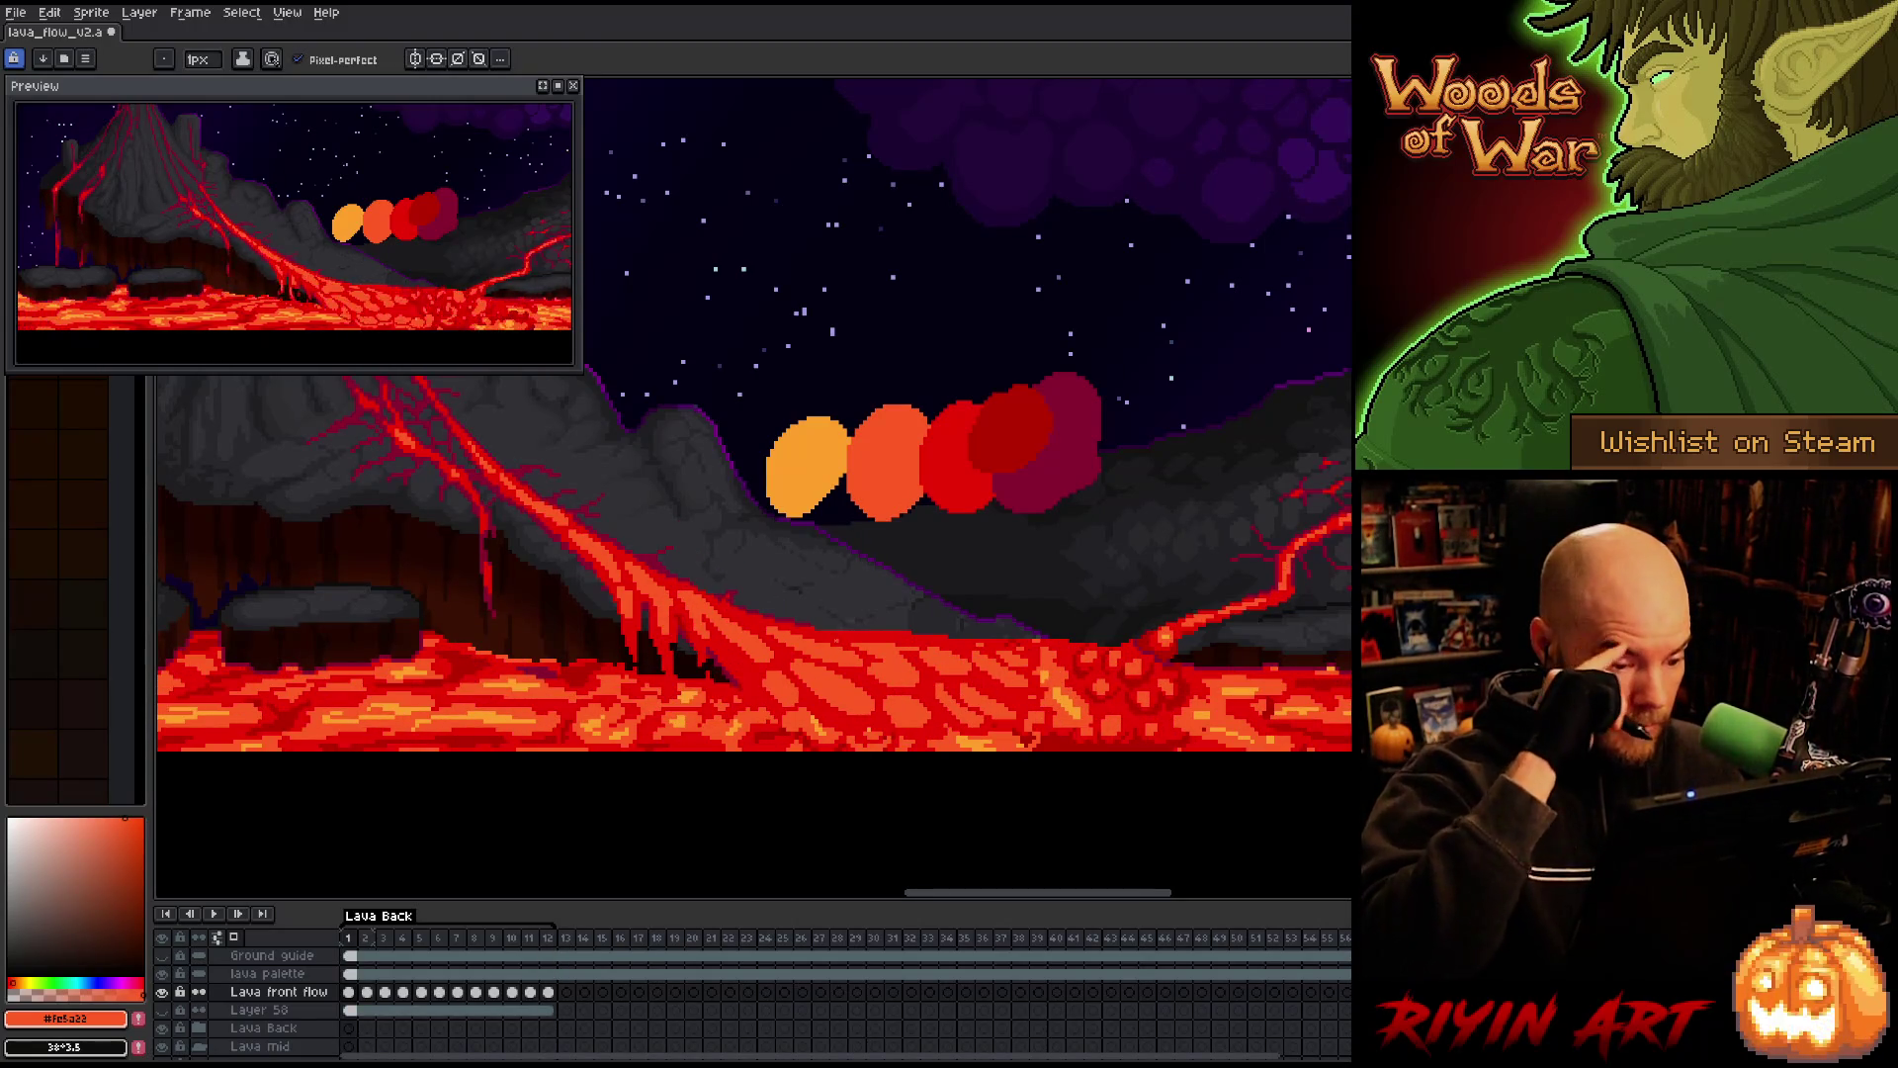
alt+click(1008, 440)
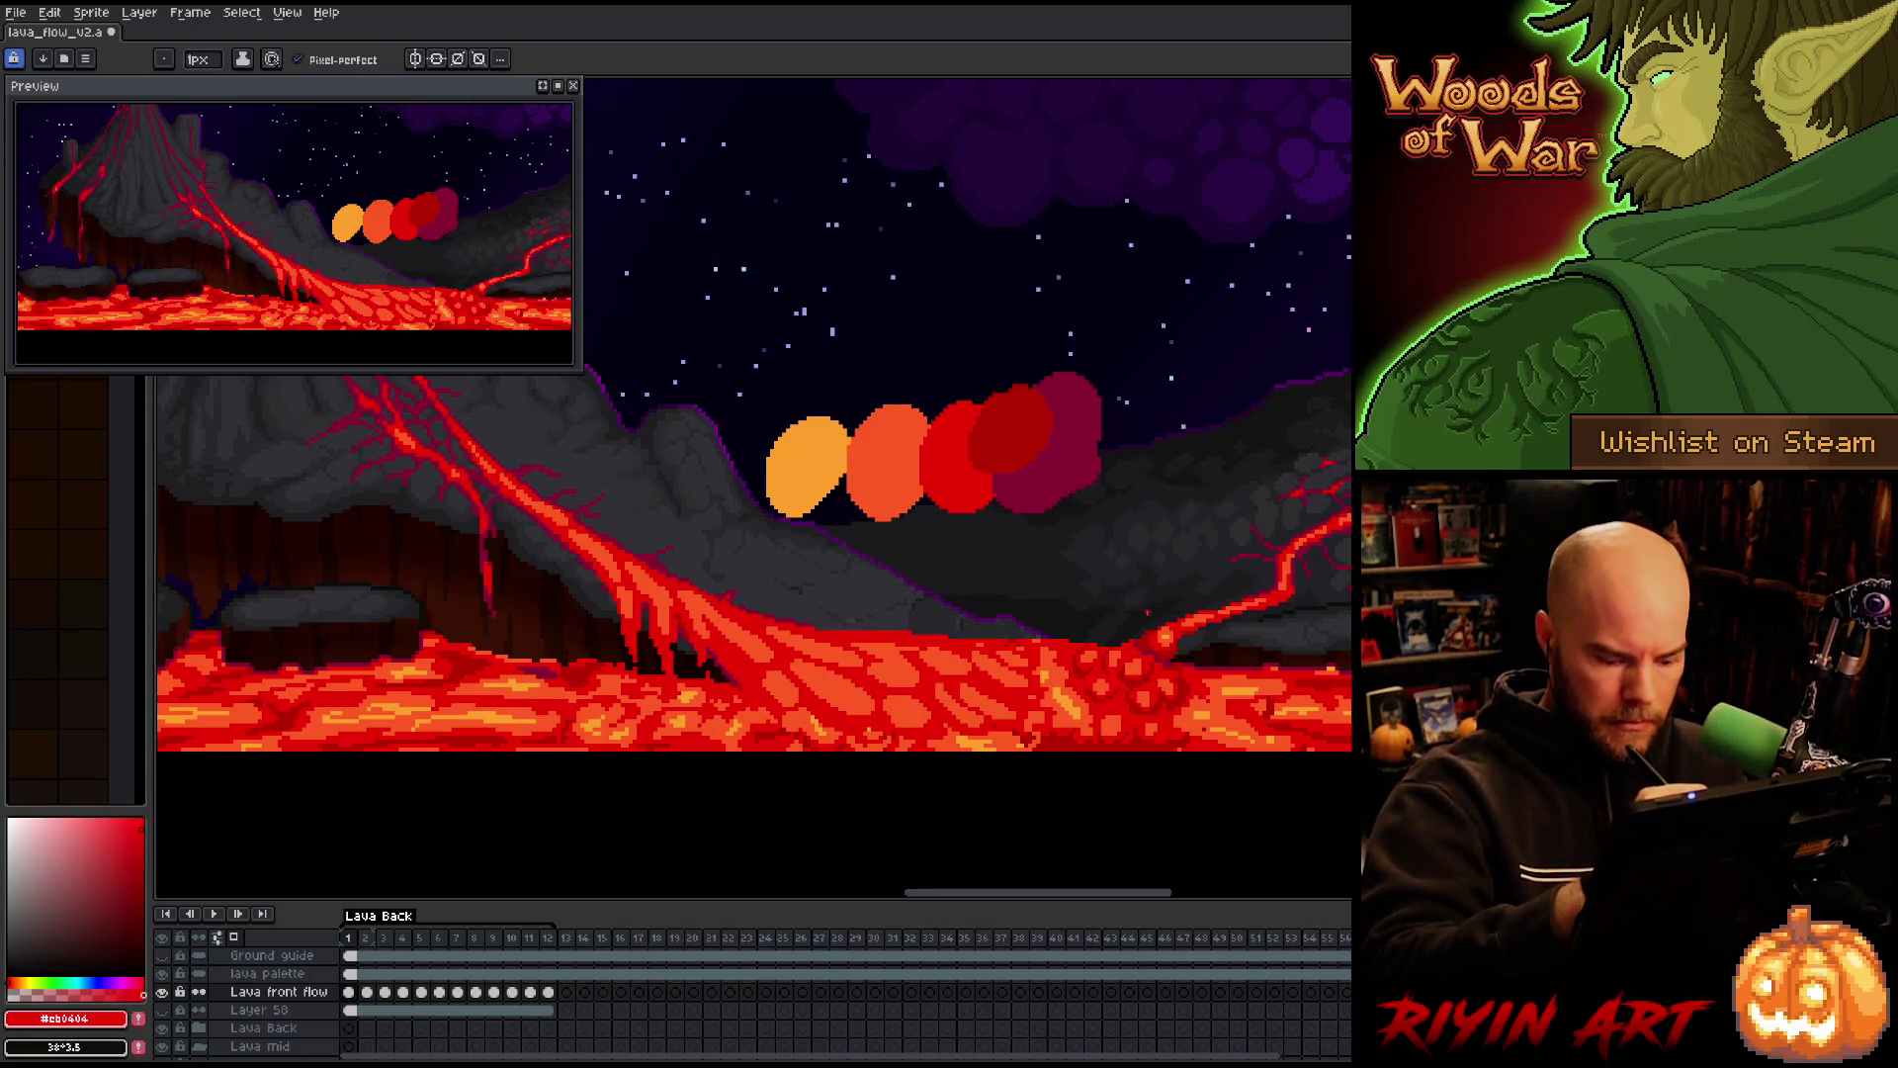
Cycle through the frames to frame 12 and pick orange #fe5a22 with the Pencil
key(Right)
key(Right)
key(Right)
key(Right)
key(Right)
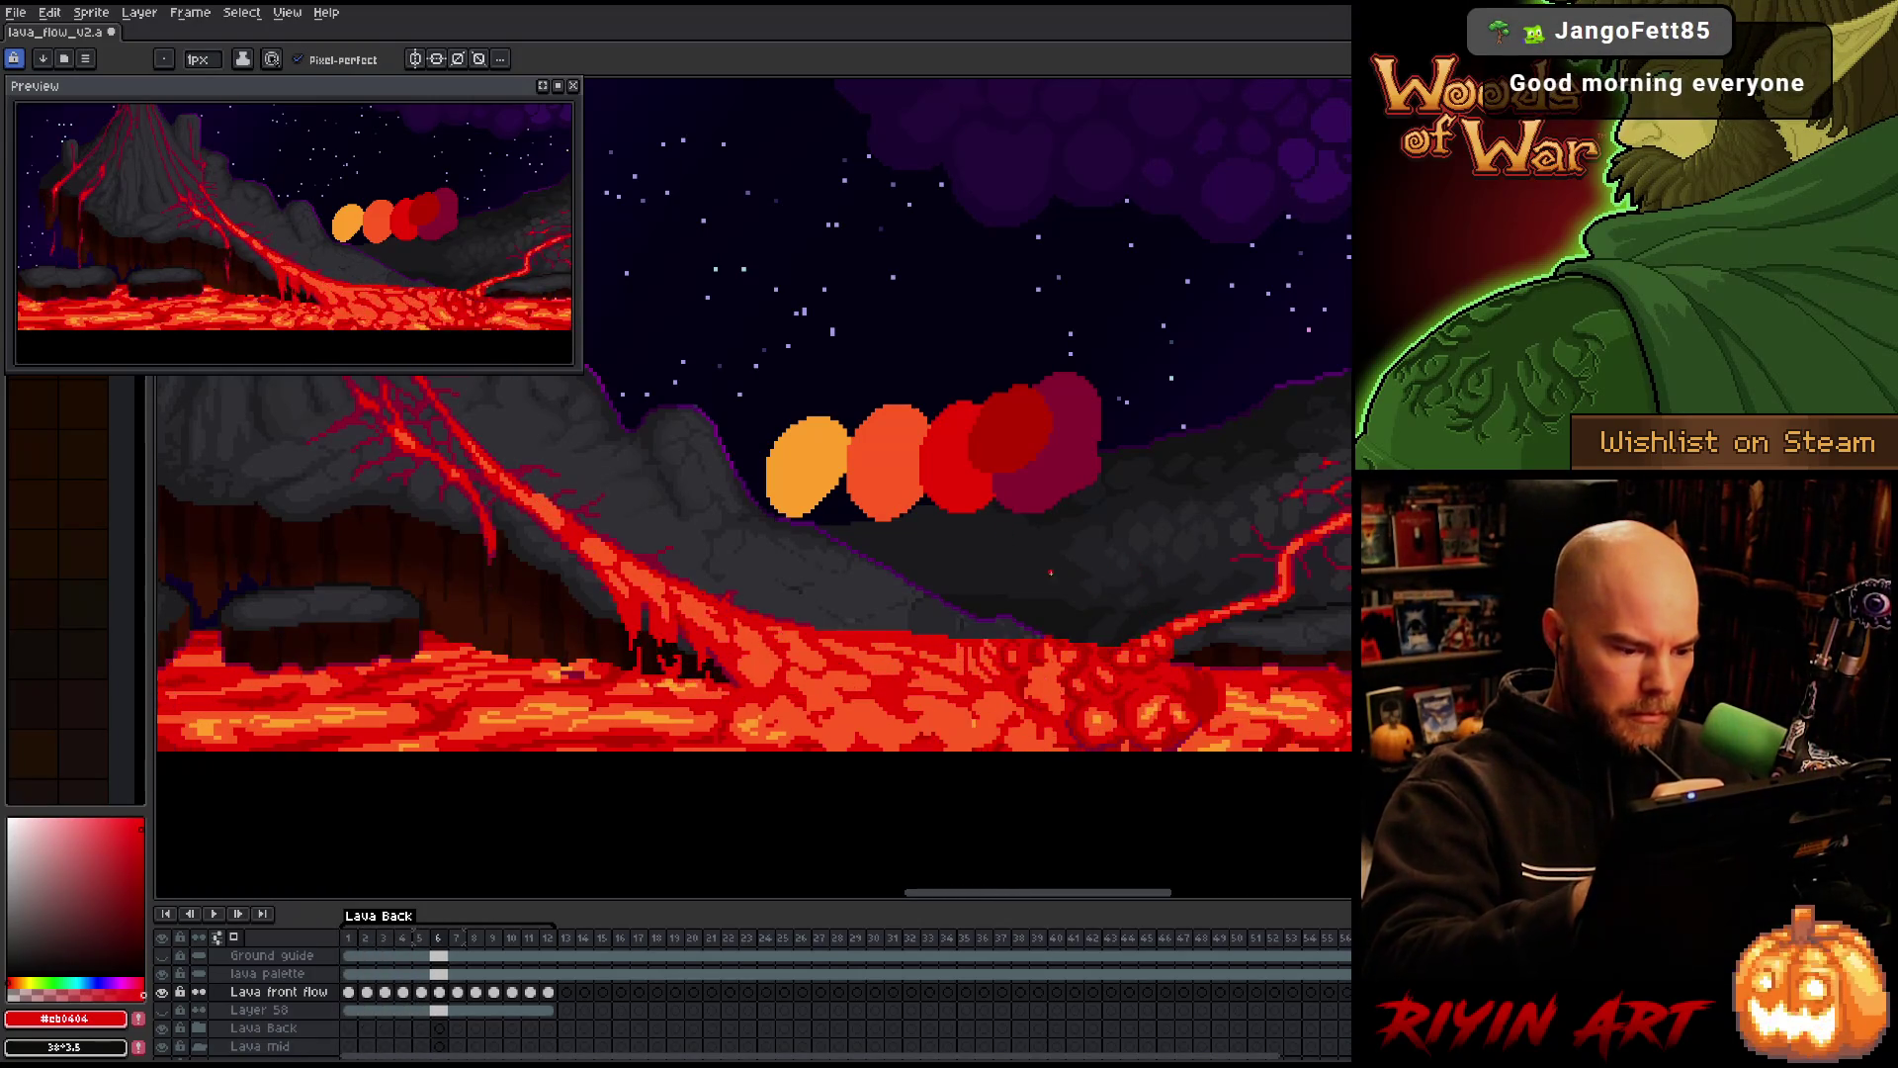
key(Right)
key(Right)
key(Right)
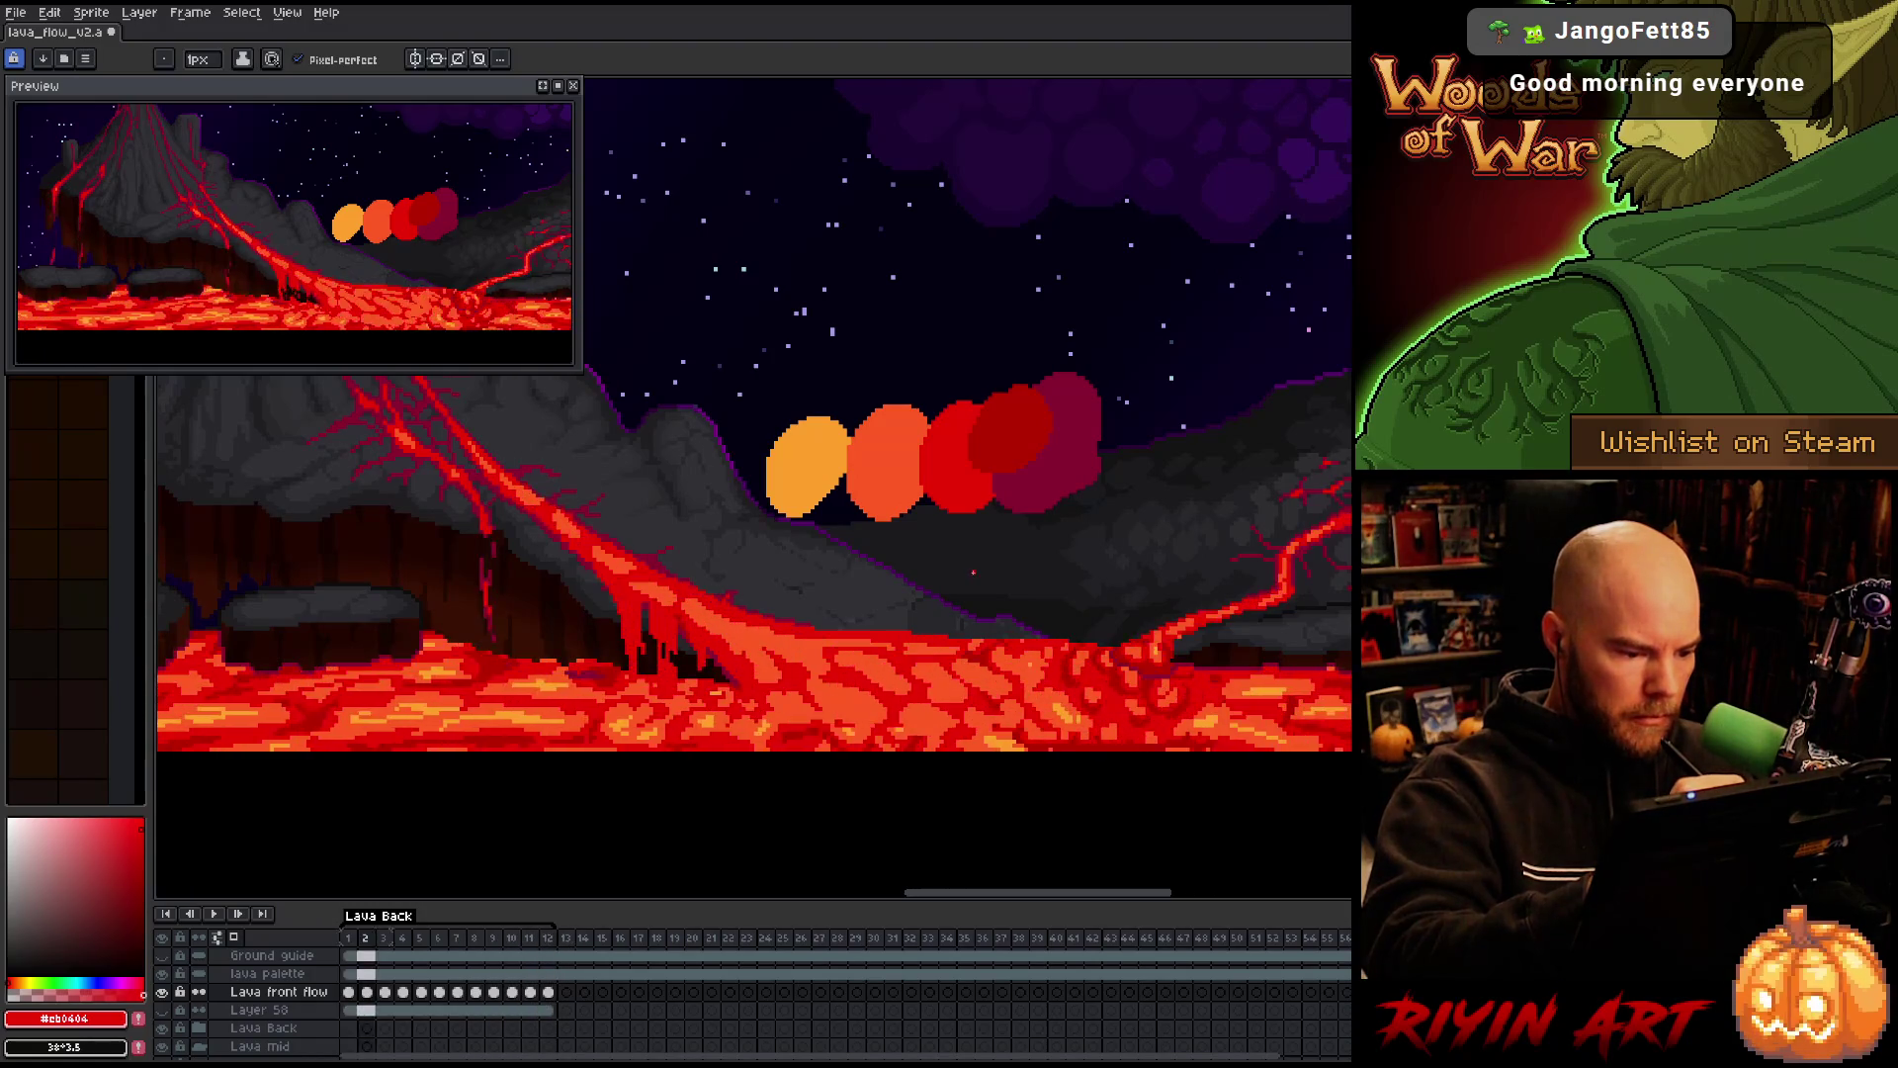
key(Right)
key(Right)
key(Right)
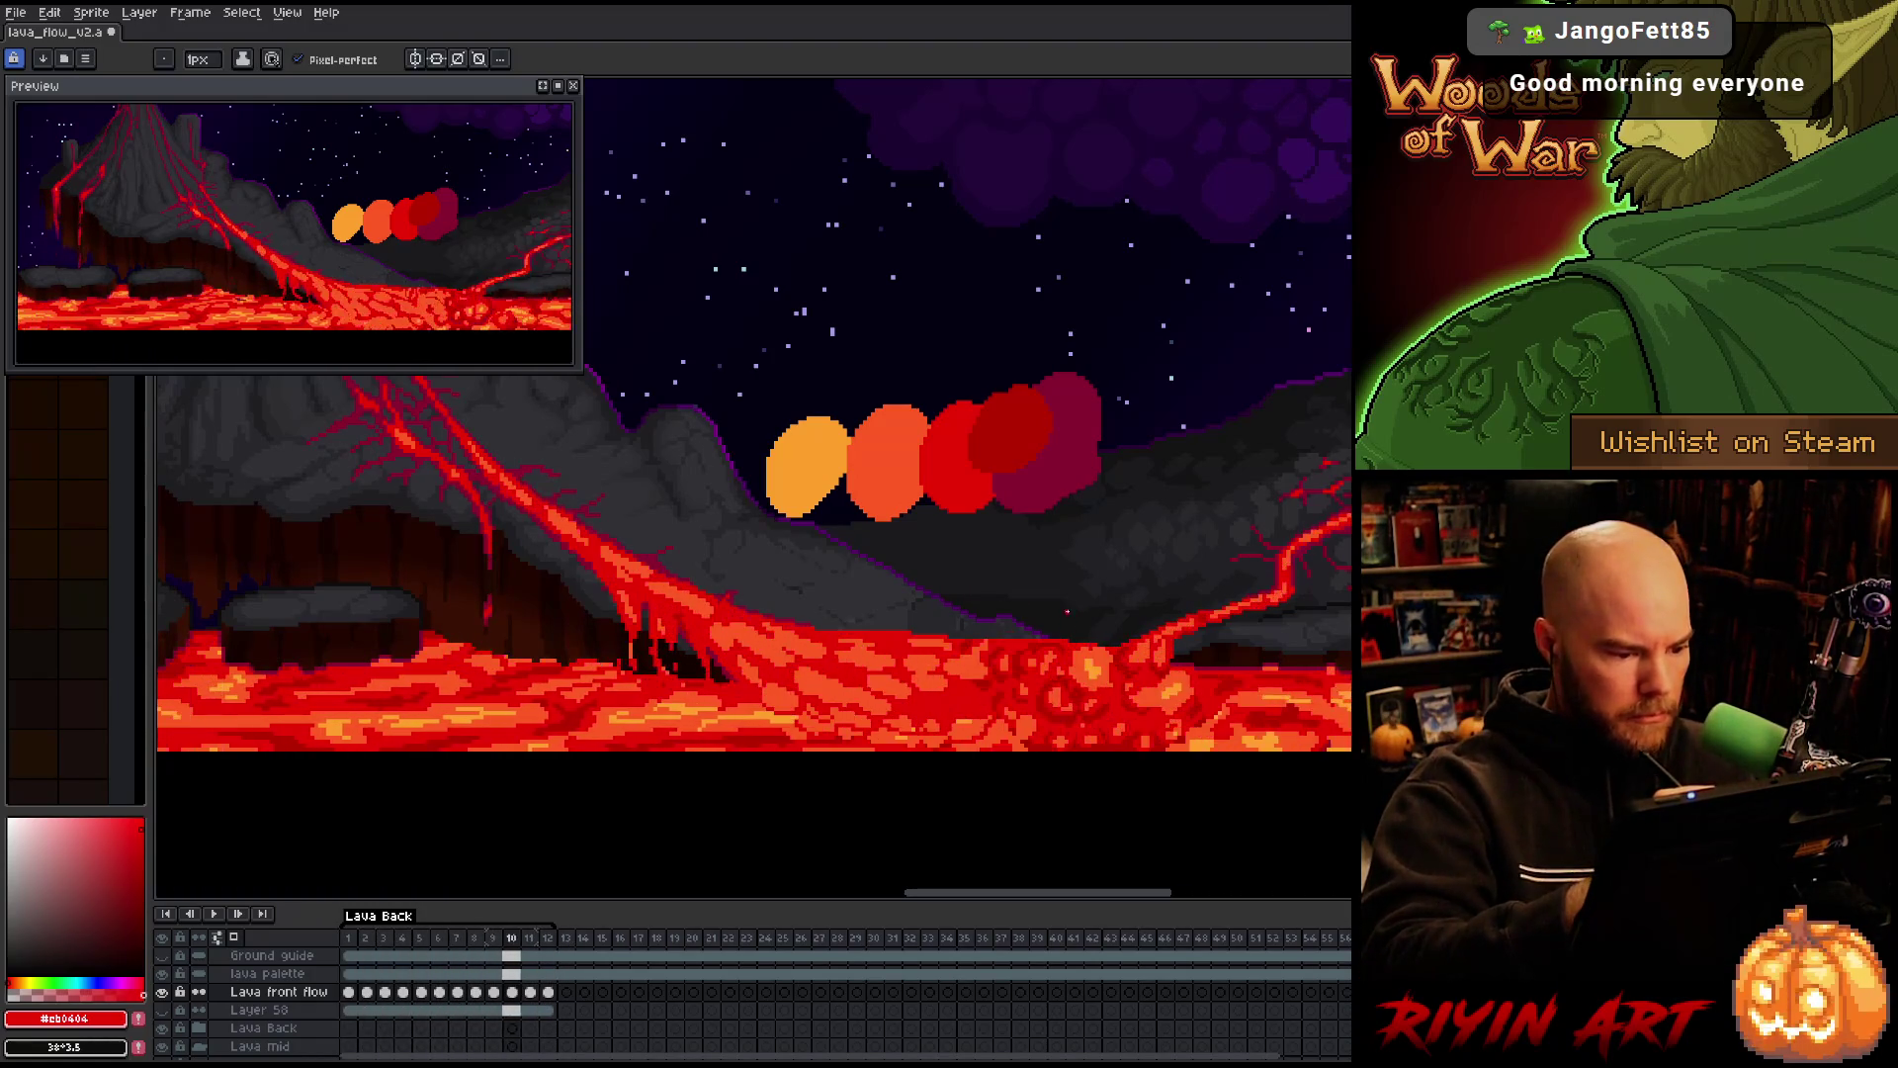
key(Left)
key(Left)
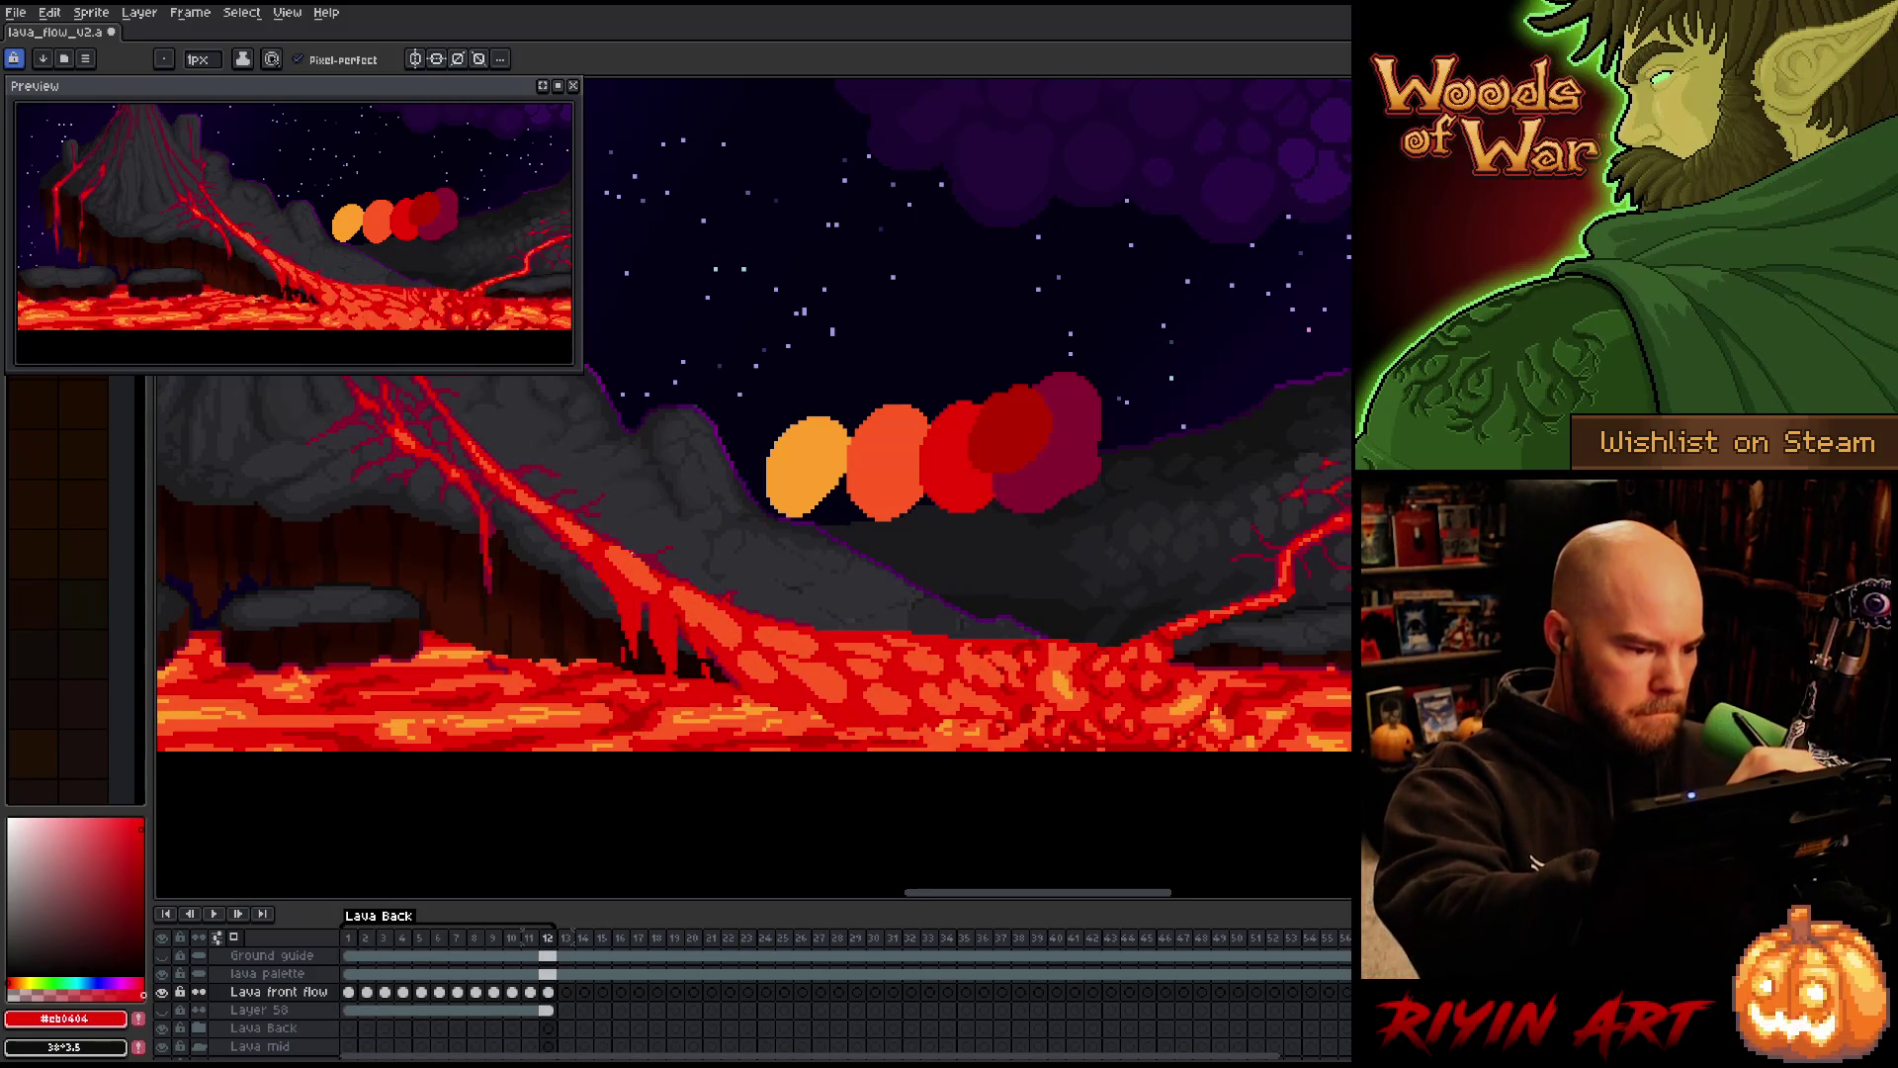
key(b)
alt+click(638, 549)
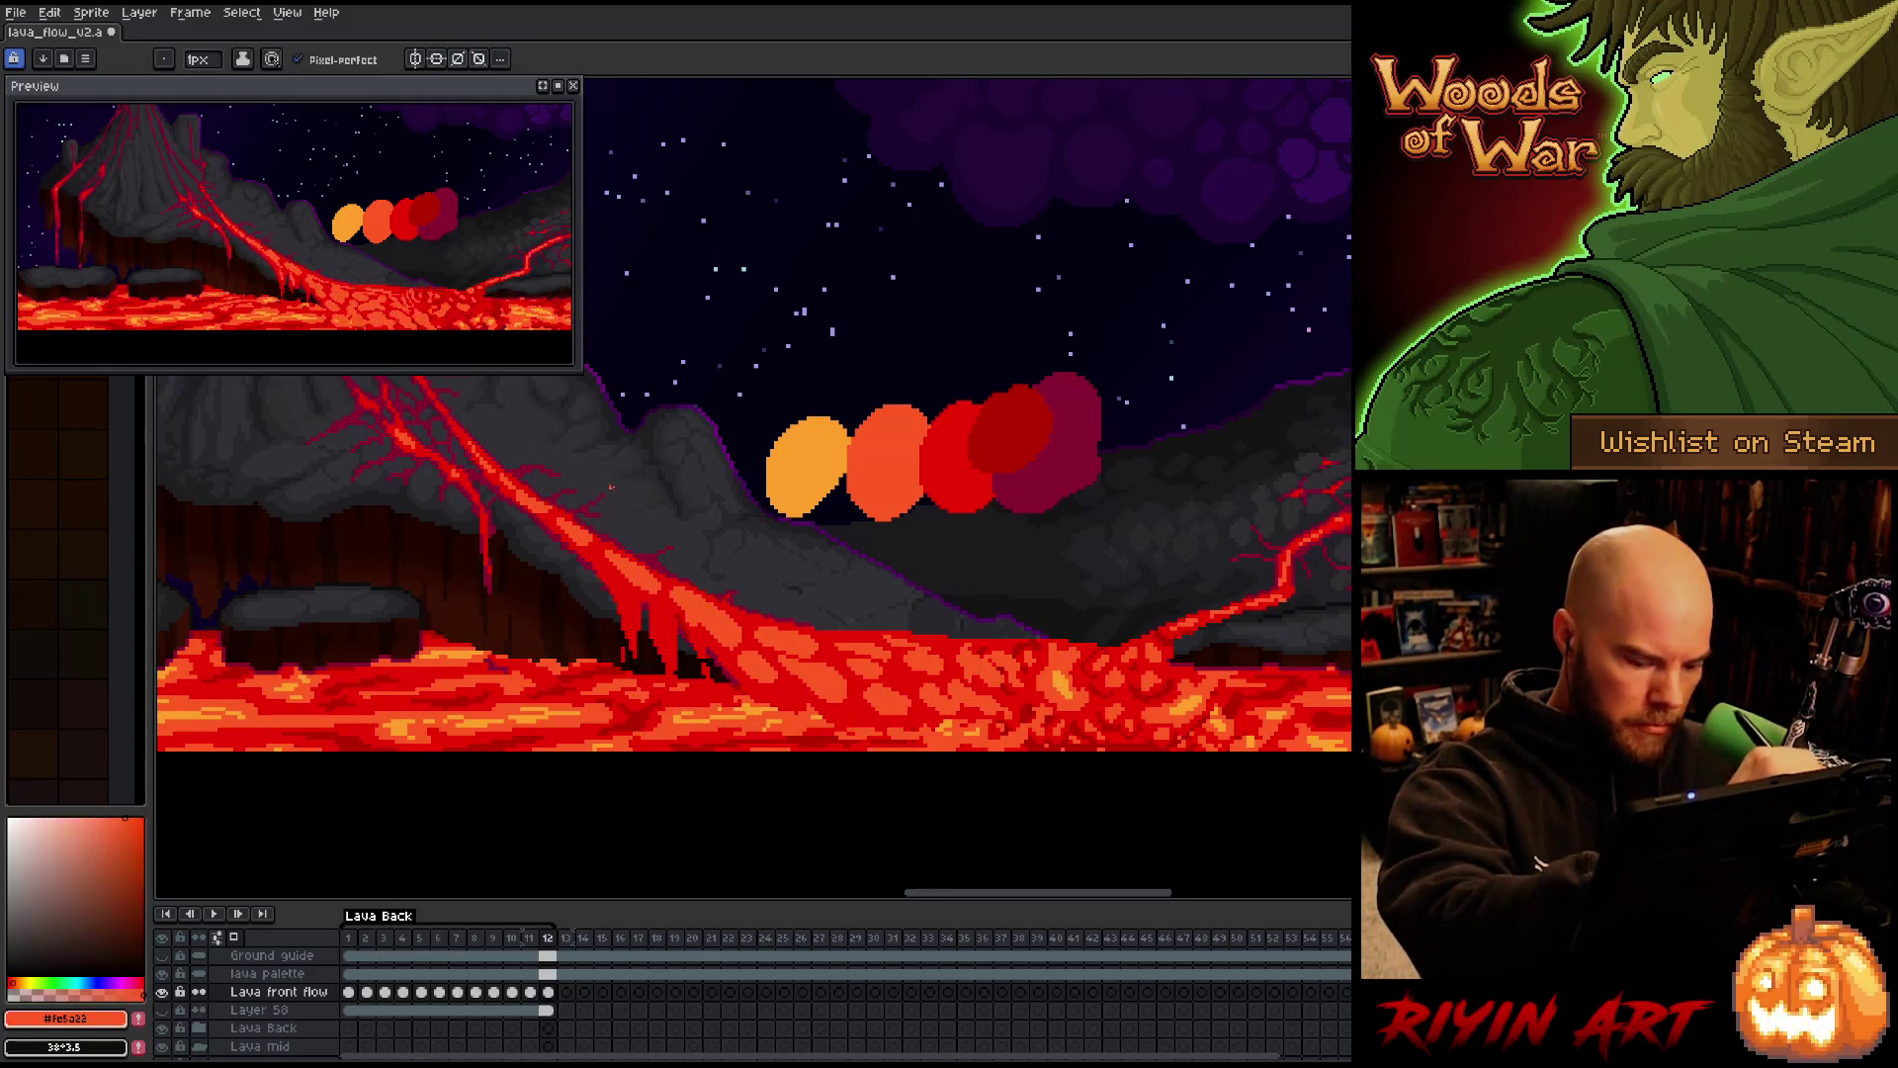
Compare frame 12's lava against frame 11 by flipping between them, ending on frame 12
key(Left)
key(Right)
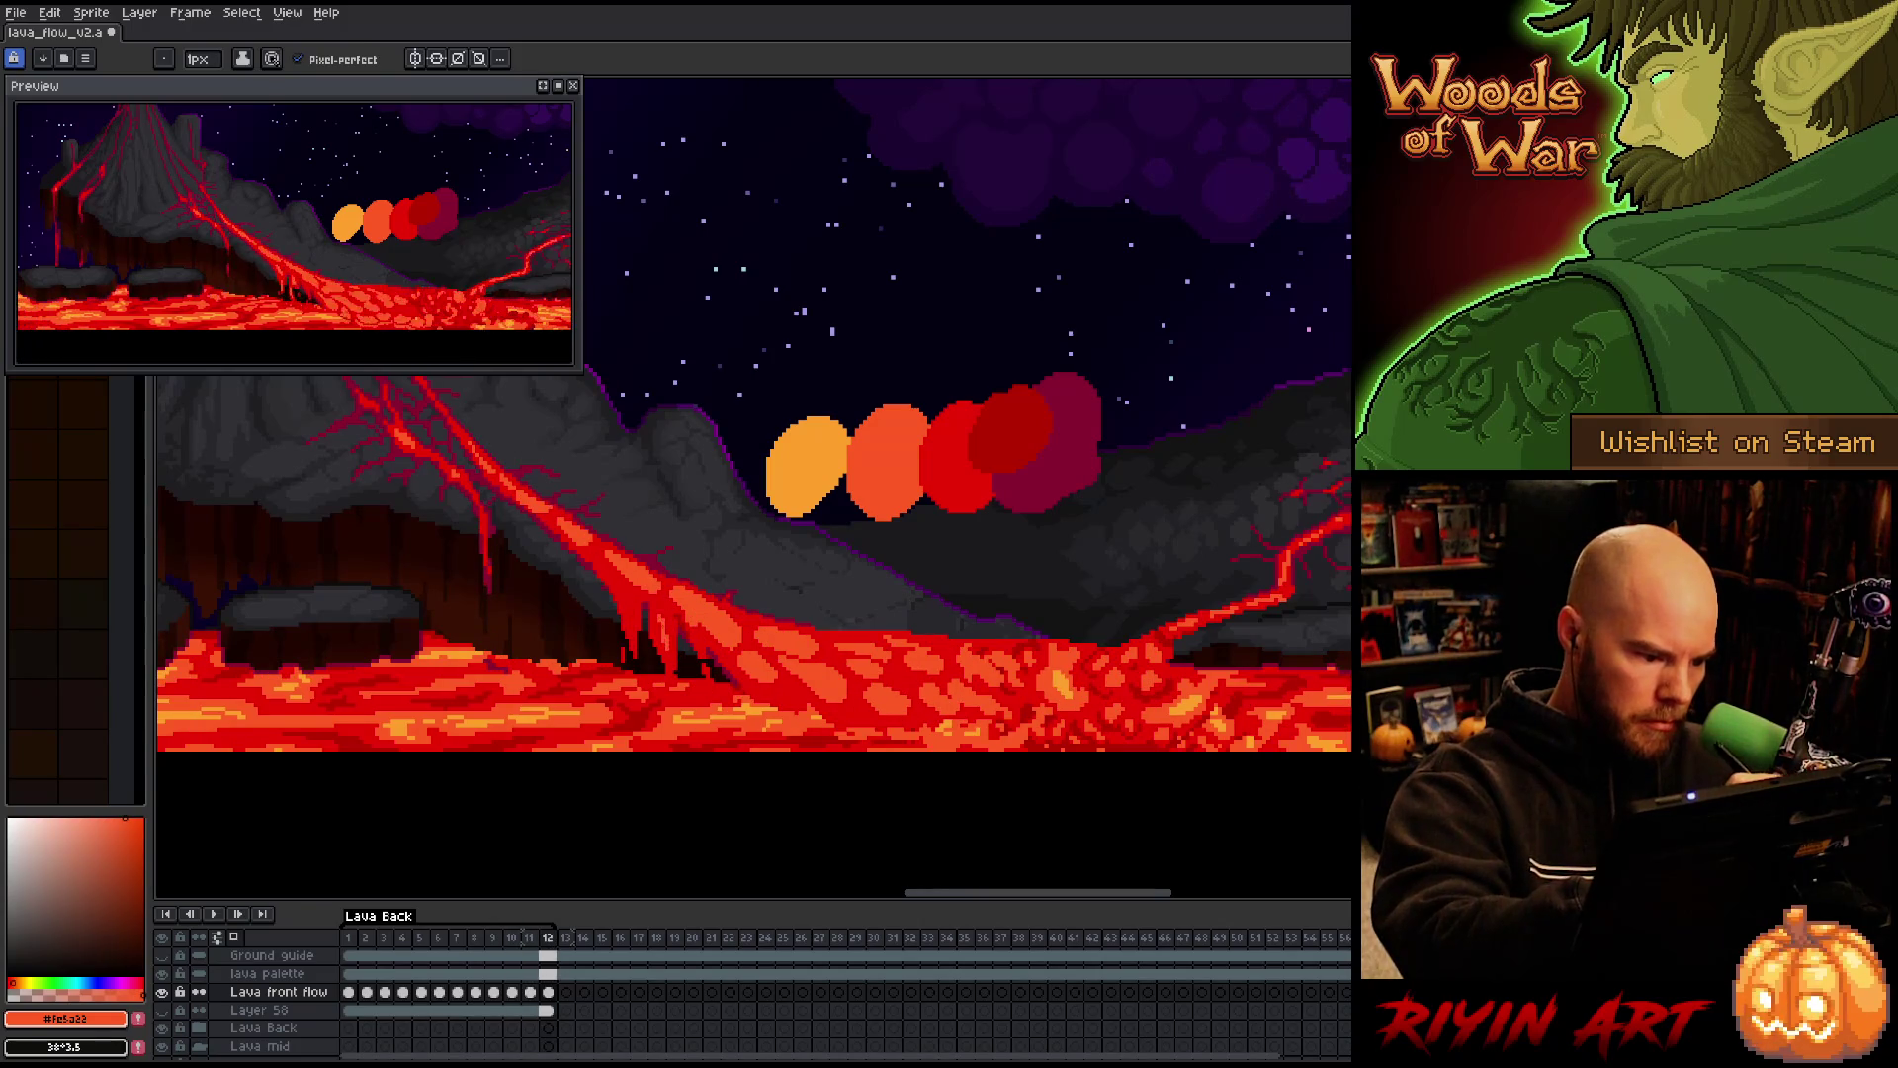
key(Left)
key(Right)
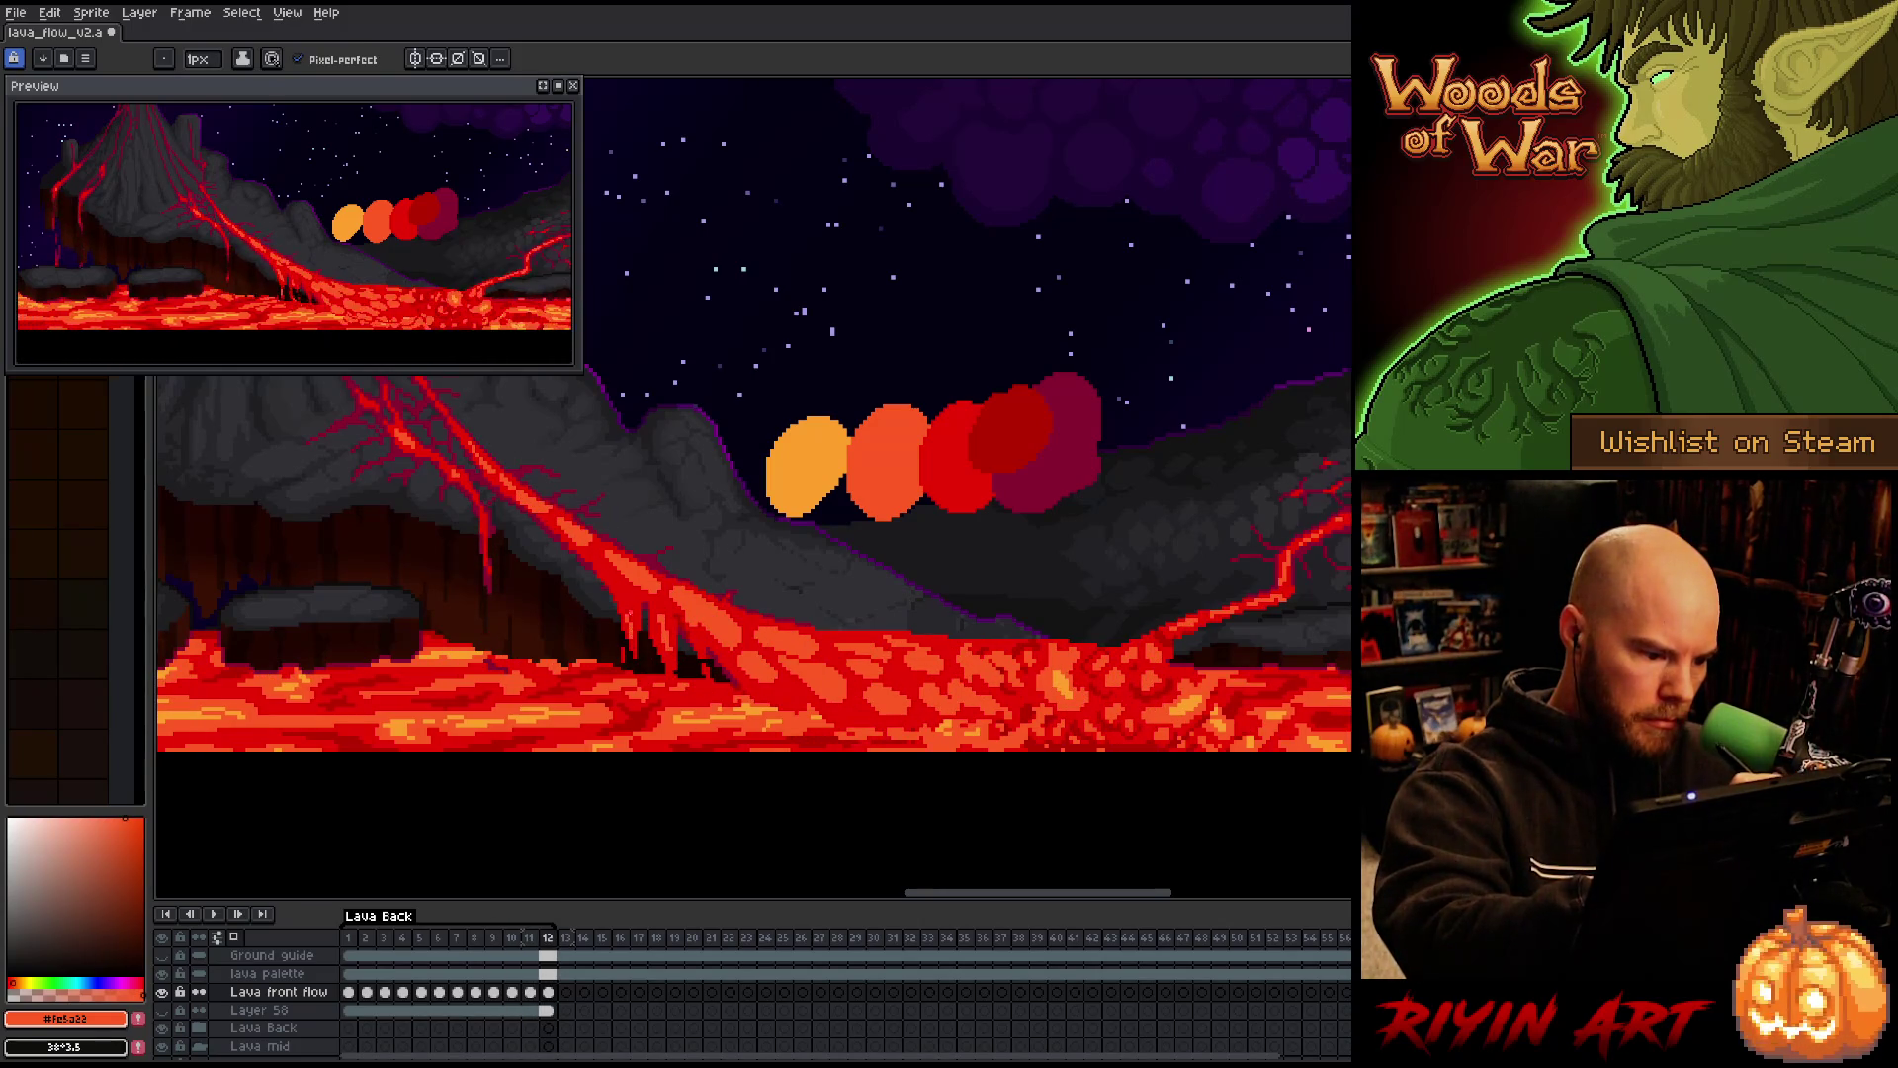
key(Left)
key(Right)
key(Left)
key(Right)
Flip between frames 11 and 12 once more, then step on through frames 1 to 3
key(Left)
key(Right)
key(Left)
key(Right)
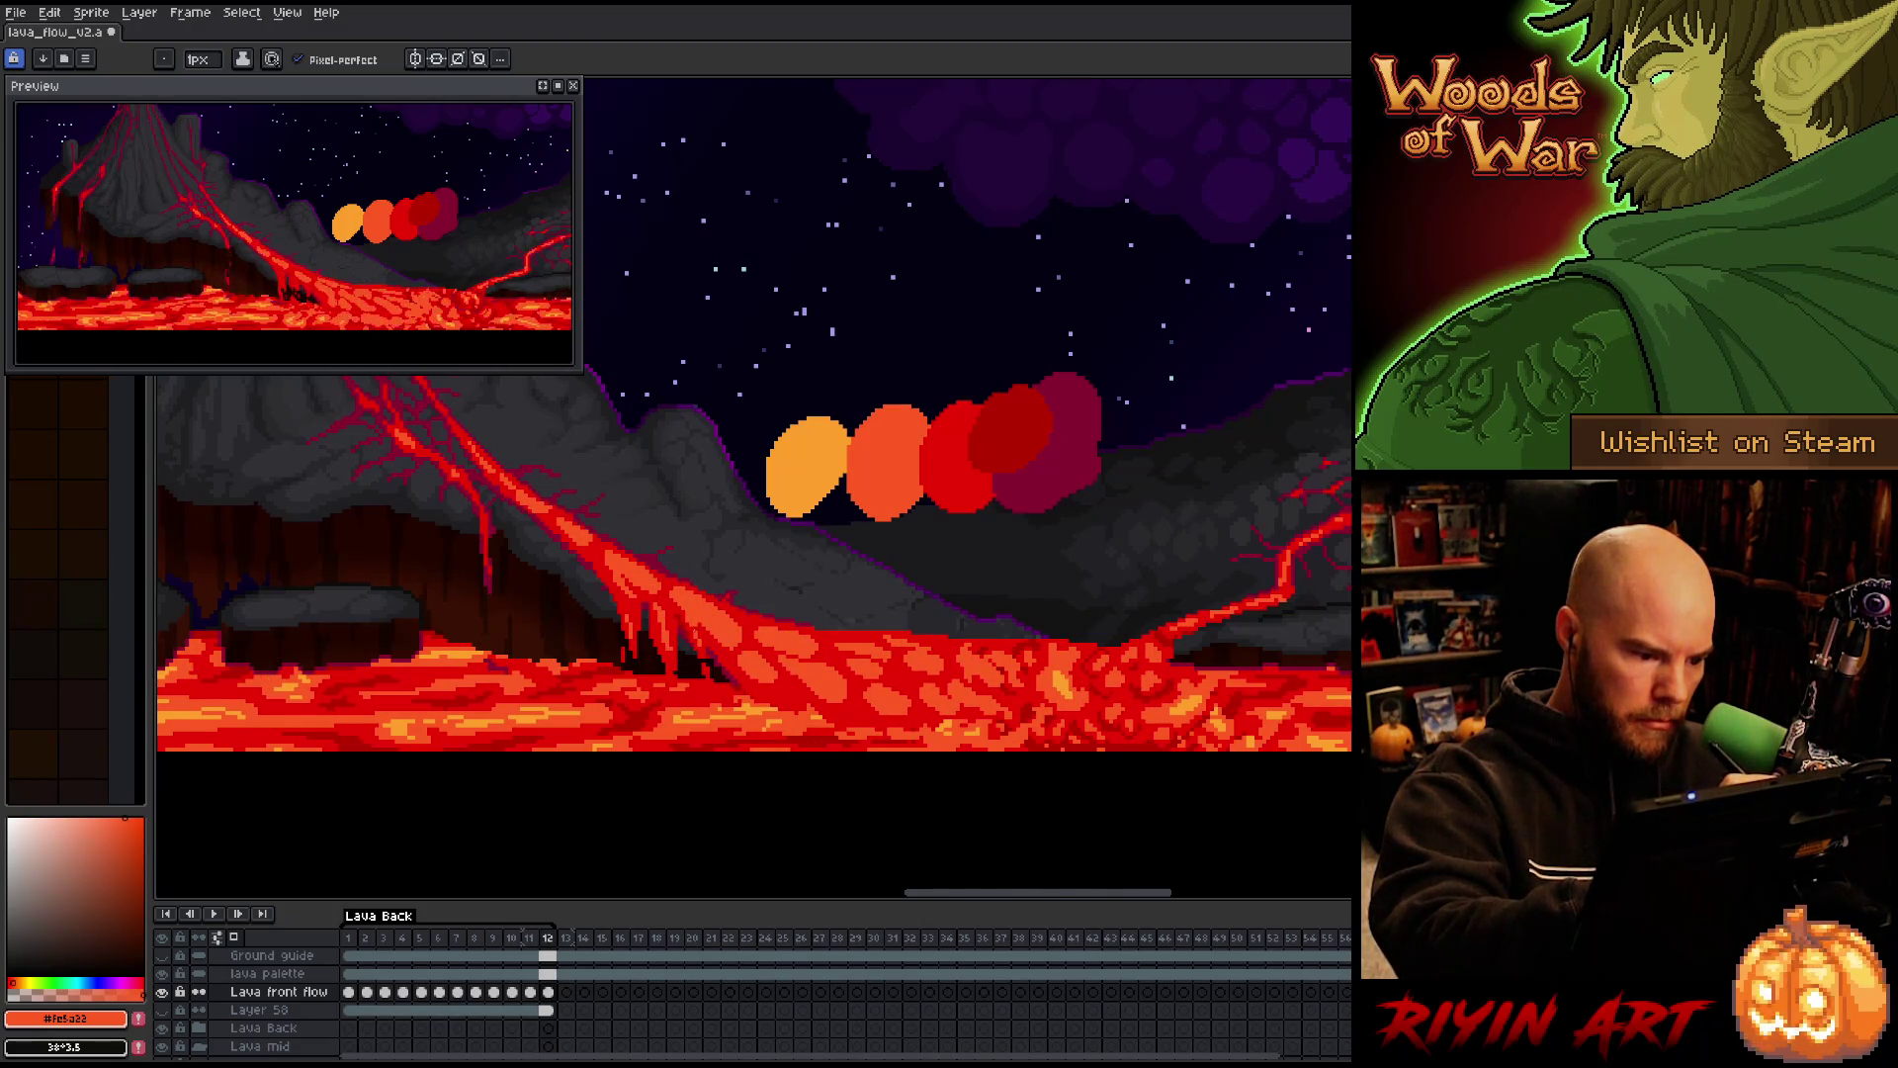
key(Left)
key(Right)
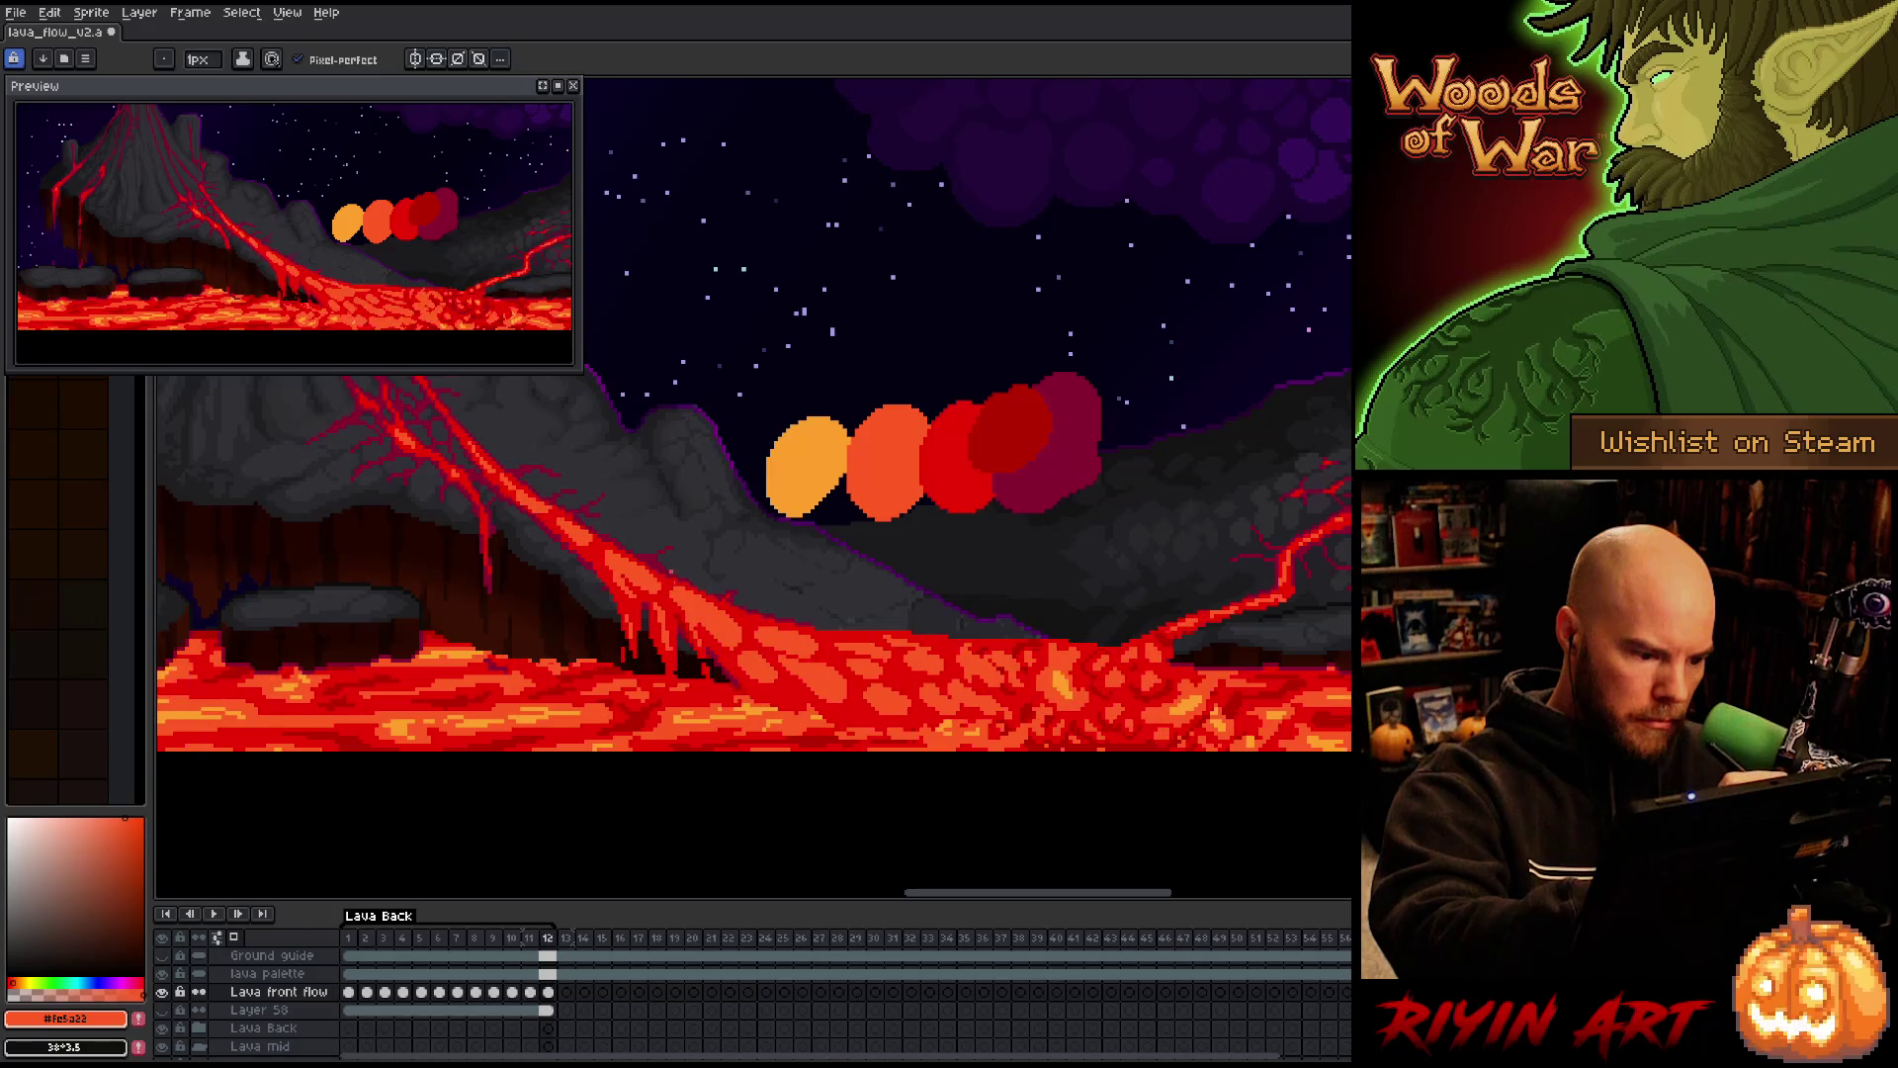
key(Right)
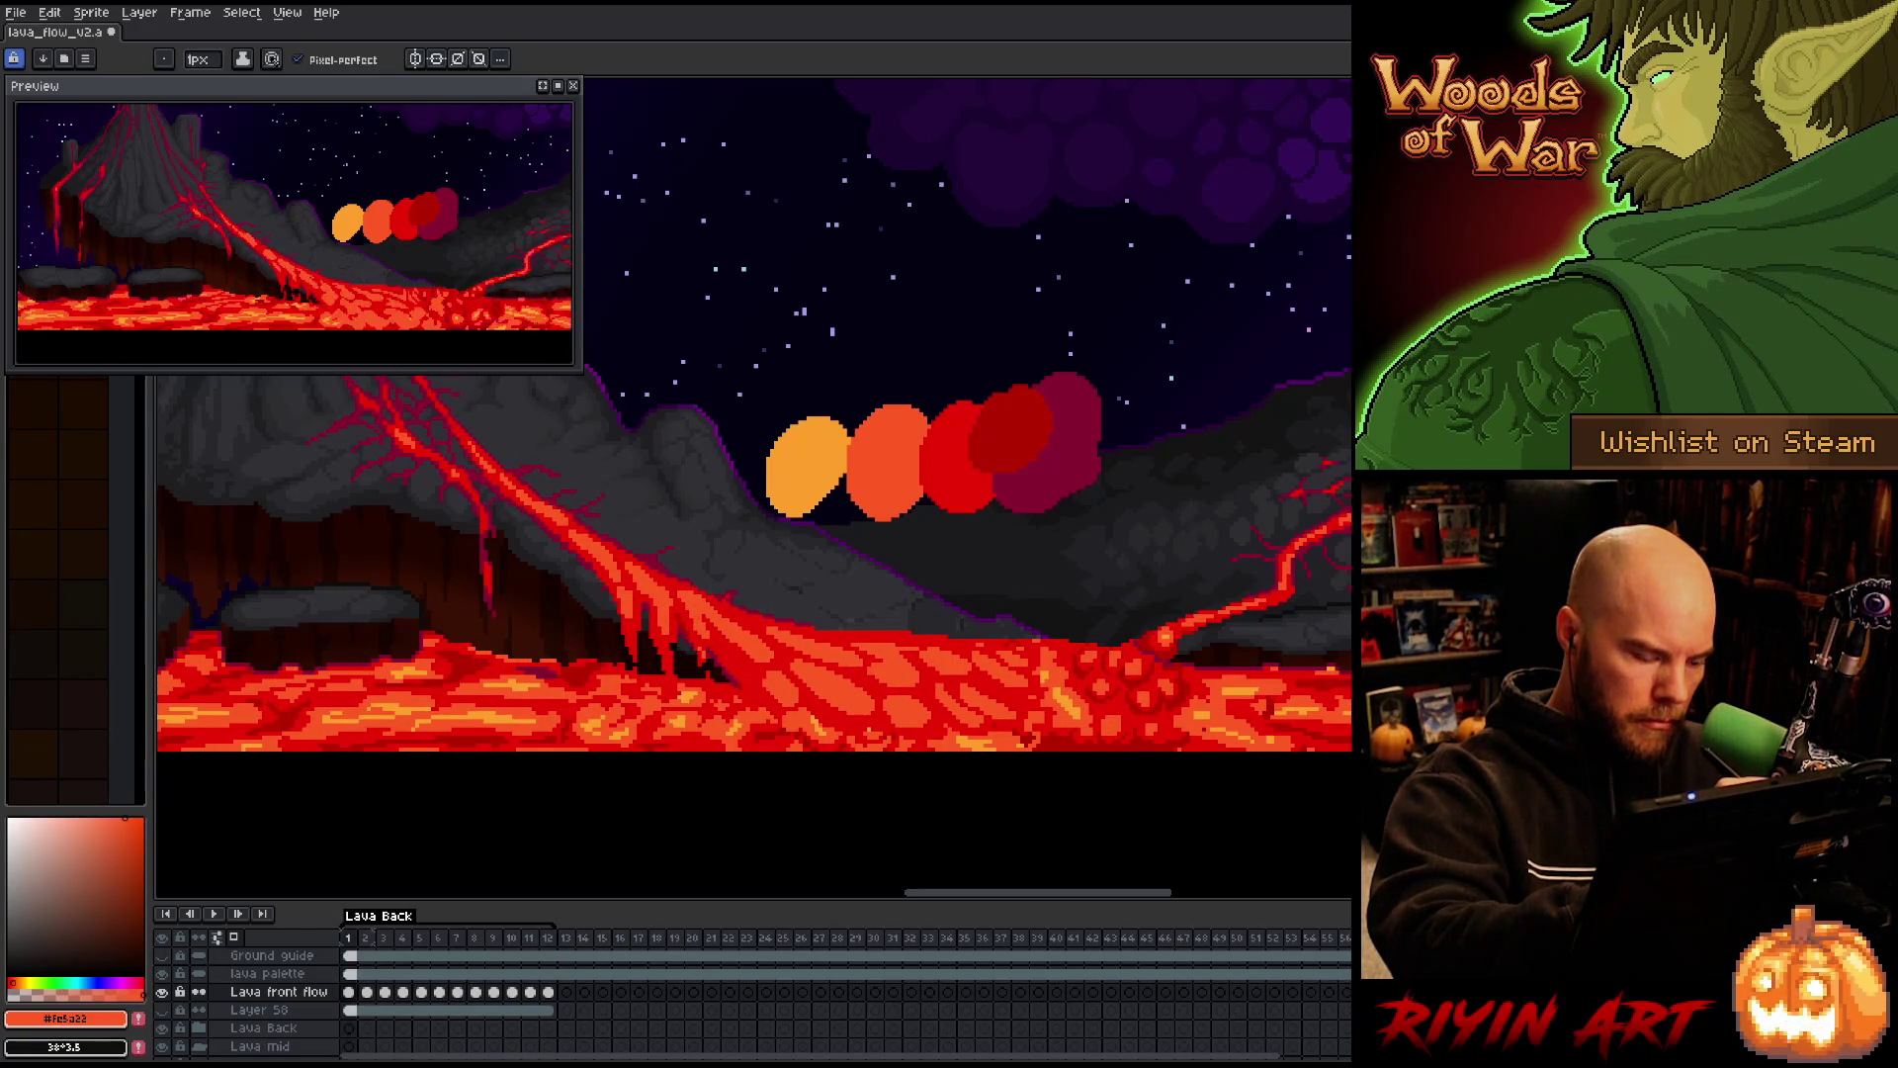
key(Right)
key(Right)
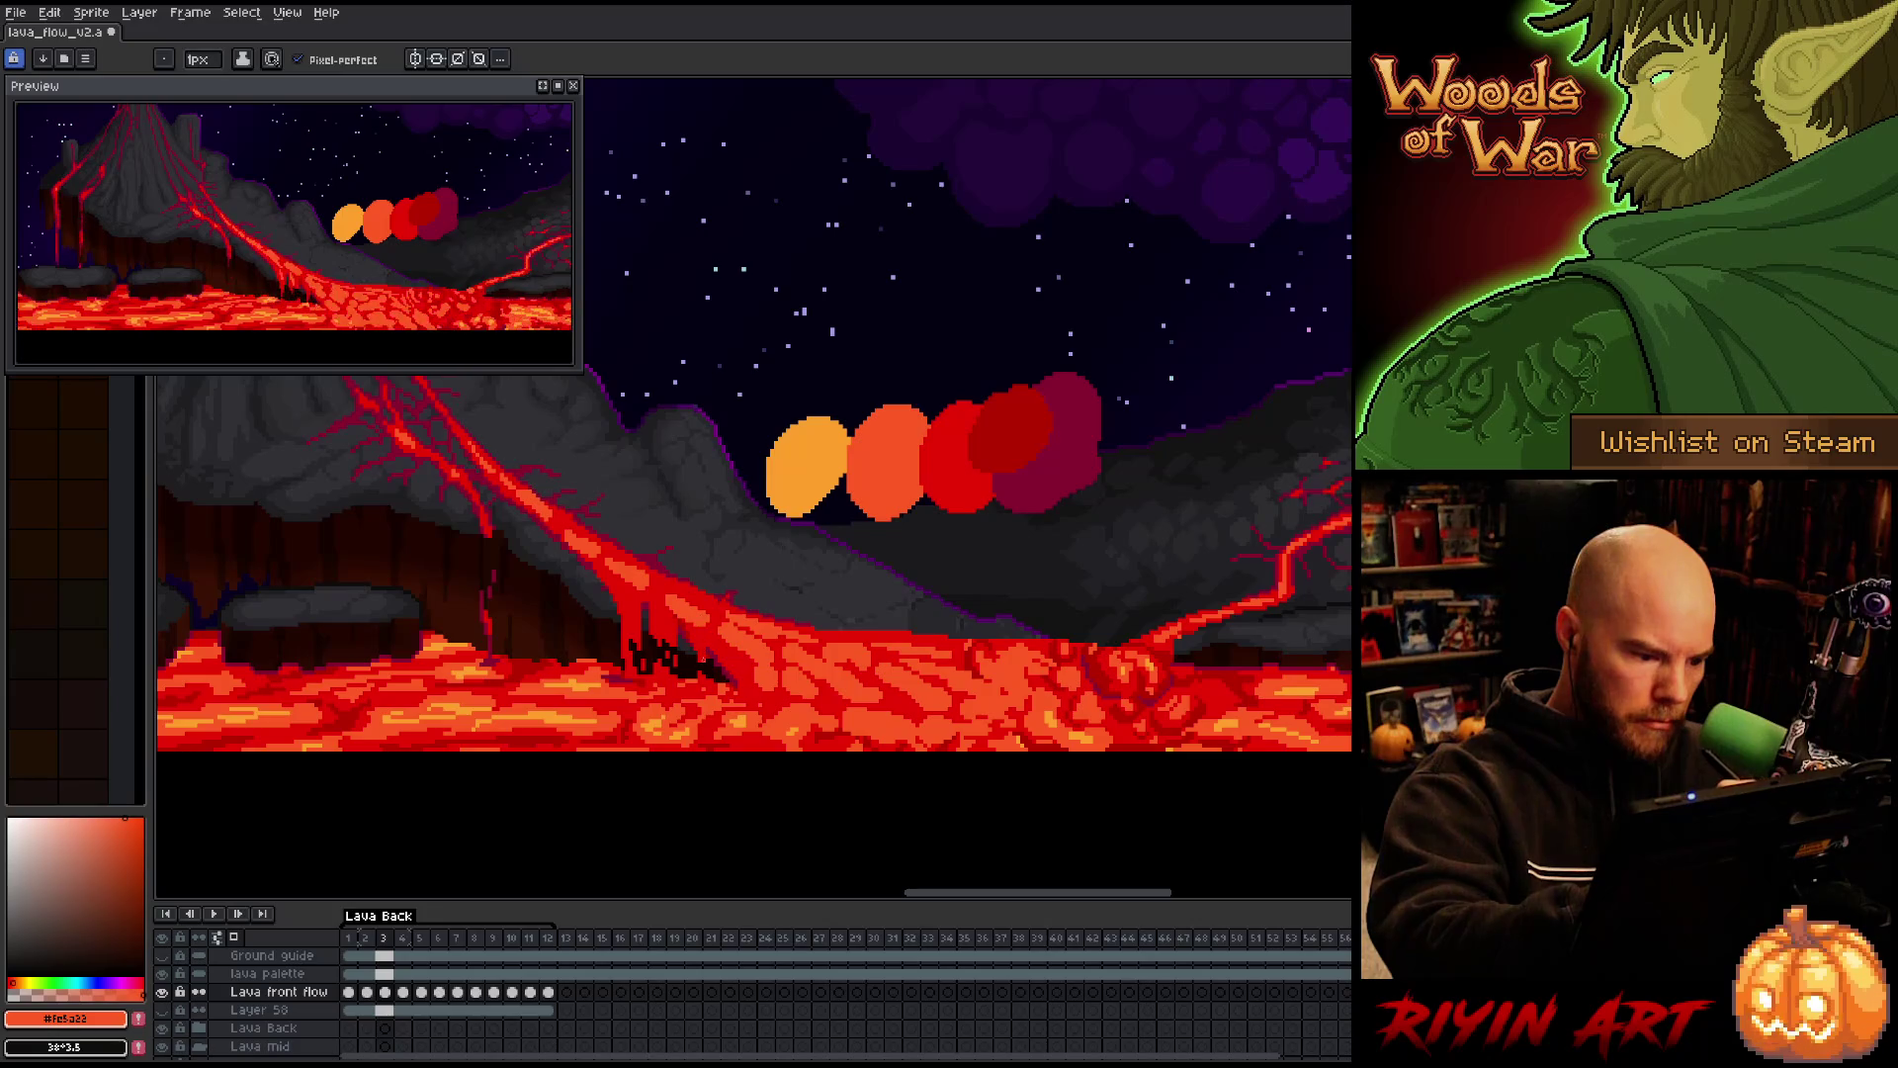
key(Right)
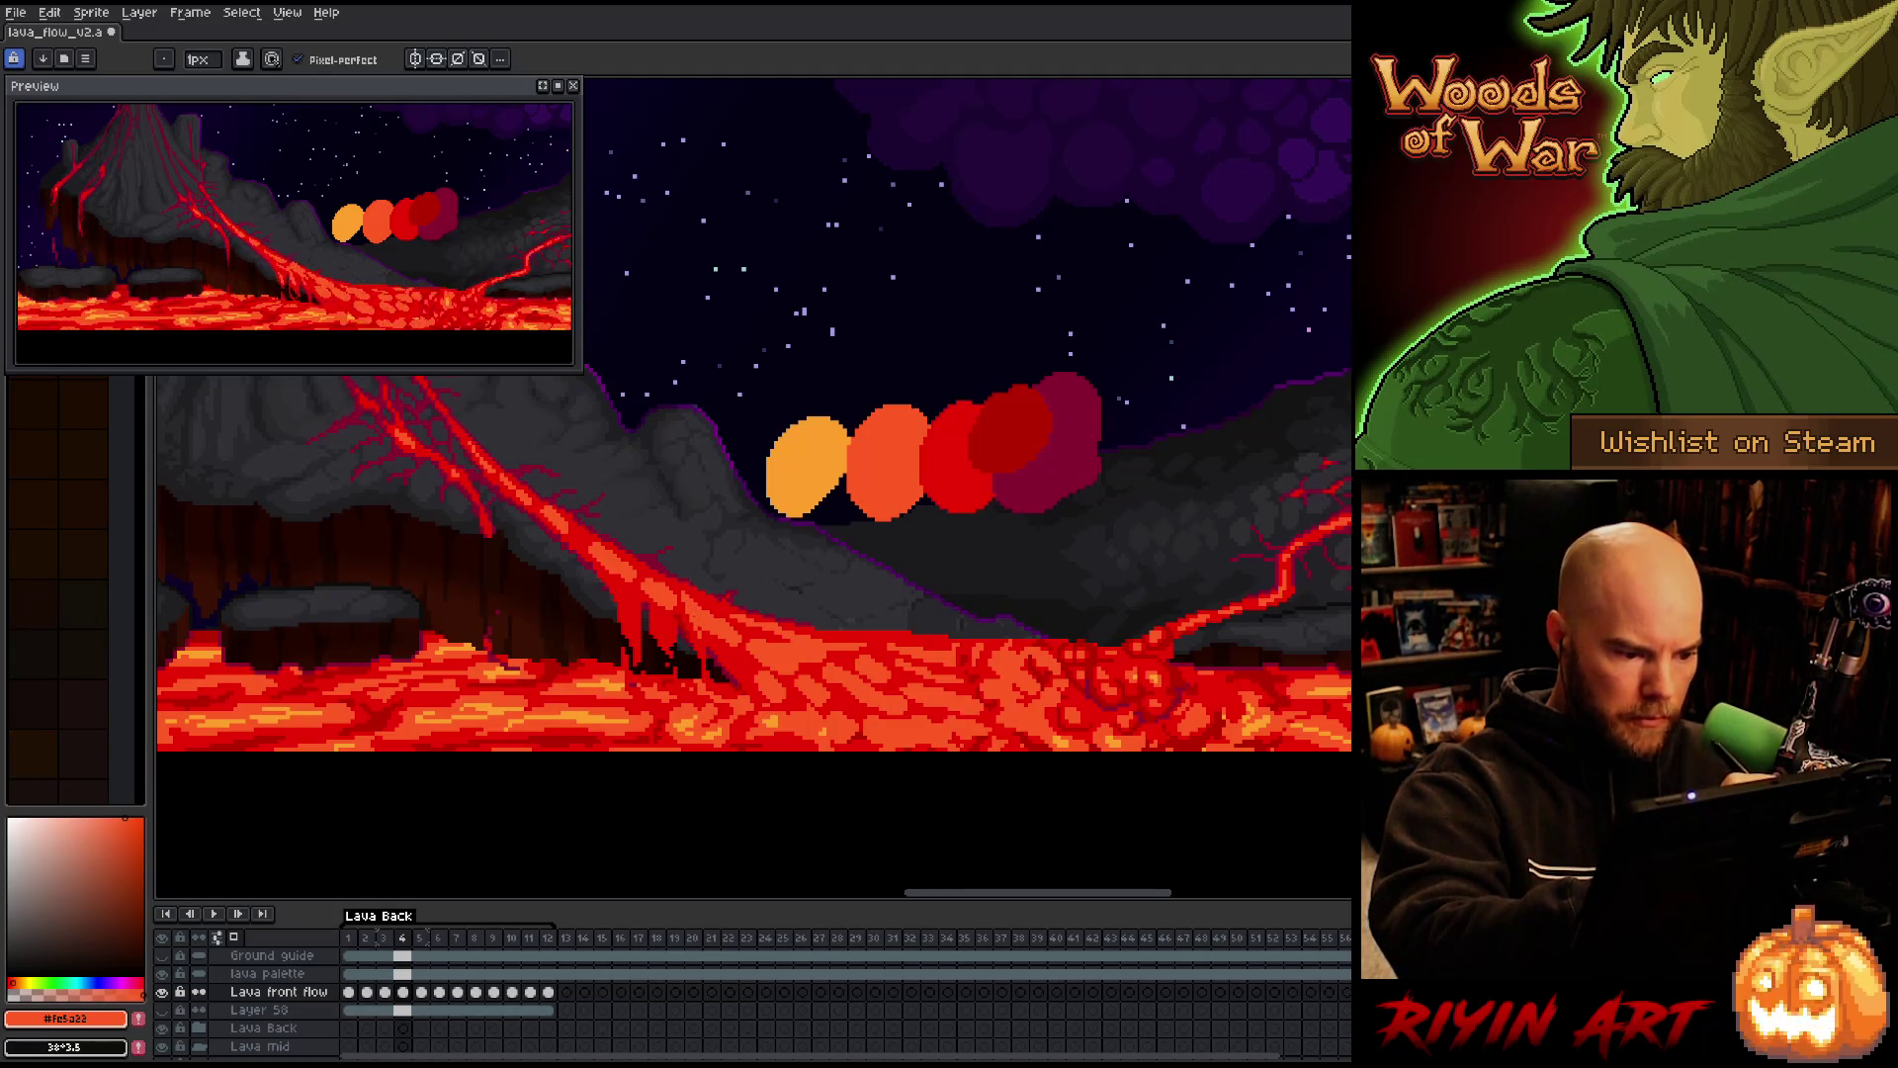
Flip back and forth through frames 1–4 to compare the lava flow
key(Left)
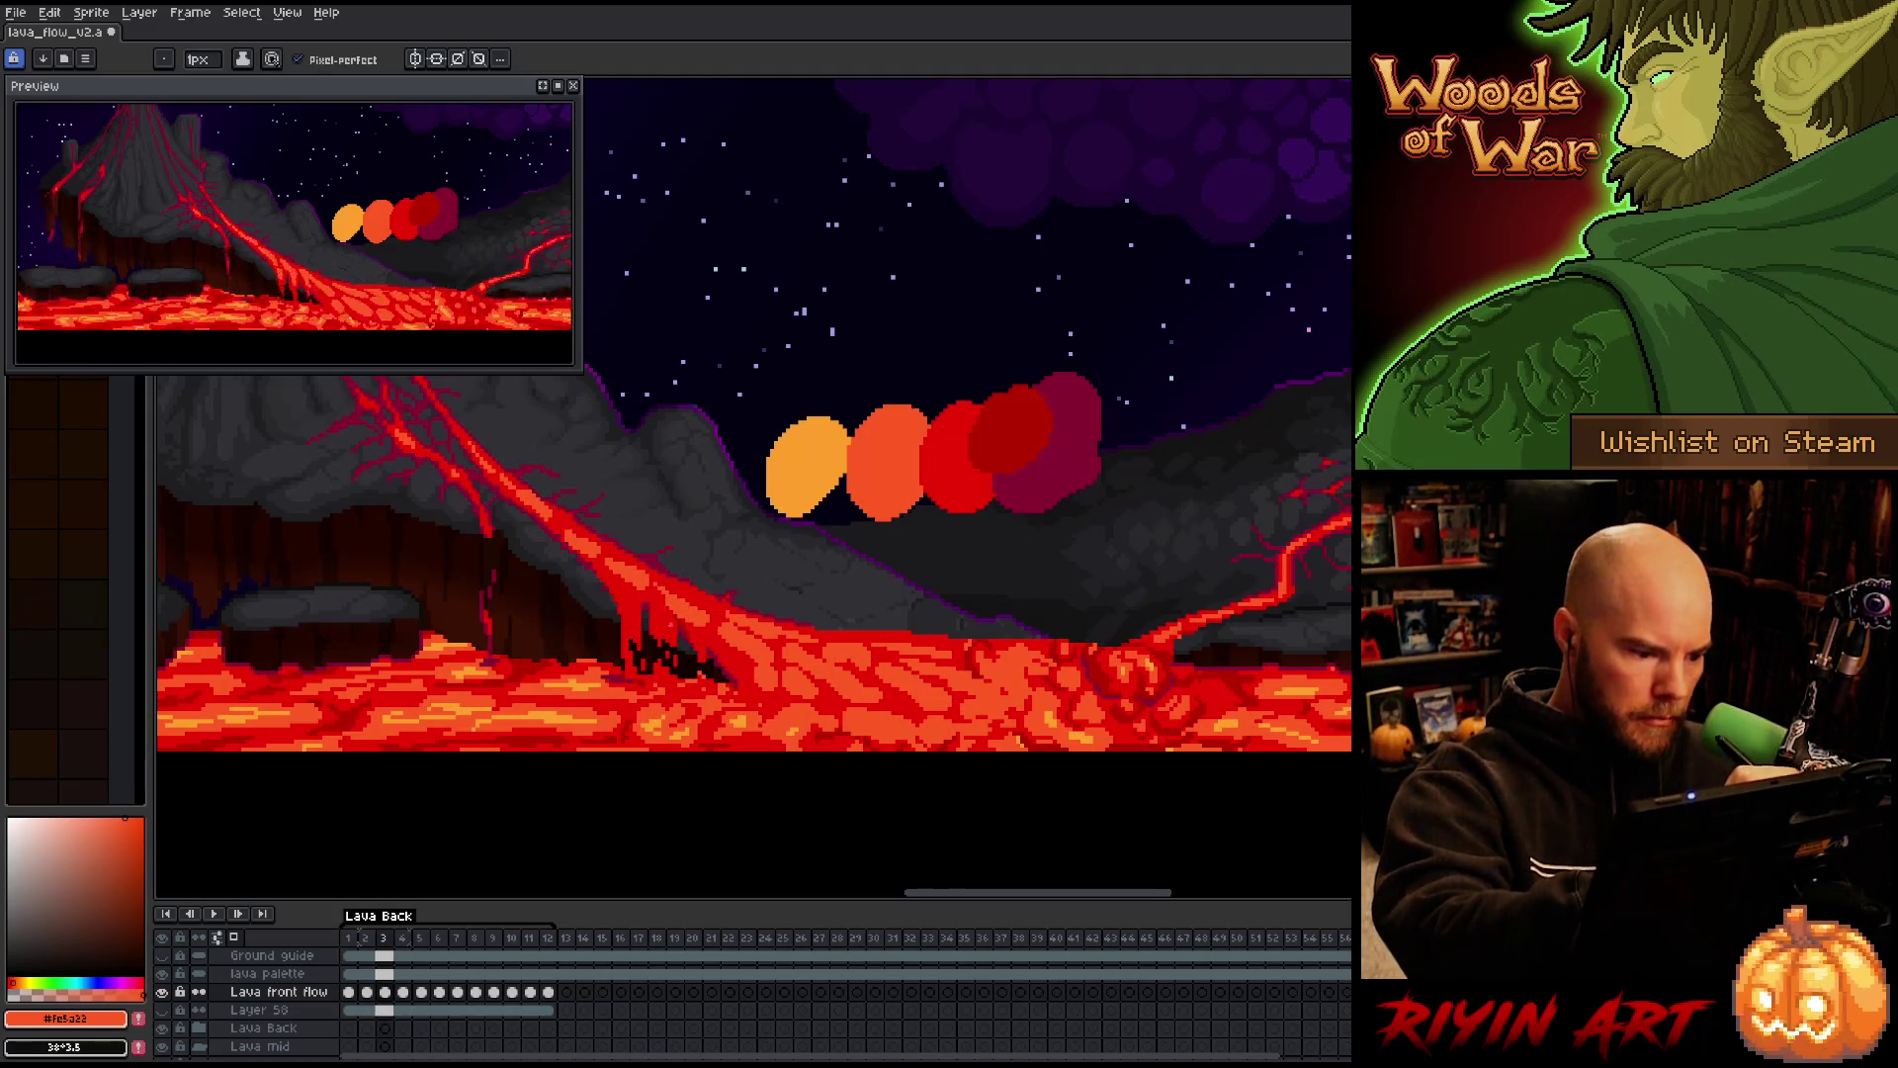
key(Left)
key(Right)
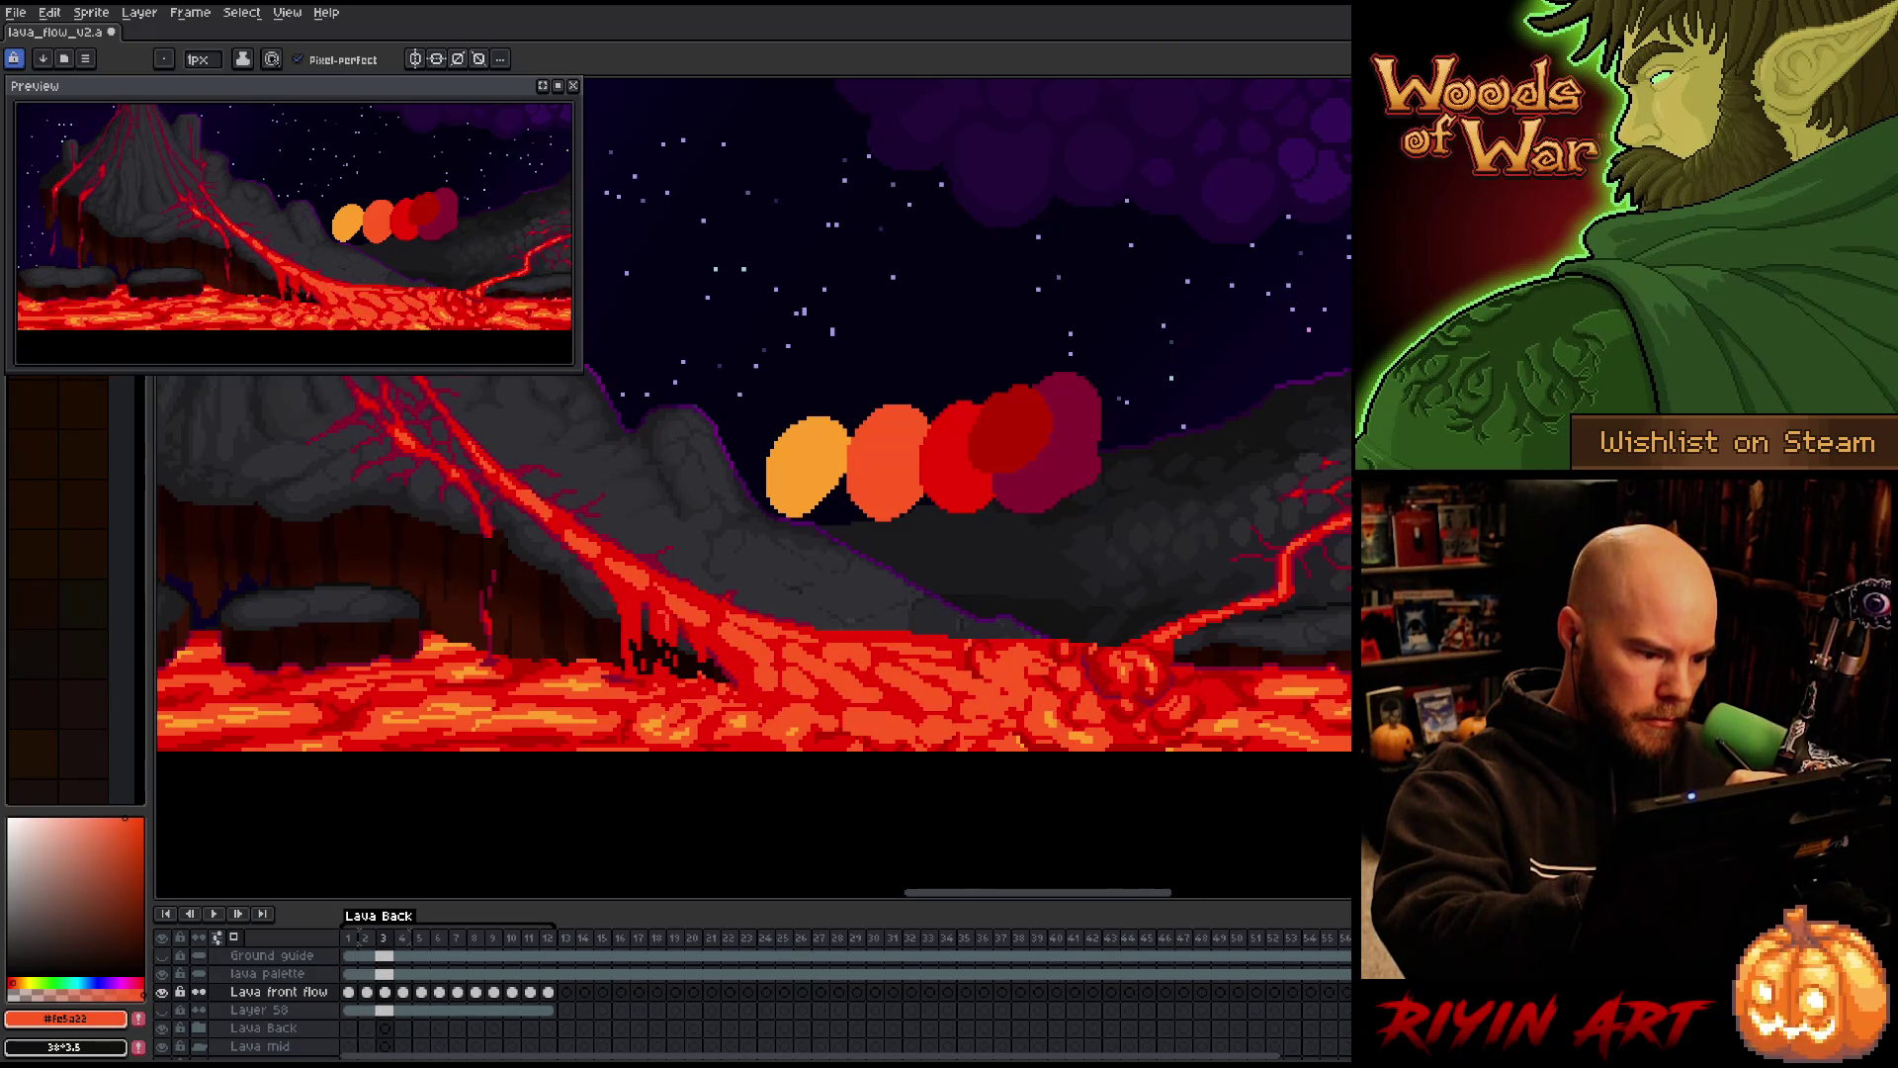
key(Left)
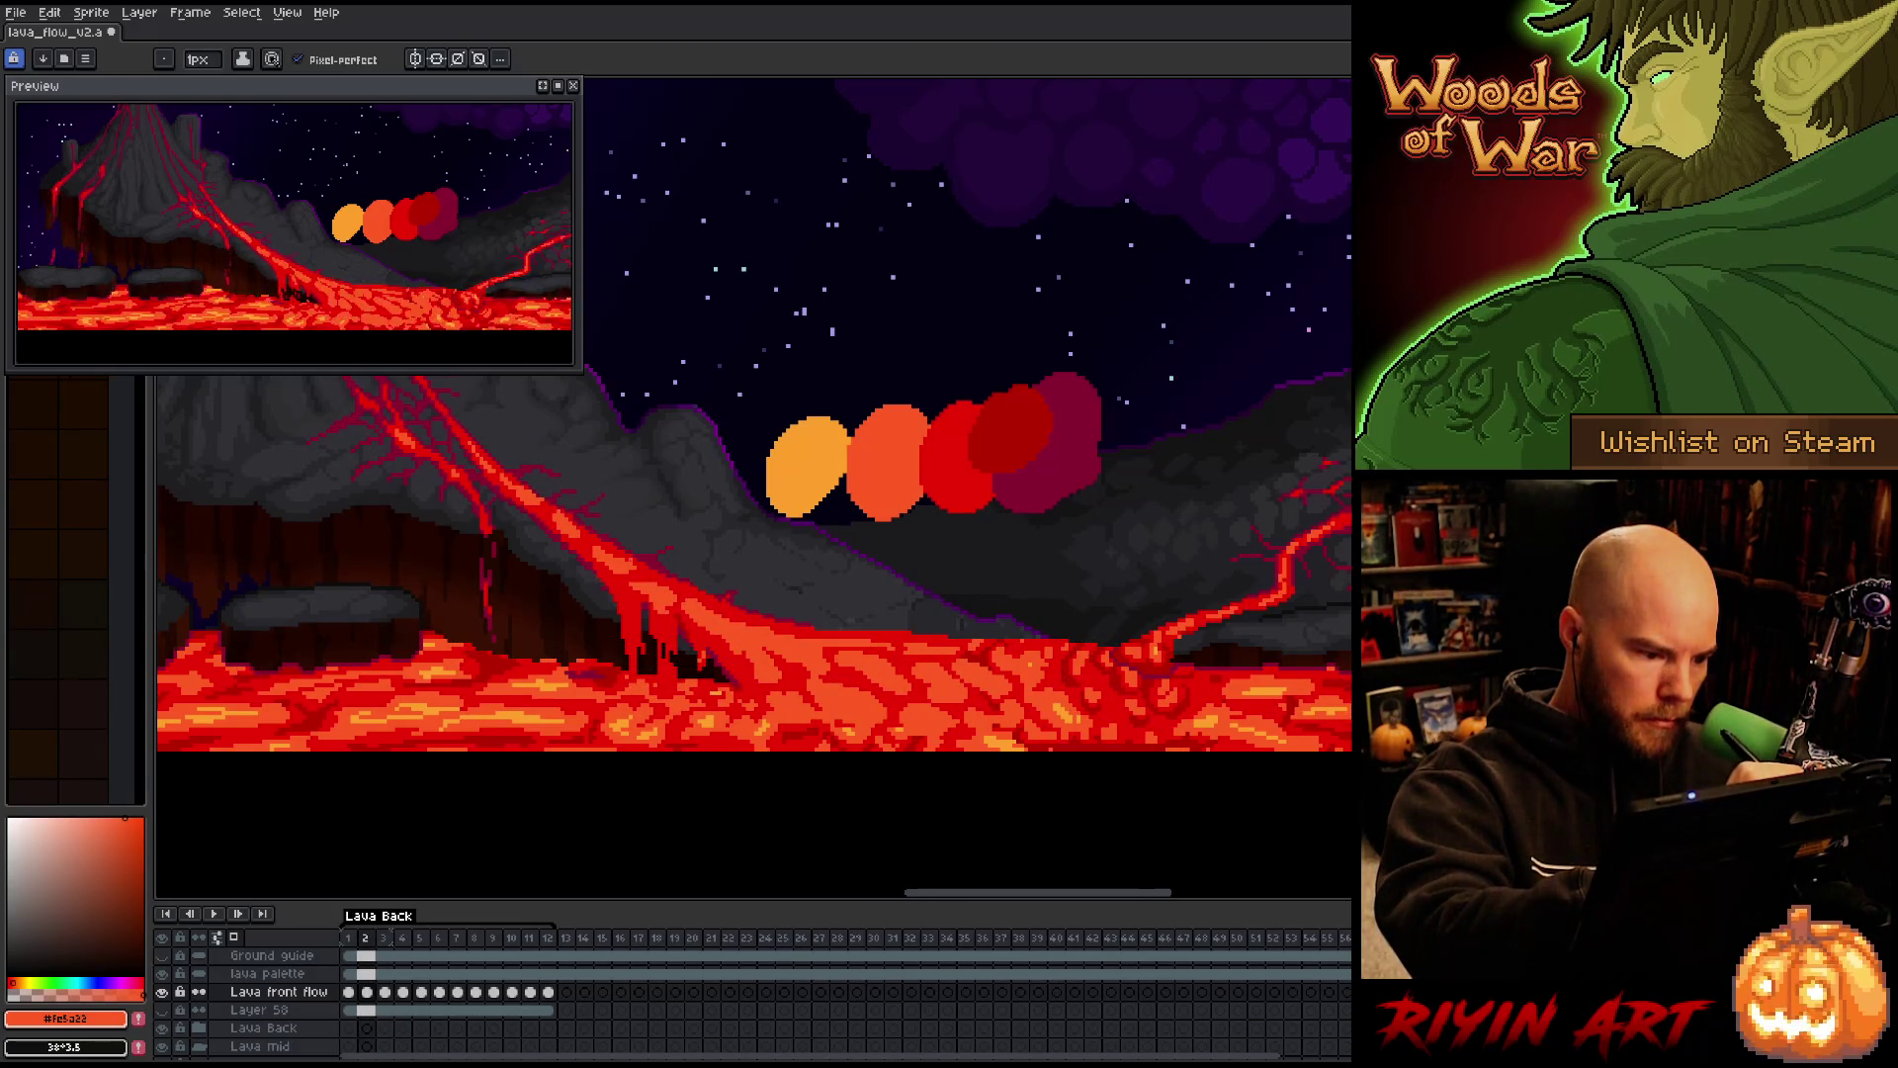
key(Left)
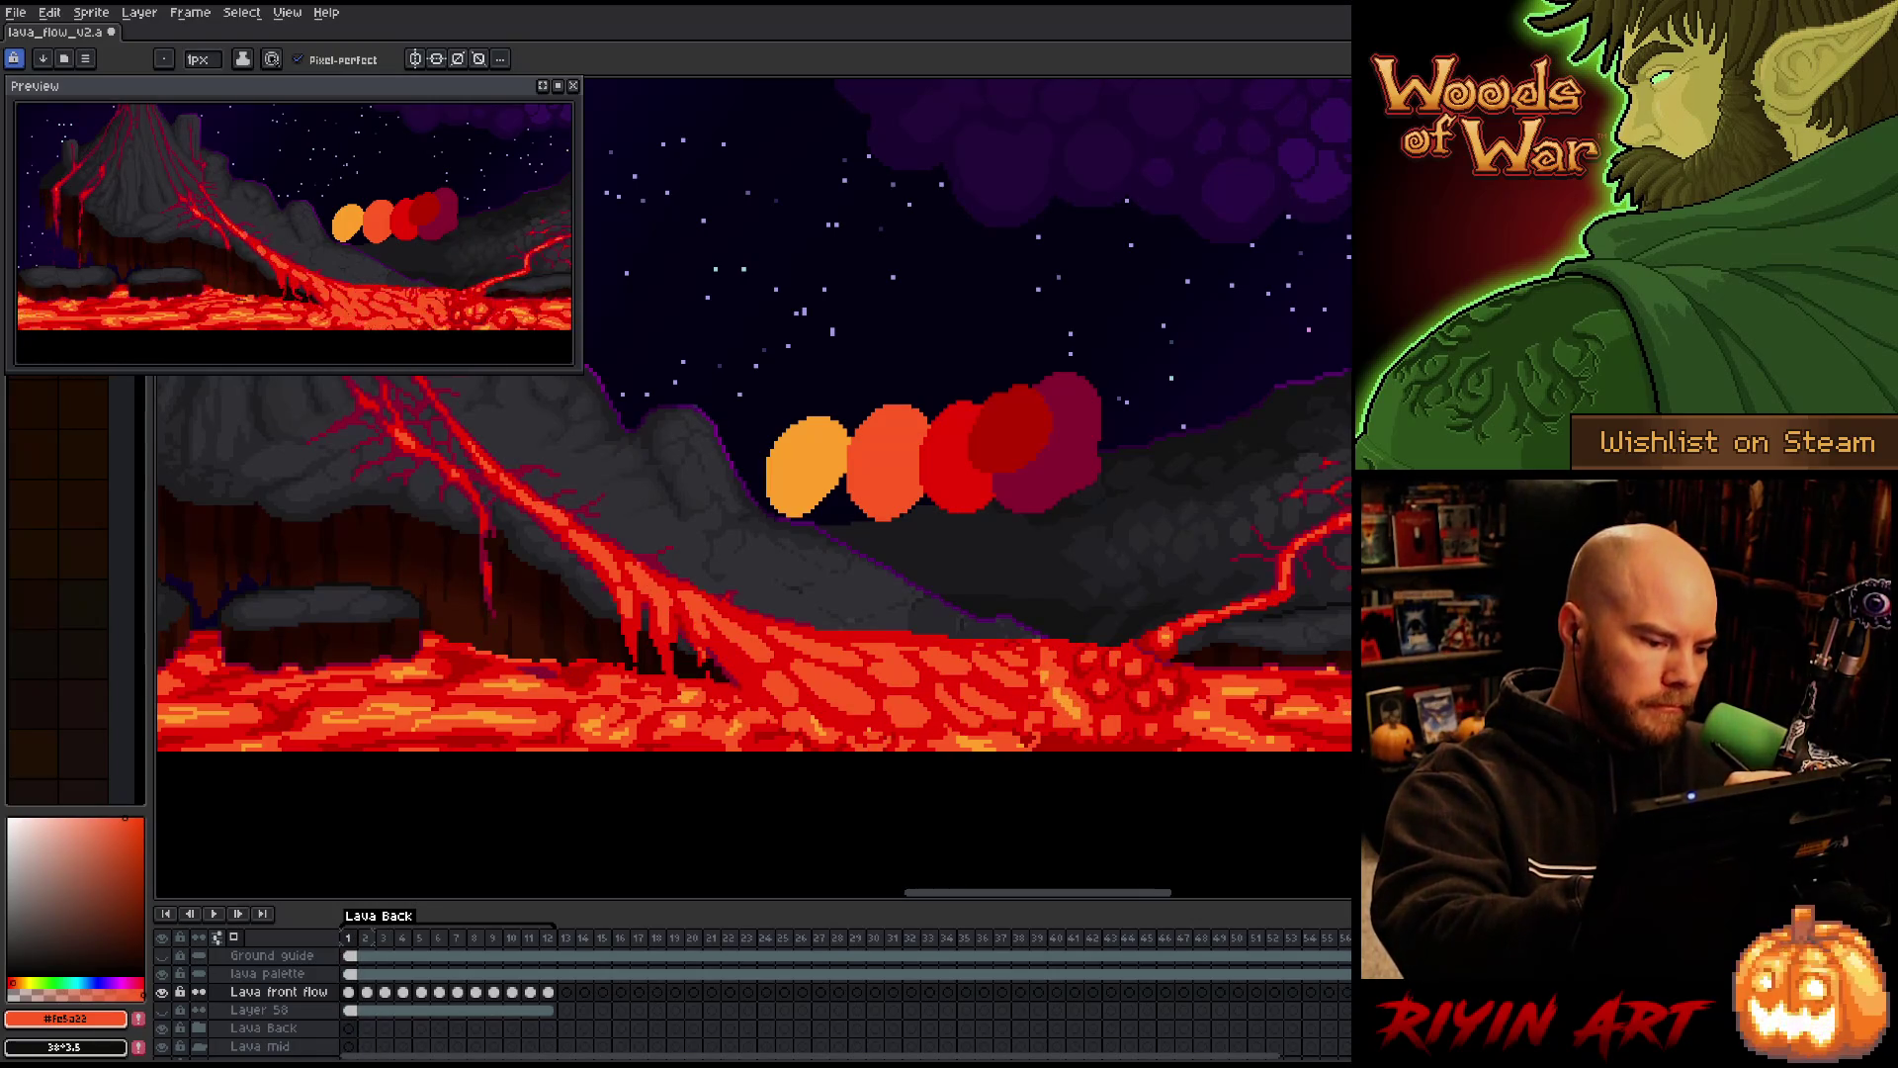
key(Right)
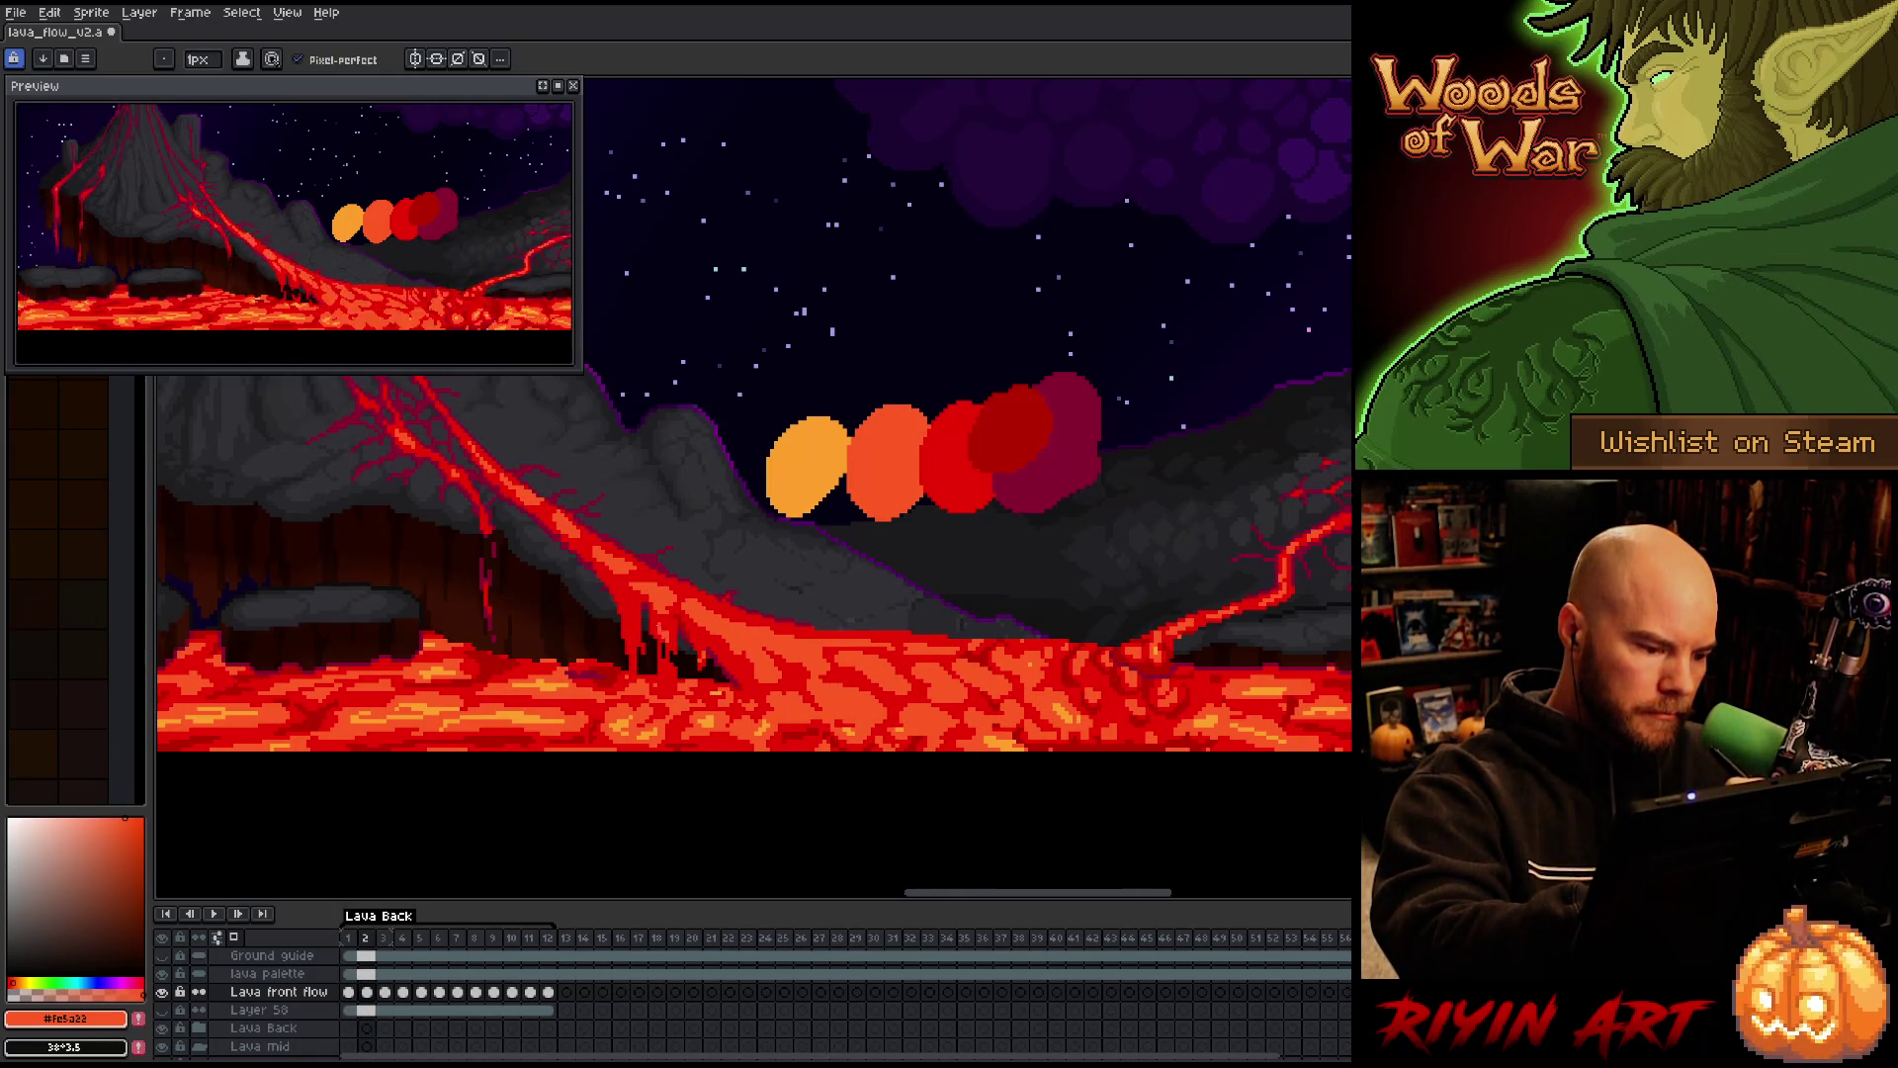
key(Right)
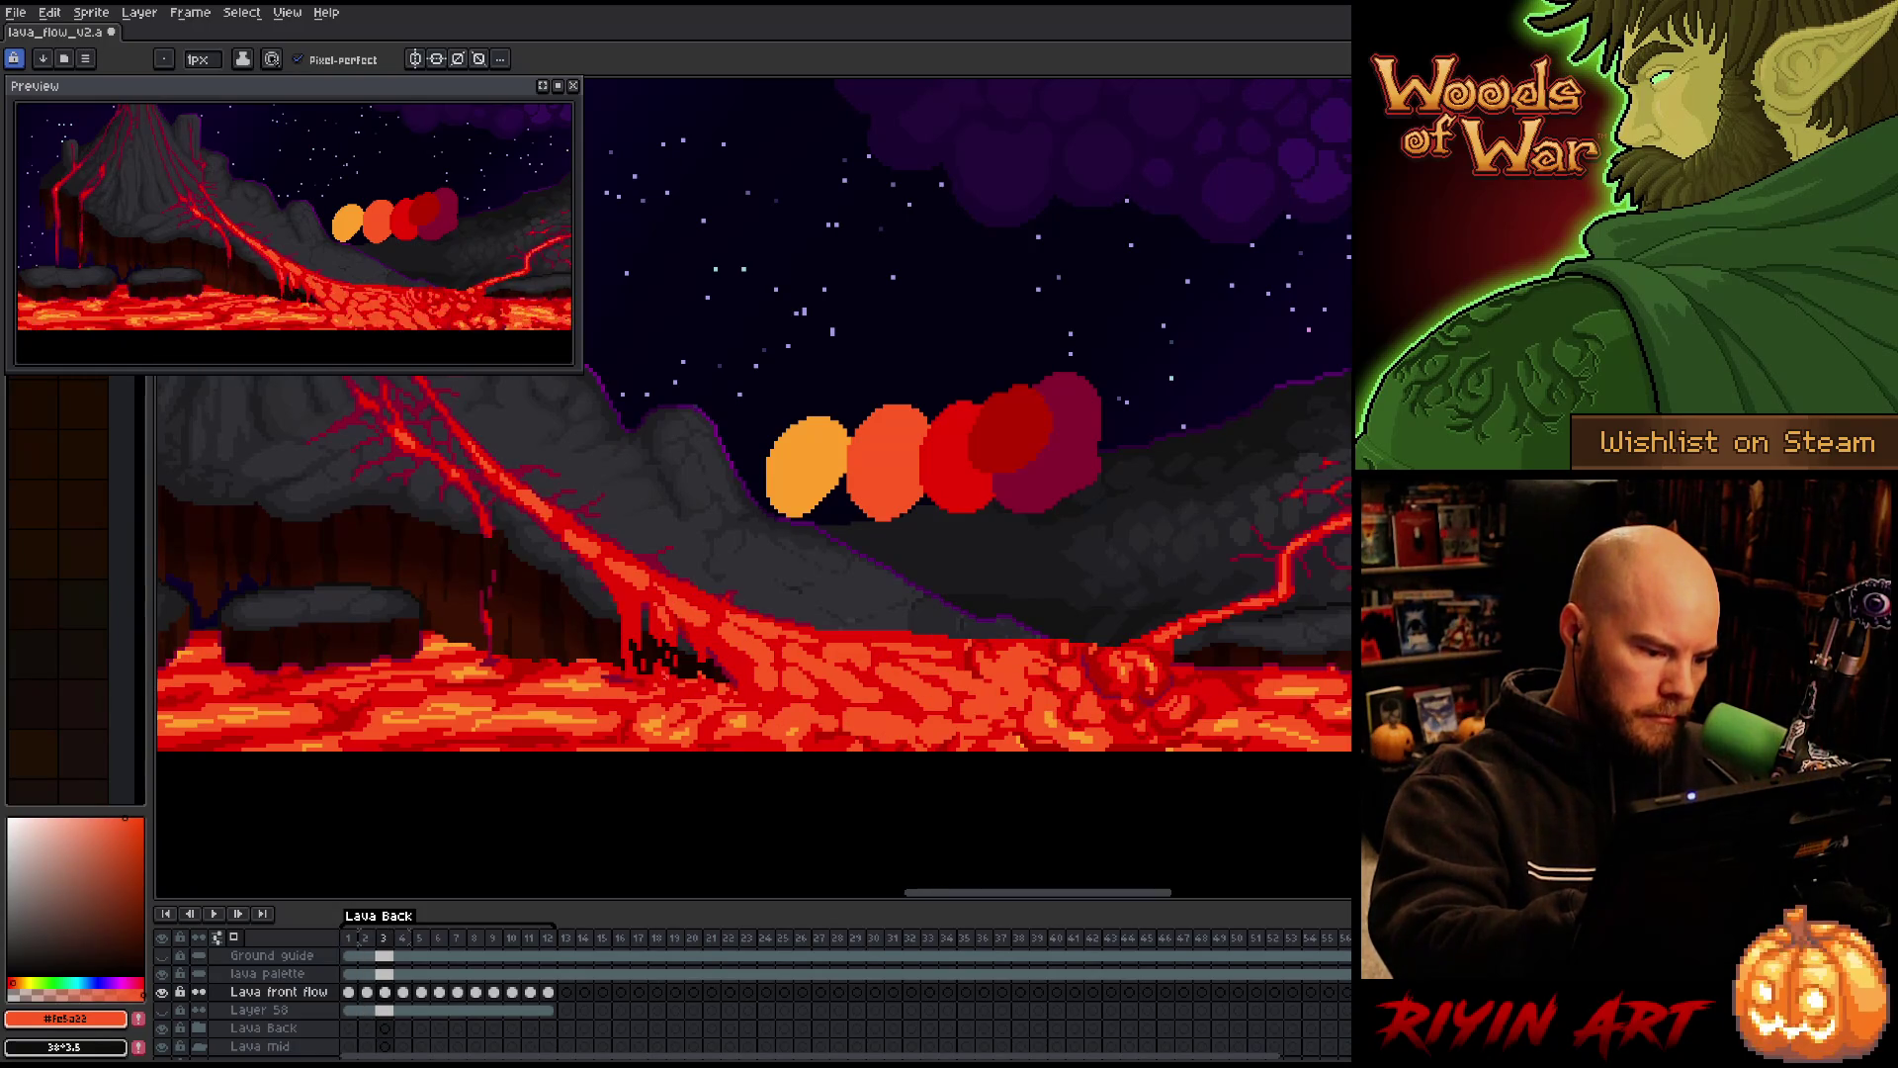
key(Left)
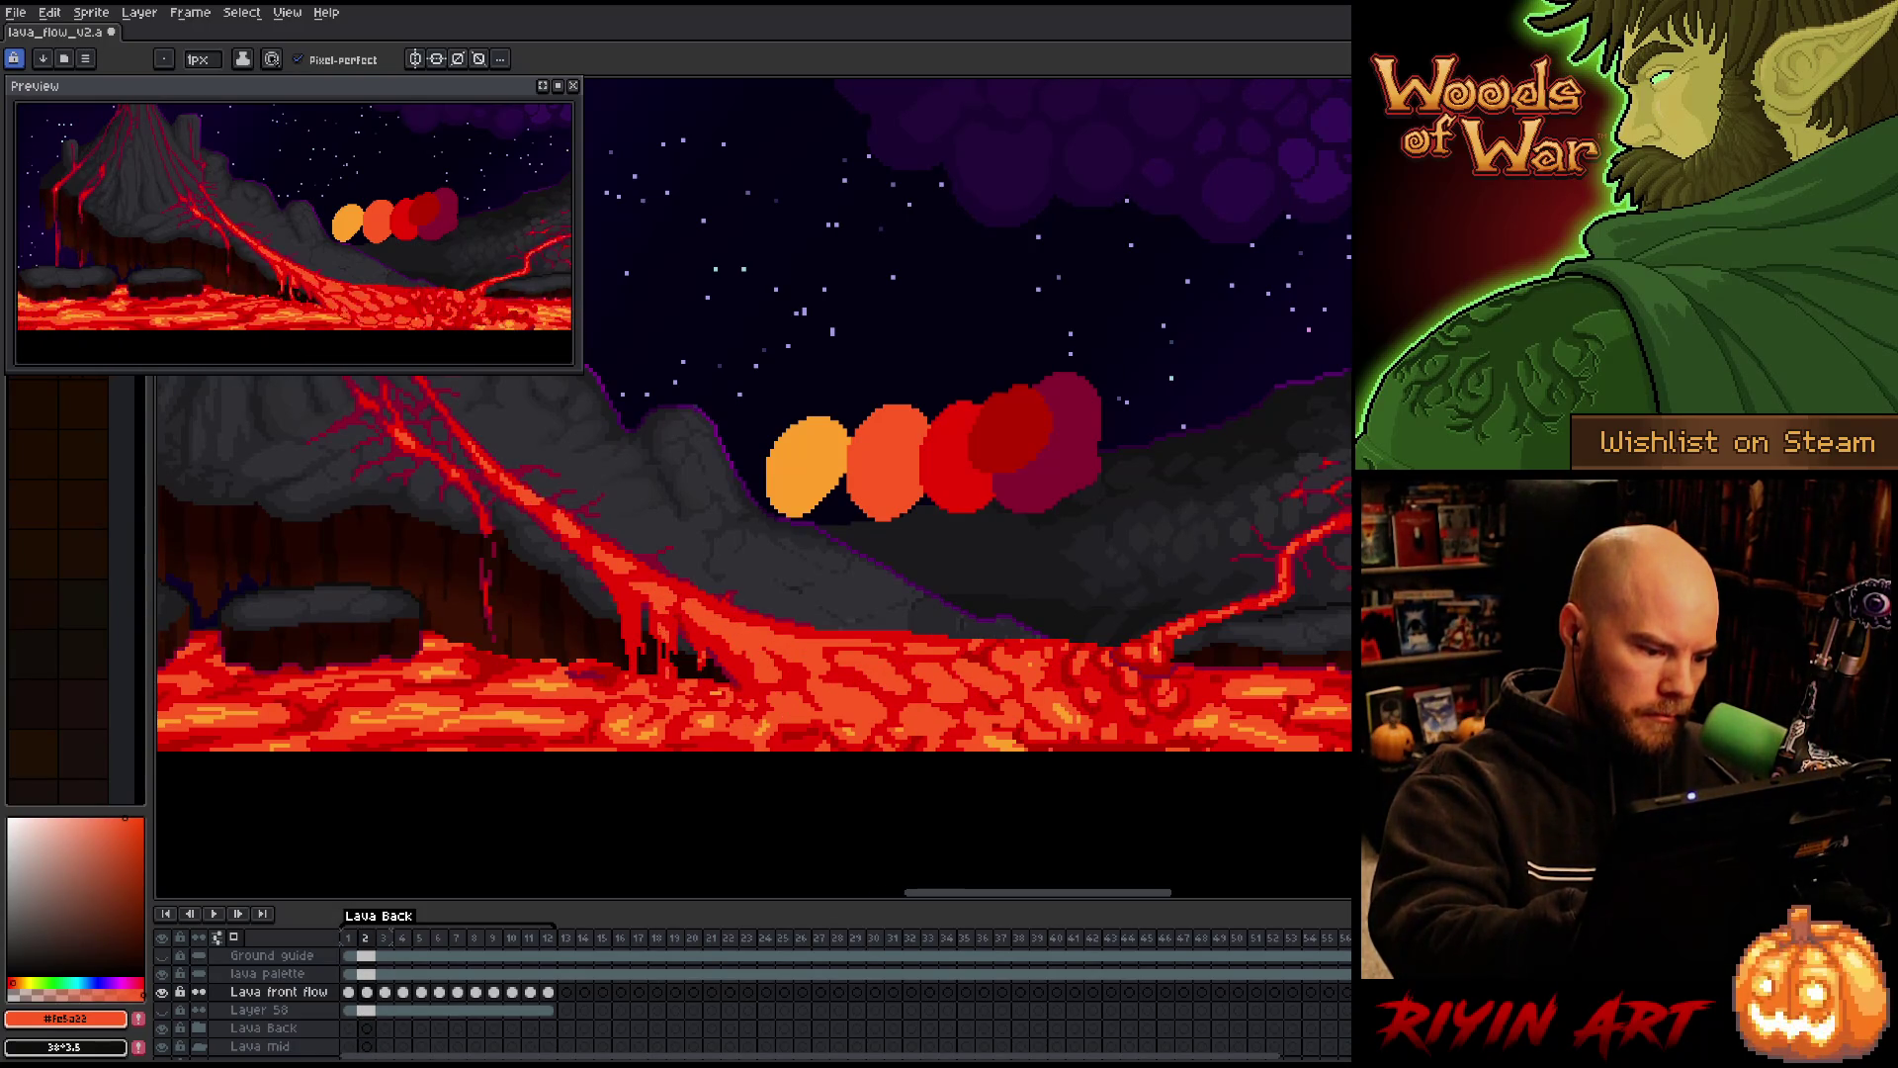
key(Left)
key(Right)
key(Right)
key(Right)
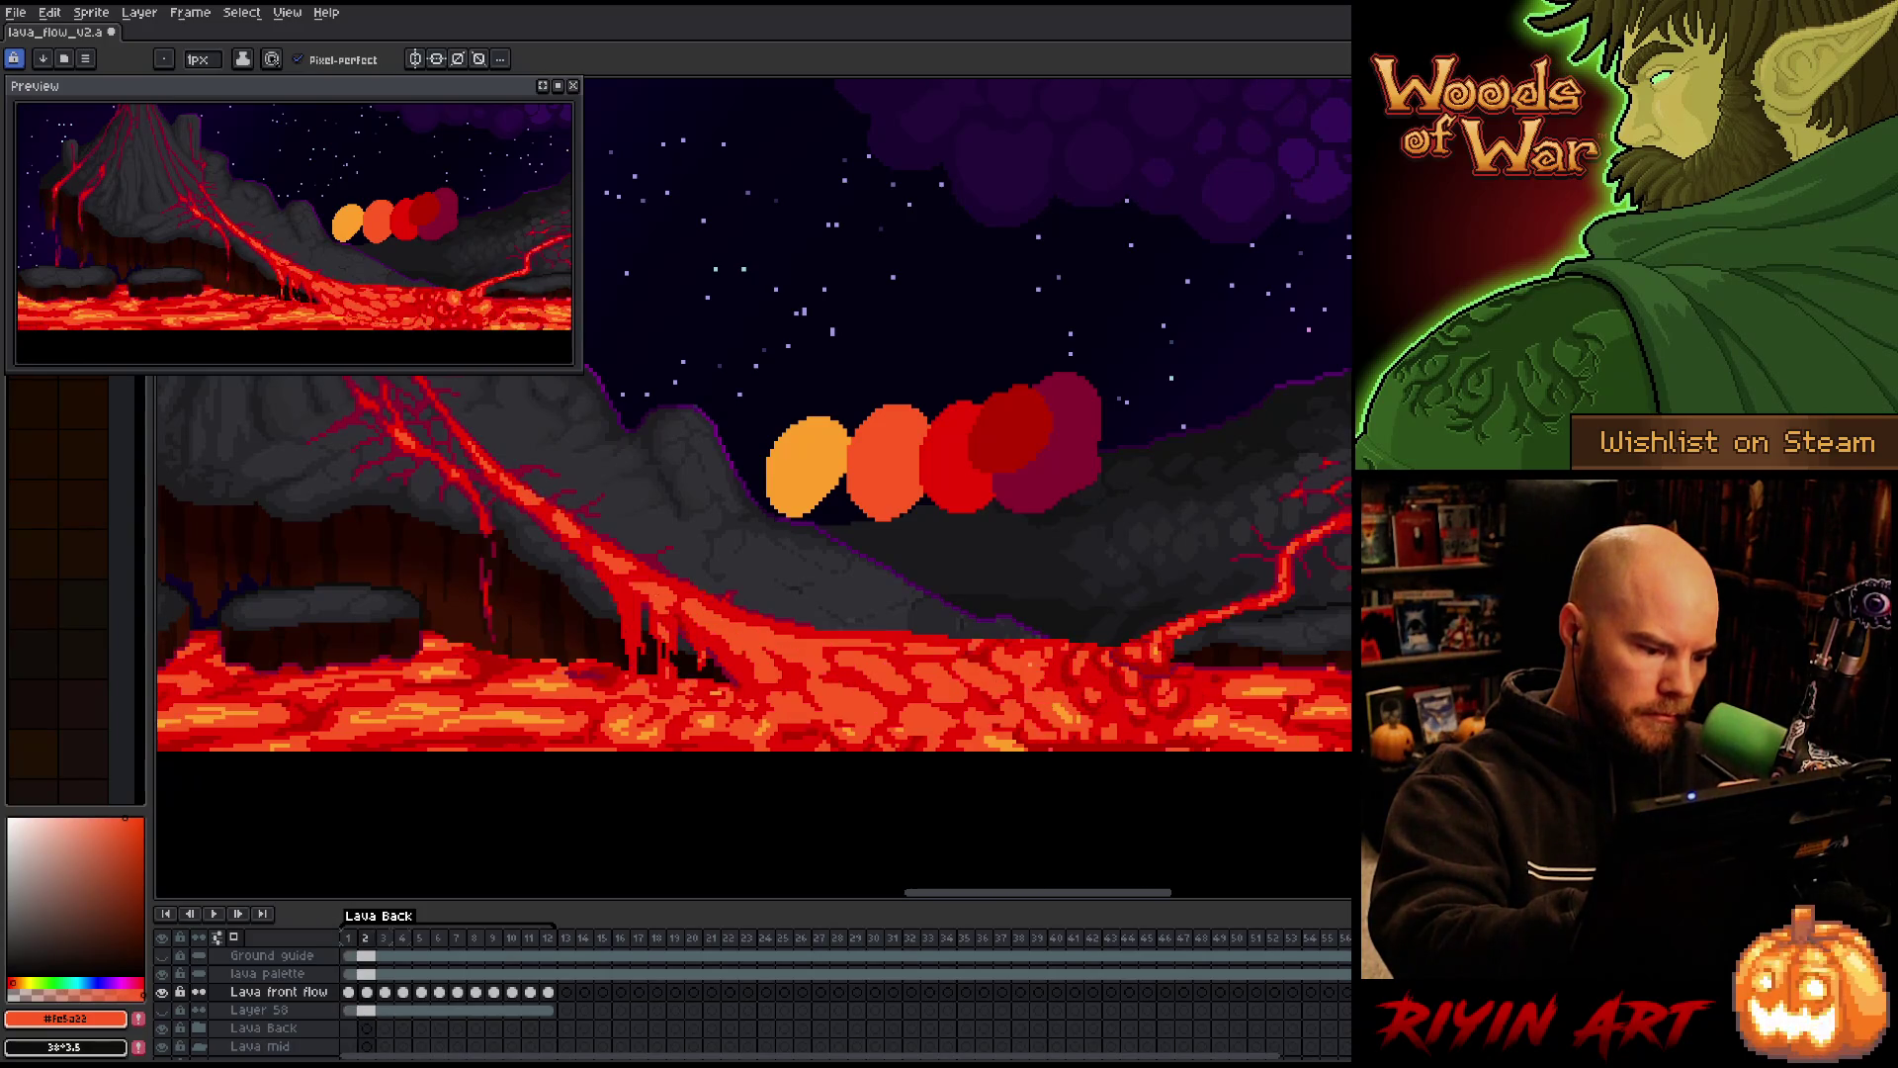
key(Right)
key(Left)
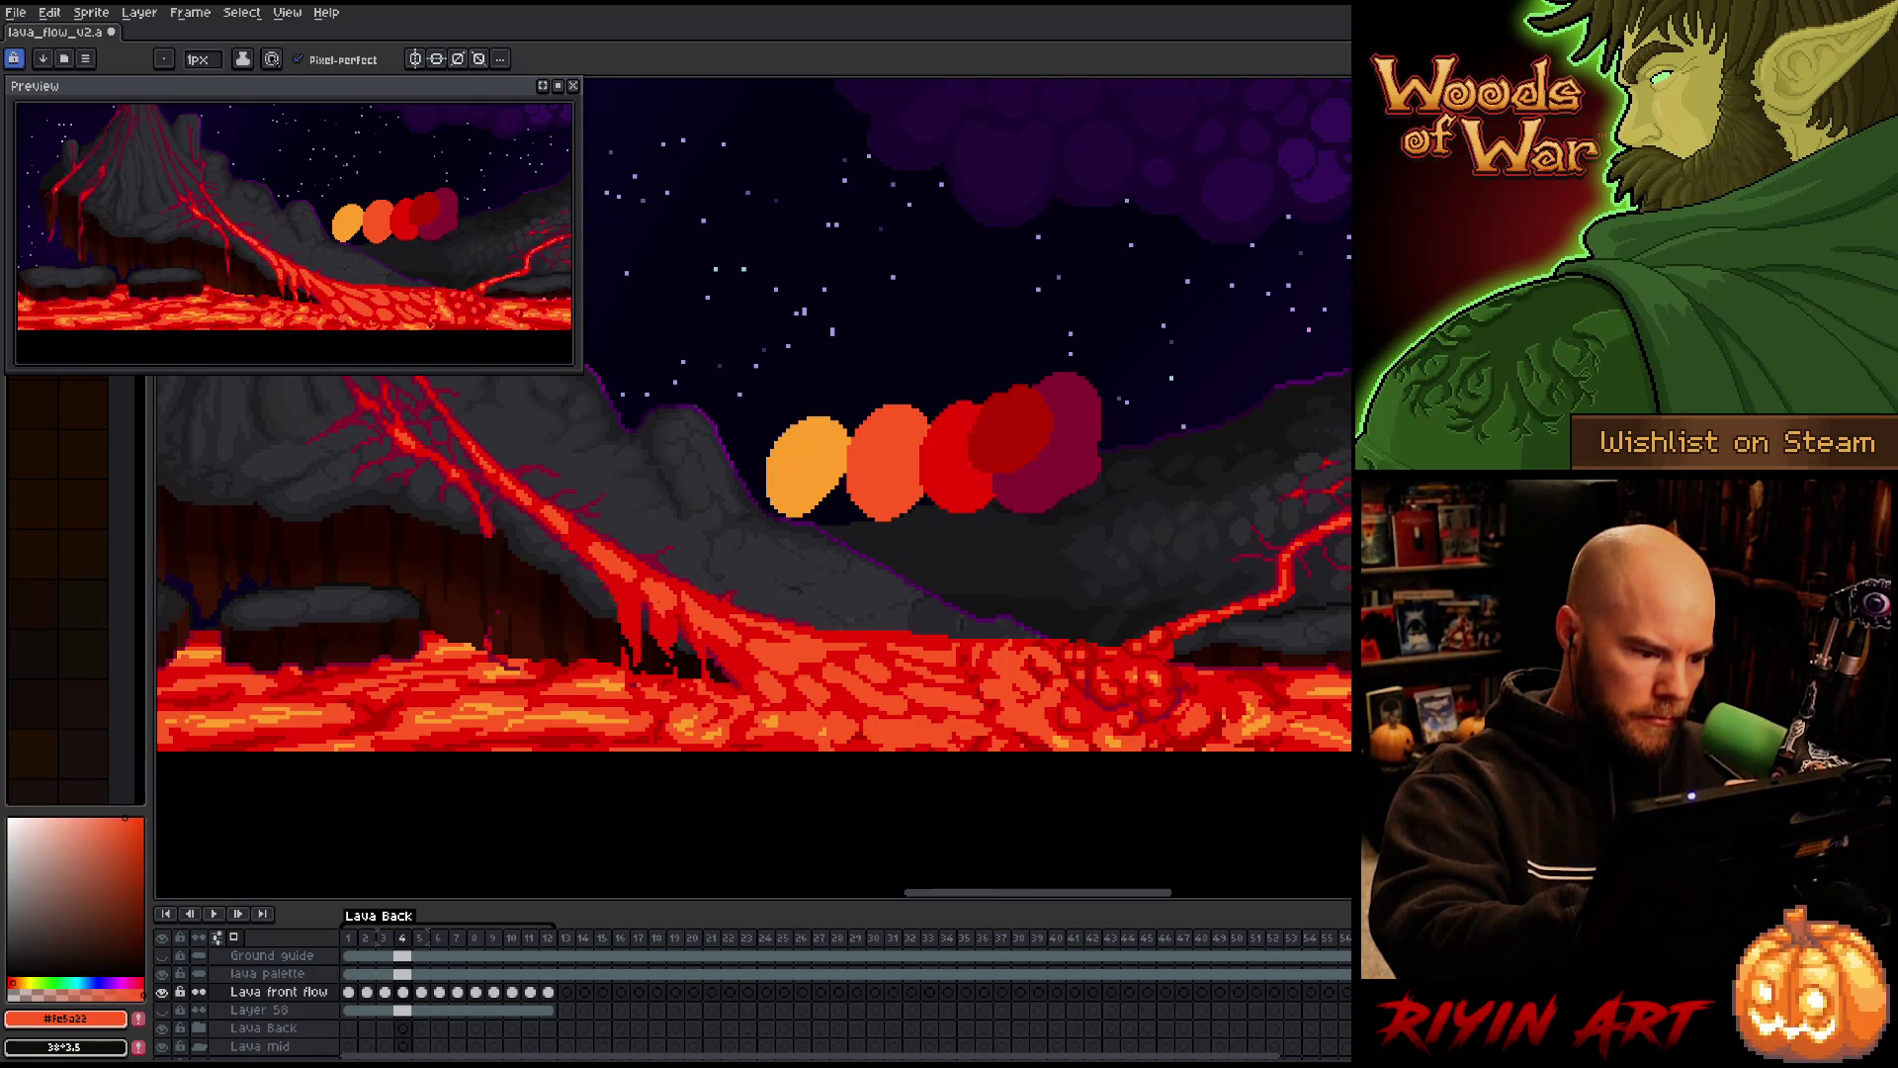
Step forward through frames 5–12 and loop around to frame 3
key(Right)
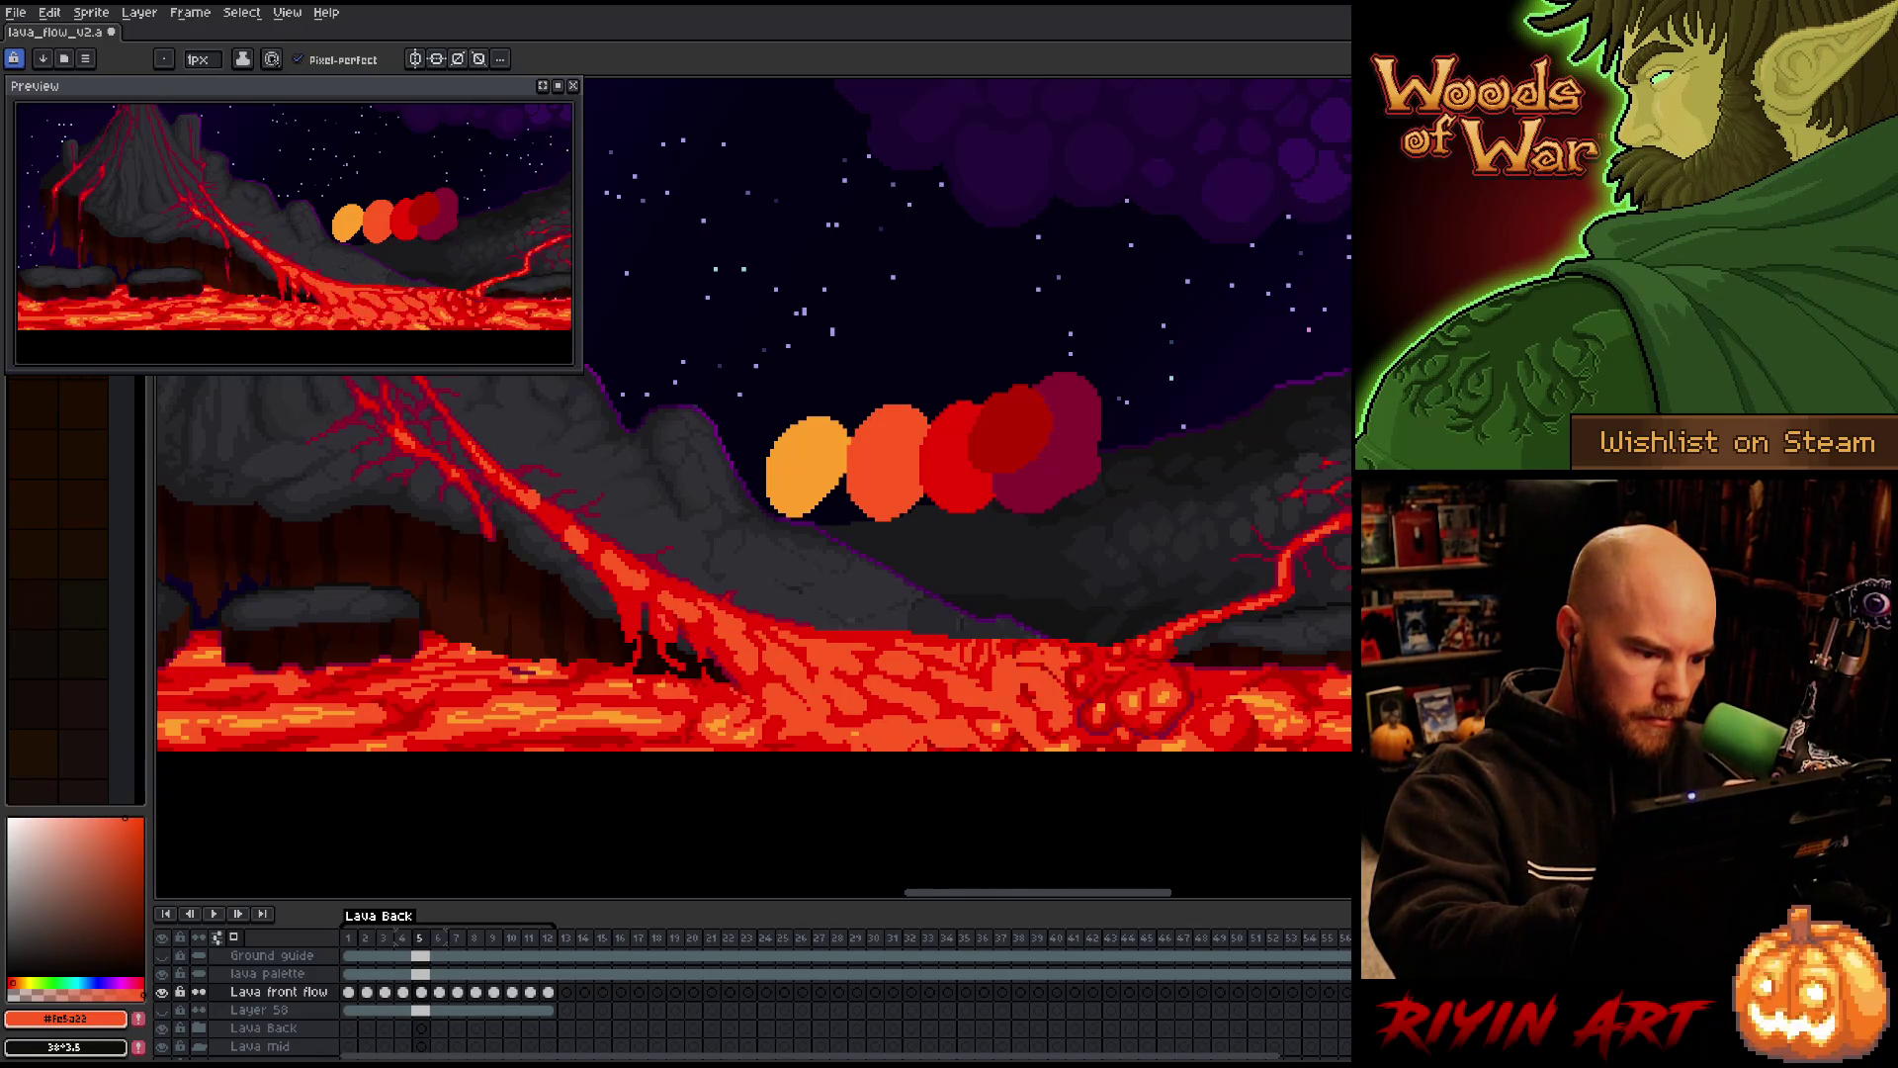
key(Right)
key(Right)
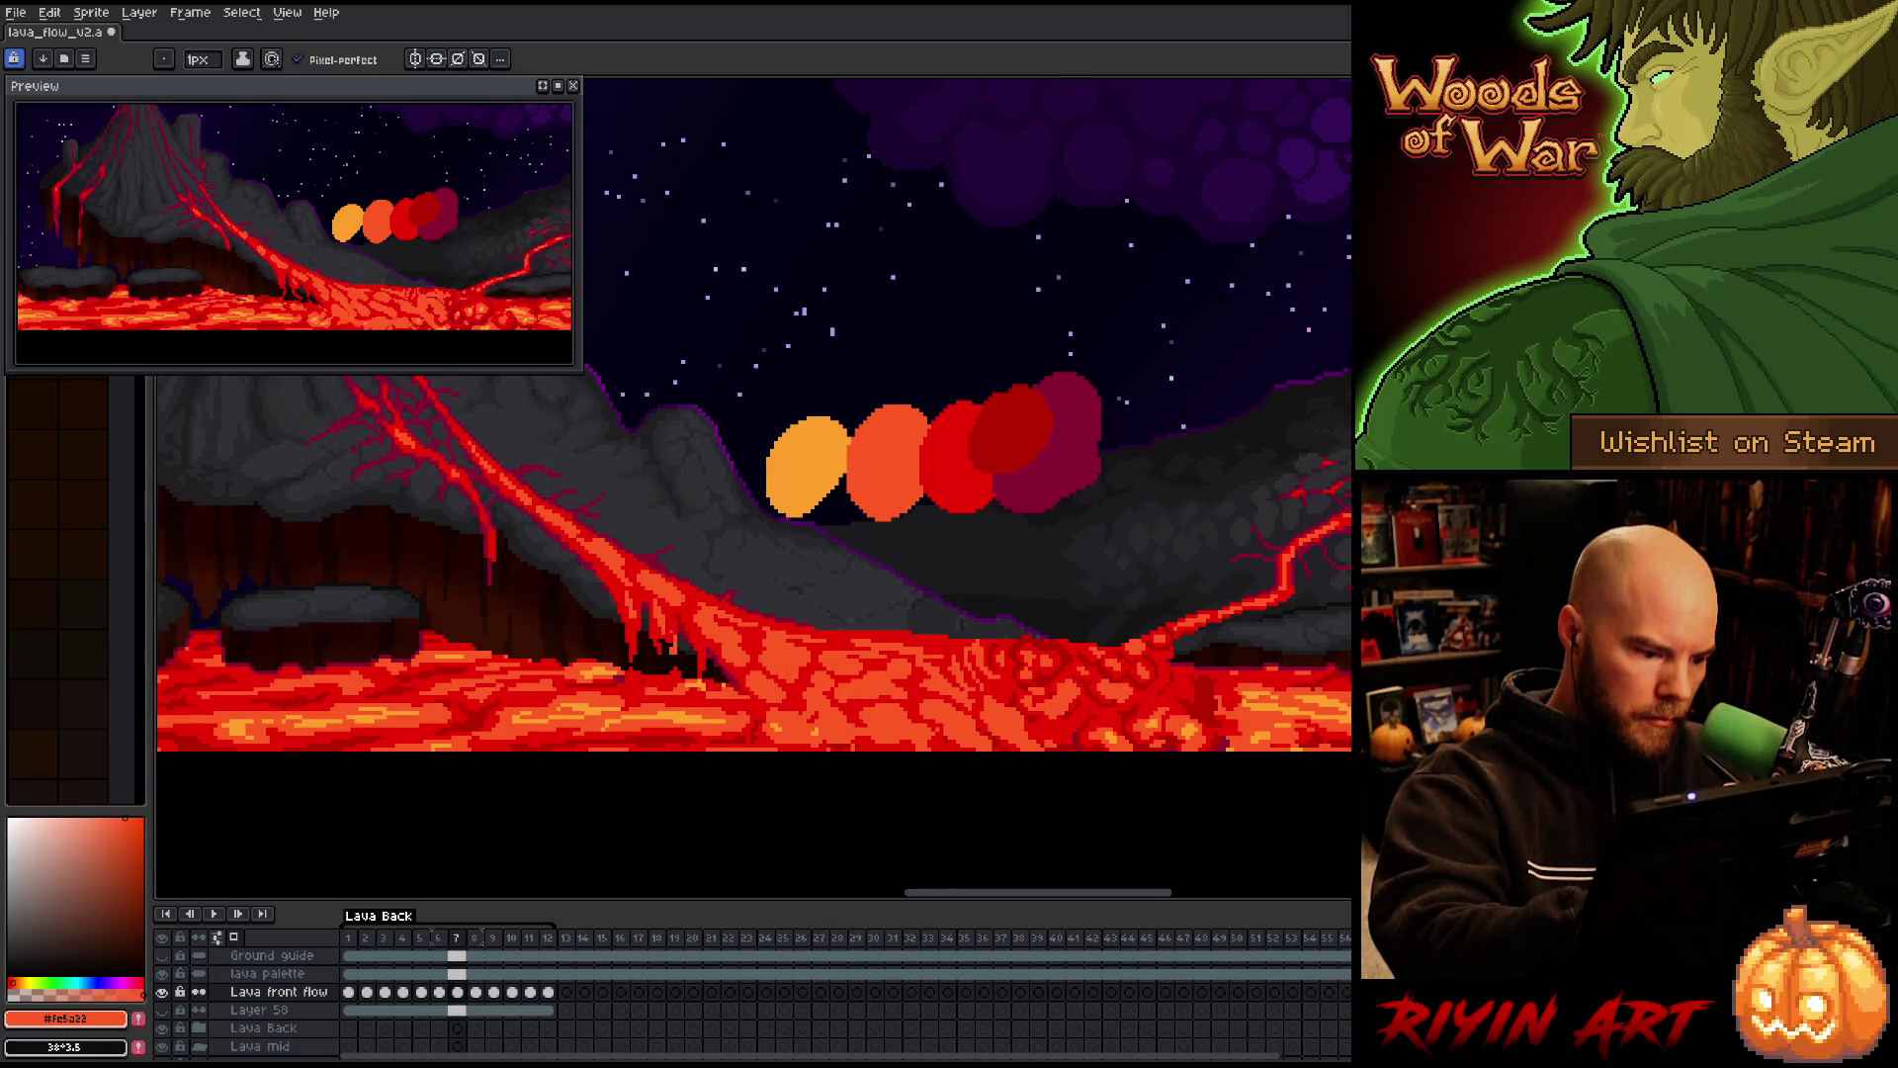
key(Right)
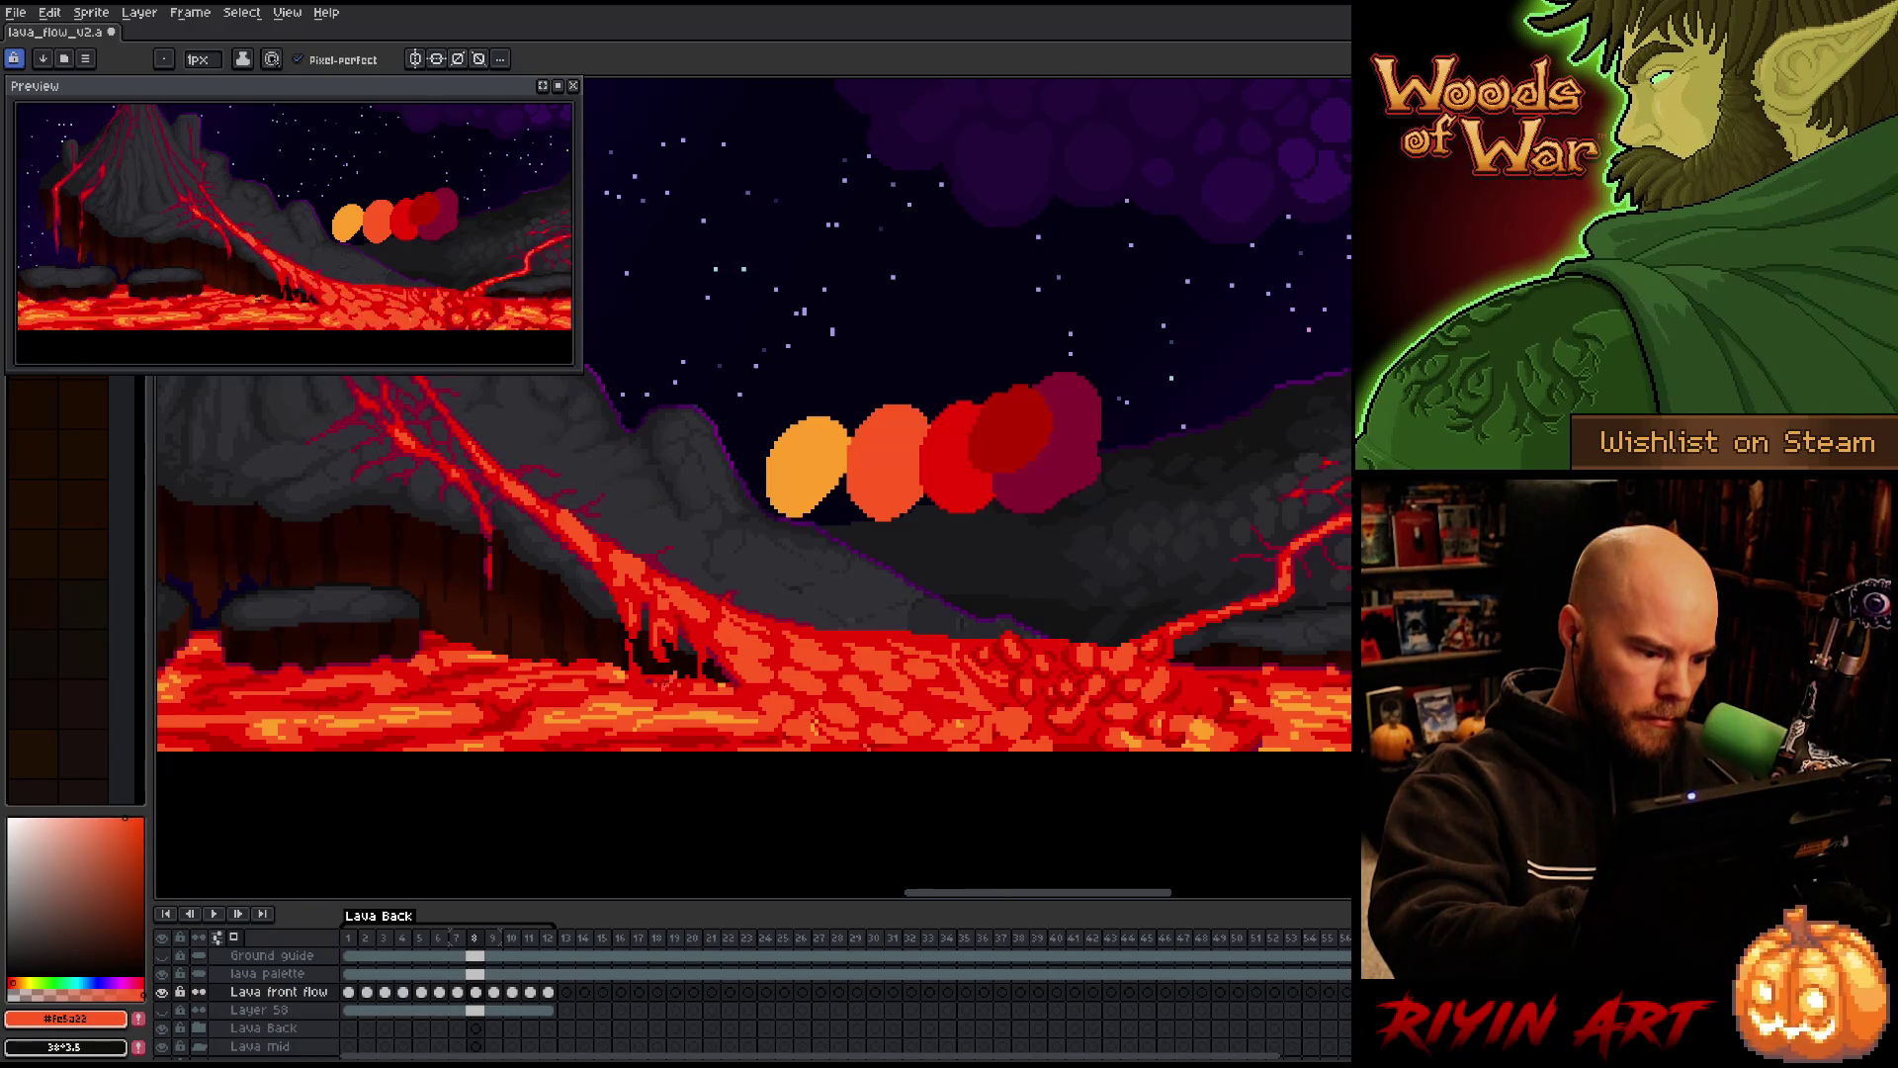
key(Right)
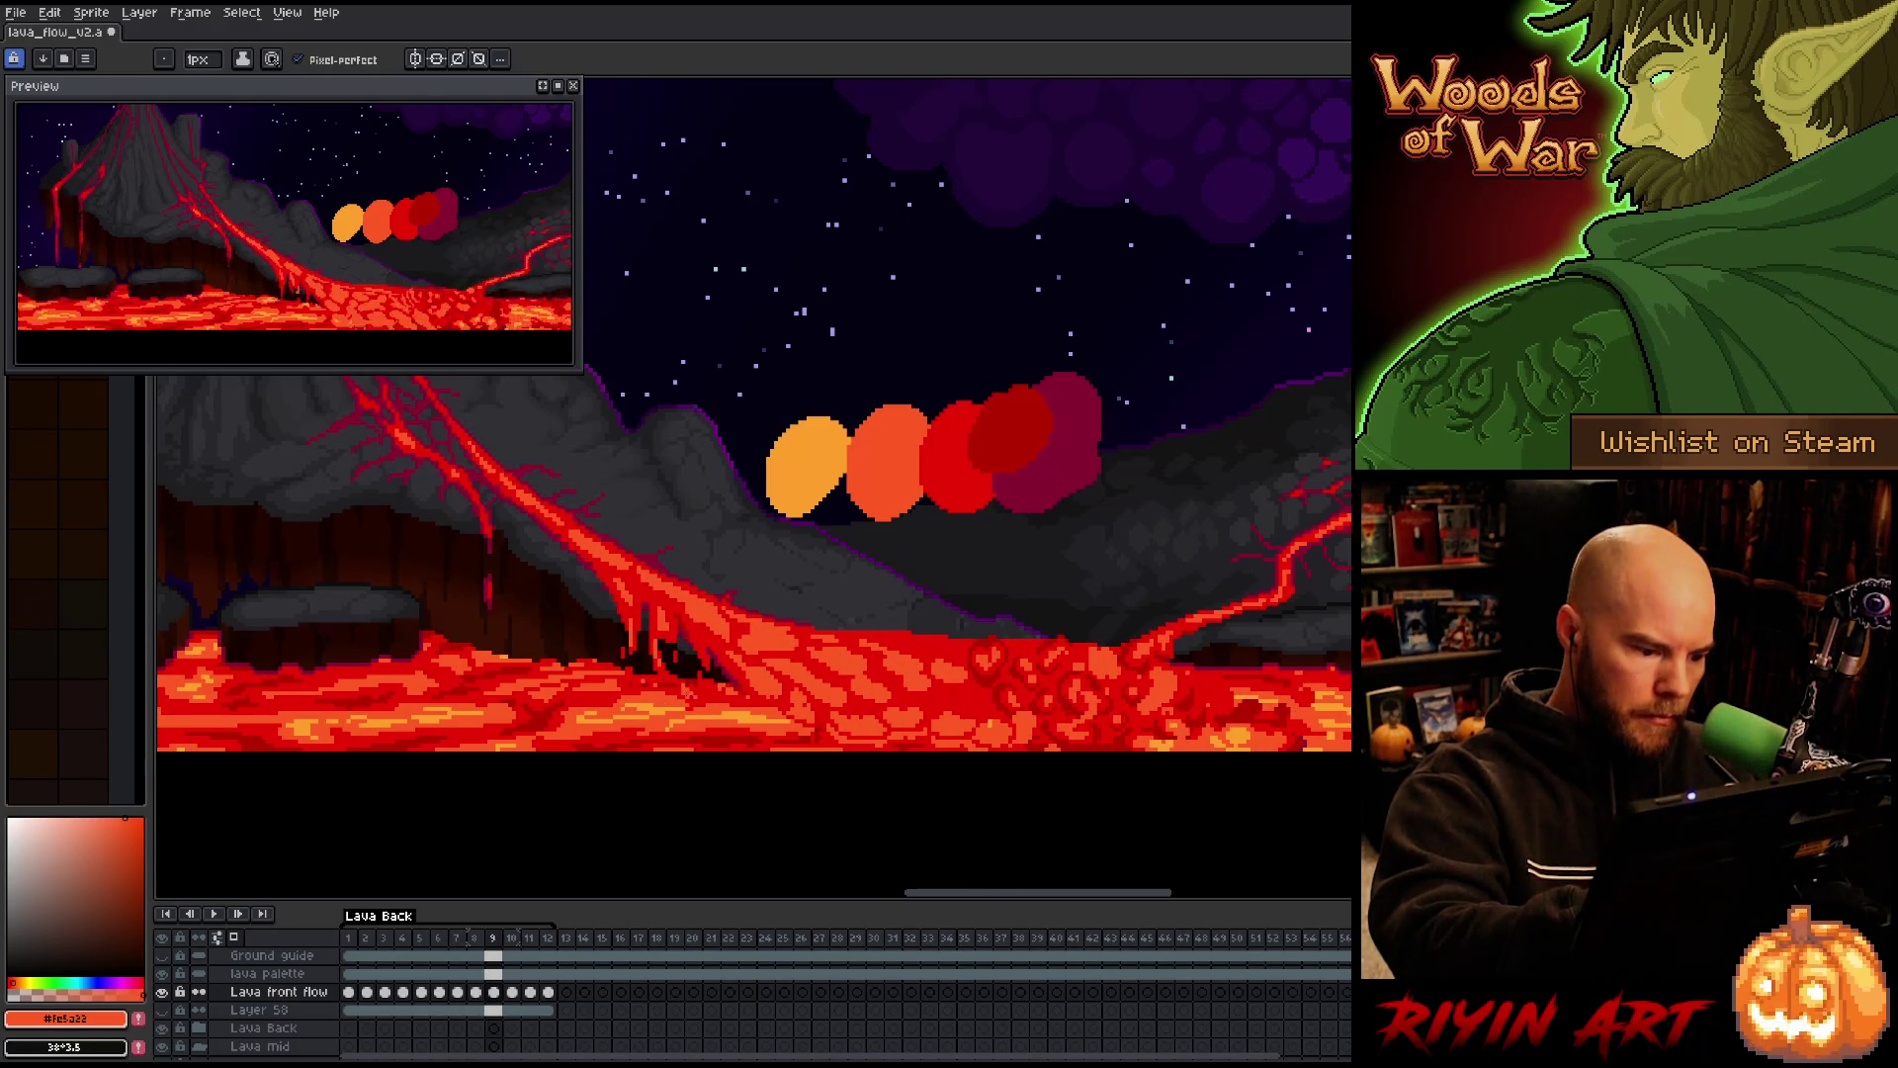
key(Right)
key(Right)
key(Right)
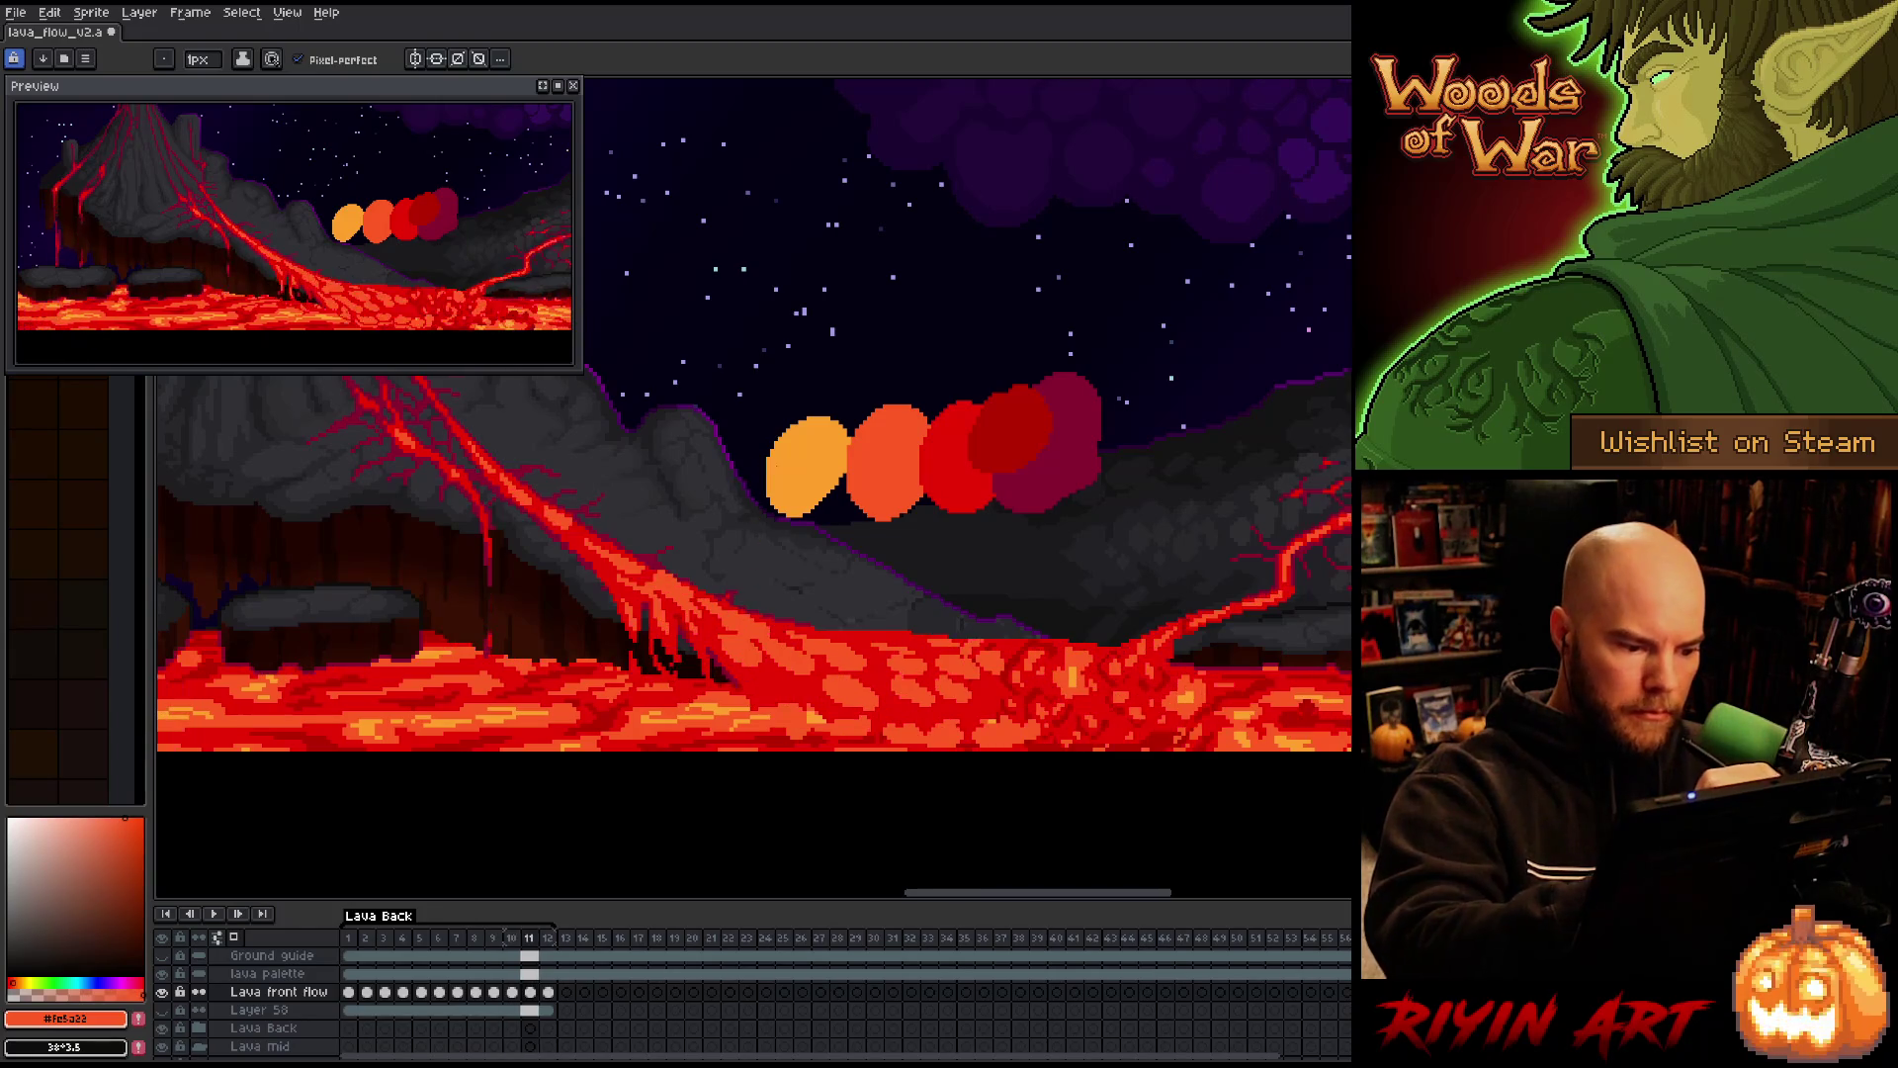
key(Left)
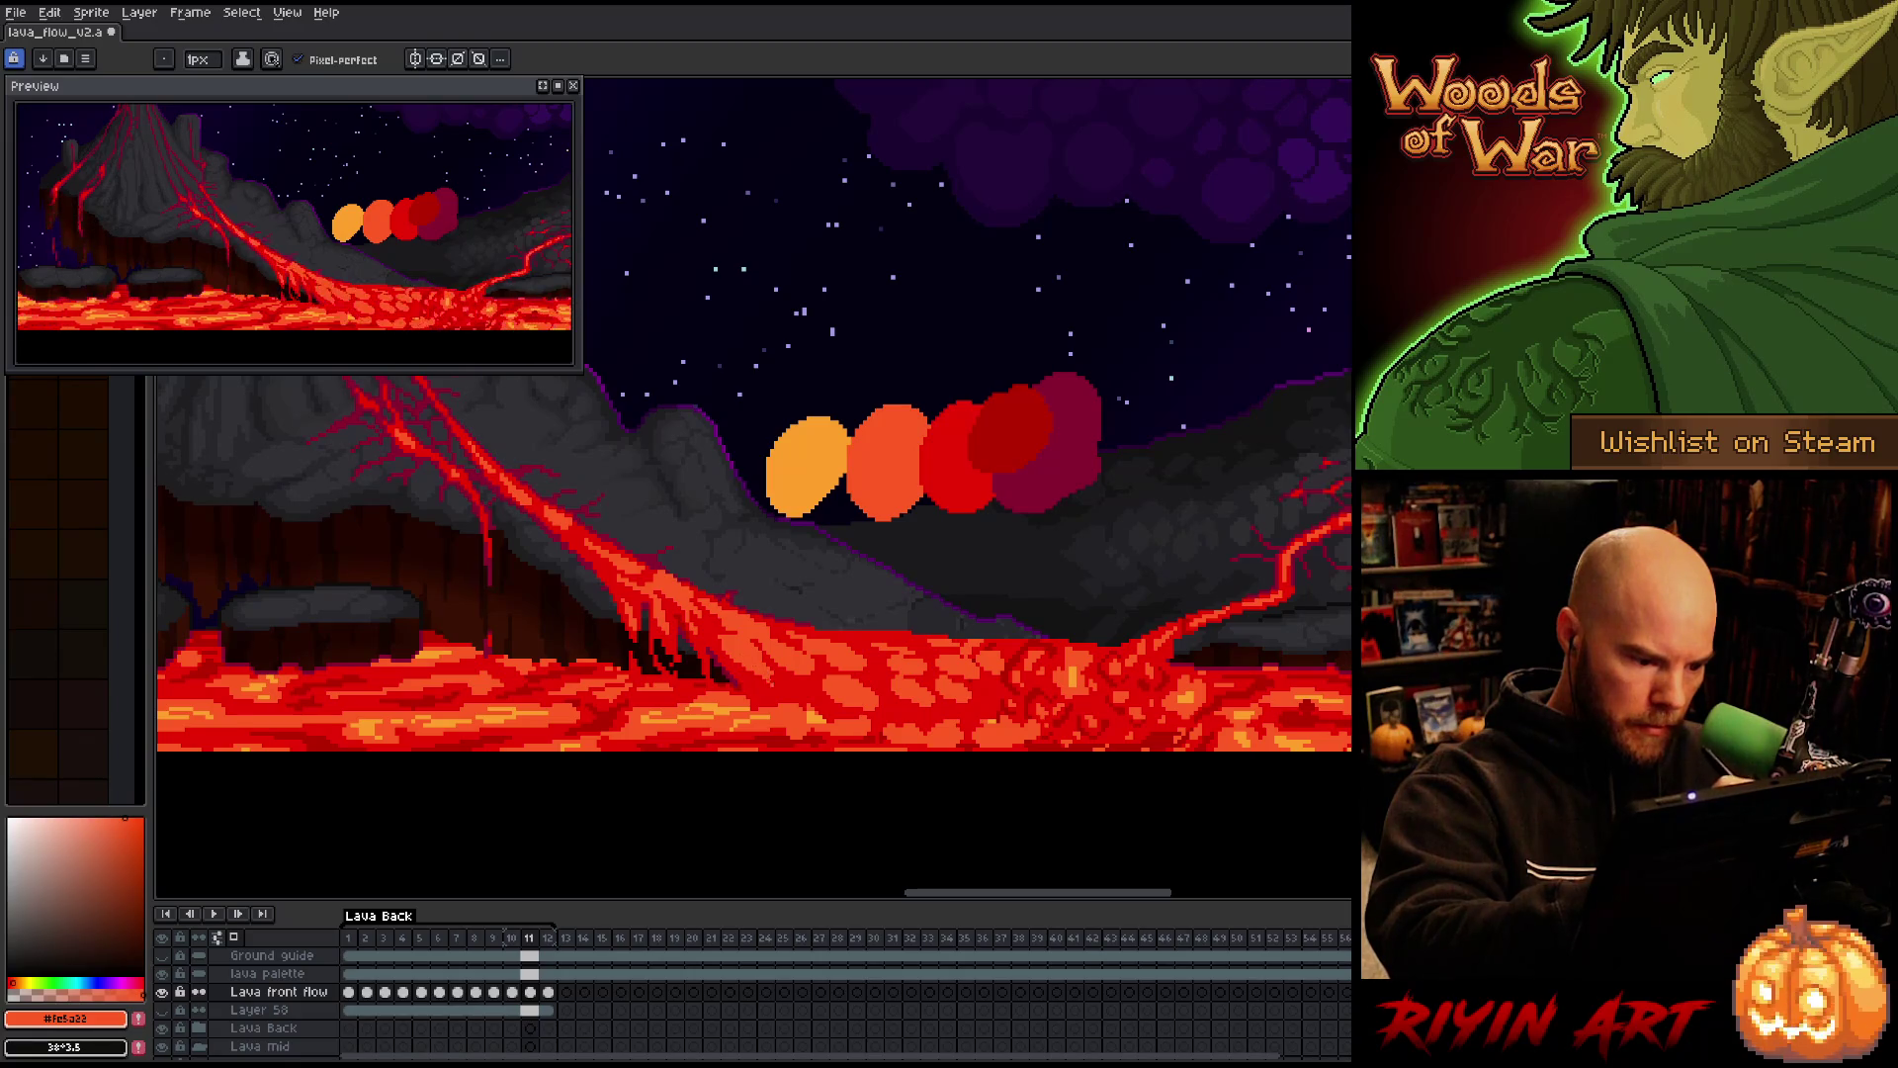
key(Right)
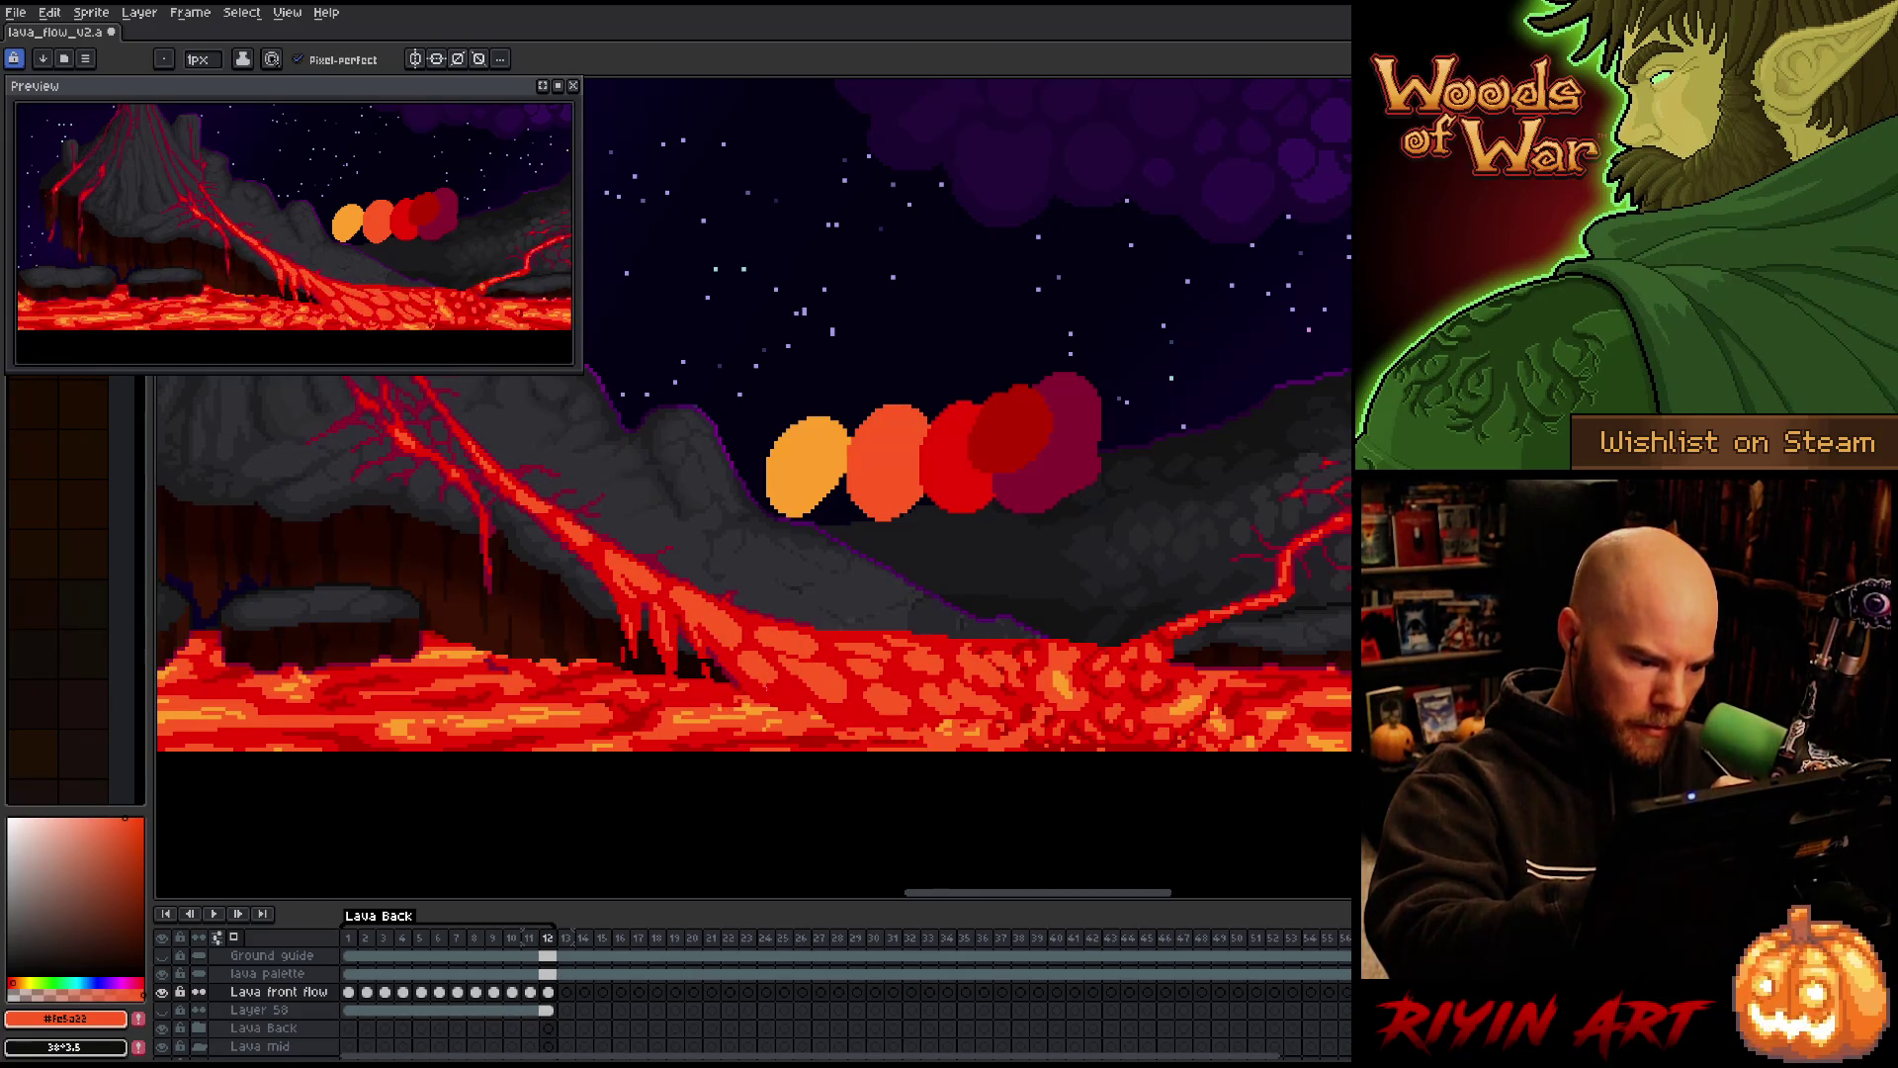
key(Right)
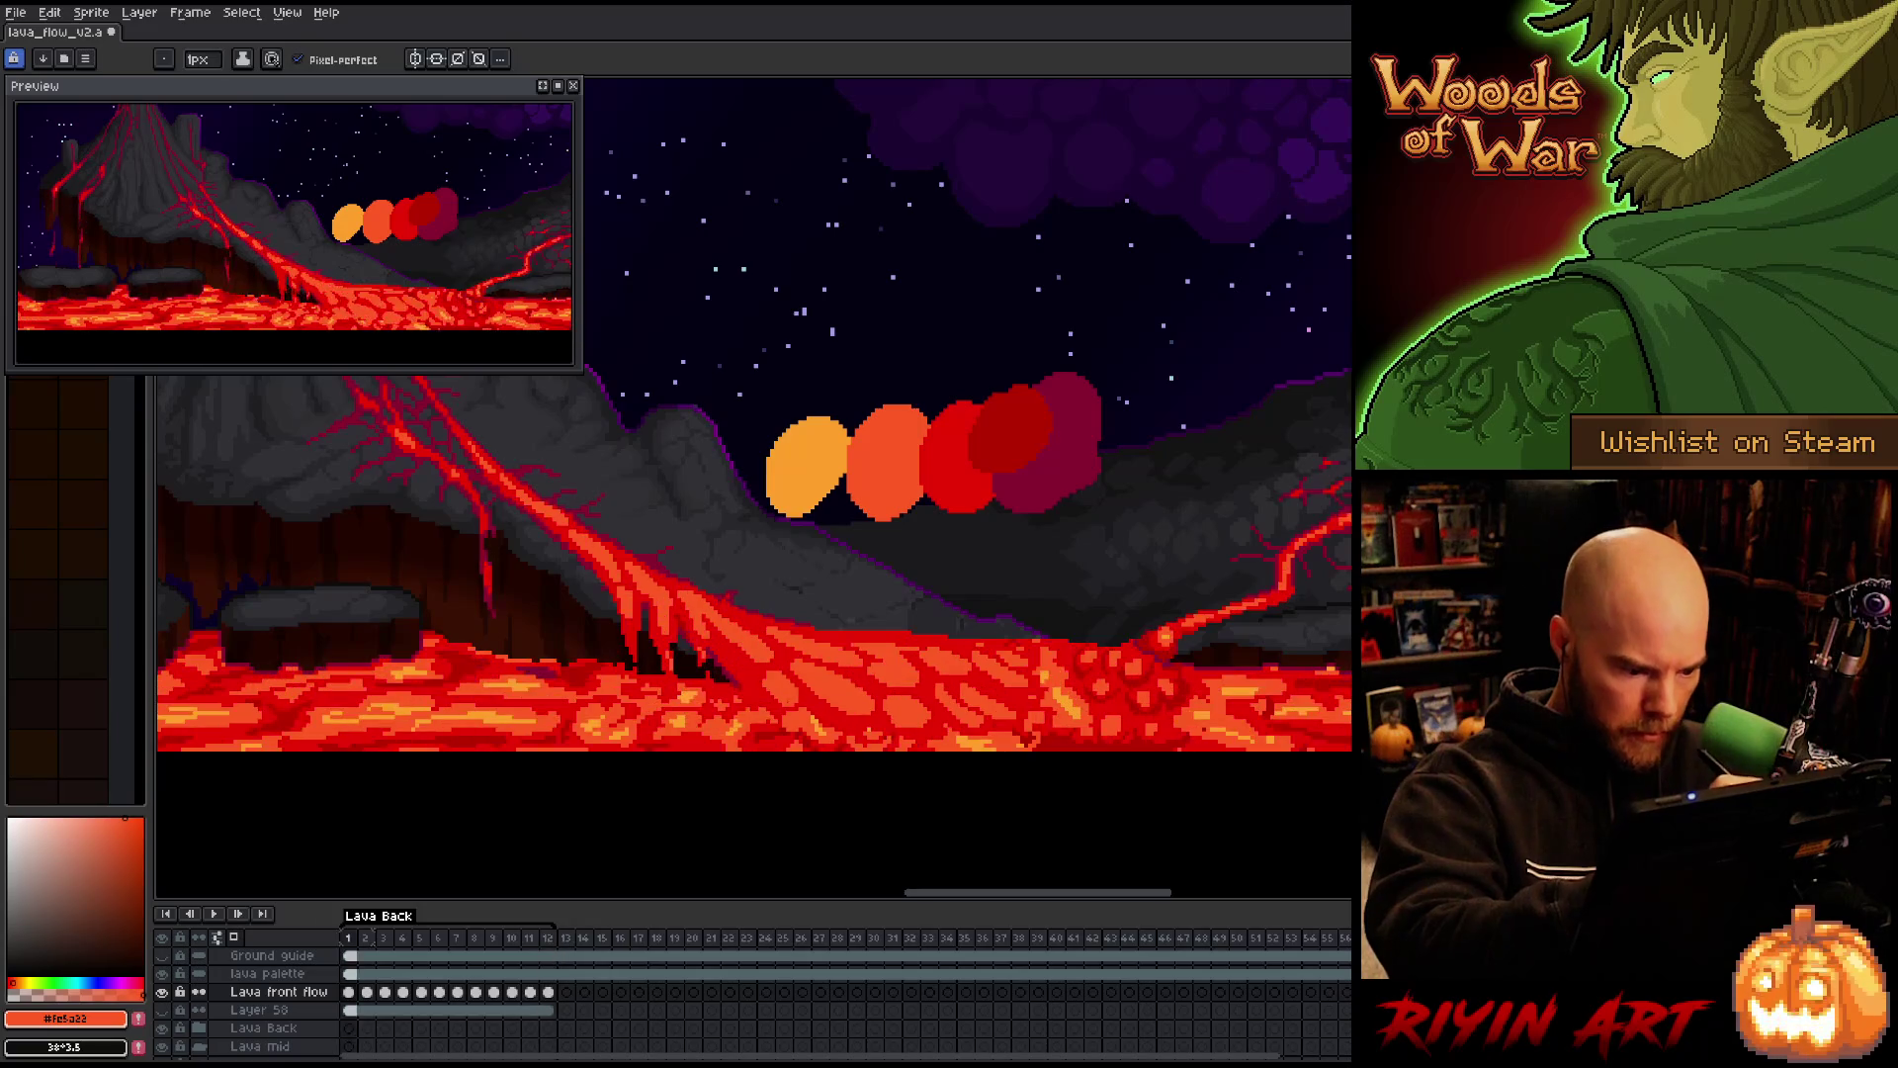
key(Right)
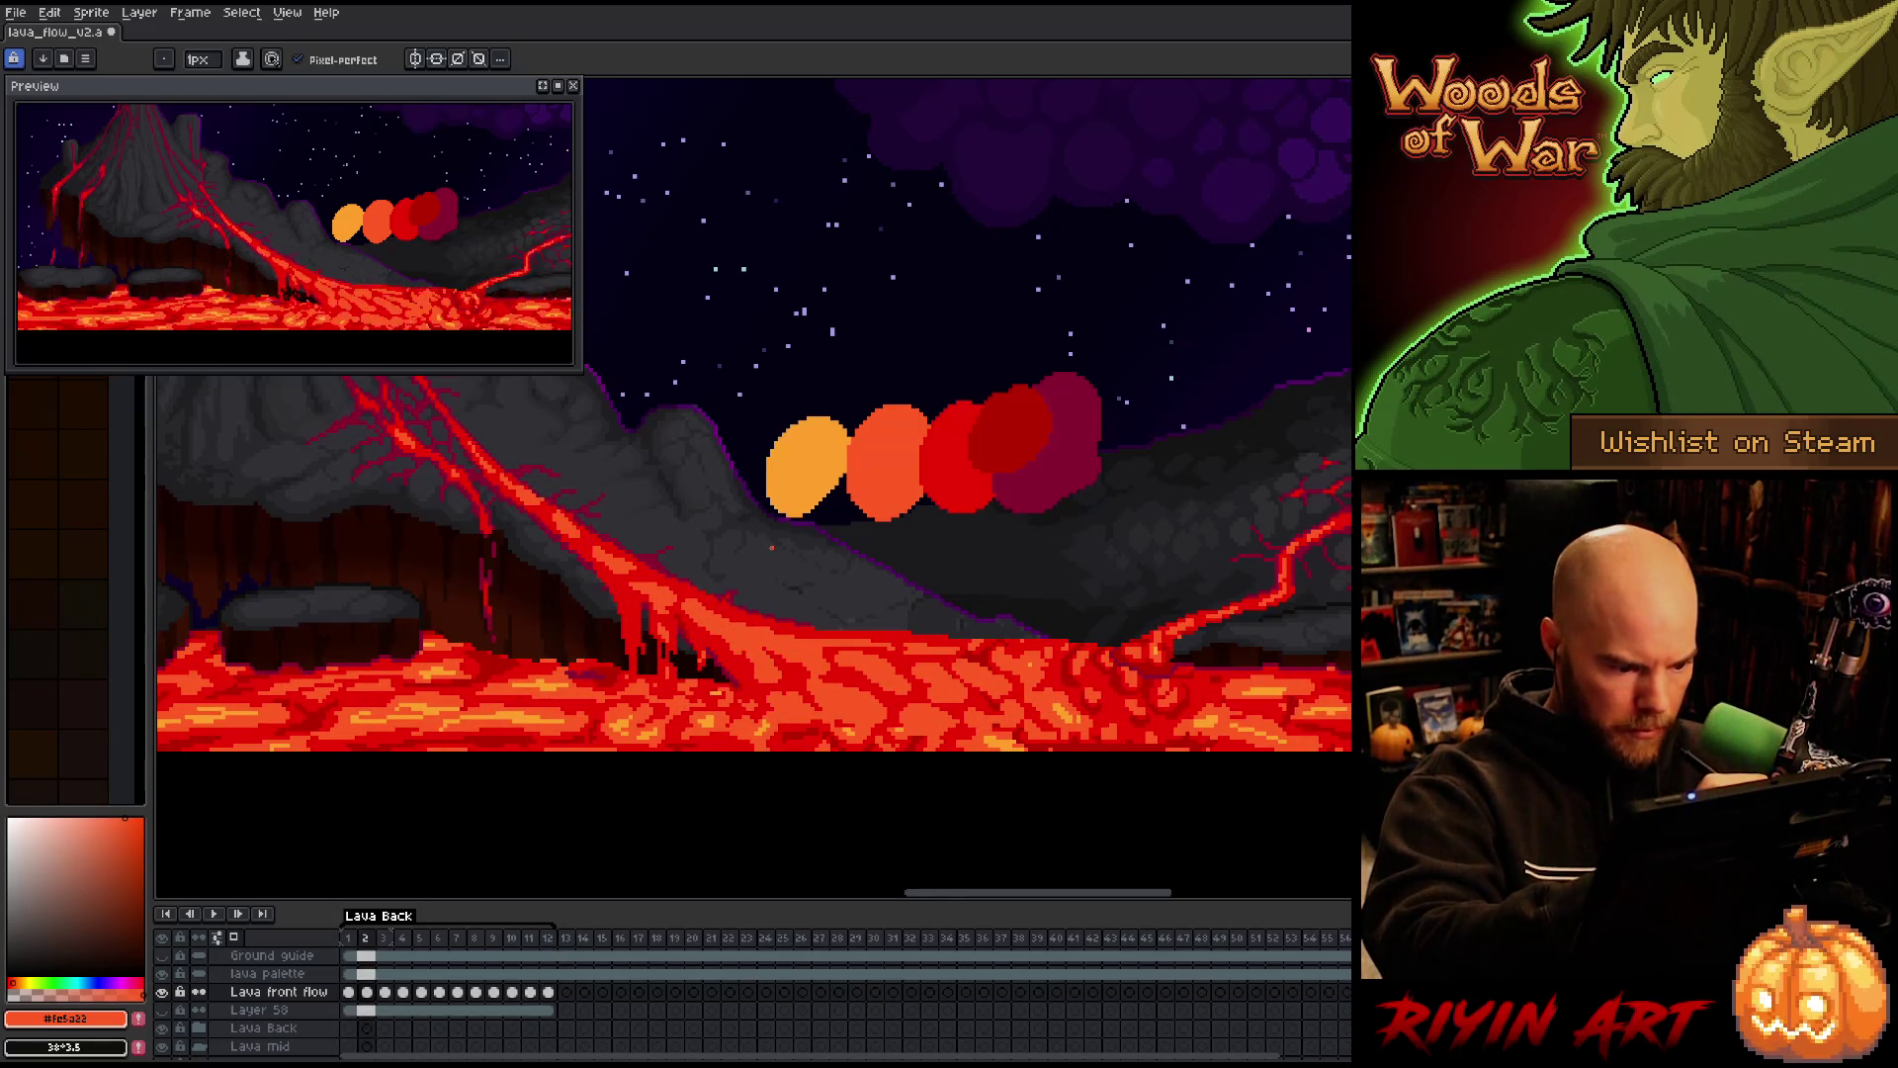
key(Right)
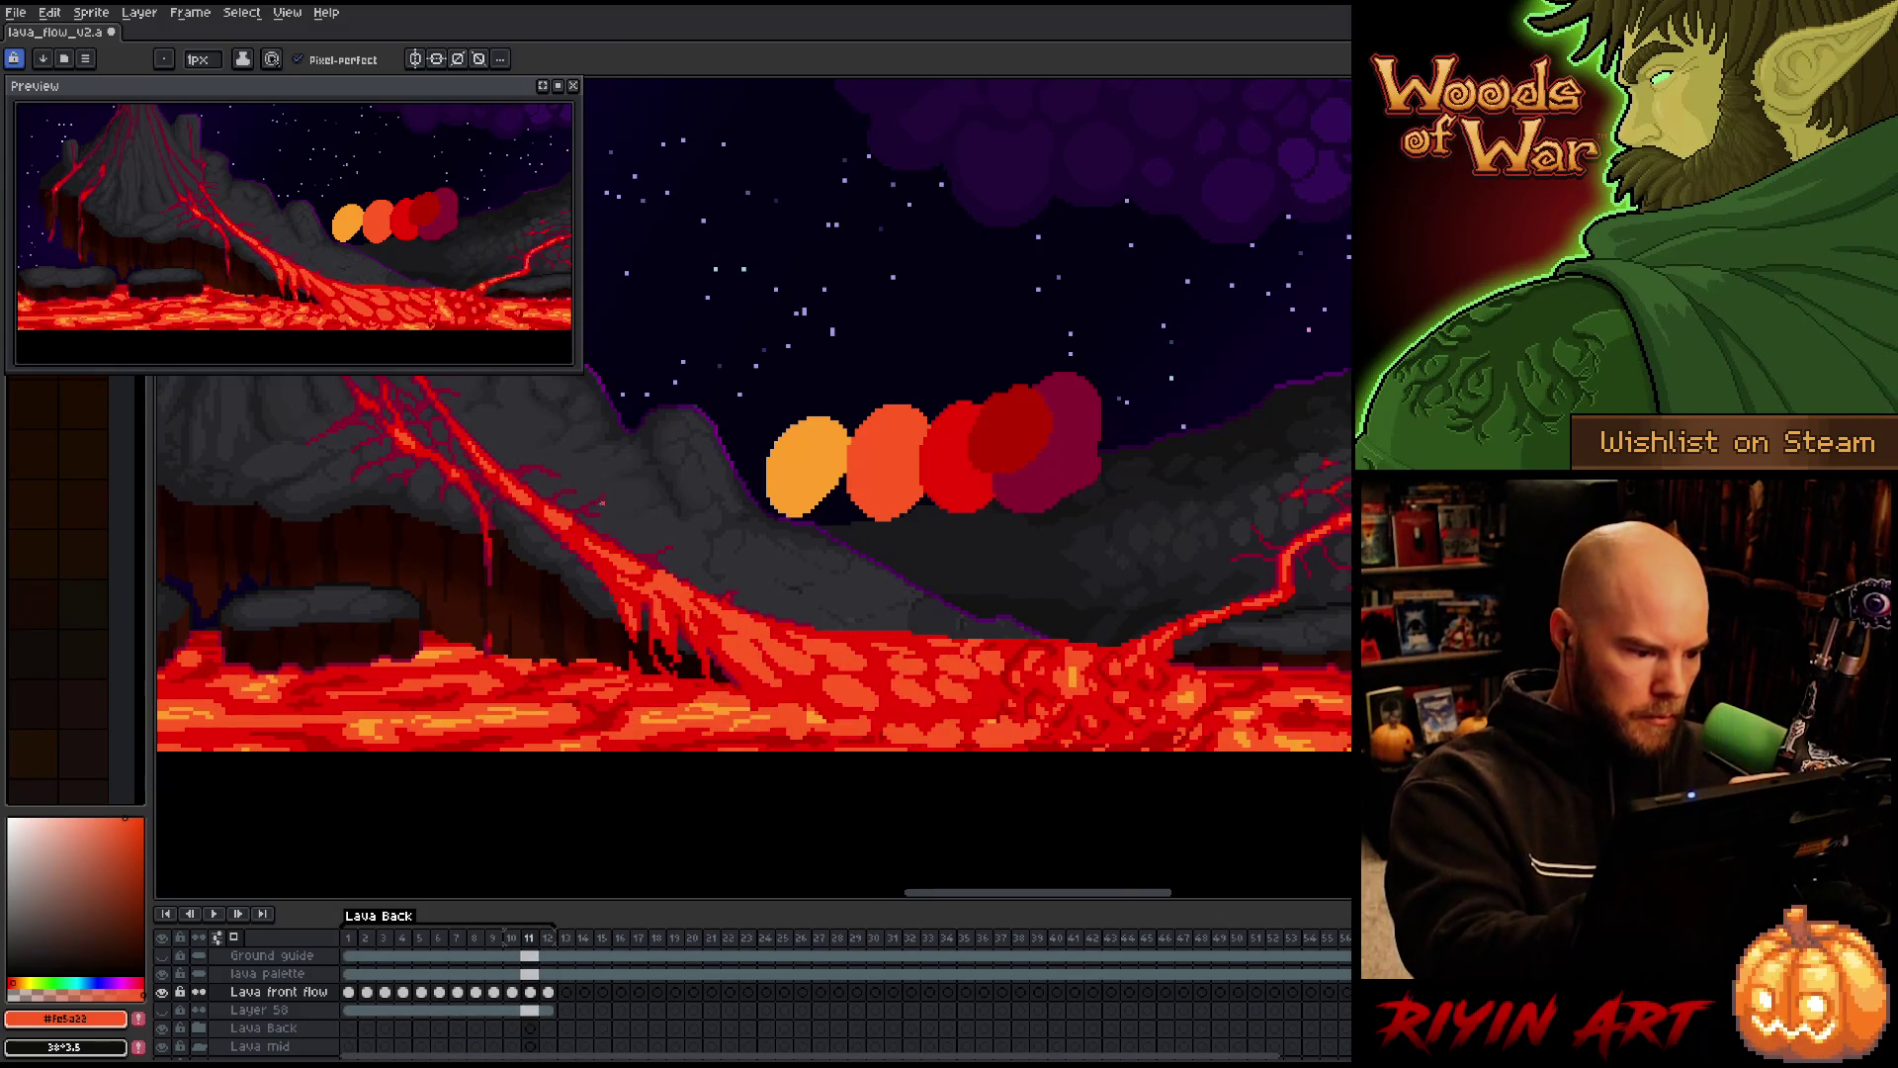
Toggle the colour between red #cb0404 and orange #fe5a22, compare frames 10–12, then play the loop
alt+click(636, 584)
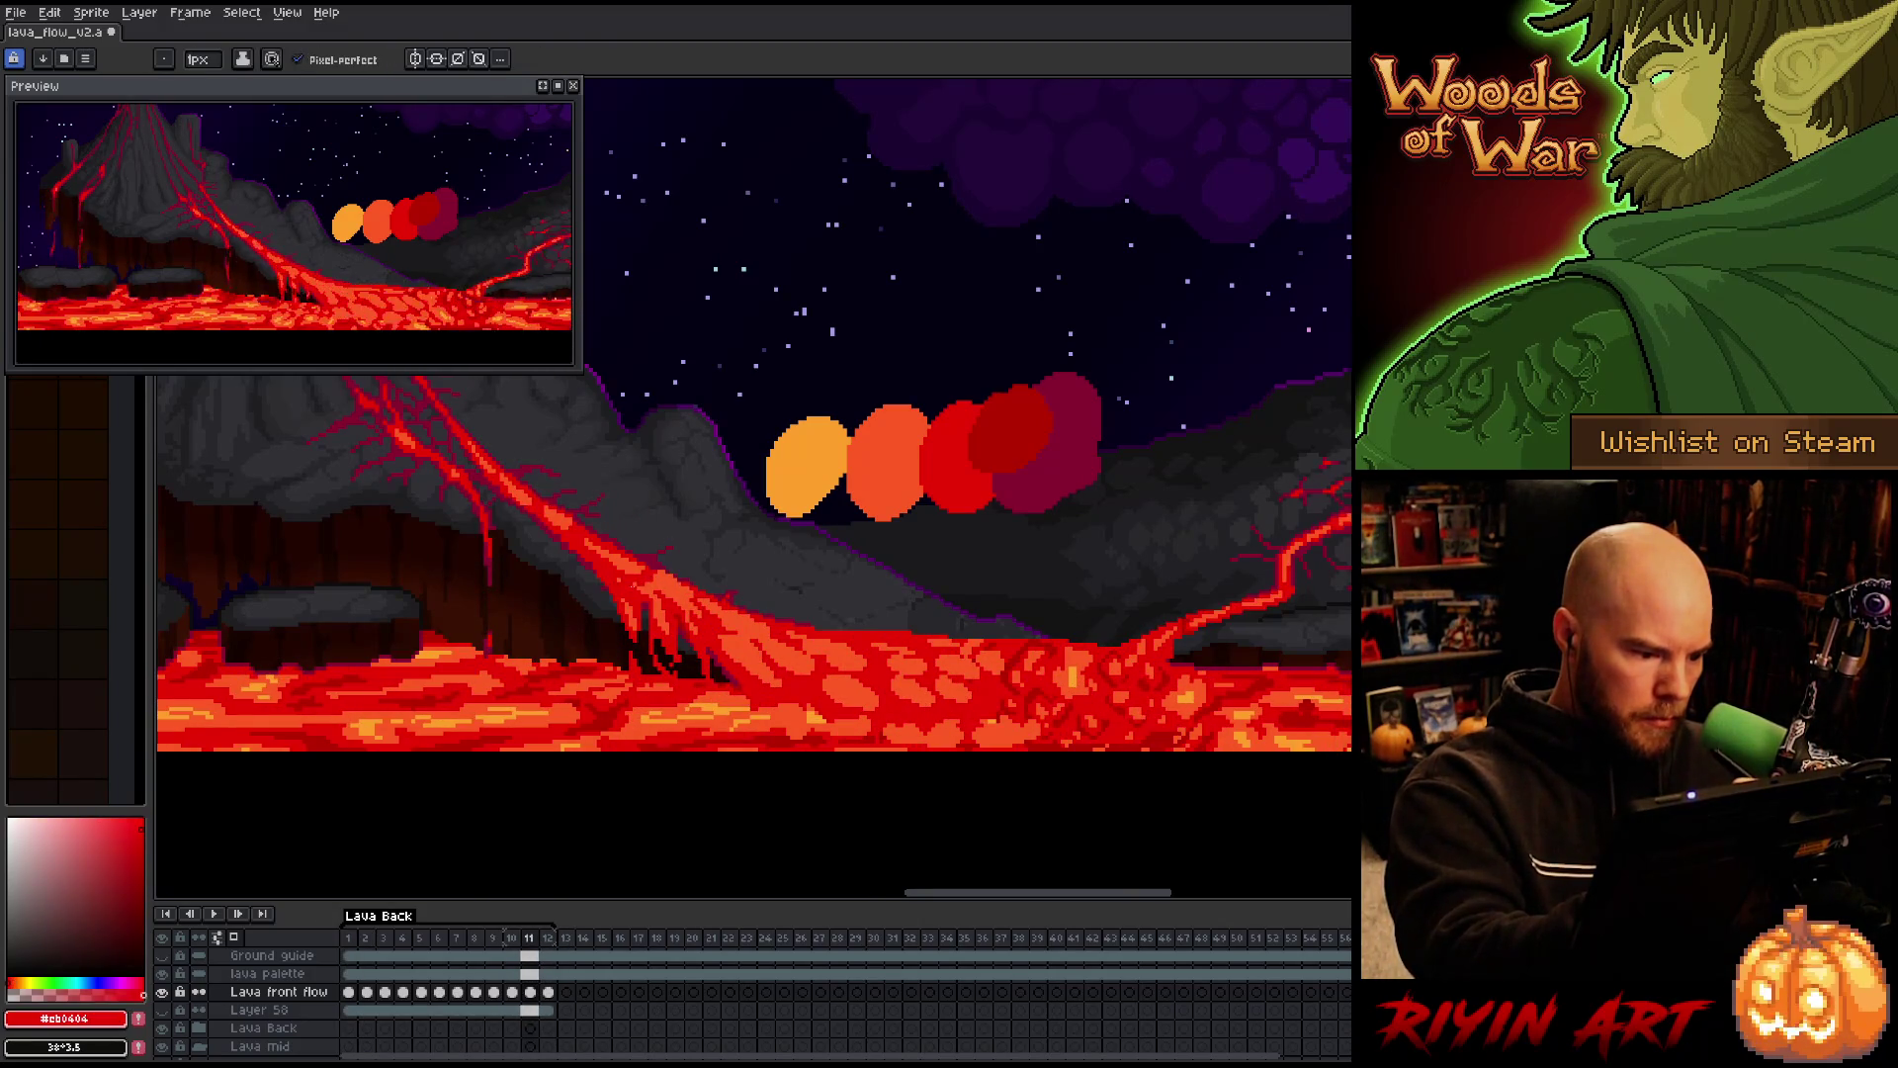
alt+click(627, 519)
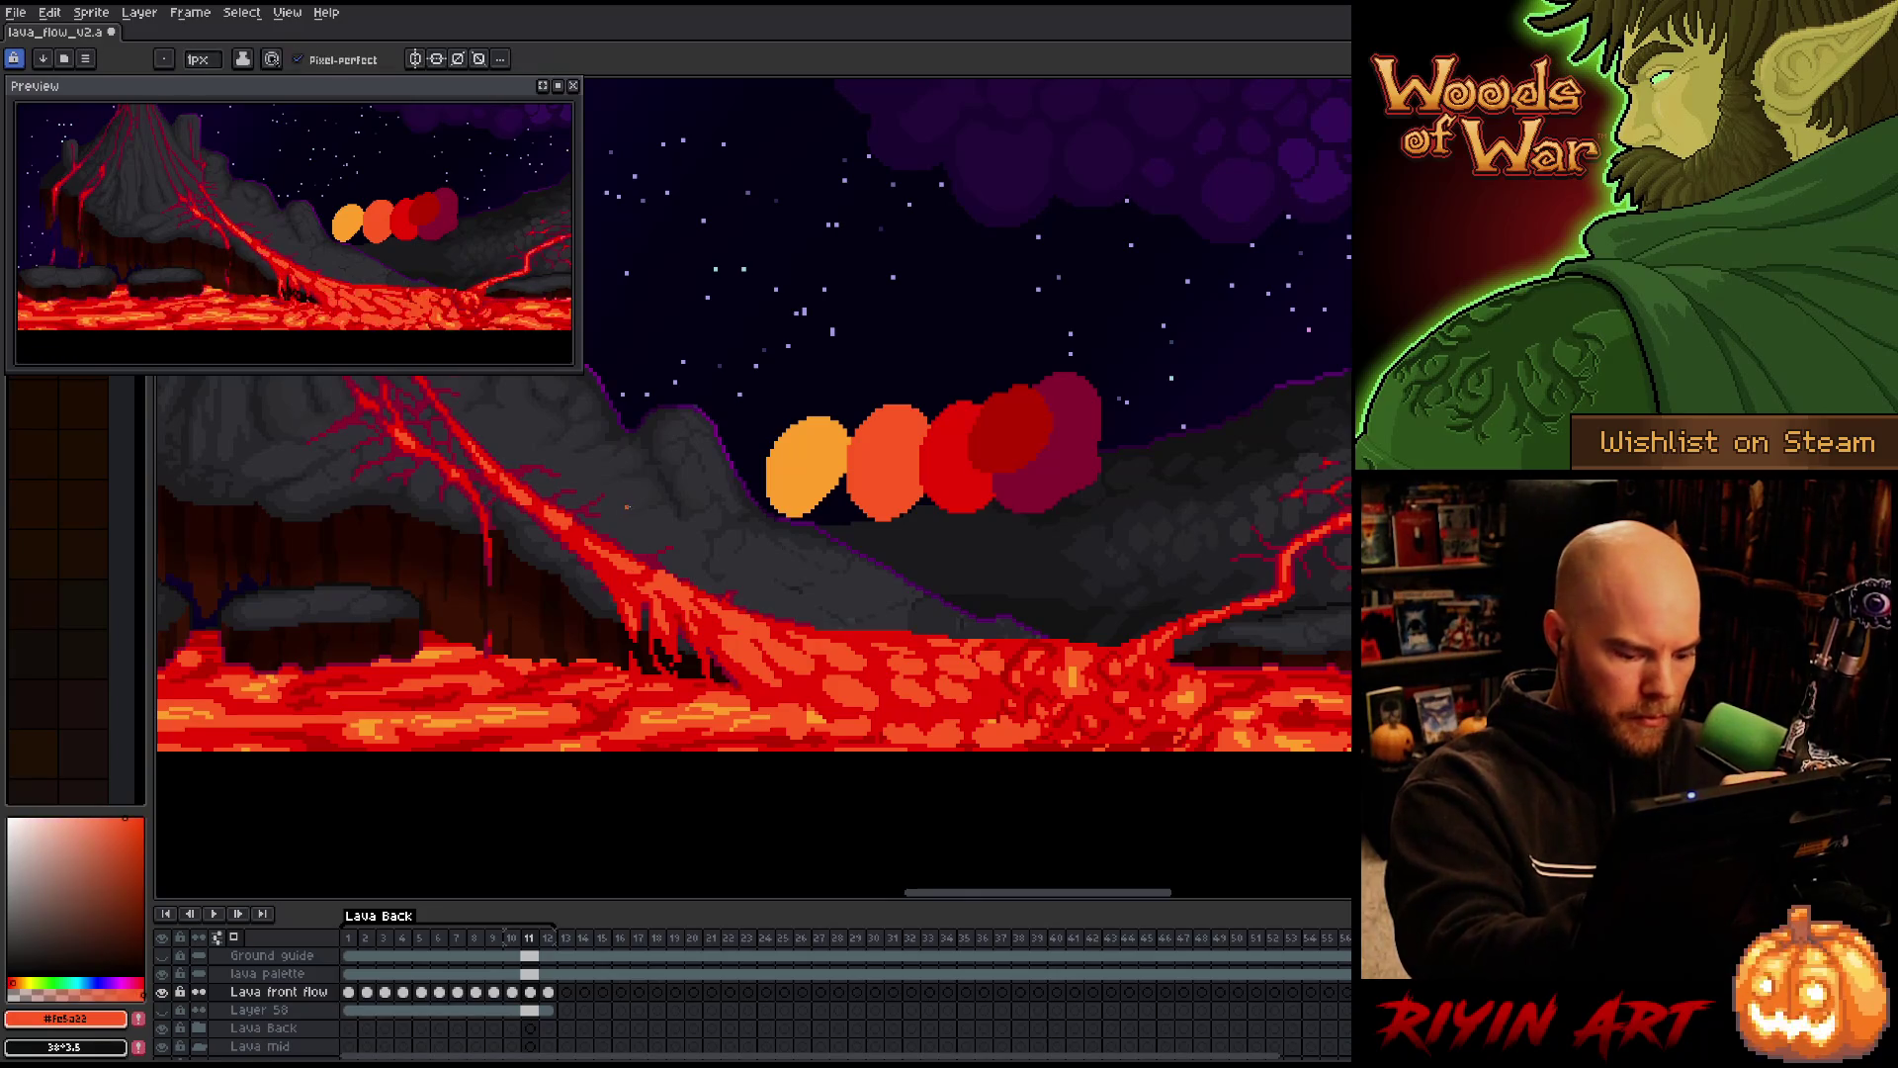
key(period)
key(comma)
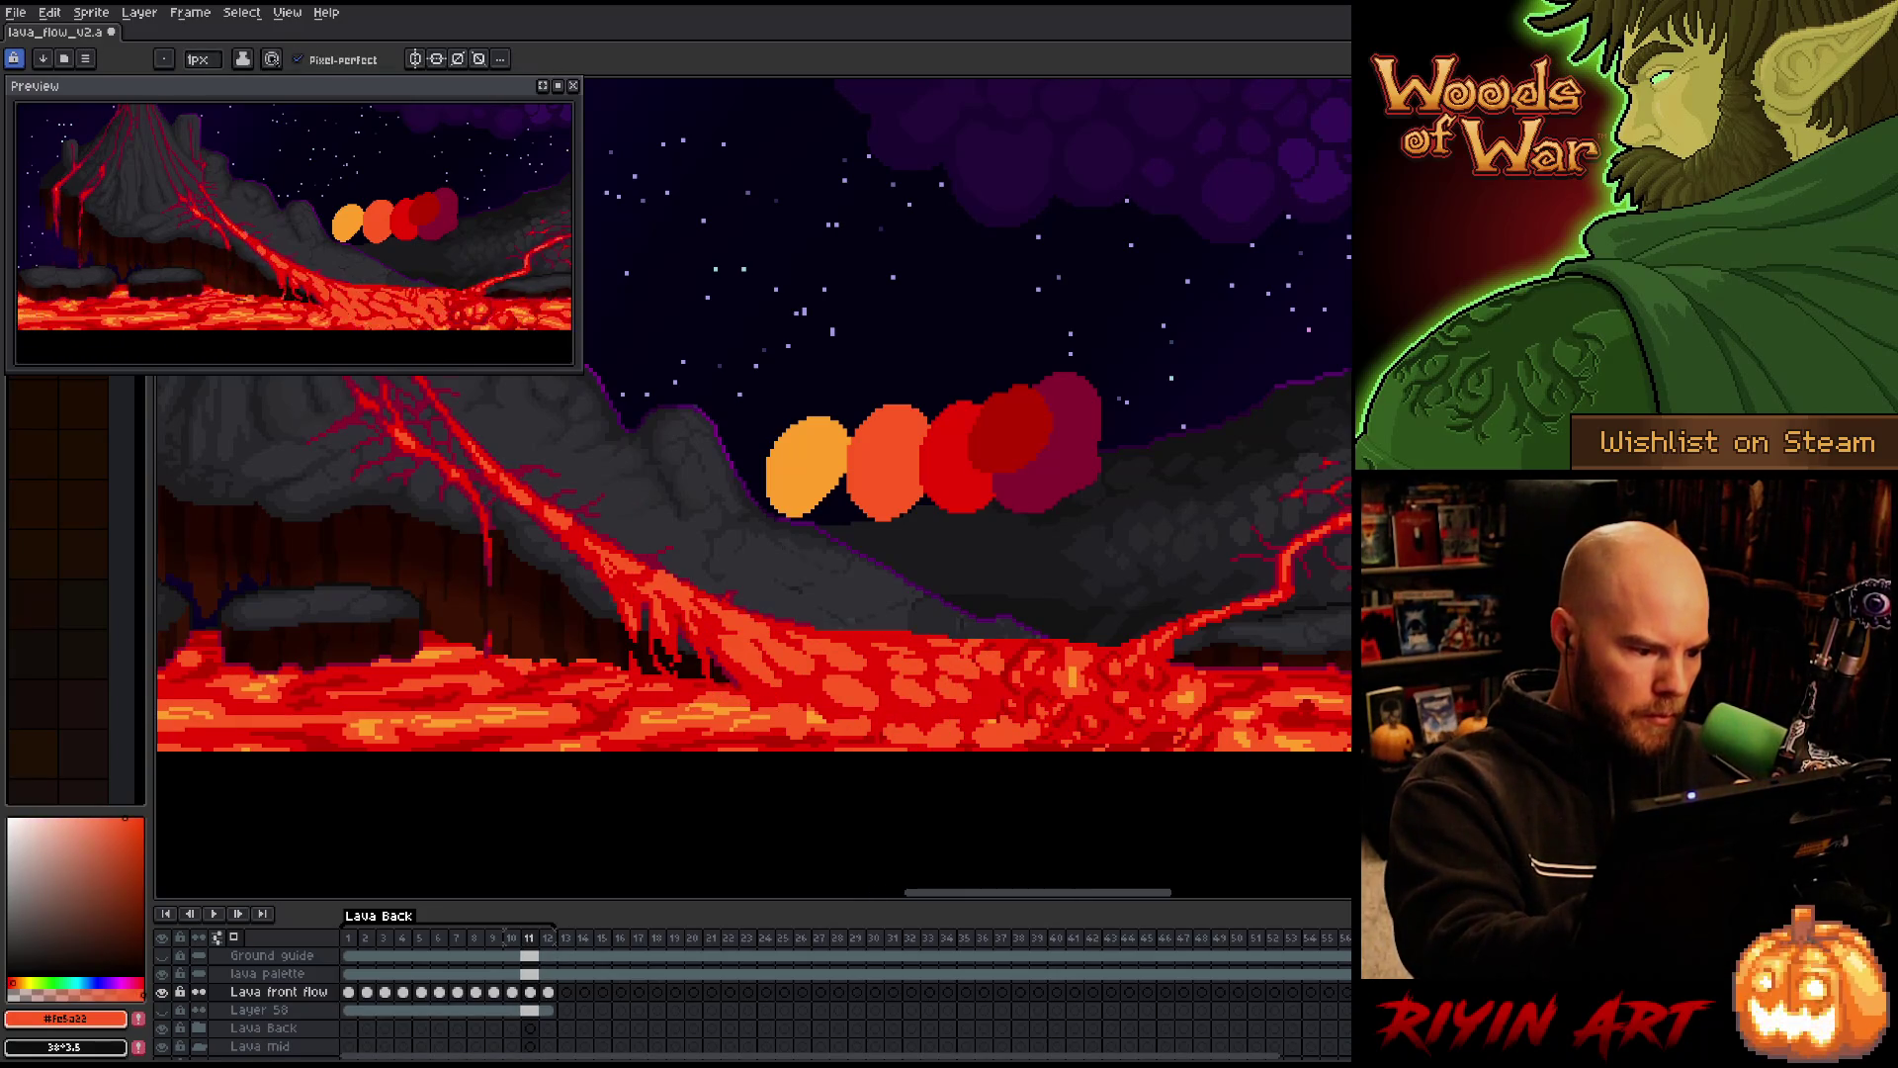
key(period)
key(comma)
key(comma)
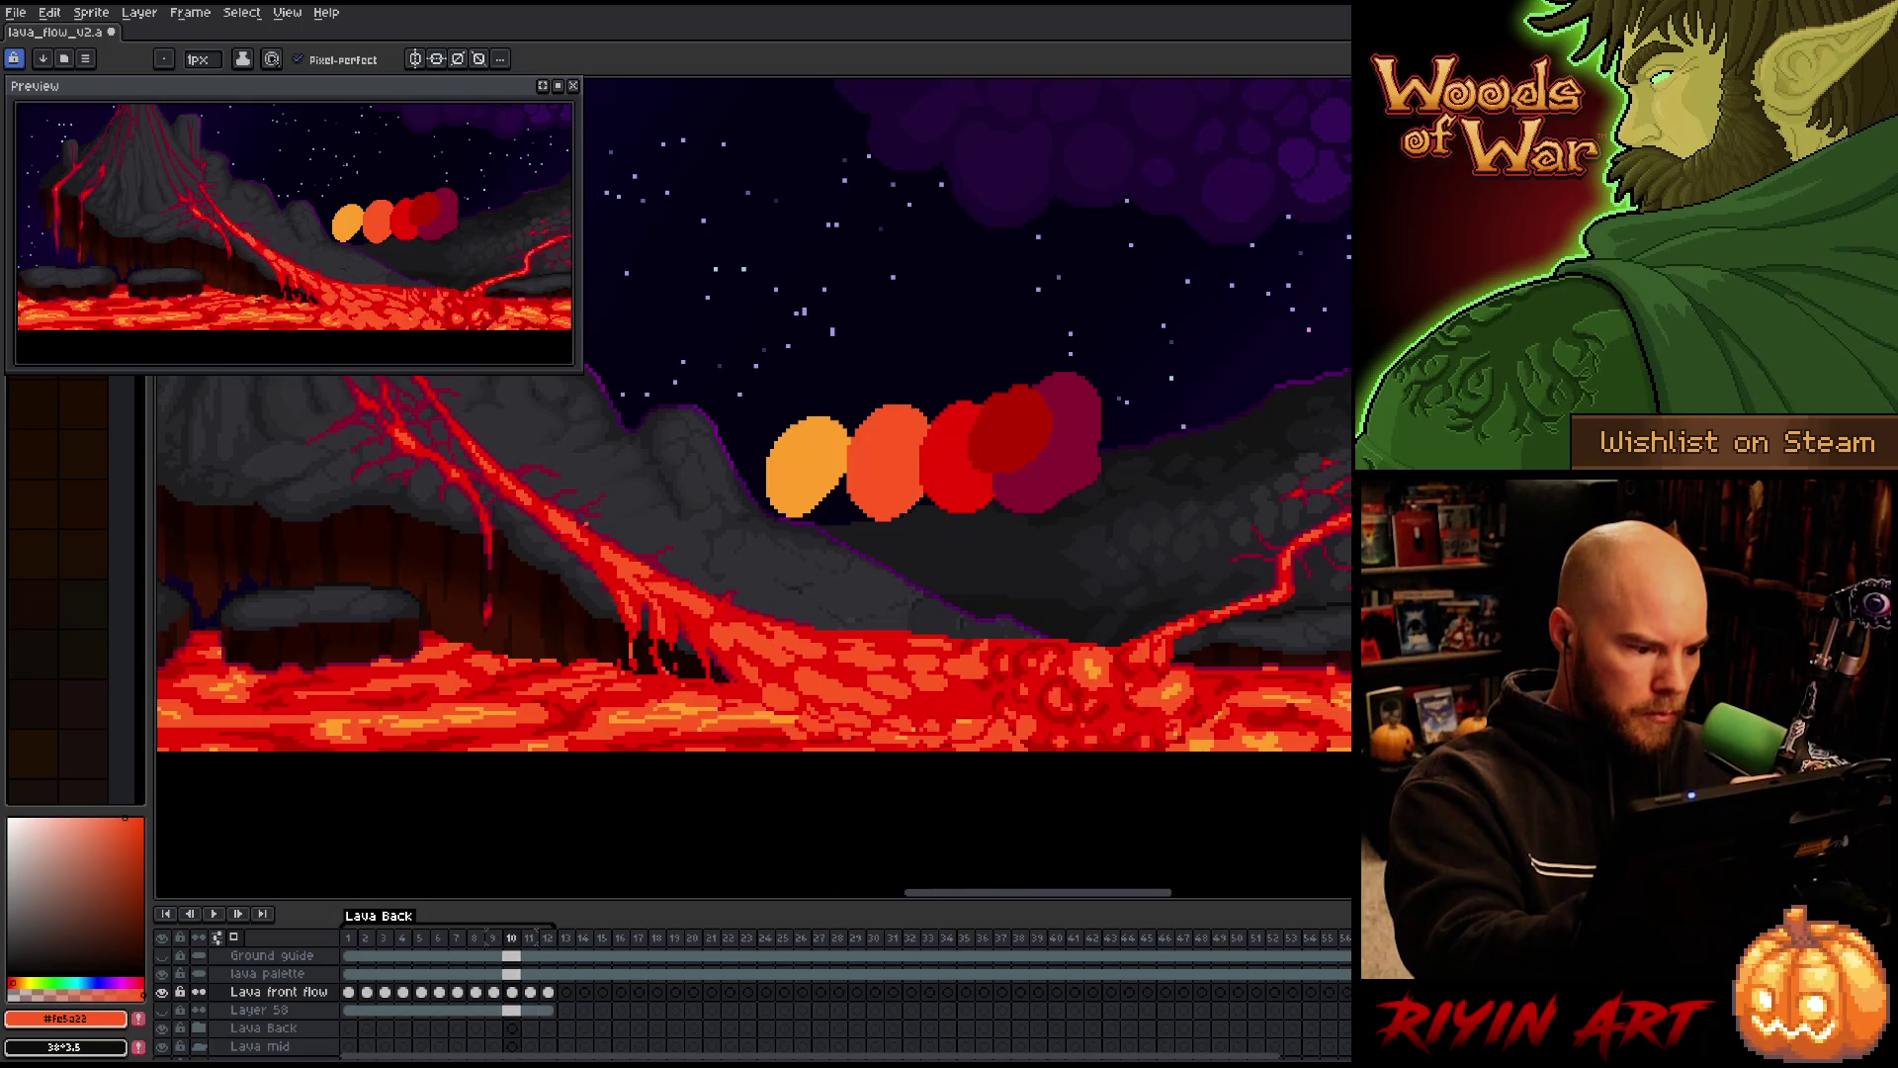
key(comma)
key(comma)
key(comma)
key(comma)
key(Return)
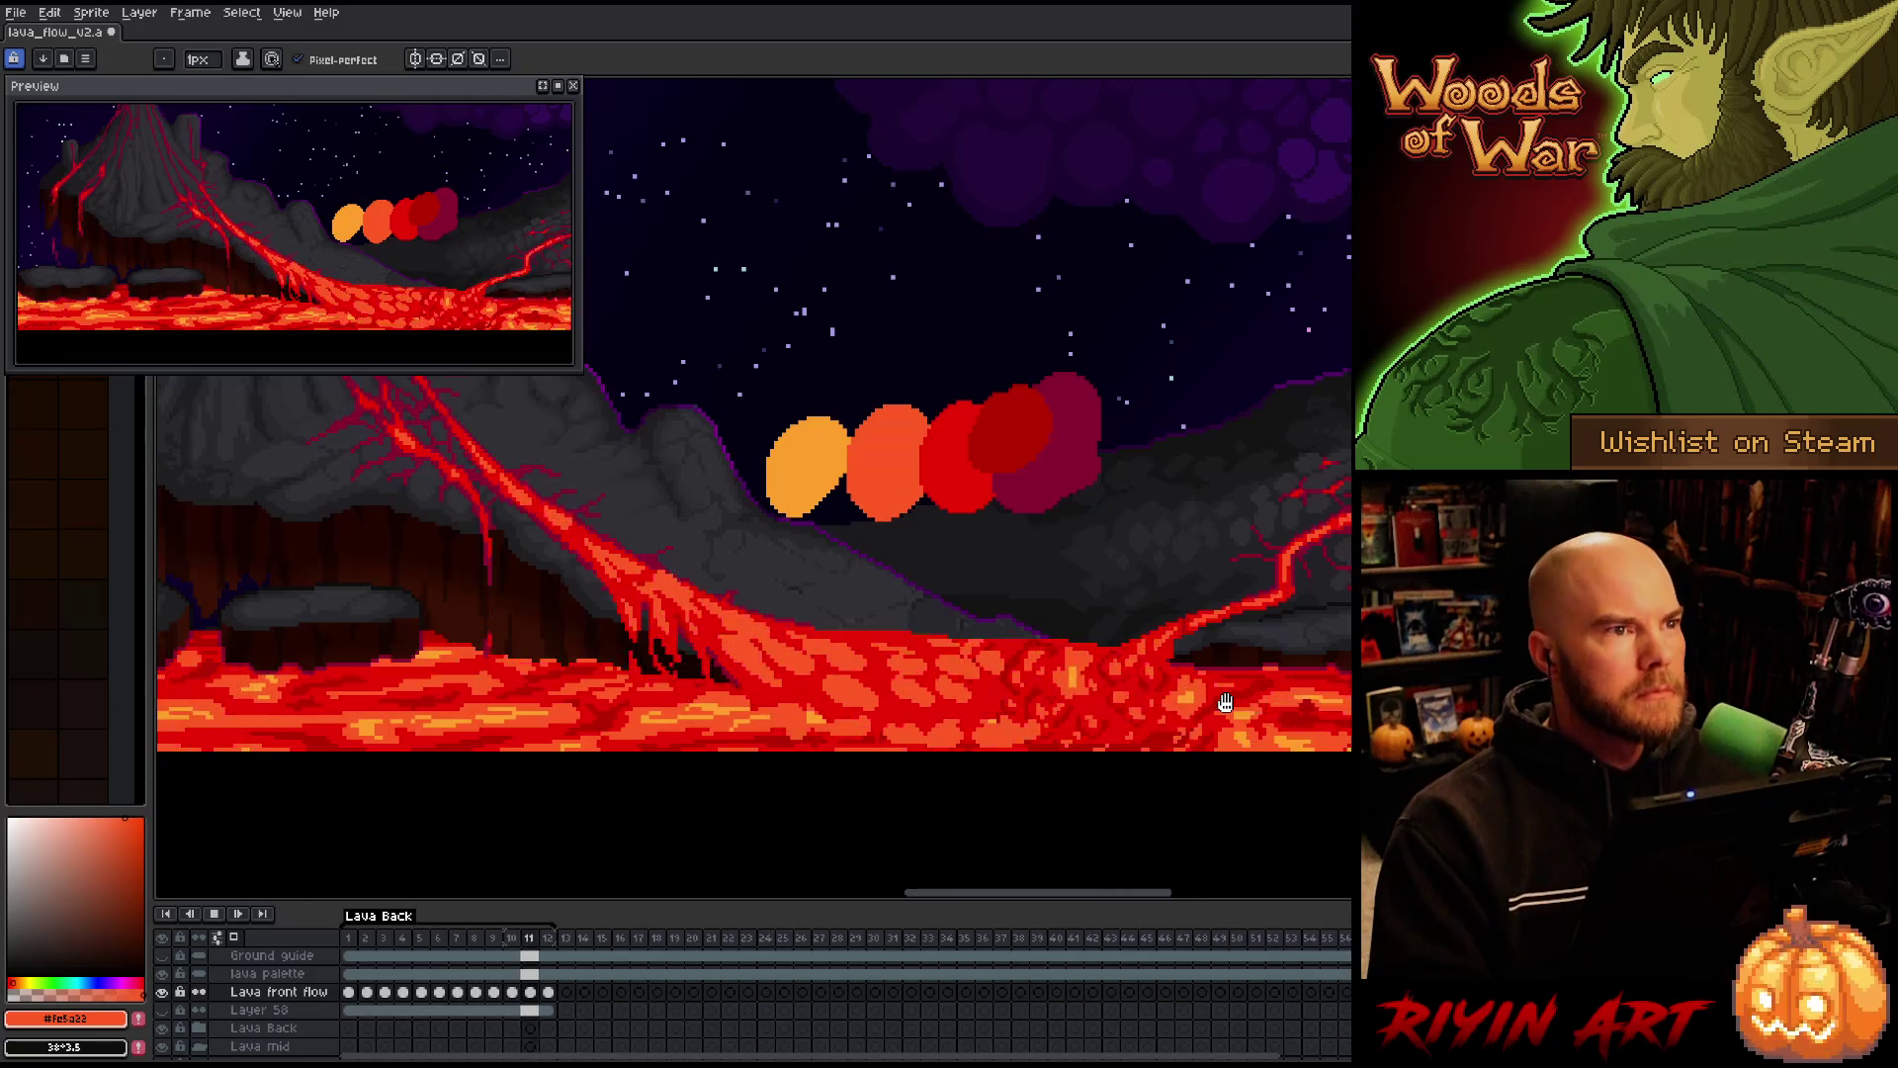
Save the lava file, play the animation while panning the view slightly, then stop playback
key(ctrl)
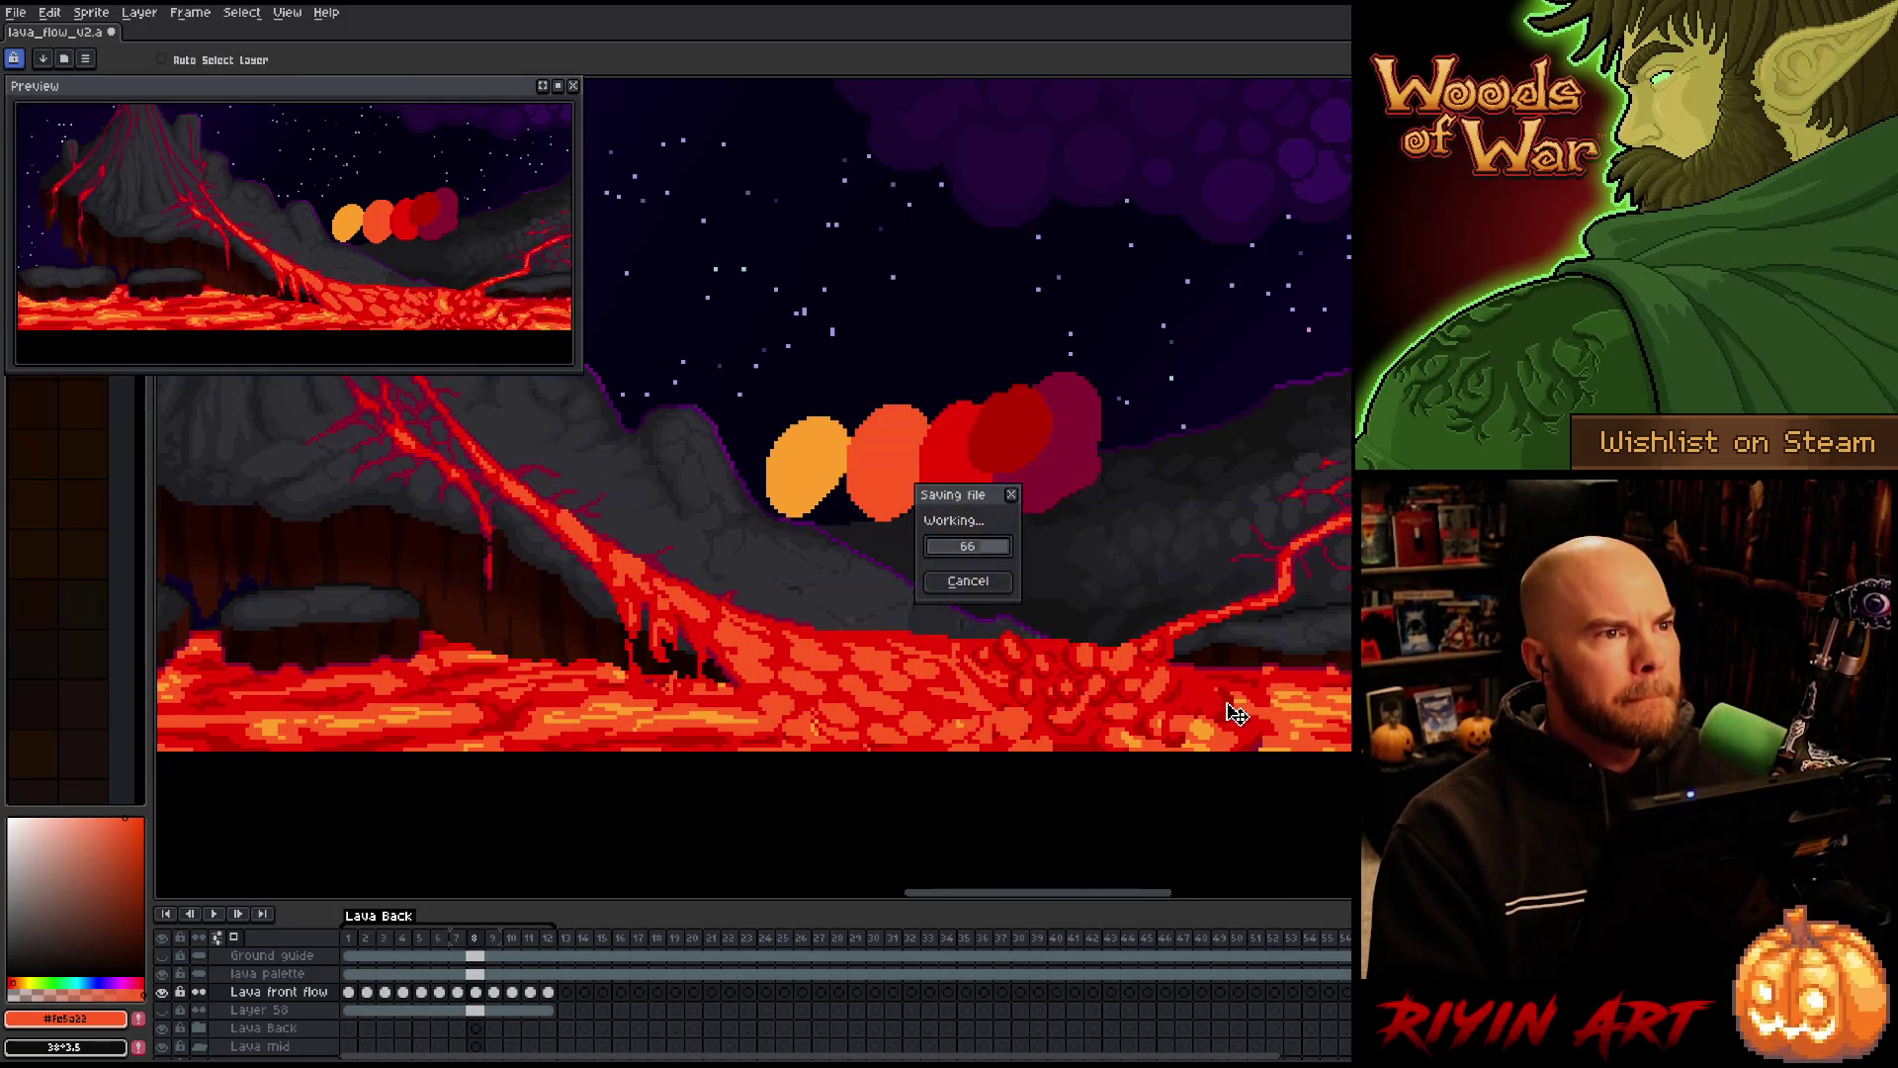
key(Return)
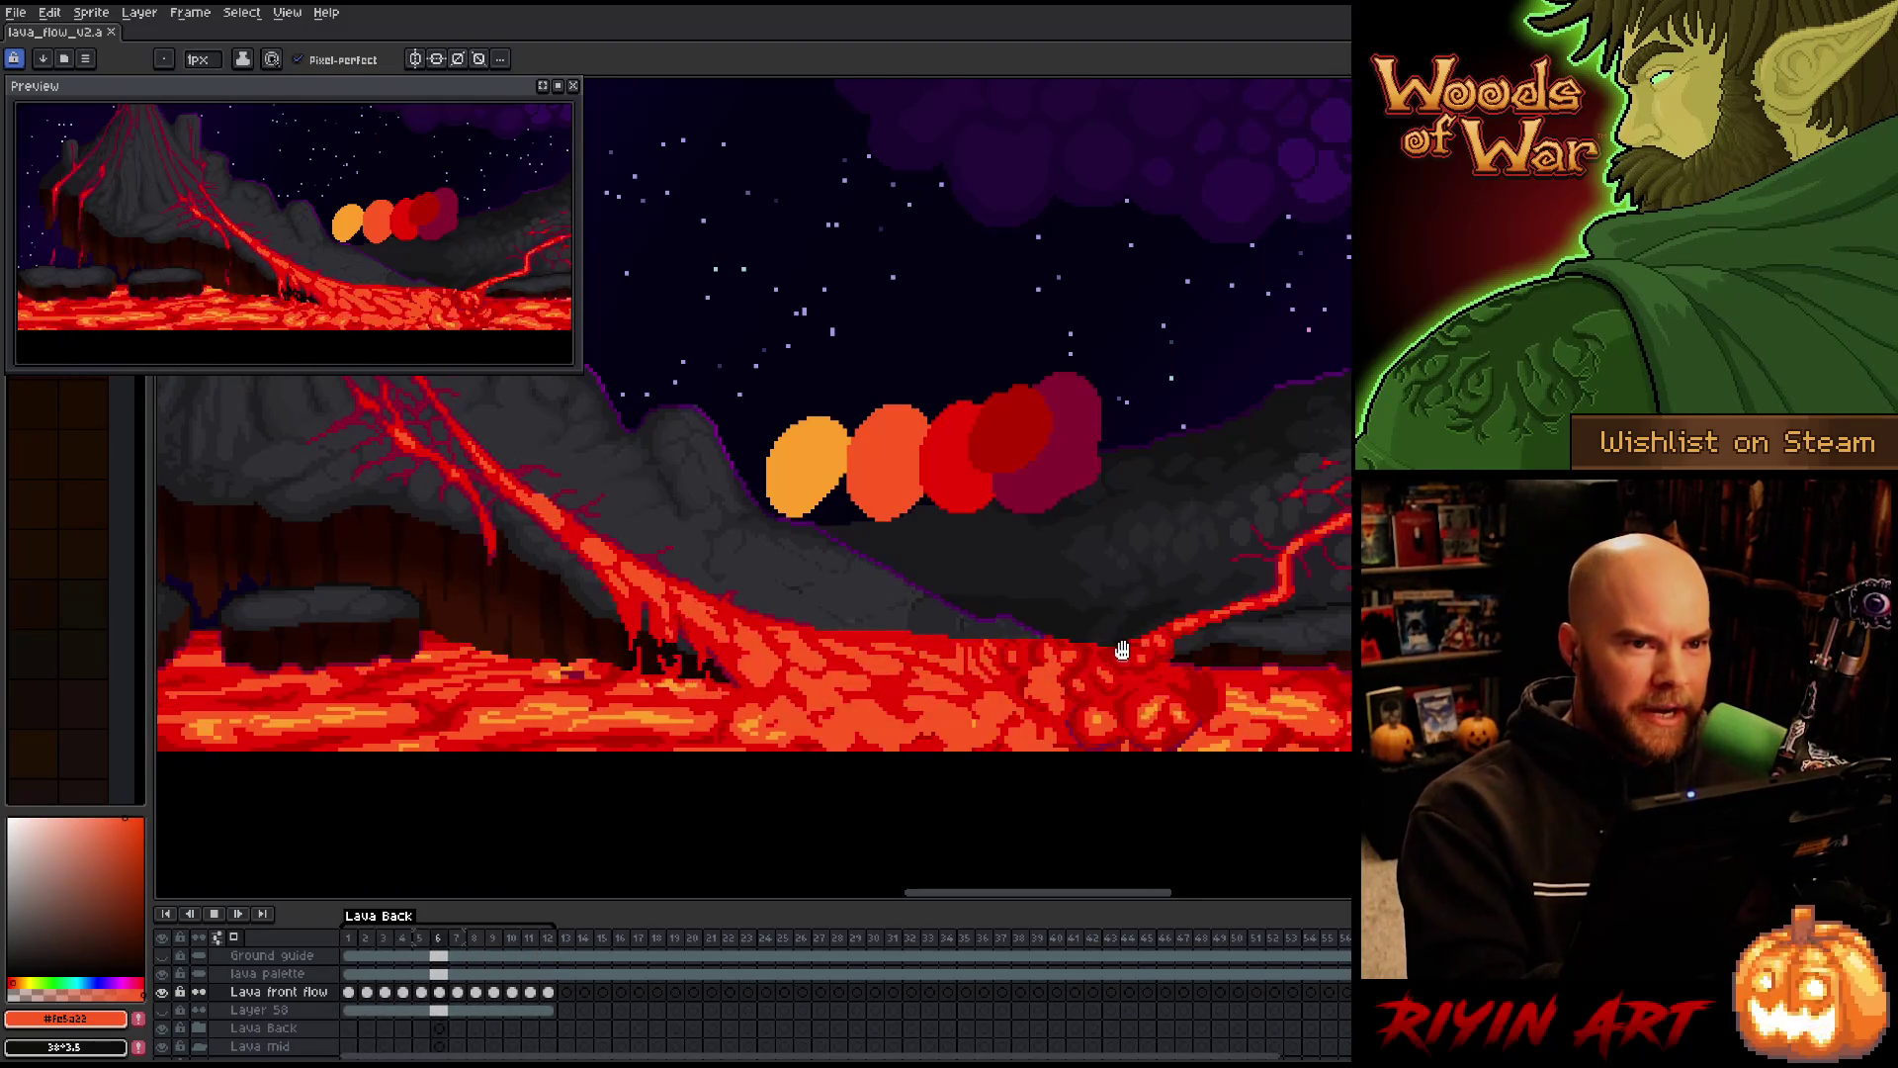
key(space)
drag(1110, 686, 1075, 668)
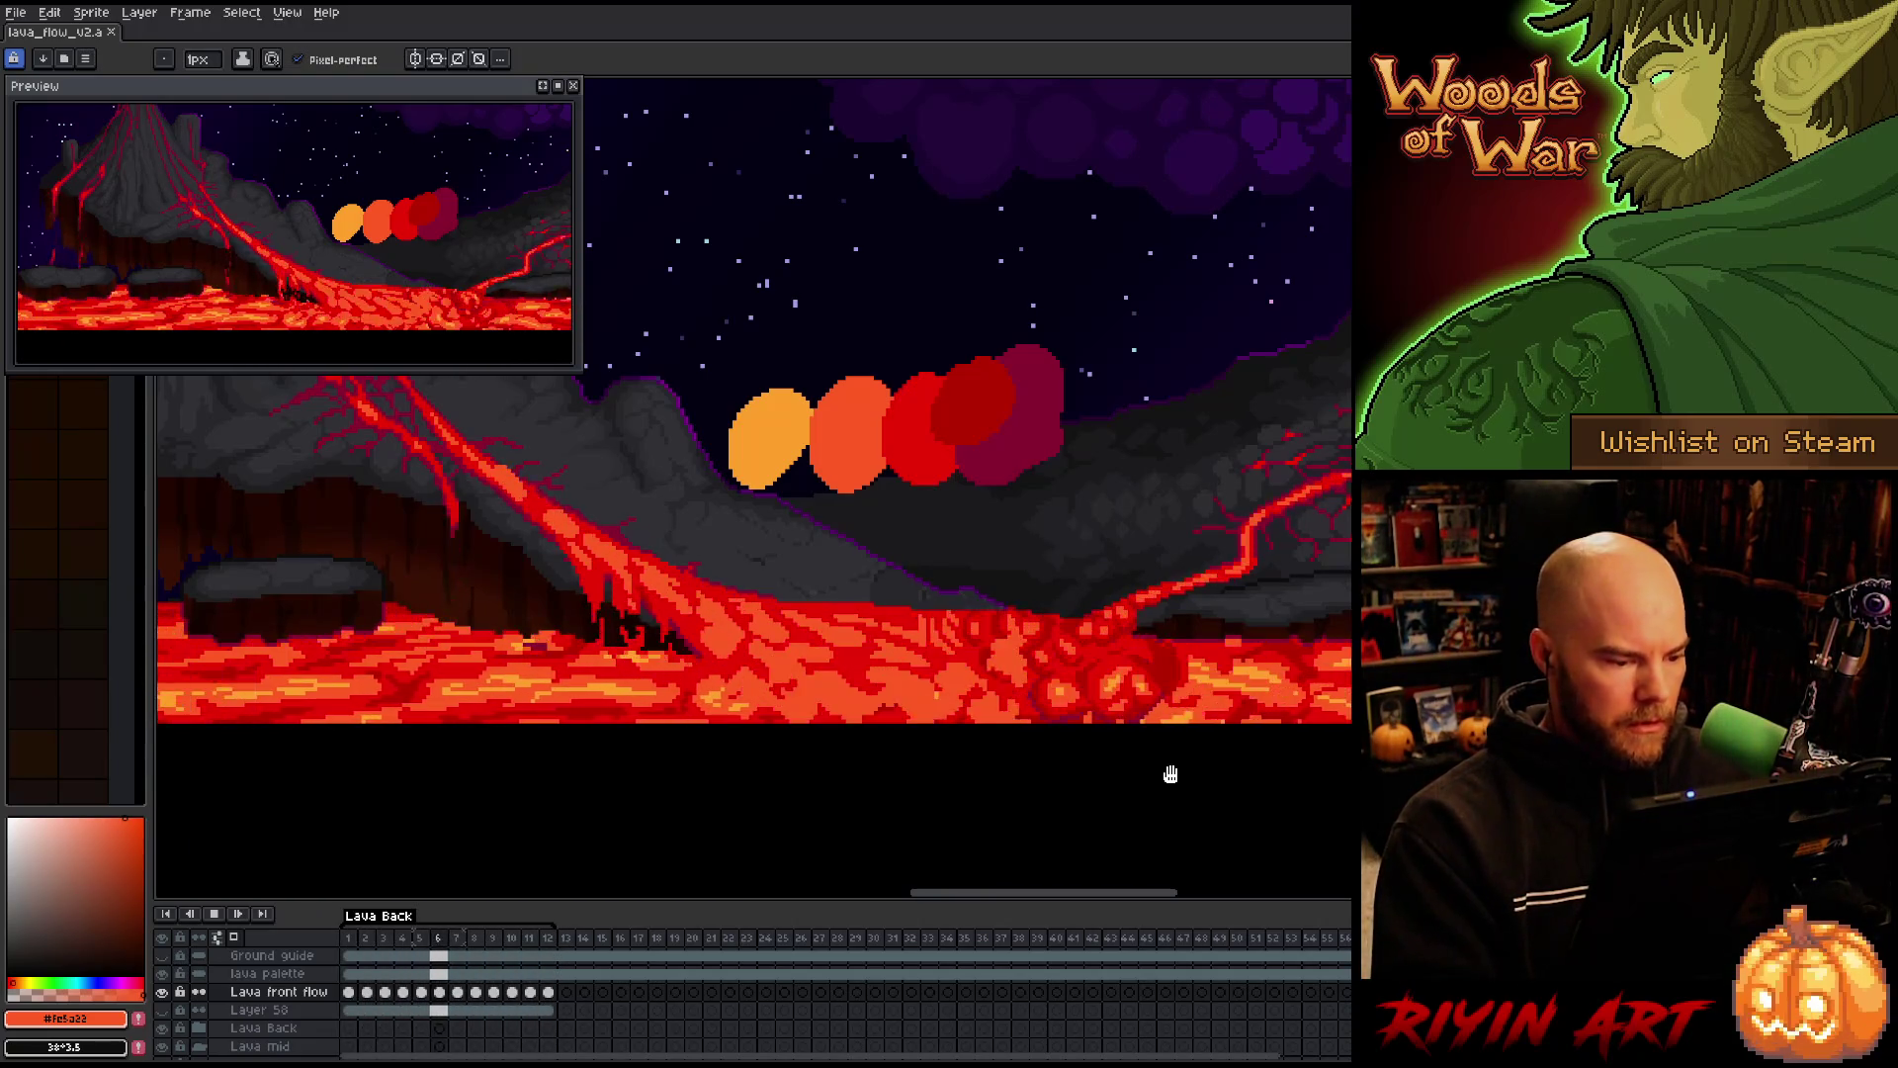
key(Return)
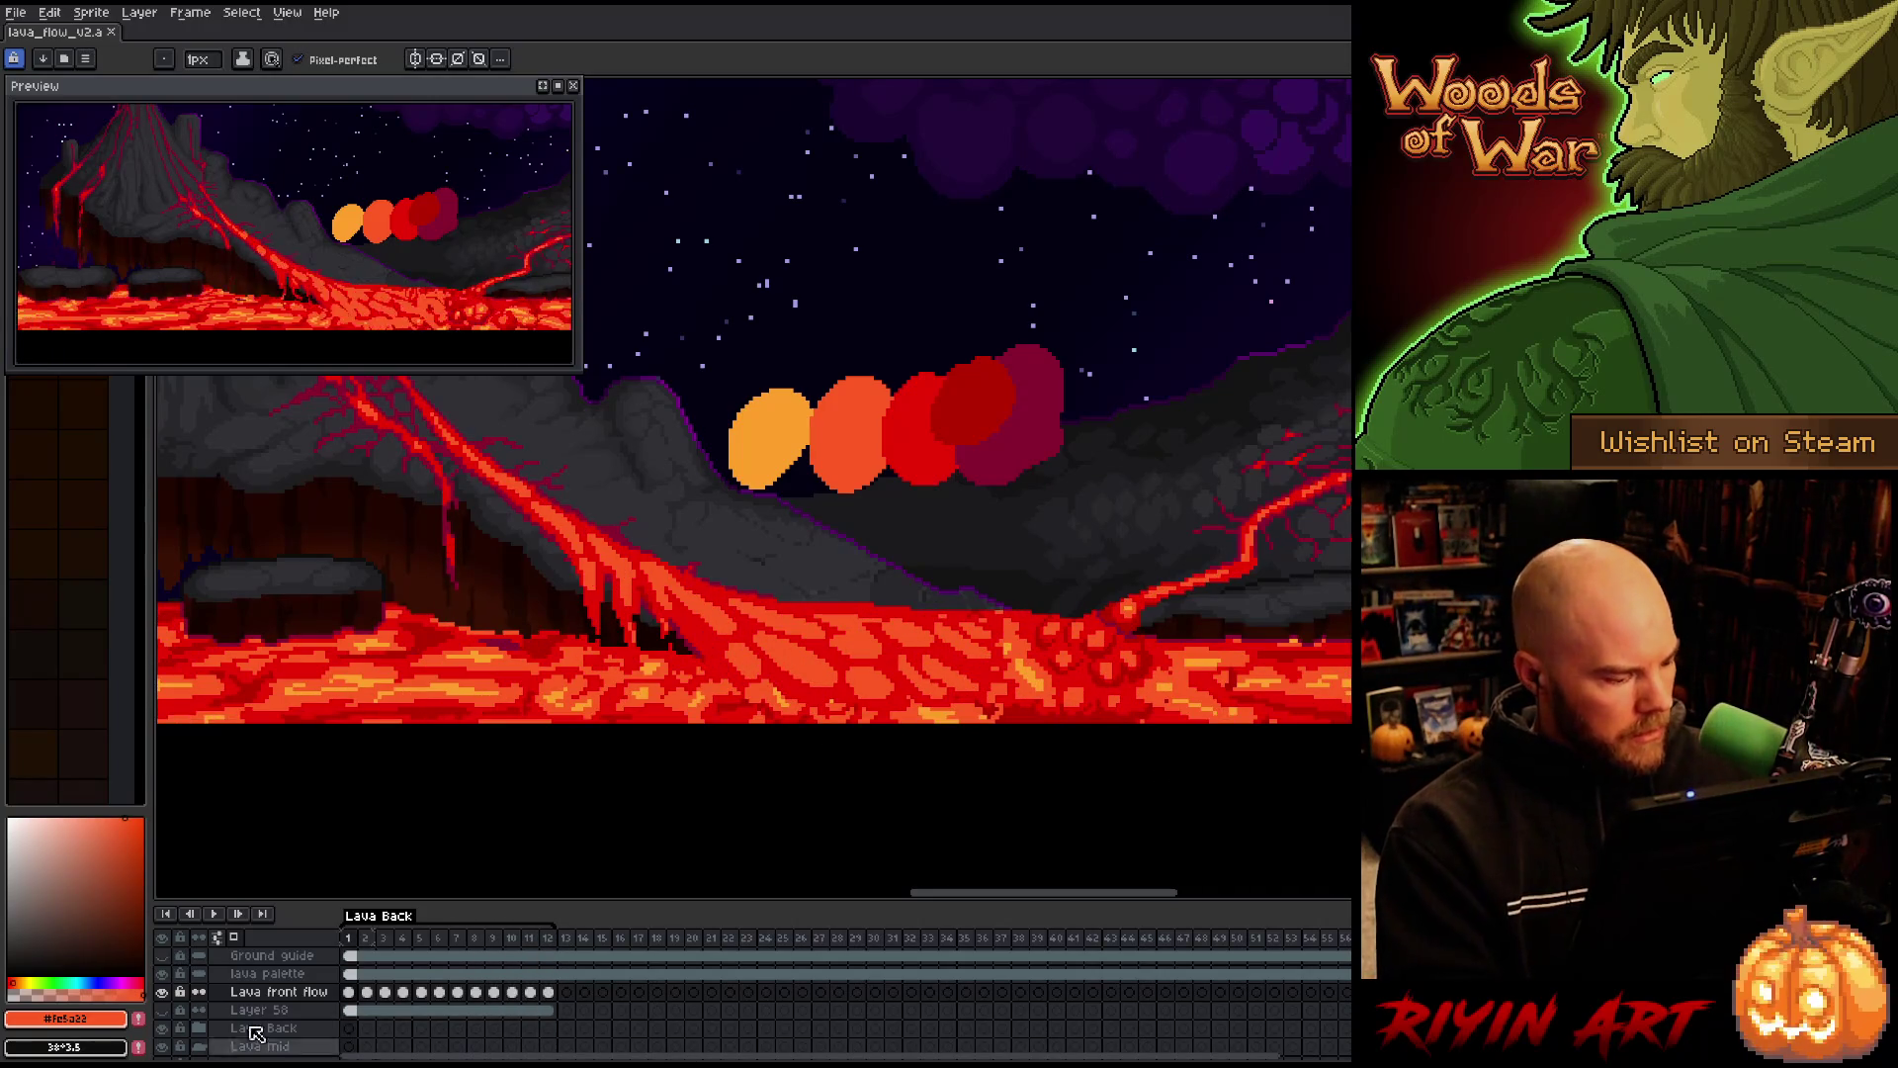
Solo the Lava front flow layer, eyedrop dark red from the lava, and go to frame 2
alt+click(163, 991)
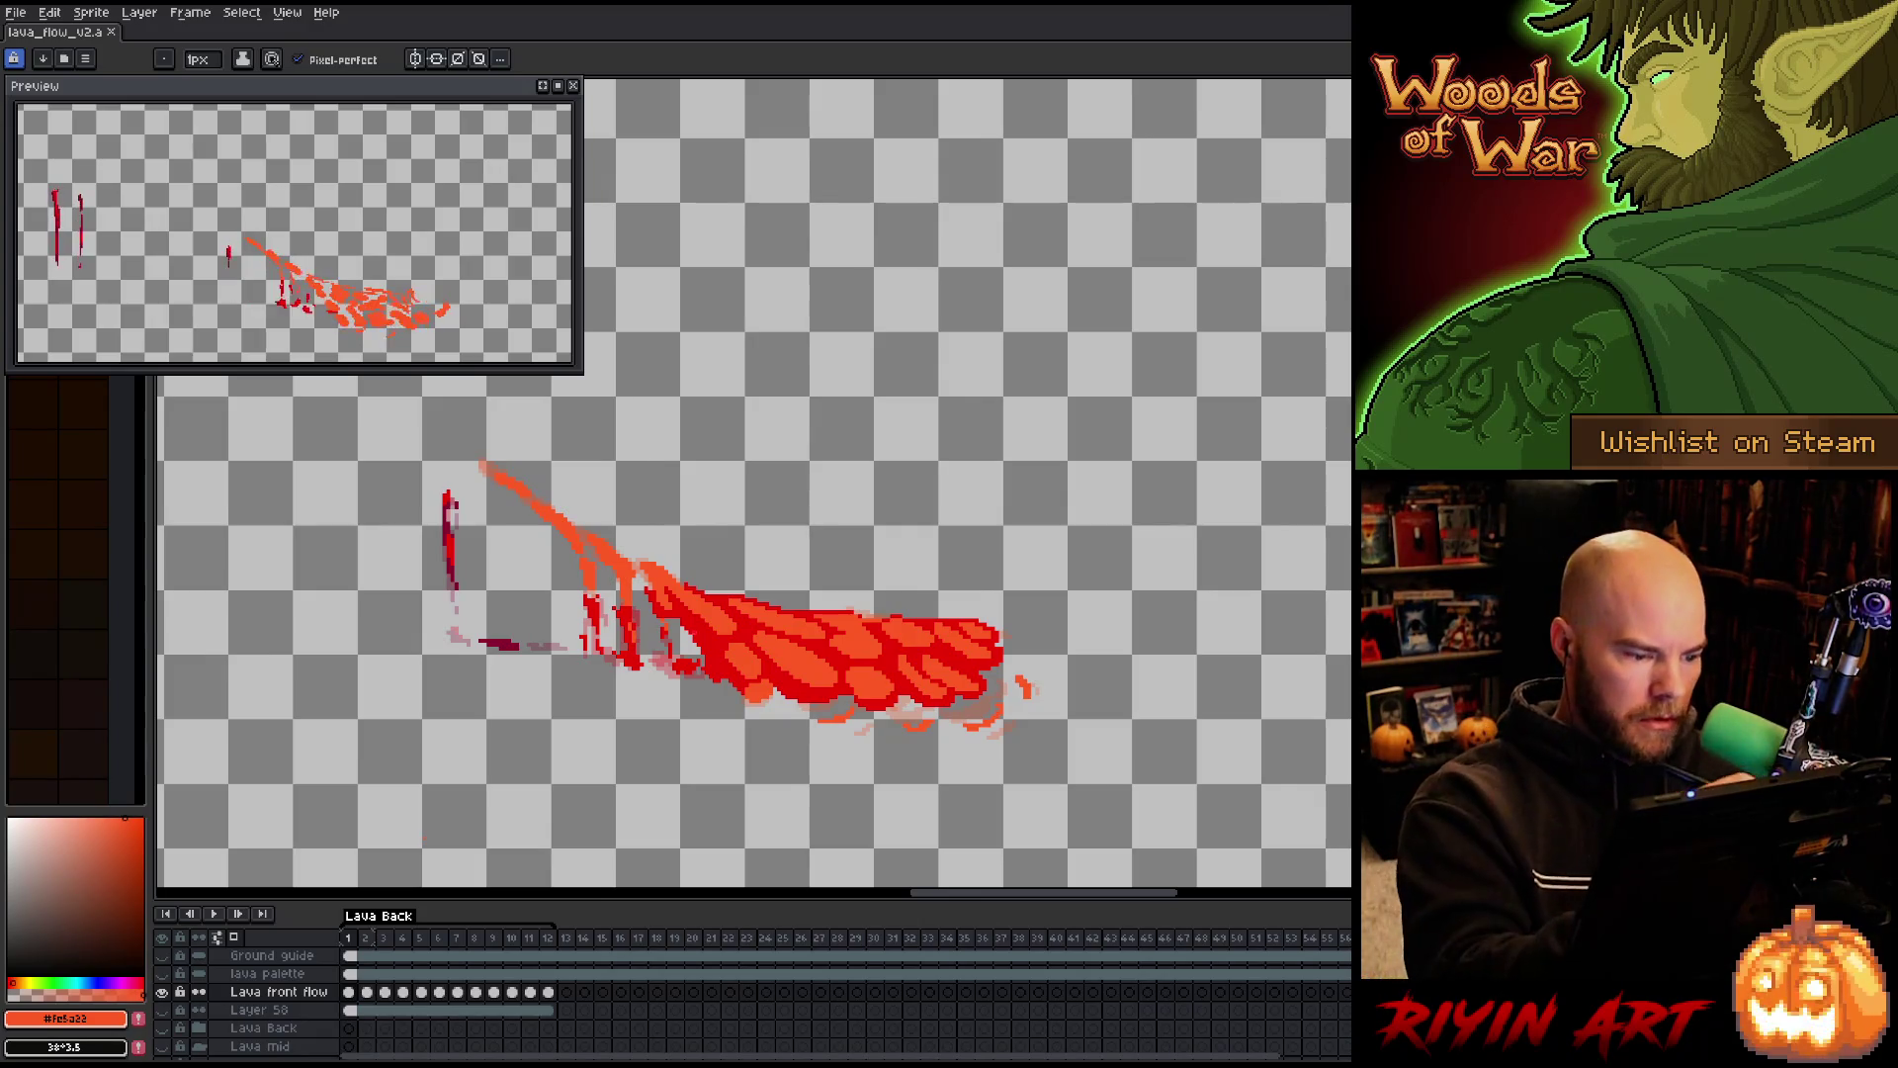
alt+click(722, 638)
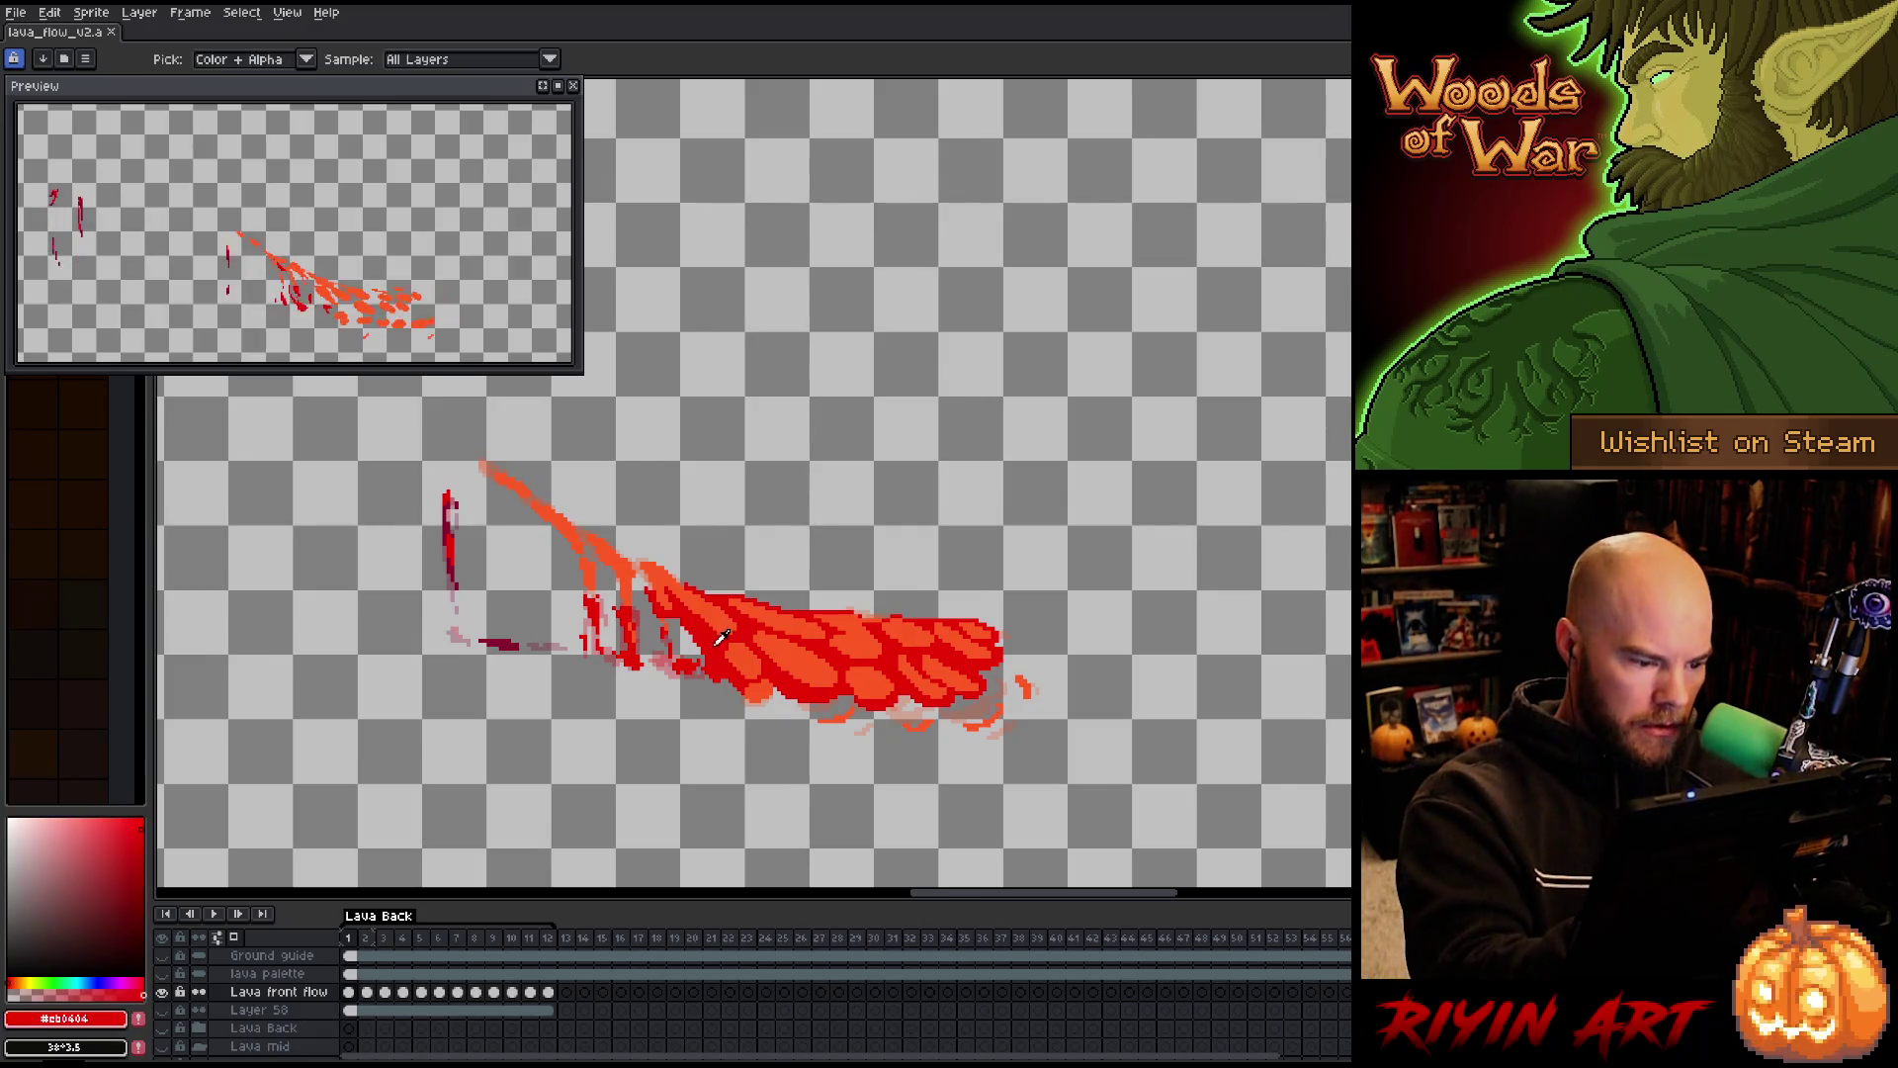
click(367, 991)
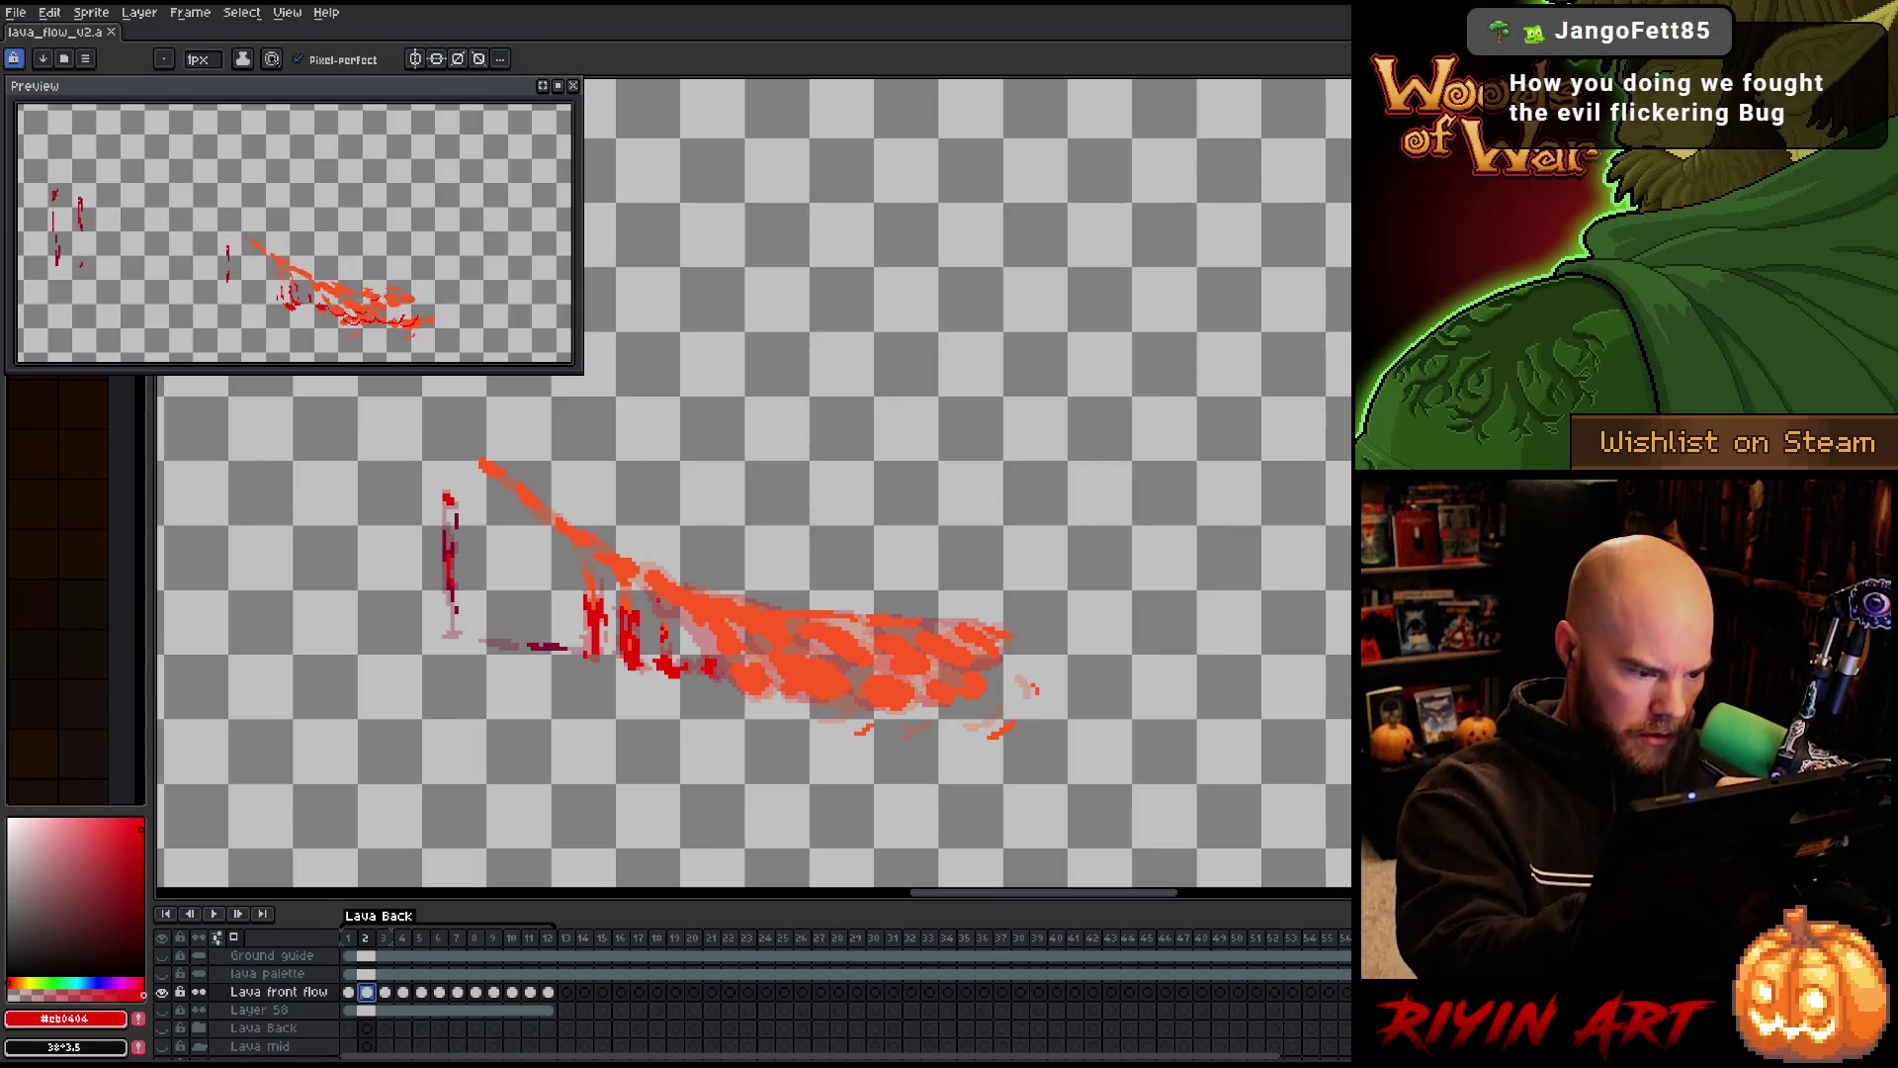
Outline frame 2's lava edges in dark red and bucket-fill the body red
drag(639, 577, 662, 615)
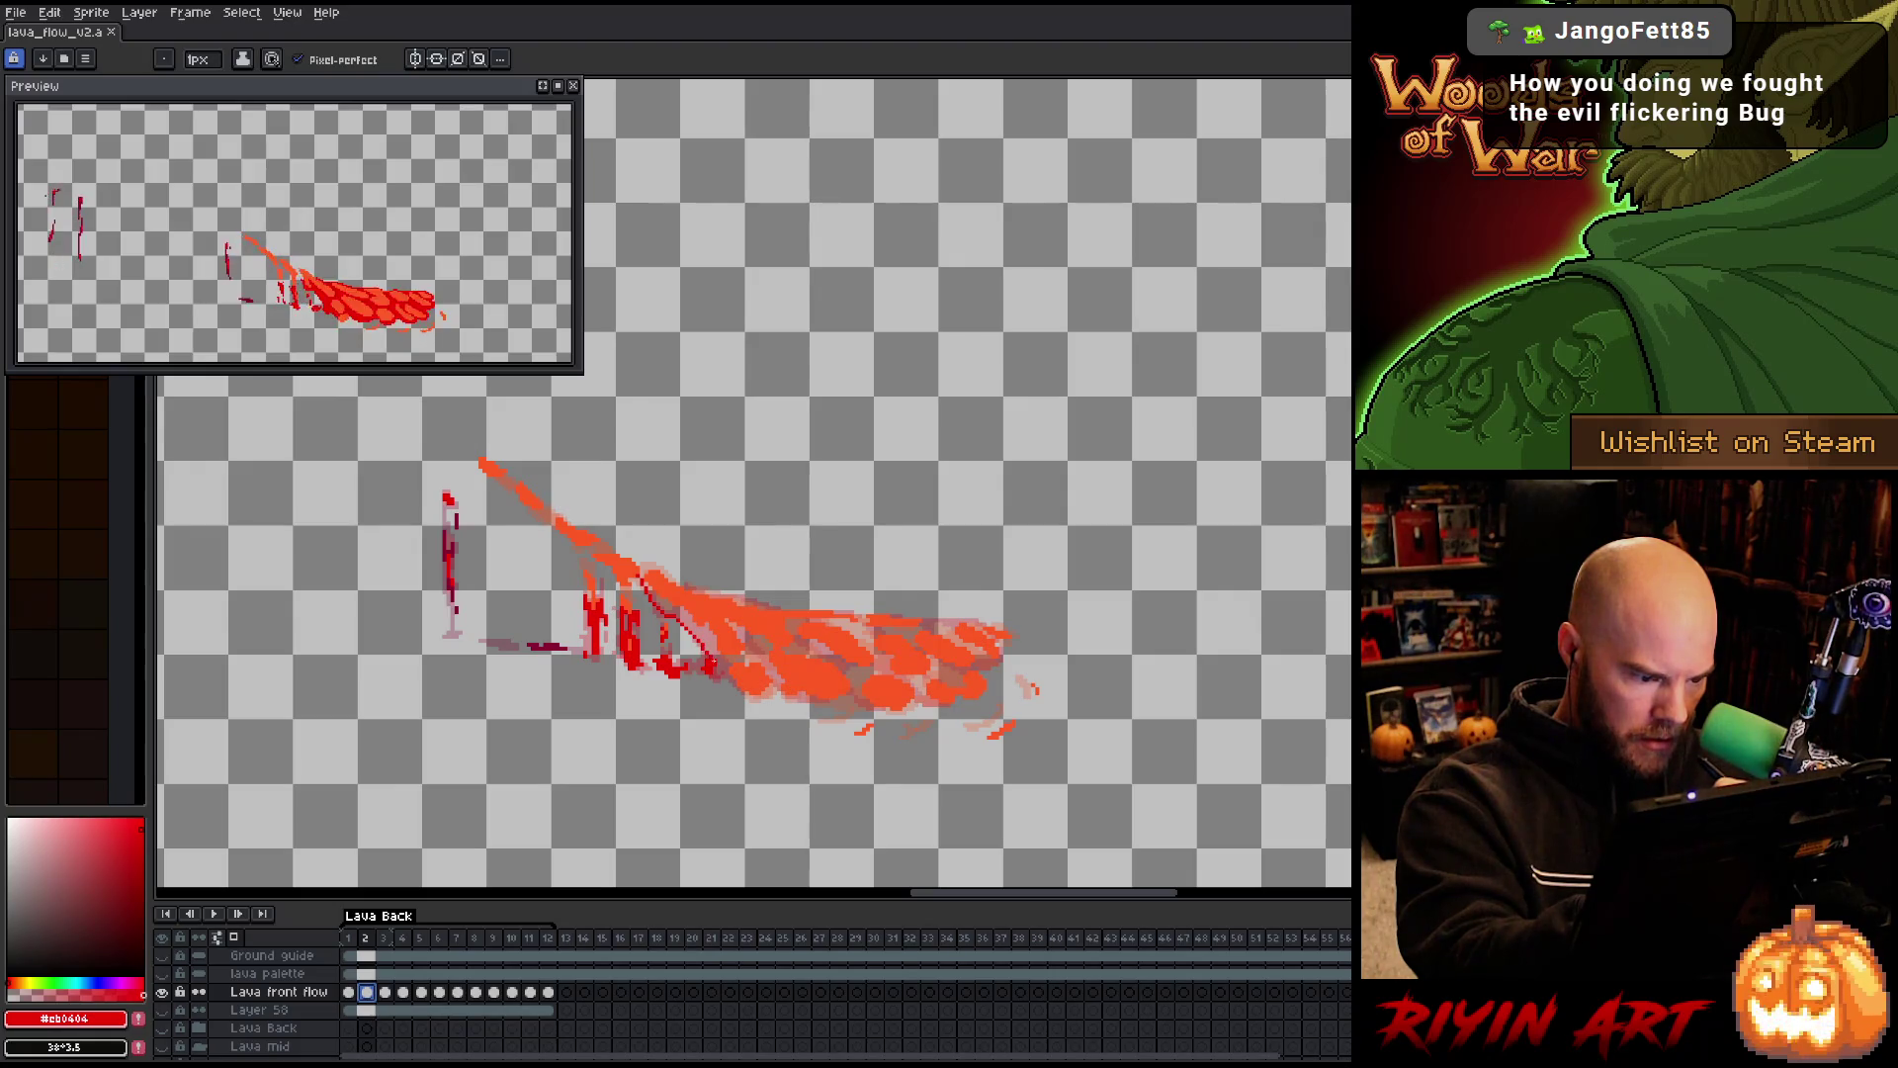
mouse_move(721, 673)
mouse_down()
mouse_move(806, 710)
mouse_move(928, 704)
mouse_move(847, 731)
mouse_up()
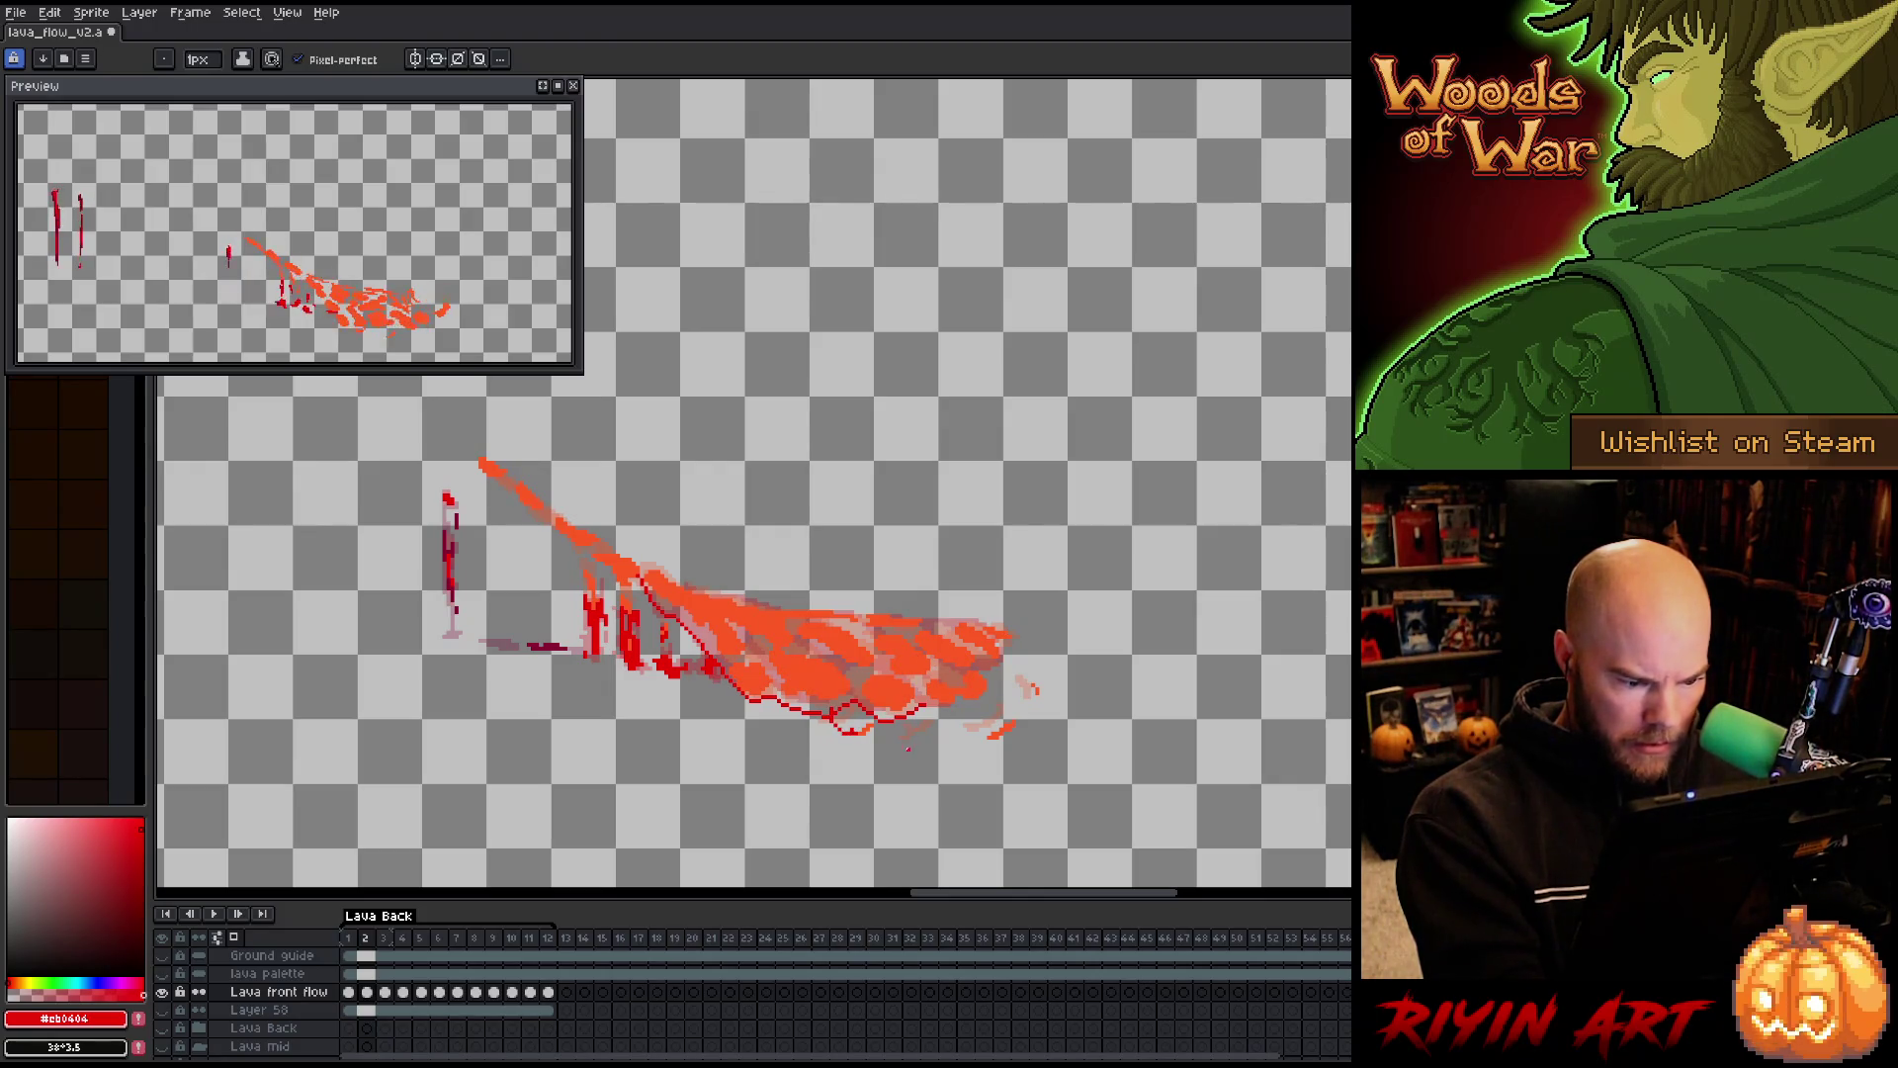
mouse_move(931, 720)
mouse_down()
mouse_move(997, 704)
mouse_move(988, 665)
mouse_move(1022, 641)
mouse_move(930, 617)
mouse_up()
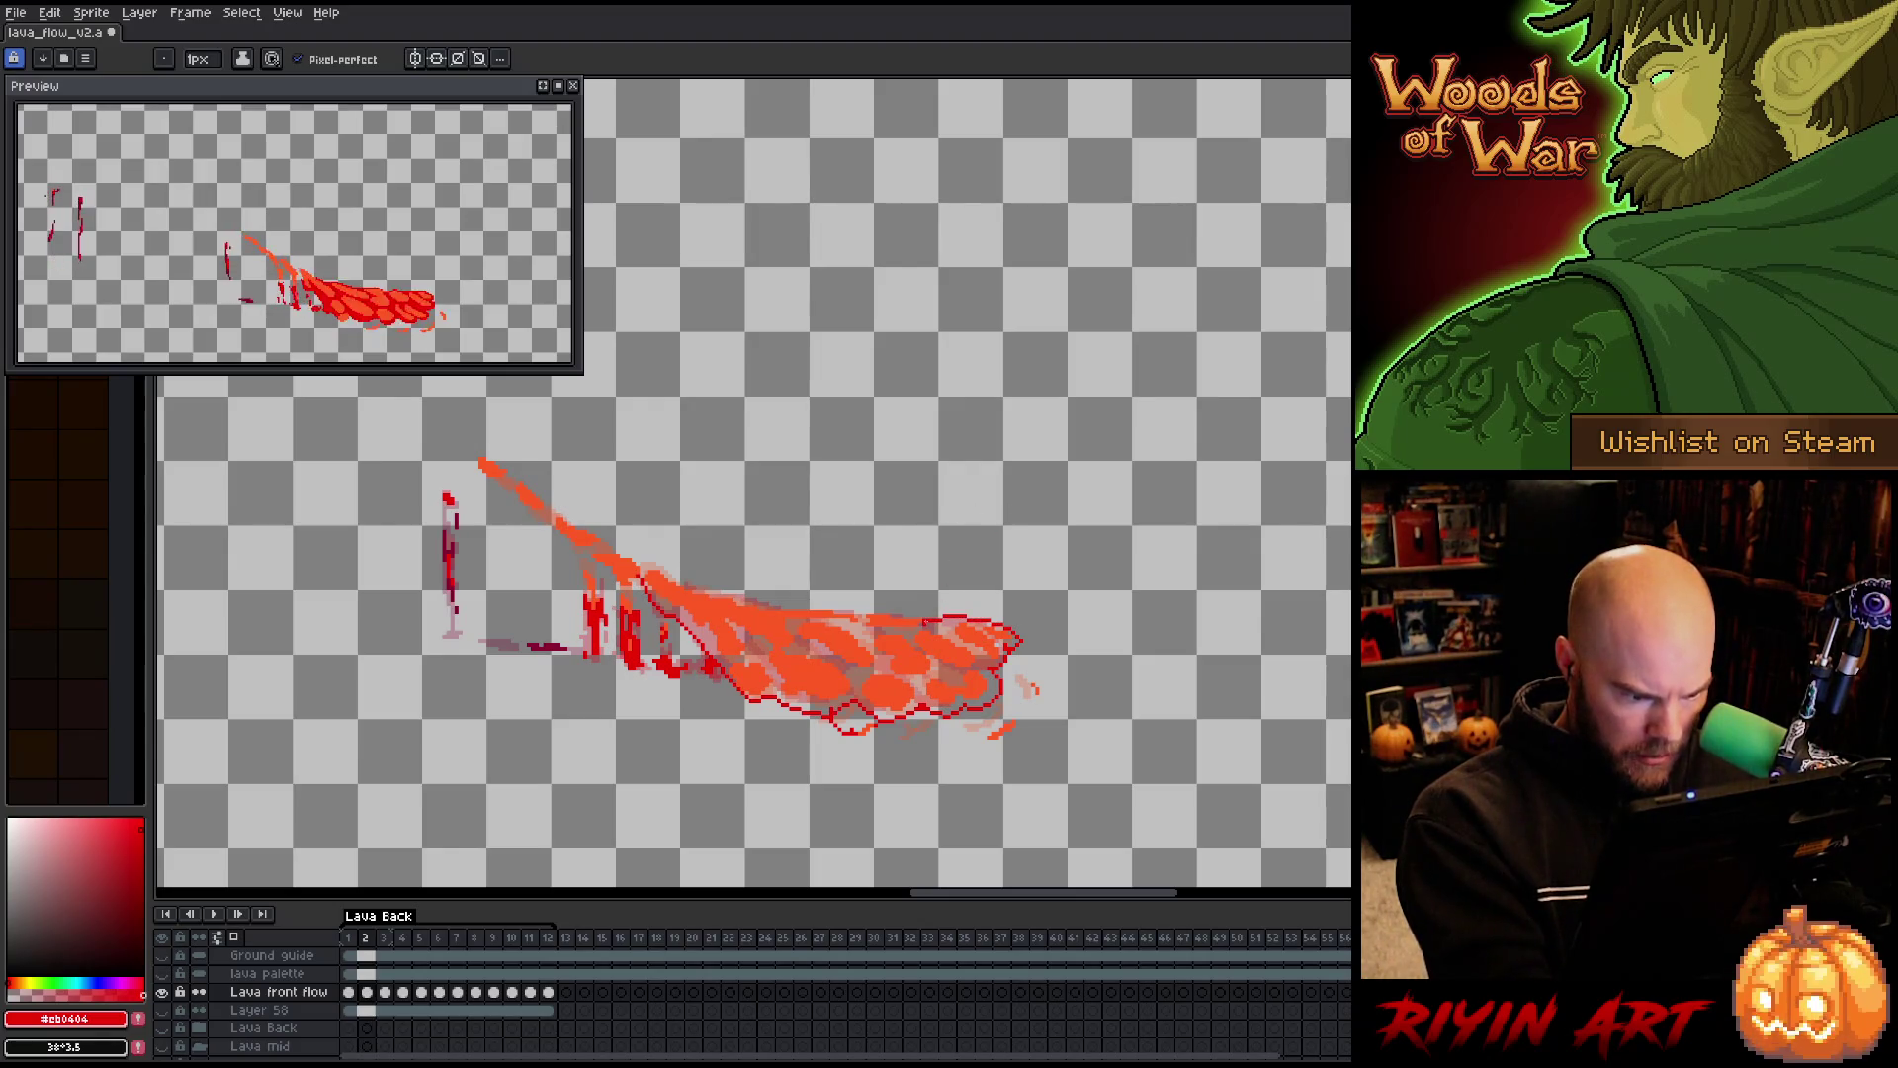
drag(931, 618, 847, 608)
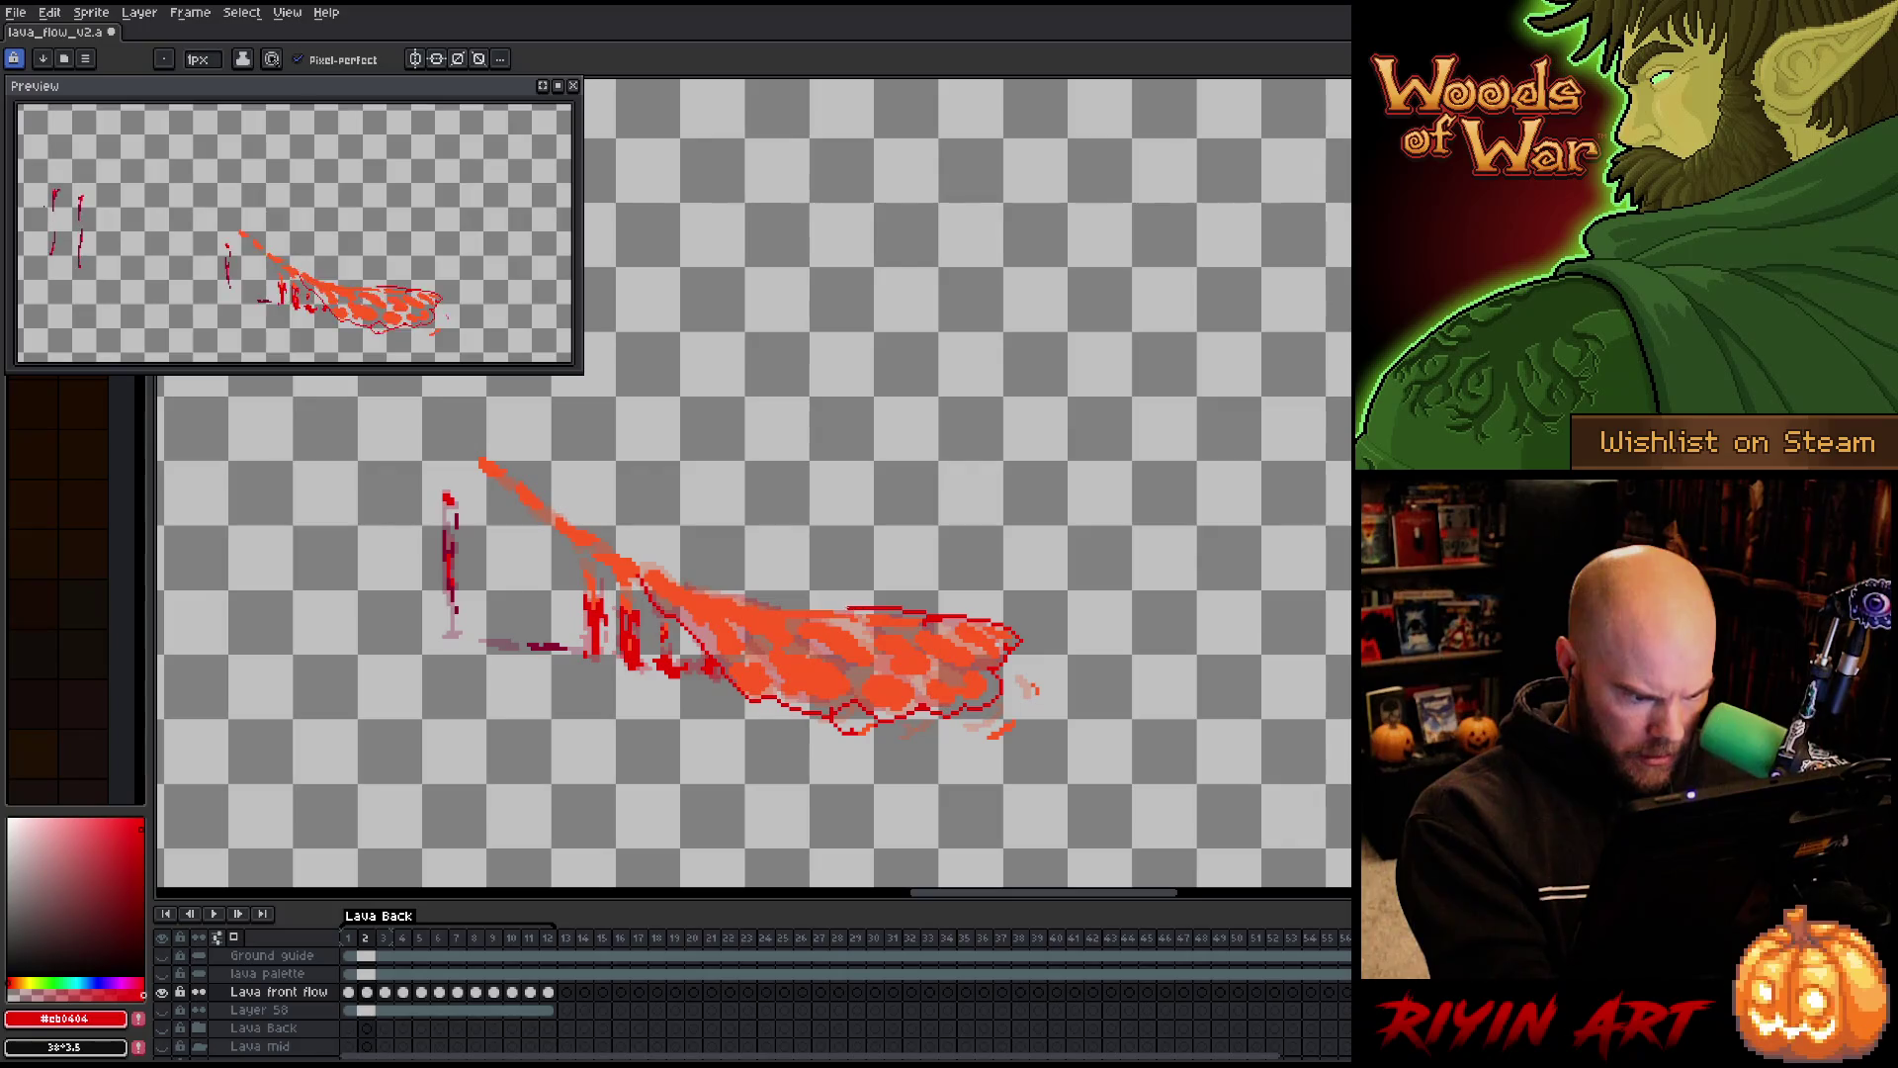
key(g)
click(895, 633)
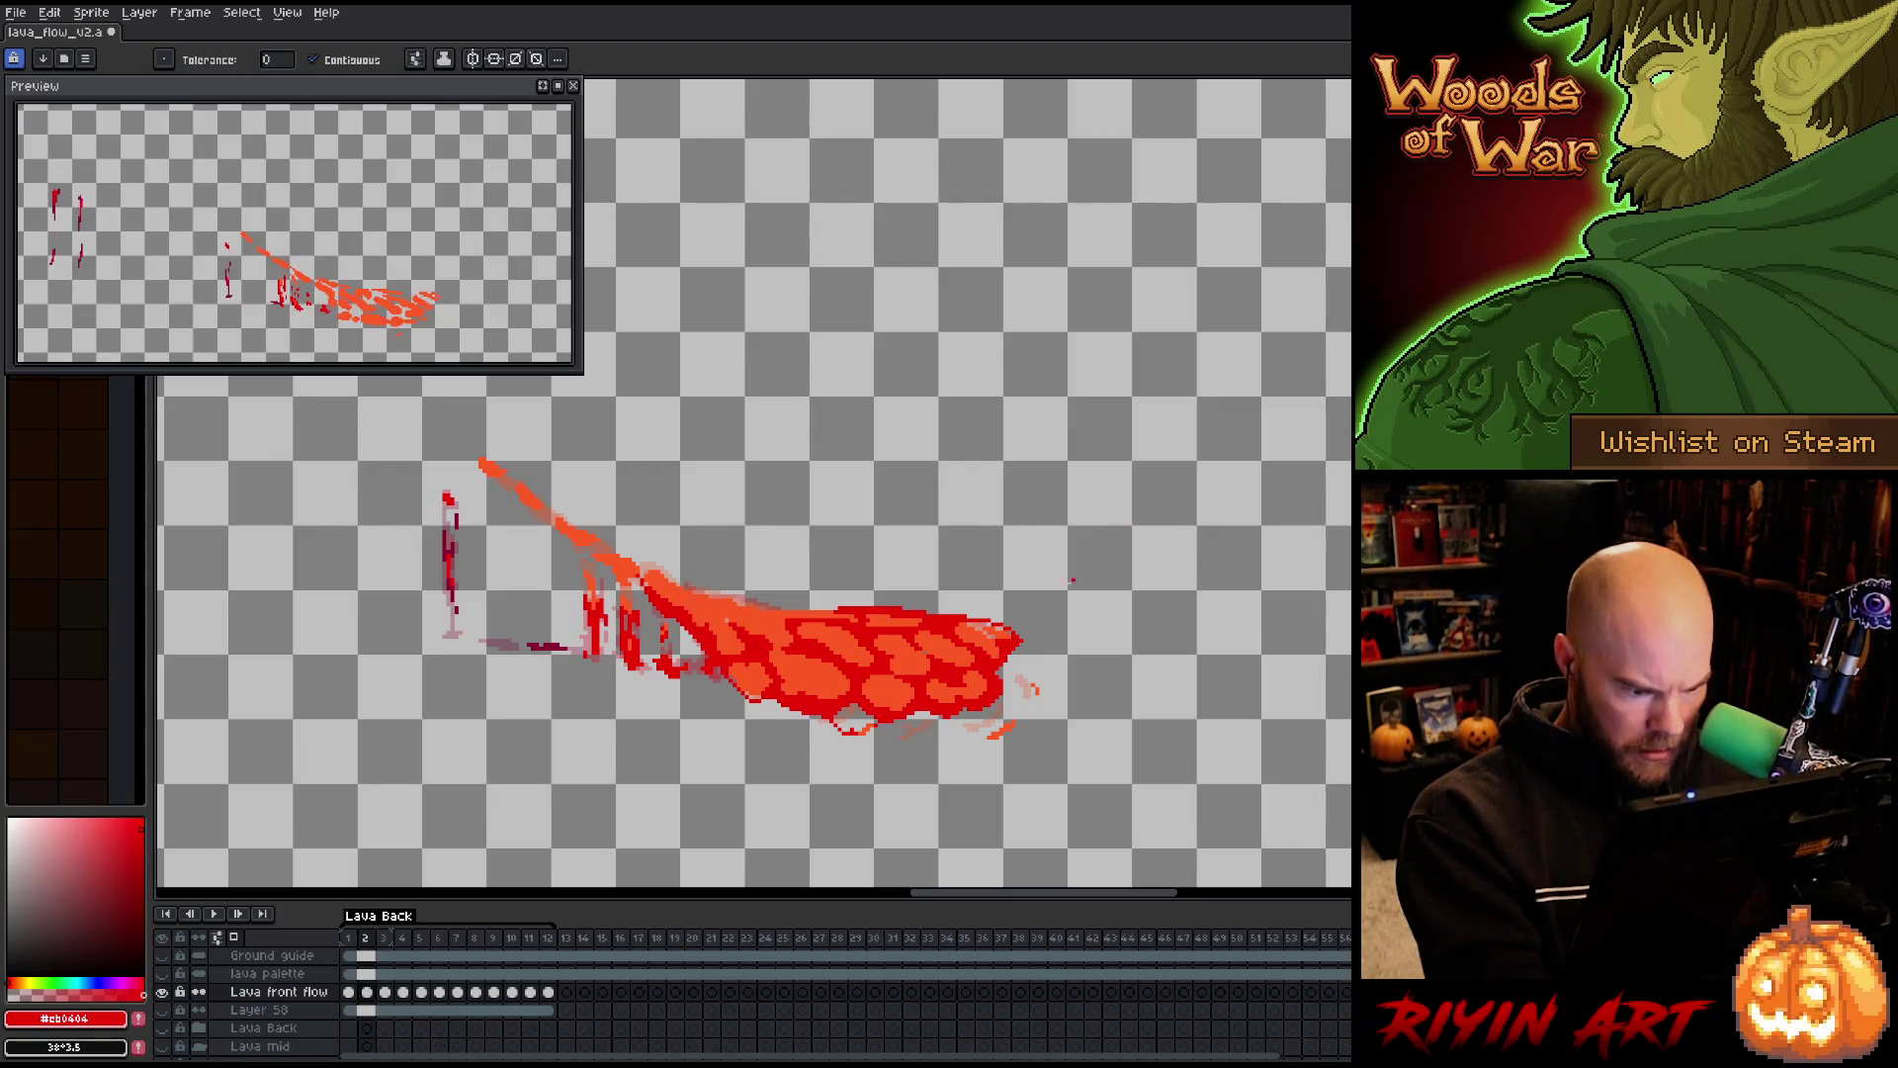
Add a filled red droplet beside the lava tip, touch up the bottom edge, and move to frame 3
key(b)
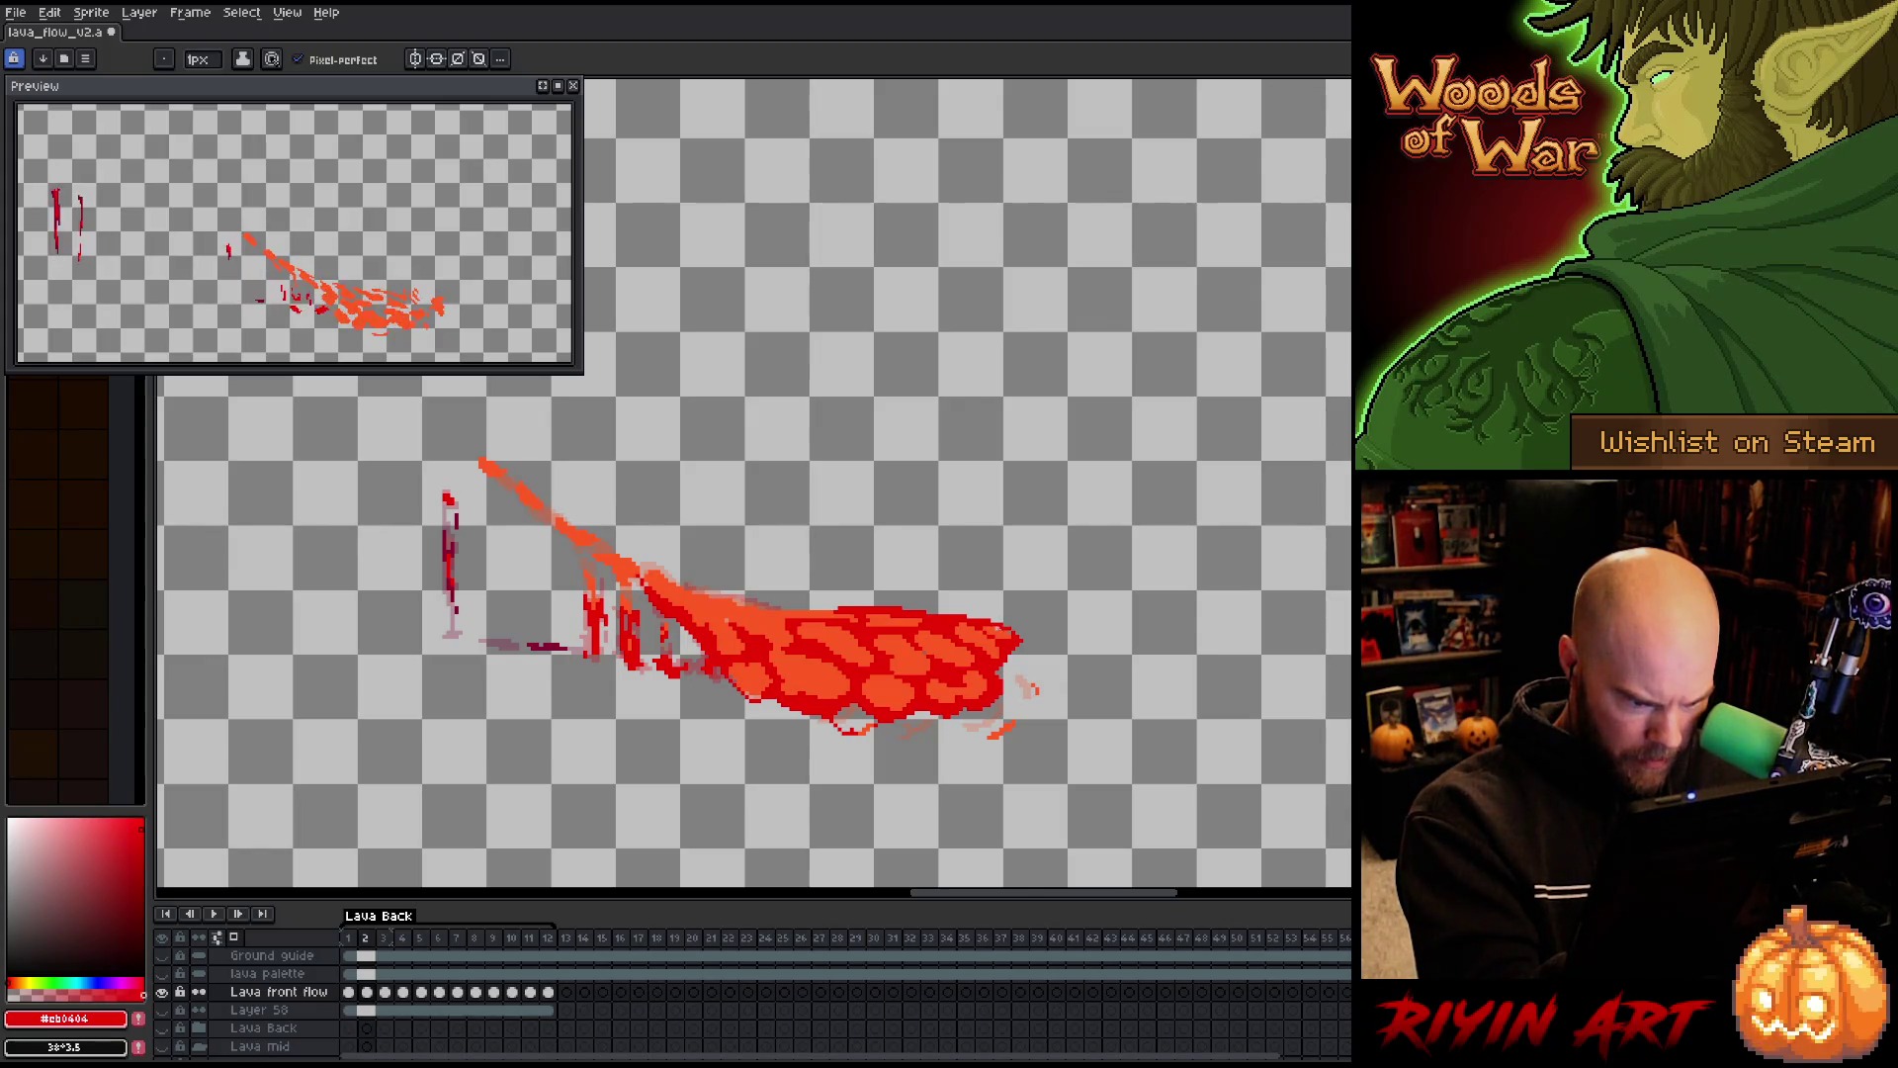
mouse_move(1036, 703)
mouse_down()
mouse_move(1009, 697)
mouse_move(1020, 679)
mouse_move(974, 734)
mouse_up()
key(g)
click(1024, 691)
key(b)
key(g)
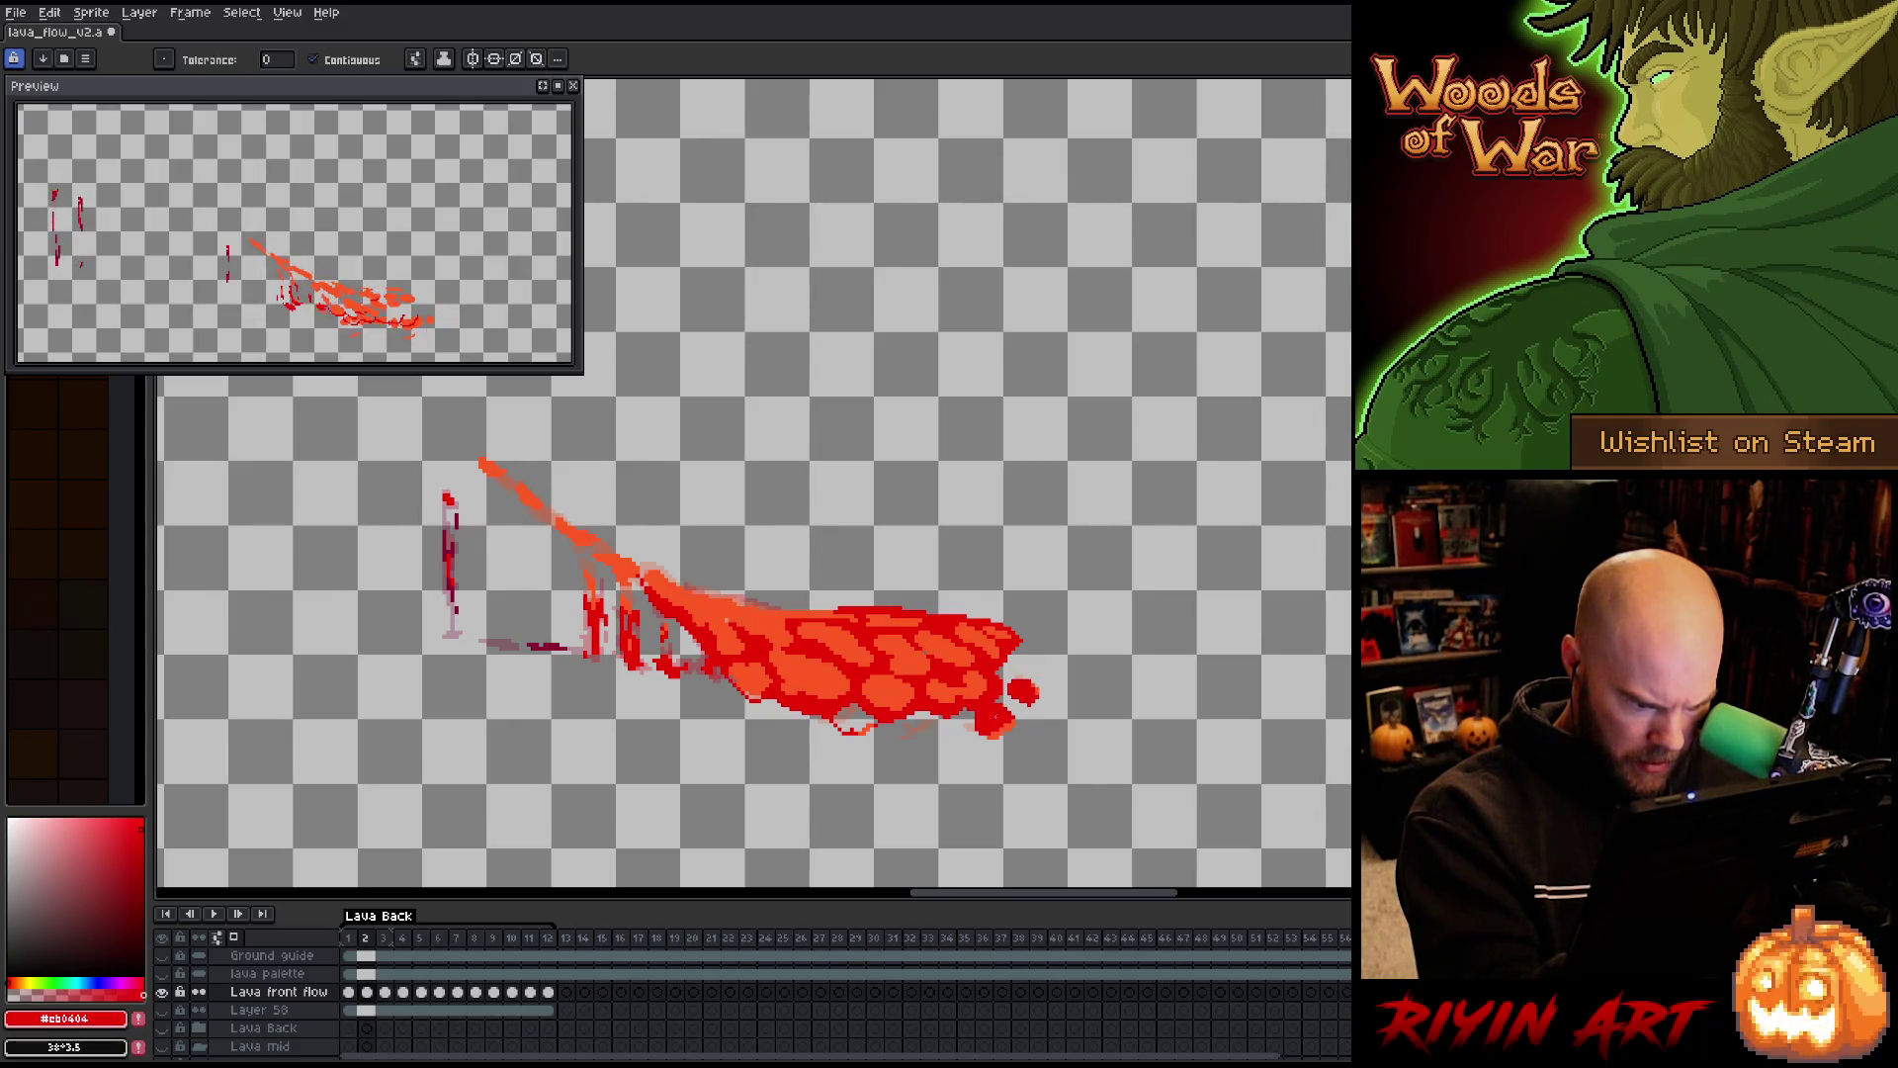
key(b)
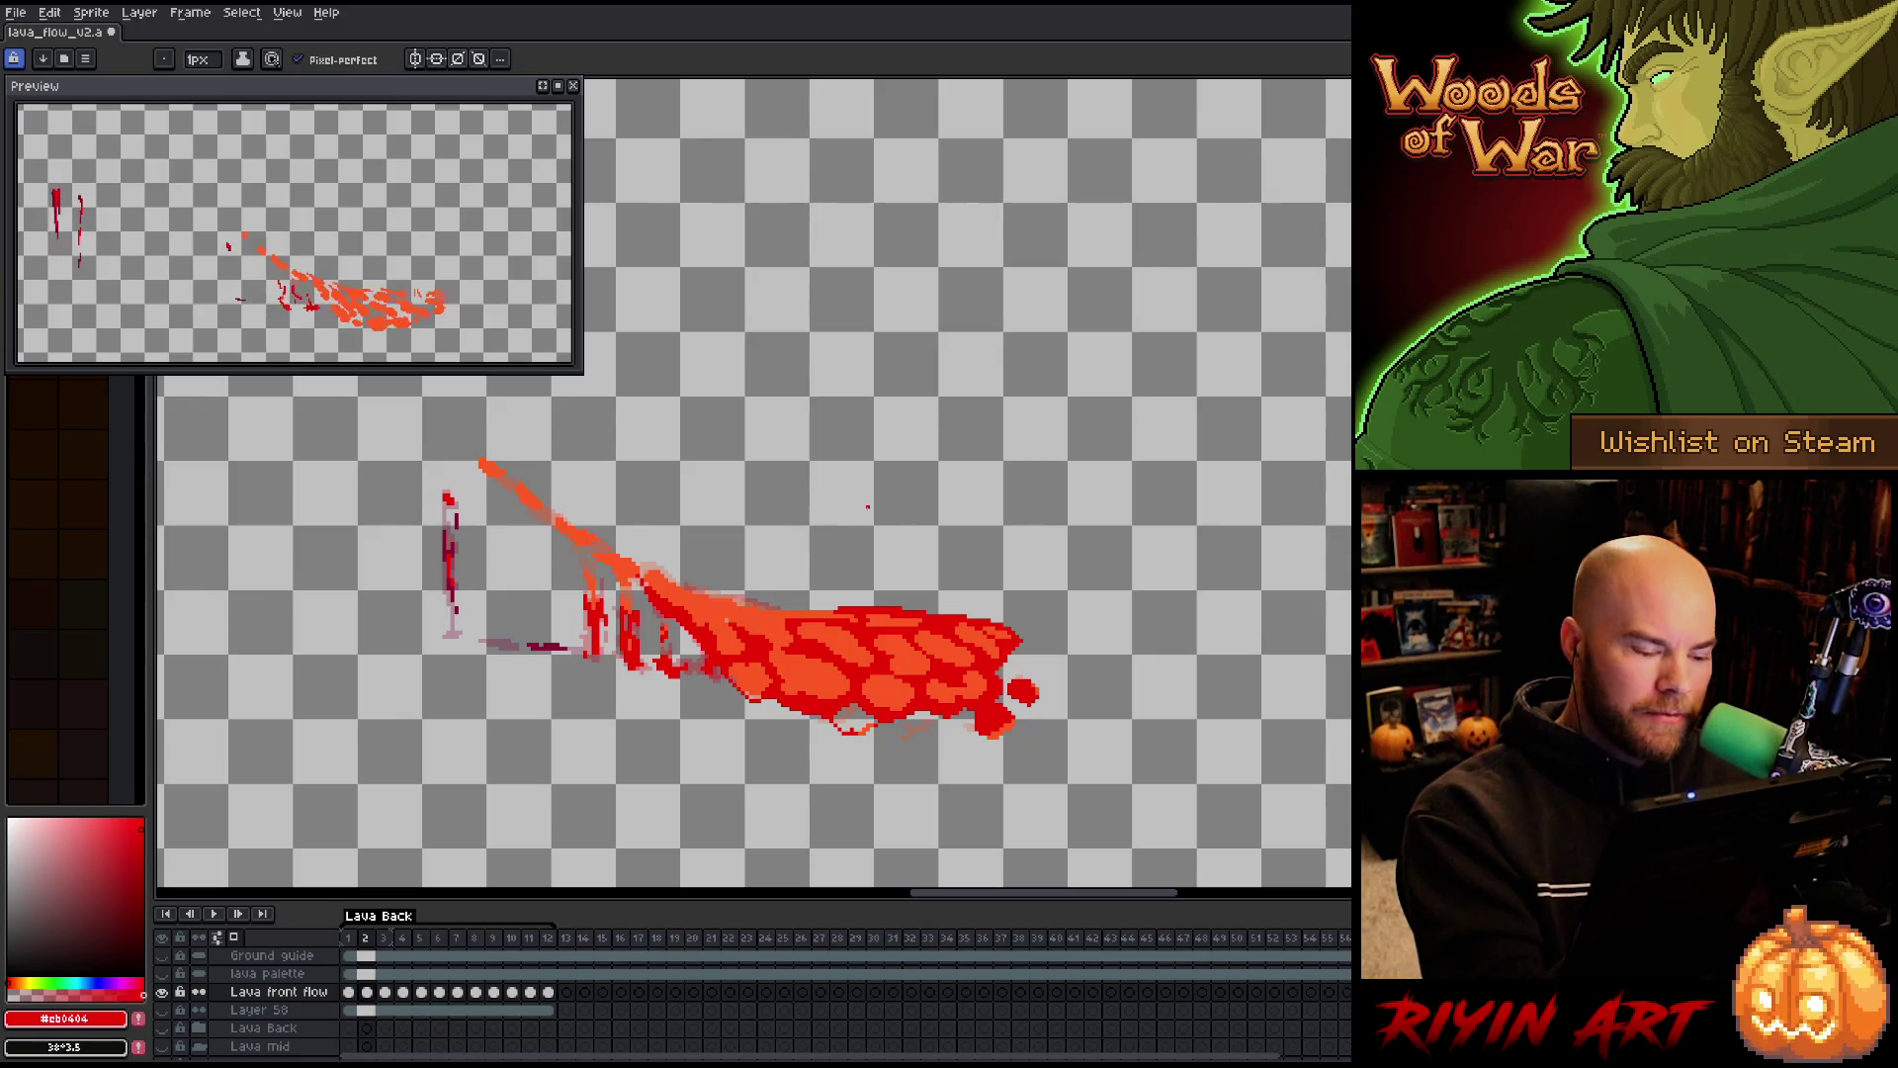
drag(838, 727, 876, 730)
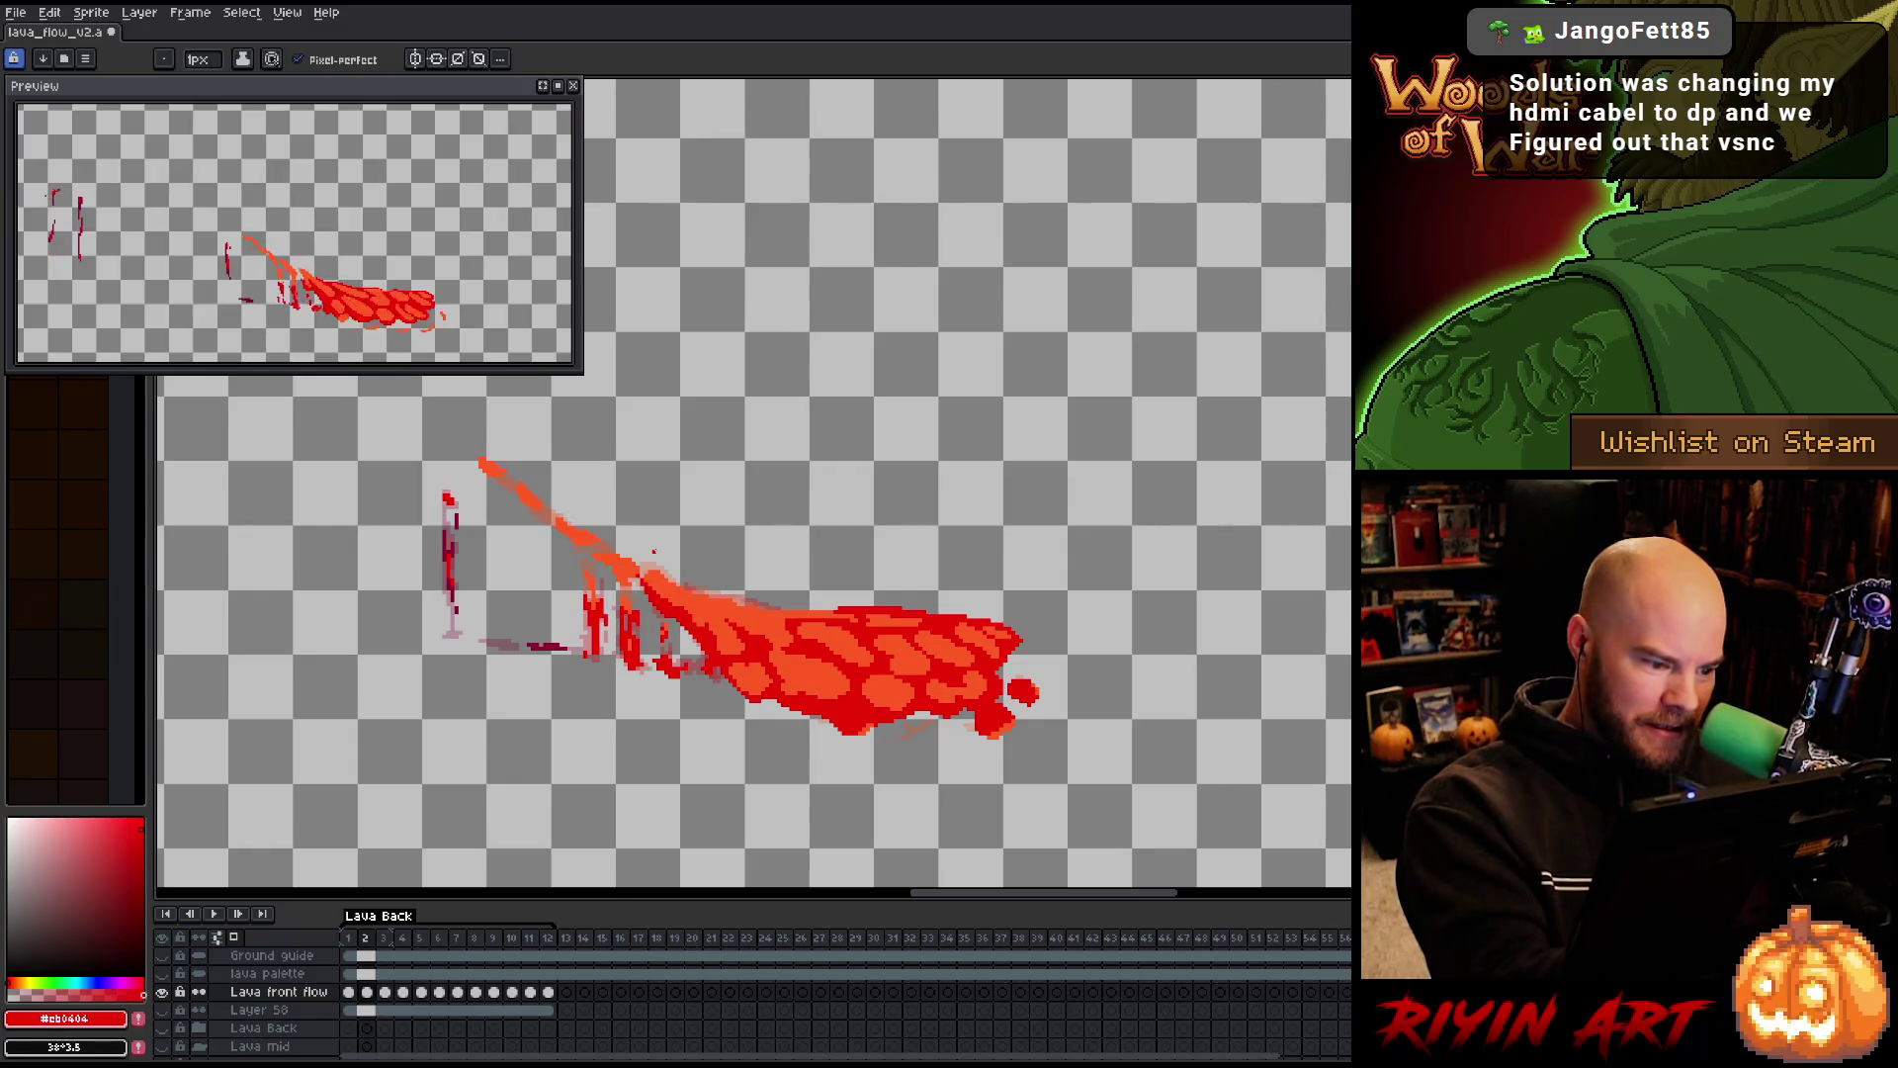
key(Right)
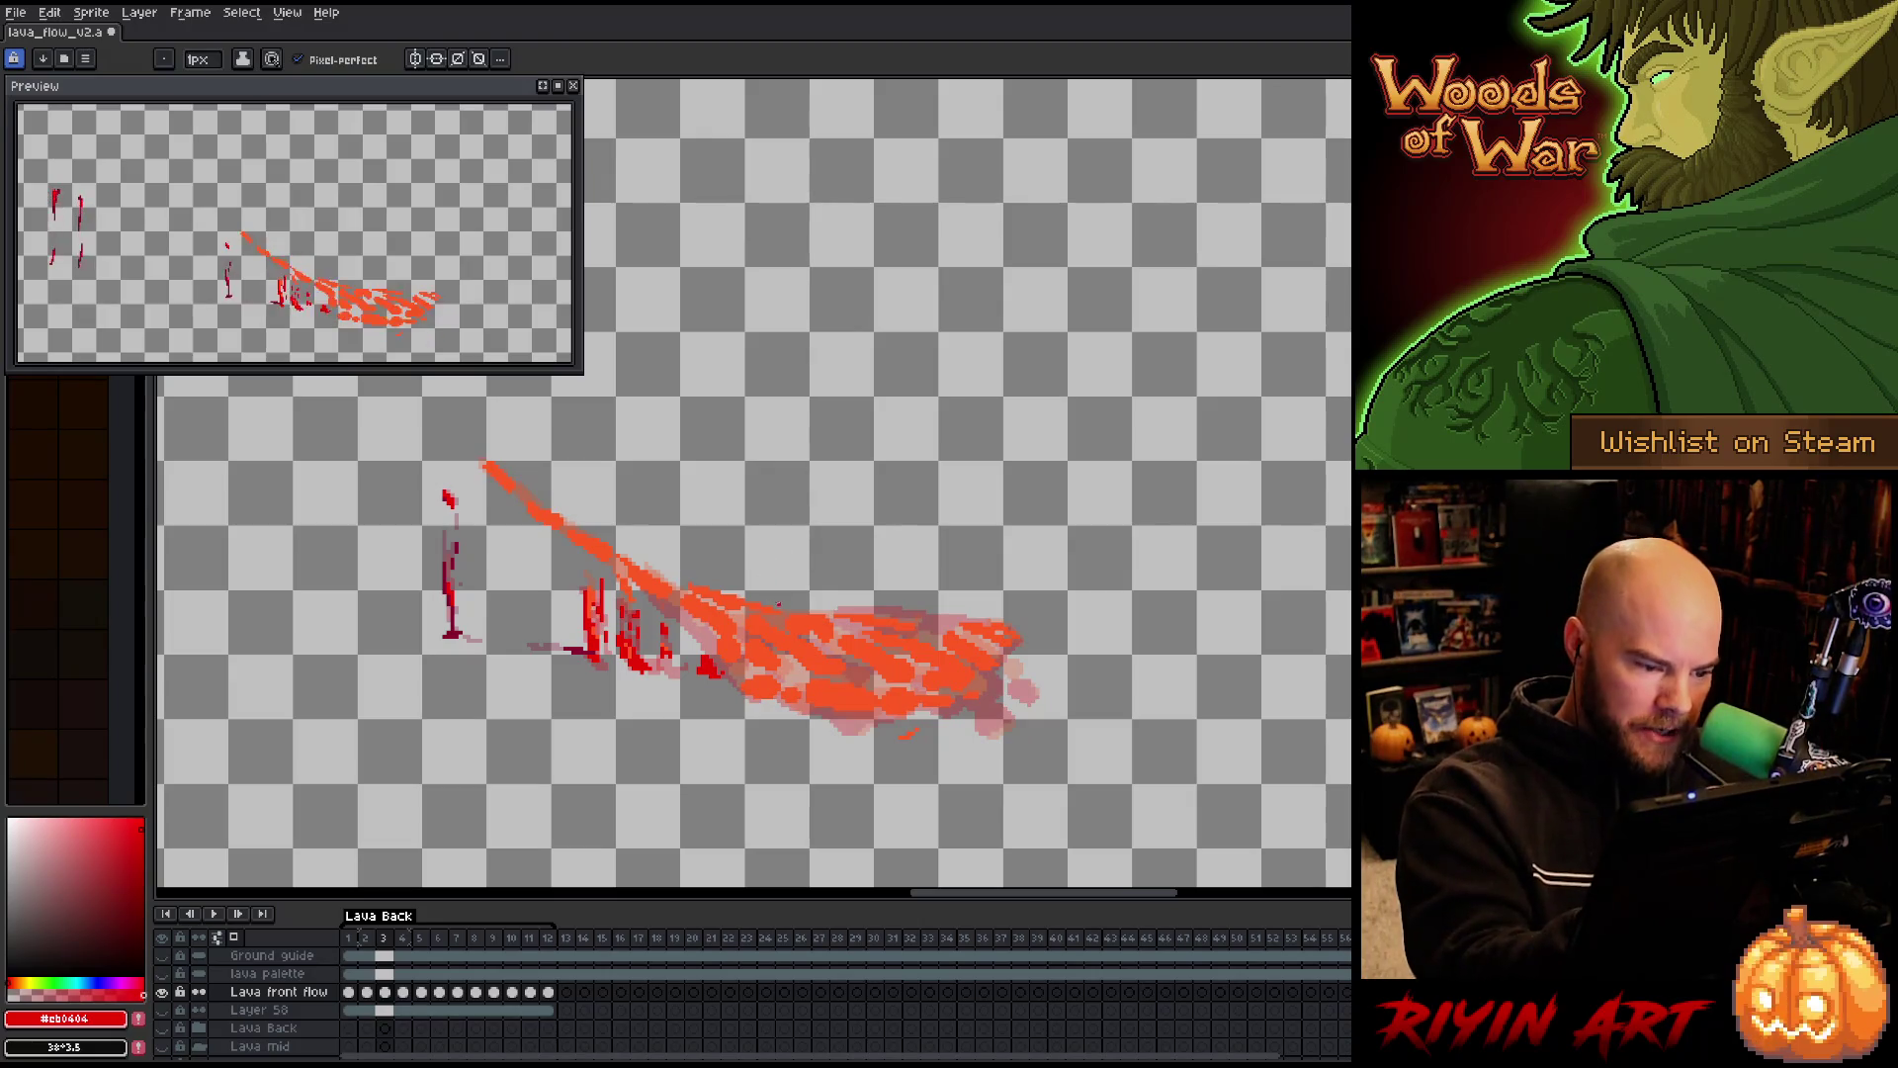
Outline the top edge of frame 3's lava in dark red and add drips at its right tip
drag(788, 608, 940, 618)
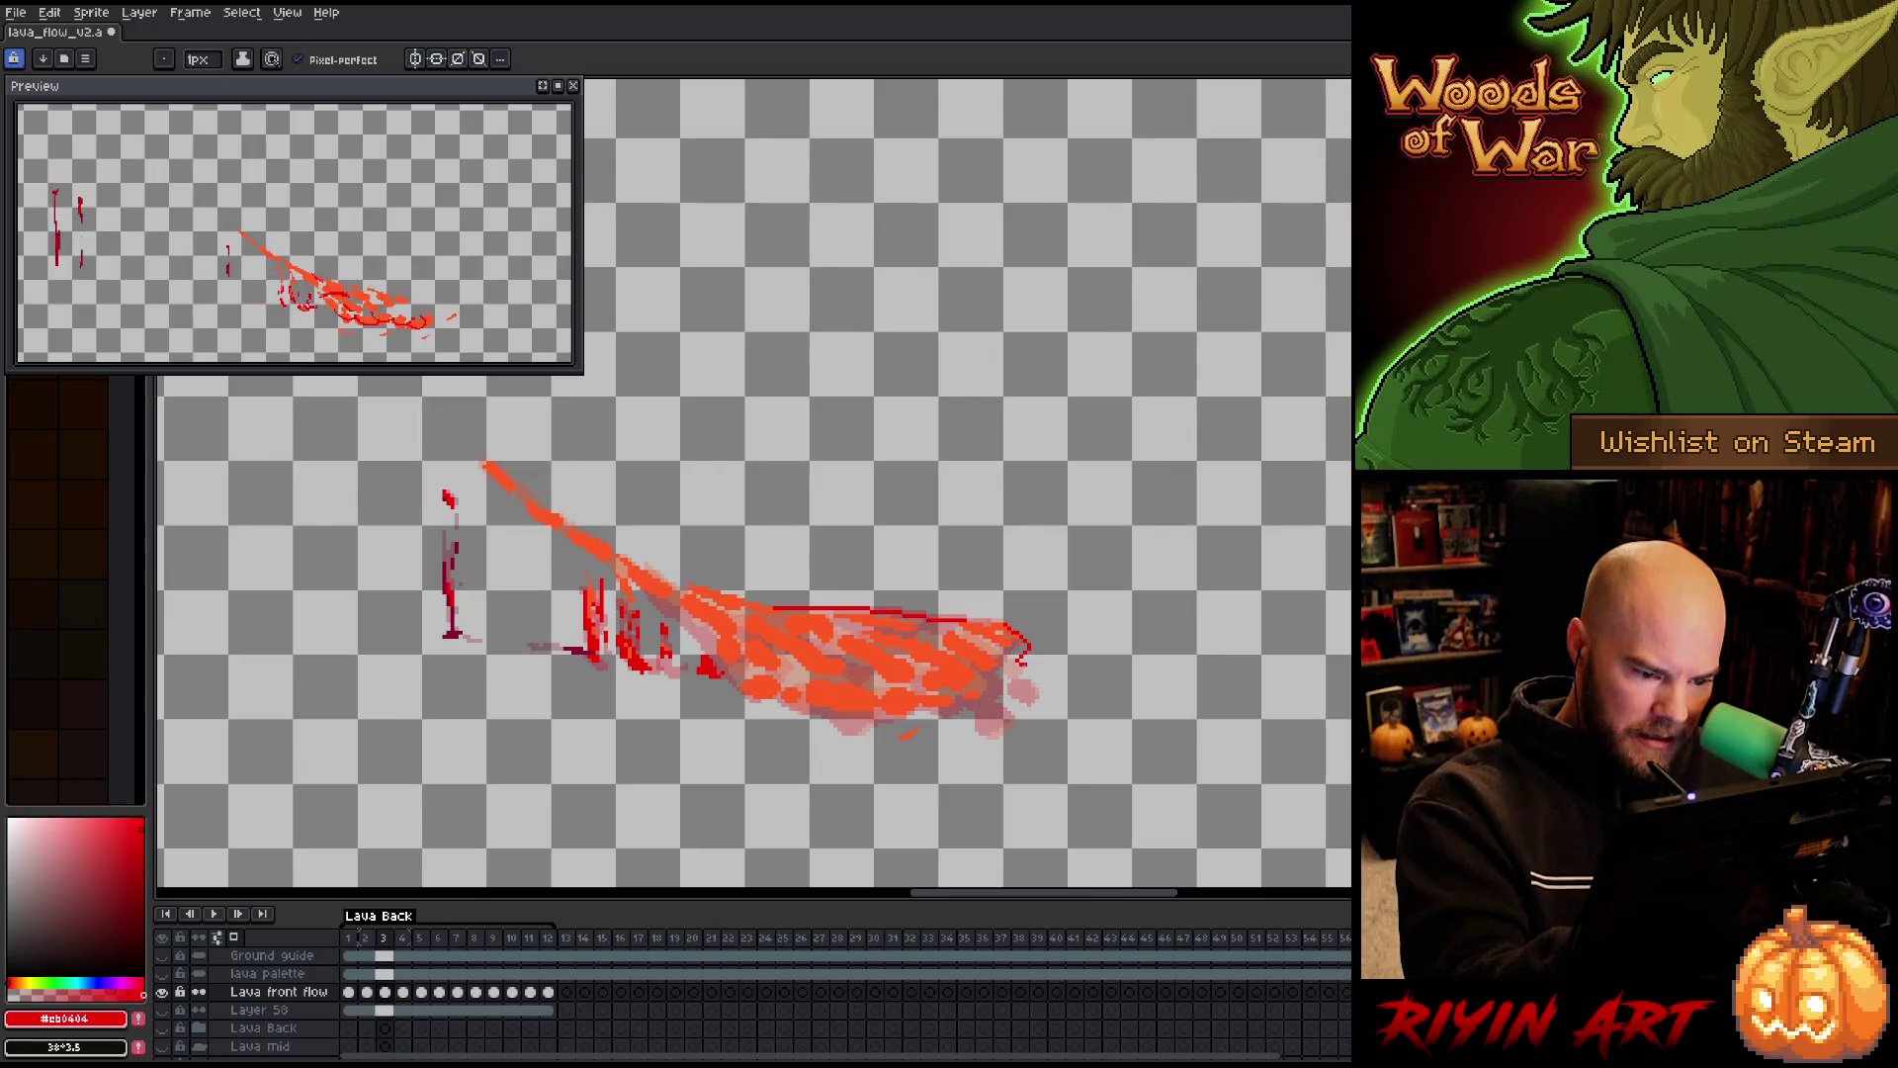
drag(1020, 677, 1001, 684)
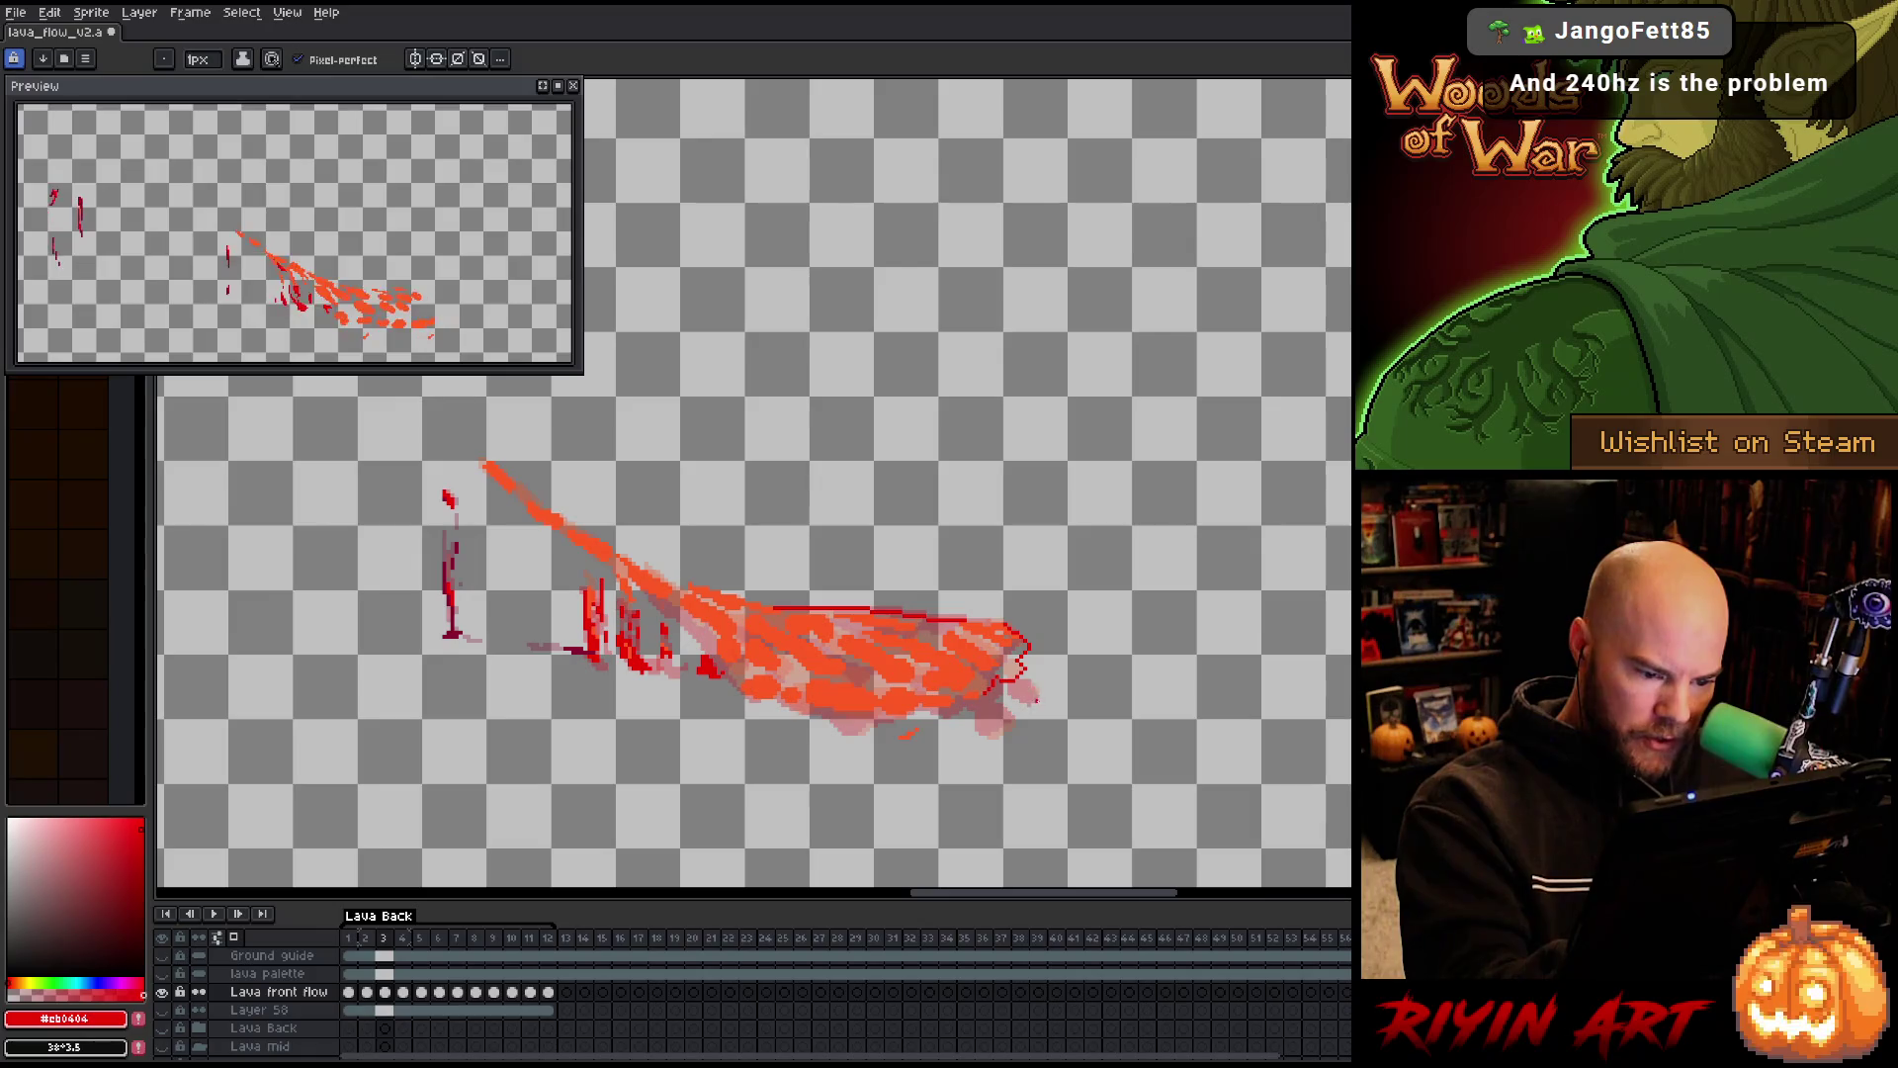
drag(1044, 693, 1028, 696)
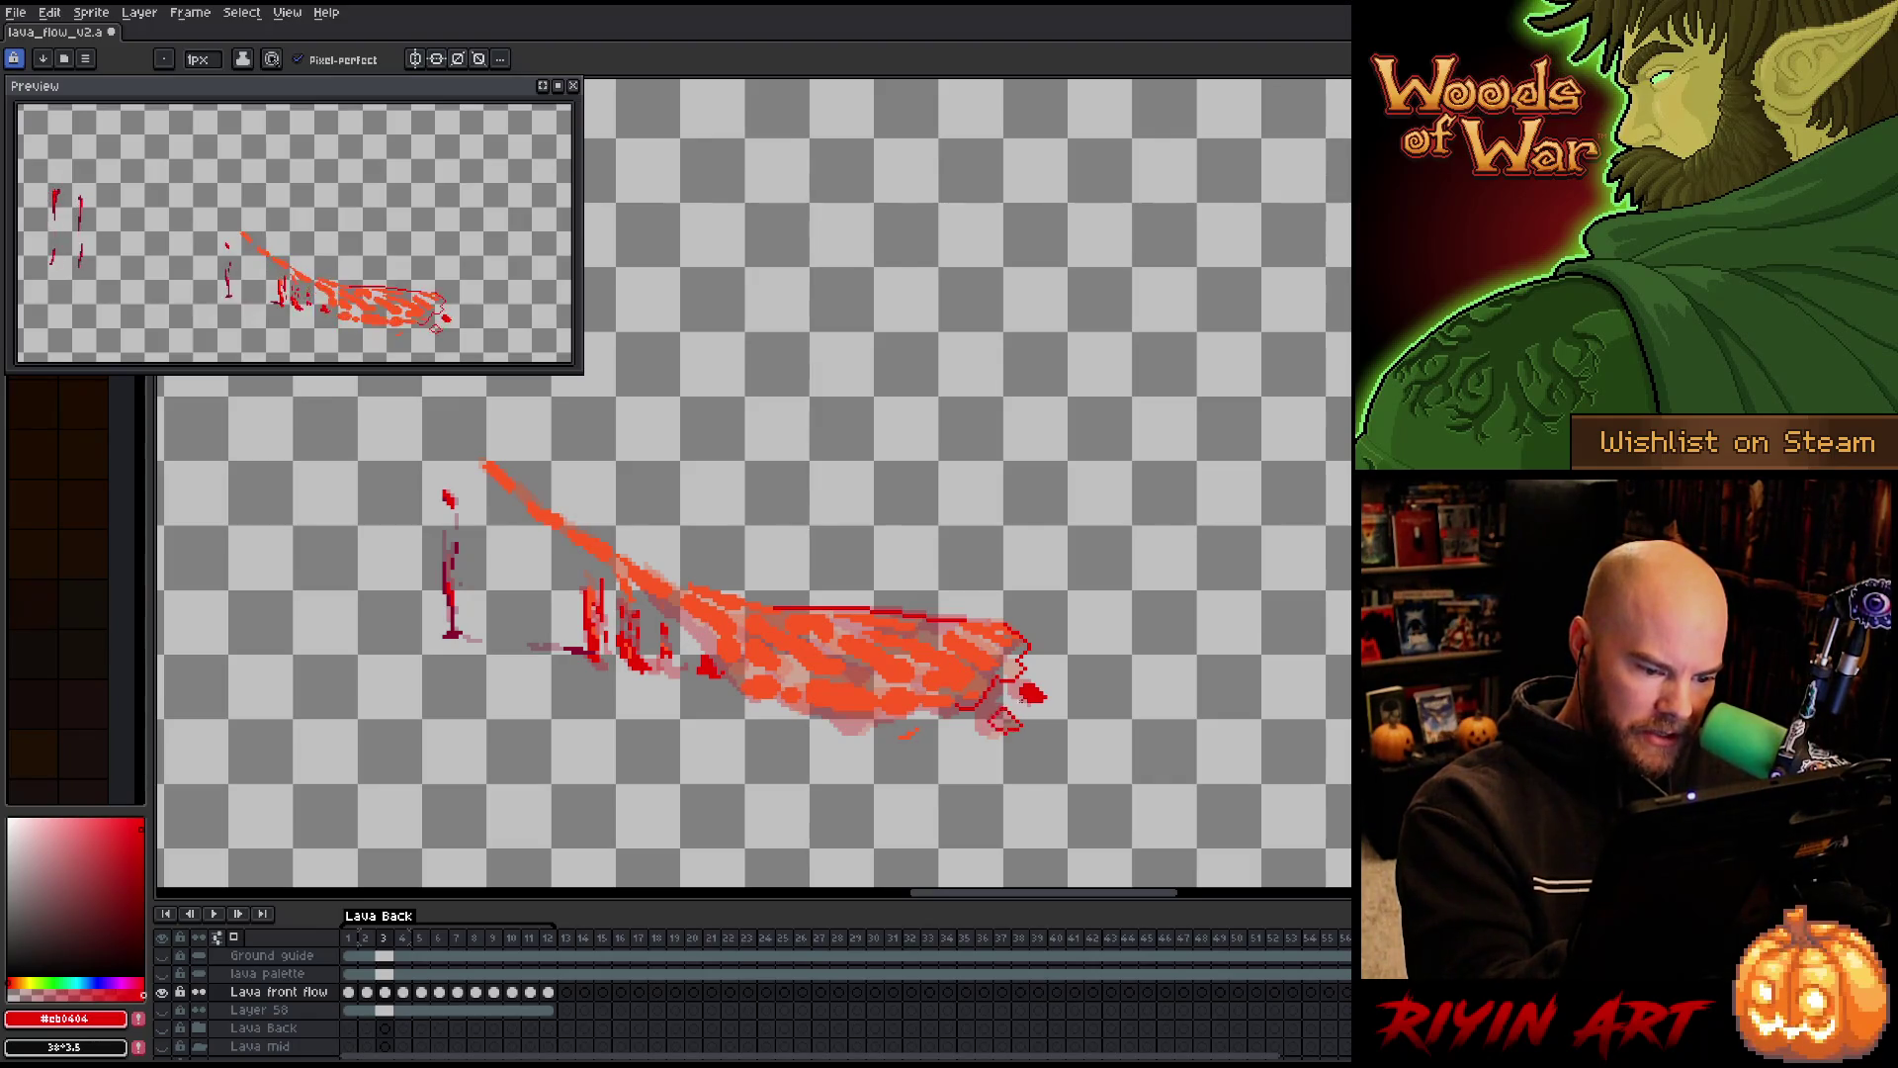
click(1013, 719)
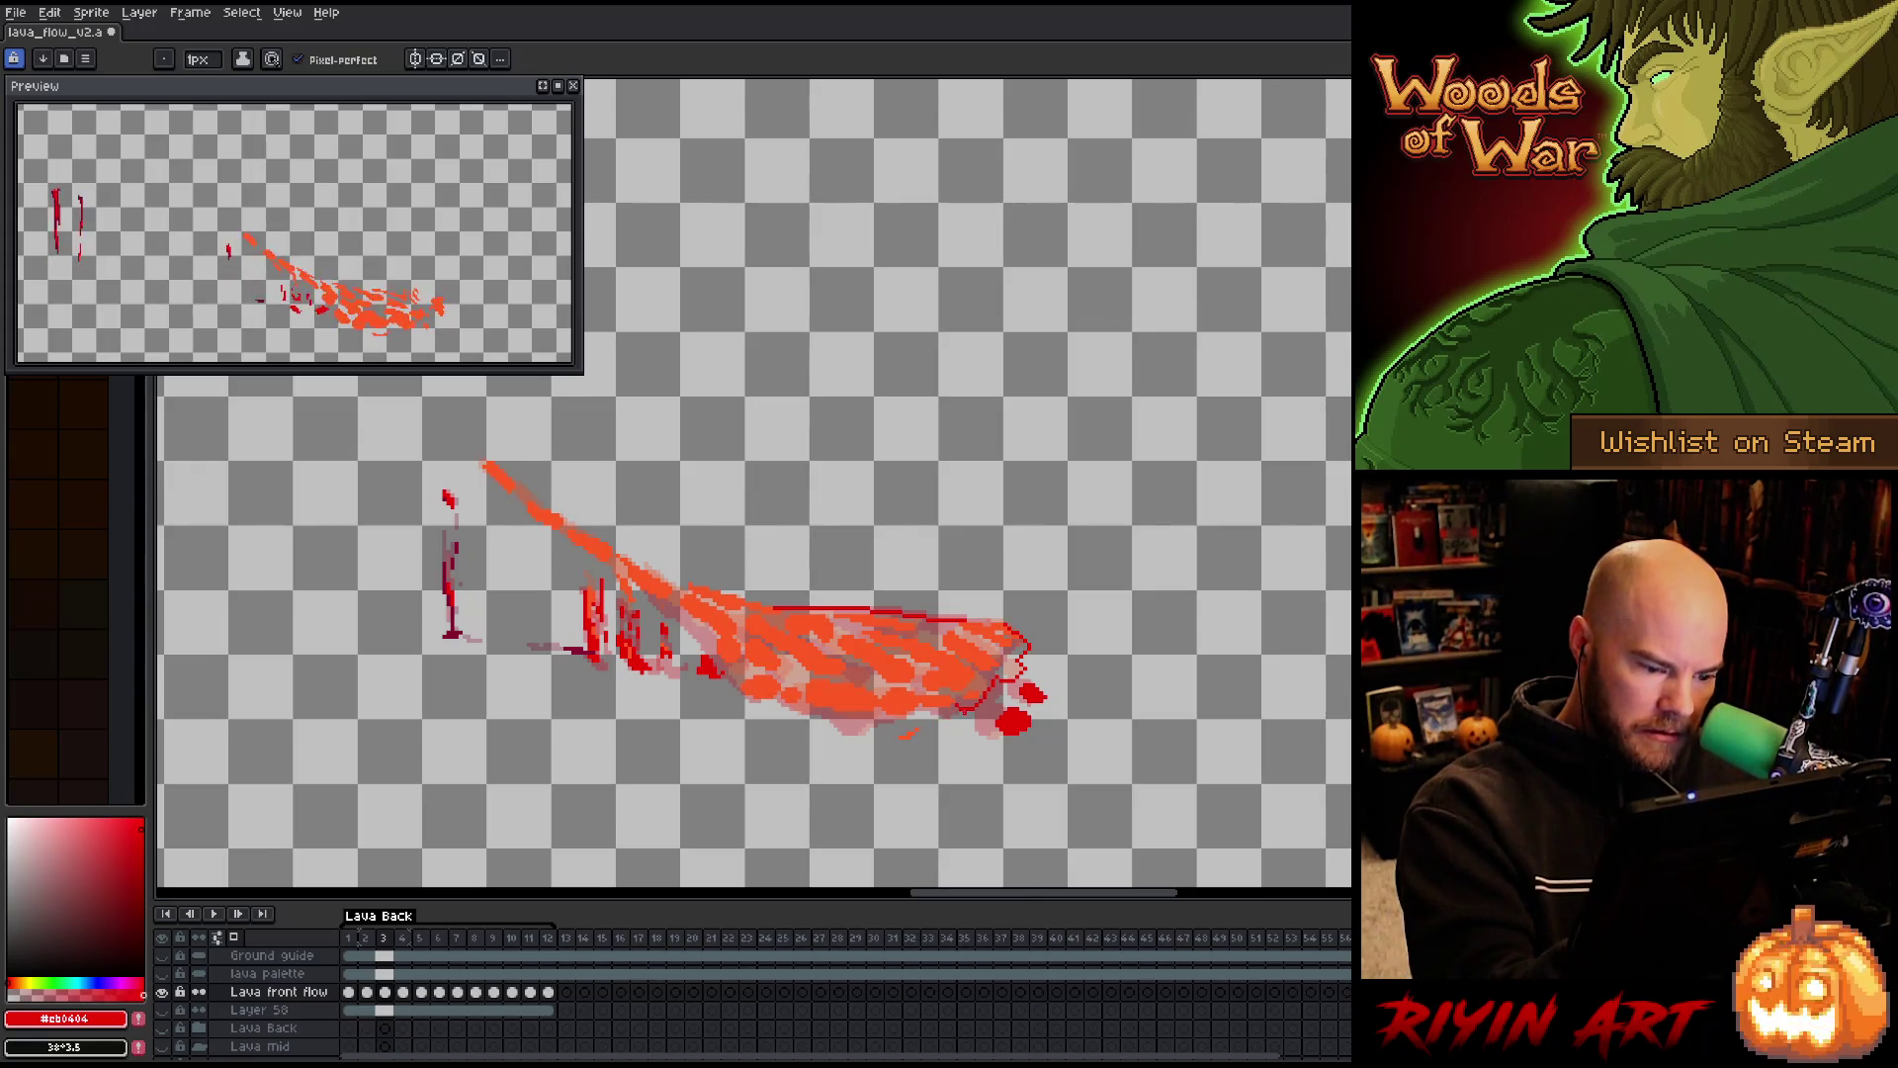
Close the outline along the lower edges and bucket-fill the lava body red
drag(922, 710, 878, 725)
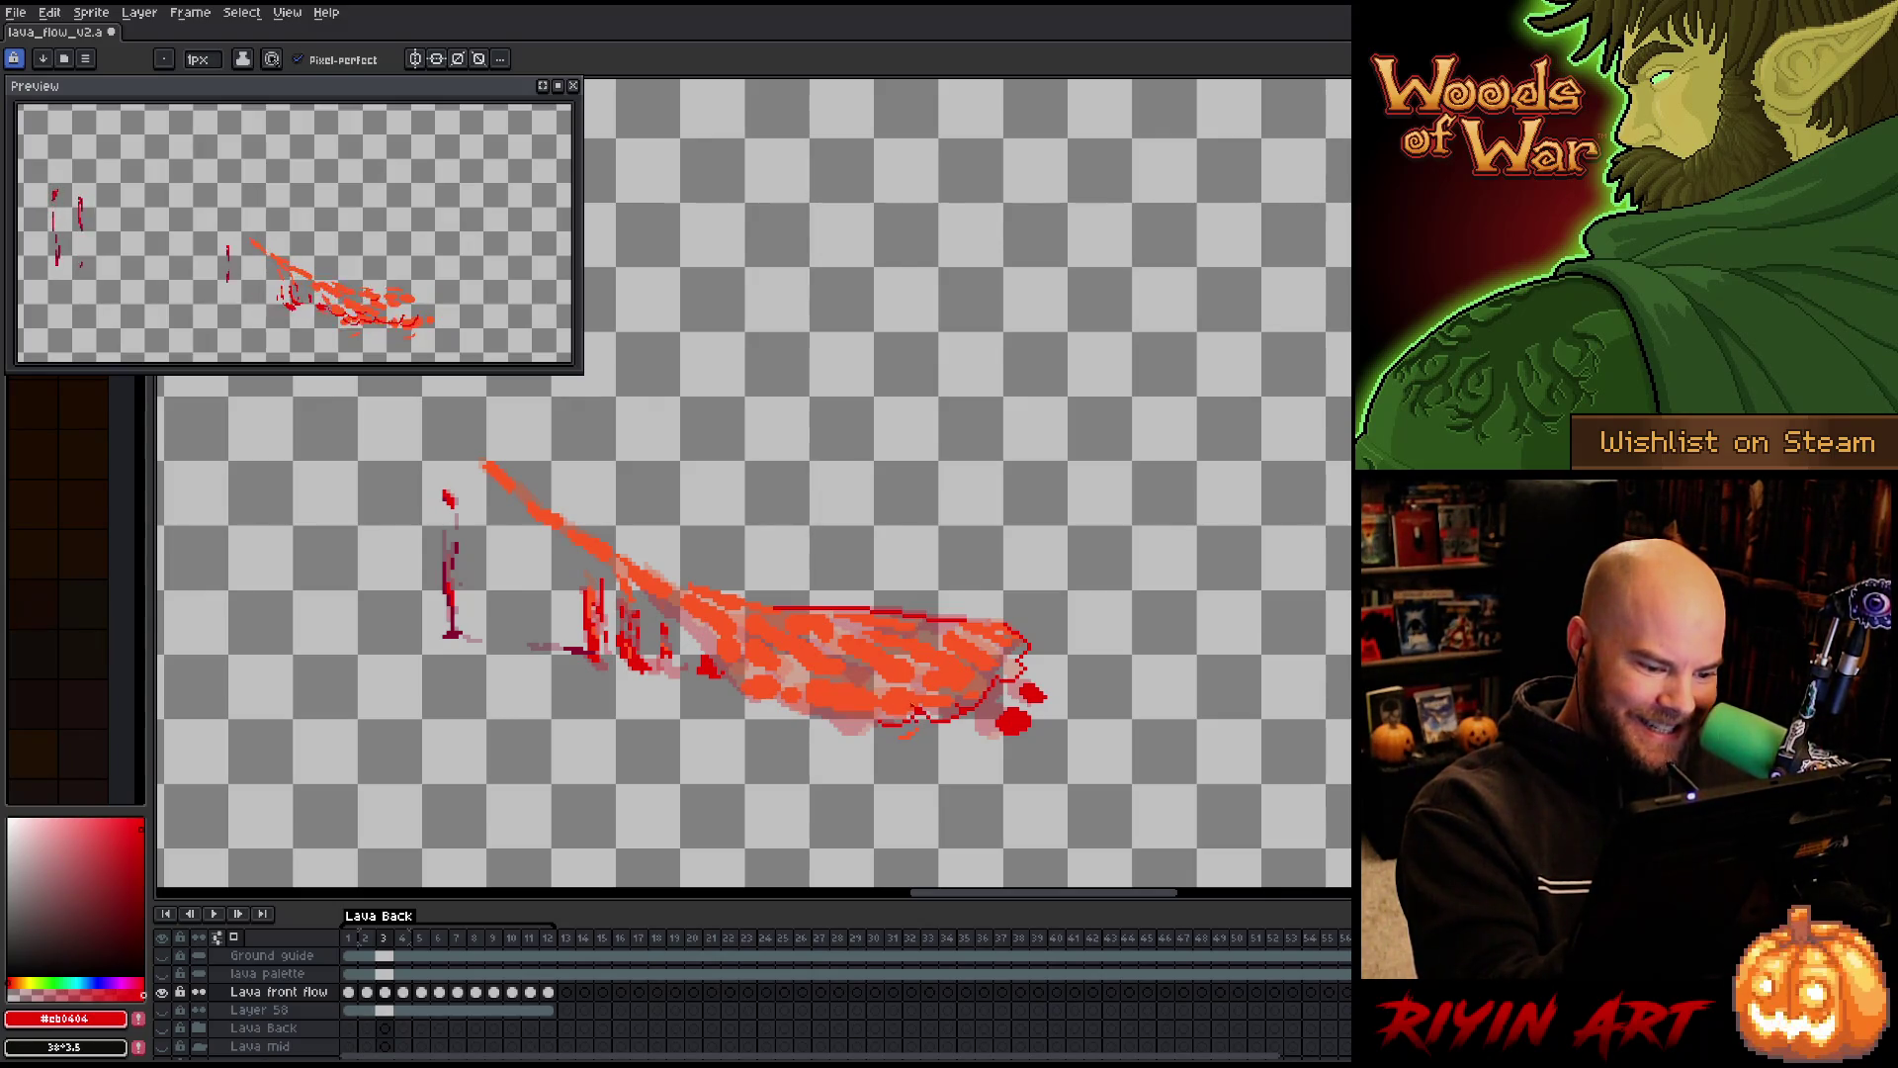
drag(885, 735, 878, 722)
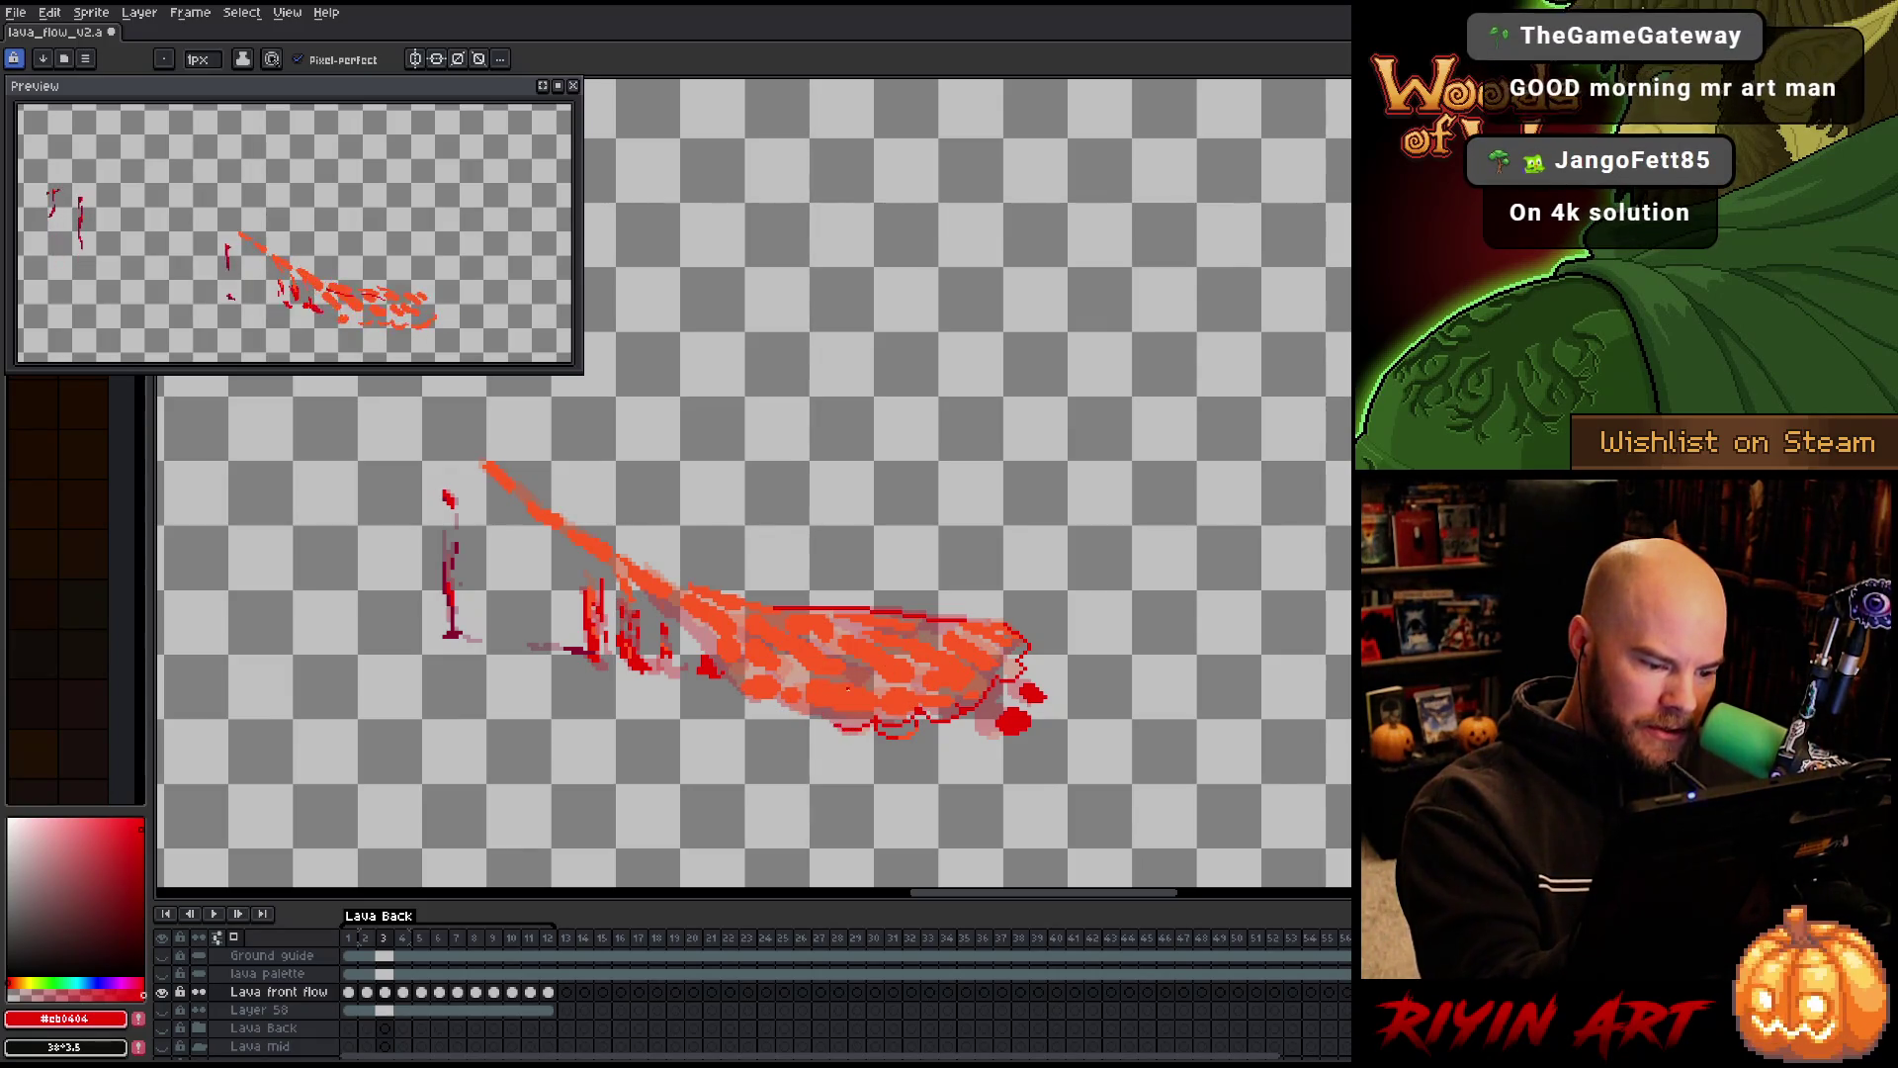
drag(809, 713, 747, 693)
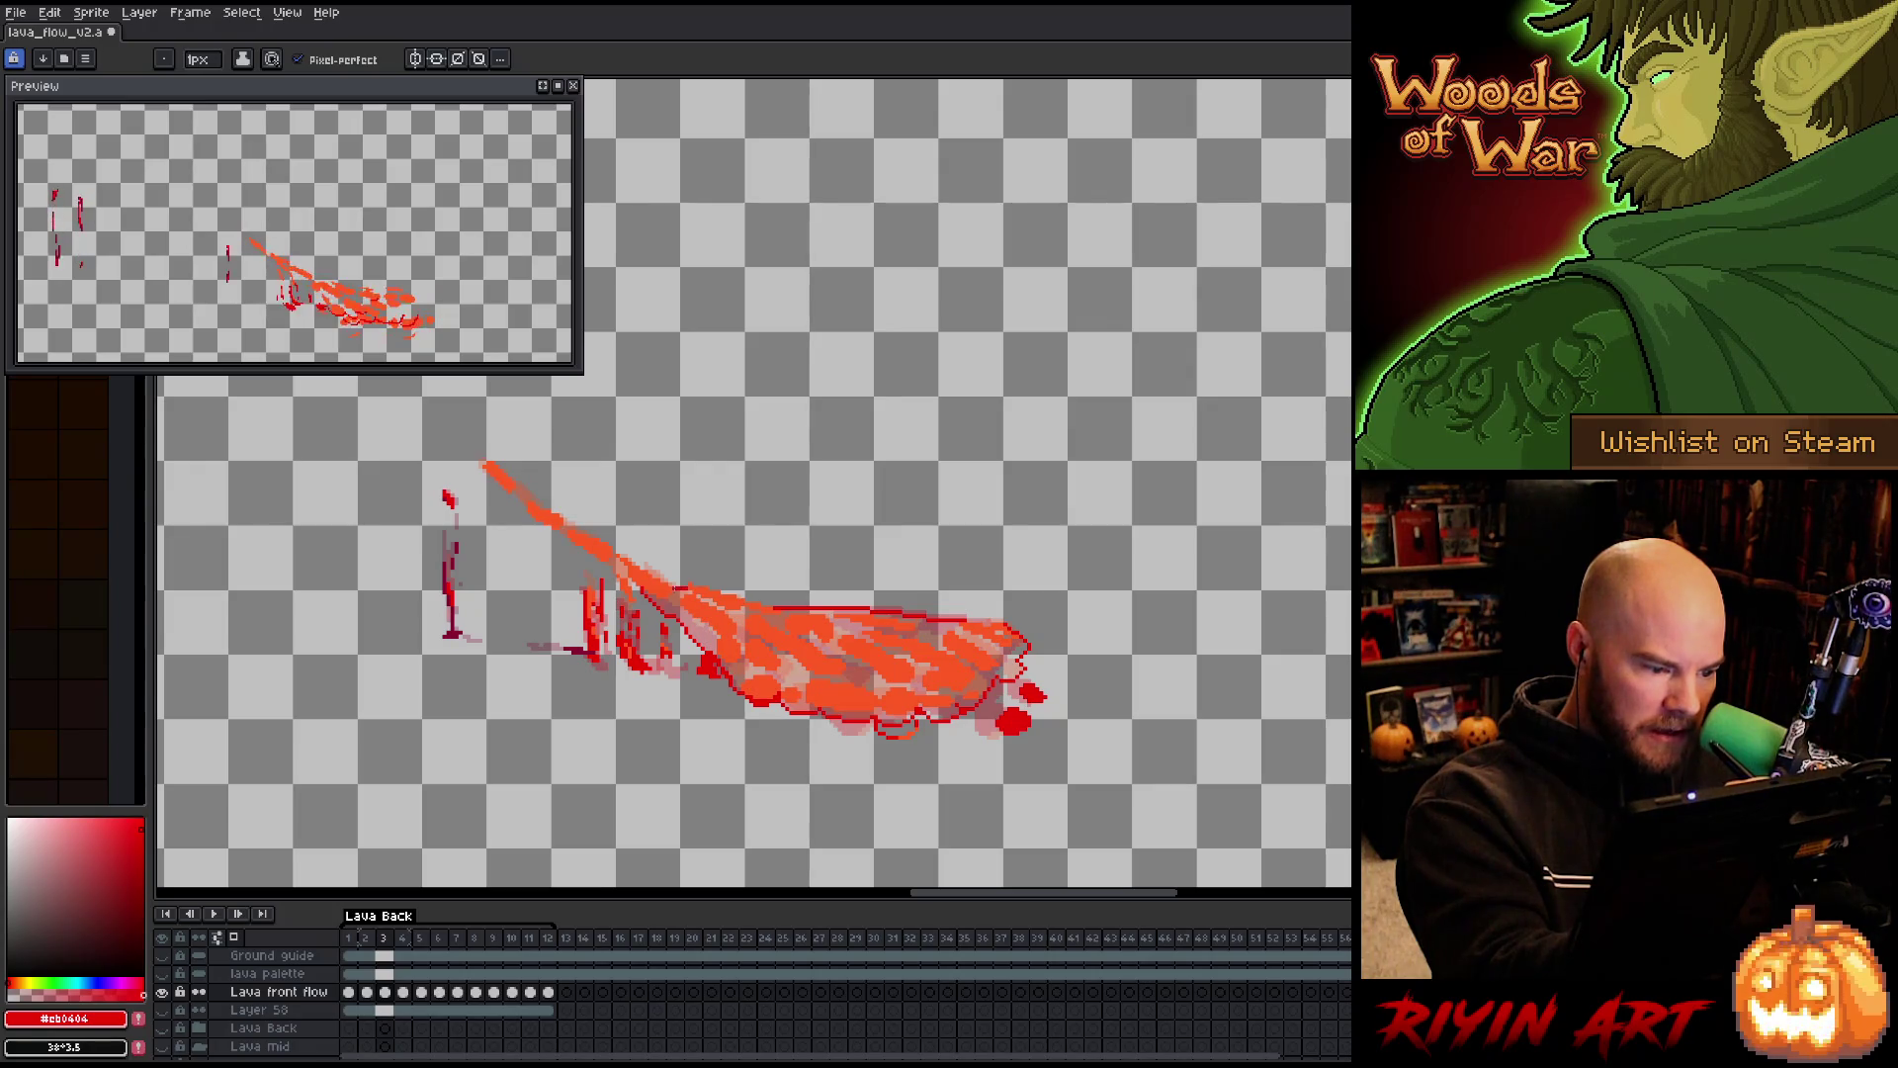
key(g)
click(870, 657)
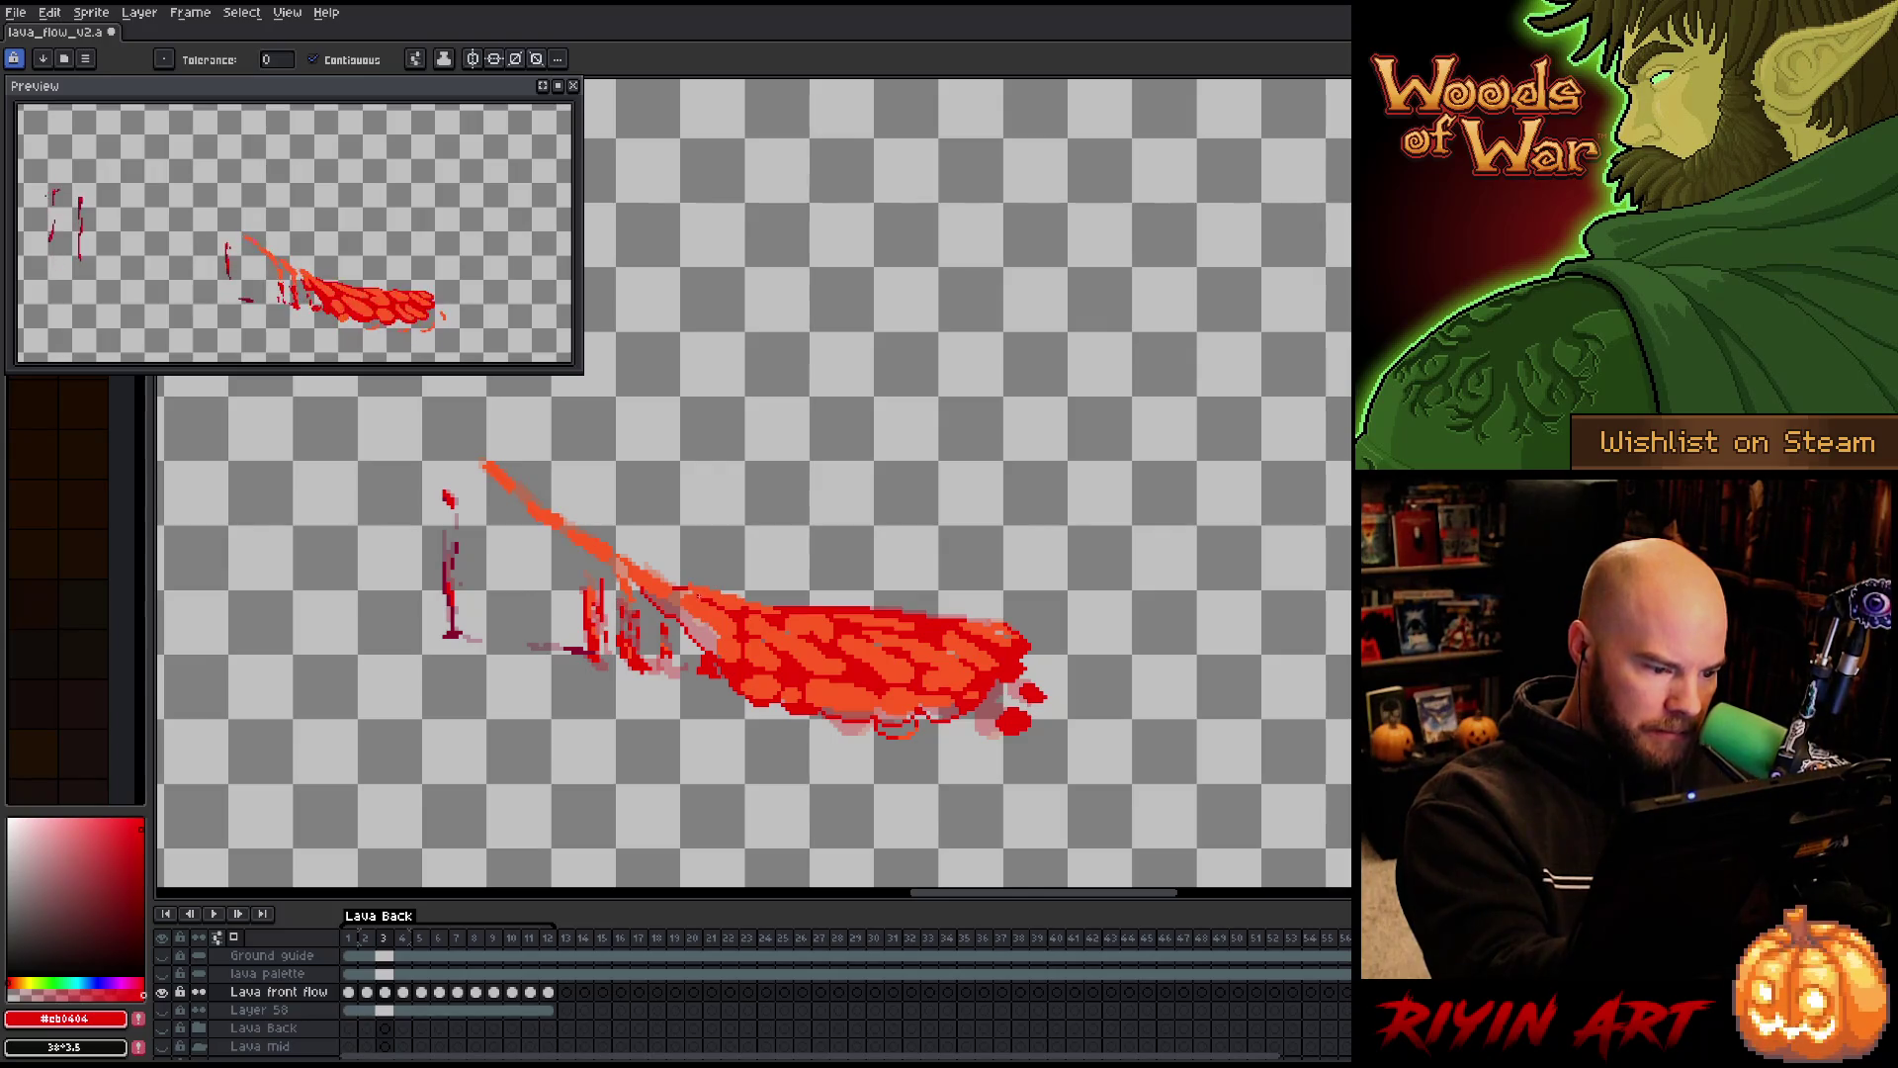
Bucket-fill the remaining light area and the small bottom-edge gap red, then return to the pencil
click(688, 621)
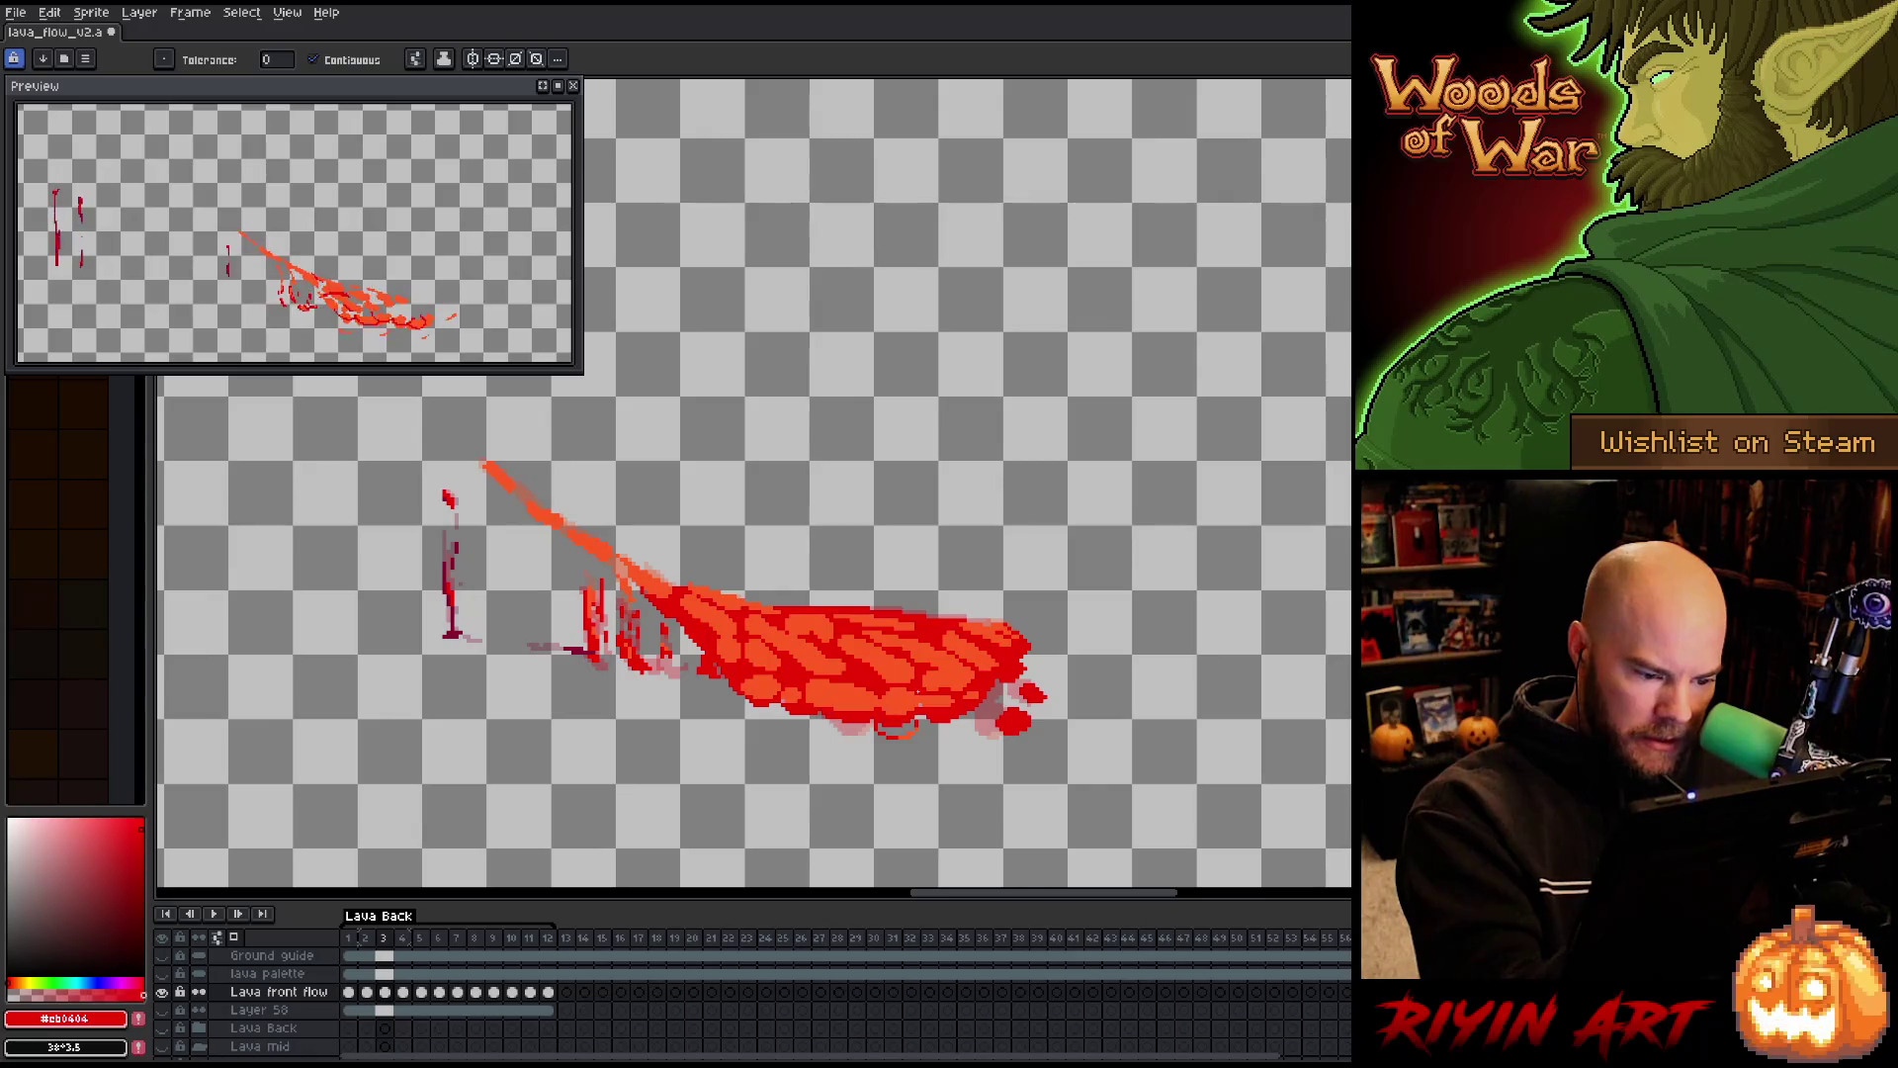
click(897, 728)
key(b)
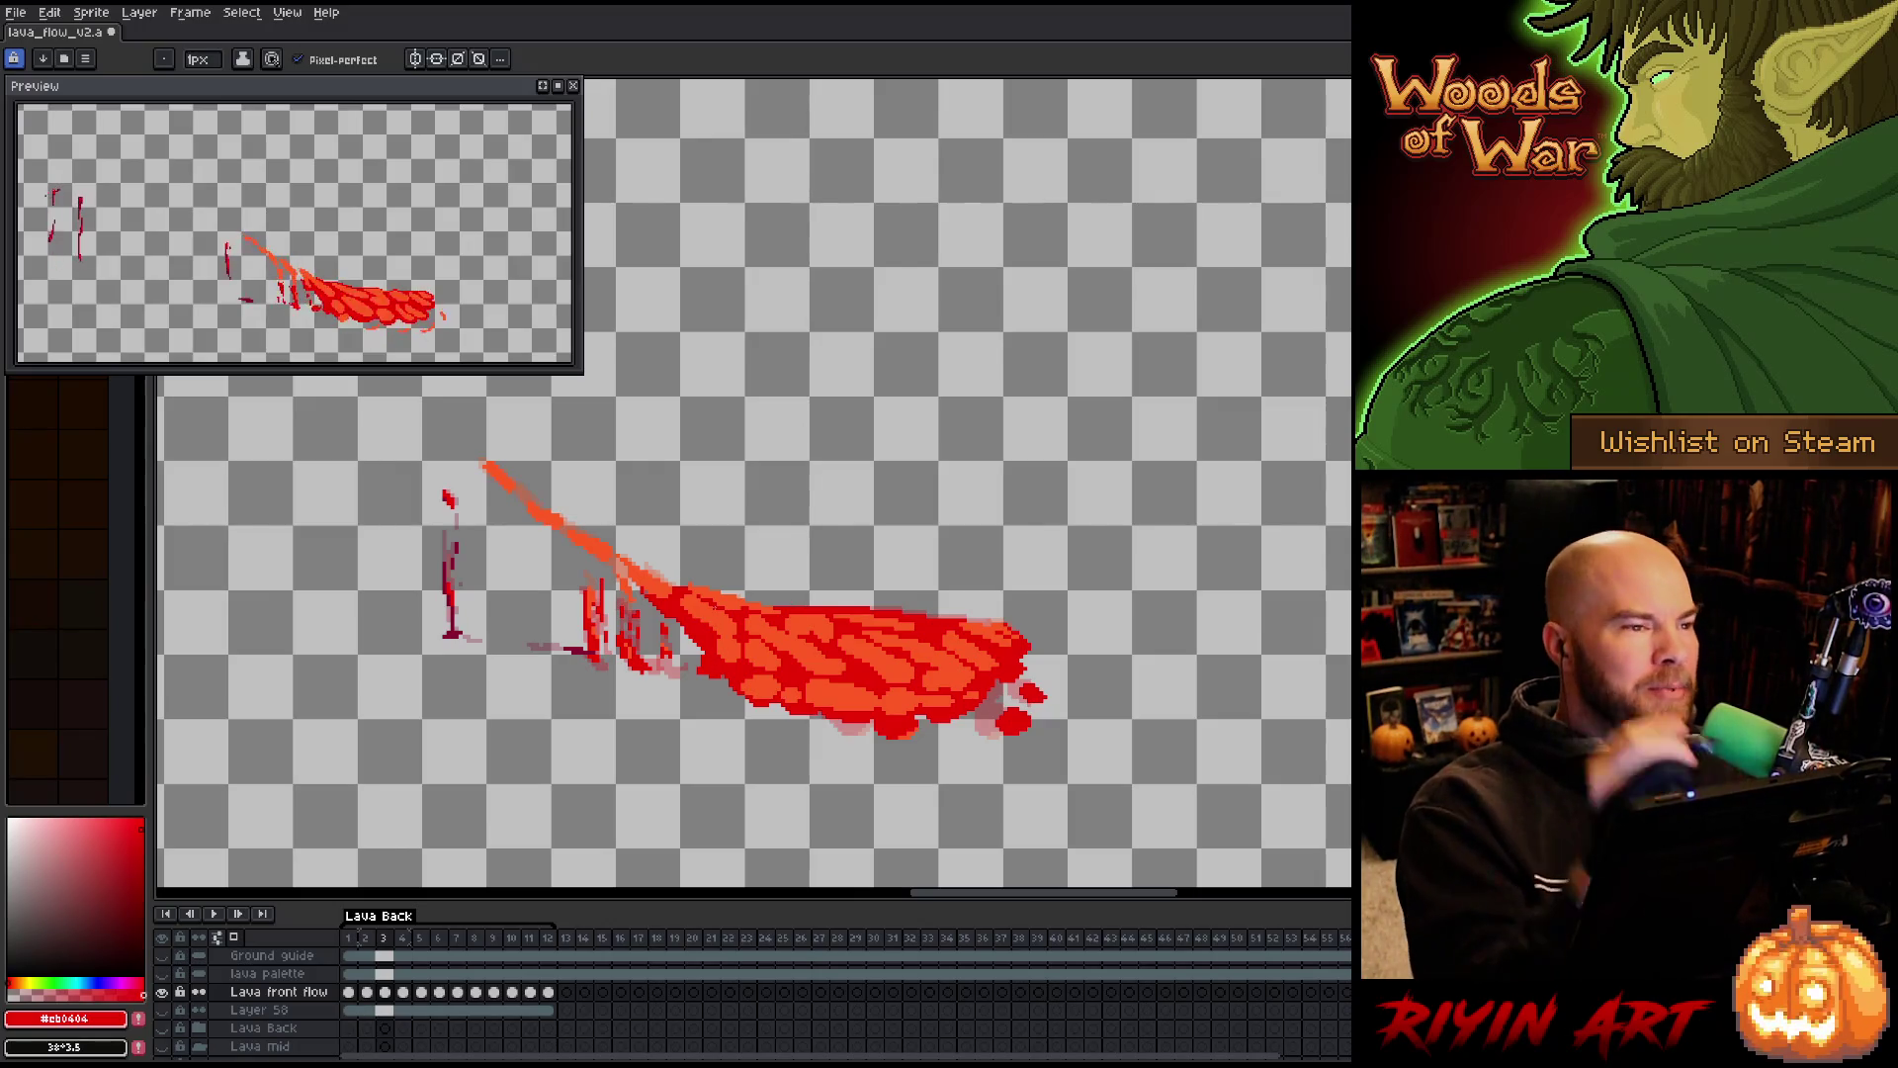
Save the lava animation twice with Ctrl+S, then advance to frame 4
key(ctrl+s)
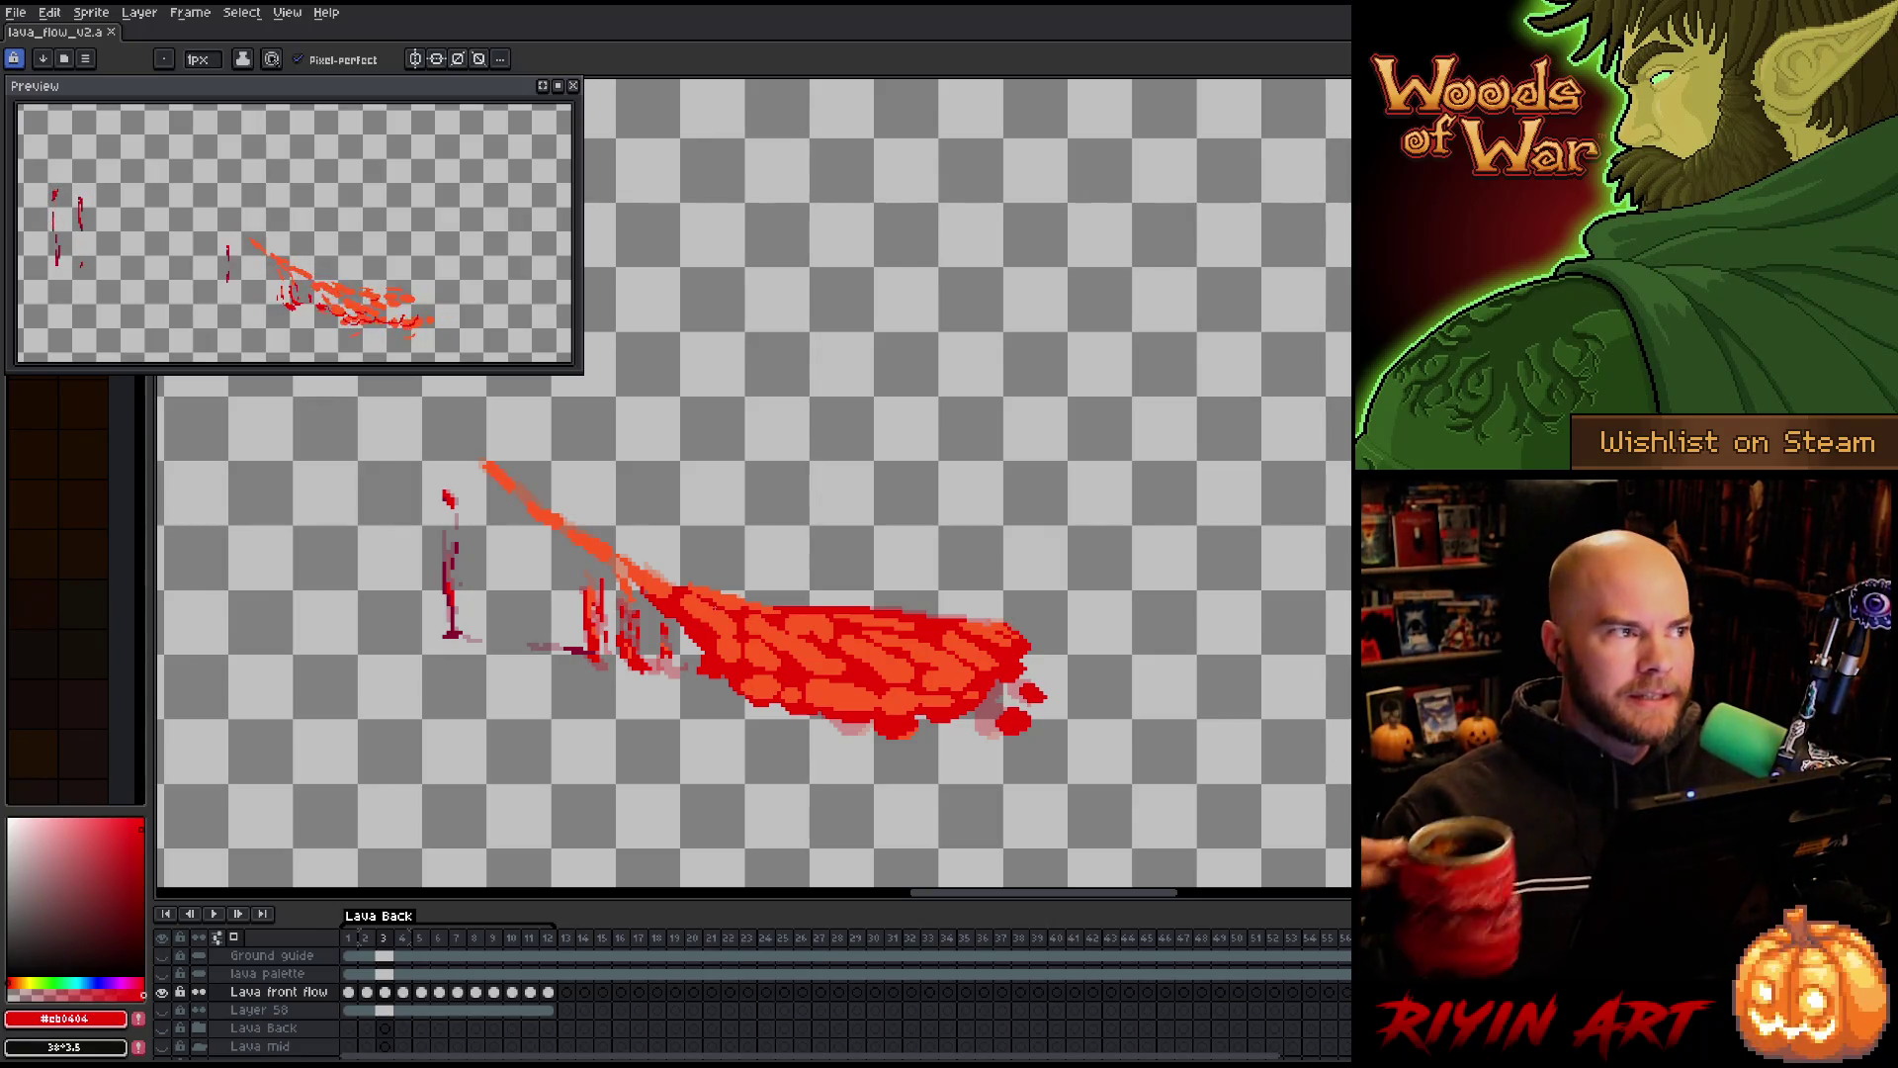
key(ctrl+s)
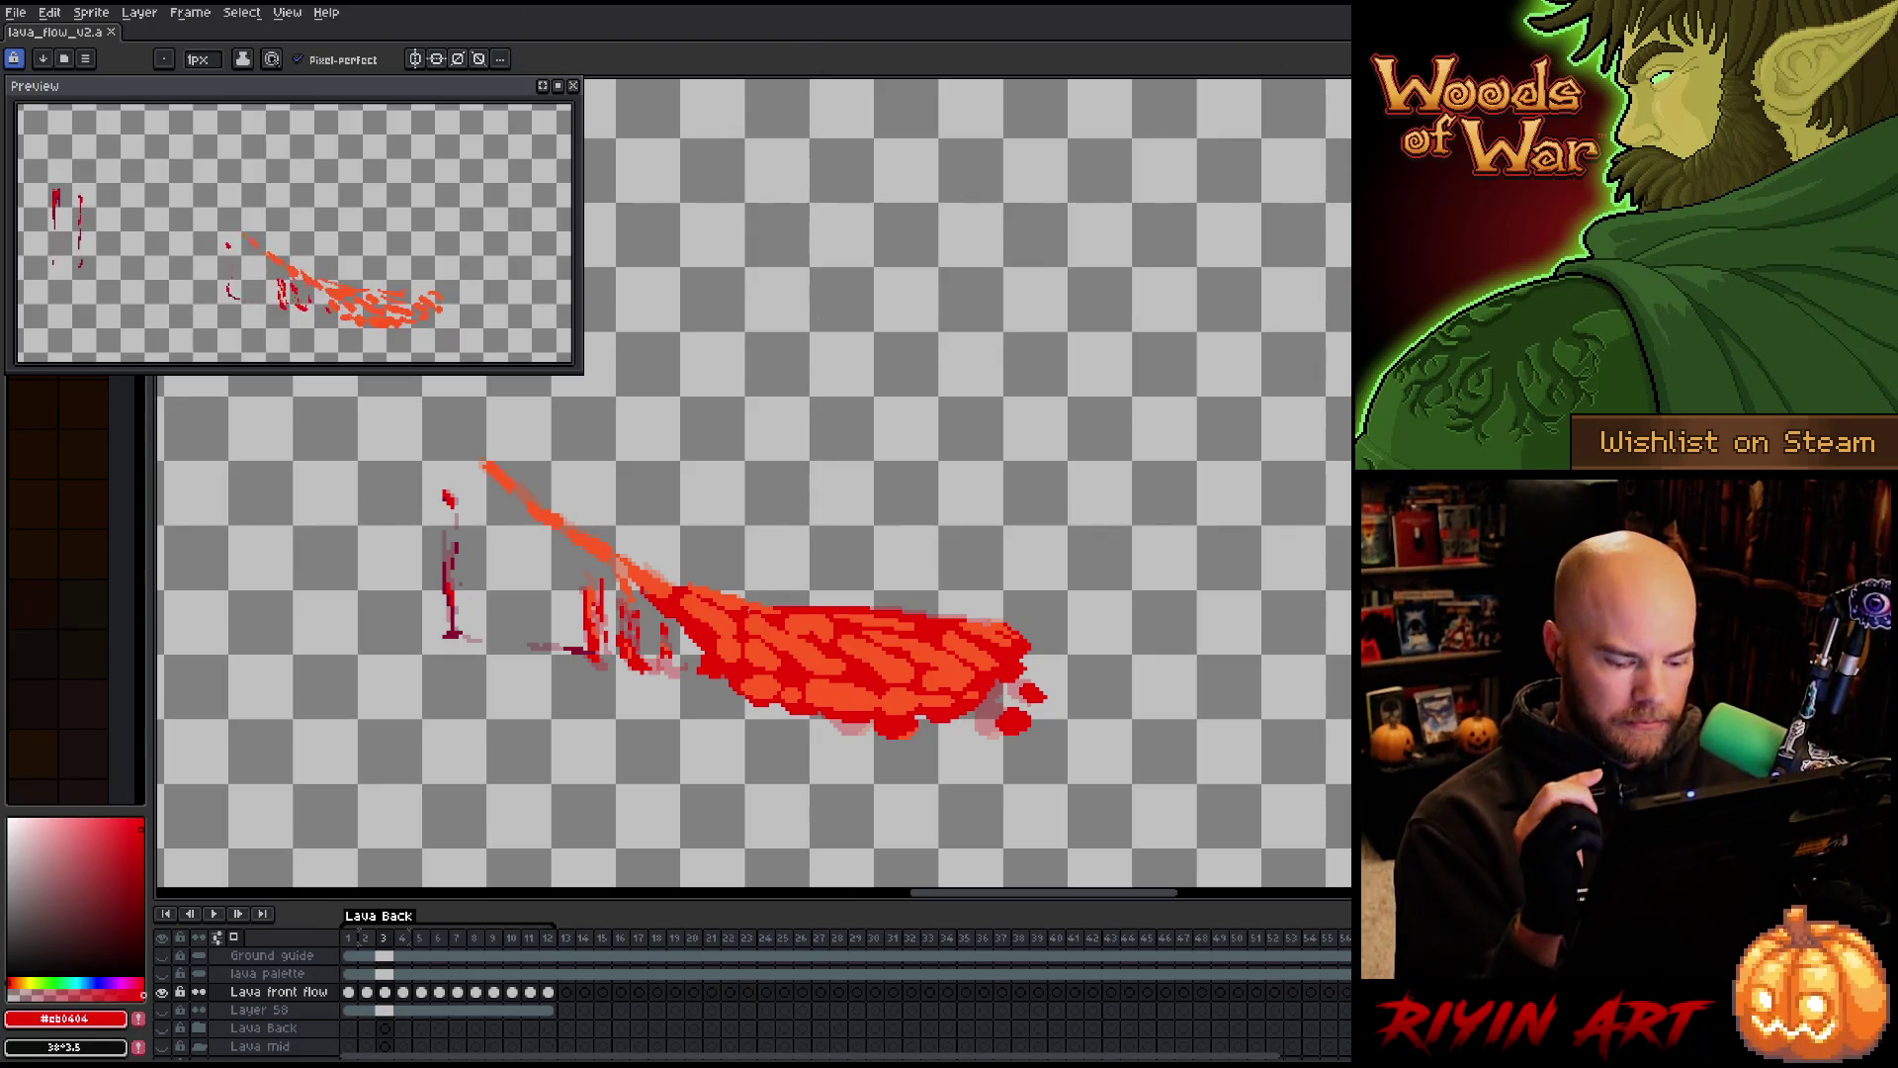
key(Right)
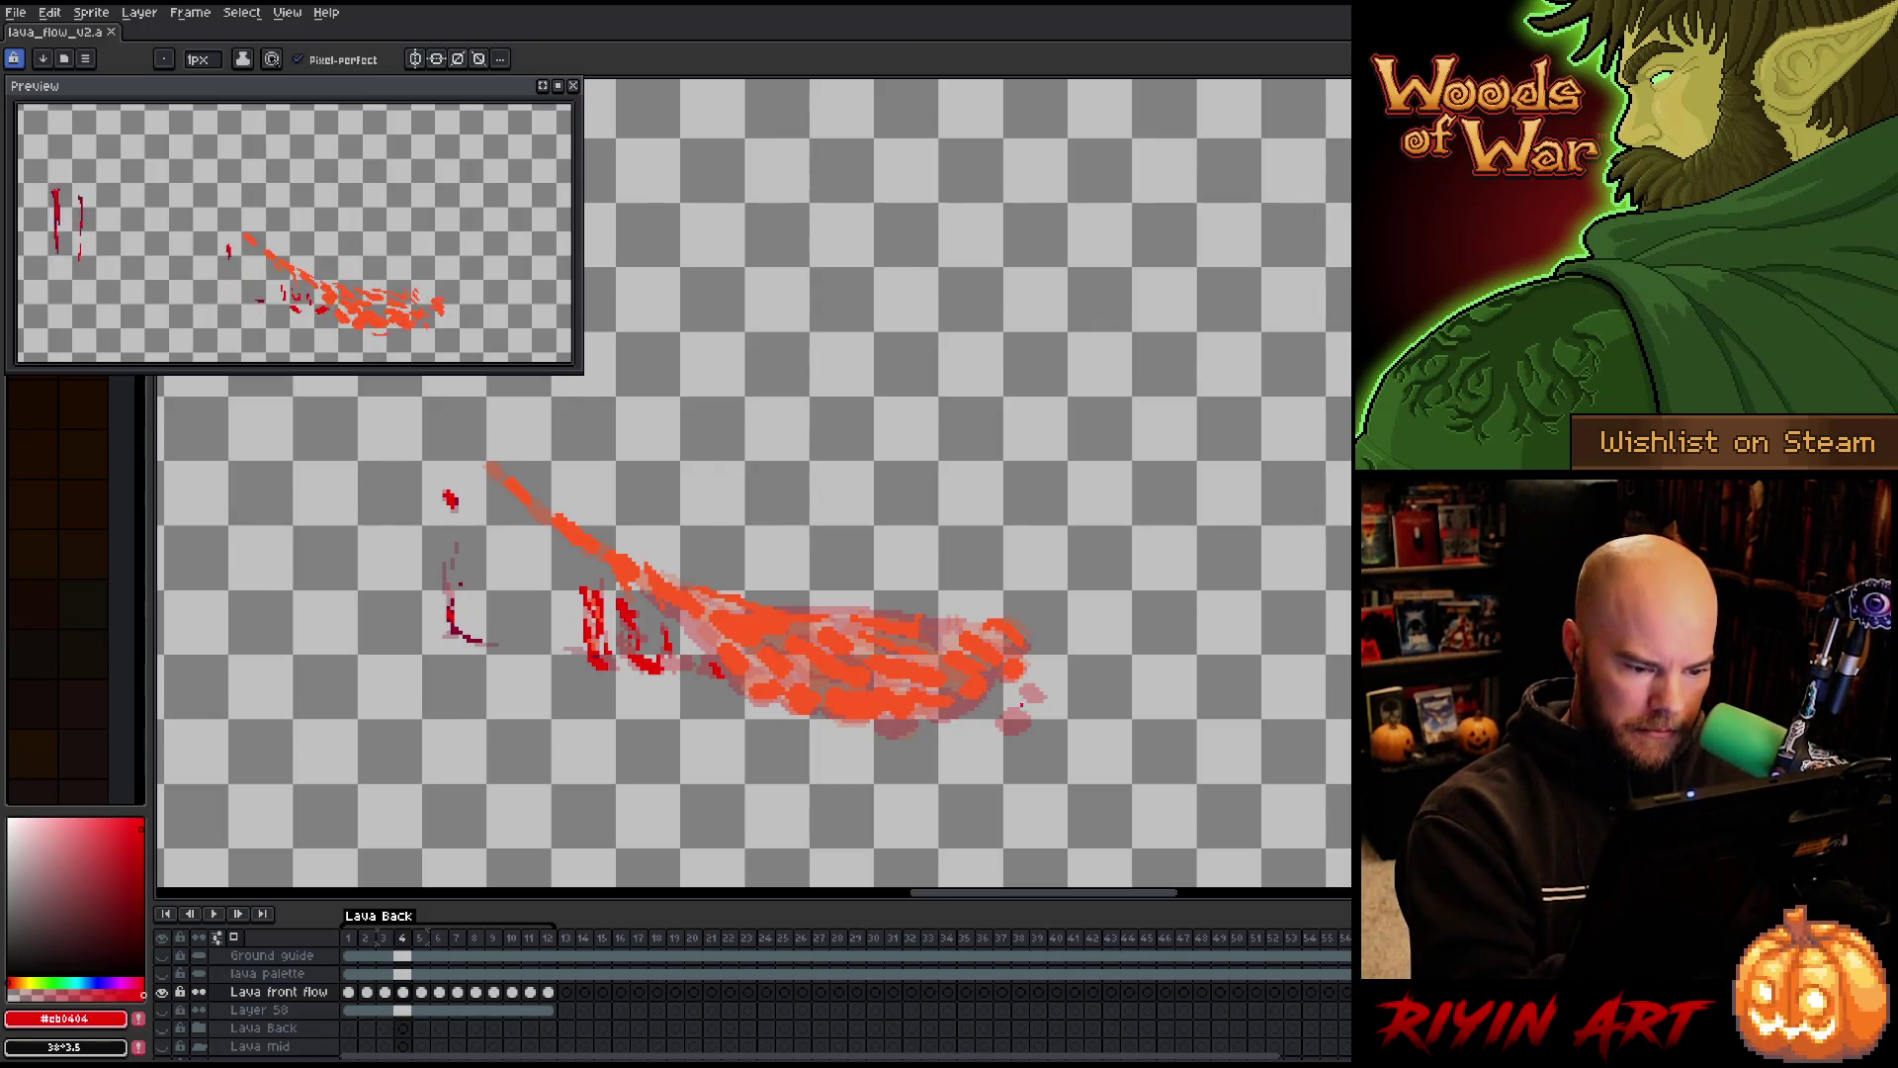
Add a dark red blob and dot near frame 4's lower-right tip, then trace its lower-right and top edges
drag(1025, 729, 1021, 716)
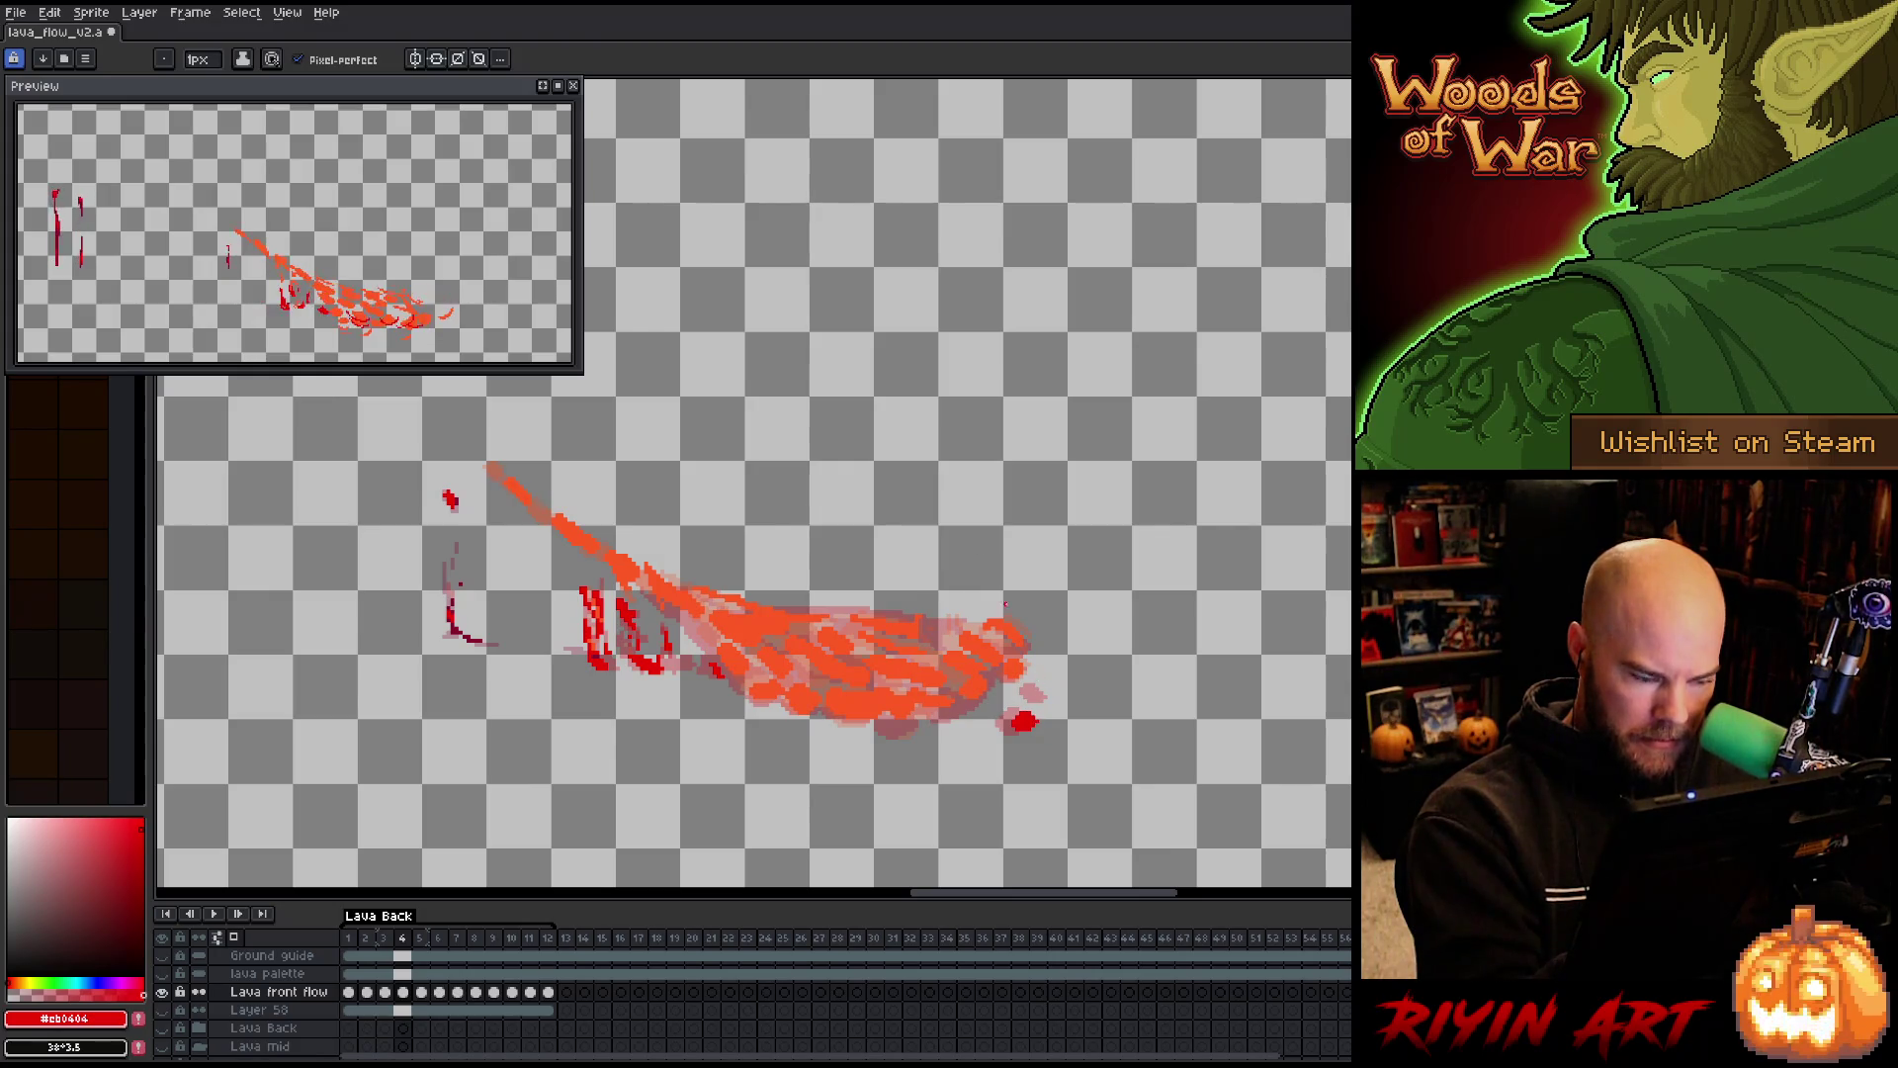
click(1043, 695)
click(1039, 695)
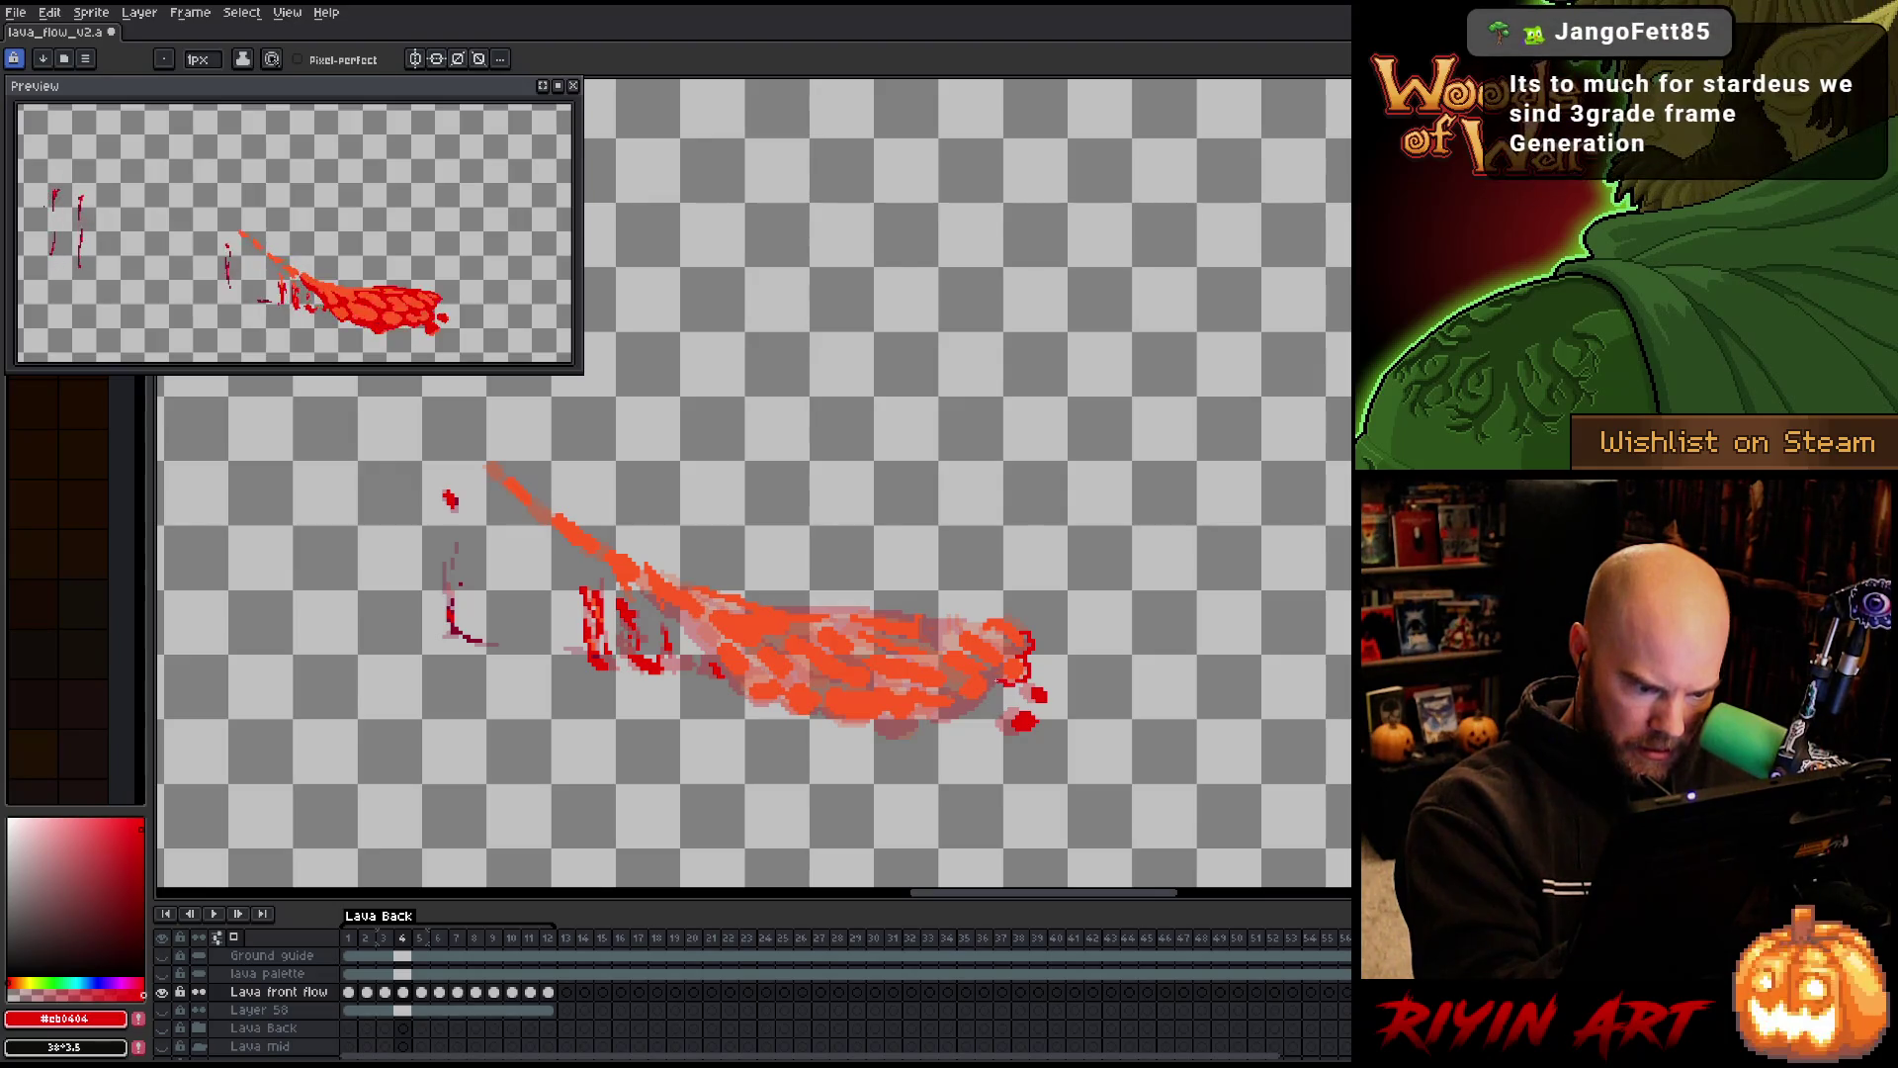
mouse_move(999, 694)
mouse_down()
mouse_move(863, 728)
mouse_move(749, 702)
mouse_move(727, 652)
mouse_up()
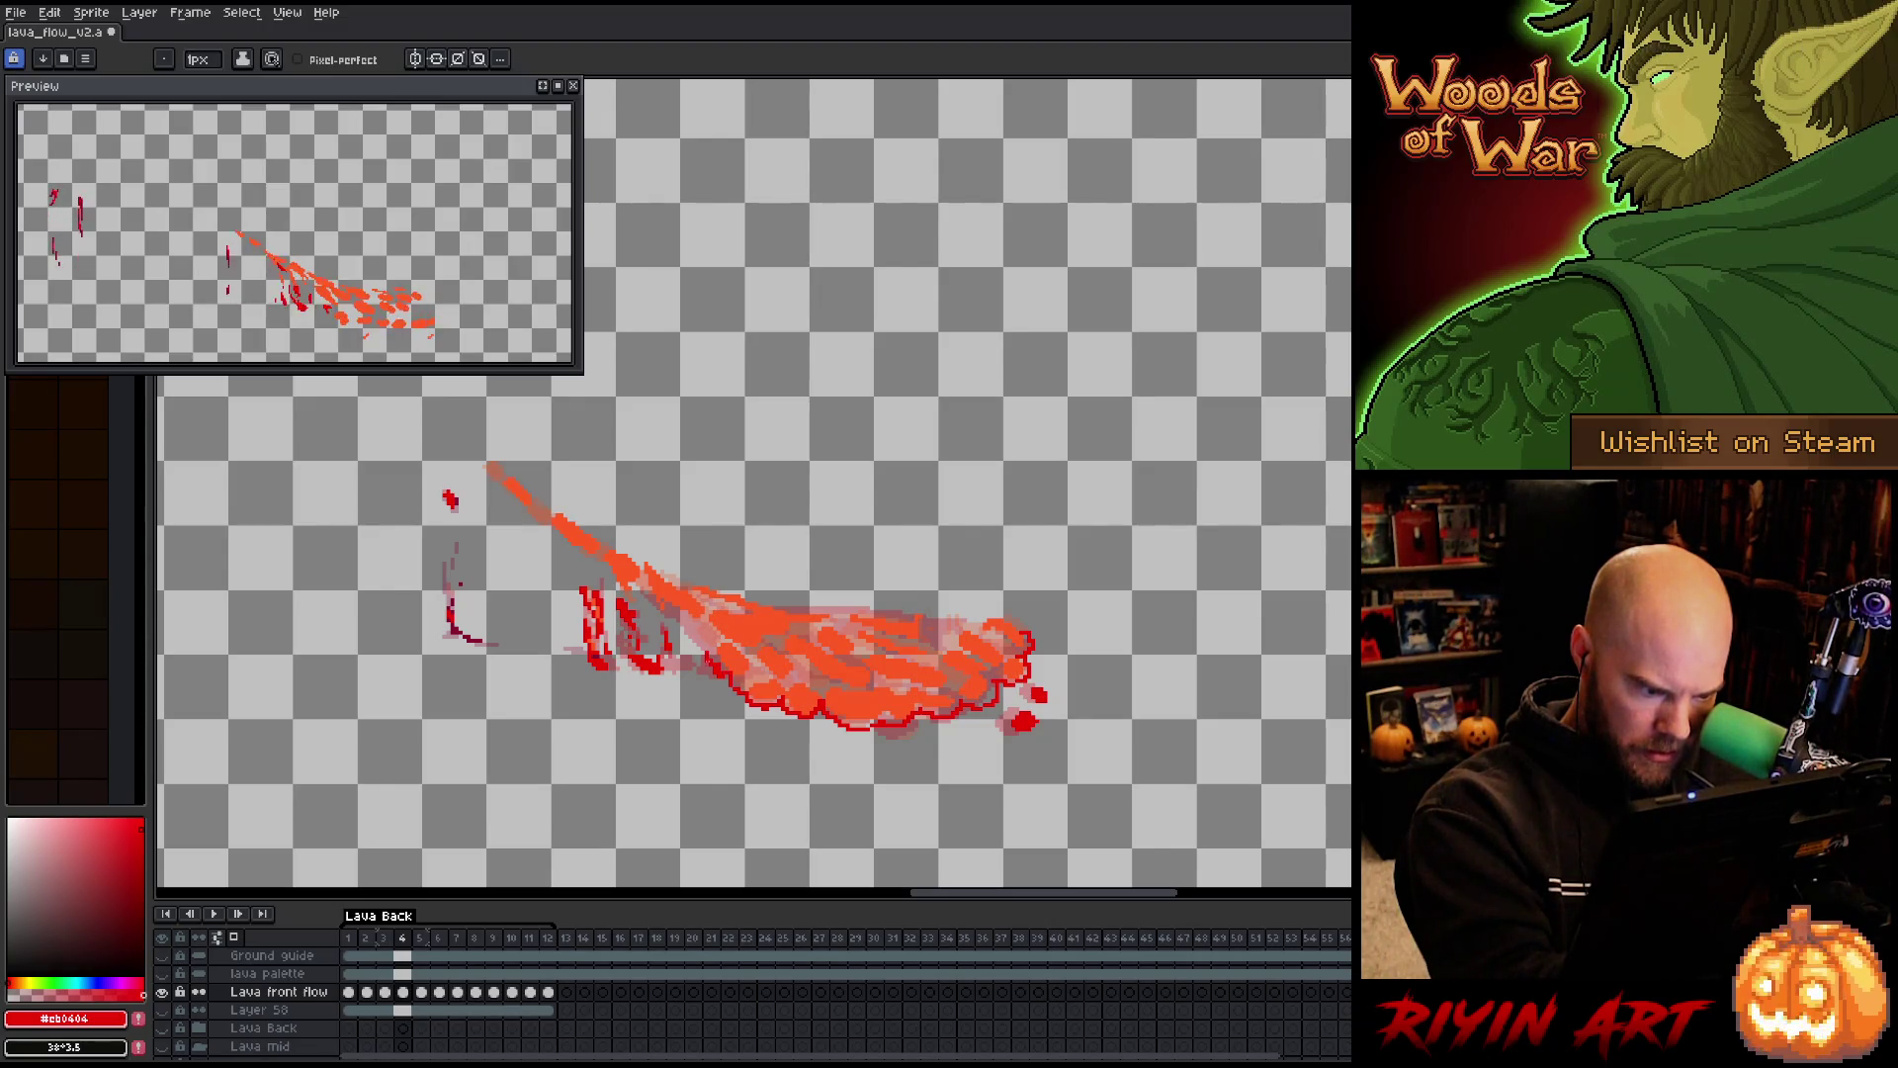
drag(706, 649, 680, 630)
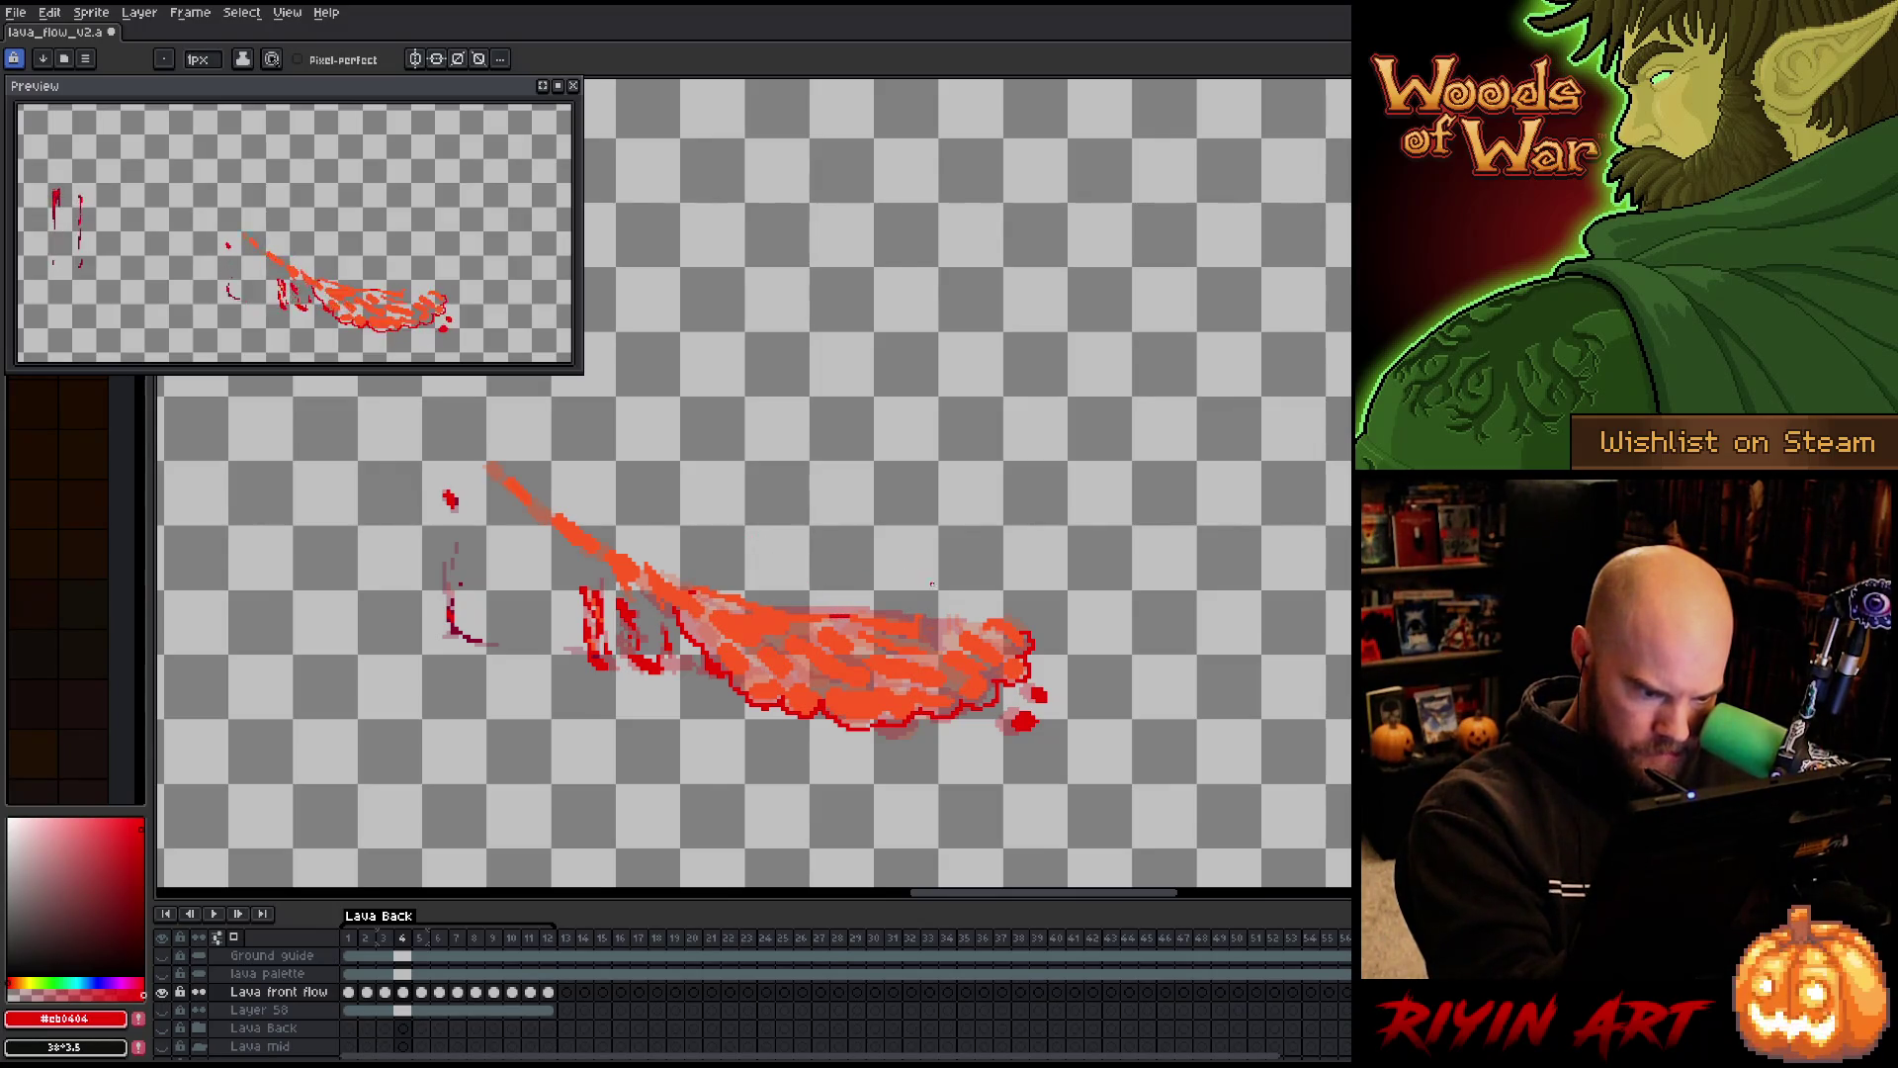
drag(929, 619, 967, 616)
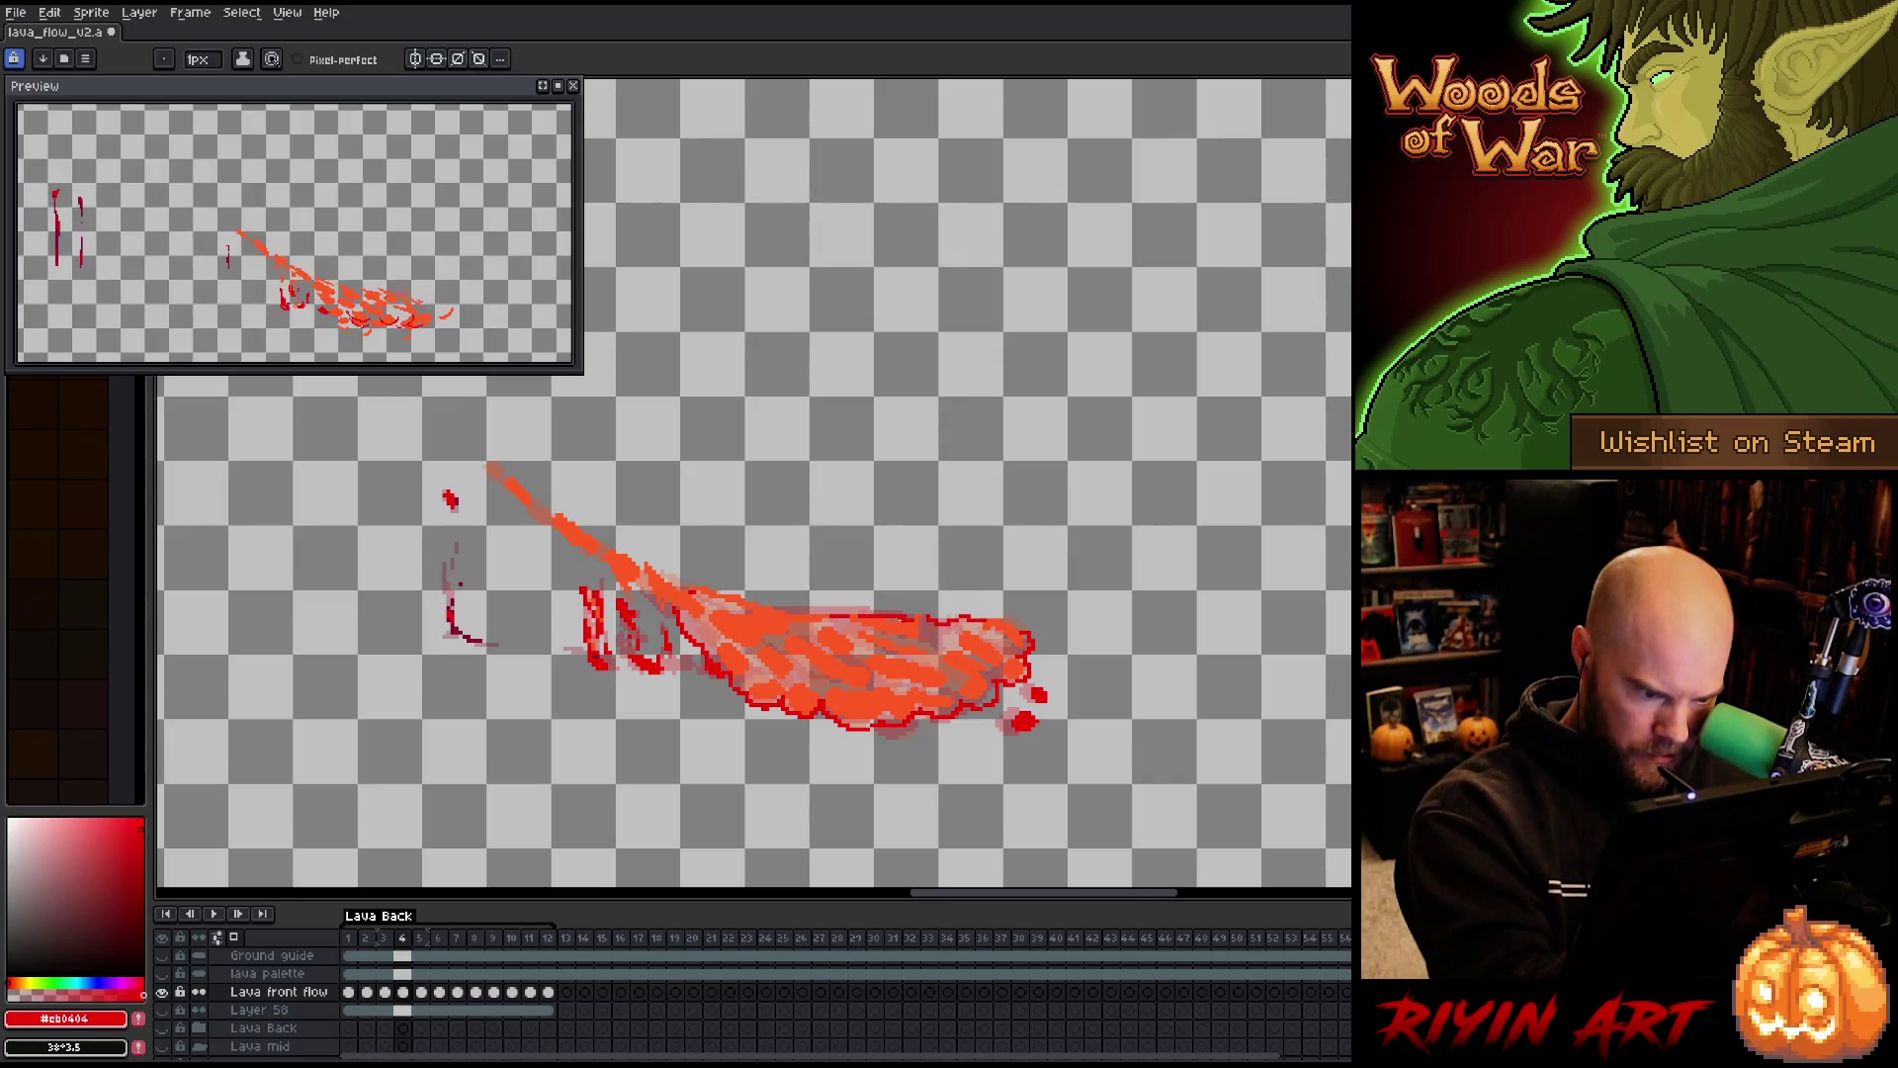
ctrl+click(928, 604)
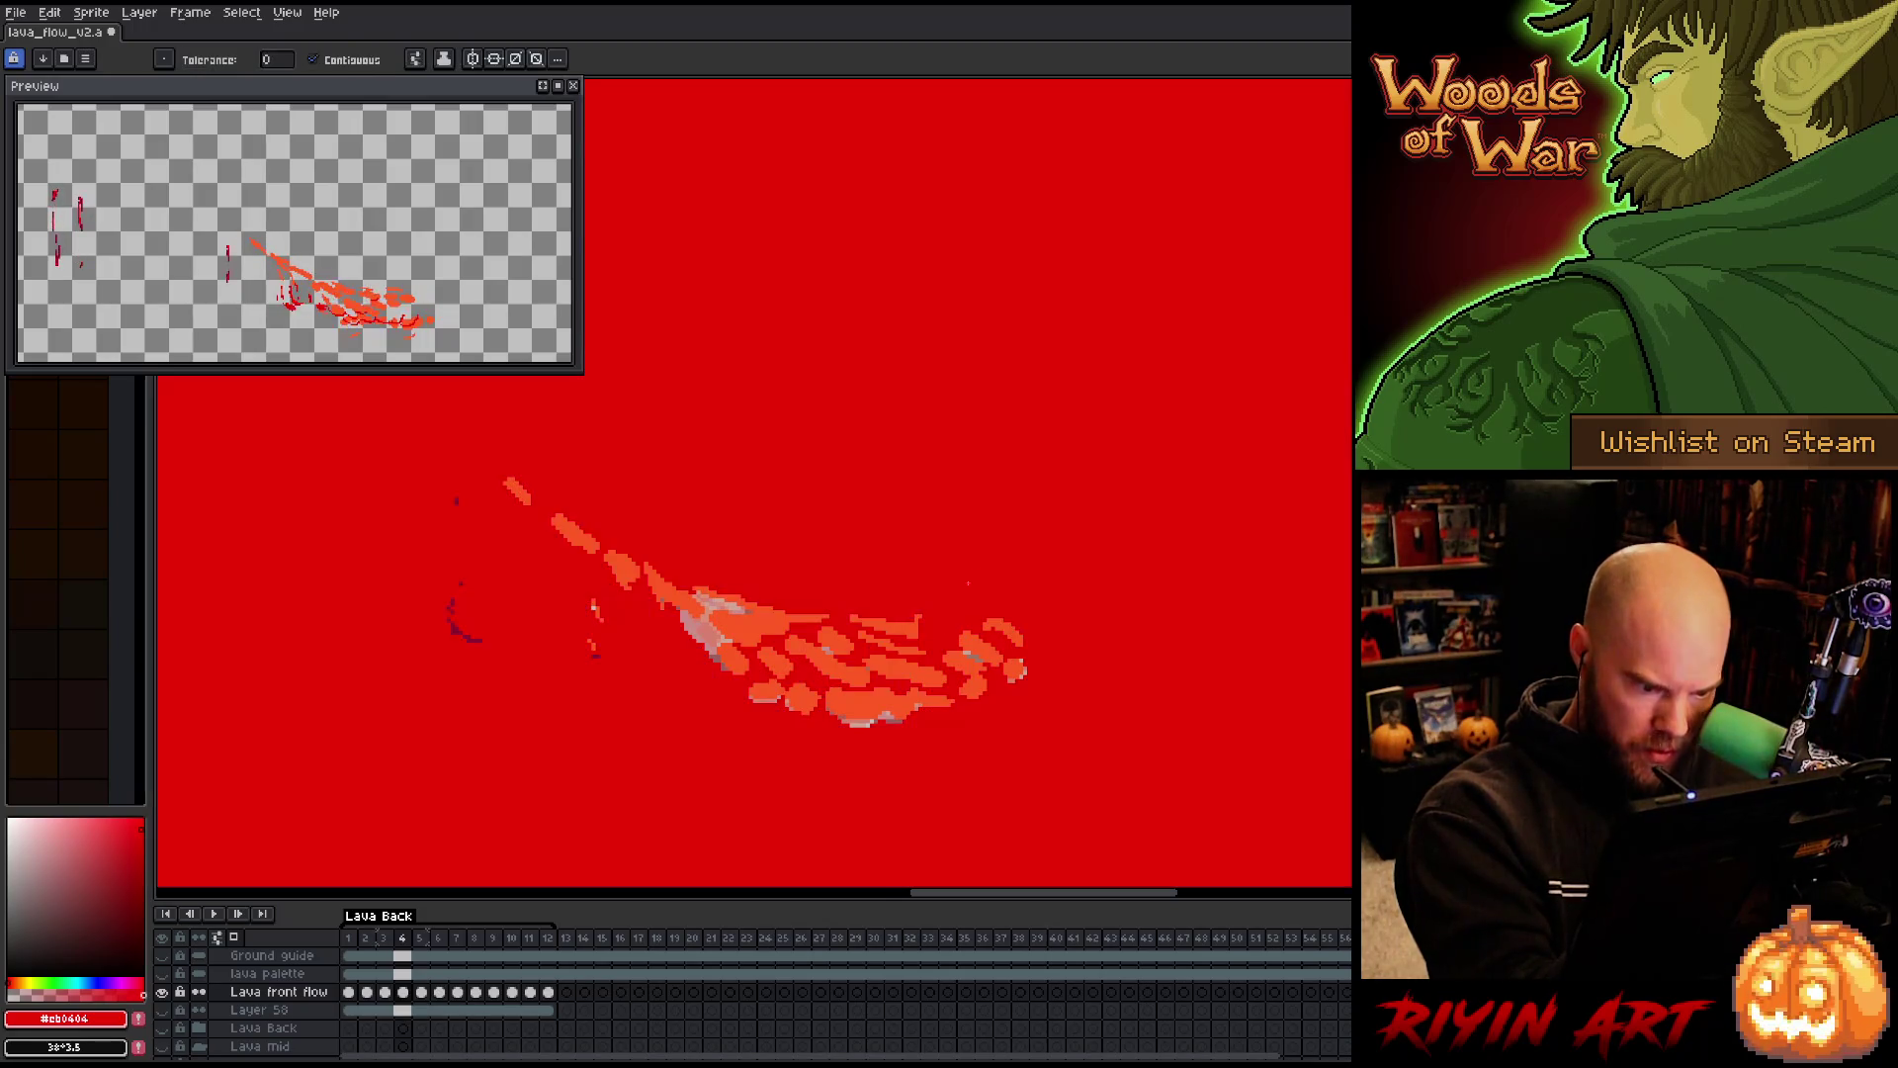
Bucket-fill frame 4's lava interior and a pale area inside it dark red
key(g)
click(930, 638)
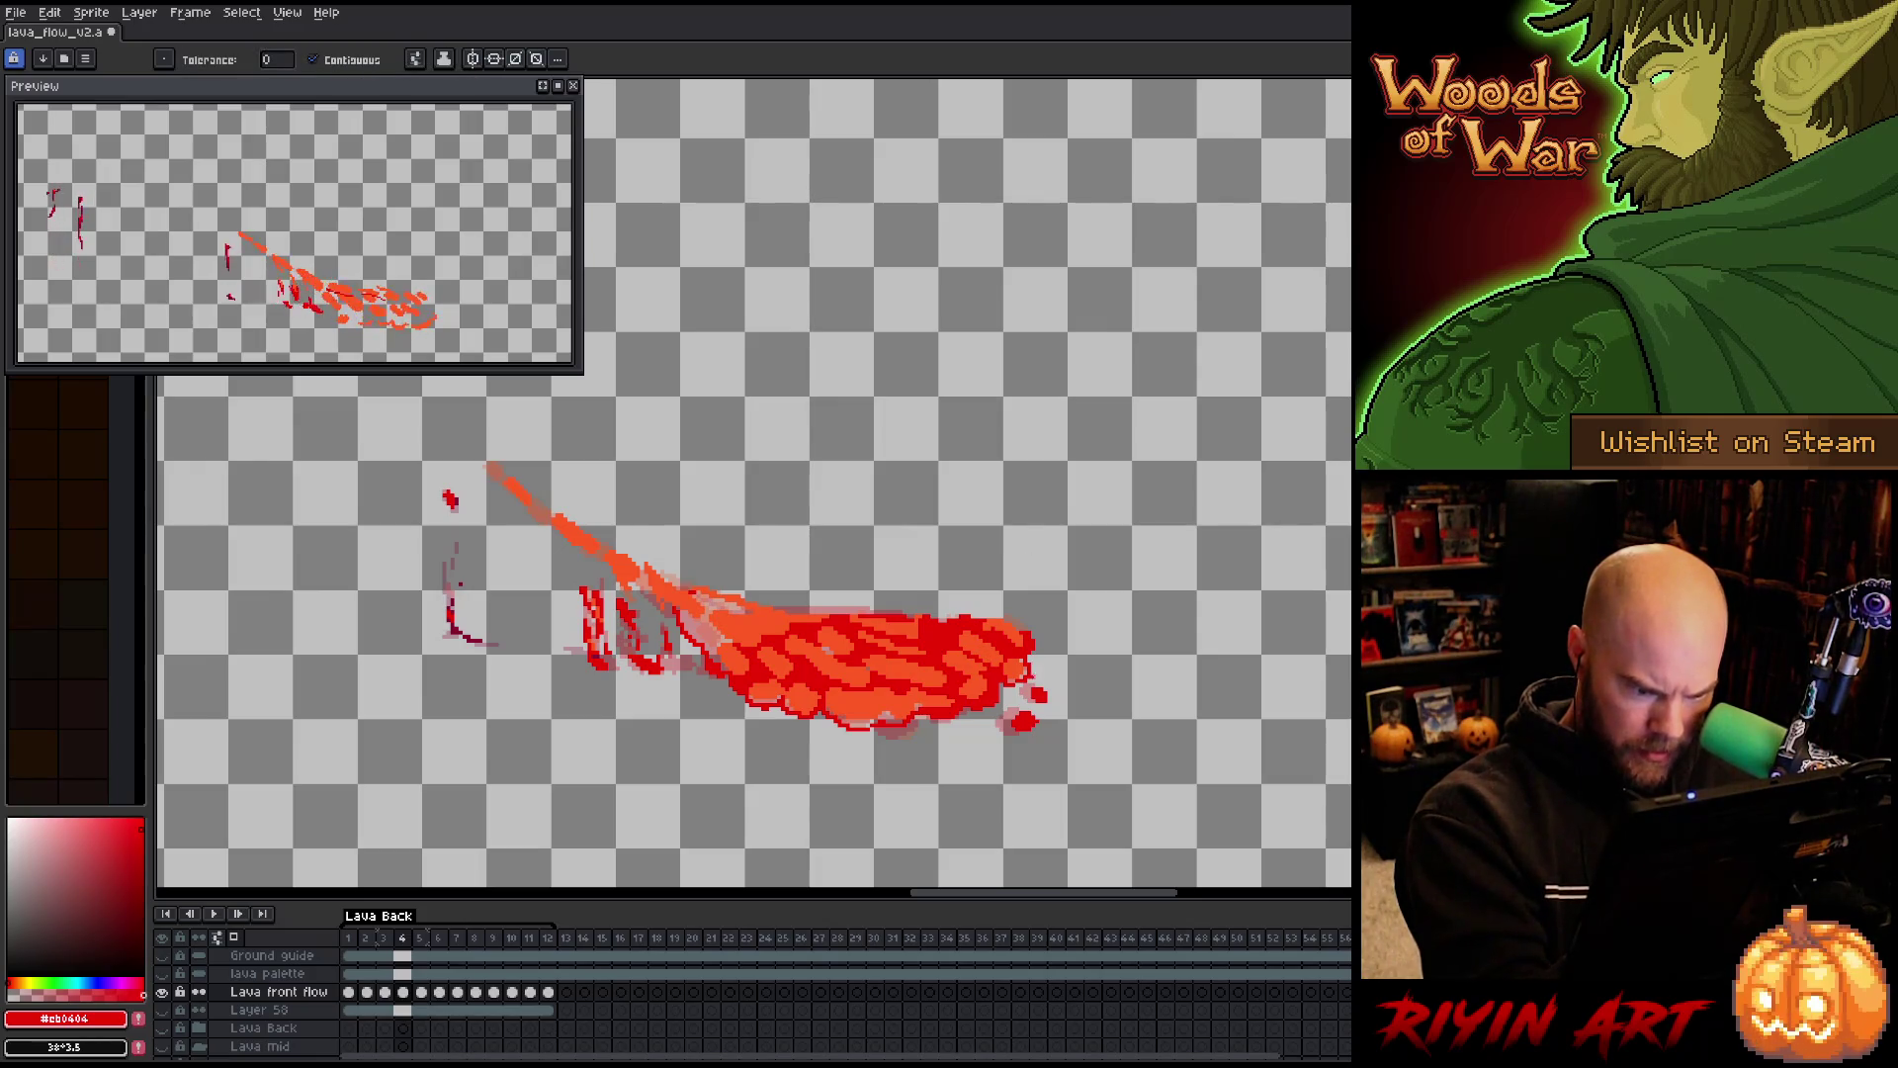
key(b)
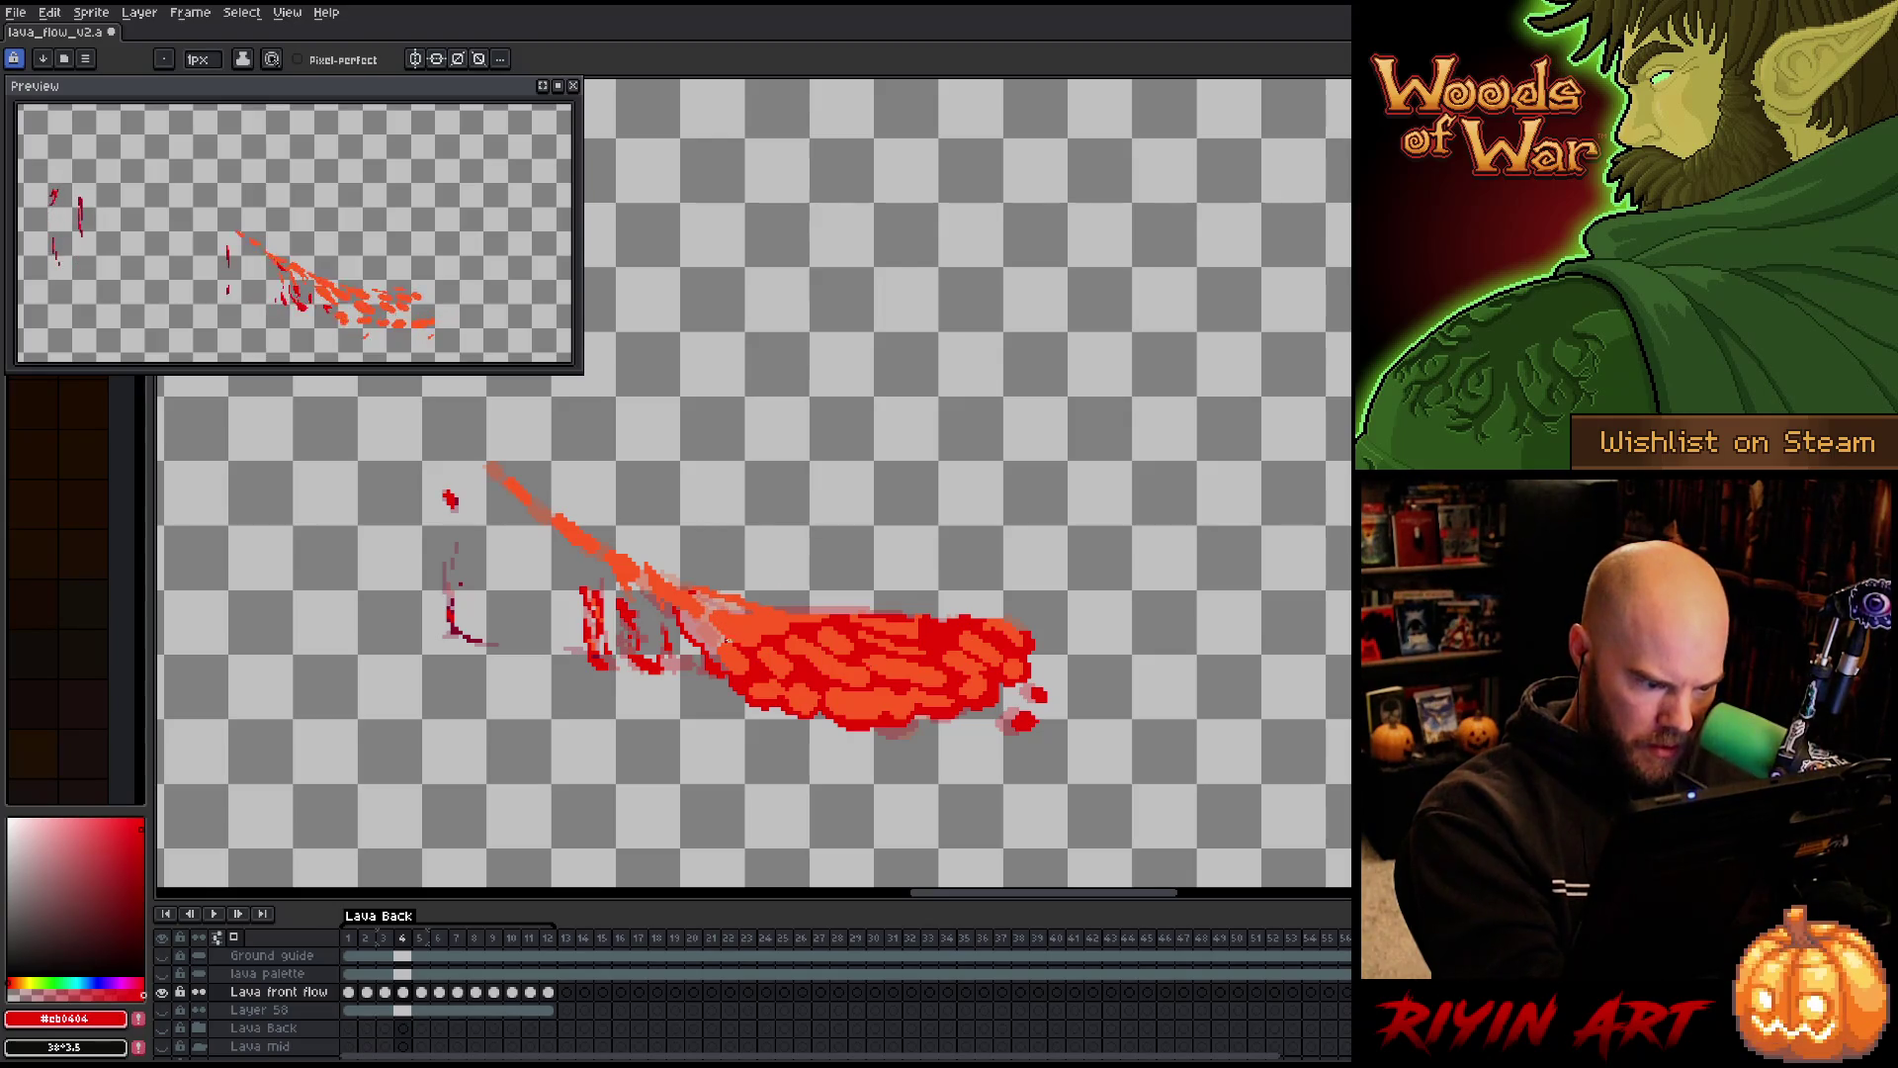
key(g)
click(726, 583)
key(b)
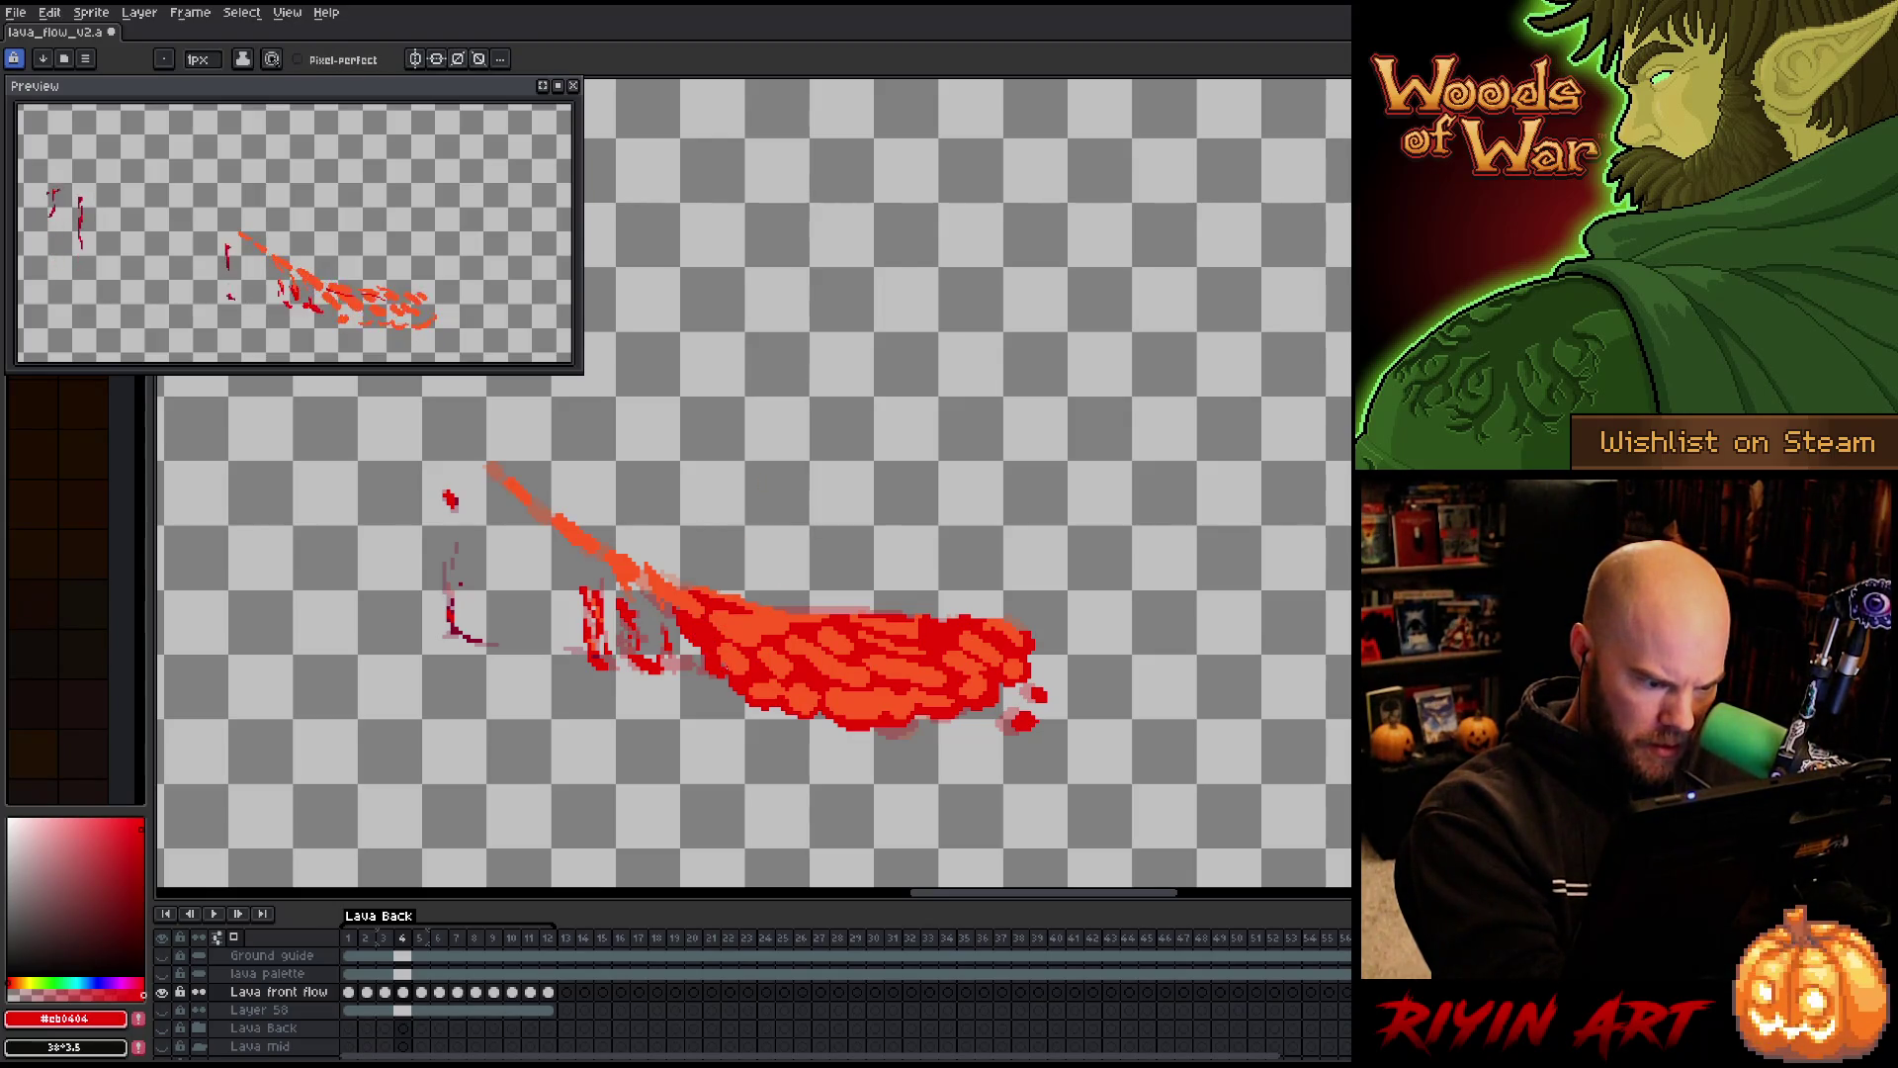
key(g)
key(b)
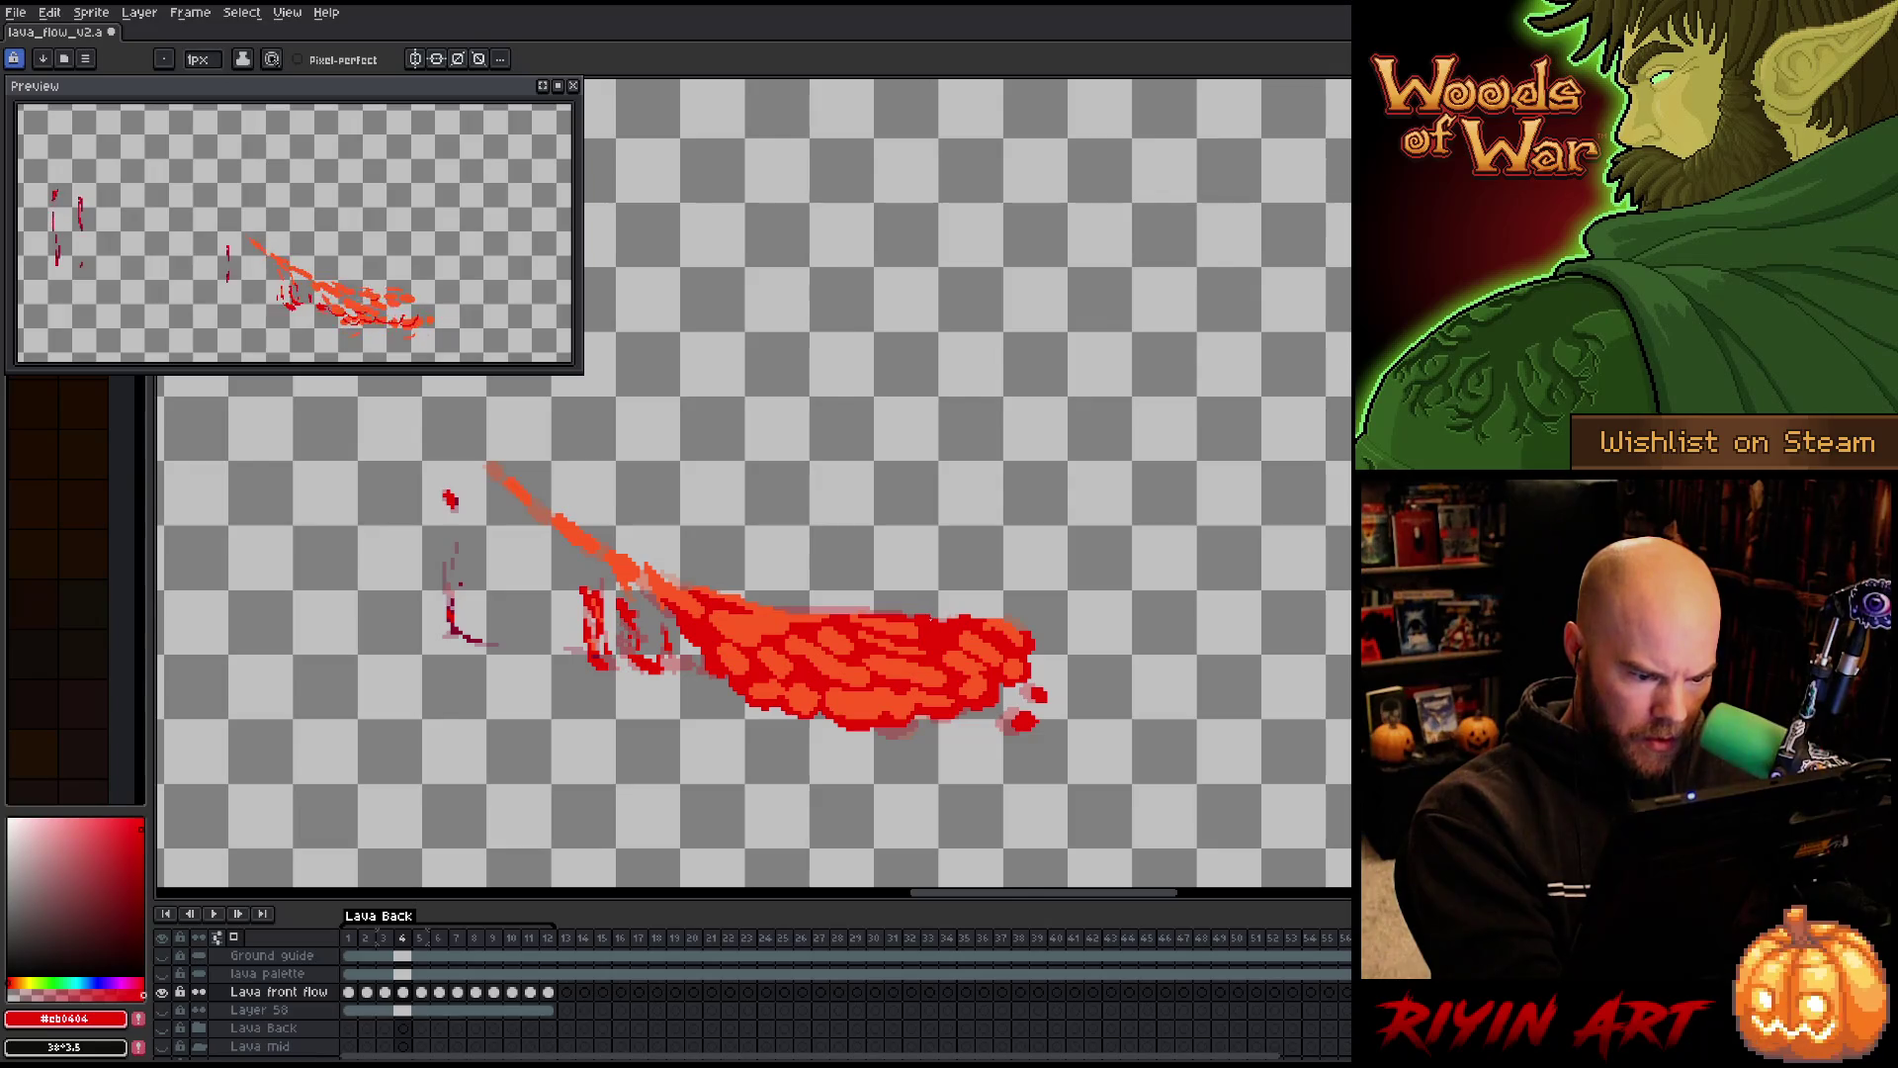
Save the file, eyedrop orange then dark red from the canvas, and advance to frame 5
key(ctrl+s)
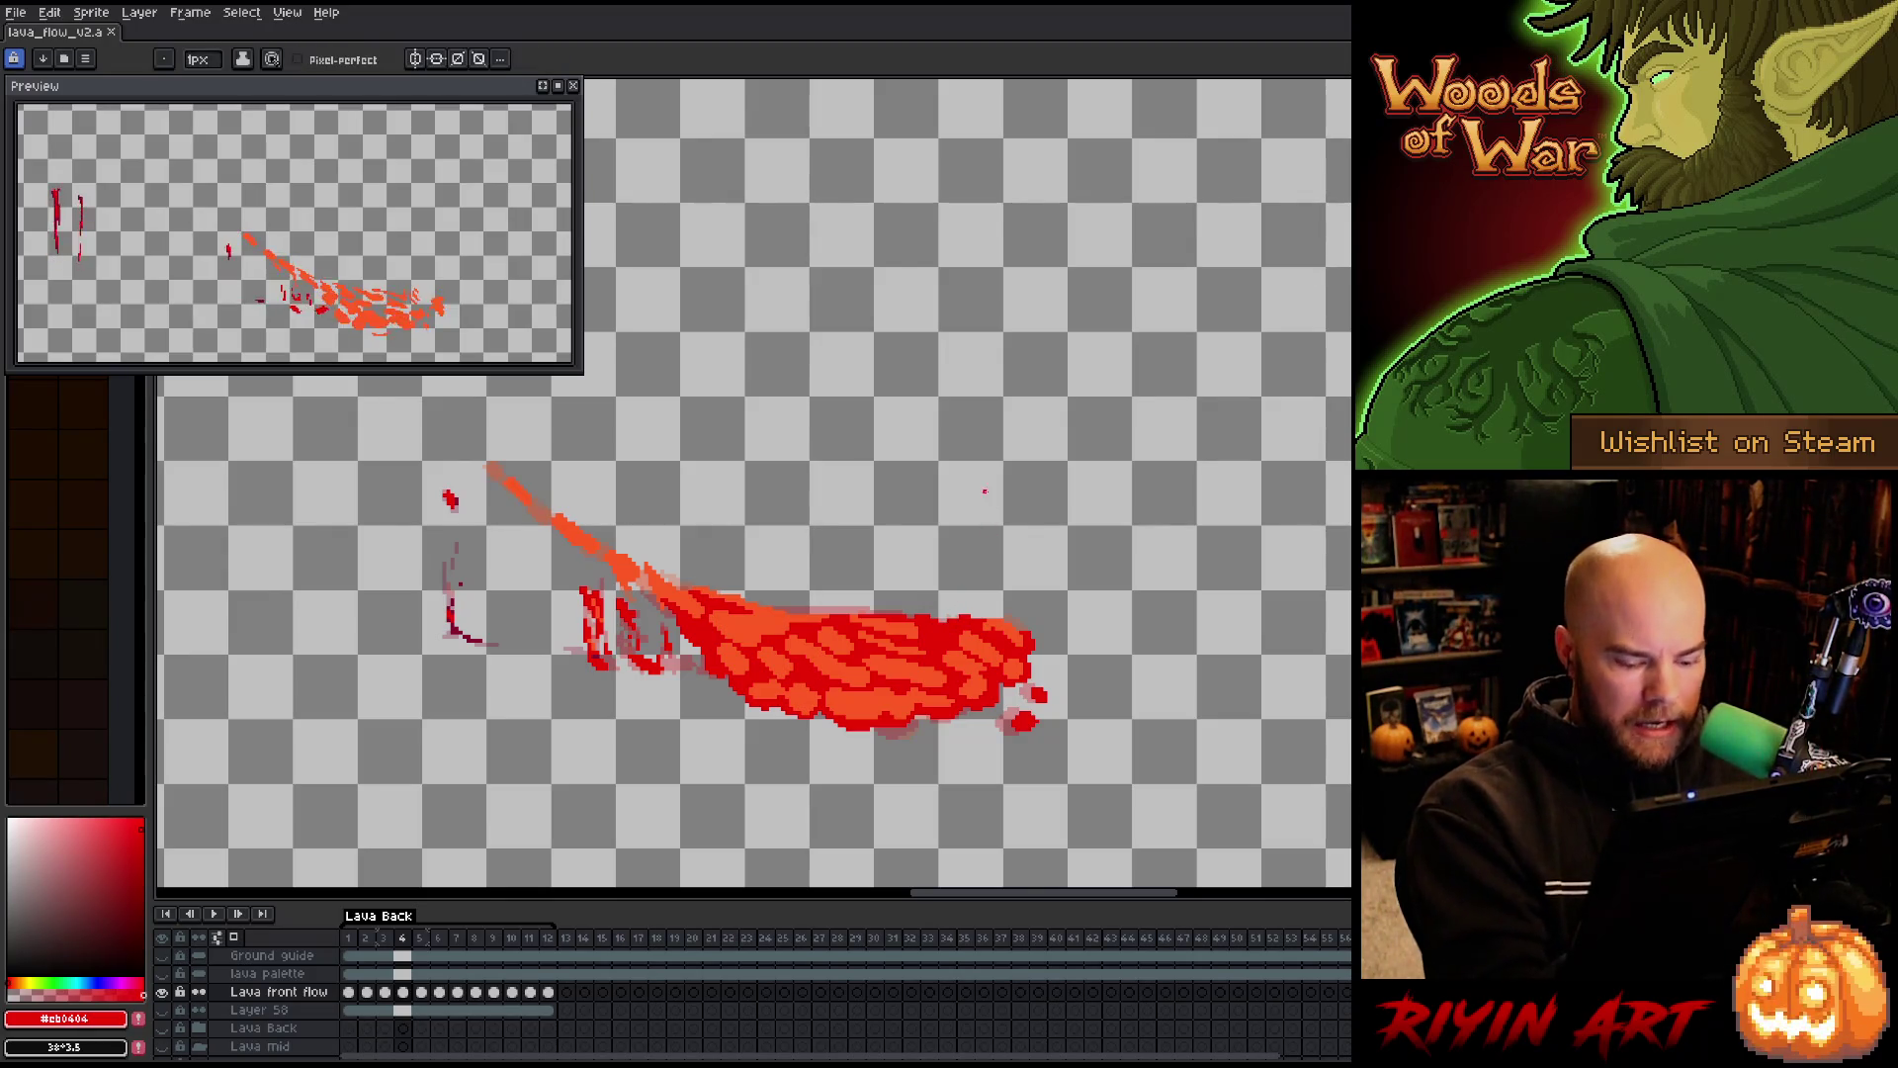
key(alt)
alt+click(1006, 613)
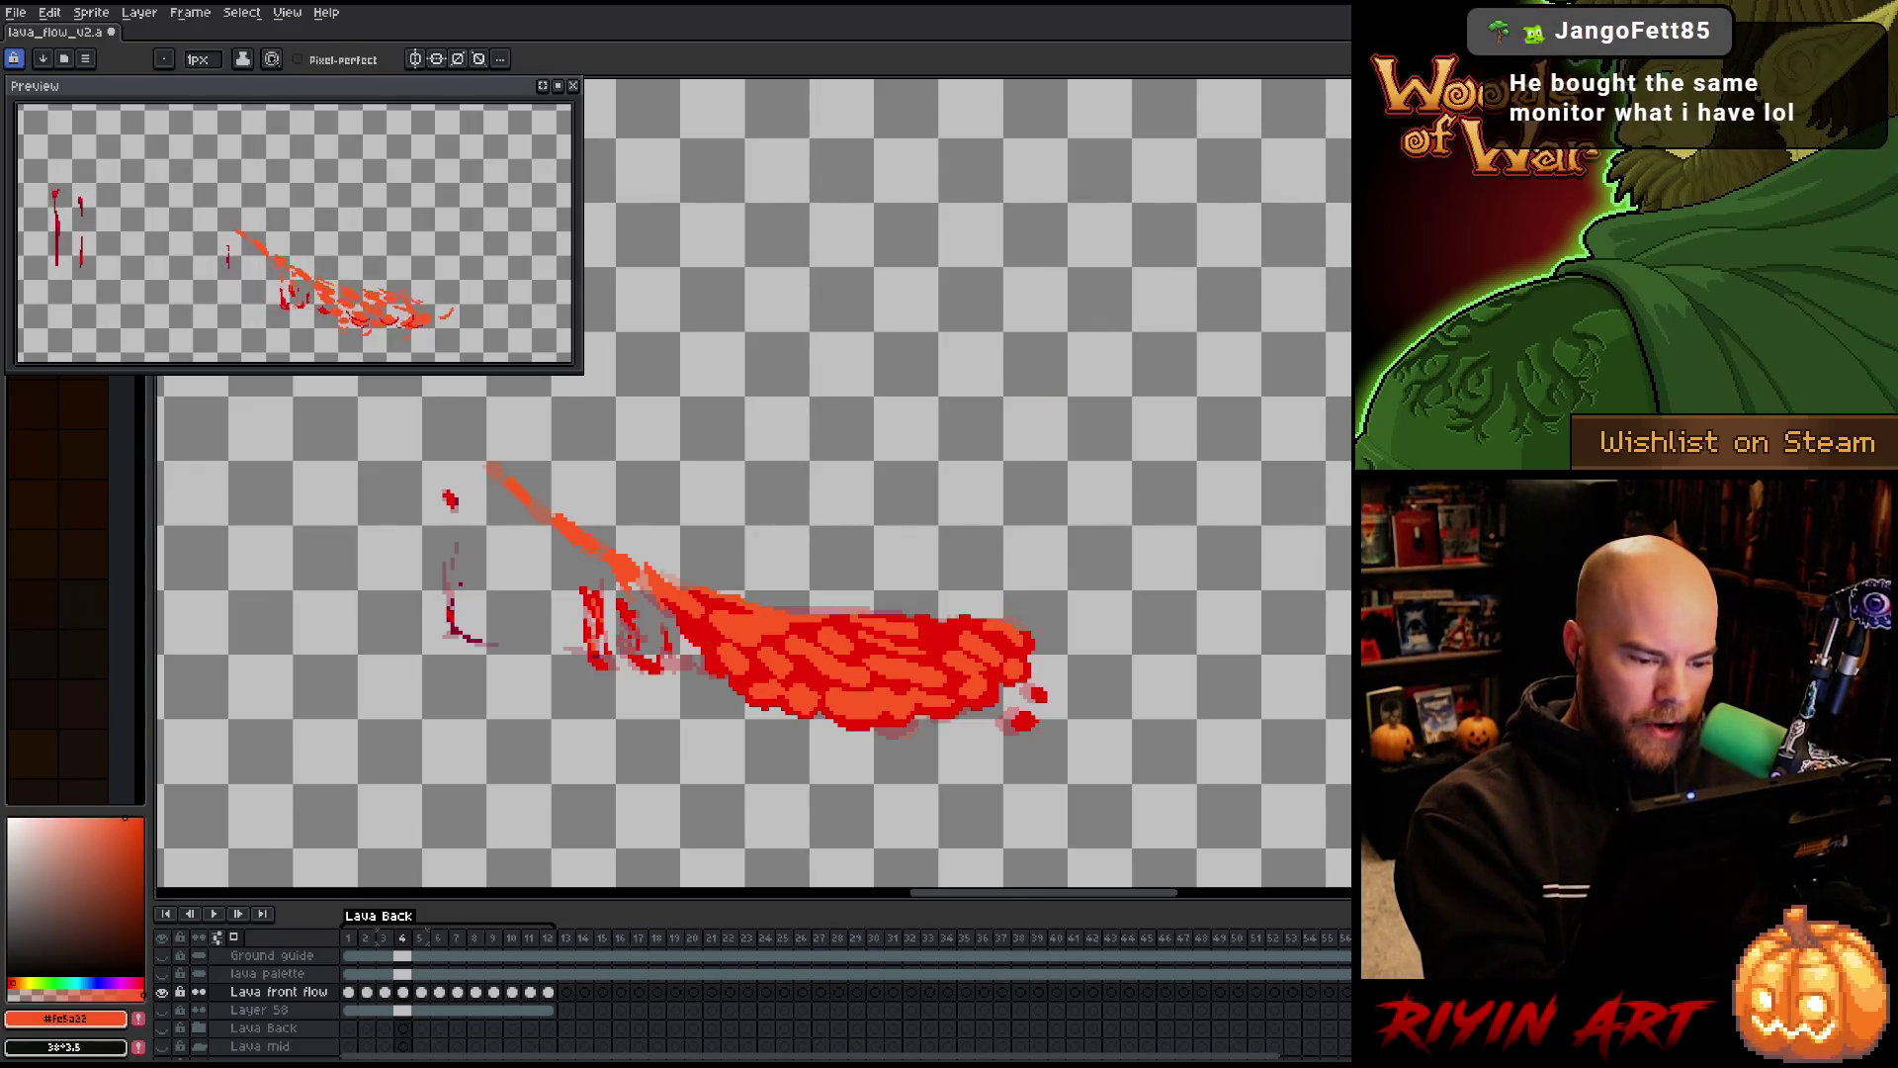
alt+click(1015, 643)
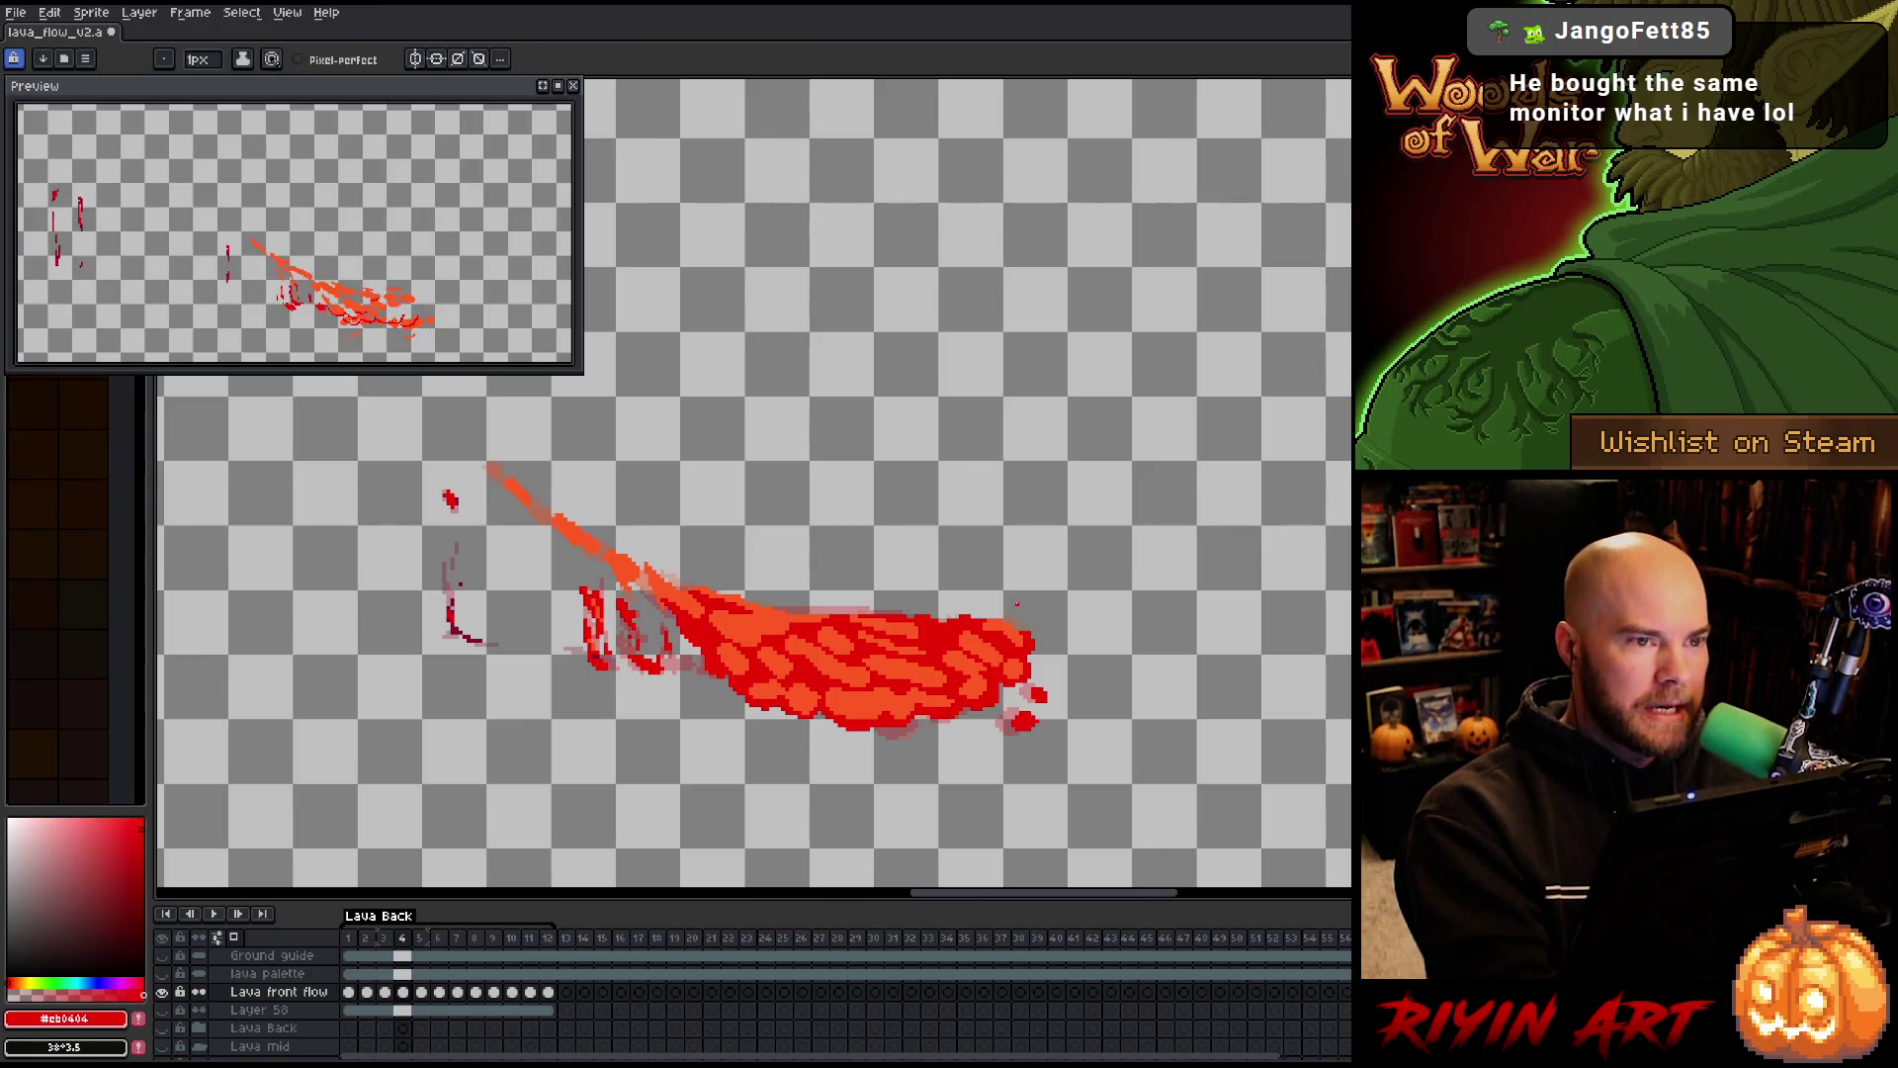
key(period)
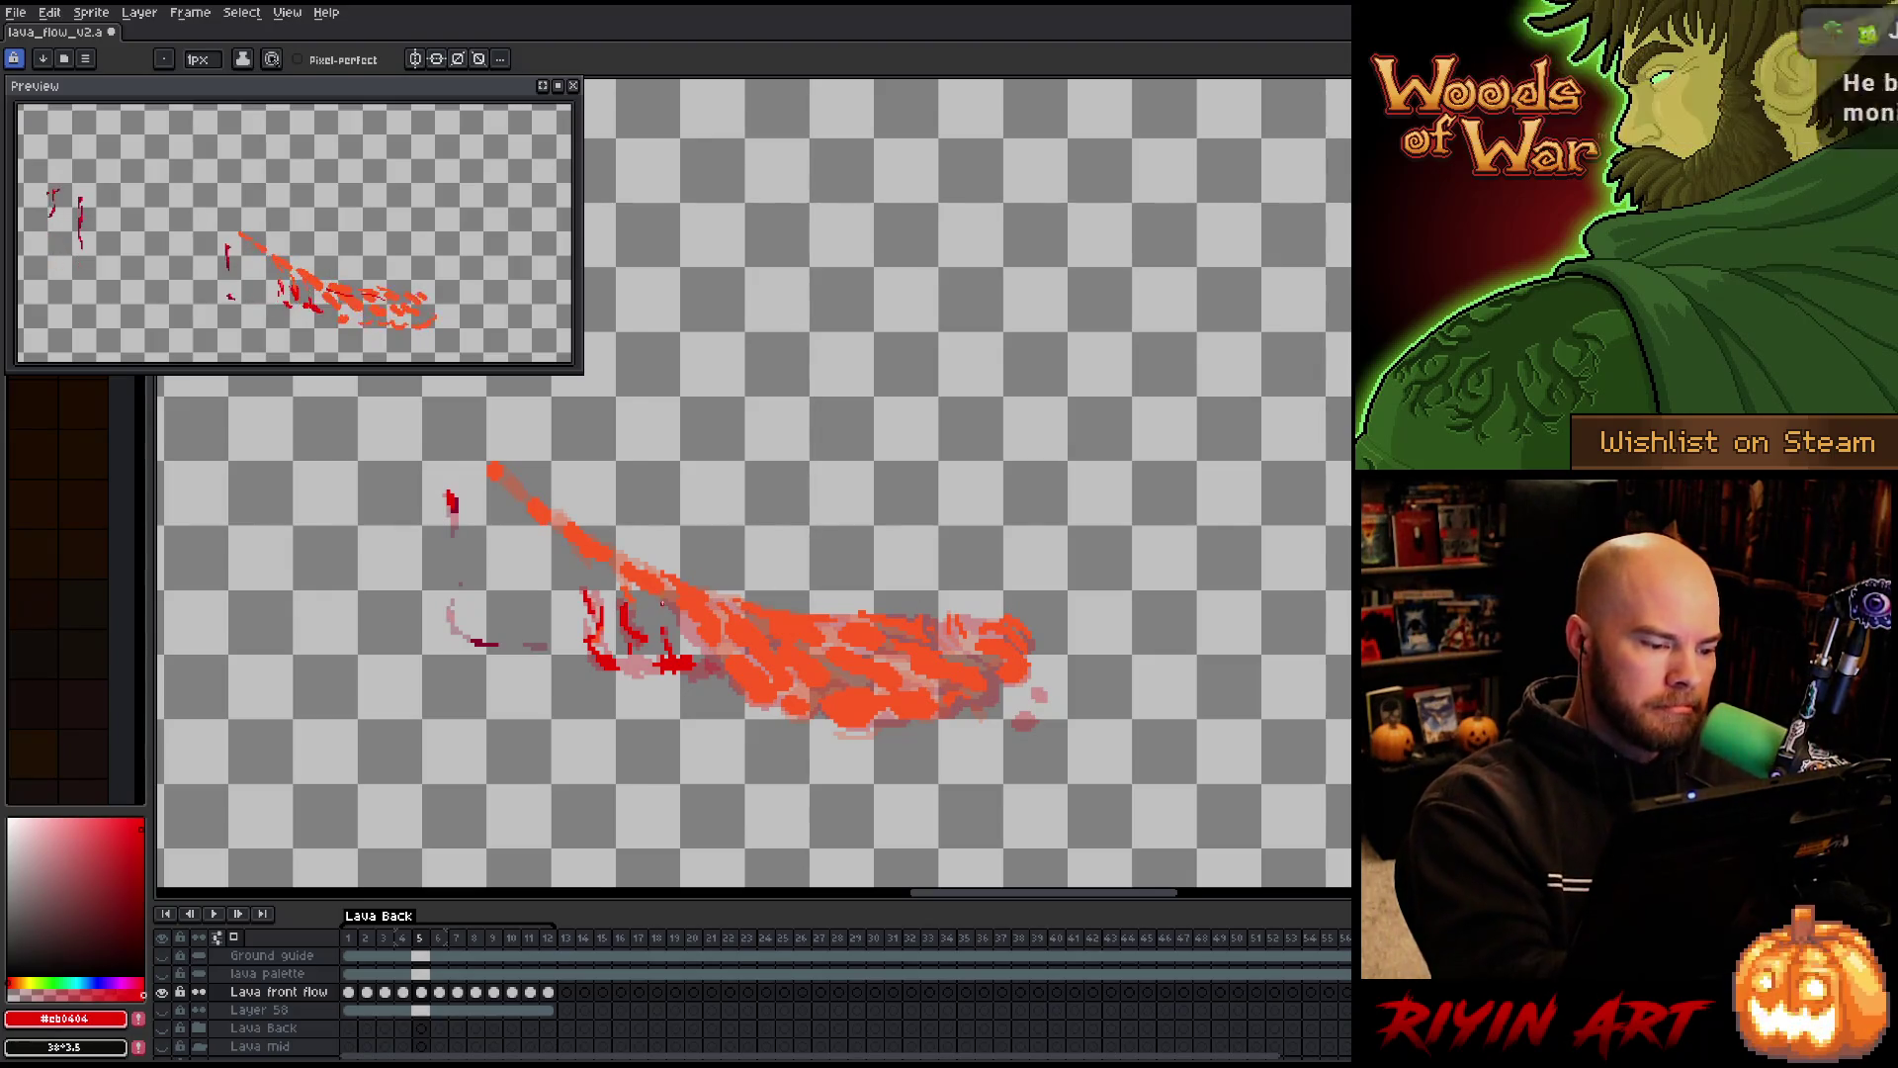
Draw dark red strokes along frame 5's upper-left edge, lower edge to the right tip, and top edge
mouse_move(660, 597)
mouse_down()
mouse_move(740, 696)
mouse_move(747, 672)
mouse_move(752, 707)
mouse_up()
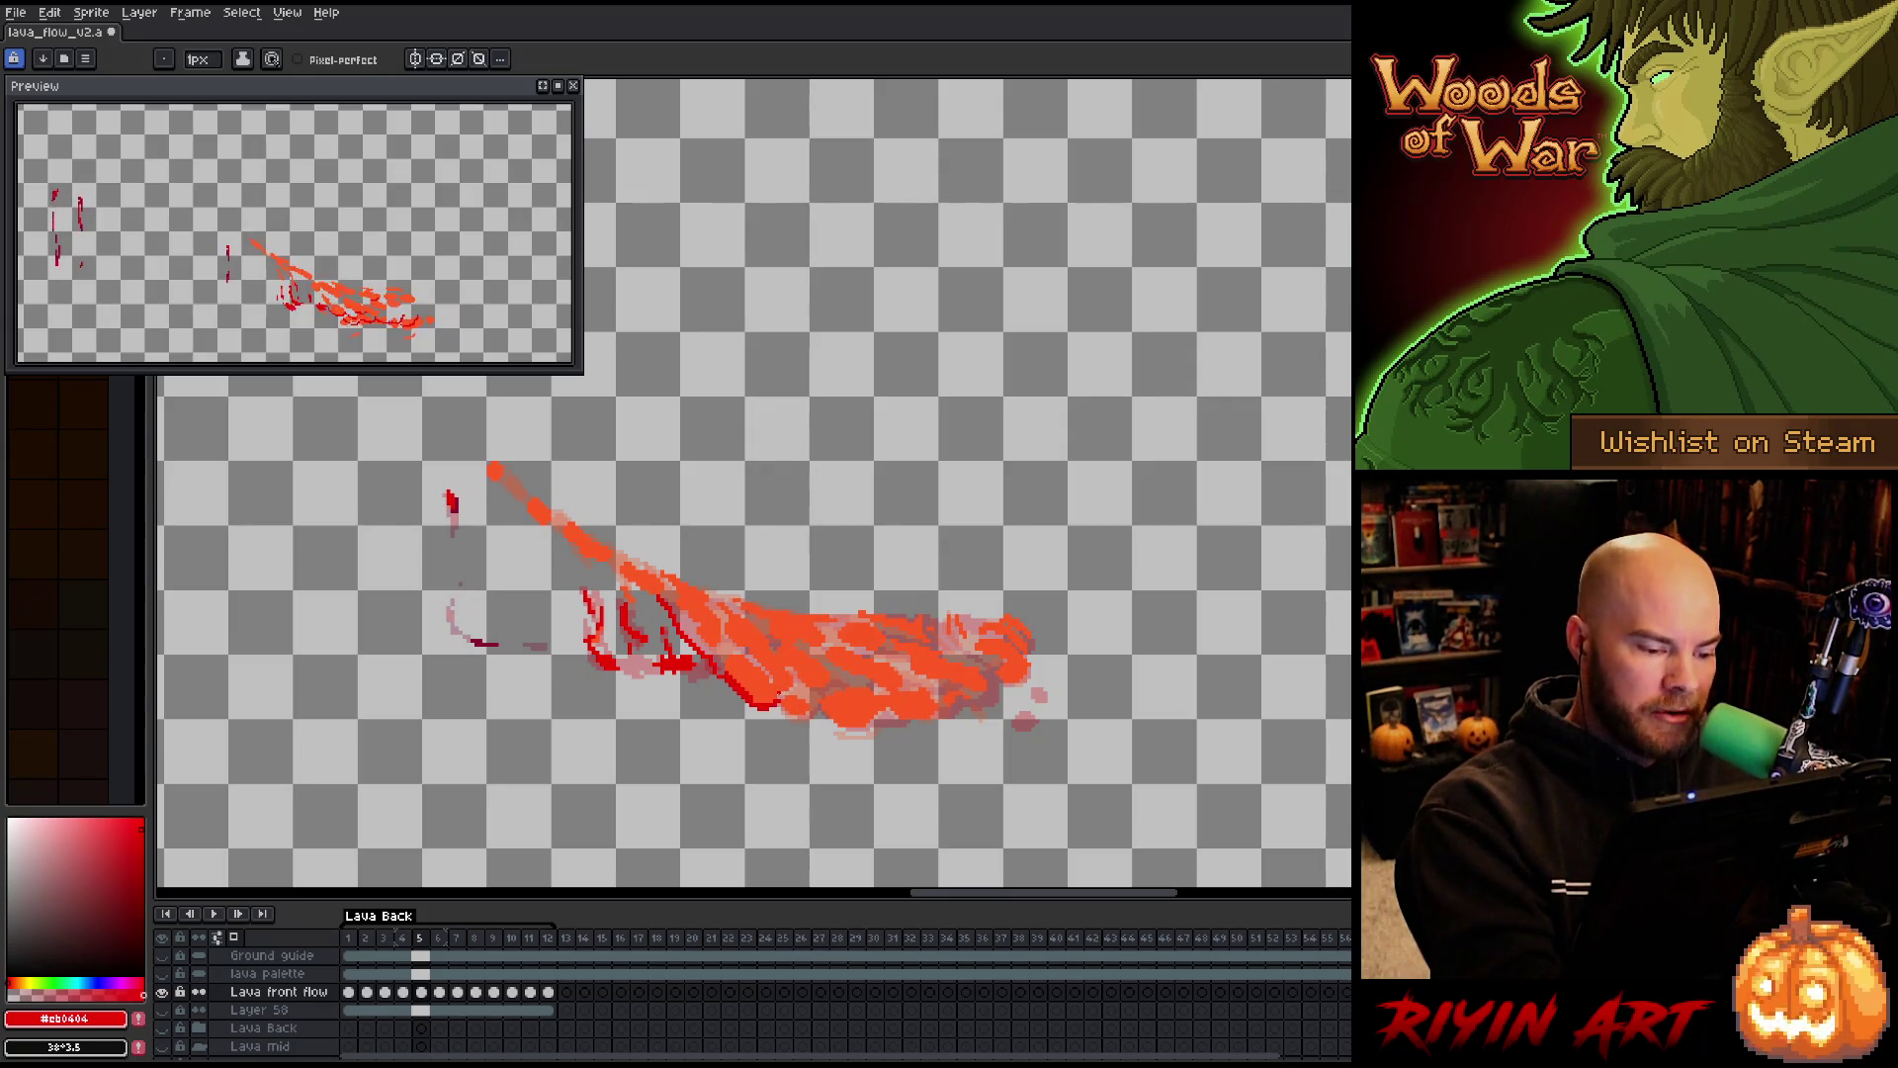
drag(779, 707, 796, 719)
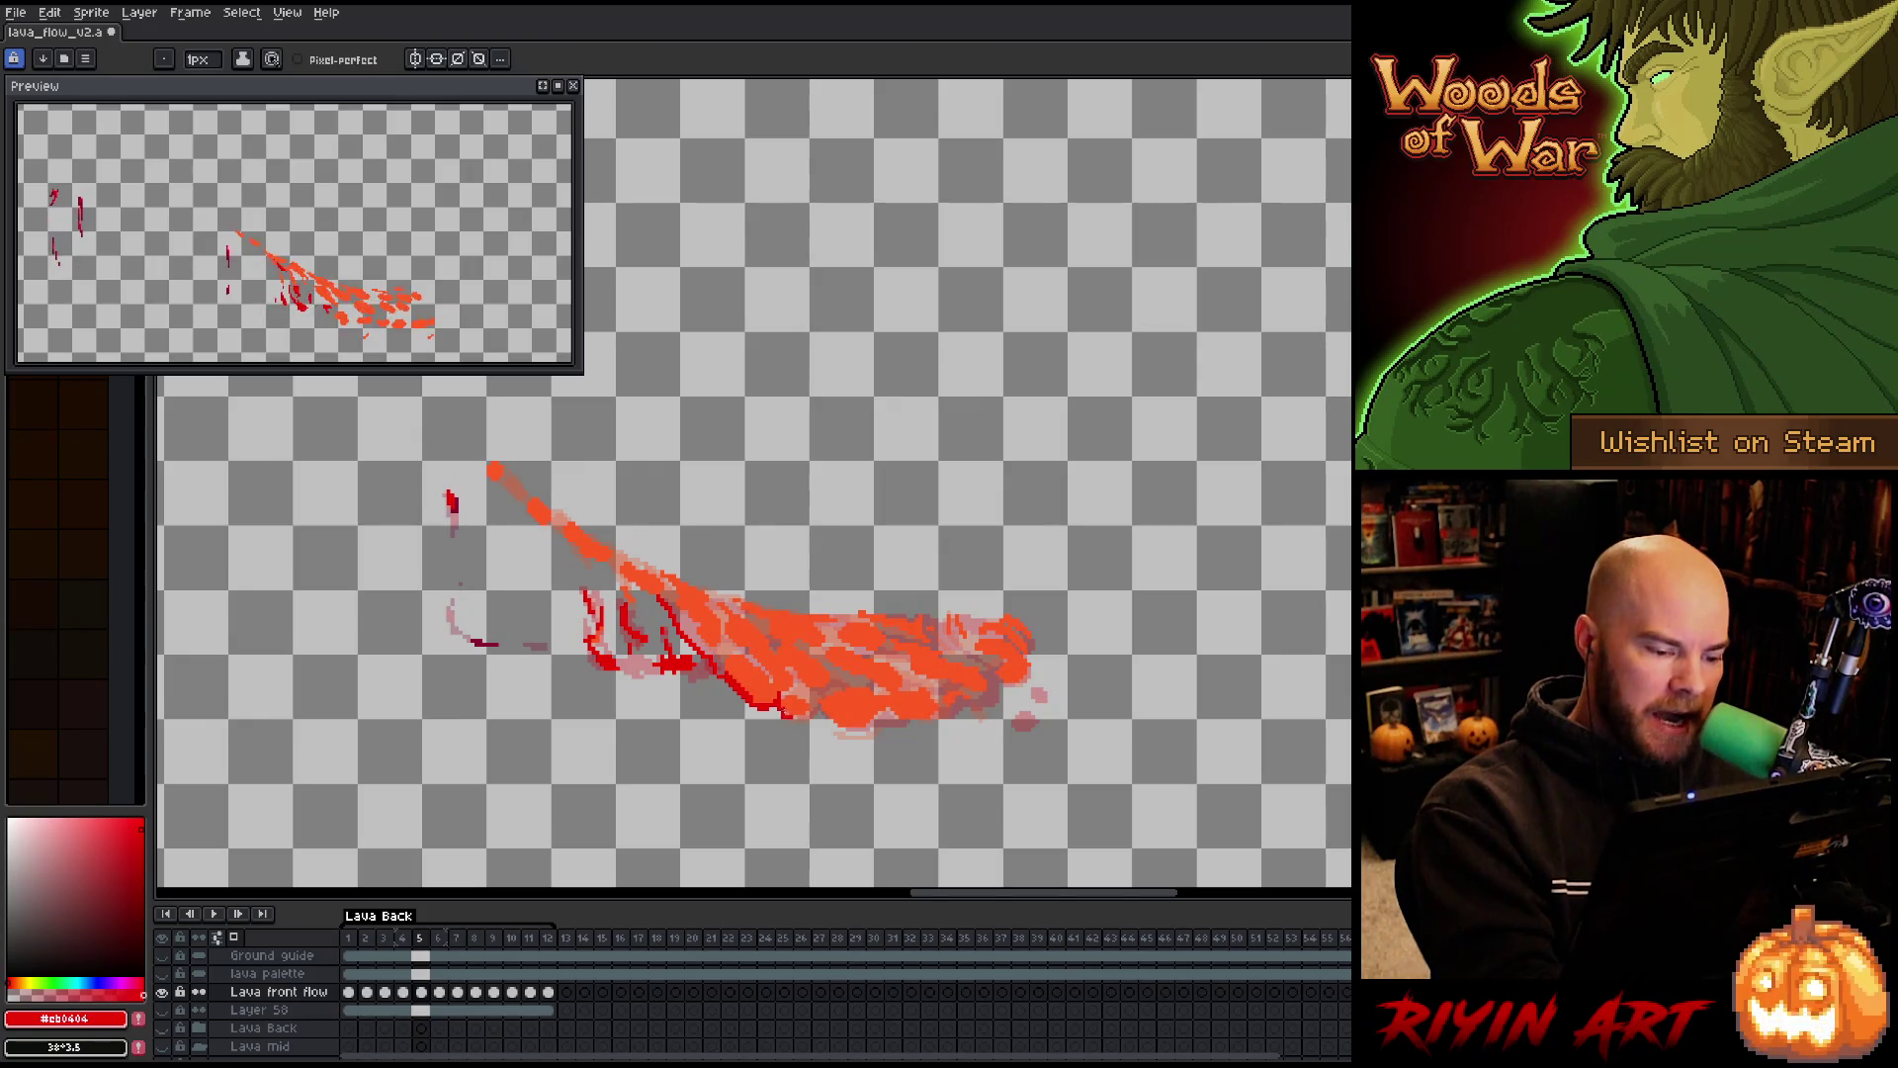
drag(786, 714, 807, 721)
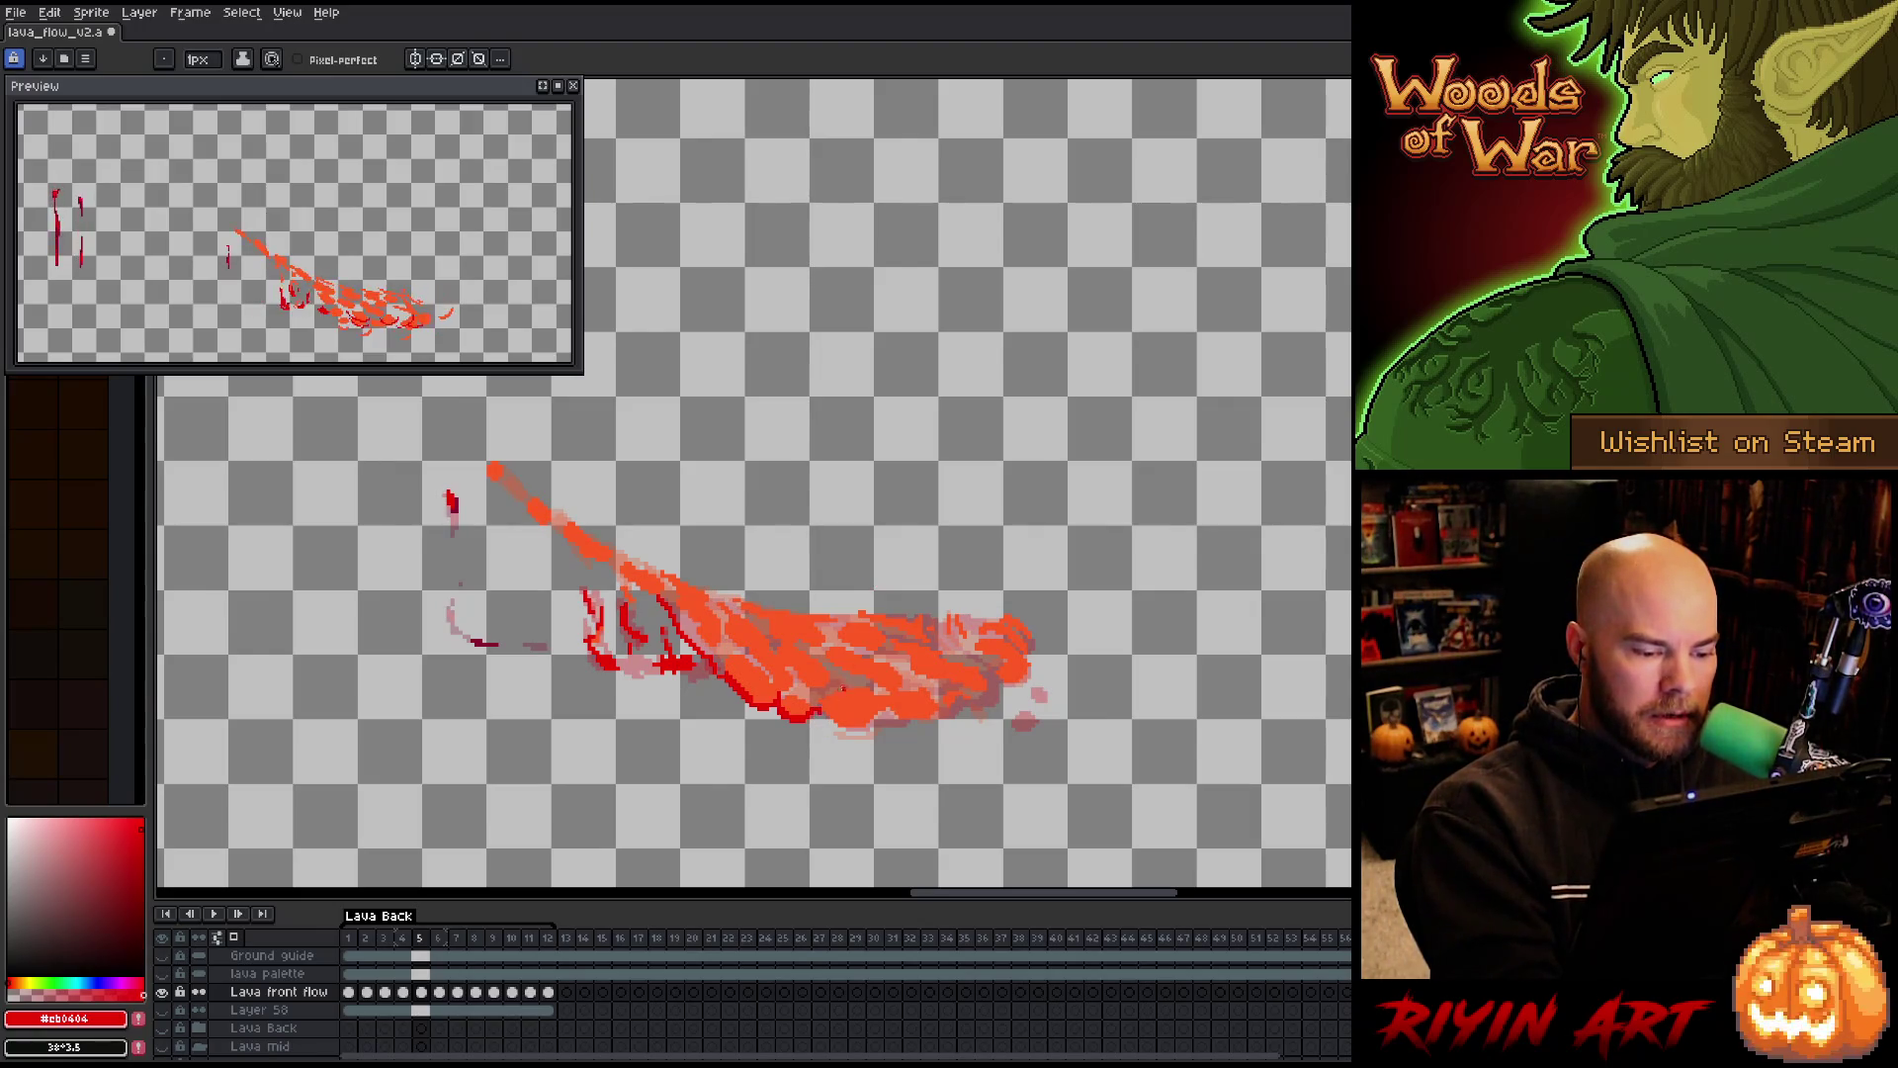
drag(822, 716, 876, 732)
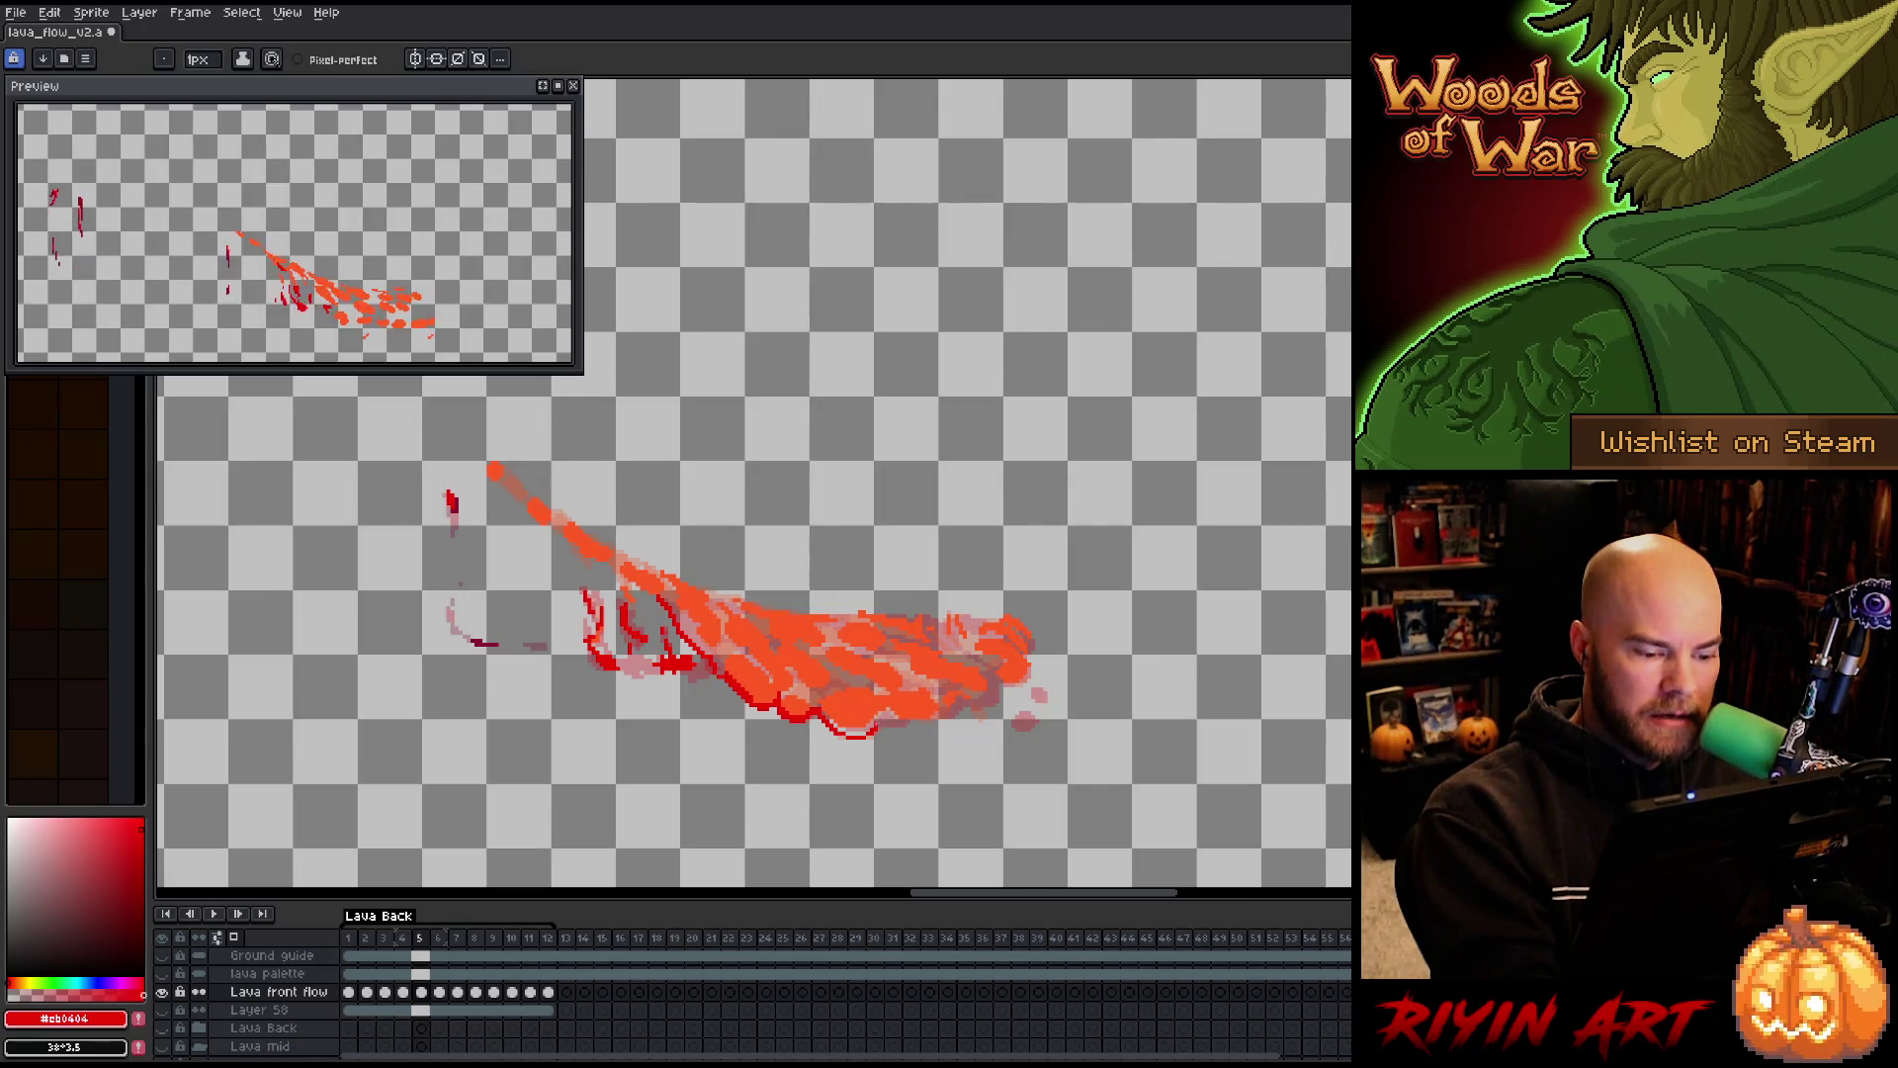
drag(878, 732, 1029, 682)
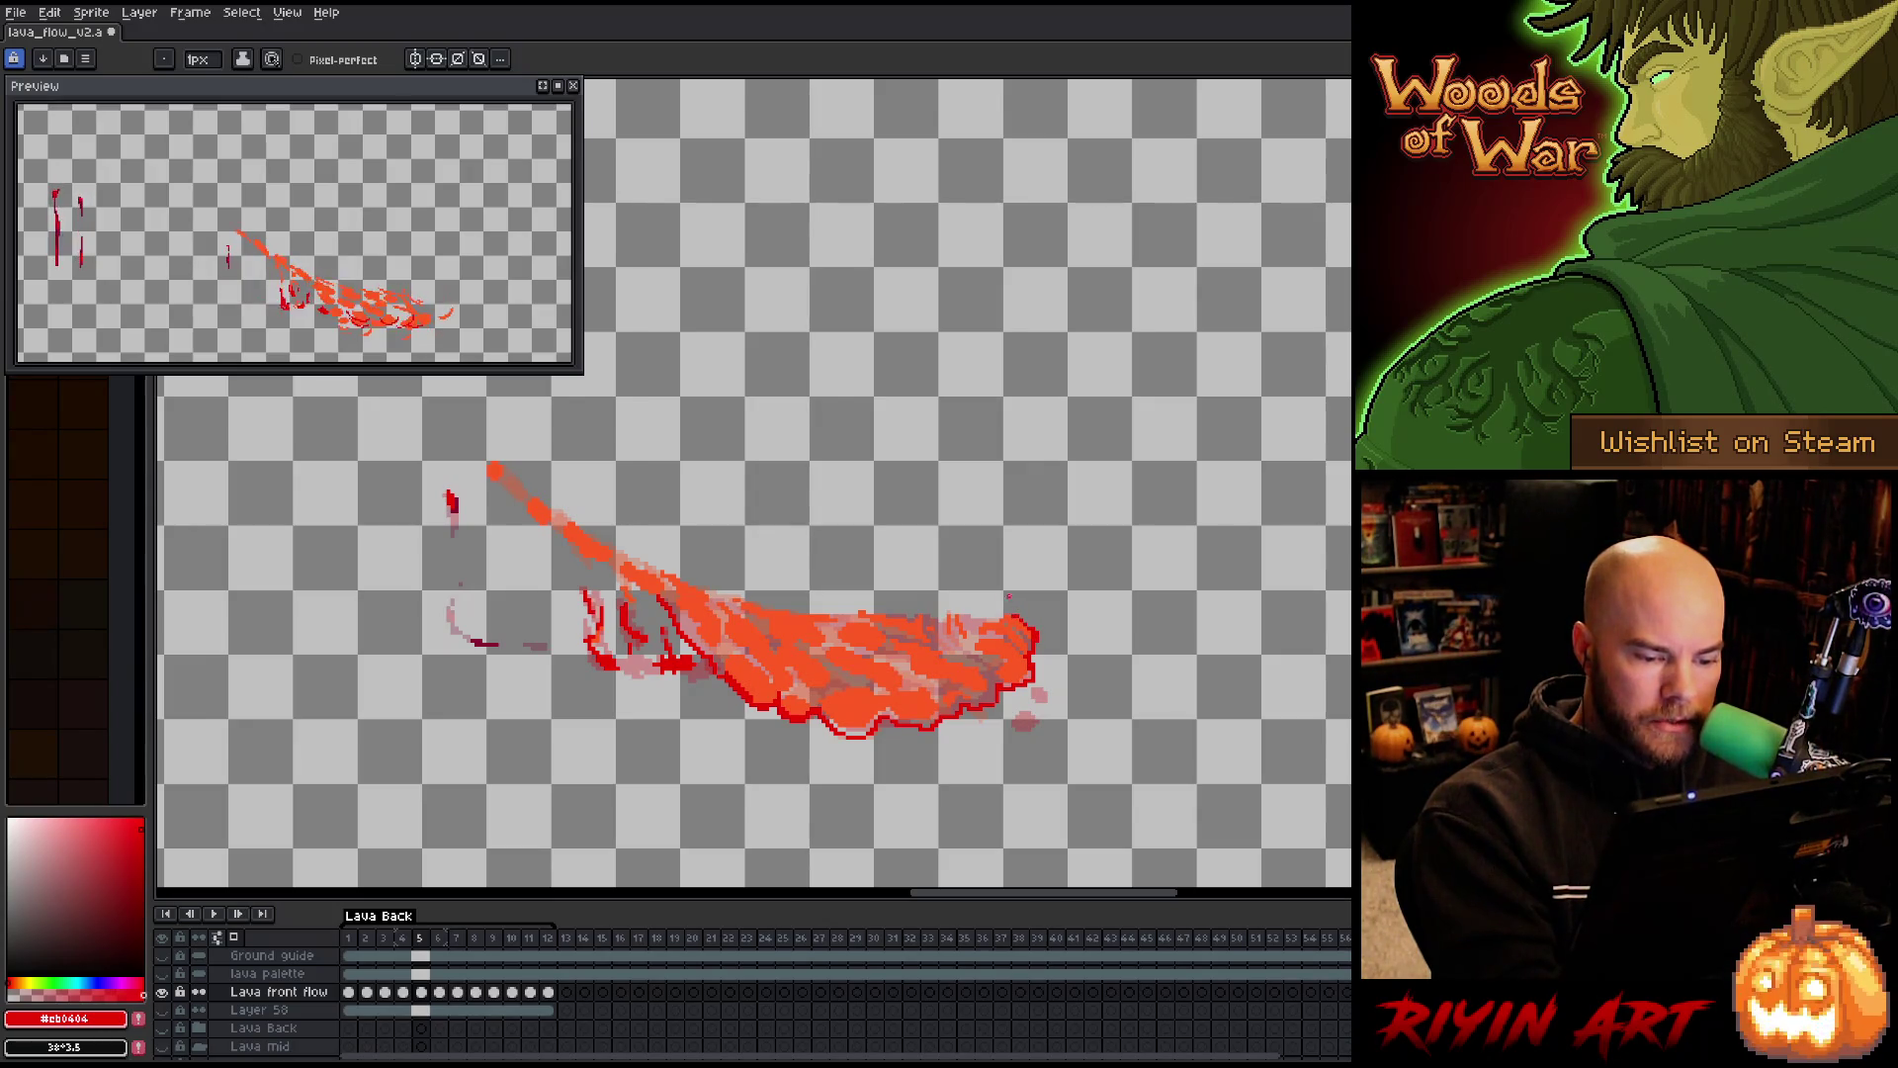
drag(966, 610, 936, 619)
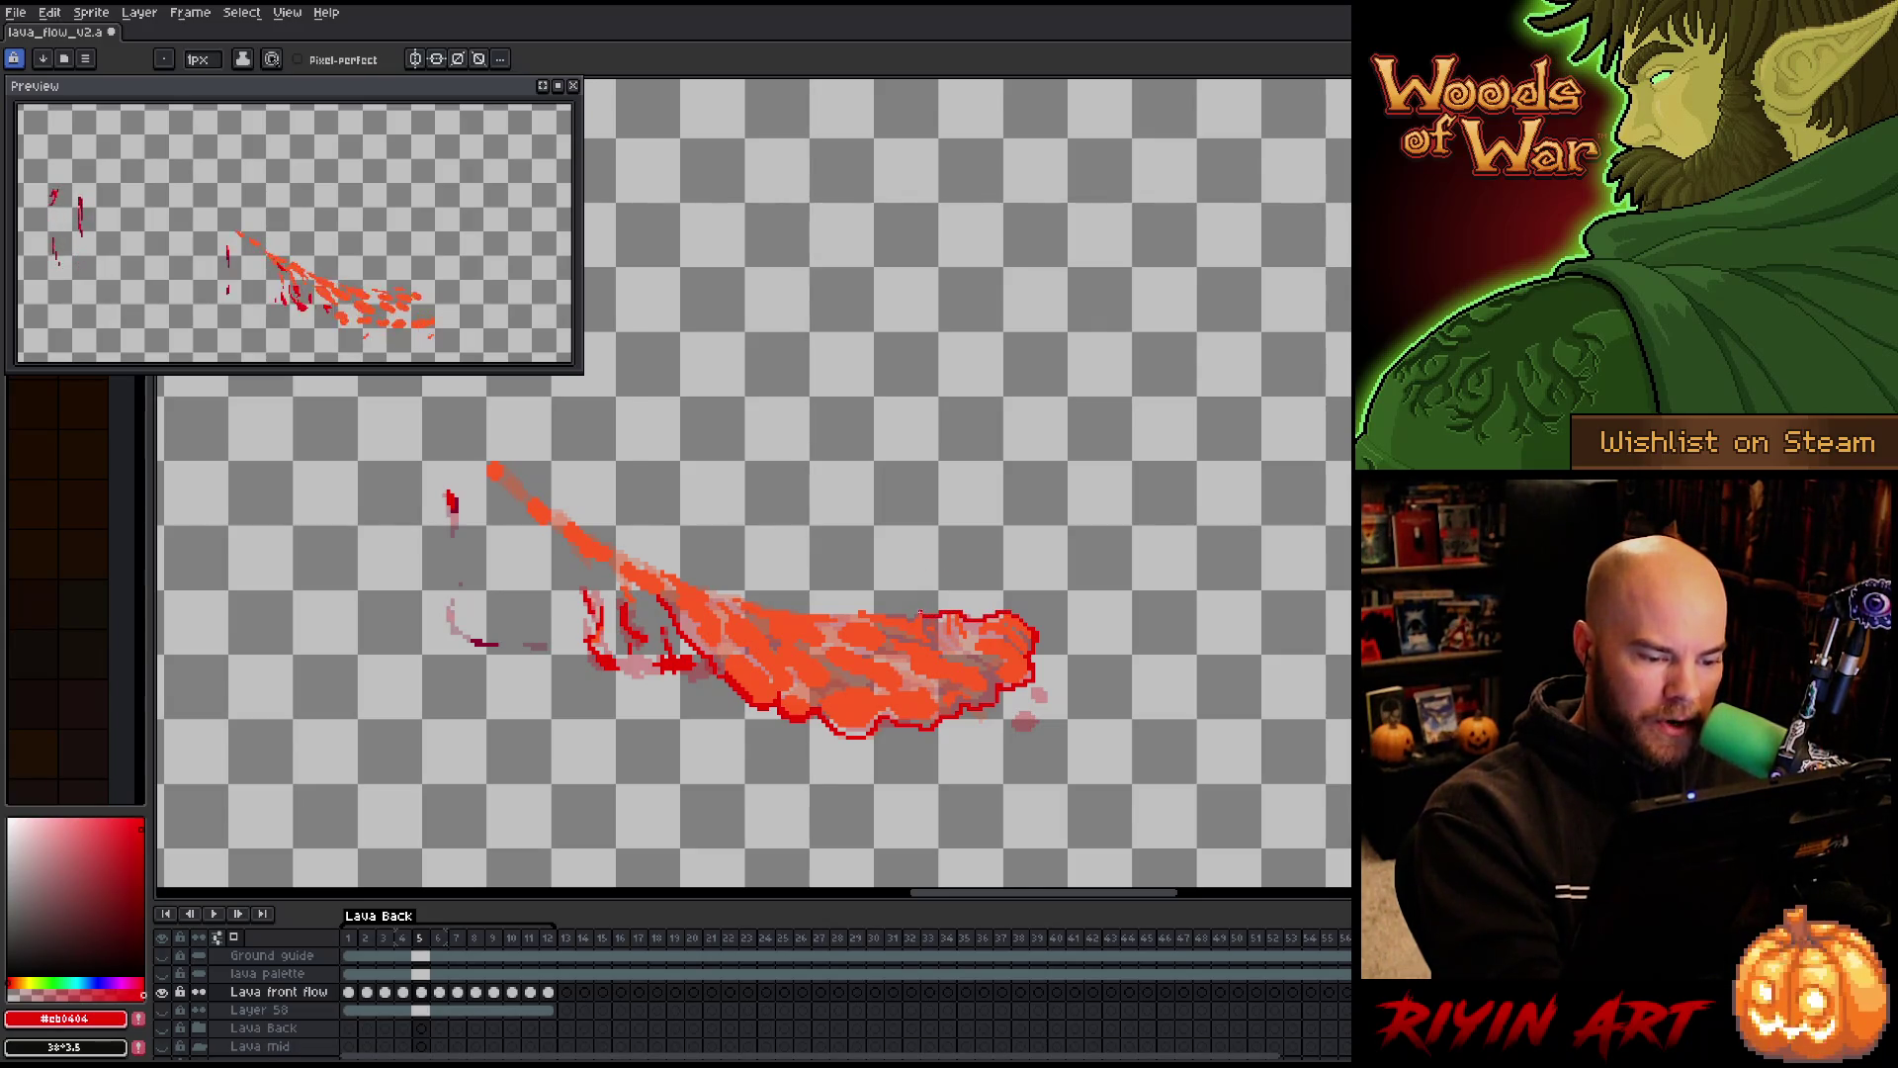
drag(859, 612, 840, 617)
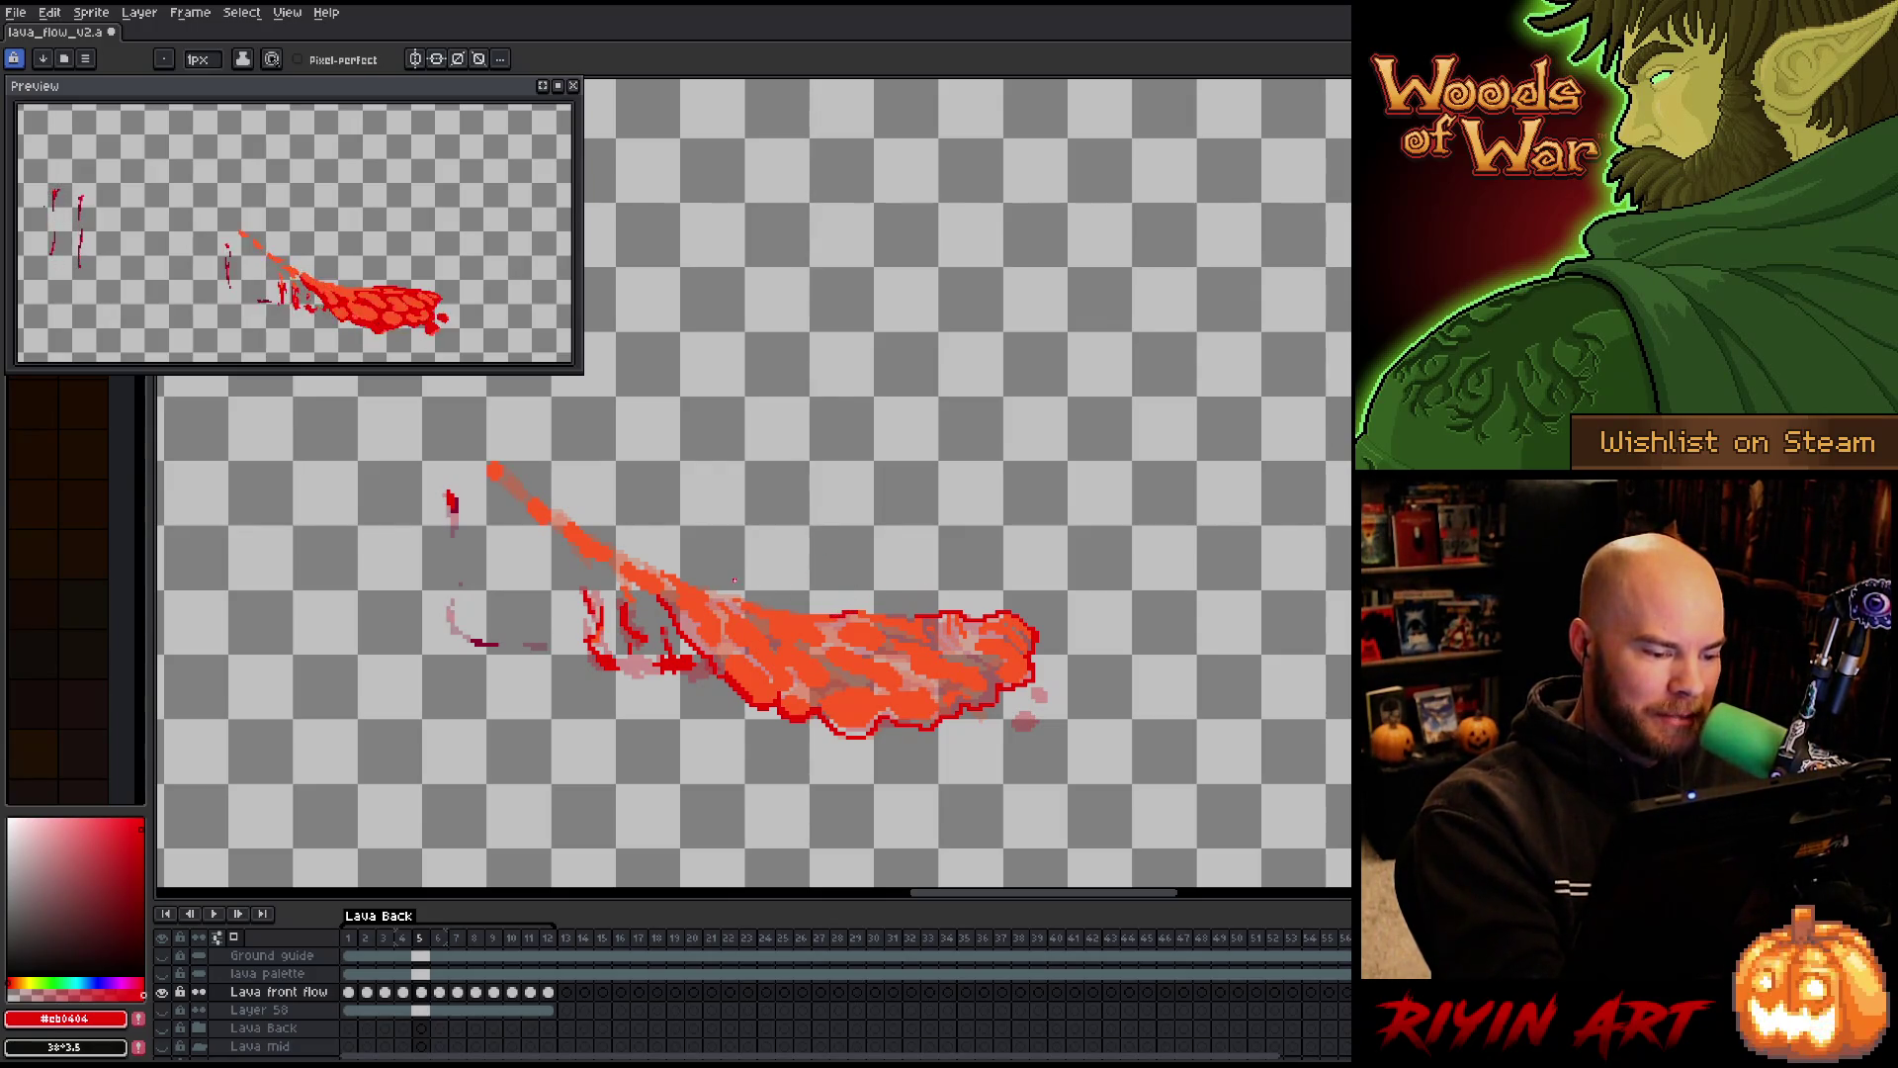
drag(729, 595, 710, 593)
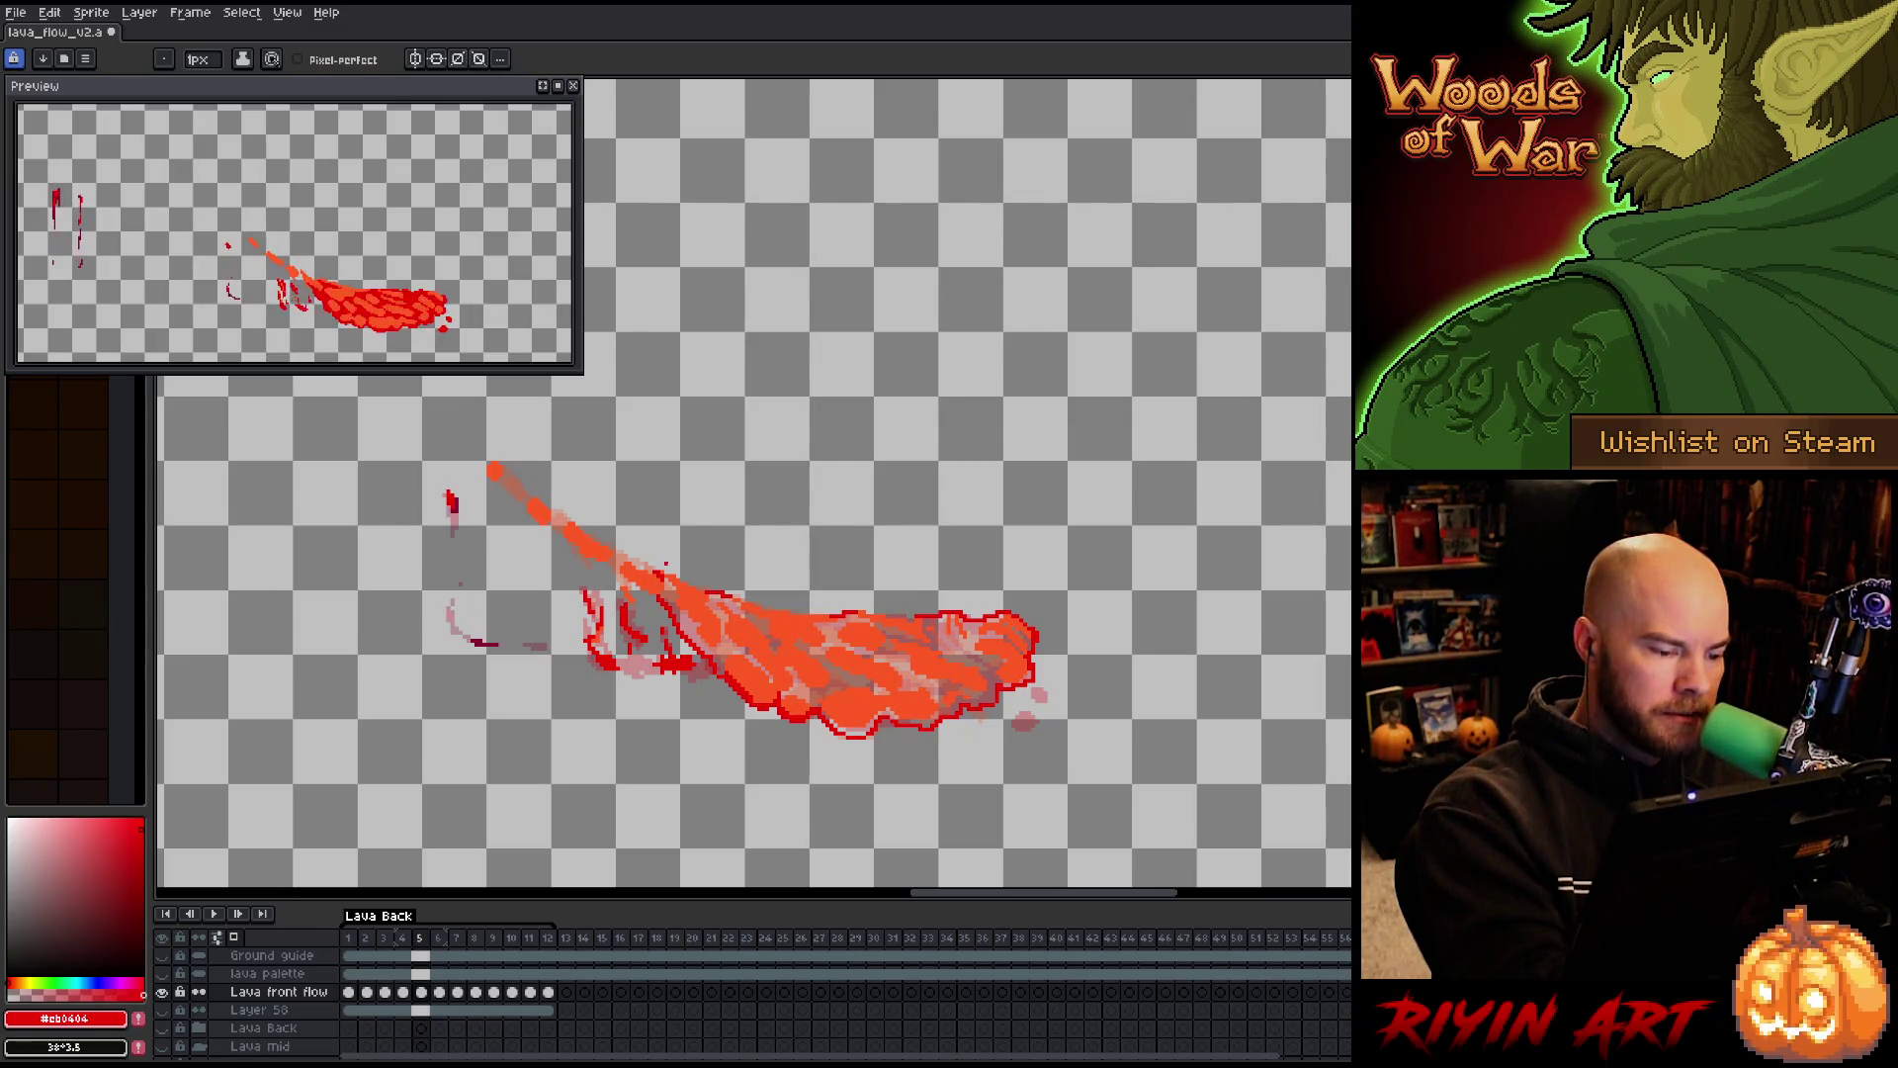
Bucket-fill frame 5's lava regions and light interior with dark red
key(g)
click(689, 589)
click(939, 652)
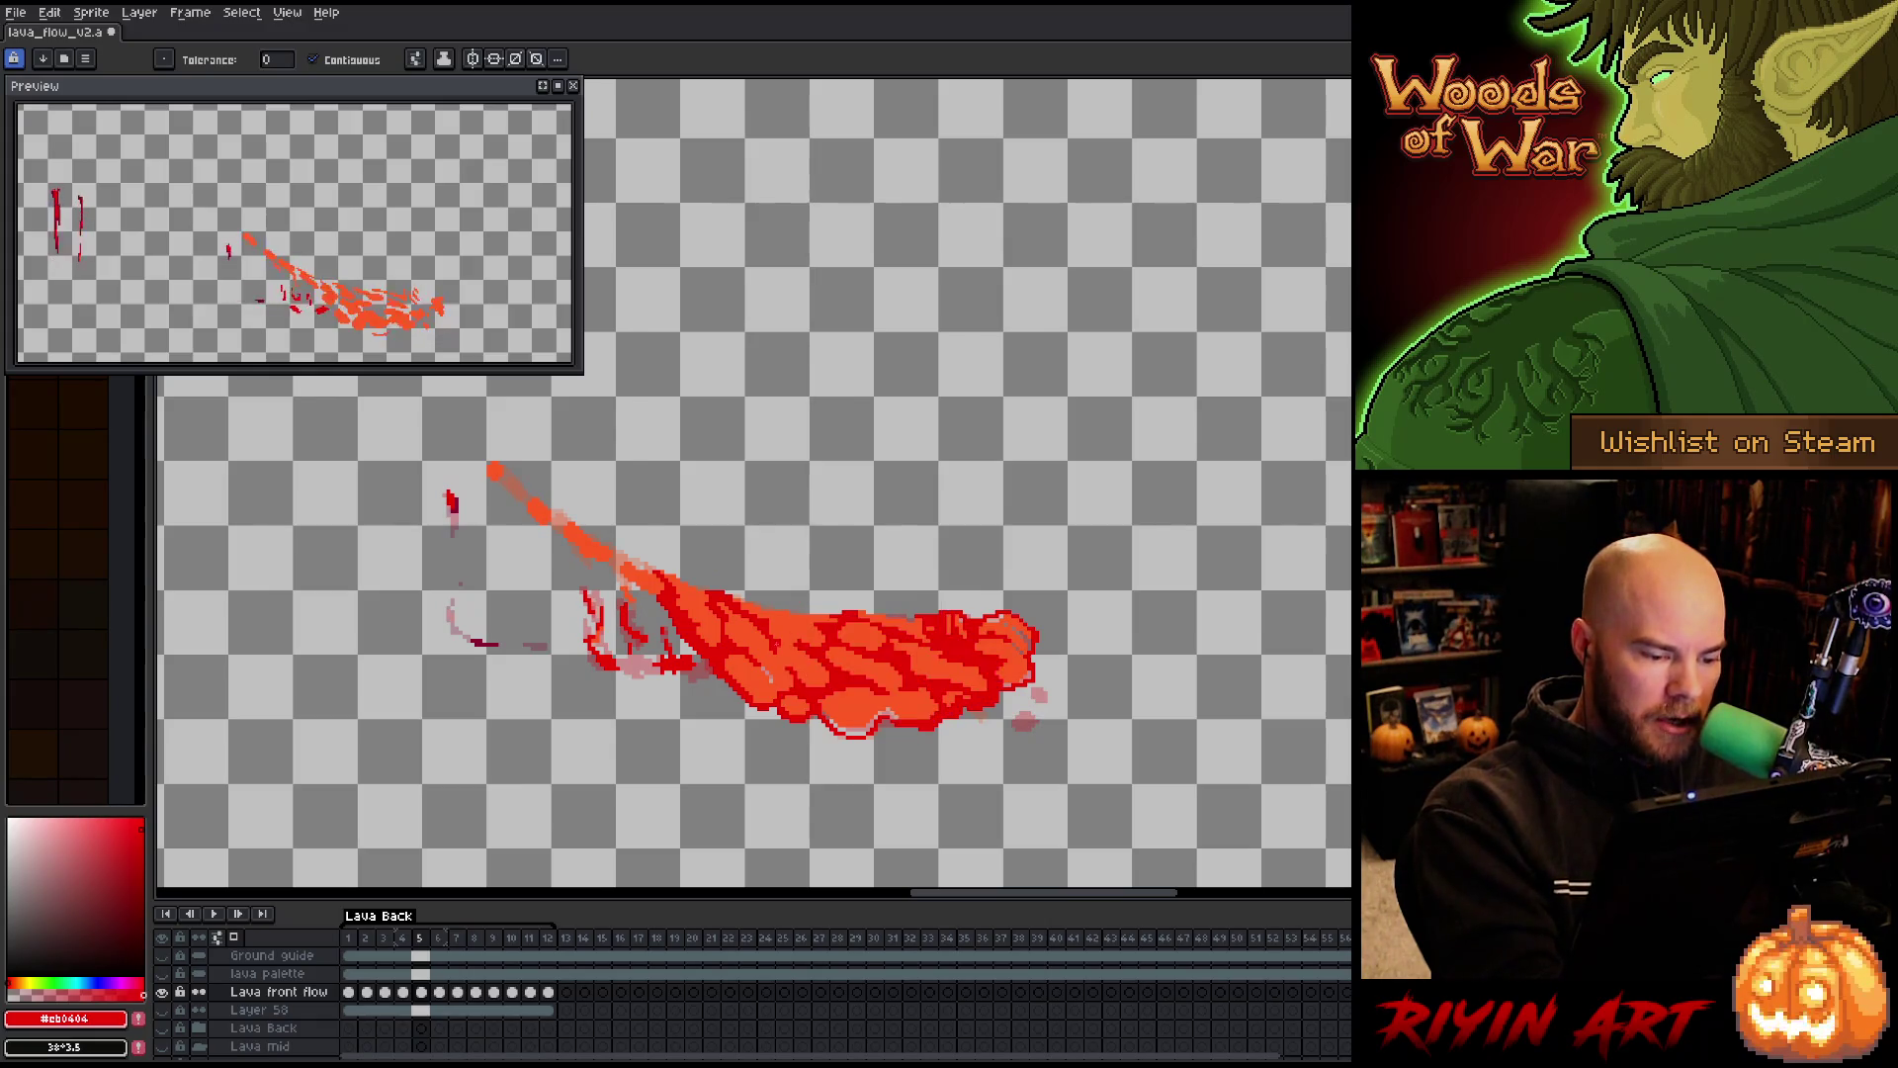
key(b)
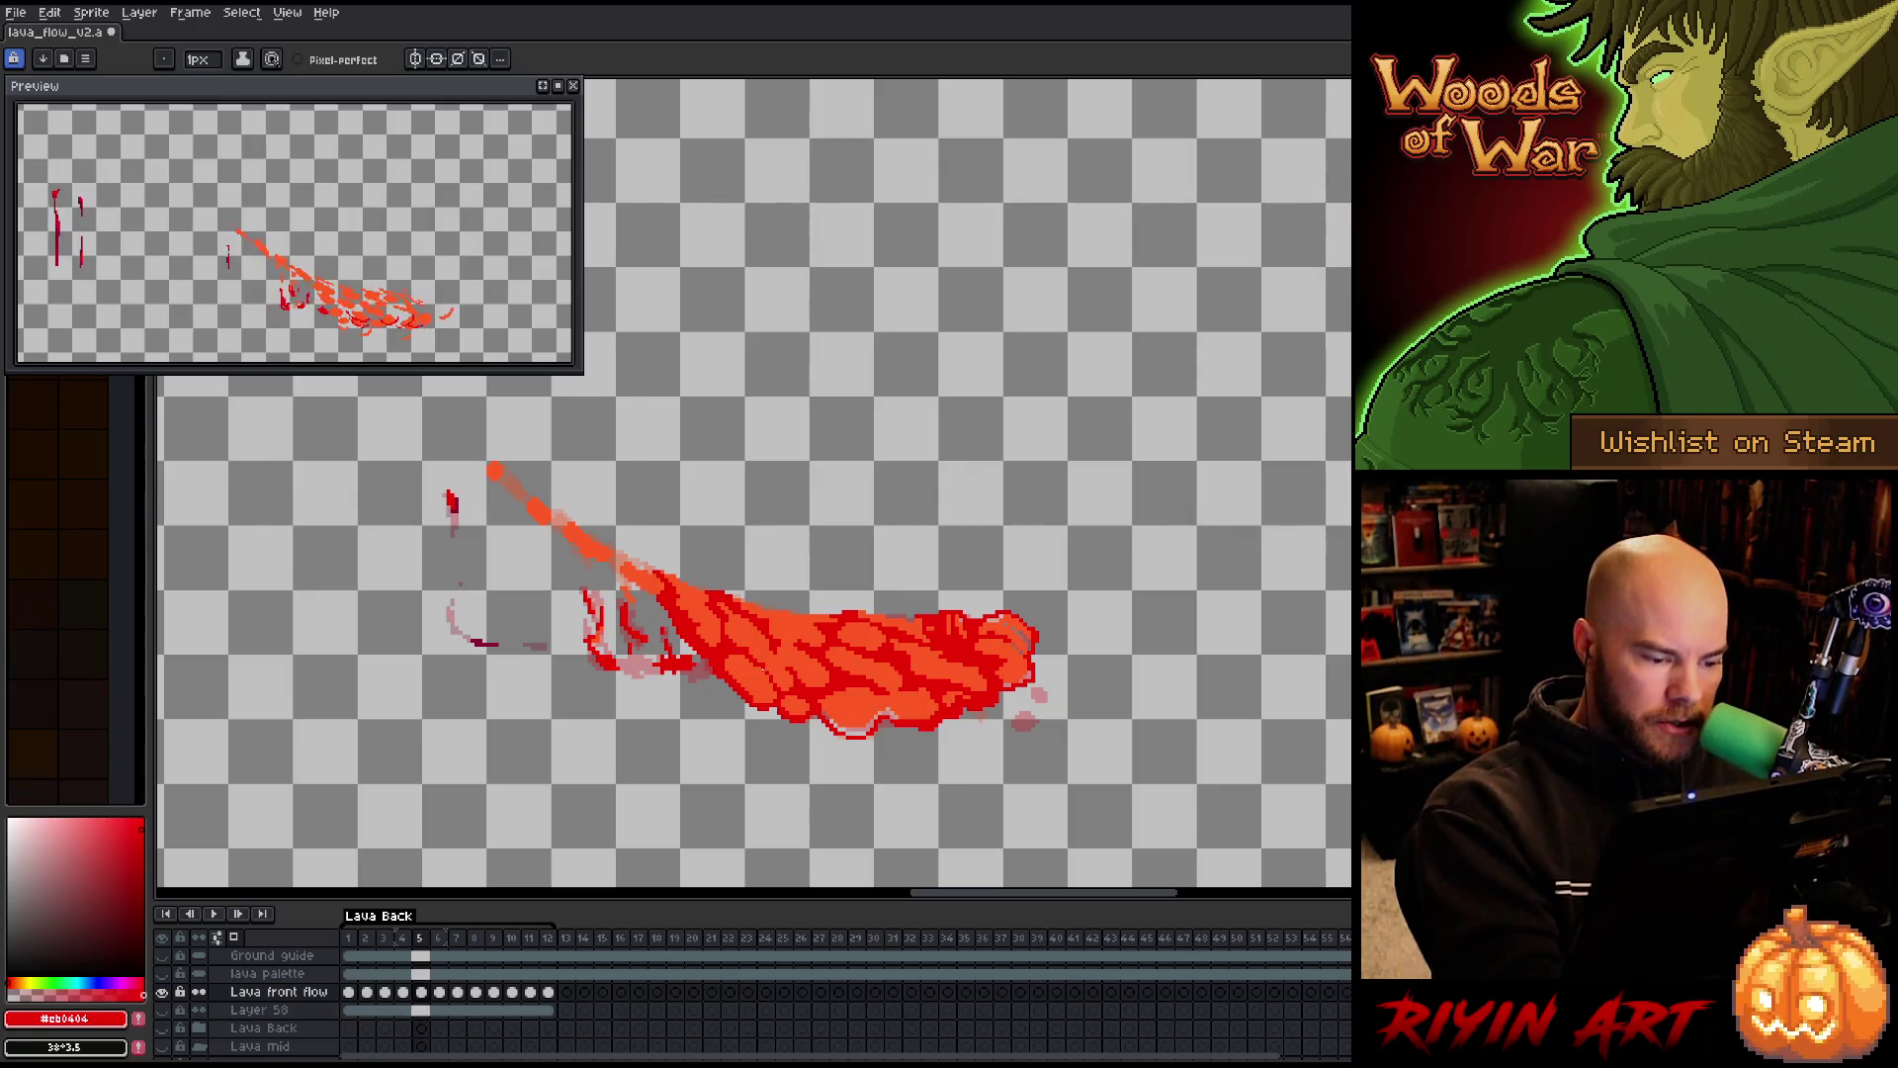
key(g)
key(b)
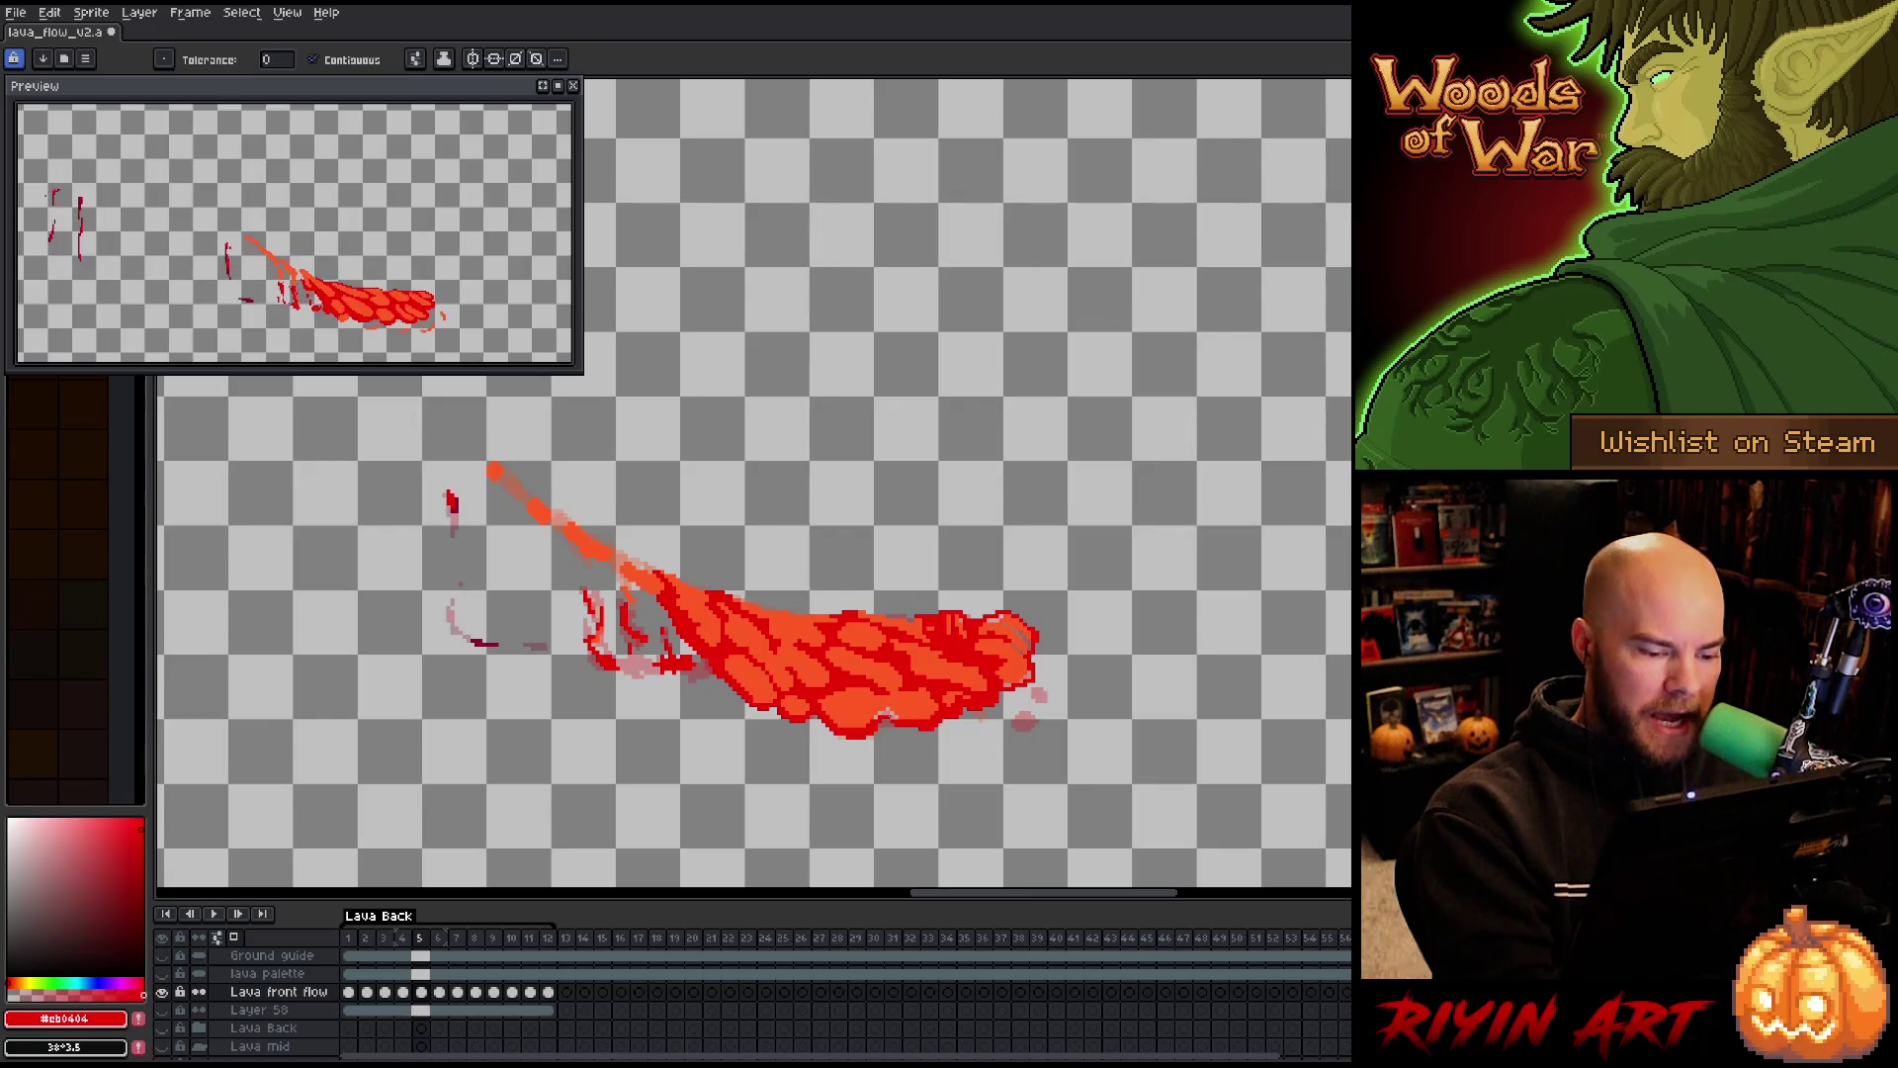
Undo a stray dark red fill, paint a few red pixels at the right tip, and go to frame 6
click(884, 713)
key(ctrl+z)
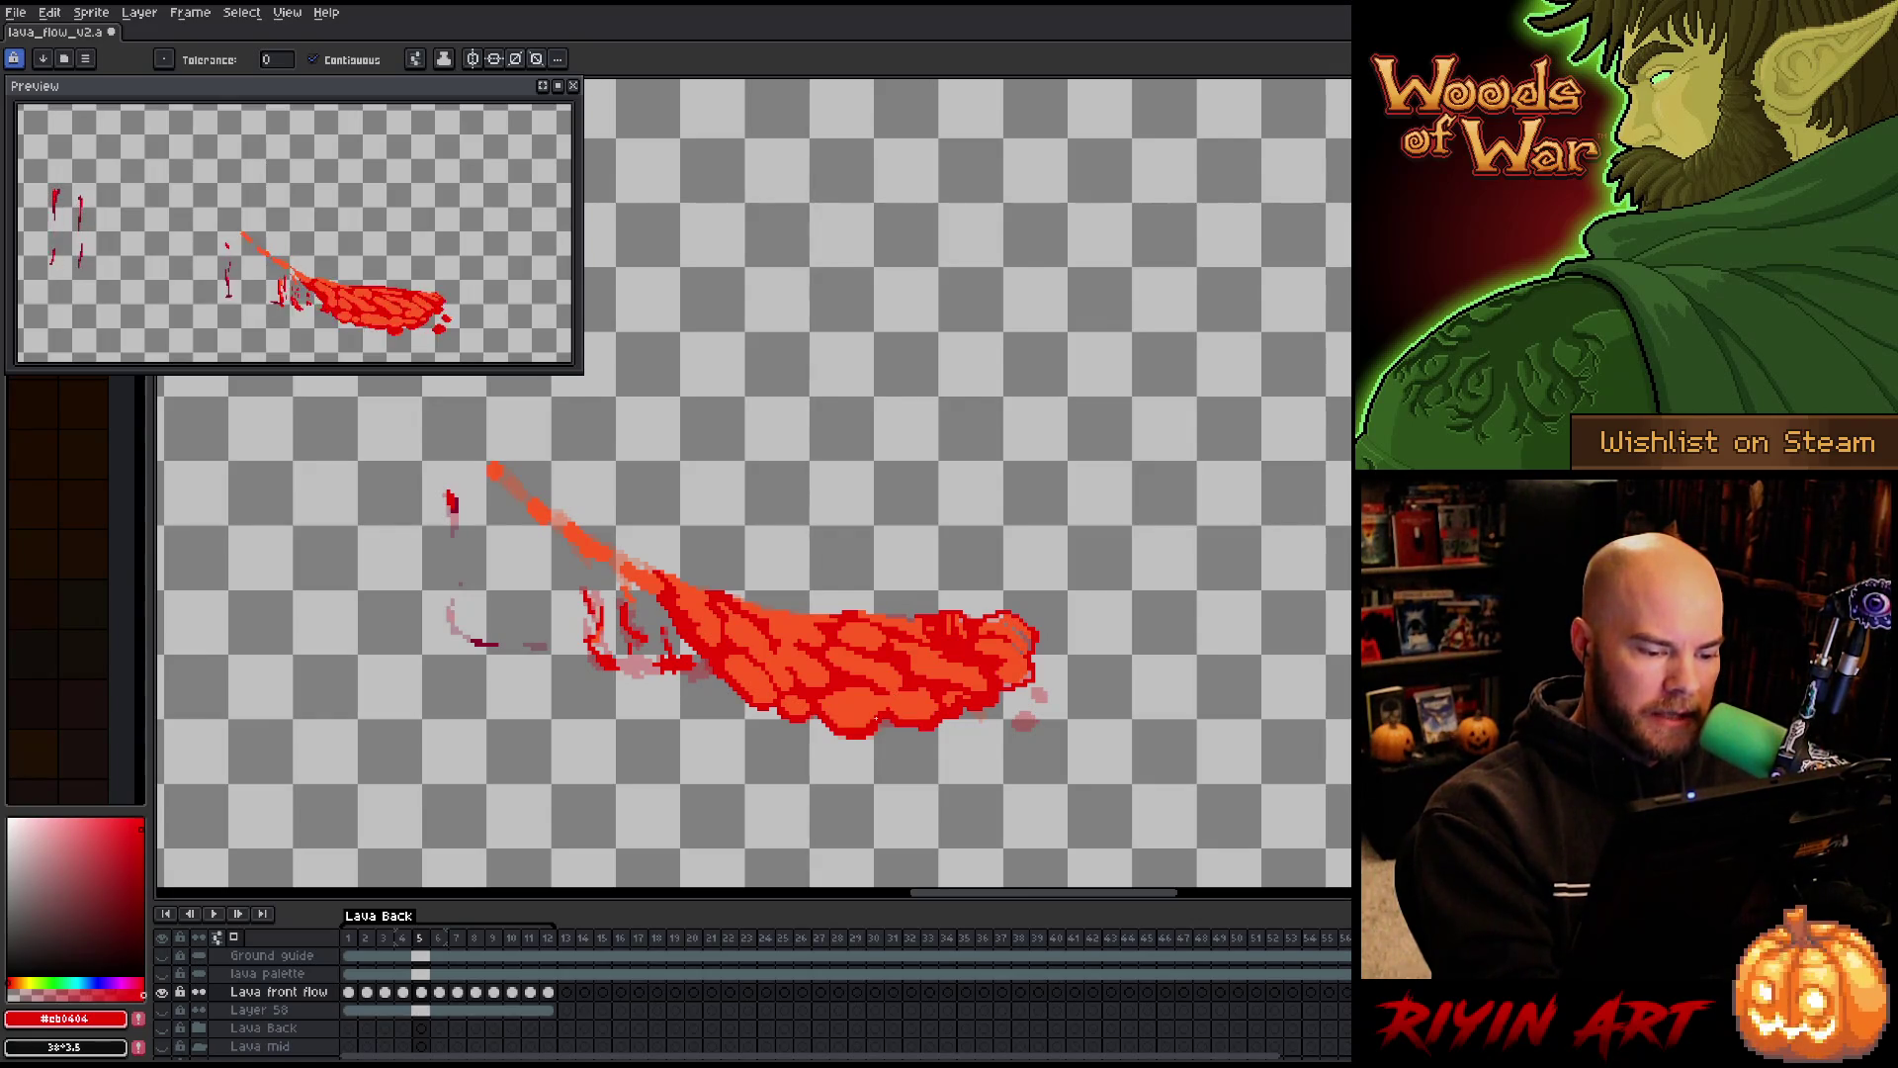
key(b)
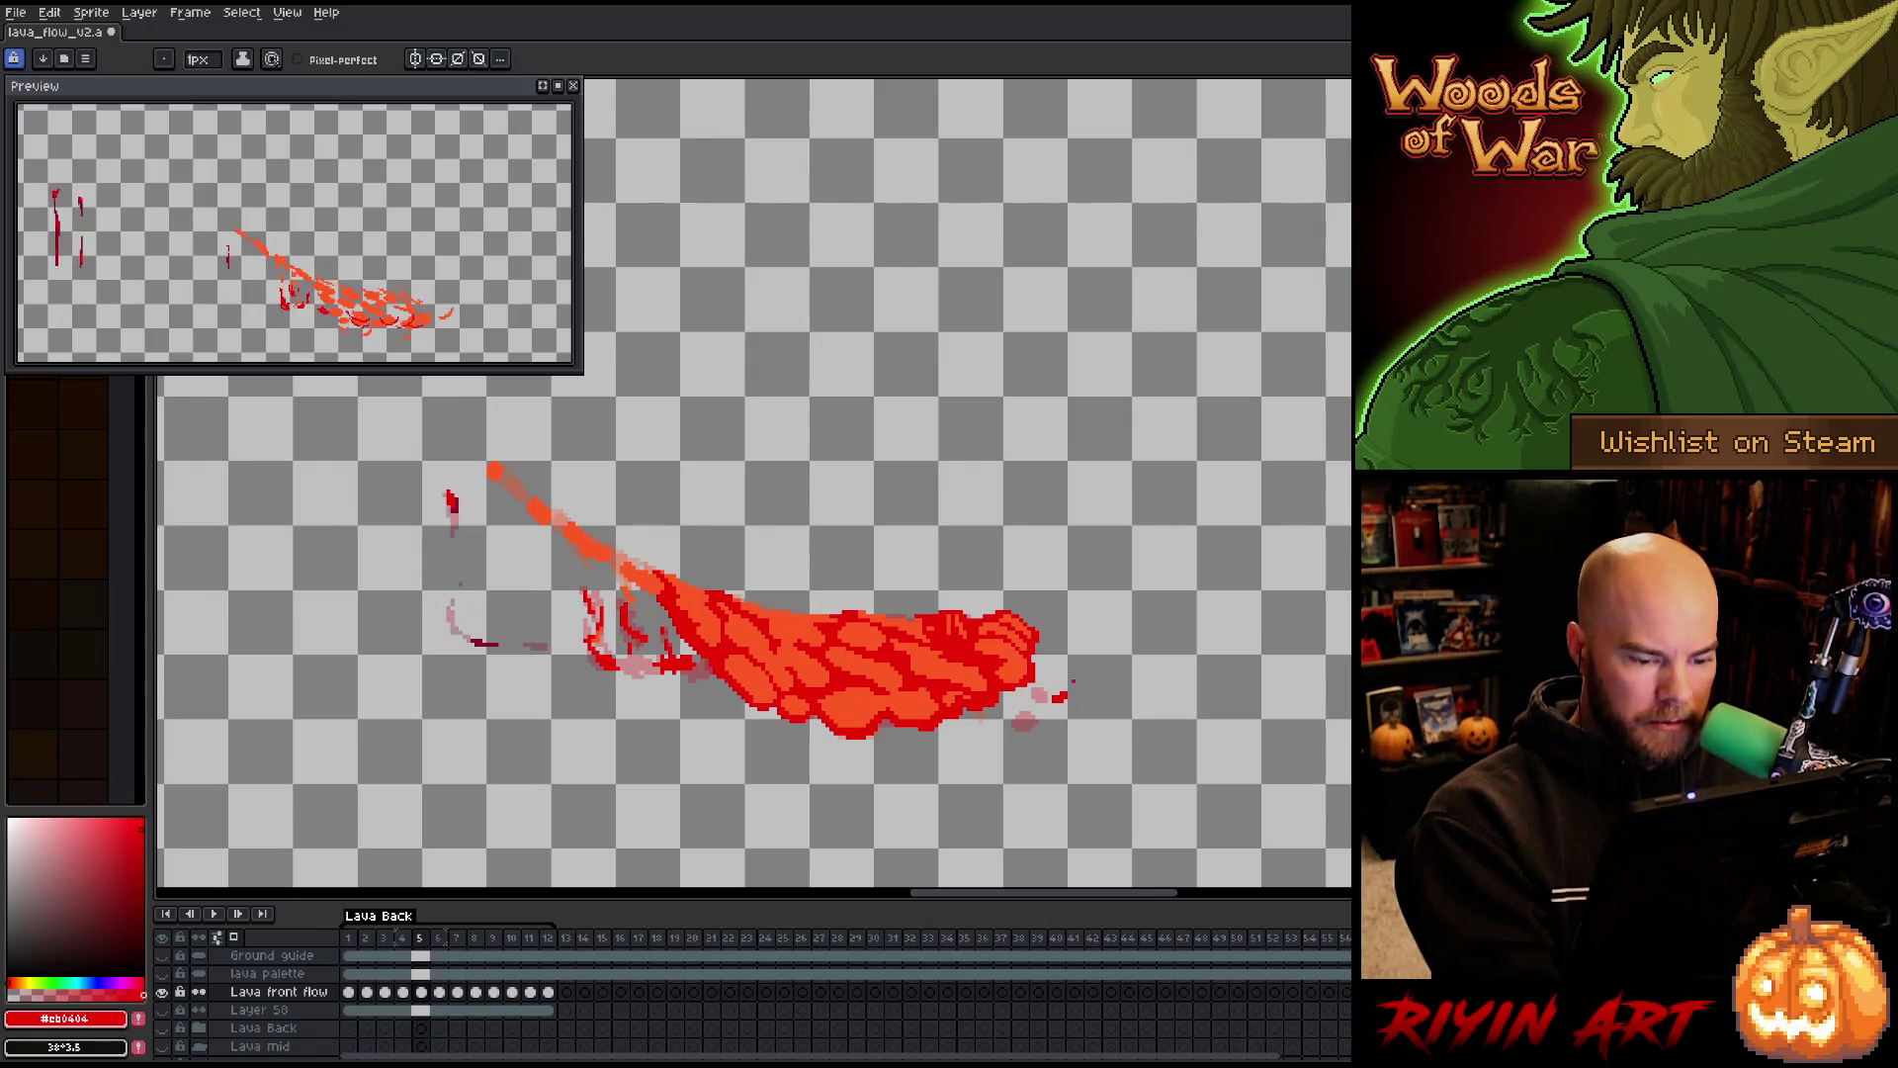
click(1038, 725)
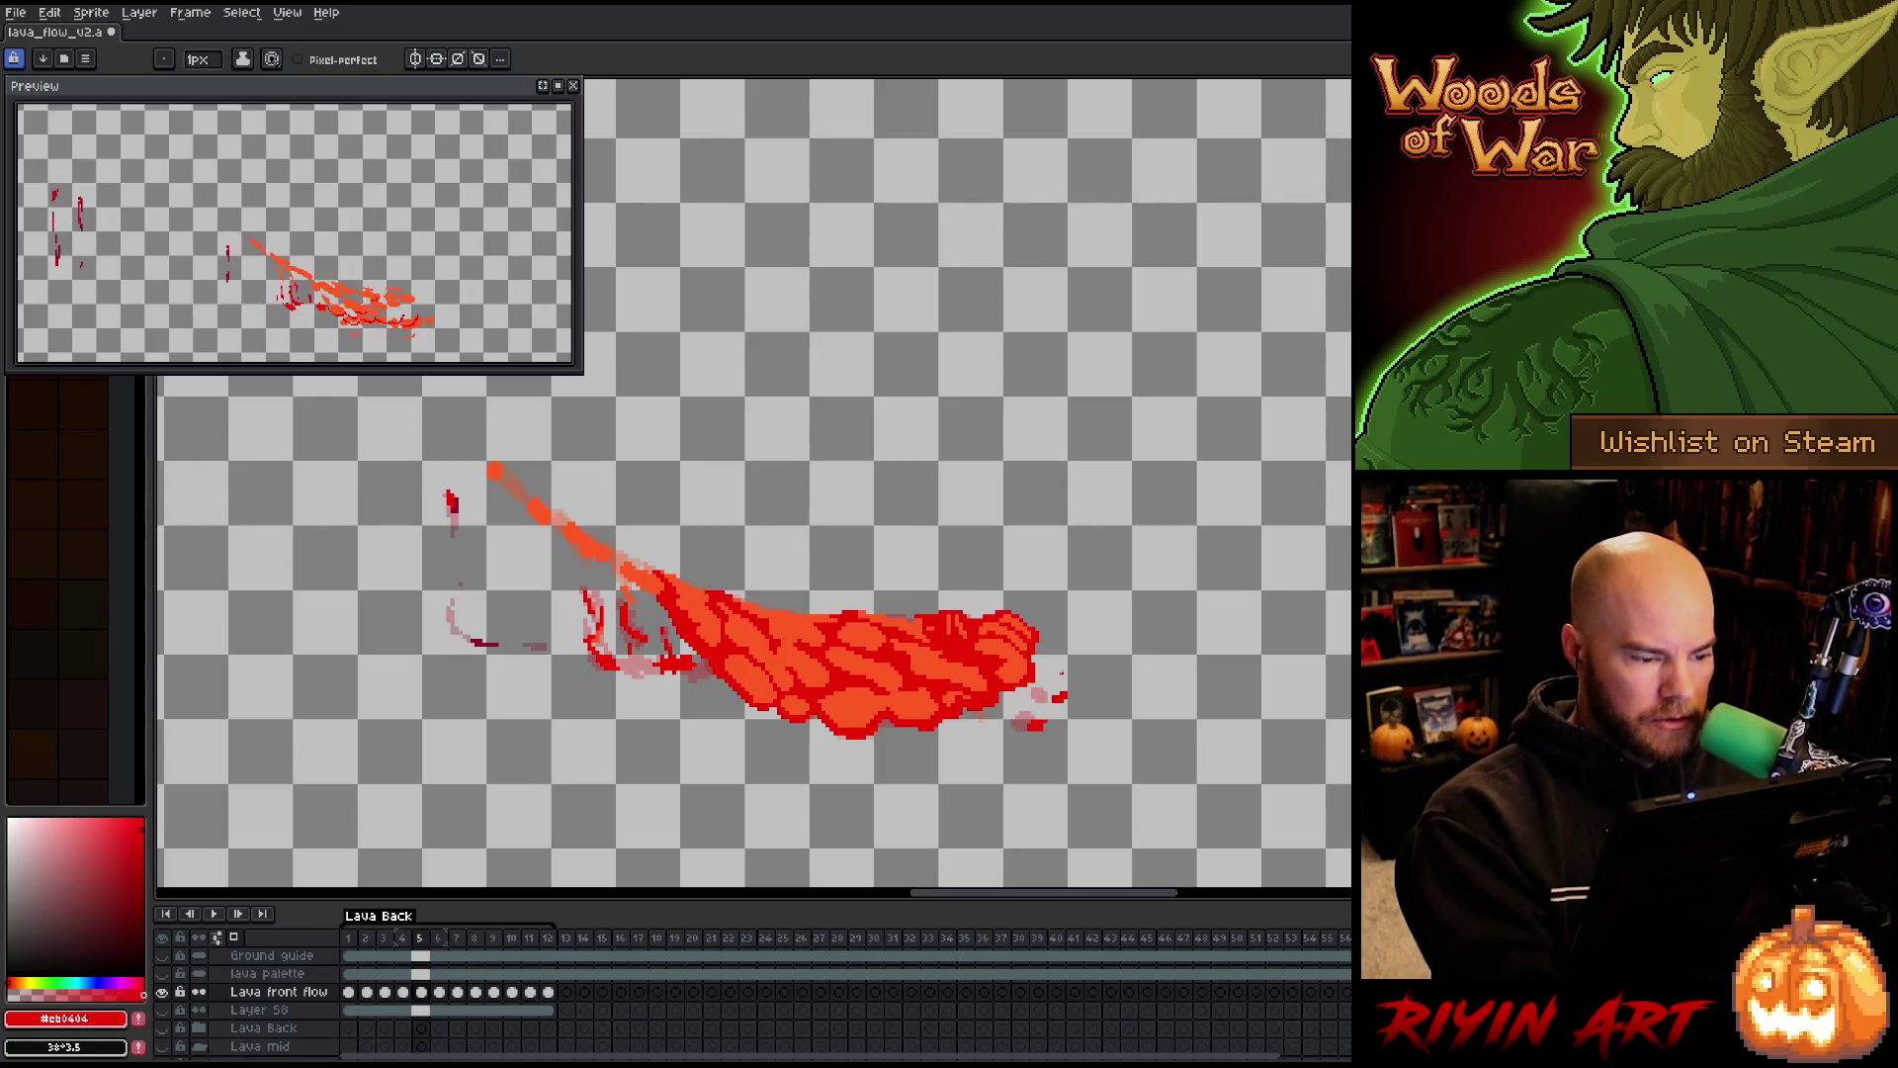
key(period)
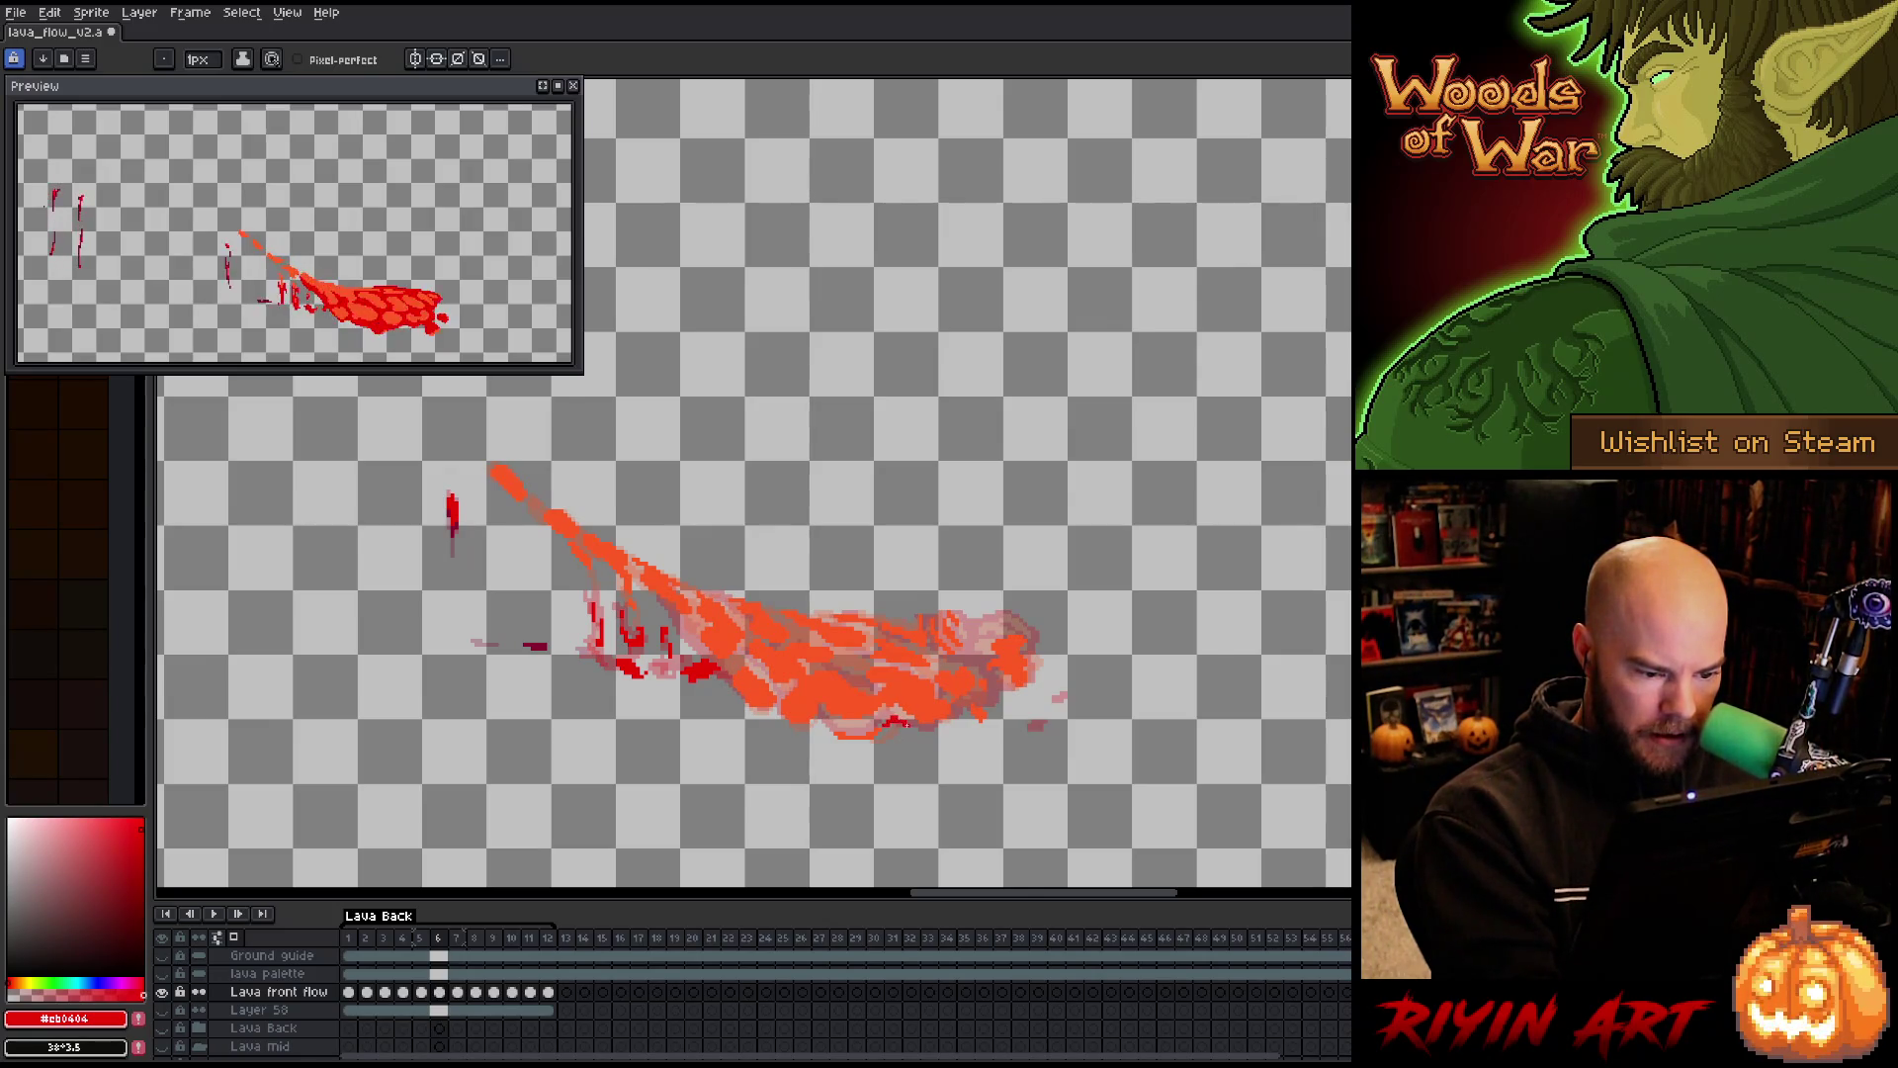
Extend frame 6's bottom red outline, fill its gap, and outline the lower-right edge
drag(823, 730, 774, 714)
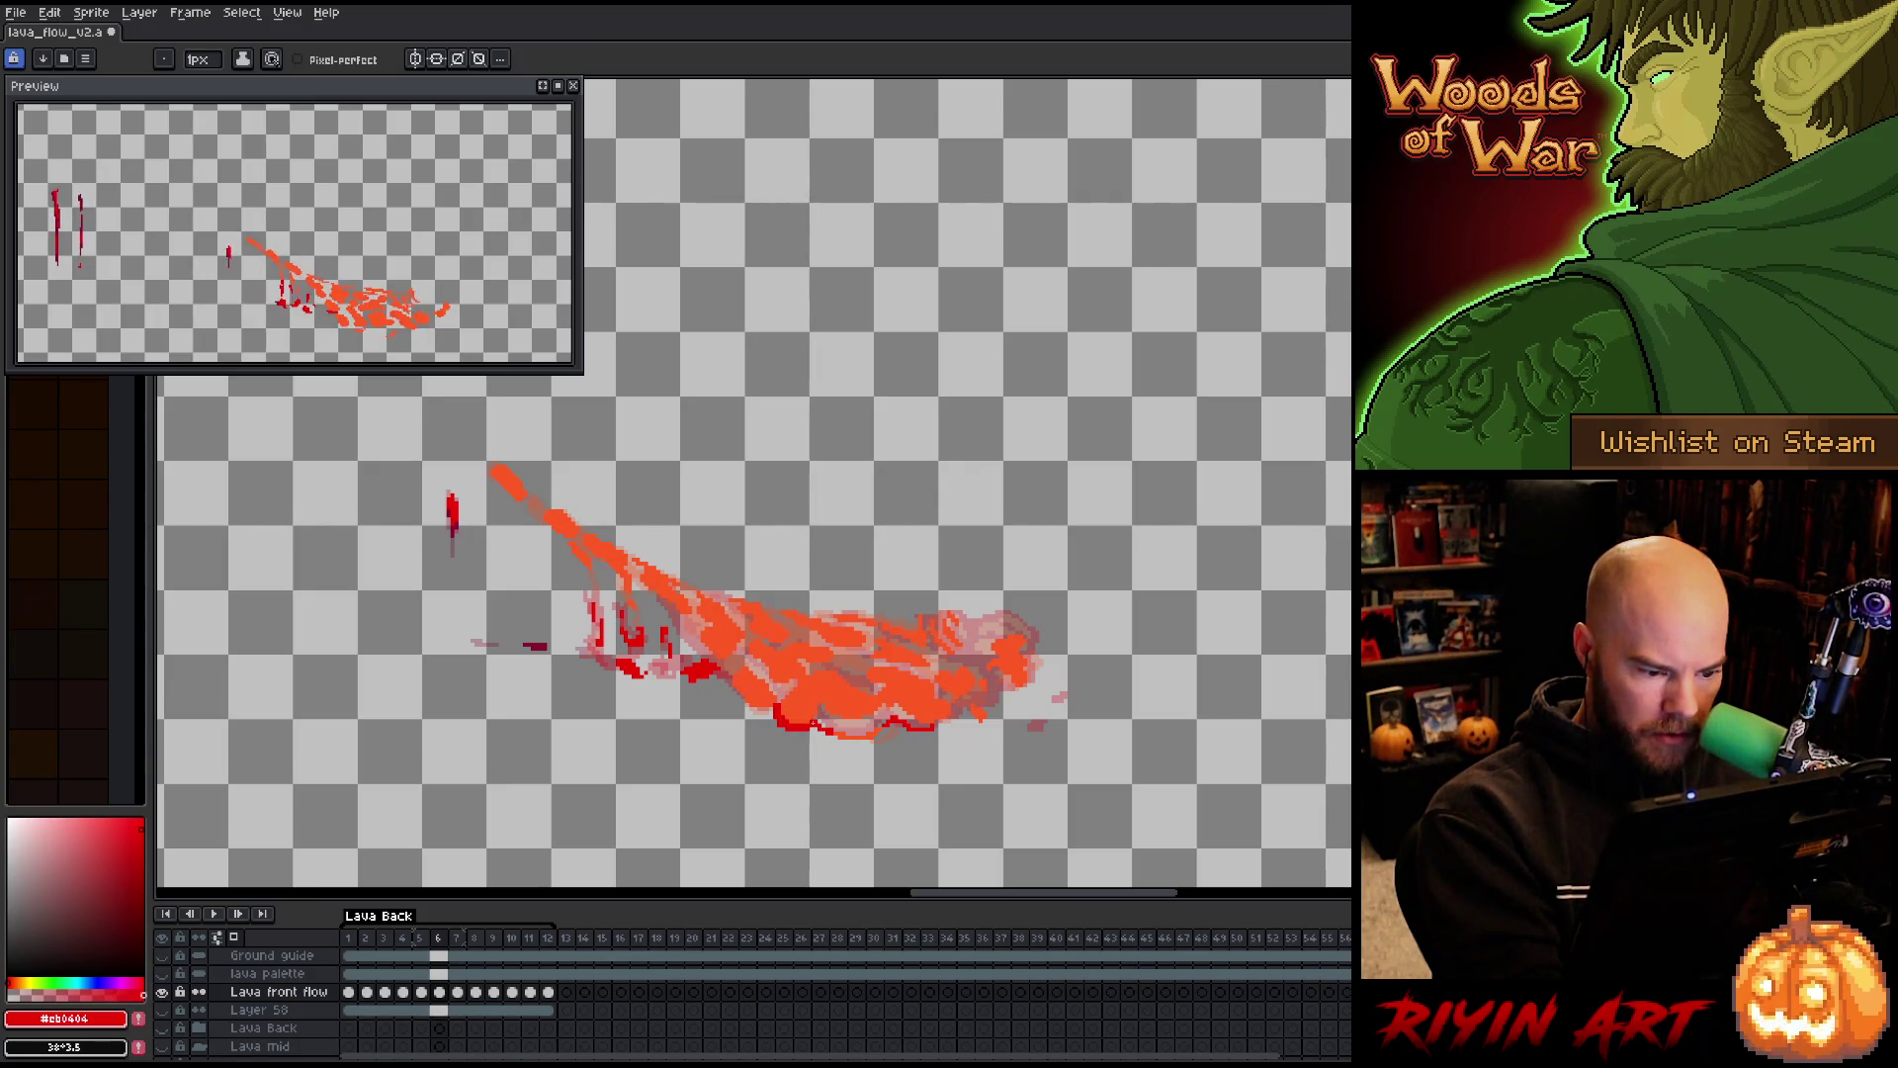
key(g)
click(852, 721)
key(b)
drag(933, 727, 965, 708)
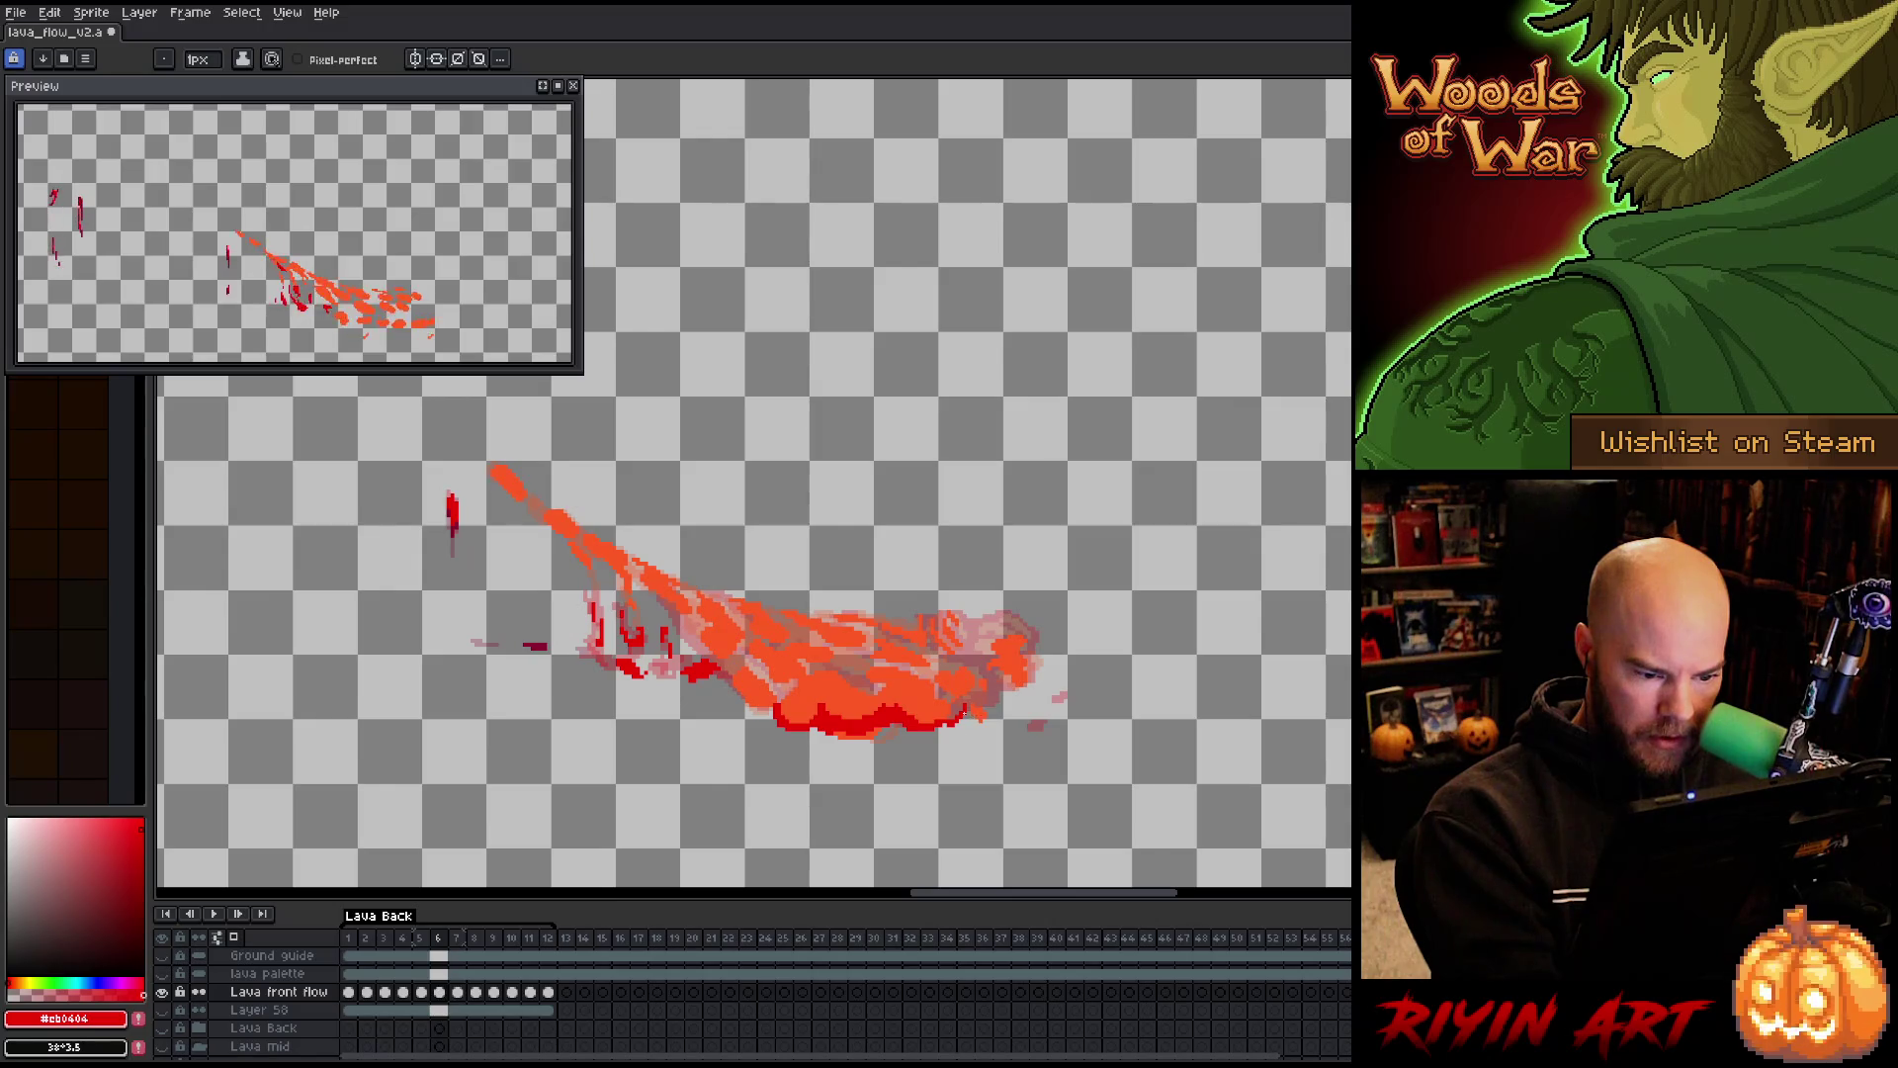
mouse_move(985, 709)
mouse_down()
mouse_move(1006, 684)
mouse_move(1033, 692)
mouse_move(1038, 653)
mouse_move(1008, 623)
mouse_up()
Sample dark red #cb0404 from the lava and add dark-red pixels along its edge
alt+click(997, 630)
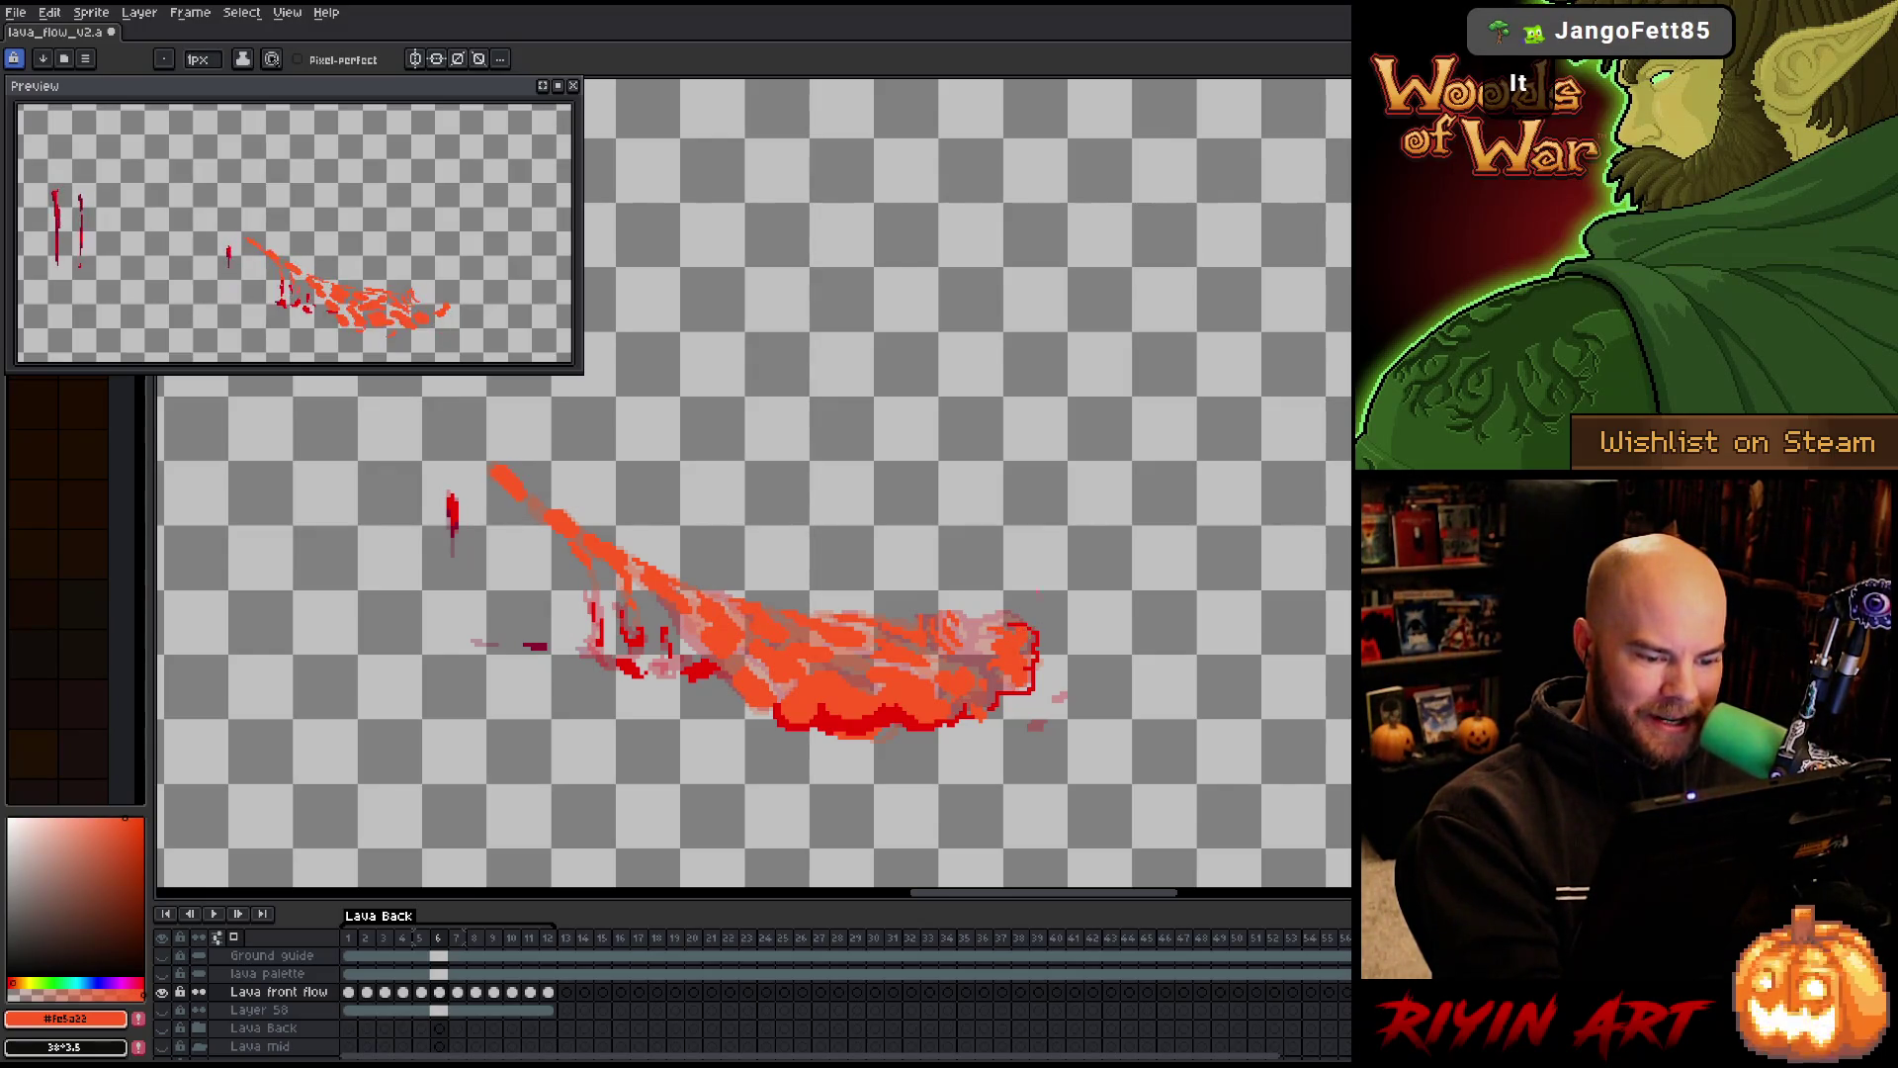
alt+click(1035, 654)
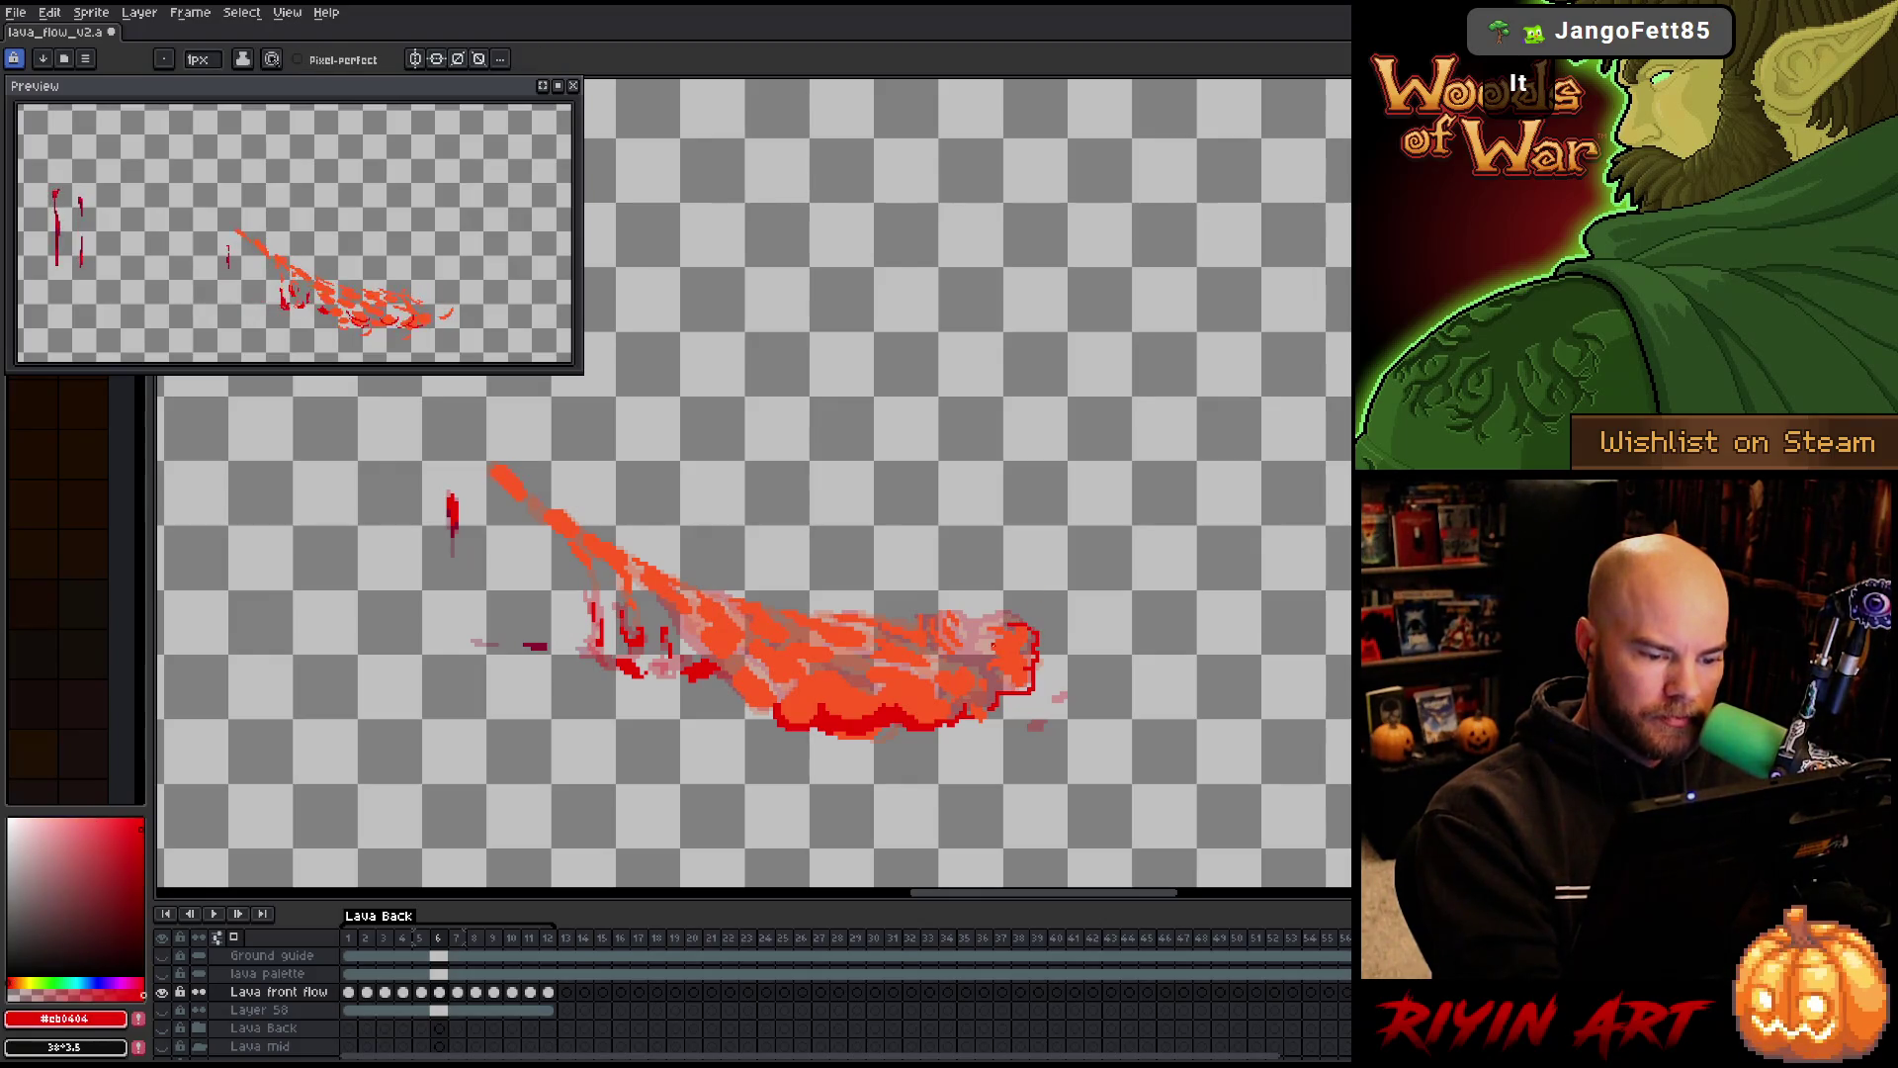
alt+click(1007, 638)
alt+click(1046, 630)
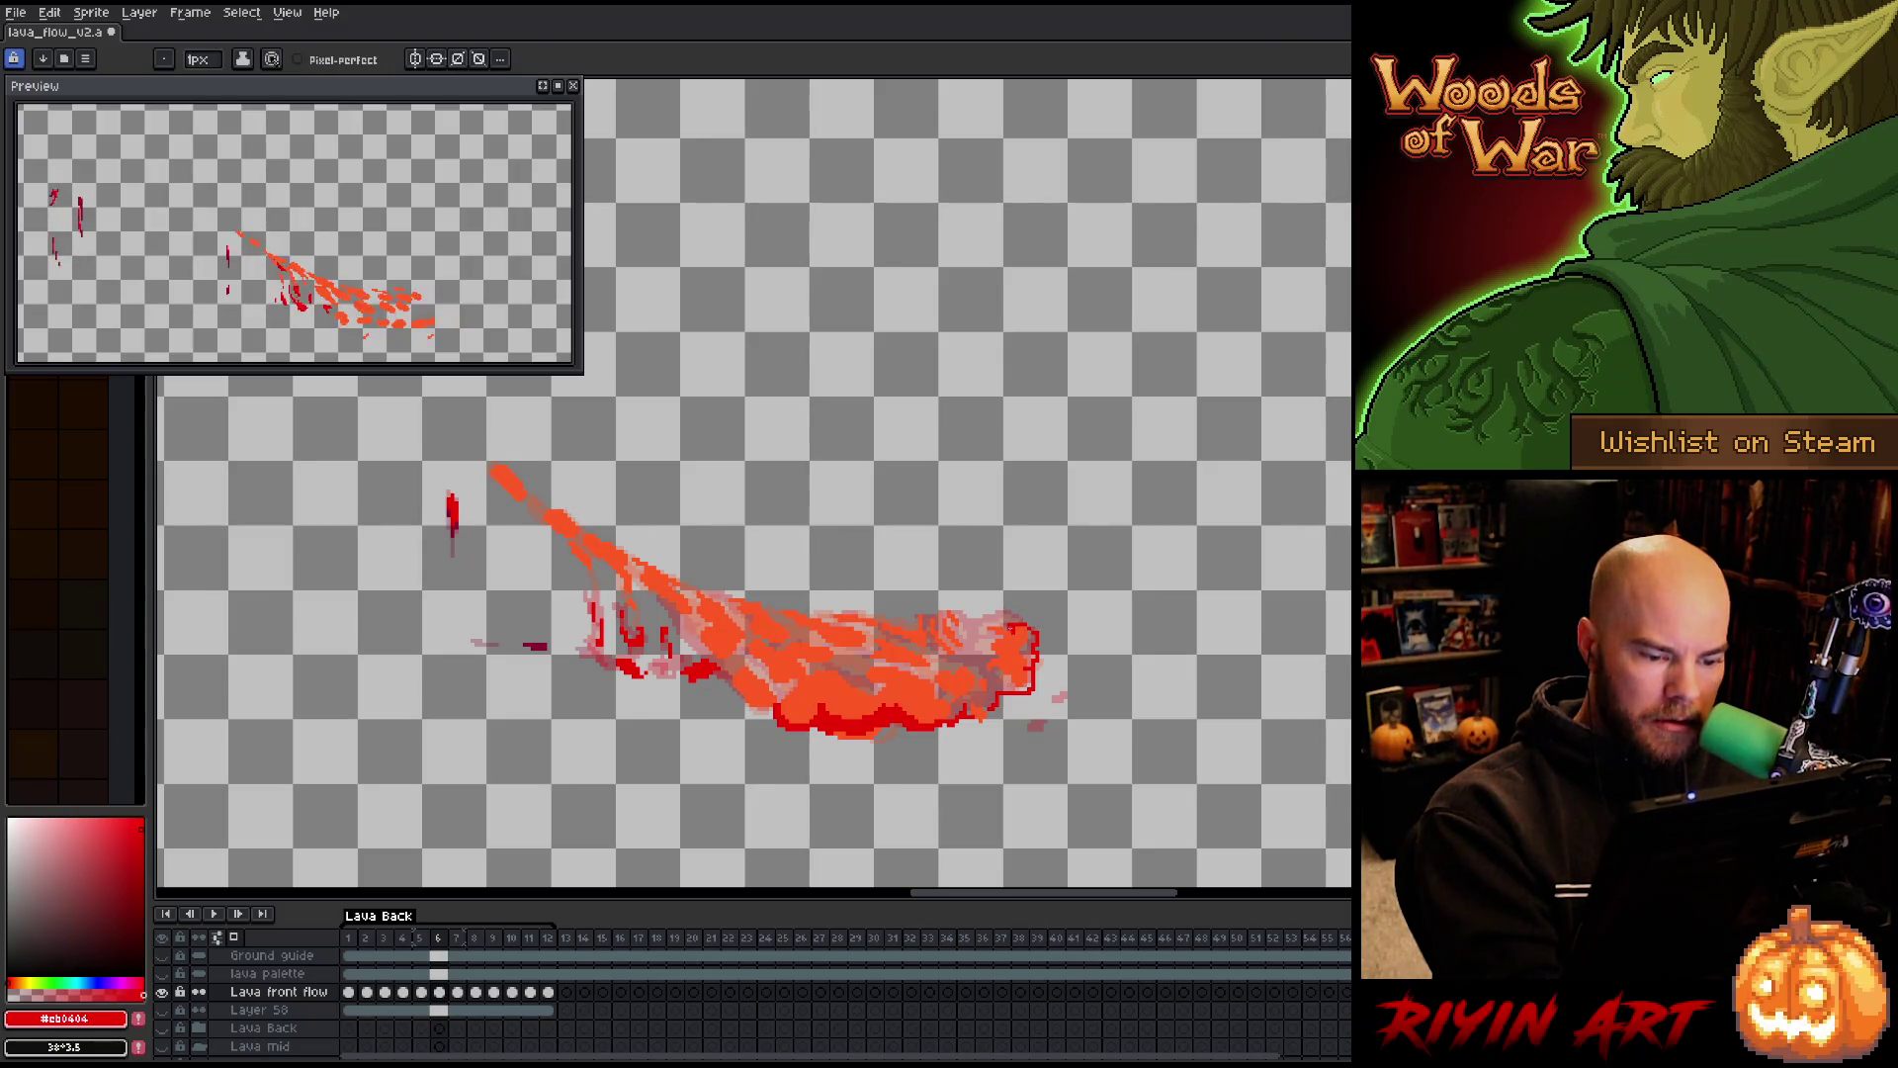
drag(995, 624, 951, 608)
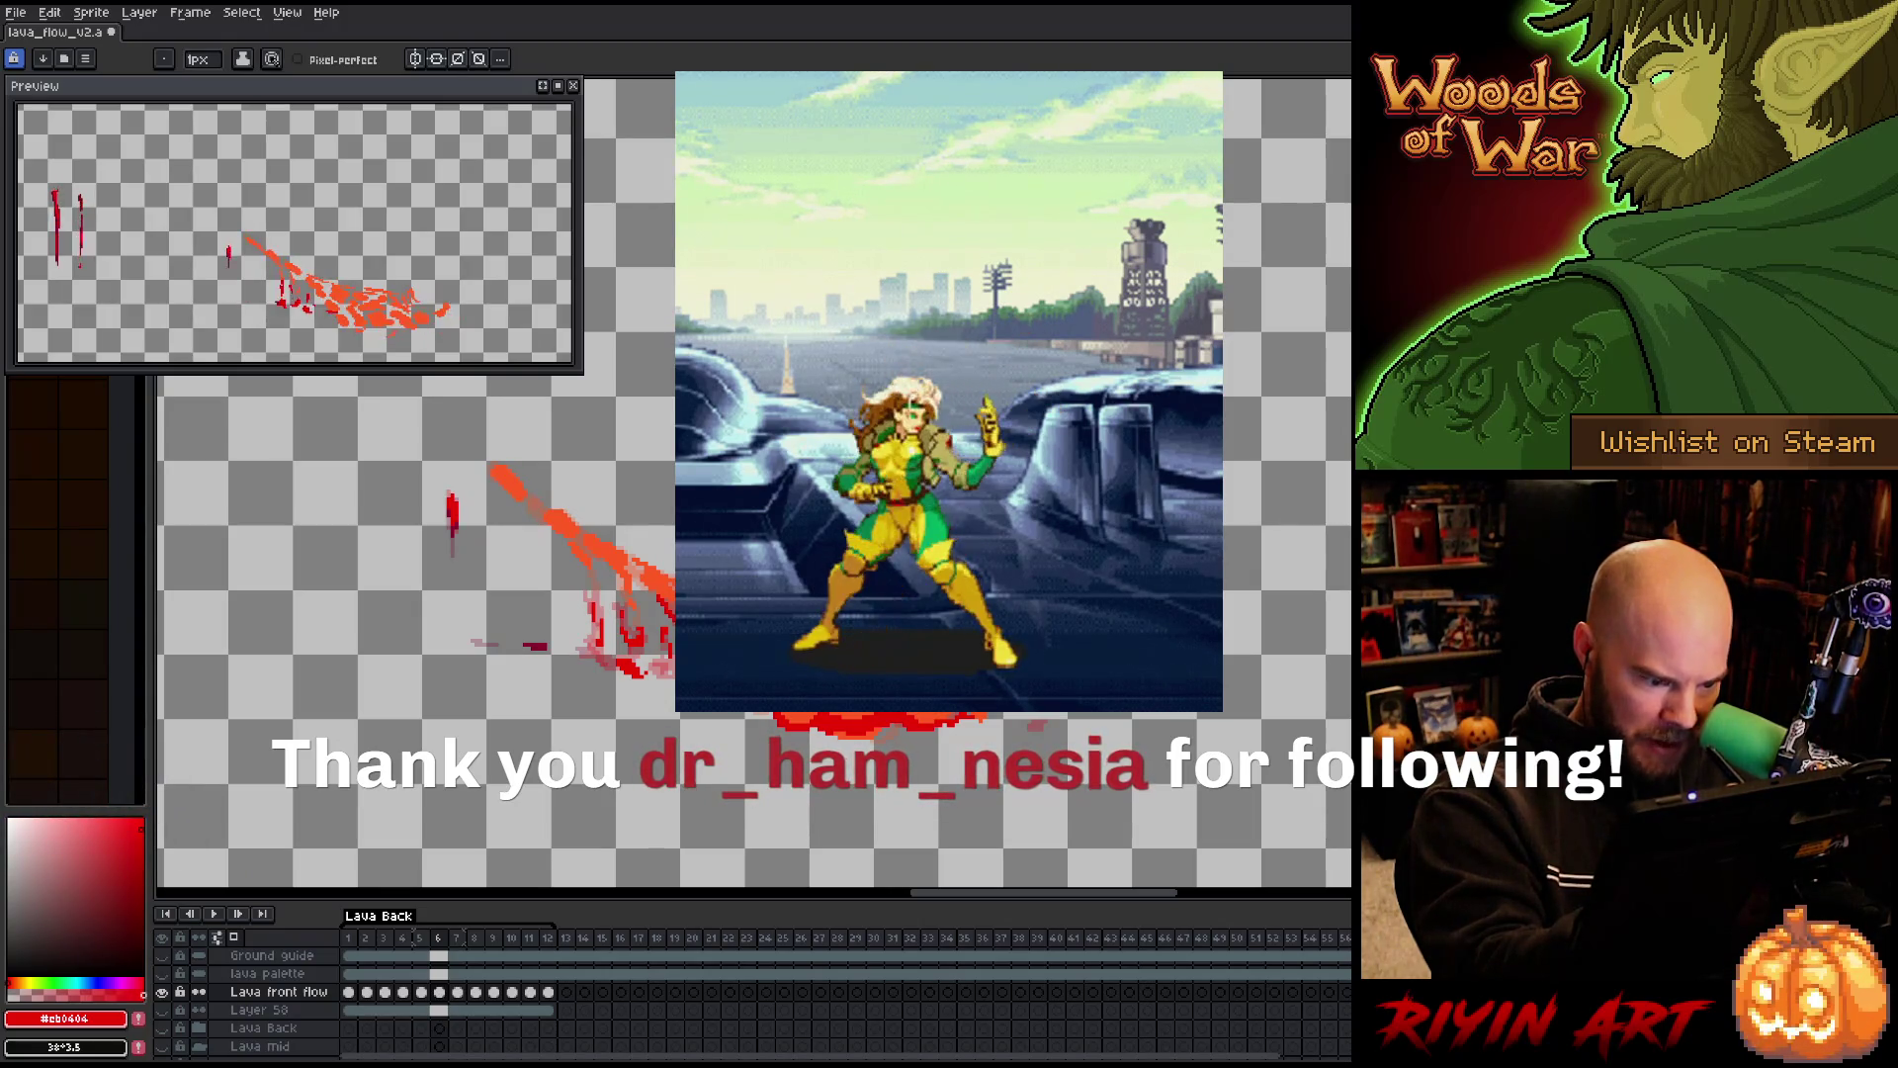
Bucket-fill the pale inner lava patch on frame 6 with red
key(g)
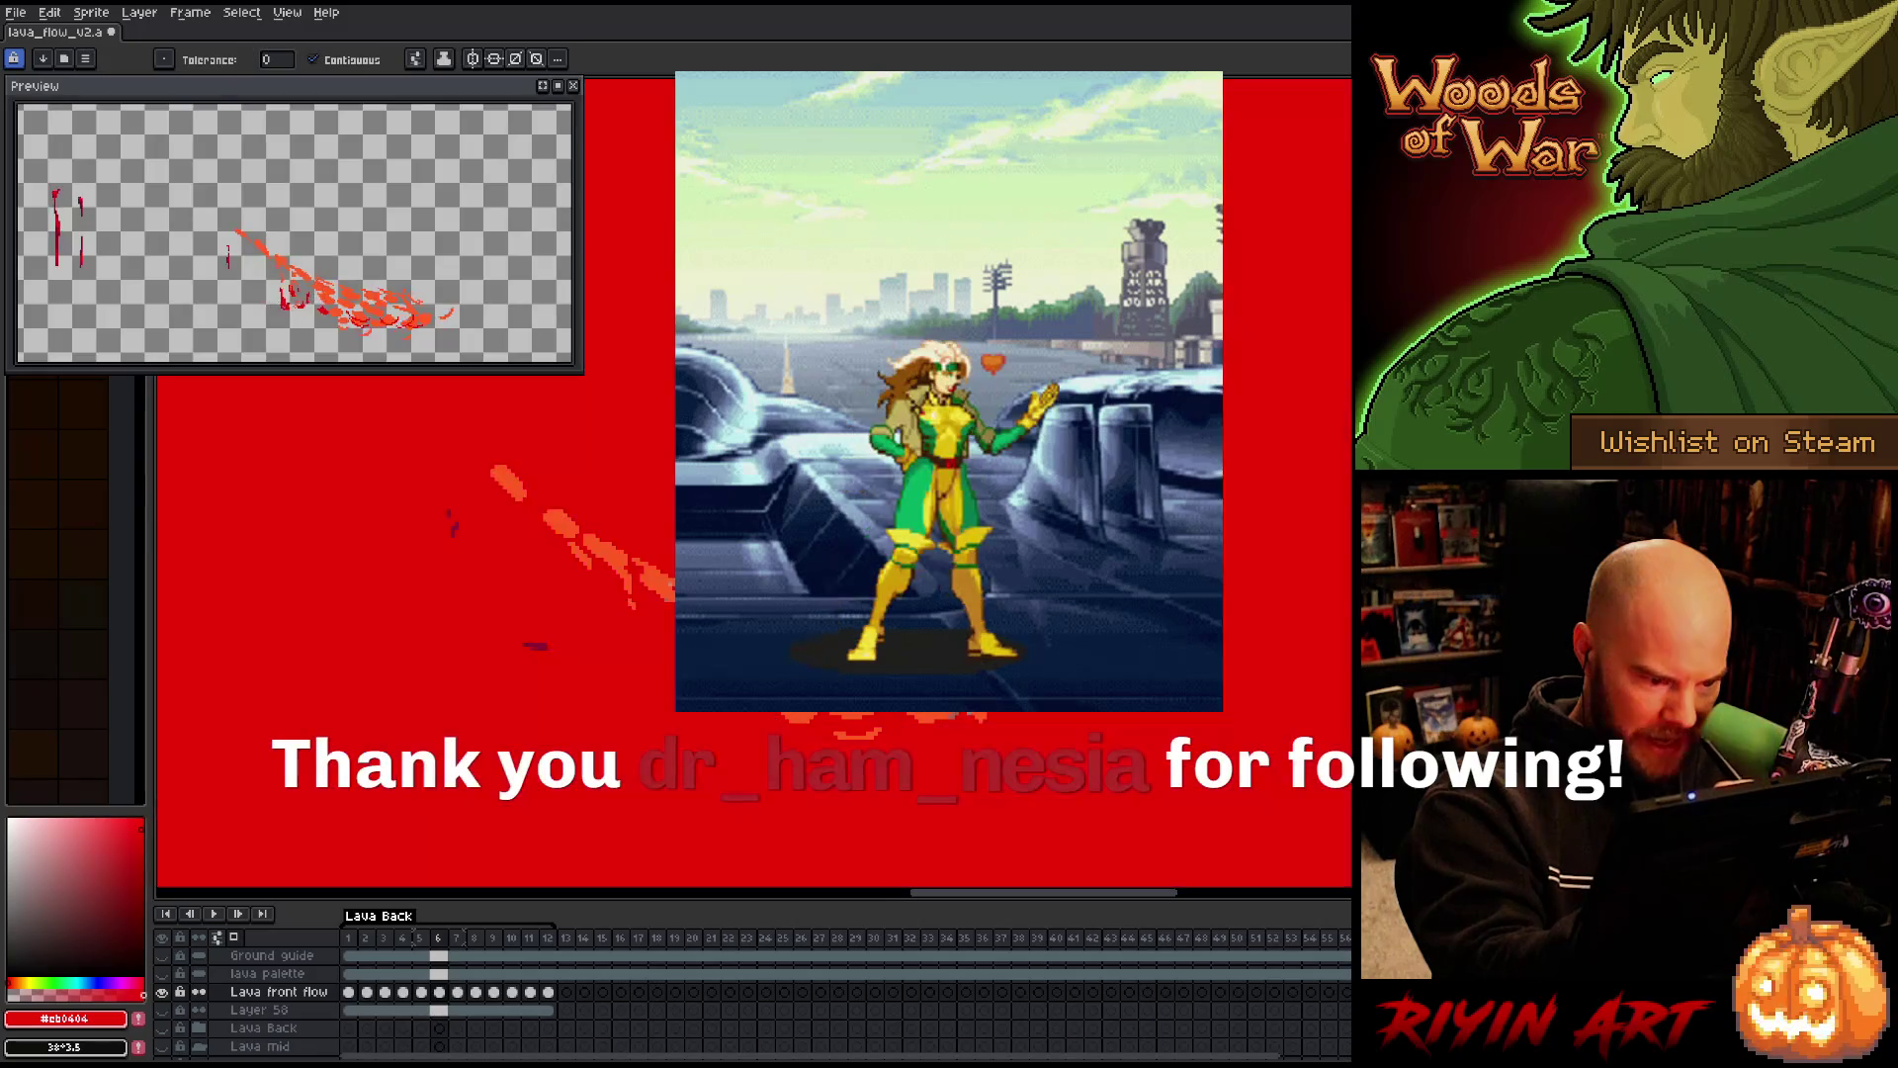
key(b)
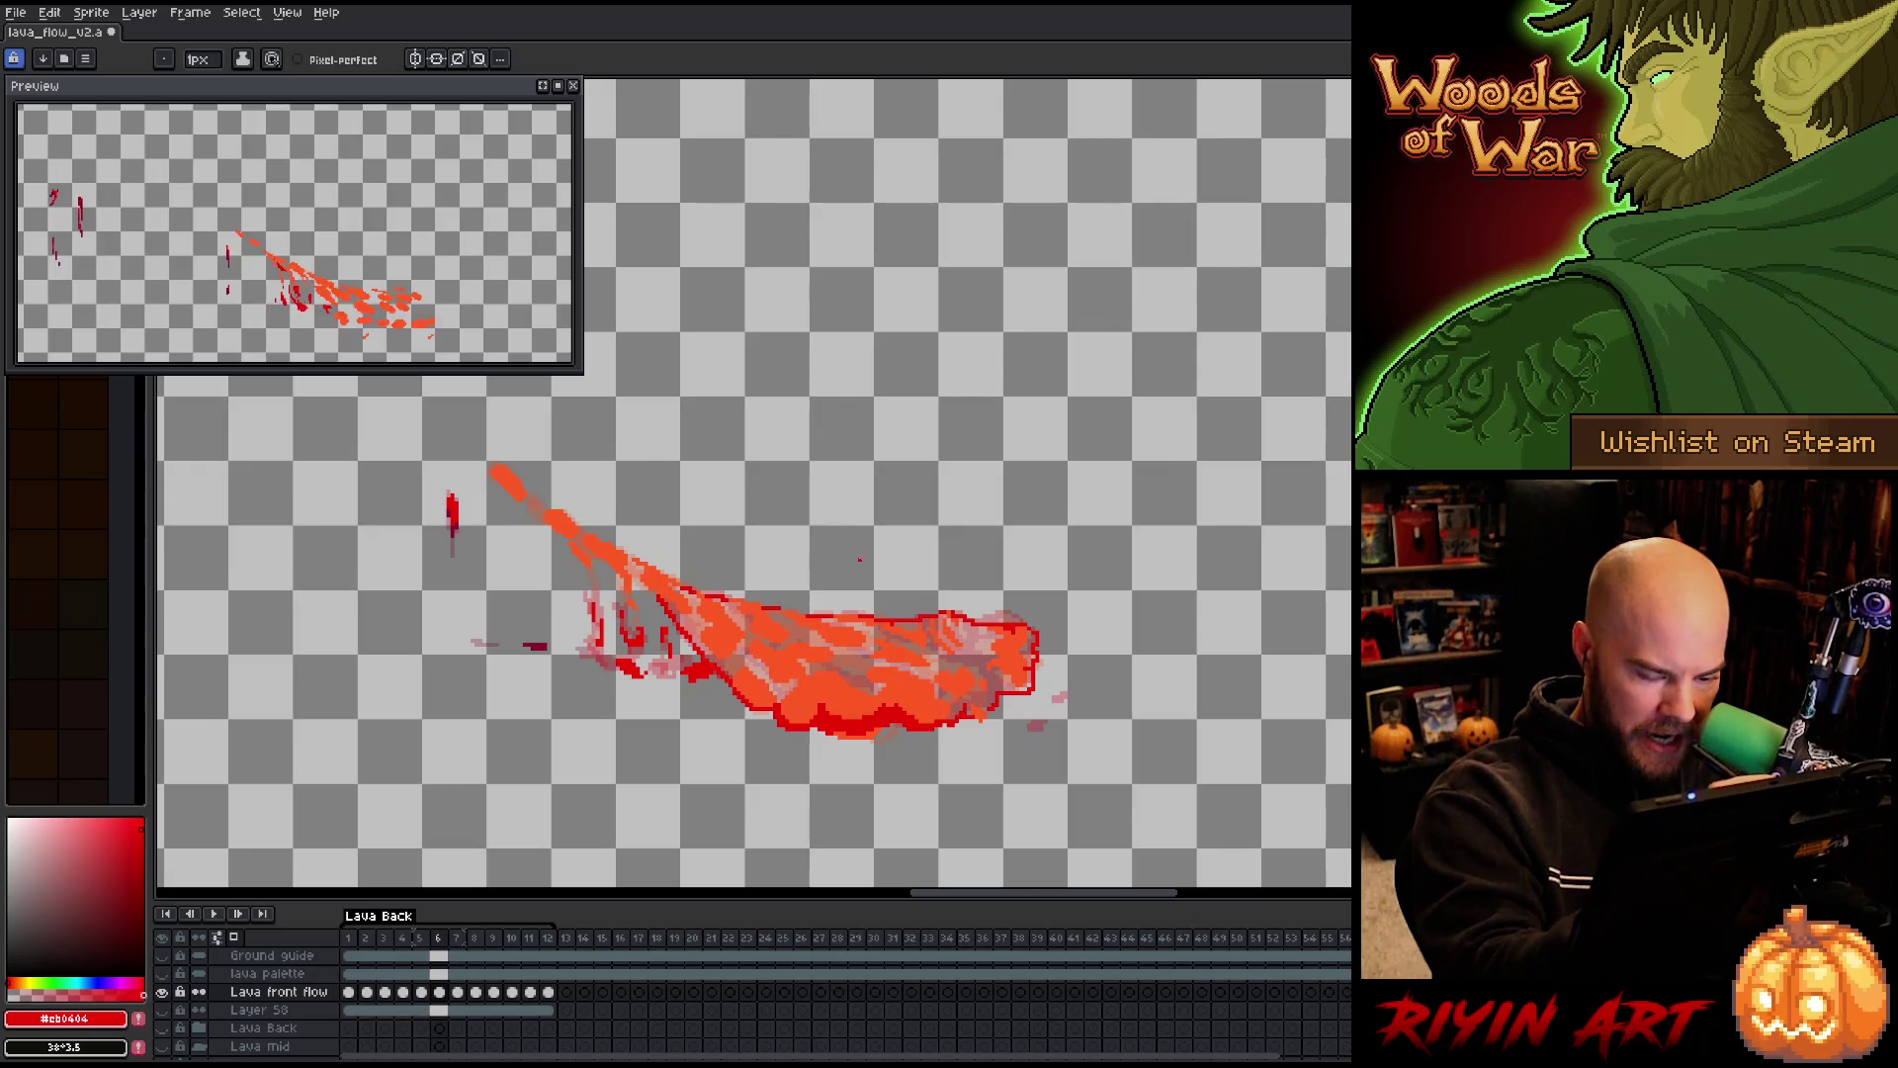
key(g)
click(870, 642)
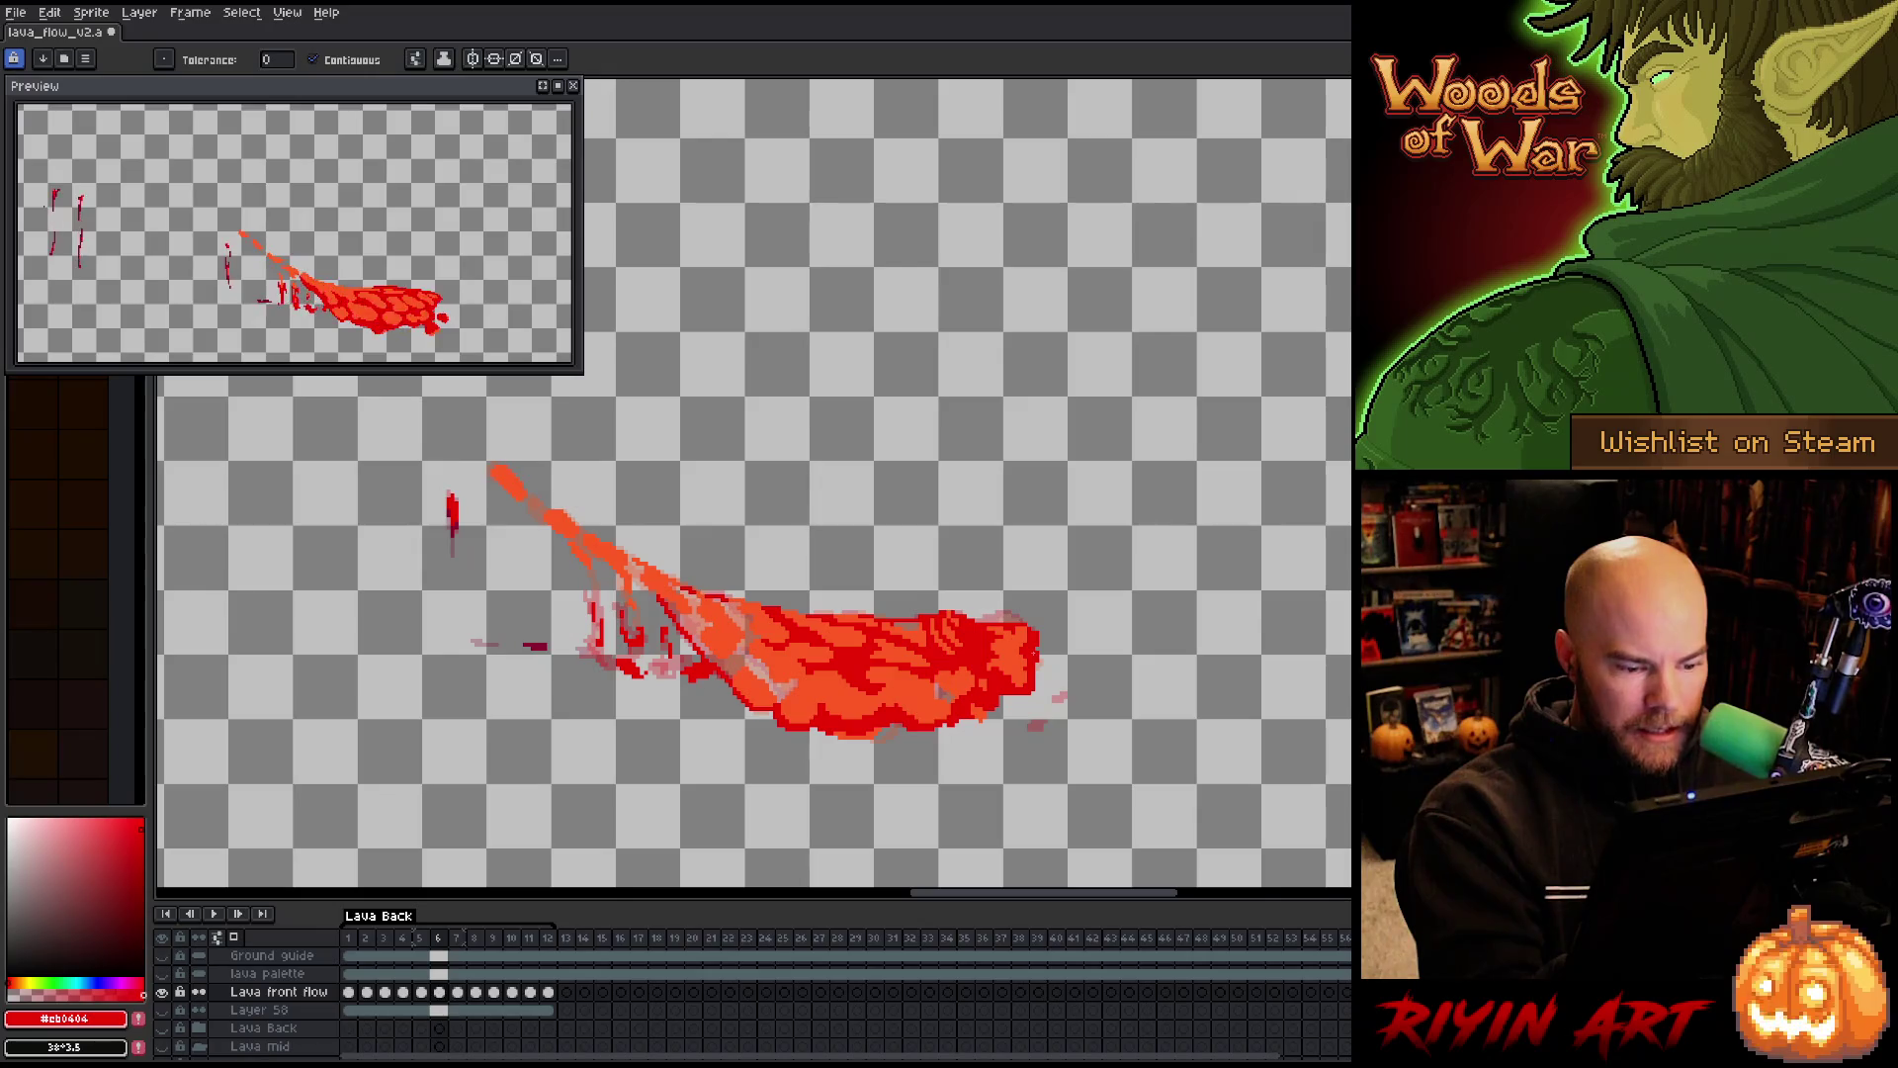
key(b)
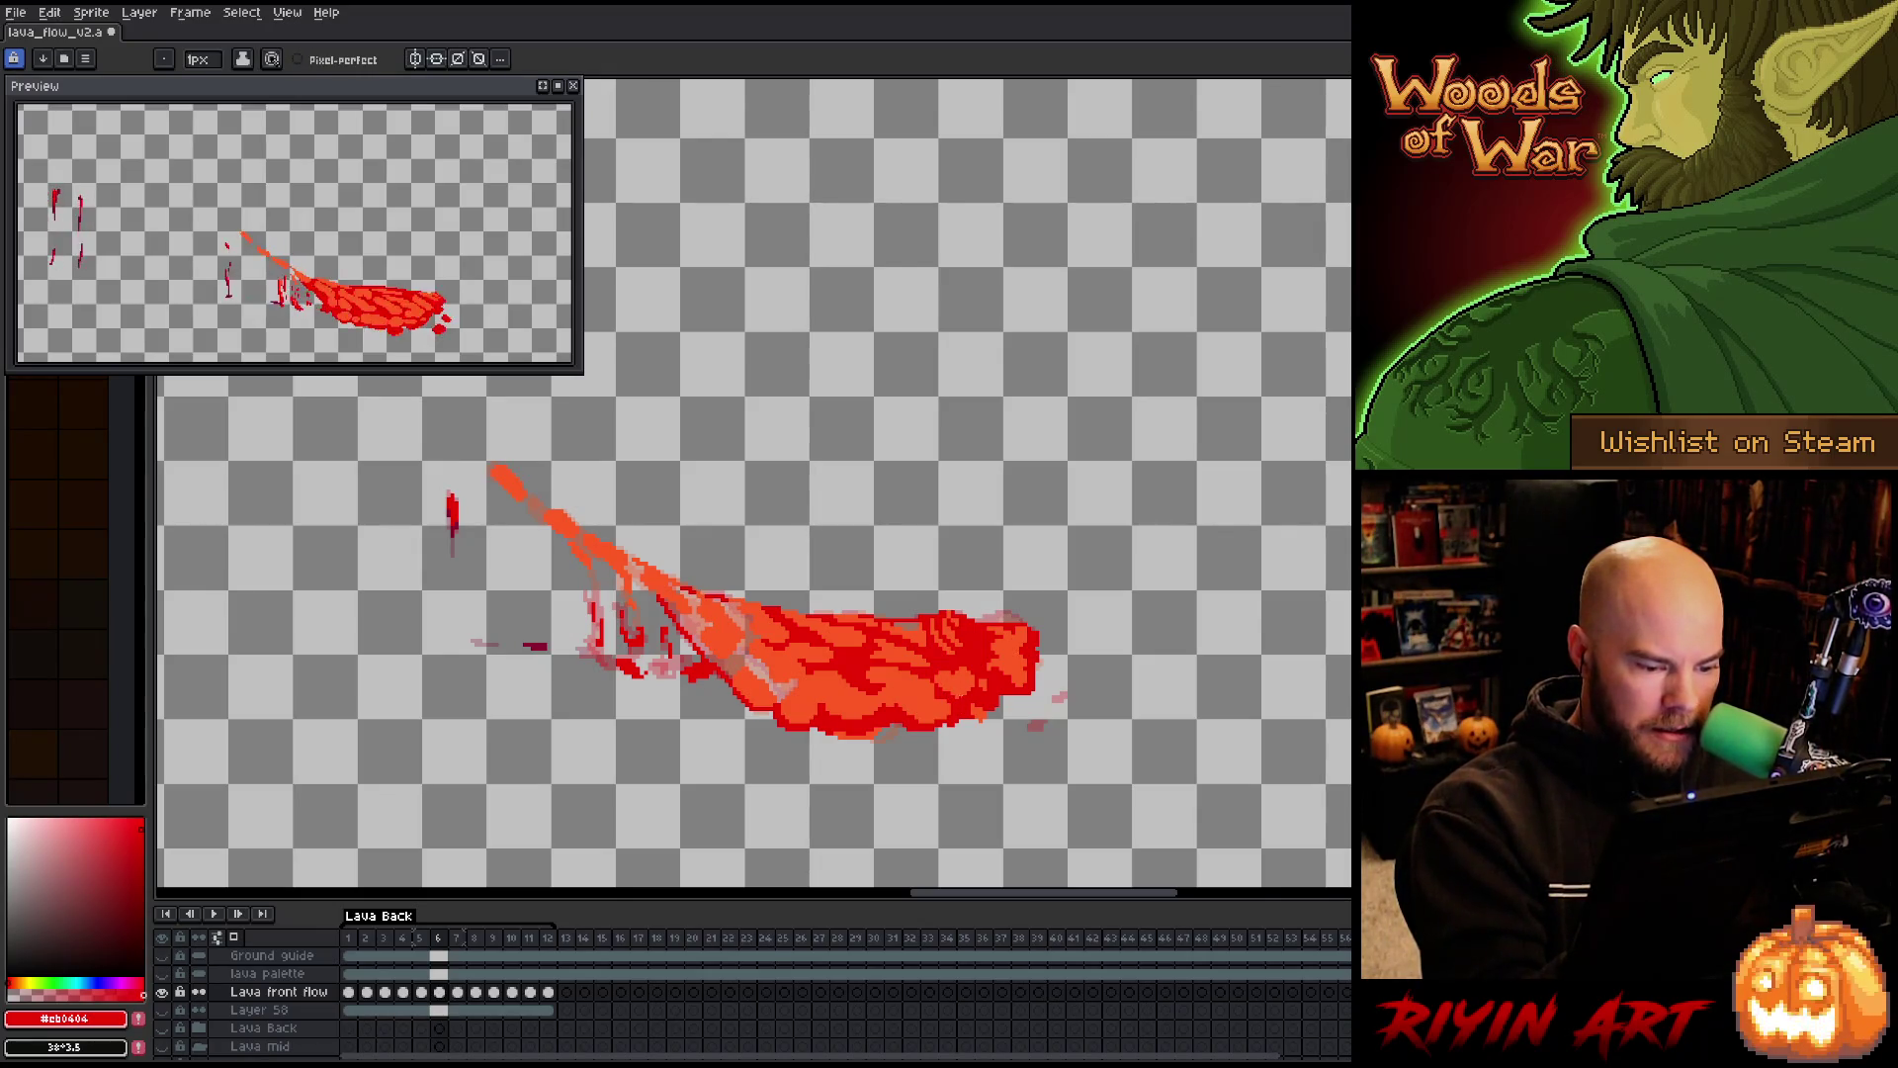
key(g)
click(771, 670)
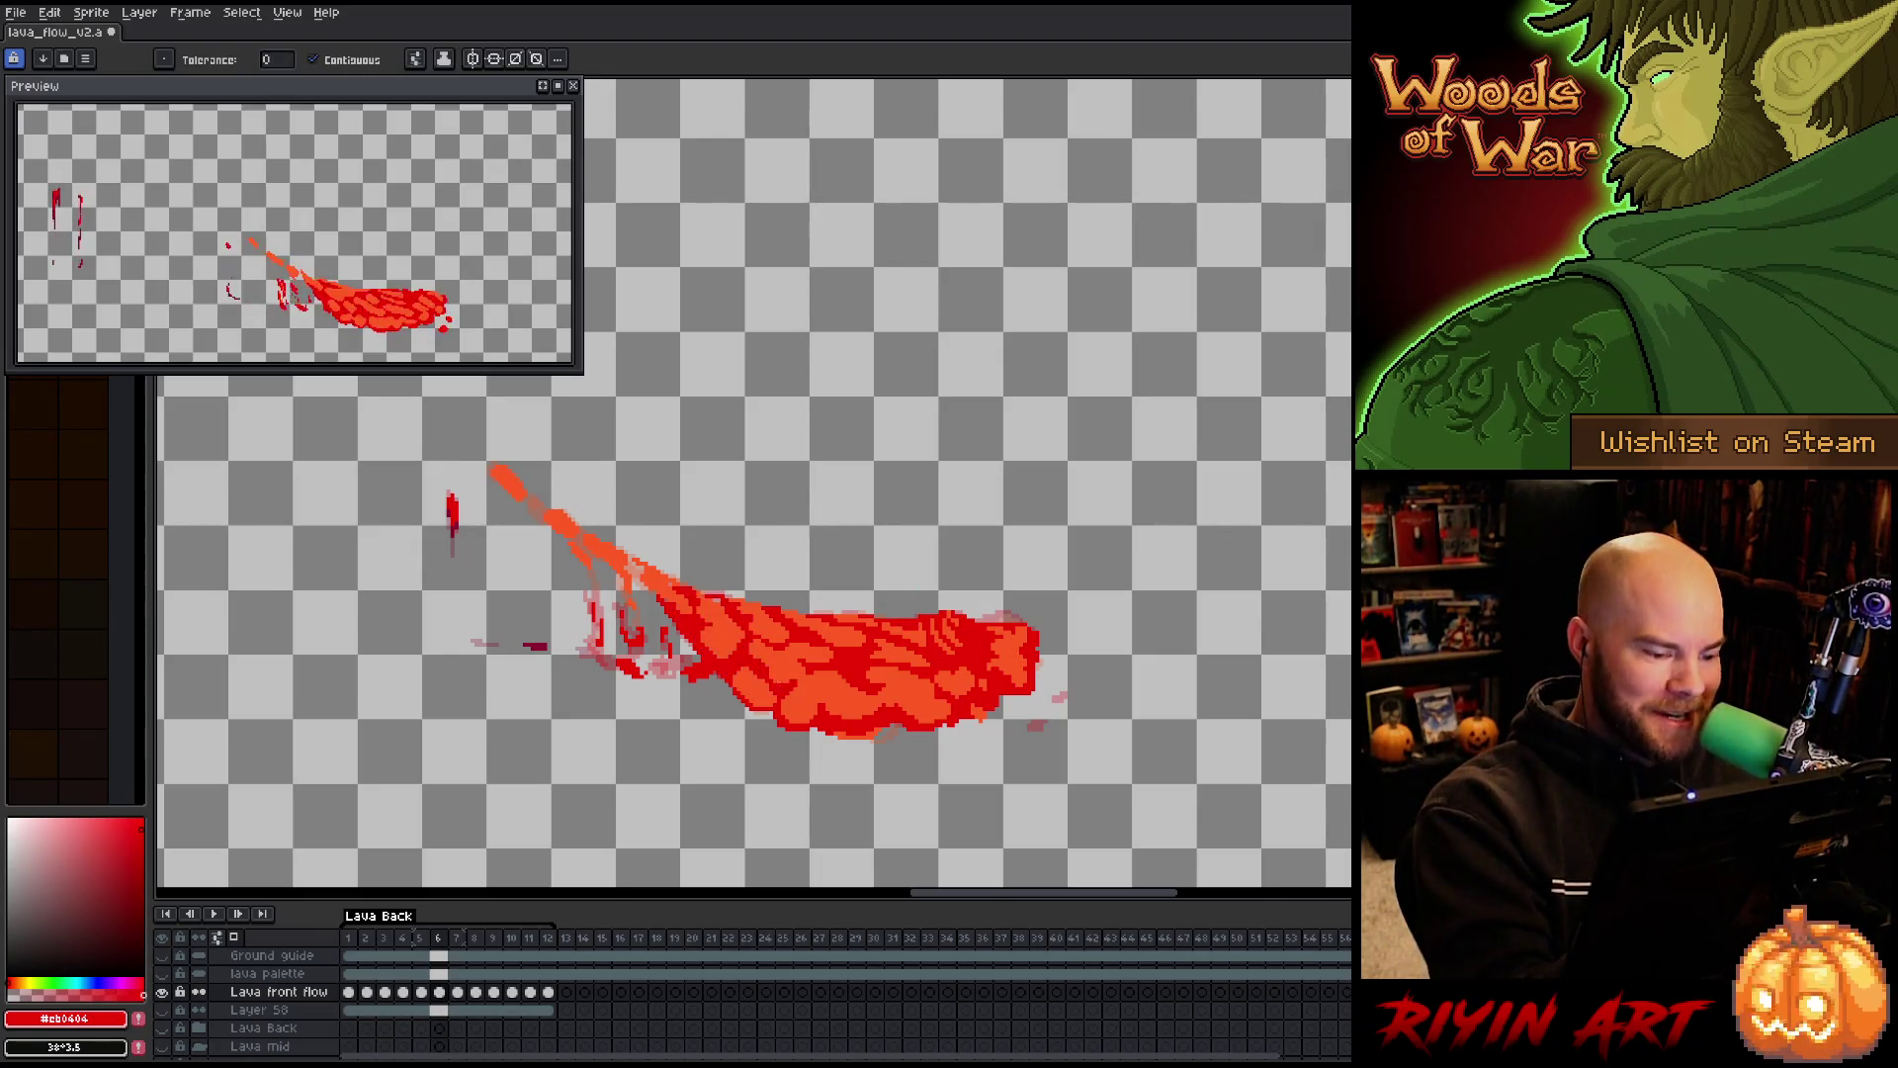
Return to the pencil, save the file, and advance to frame 7
key(b)
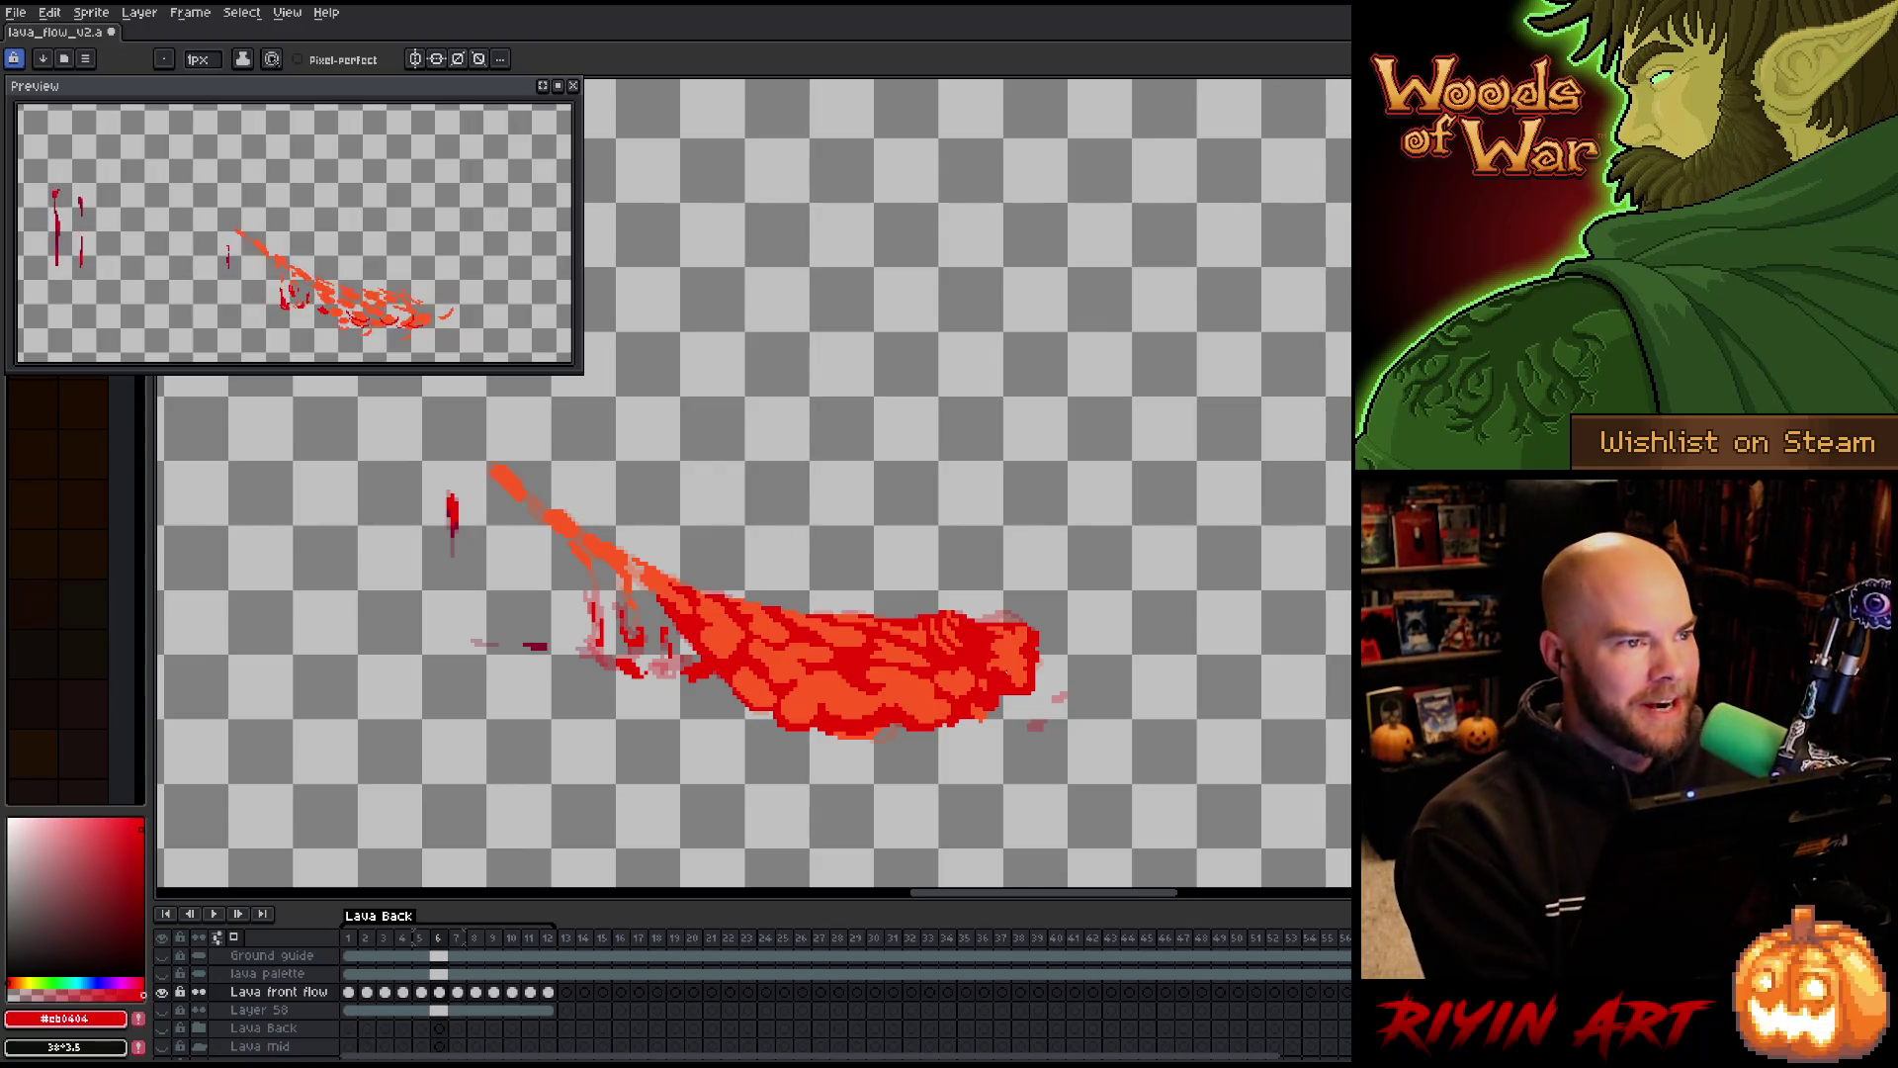
key(ctrl+s)
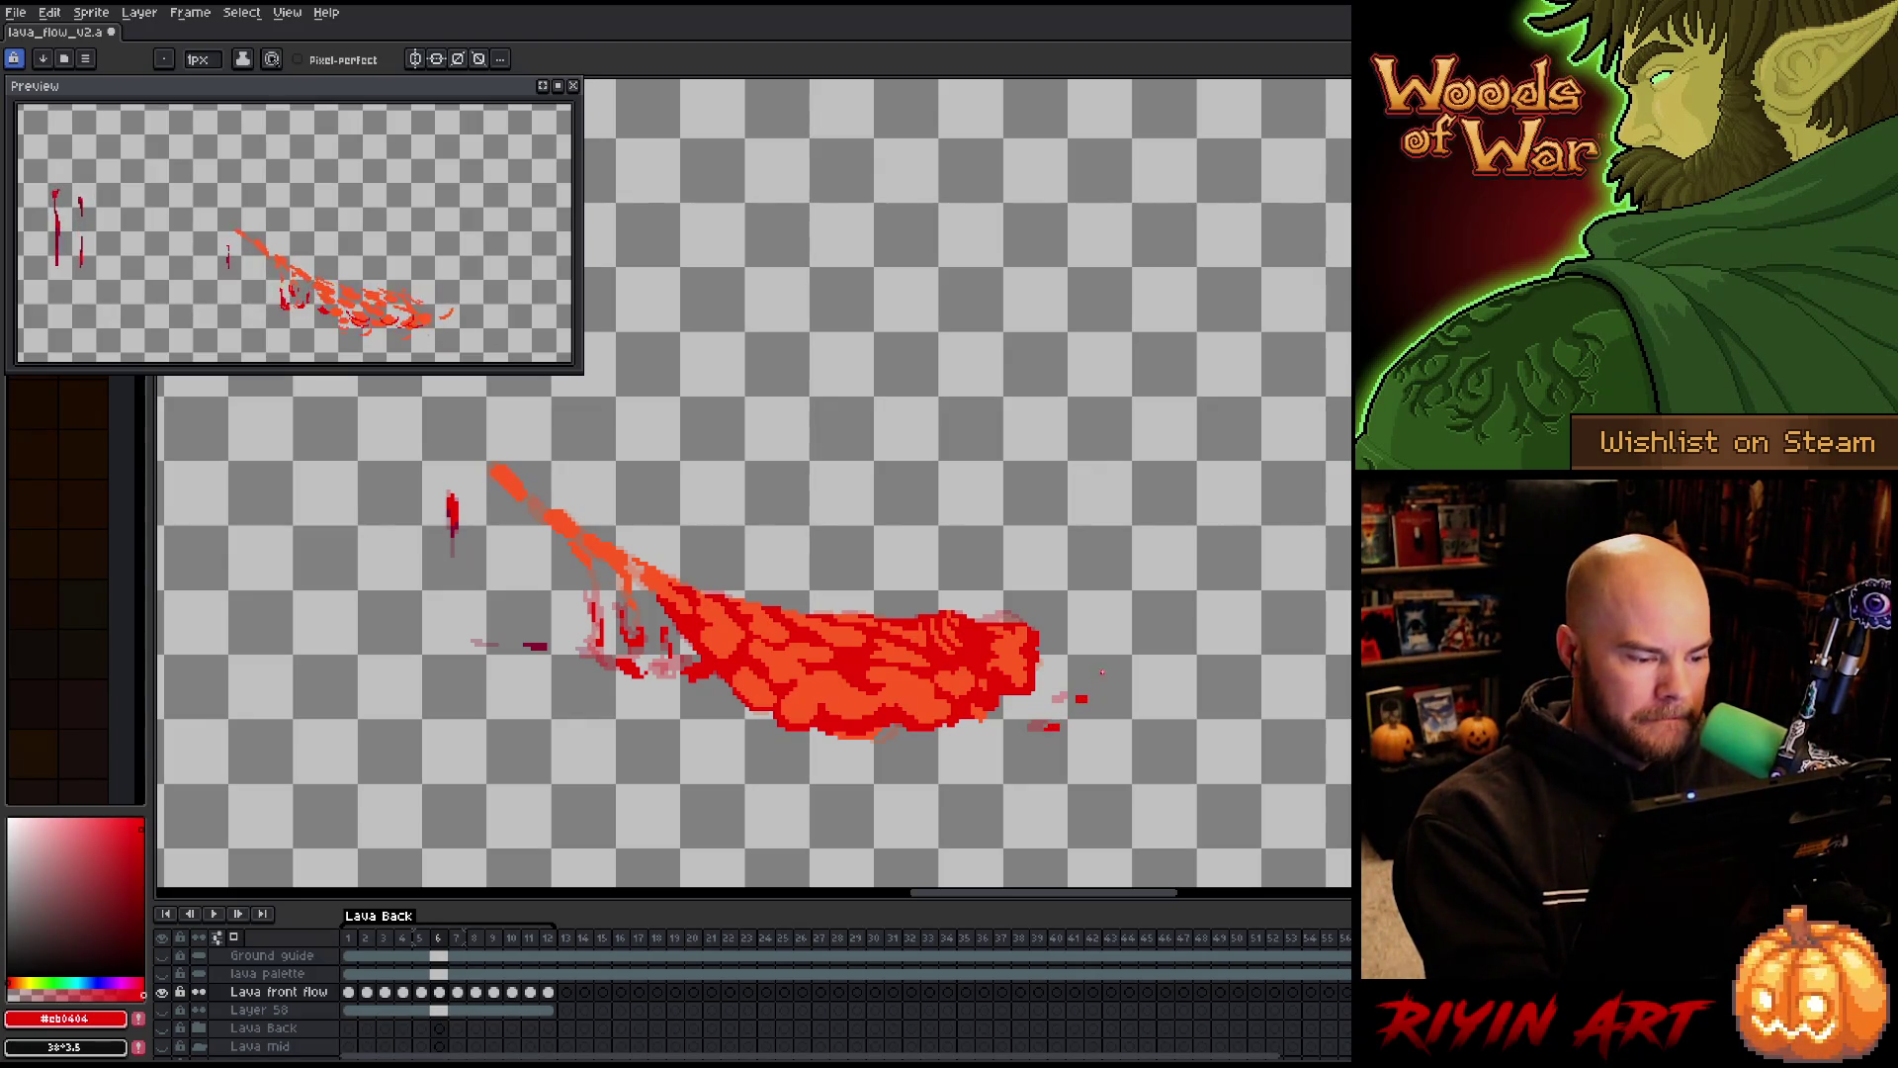
key(Right)
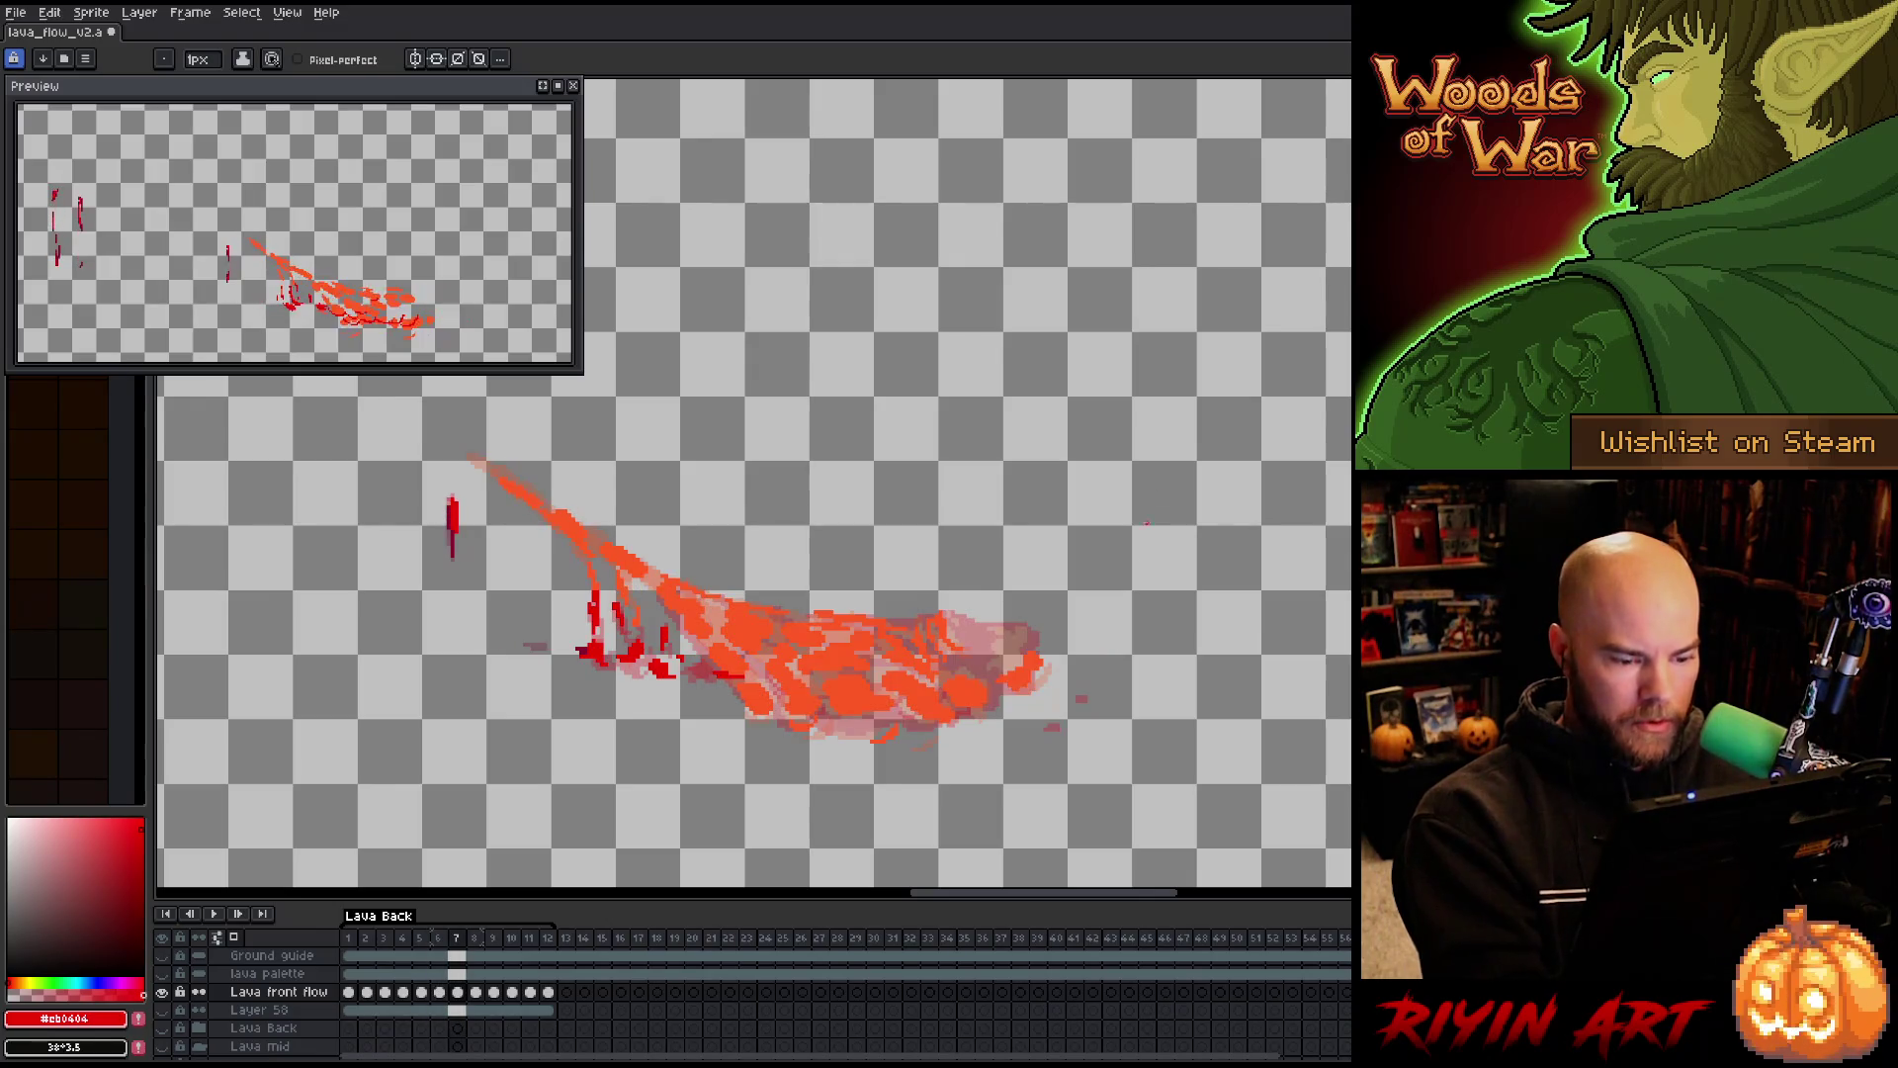
Pick dark red and select all orange lava pixels on frame 7 with Color Range
alt+click(1025, 649)
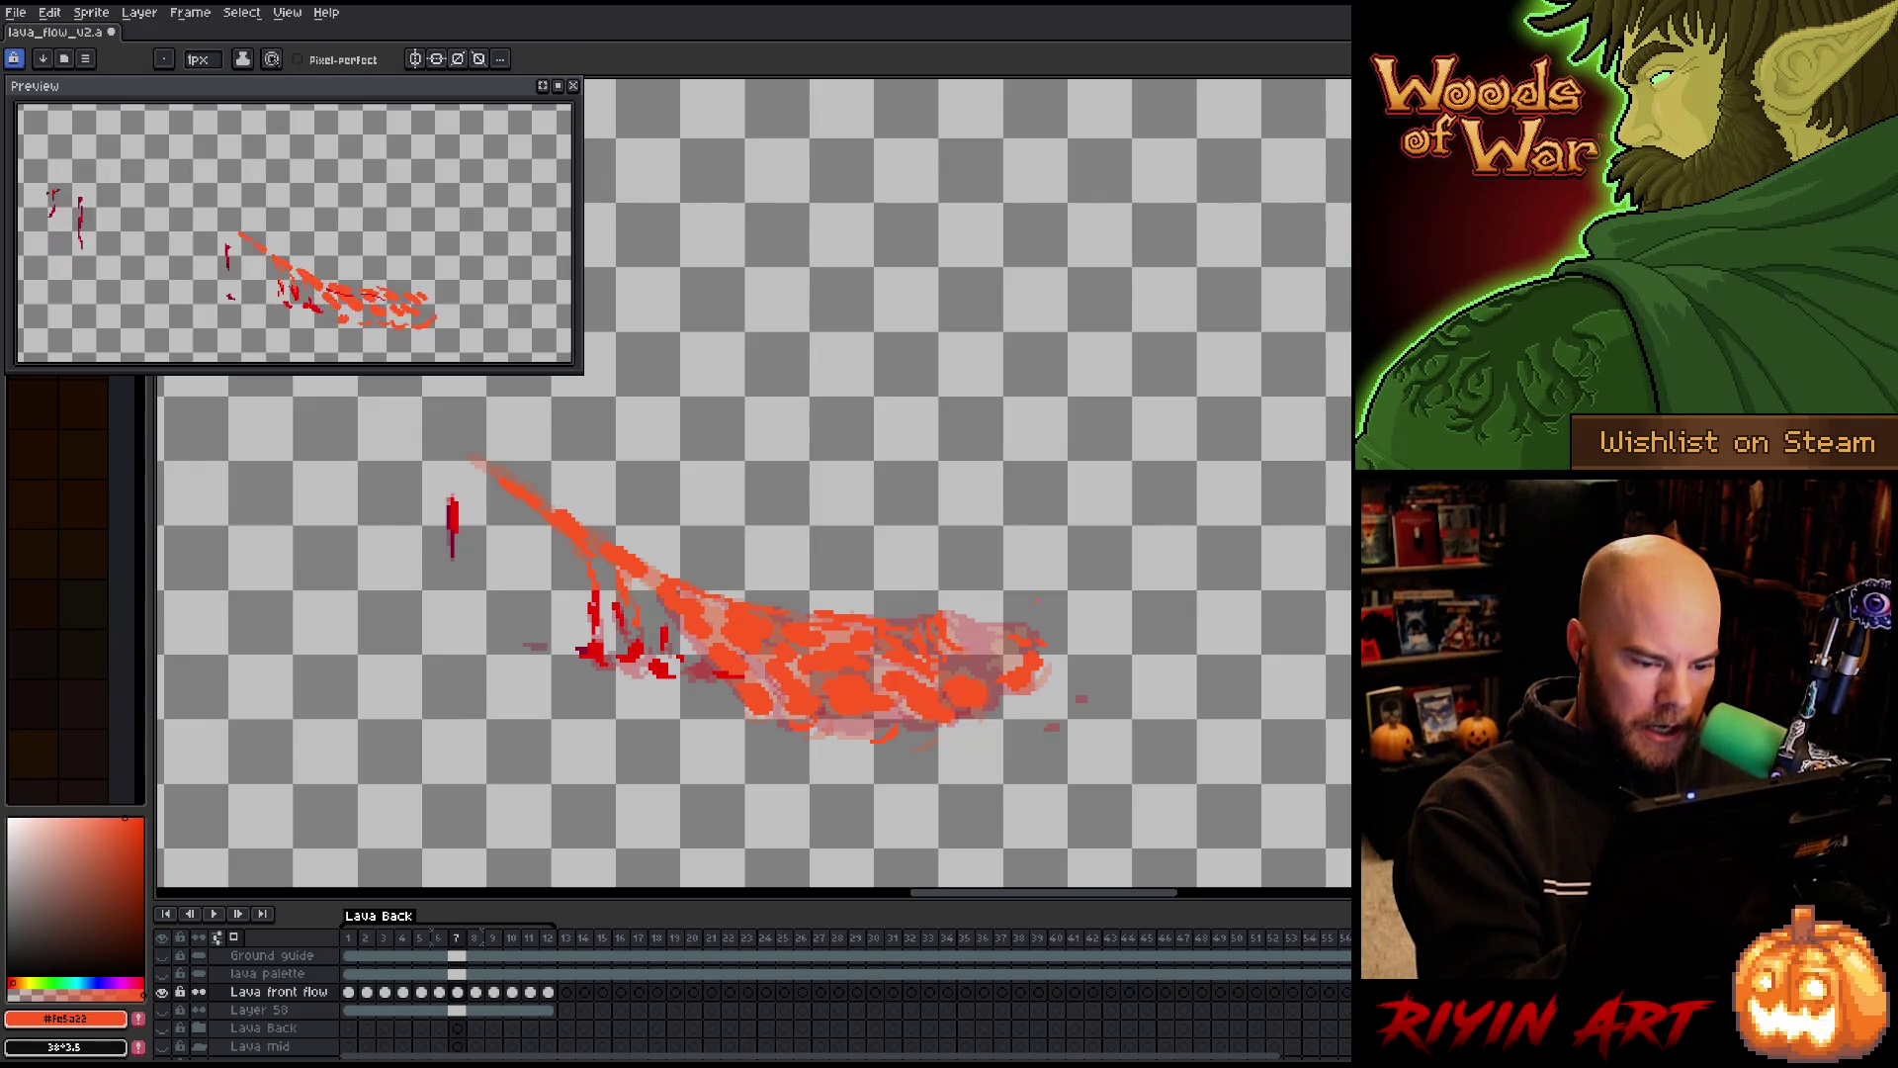
alt+click(1083, 700)
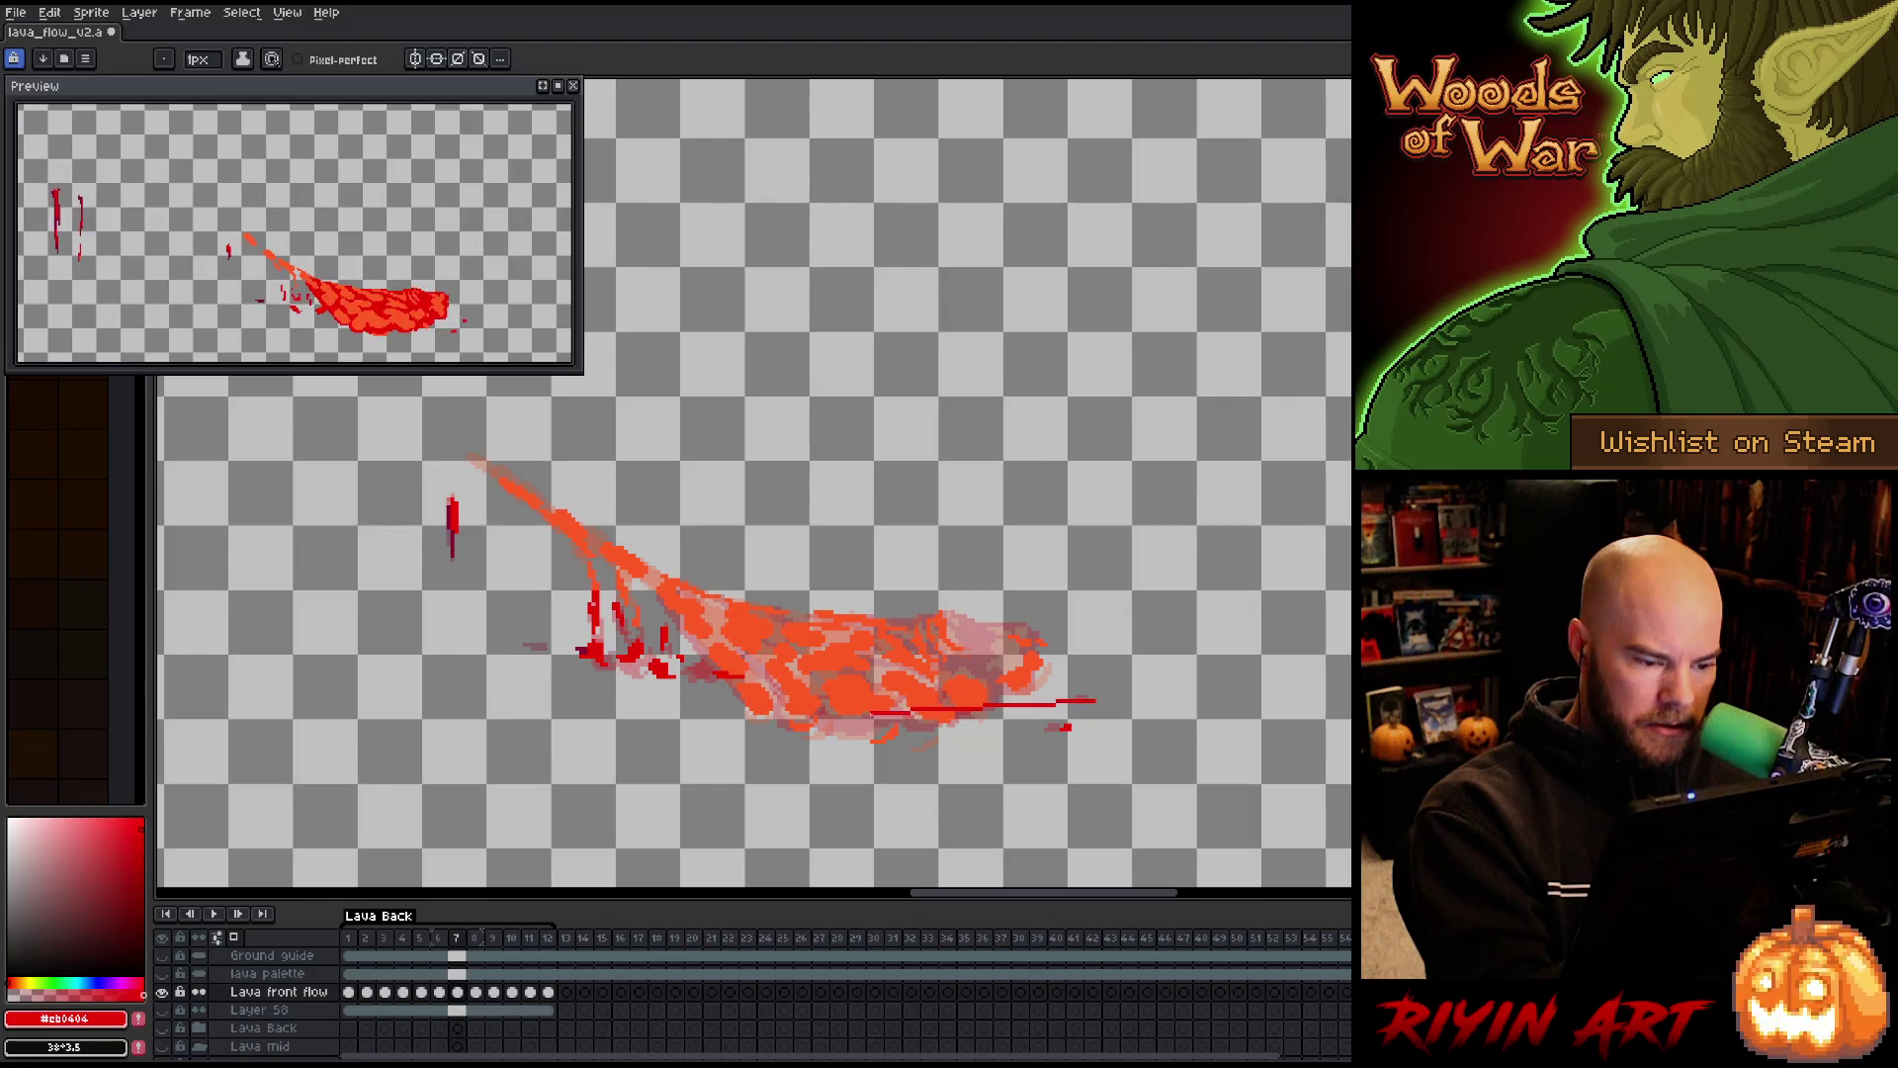
key(ctrl+shift+c)
click(870, 682)
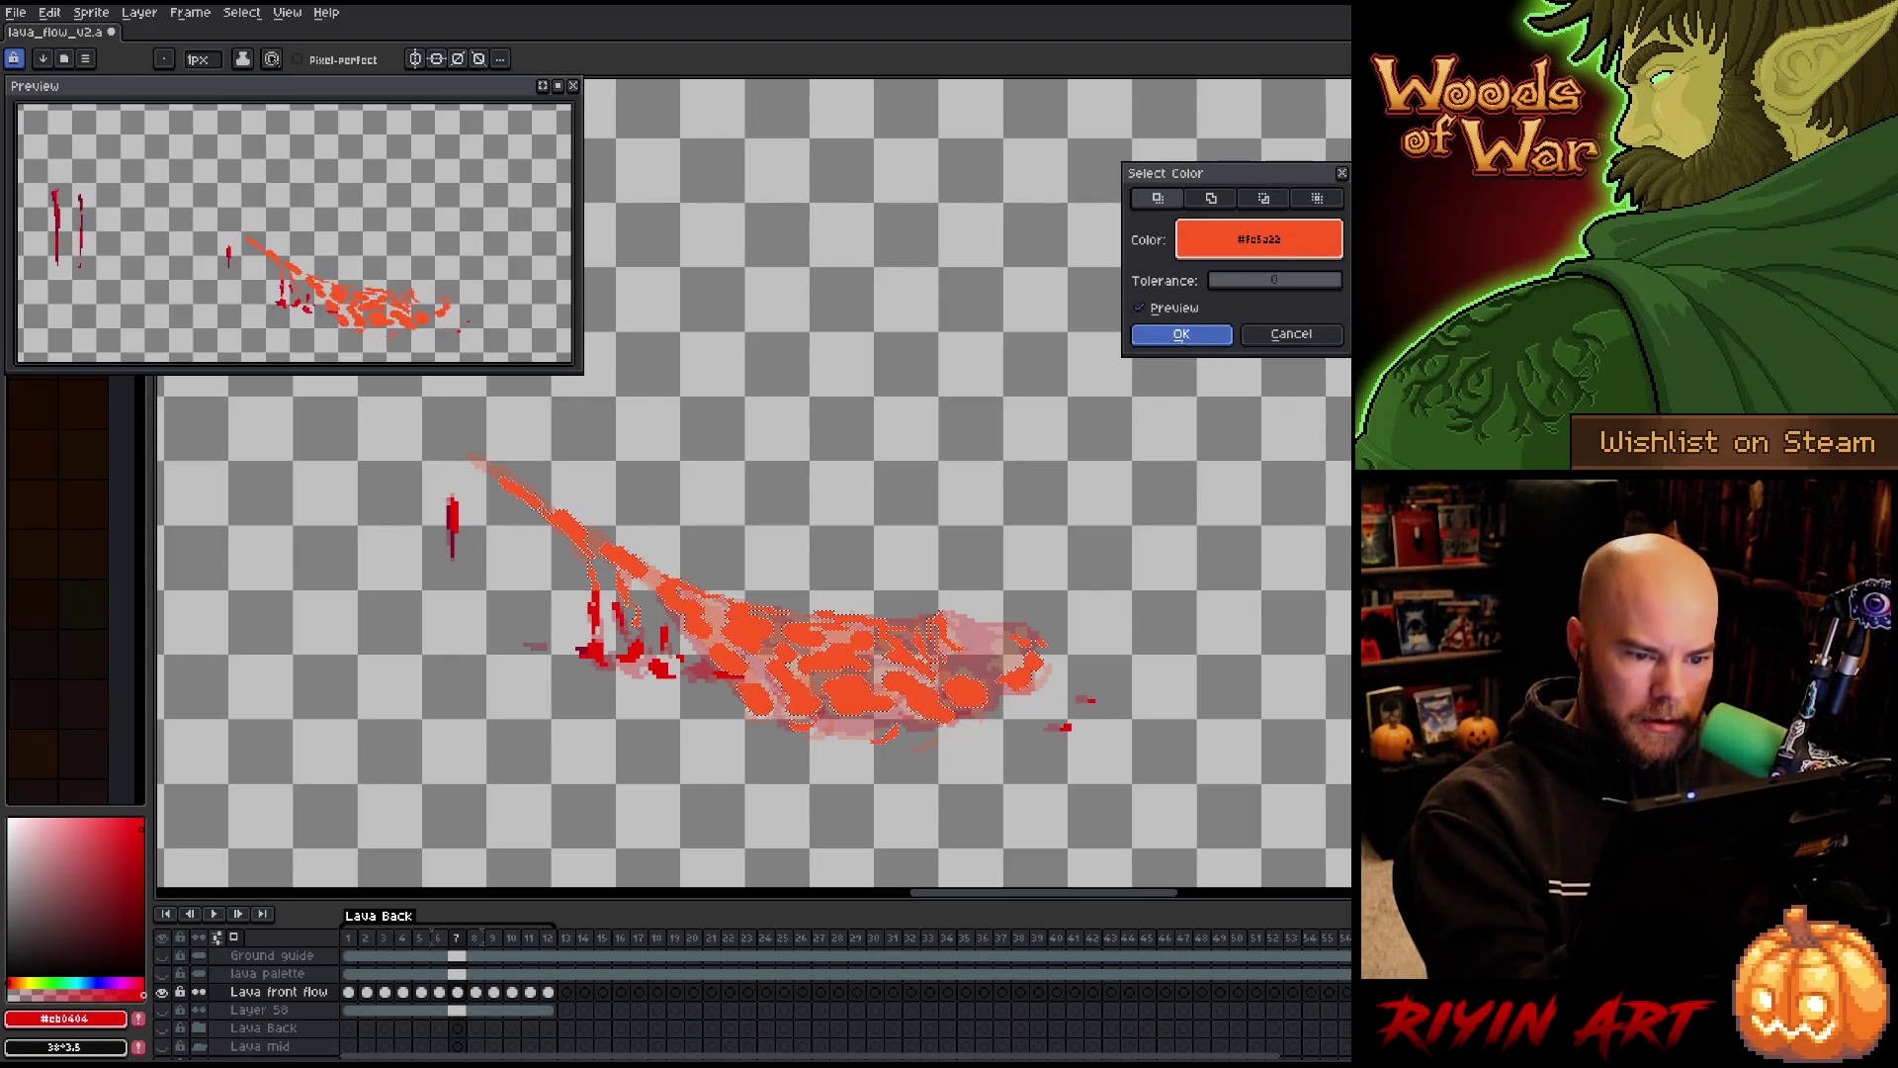
click(1180, 334)
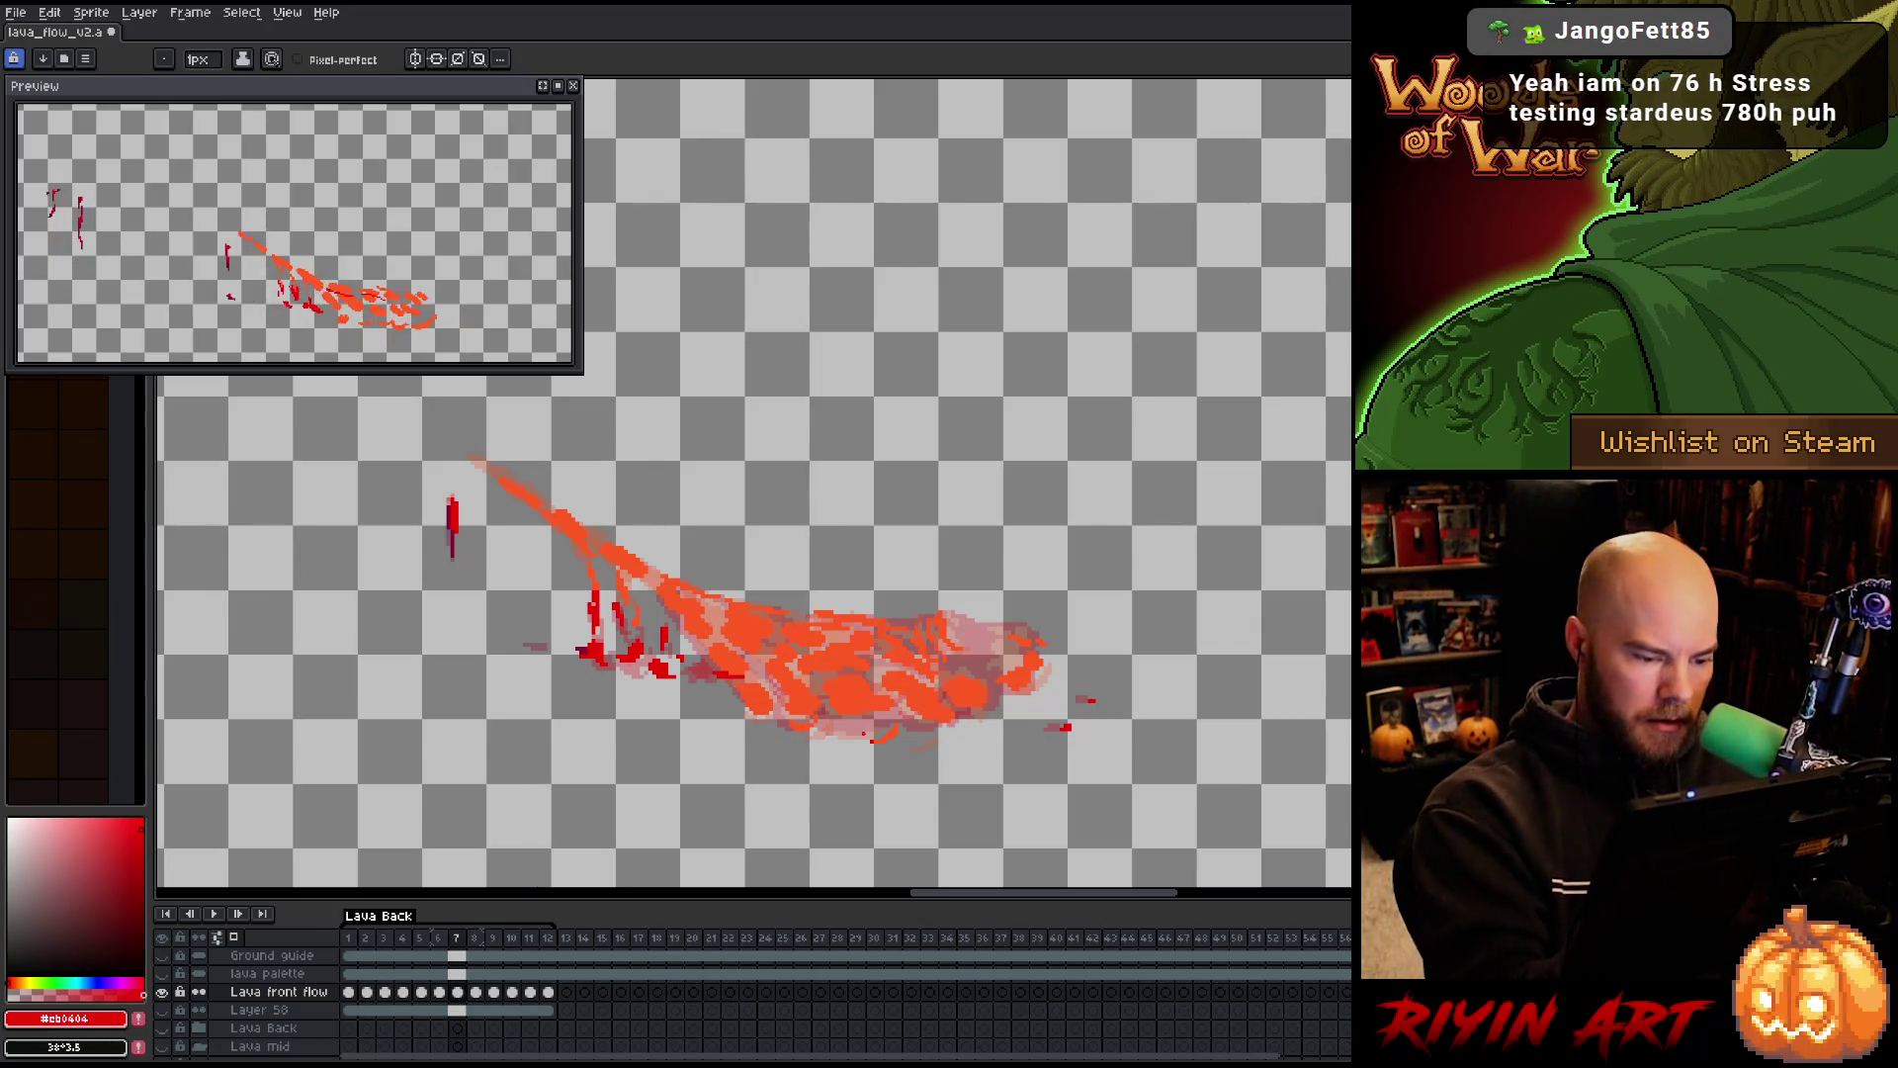
Draw red curves and a dark-red outline around the lava blob, then bucket-fill it
drag(845, 727, 893, 737)
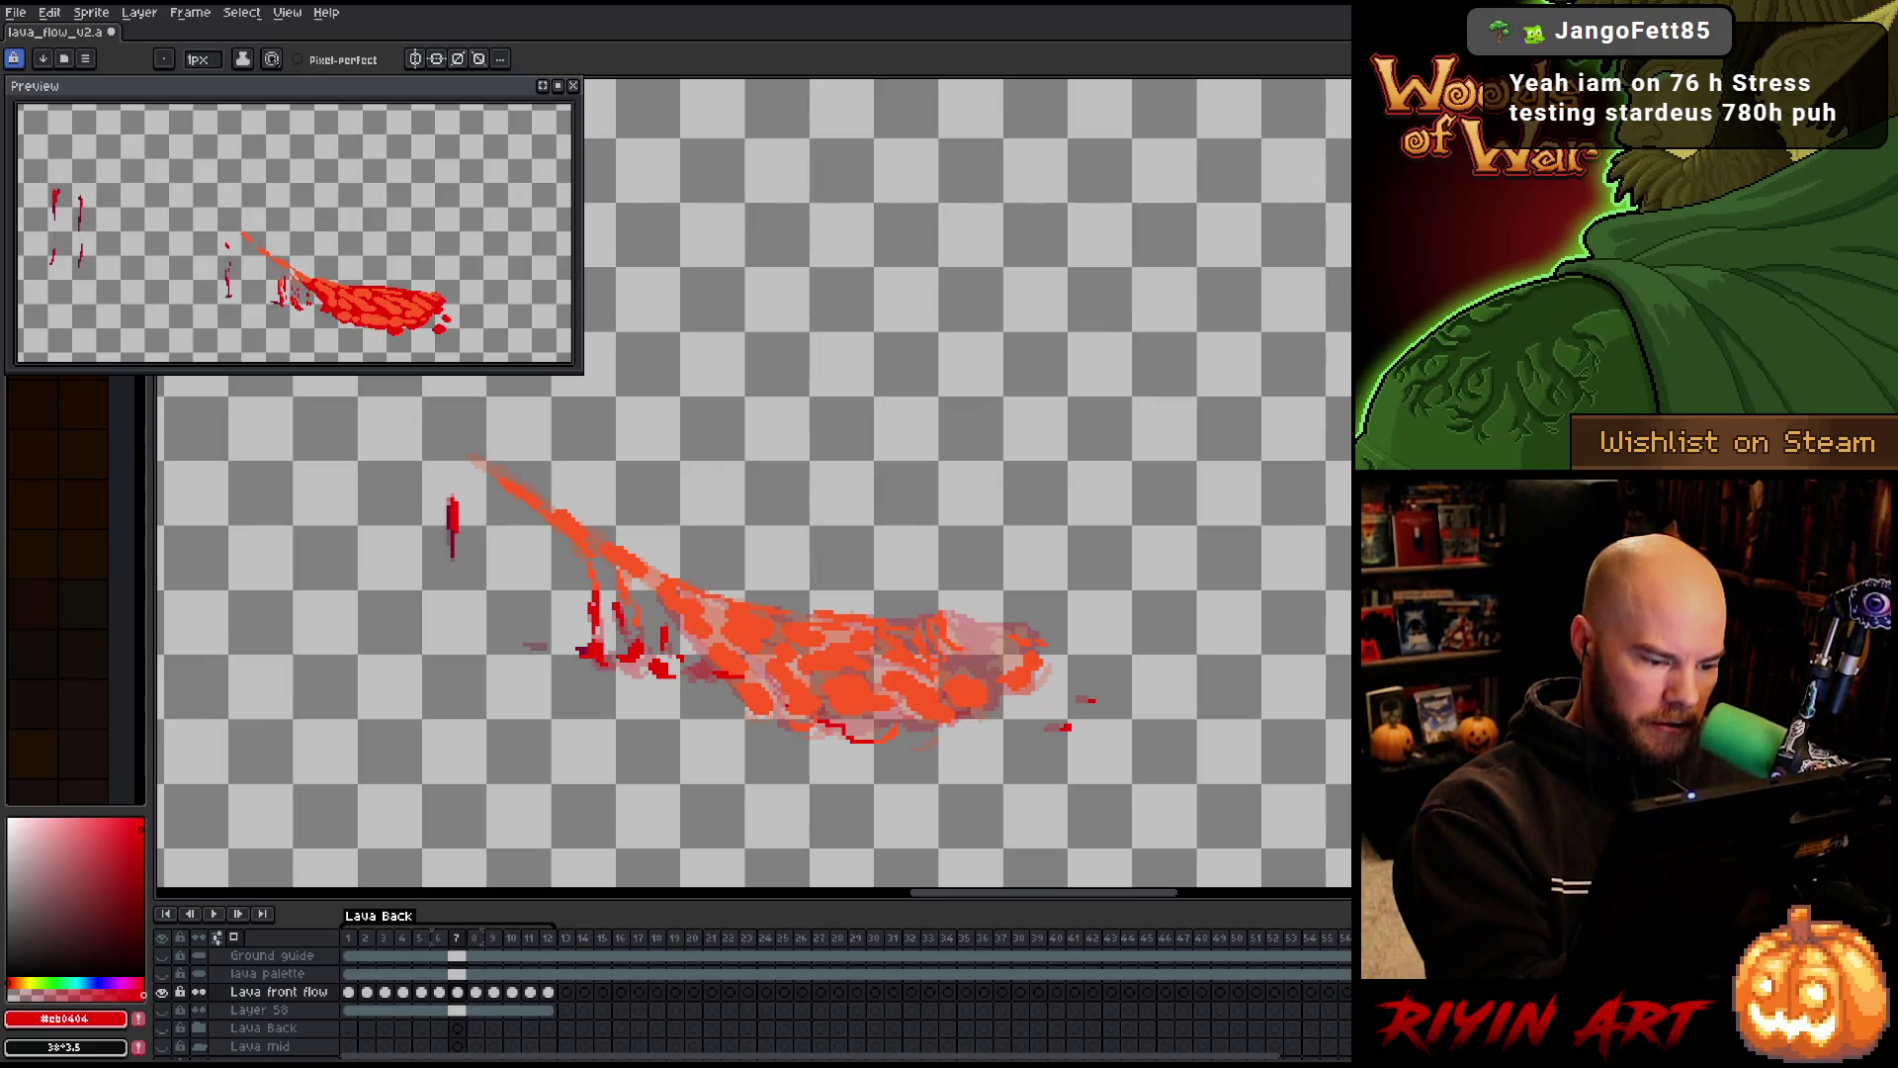
drag(762, 720, 728, 684)
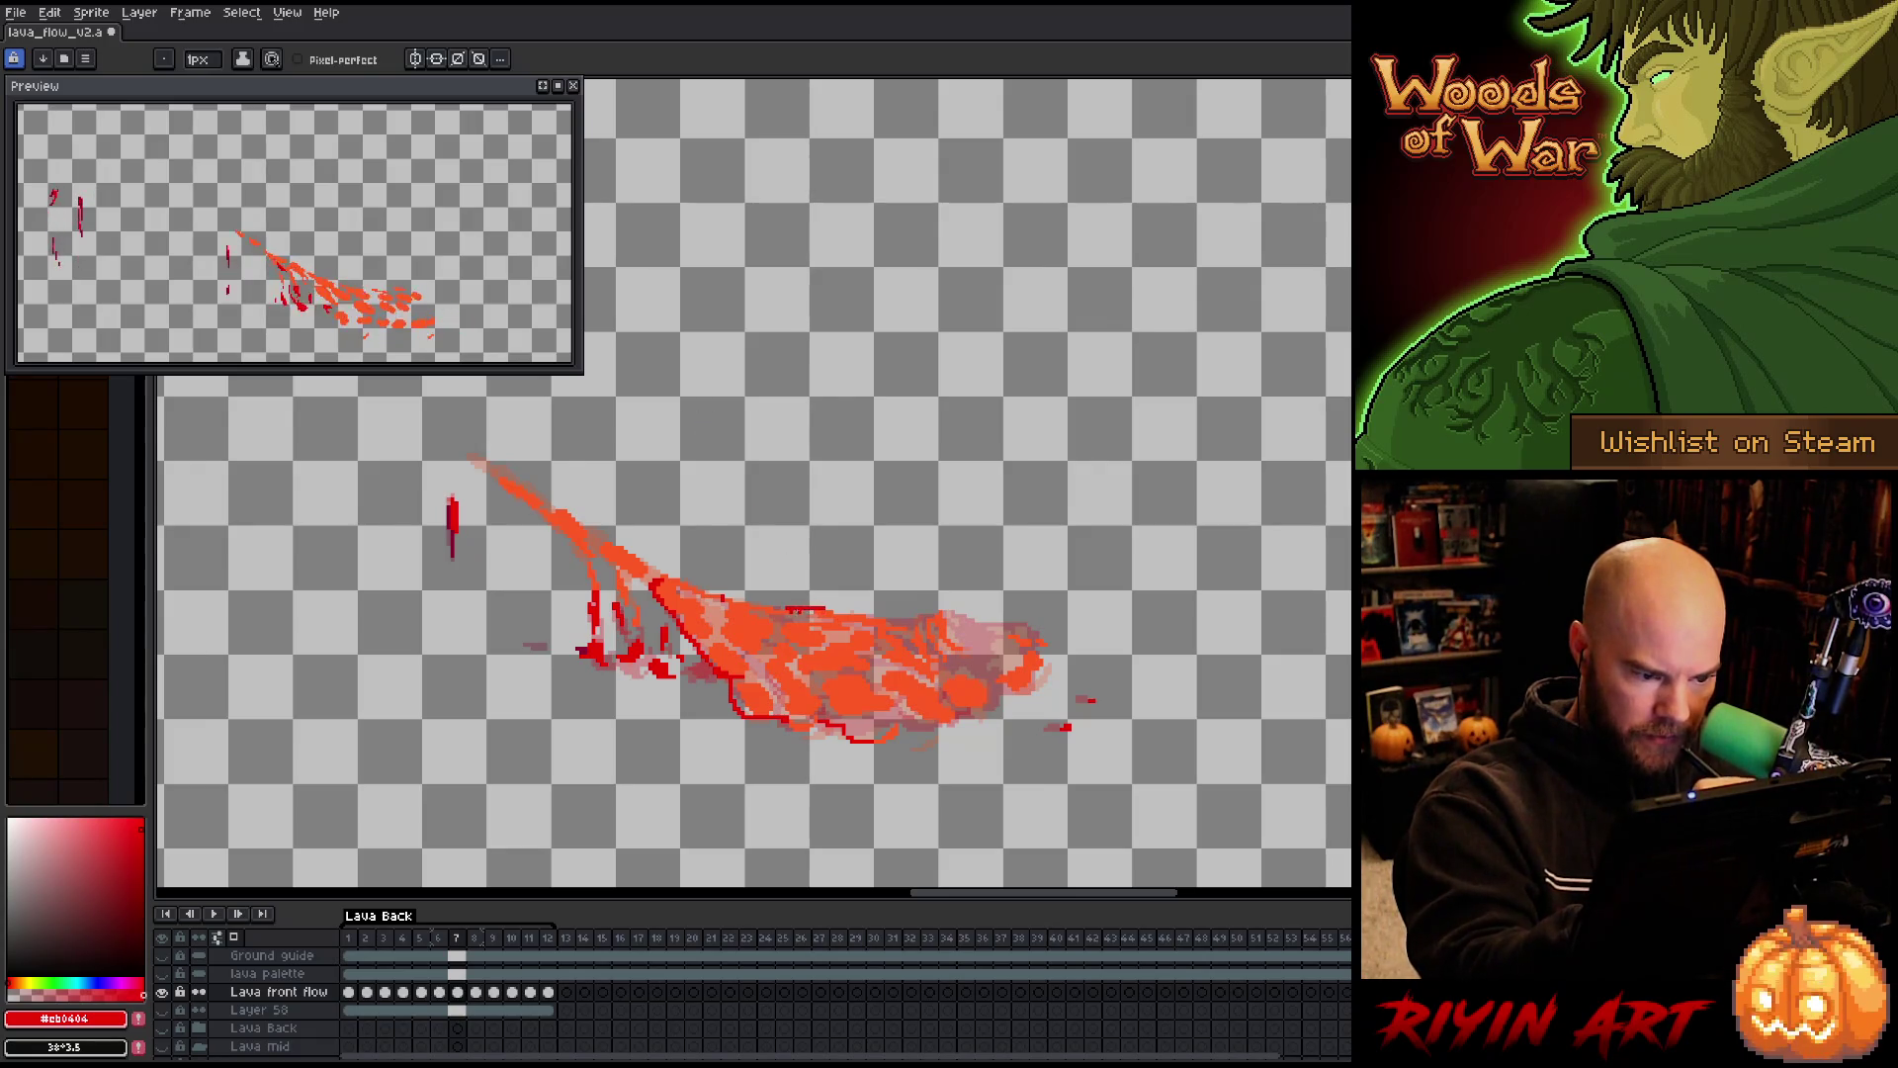
mouse_move(895, 625)
mouse_down()
mouse_move(943, 609)
mouse_move(1043, 640)
mouse_up()
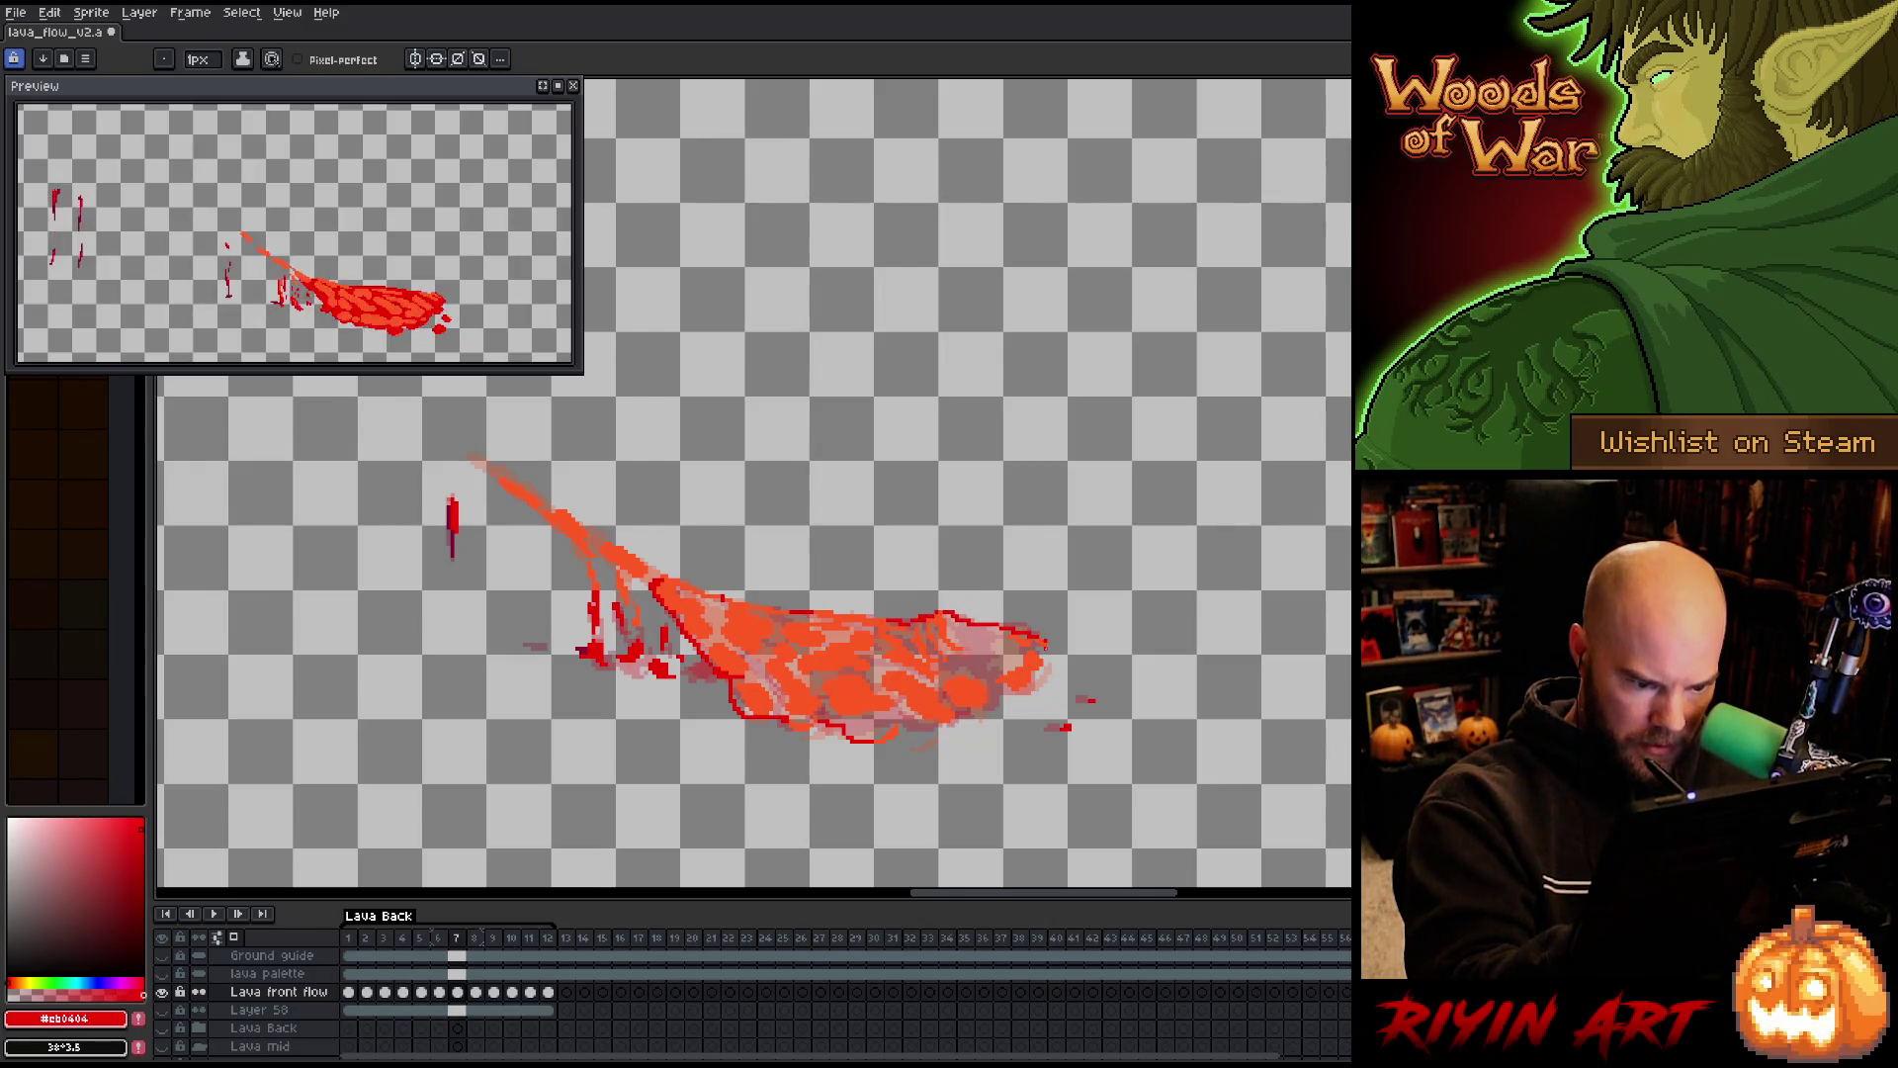
drag(1028, 692, 997, 690)
click(967, 710)
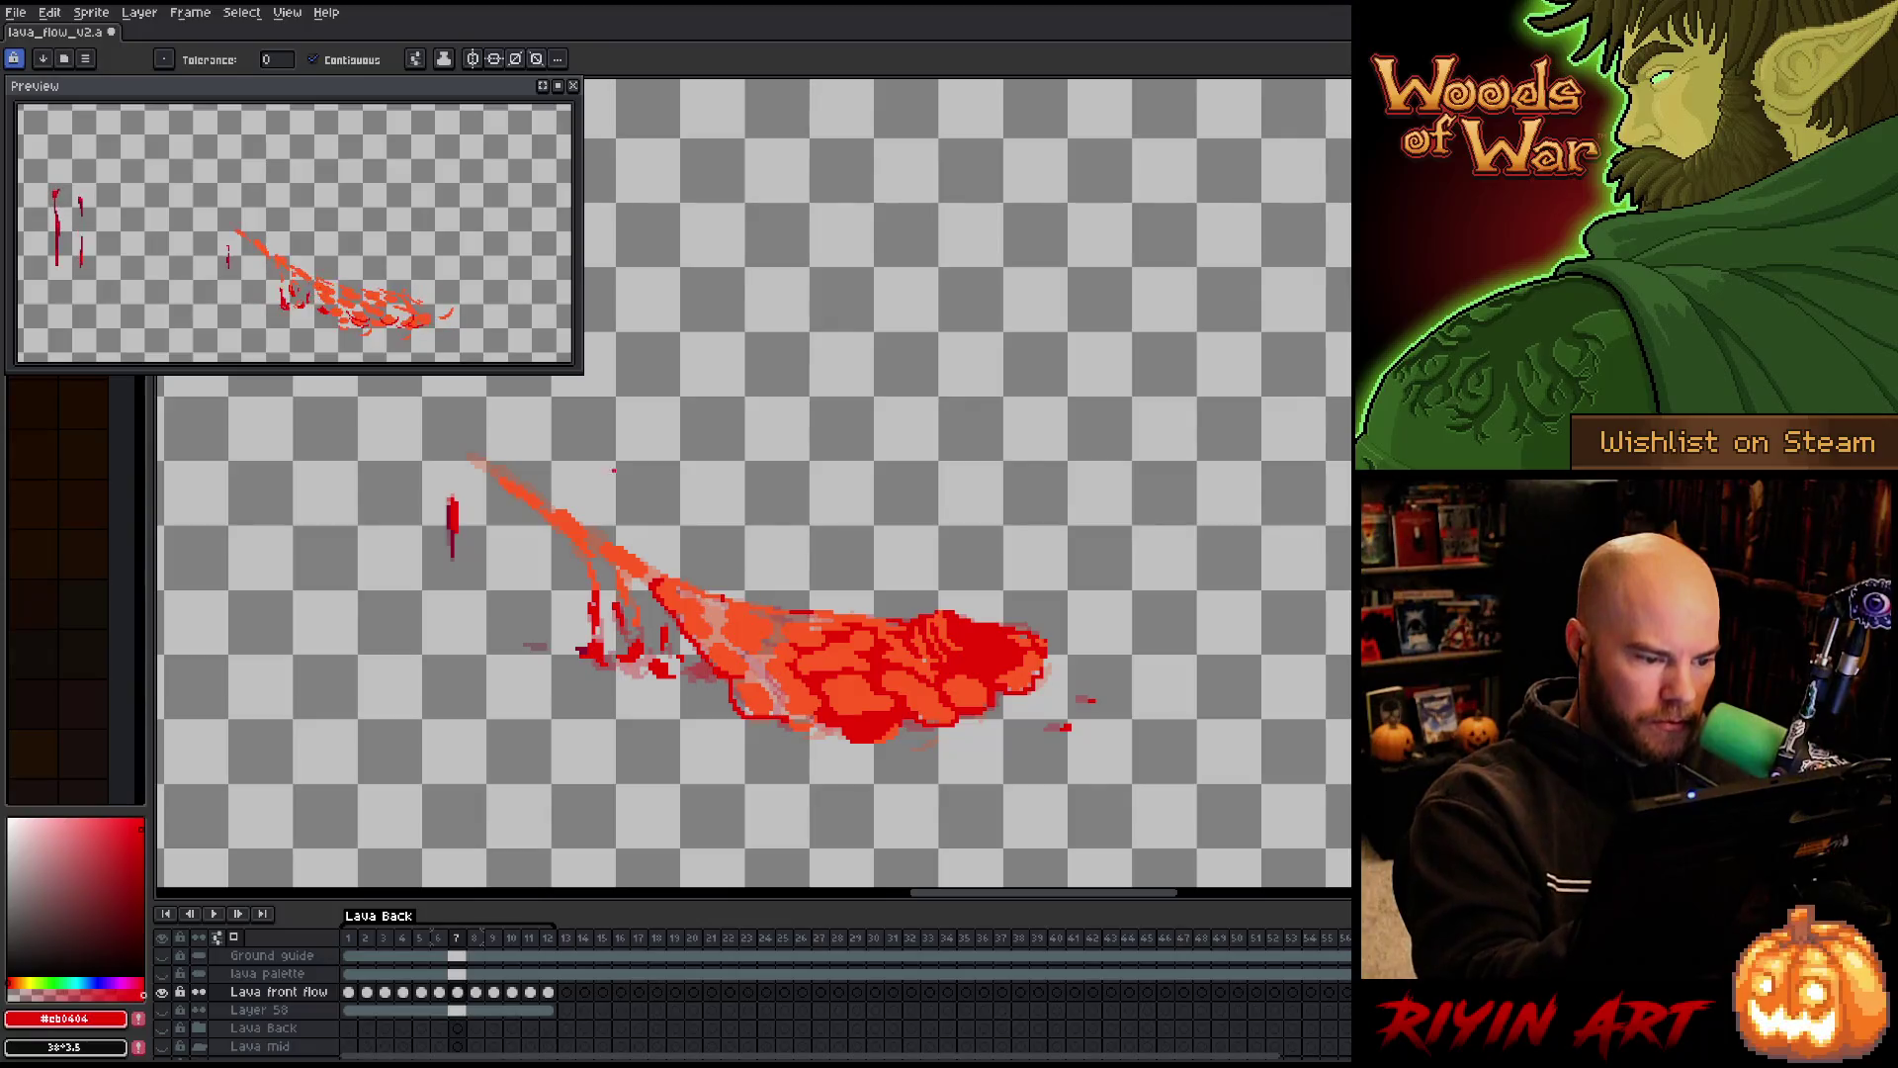
Paint the lower-left lava darker red with a larger round brush, then go to frame 8
key(e)
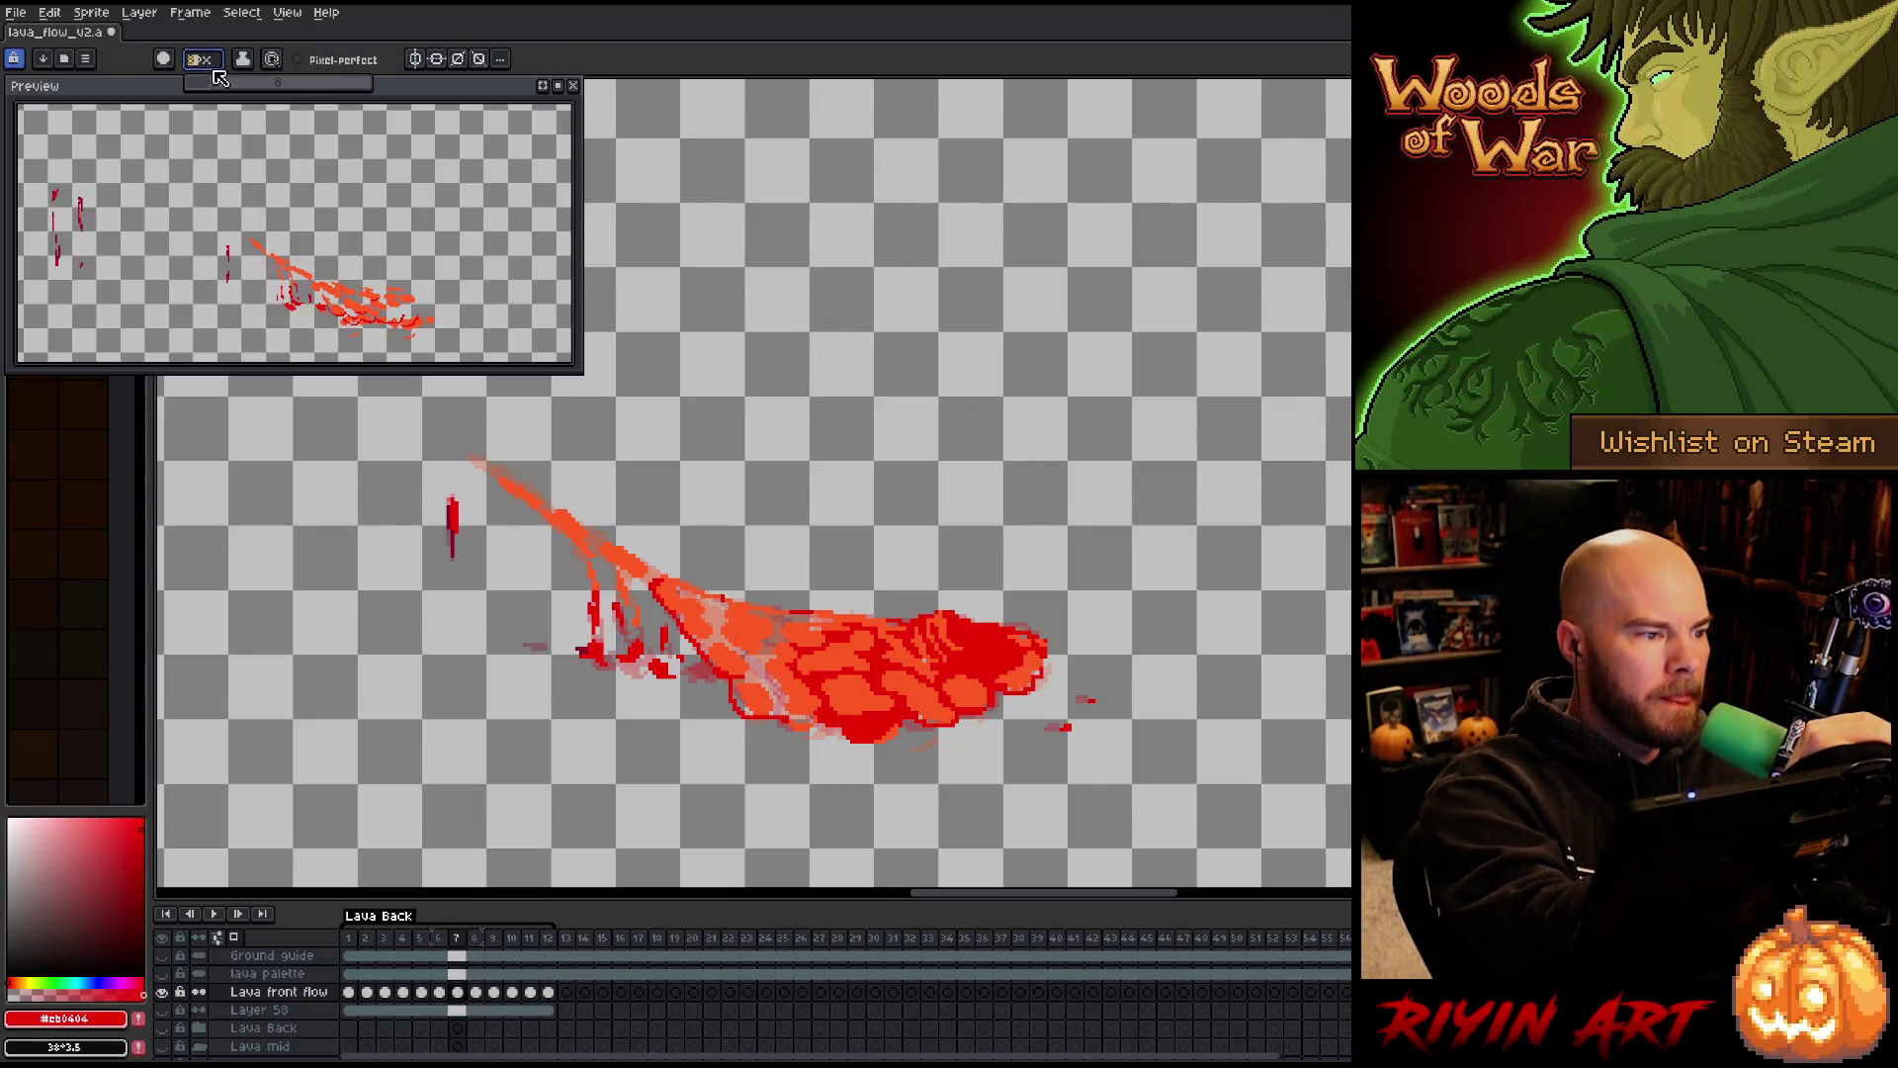
mouse_move(758, 673)
mouse_down()
mouse_move(747, 712)
mouse_move(799, 718)
mouse_move(808, 697)
mouse_move(724, 632)
mouse_move(700, 642)
mouse_up()
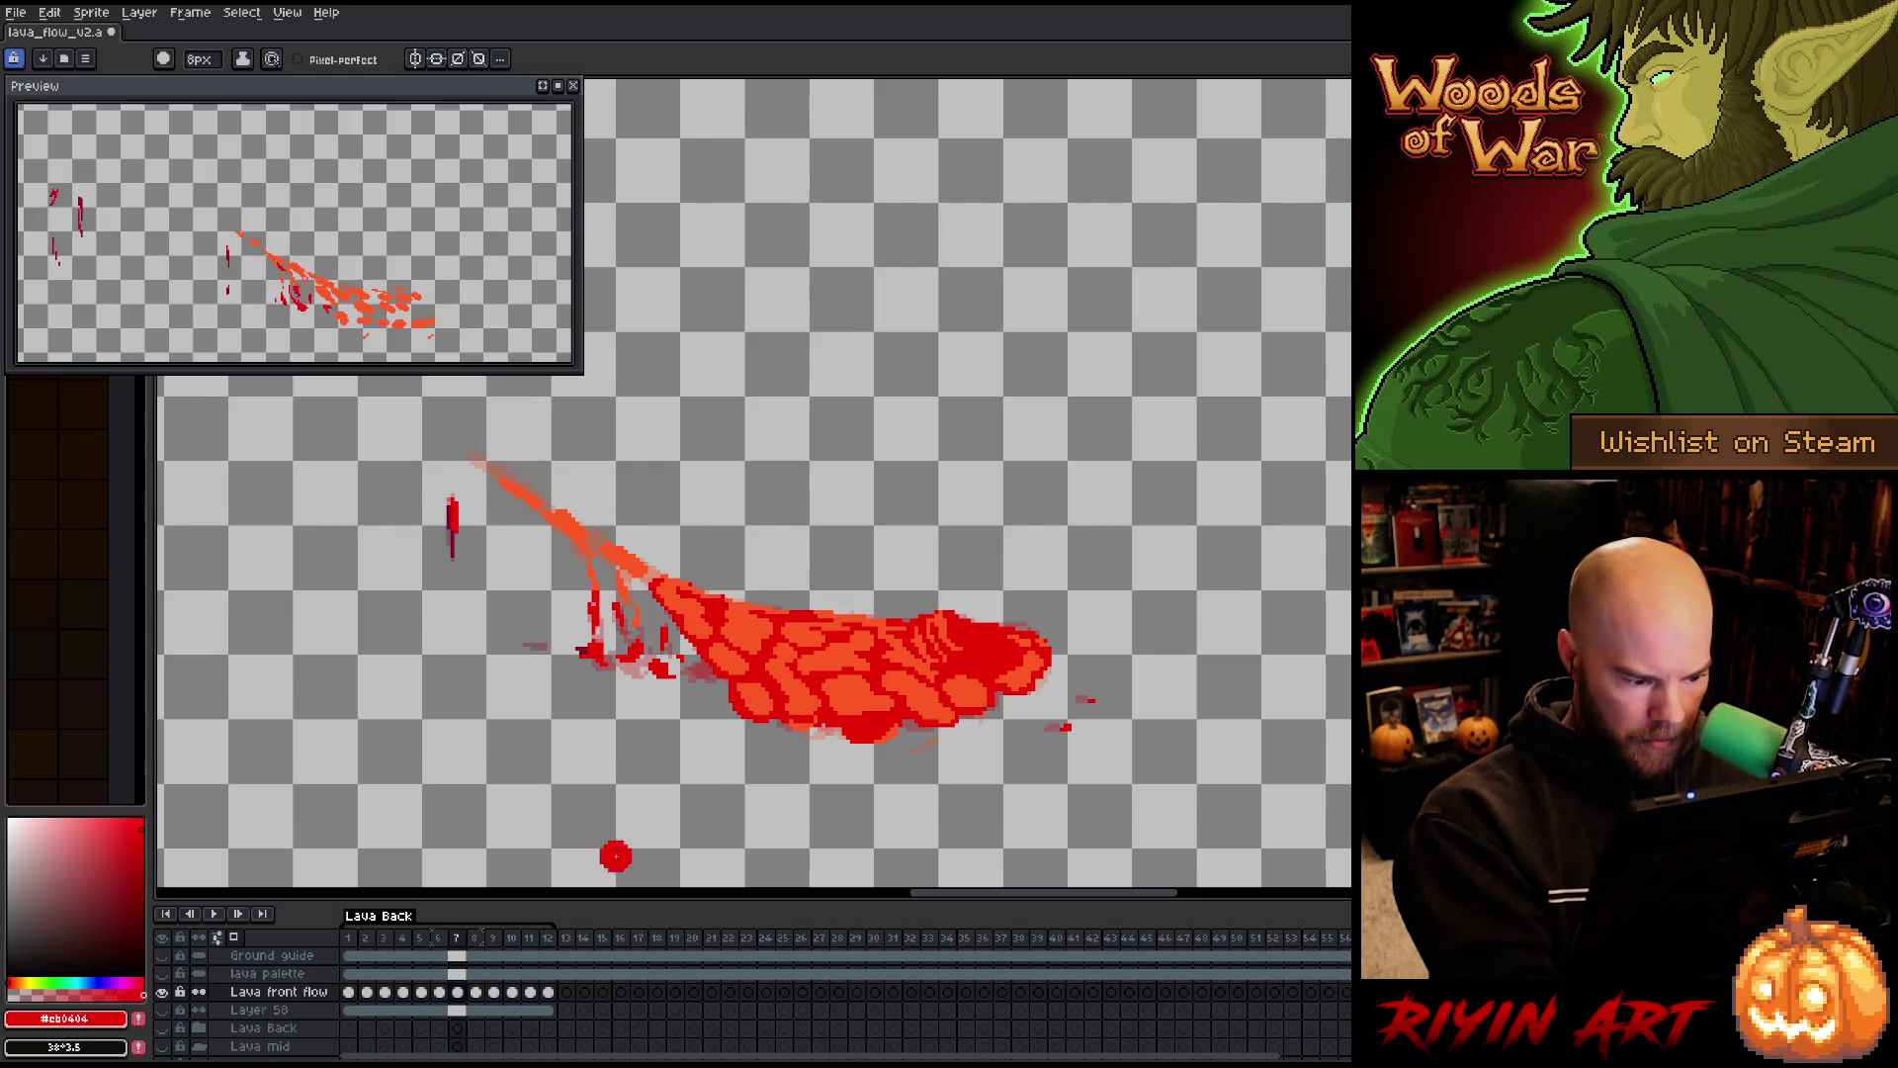
click(475, 992)
Select frame 8's orange lava pixels by colour range and save the file
key(shift+c)
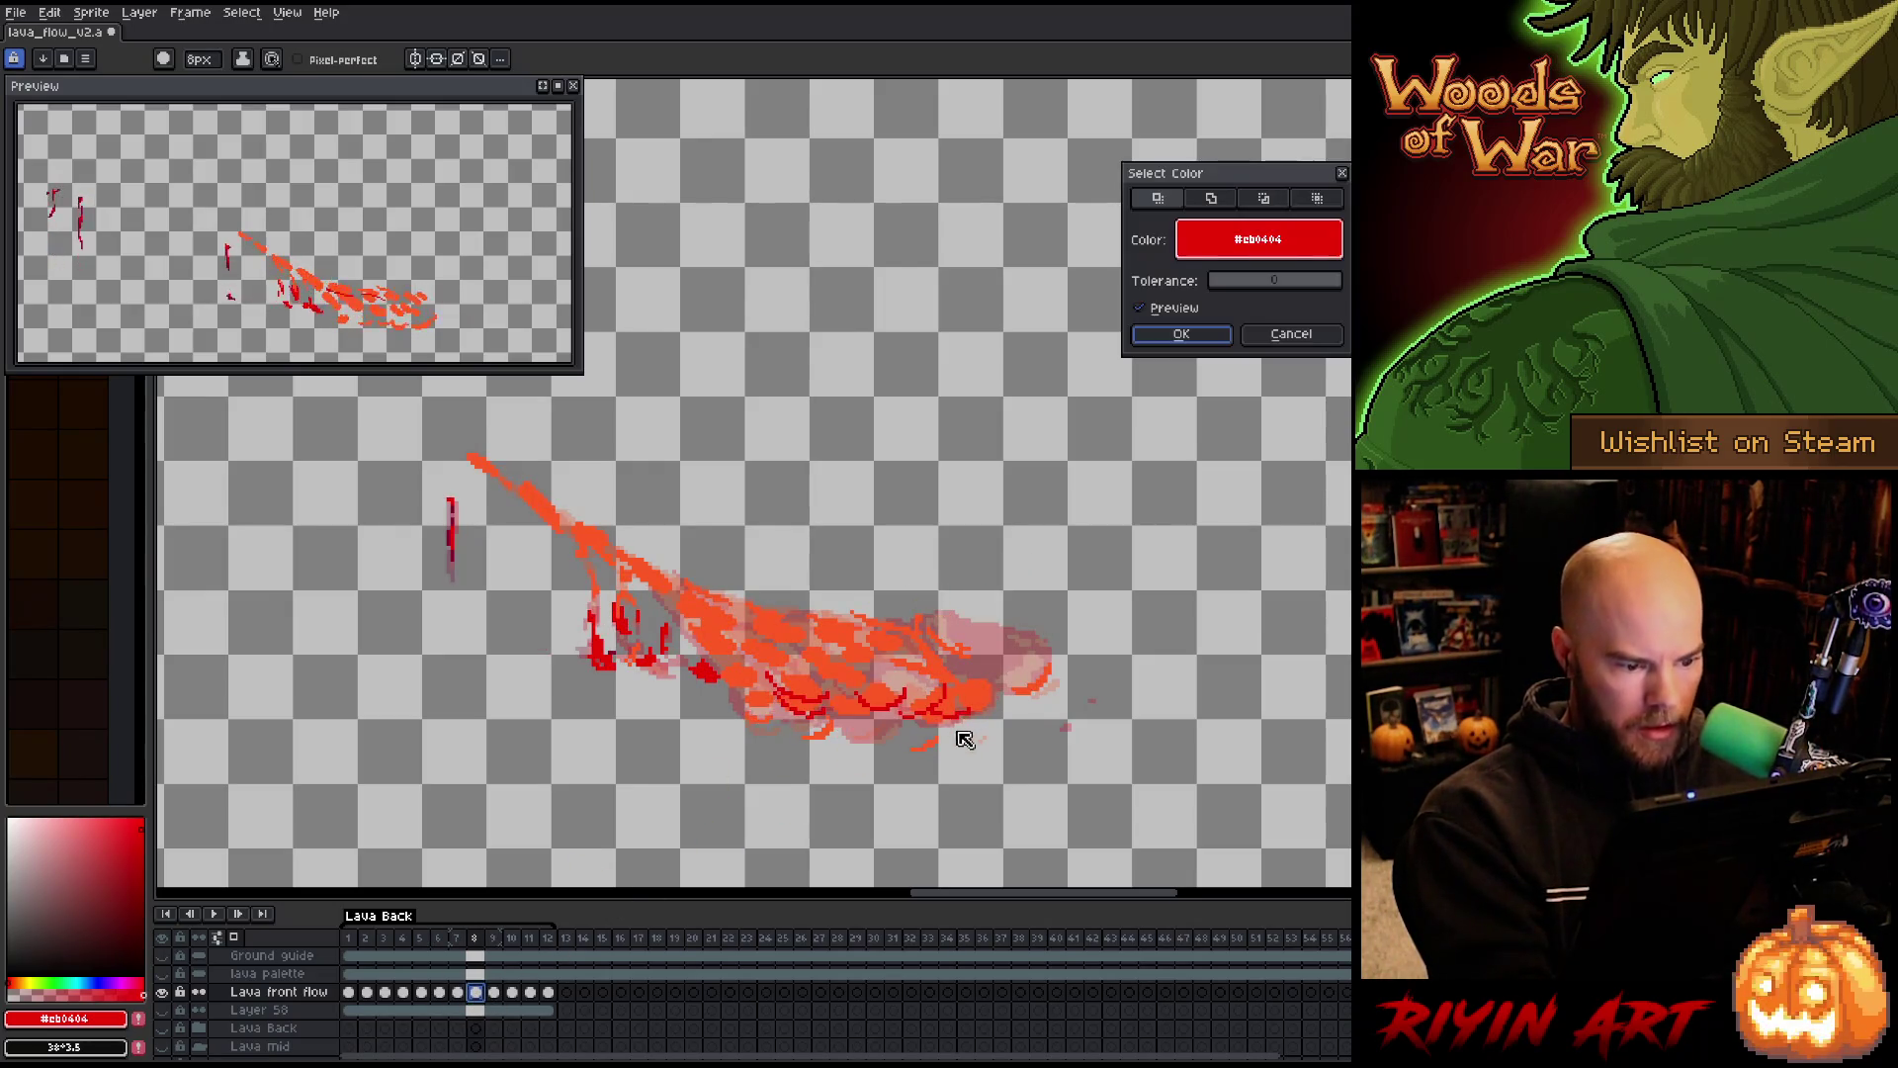
click(831, 665)
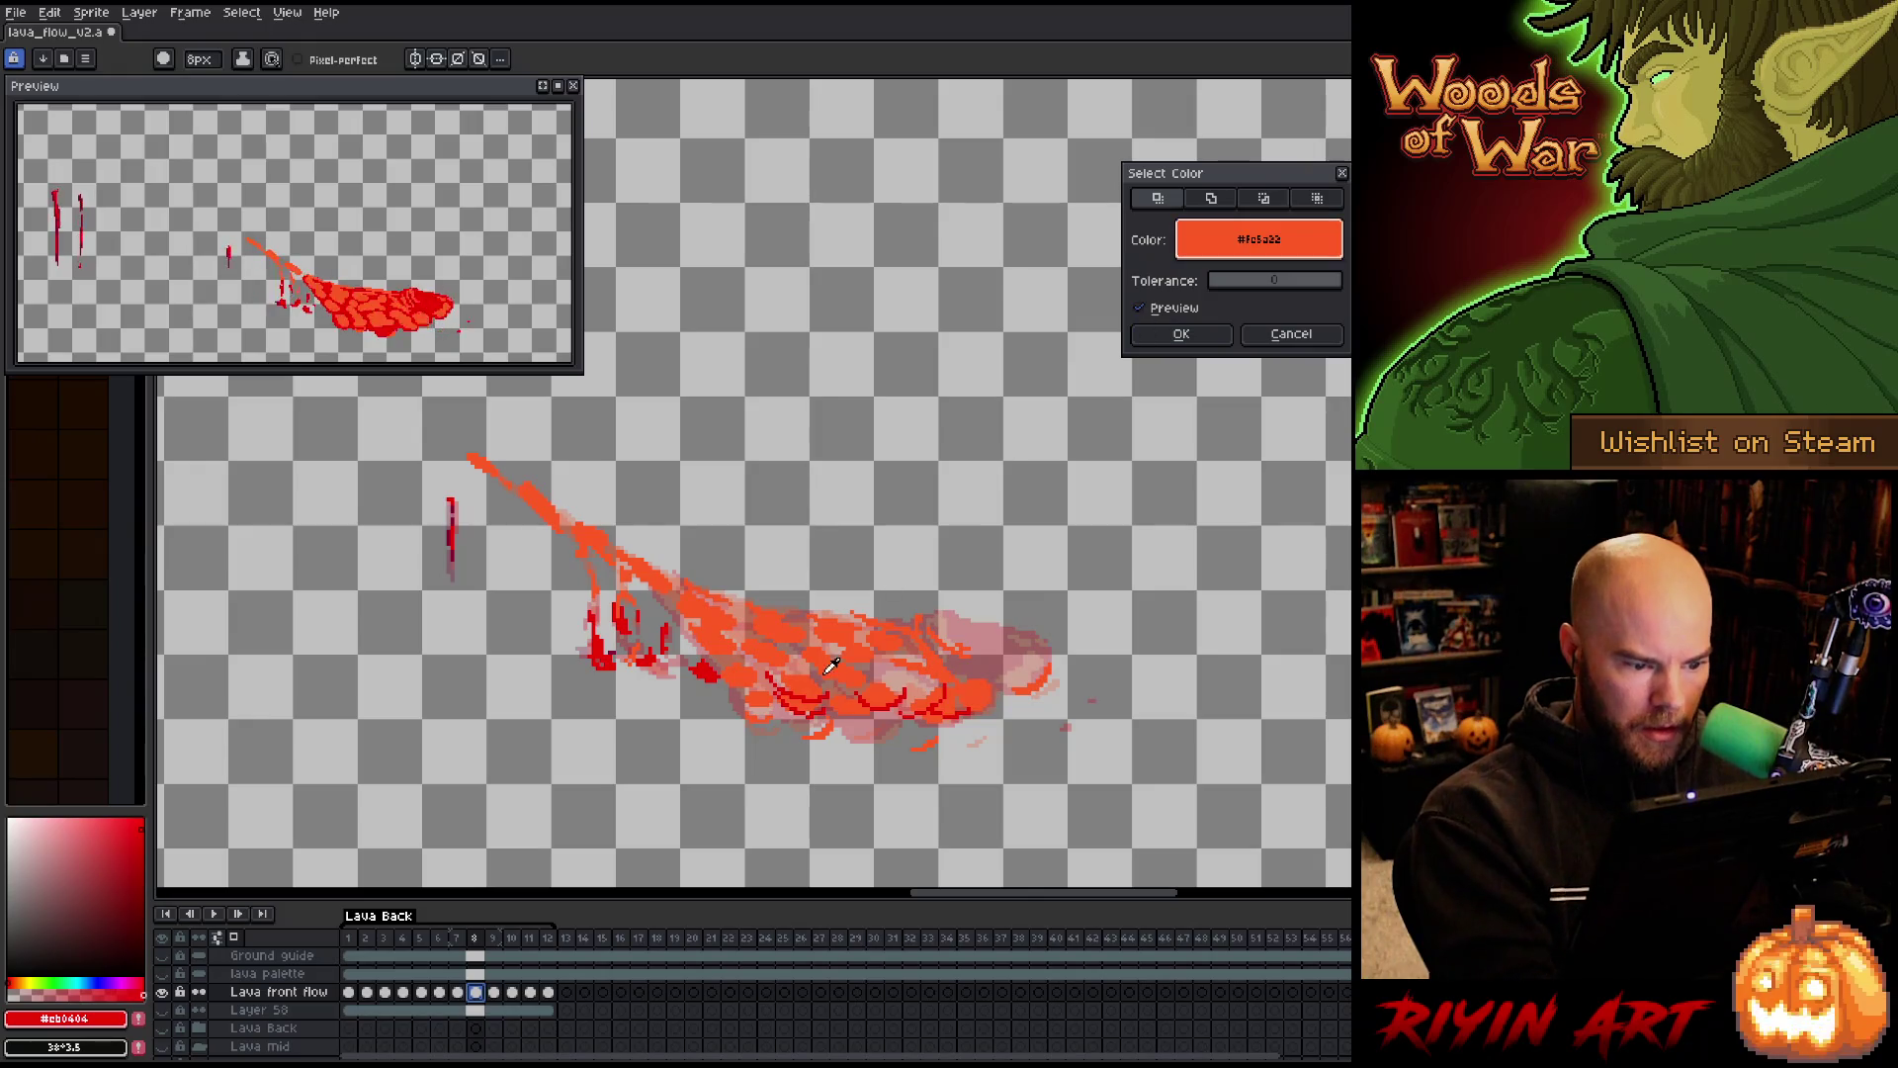
click(1181, 333)
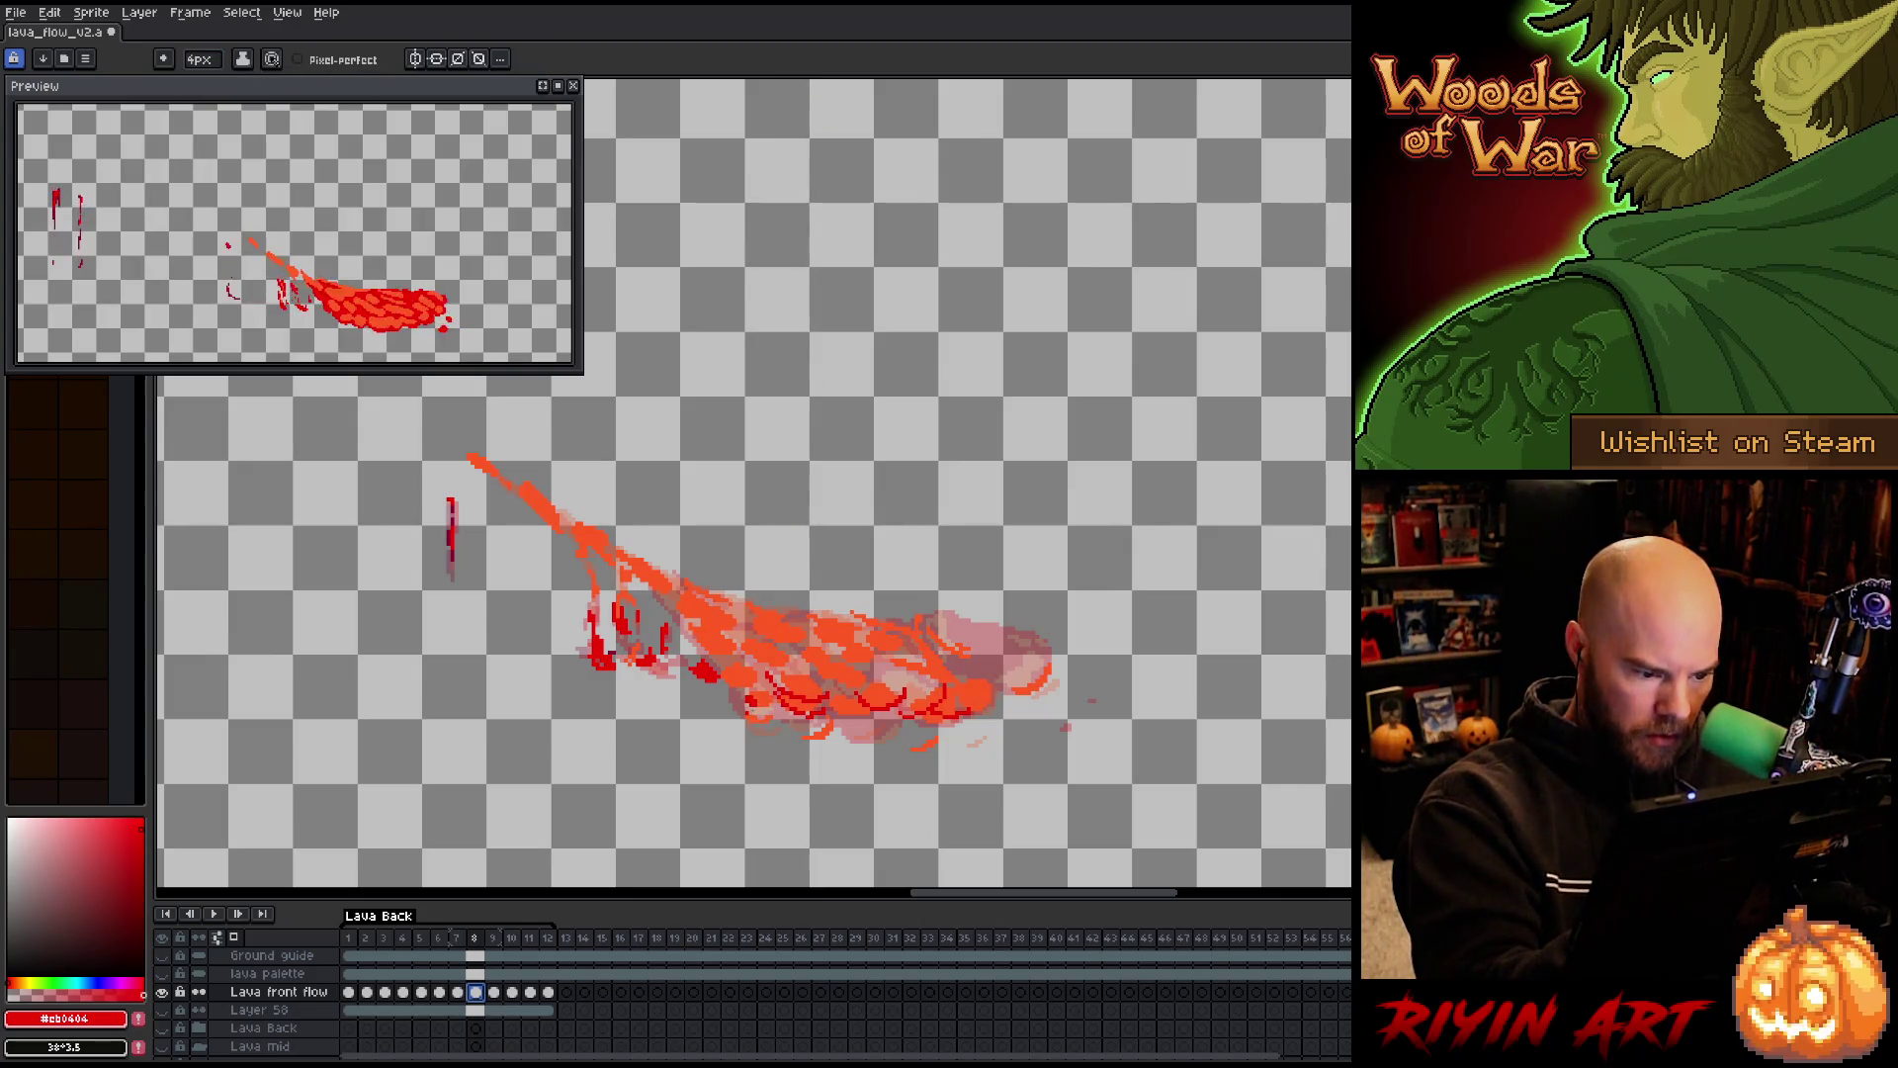
key(v)
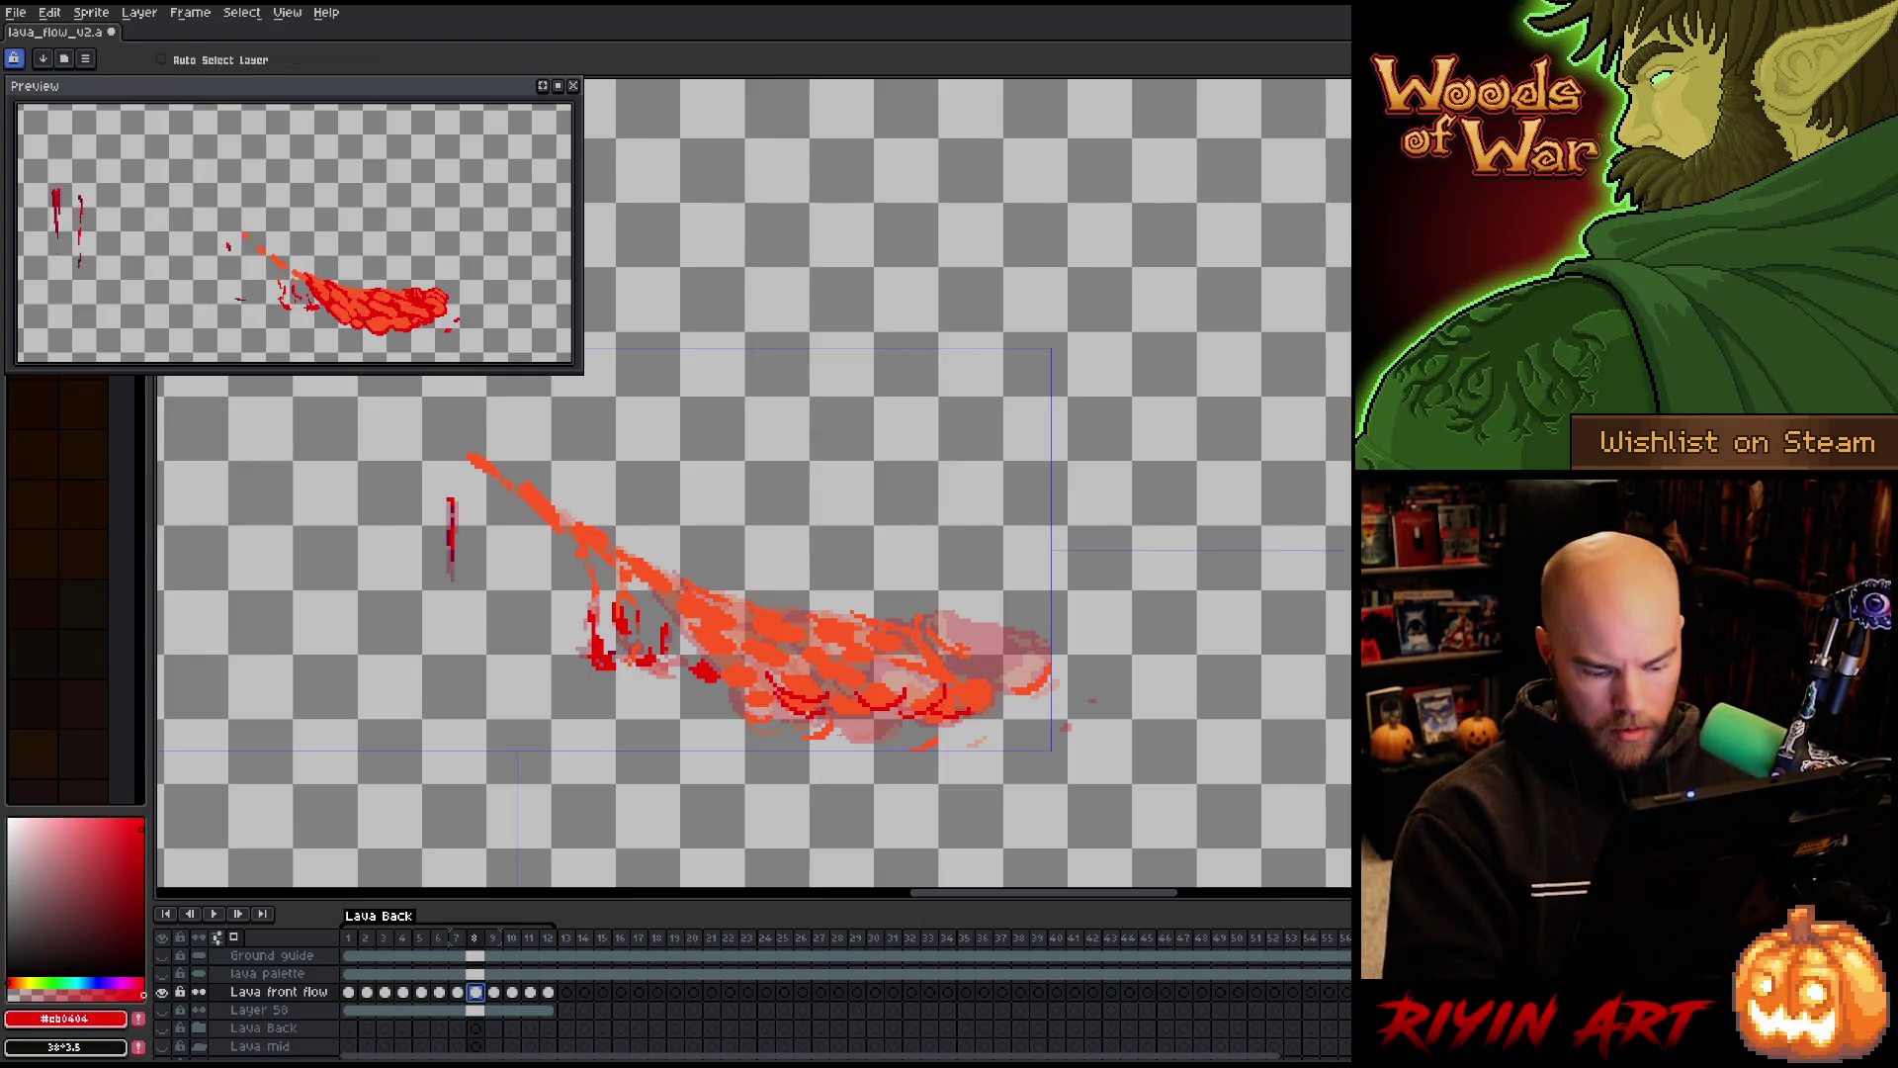
key(ctrl+s)
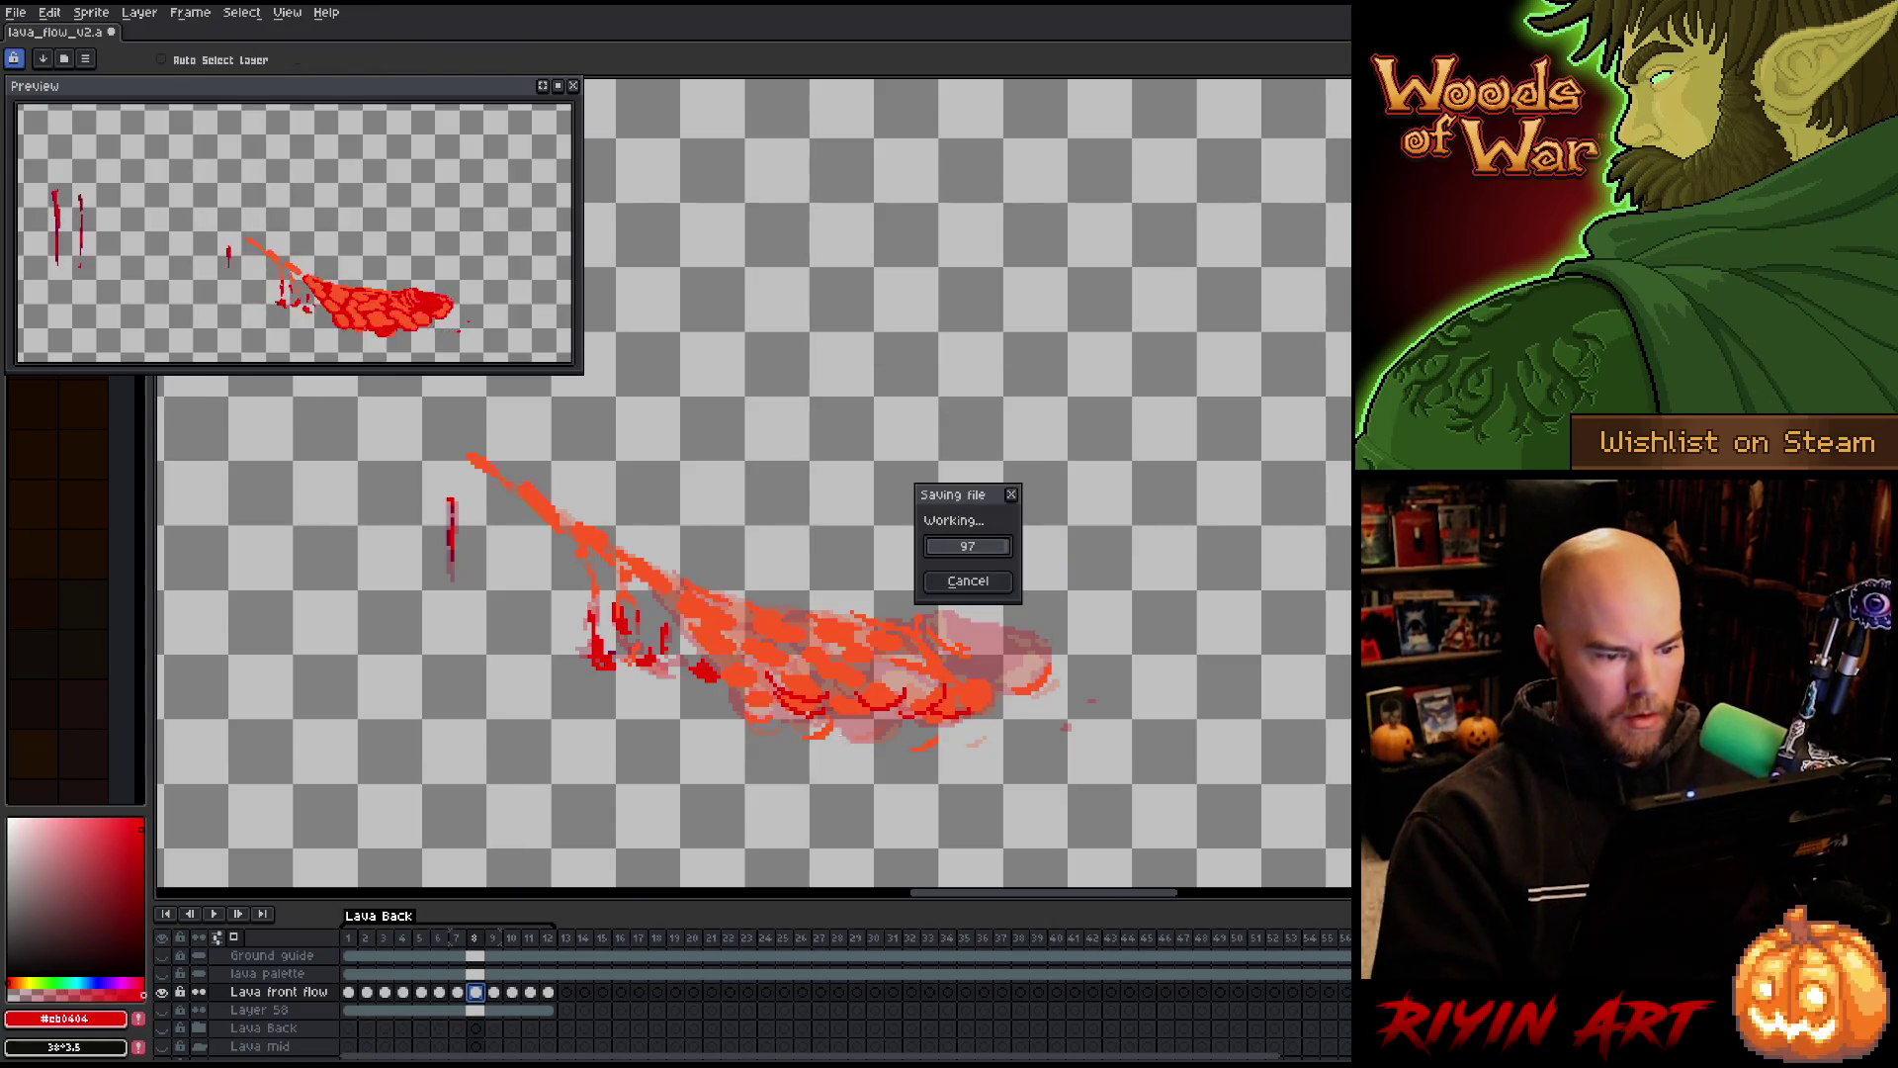
key(b)
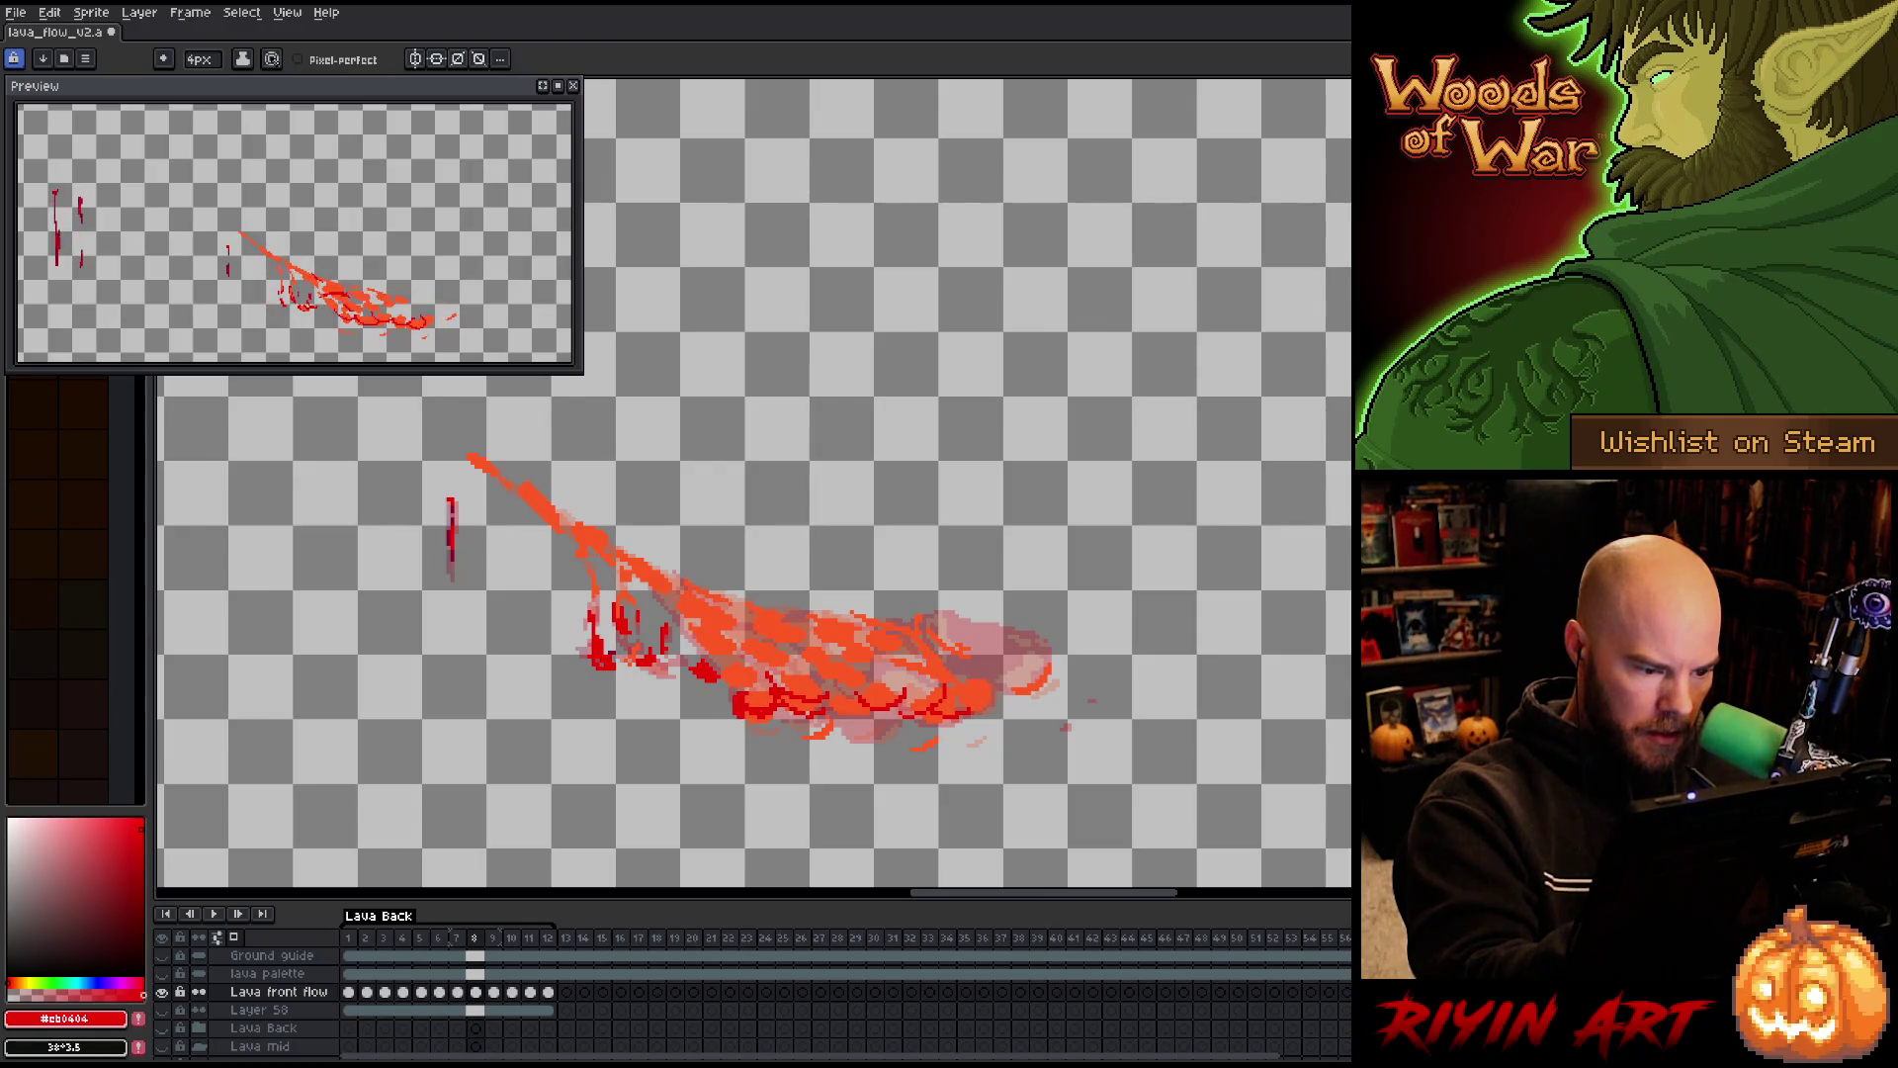
Dab two dark-red bubbles onto the lava, repositioning the second one
click(816, 725)
click(915, 732)
key(ctrl+z)
click(922, 742)
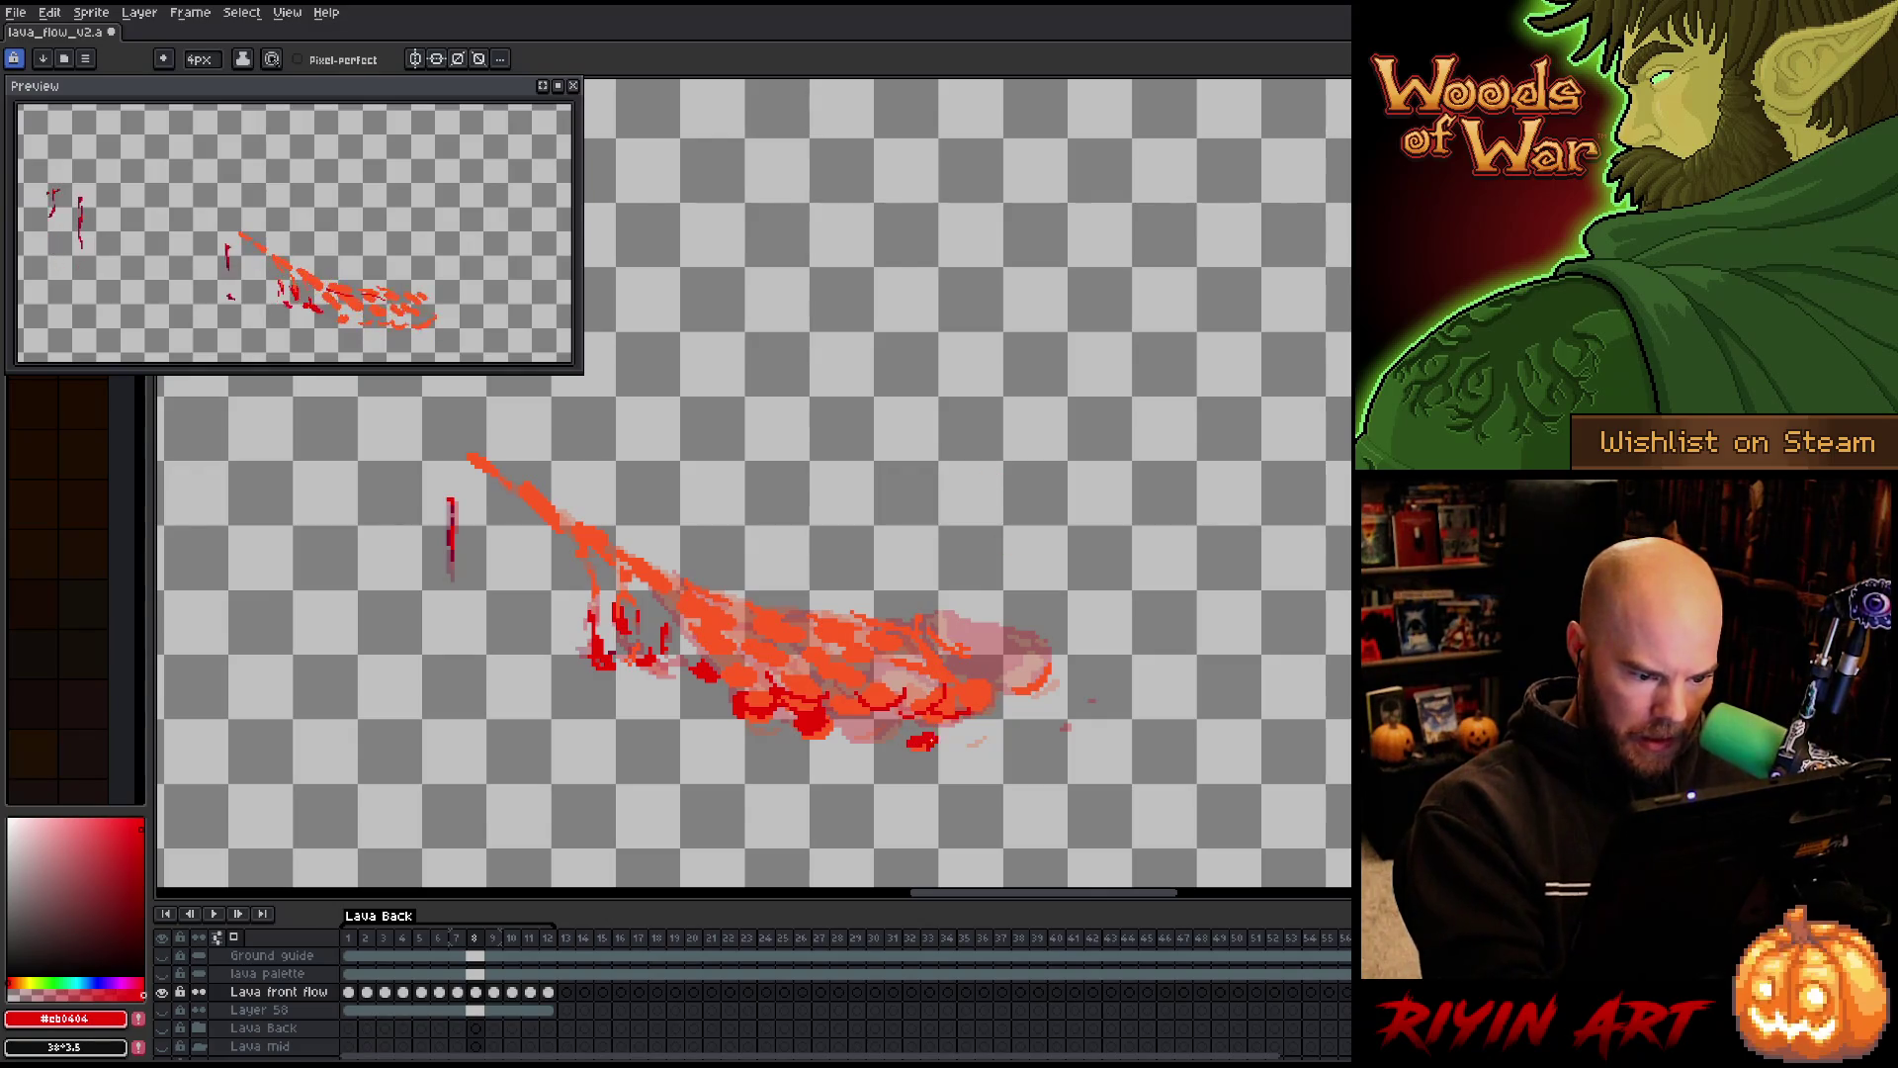
key(ctrl+z)
click(918, 738)
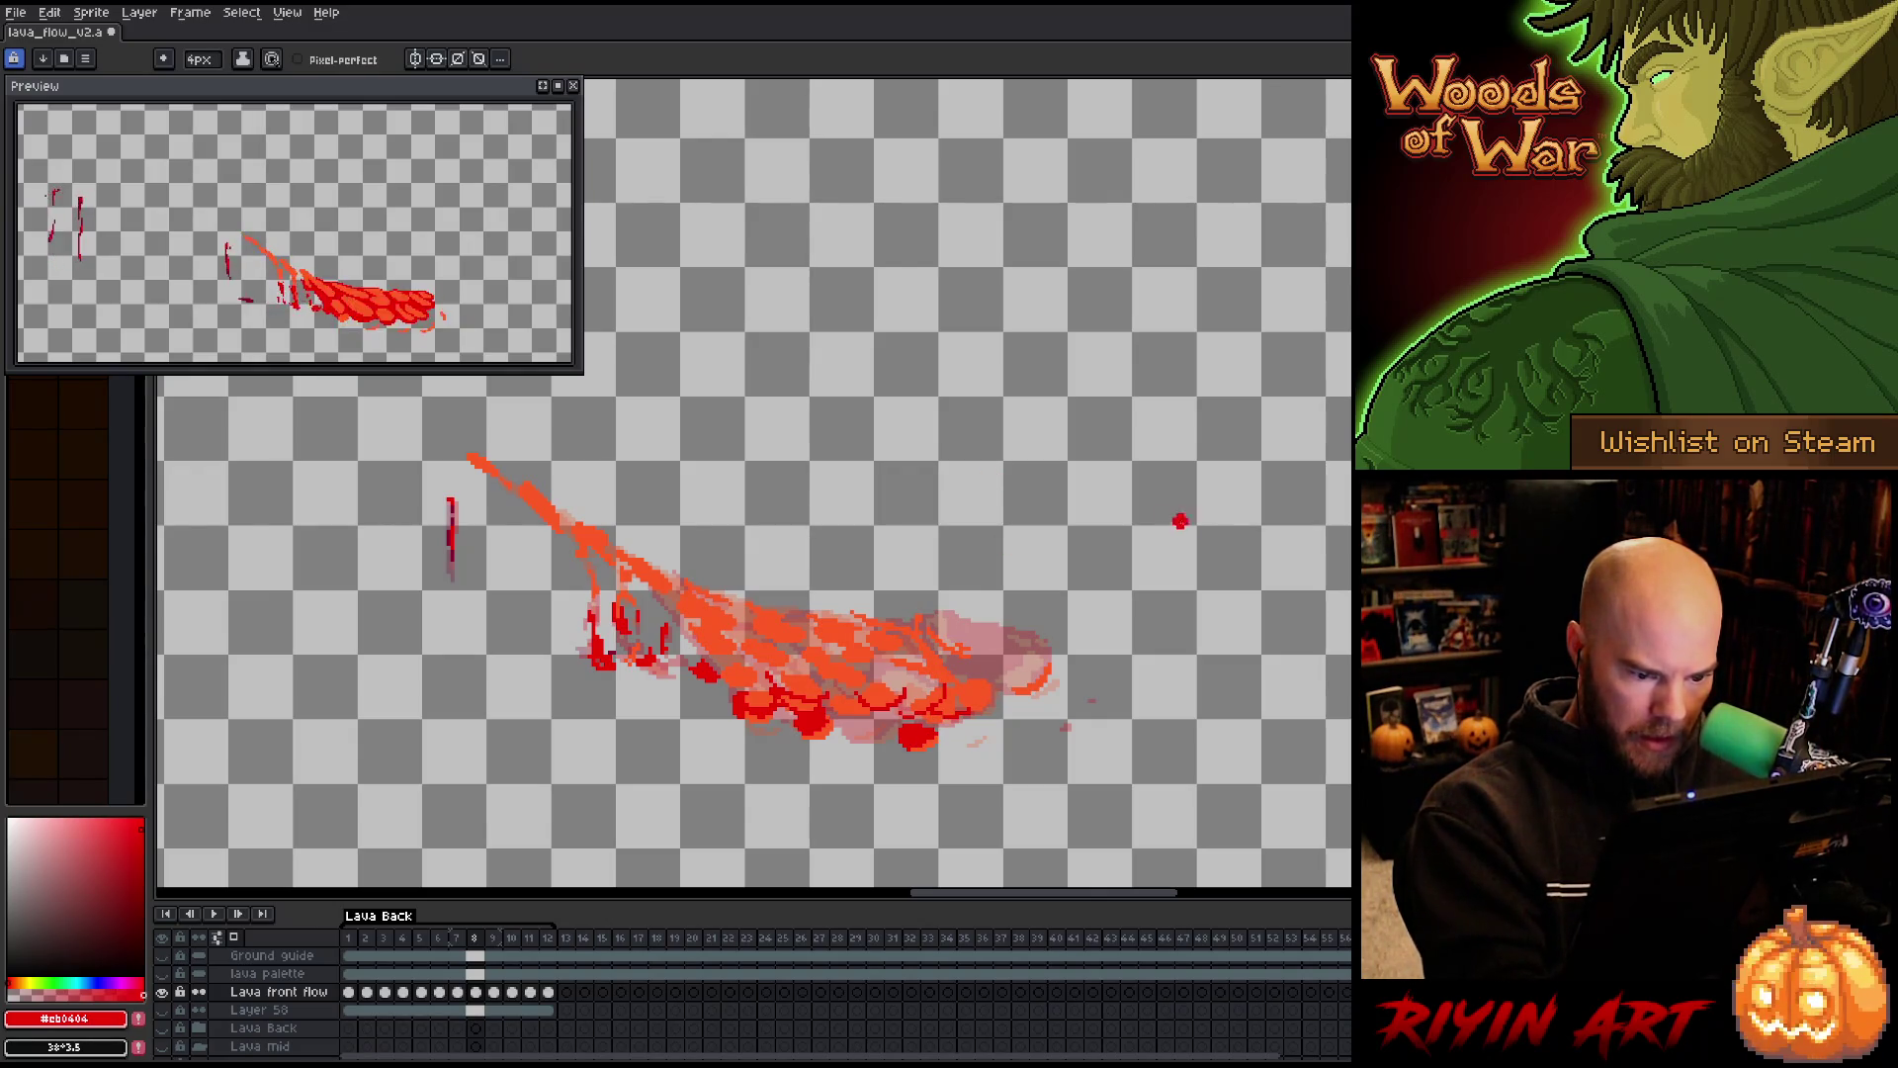
Paint red over the lava's right tip and extend it up-left
drag(1043, 663, 1007, 676)
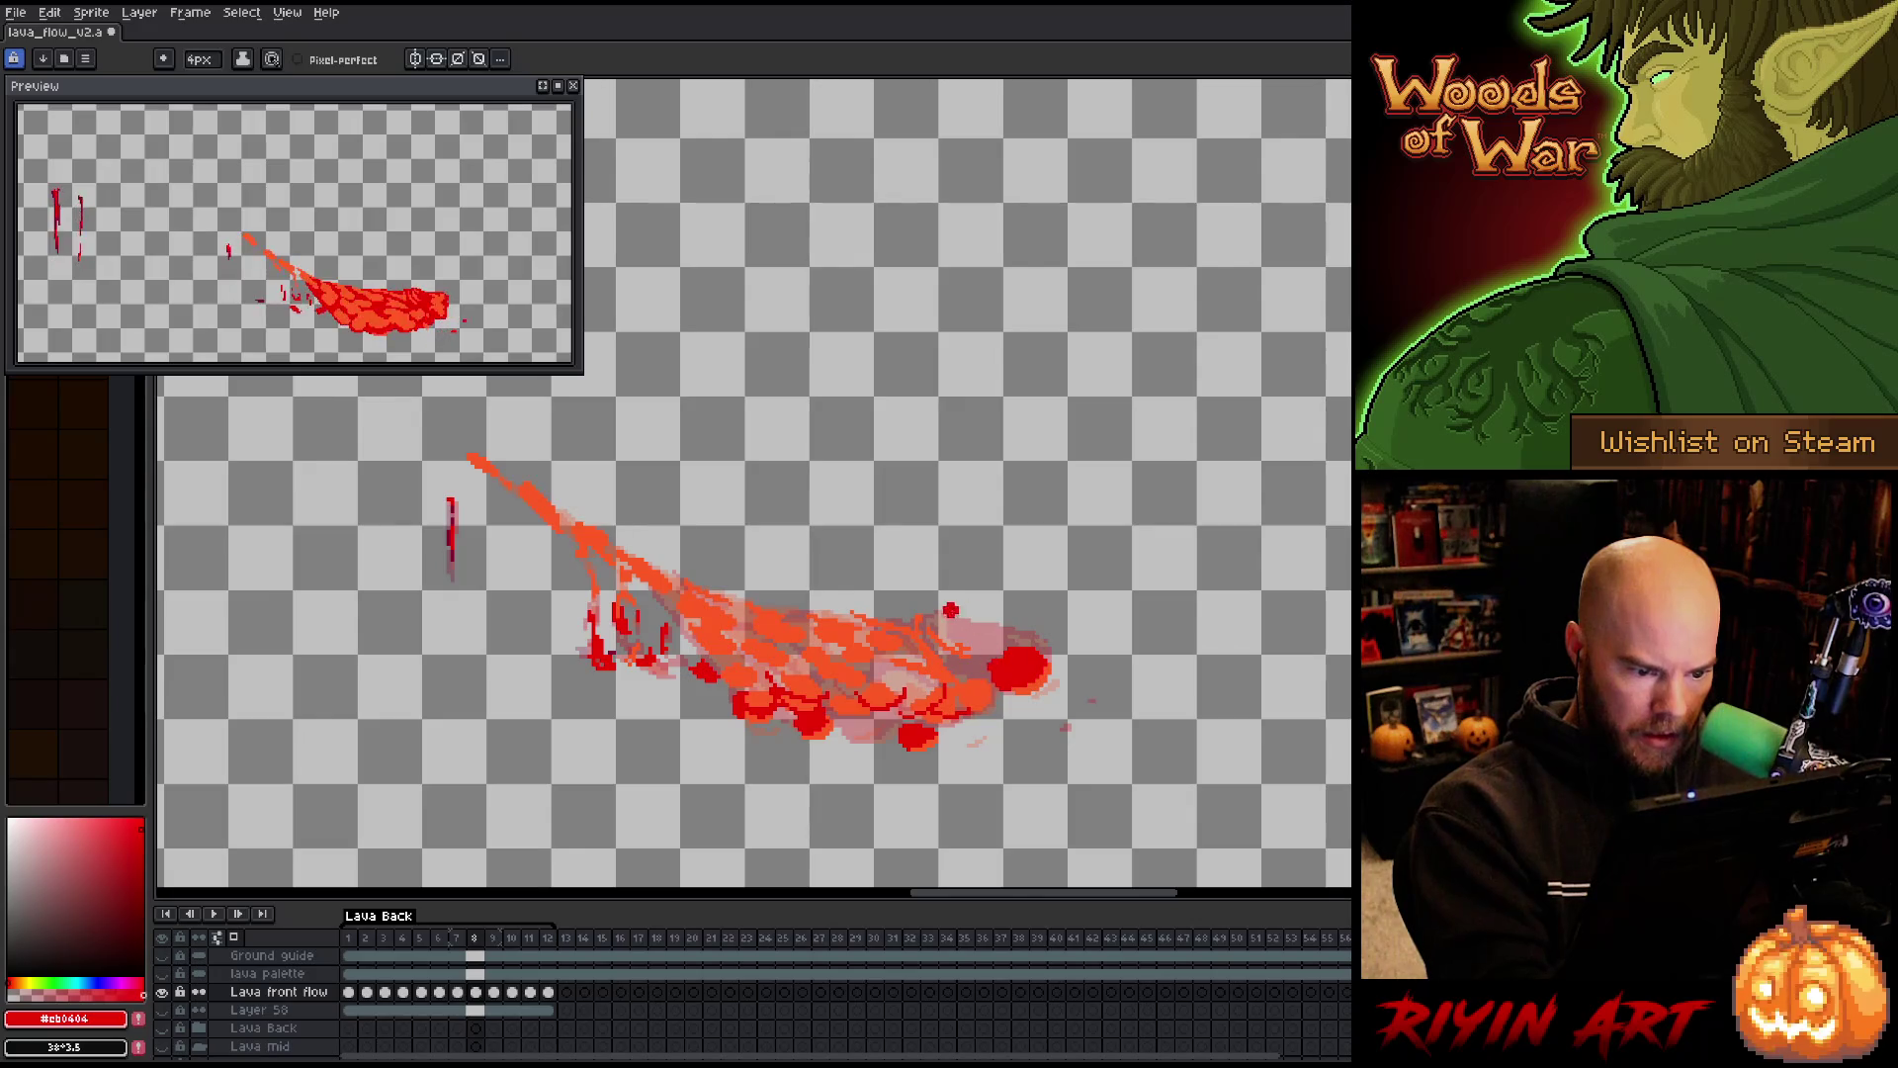
drag(984, 658, 978, 642)
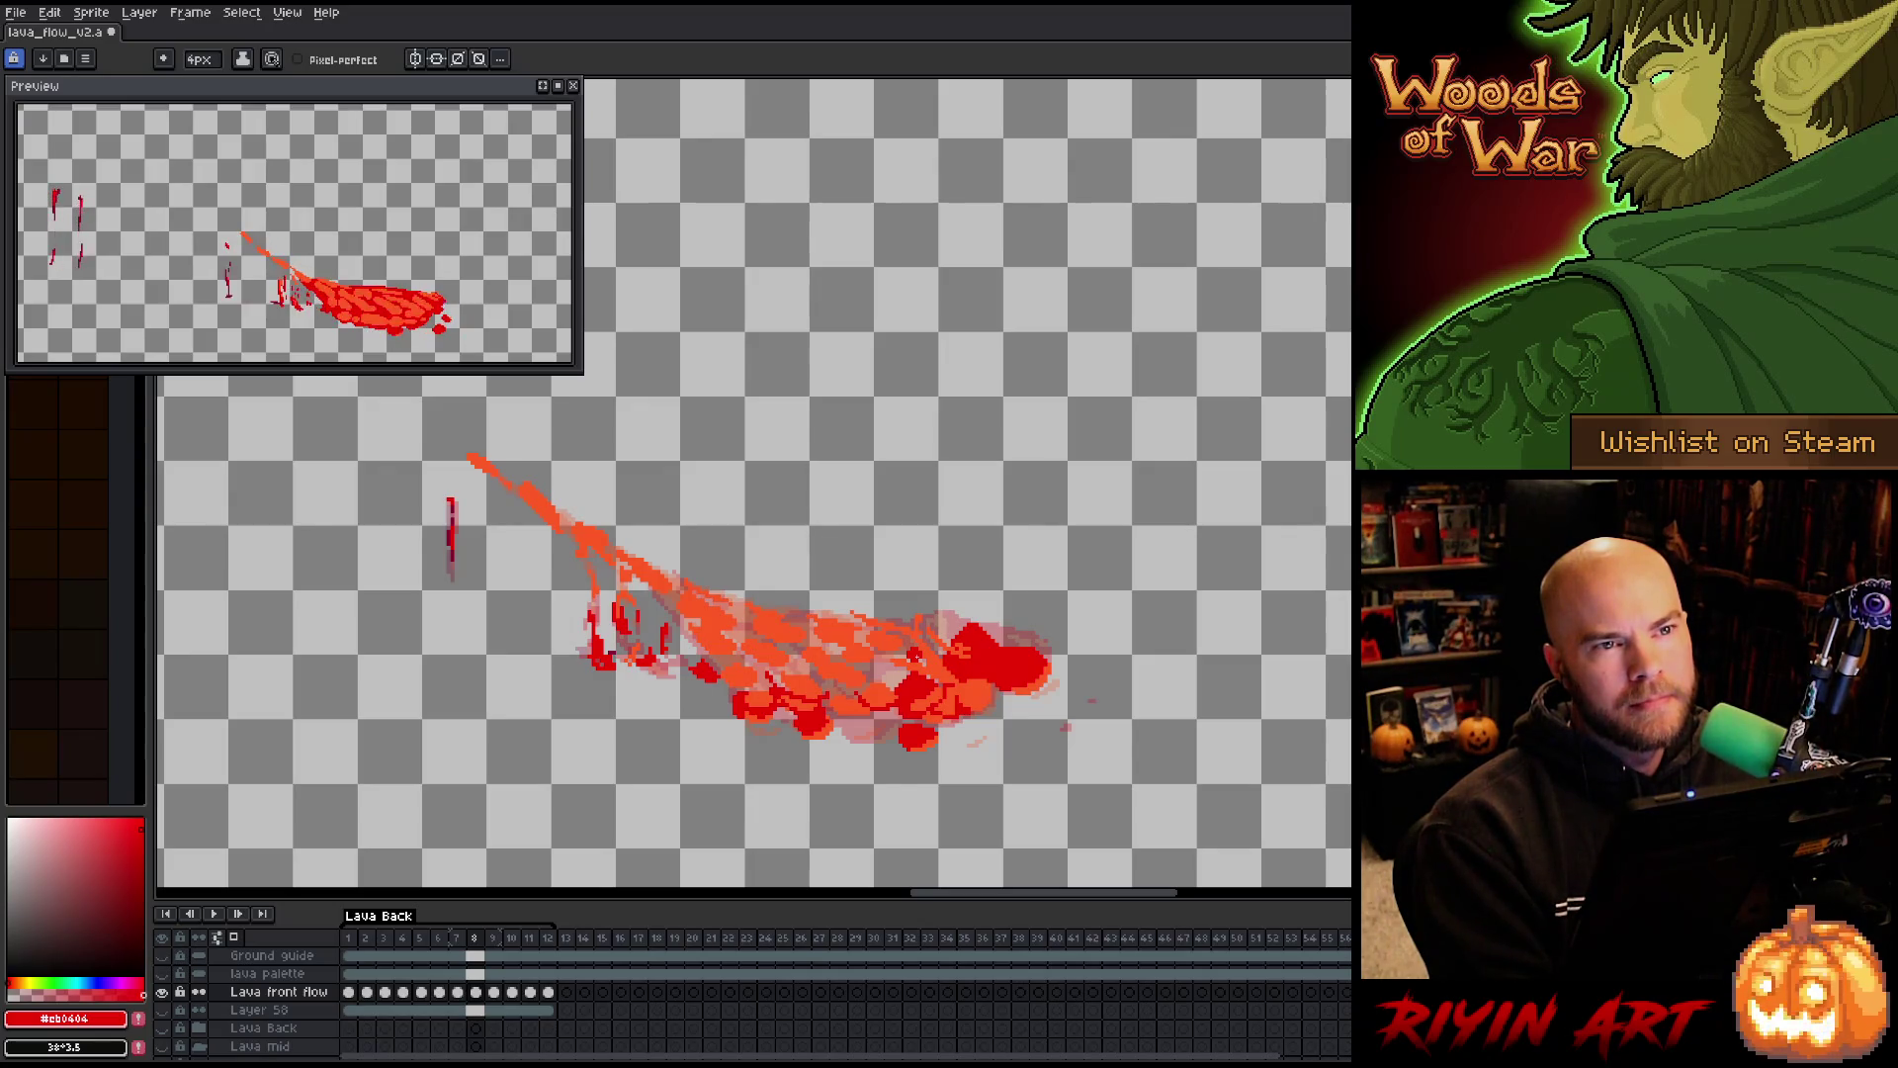
key(Up)
key(Up)
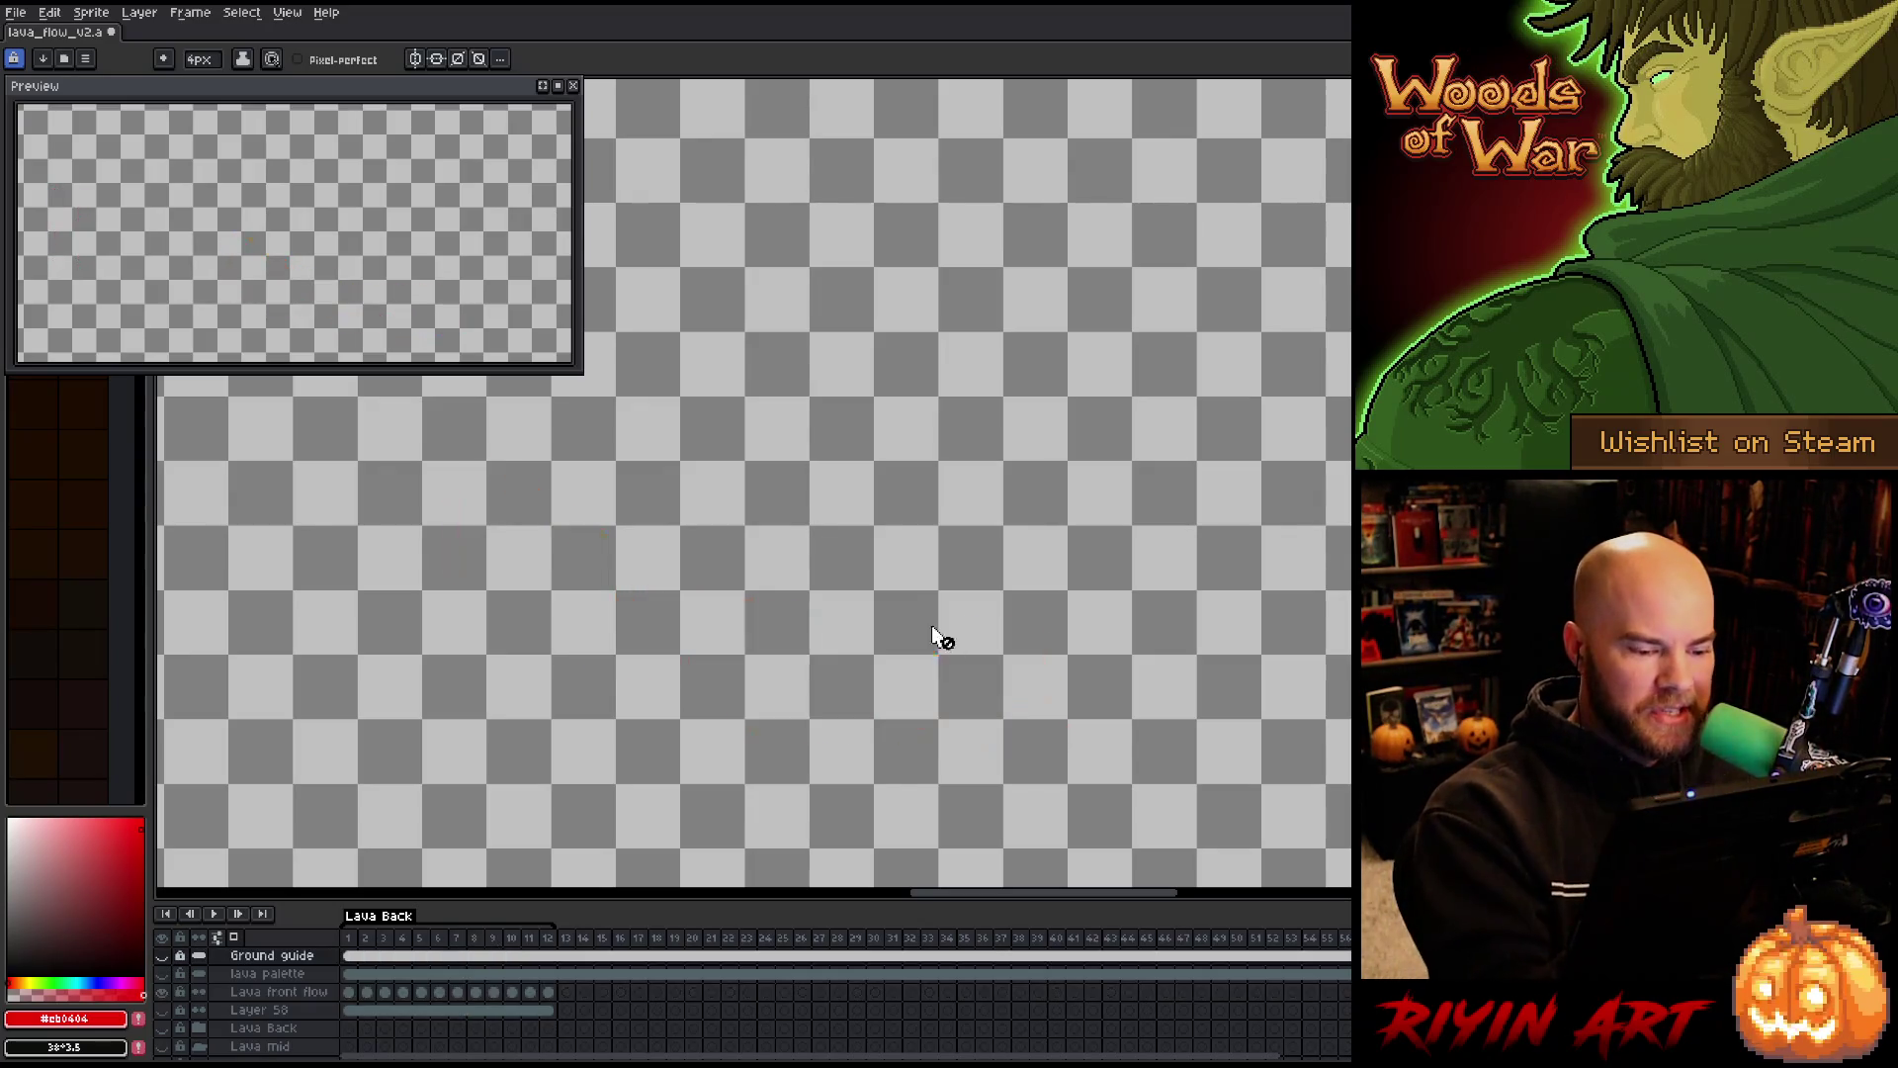
Play the animation from frame 2, then thicken the red where stream meets lava body
click(367, 991)
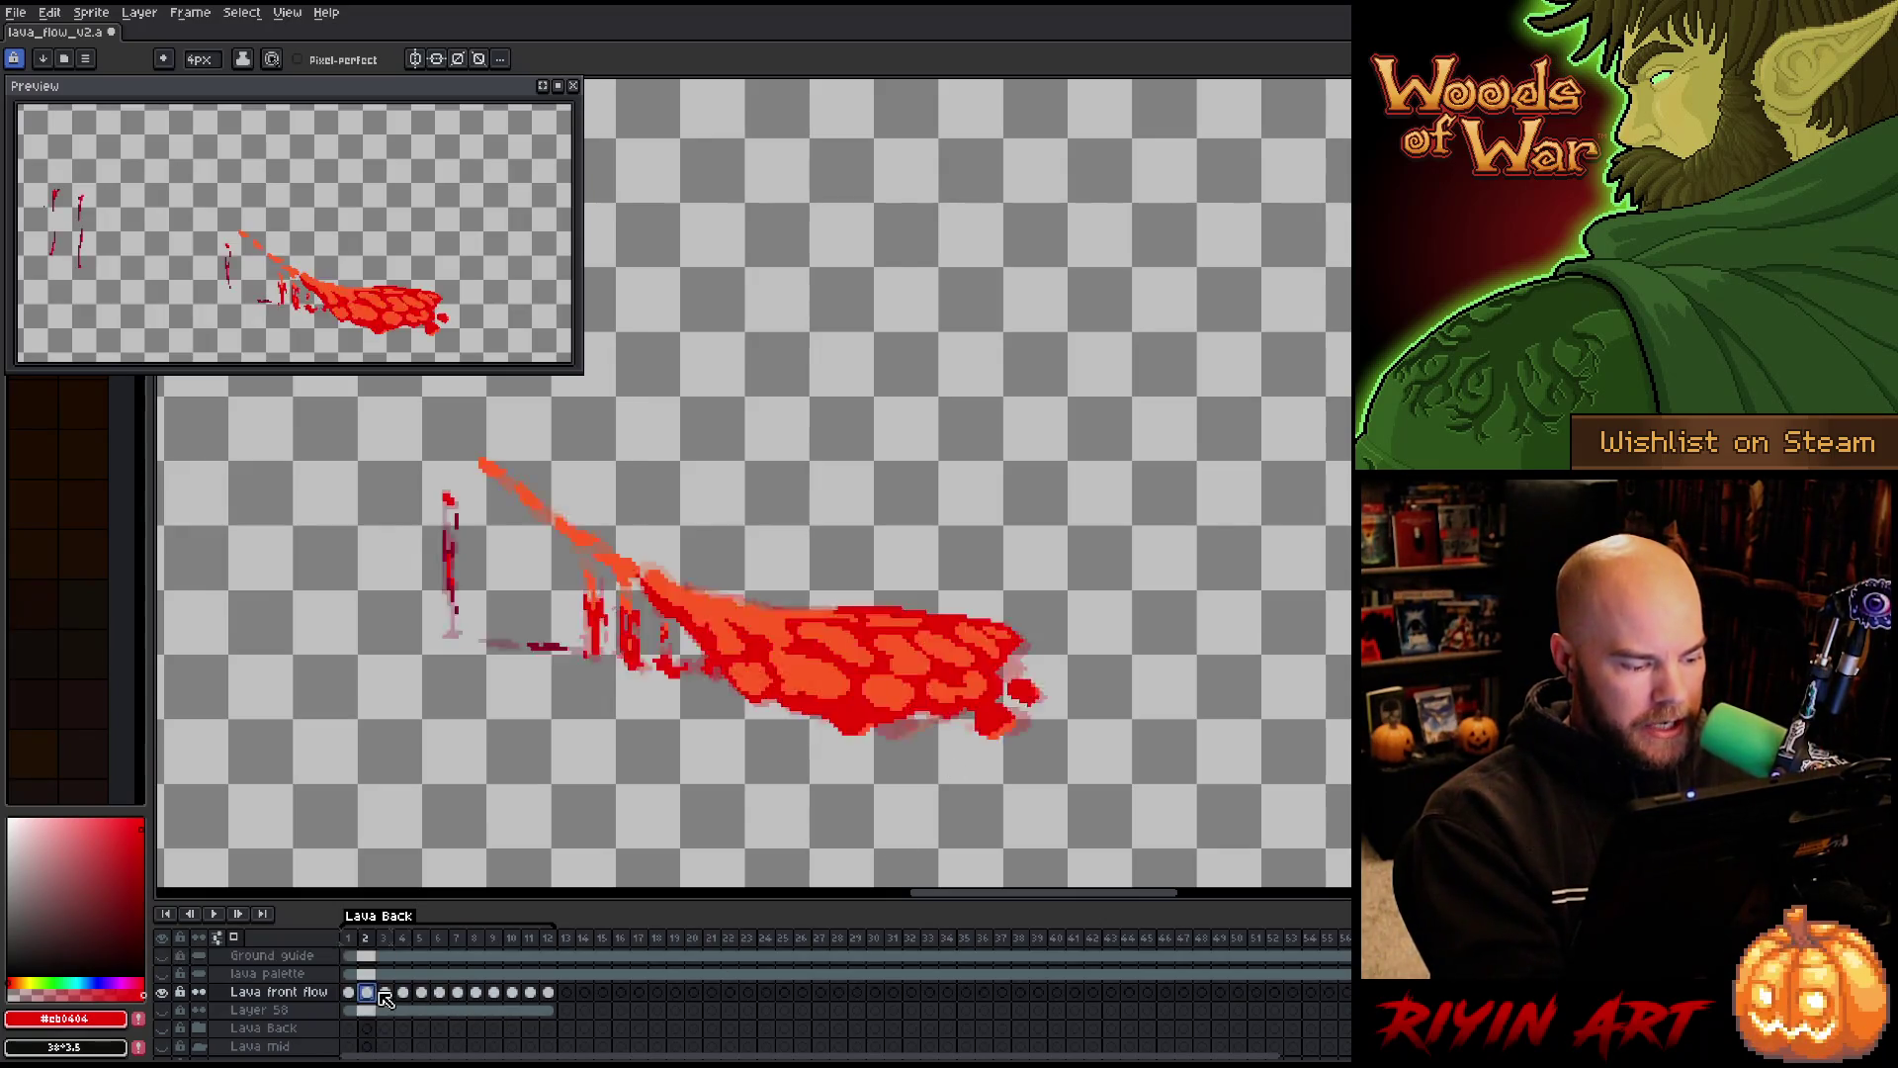
key(Return)
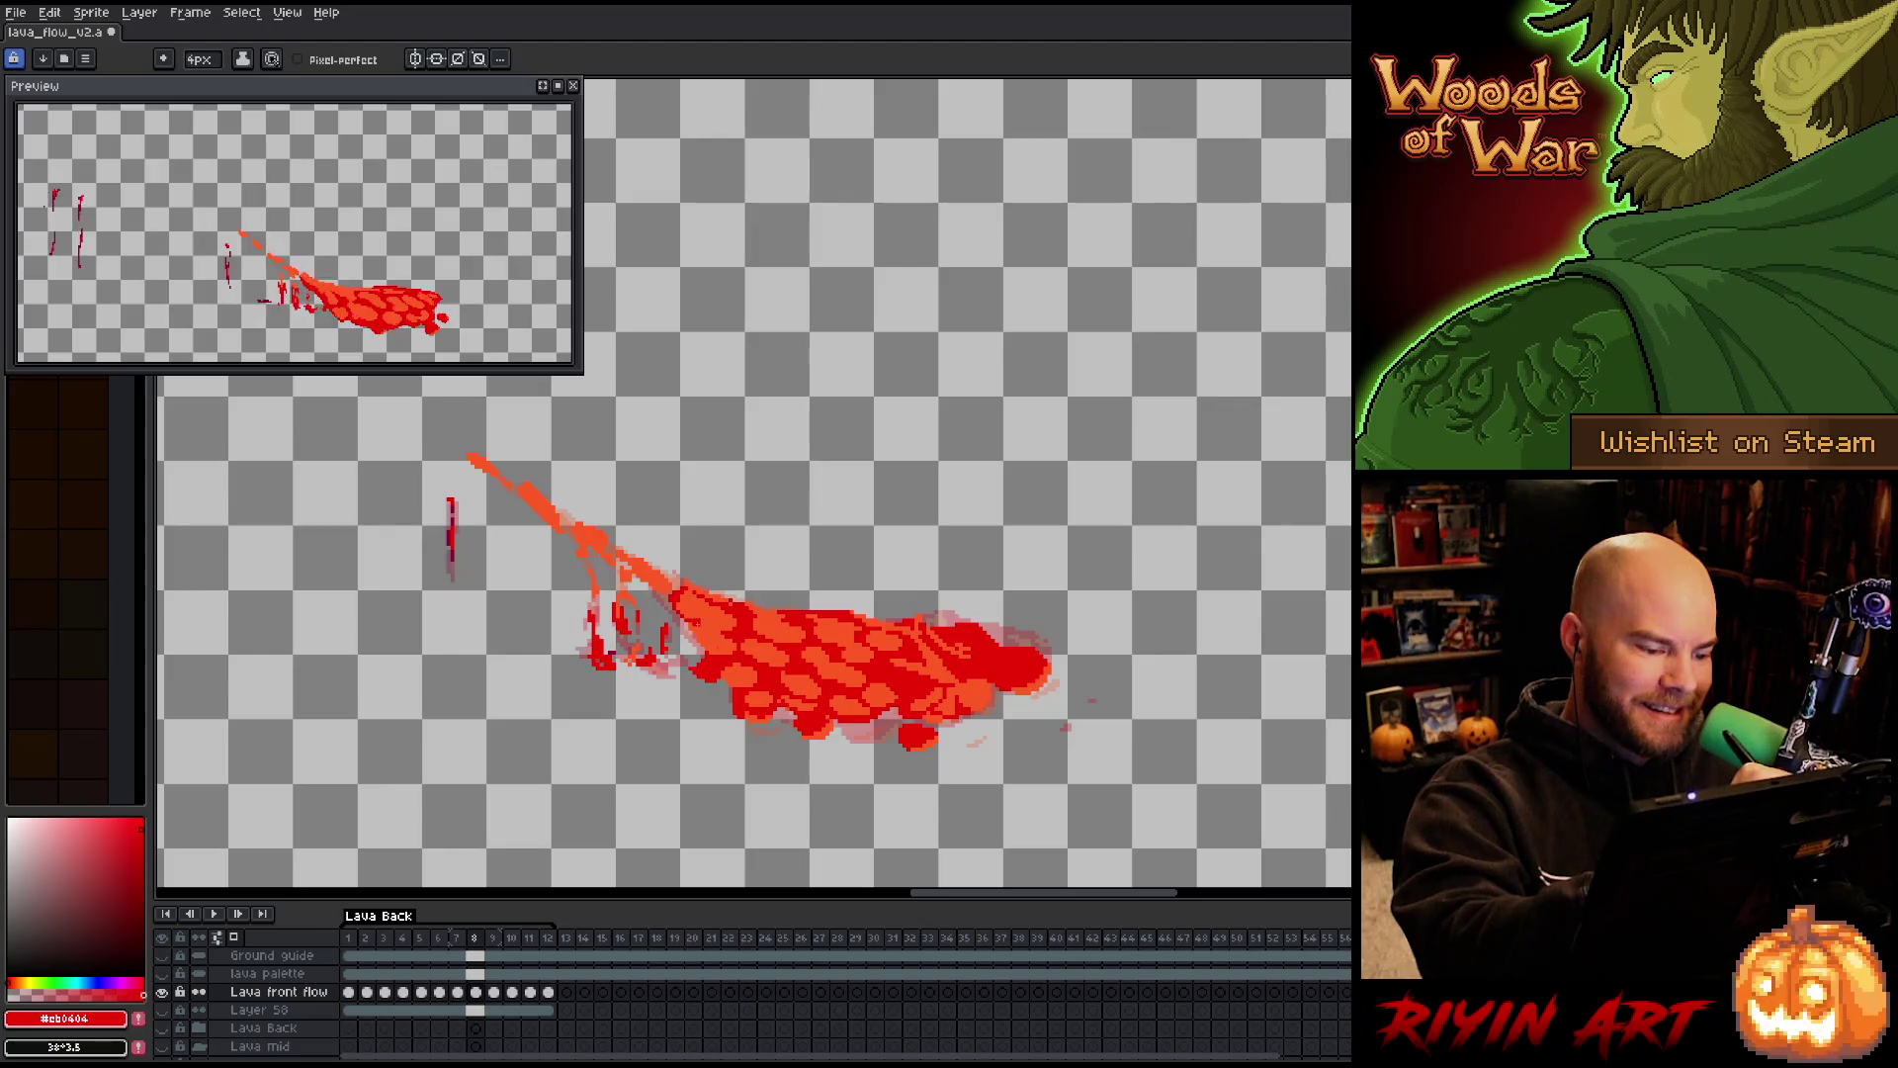
drag(636, 567, 702, 602)
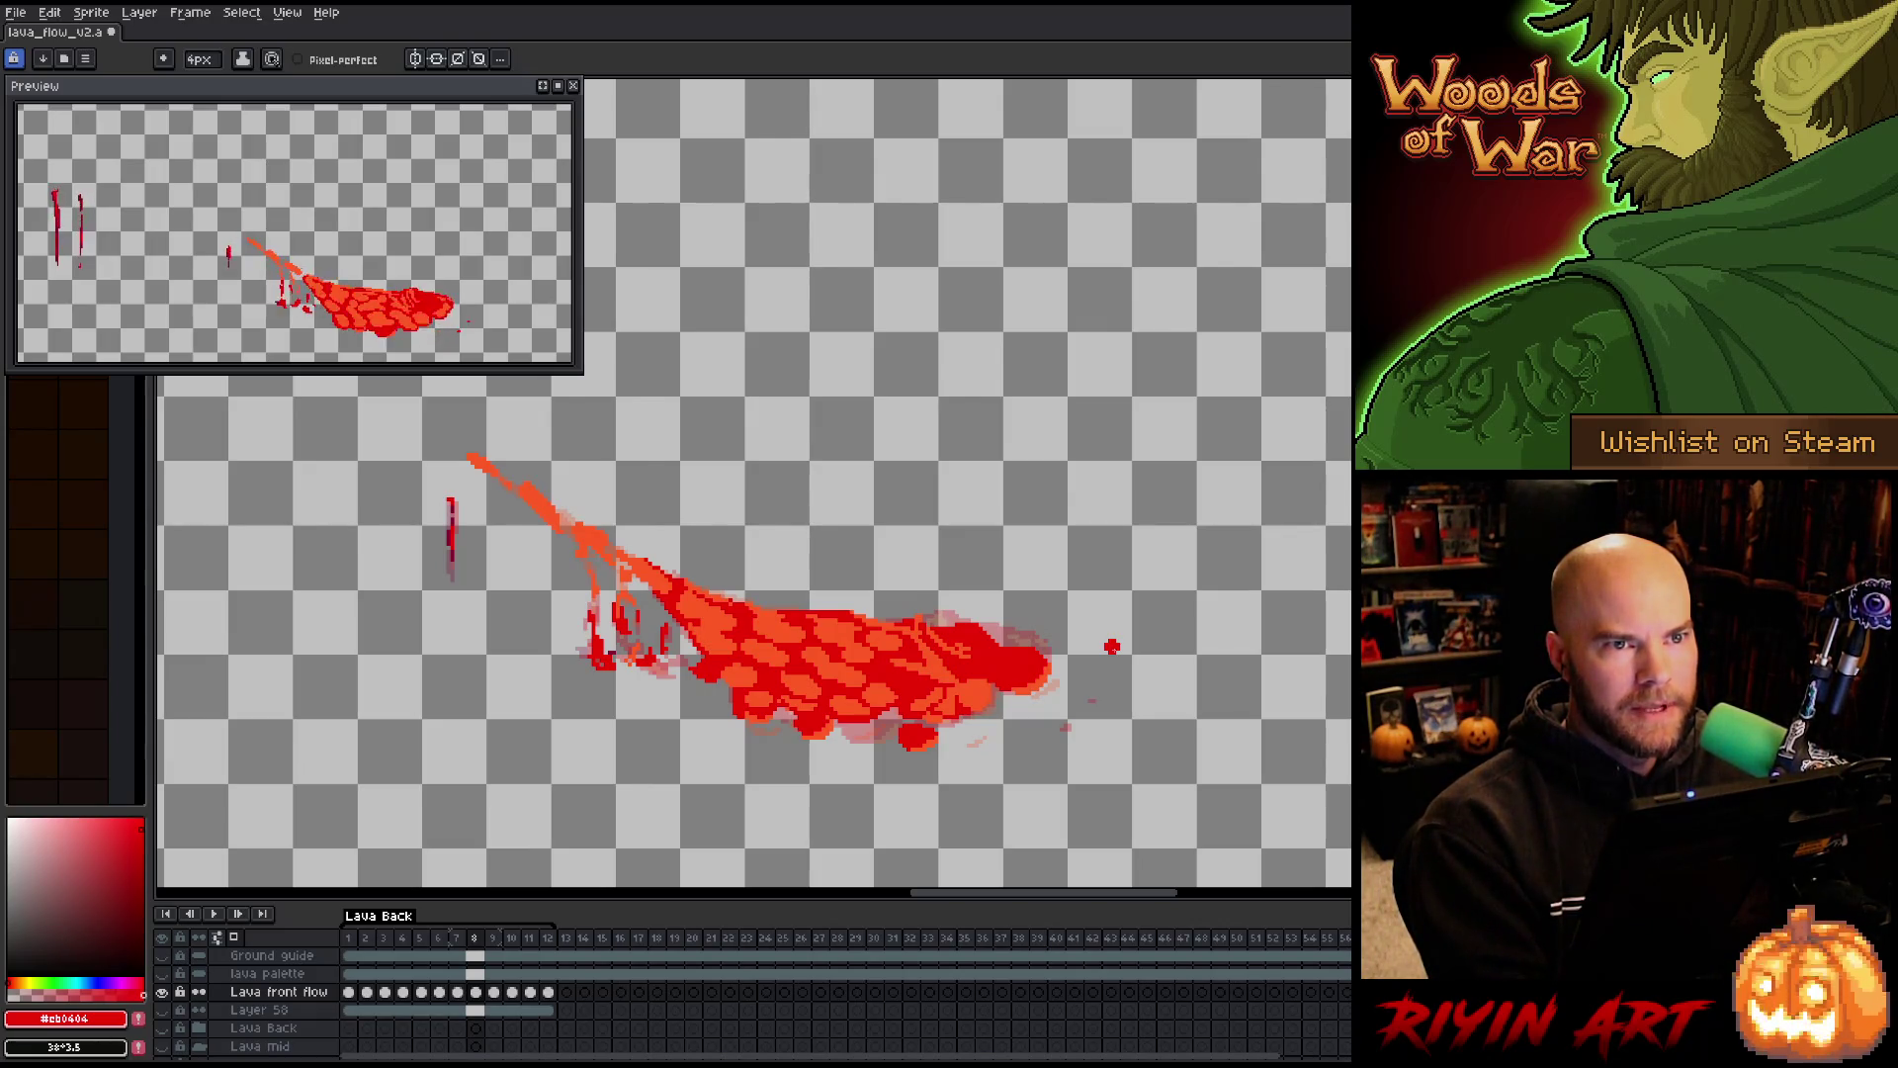
Go to frame 9 and select the orange-red lava pixels with Color Range
key(Right)
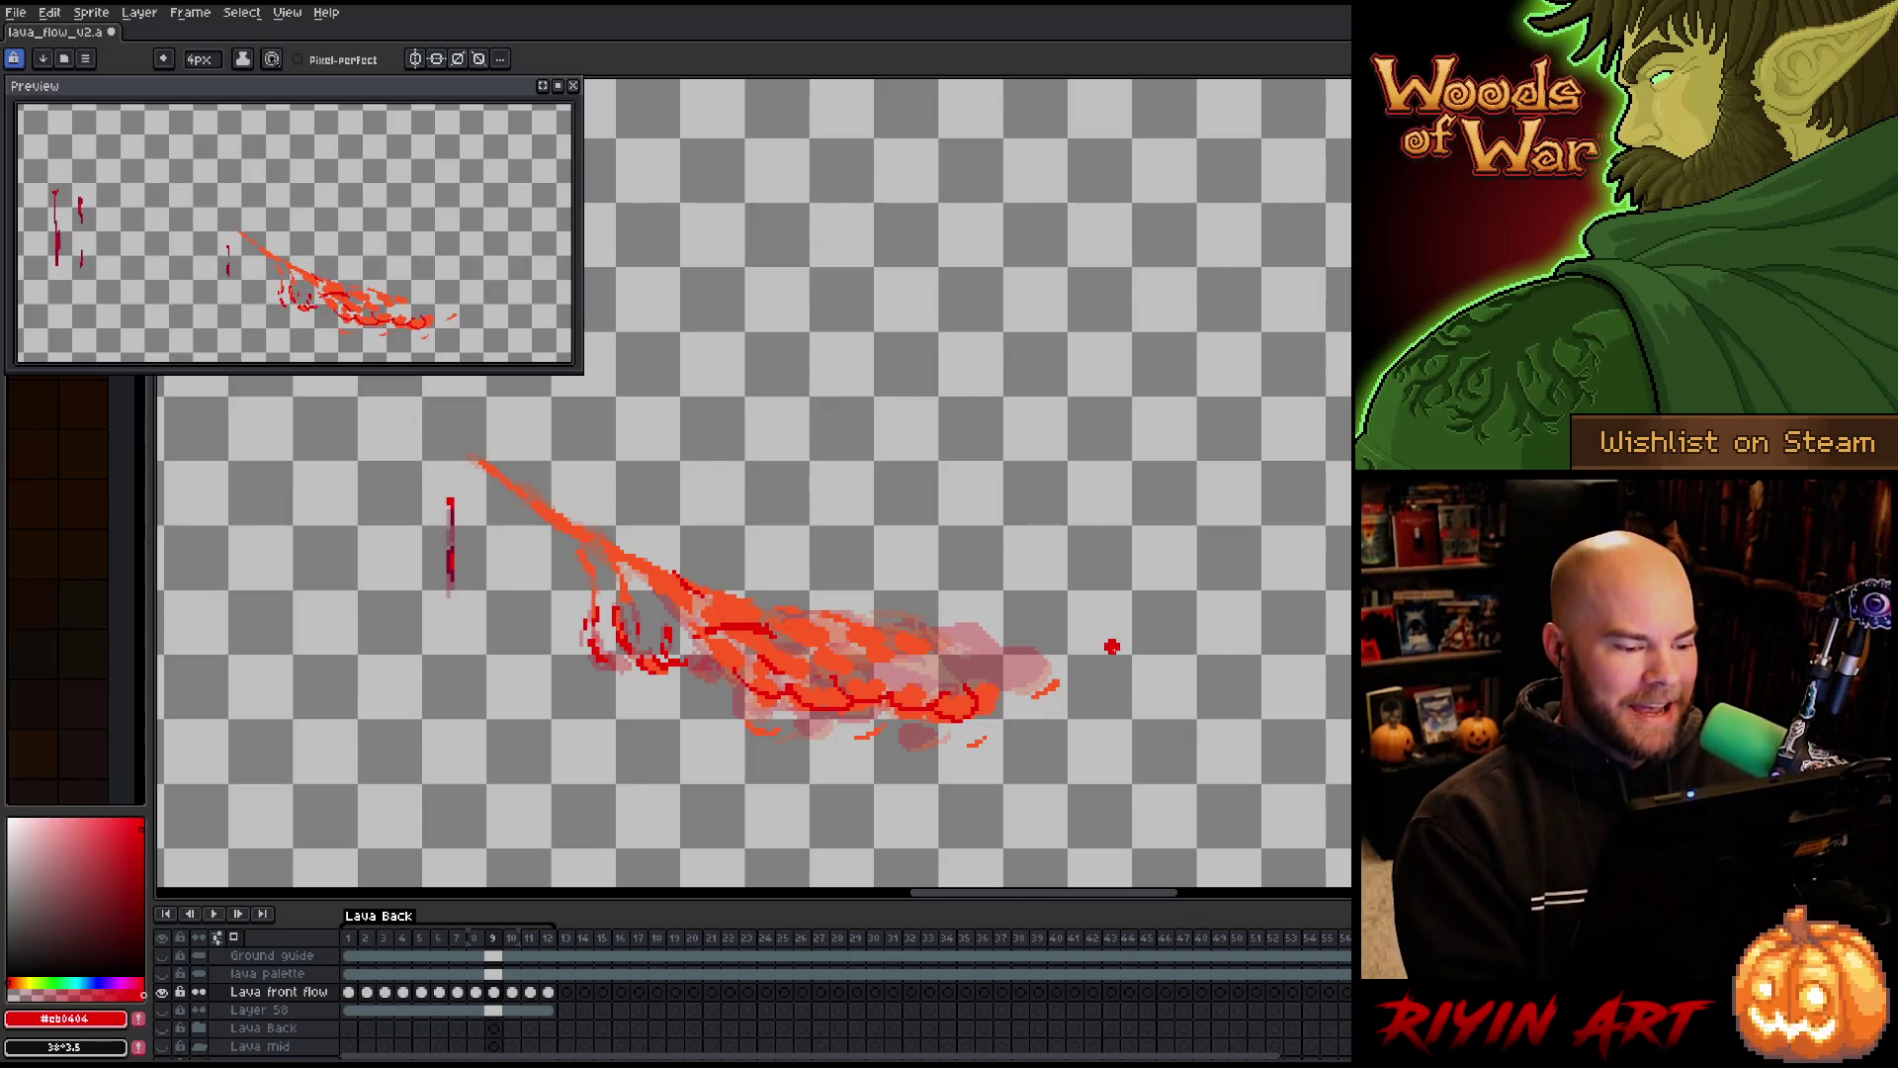
key(shift+c)
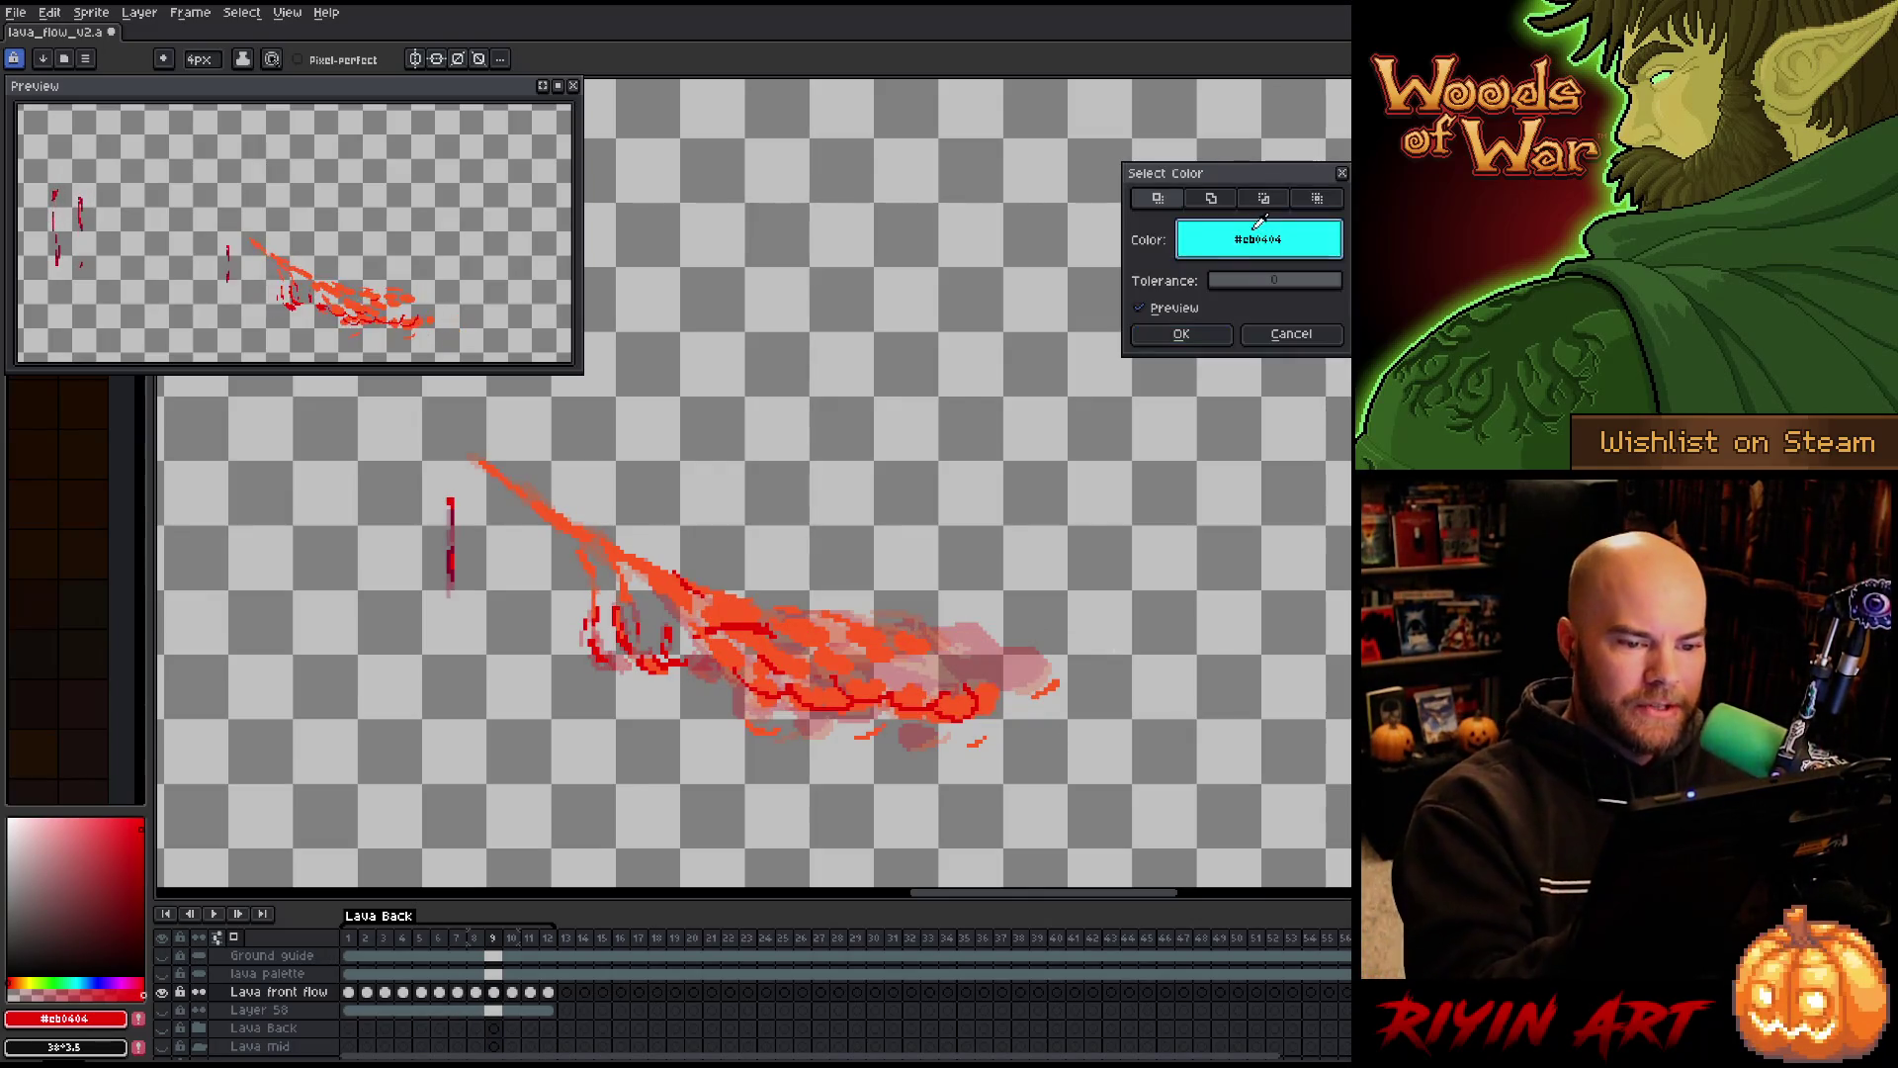
click(839, 657)
click(1191, 334)
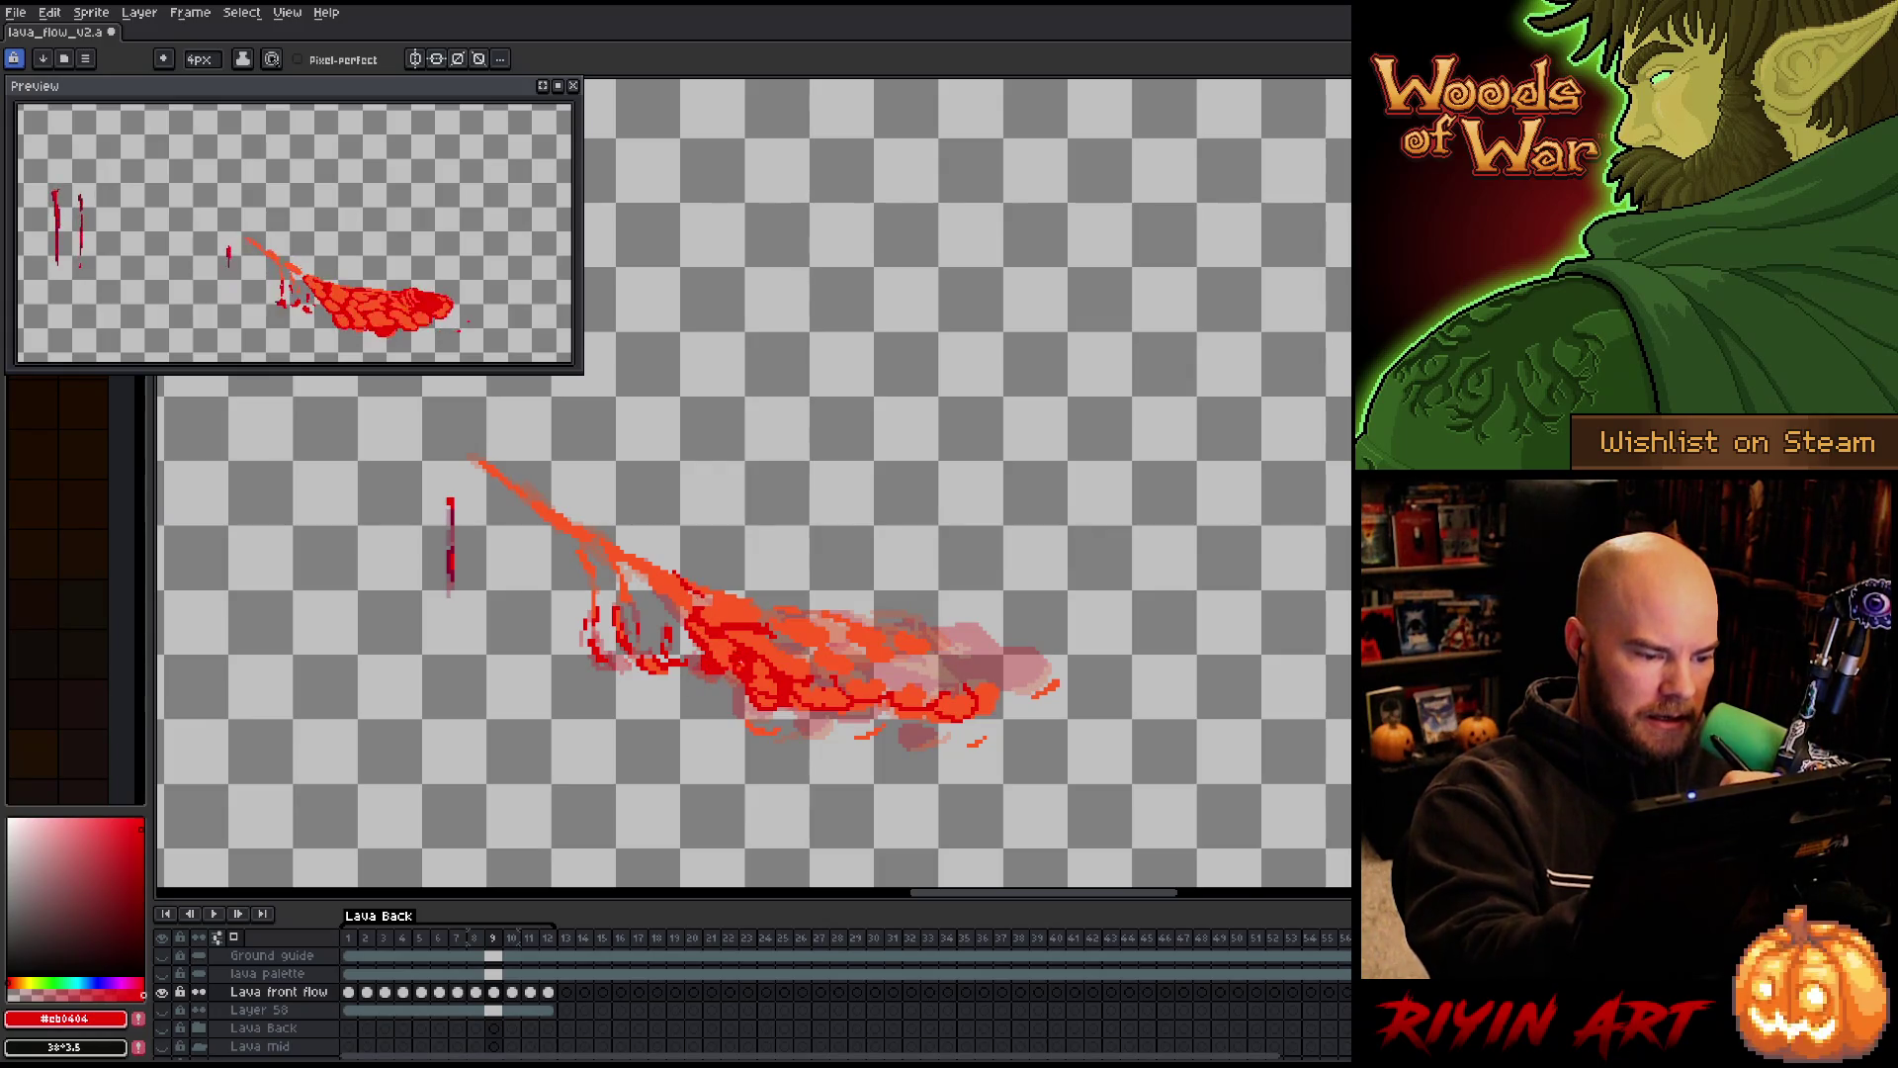
Paint red blobs along the lava's lower edge and a small dot past the tip
drag(754, 707, 763, 727)
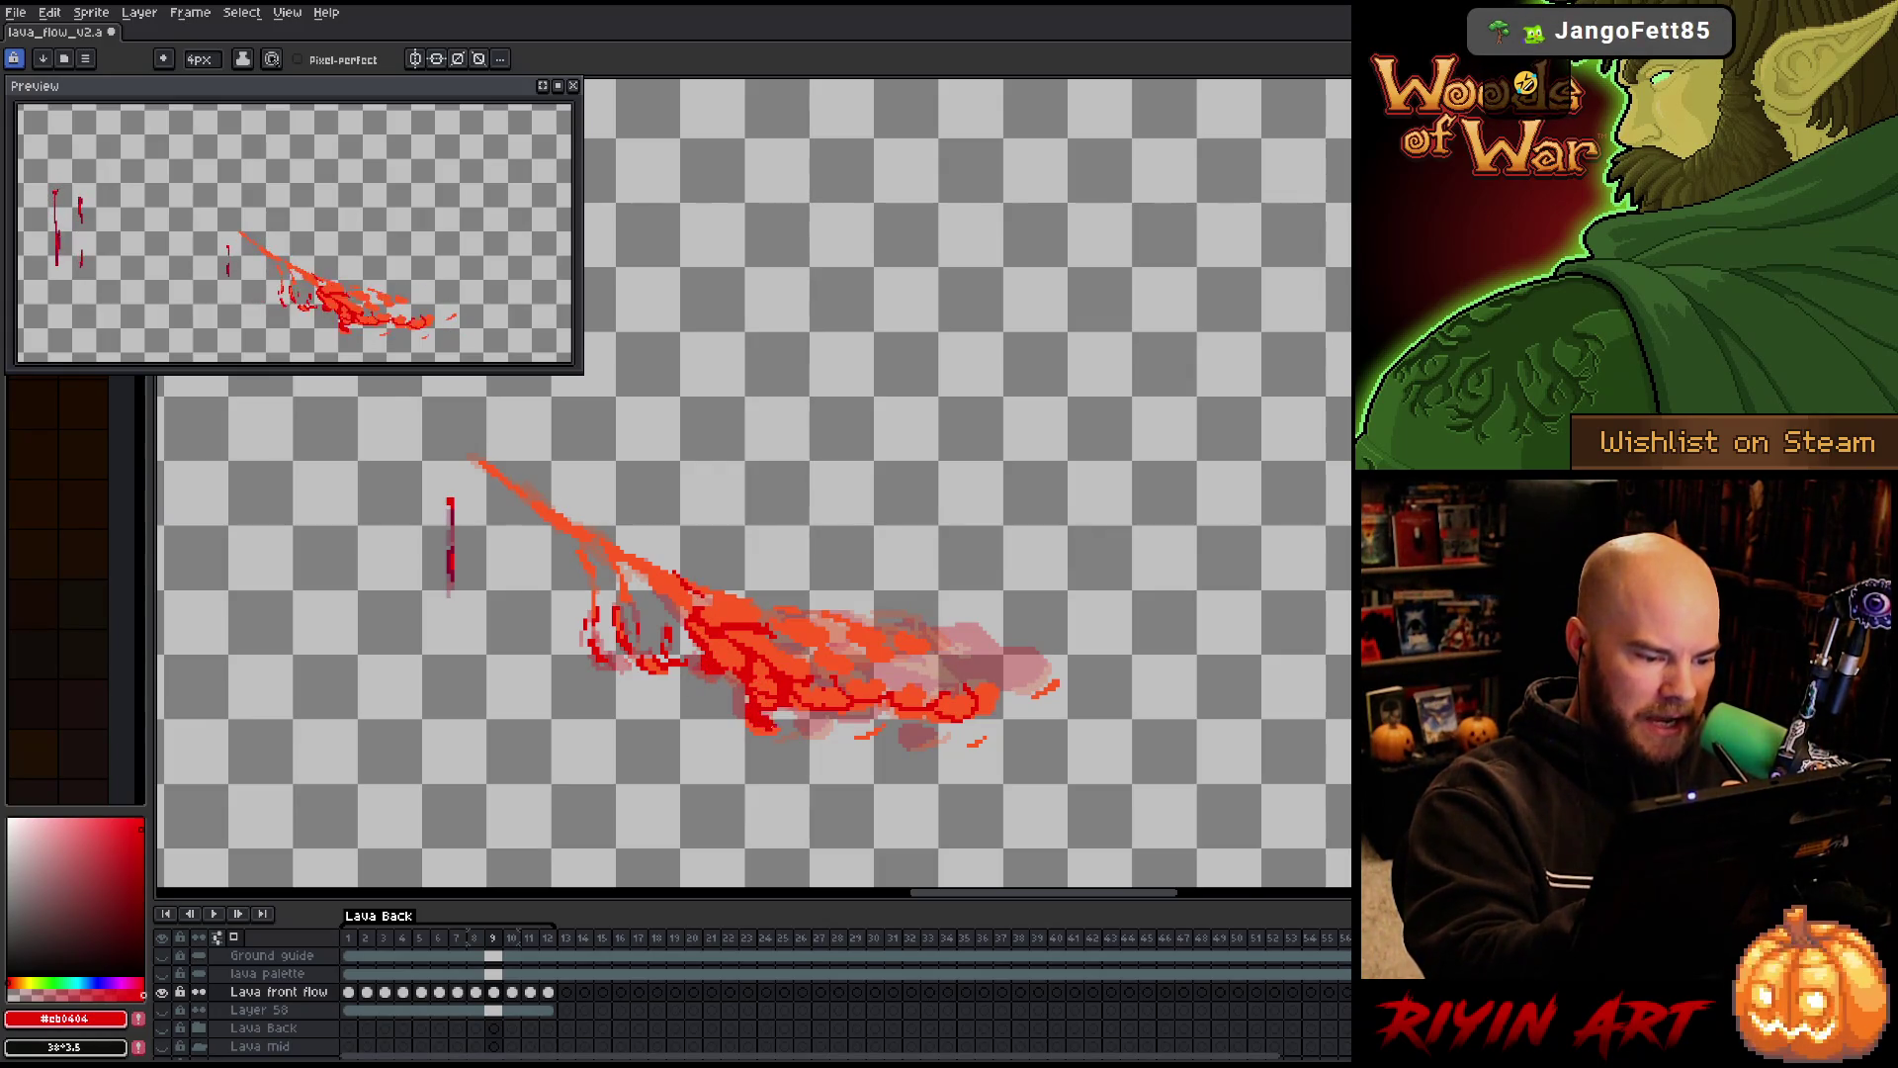
drag(878, 712, 845, 720)
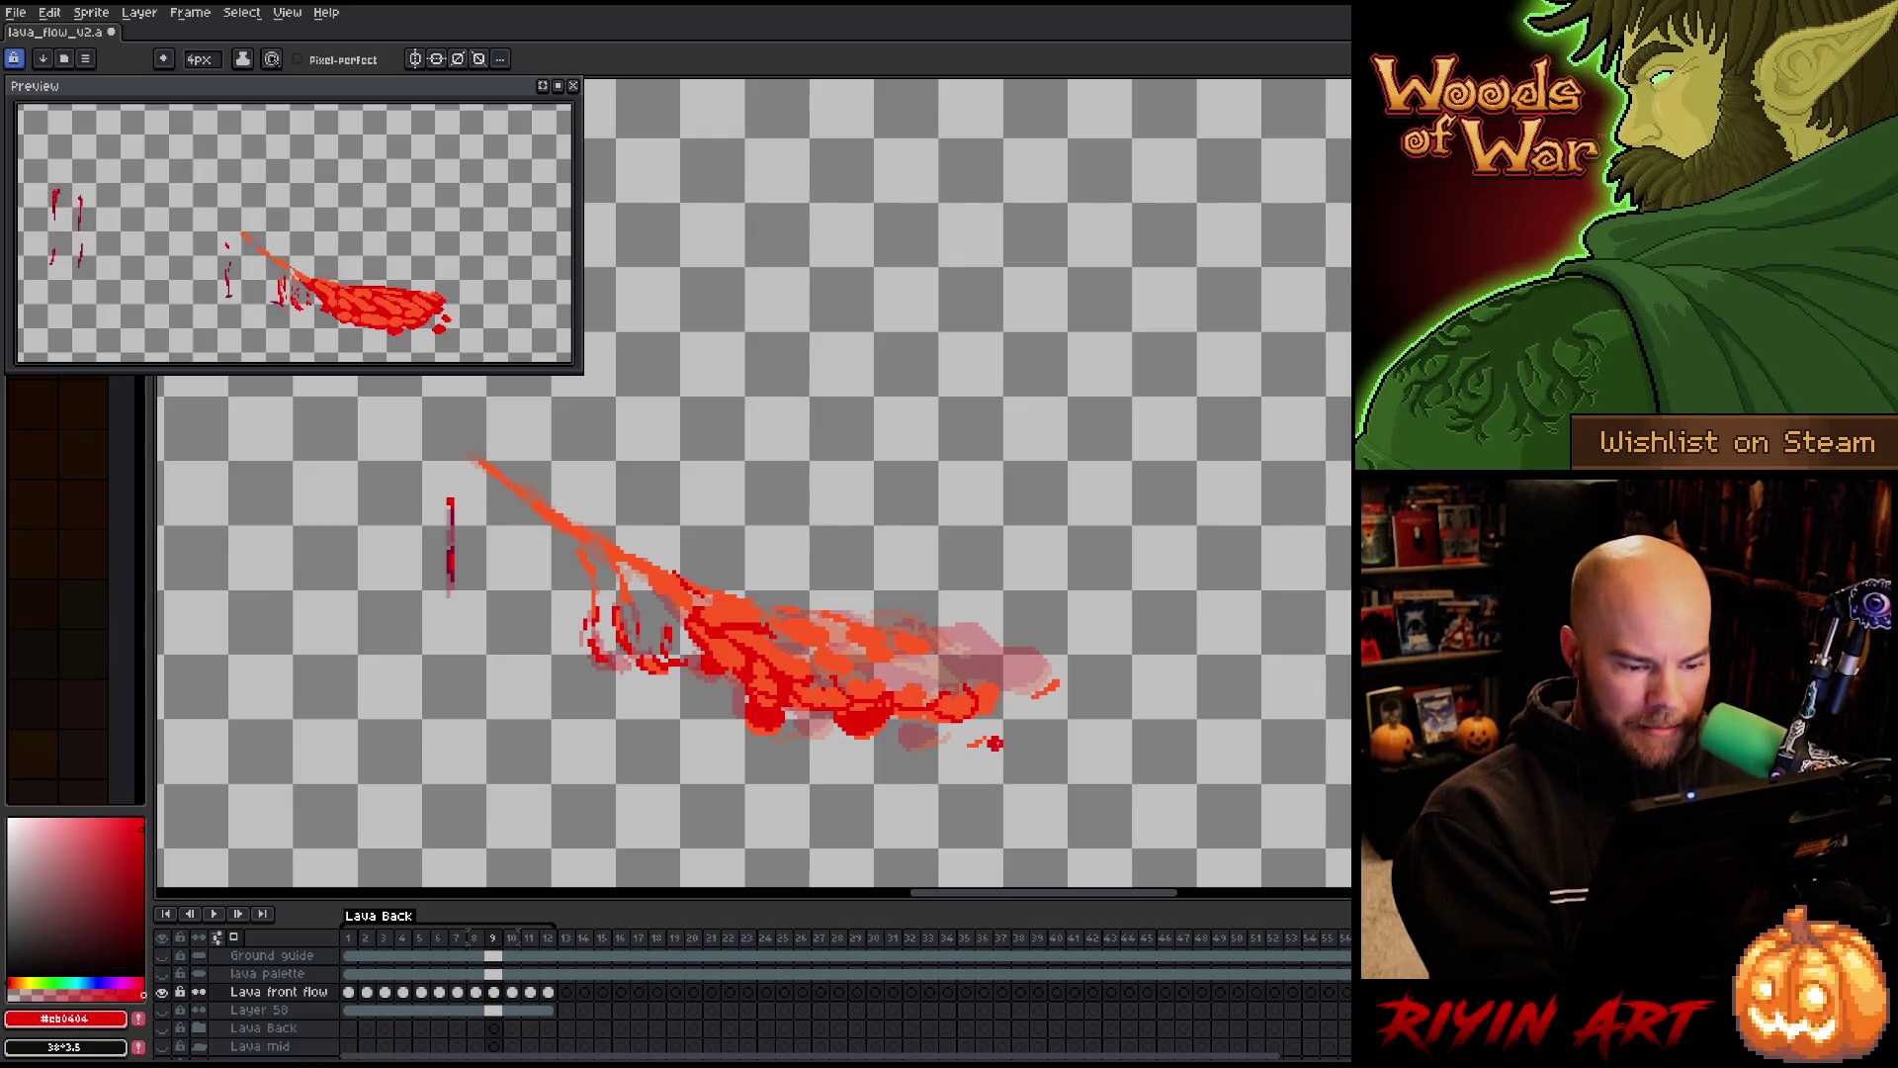
mouse_move(947, 738)
mouse_down()
mouse_move(930, 740)
mouse_move(976, 737)
mouse_move(1048, 682)
mouse_up()
key(ctrl+z)
click(1038, 687)
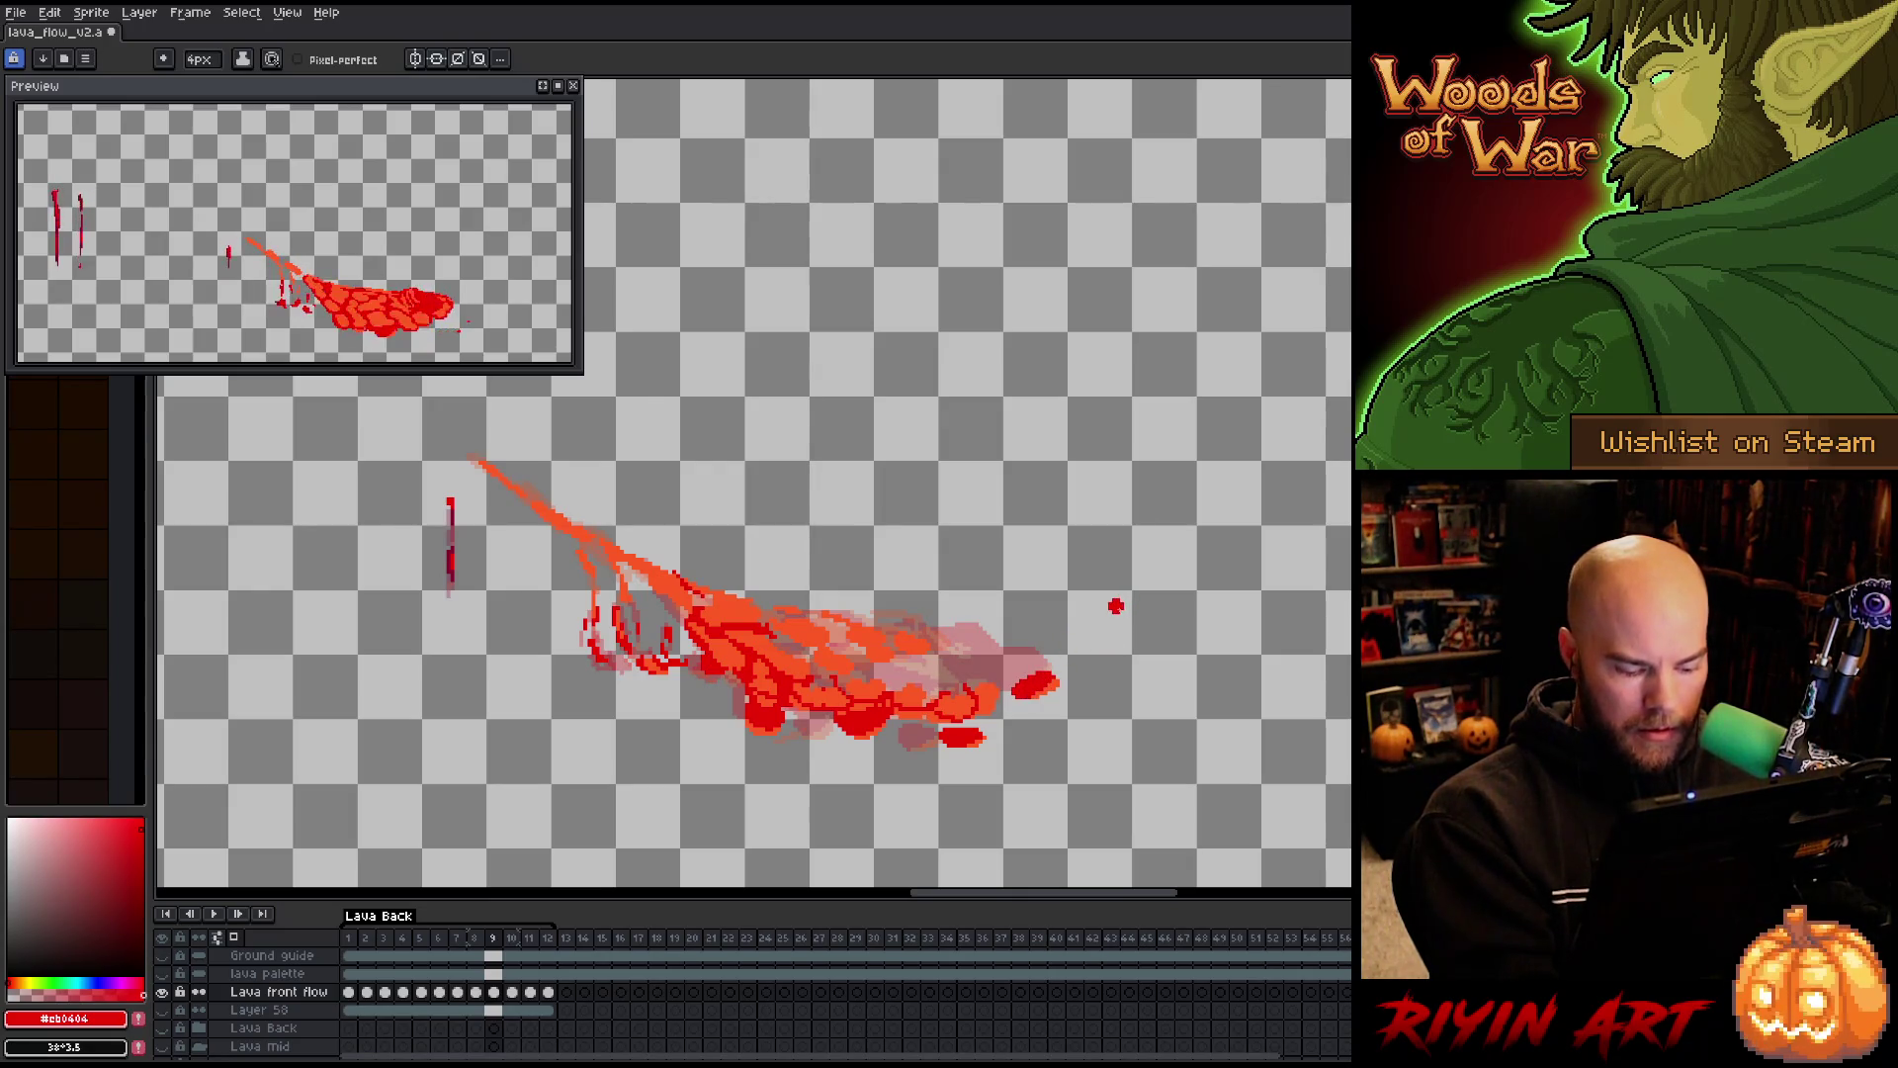
Compare frames 8 and 9, then darken the lava tip with dark red
key(comma)
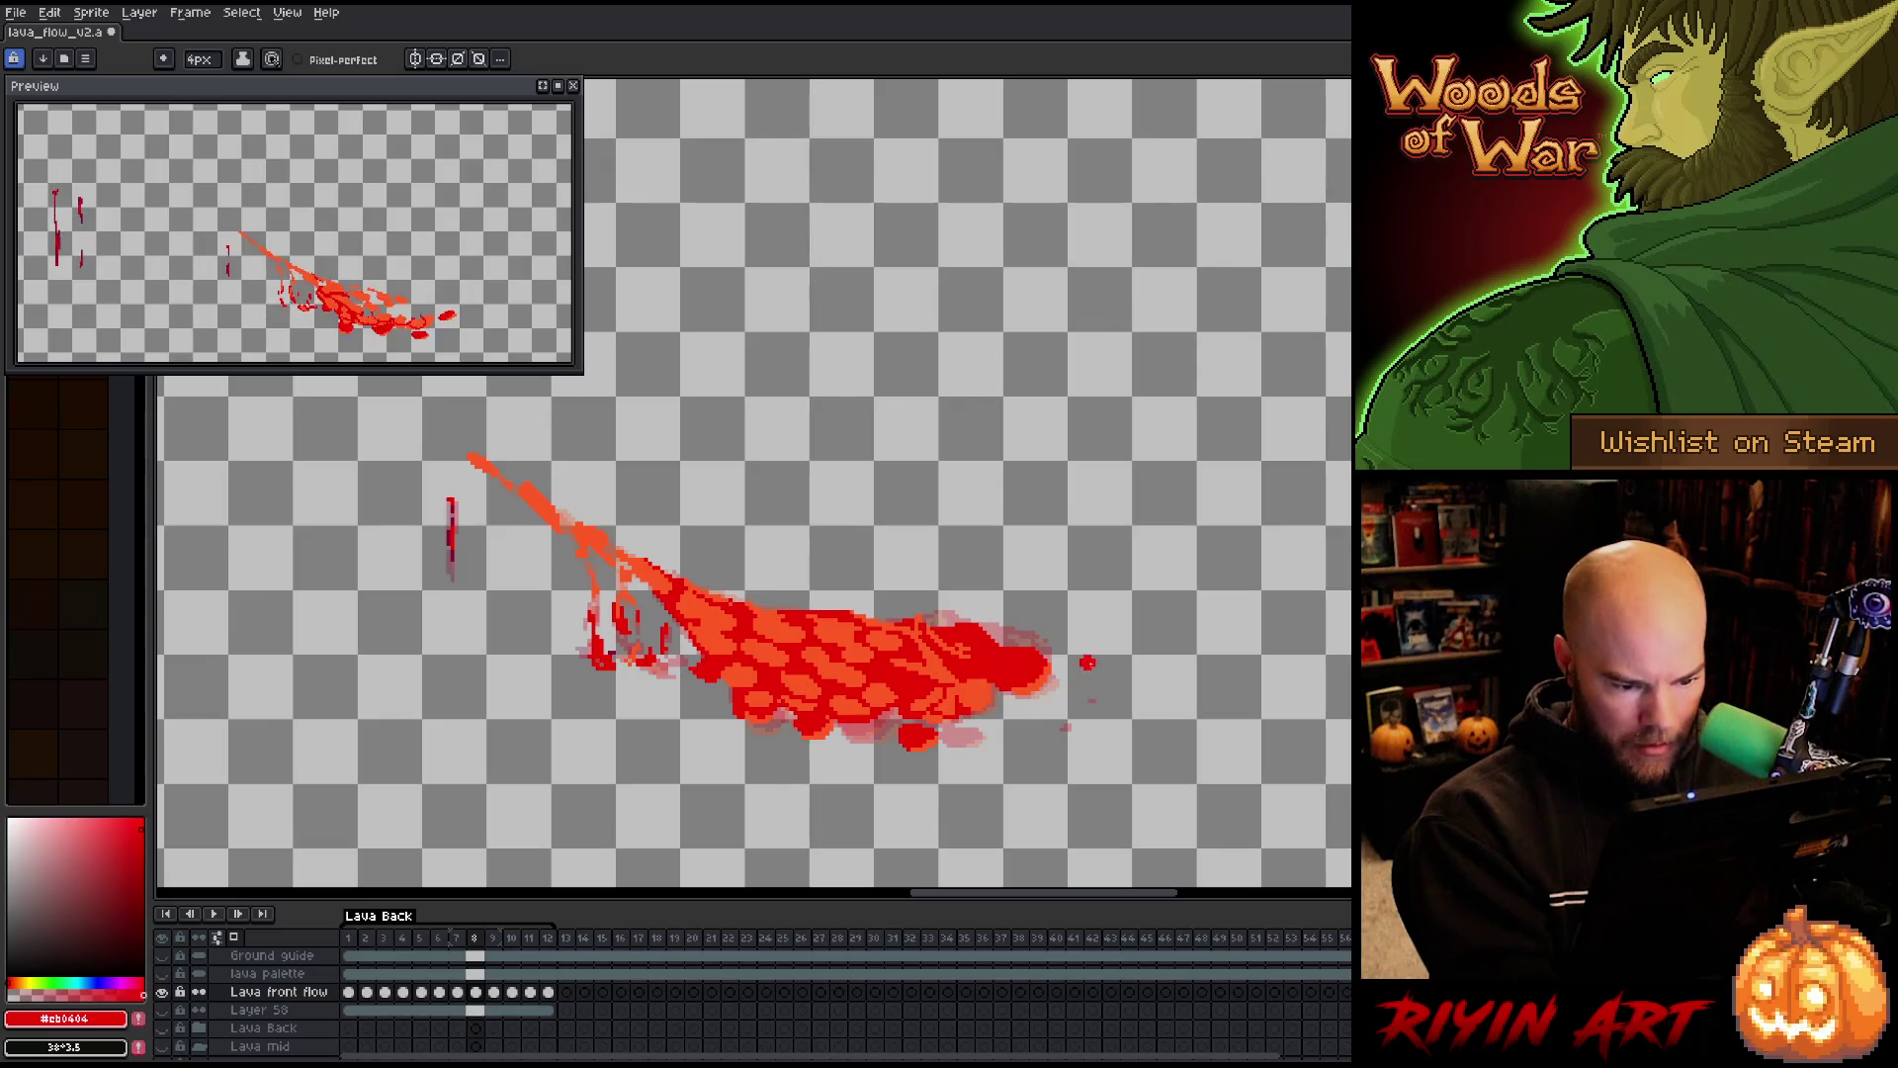
key(period)
key(comma)
key(period)
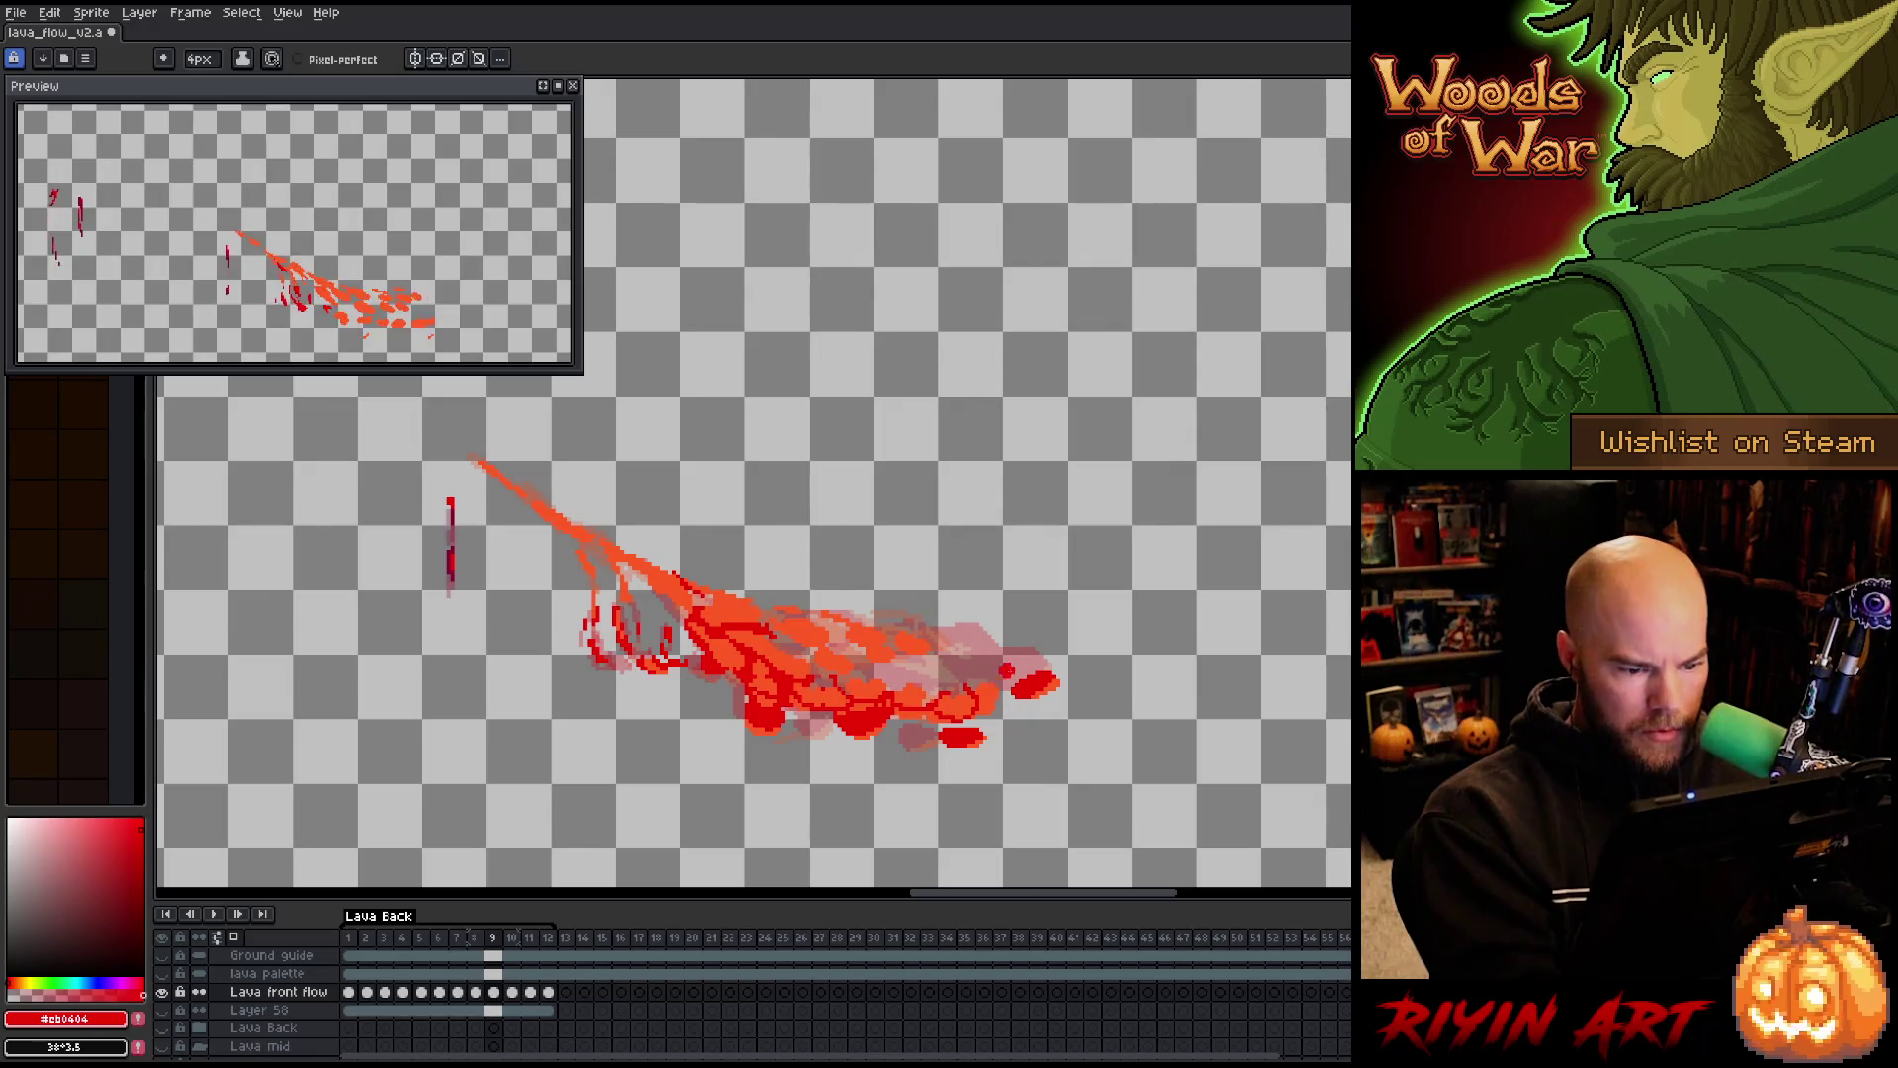
mouse_move(1038, 660)
mouse_down()
mouse_move(963, 643)
mouse_move(944, 653)
mouse_move(954, 692)
mouse_move(860, 660)
mouse_move(831, 680)
mouse_move(822, 625)
mouse_move(781, 629)
mouse_up()
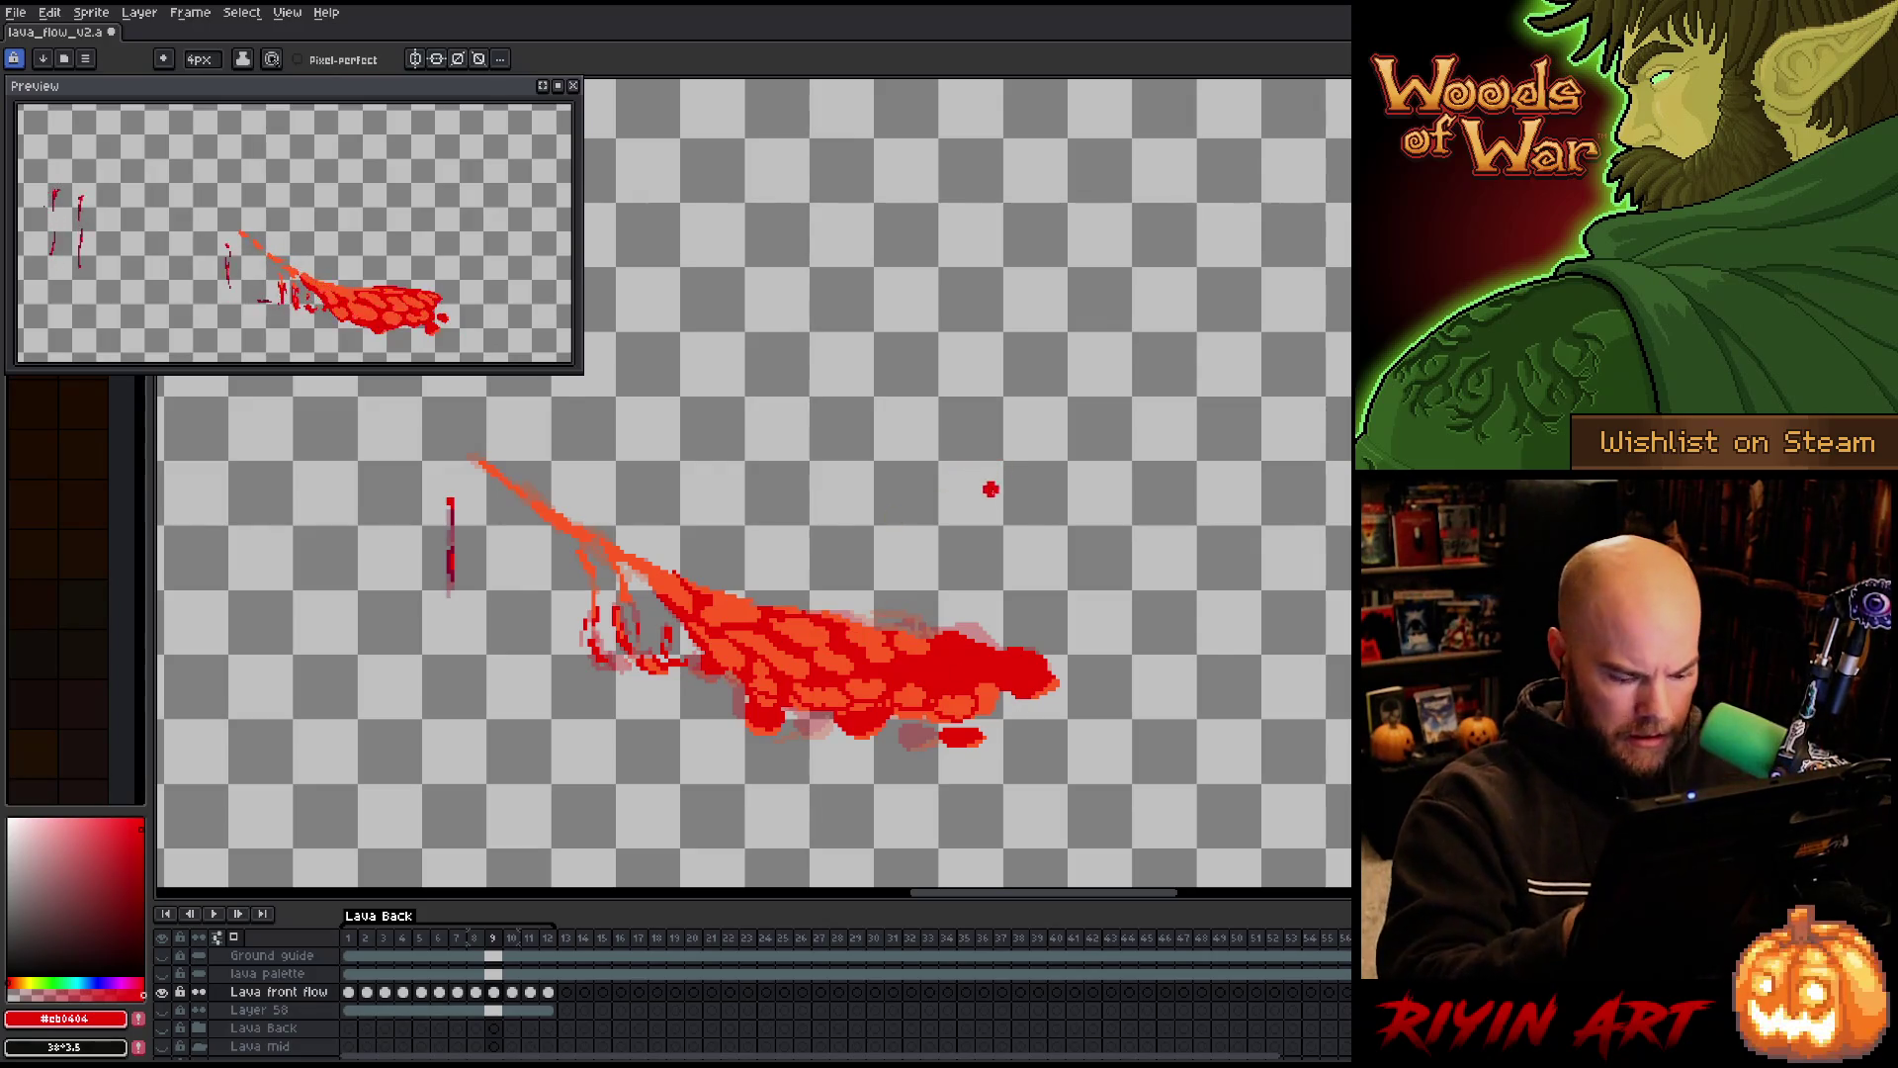
key(period)
Add a dark-red stroke, colour-select the #fc5a22 lava orange on frame 10, and save
drag(922, 692, 951, 665)
key(ctrl+shift+c)
click(791, 651)
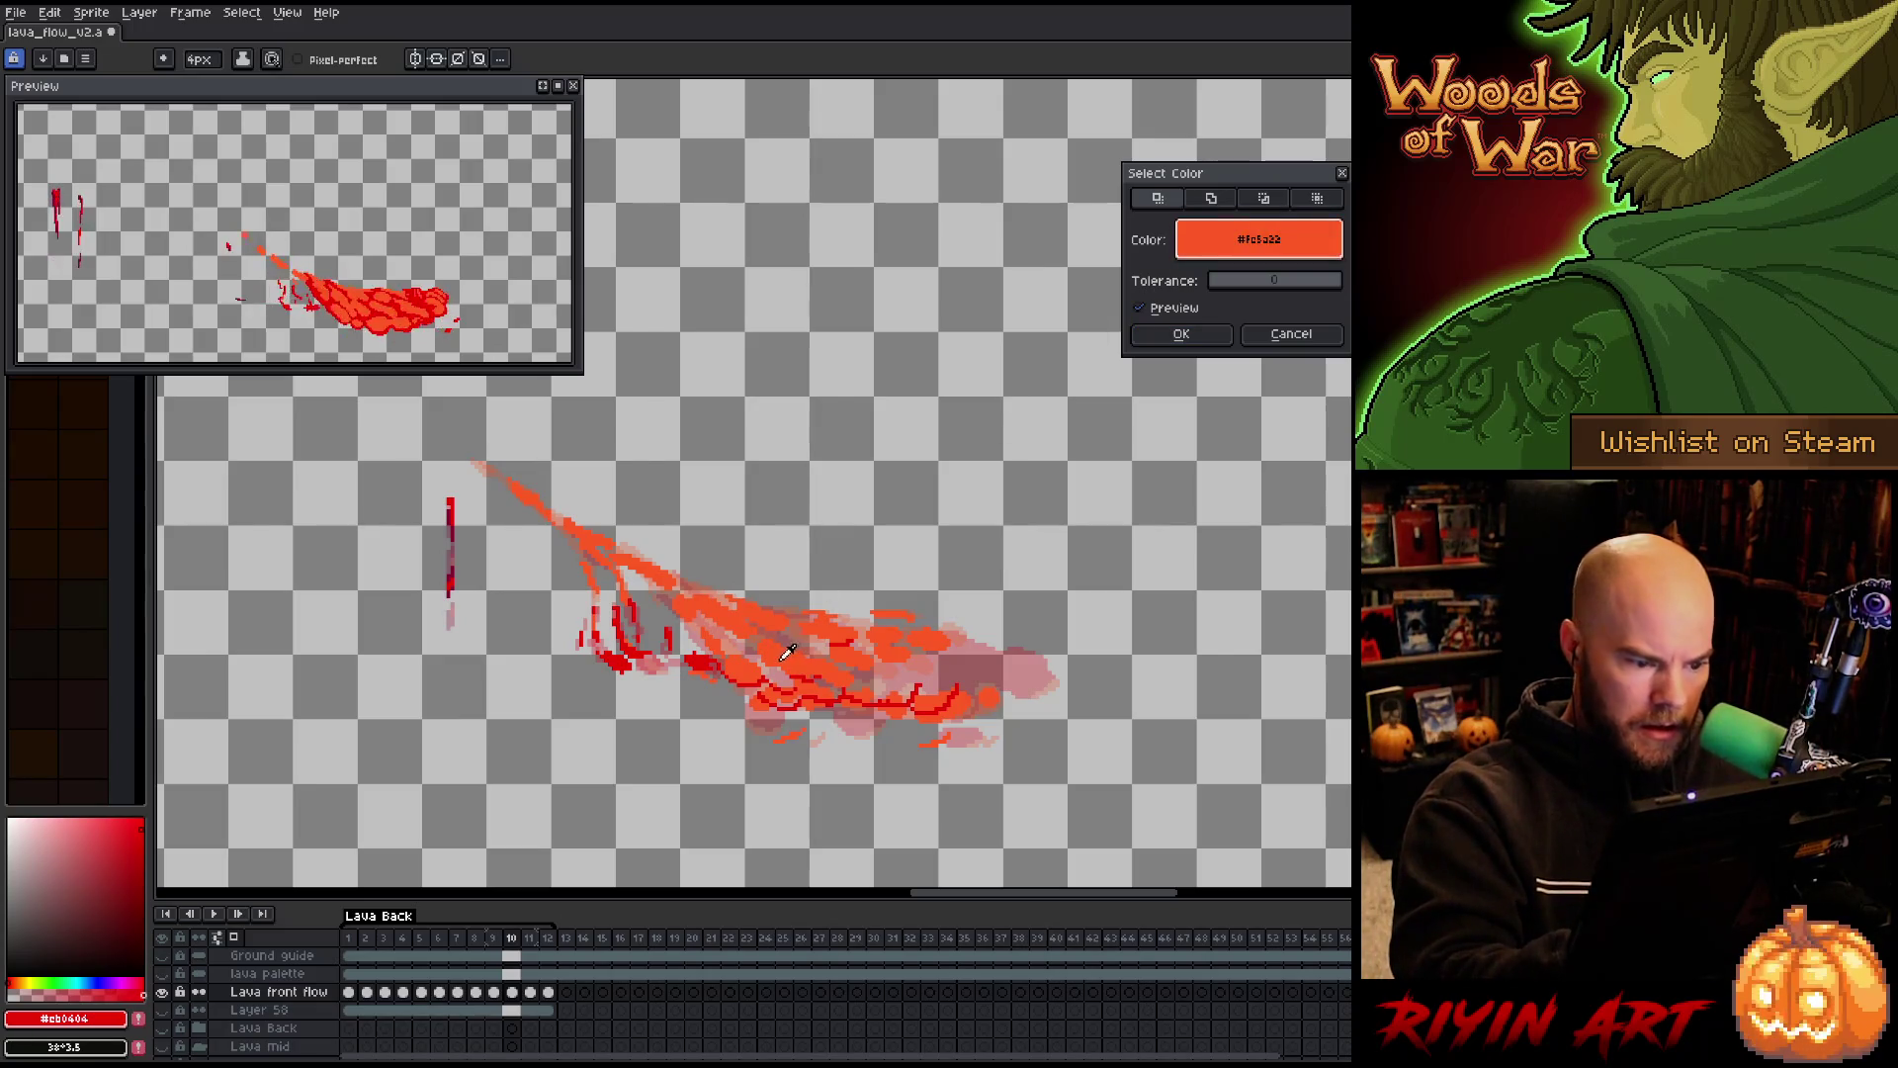
click(1218, 348)
key(ctrl+s)
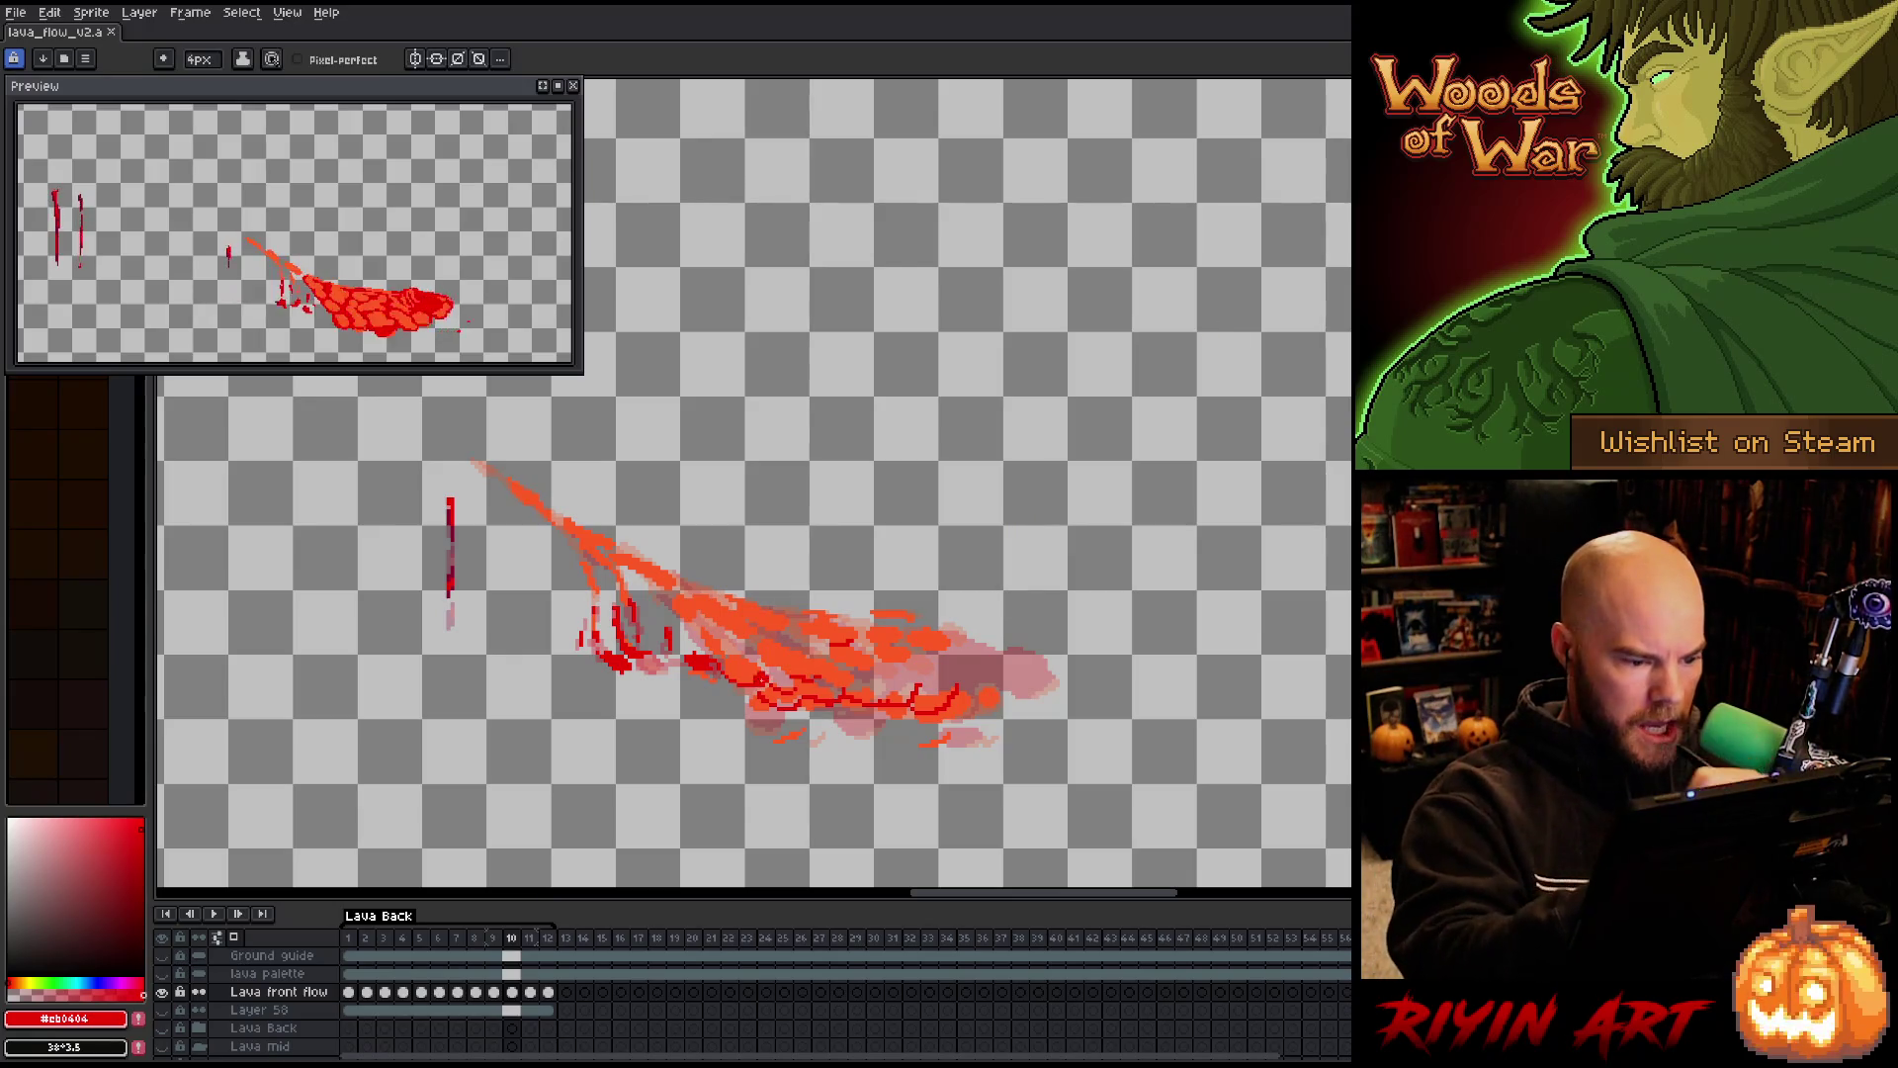
Brush red strokes across the lava flow and a solid red patch at its right tip
drag(761, 670, 786, 731)
mouse_move(716, 623)
mouse_down()
mouse_move(769, 663)
mouse_move(727, 667)
mouse_up()
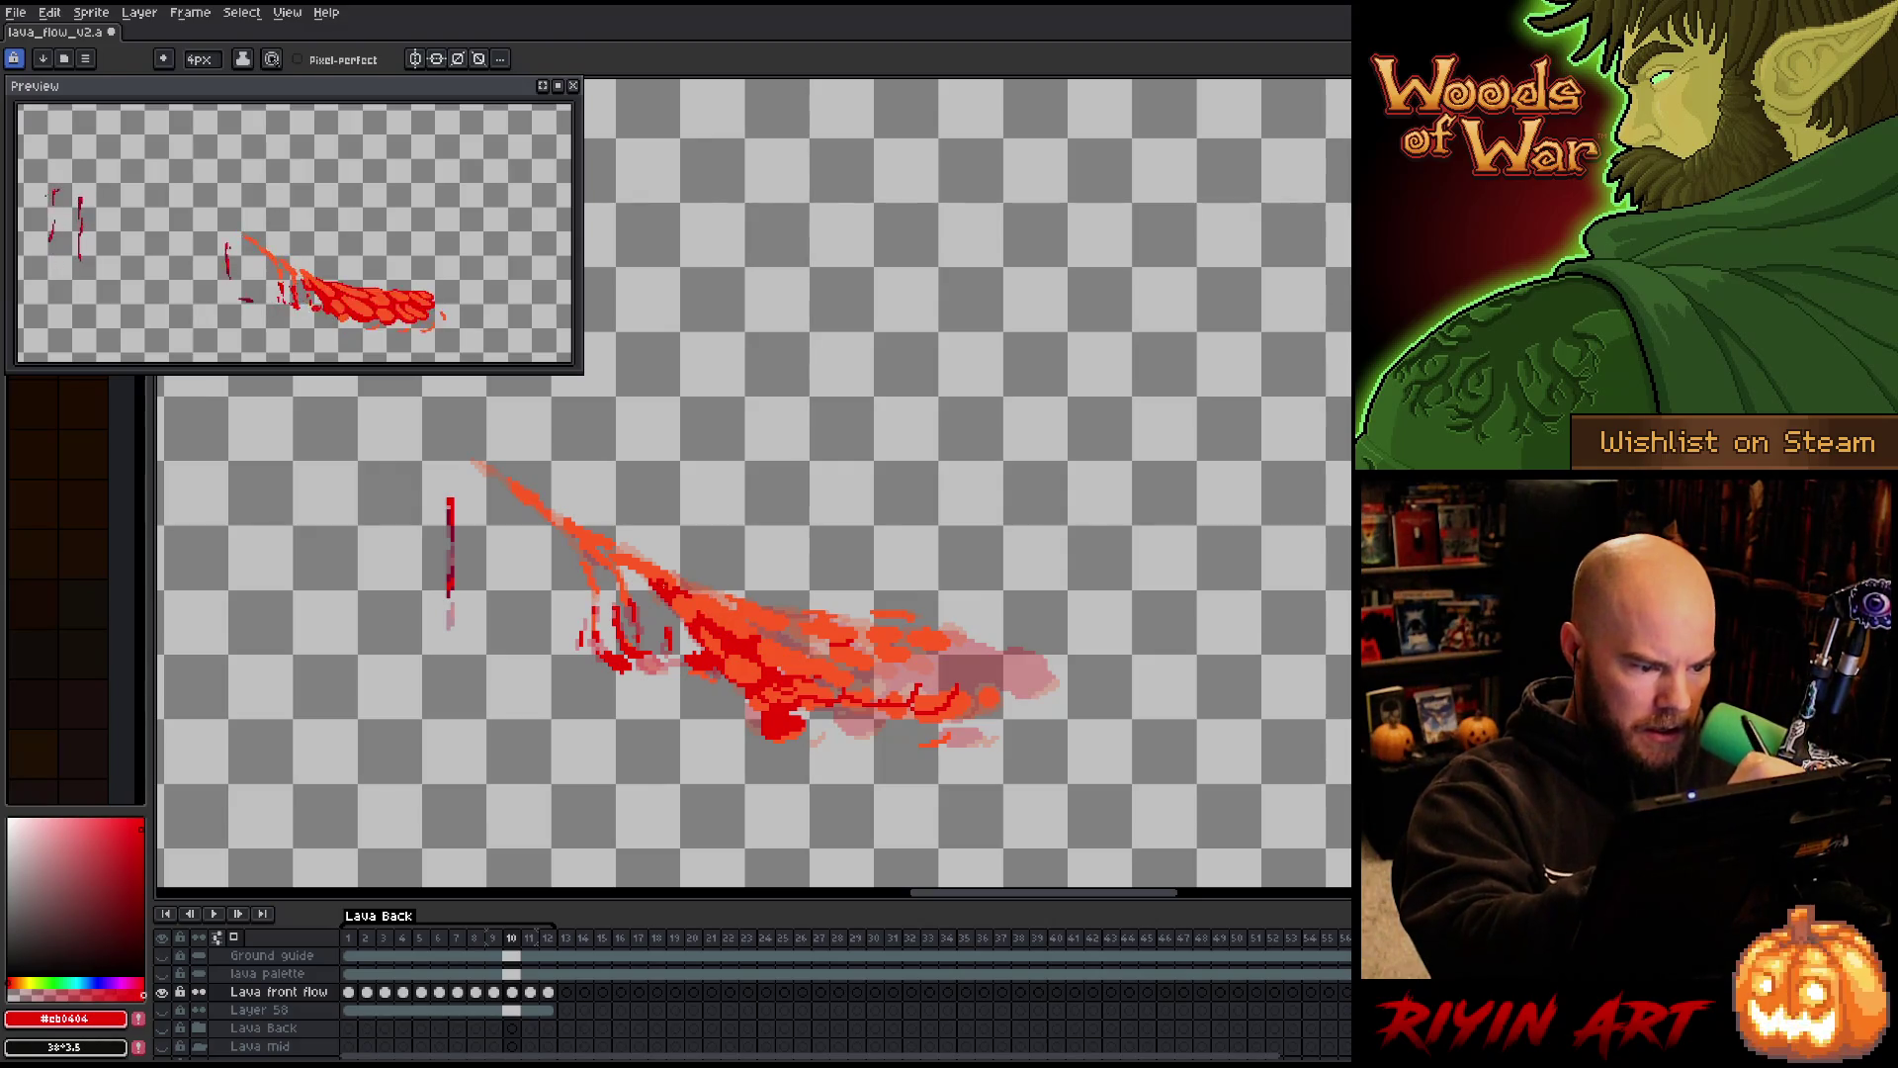
drag(672, 579, 886, 696)
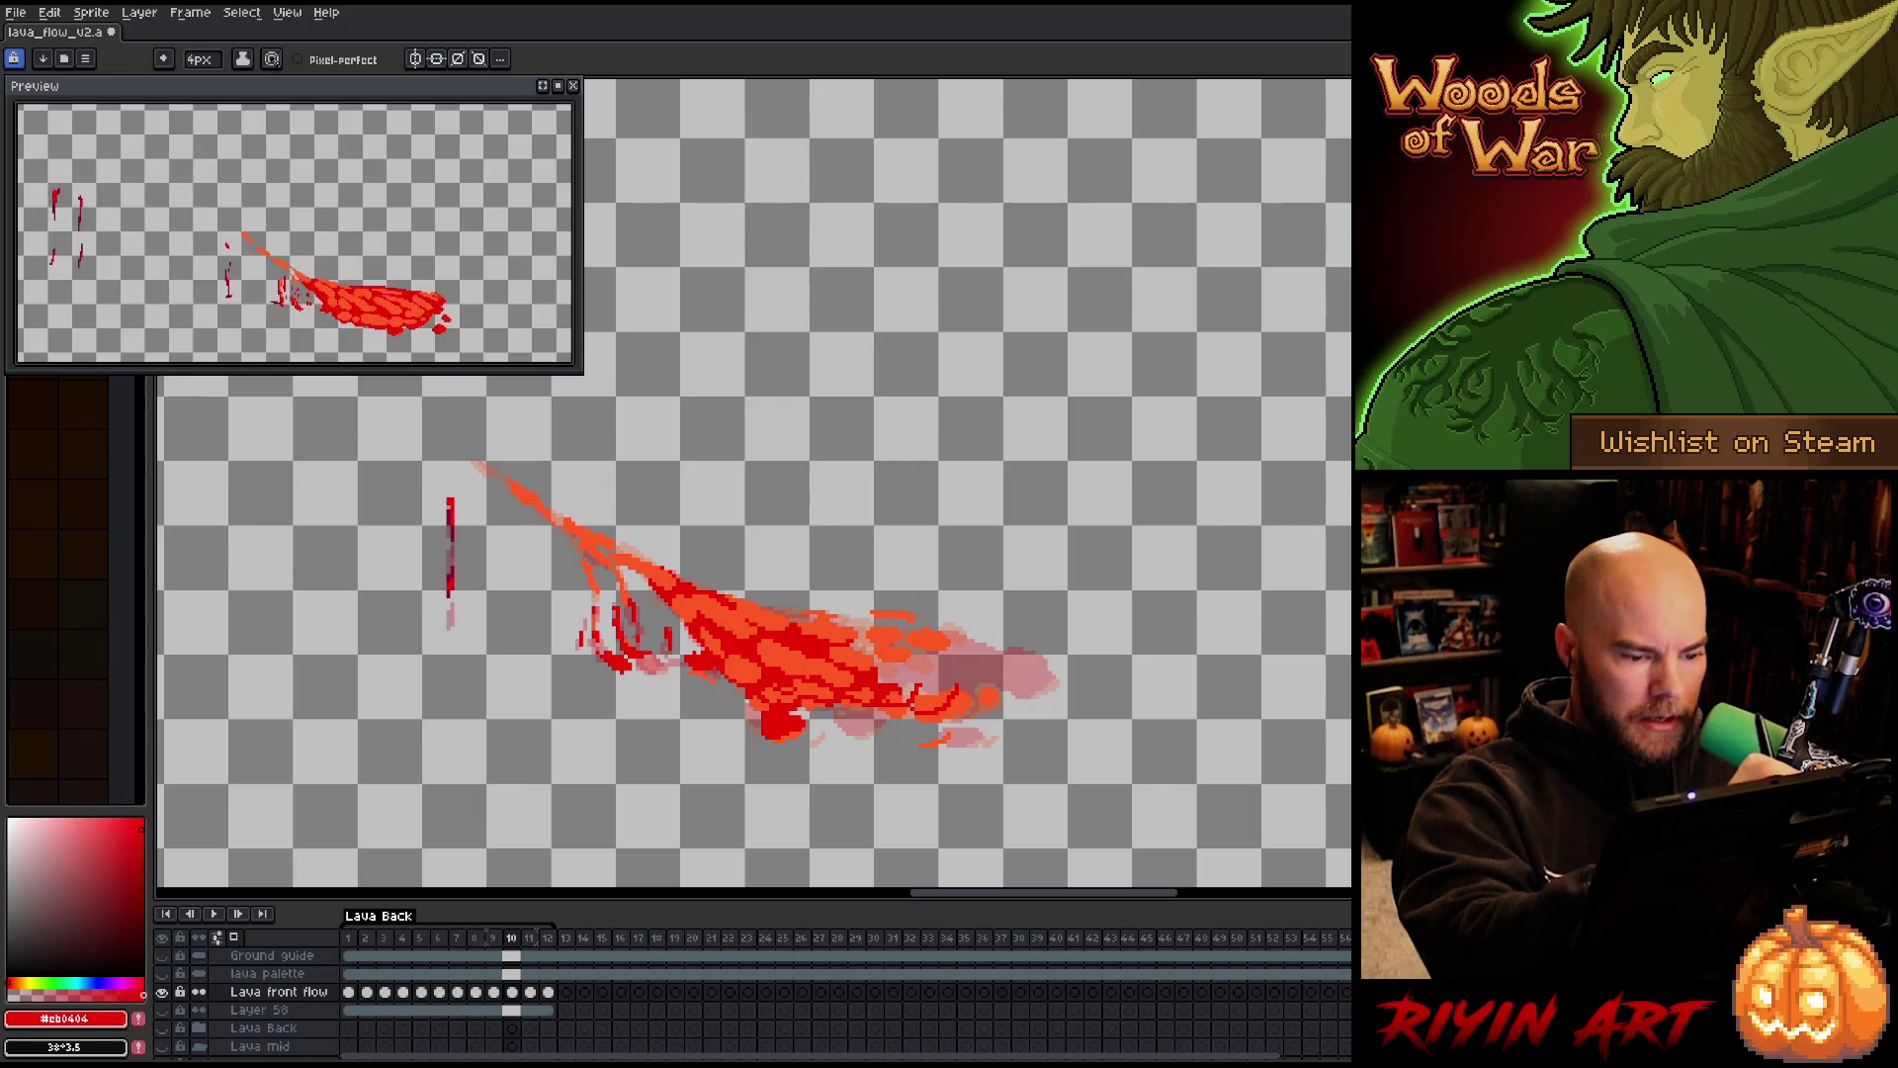
mouse_move(876, 706)
mouse_down()
mouse_move(939, 736)
mouse_move(986, 697)
mouse_up()
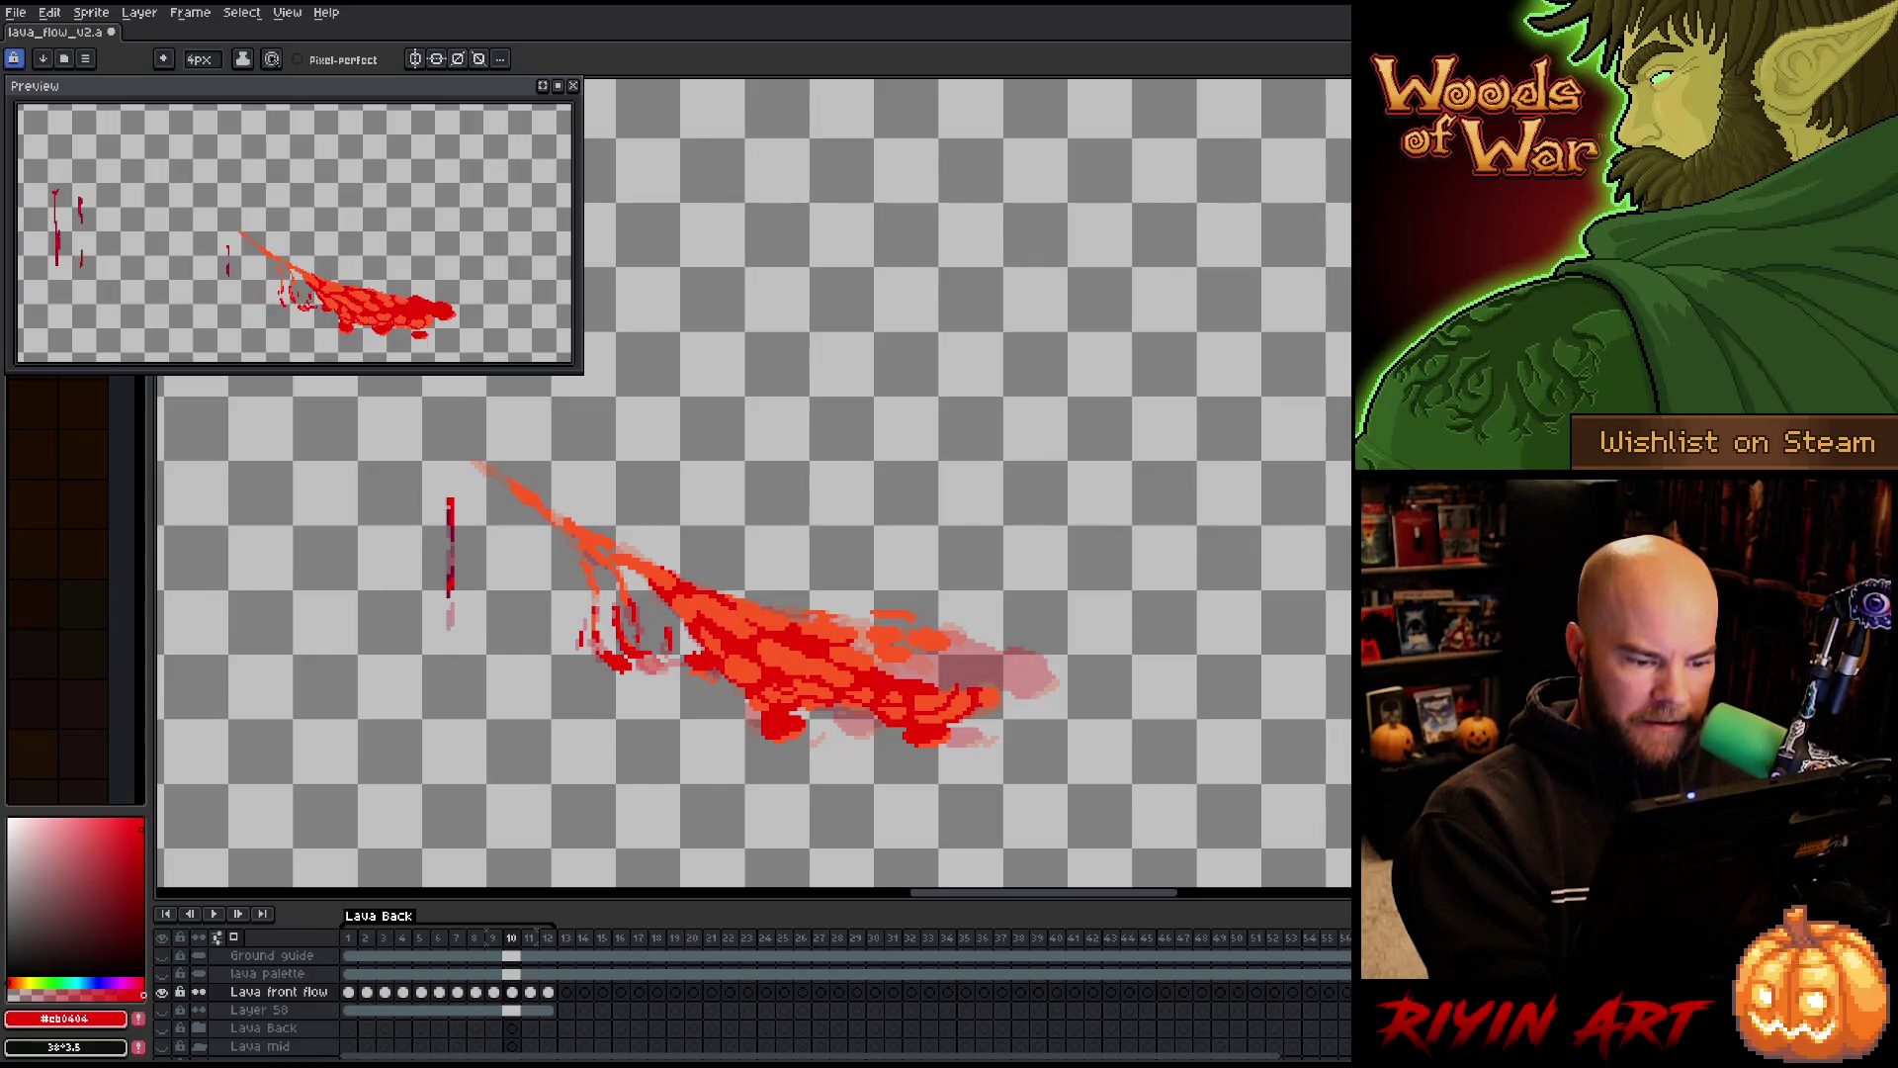
mouse_move(1048, 667)
mouse_down()
mouse_move(1035, 681)
mouse_move(1067, 683)
mouse_move(927, 661)
mouse_up()
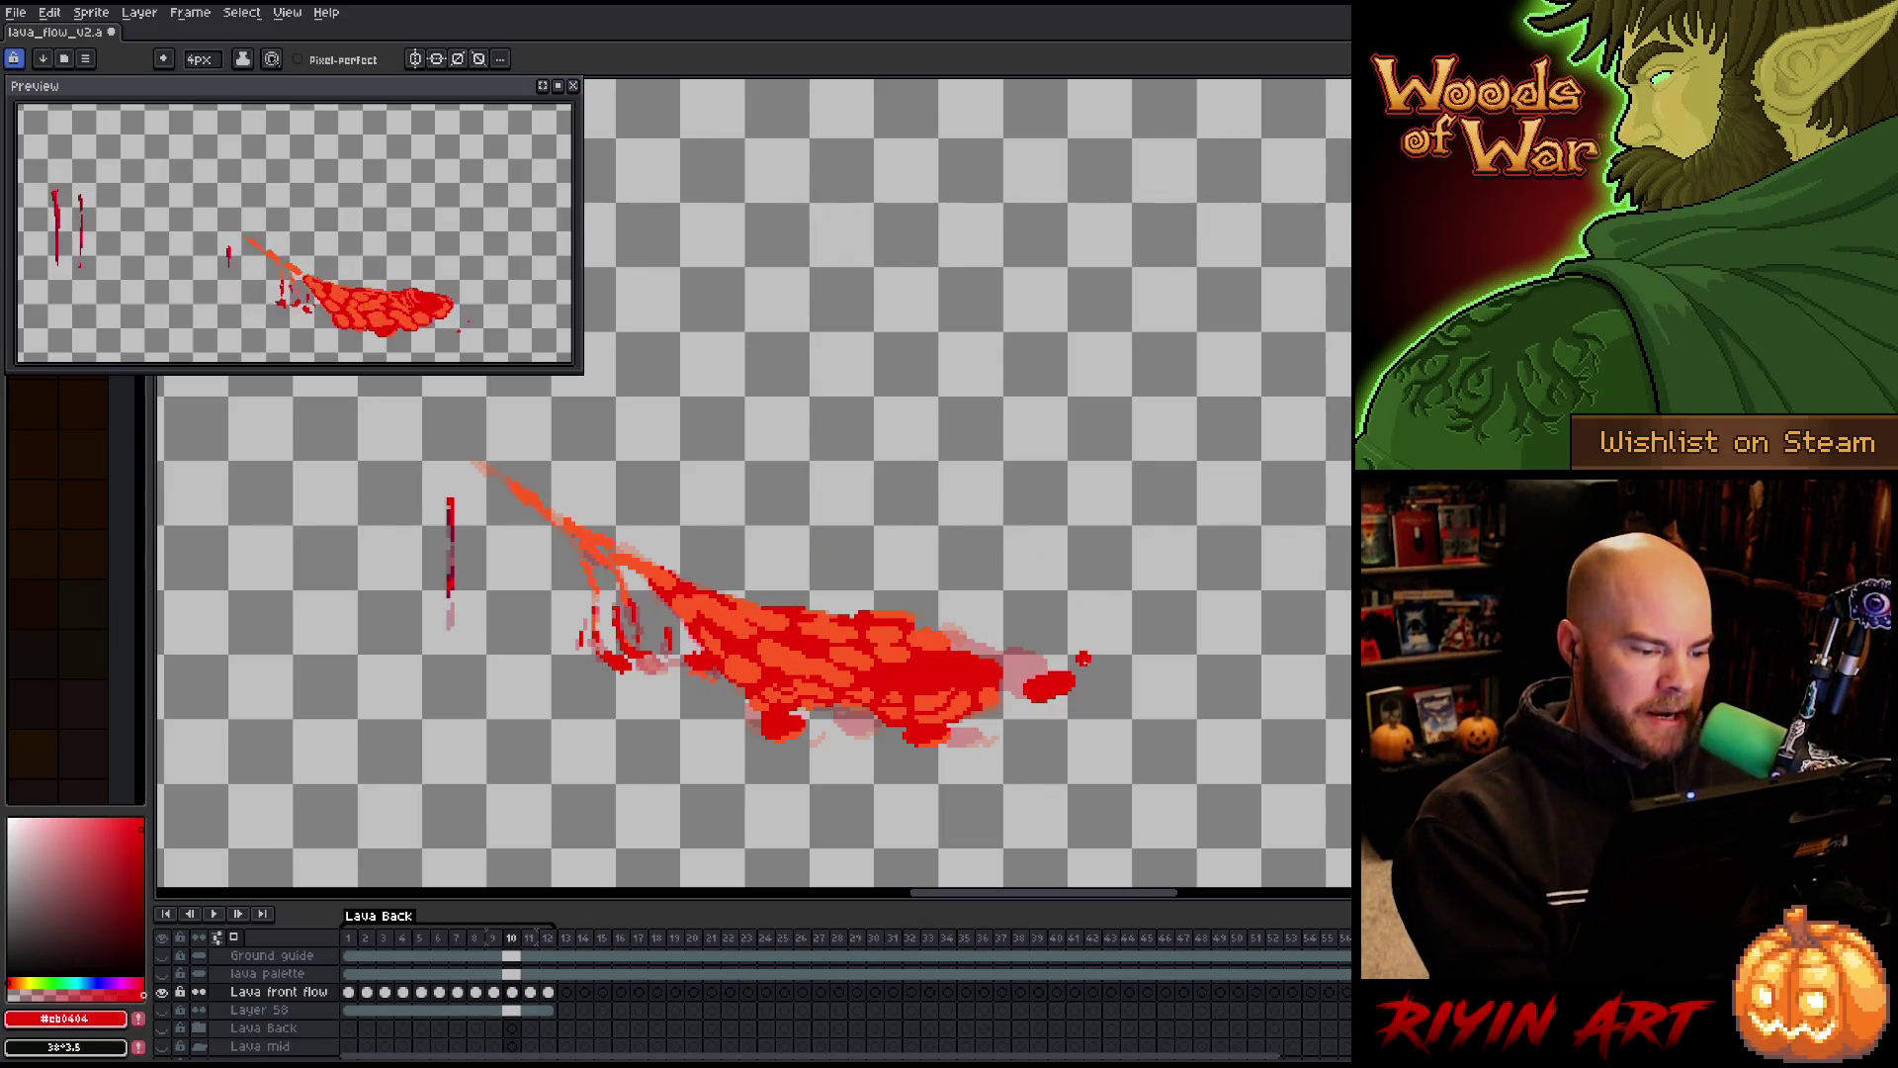
key(Right)
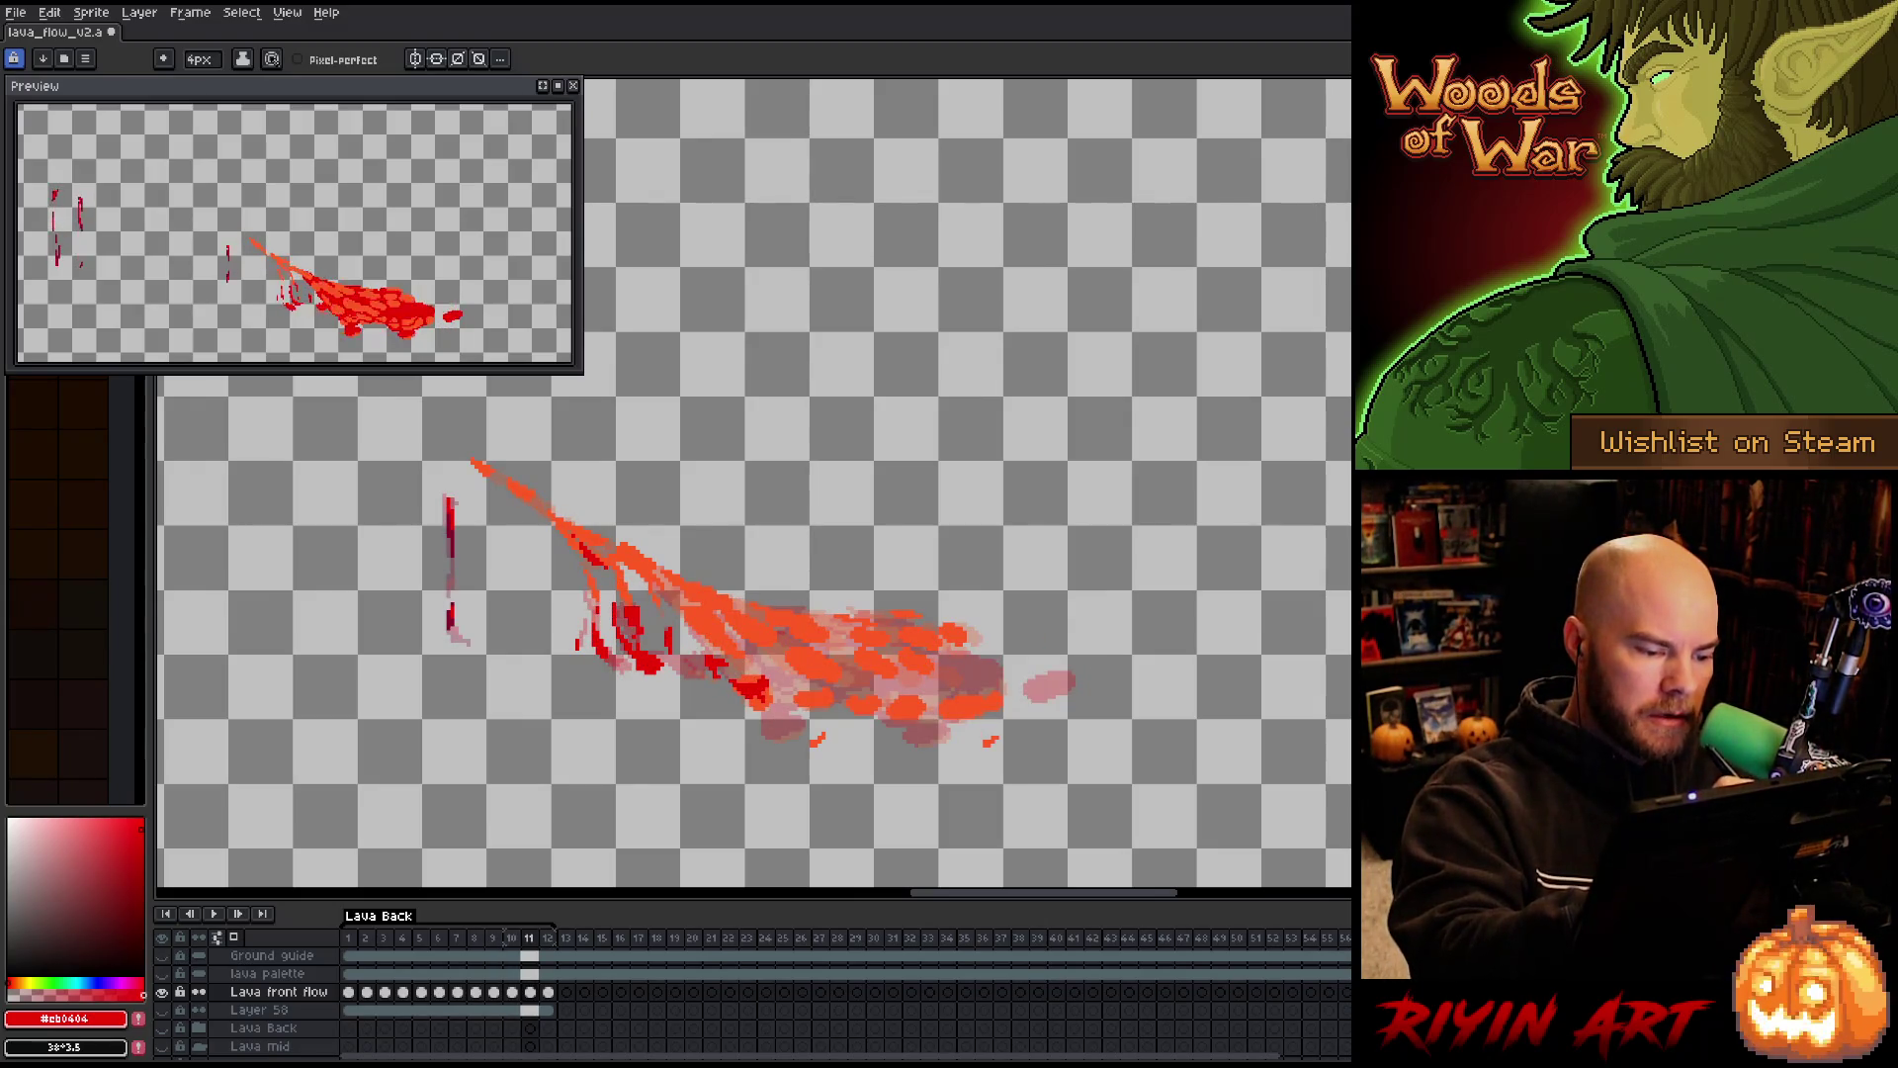
Colour-select frame 11's red lava and paint dark-red patches across it
key(shift+c)
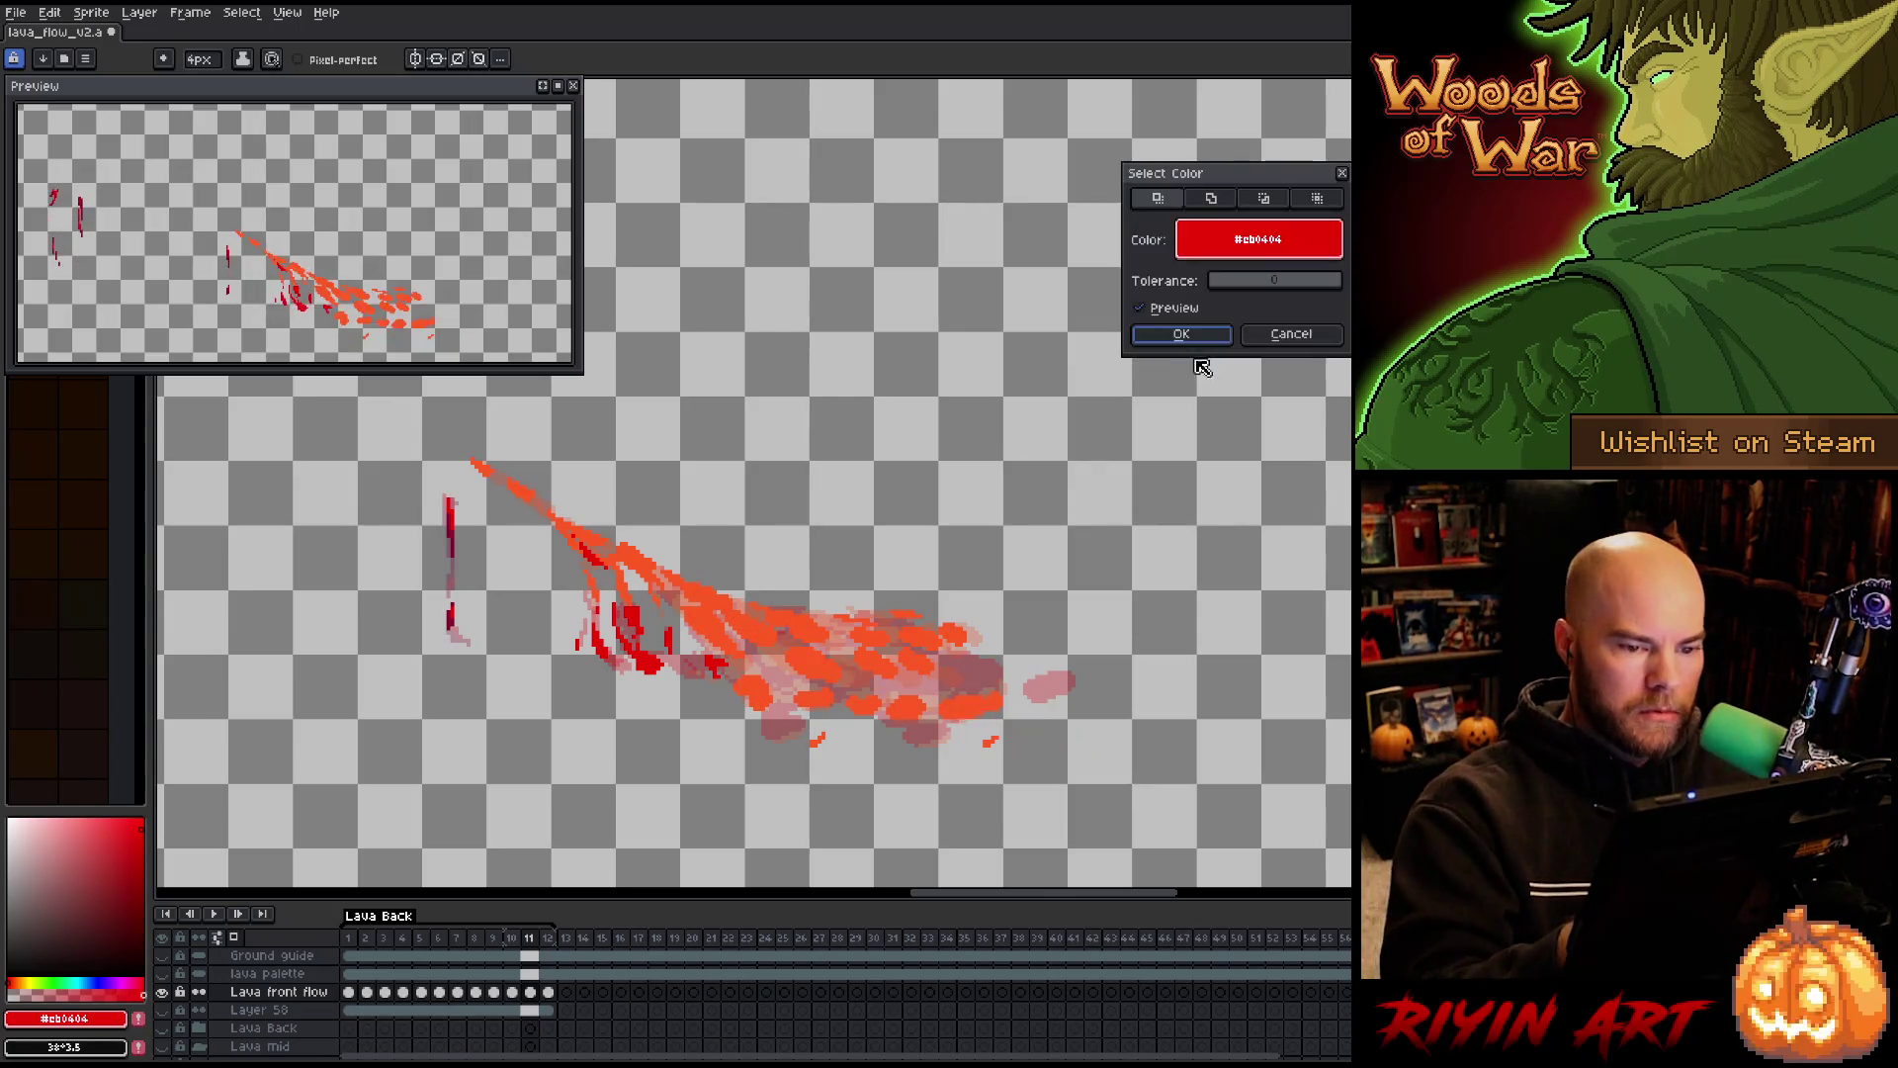
click(878, 654)
click(1181, 333)
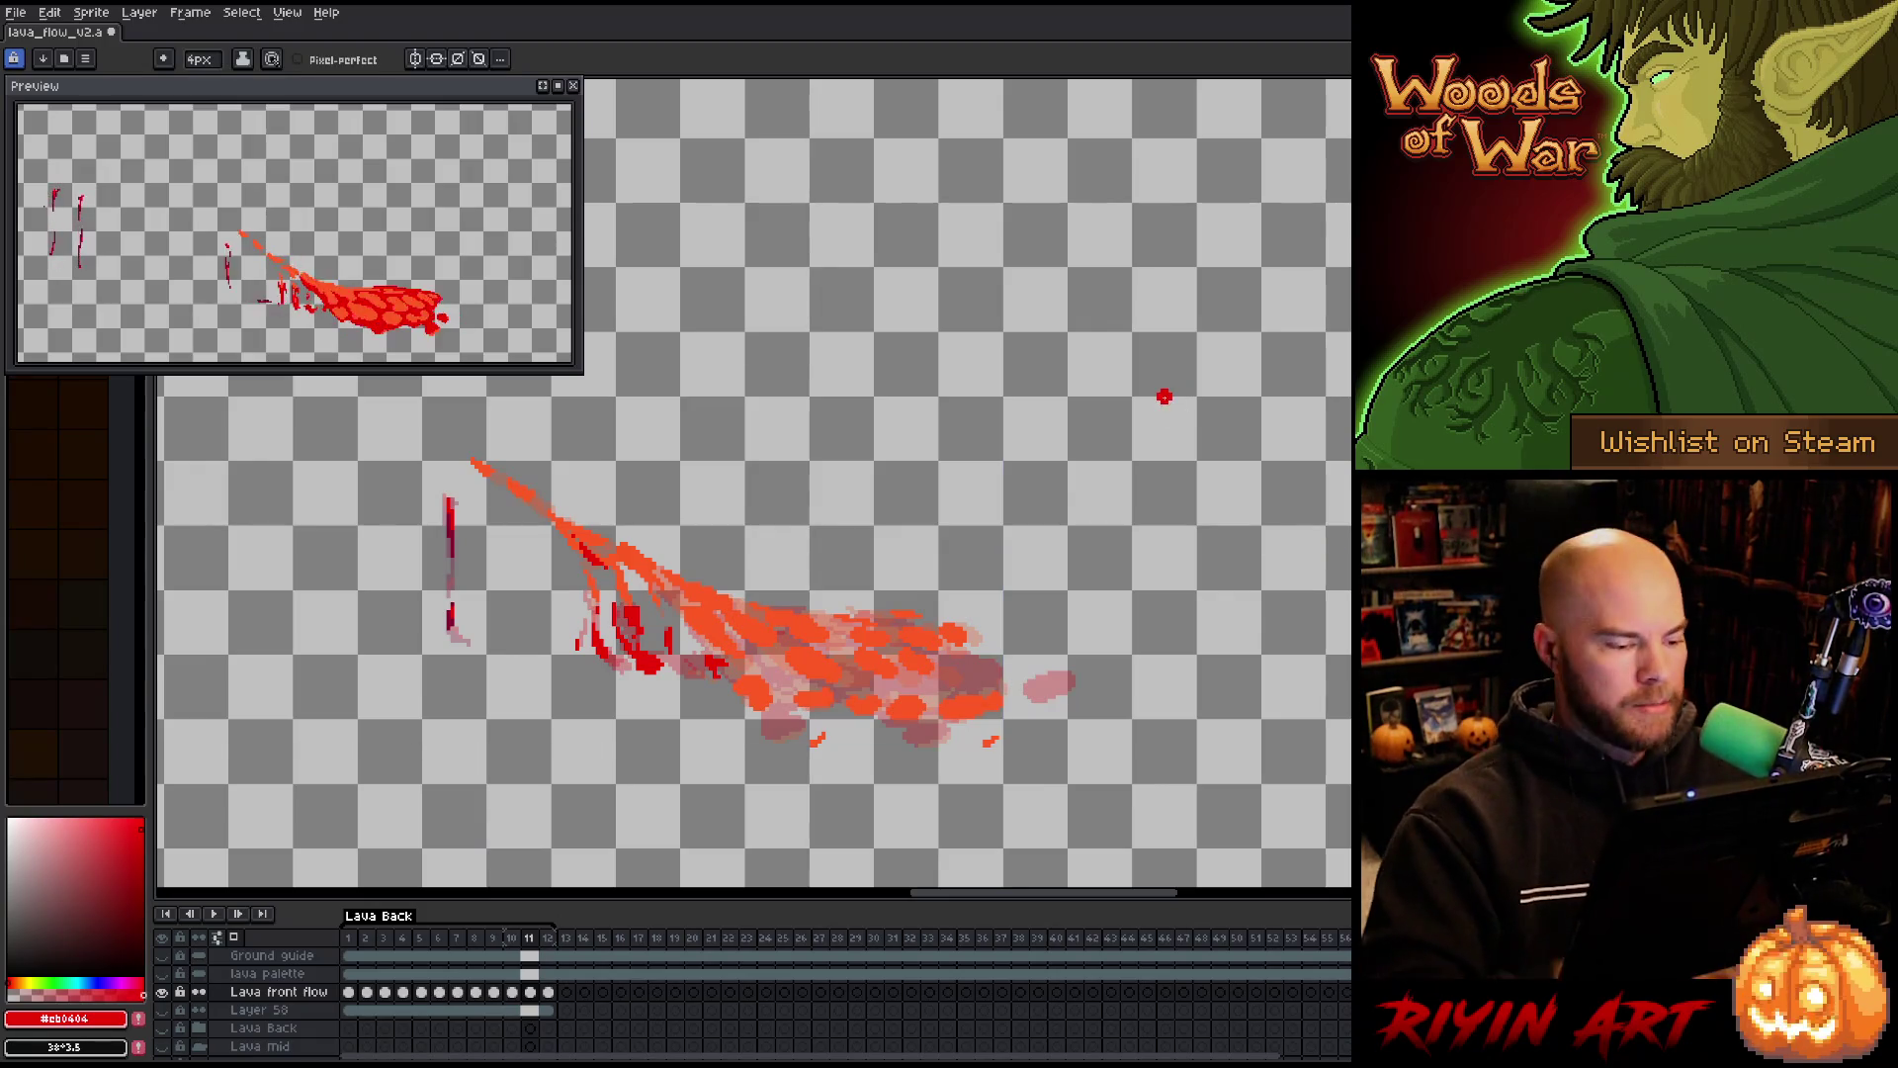
mouse_move(708, 642)
mouse_down()
mouse_move(731, 661)
mouse_move(668, 590)
mouse_up()
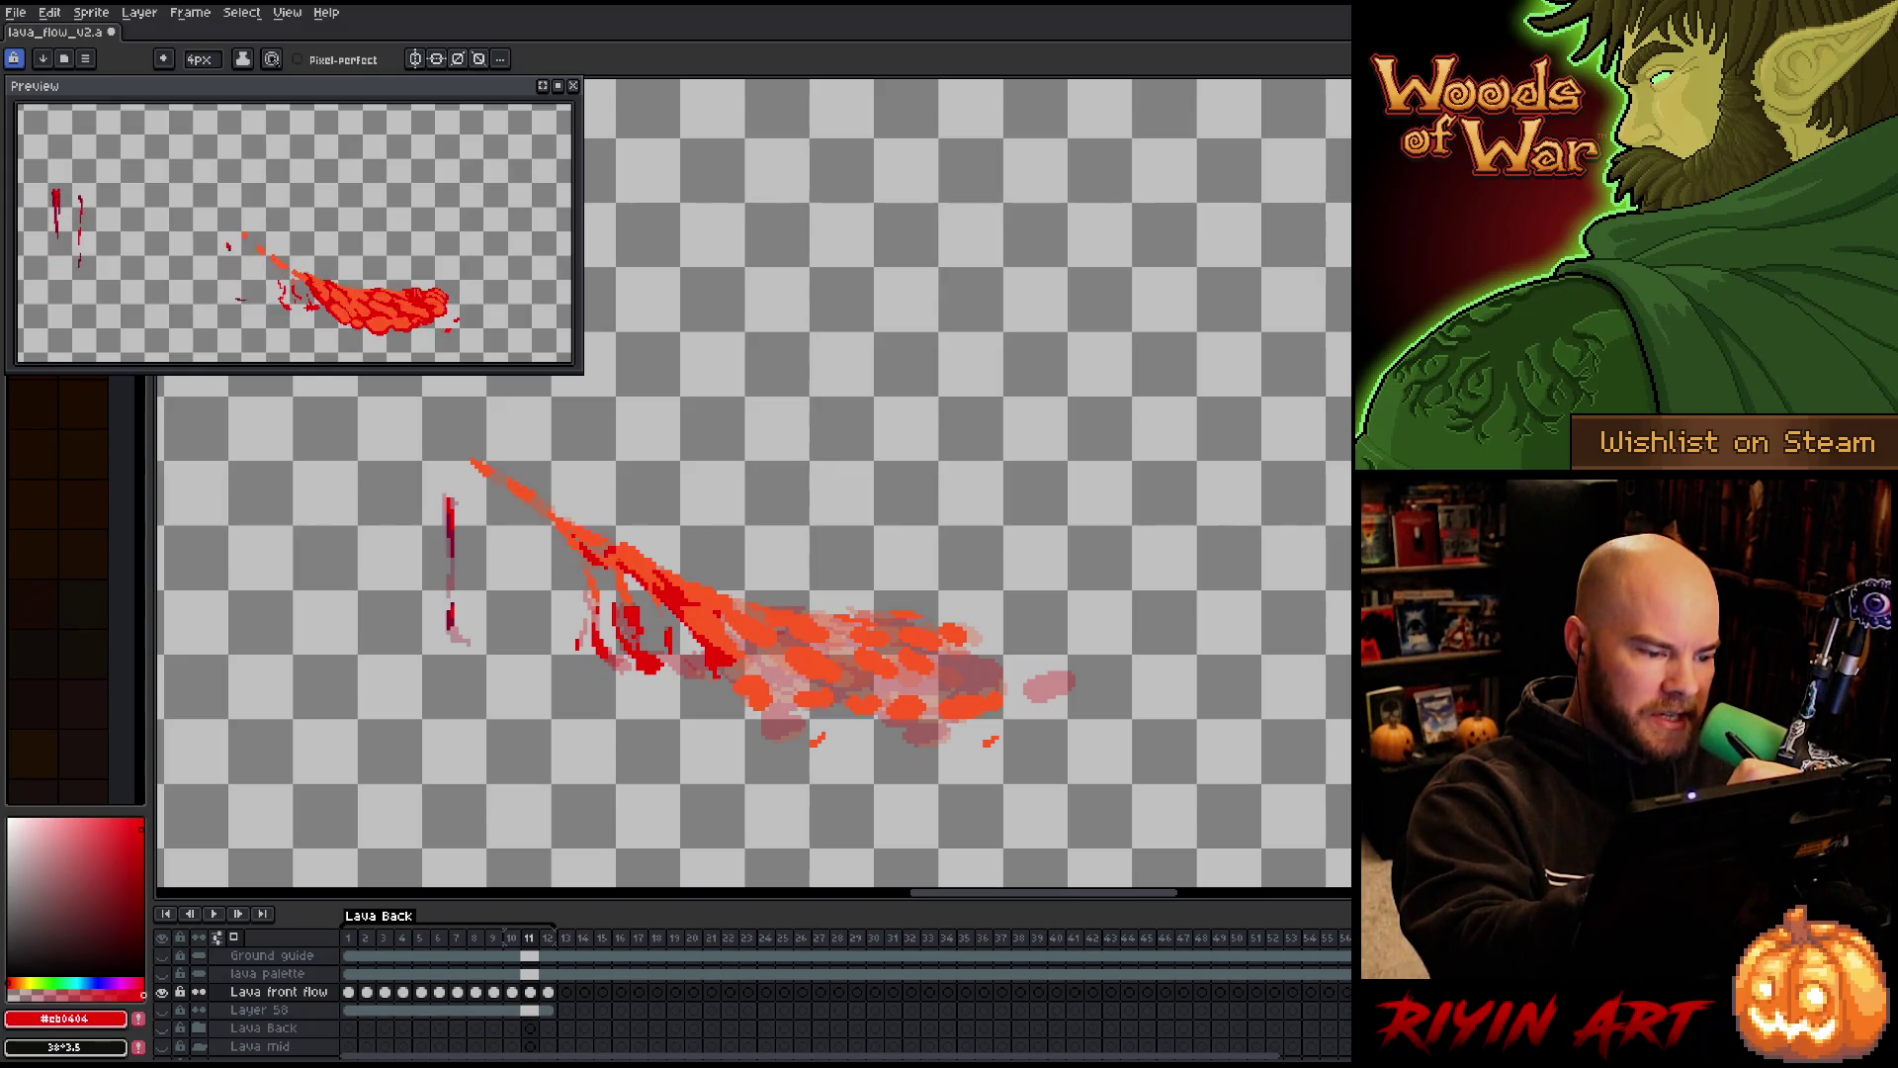
mouse_move(781, 663)
mouse_down()
mouse_move(732, 640)
mouse_move(740, 601)
mouse_up()
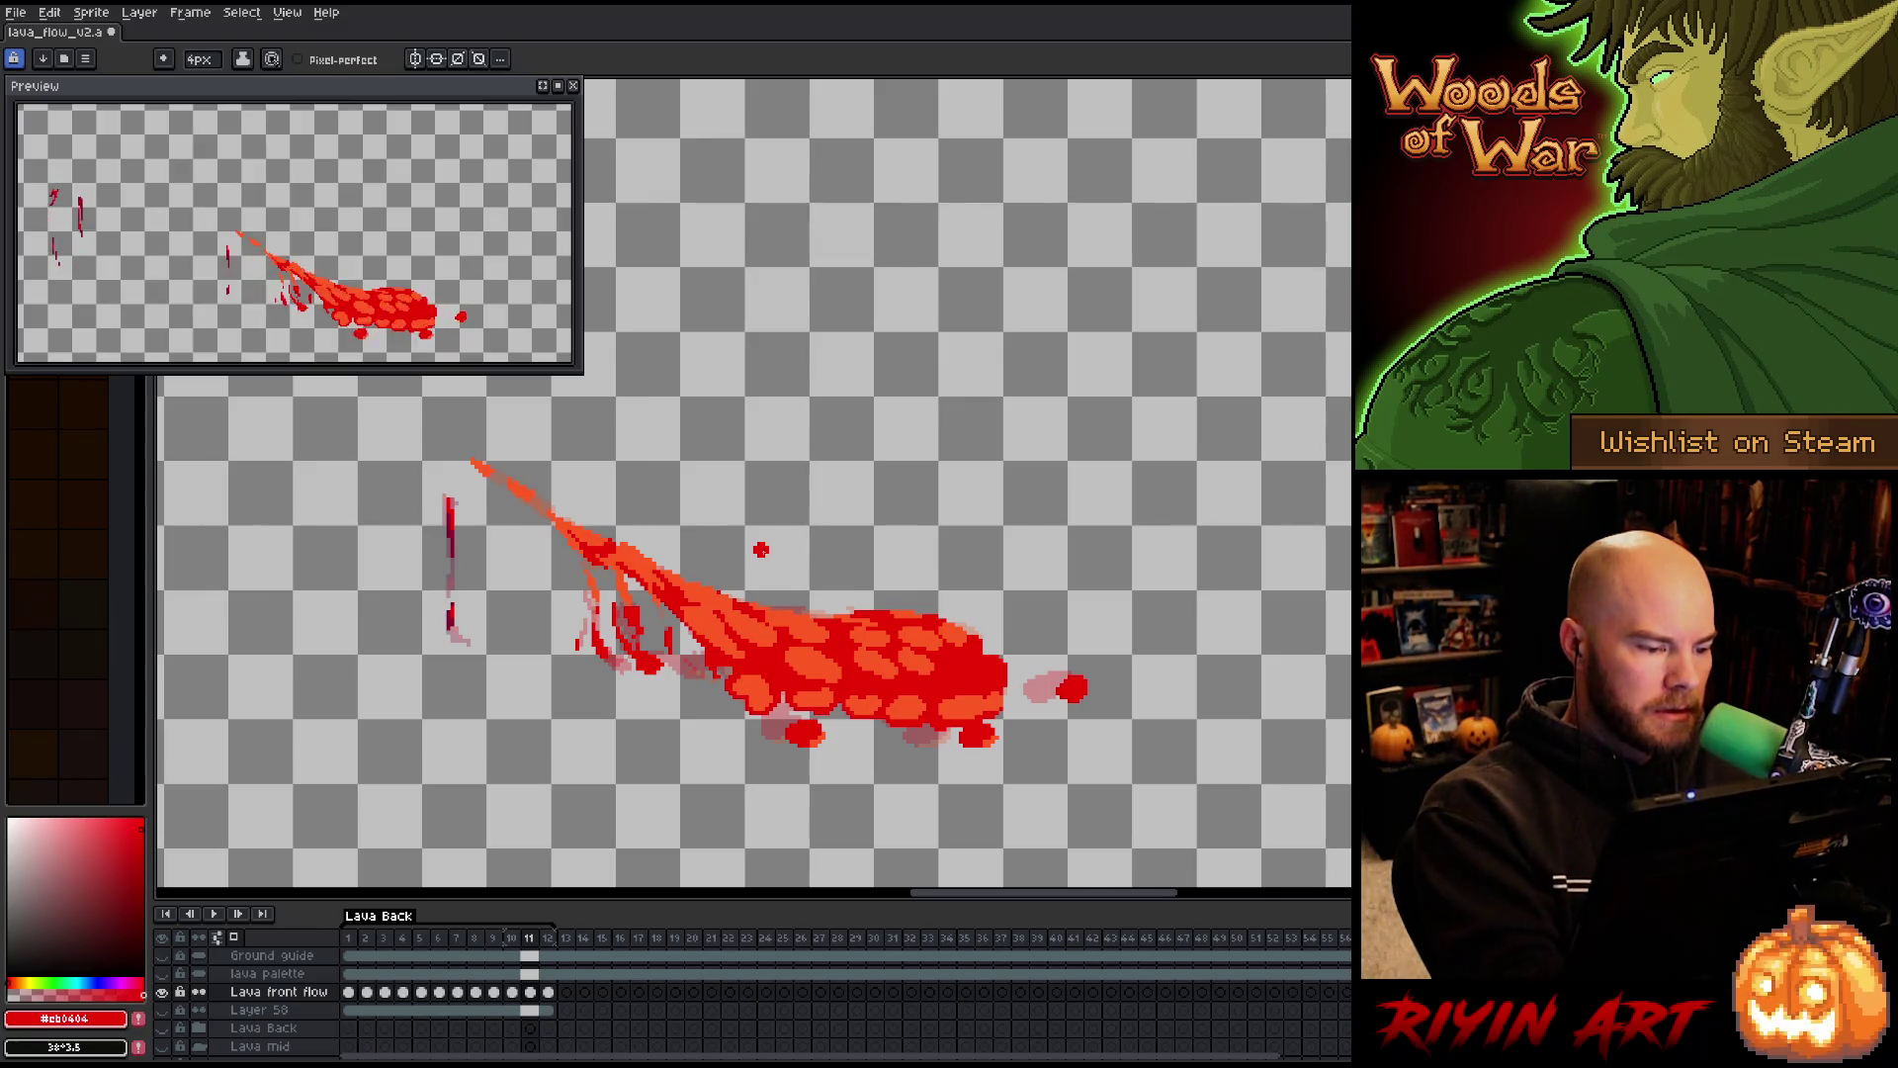
key(Right)
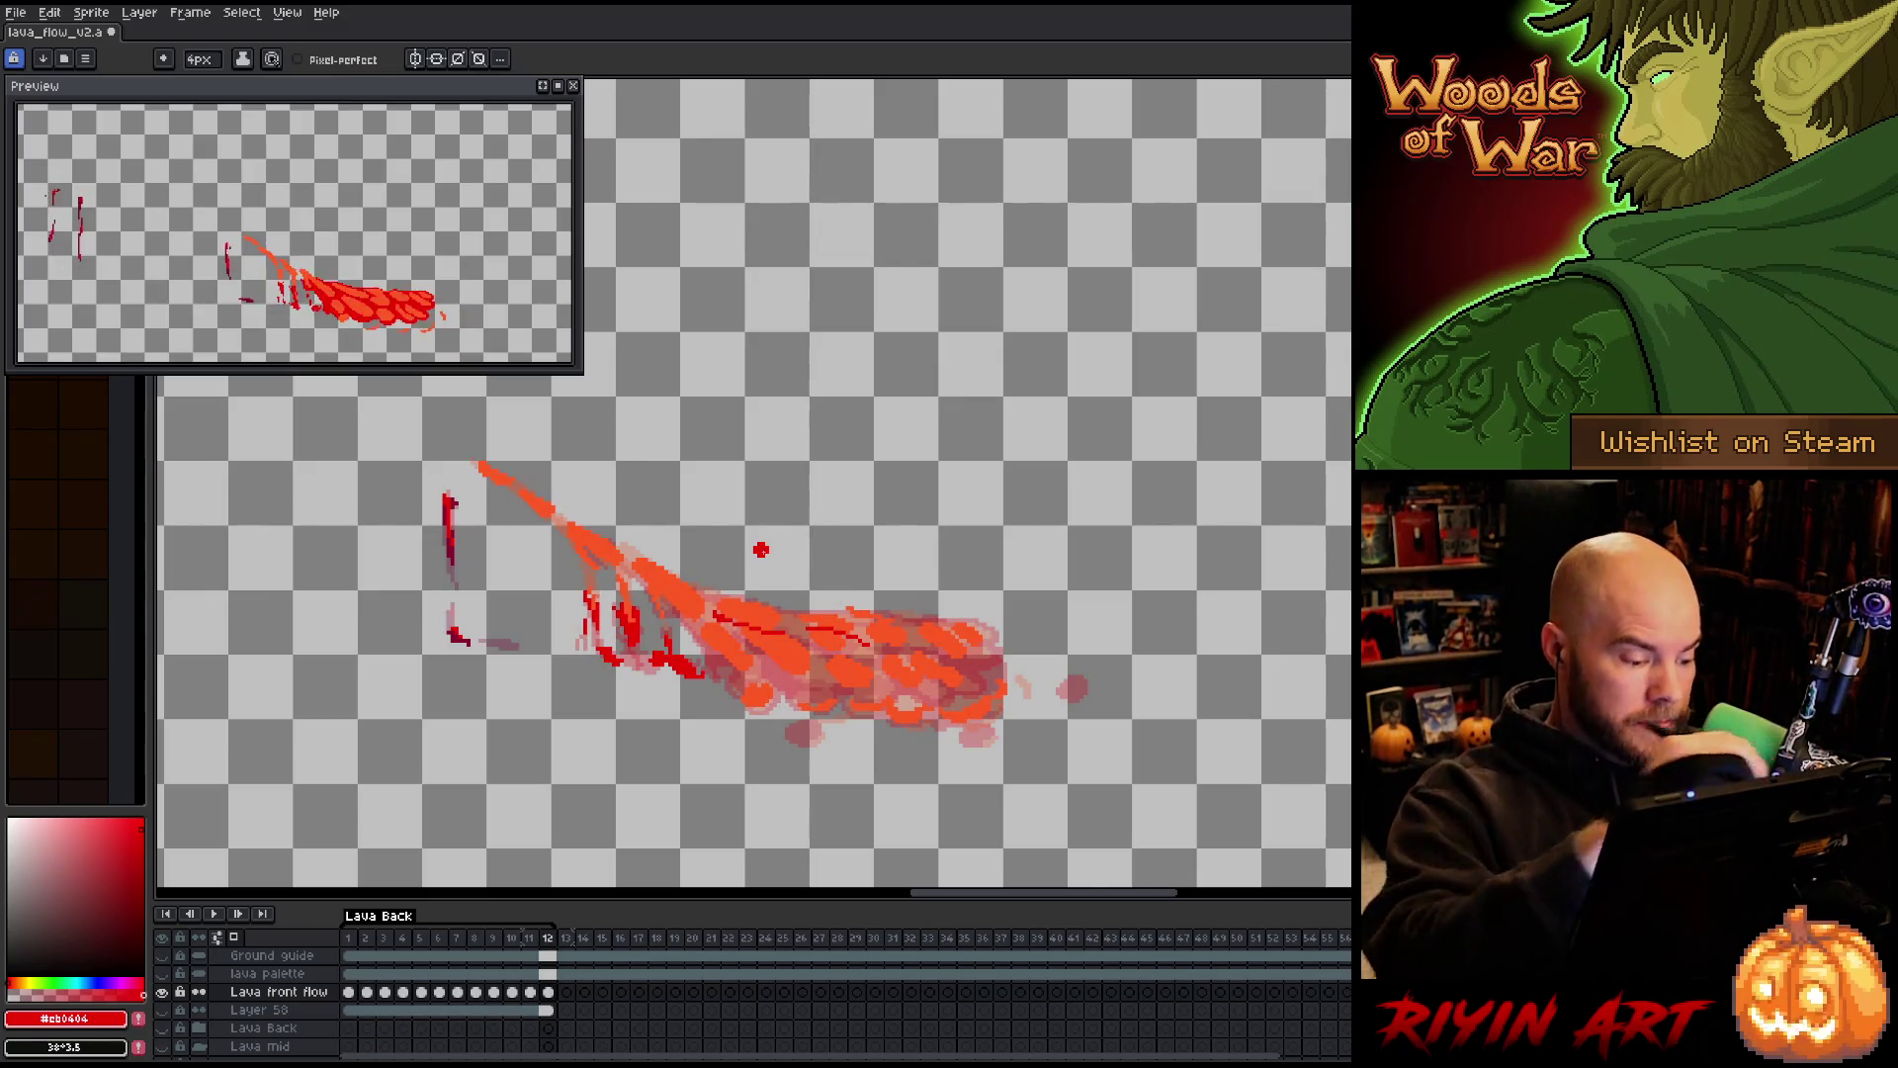
Colour-select frame 12's orange lava and paint dark red over the blob and its right side
key(shift+c)
click(870, 662)
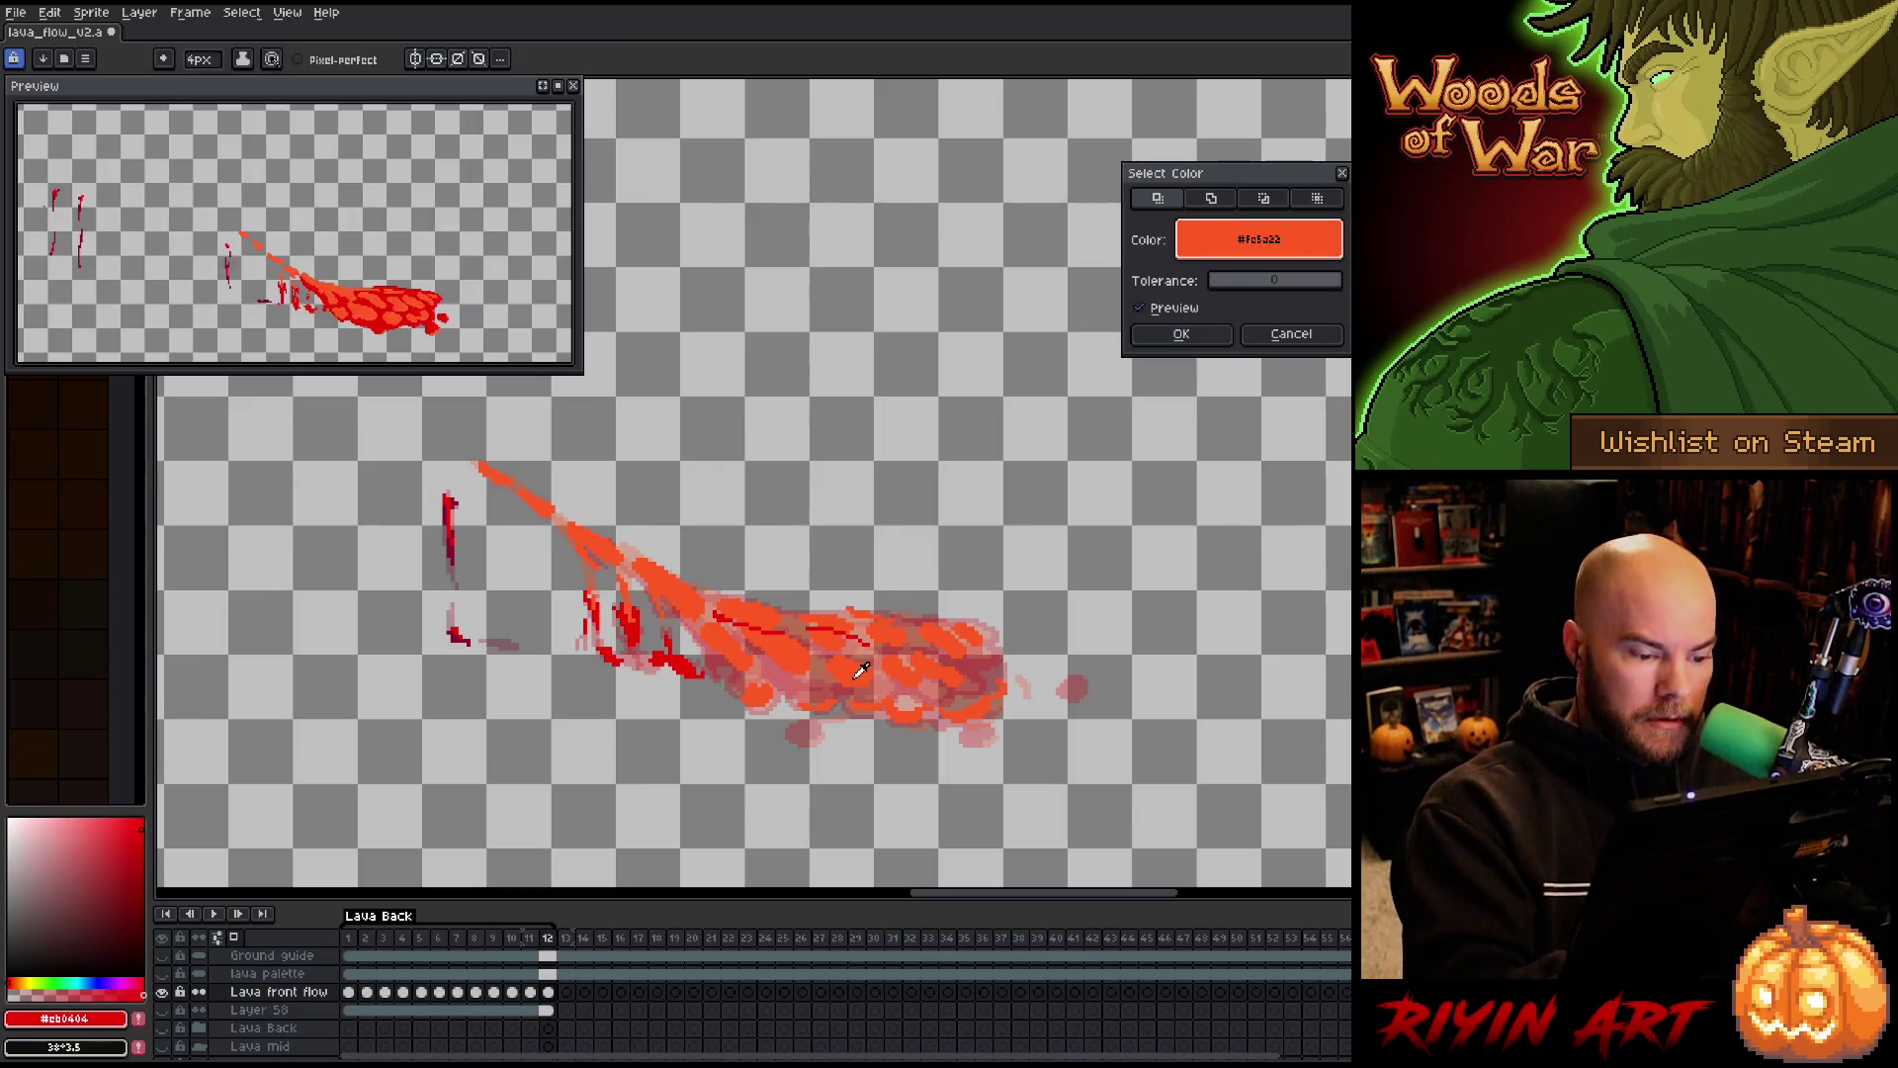
click(1186, 336)
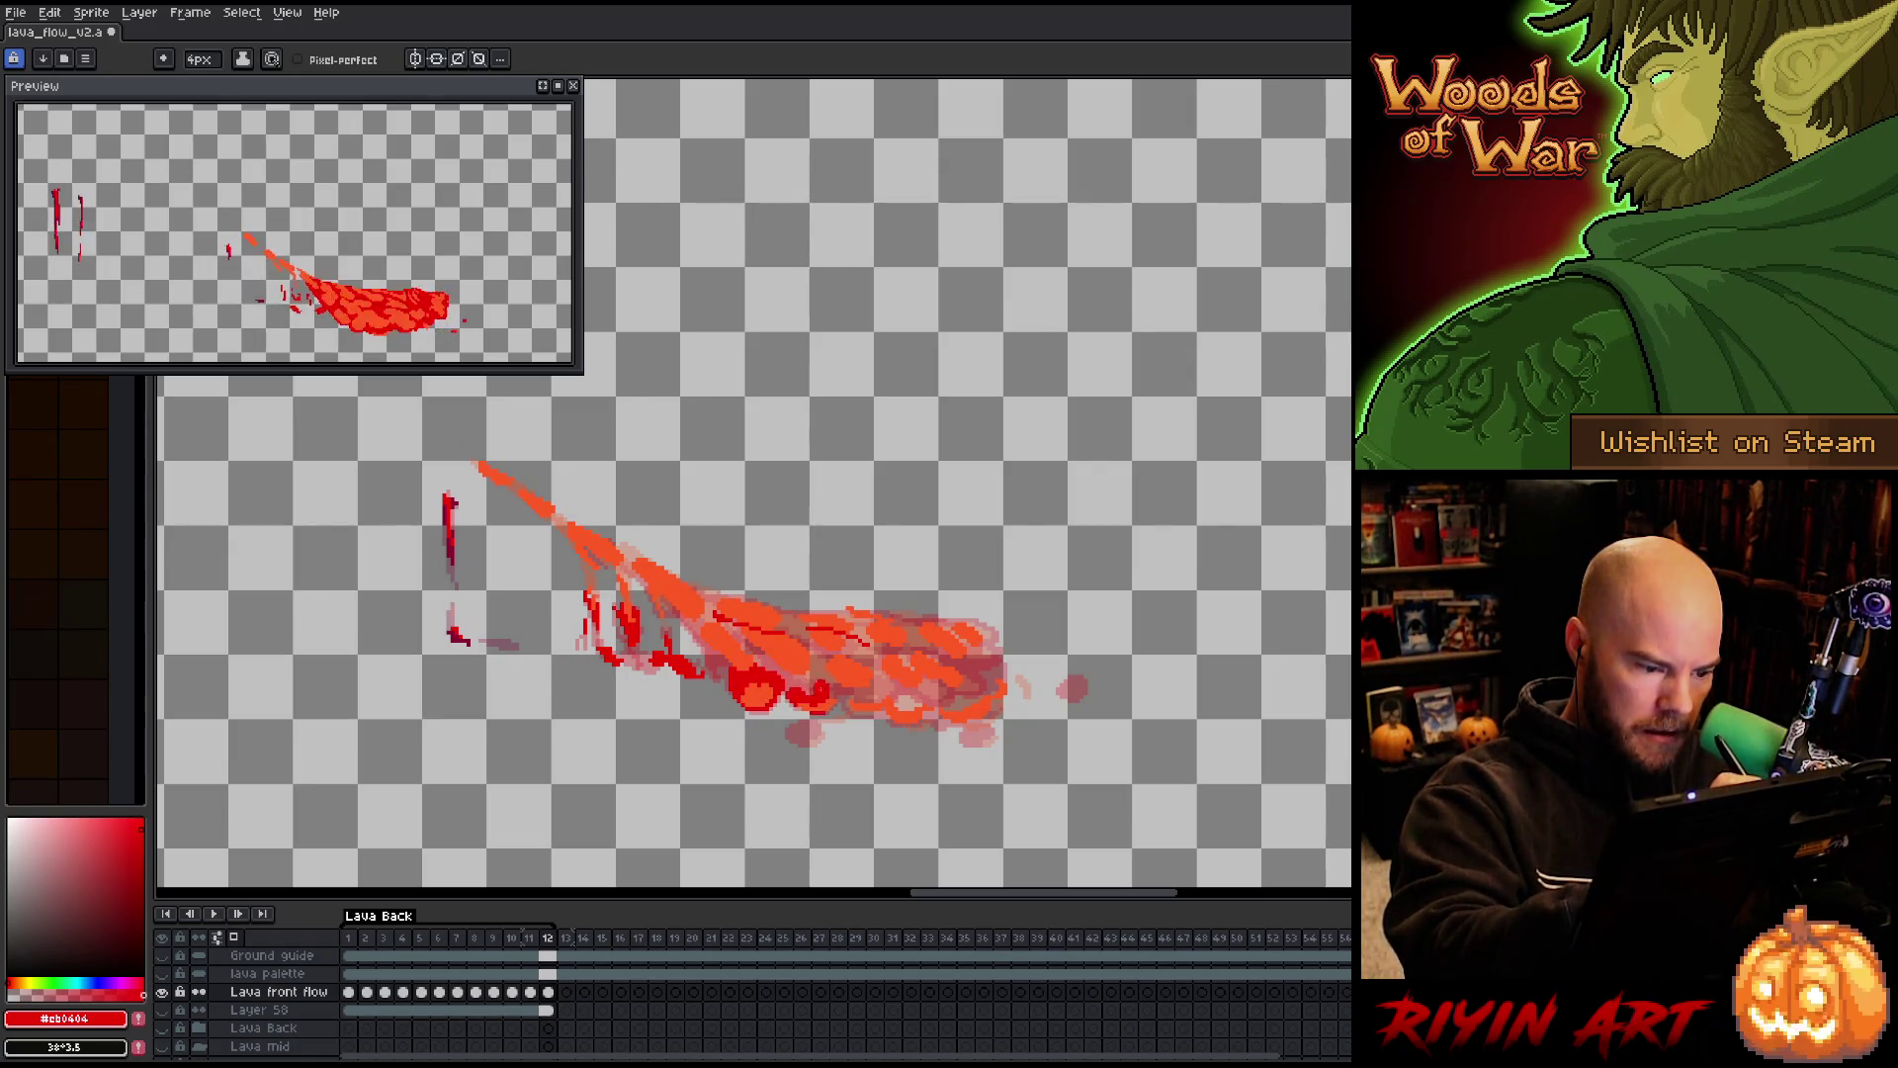
drag(766, 662, 731, 631)
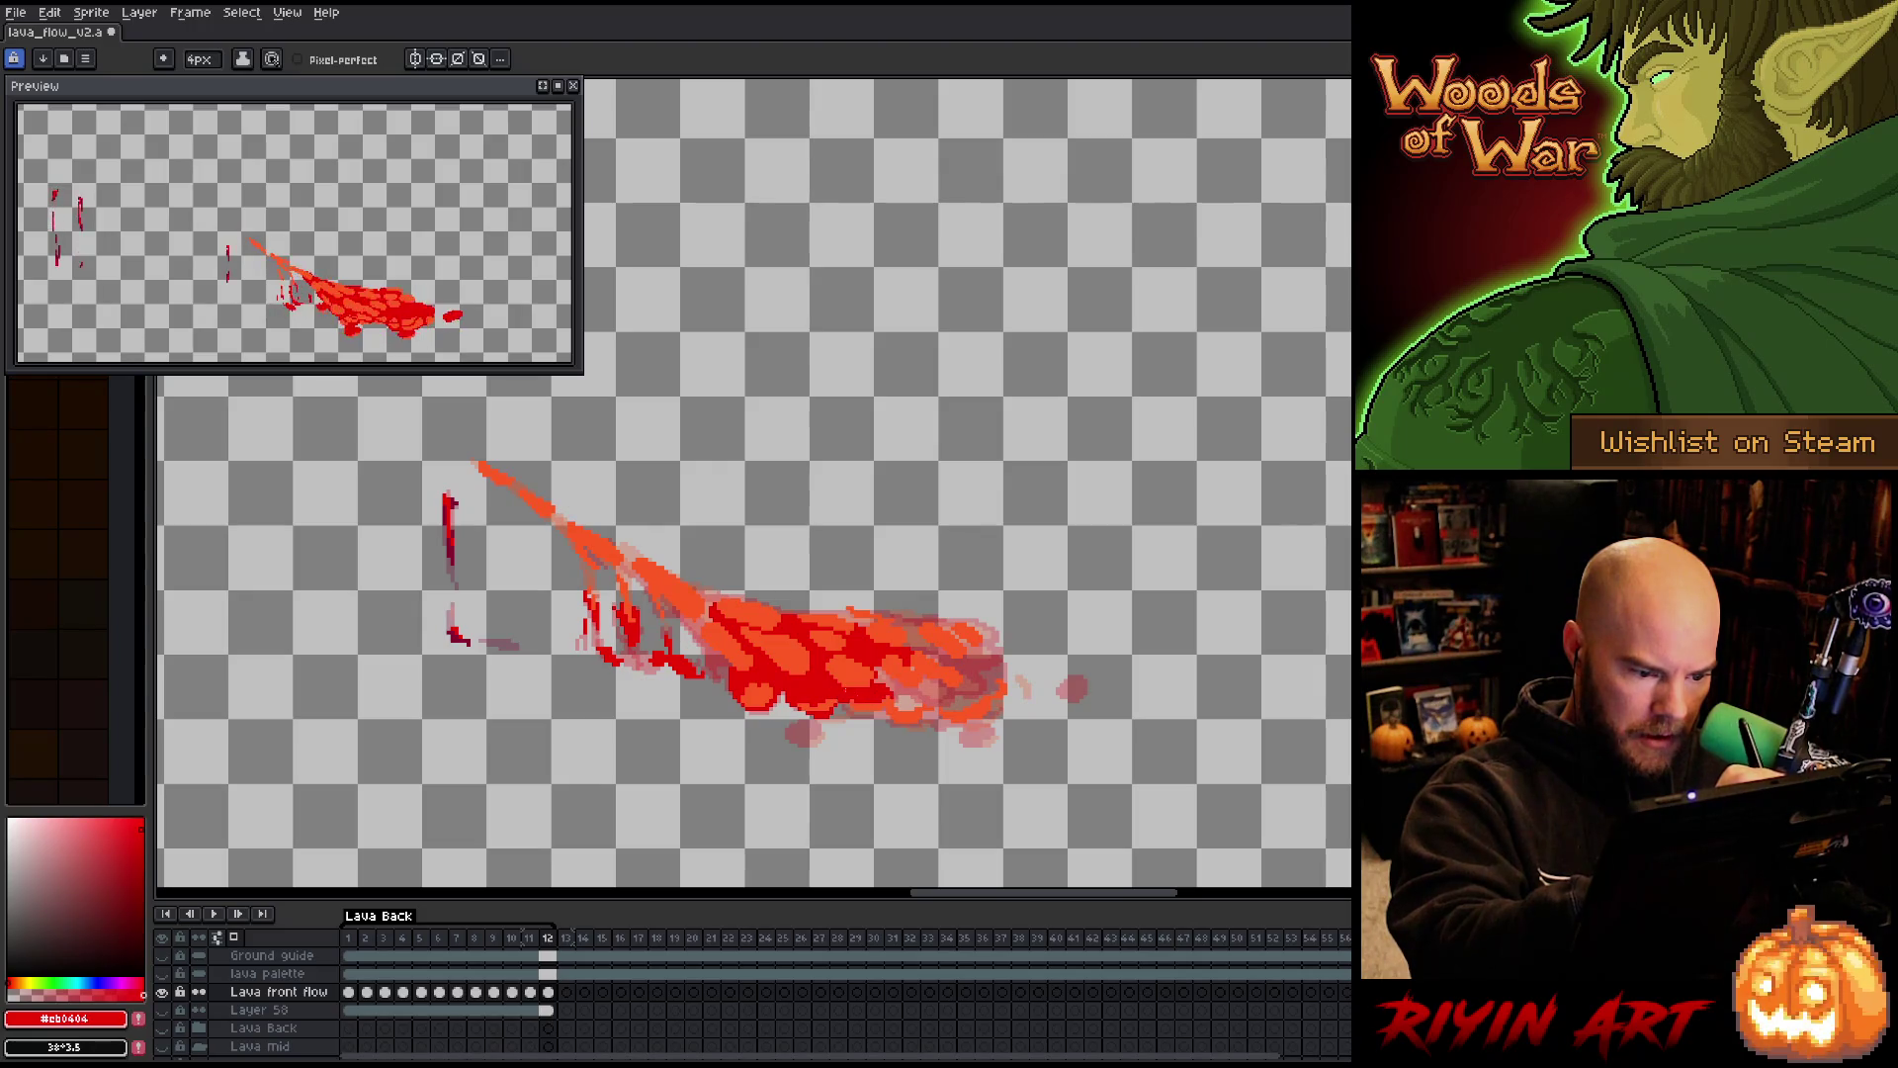
mouse_move(969, 697)
mouse_down()
mouse_move(910, 647)
mouse_move(993, 698)
mouse_move(1004, 739)
mouse_up()
Dab red on the lower edge, add a droplet past the tip, and darken the stream join
click(824, 732)
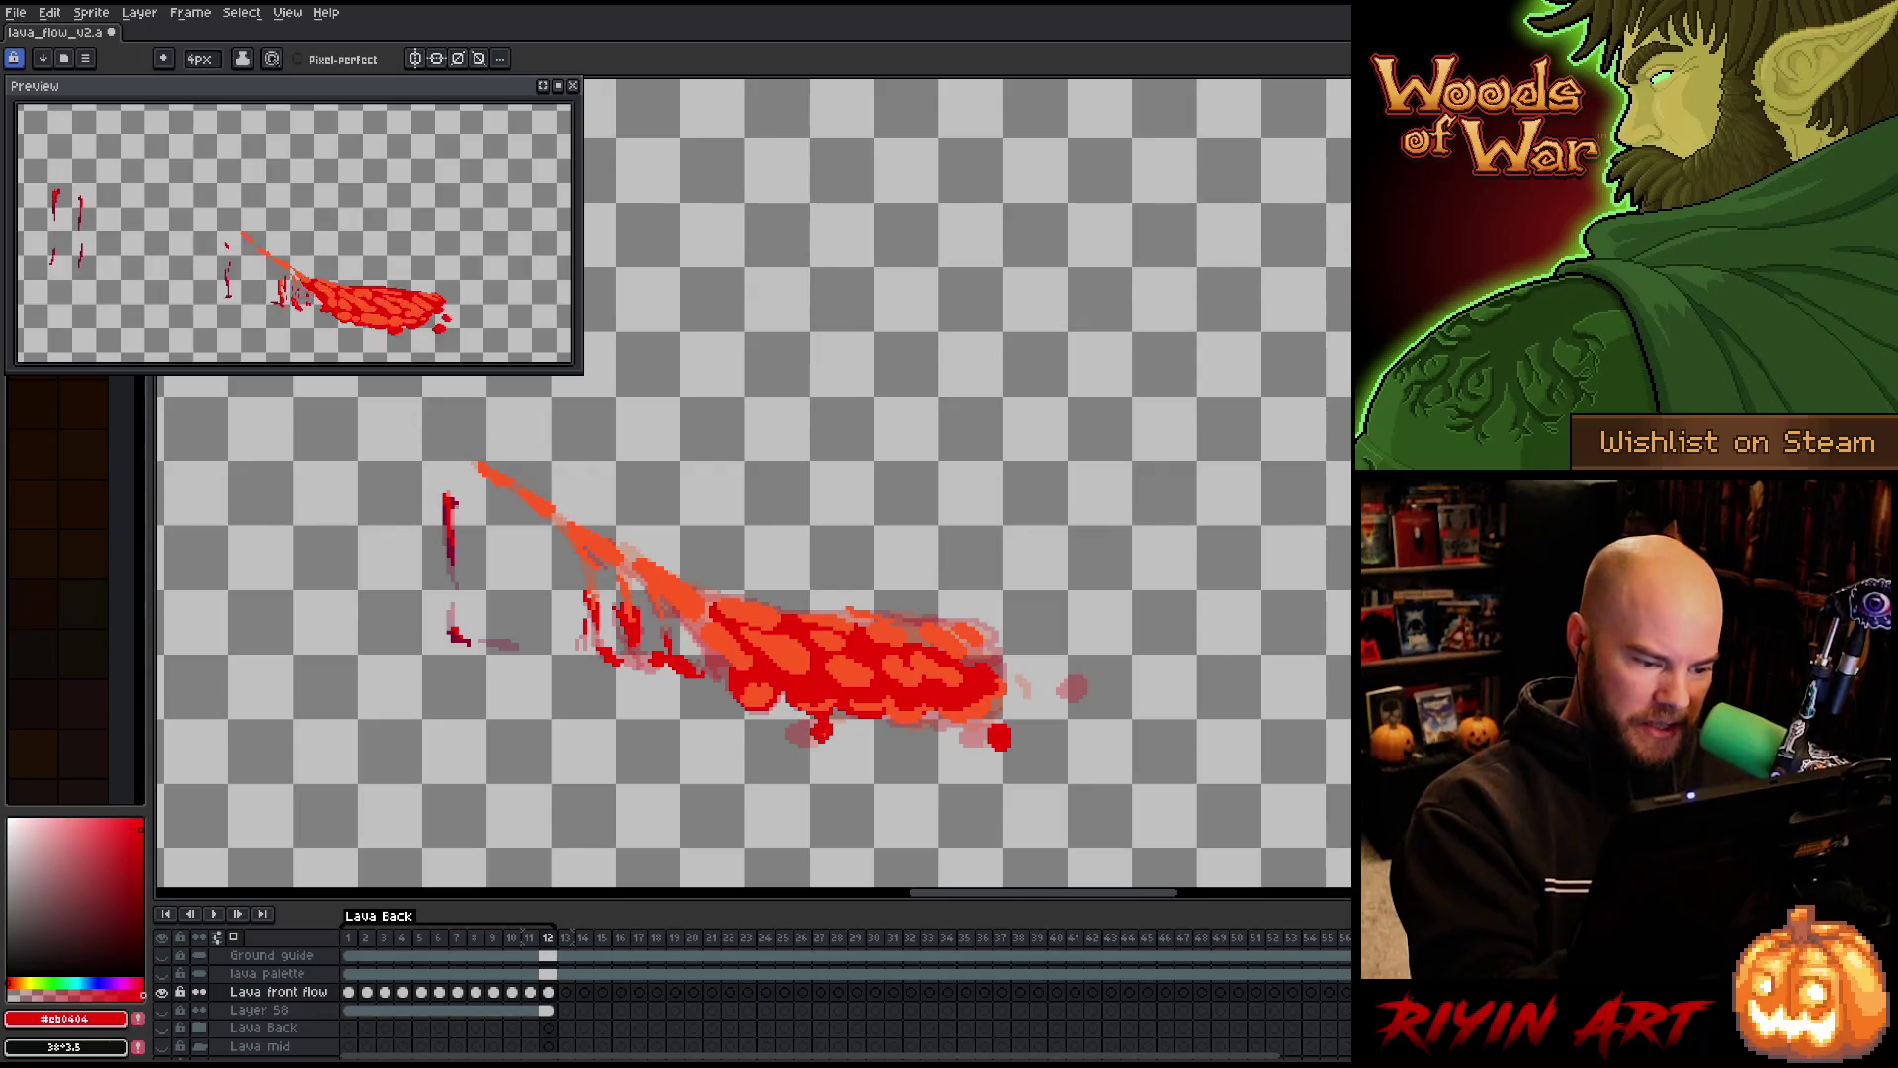
click(1095, 686)
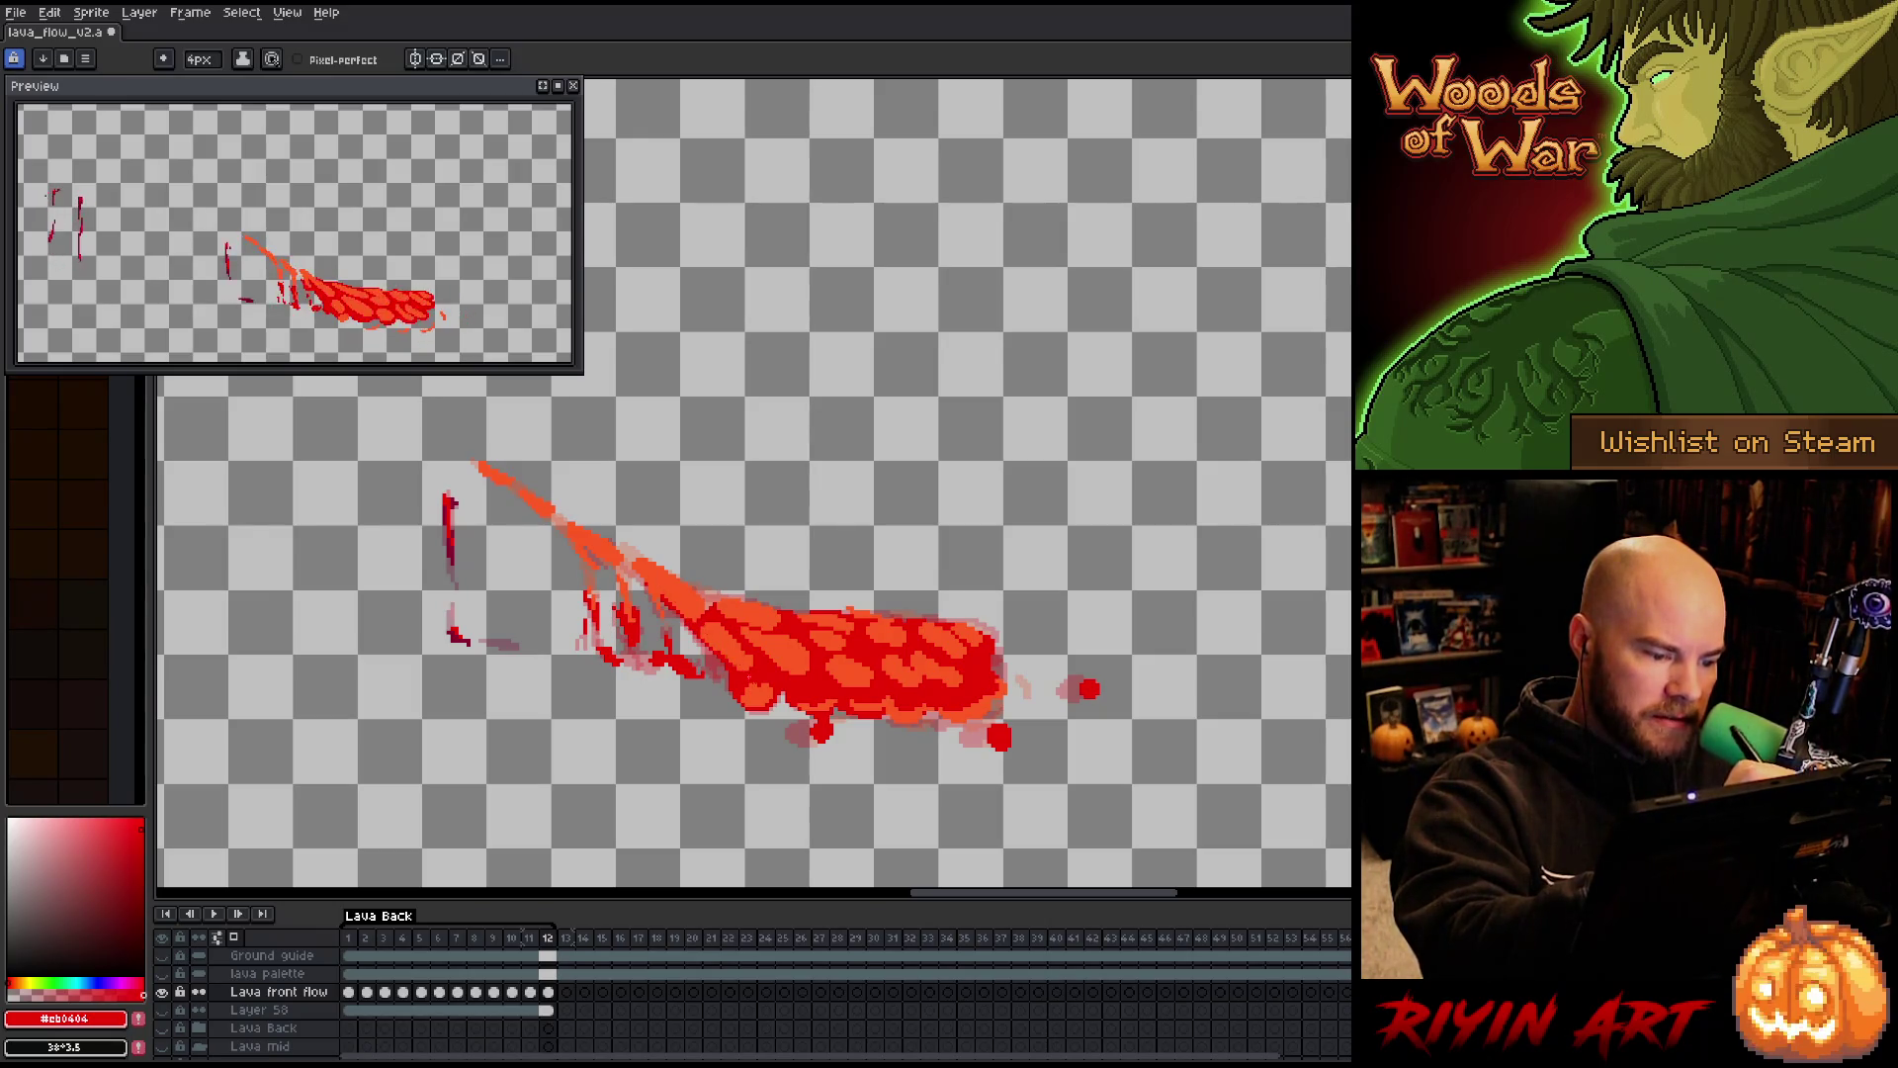
drag(648, 570, 611, 551)
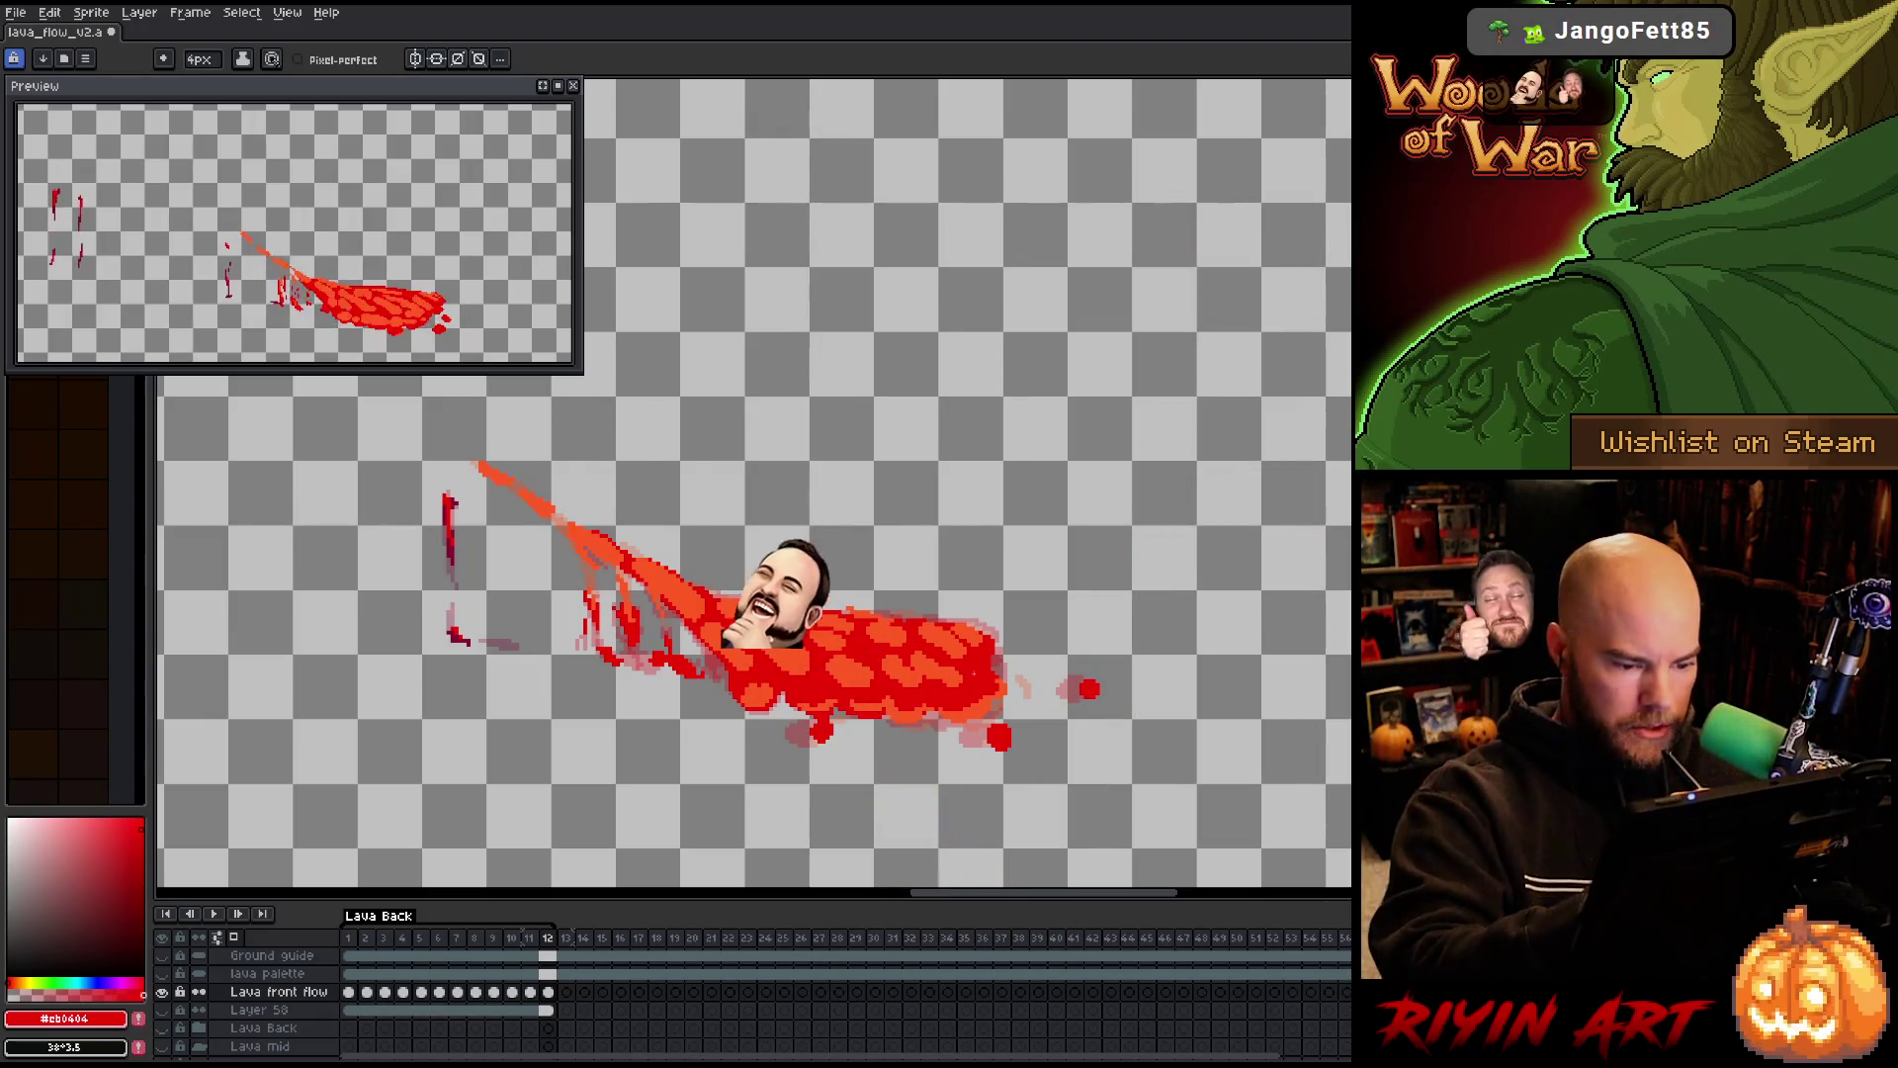
key(Home)
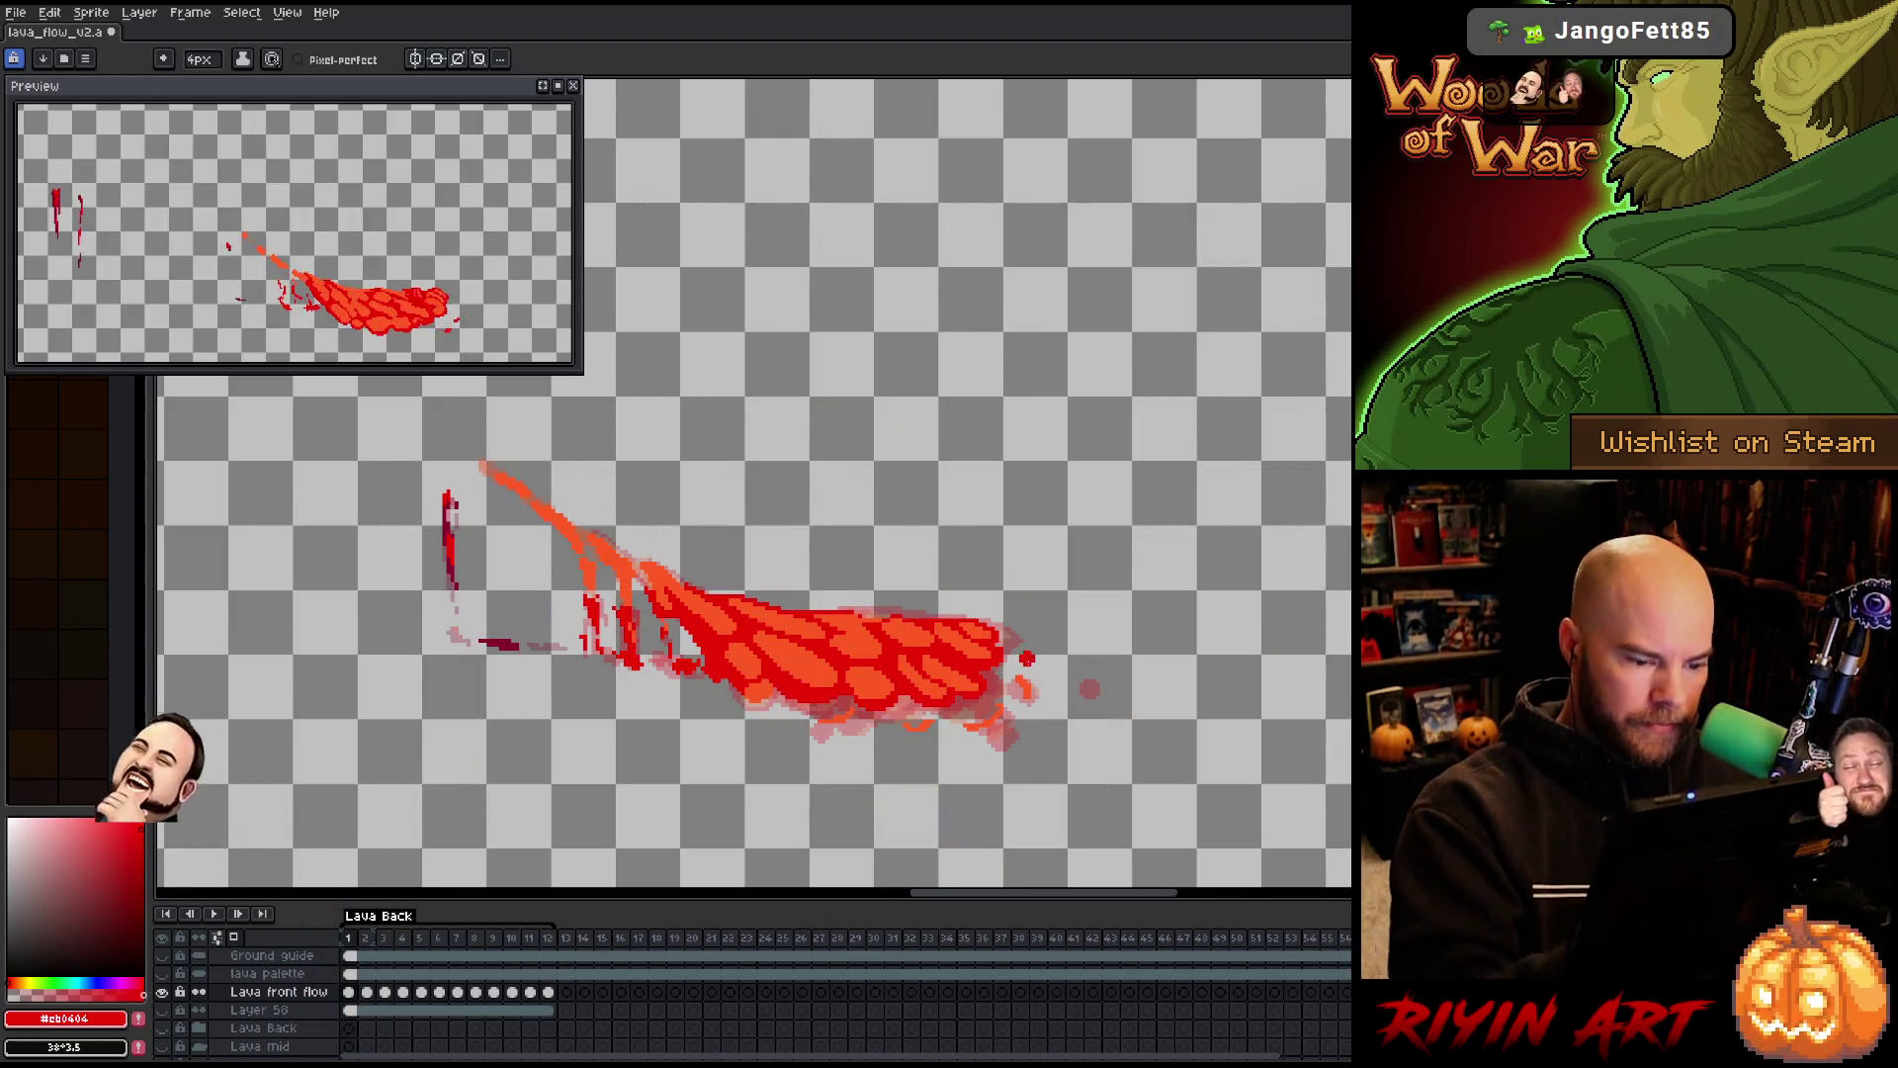
Apply the #cb0404 colour-range selection twice, then go to frame 2 showing all layers
key(shift+c)
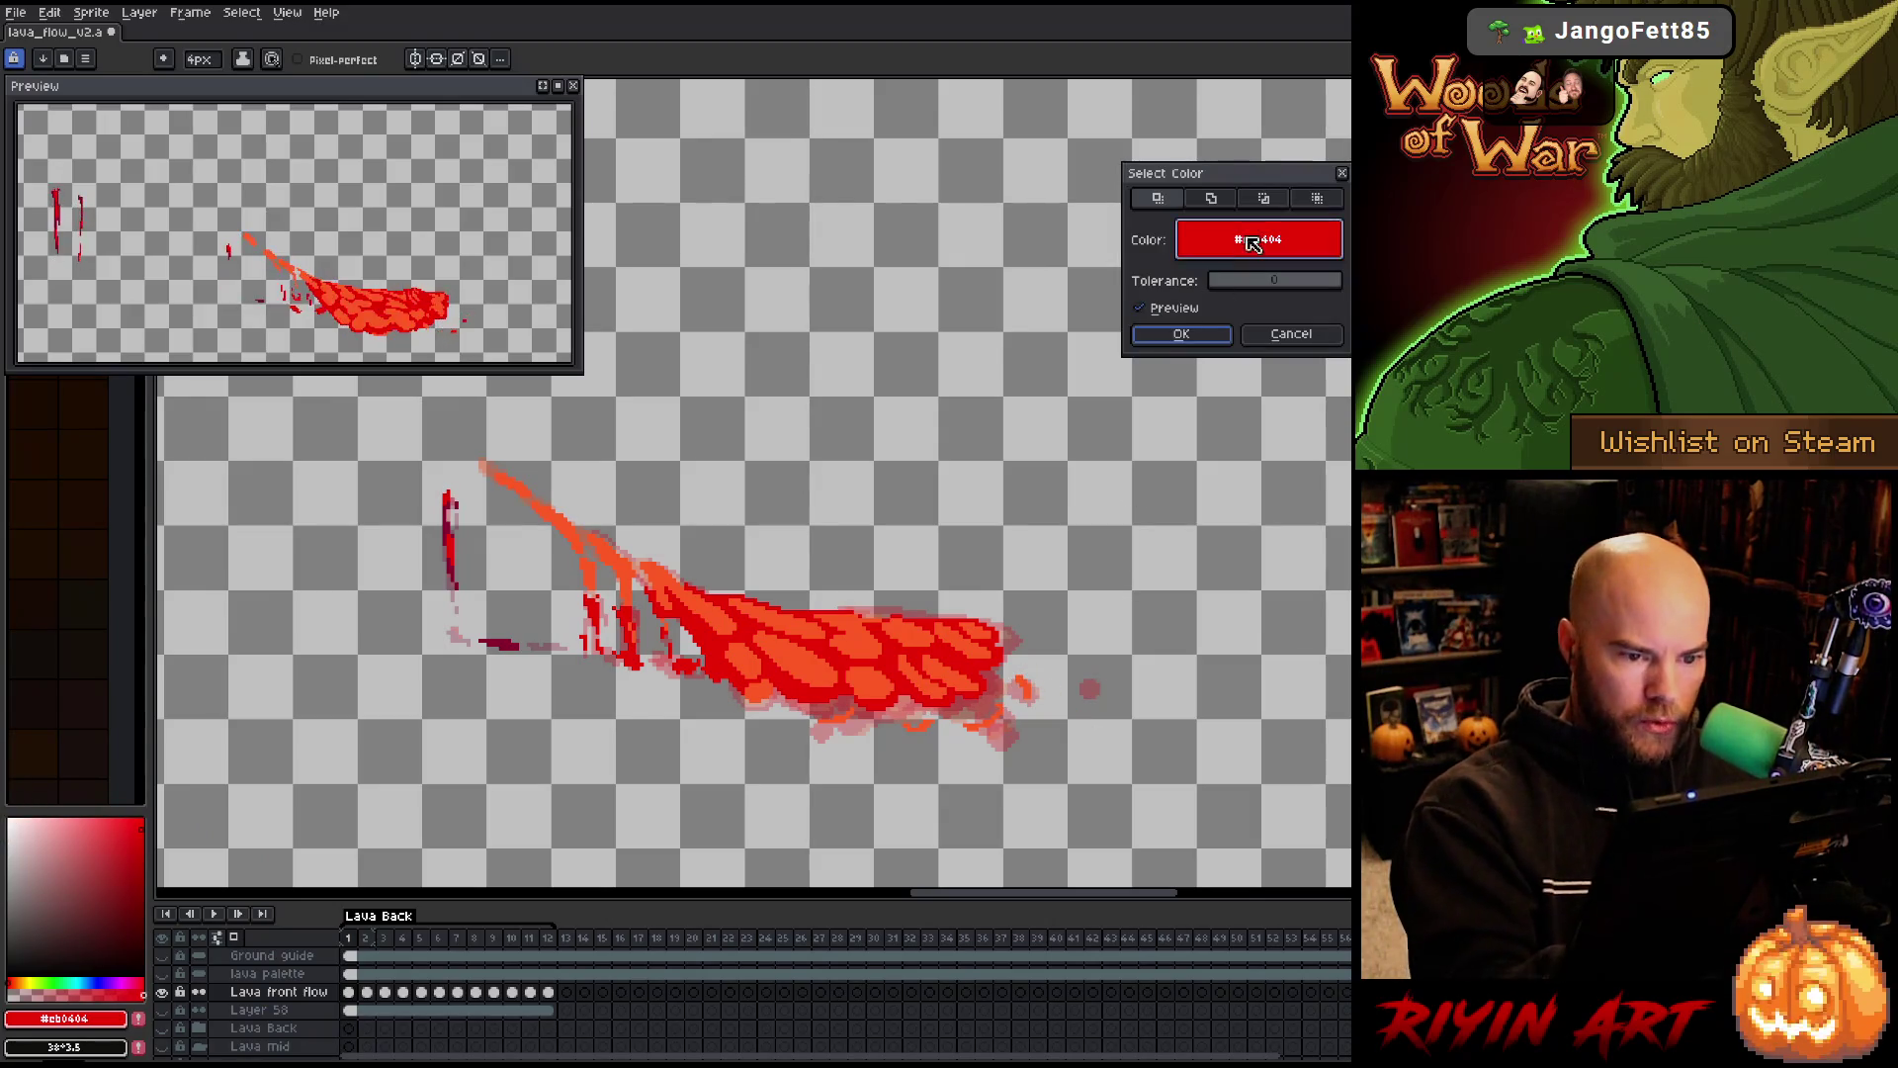
click(1181, 333)
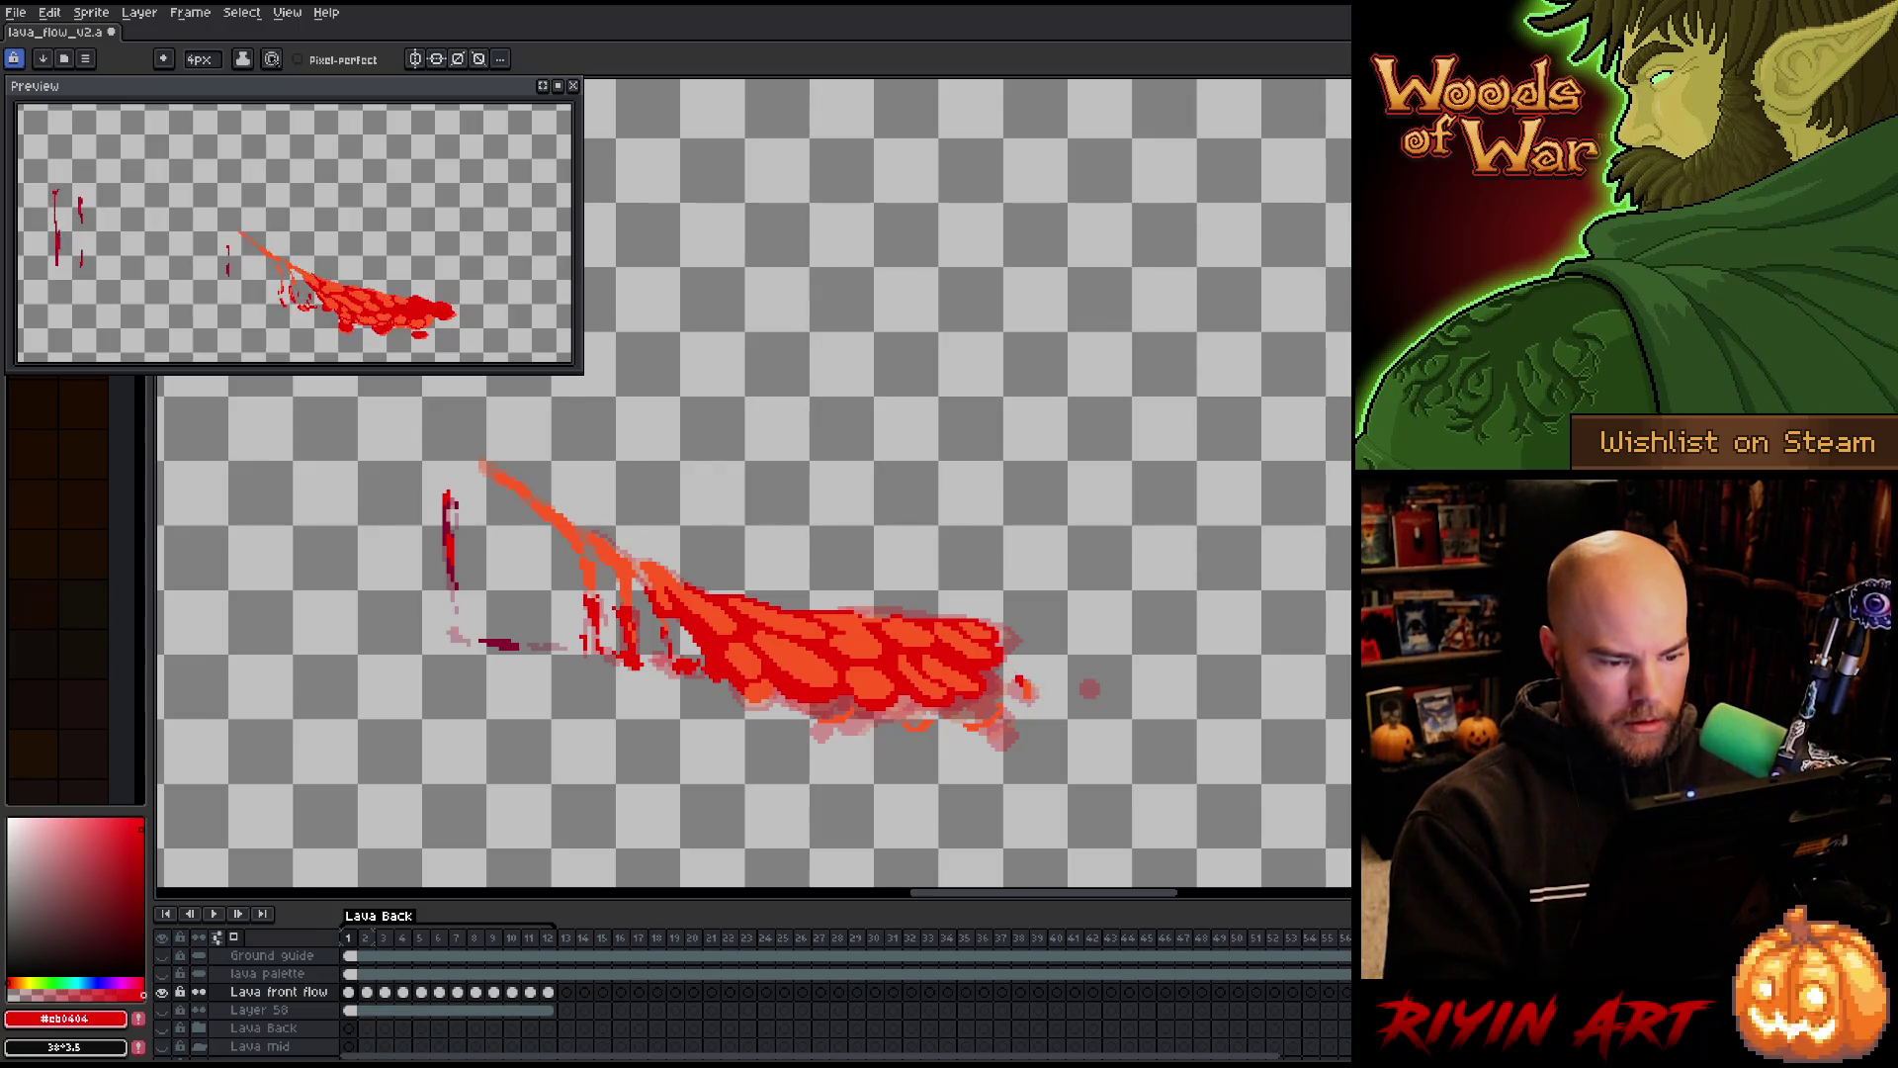
key(shift+c)
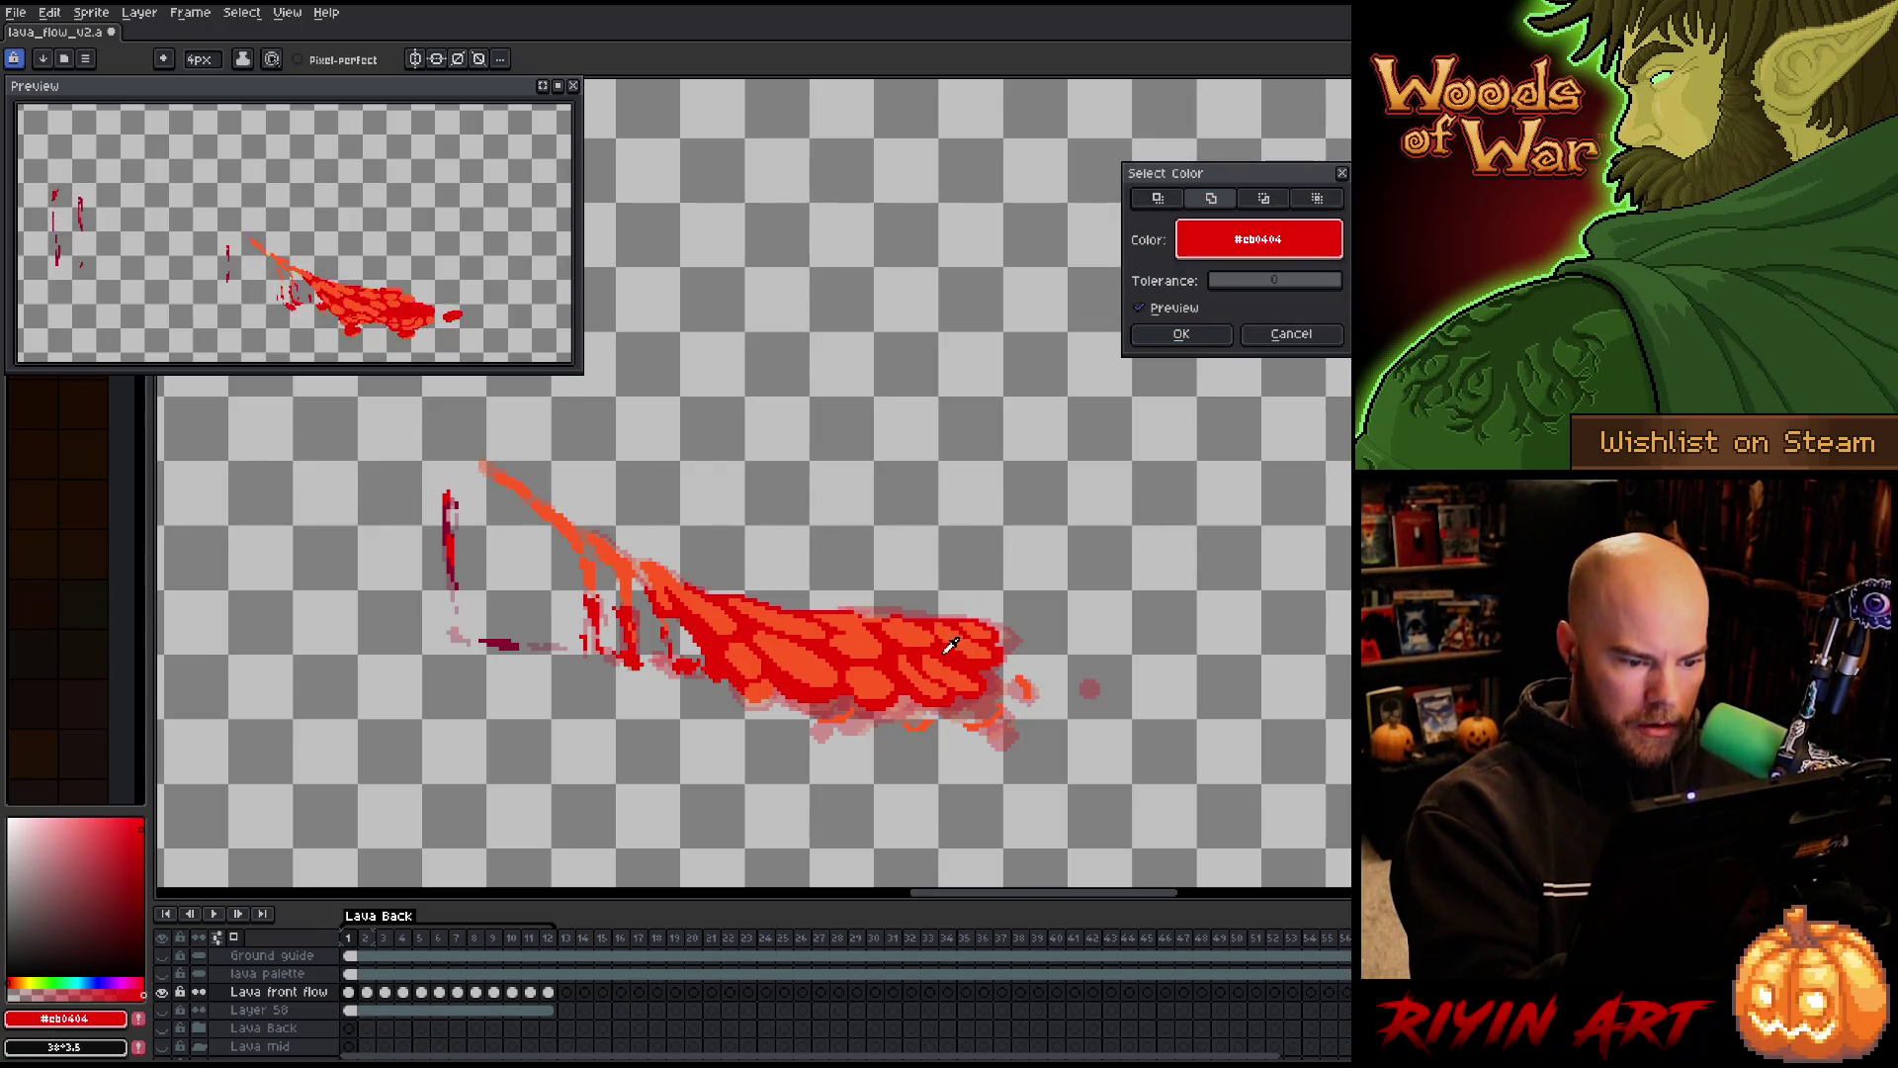
click(1179, 336)
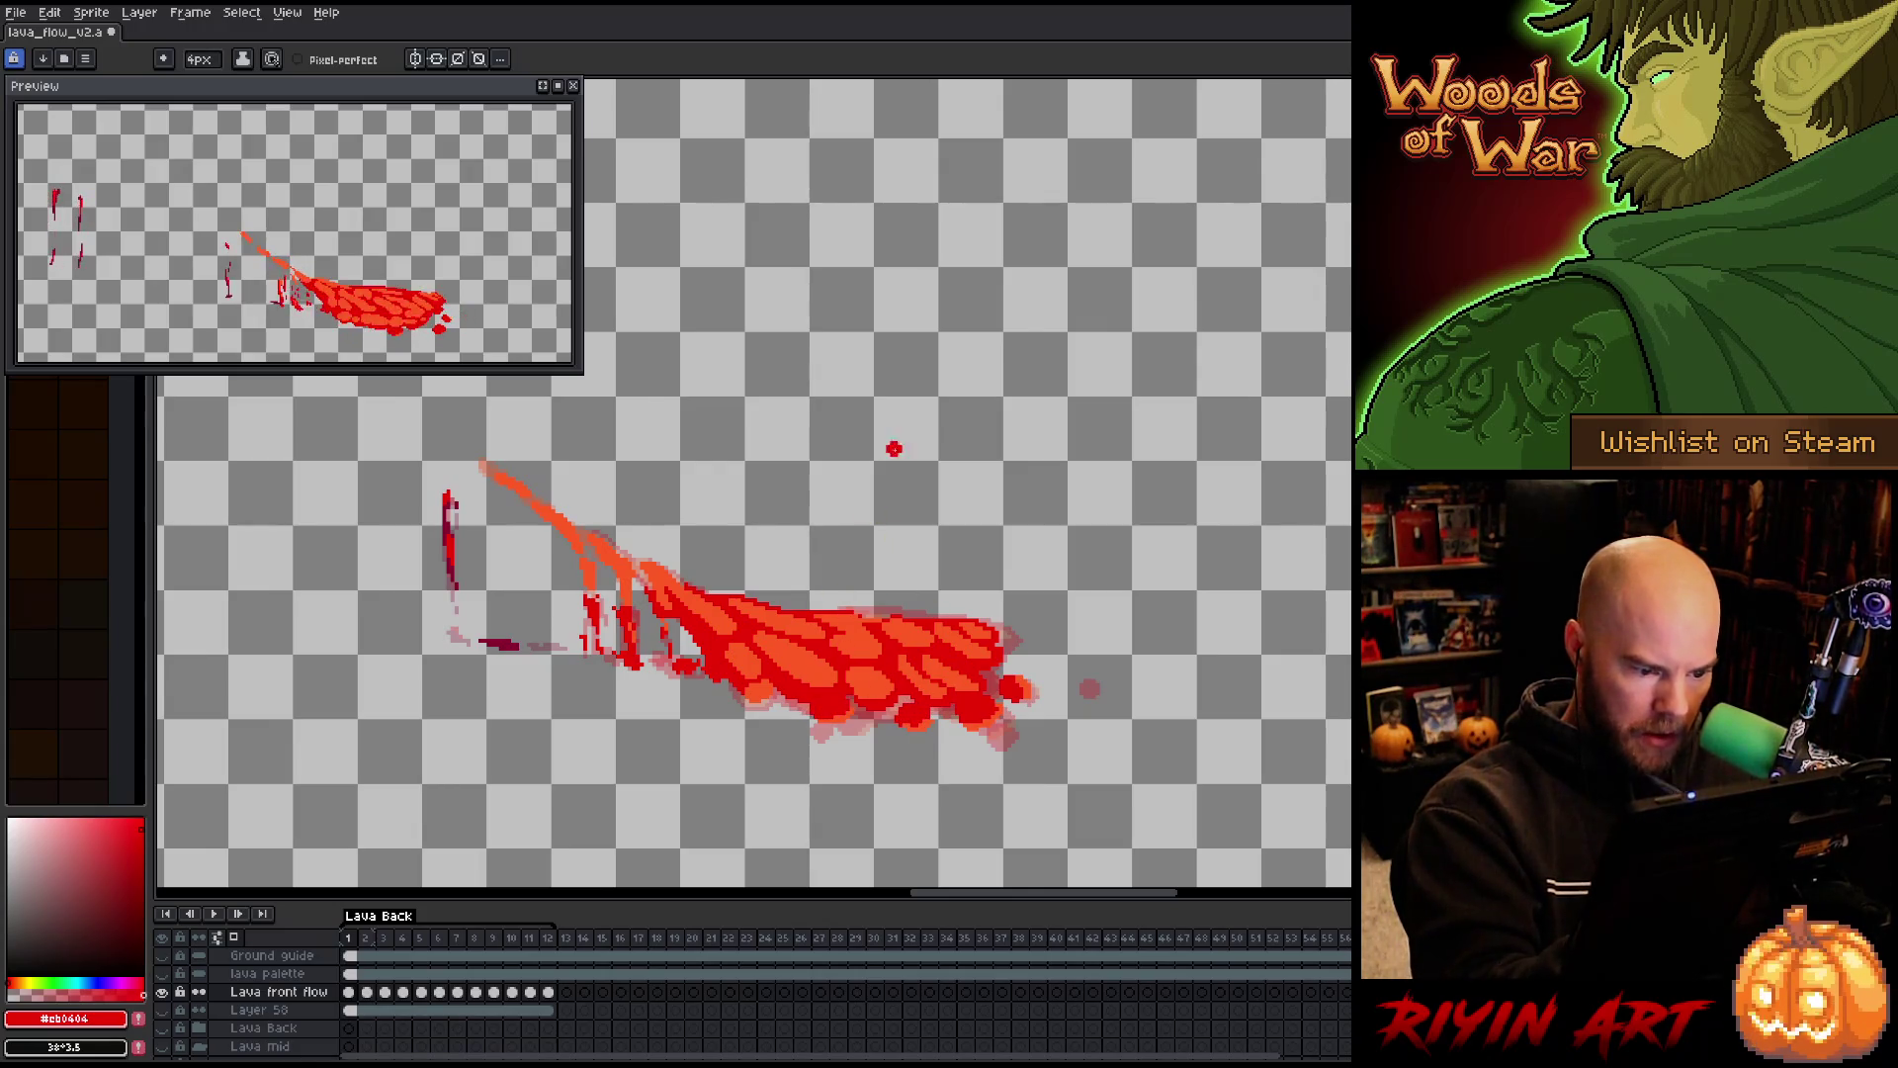
key(period)
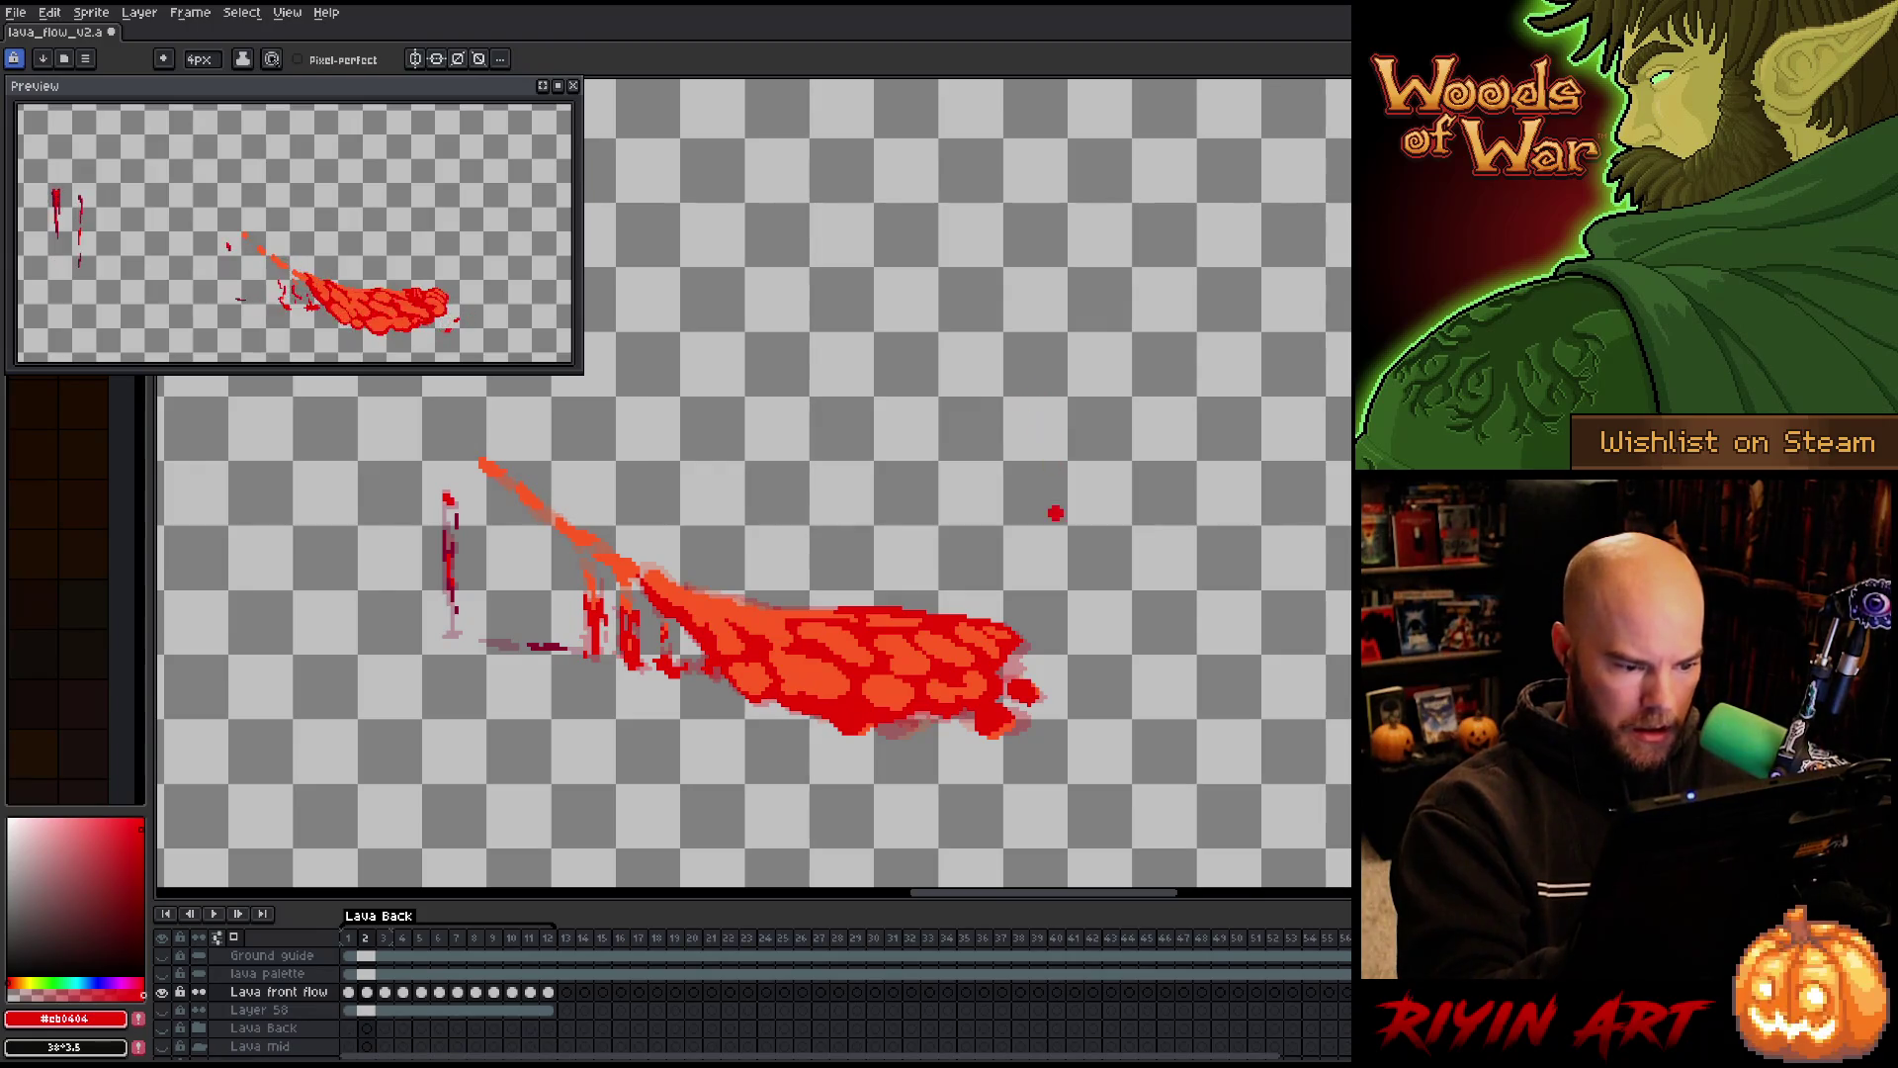
alt+click(163, 991)
Play the lava loop in the full scene, save the file, and zoom out to frame the scene
key(period)
key(period)
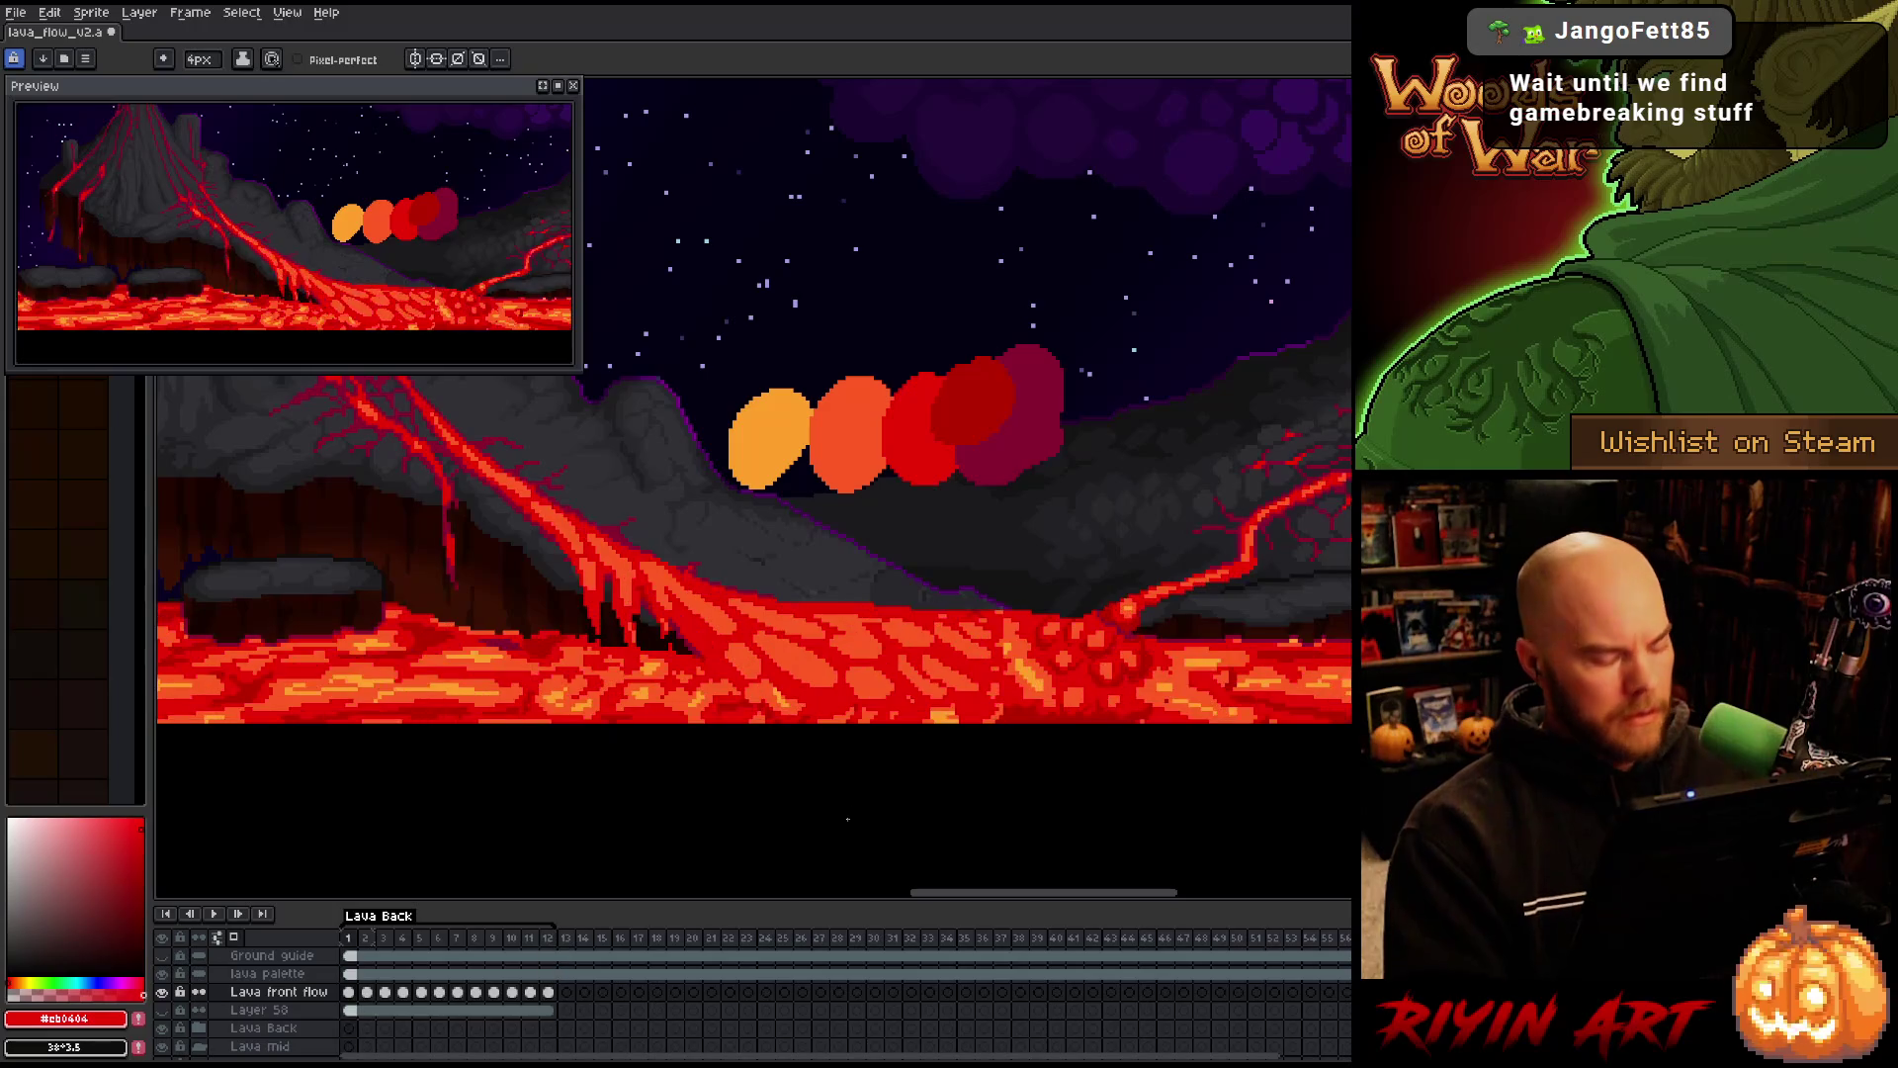
key(ctrl+s)
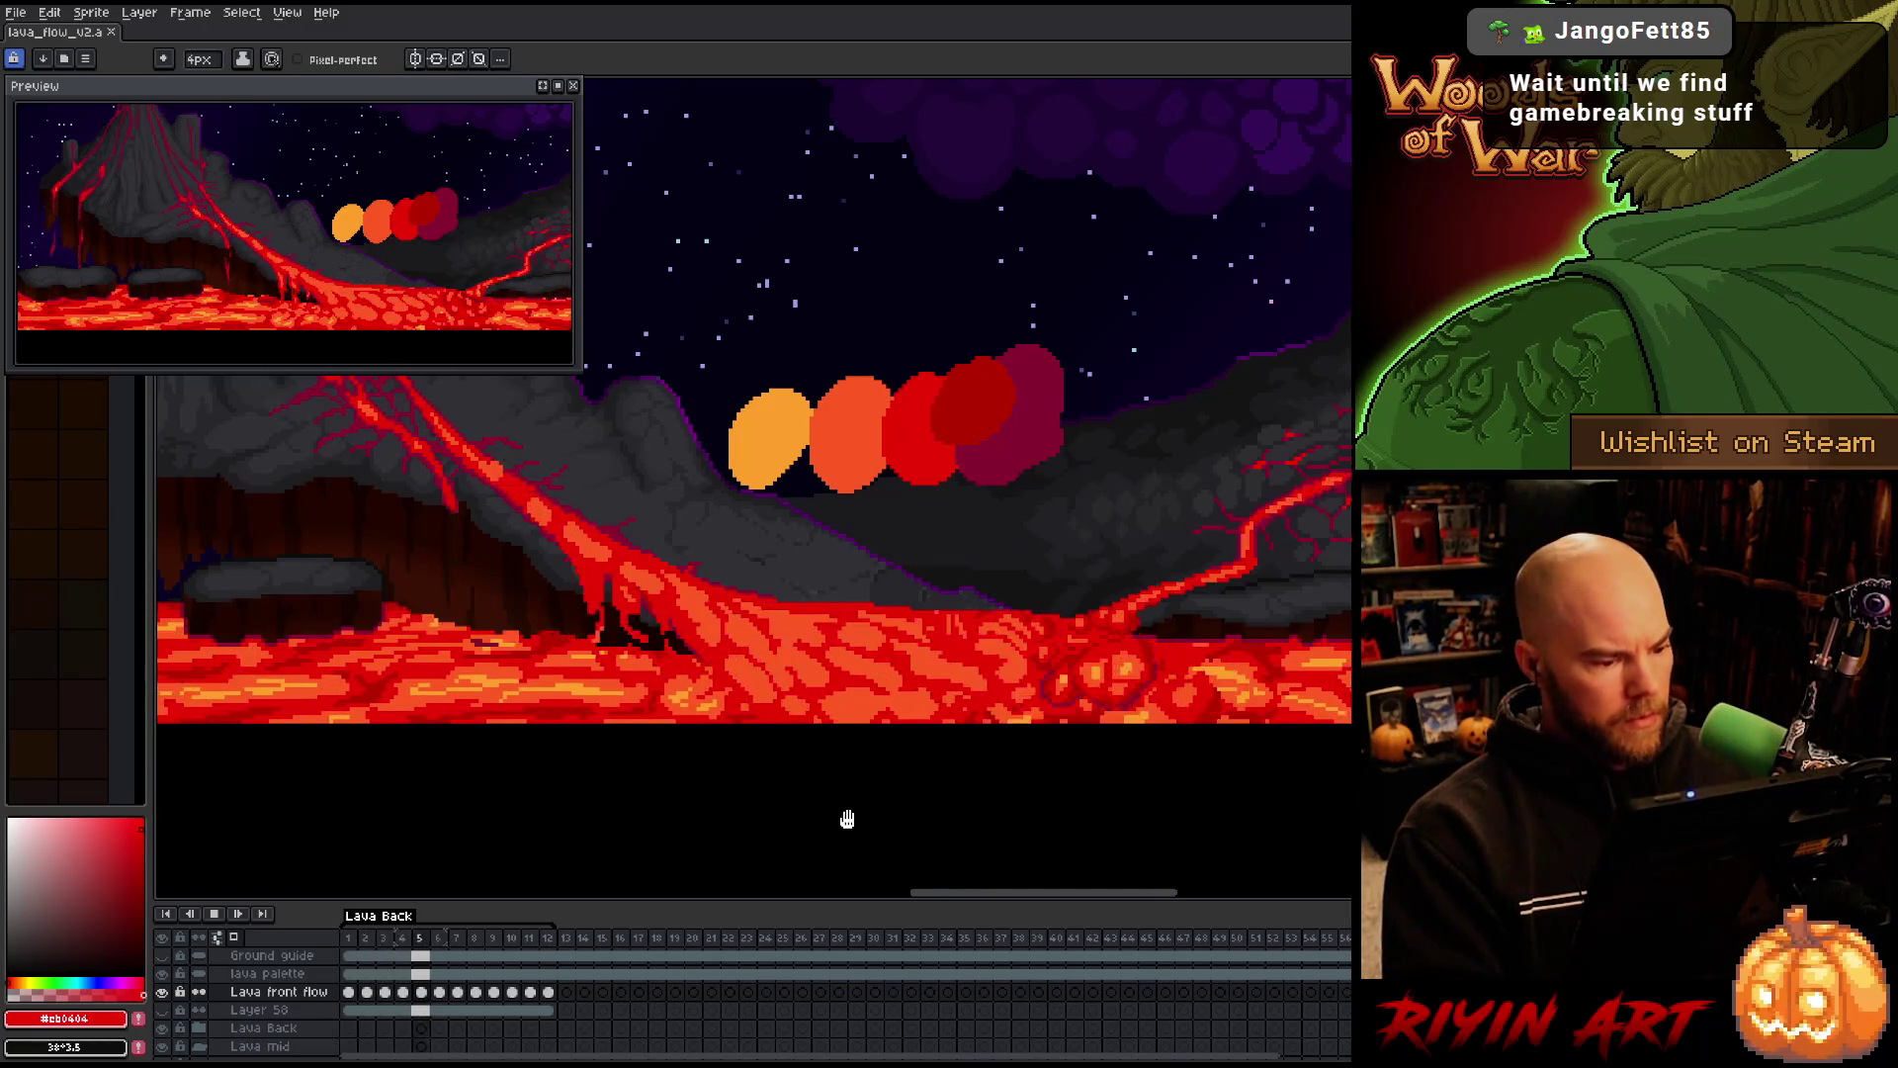
scroll(848, 819, down, 3)
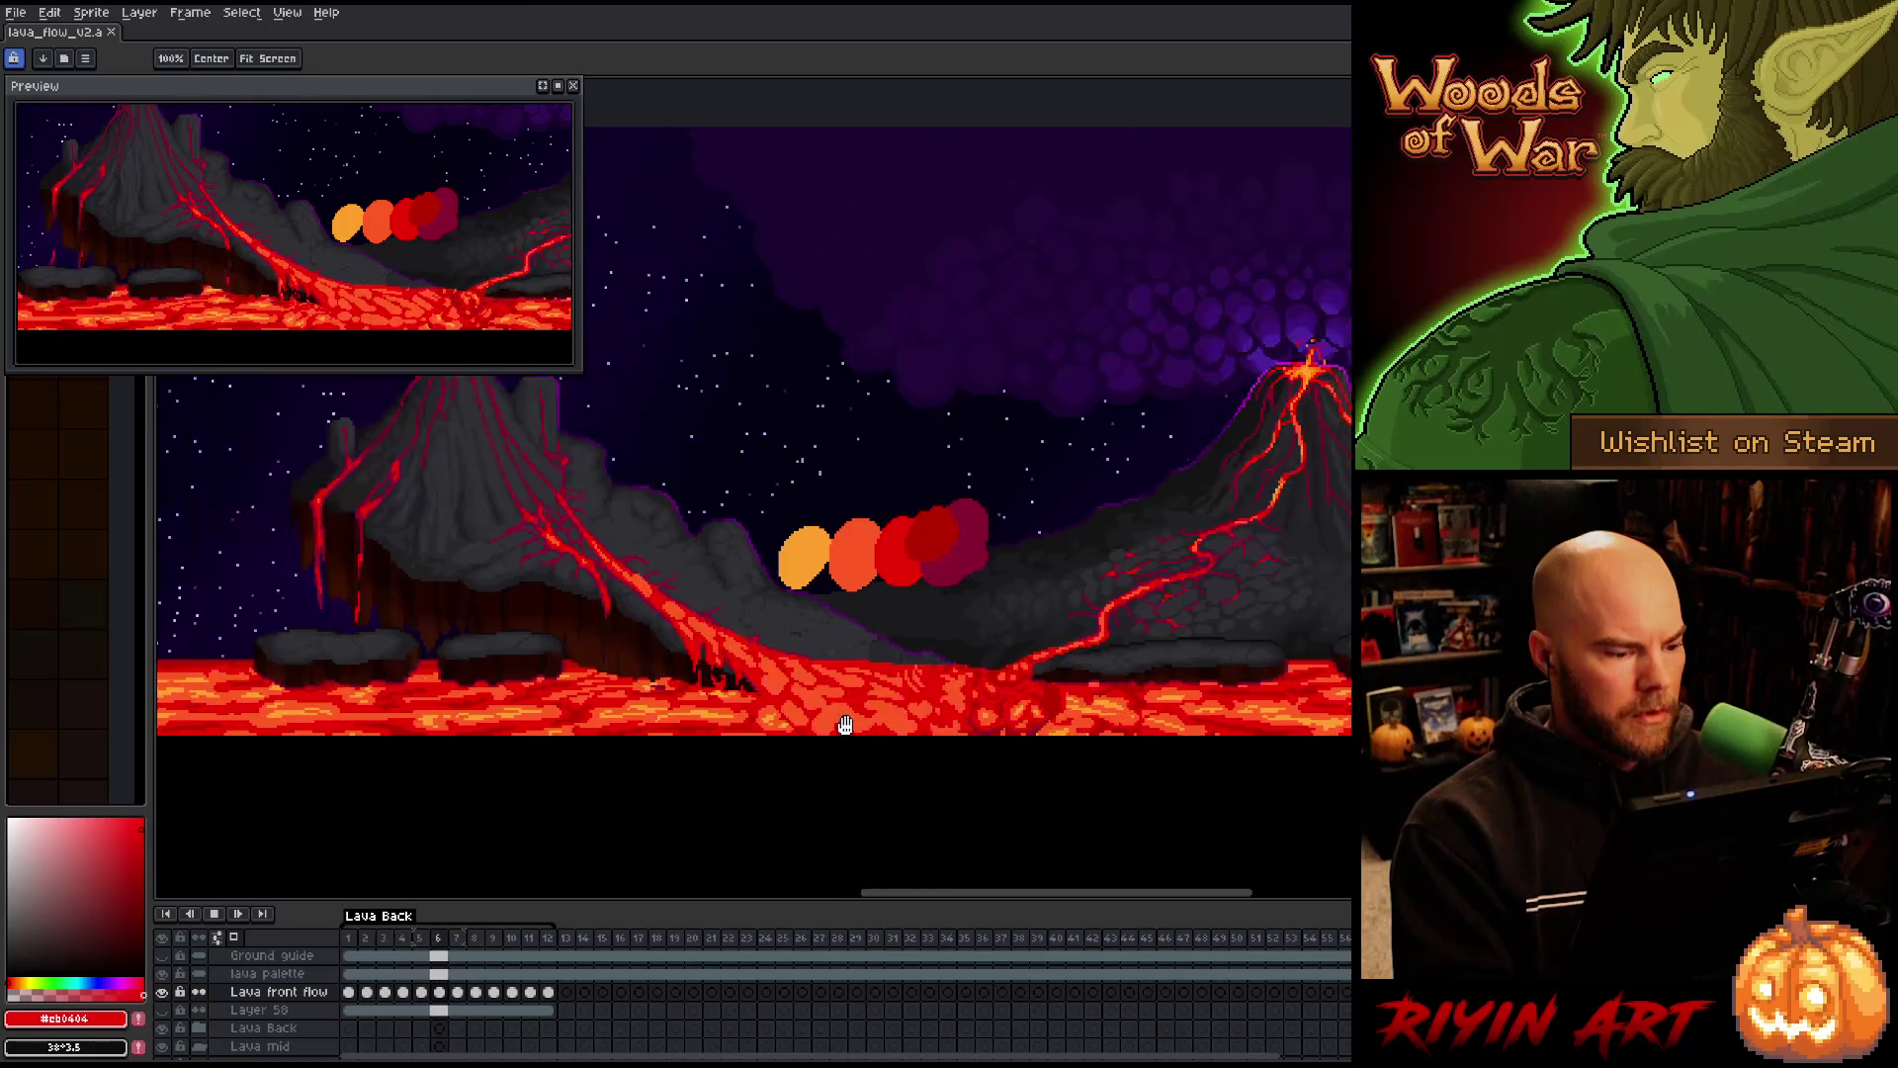
mouse_move(877, 795)
mouse_down()
mouse_move(745, 792)
mouse_move(804, 768)
mouse_up()
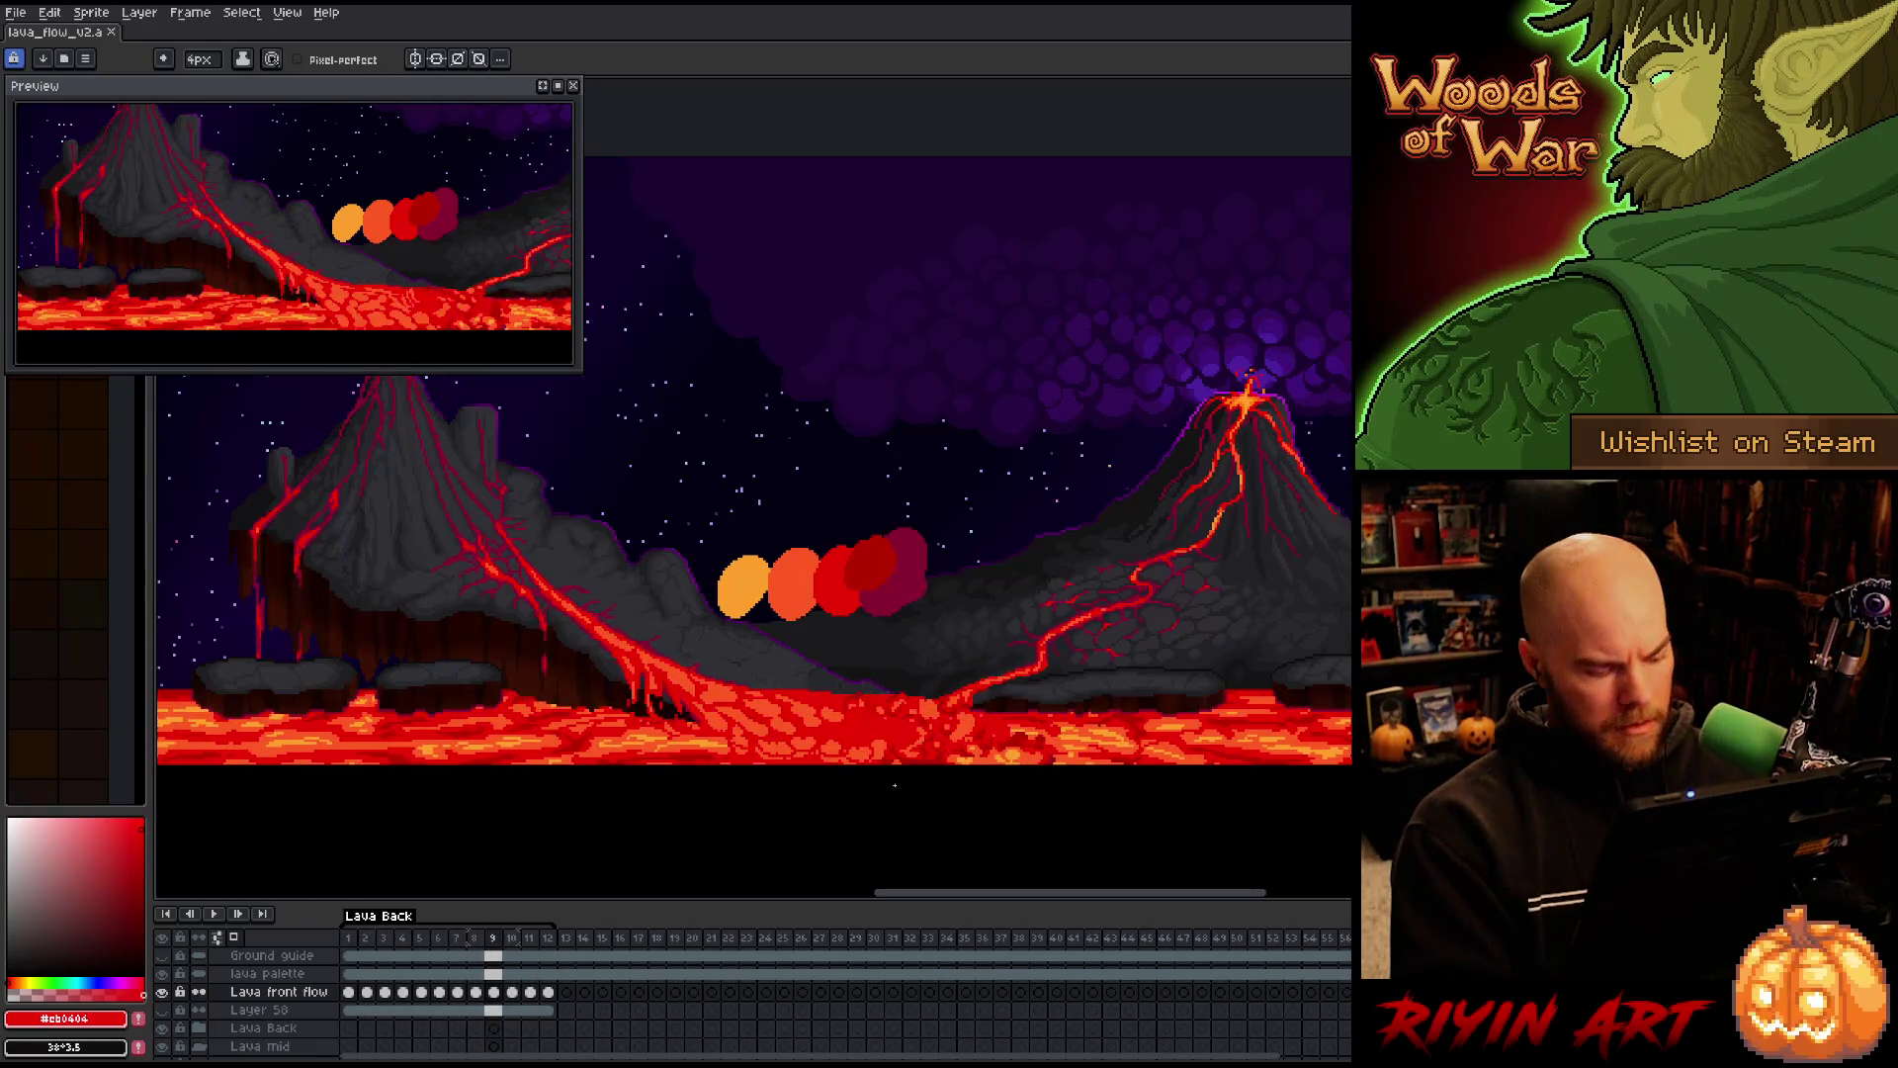
Save the lava animation again and replay it within the volcanic scene
key(ctrl+s)
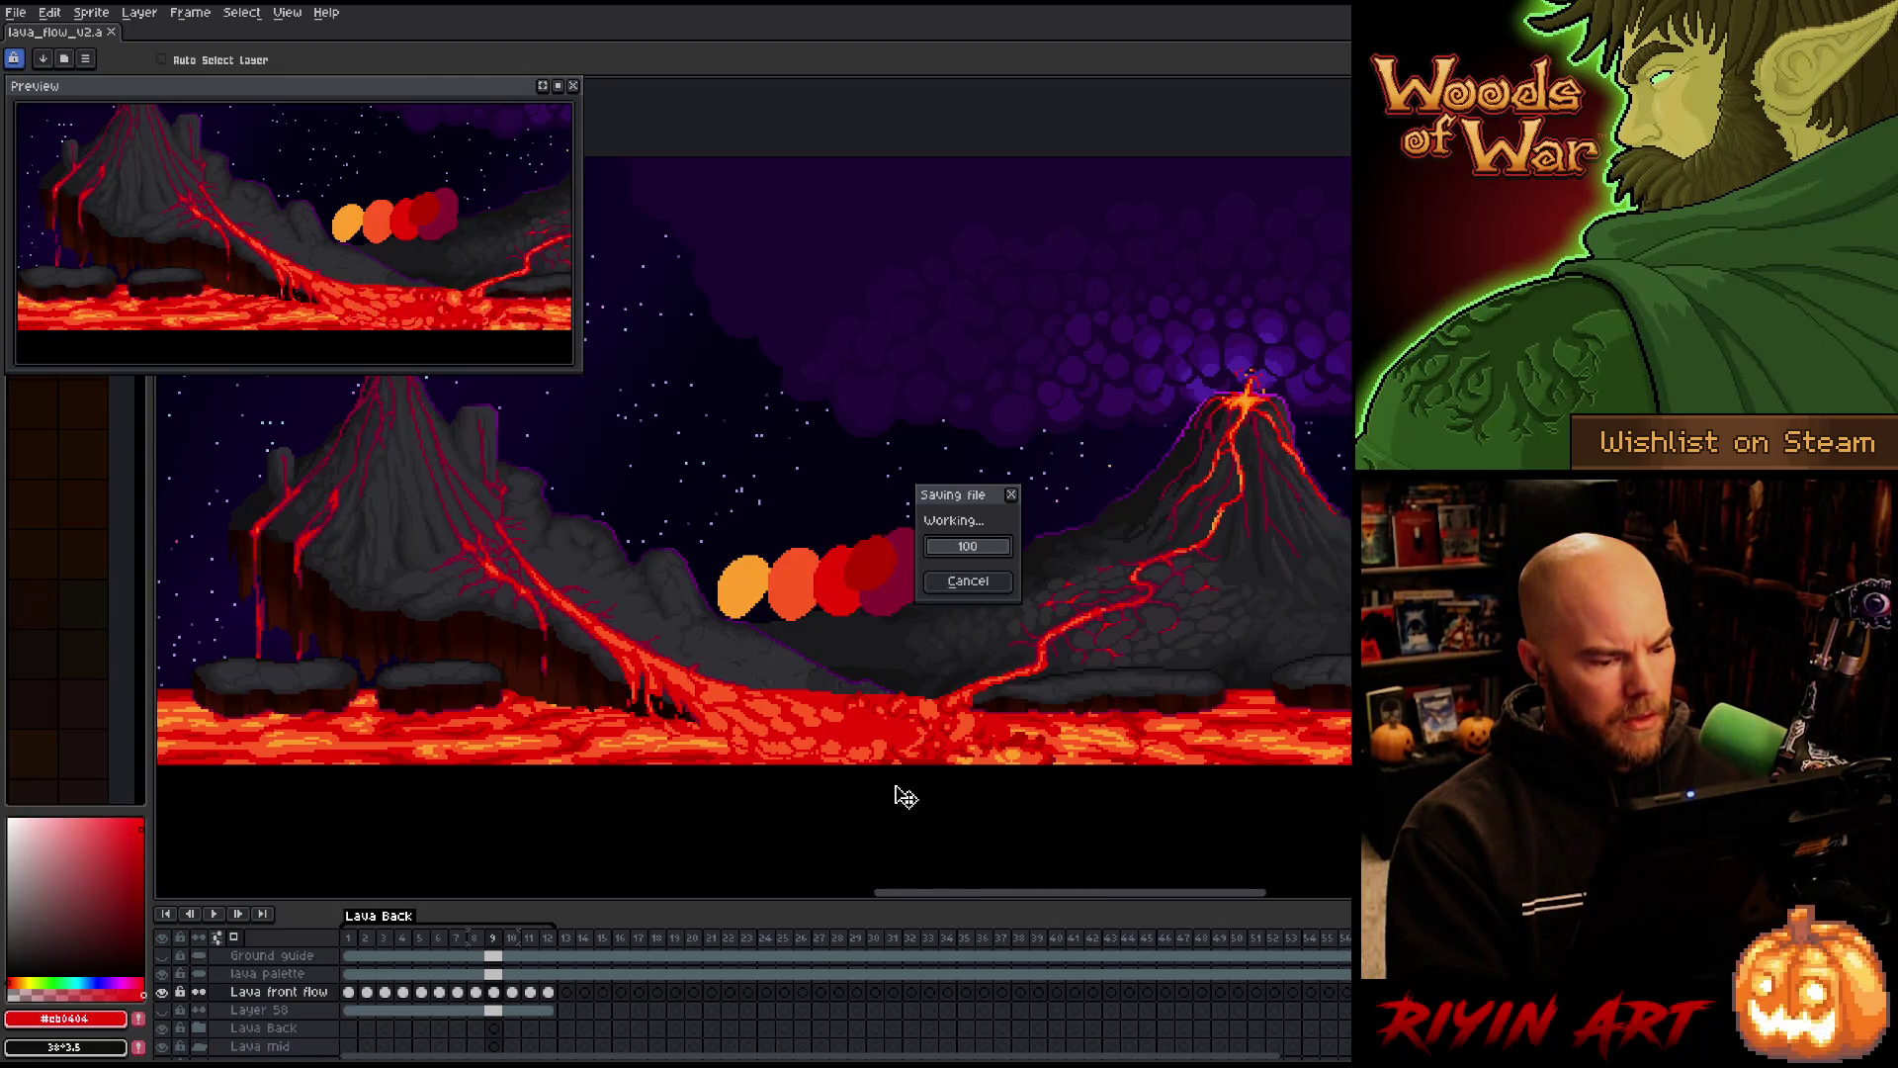
key(Return)
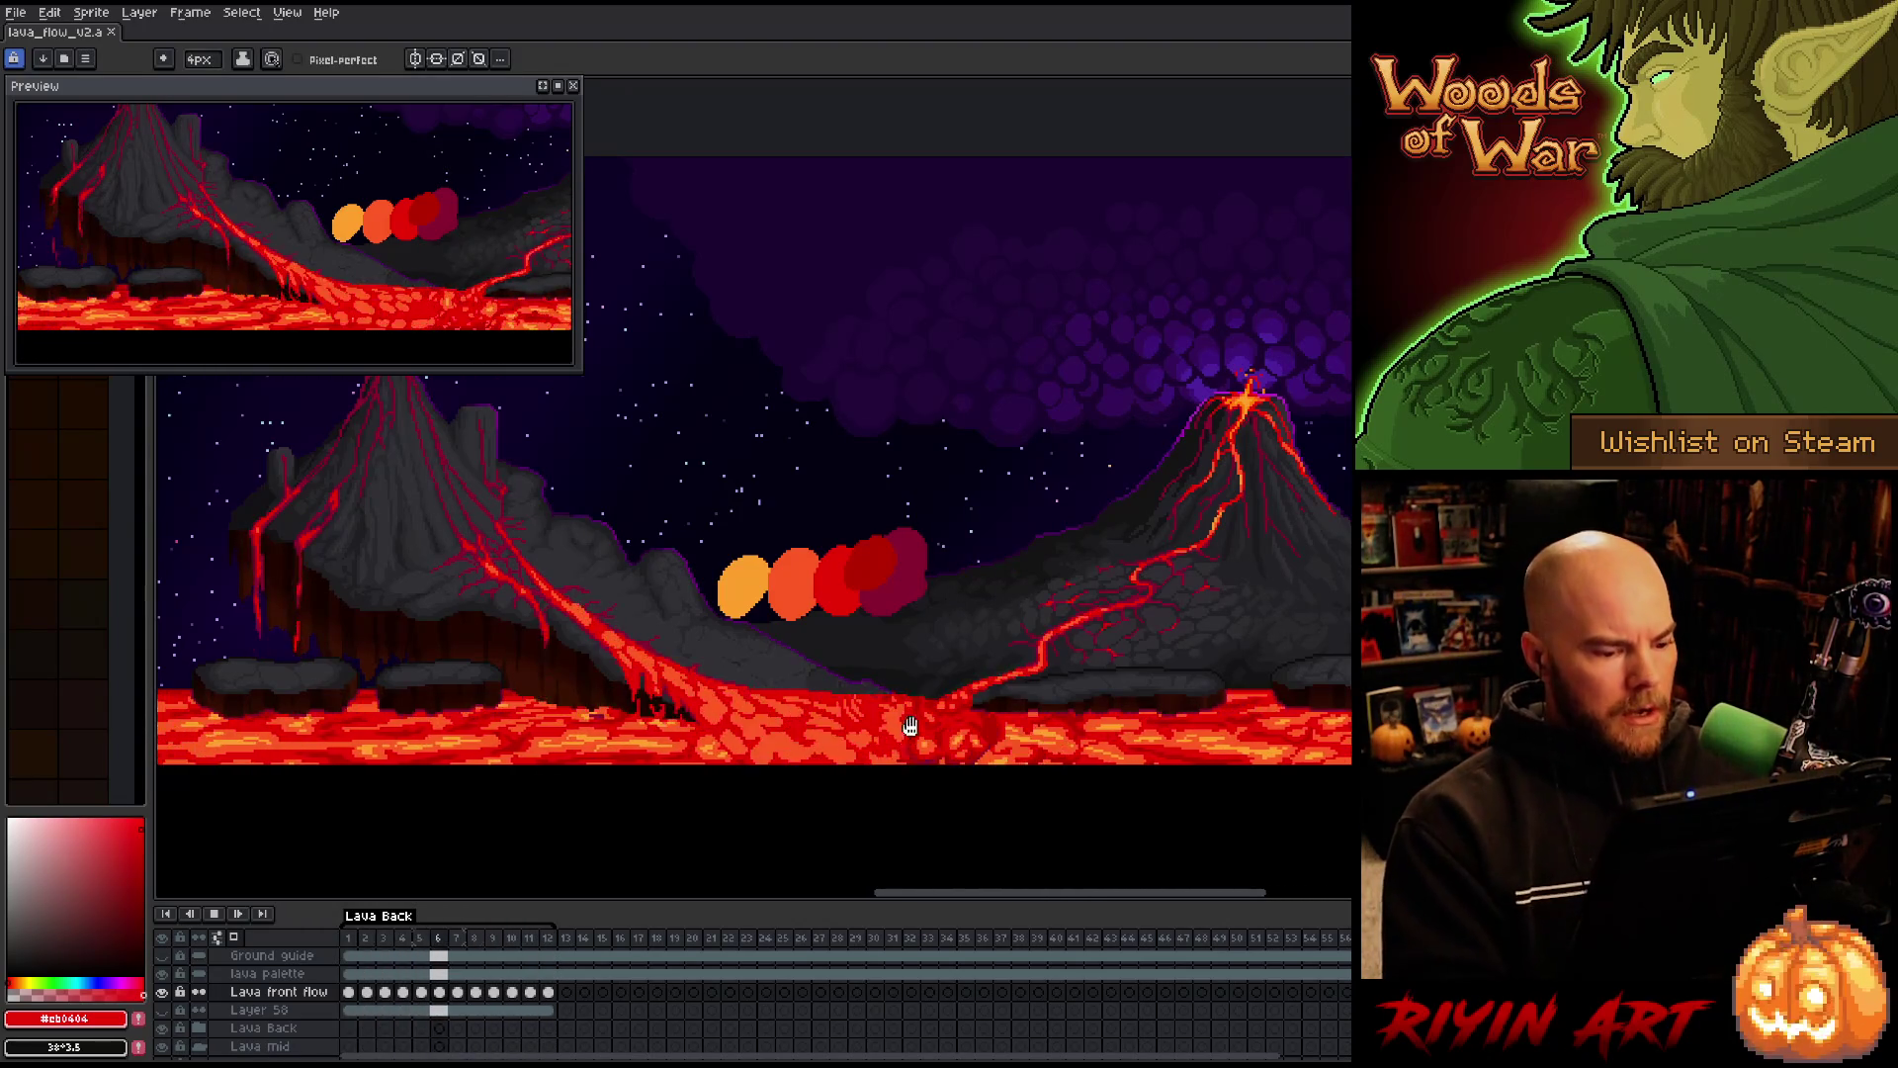
scroll(763, 726, up, 1)
Zoom in three notches on the front lava flow entering the lava lake
scroll(756, 720, up, 1)
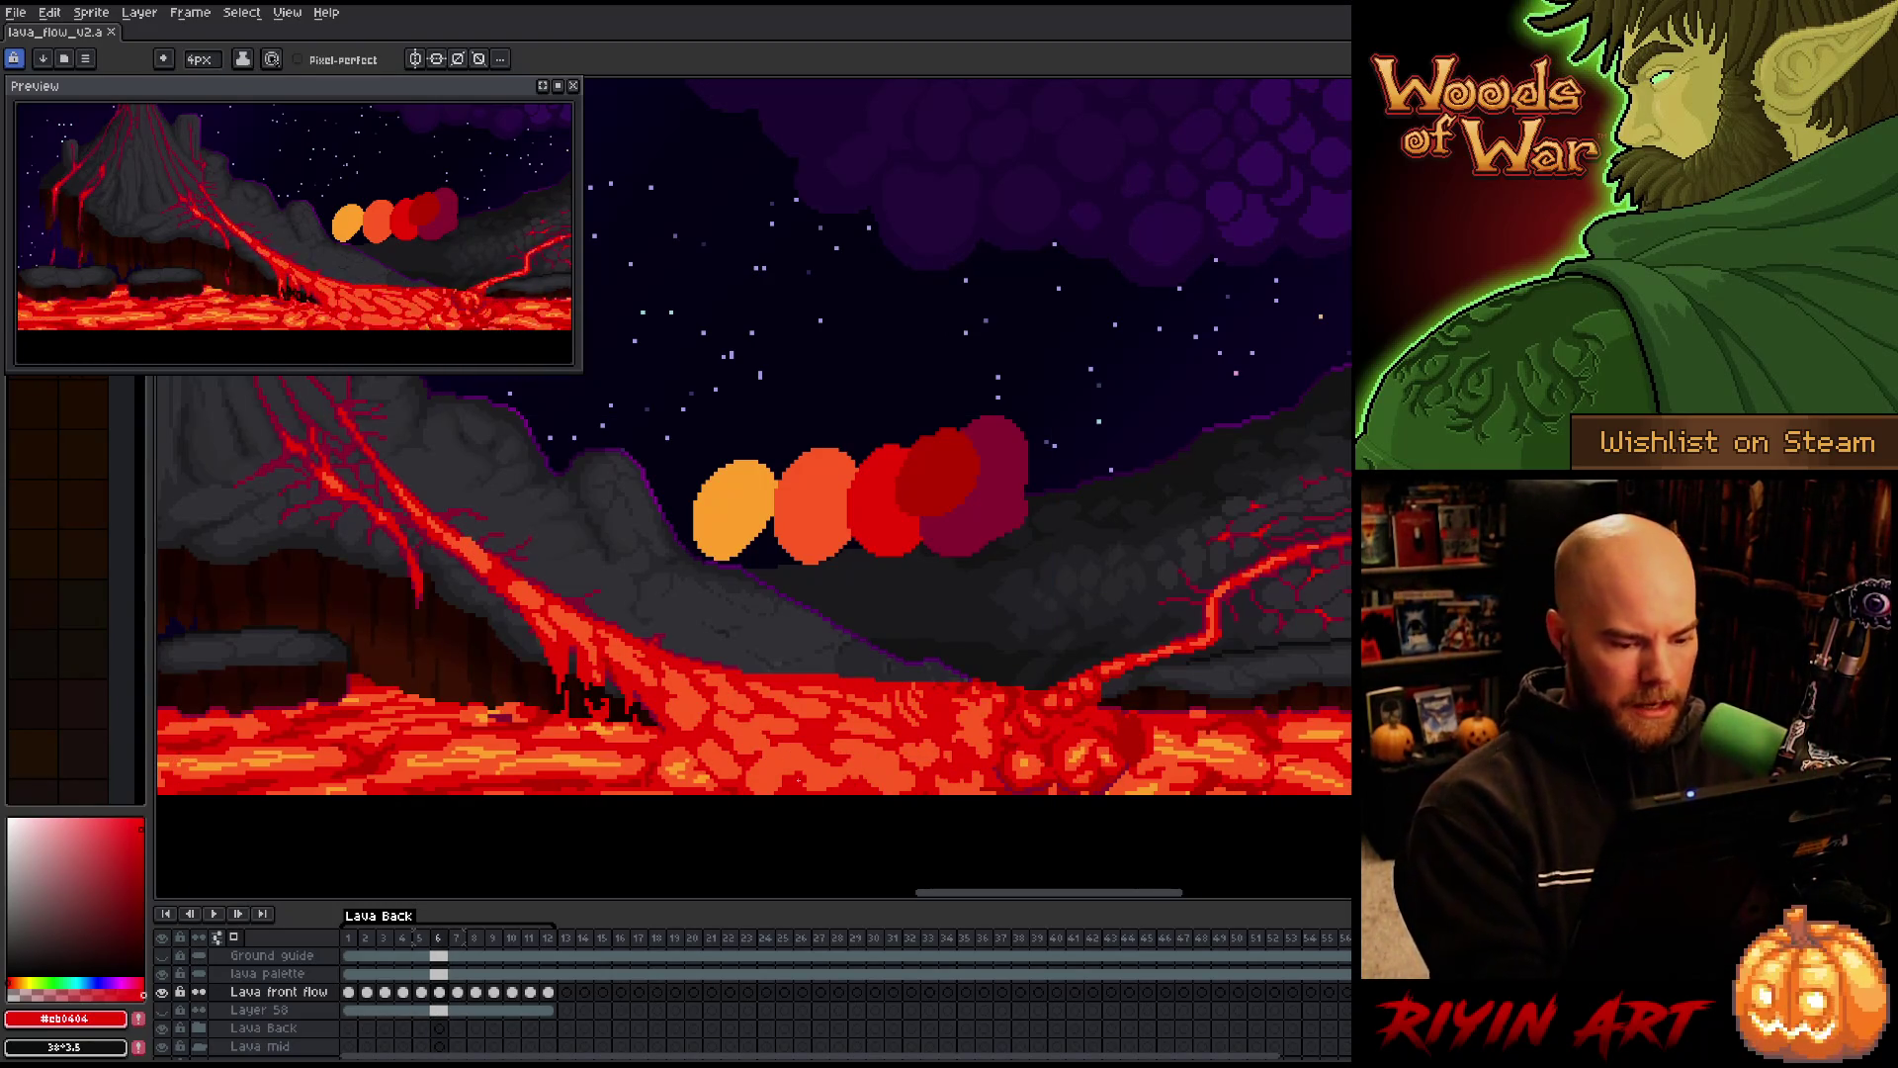
Pick the orange lava colour #fe5a22 and step through frames 5 to 9 comparing the lava
alt+click(811, 504)
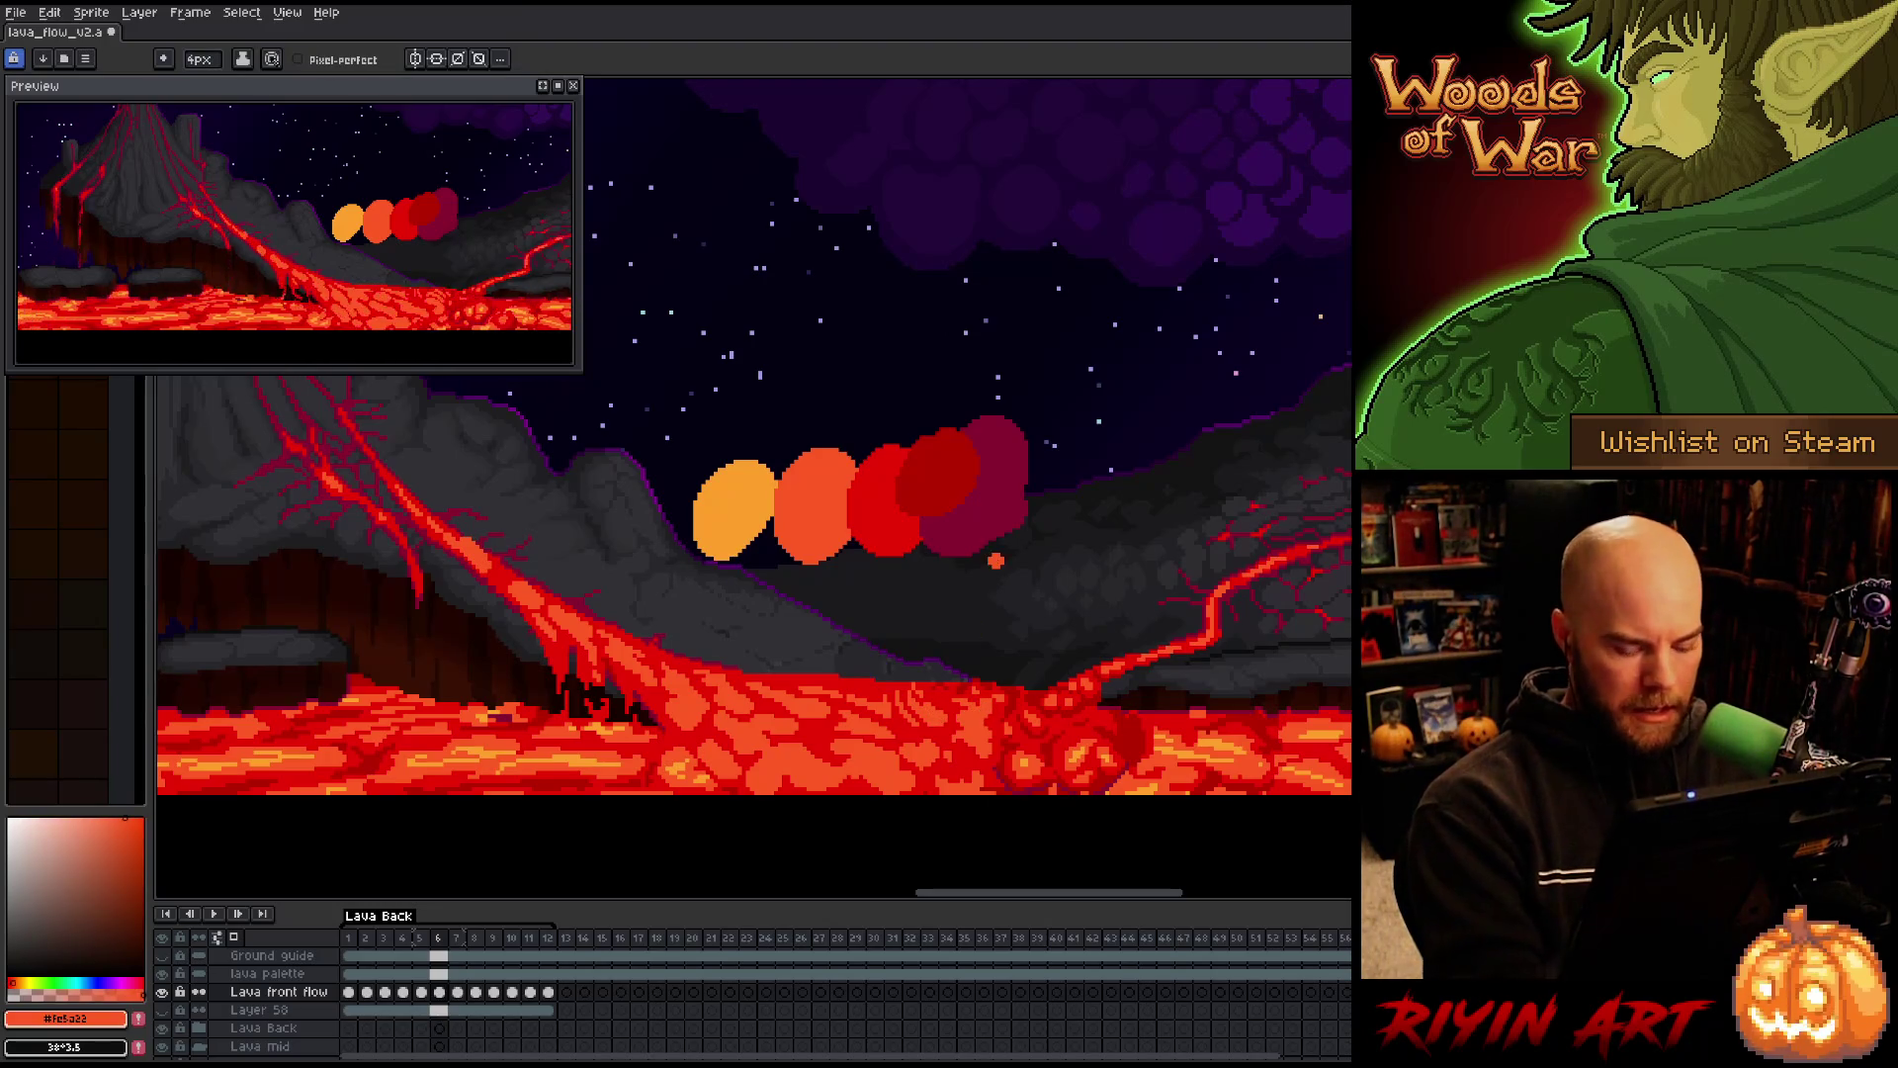
key(comma)
key(period)
key(period)
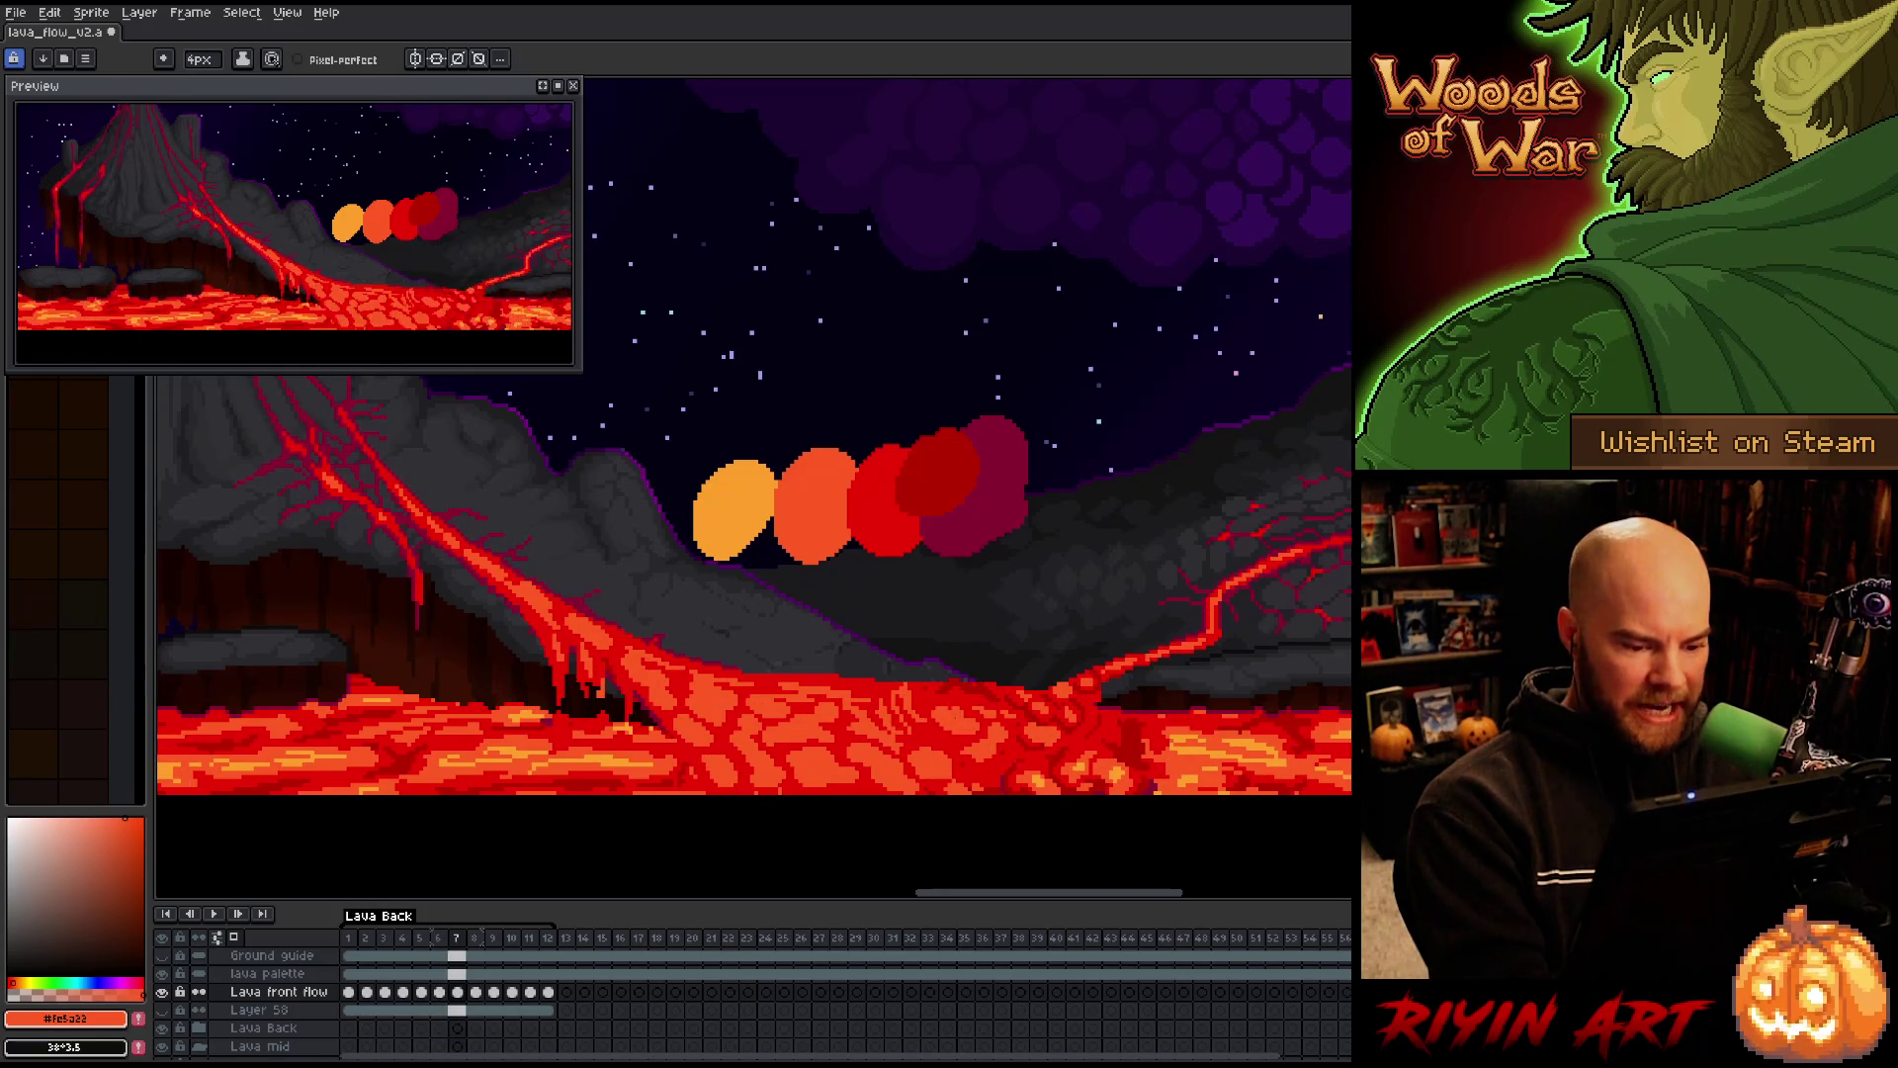
key(comma)
key(period)
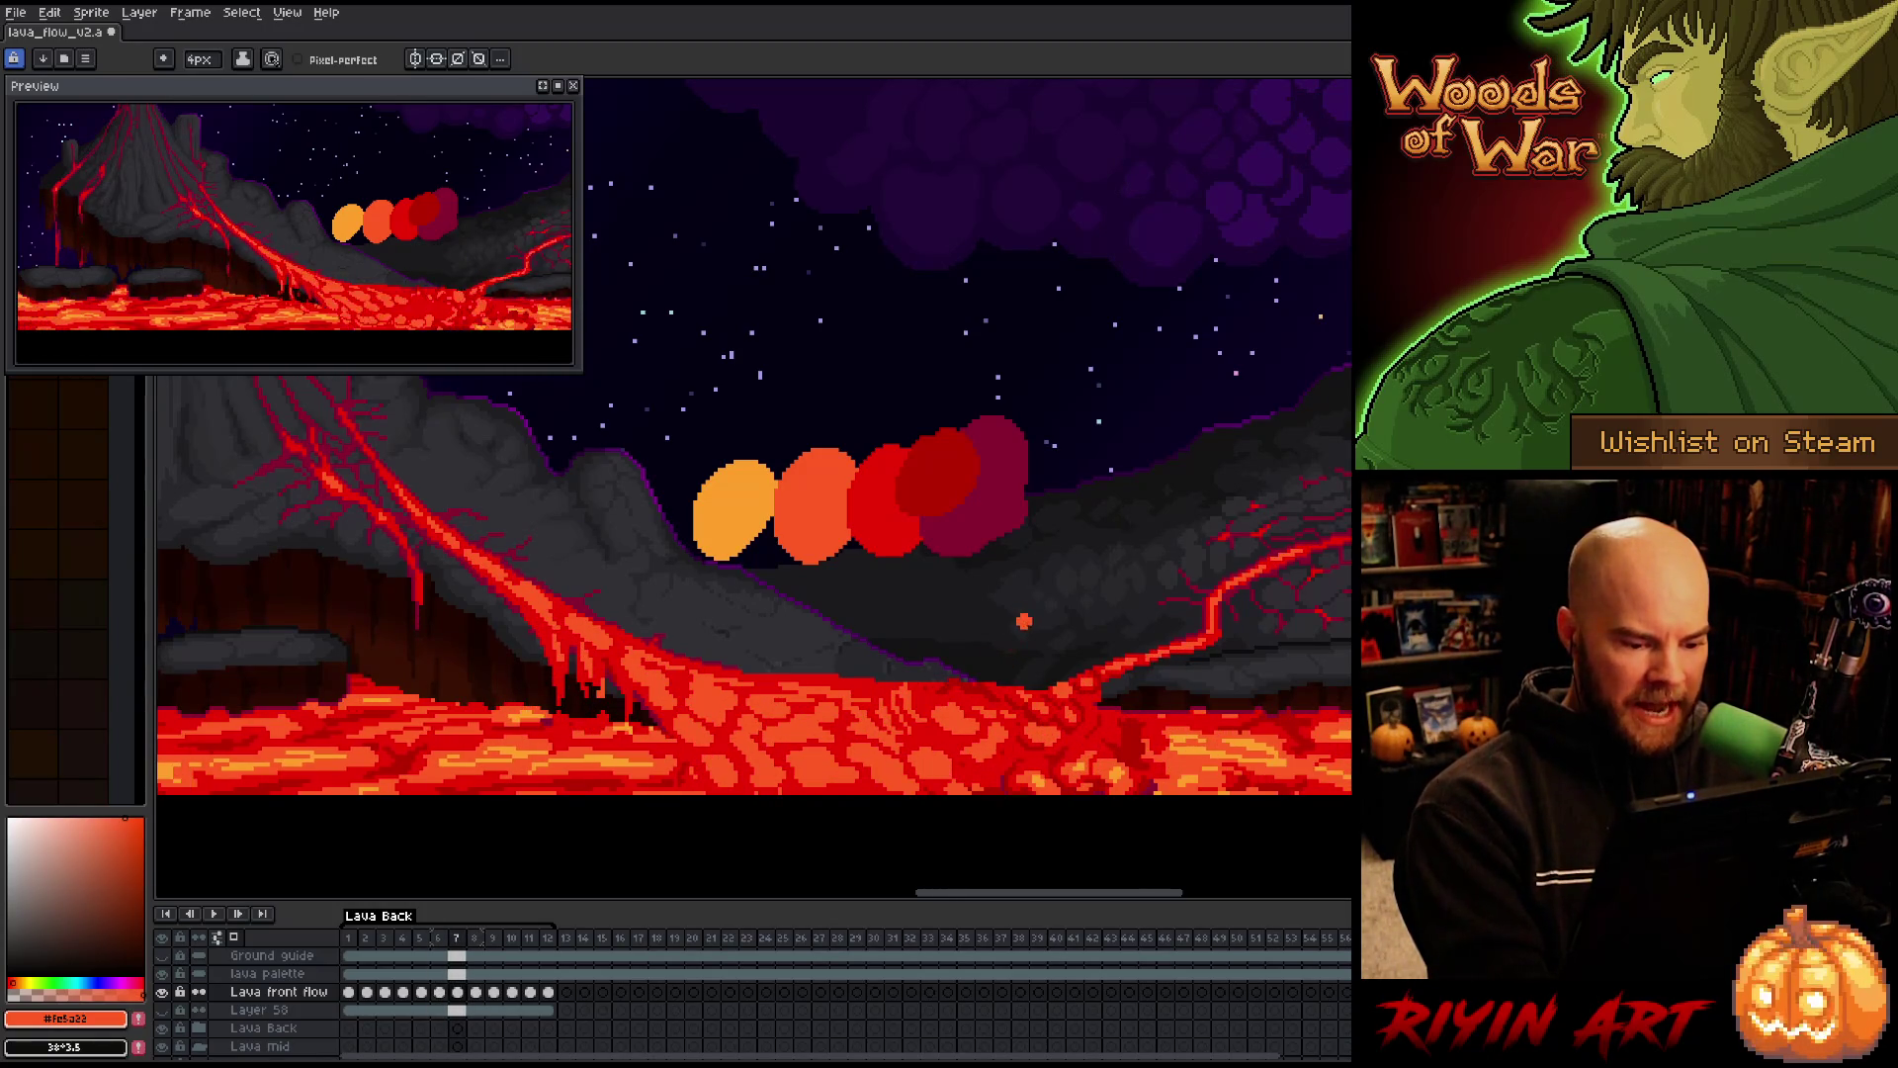
key(period)
key(period)
key(comma)
key(period)
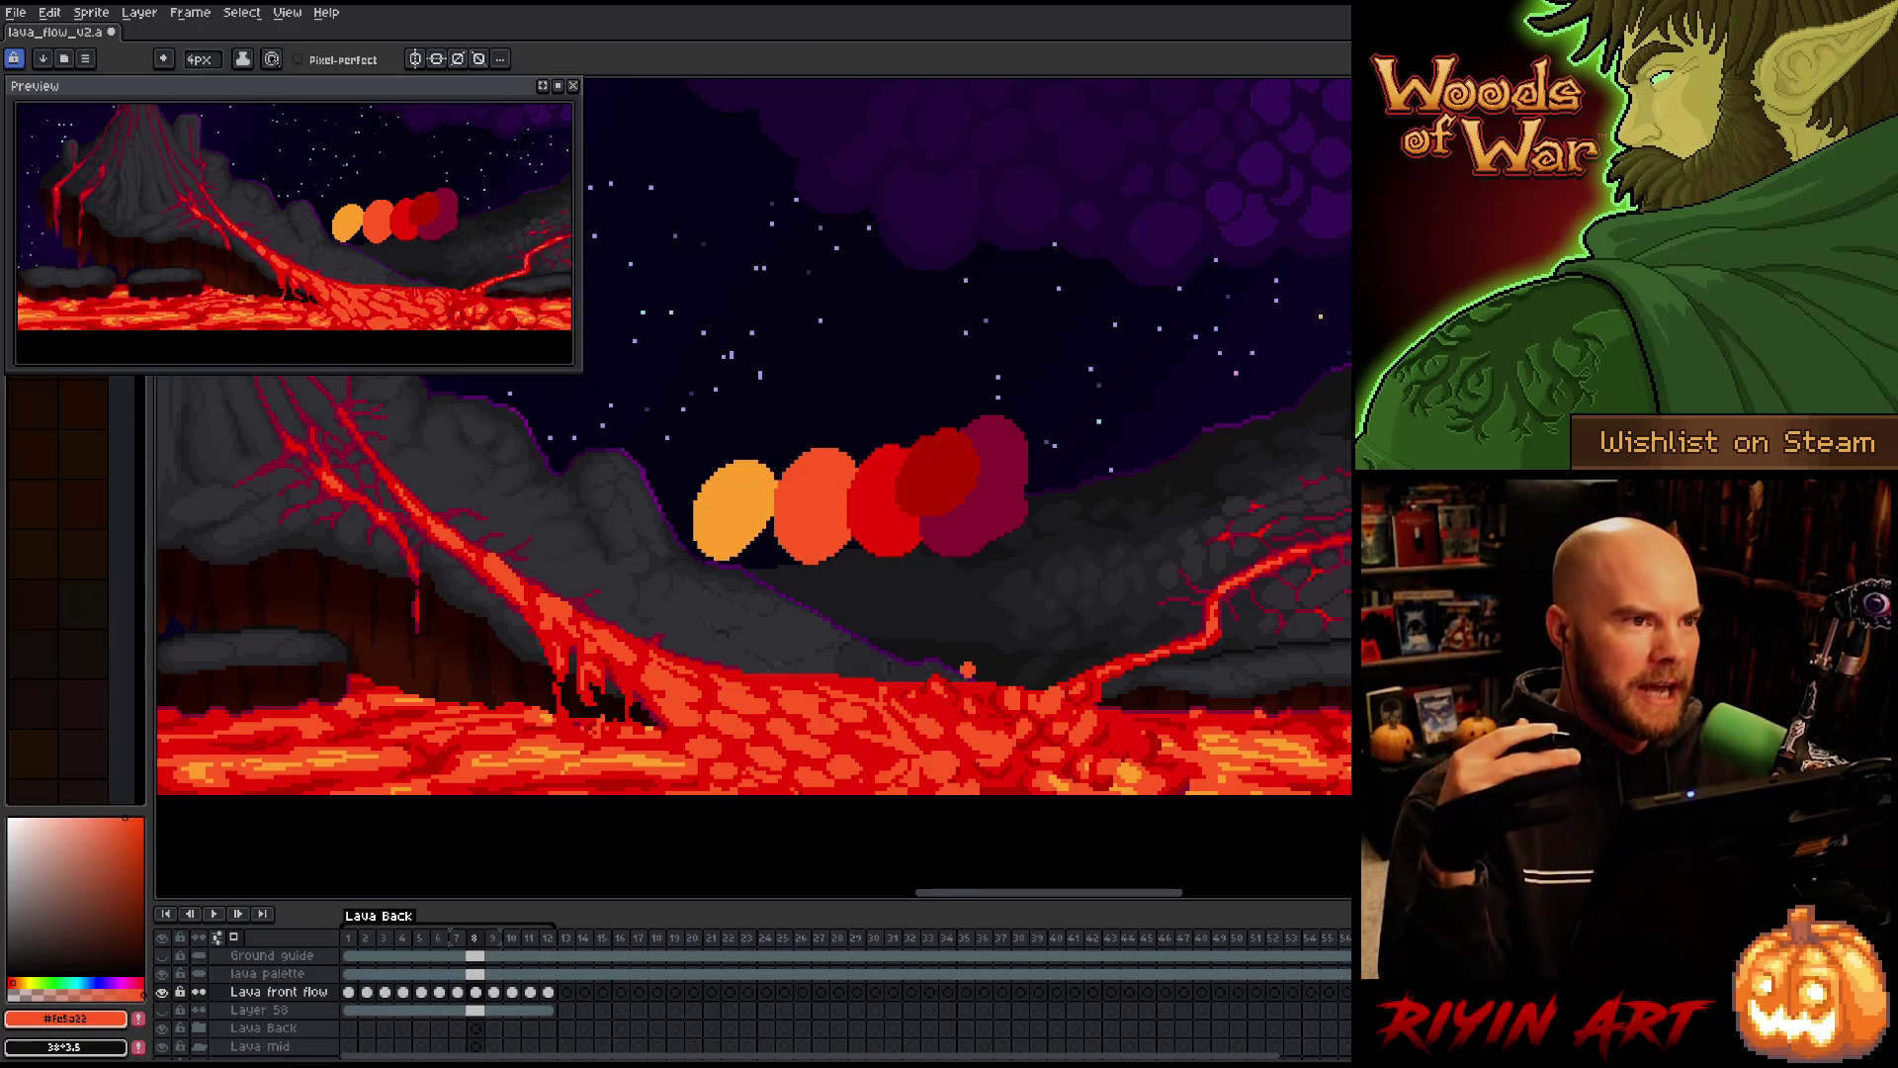
key(Right)
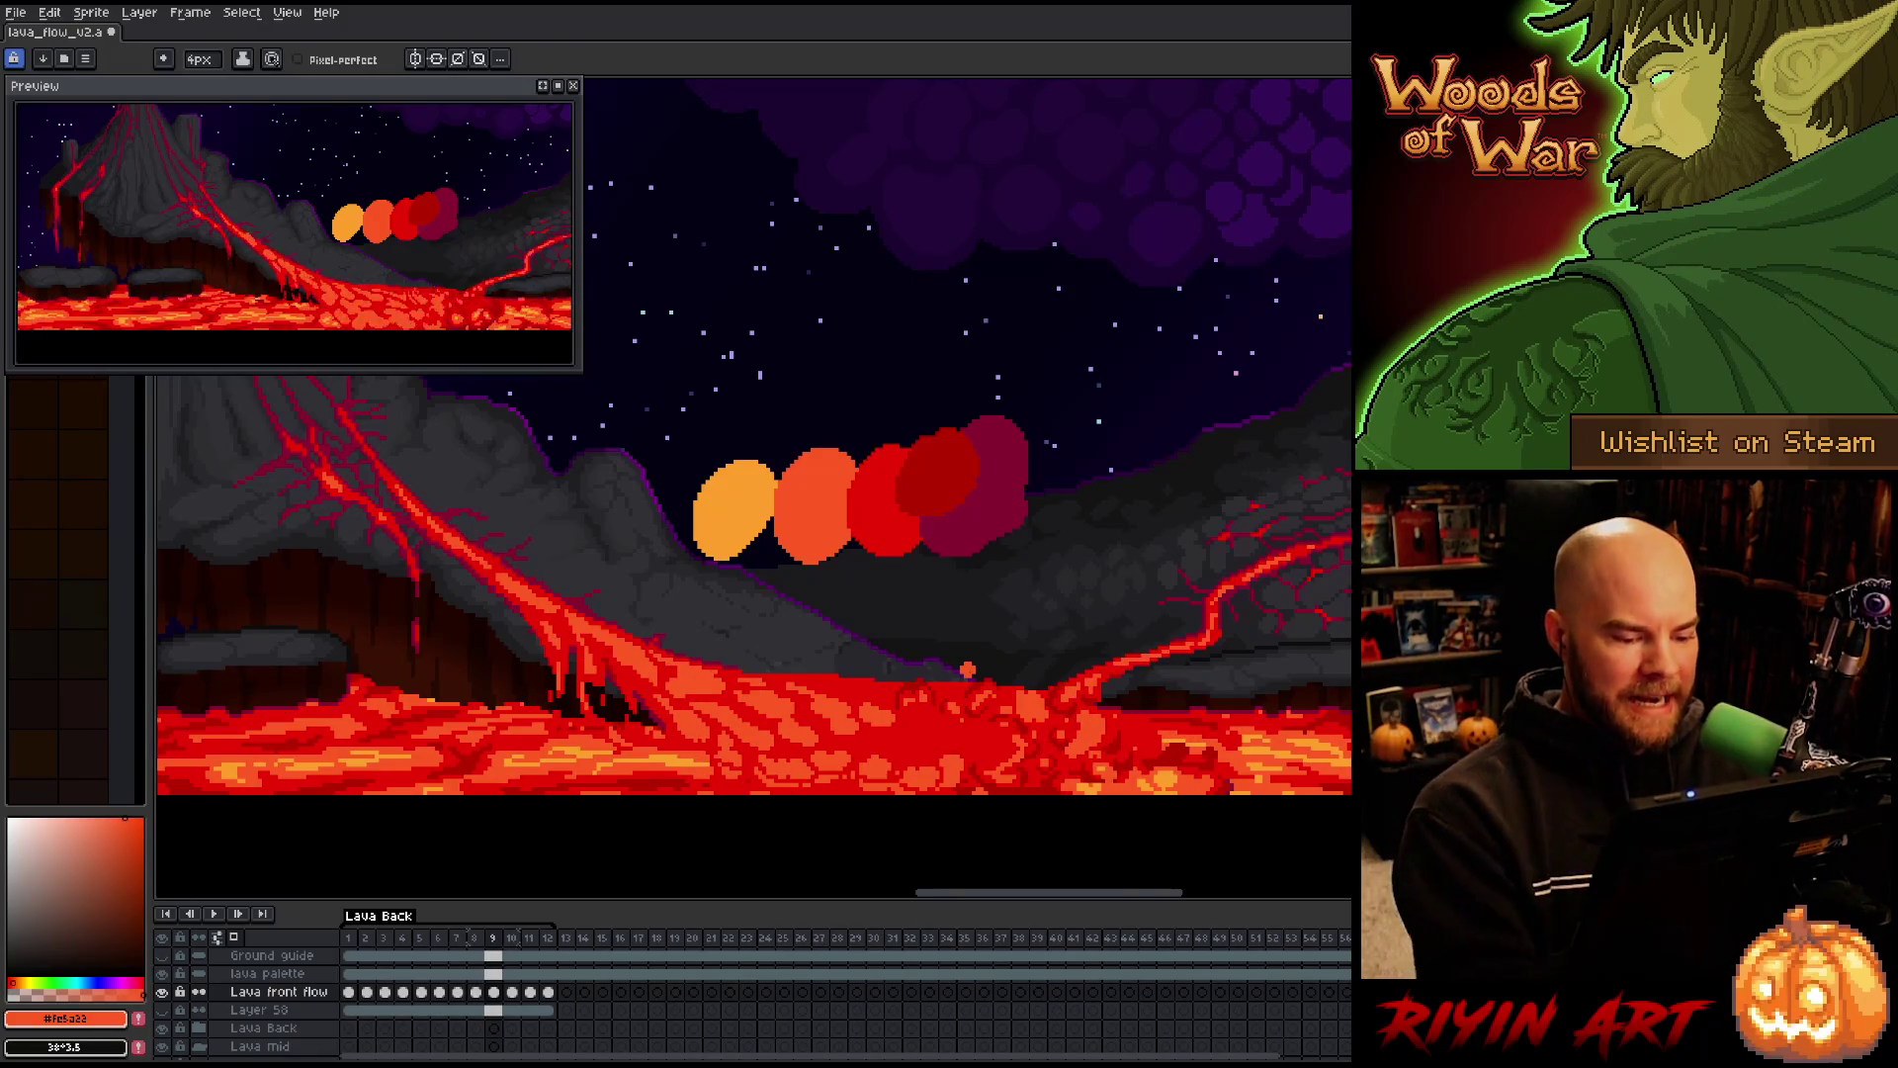
key(Left)
key(Right)
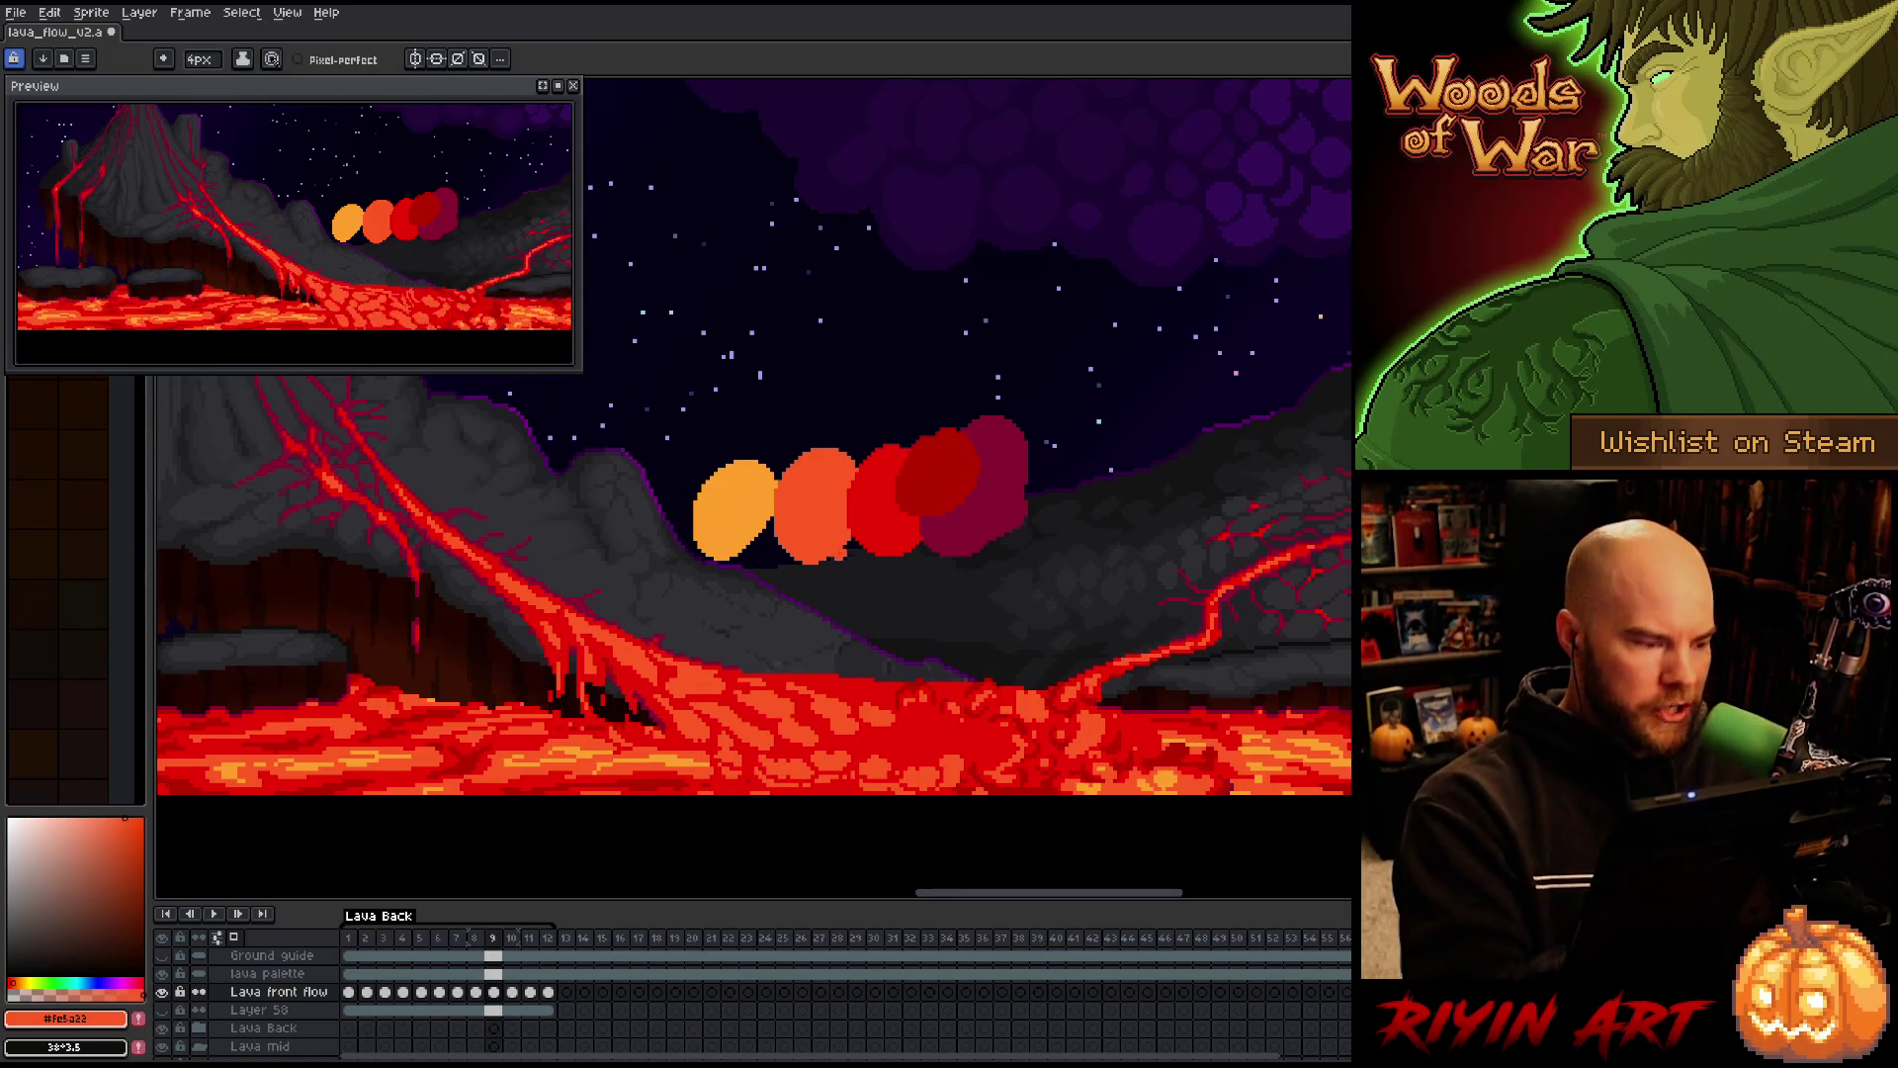
Shrink the brush to 1 px and flip between frames 8 and 9 to compare the touch-ups
drag(210, 84, 187, 84)
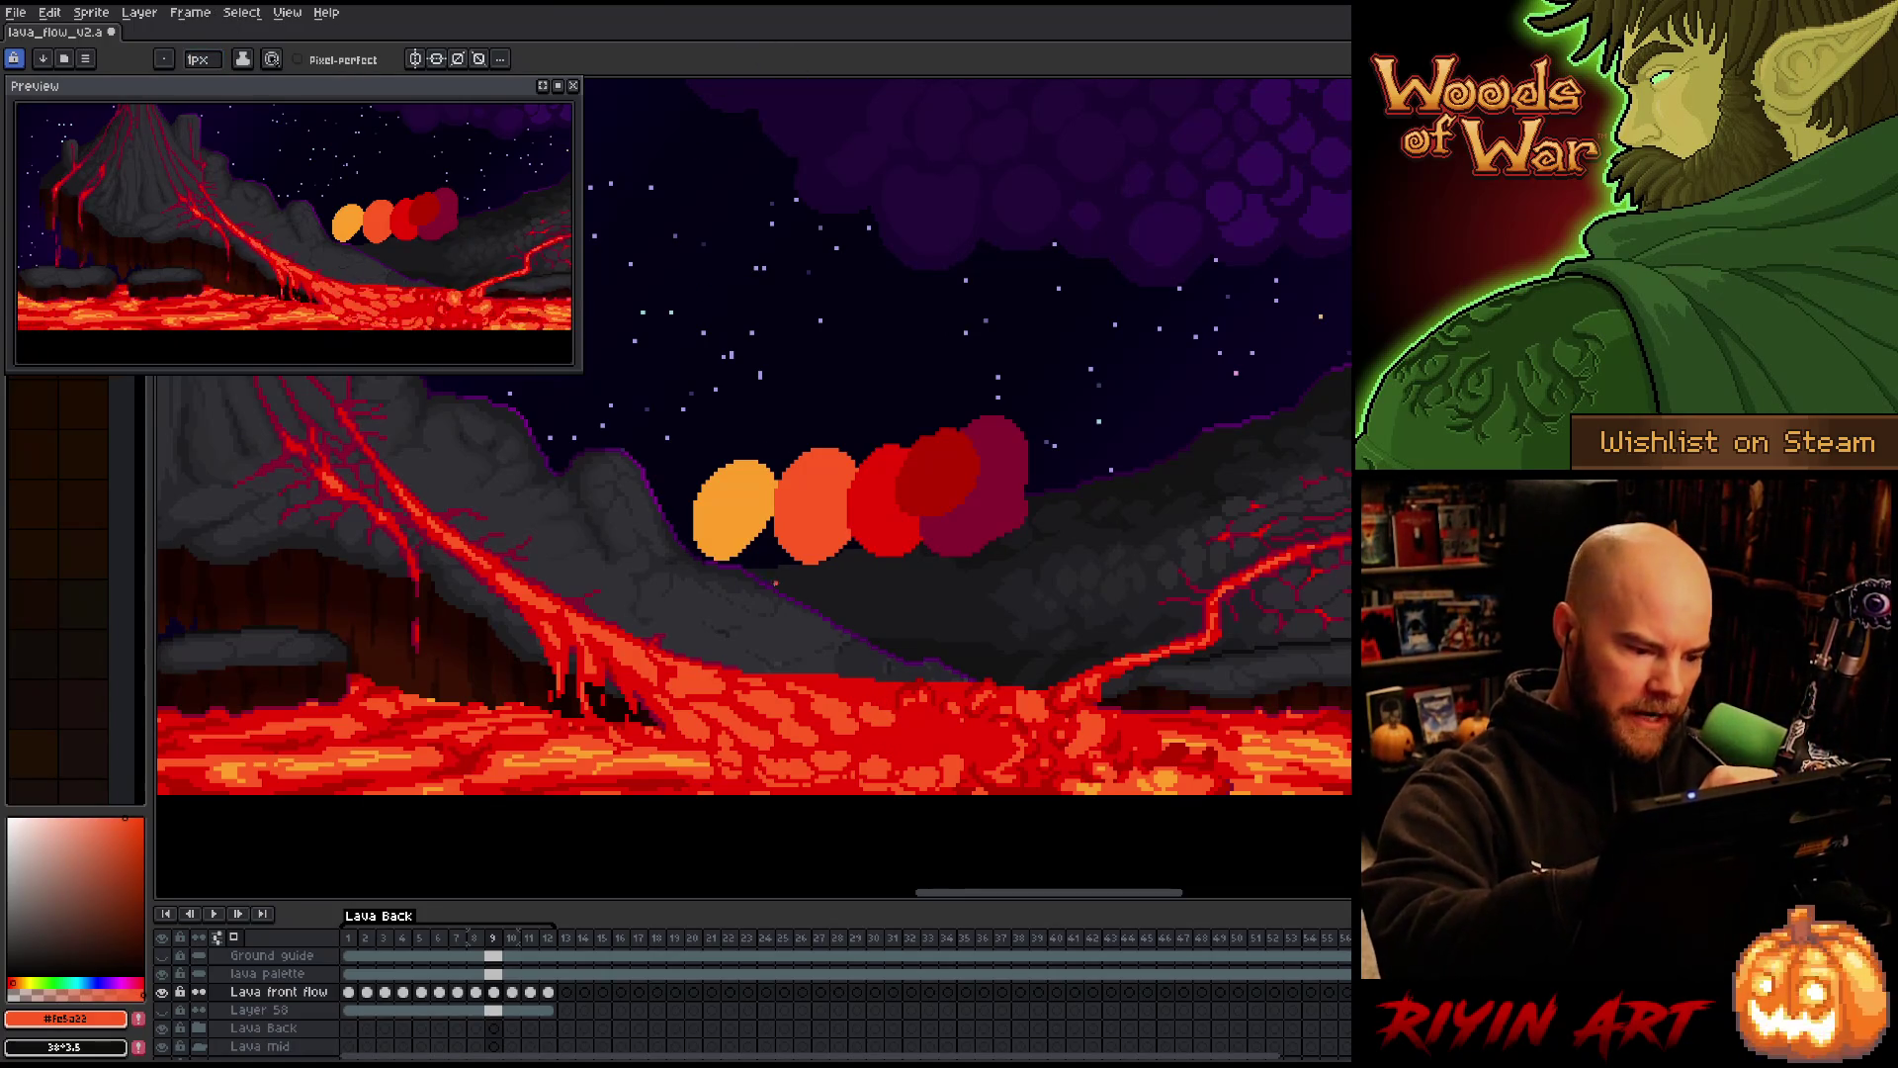
key(Left)
key(Right)
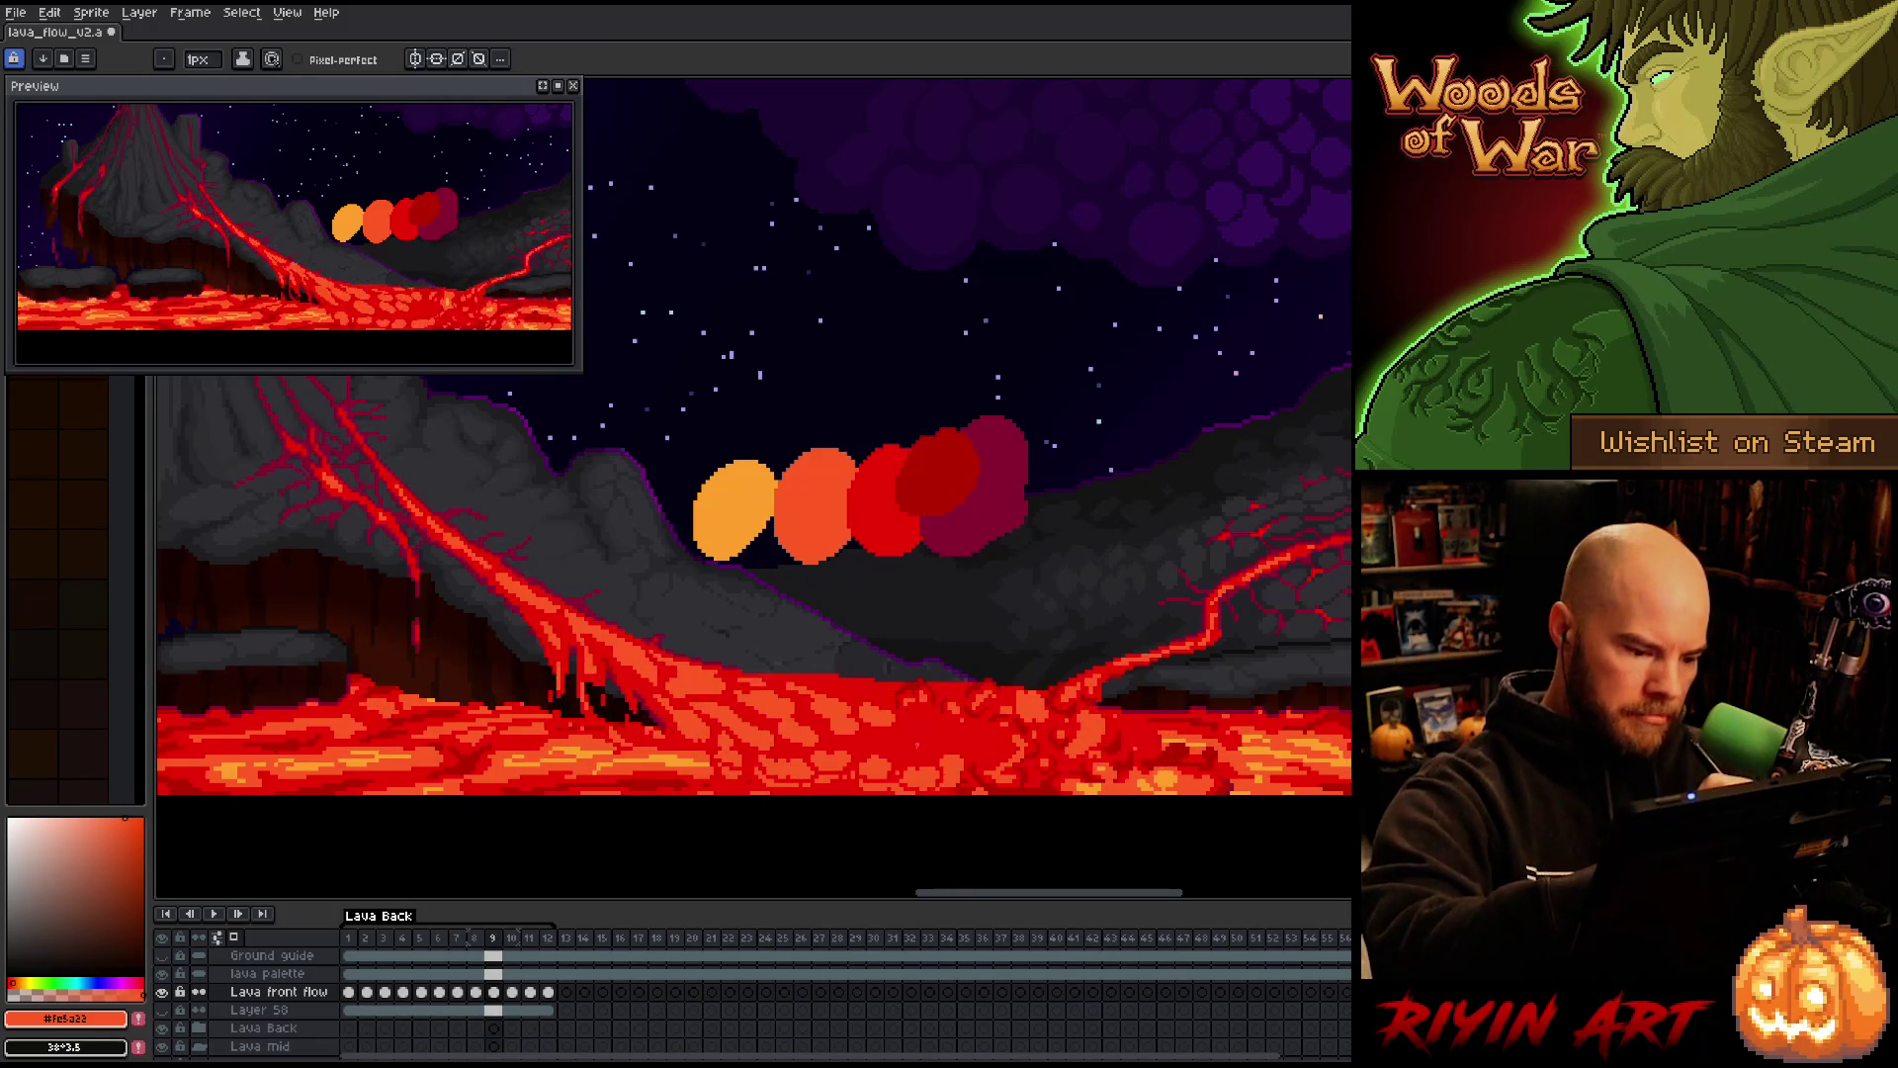
key(Left)
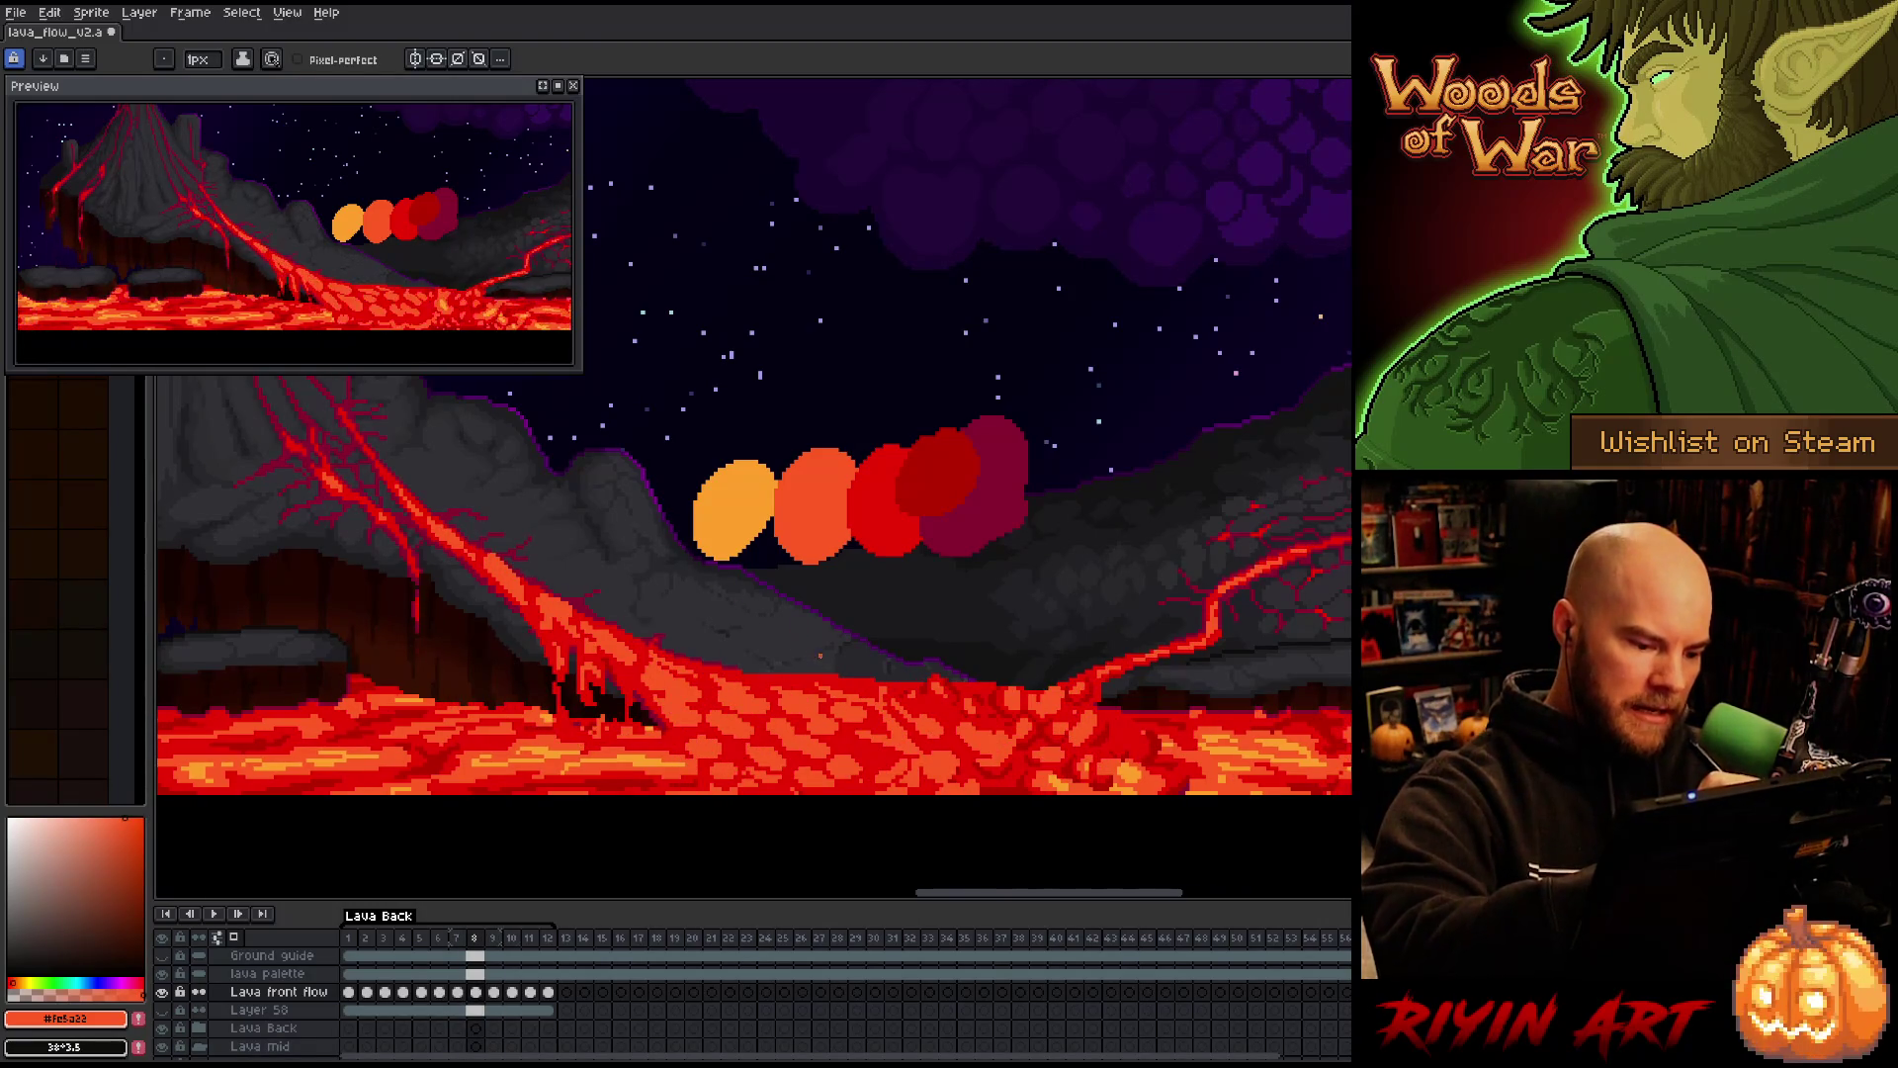
key(Right)
key(Left)
key(Right)
key(Left)
key(Right)
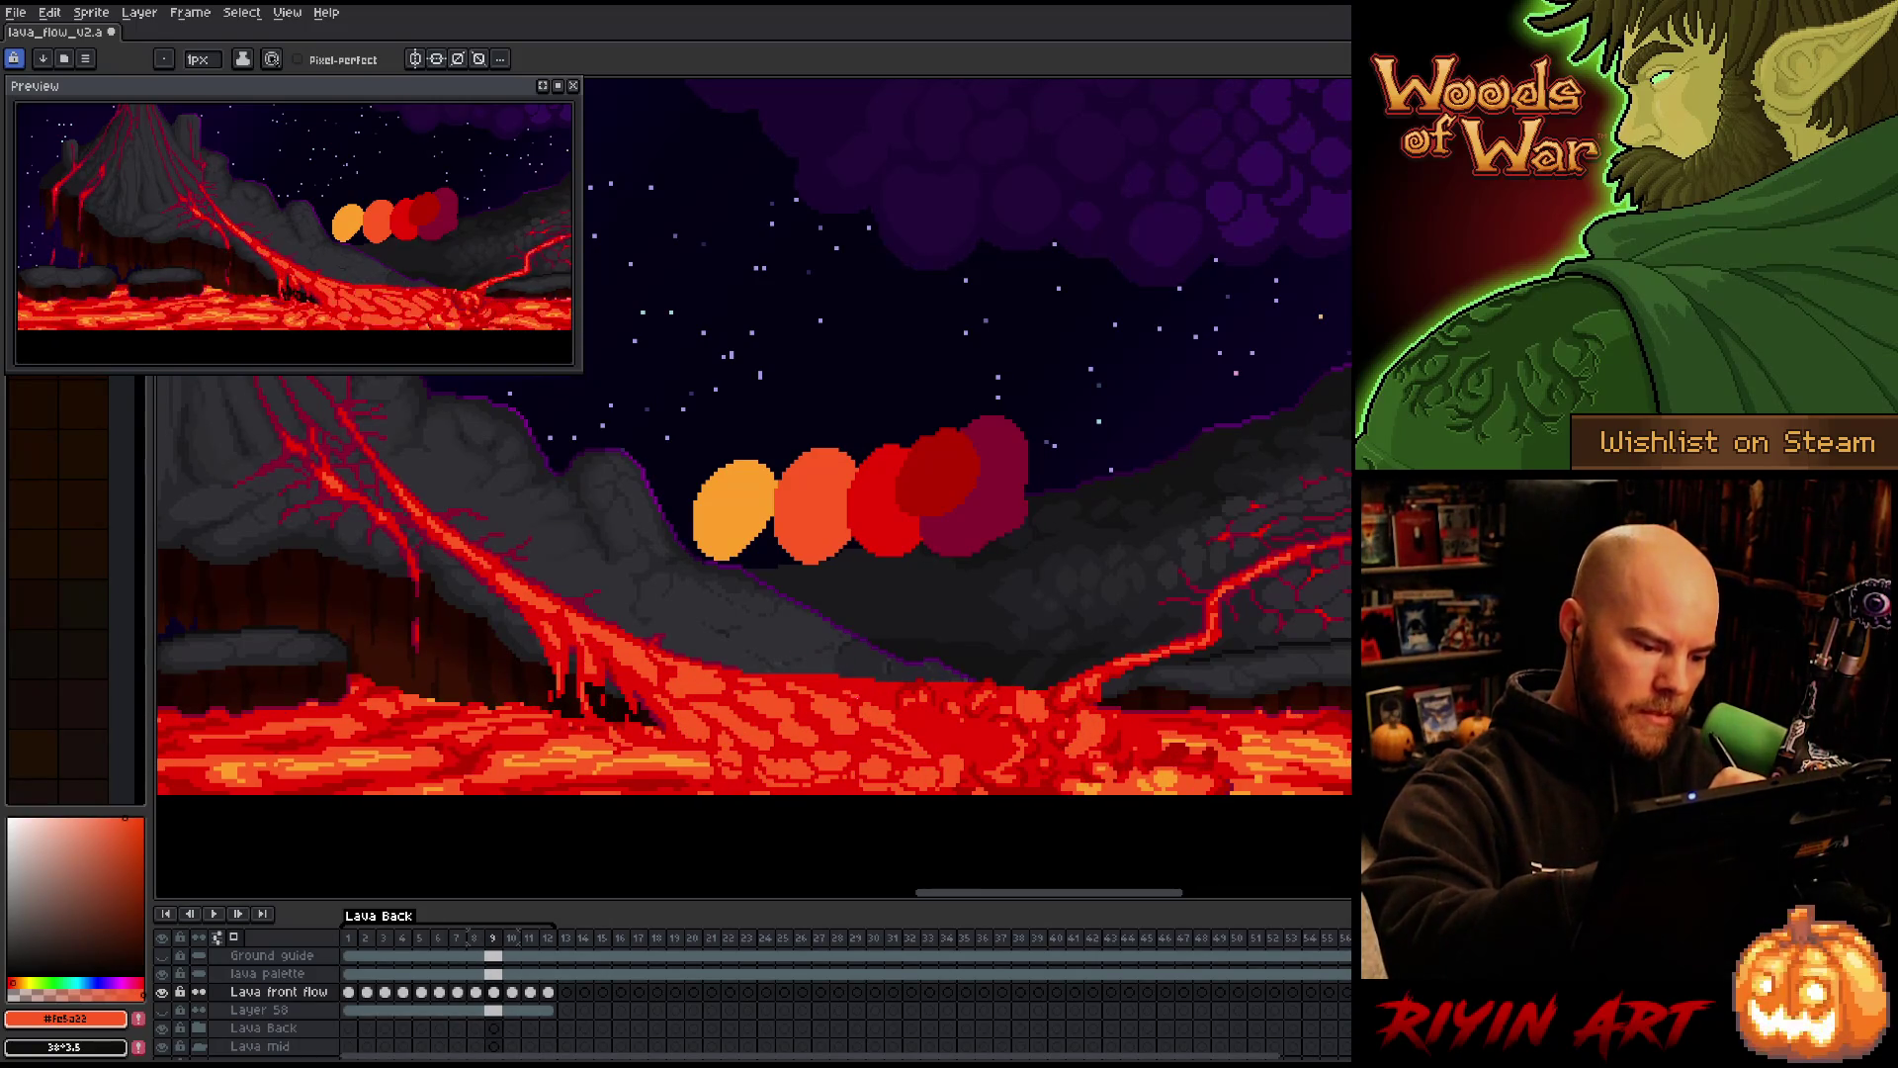
key(Left)
key(Right)
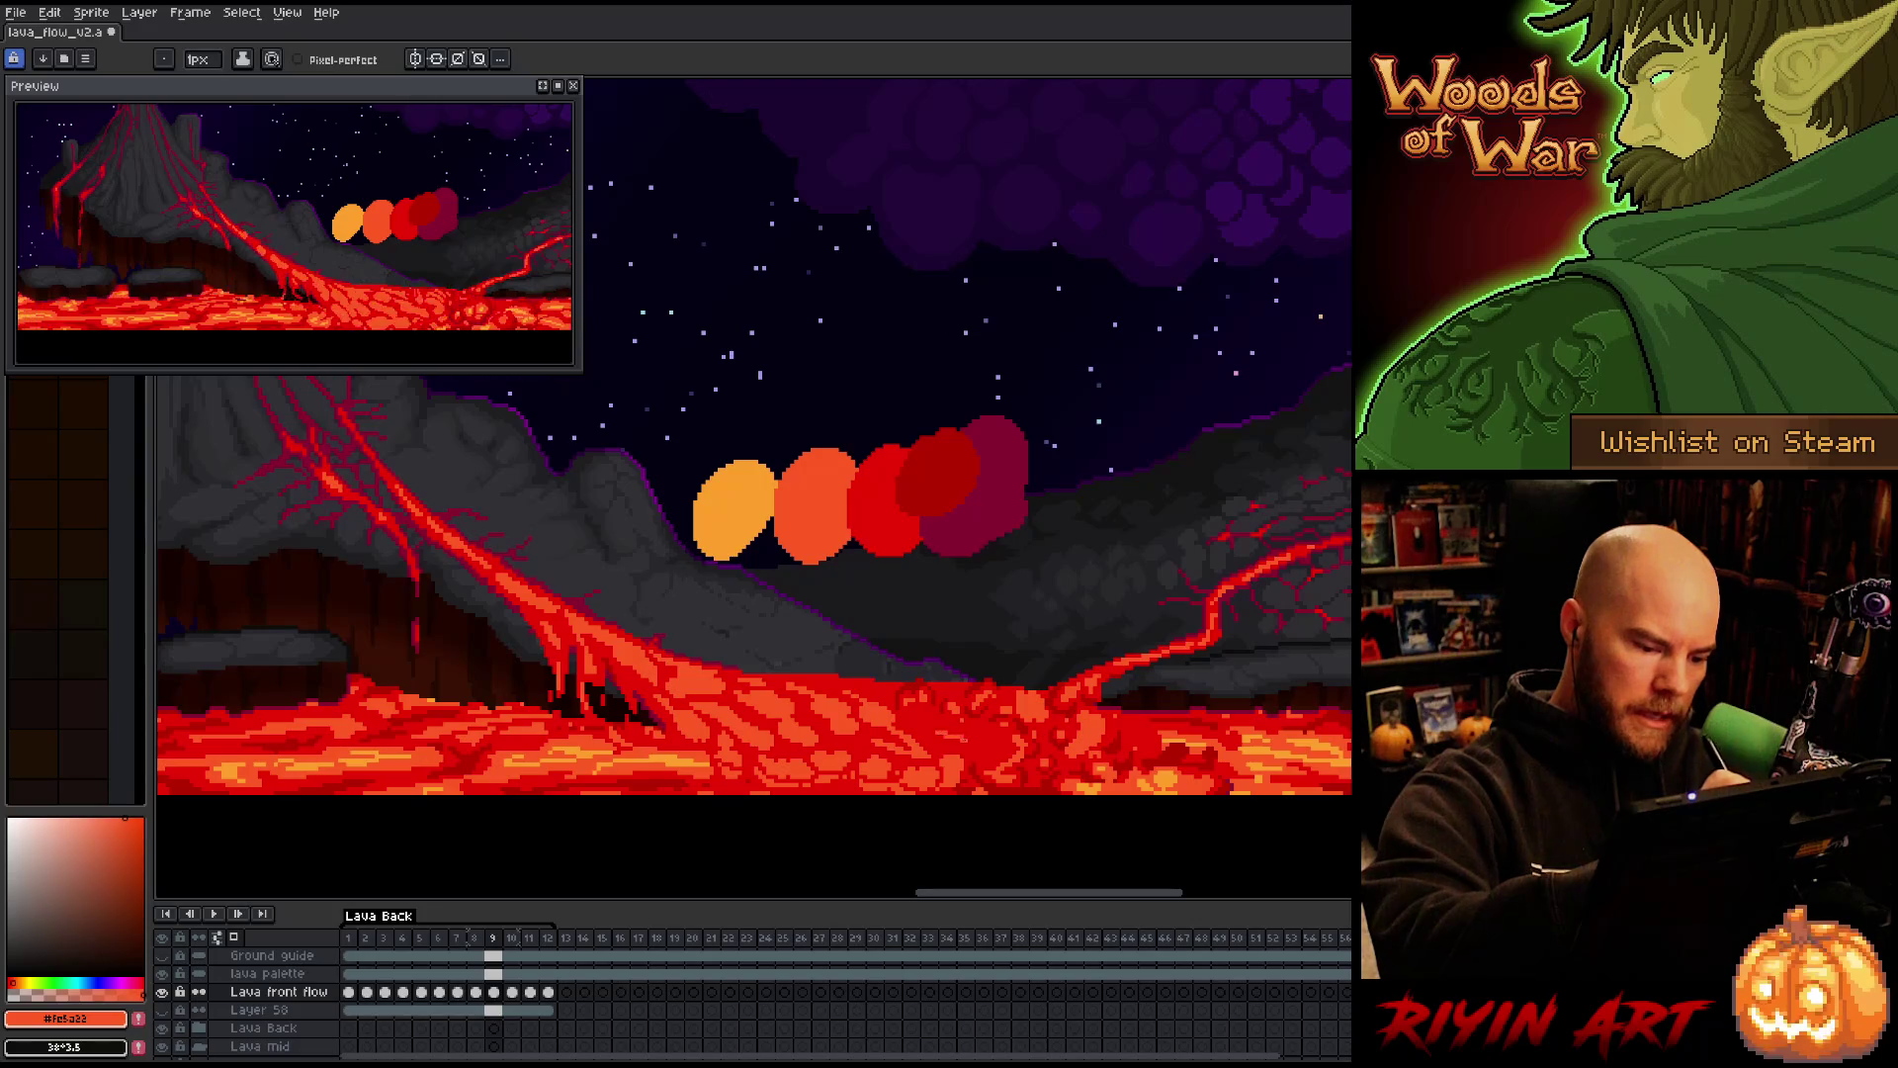
key(Left)
key(Right)
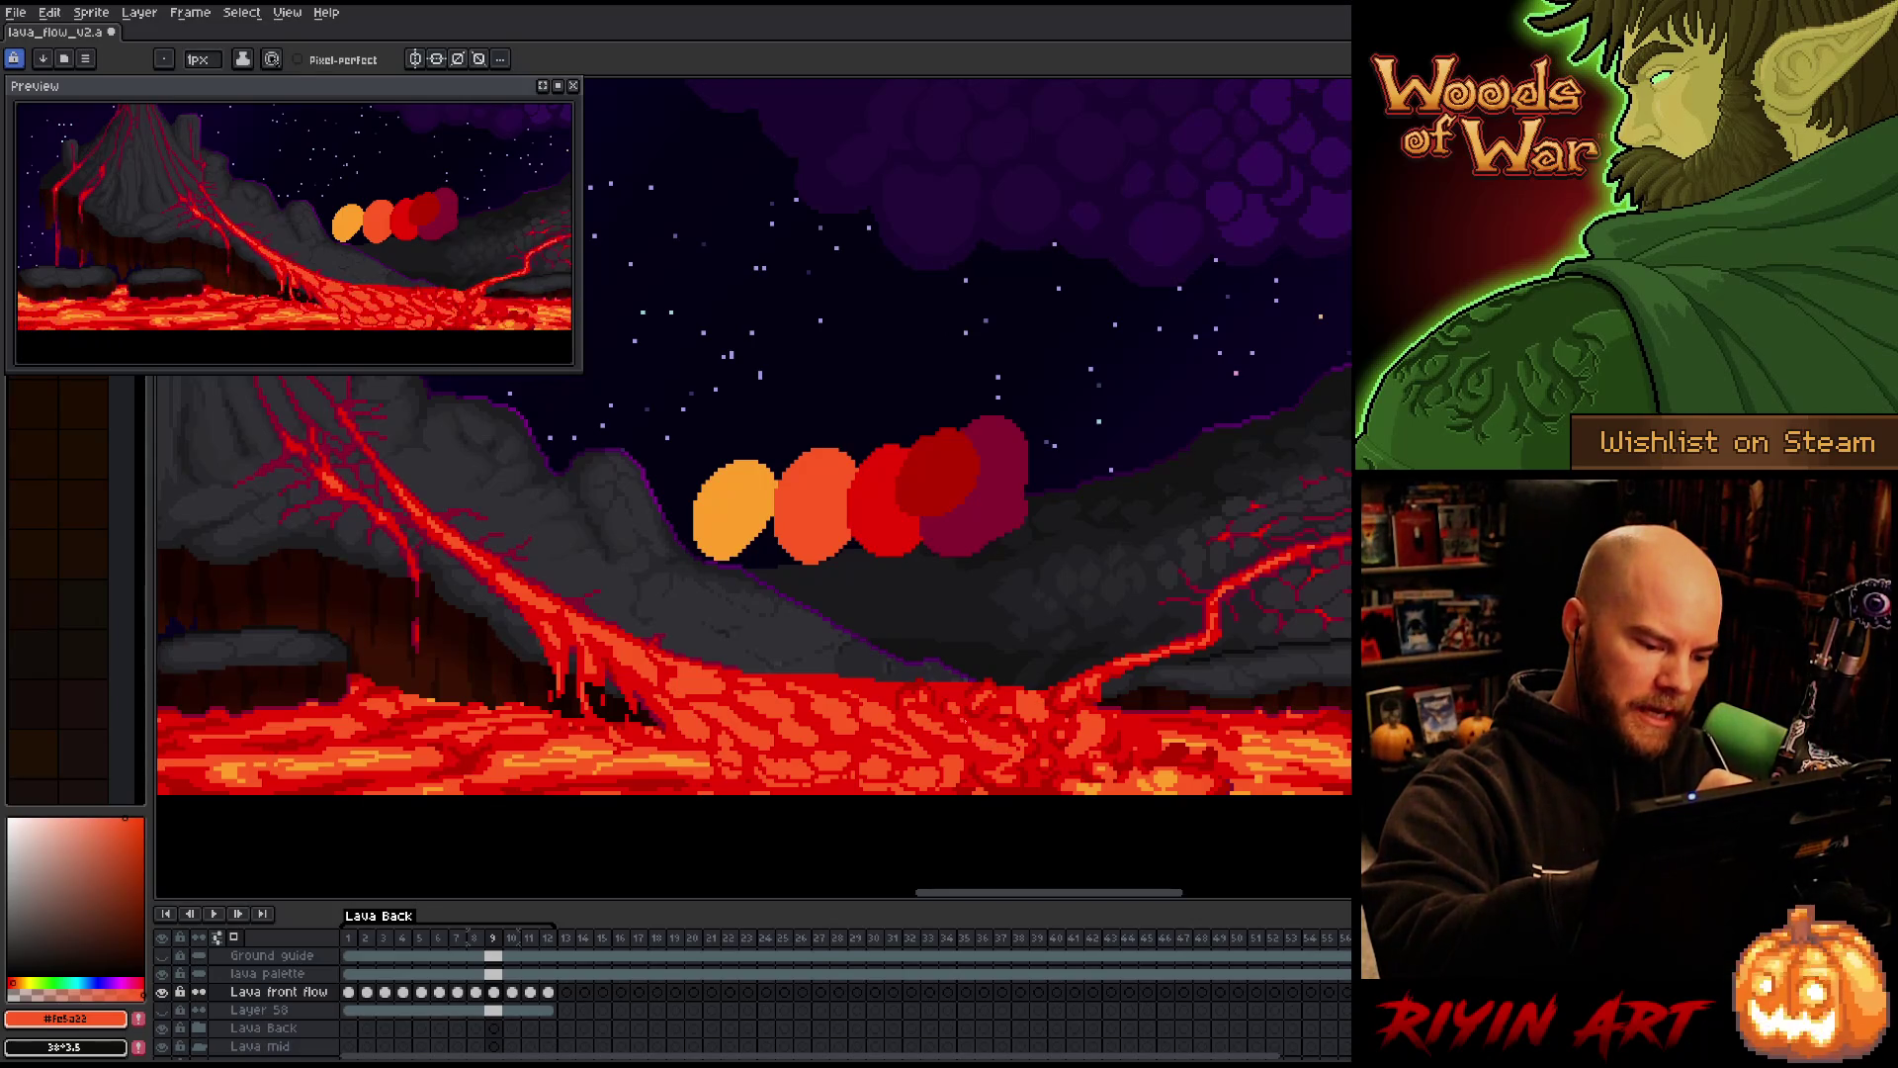
Toggle between frames 8 and 9 again, ending on frame 9
key(Left)
key(Right)
key(Left)
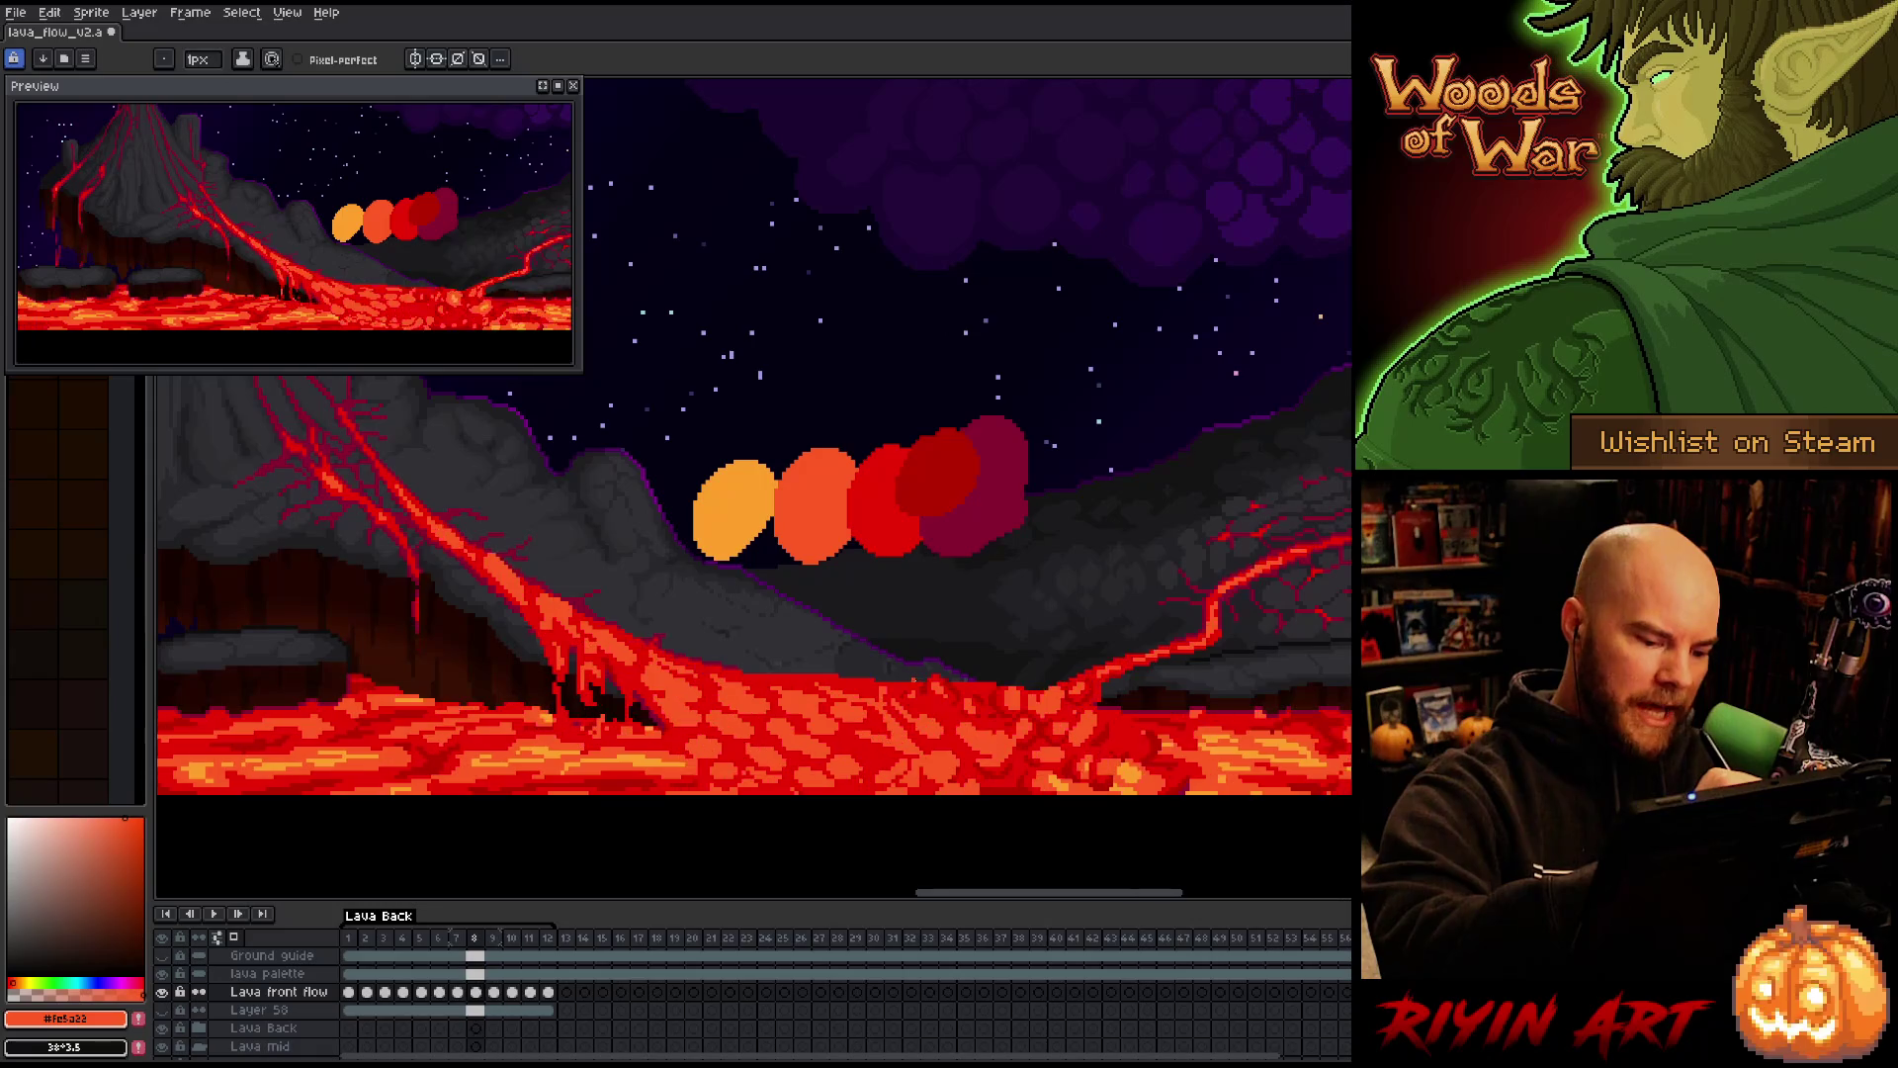
key(Right)
key(Left)
key(Right)
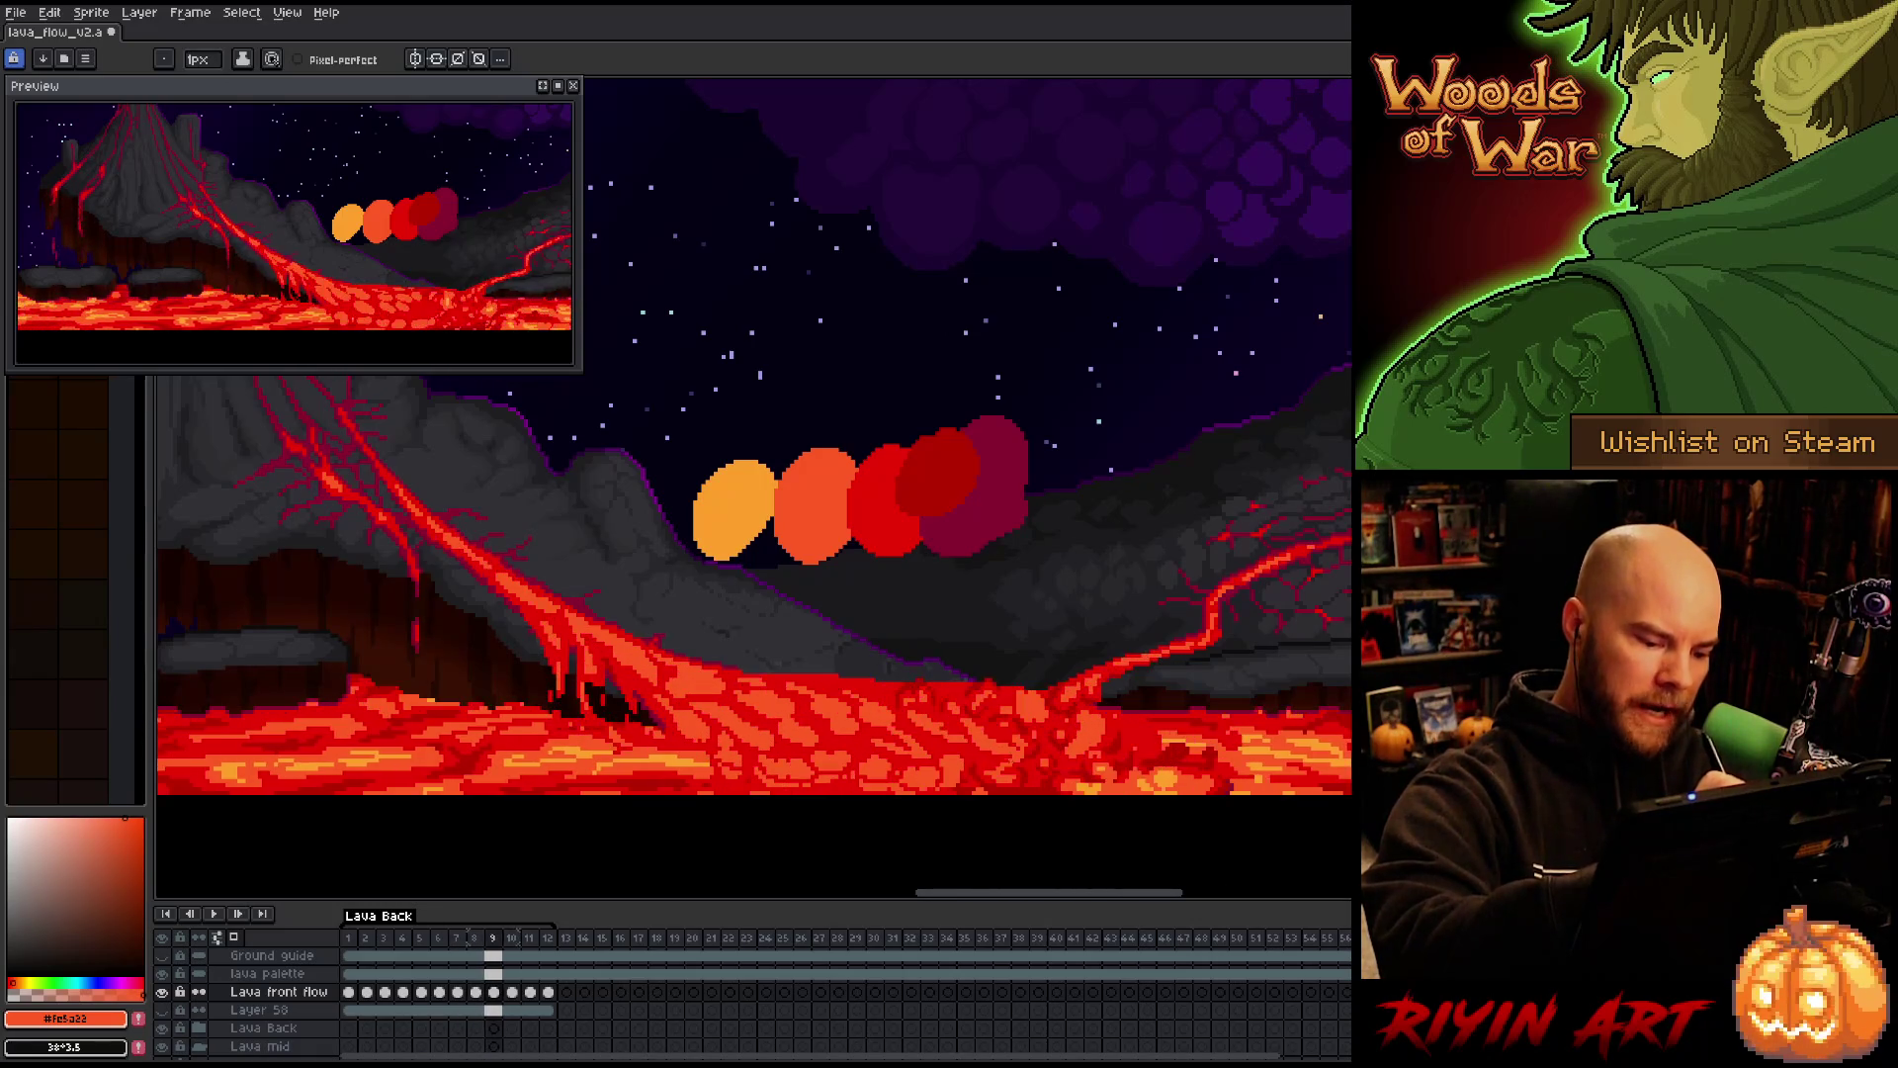
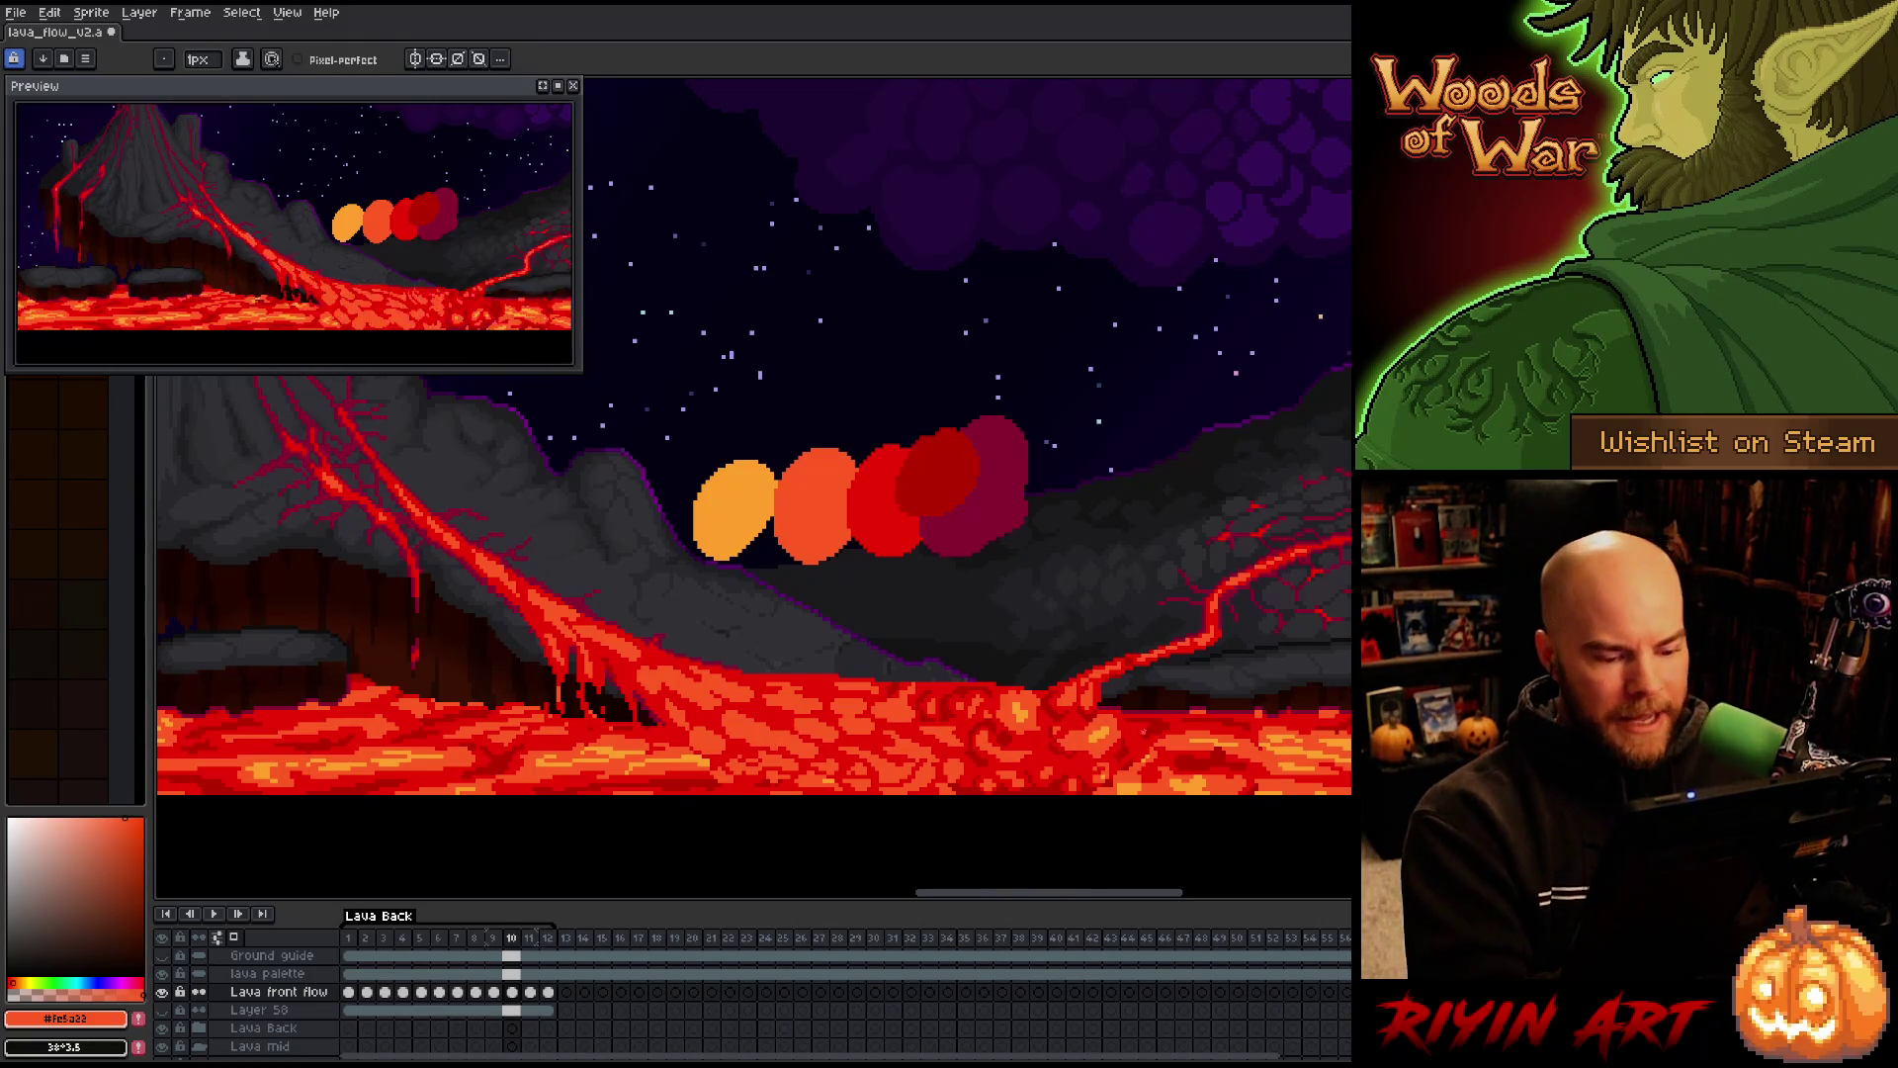
Flip back and forth between frames 10 and 11 to compare the lava
key(Right)
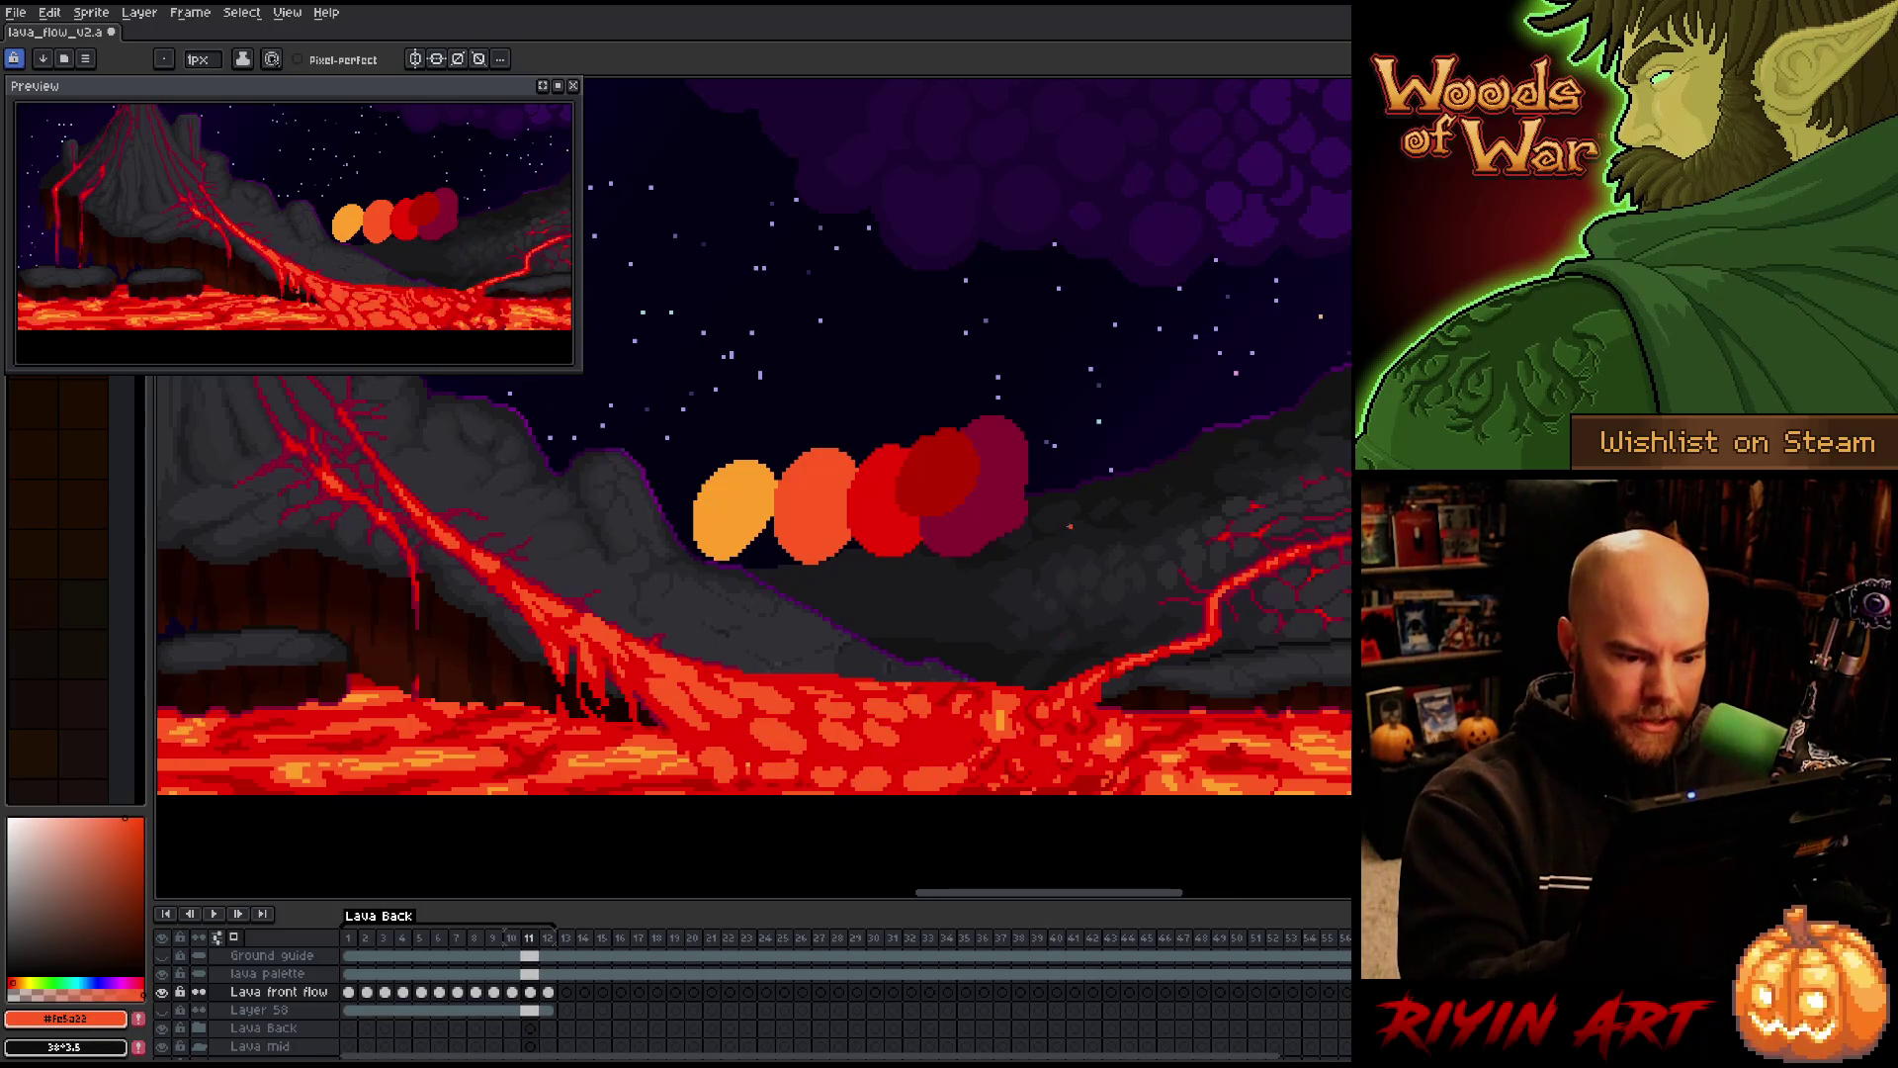
key(Left)
key(Right)
key(Left)
key(Right)
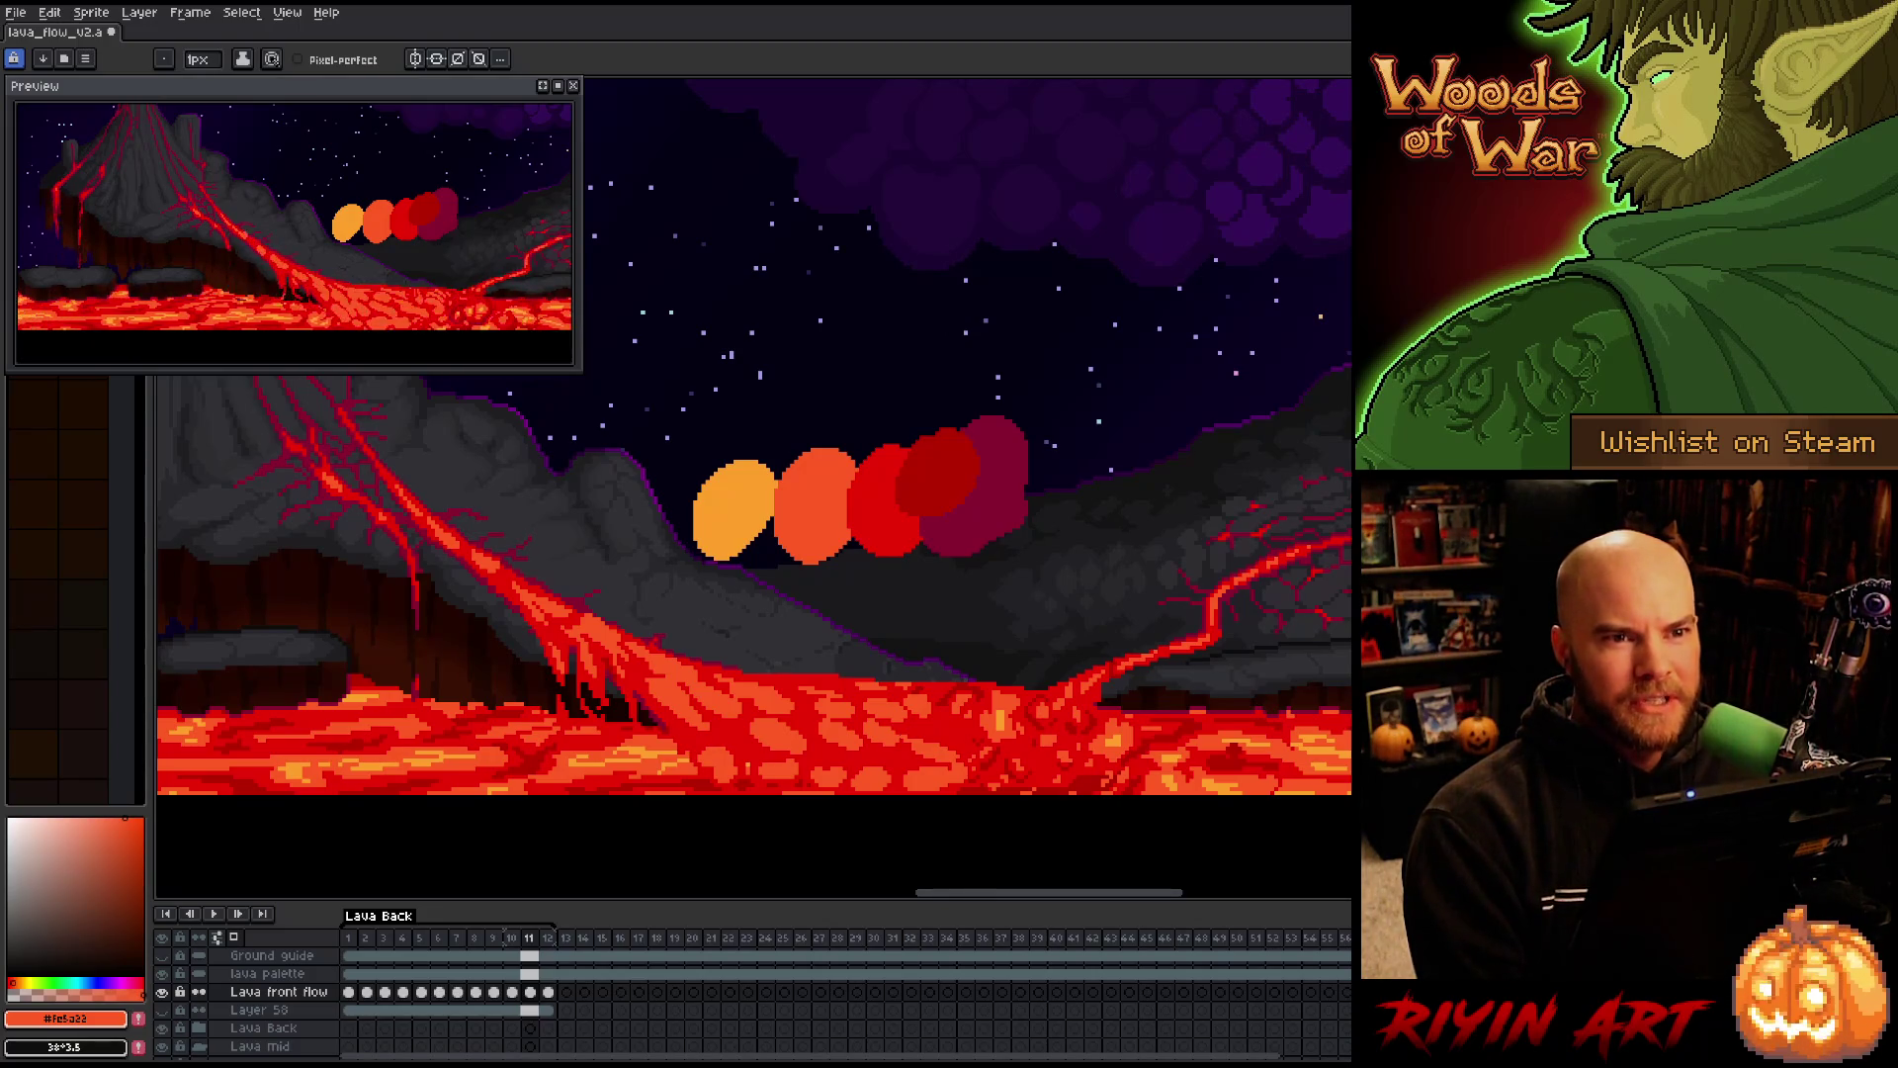
key(Left)
key(Right)
key(Left)
key(Right)
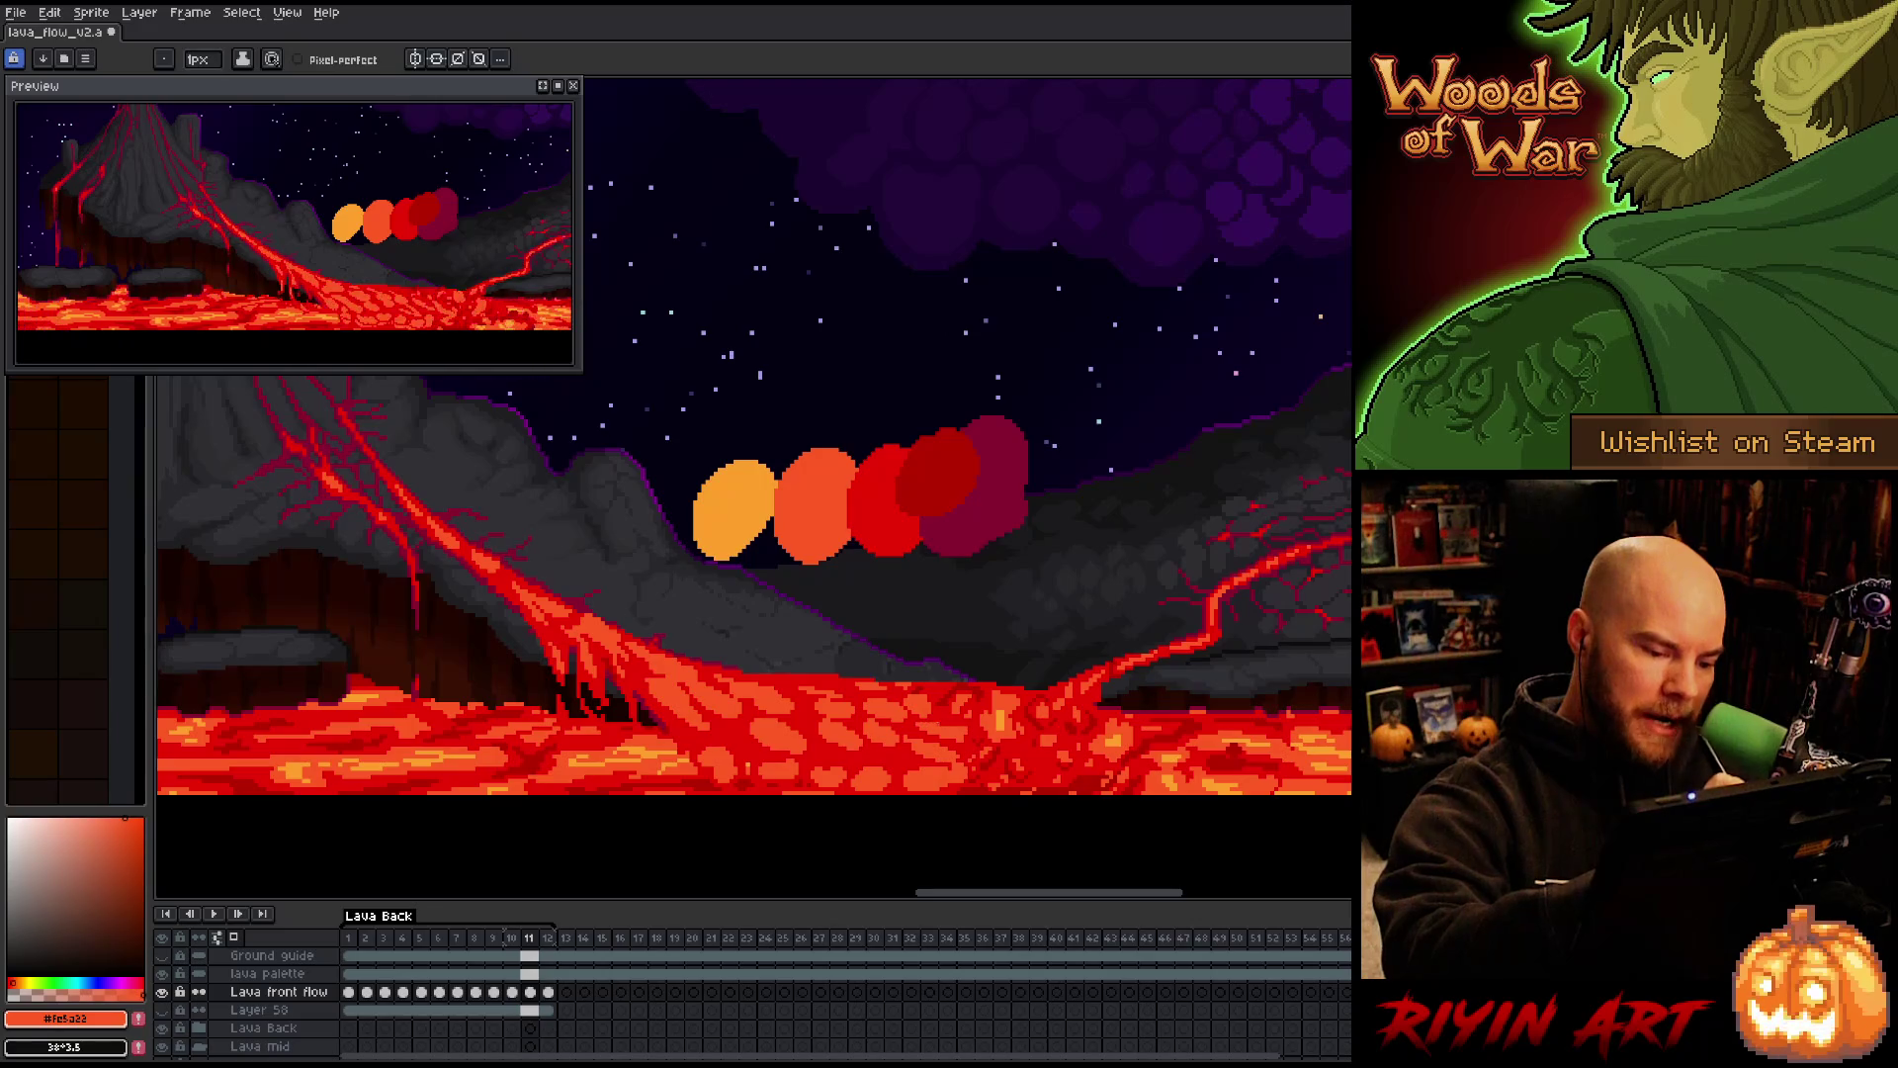
key(Left)
key(Right)
key(Left)
key(Right)
key(Left)
key(Right)
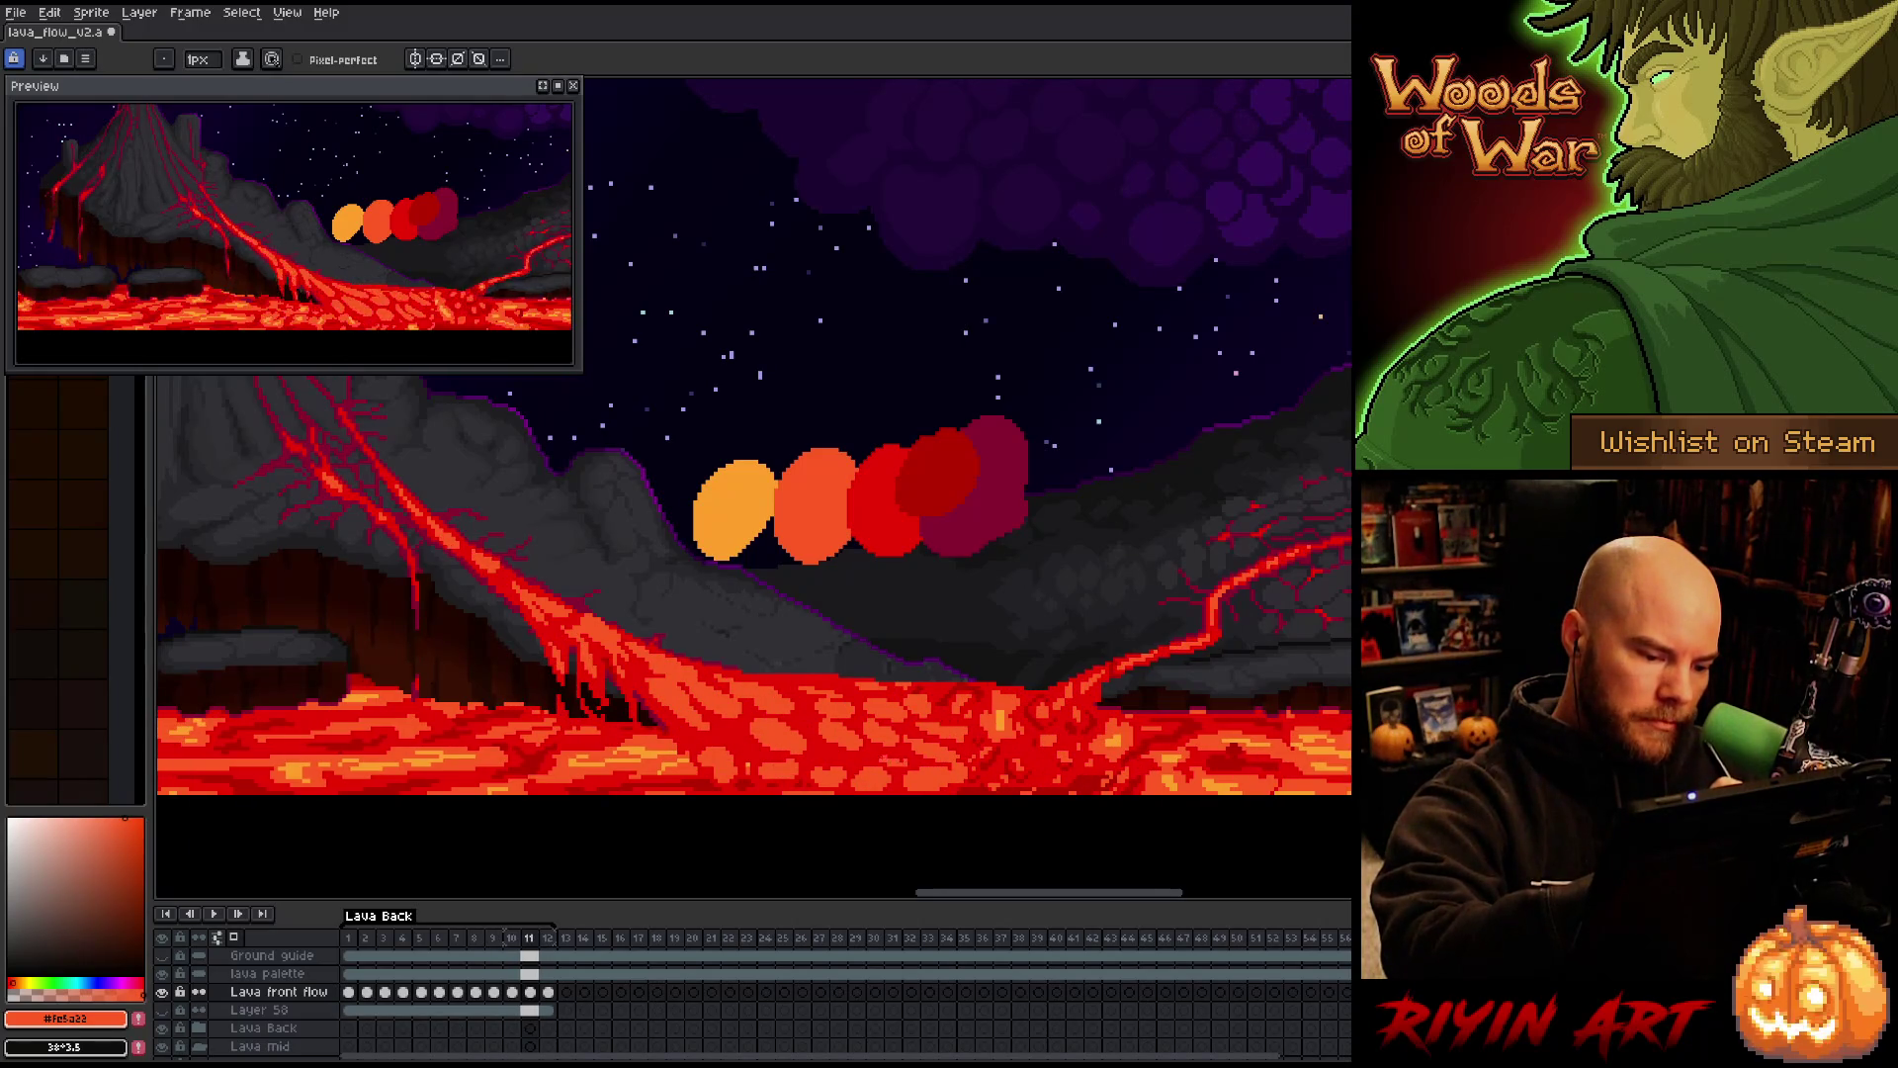
key(Left)
key(Right)
key(Left)
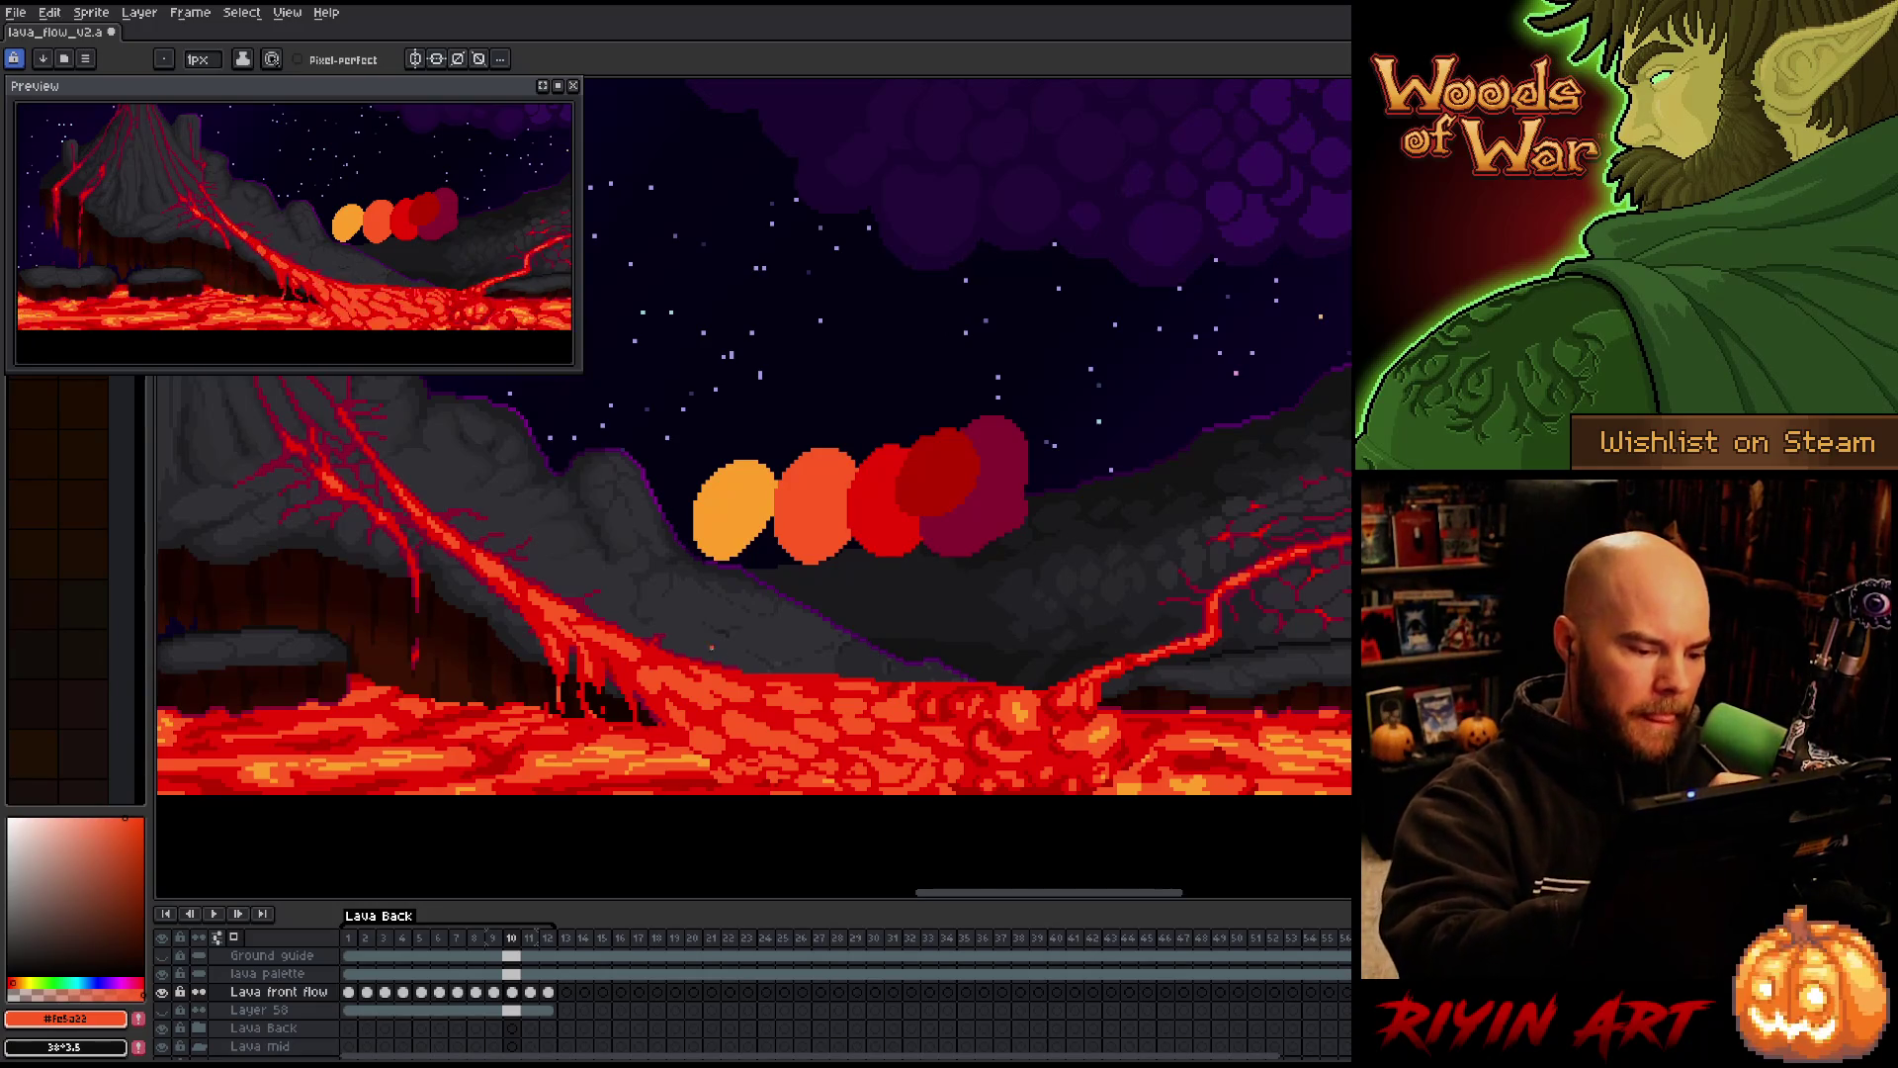
Compare the lava across frames 8, 9 and 10 by stepping between them
key(Left)
key(Right)
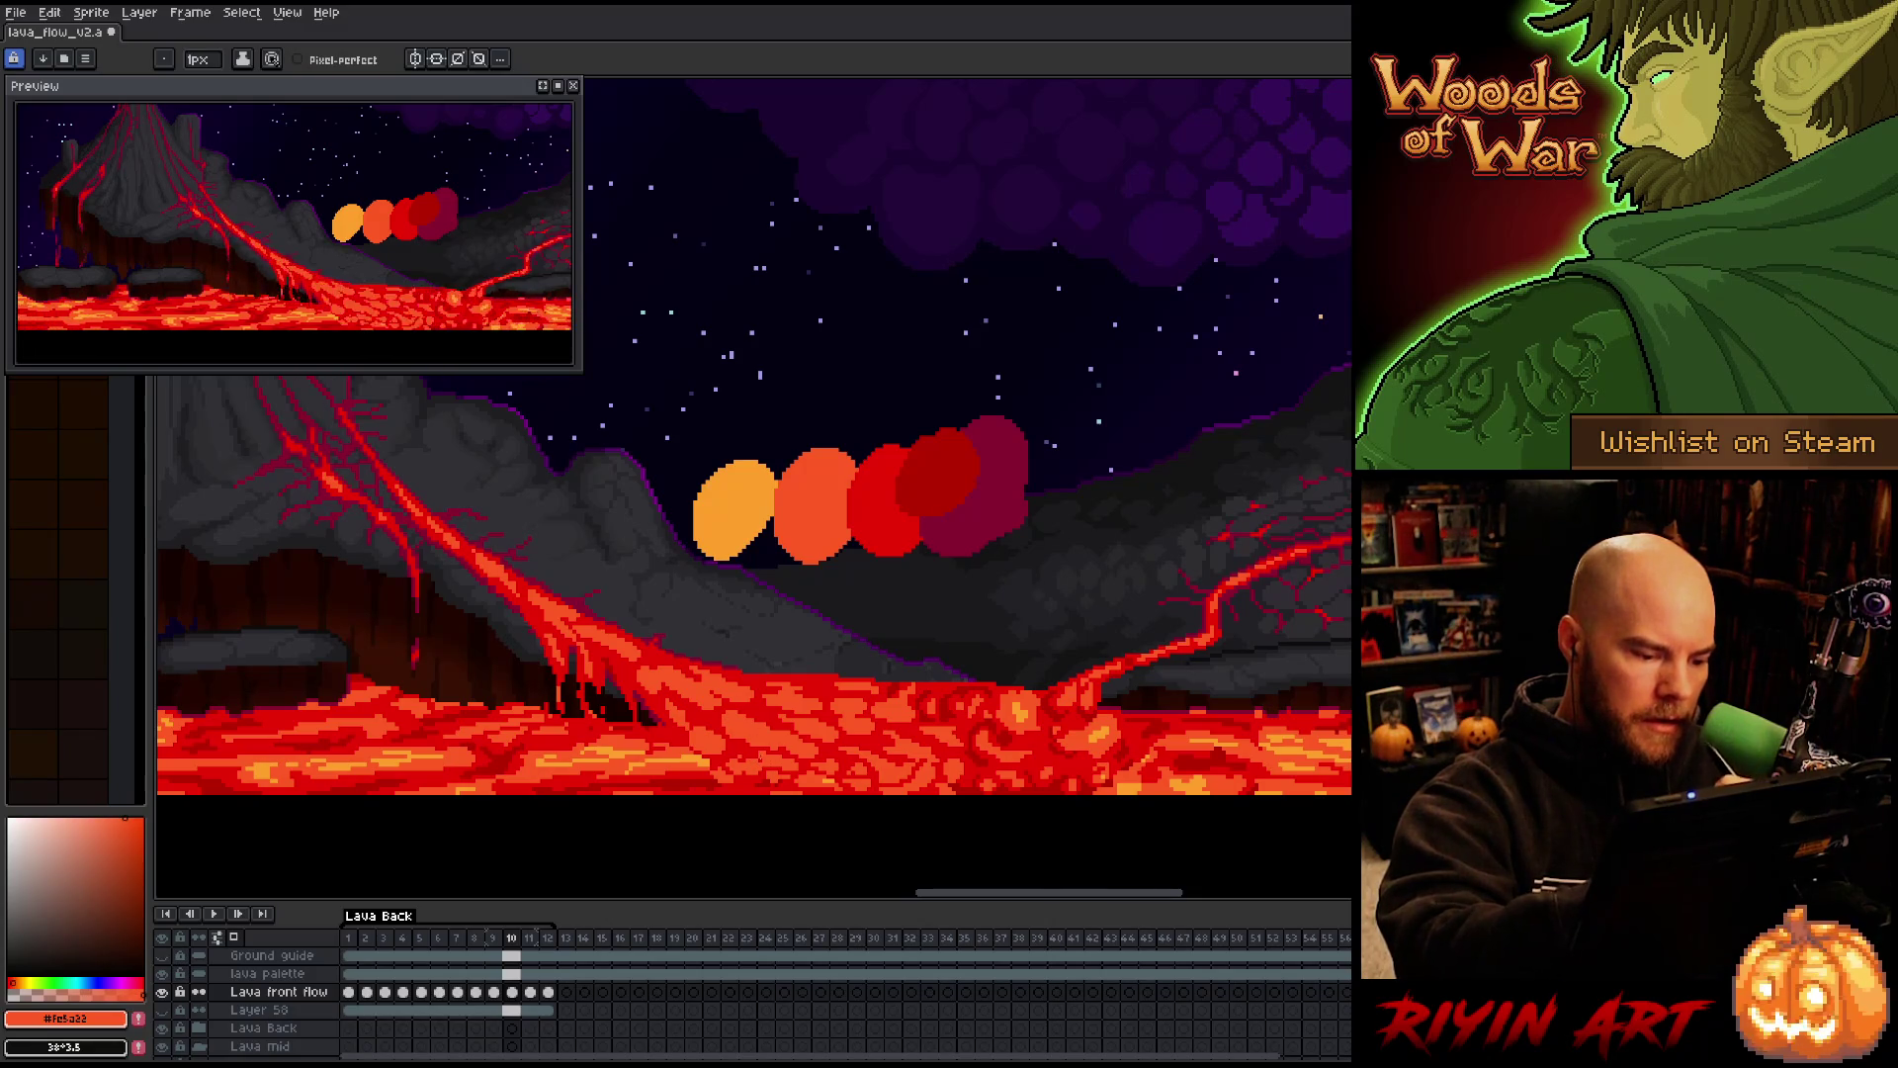
key(Left)
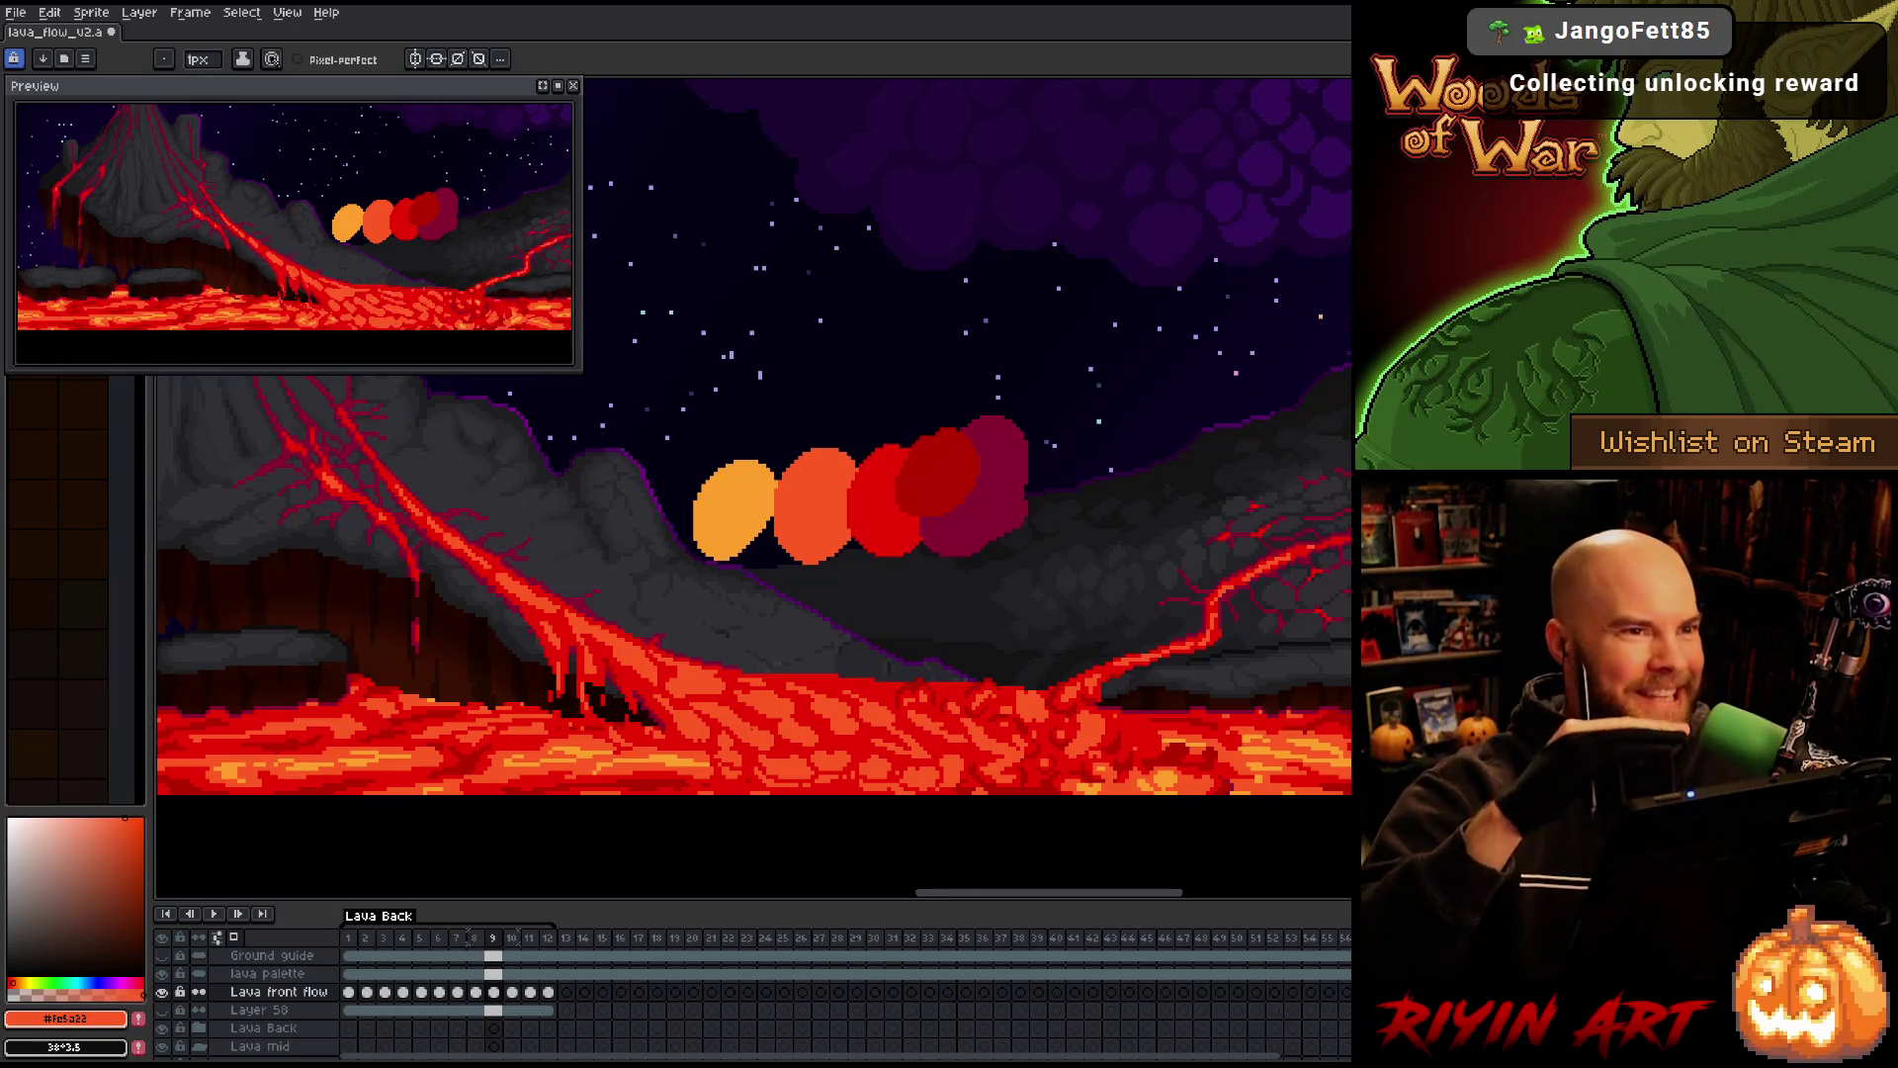
key(Right)
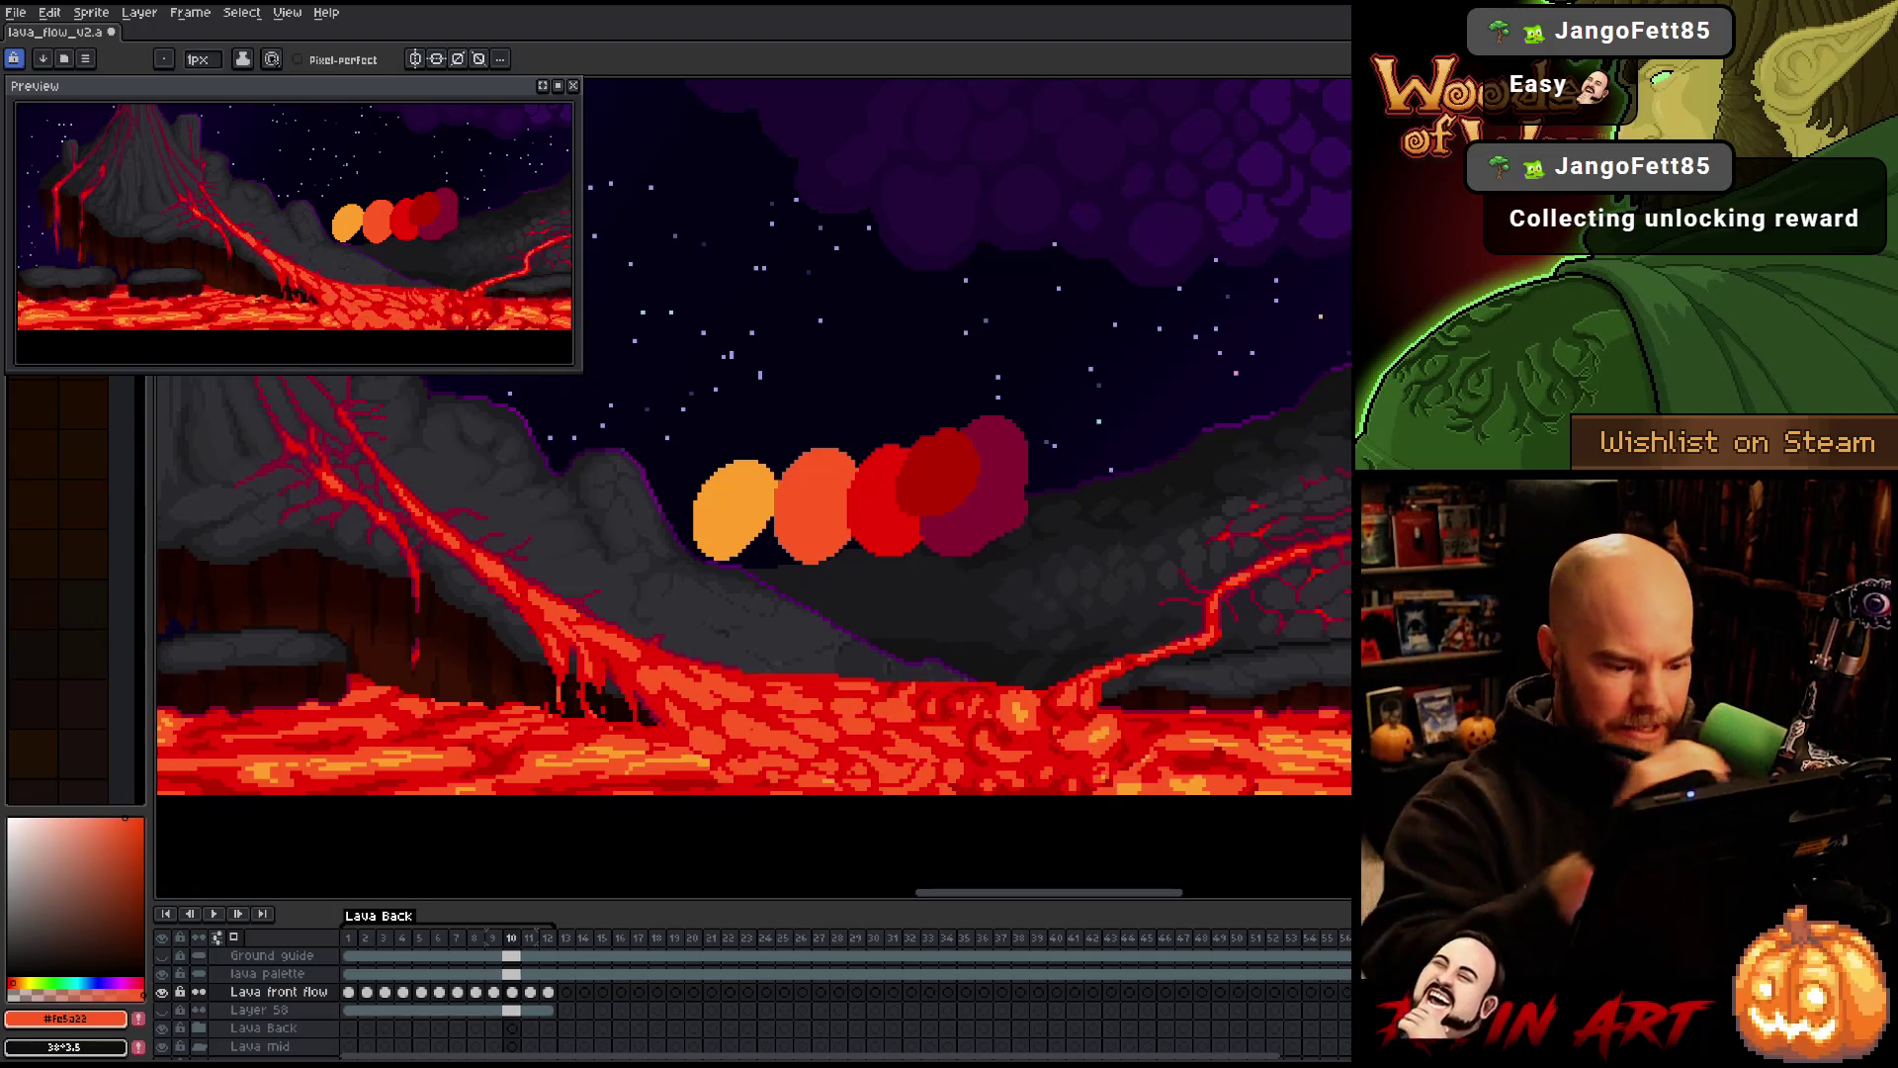
key(Left)
key(Left)
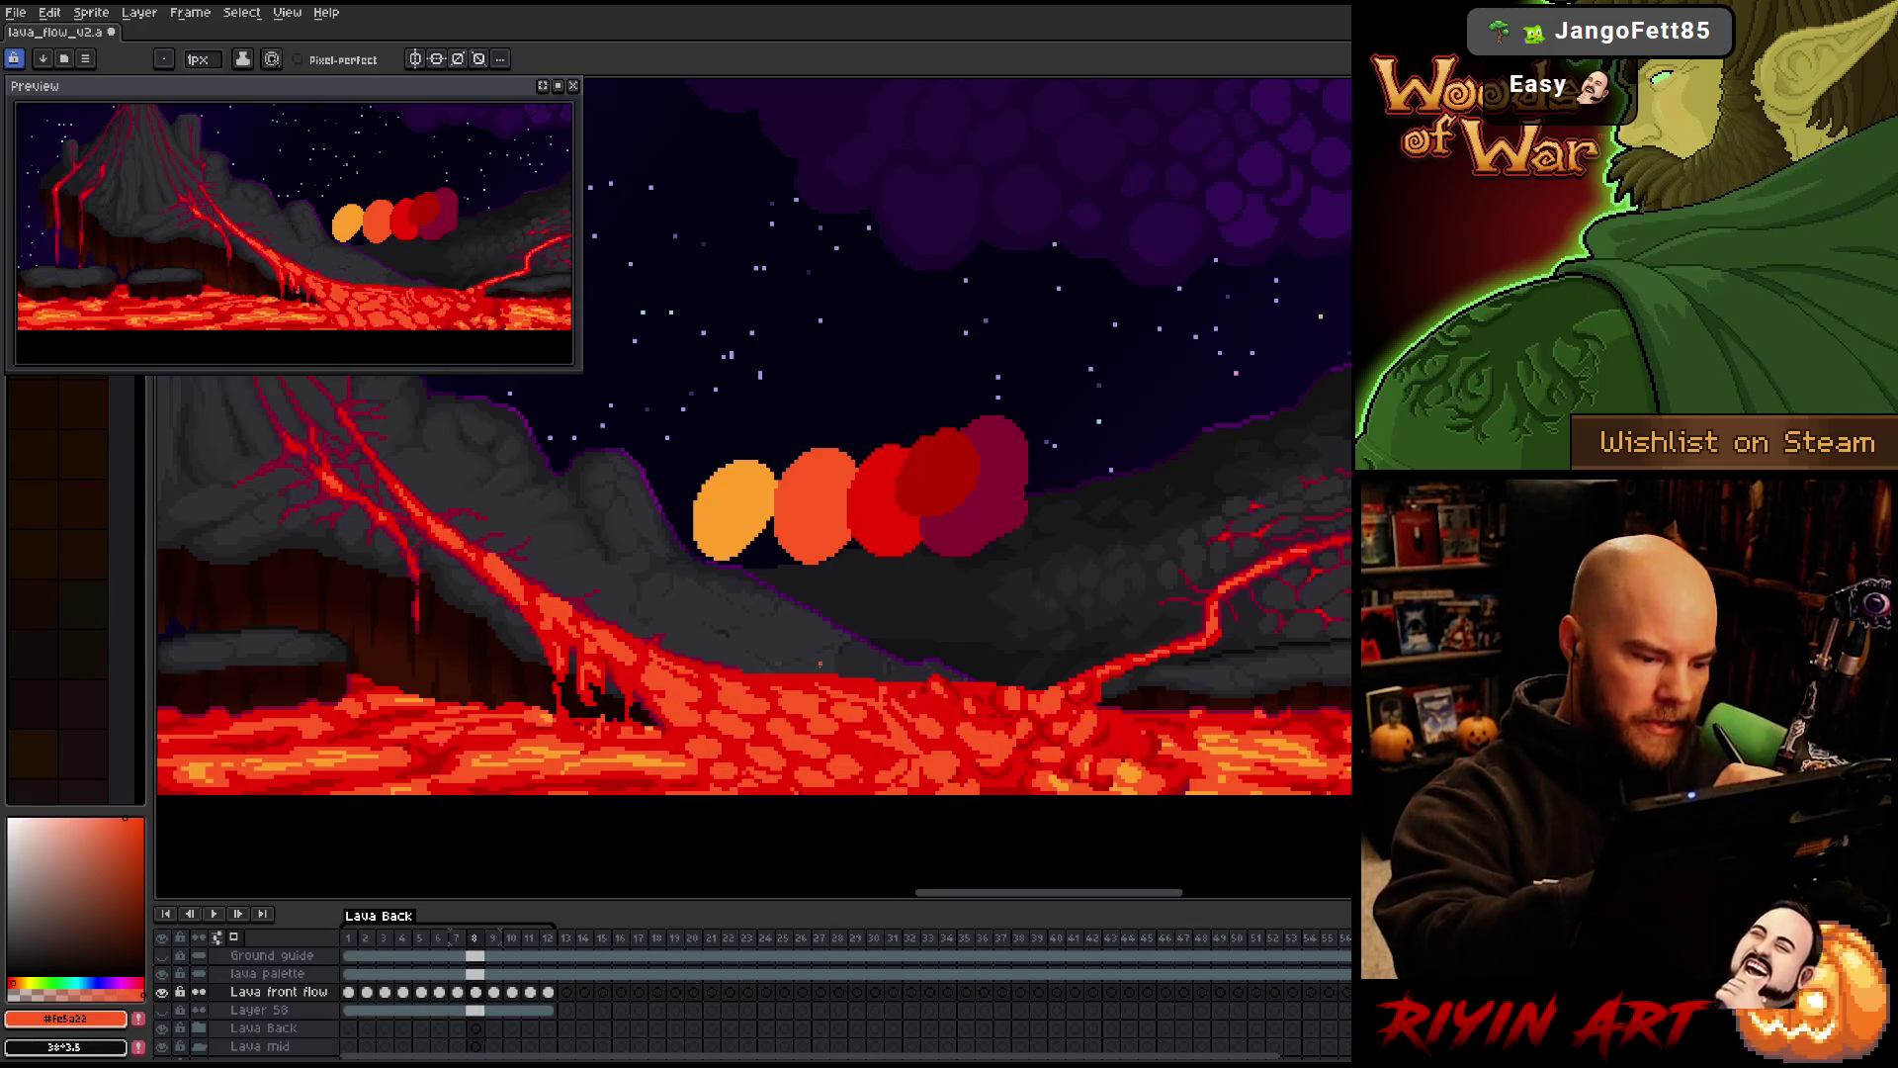
key(Right)
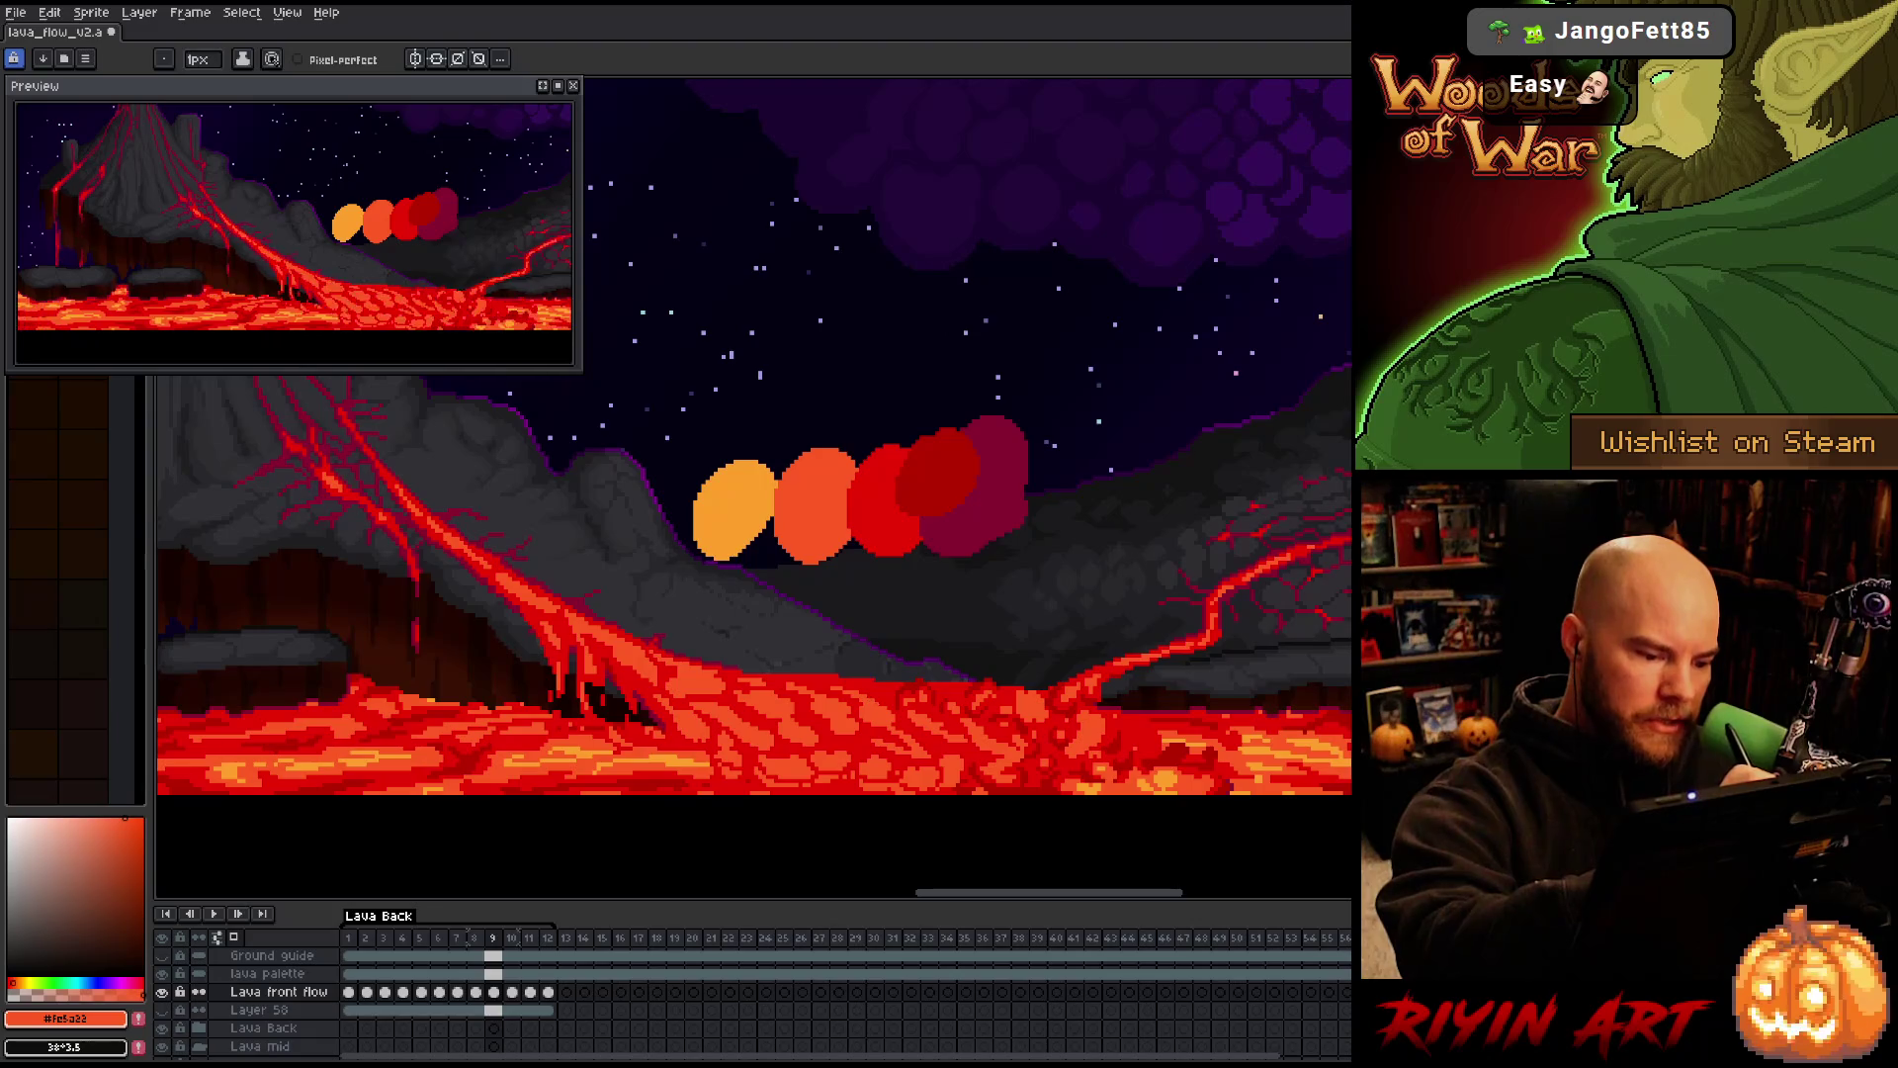
key(Right)
key(Left)
key(Right)
key(Left)
key(Right)
key(Left)
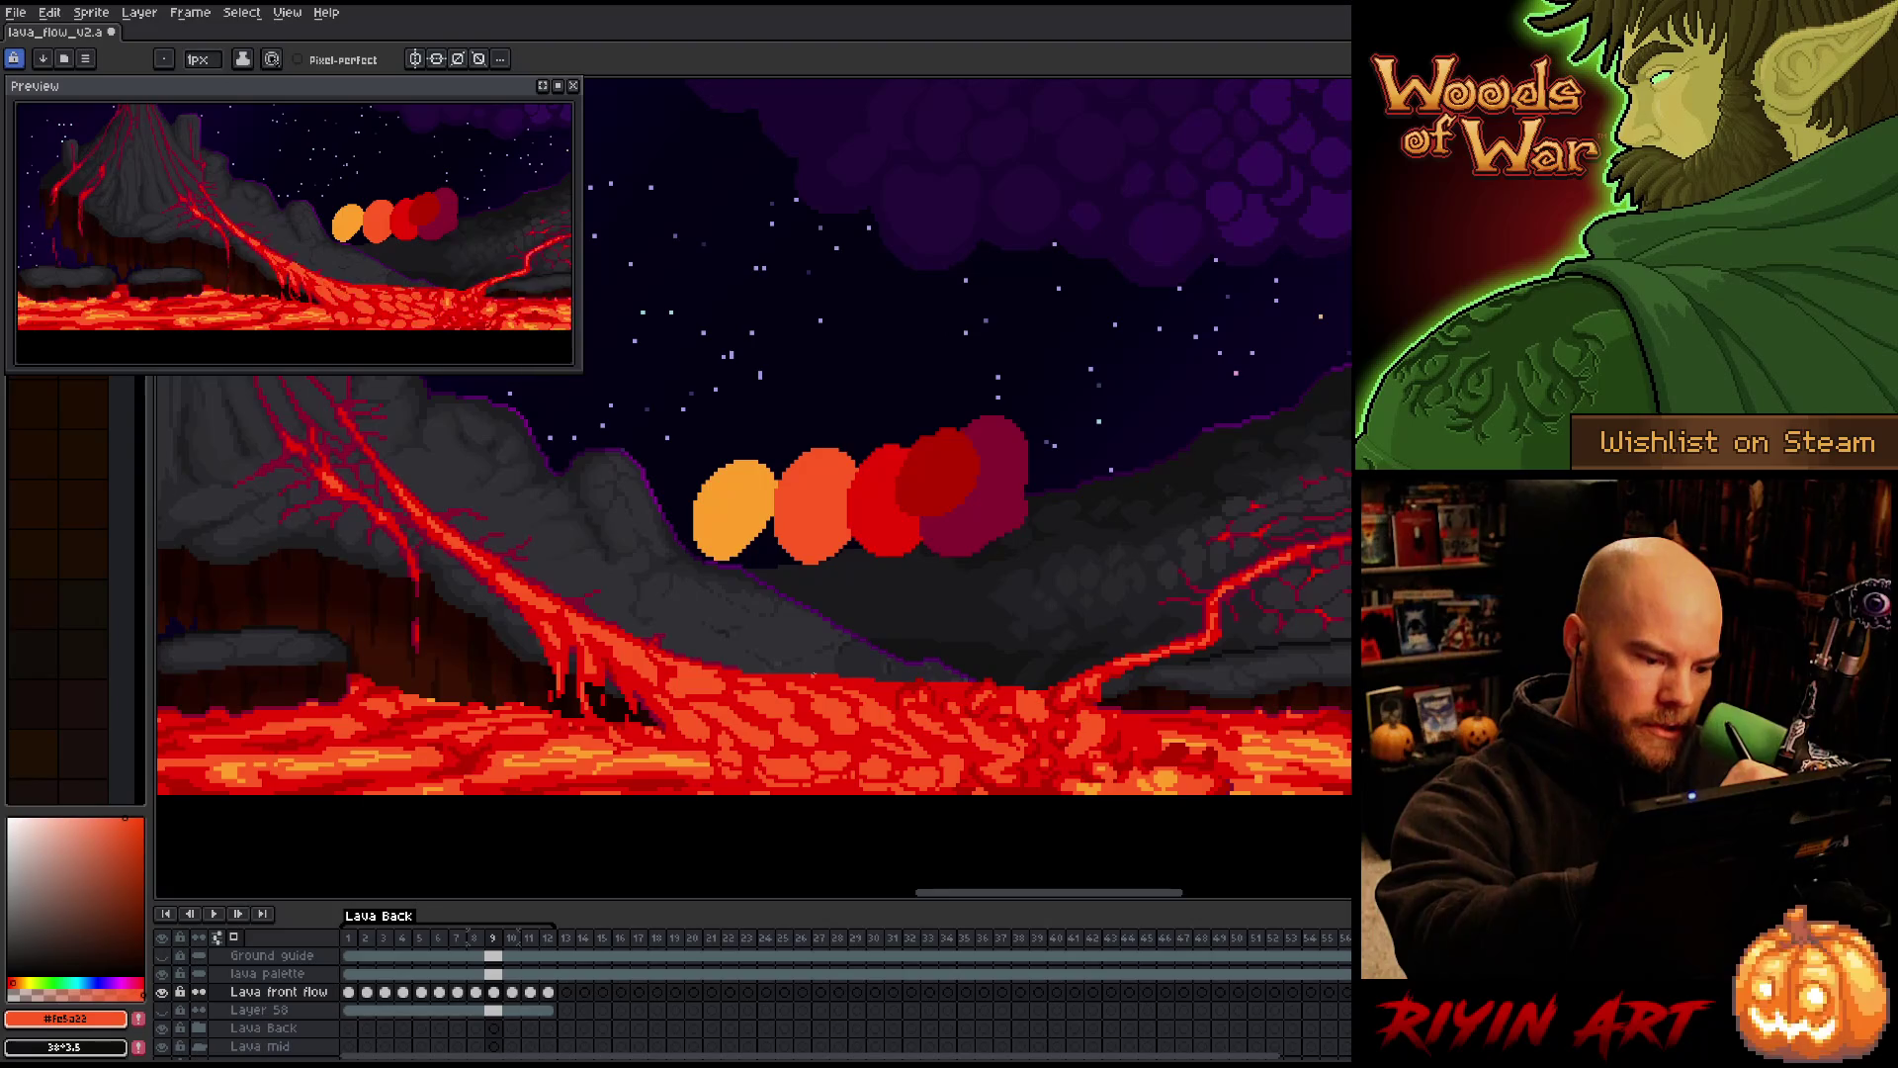
key(Right)
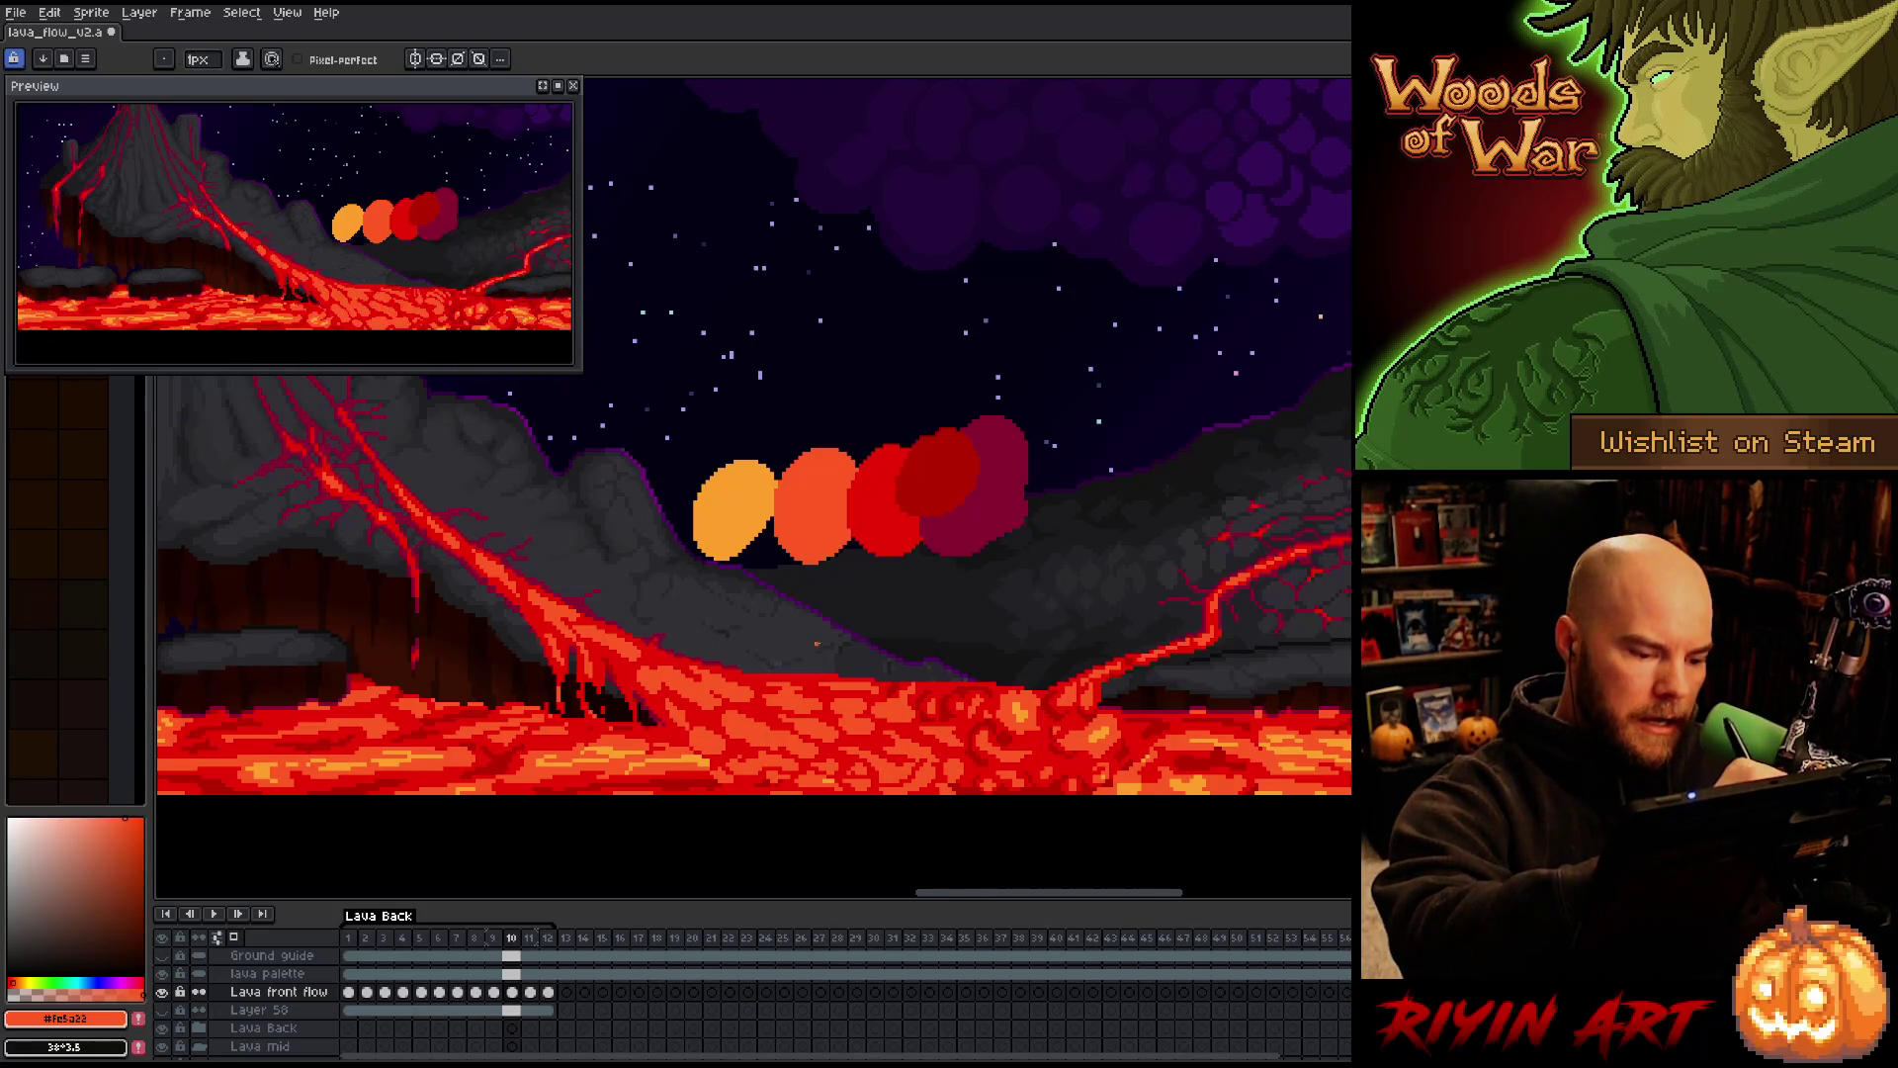
key(Left)
key(Right)
key(Left)
Advance through frame 11 to land on frame 12
key(Right)
key(Left)
key(Right)
key(Right)
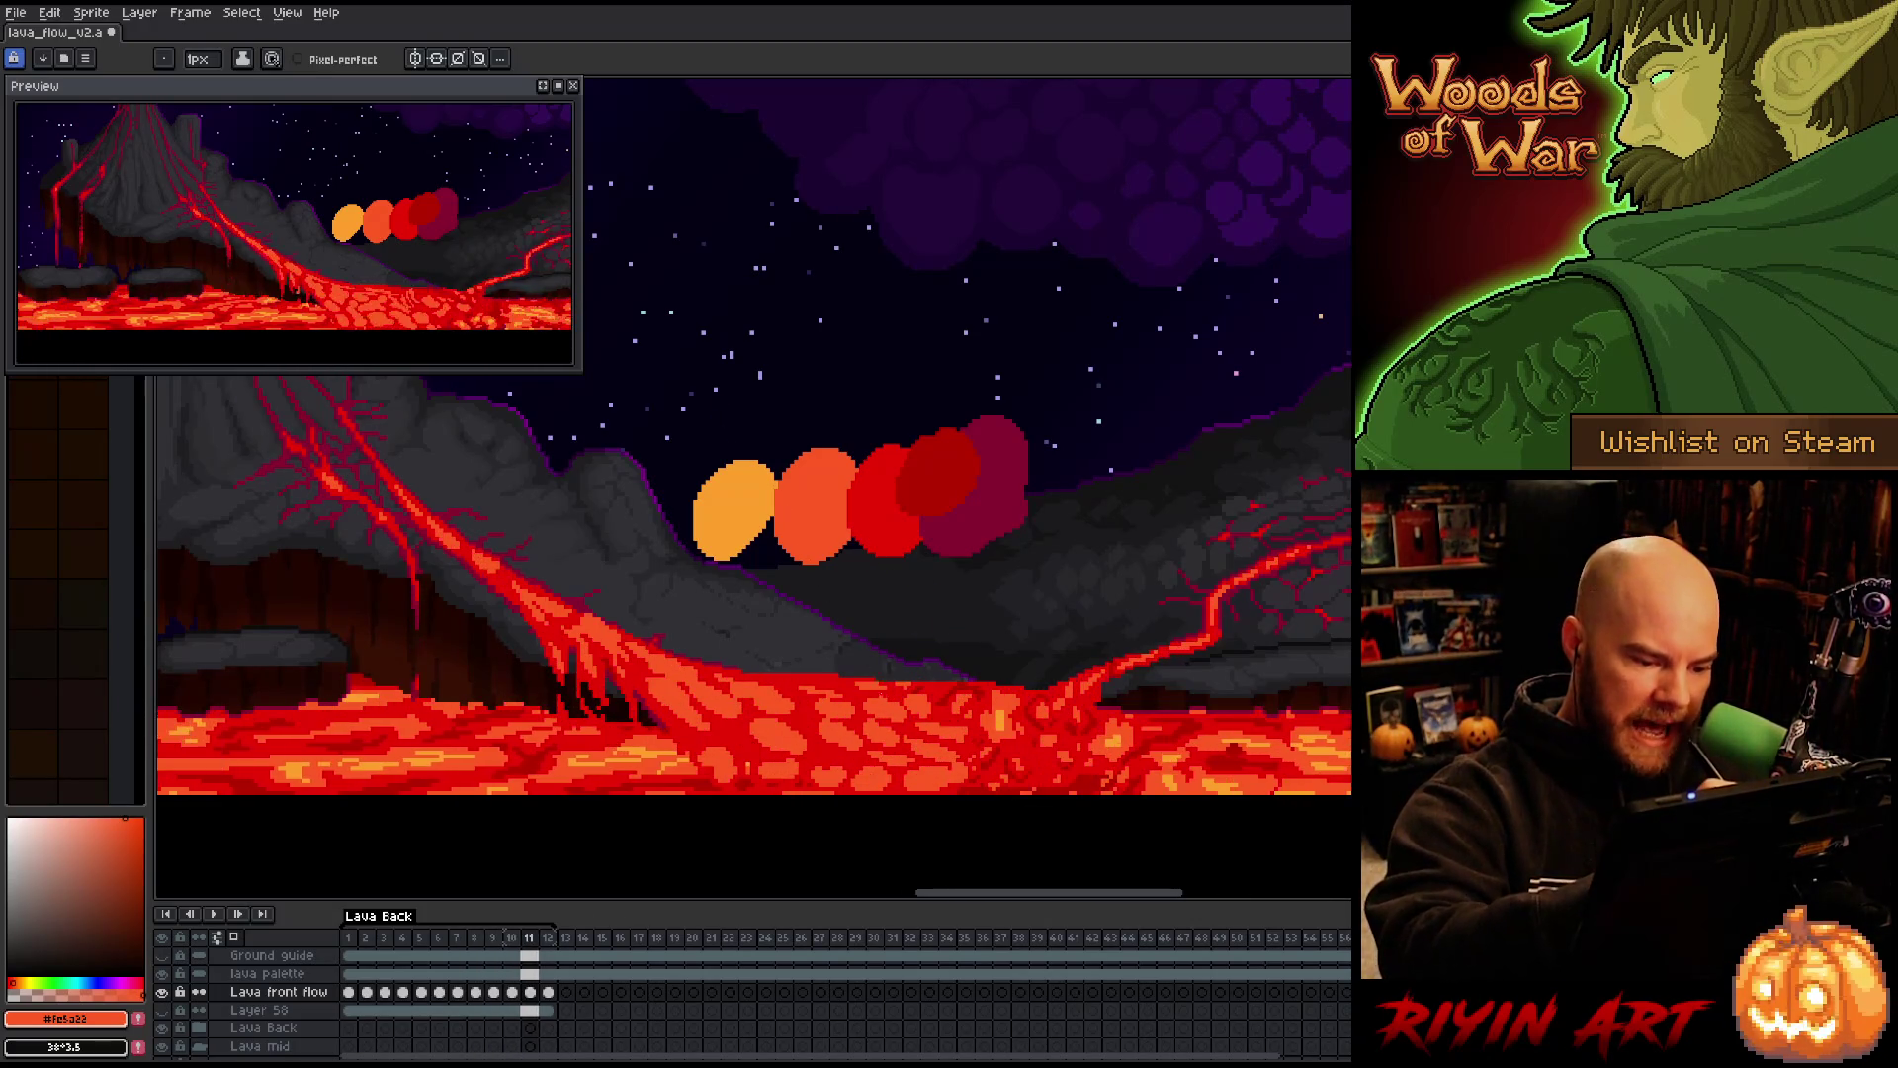
key(Right)
key(Left)
key(Right)
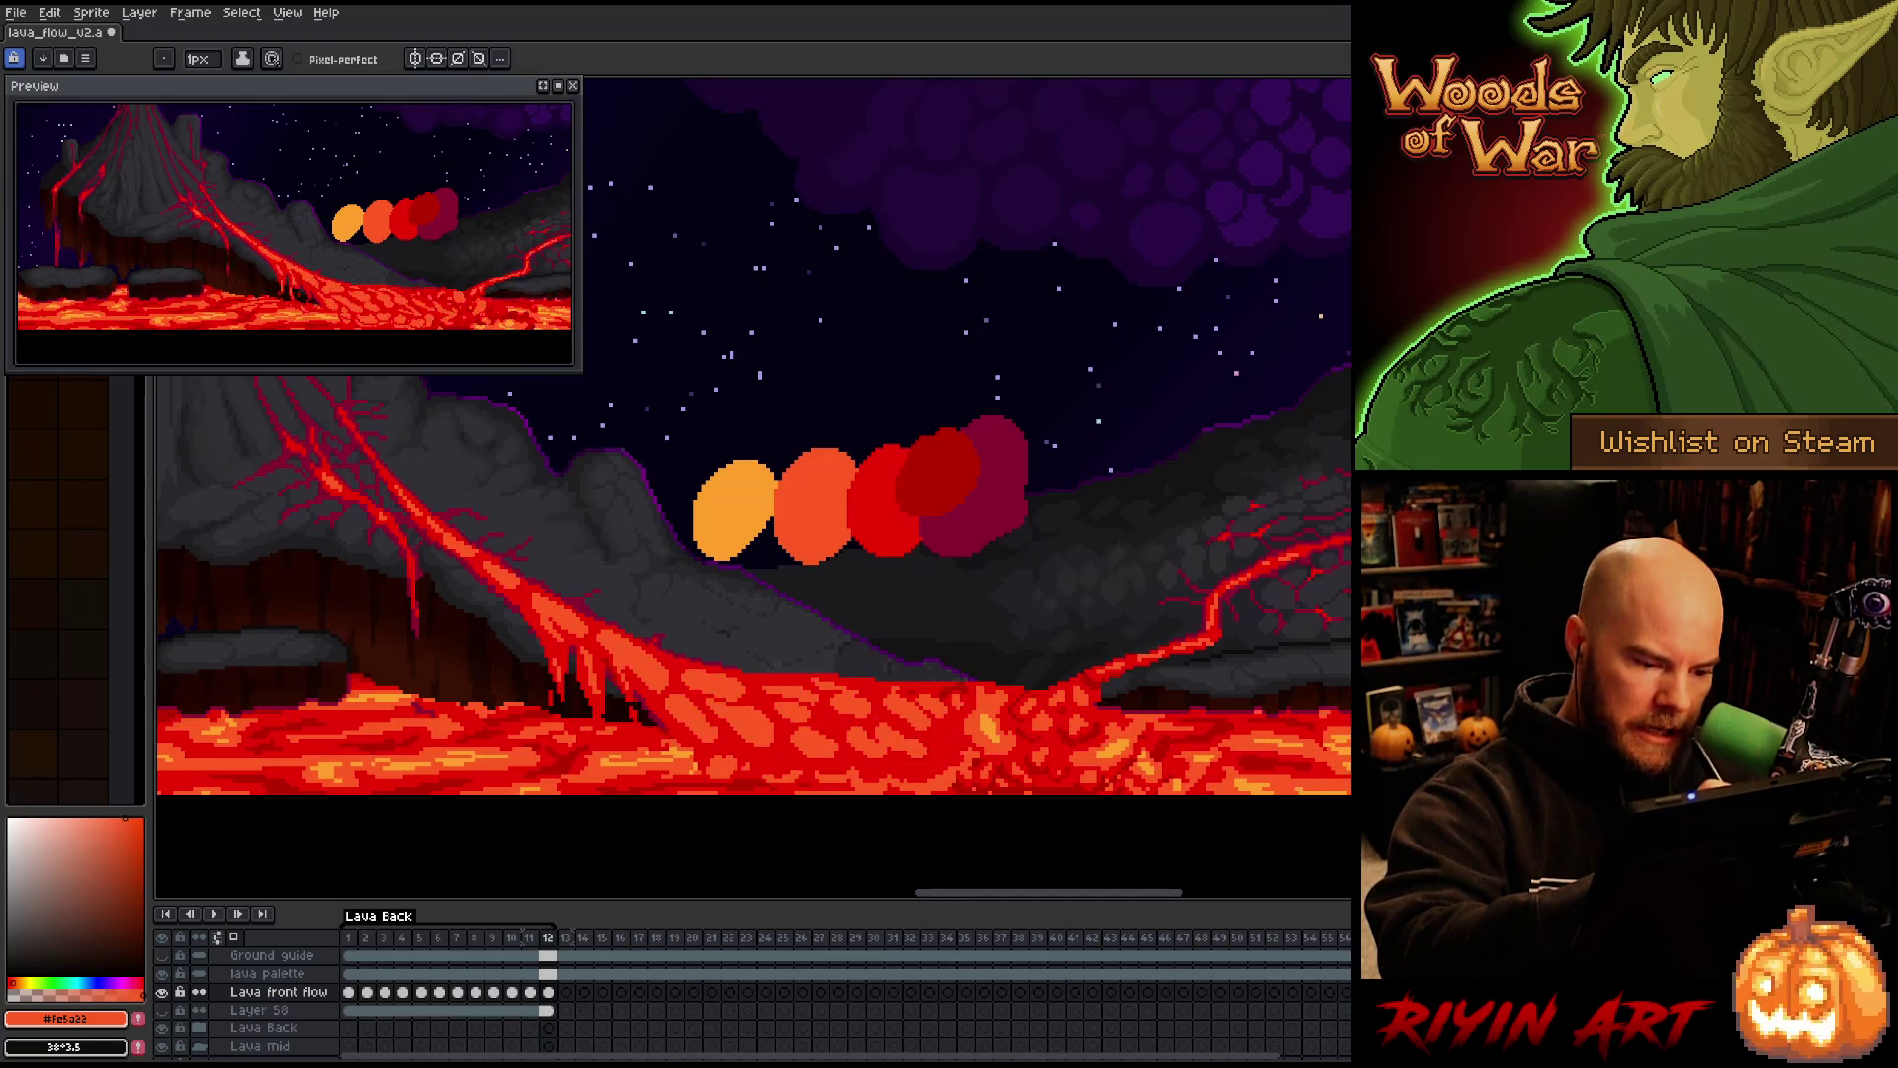
Eyedrop lava pixels on frame 12, alternating orange #fe5a22 and dark red, ending on #cb0404
key(Left)
key(Right)
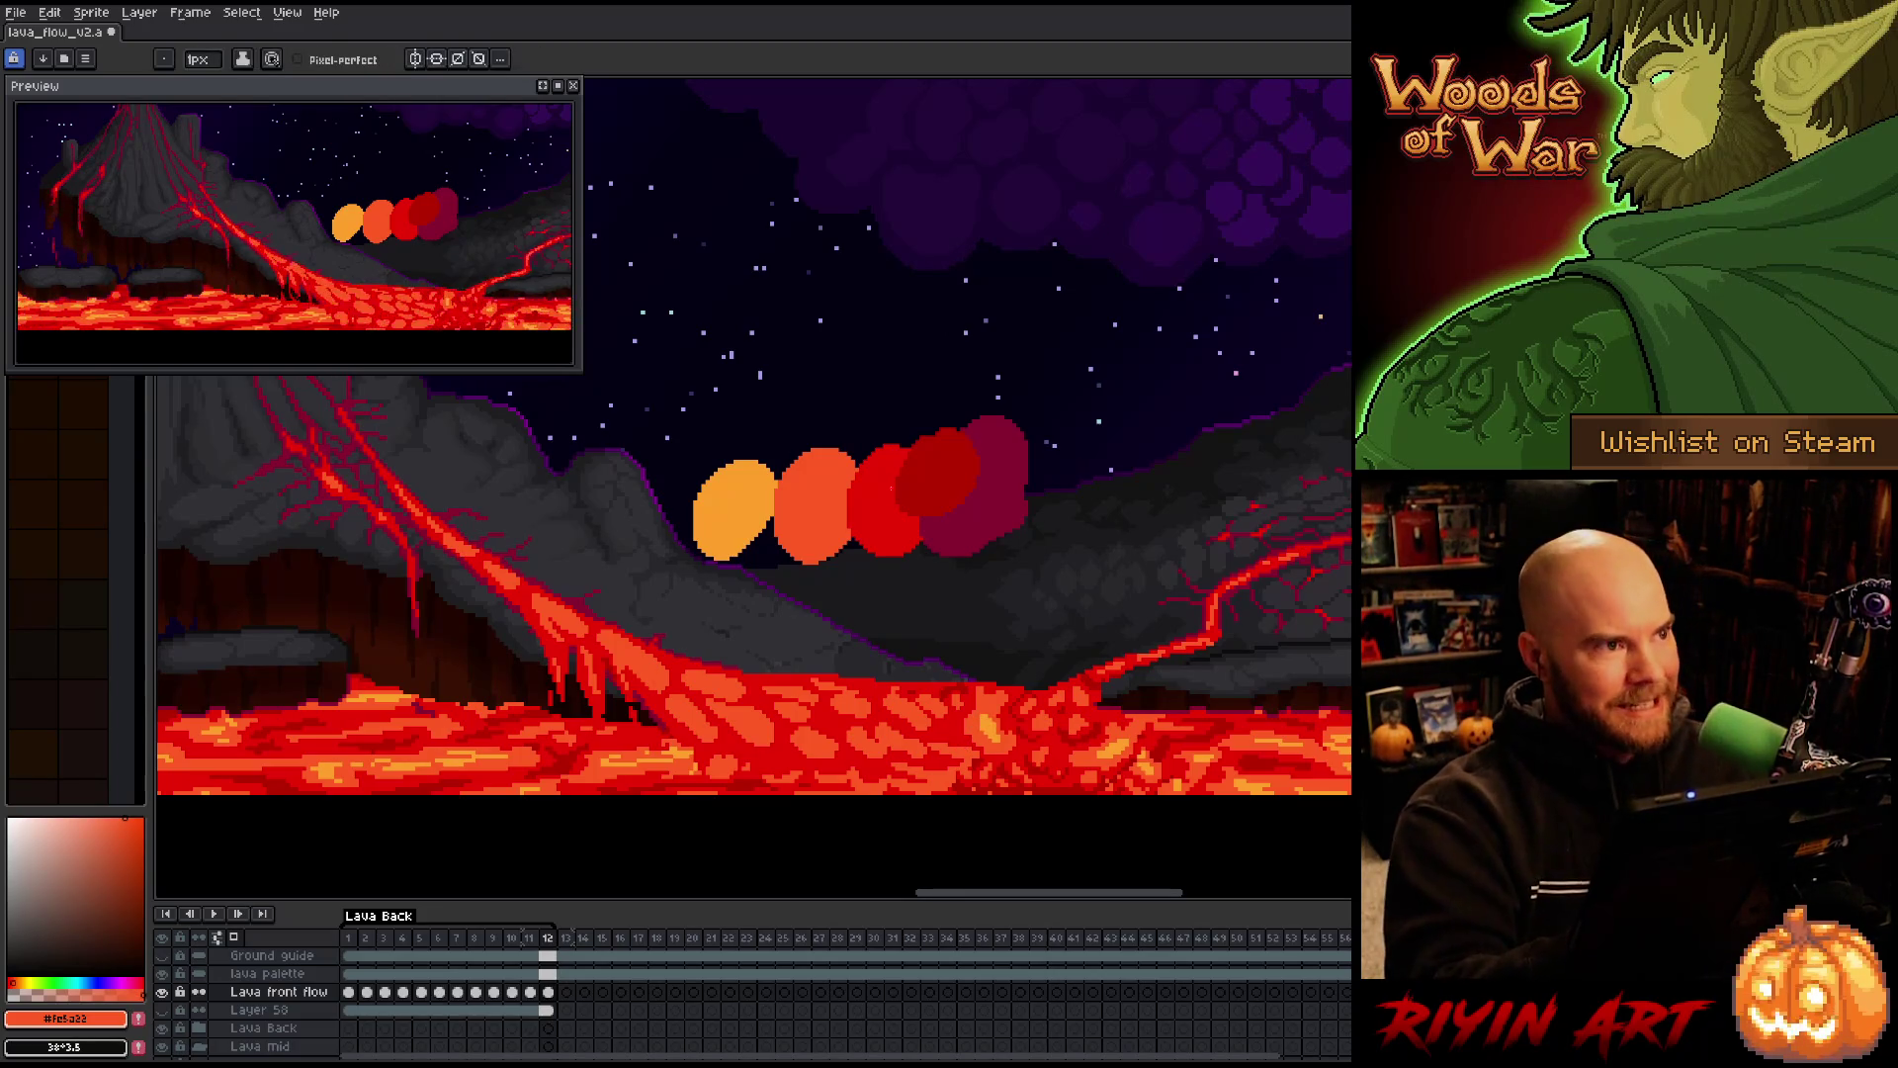
key(i)
alt+click(959, 740)
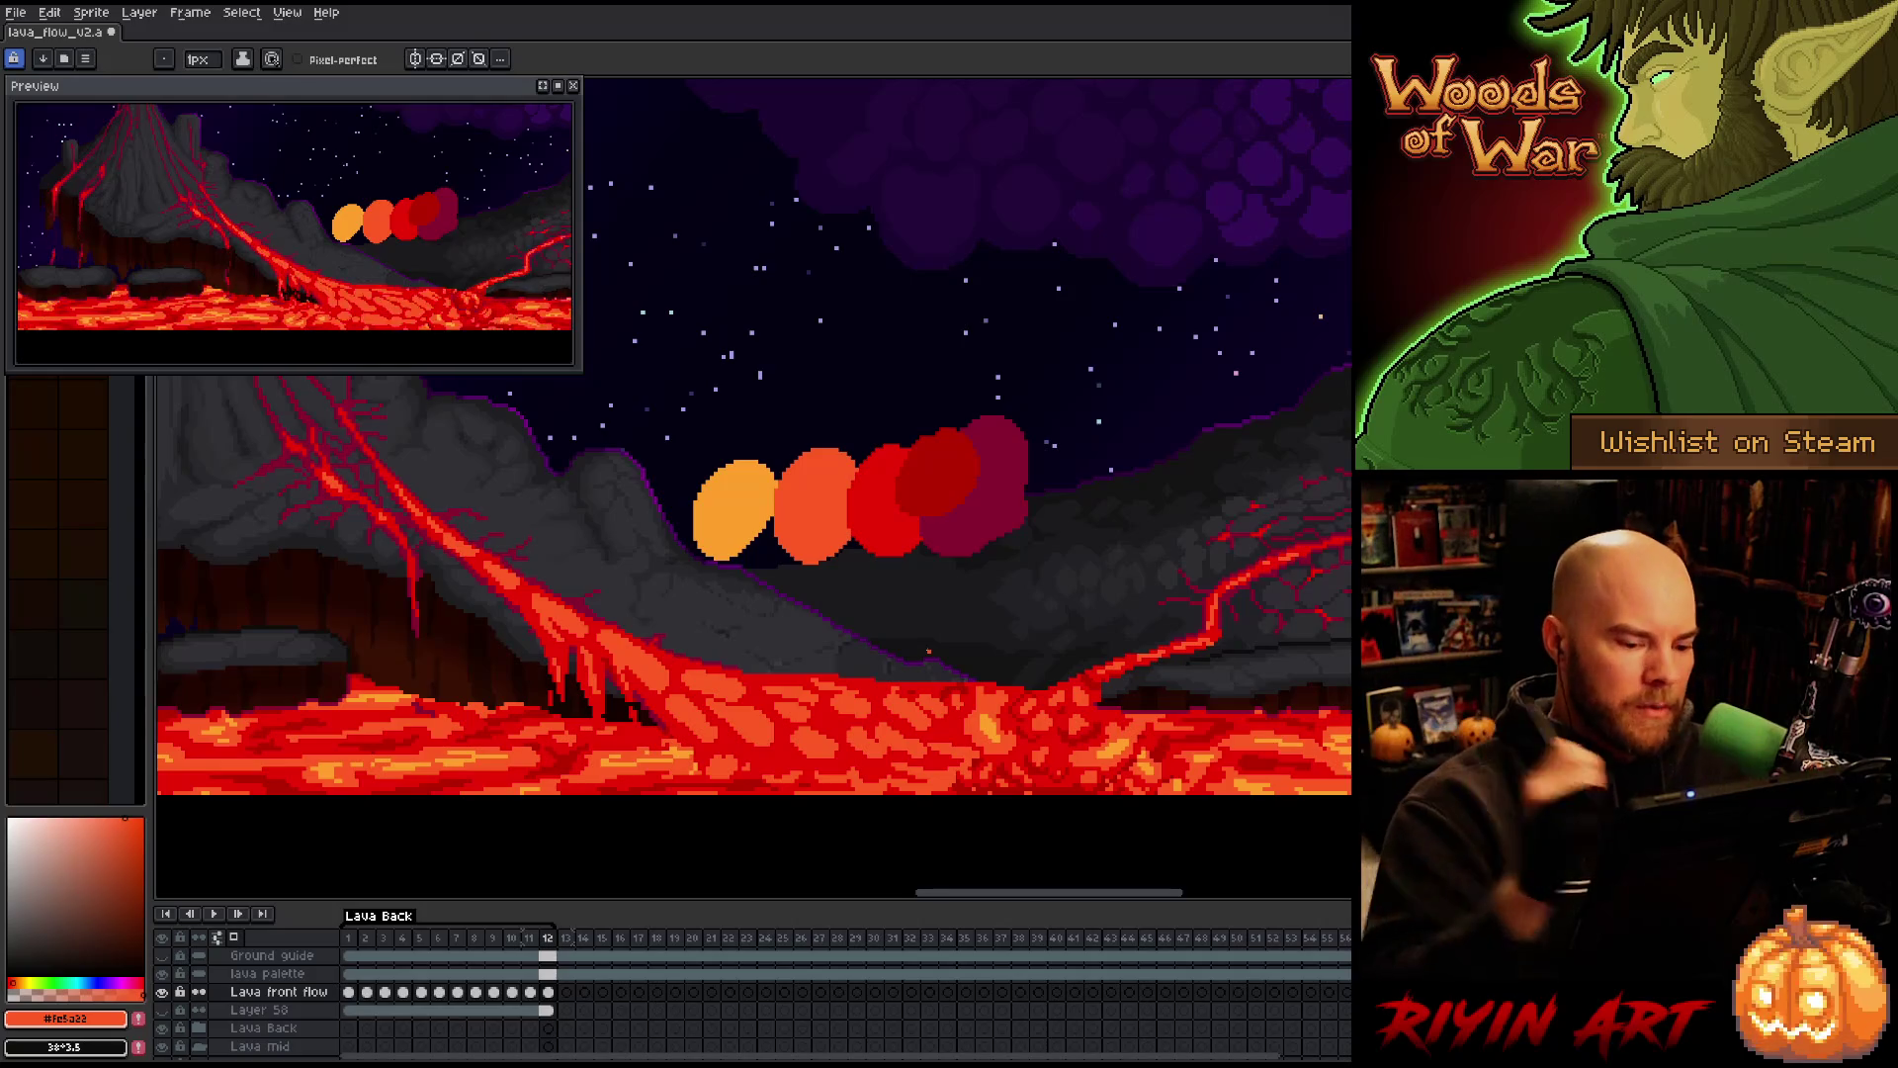
key(alt)
alt+click(982, 722)
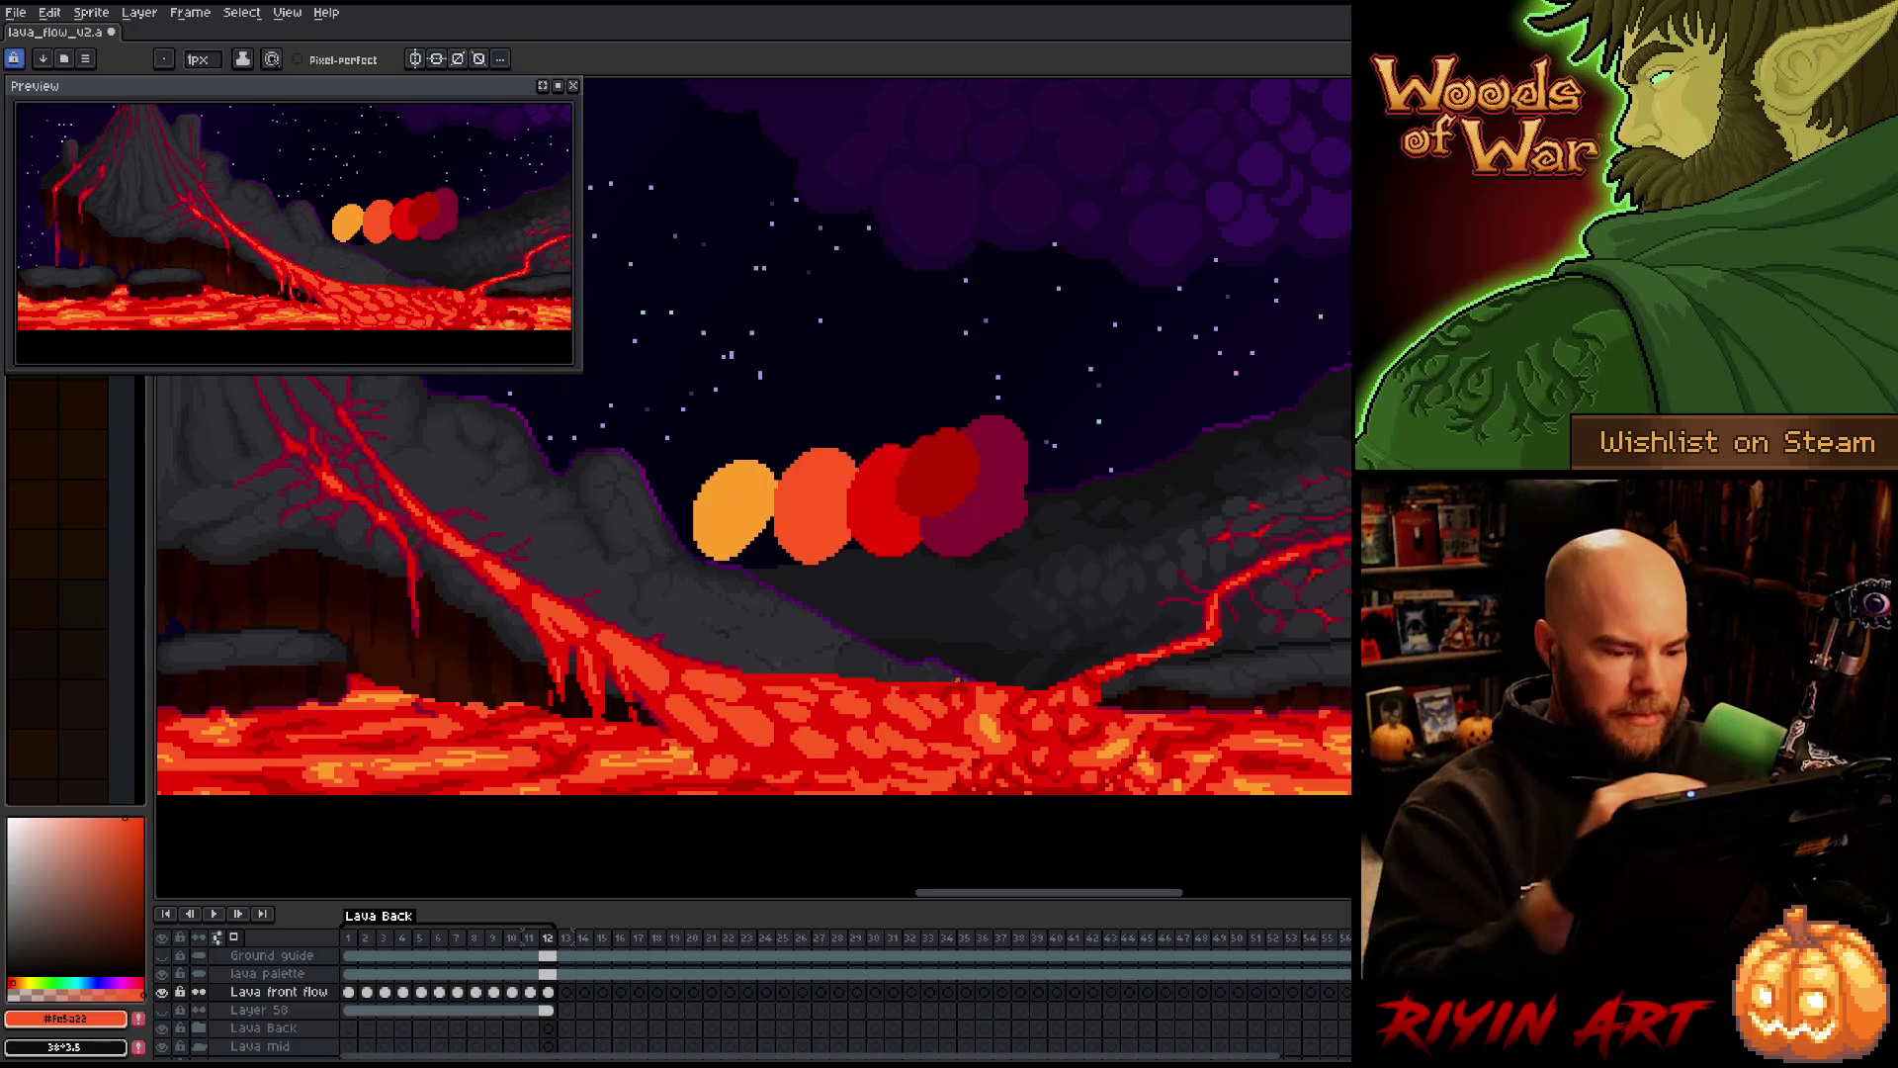
alt+click(980, 719)
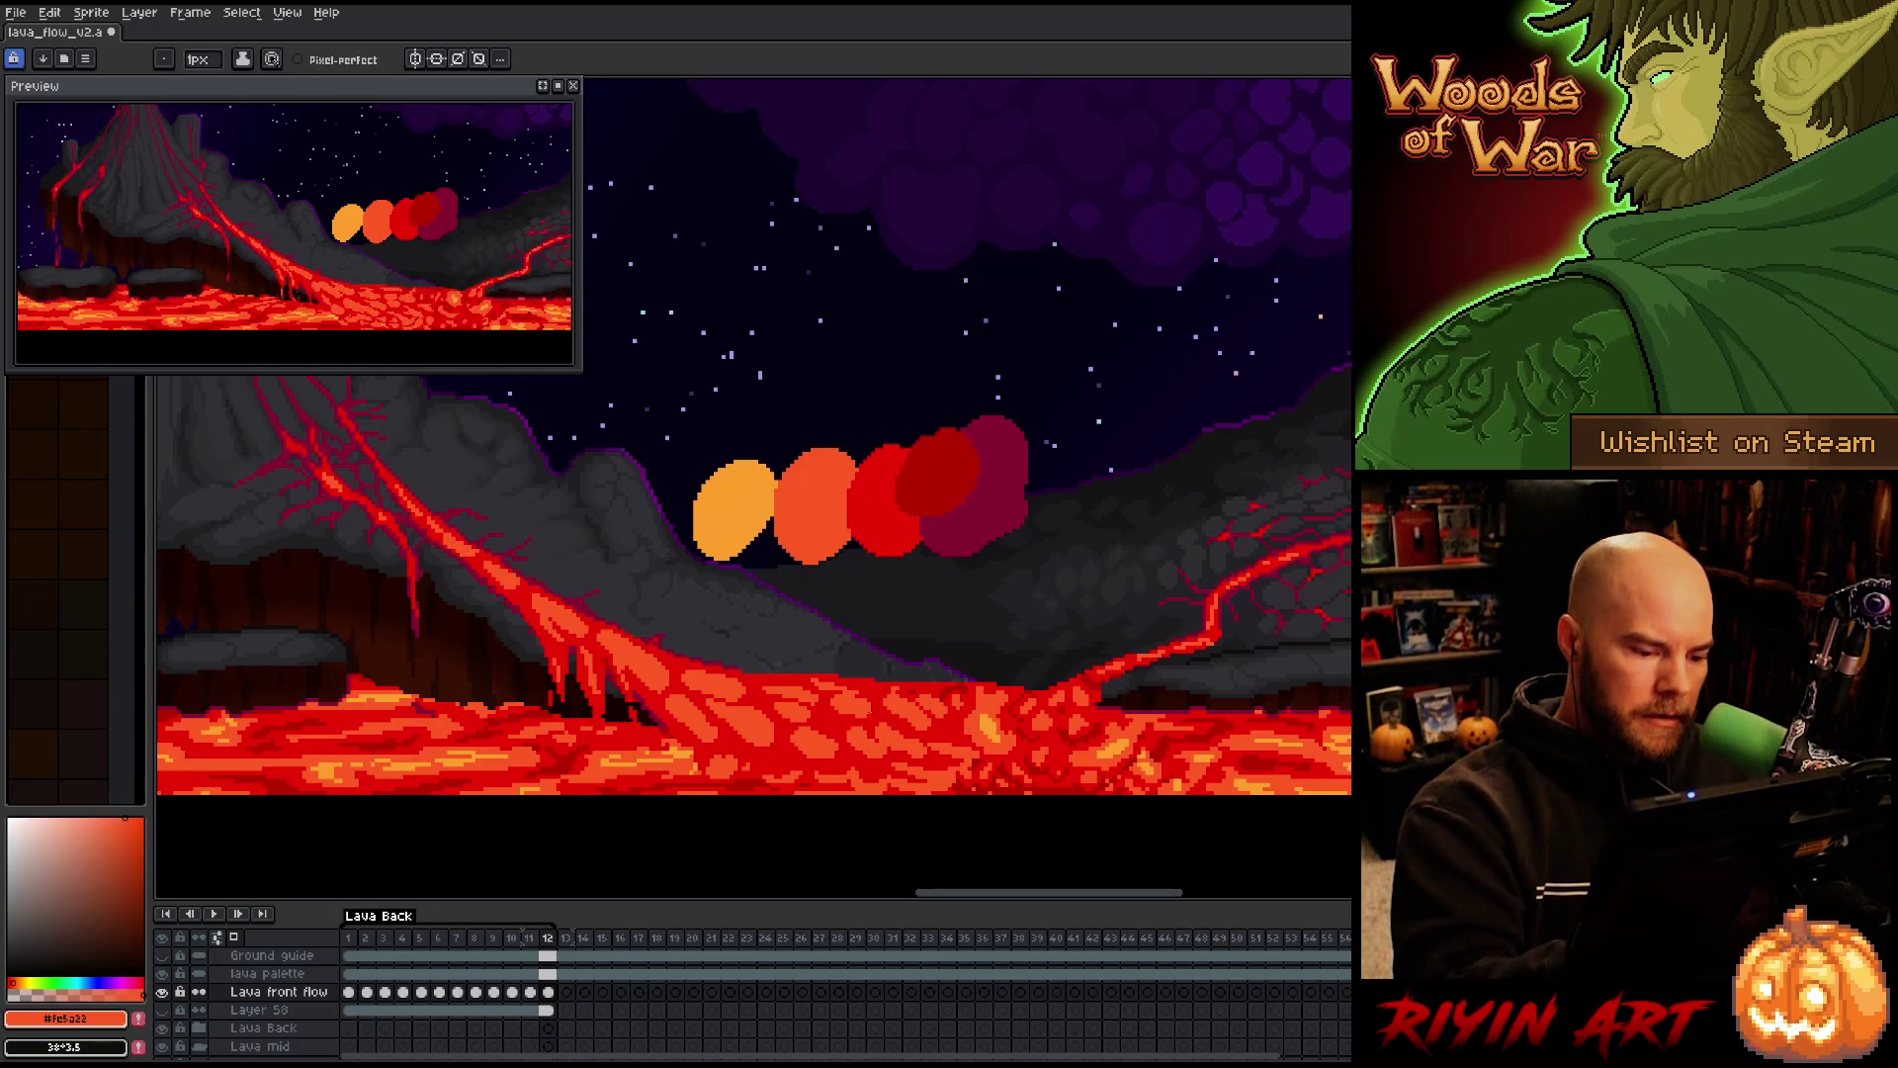
alt+click(884, 743)
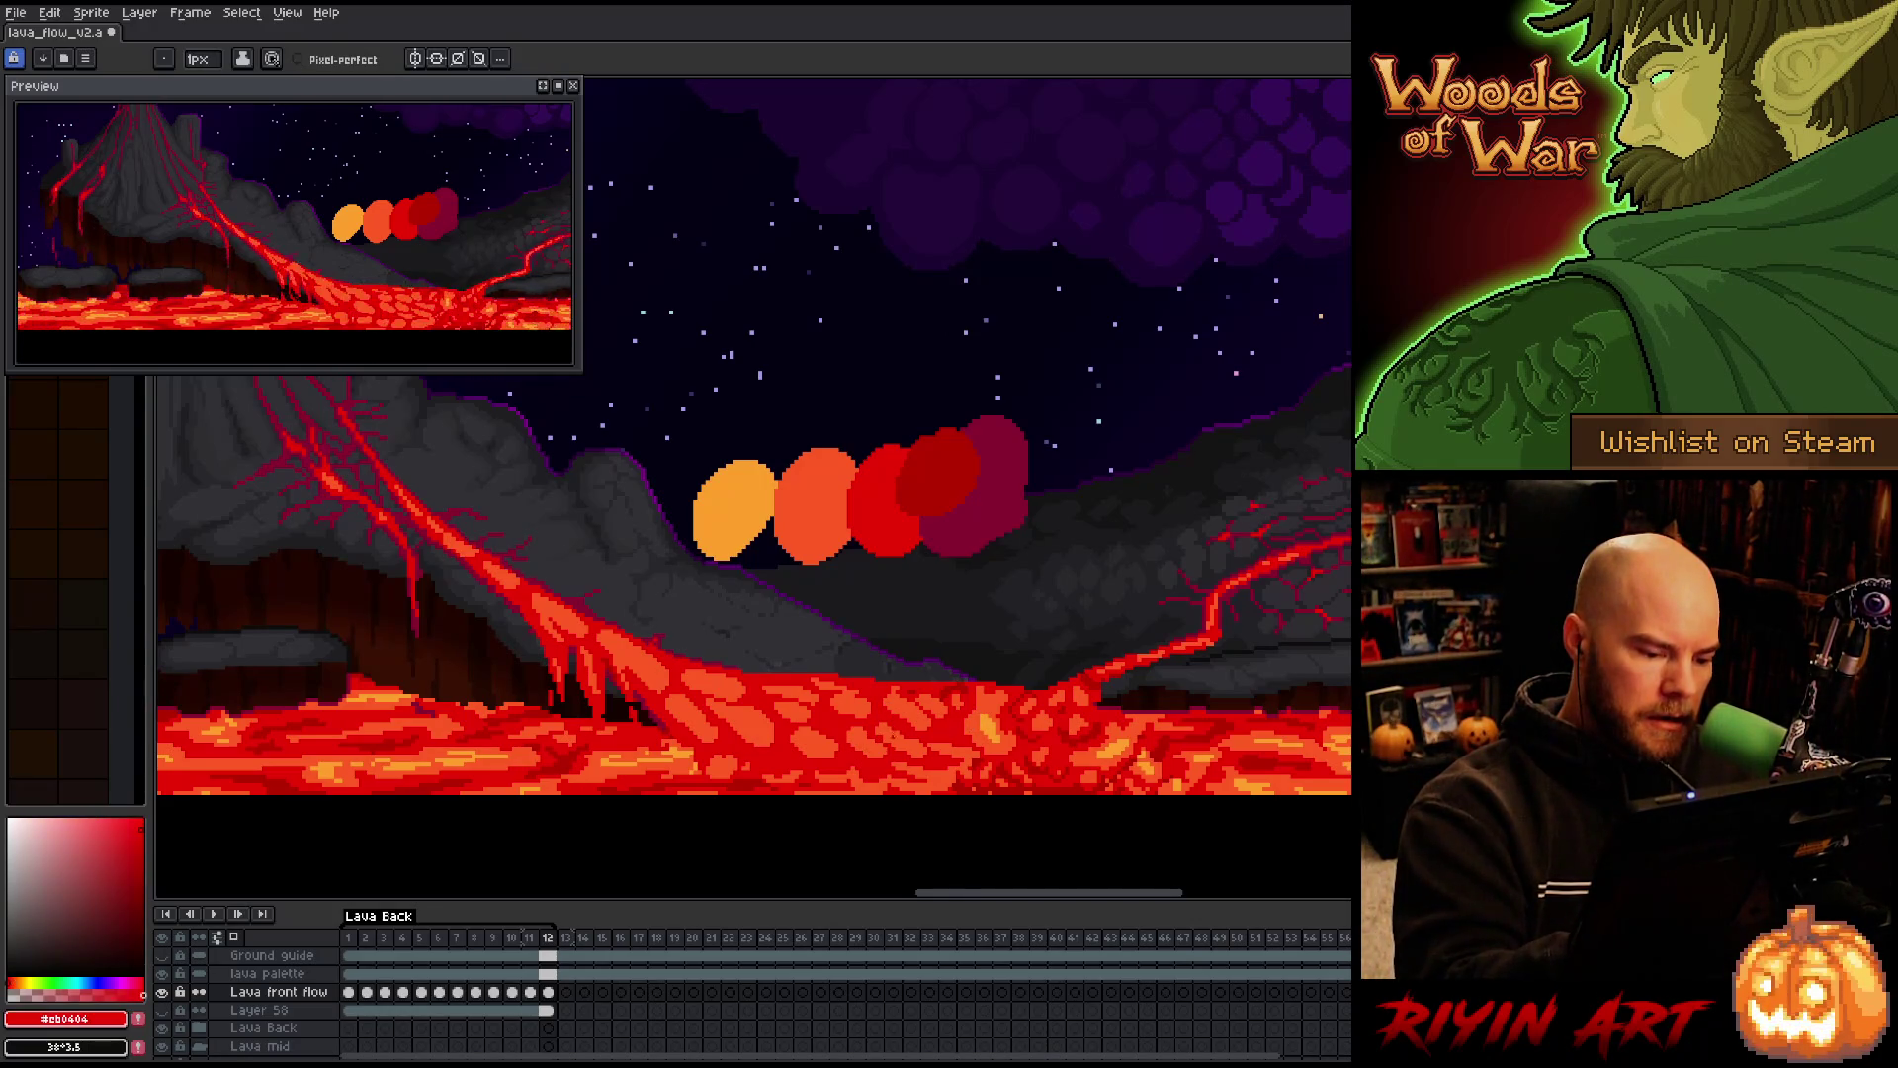
alt+click(979, 719)
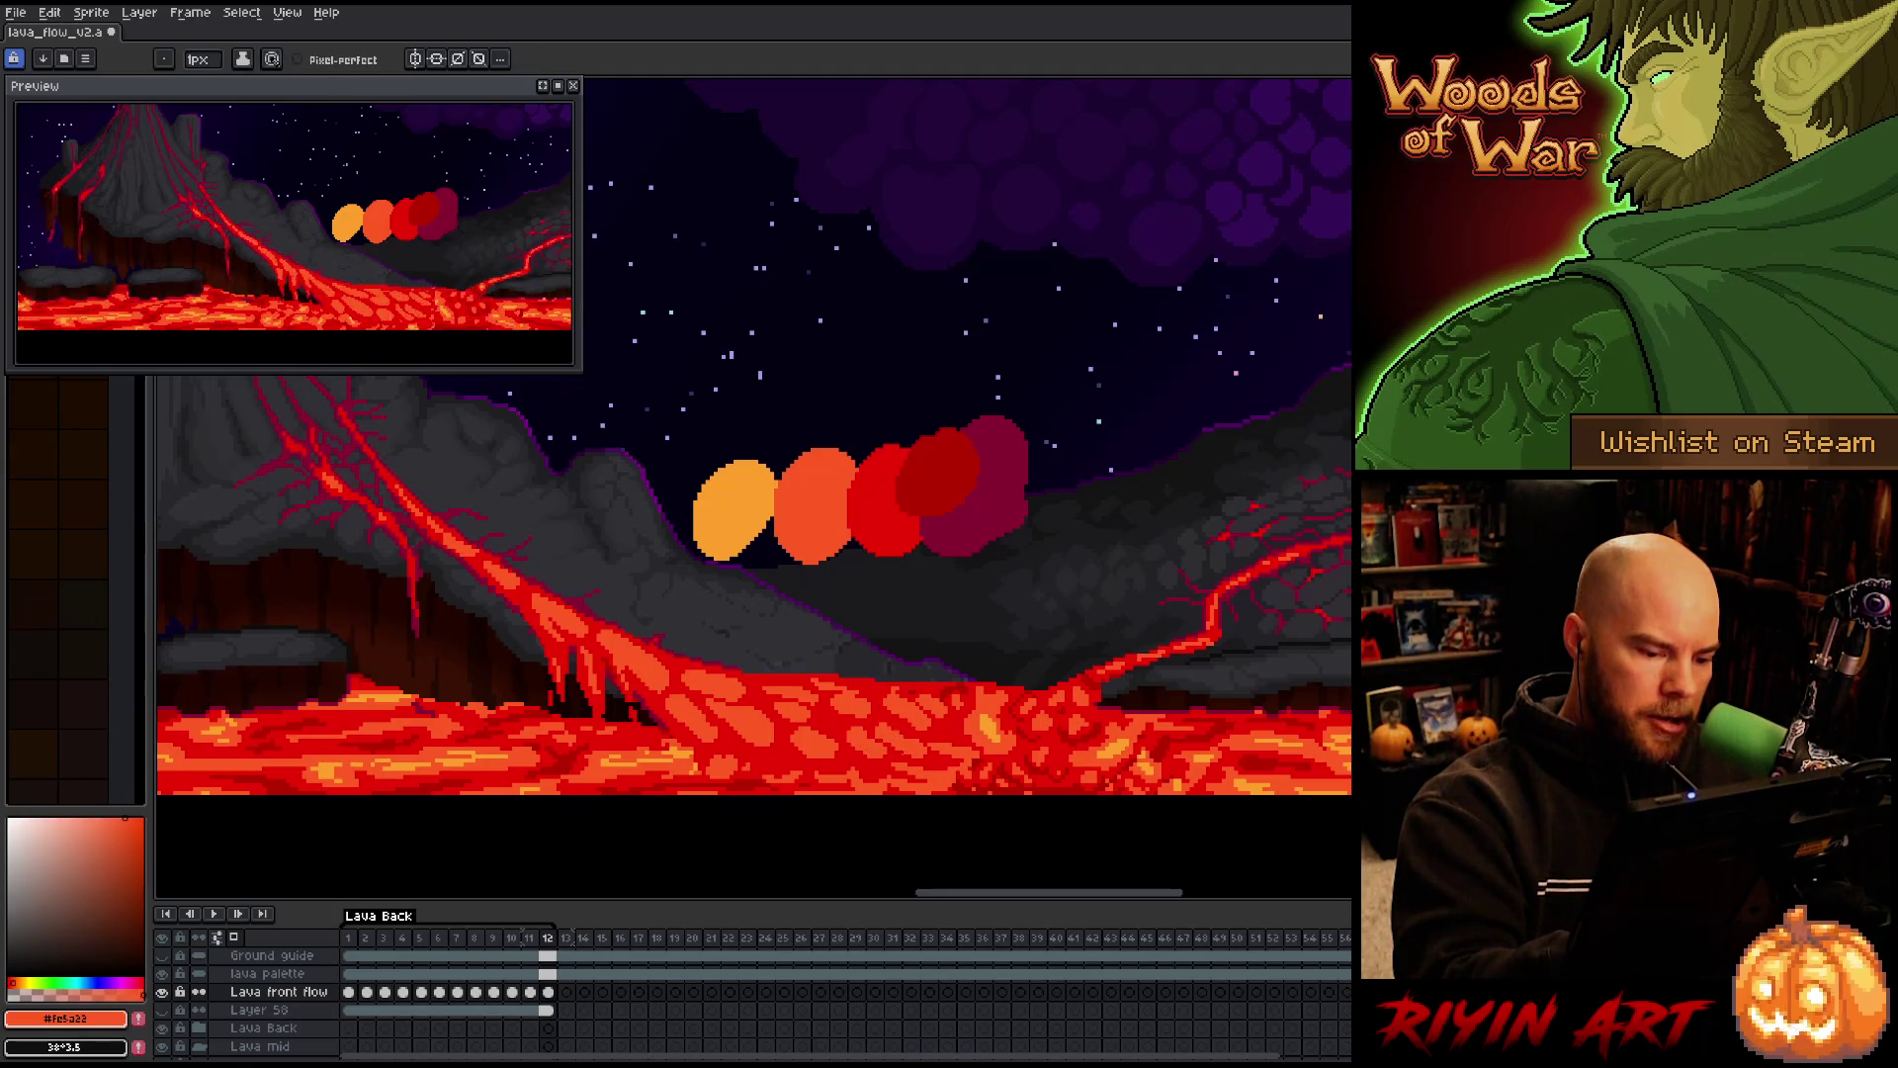
alt+click(909, 748)
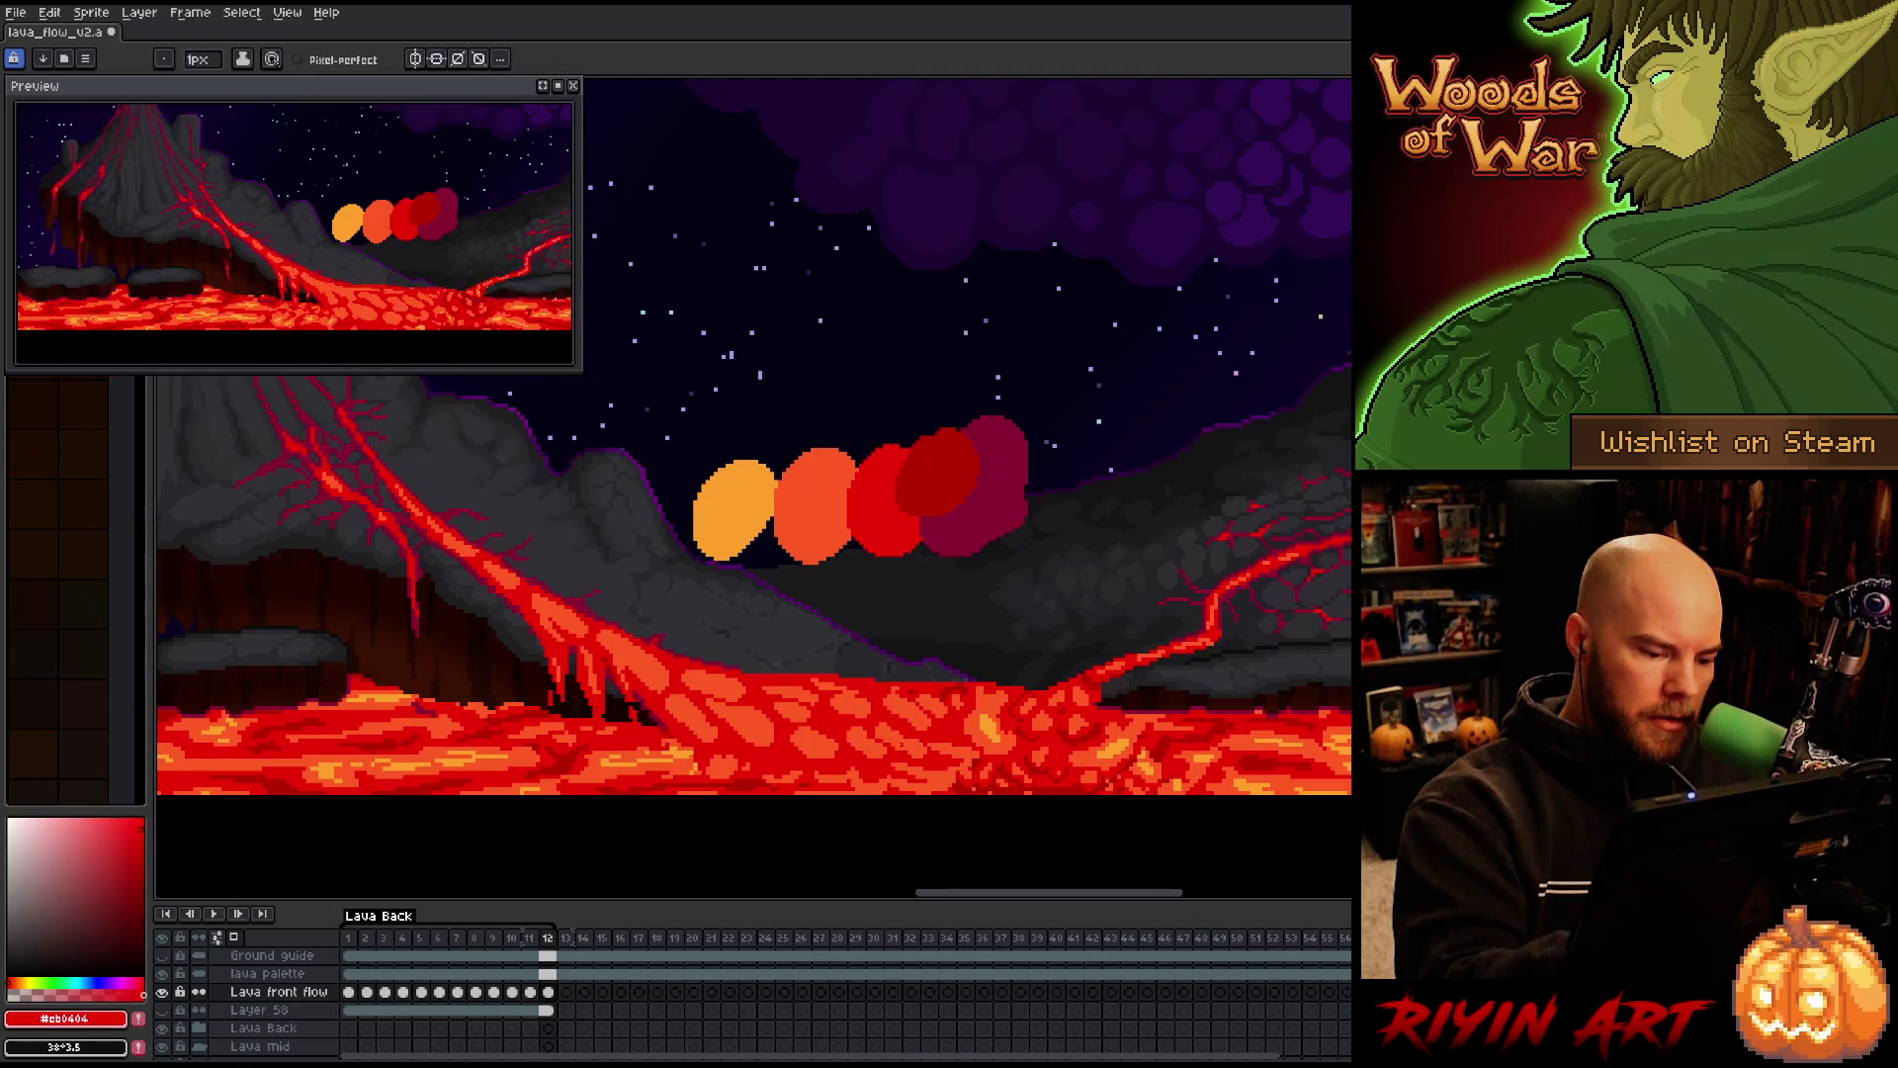
alt+click(815, 504)
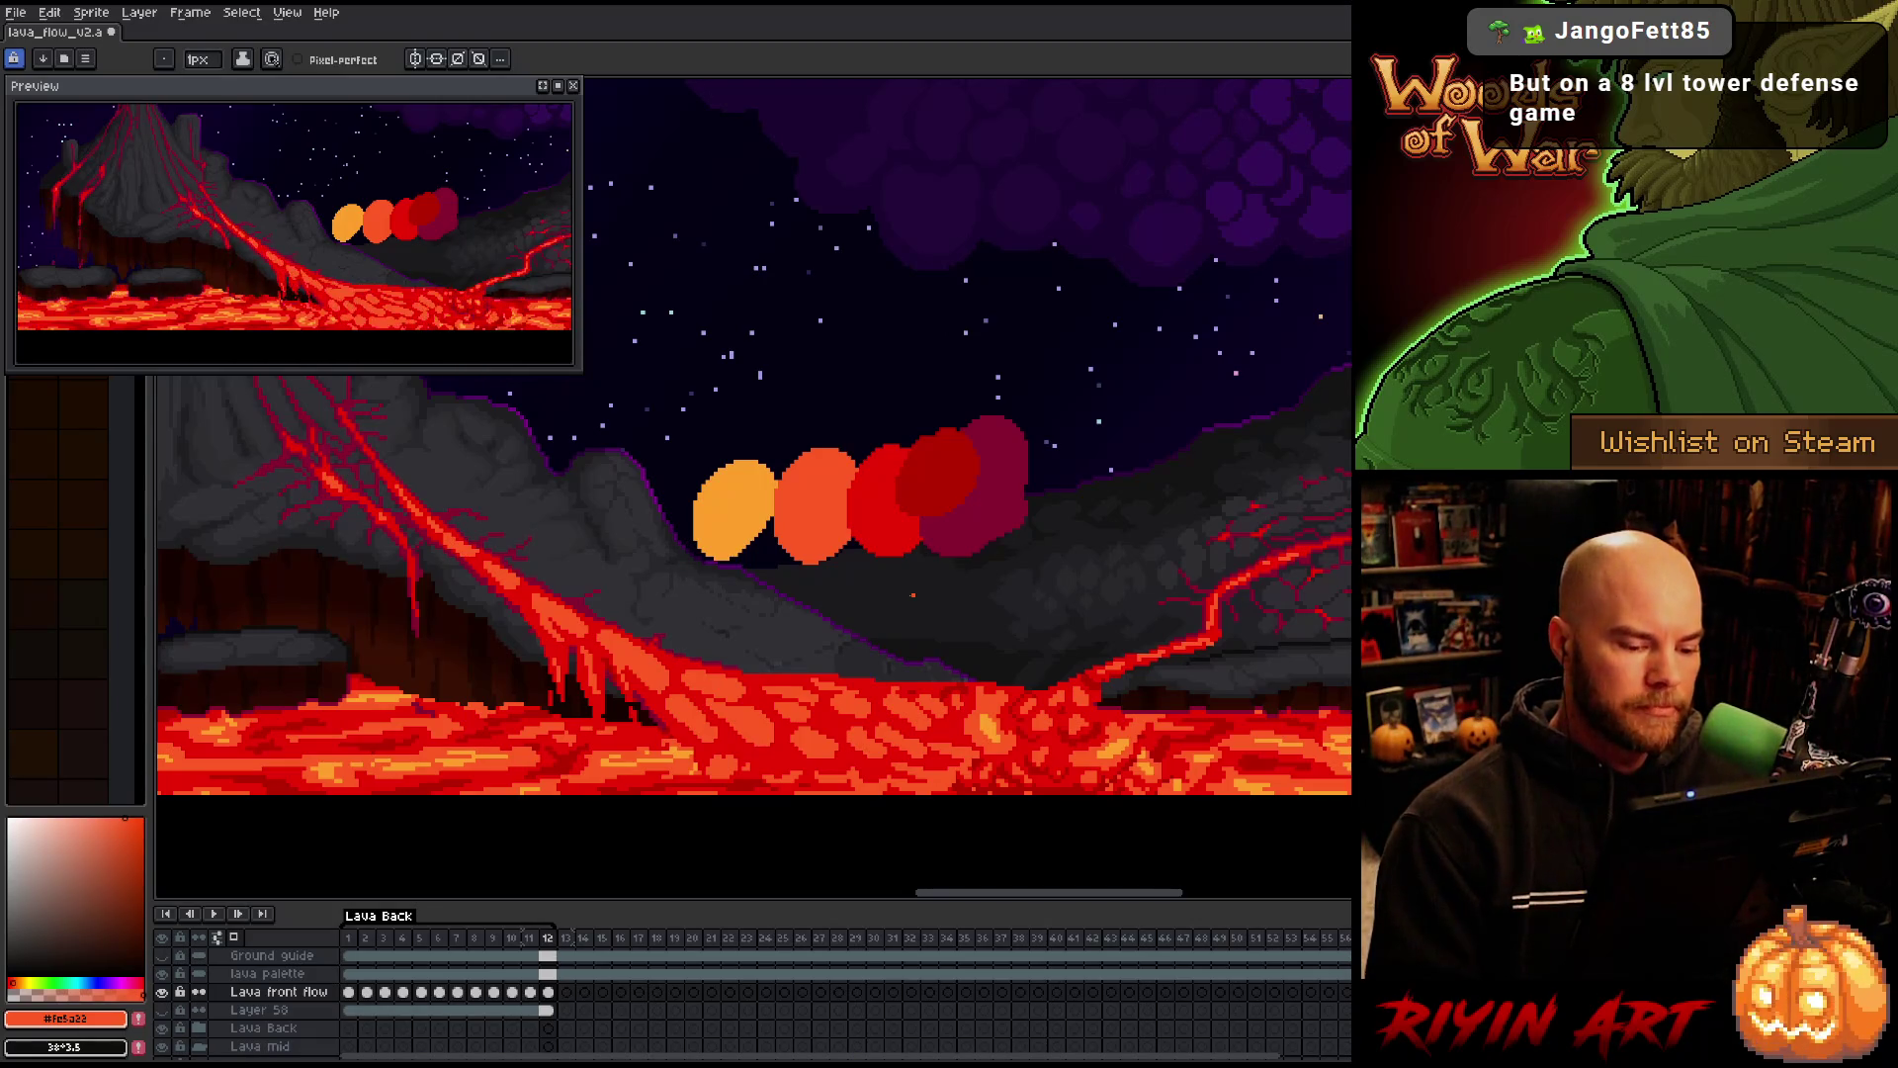
alt+click(1002, 710)
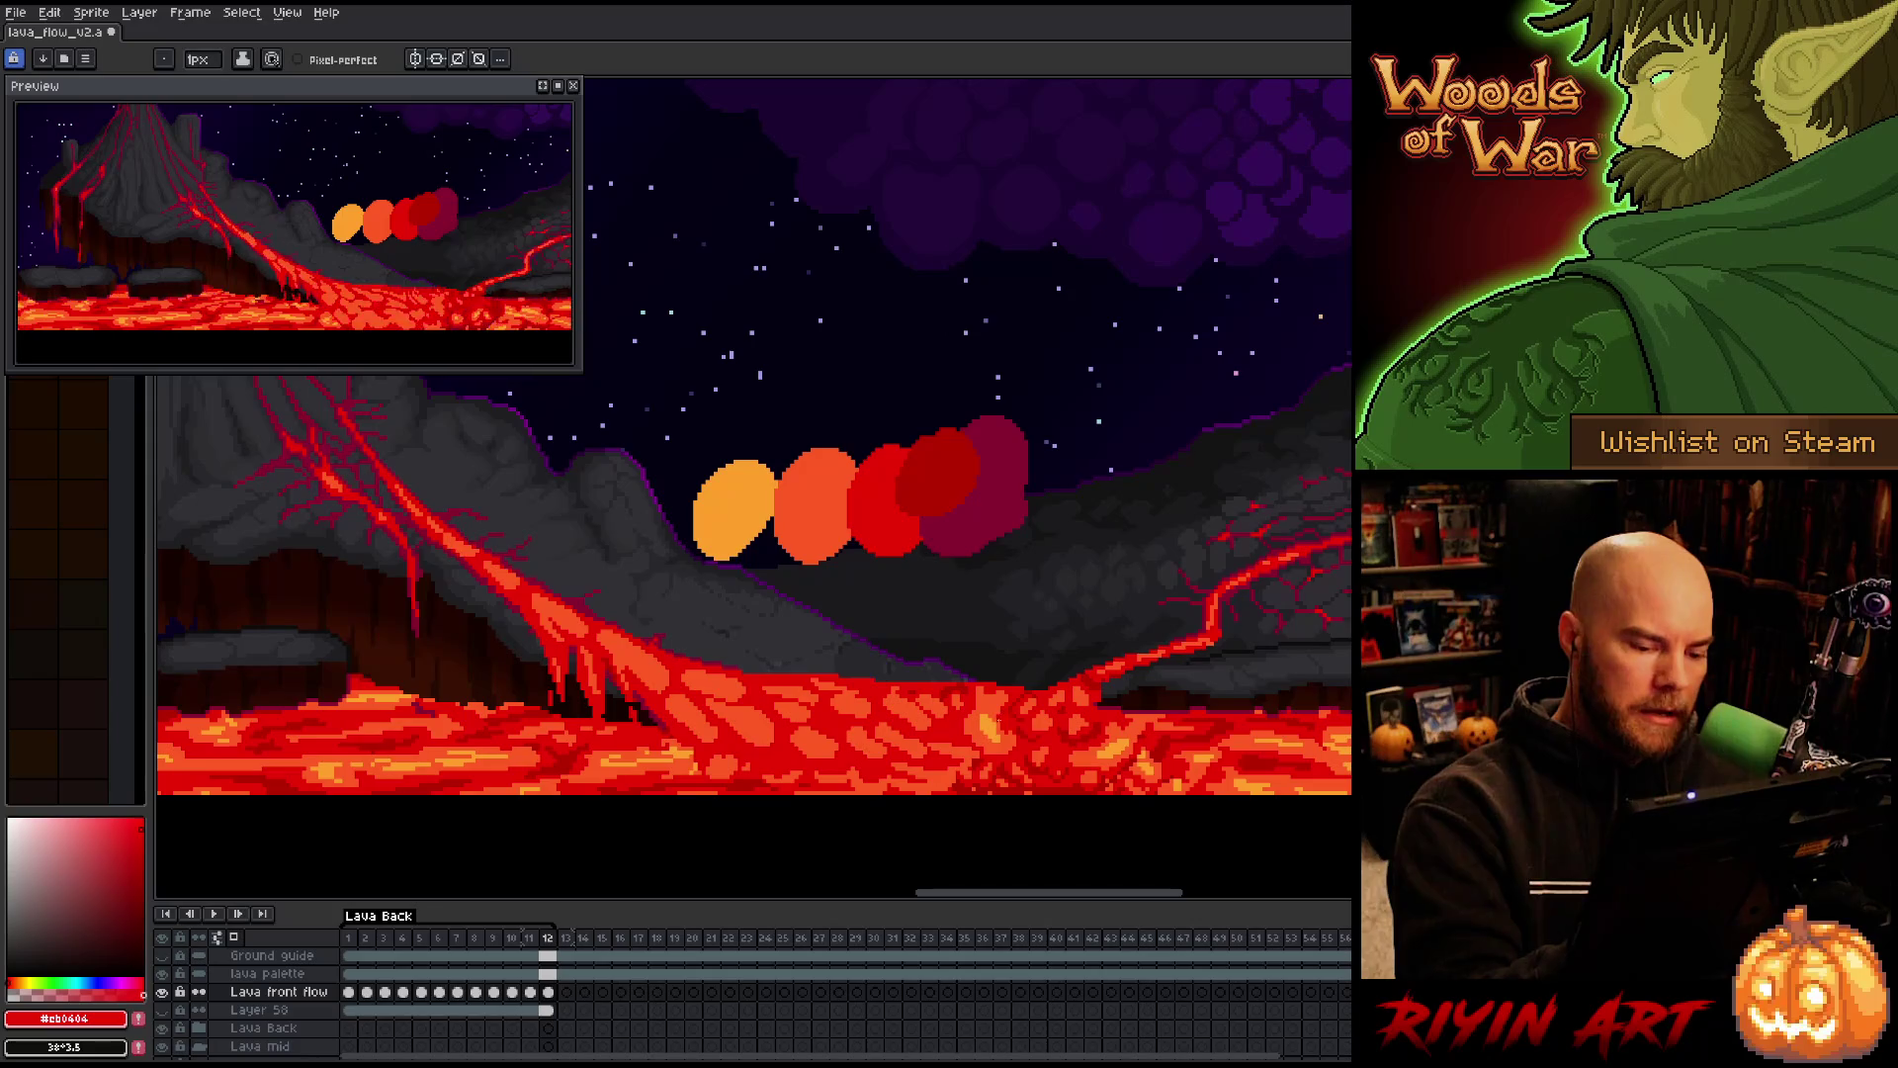
Pick orange #fe5a22 from the lava and return to the pencil
alt+click(1004, 697)
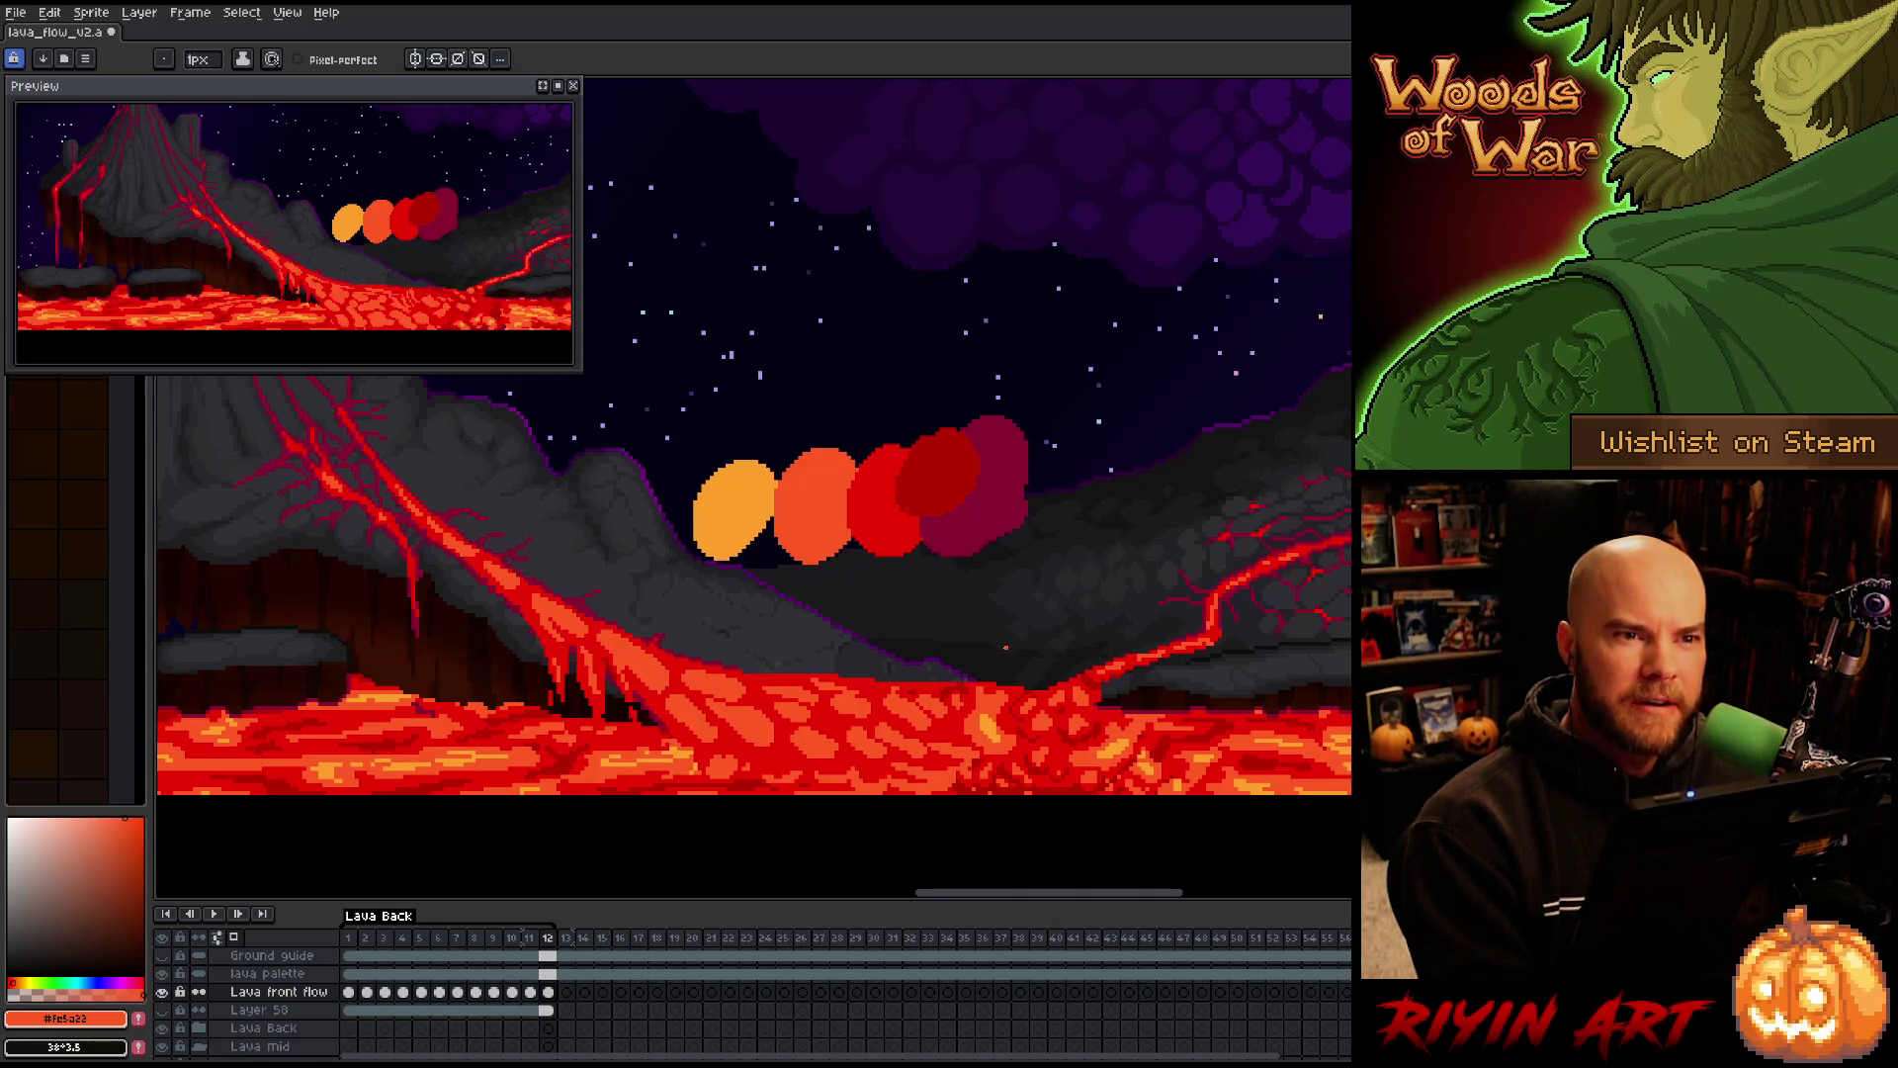
key(i)
key(b)
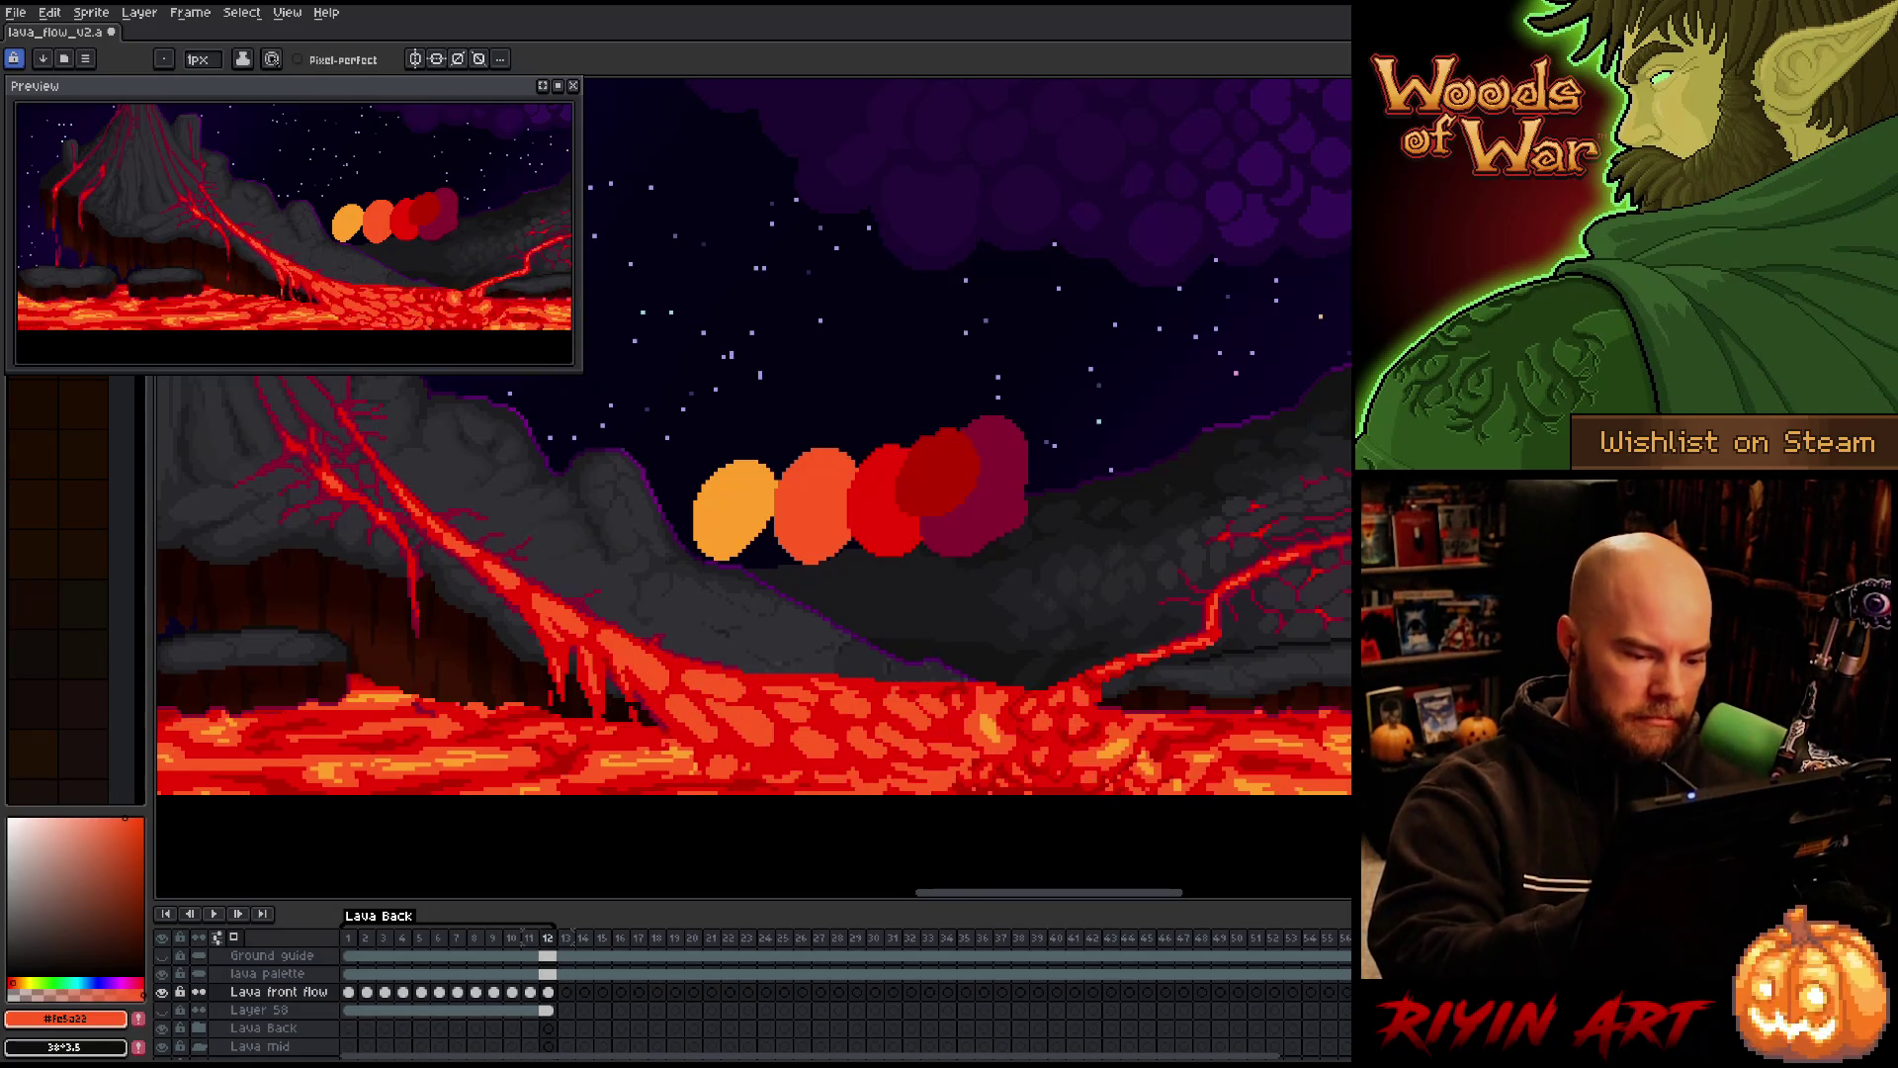
Flip between frames 11 and 12 to compare the lava
key(Left)
key(Right)
key(Left)
key(Right)
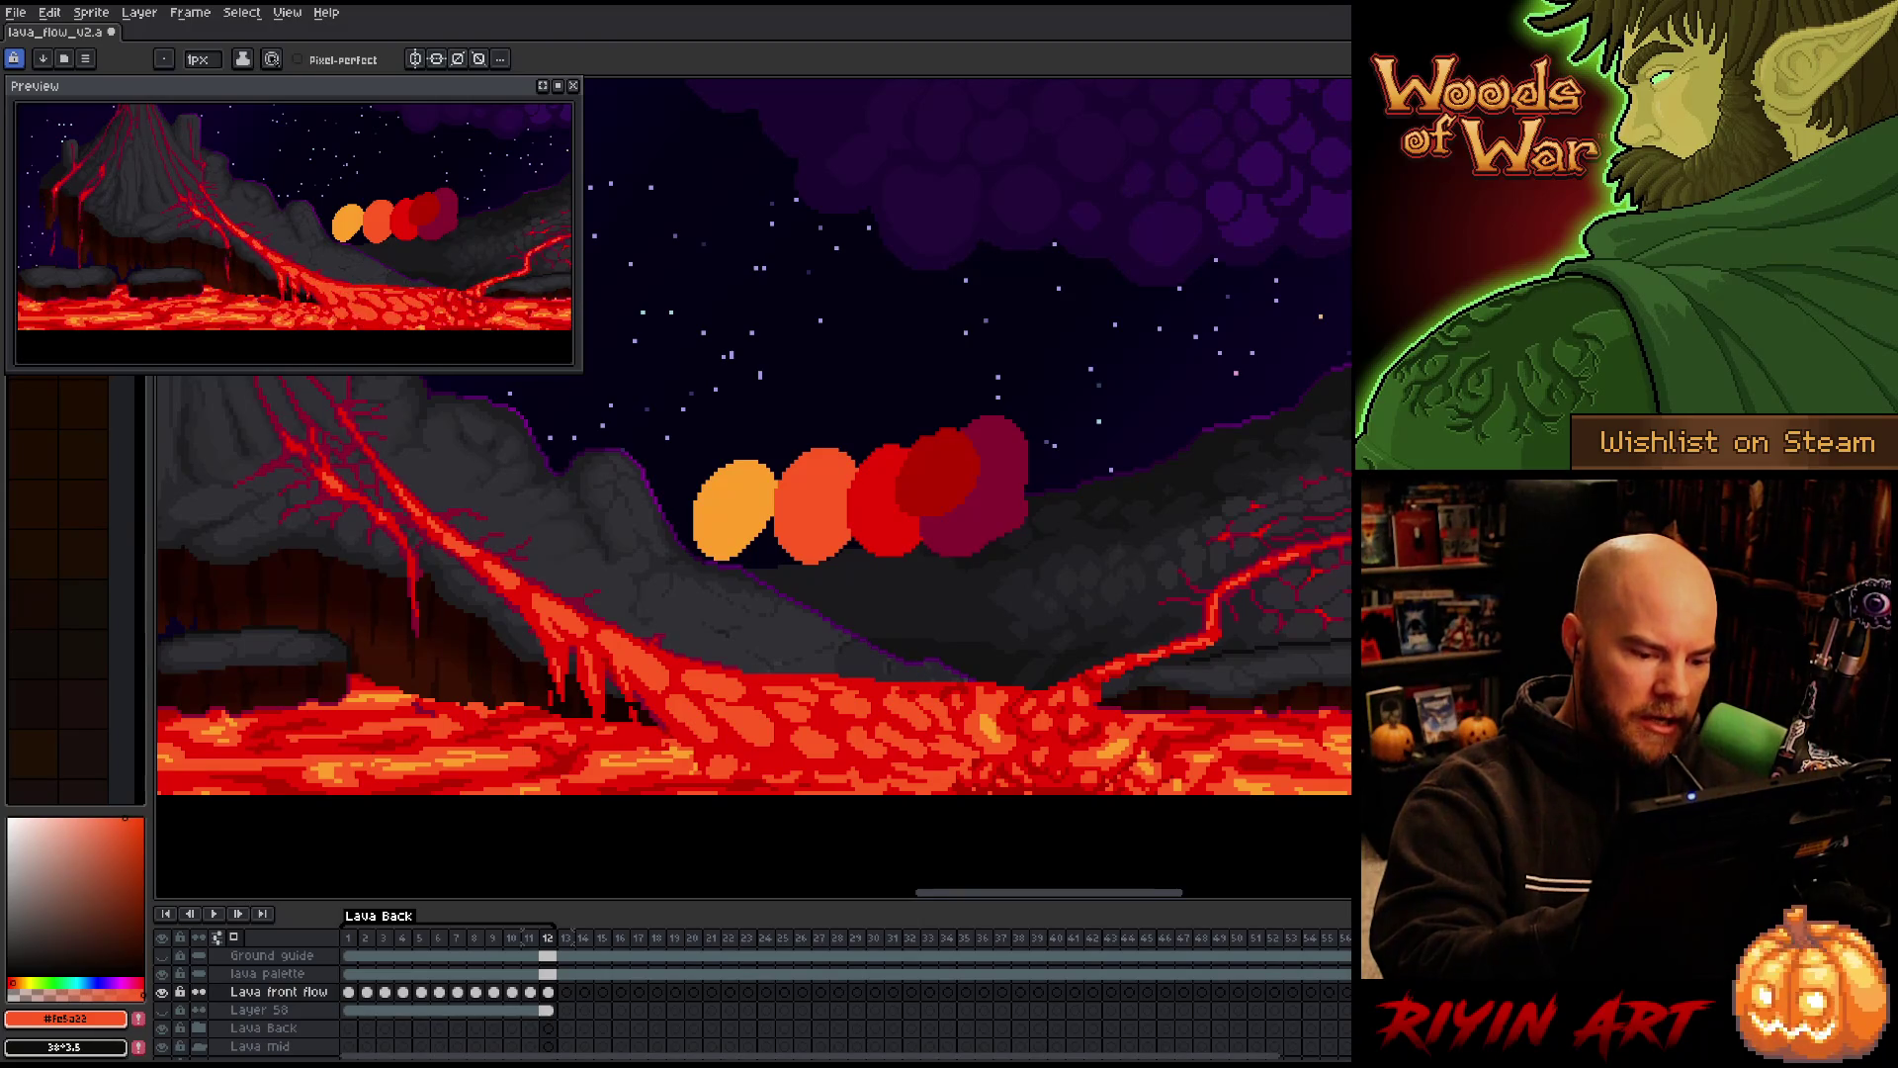
key(Left)
key(Right)
key(Left)
key(Right)
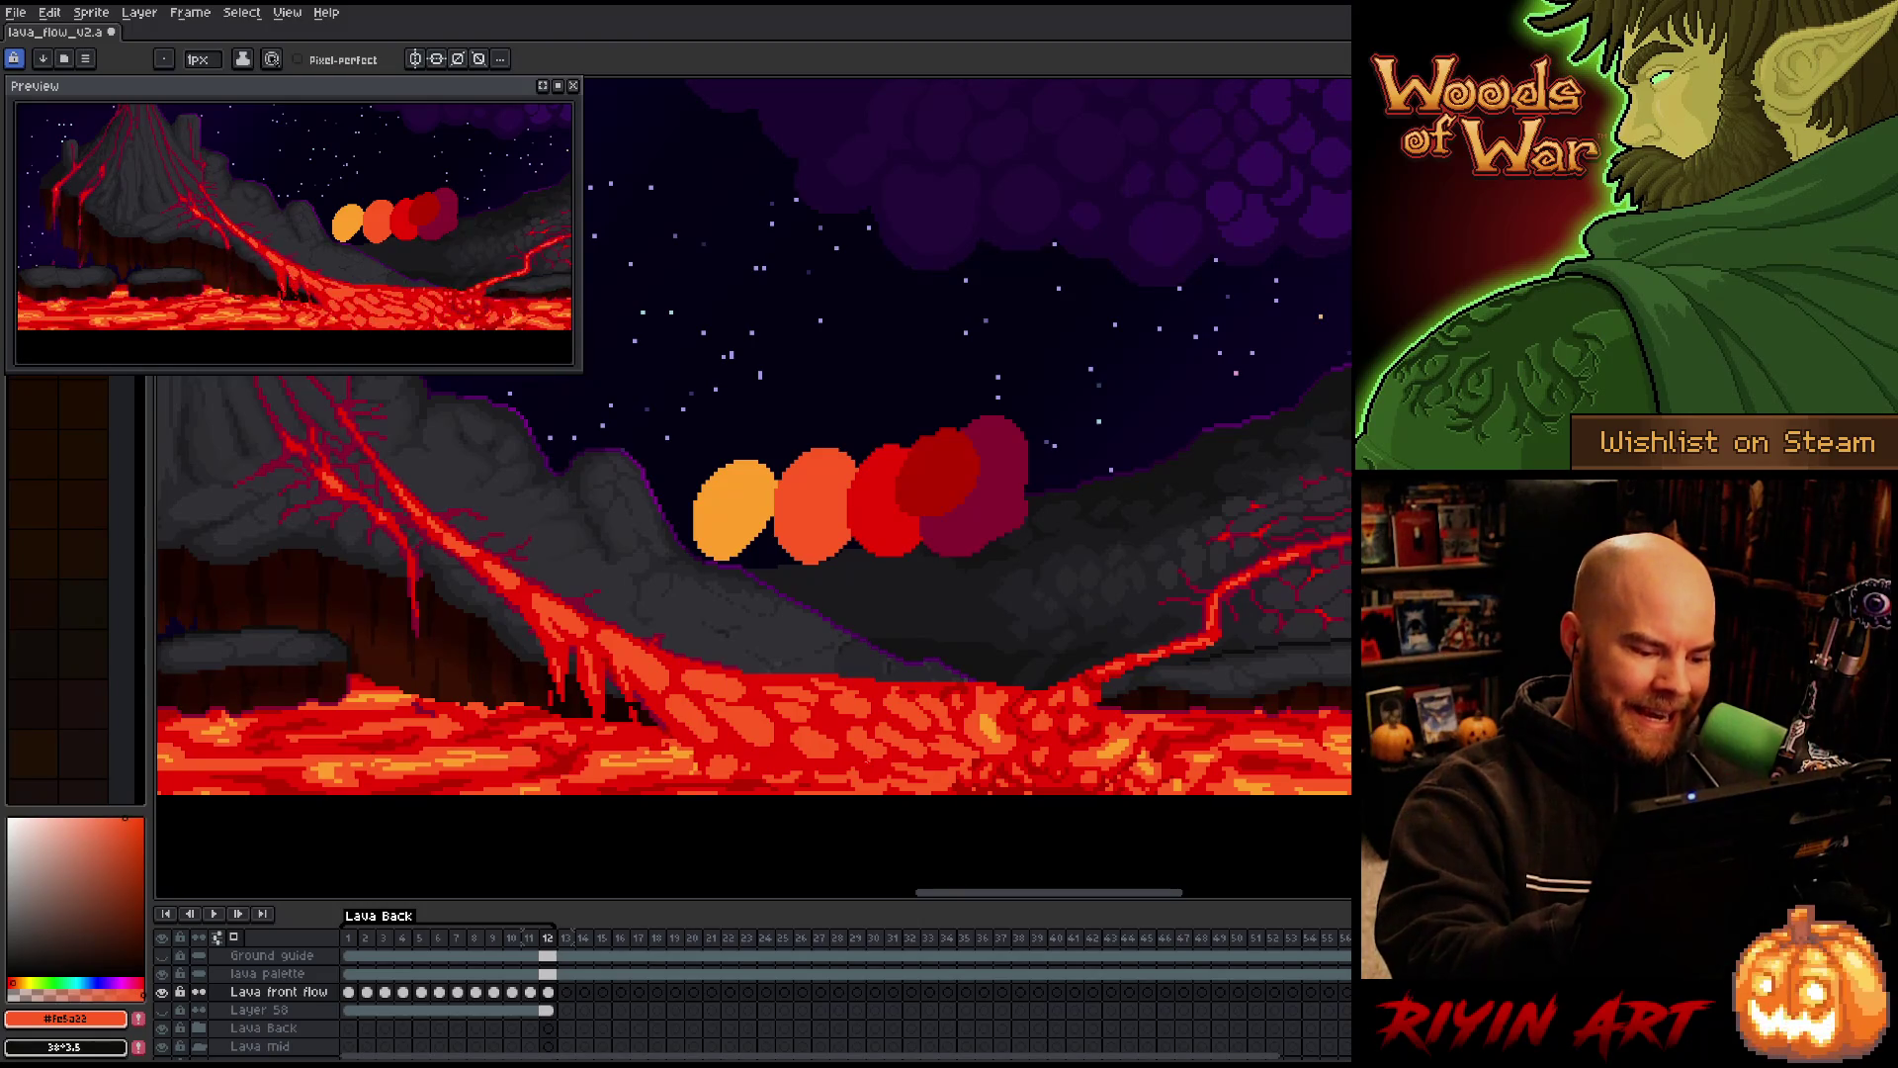
key(Left)
key(Right)
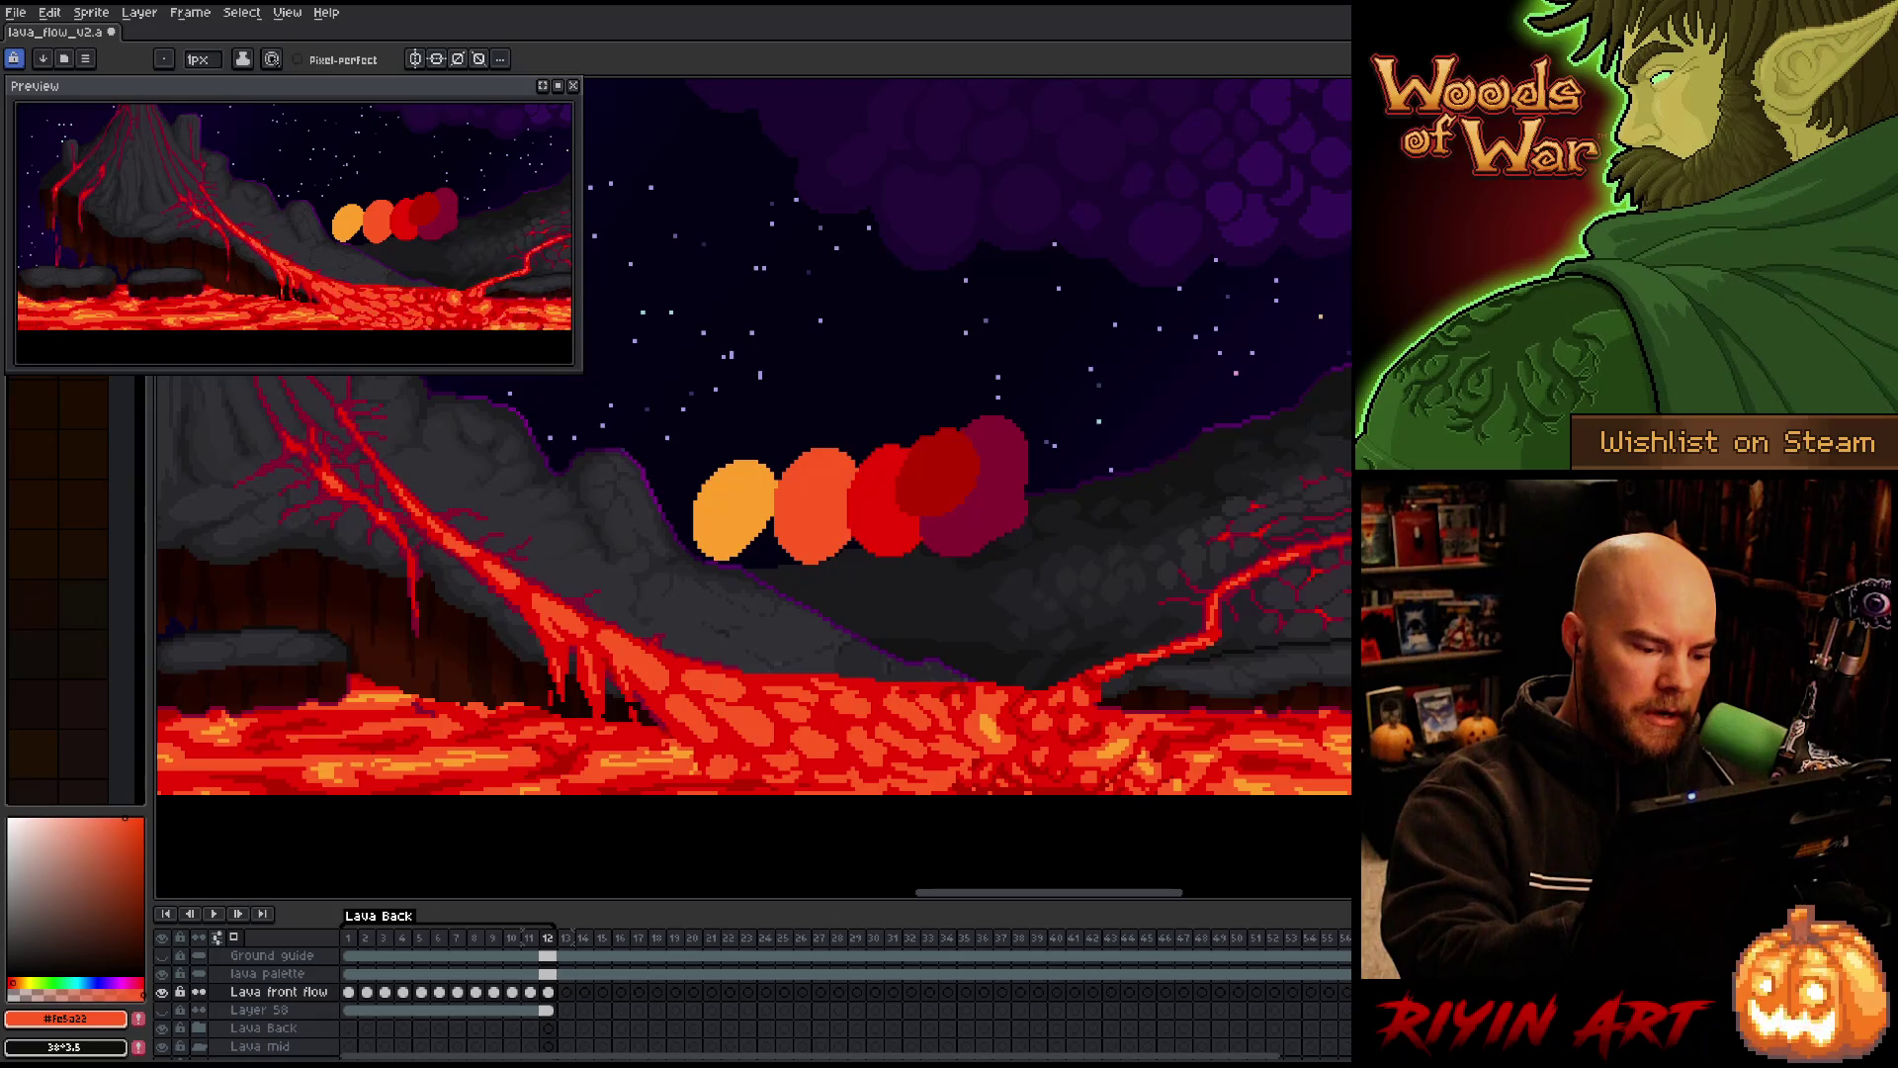
Cycle the lava frames around the loop back to frame 1
key(Left)
key(Right)
key(Right)
key(Left)
key(Right)
key(Right)
key(Left)
On frame 2, pick light orange and dark red and check the lava motion
key(Right)
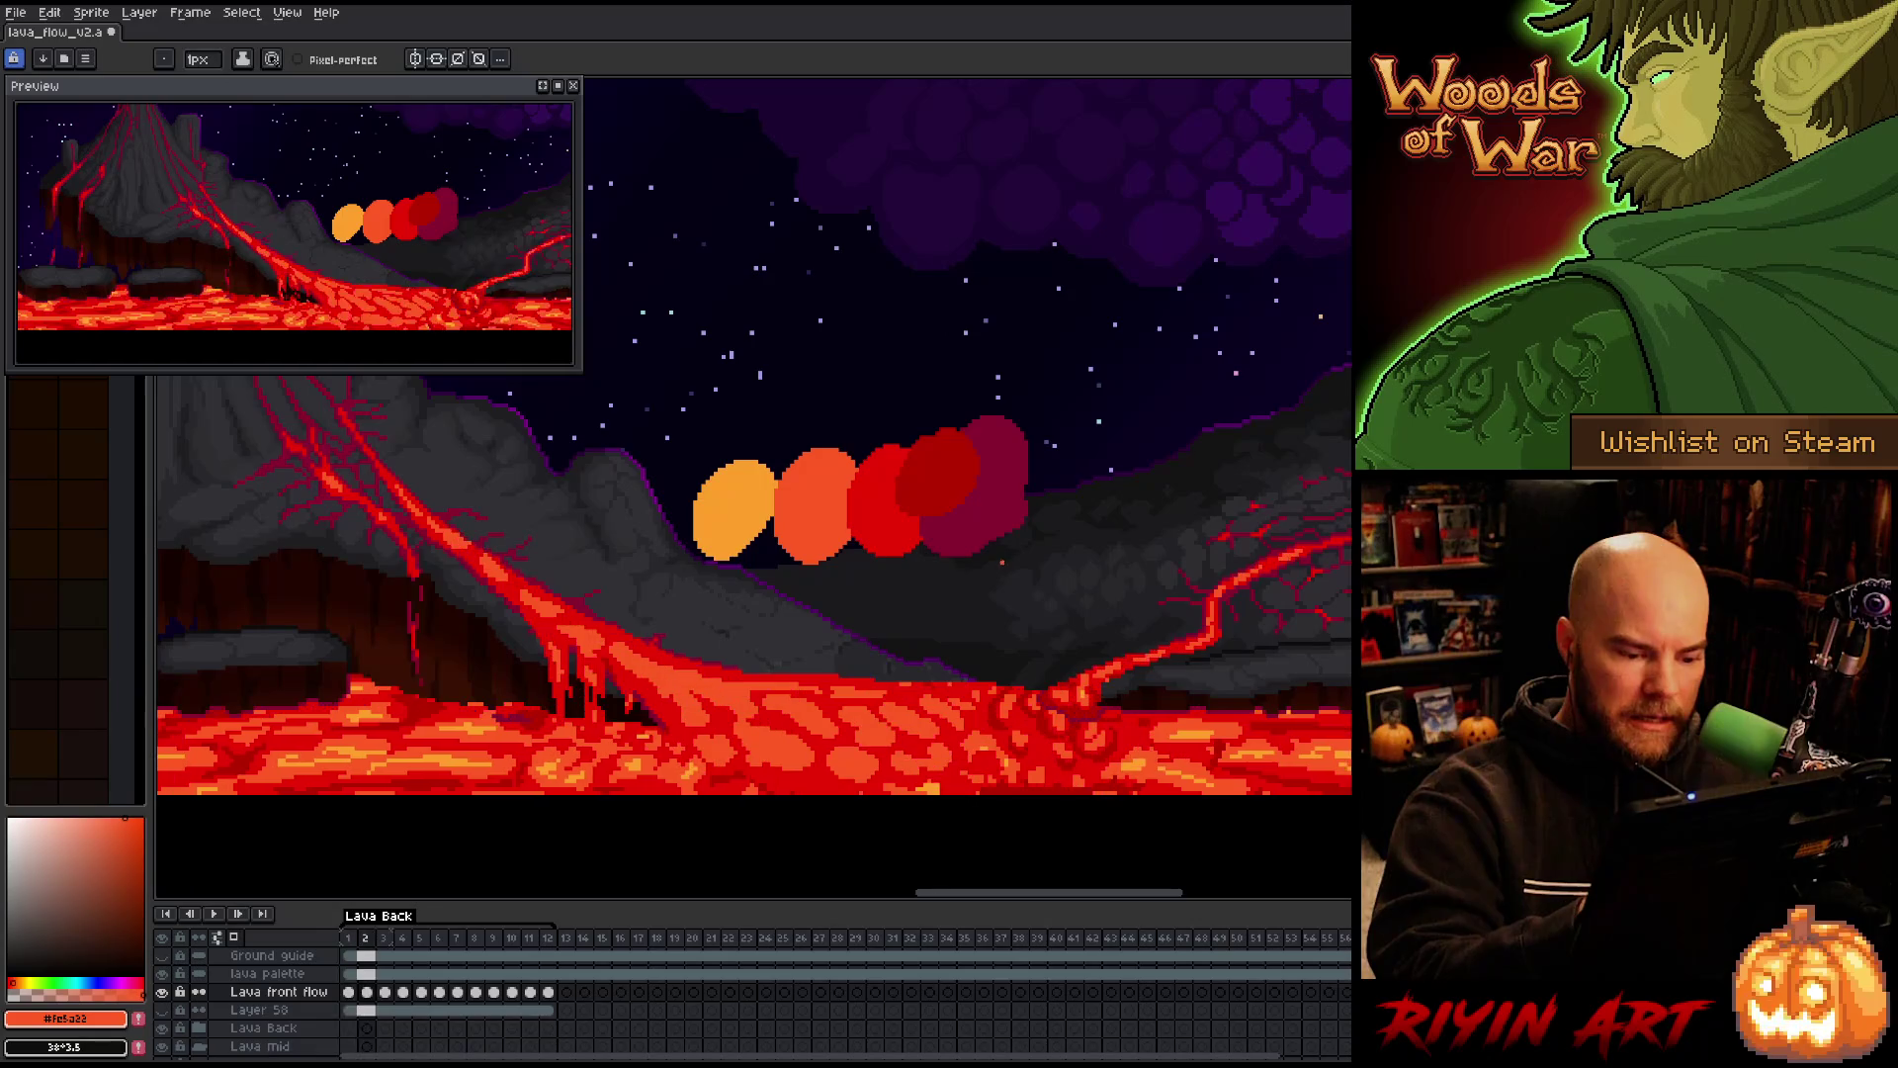
key(Left)
key(Right)
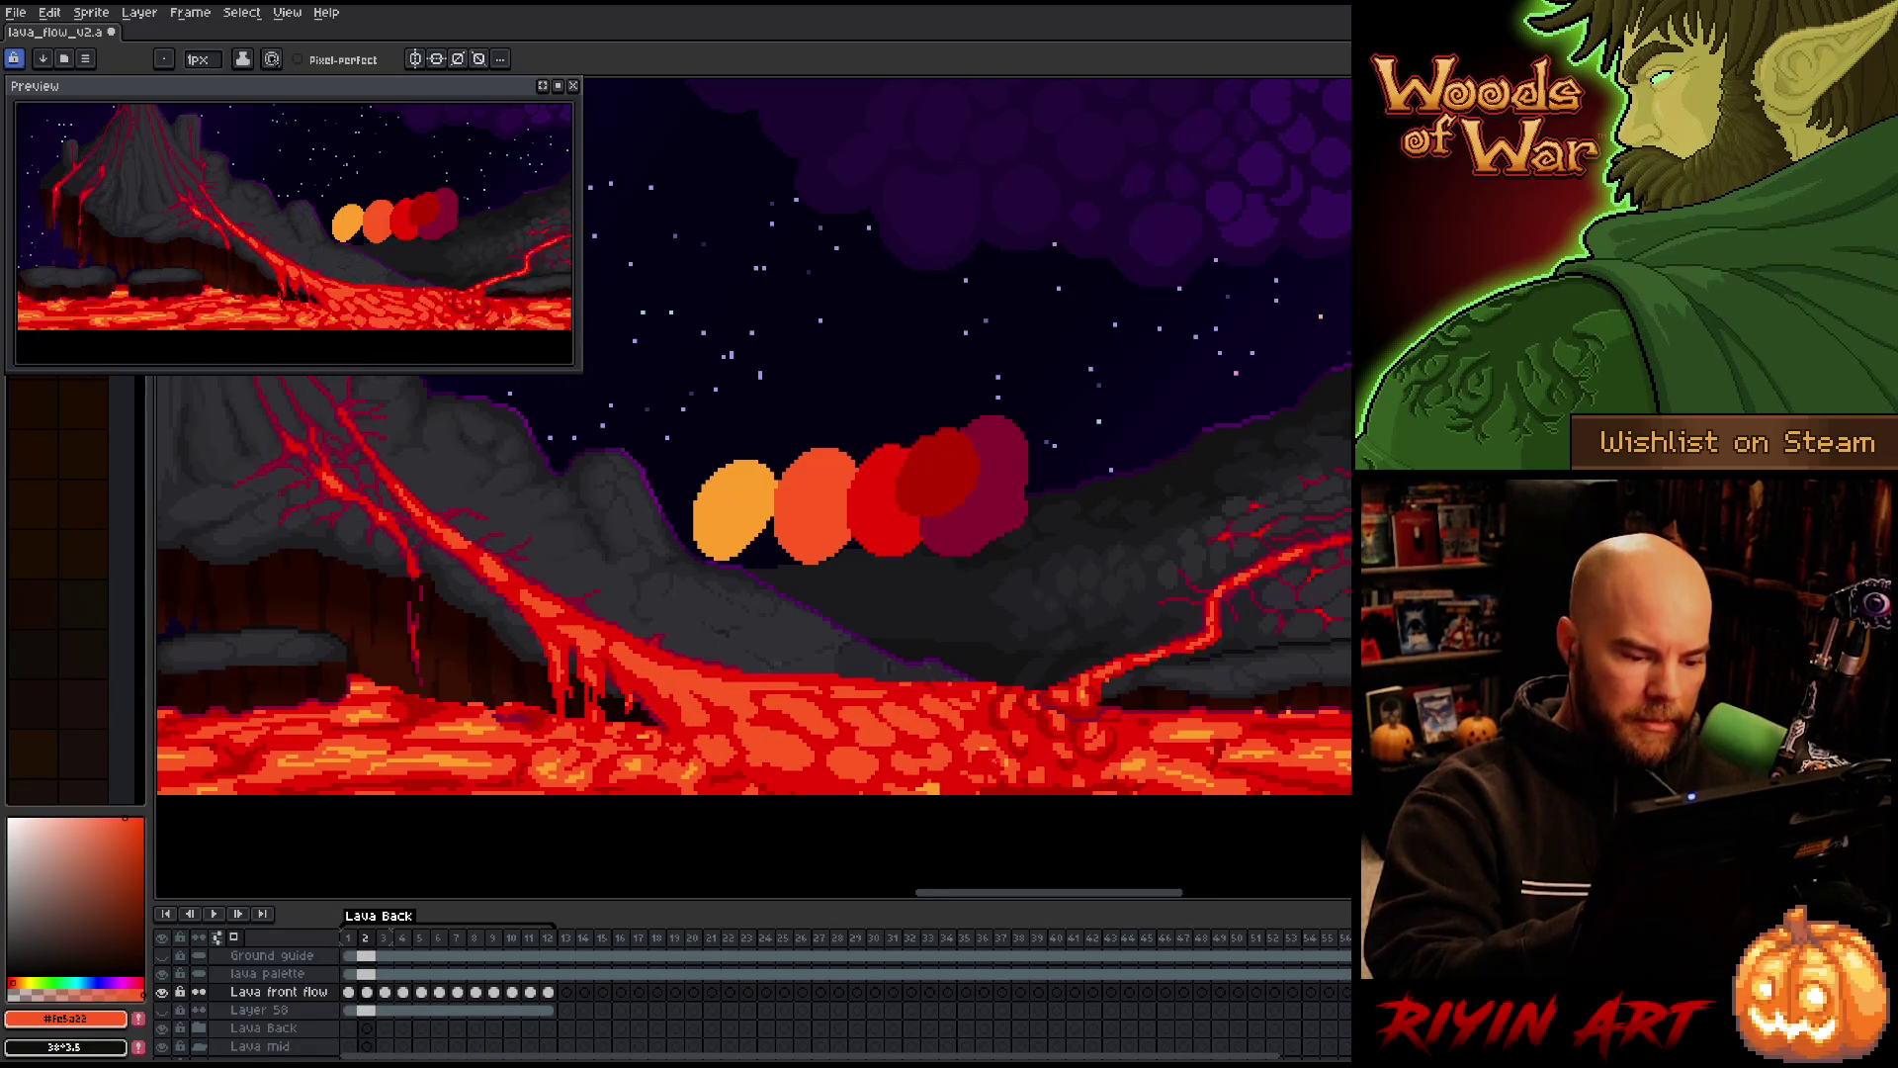
alt+click(732, 509)
key(g)
key(b)
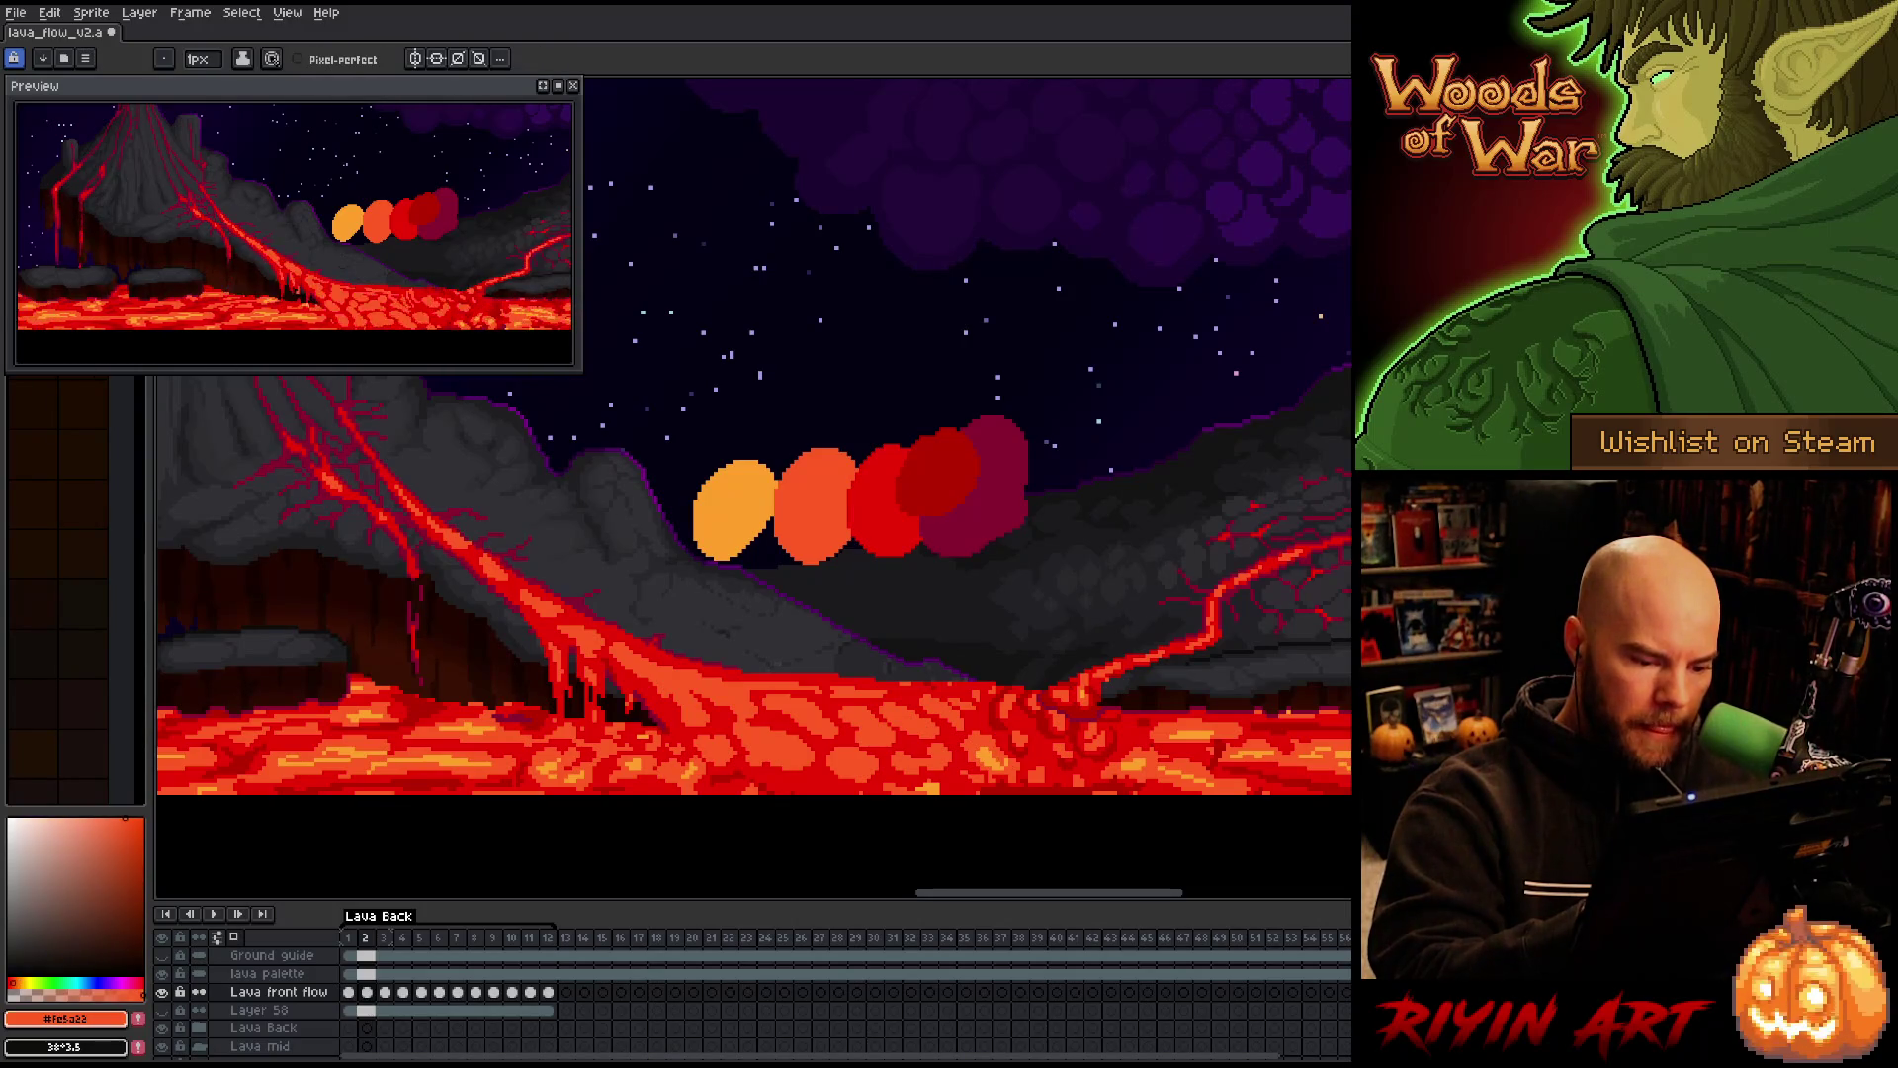
alt+click(941, 509)
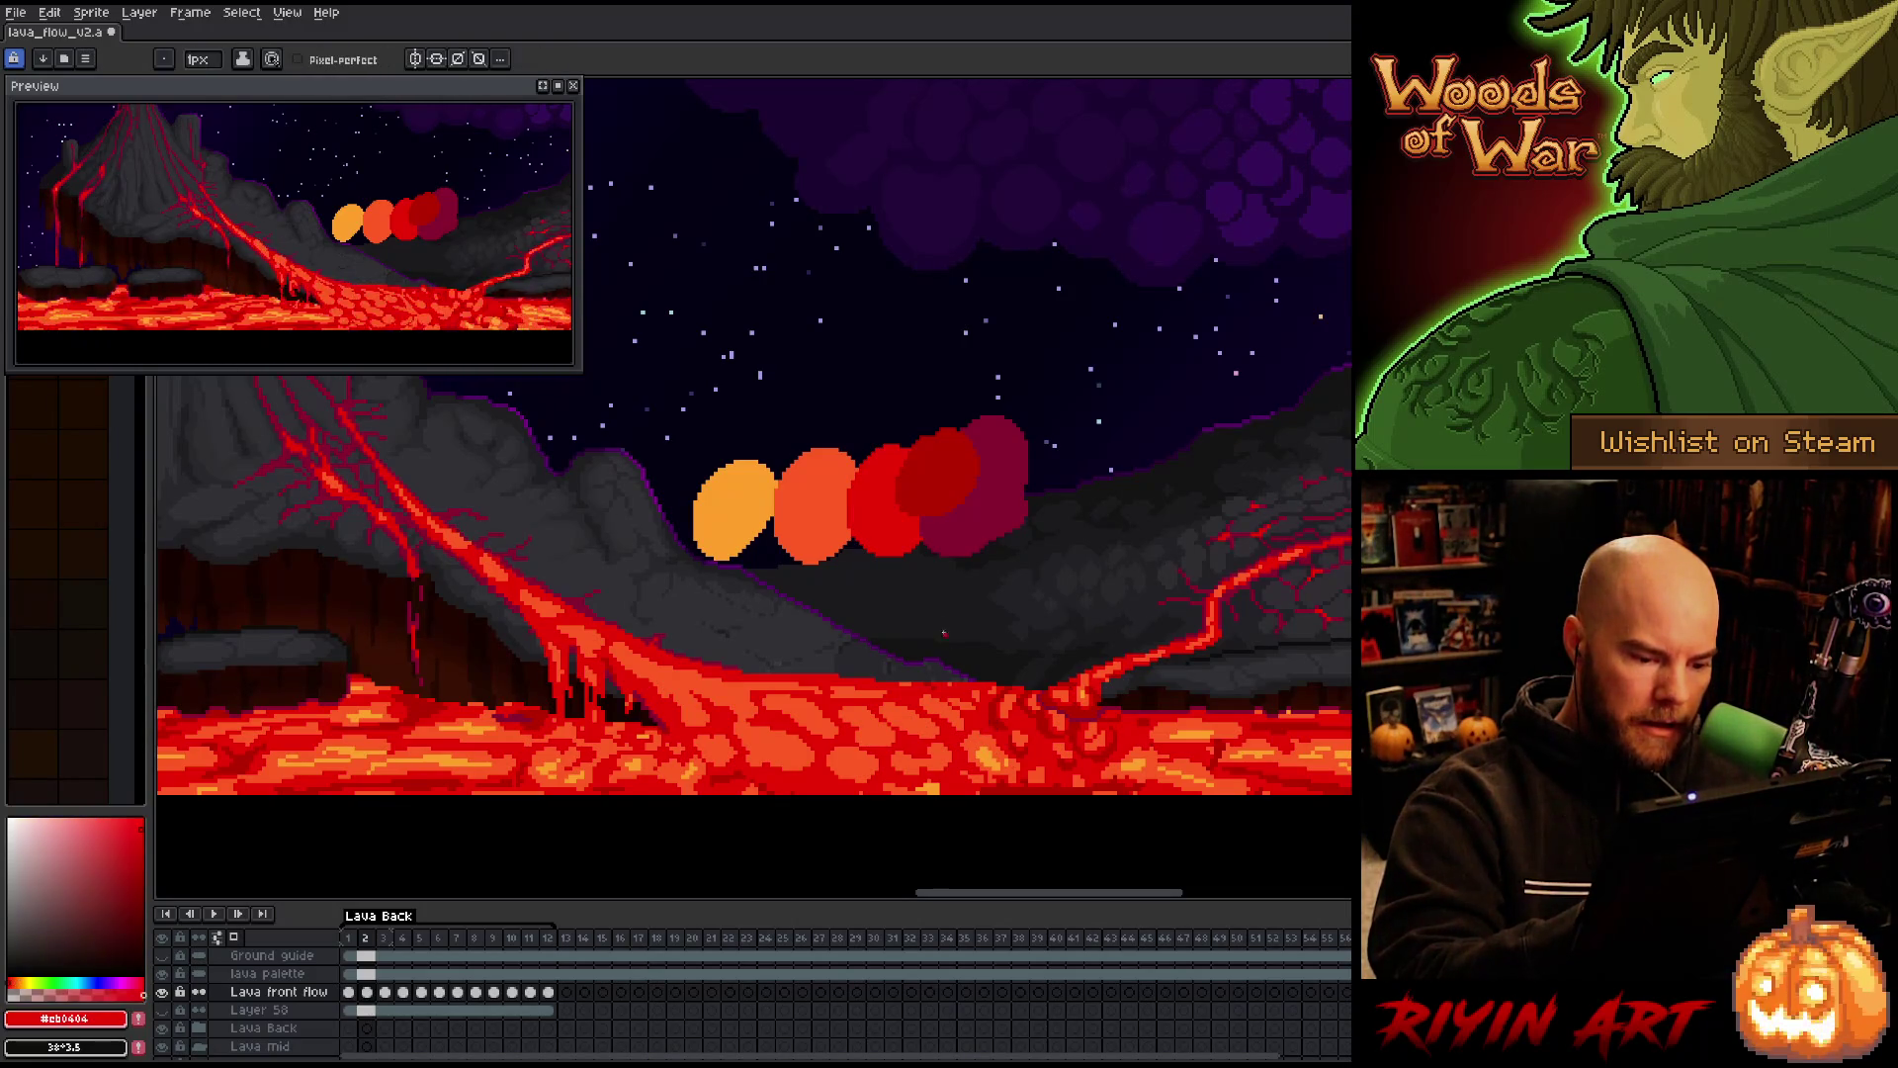
key(Left)
key(Right)
key(Left)
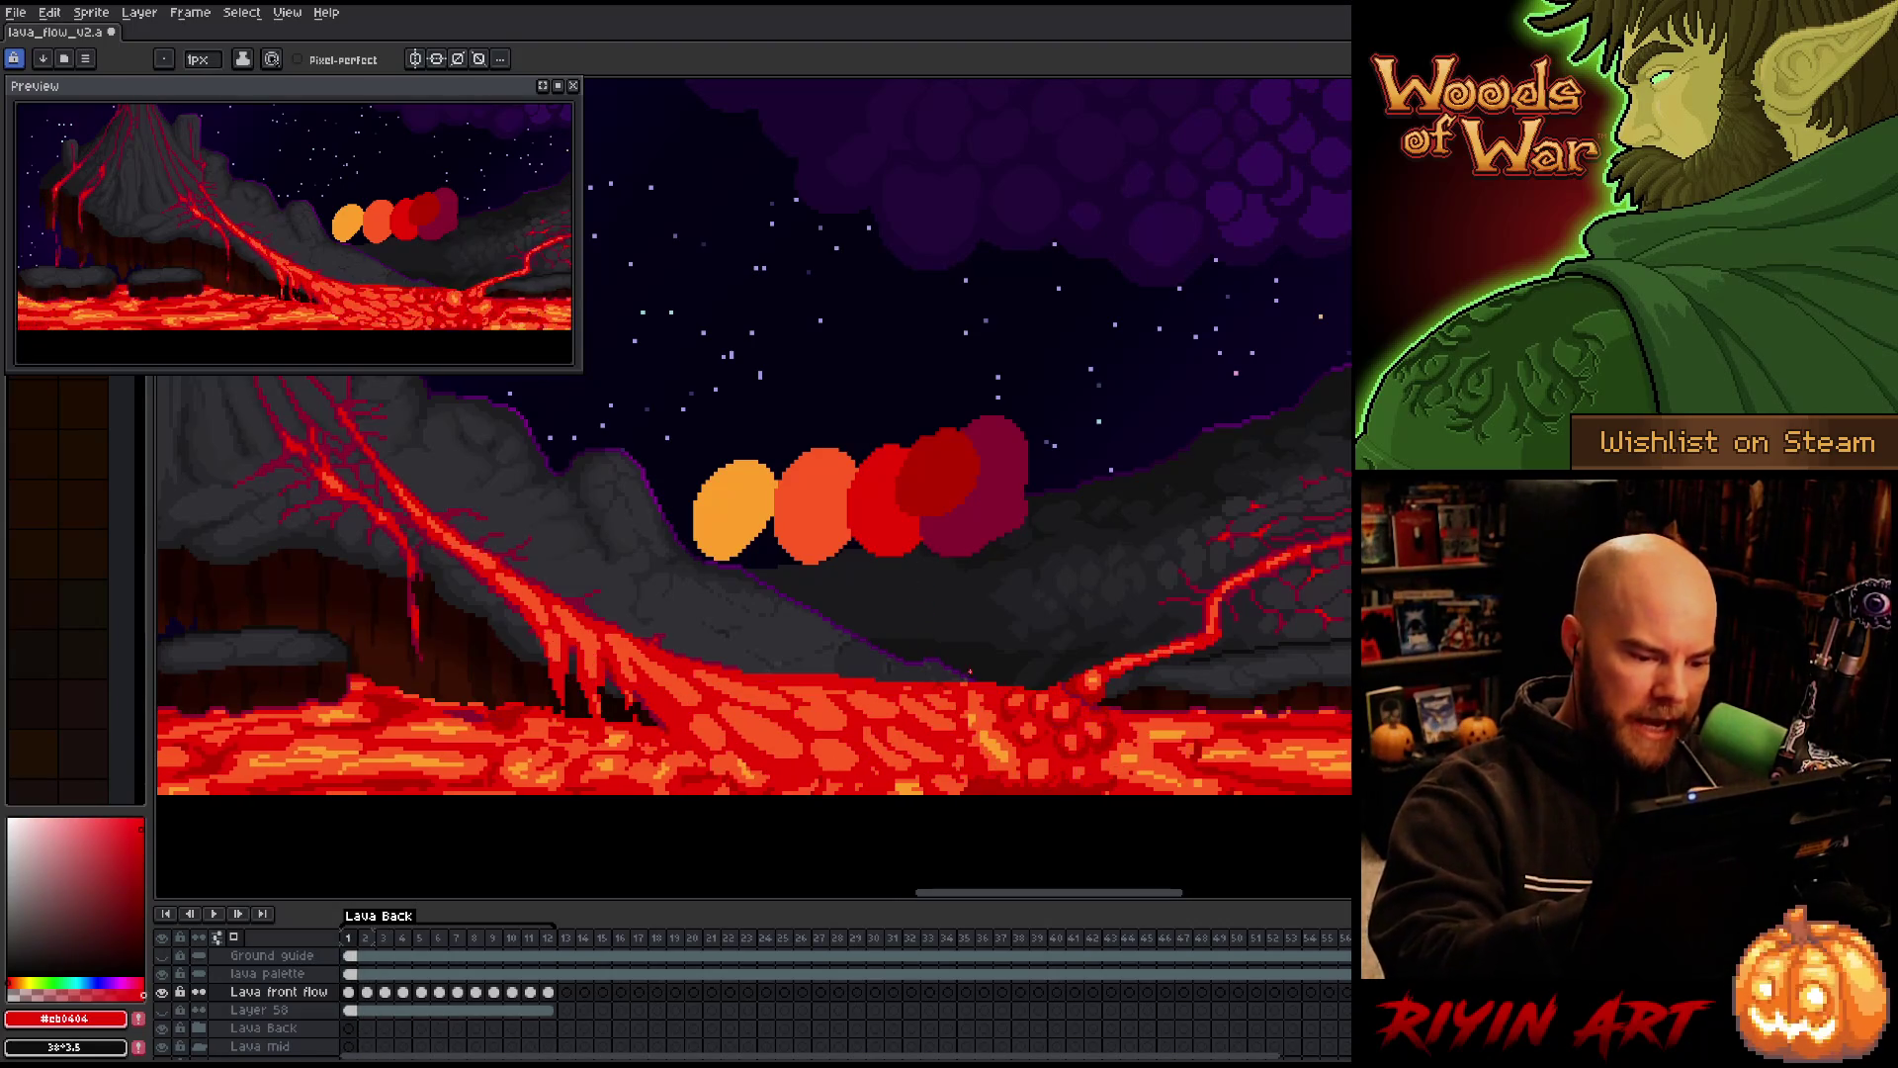
key(Right)
Work through frames 3 to 5, eyedropping orange and dark red from the lava
key(Right)
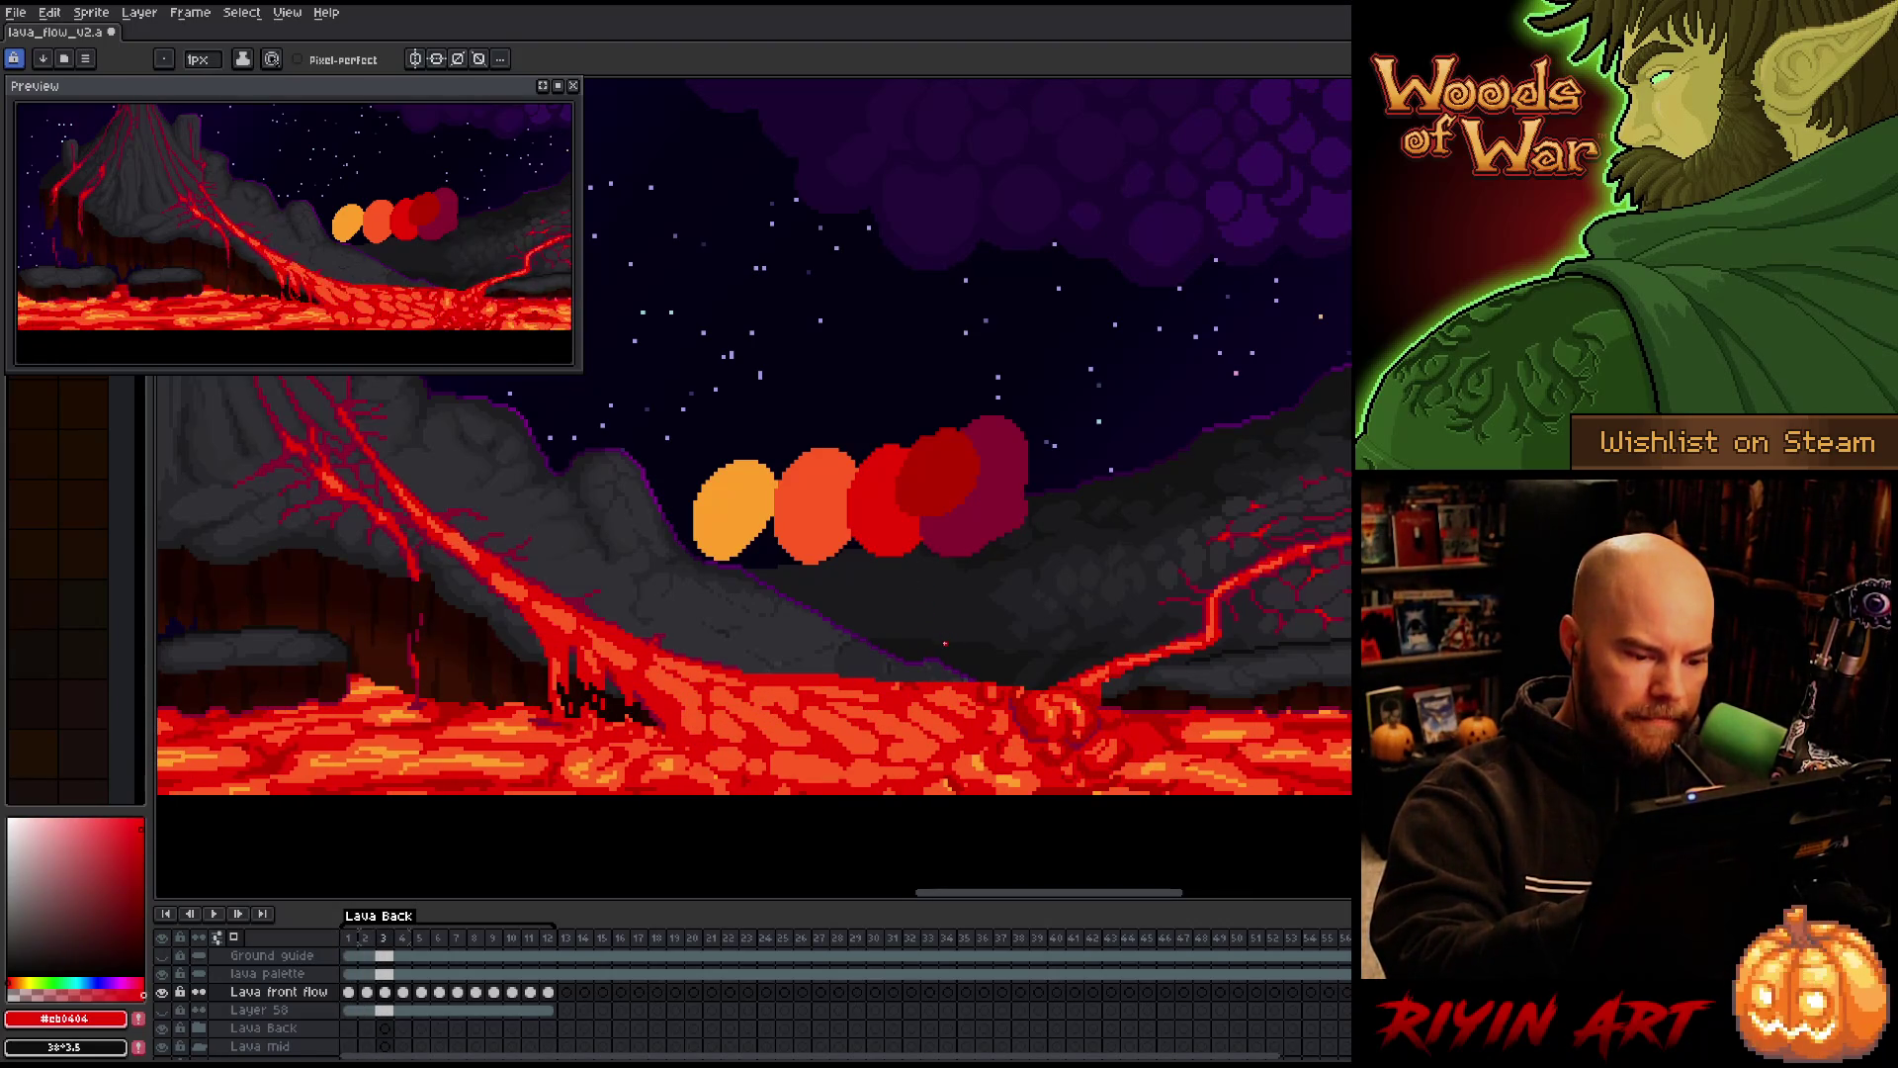
key(Left)
key(Right)
key(Left)
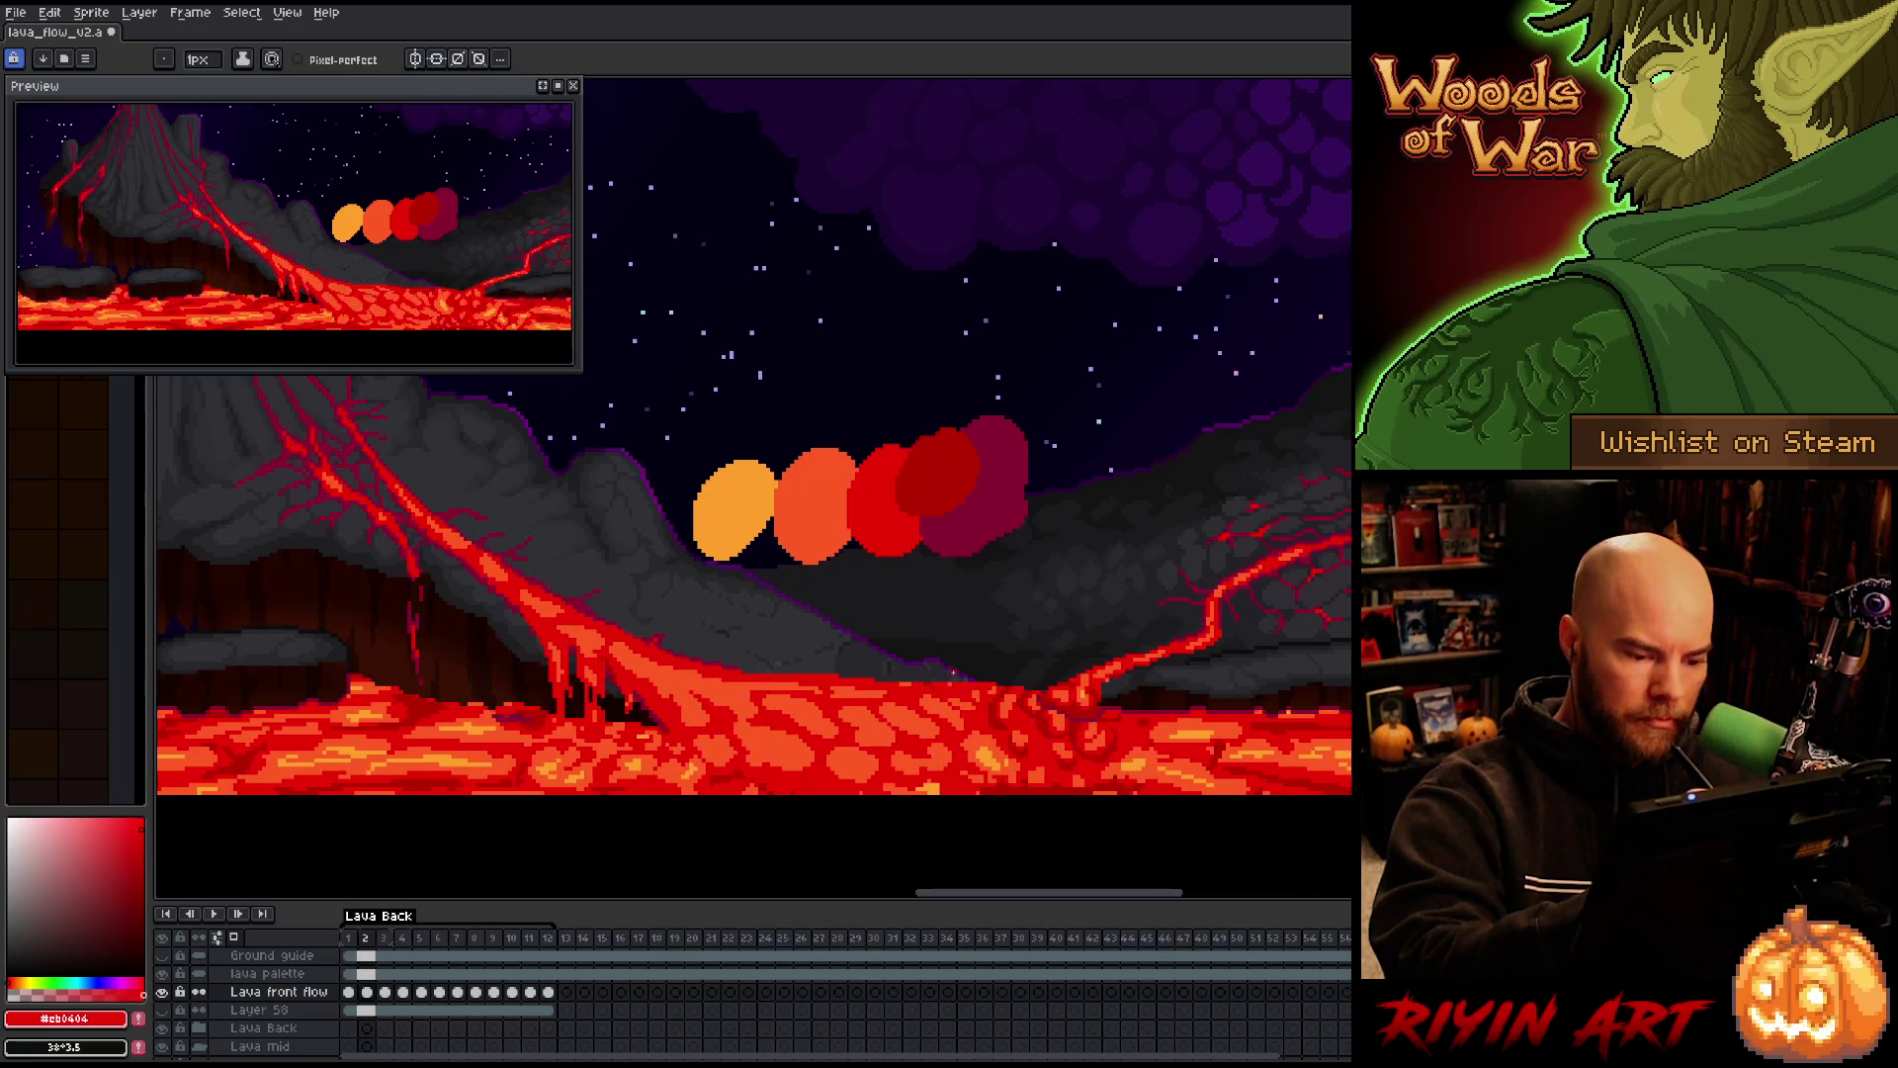
key(Right)
key(Right)
key(Right)
key(Left)
key(Right)
key(Left)
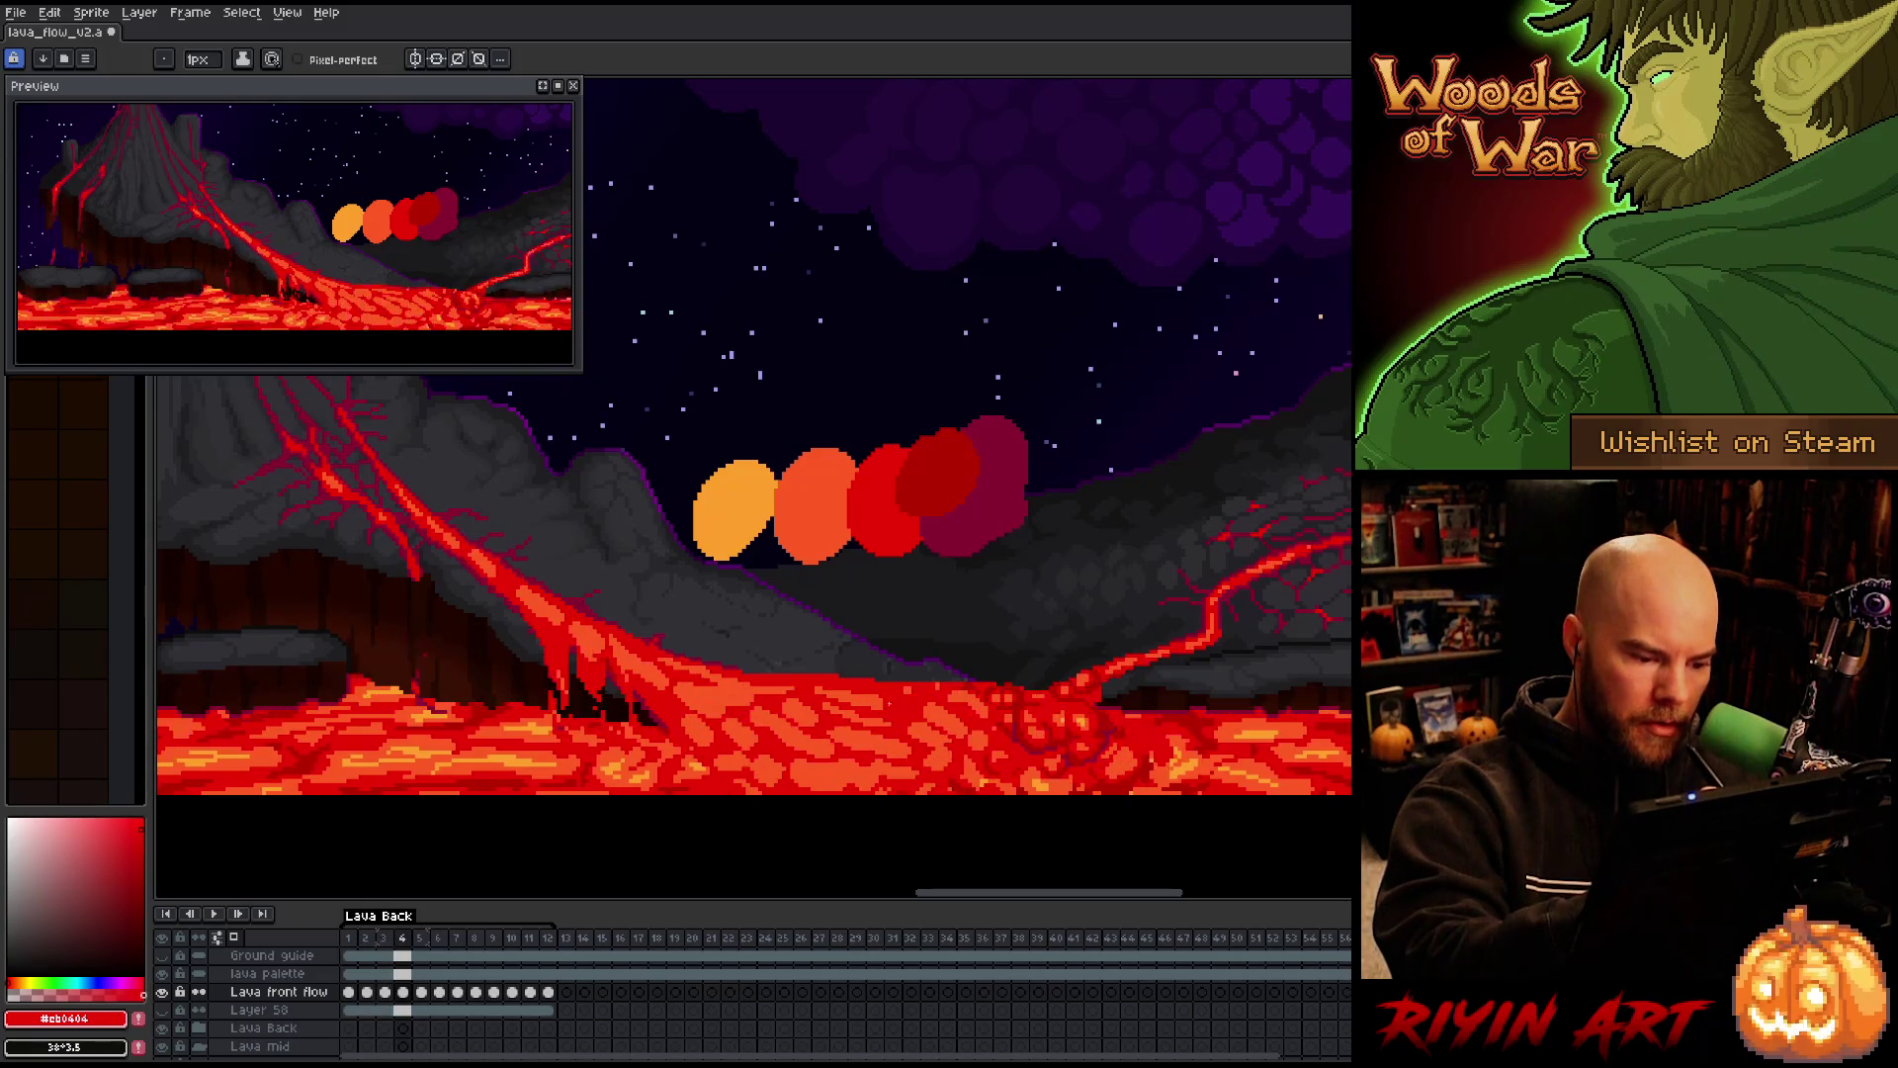
alt+click(886, 704)
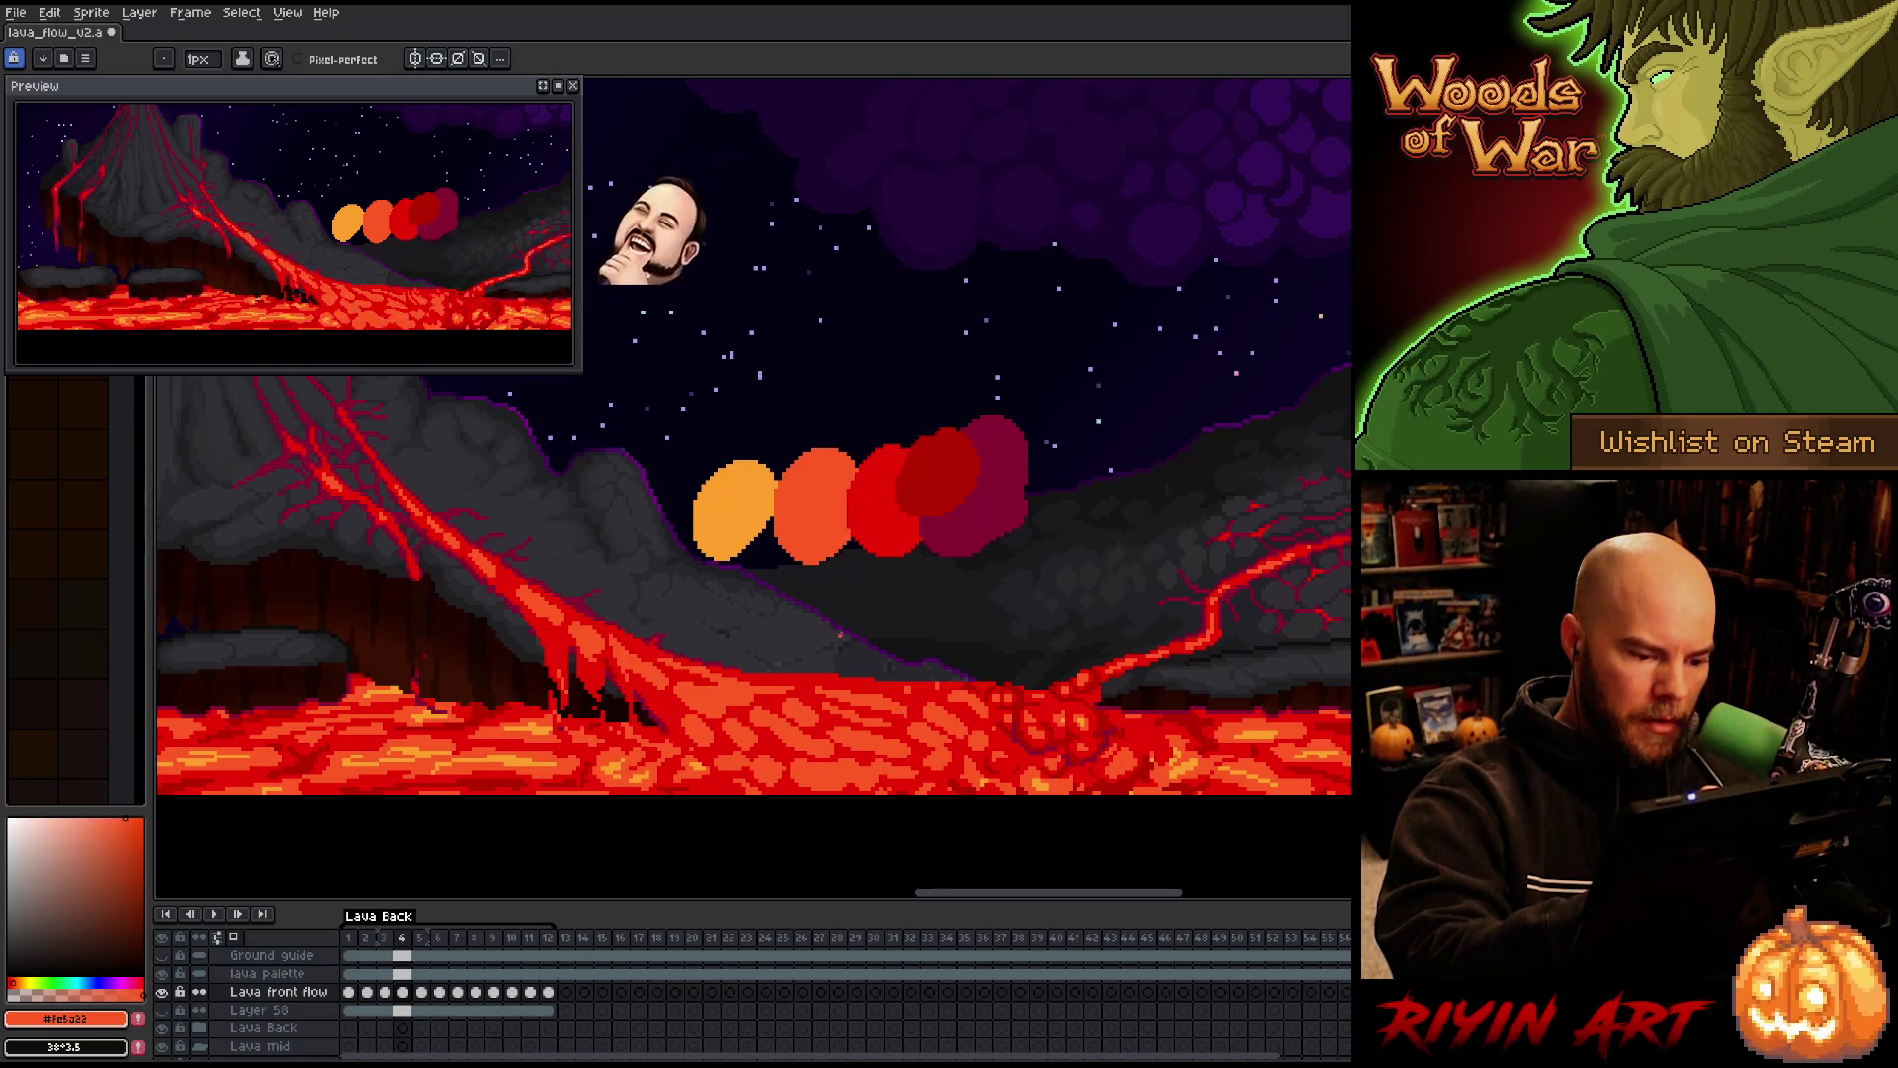
key(Right)
key(Left)
key(Right)
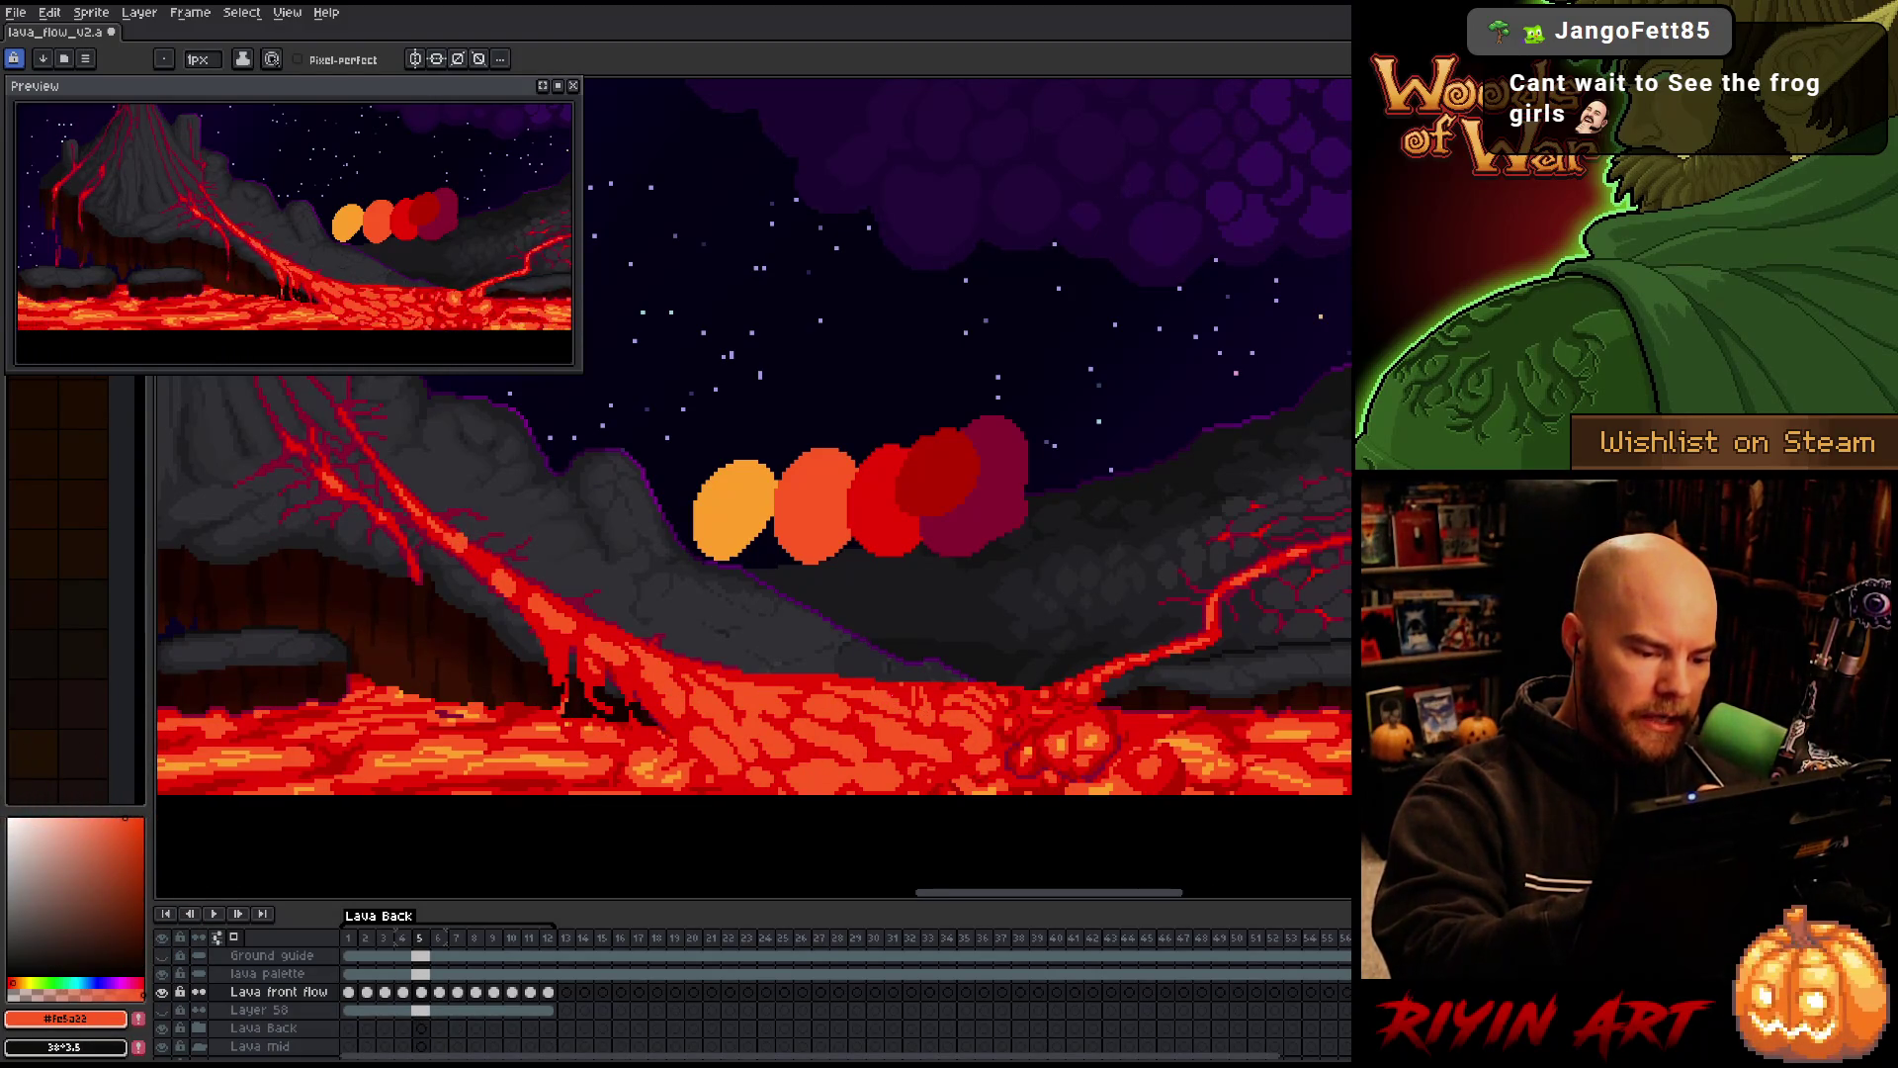
alt+click(939, 469)
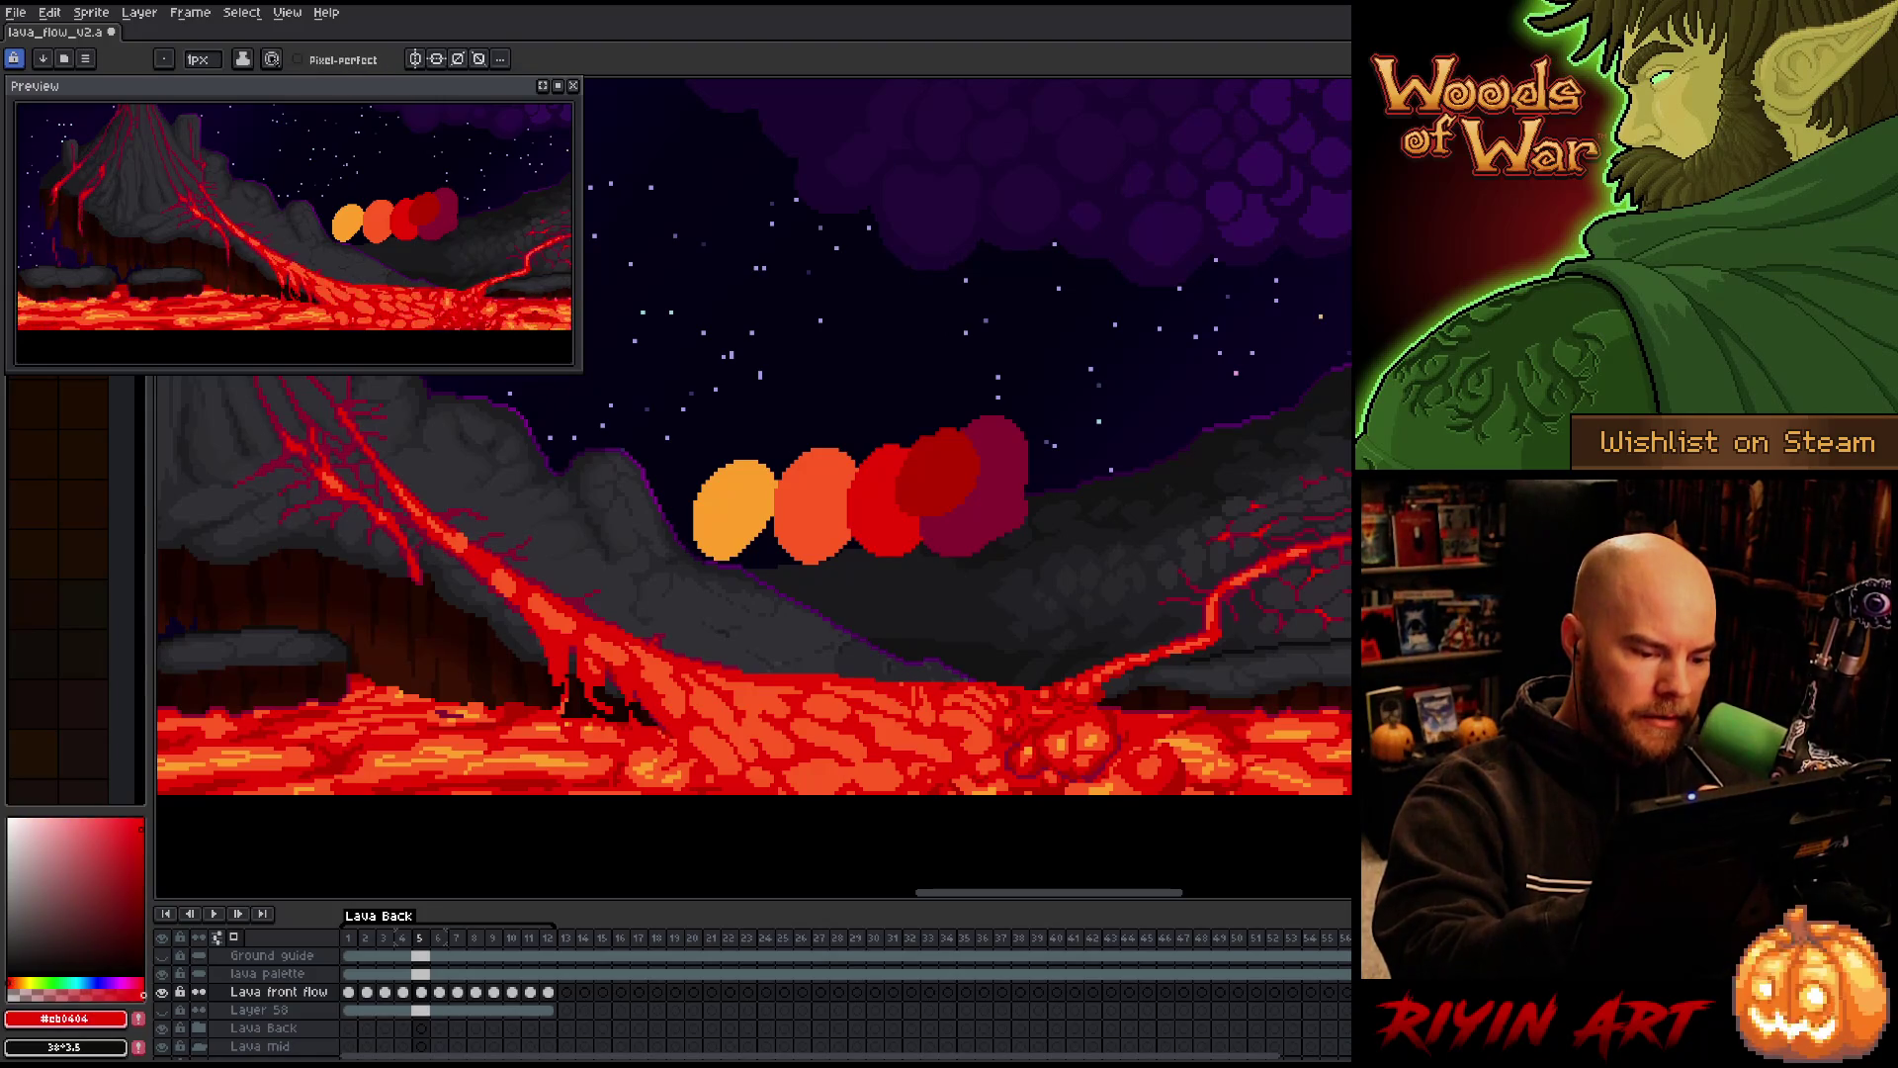
alt+click(810, 504)
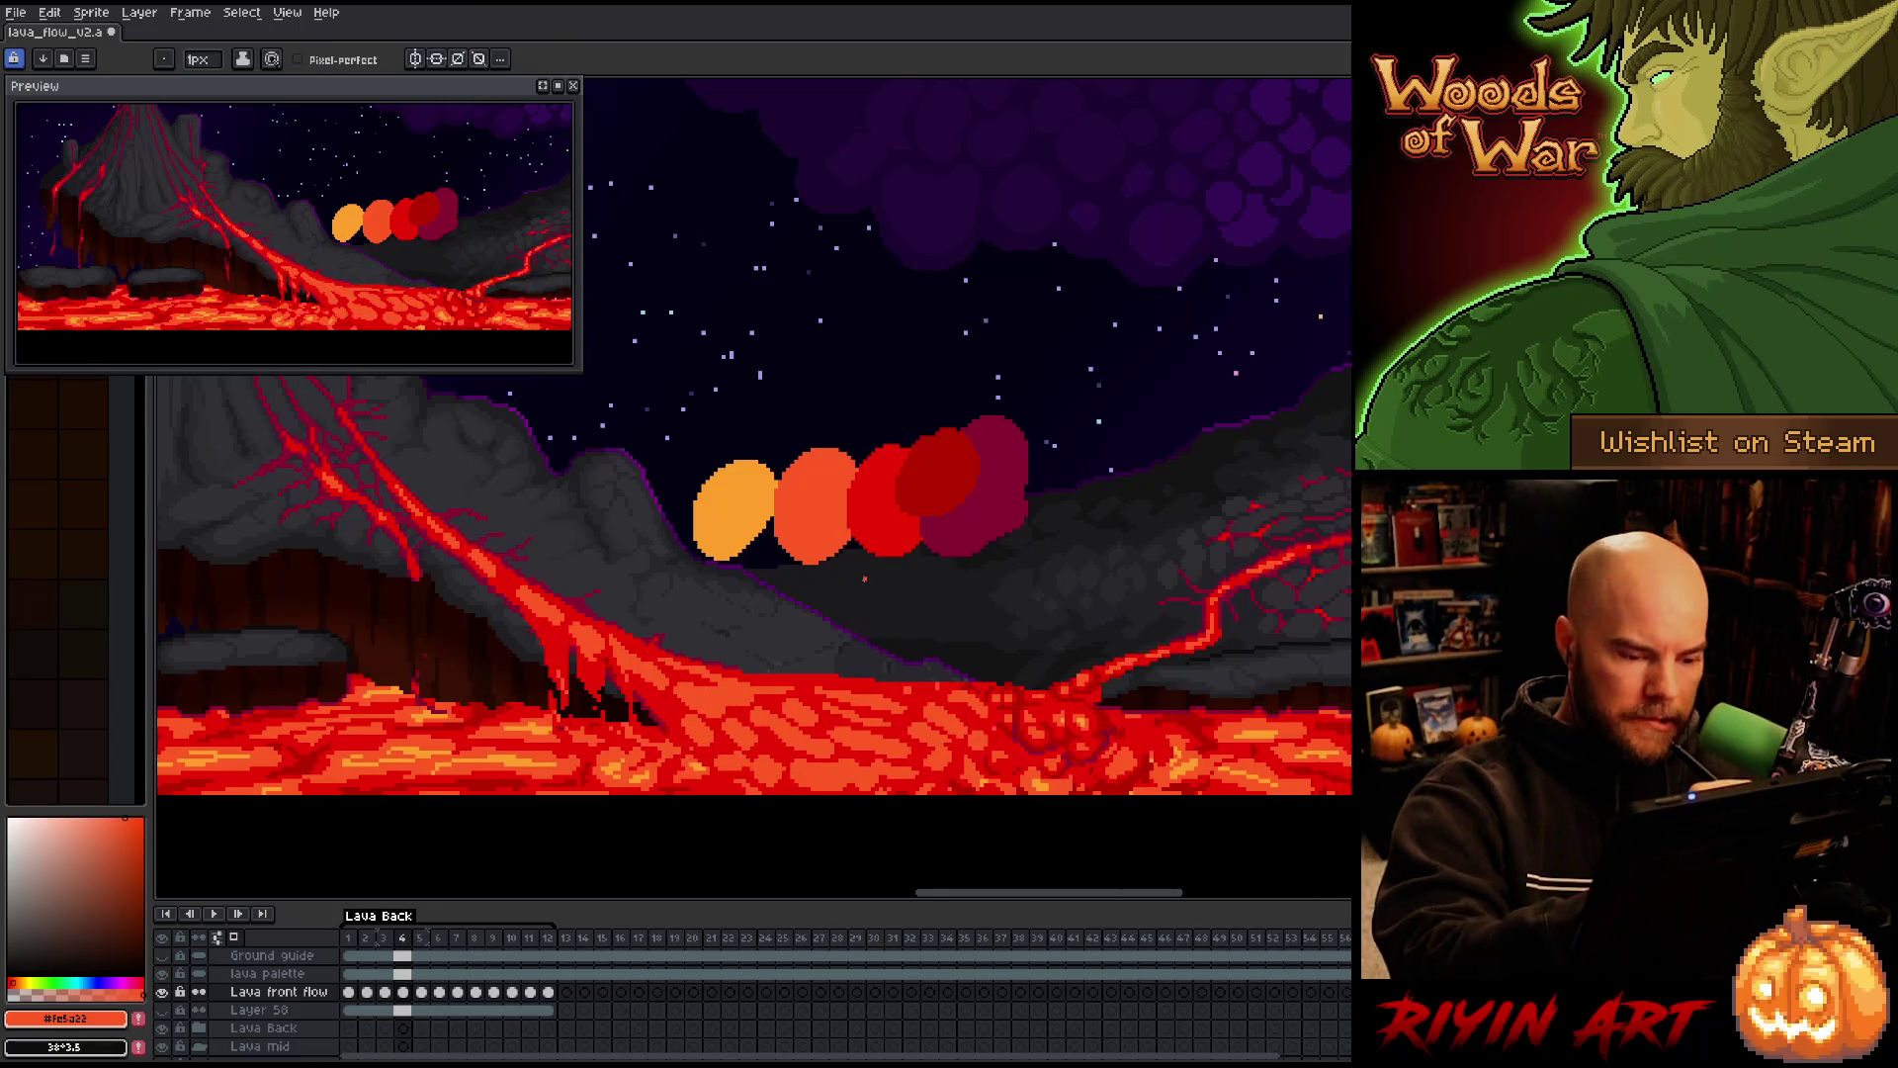
Sample dark red, swap back to orange, and compare frames 3 to 5
key(comma)
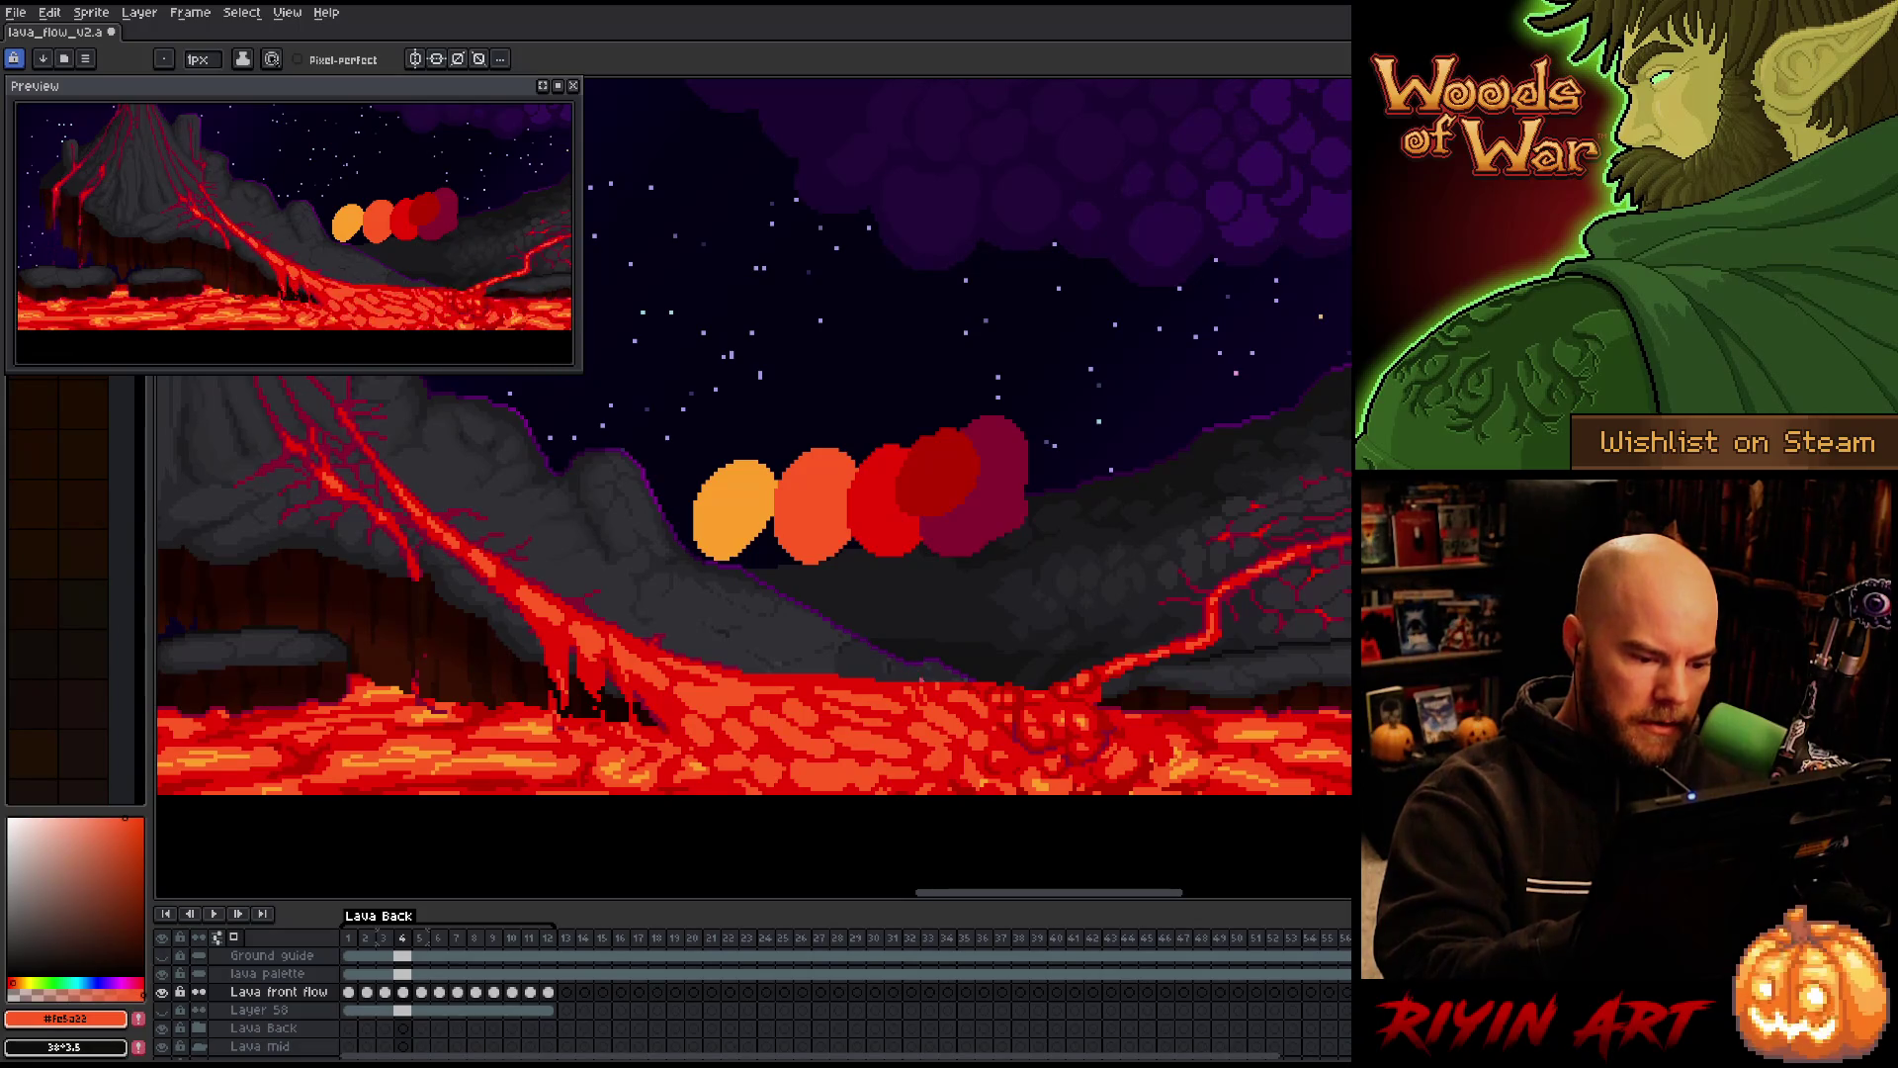
alt+click(934, 689)
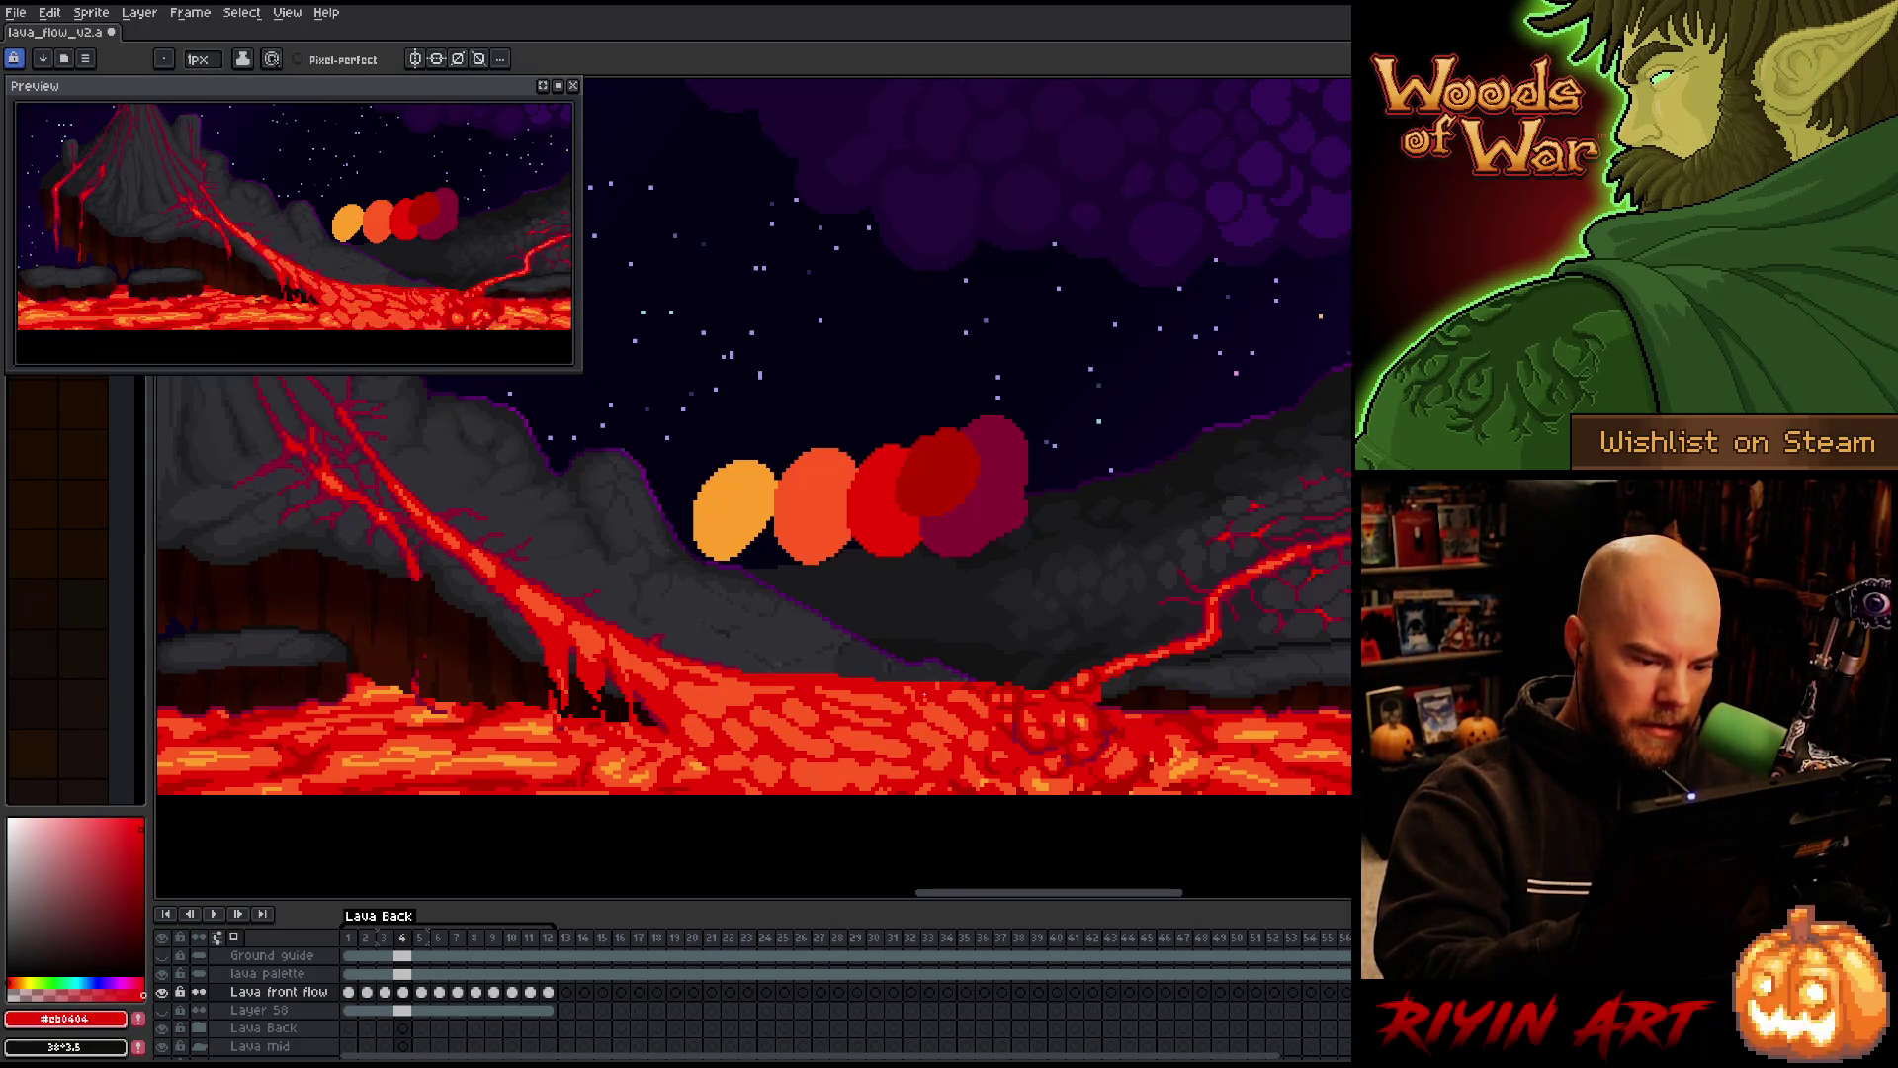
key(x)
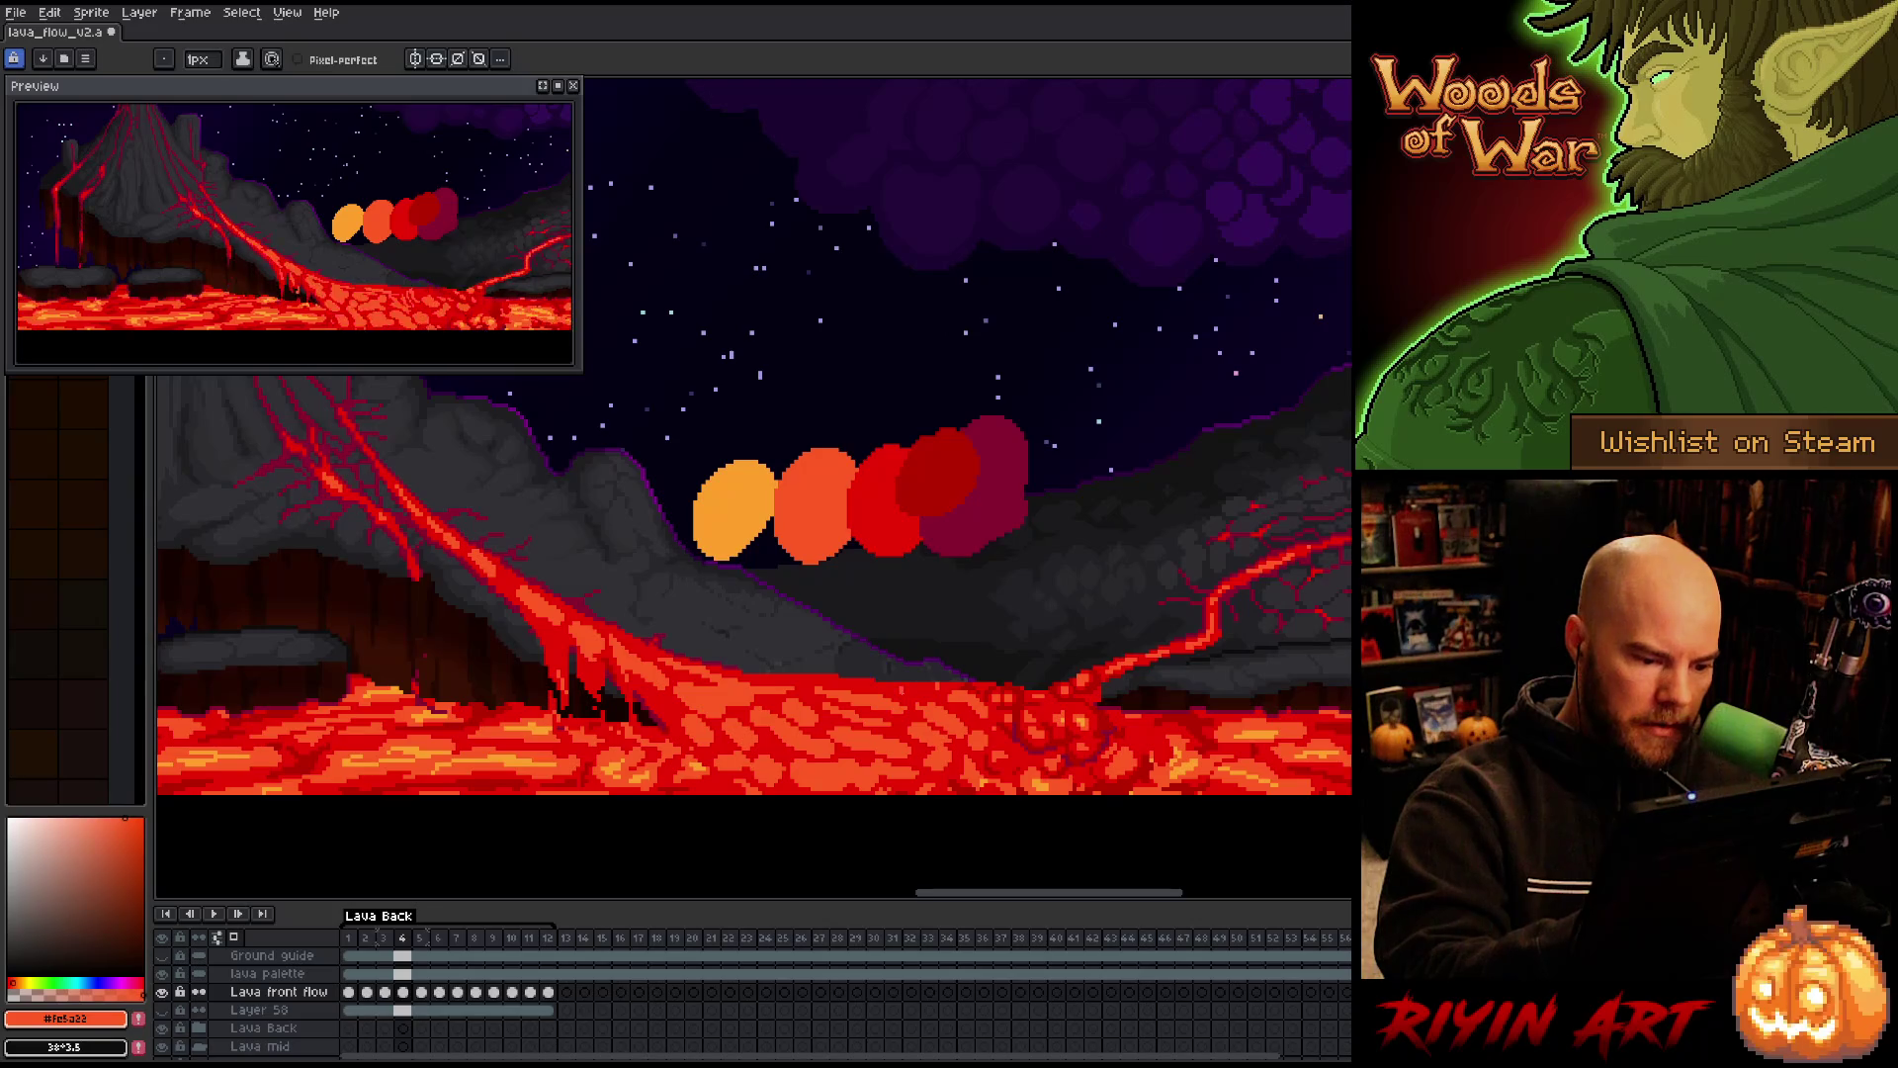
key(comma)
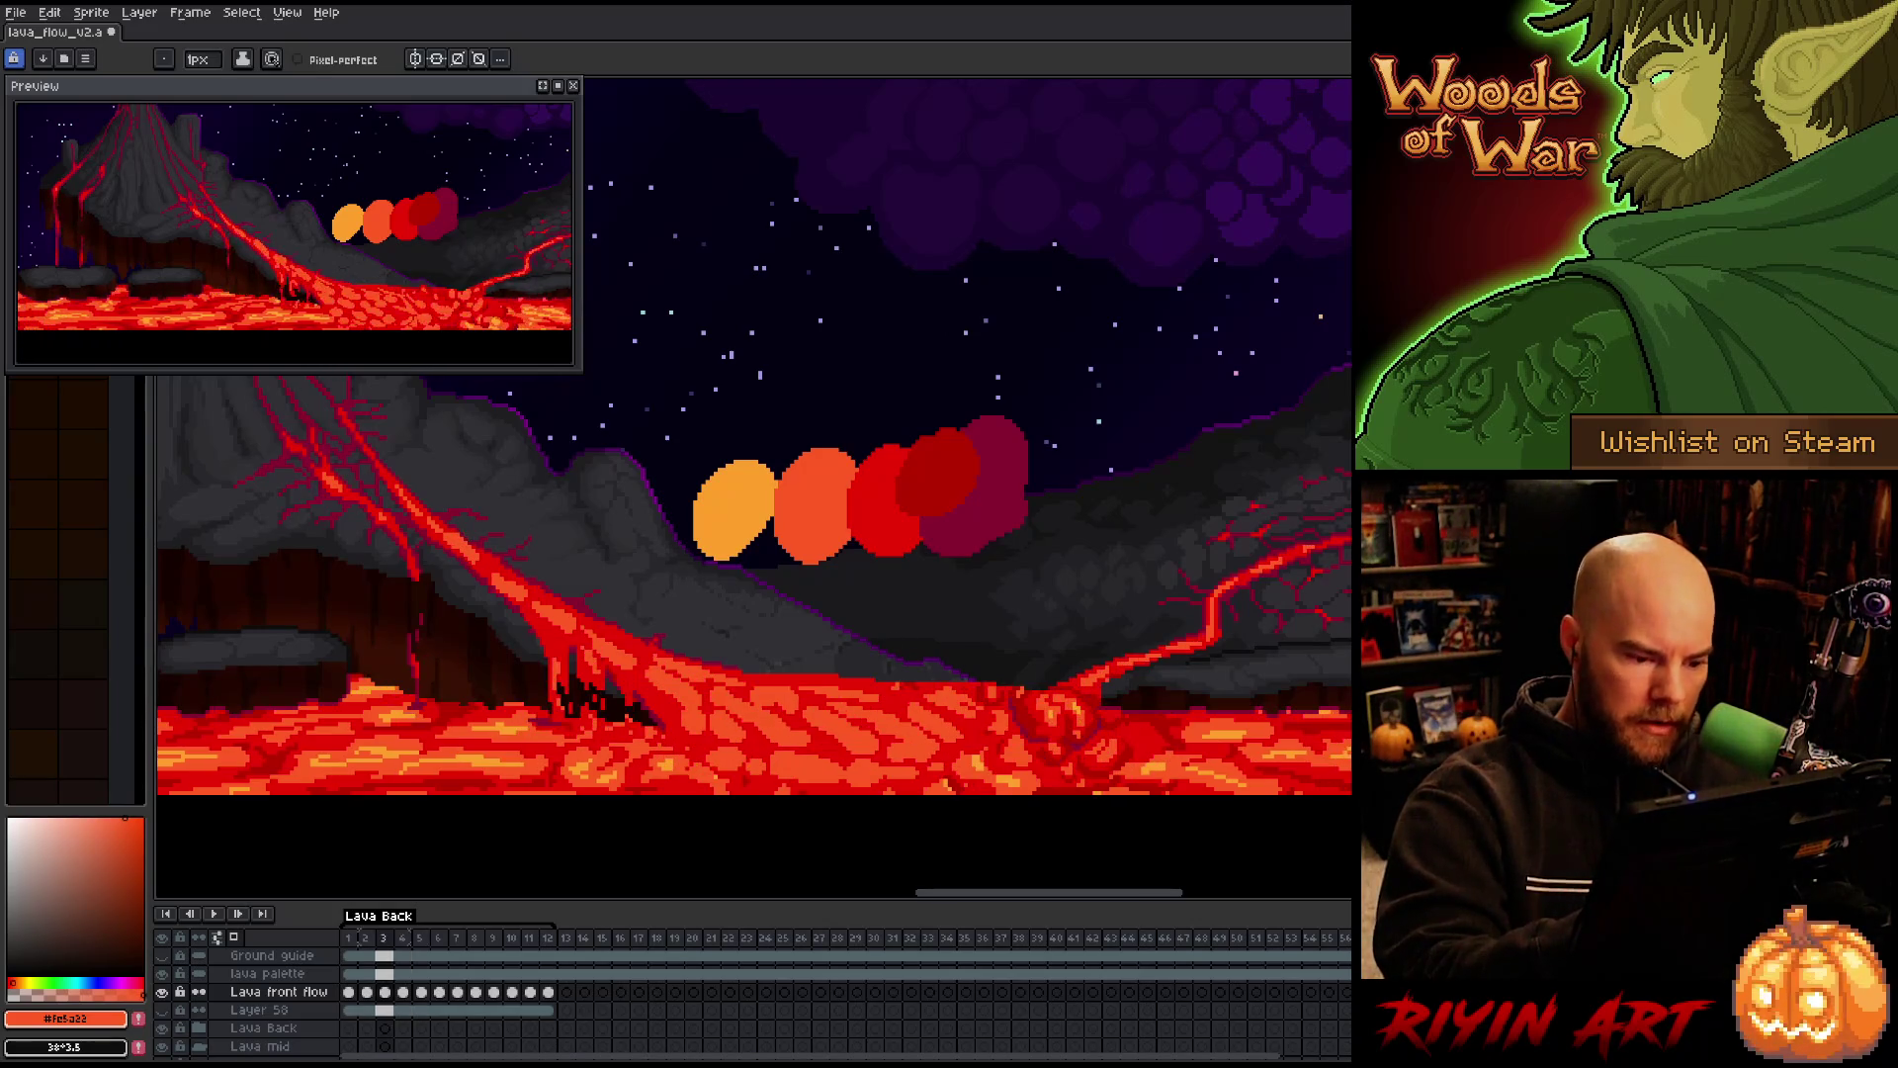
key(period)
key(period)
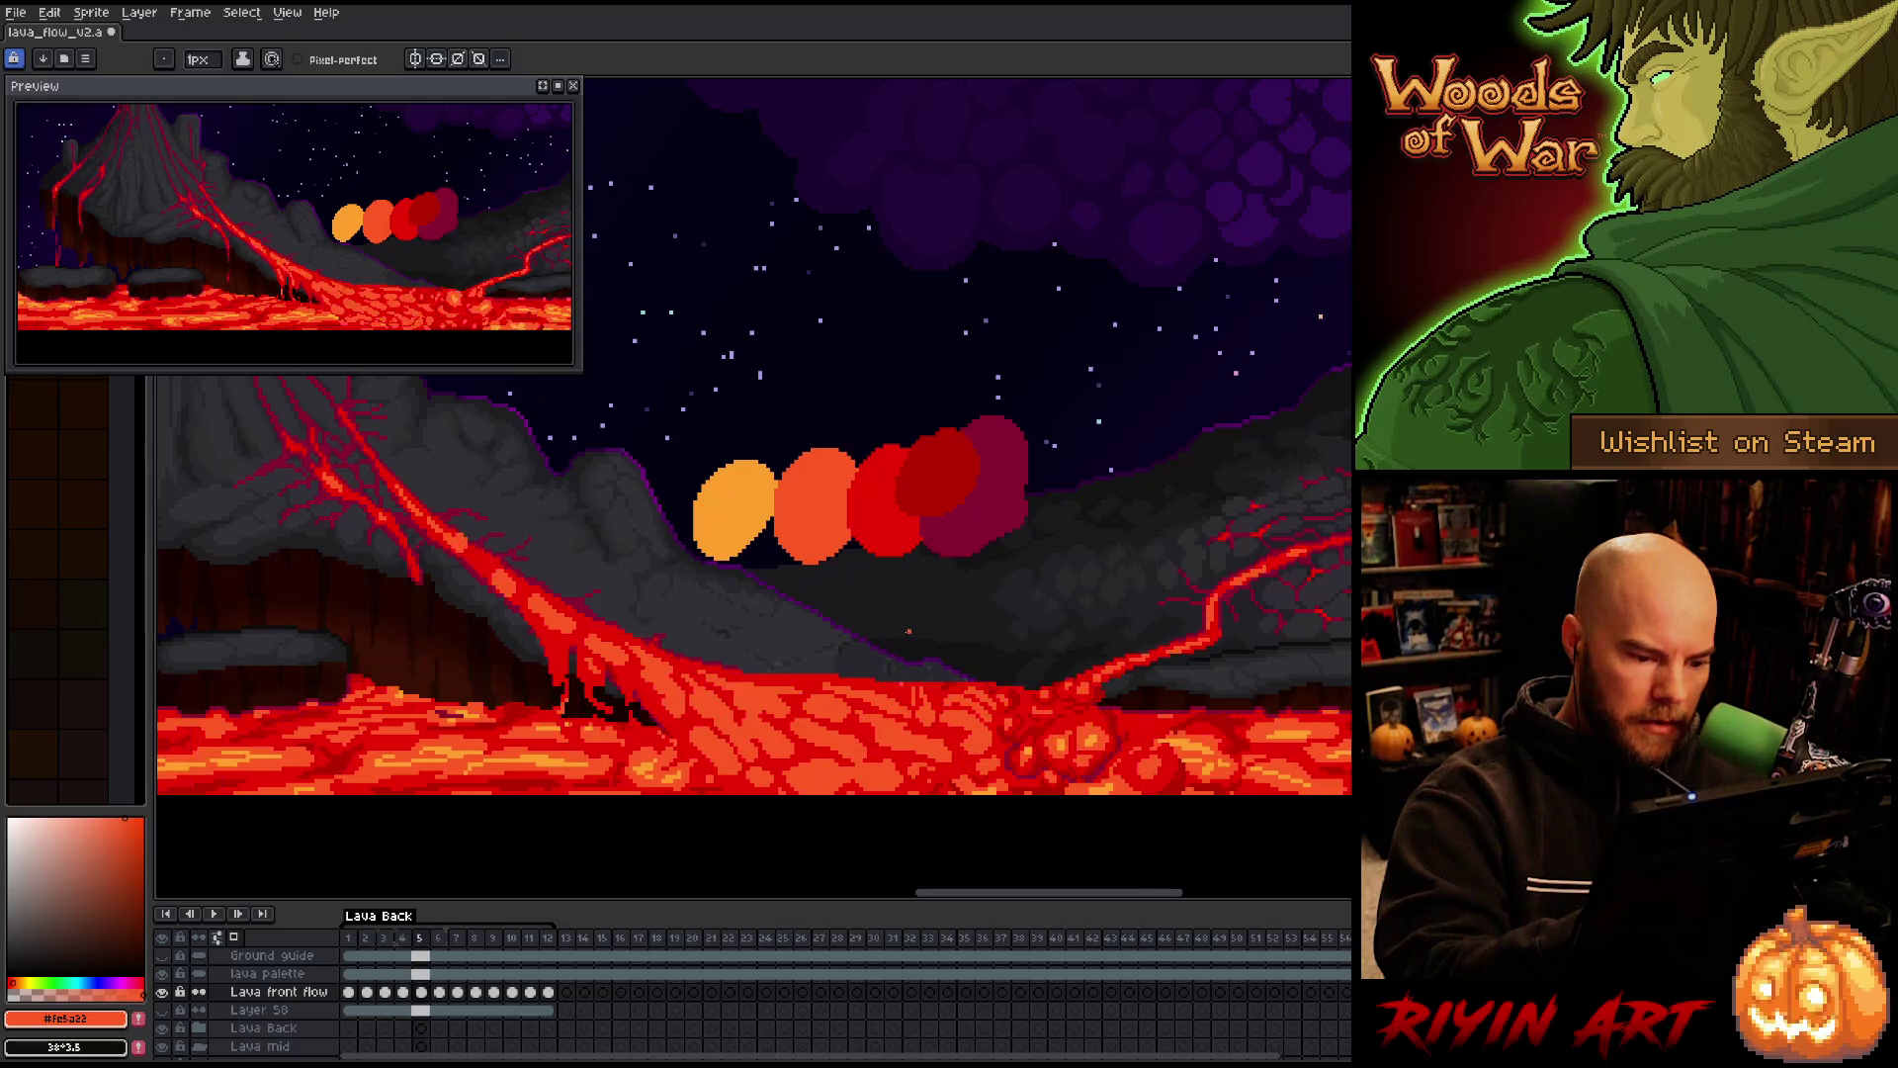
key(comma)
key(period)
key(comma)
key(period)
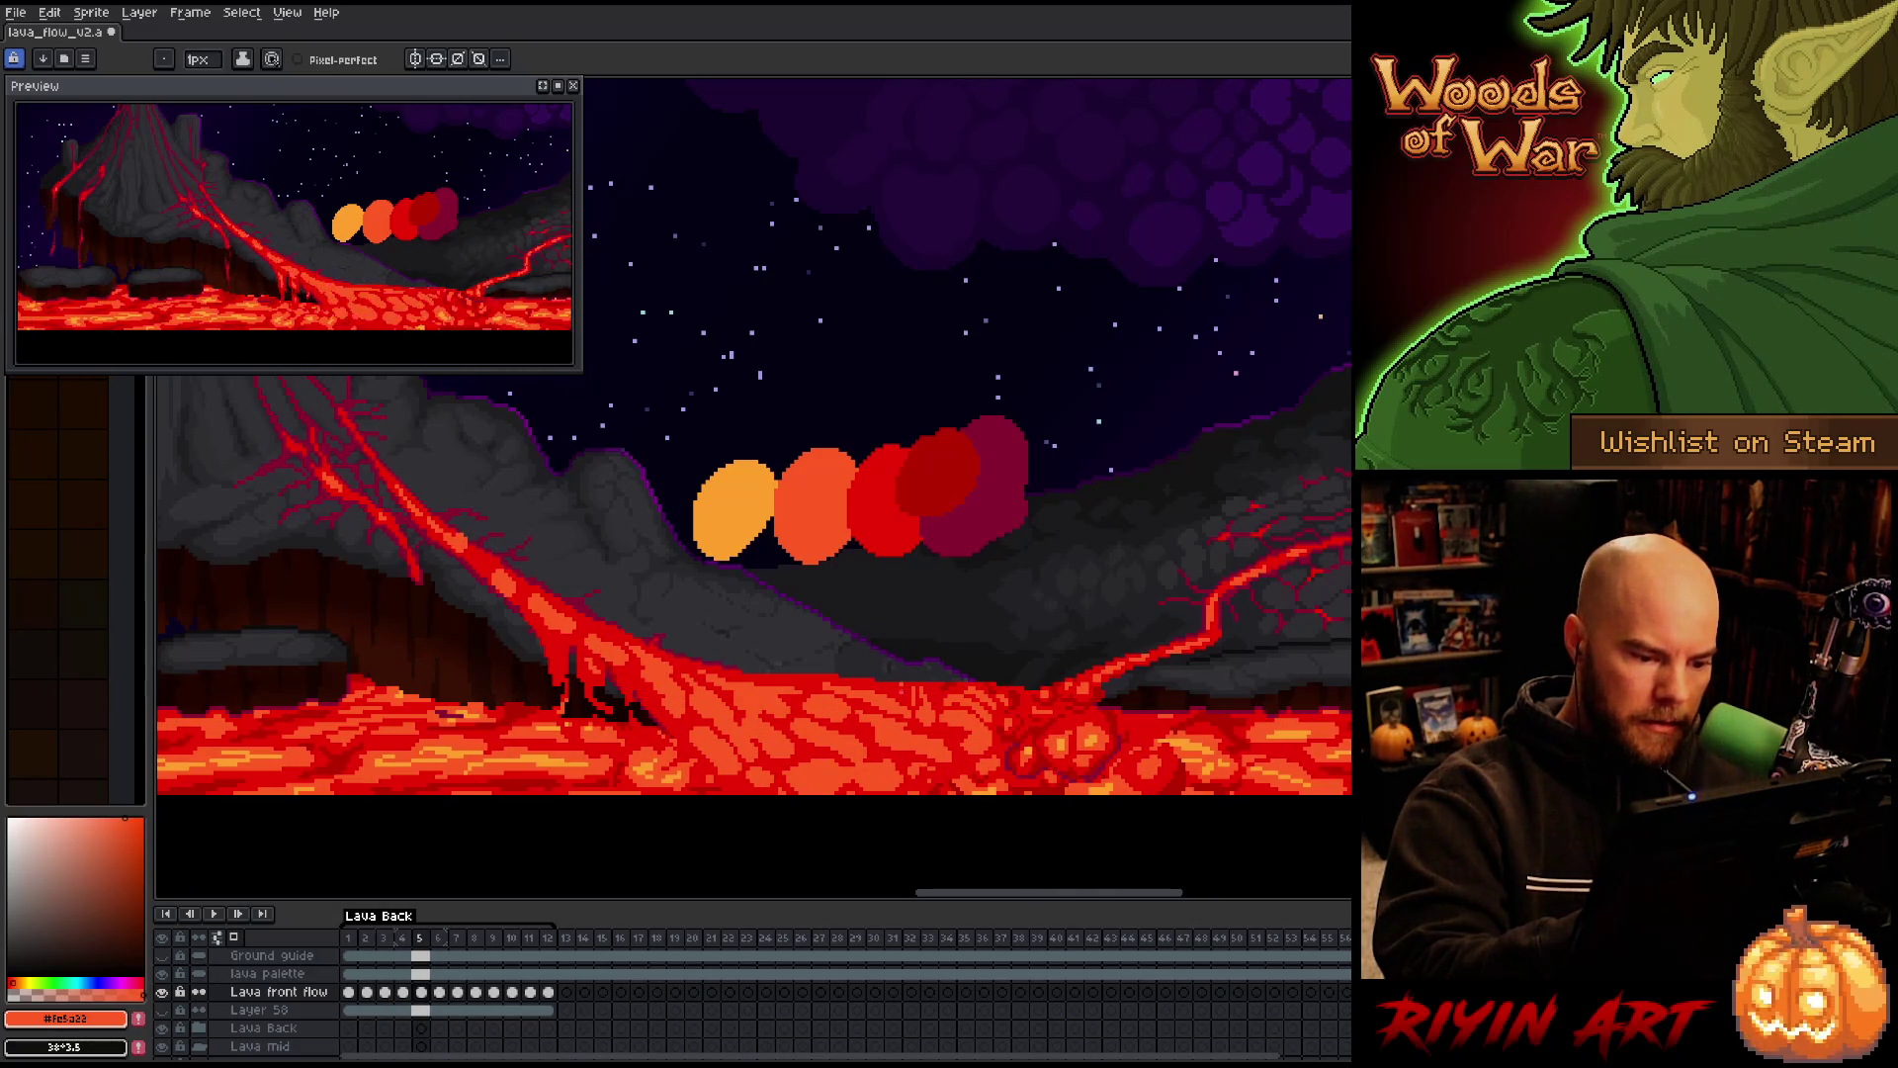
Check the lava movement on frame 6, then move on to frame 7
key(period)
key(comma)
key(period)
key(comma)
key(period)
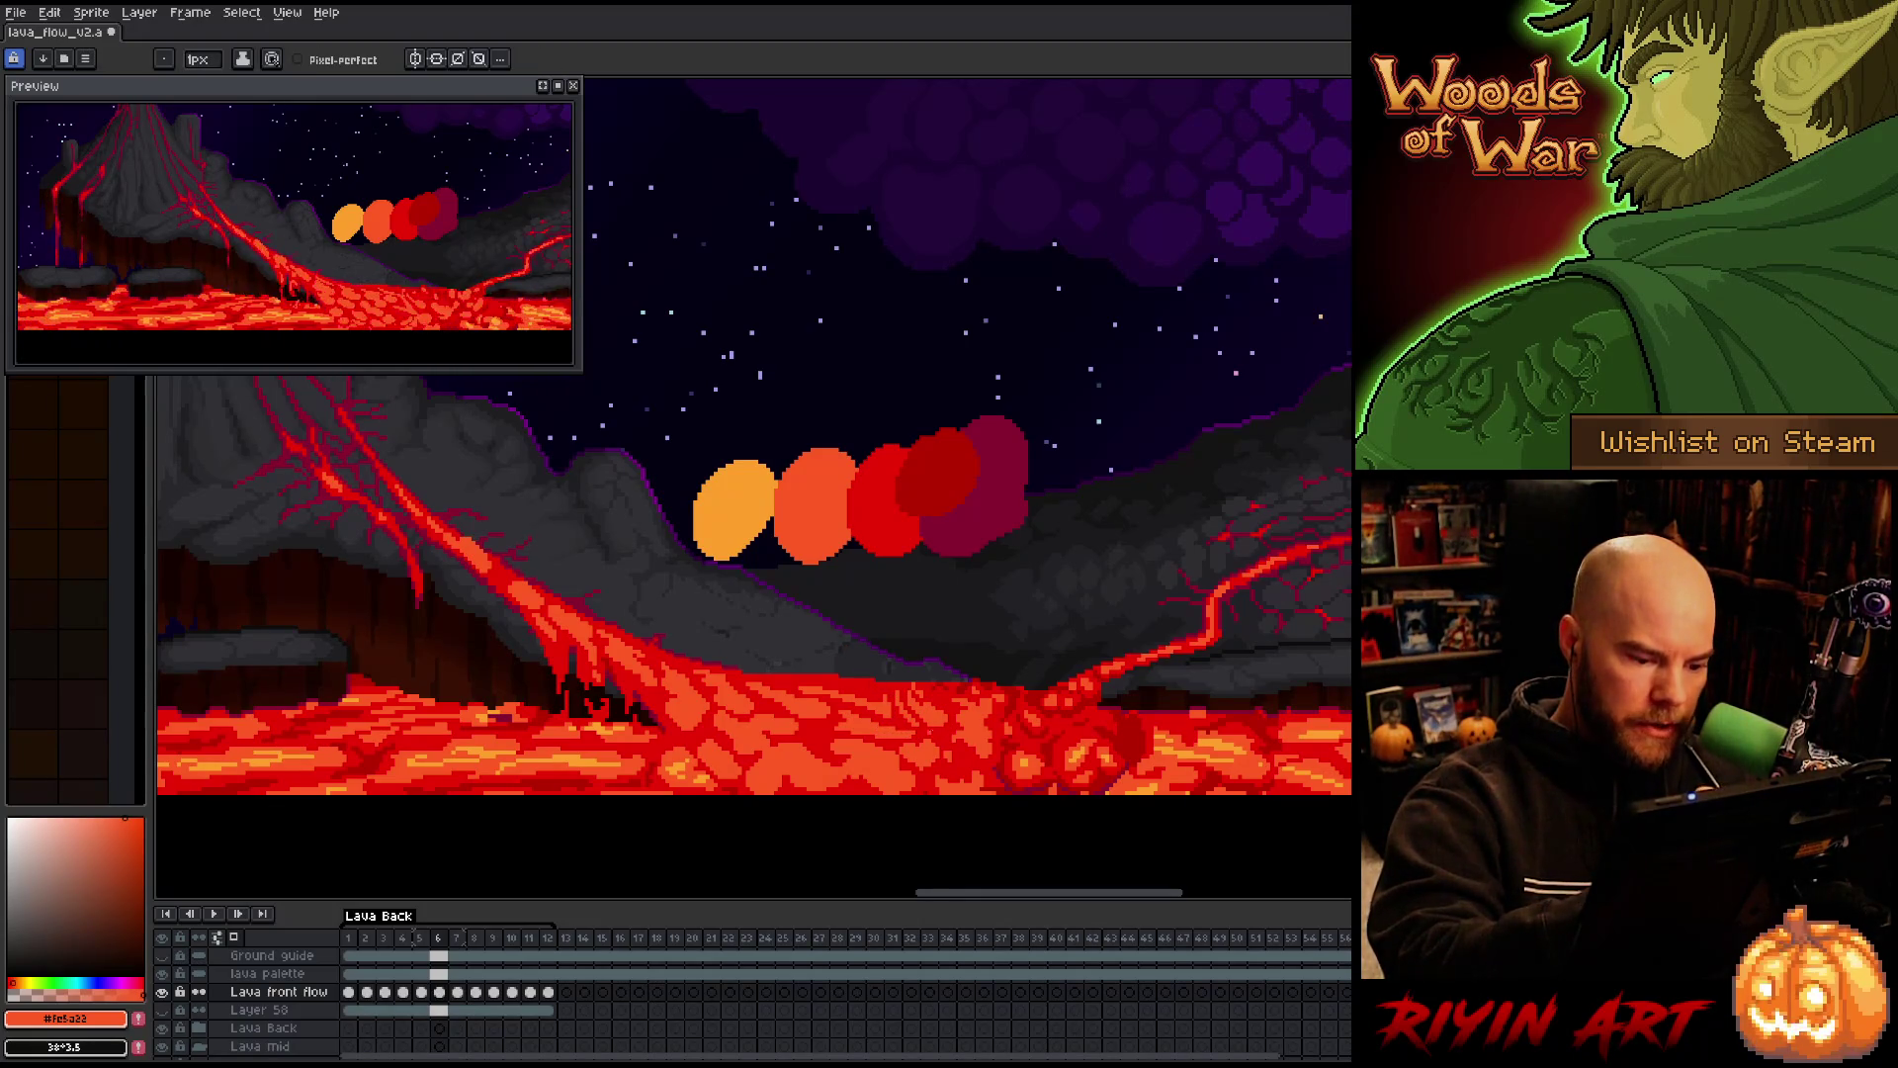
key(Right)
key(Left)
key(Right)
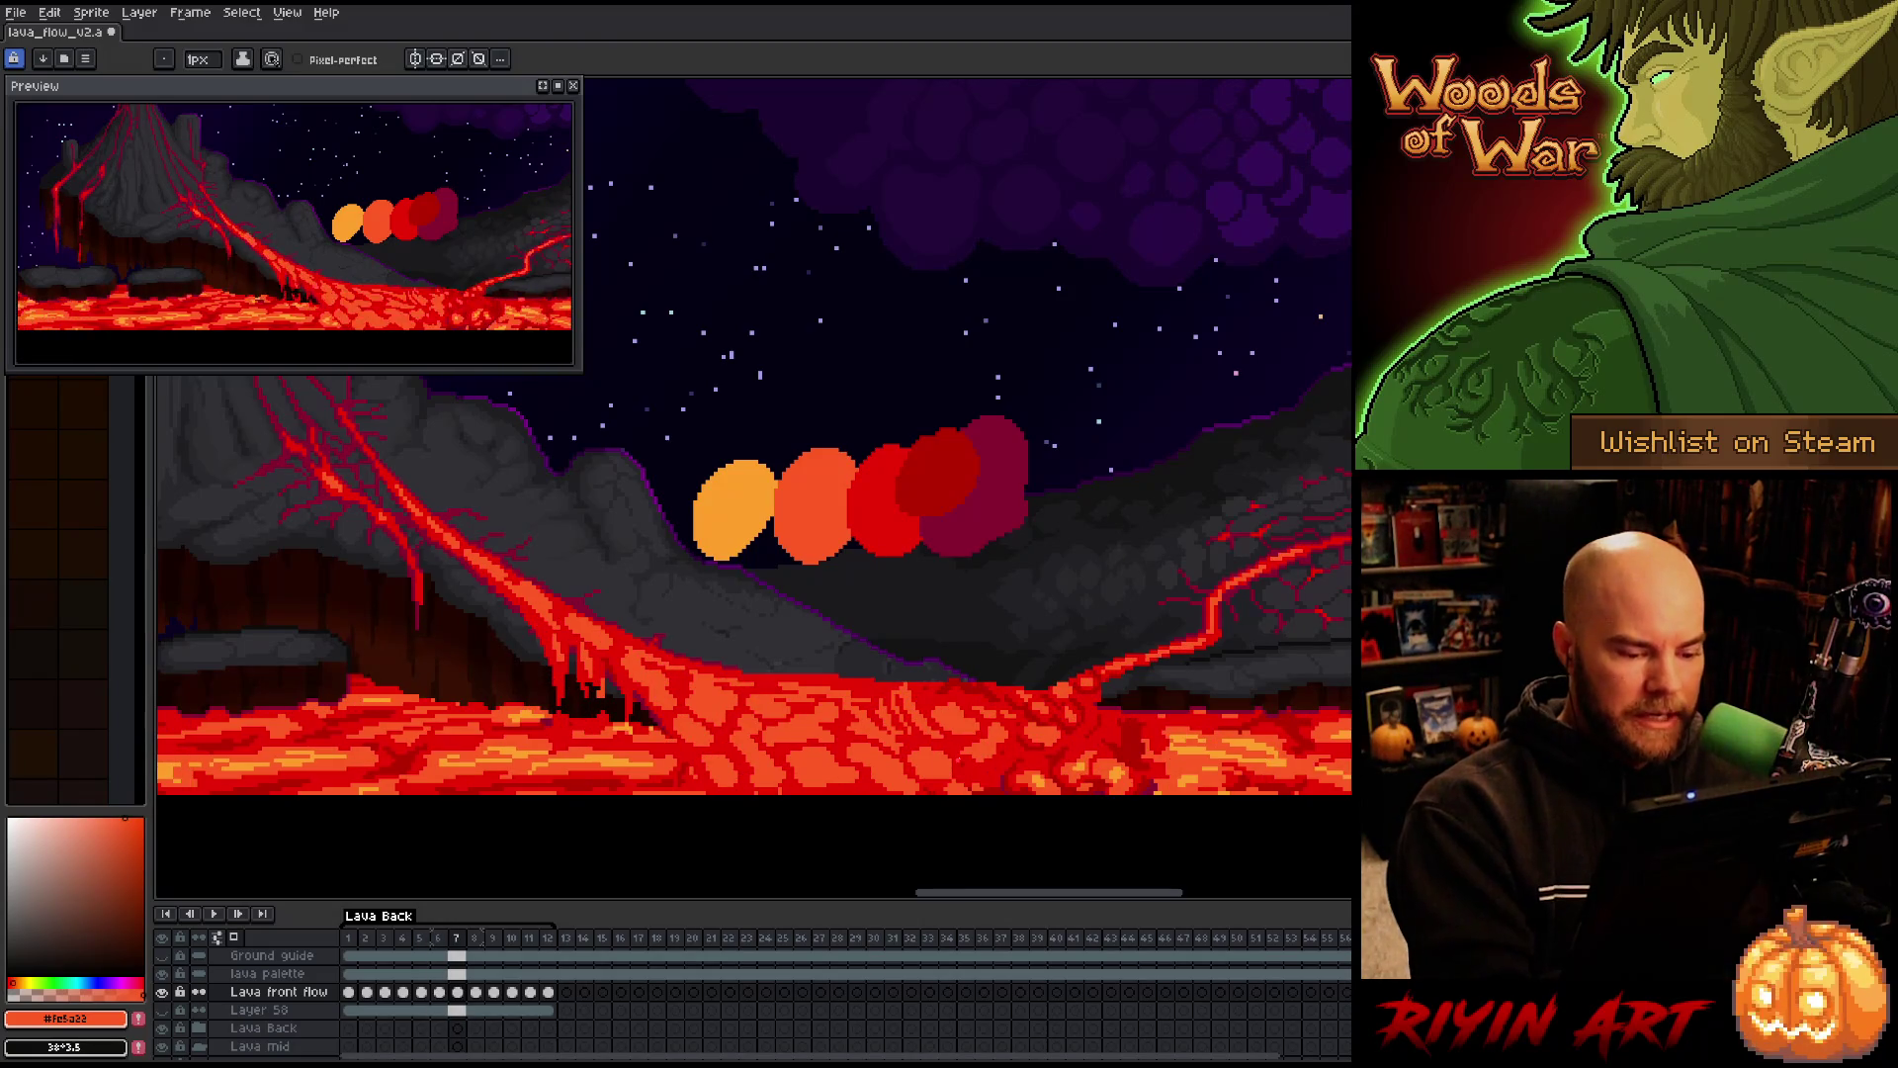
Sample a deeper red #b60000 from the lava and start the animation playing
alt+click(971, 764)
key(x)
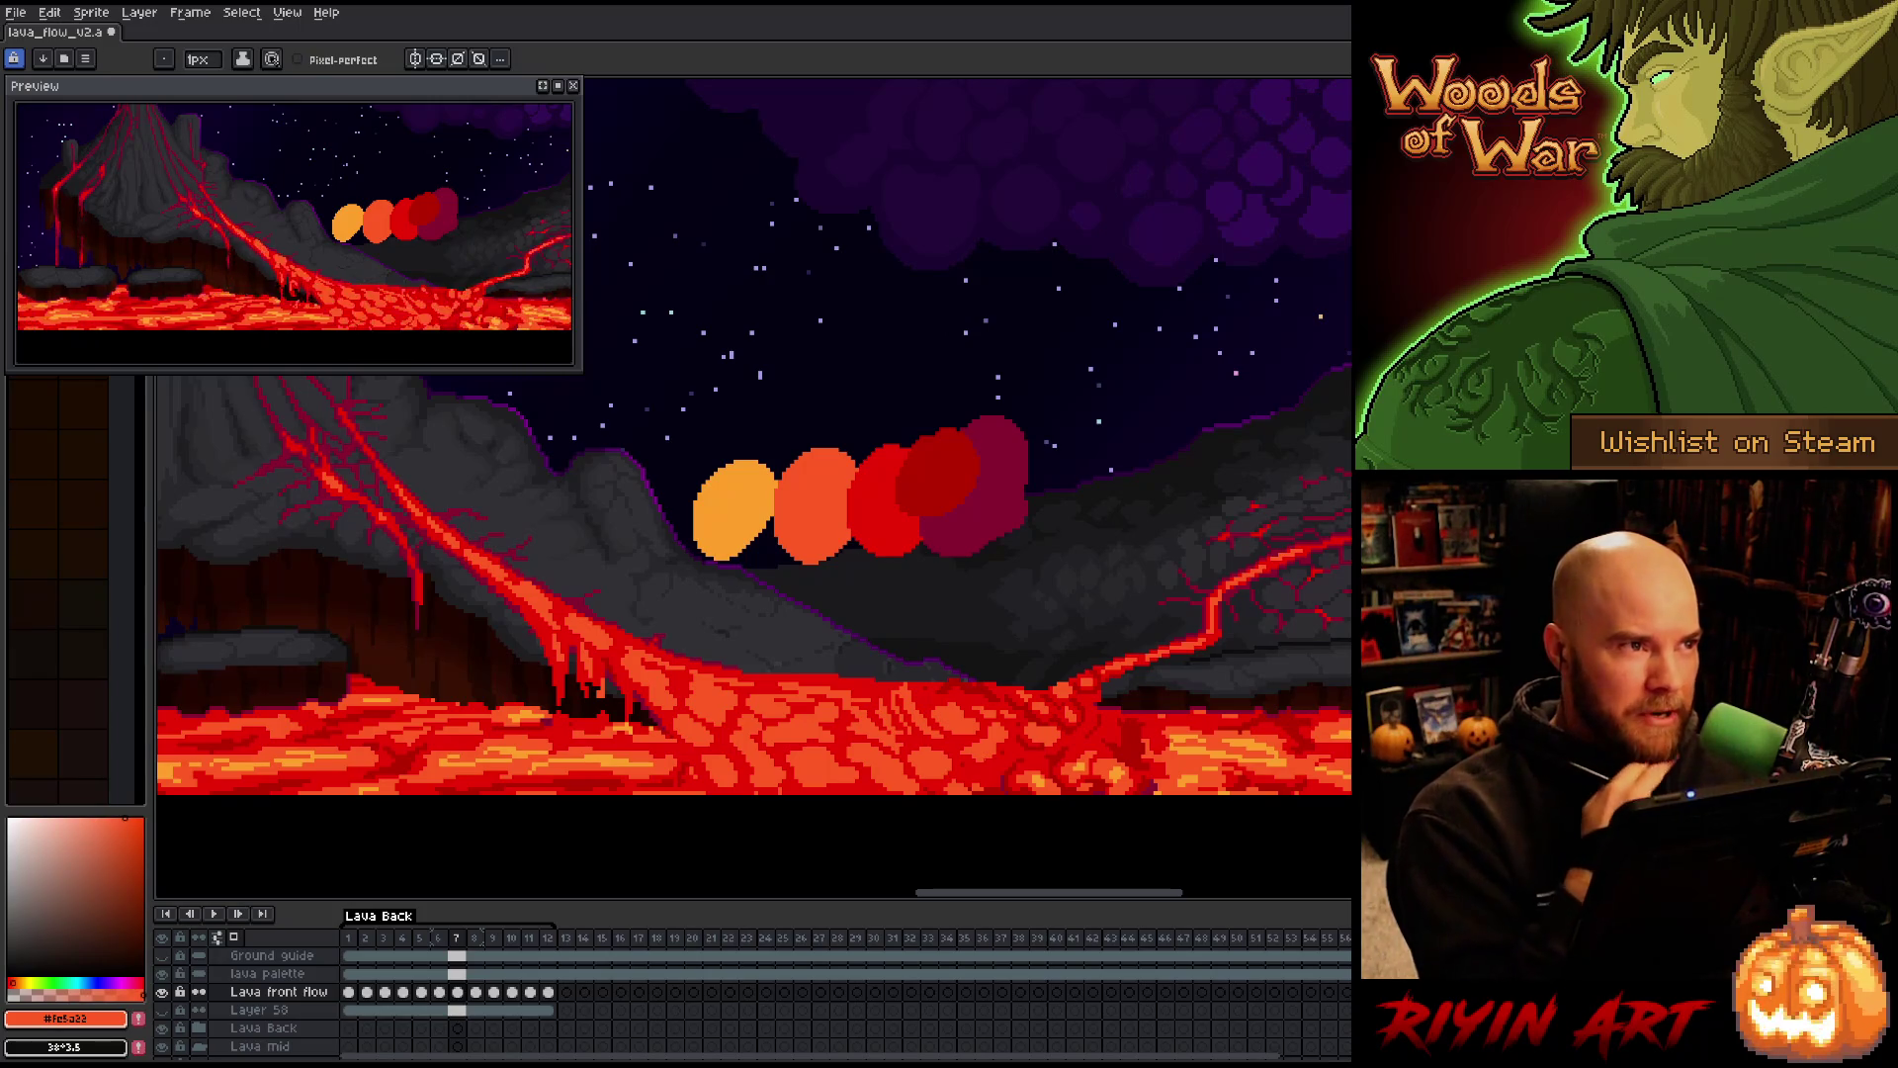
key(alt)
key(Return)
key(period)
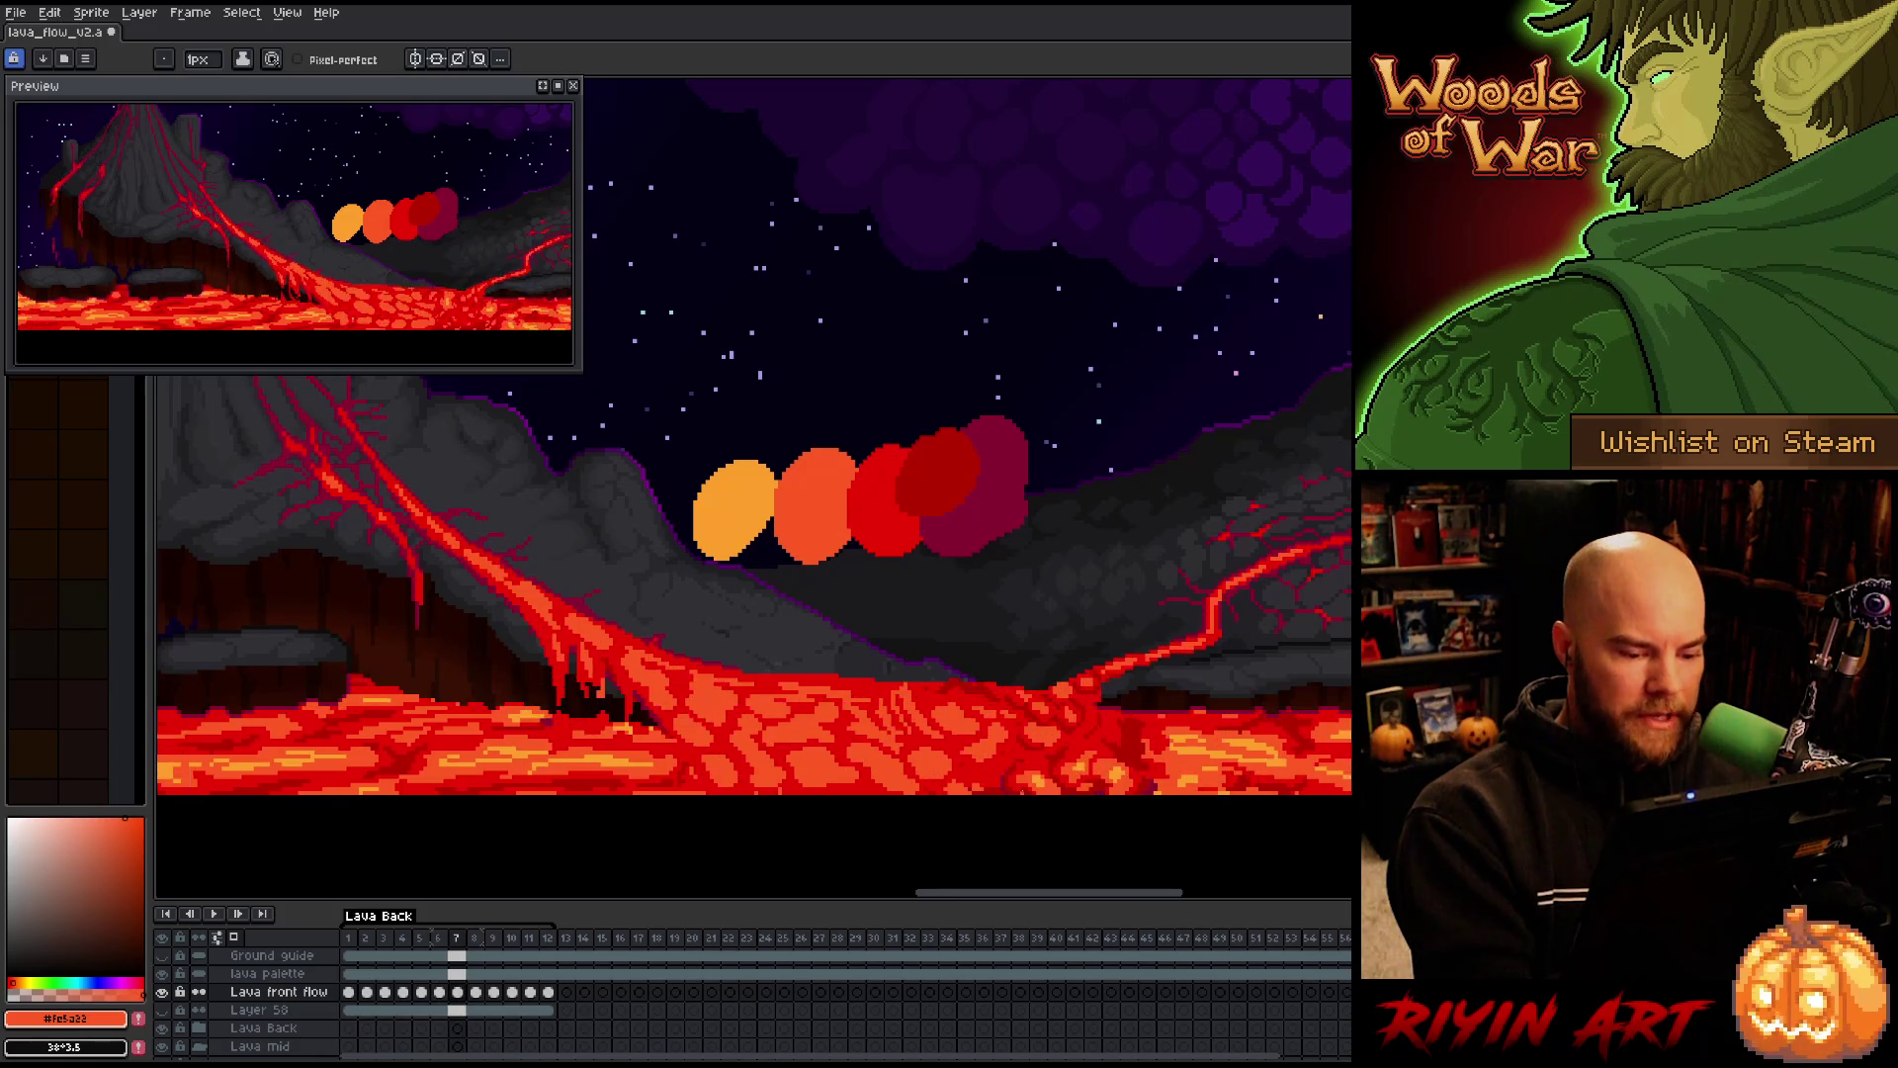
key(alt)
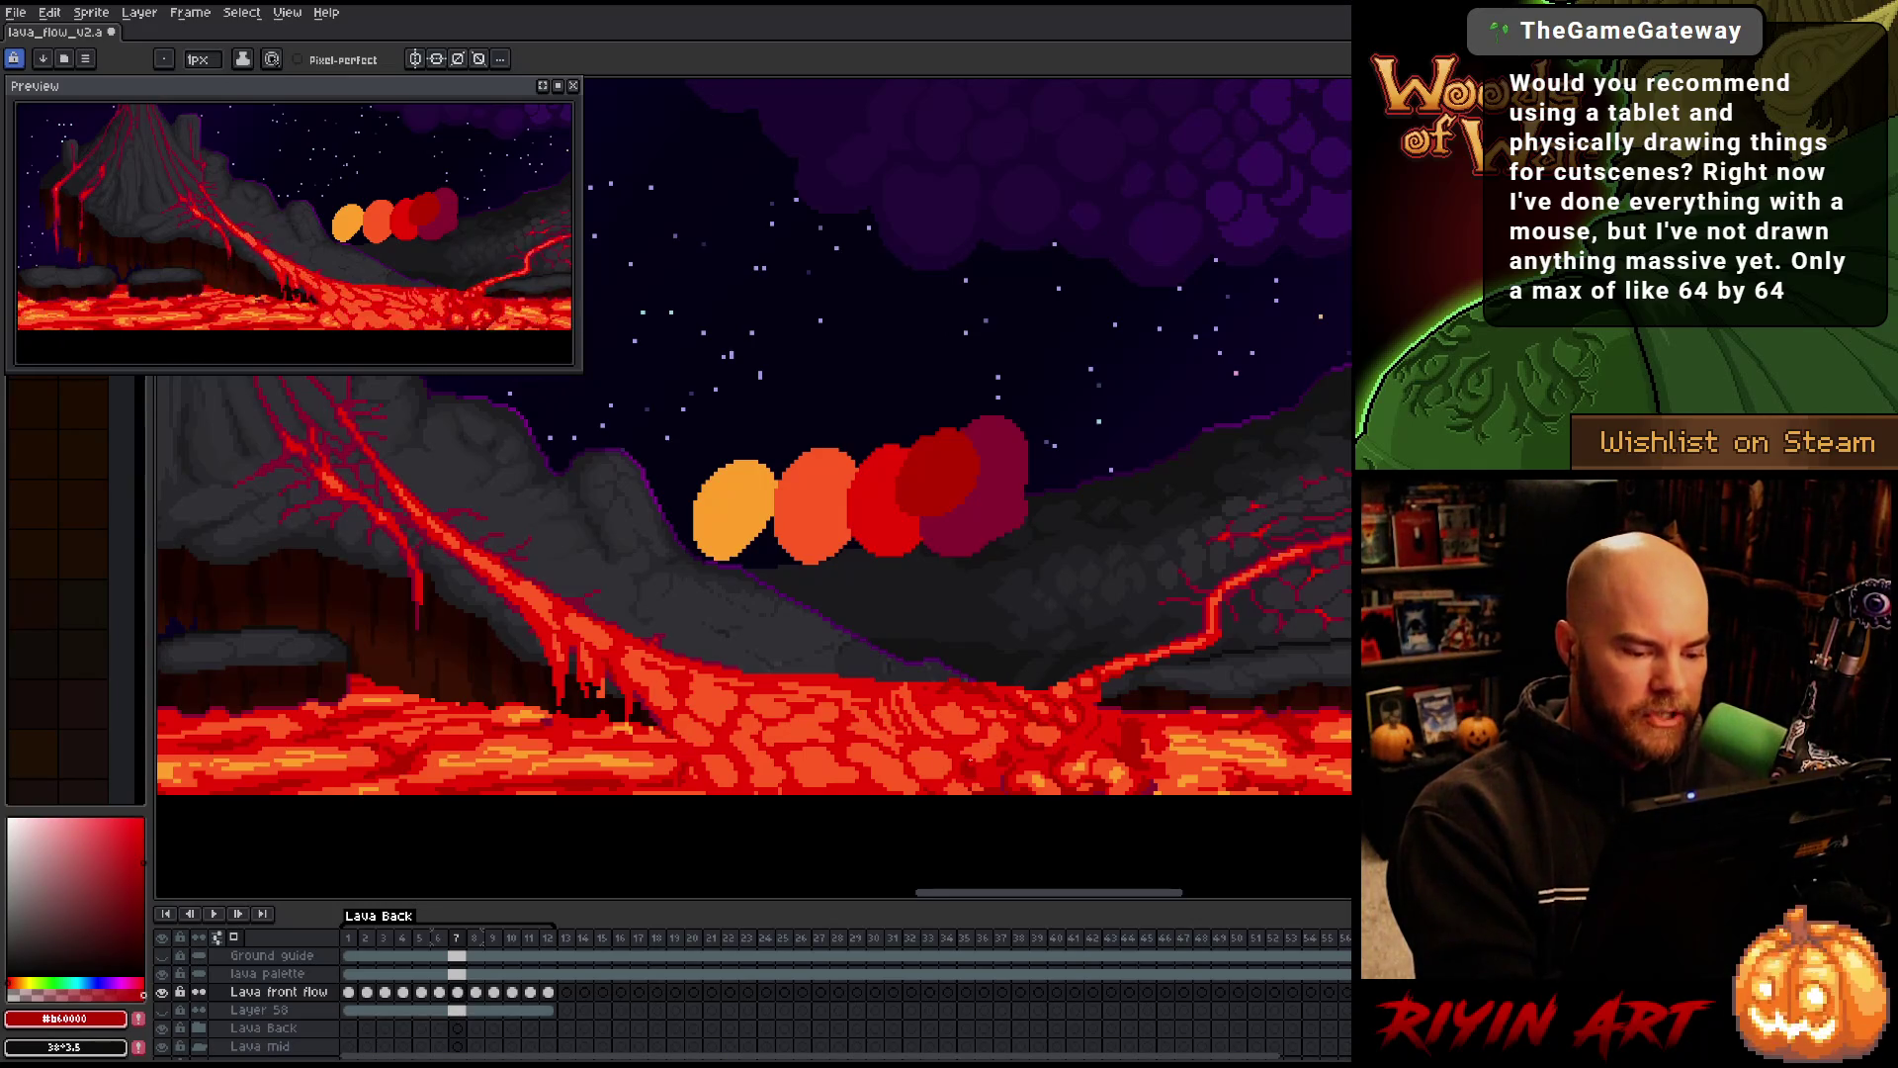
Toggle between frames 7 and 8 to compare the lava flow
key(Right)
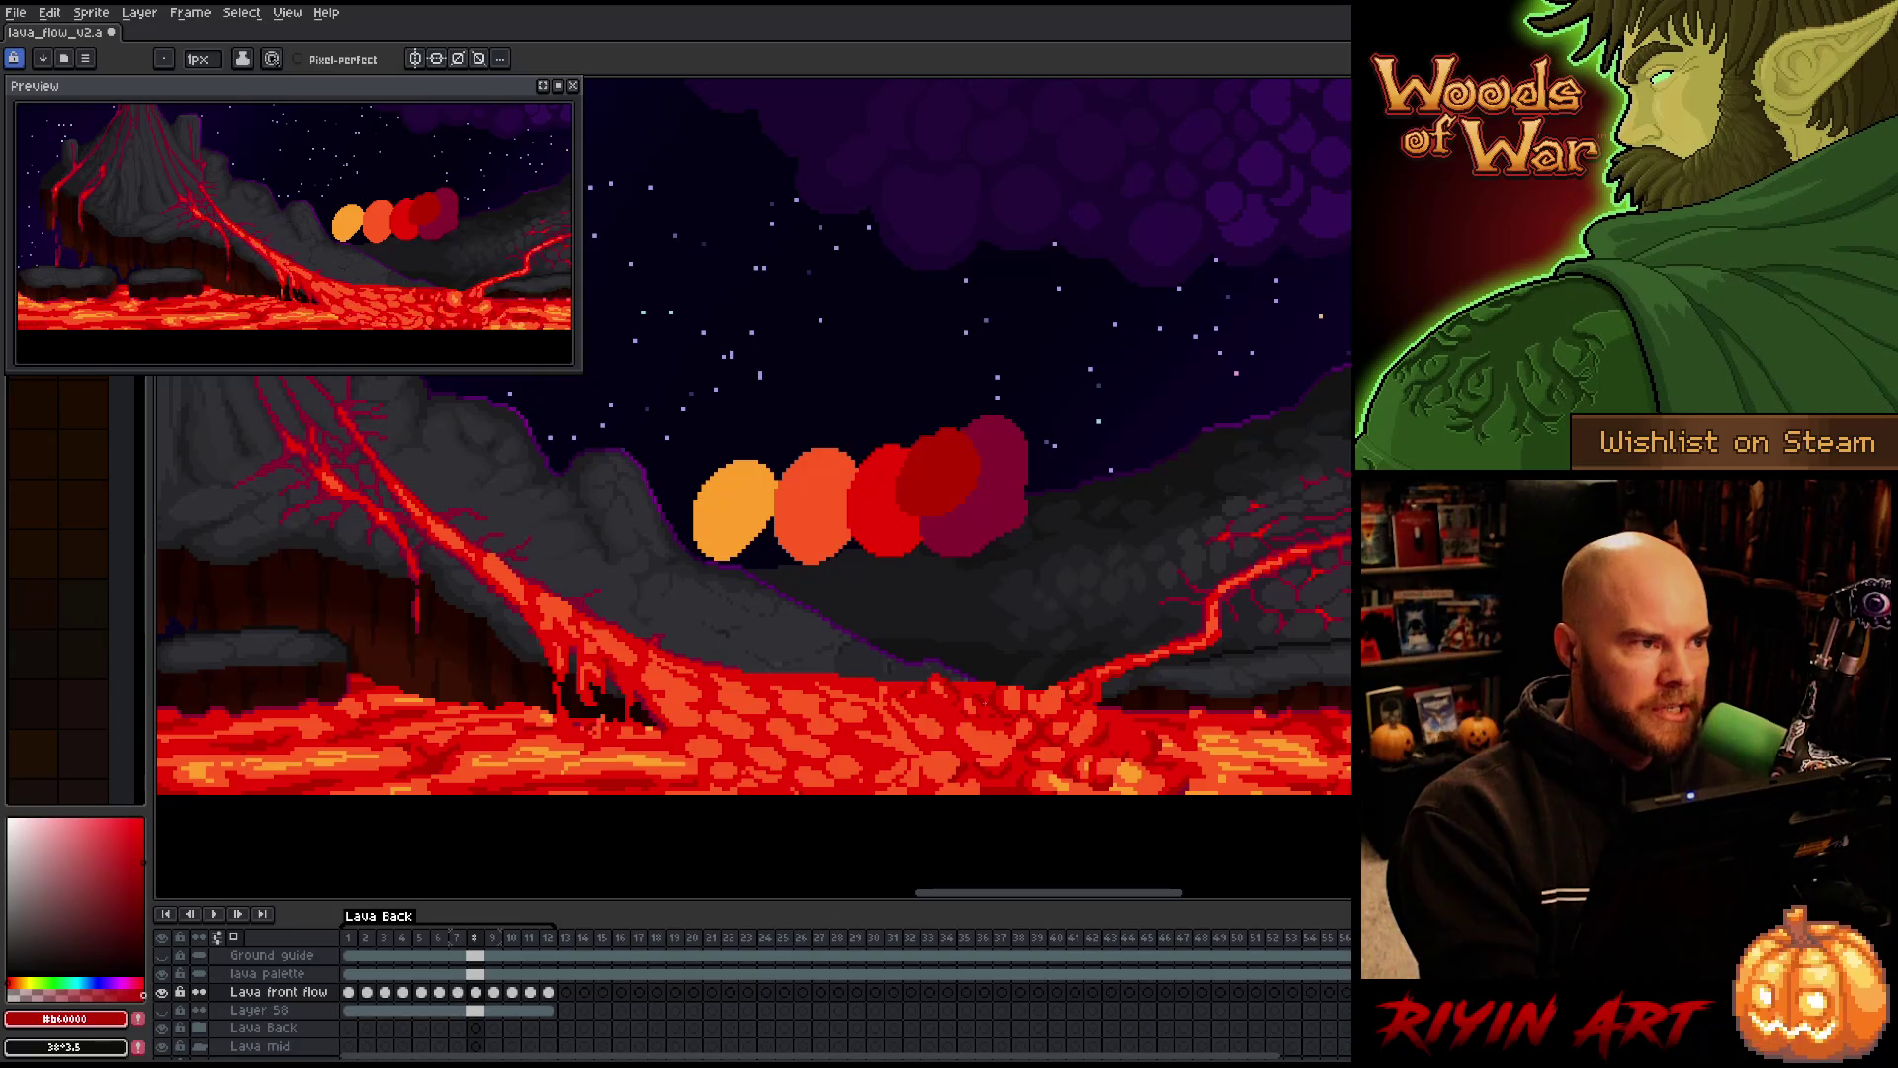
key(Left)
key(Right)
key(Left)
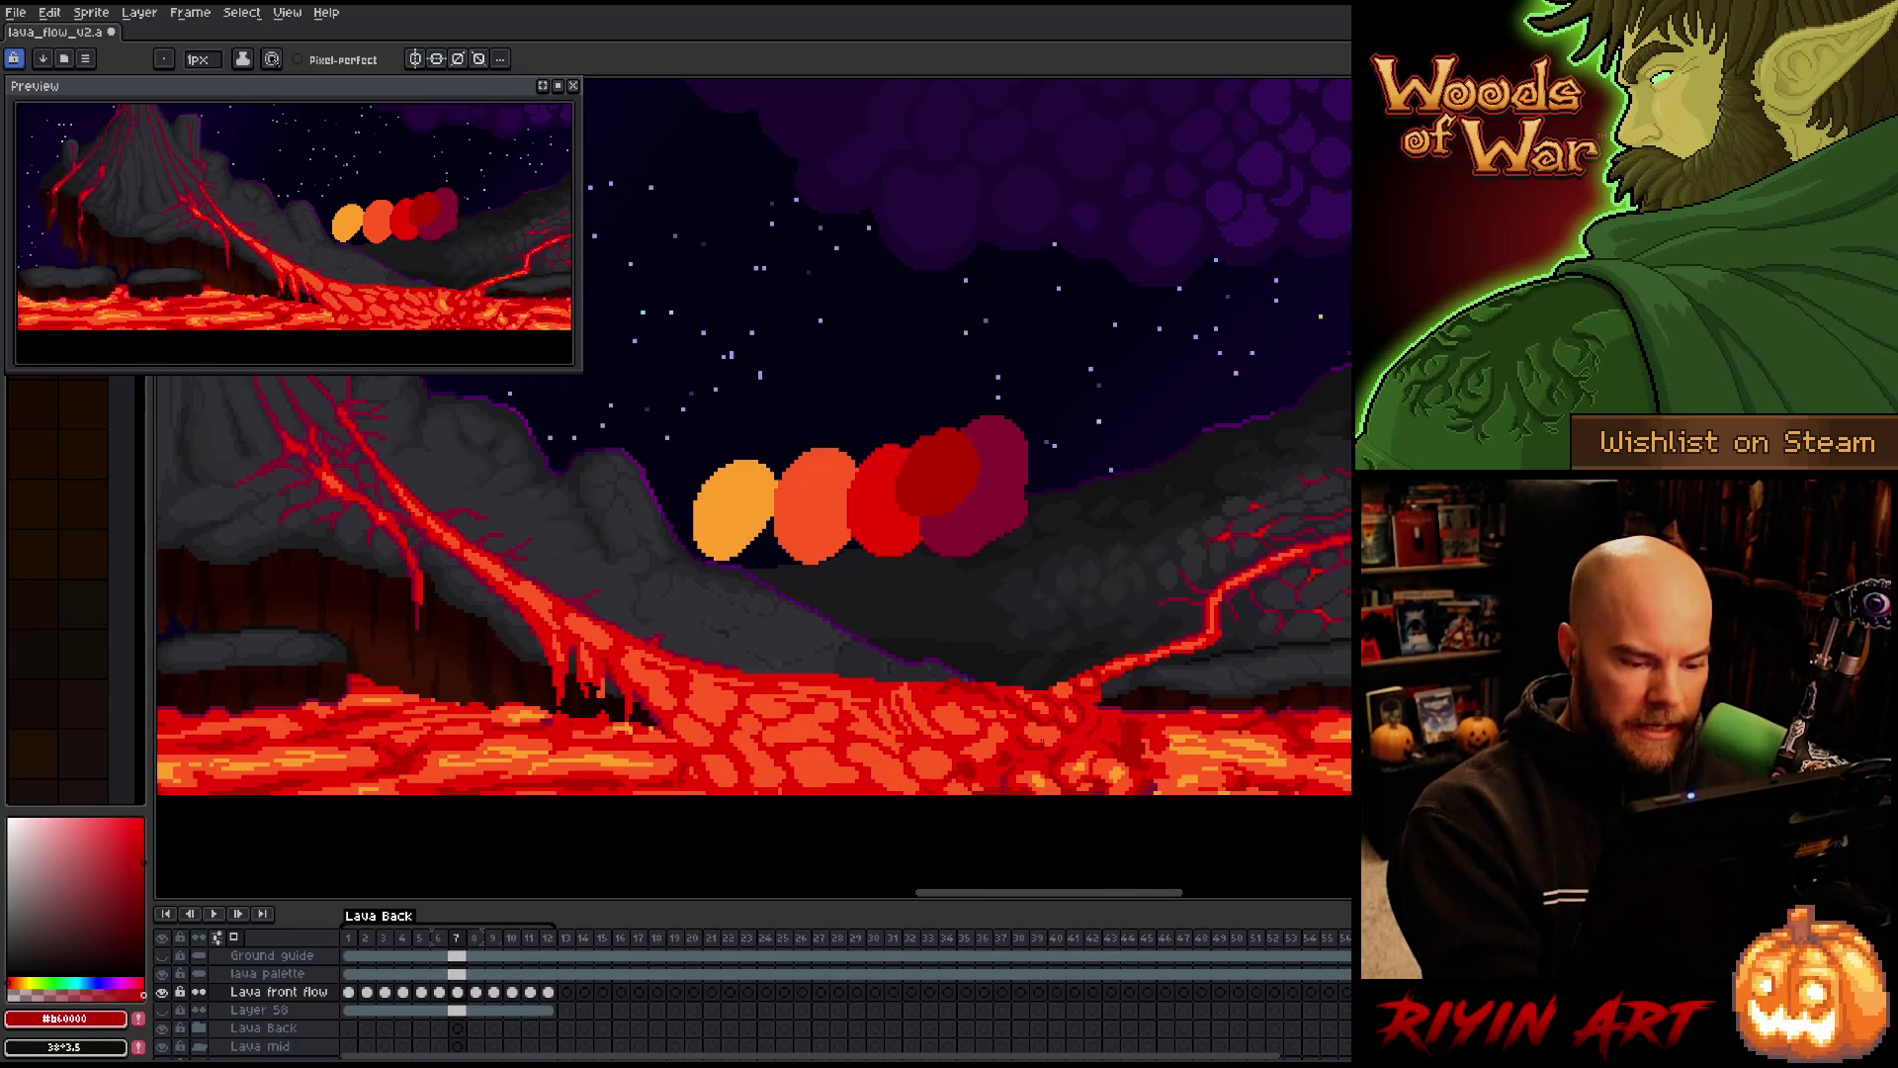
key(Right)
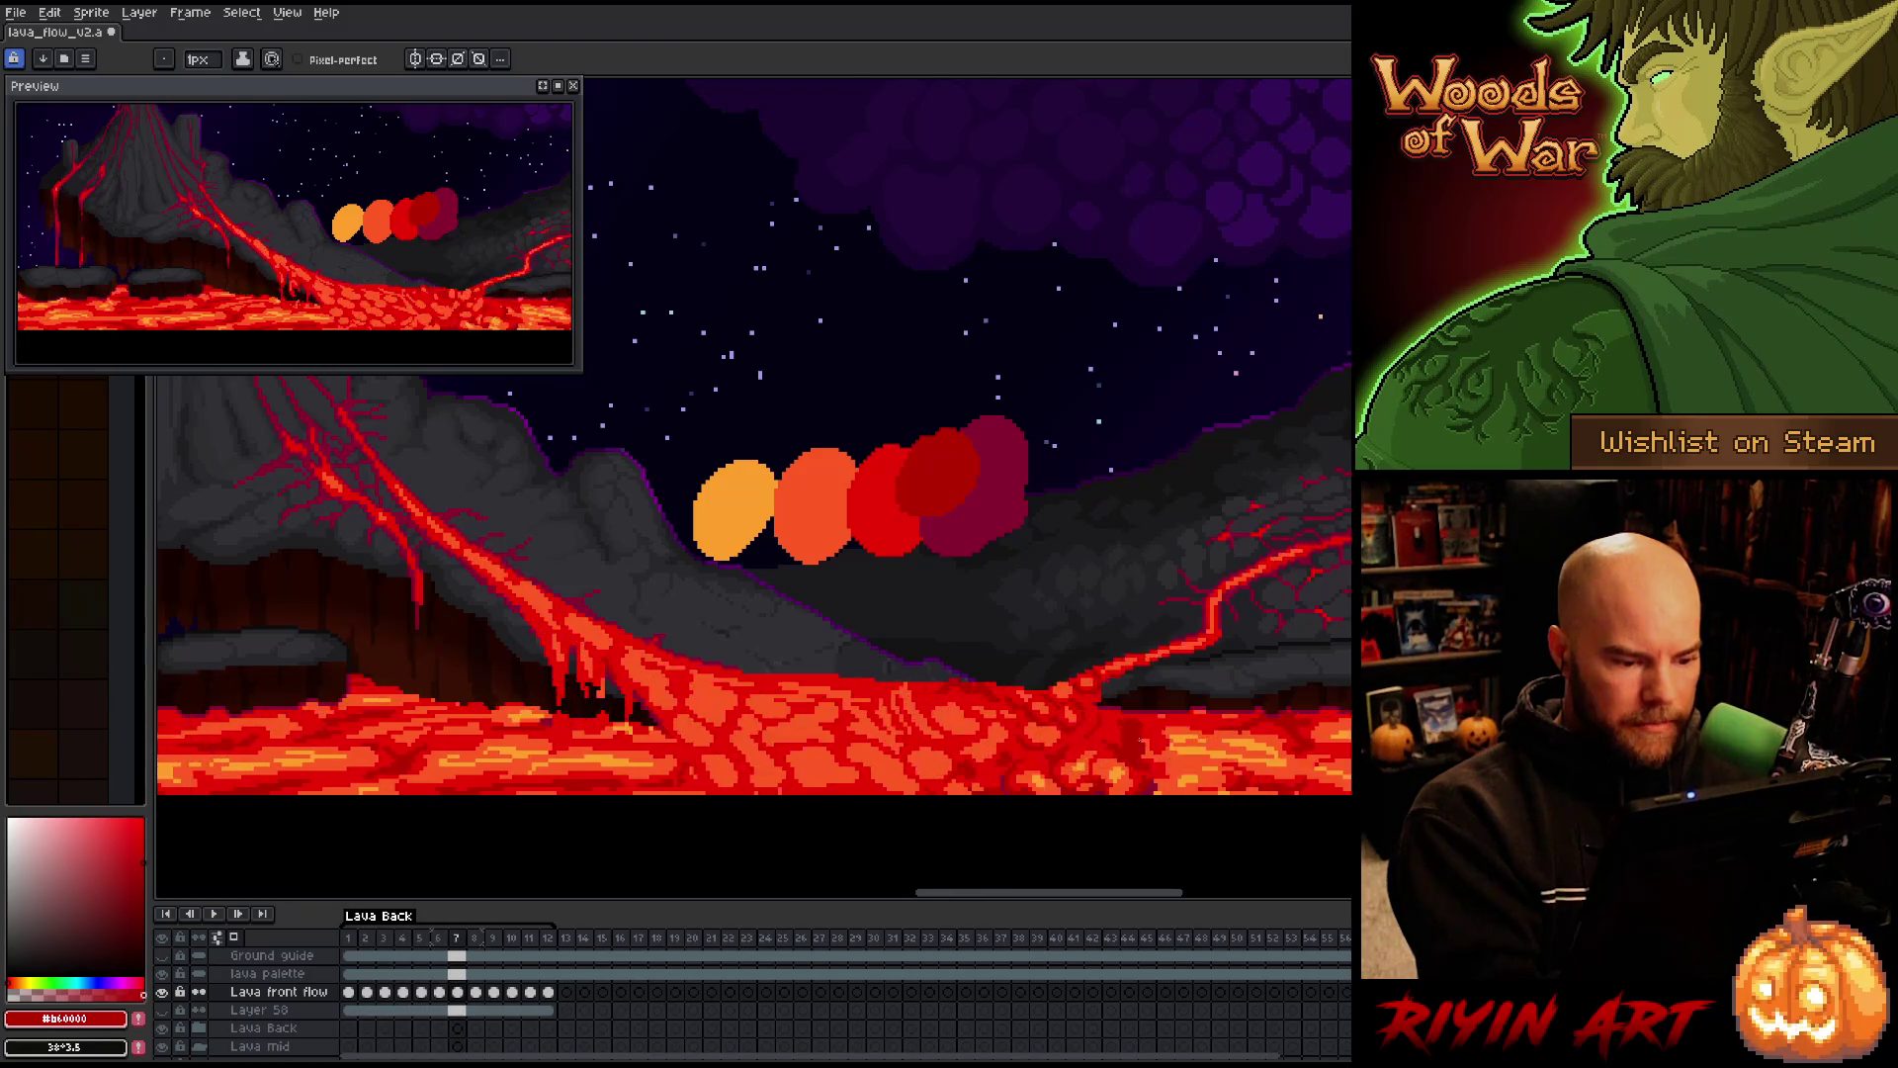
Dismiss the canvas context menu and stop the looping lava playback
key(ctrl)
right_click(1139, 753)
key(Escape)
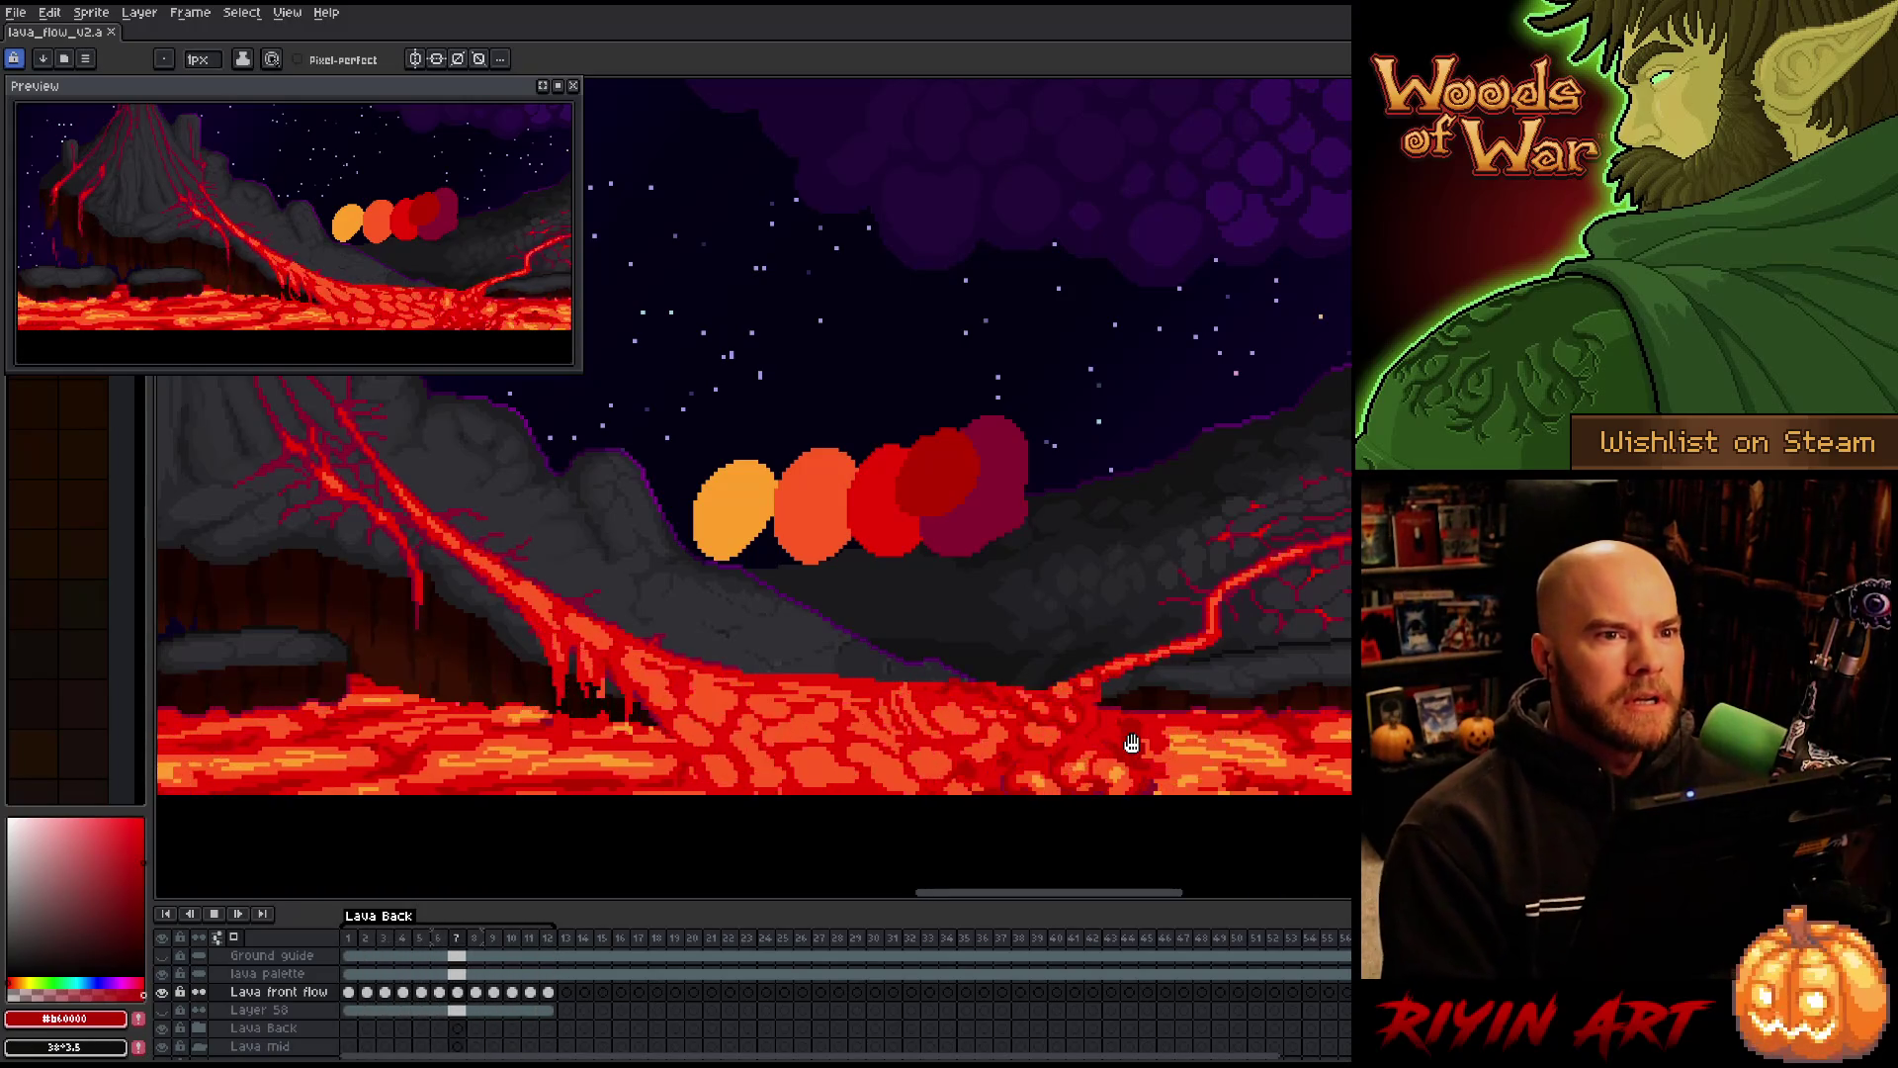
key(Return)
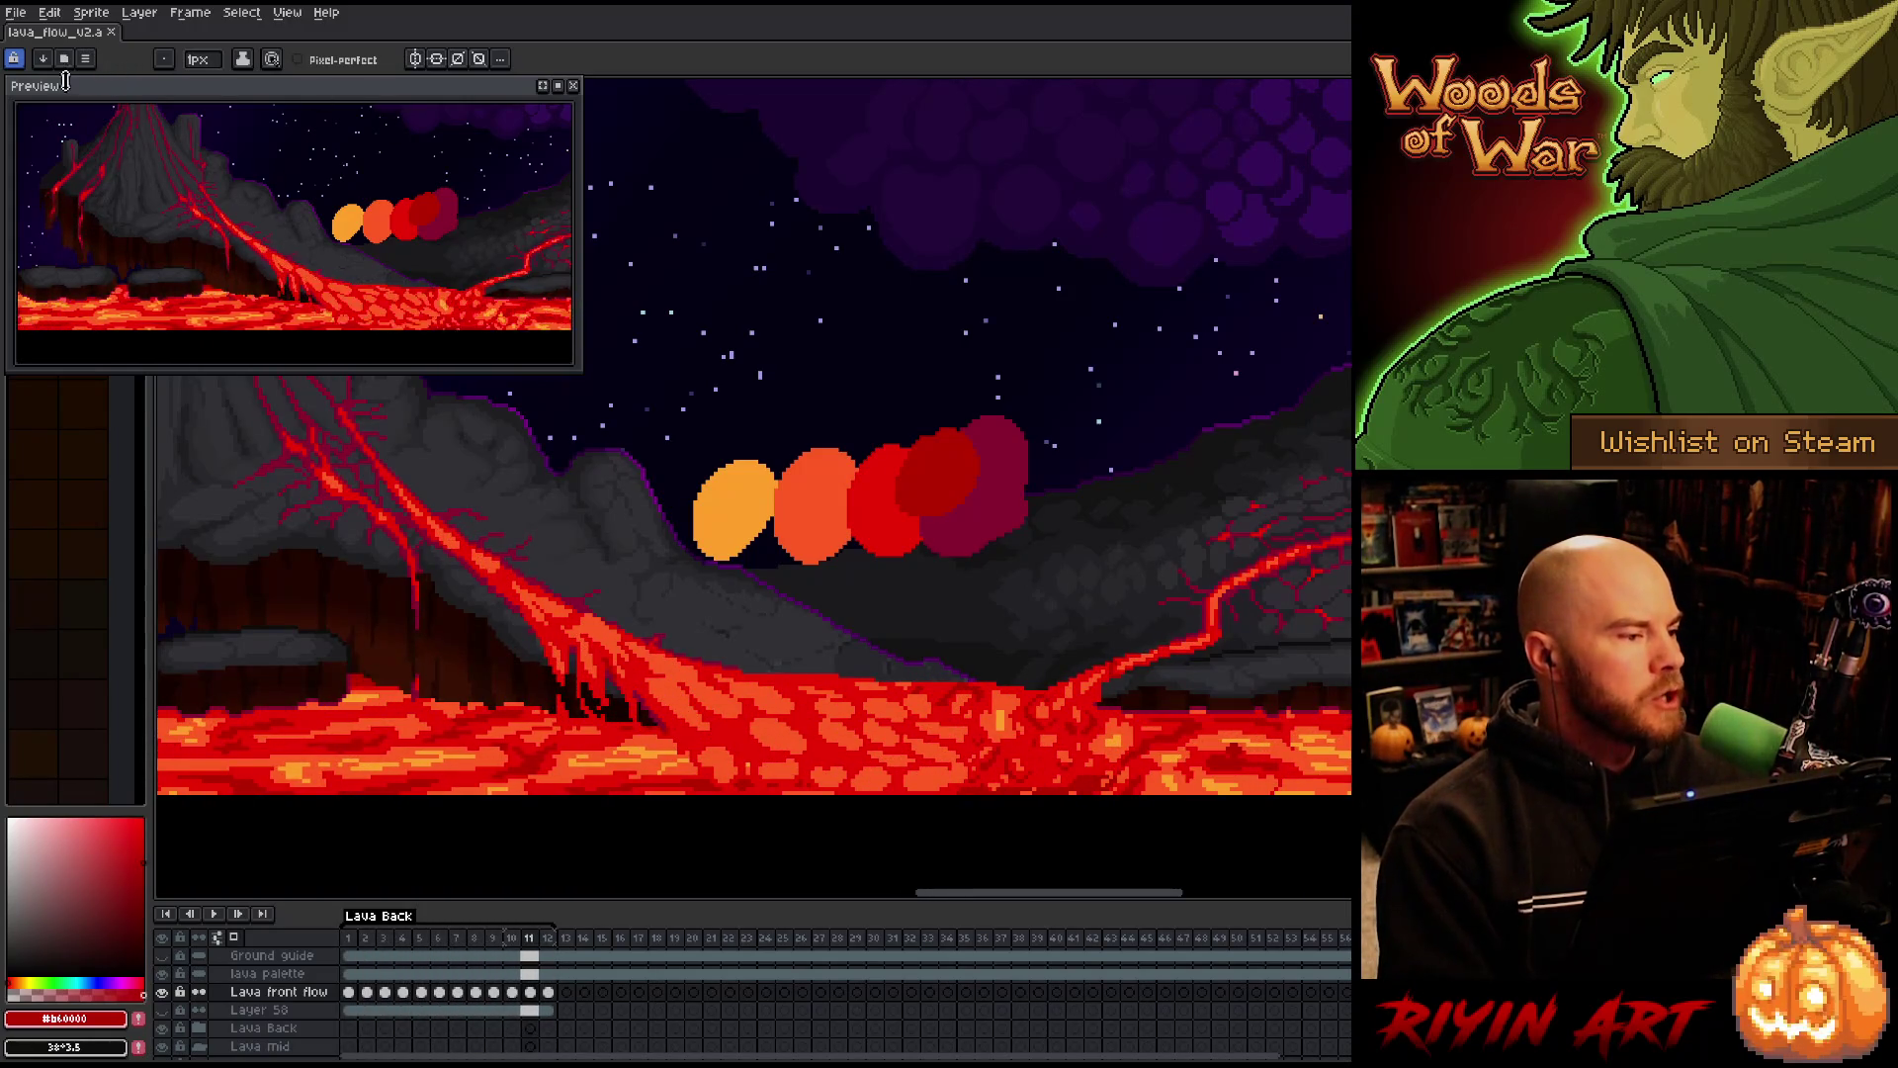
Reopen gant_action.ase from the recent files list
click(18, 13)
mouse_move(29, 69)
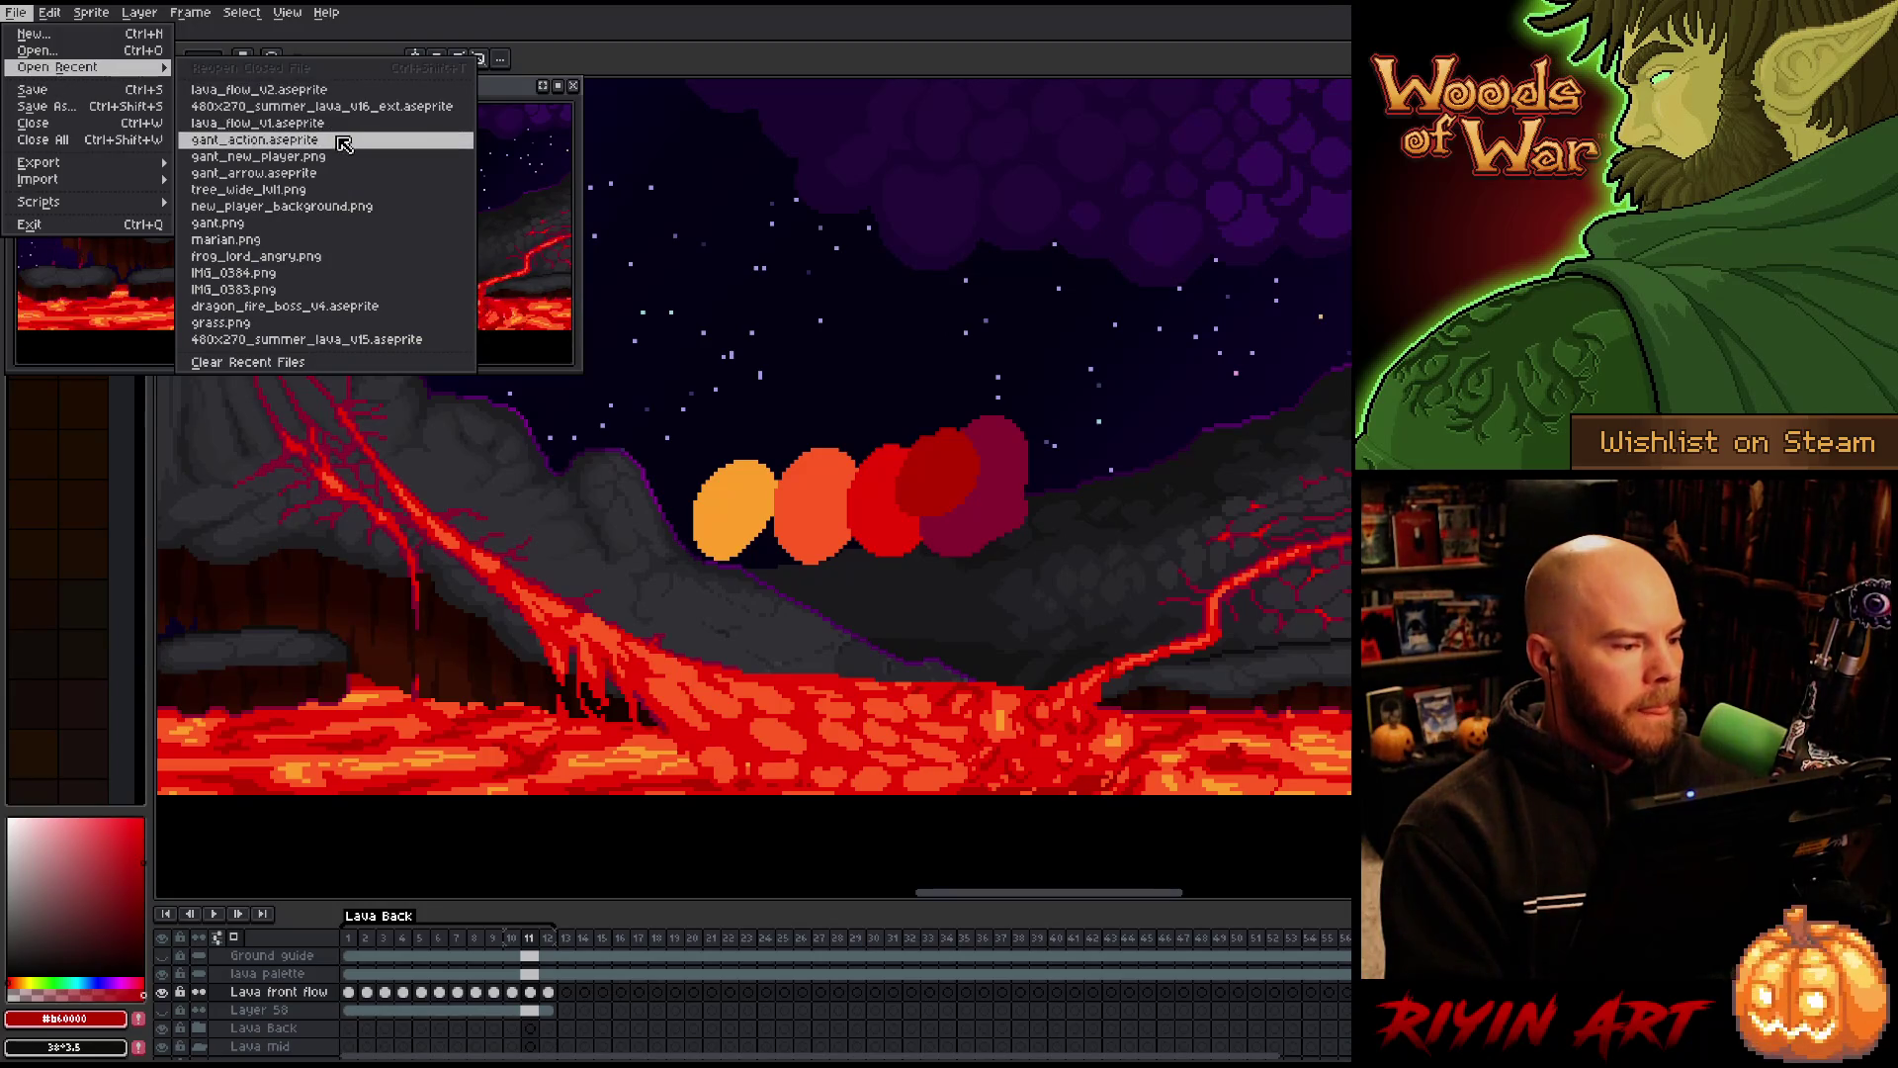
click(297, 140)
scroll(771, 493, up, 4)
scroll(791, 455, down, 1)
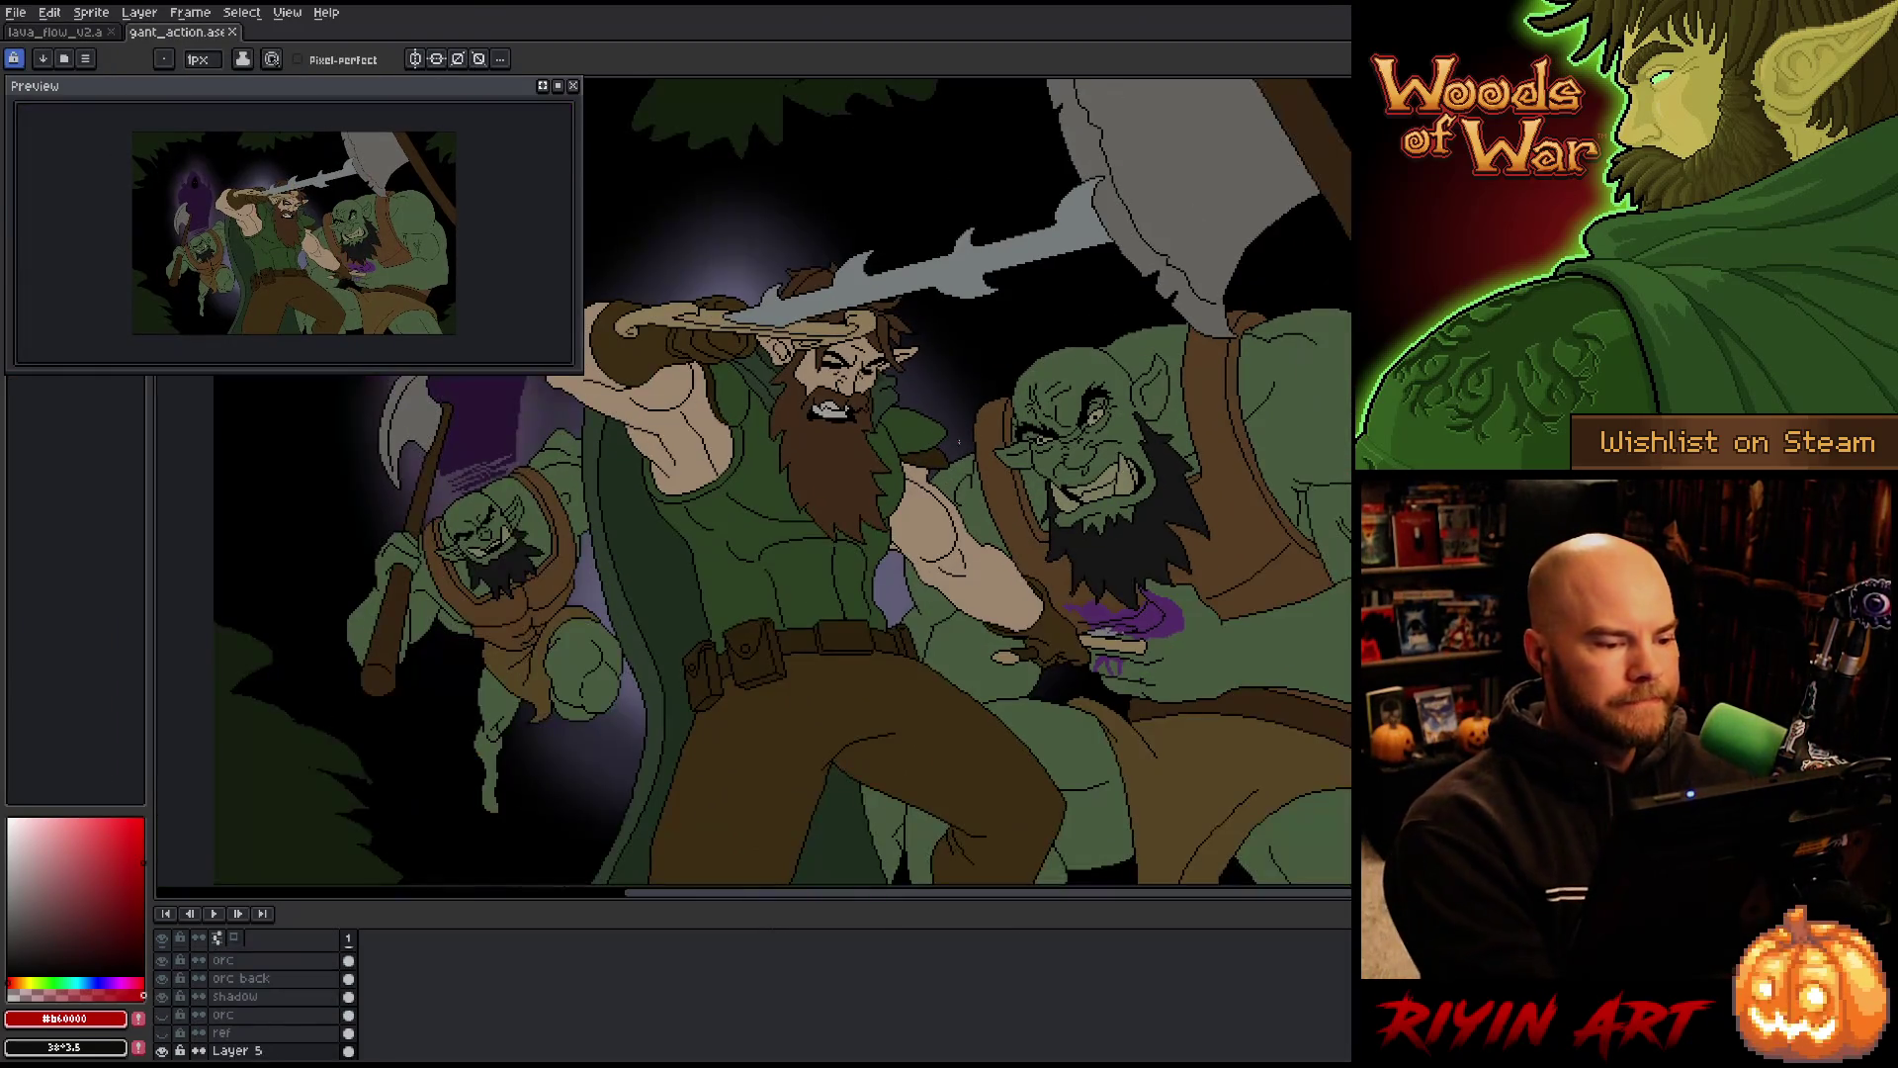
Hide the timeline, move the preview window aside, and pan and zoom around the illustration
key(Tab)
mouse_move(803, 432)
mouse_down()
mouse_move(746, 662)
mouse_move(696, 601)
mouse_up()
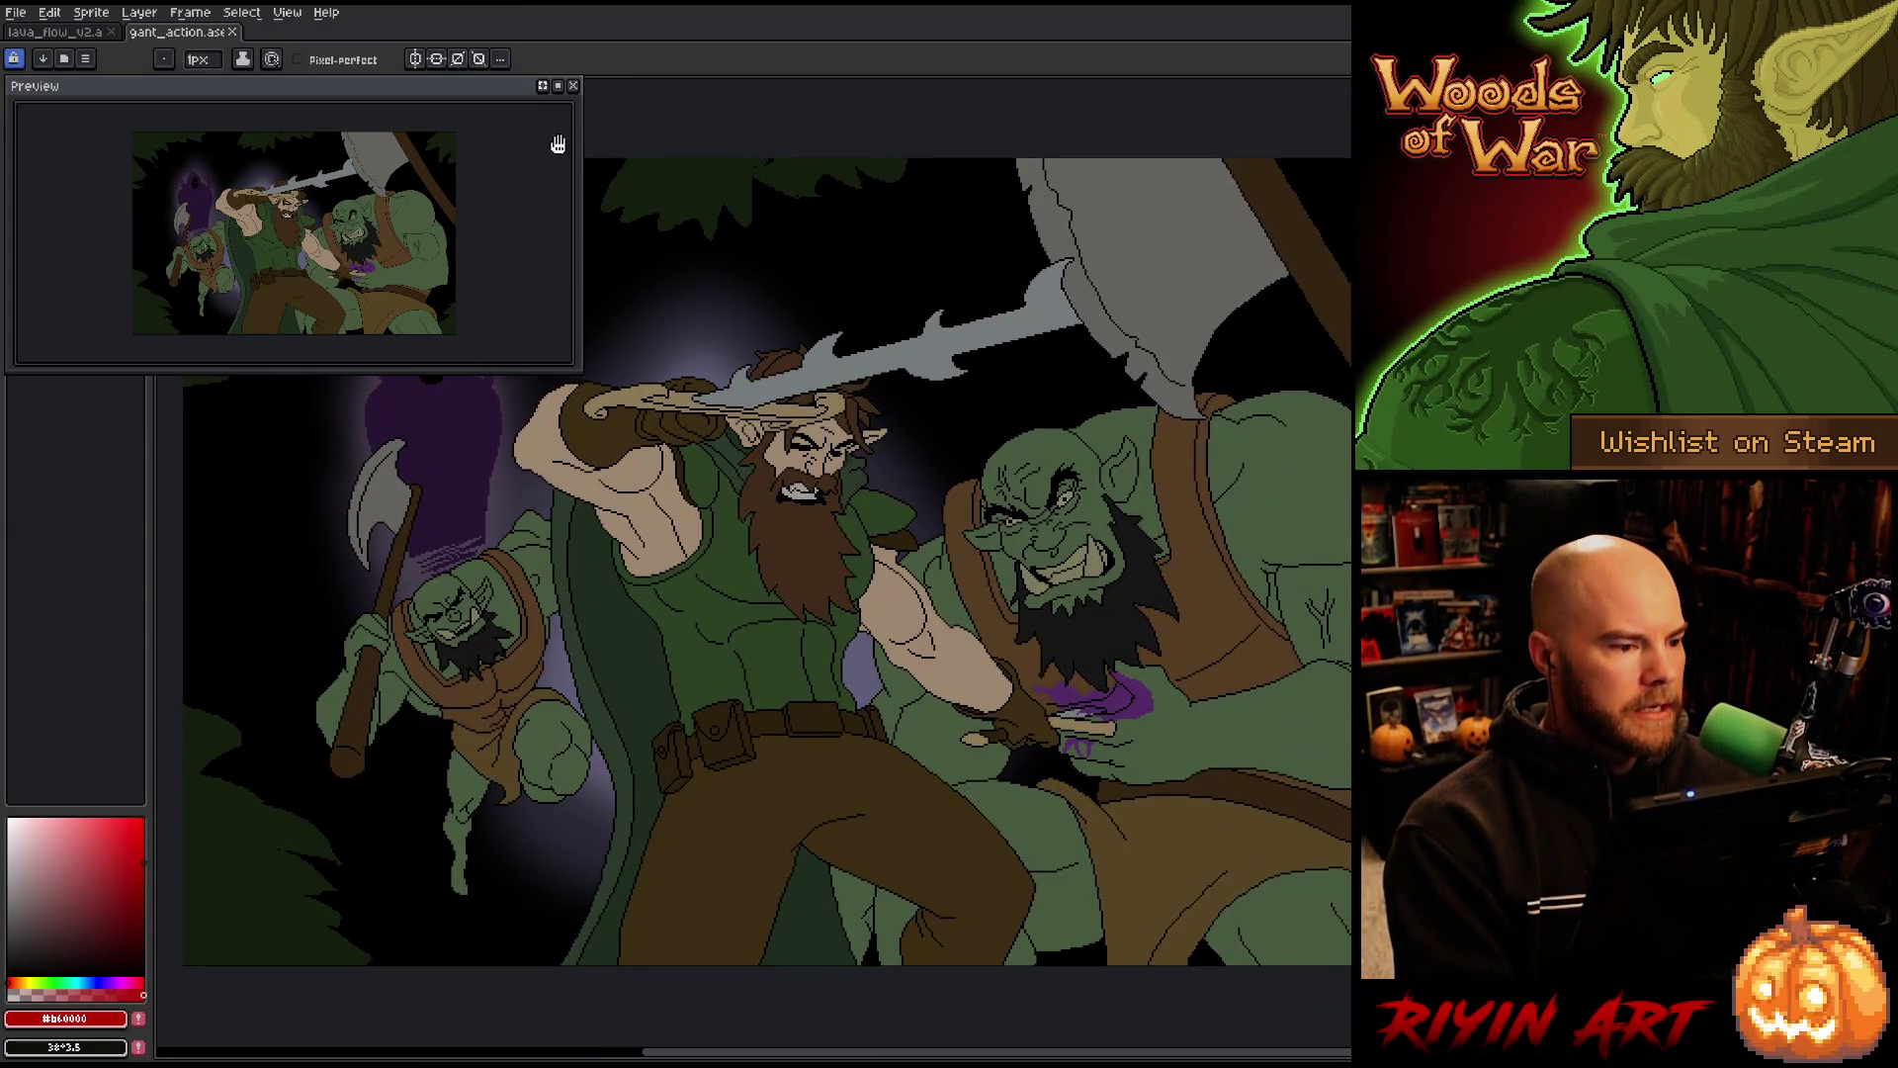
mouse_move(470, 88)
mouse_down()
mouse_move(1391, 459)
mouse_move(1649, 485)
mouse_move(1745, 157)
mouse_move(1819, 104)
mouse_up()
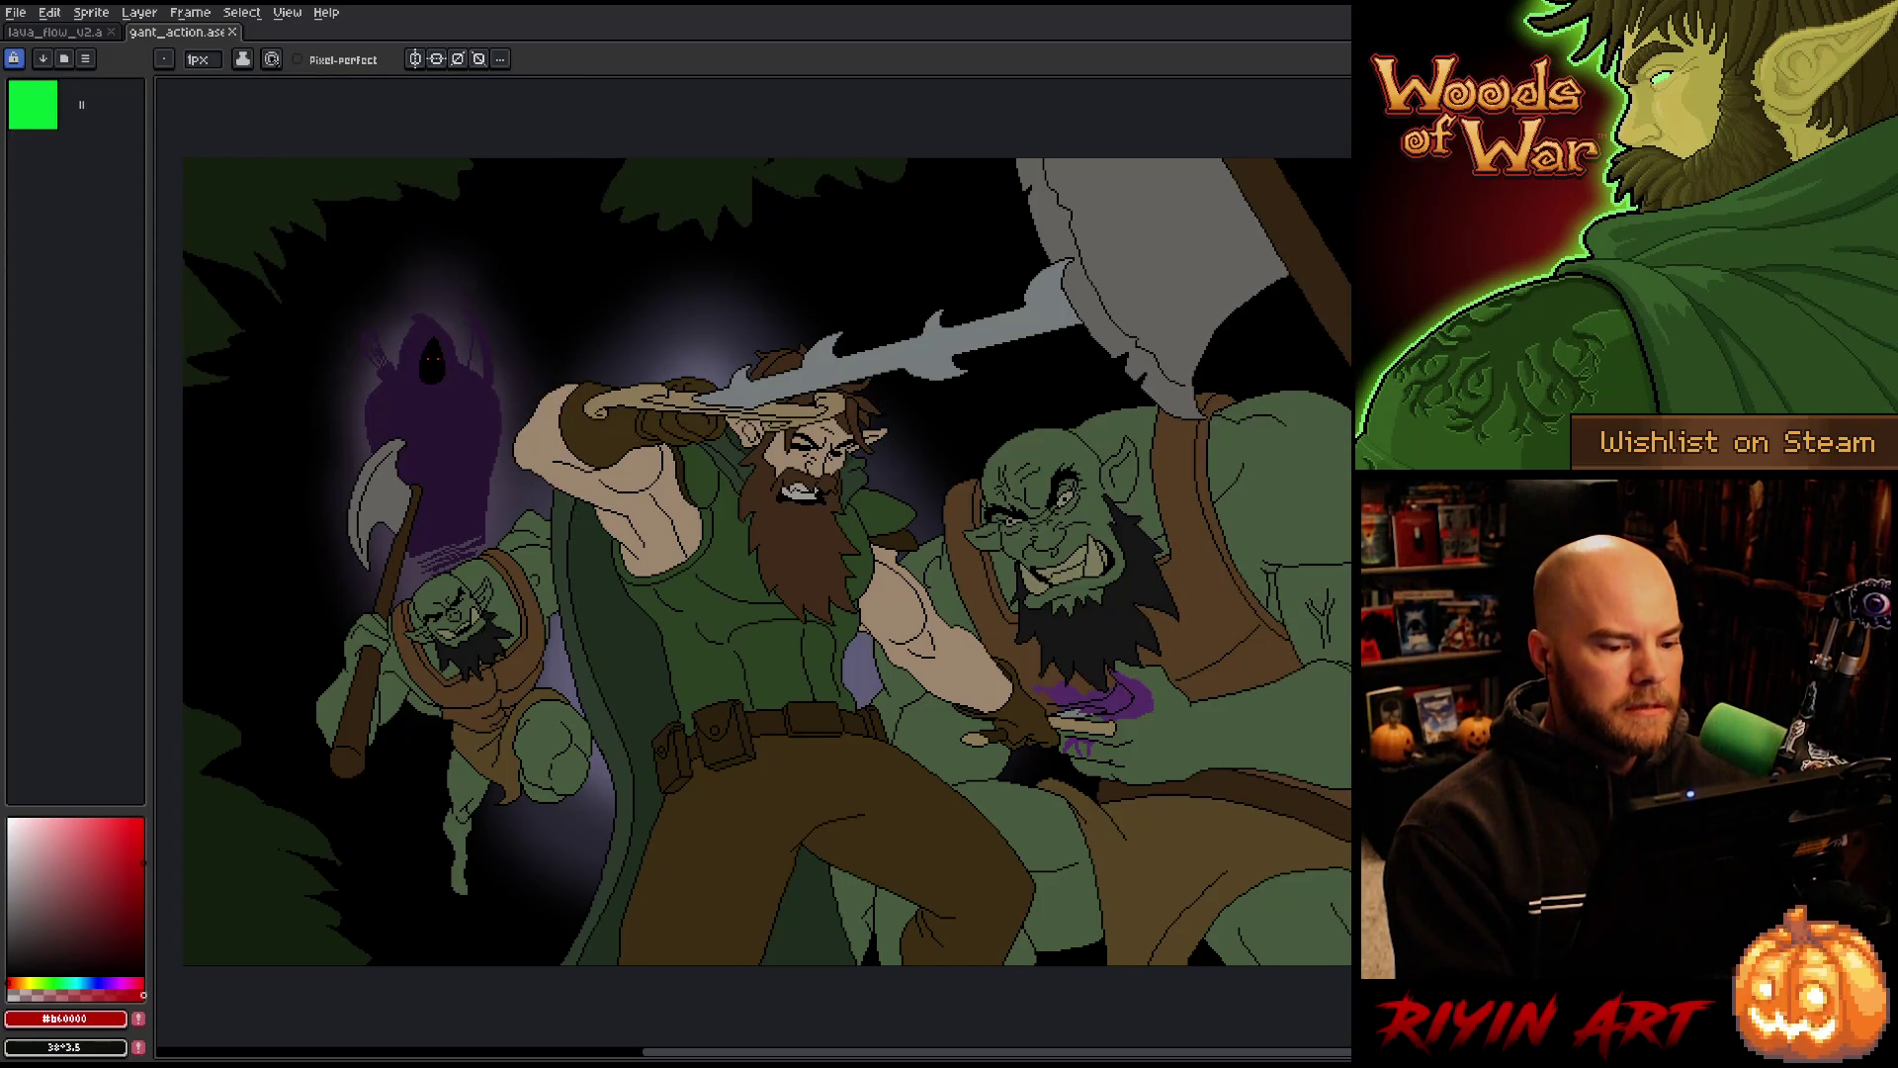
drag(751, 563, 708, 564)
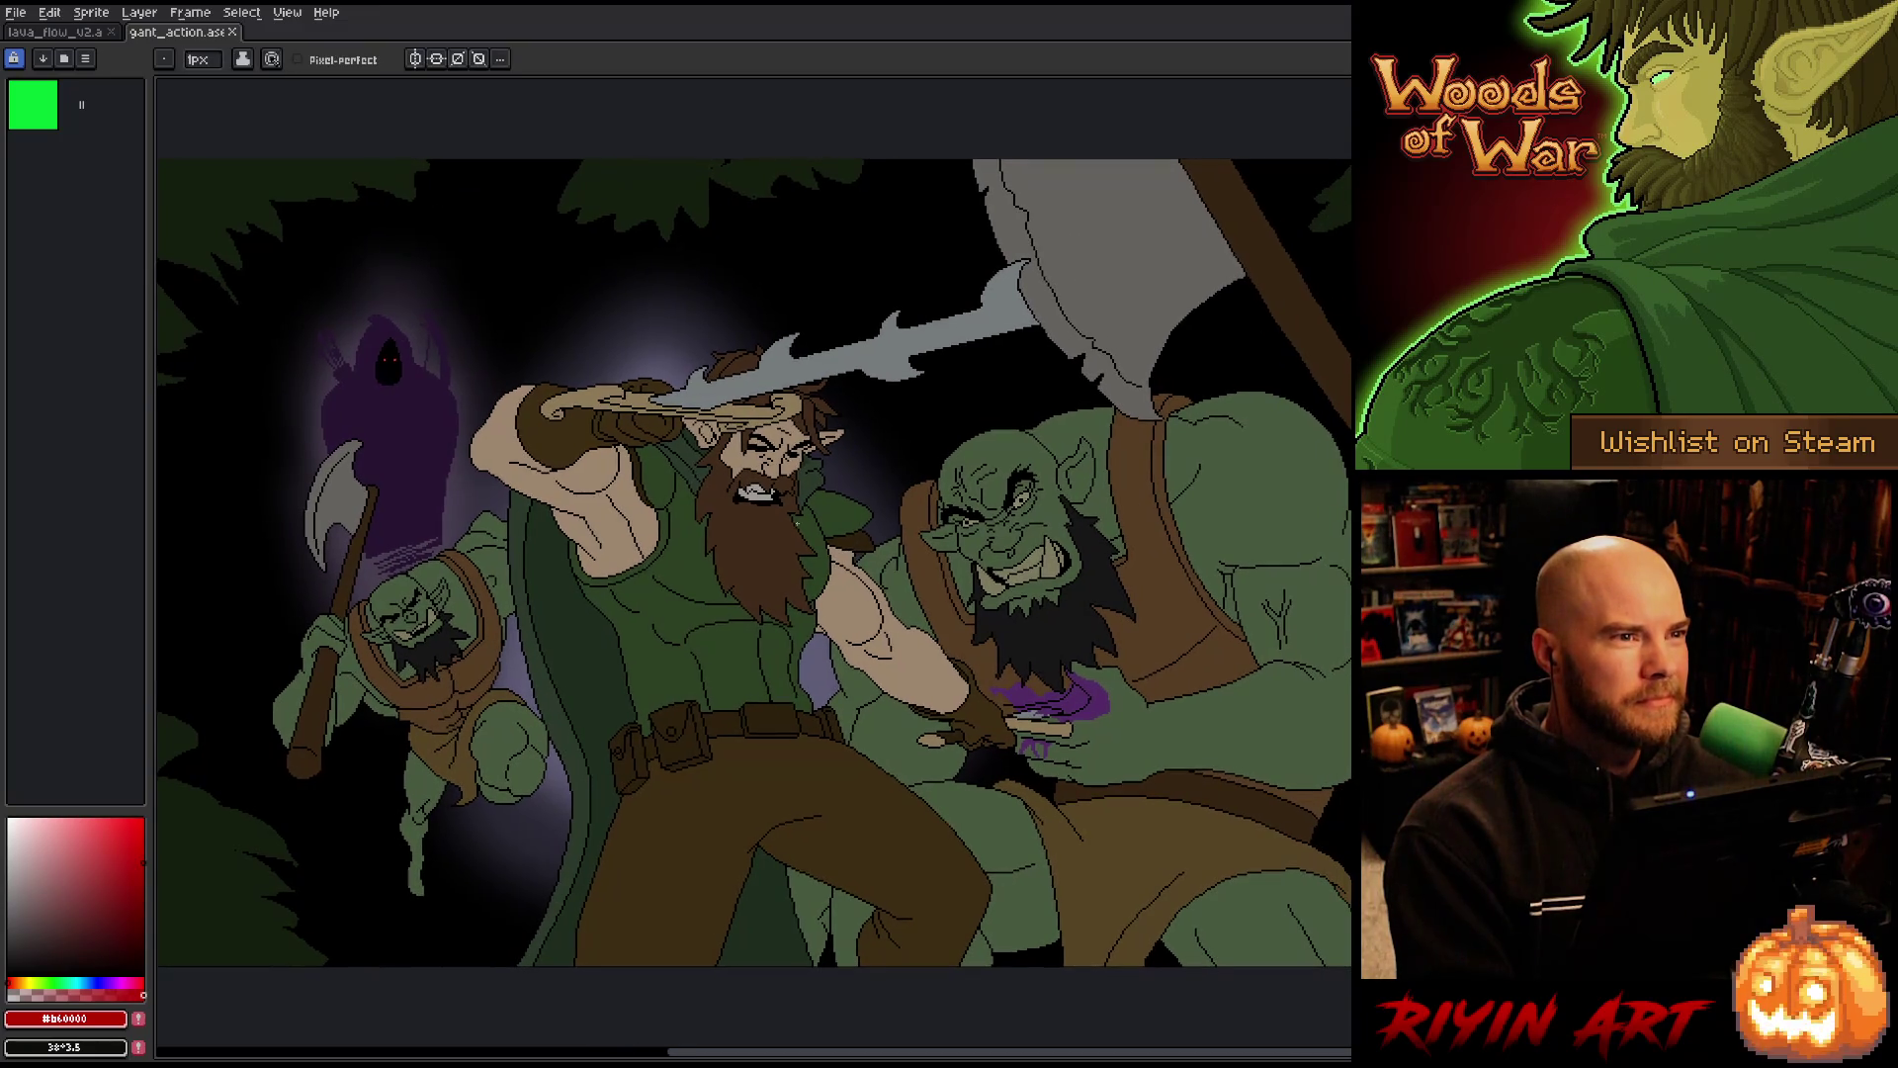
scroll(887, 523, up, 1)
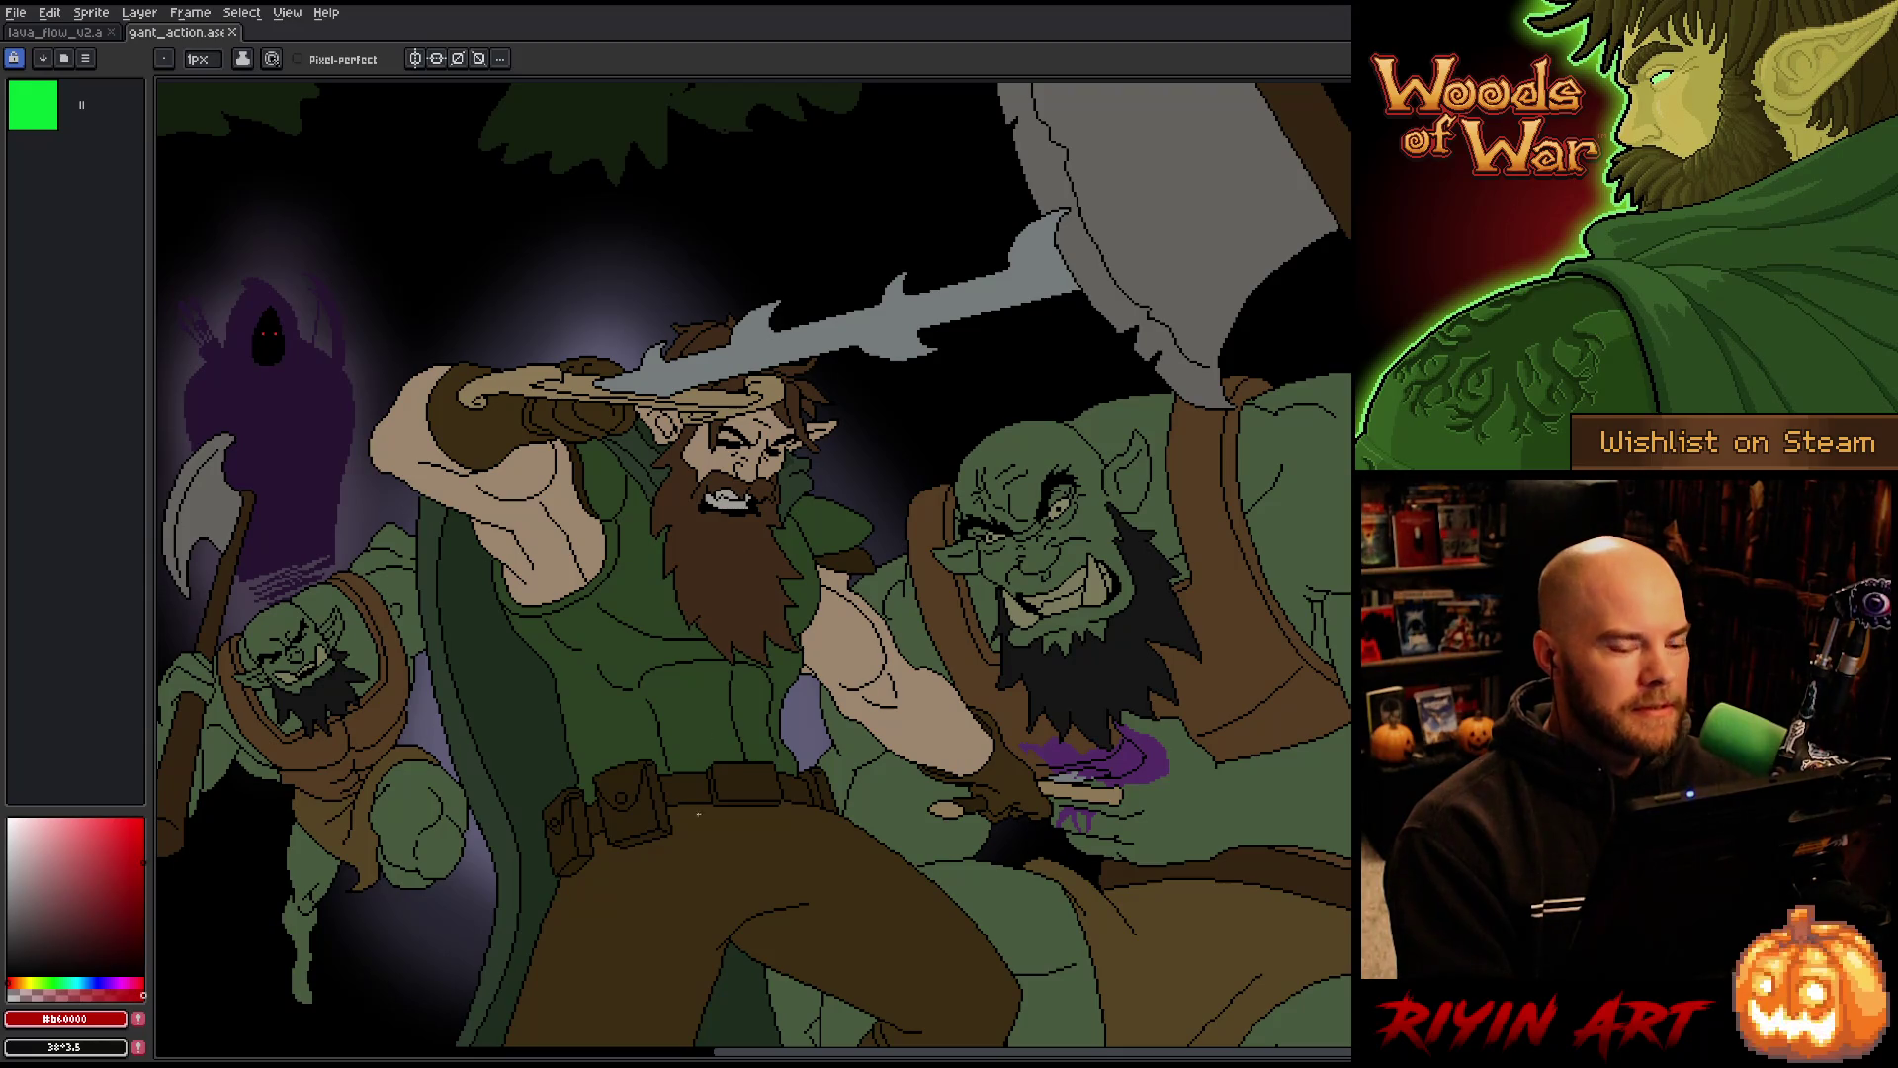
scroll(1205, 774, up, 3)
scroll(949, 783, up, 1)
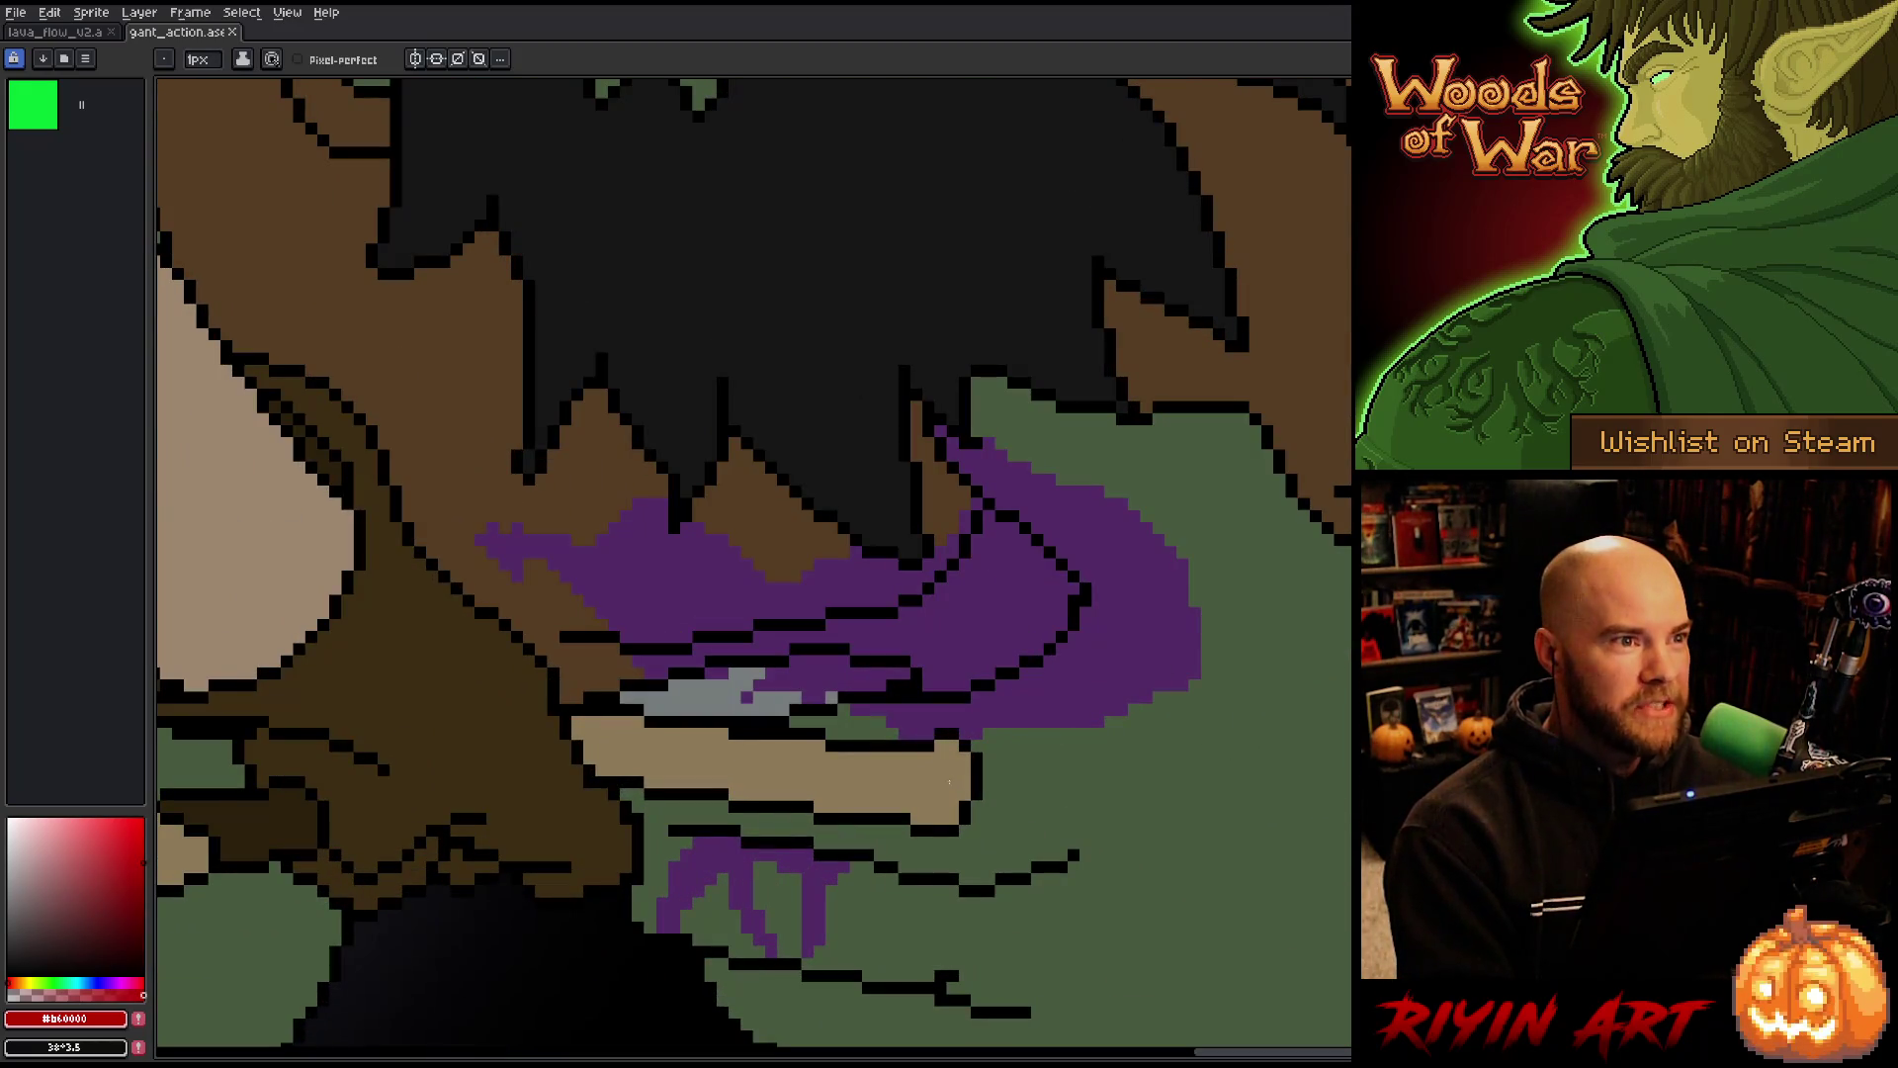
scroll(949, 783, down, 5)
scroll(792, 671, down, 1)
scroll(792, 671, up, 1)
Pan and zoom over the rest of the illustration, then close gant_action
drag(532, 663, 640, 626)
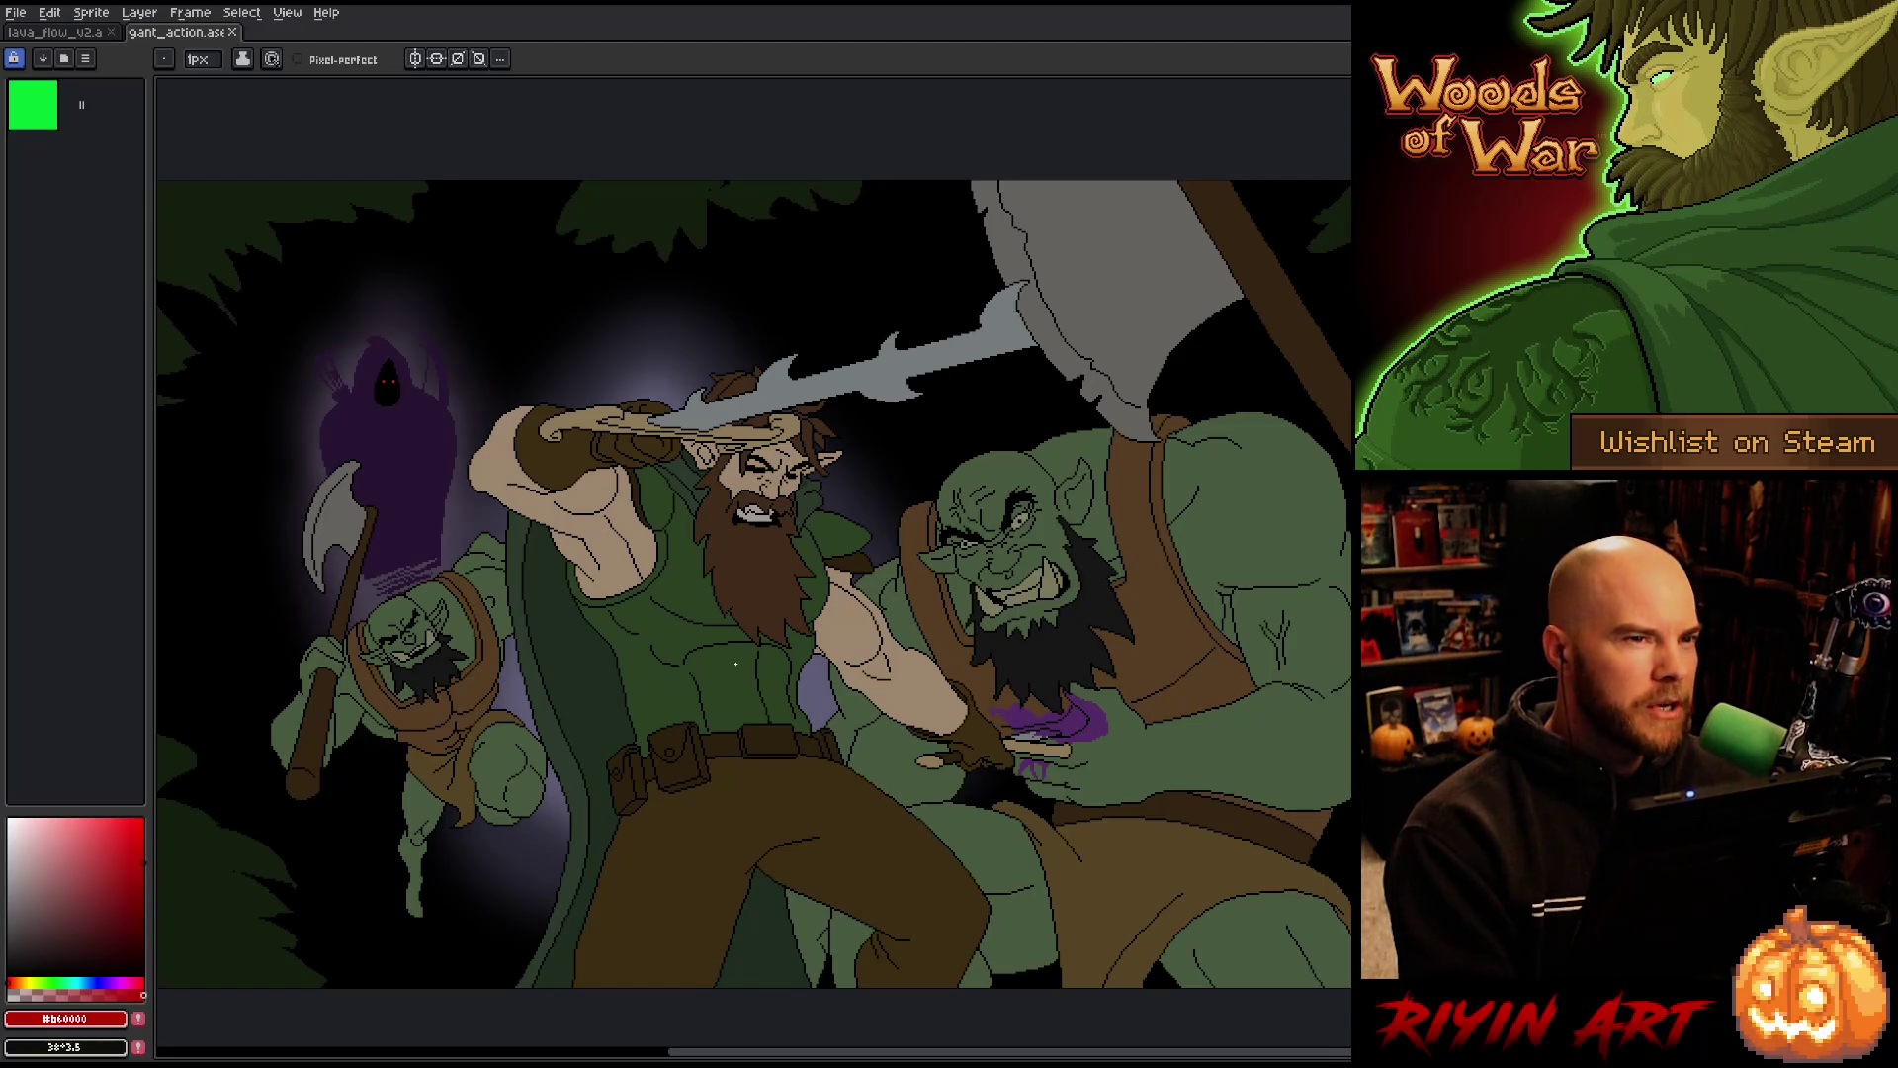
scroll(738, 665, down, 1)
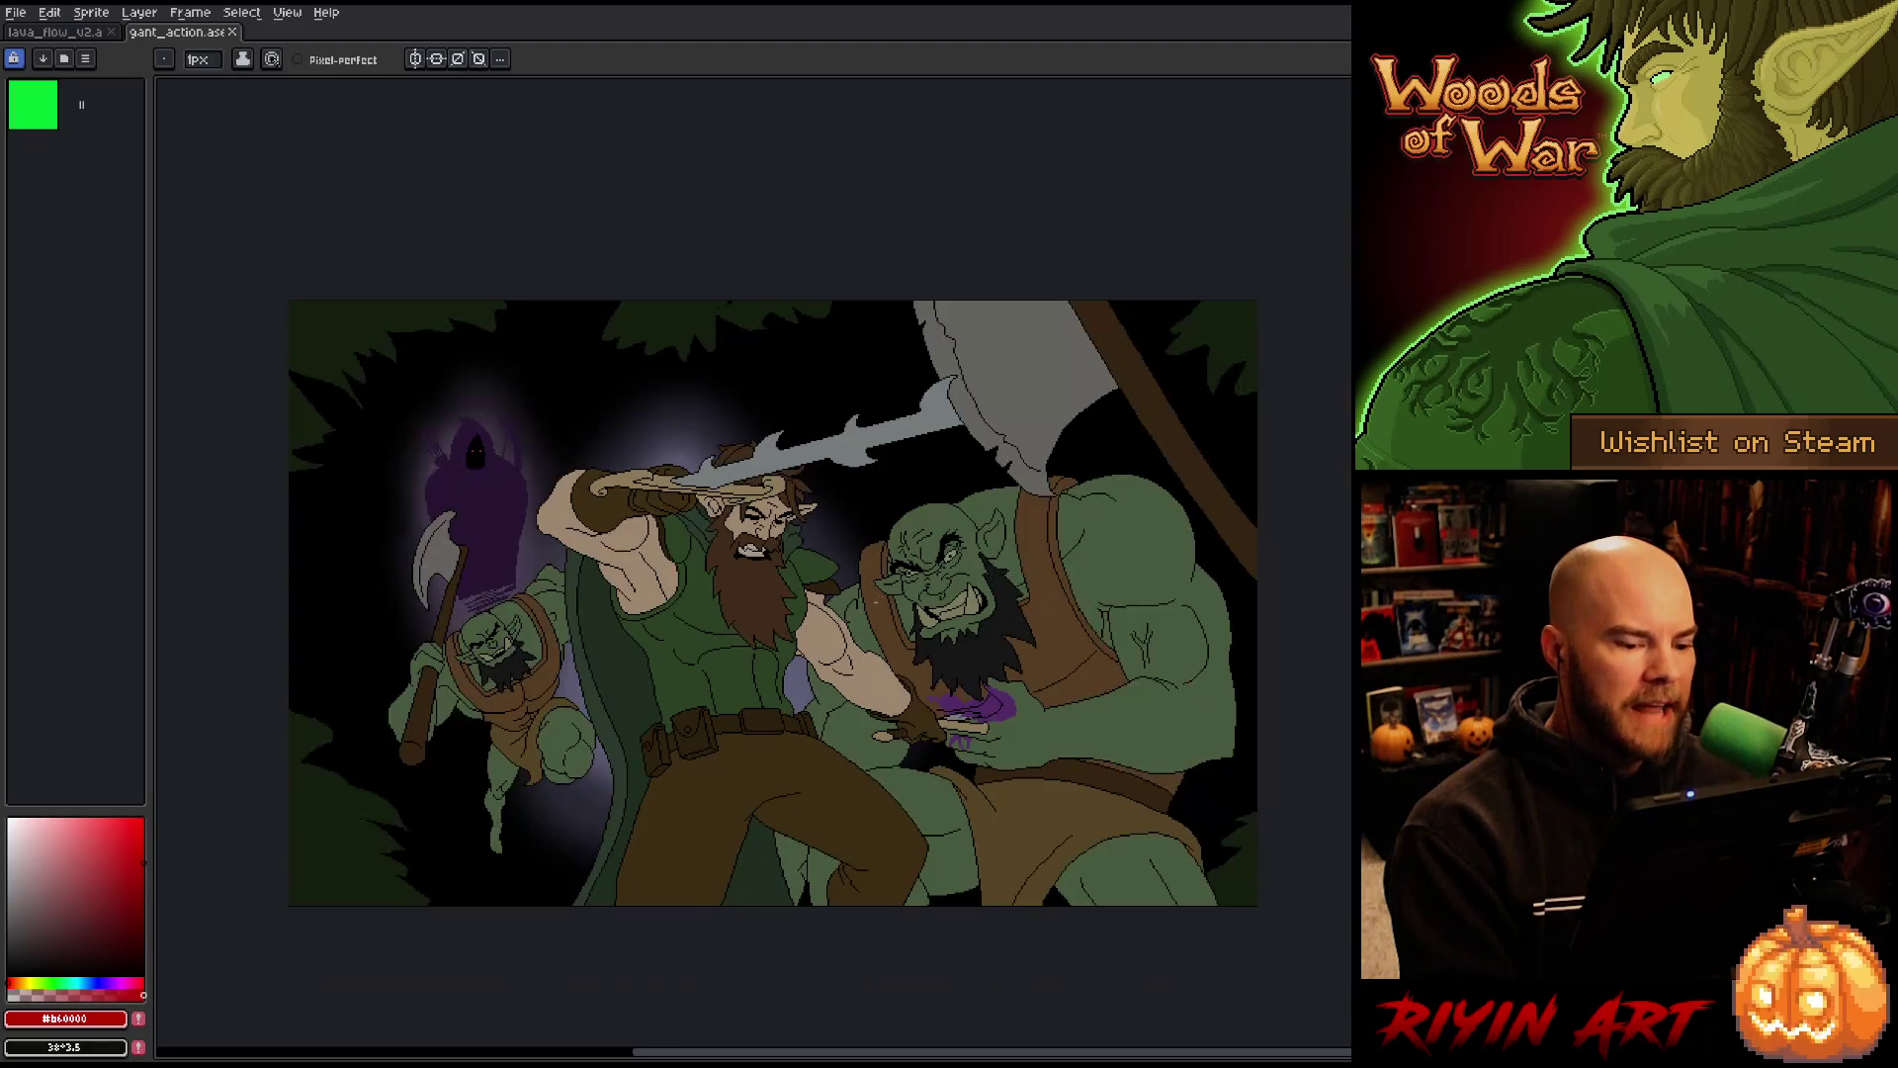
scroll(888, 587, up, 1)
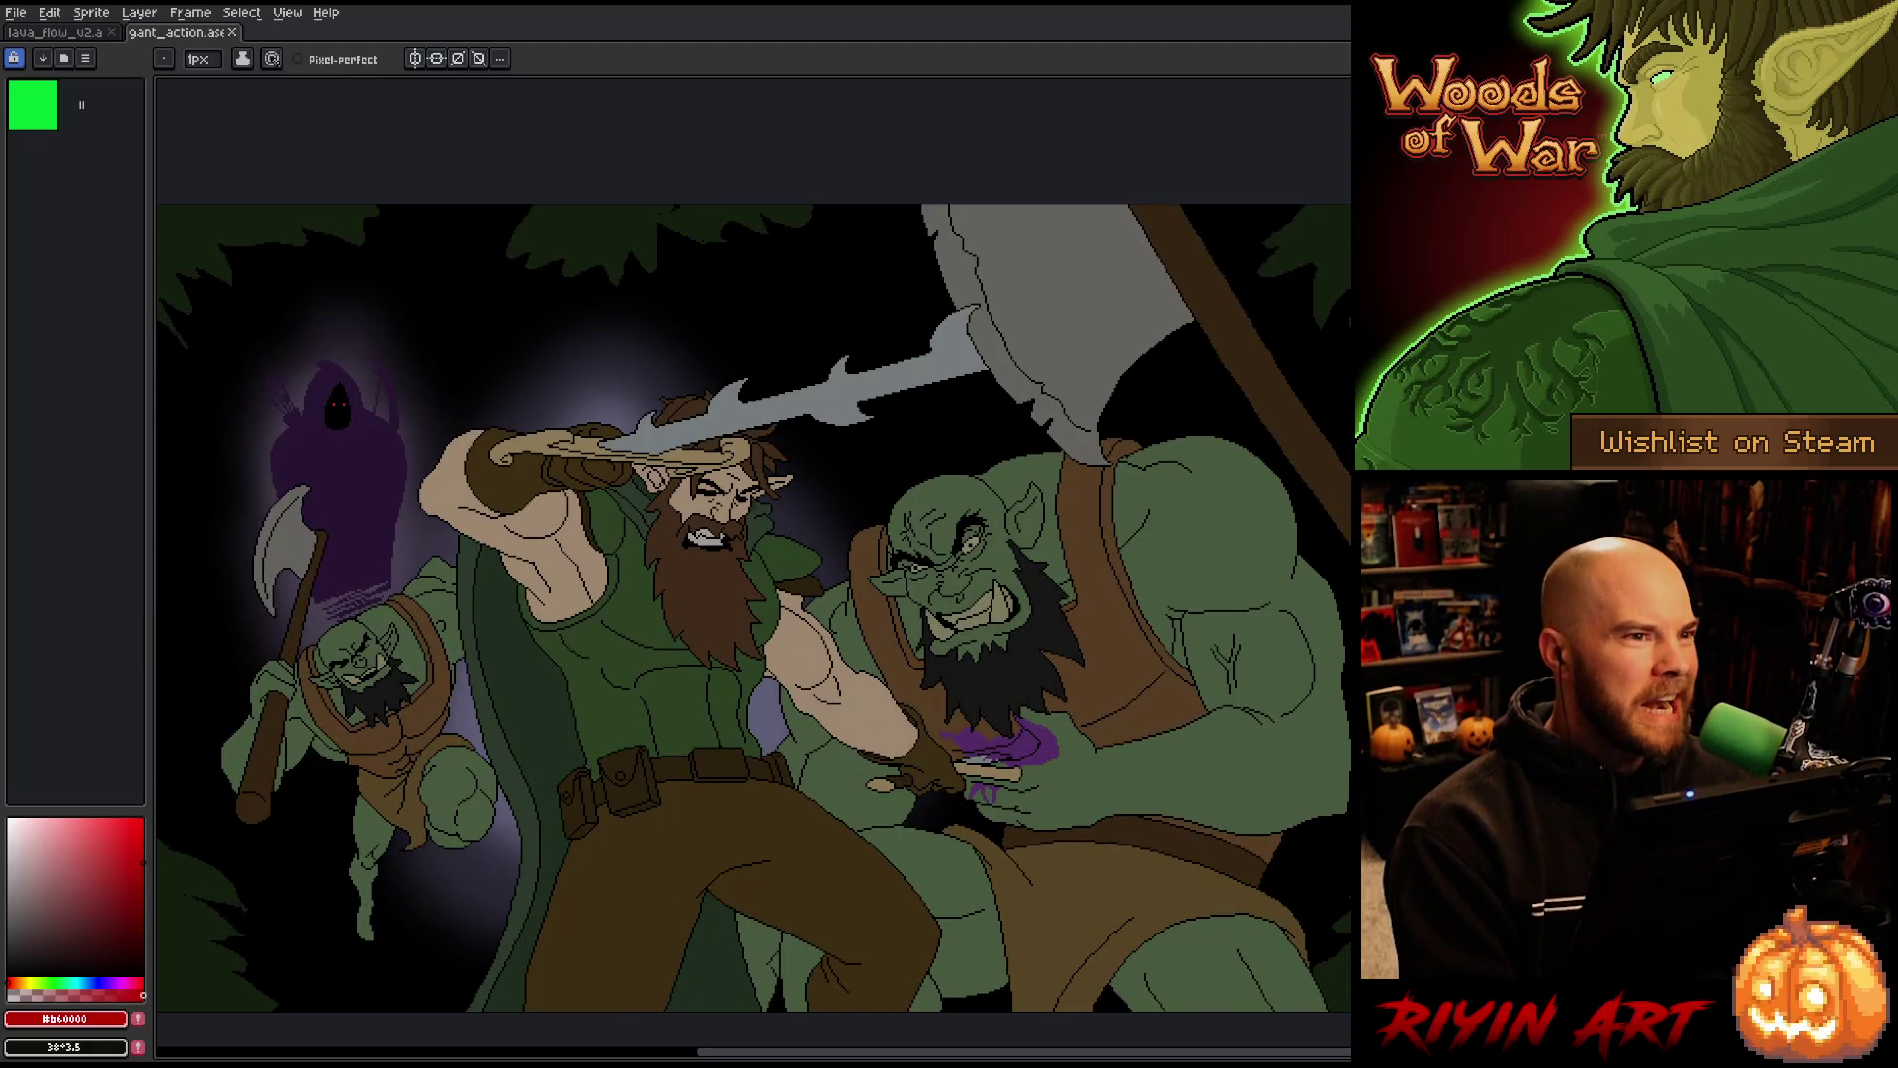
scroll(638, 550, down, 1)
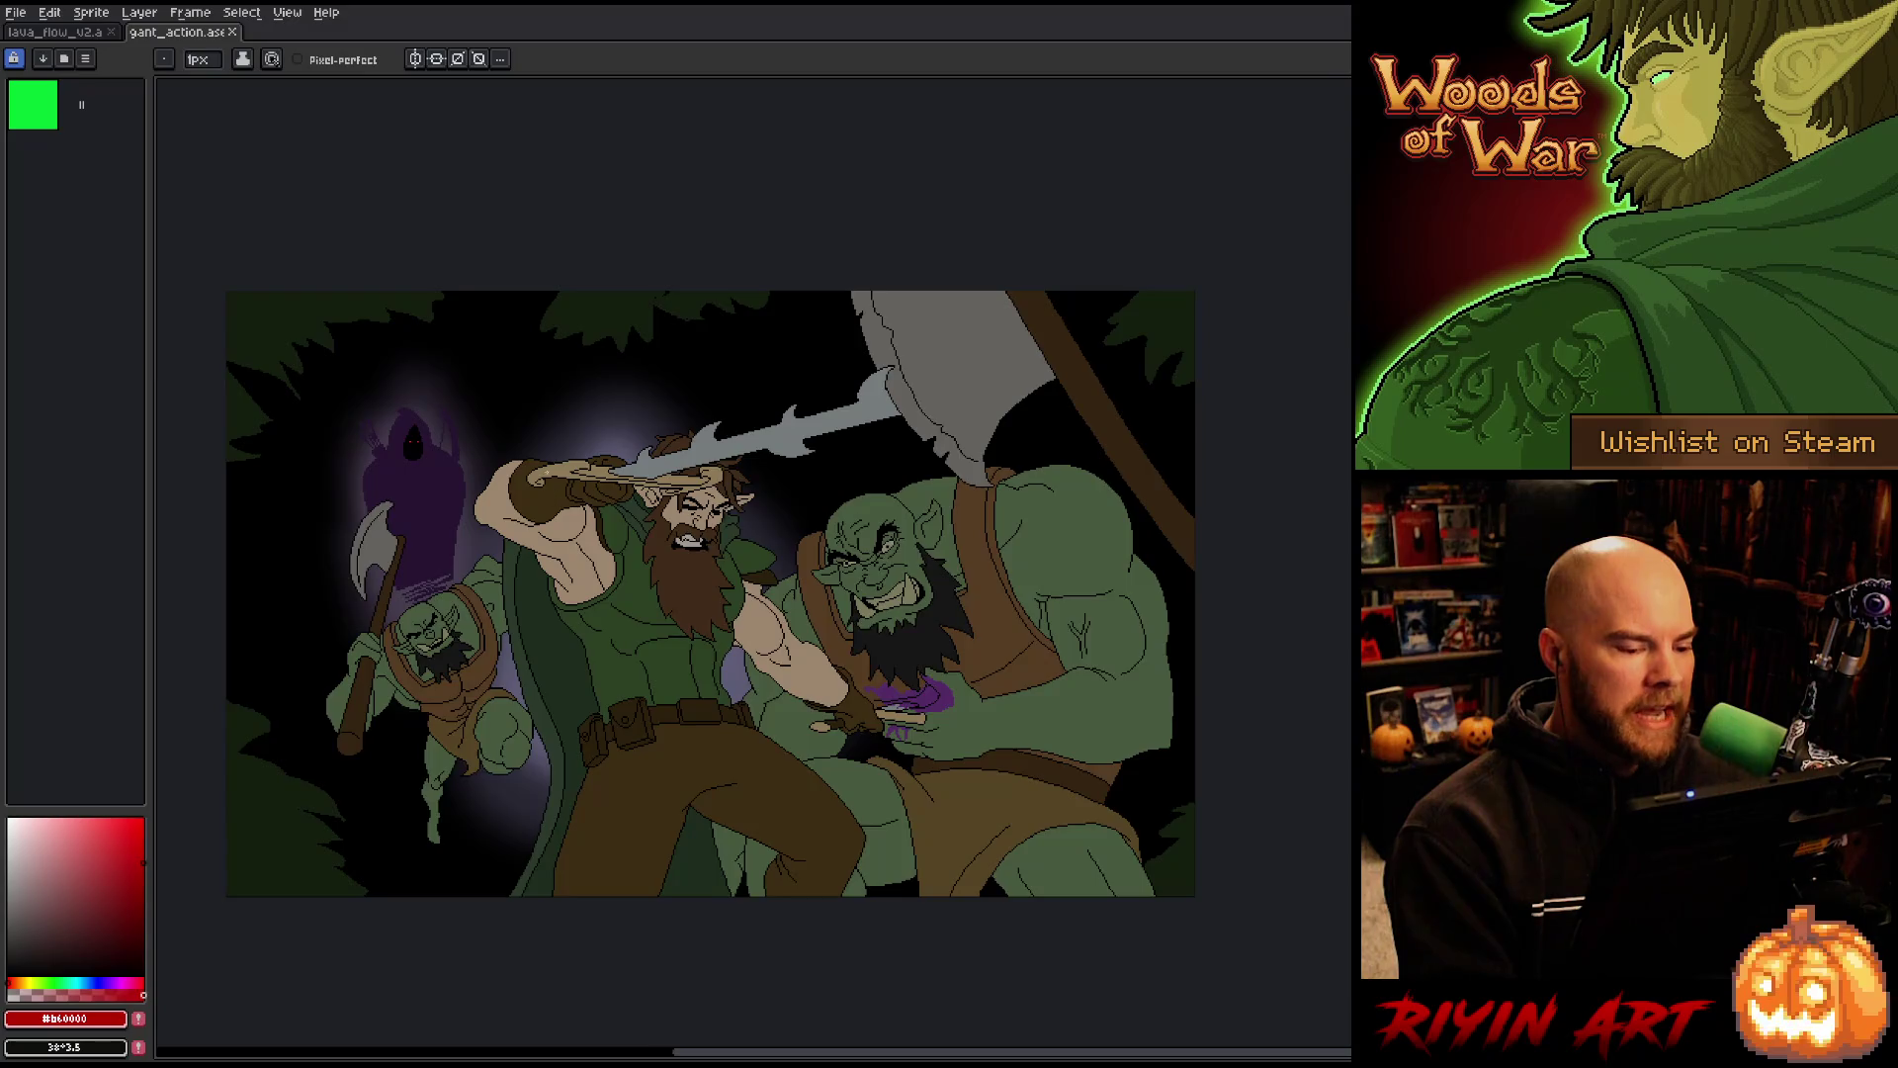
scroll(552, 481, up, 1)
drag(728, 856, 699, 807)
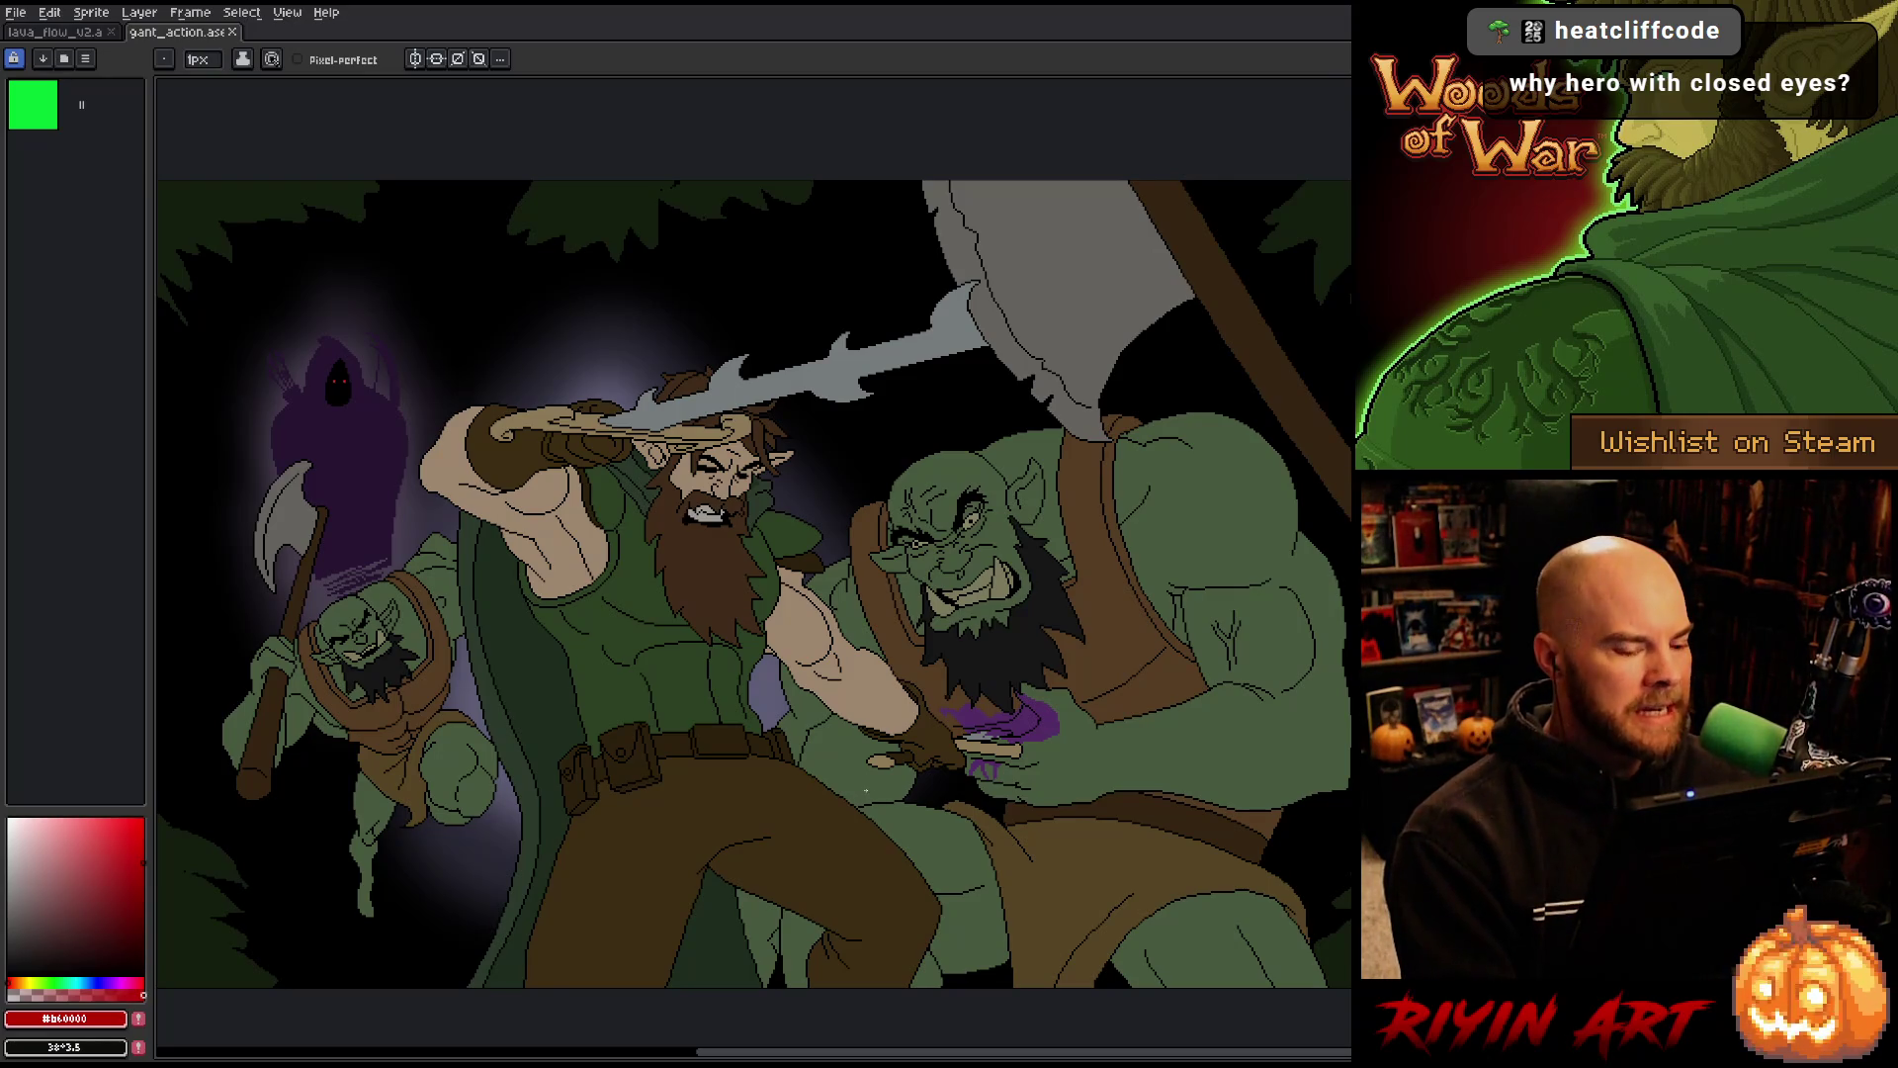
scroll(751, 593, down, 1)
scroll(752, 593, up, 1)
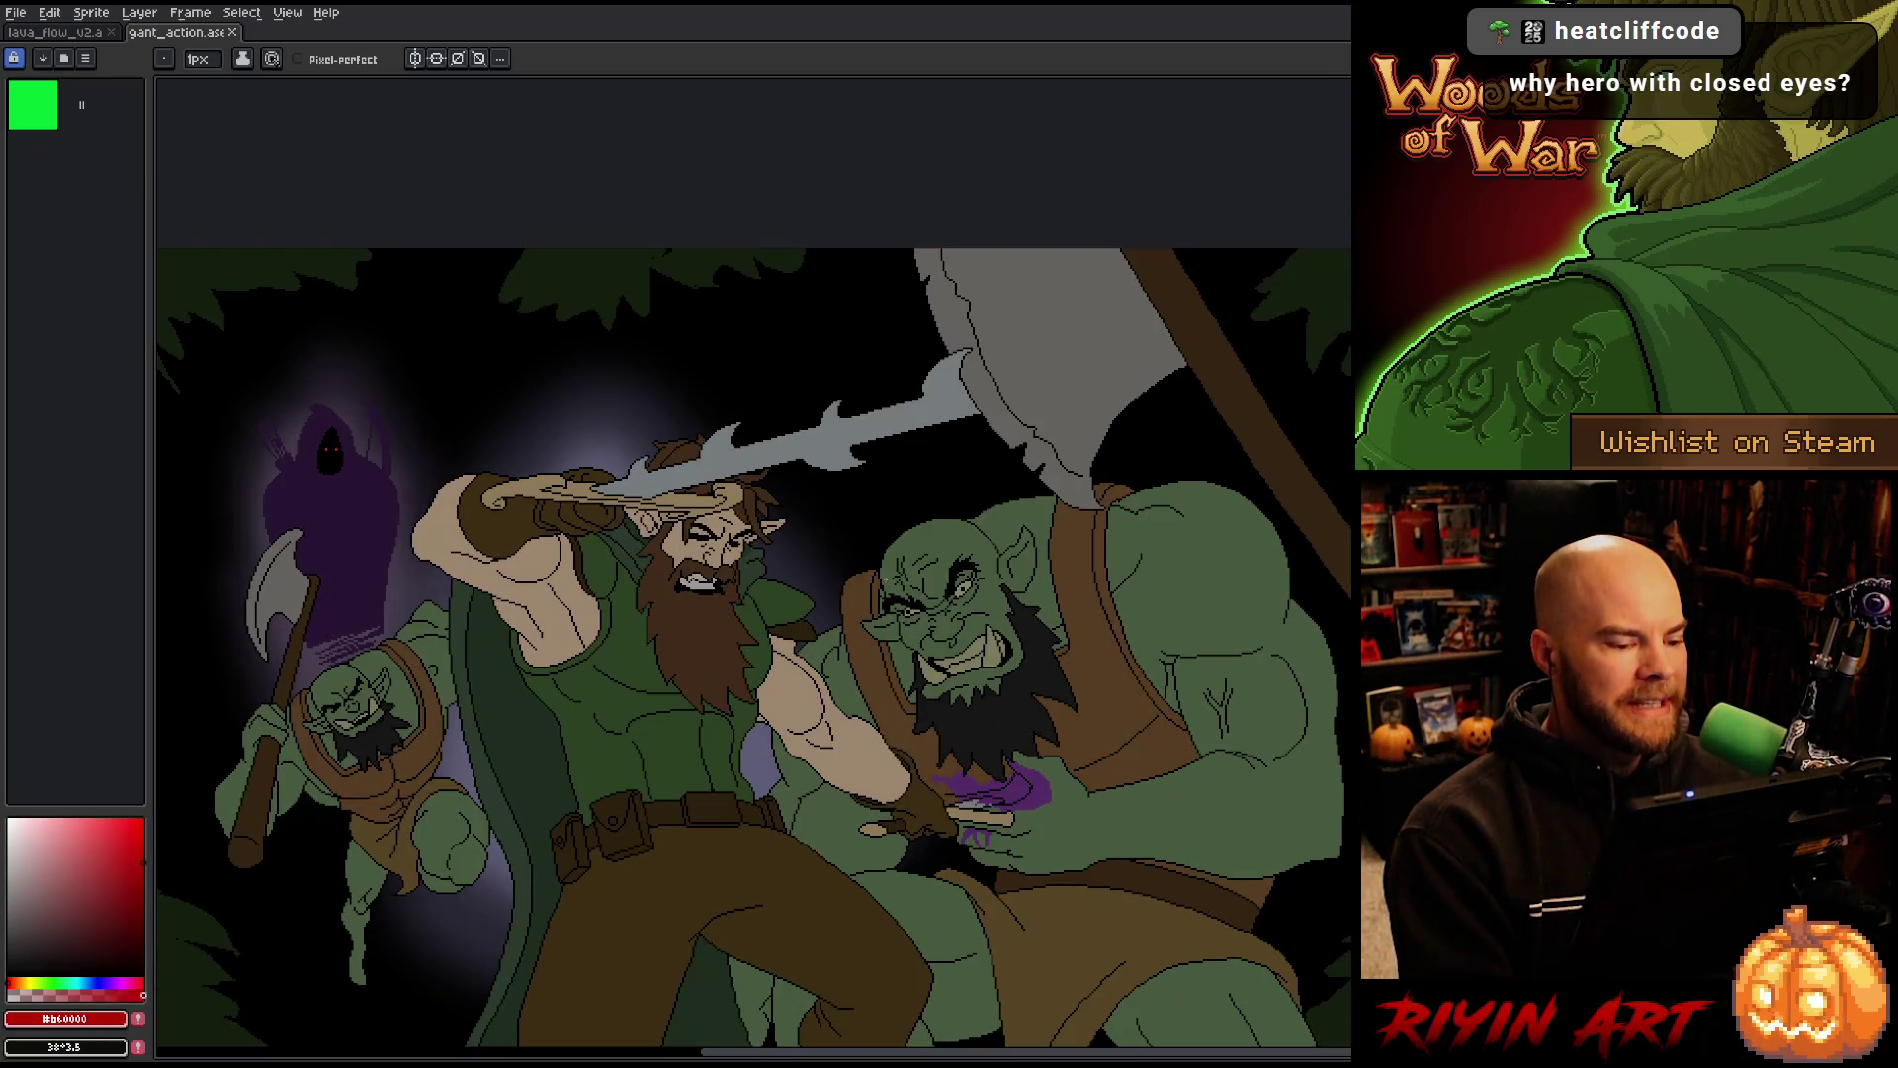
scroll(876, 605, down, 1)
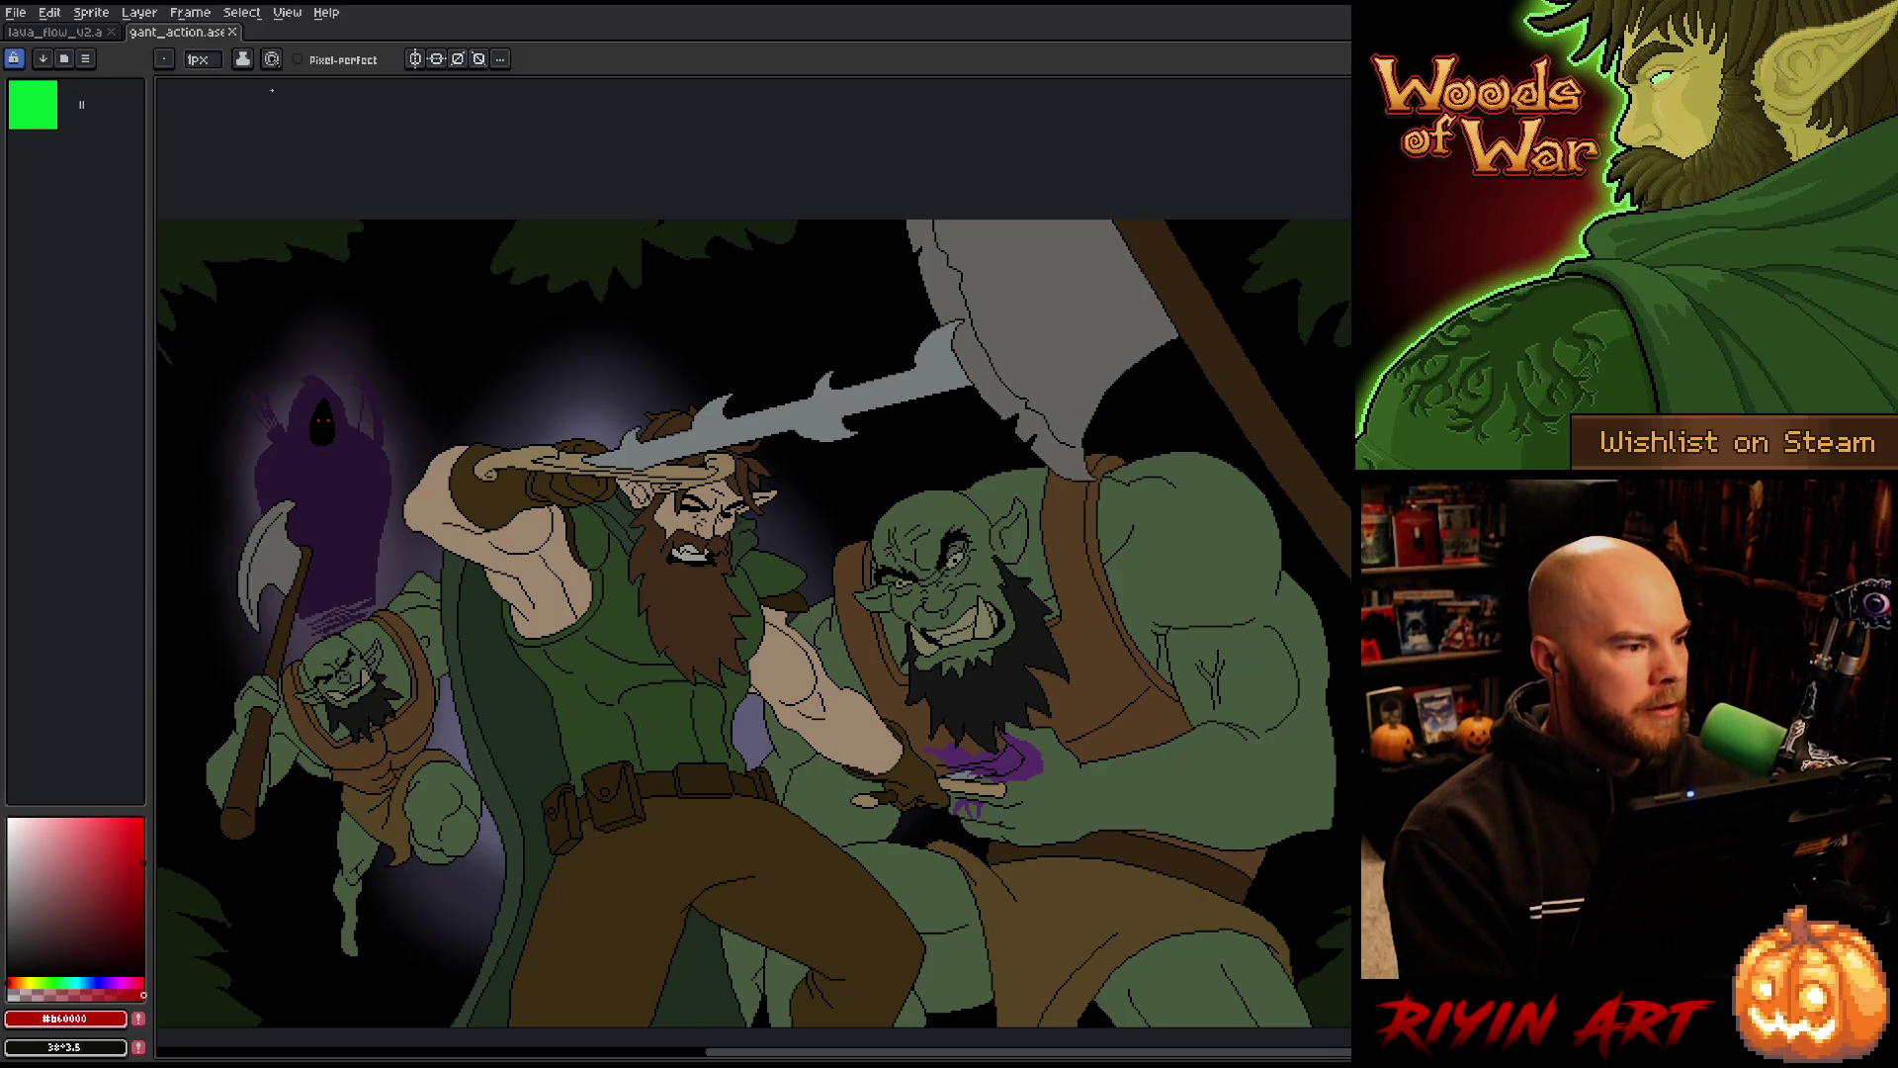
click(236, 33)
Show the animation preview moved aside, plus the timeline, and zoom out to the whole lava scene
key(F7)
drag(1588, 165, 373, 109)
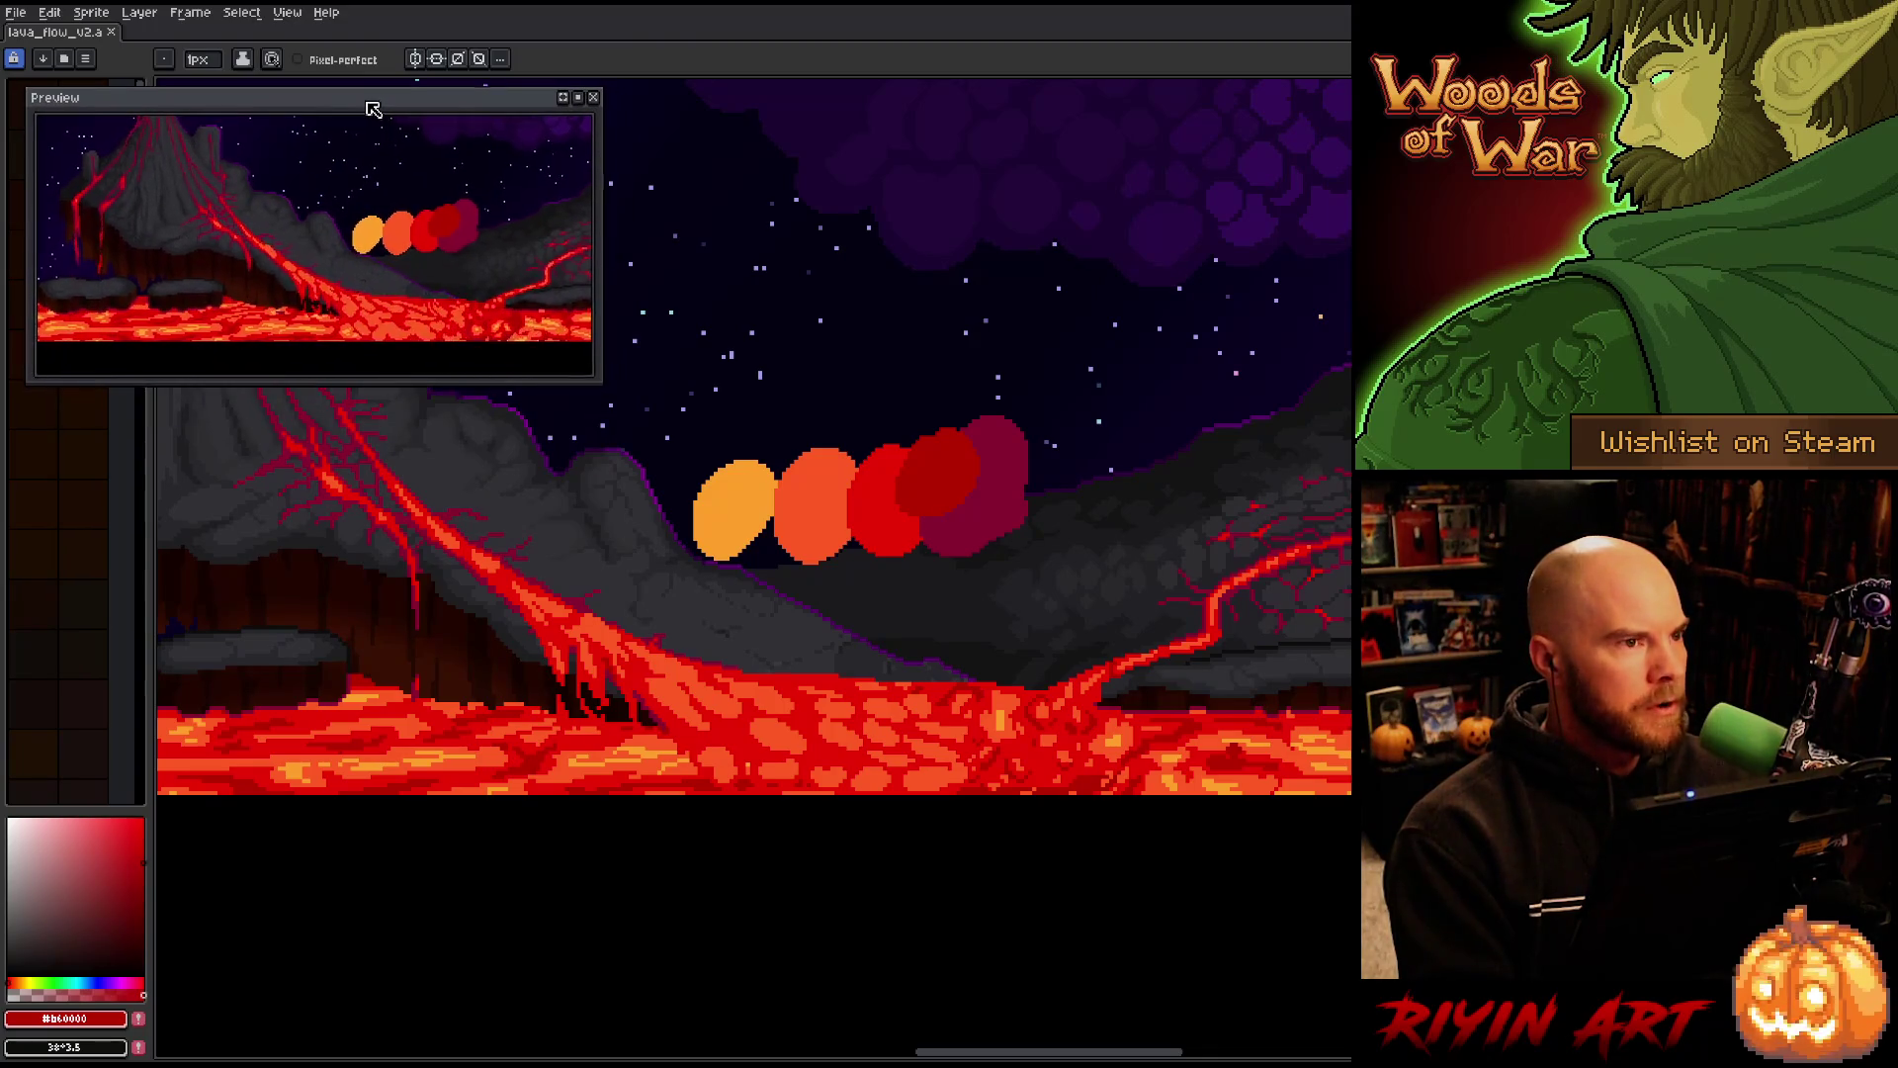
key(Tab)
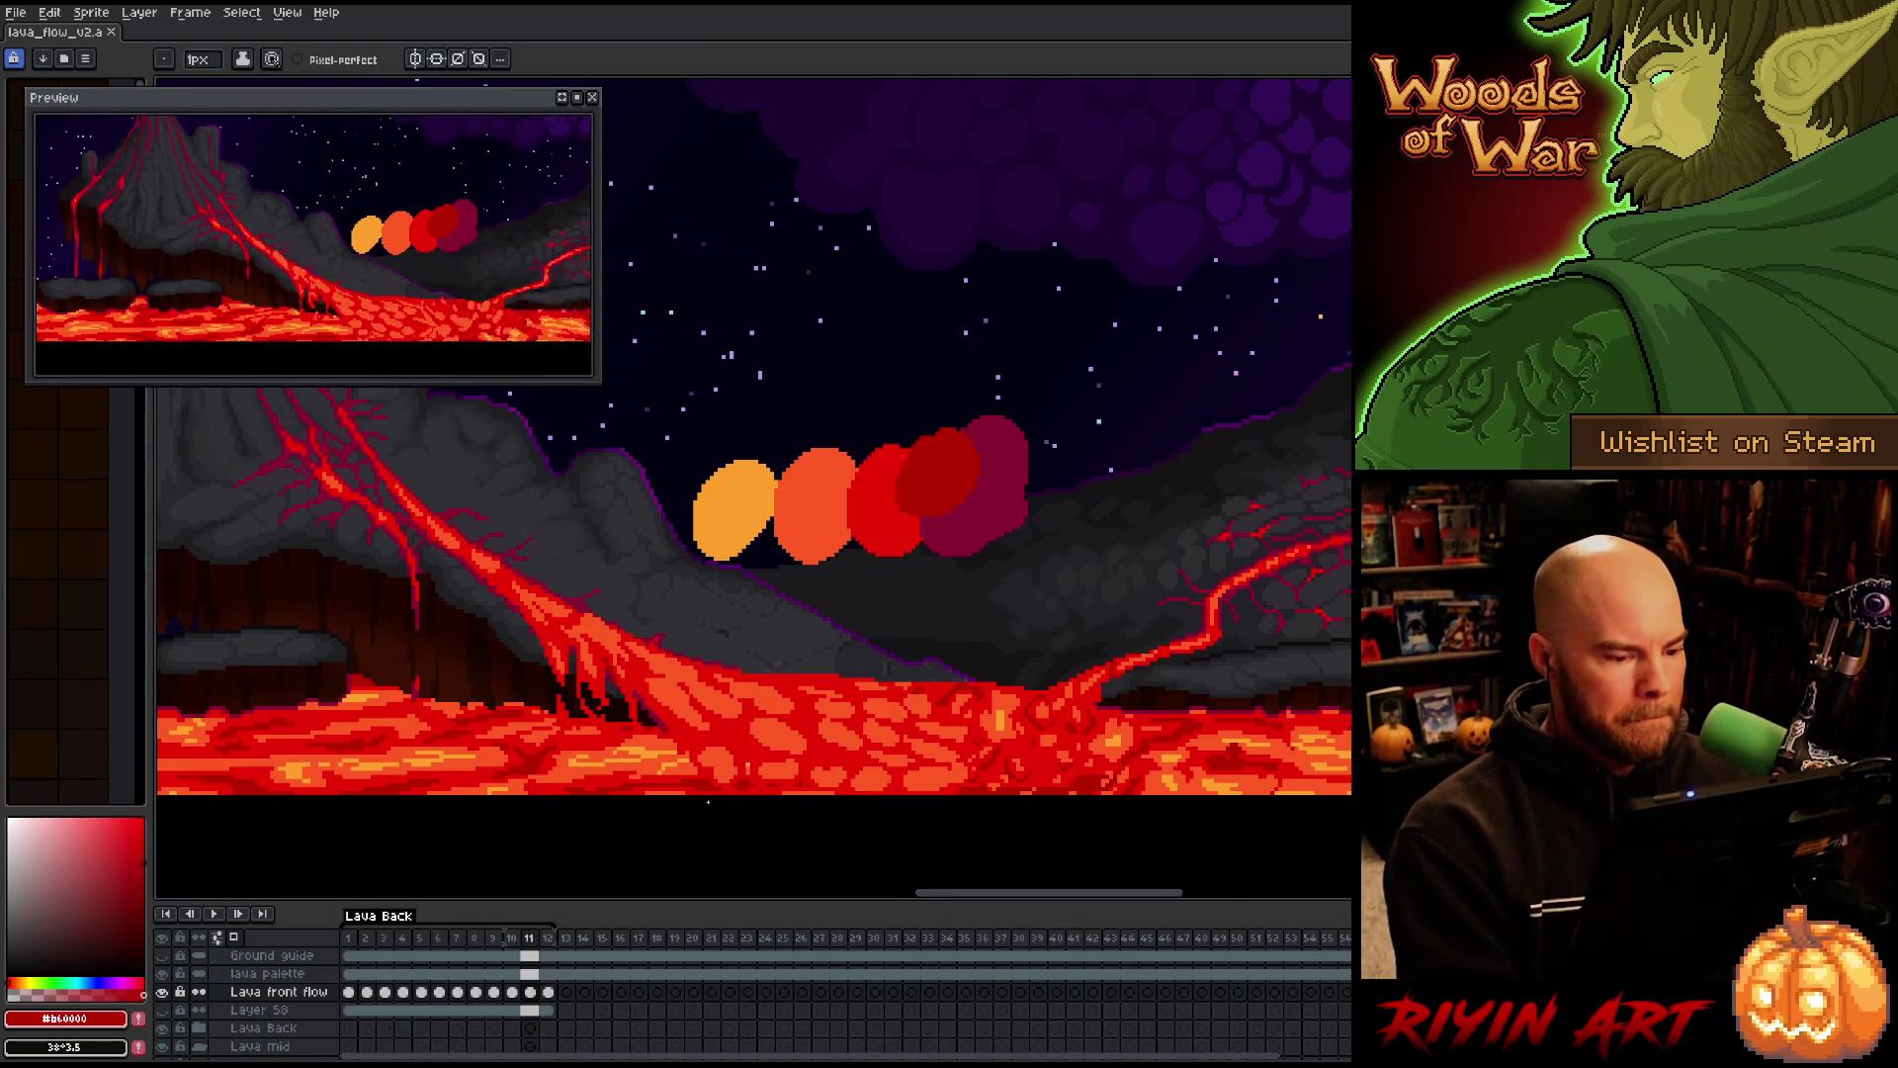
key(minus)
mouse_move(695, 800)
mouse_down()
mouse_move(839, 729)
mouse_move(762, 730)
mouse_up()
scroll(840, 729, up, 1)
Play the lava_flow_v2 loop and pan and zoom around the lava toward the orbs
key(Return)
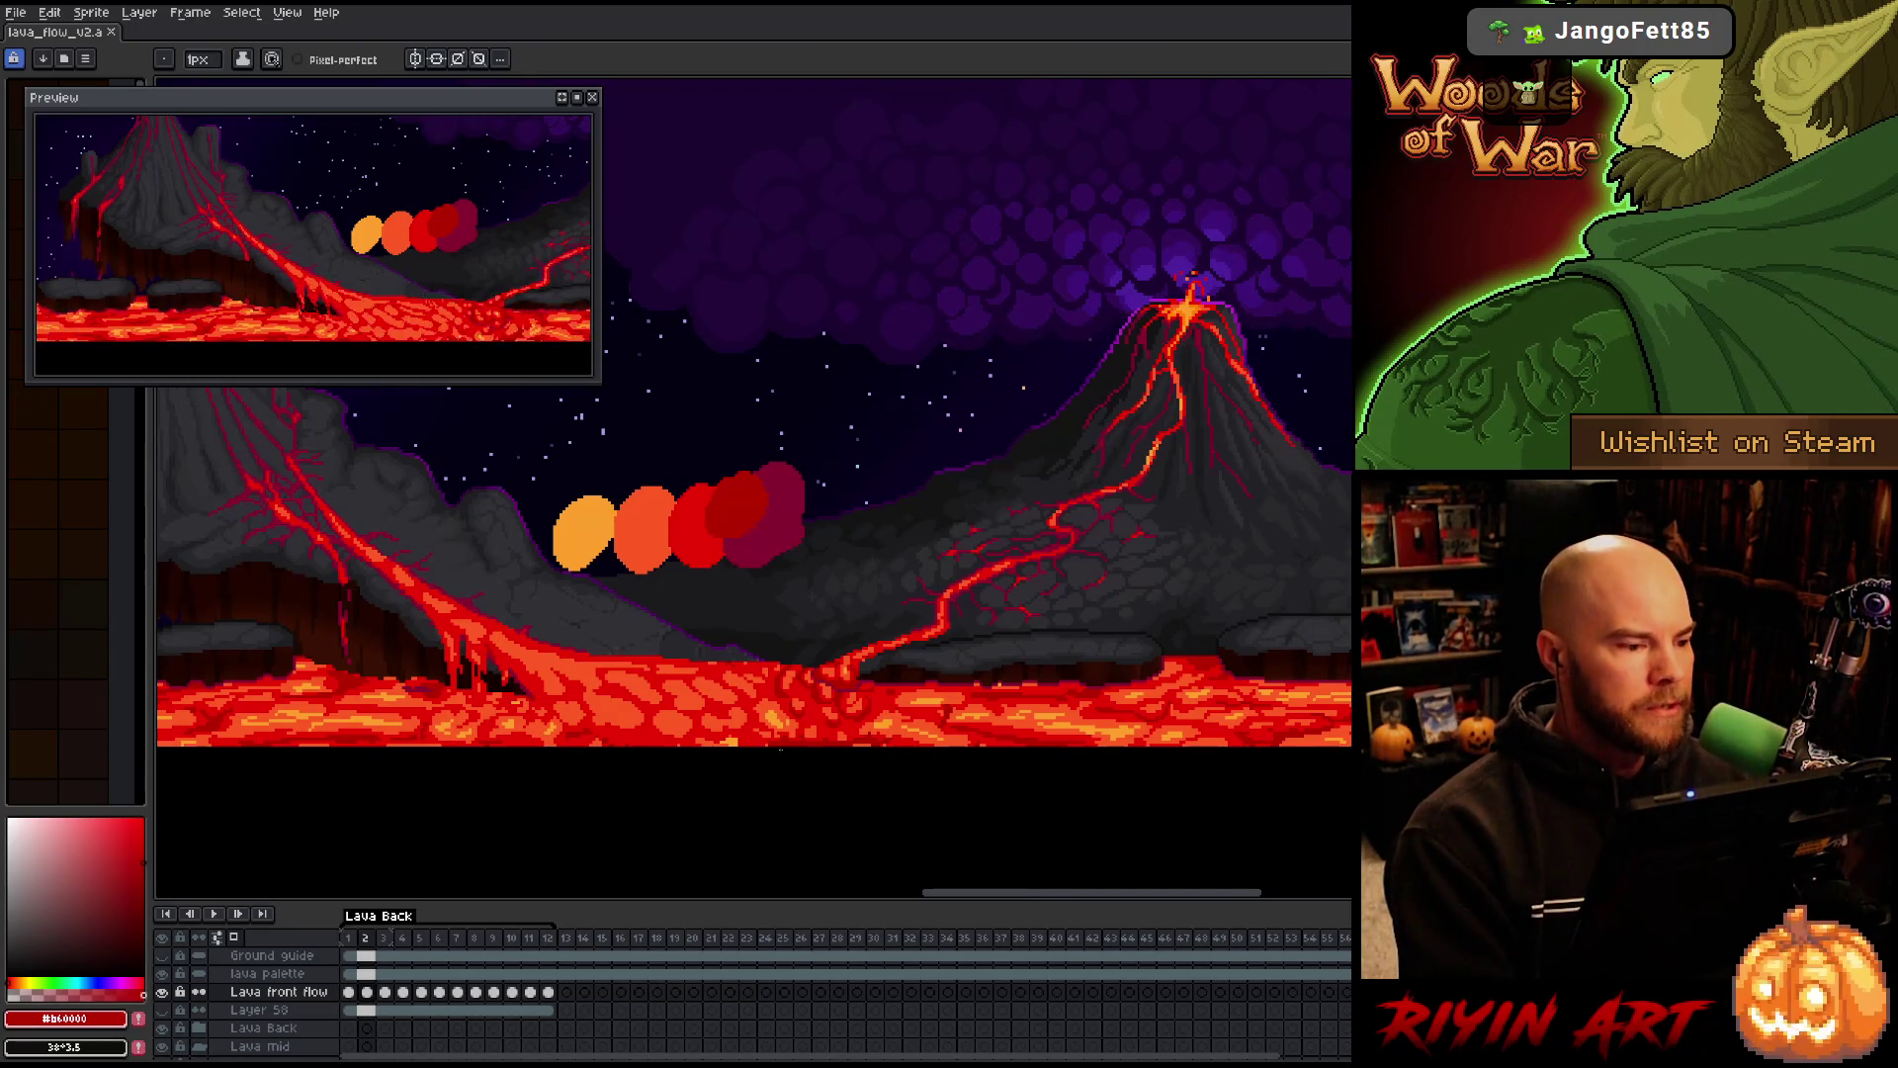
key(Return)
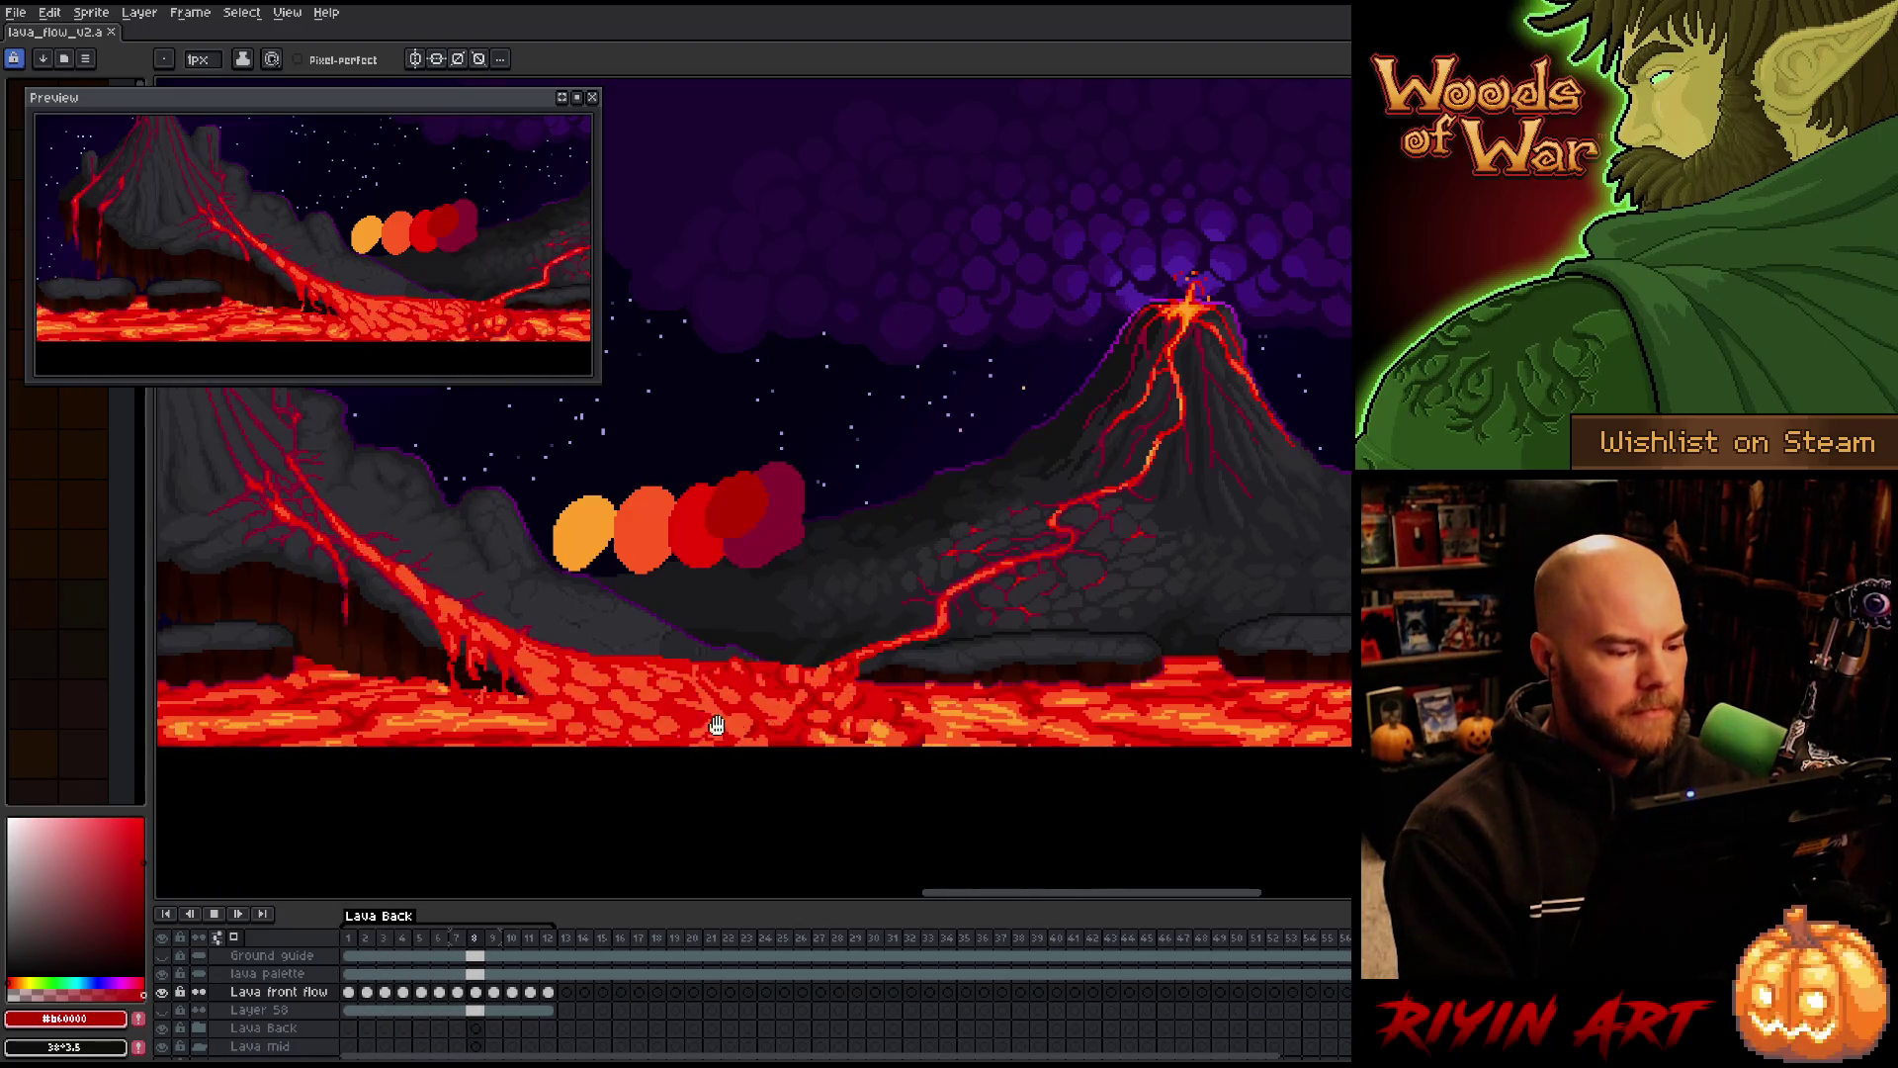
scroll(633, 702, up, 1)
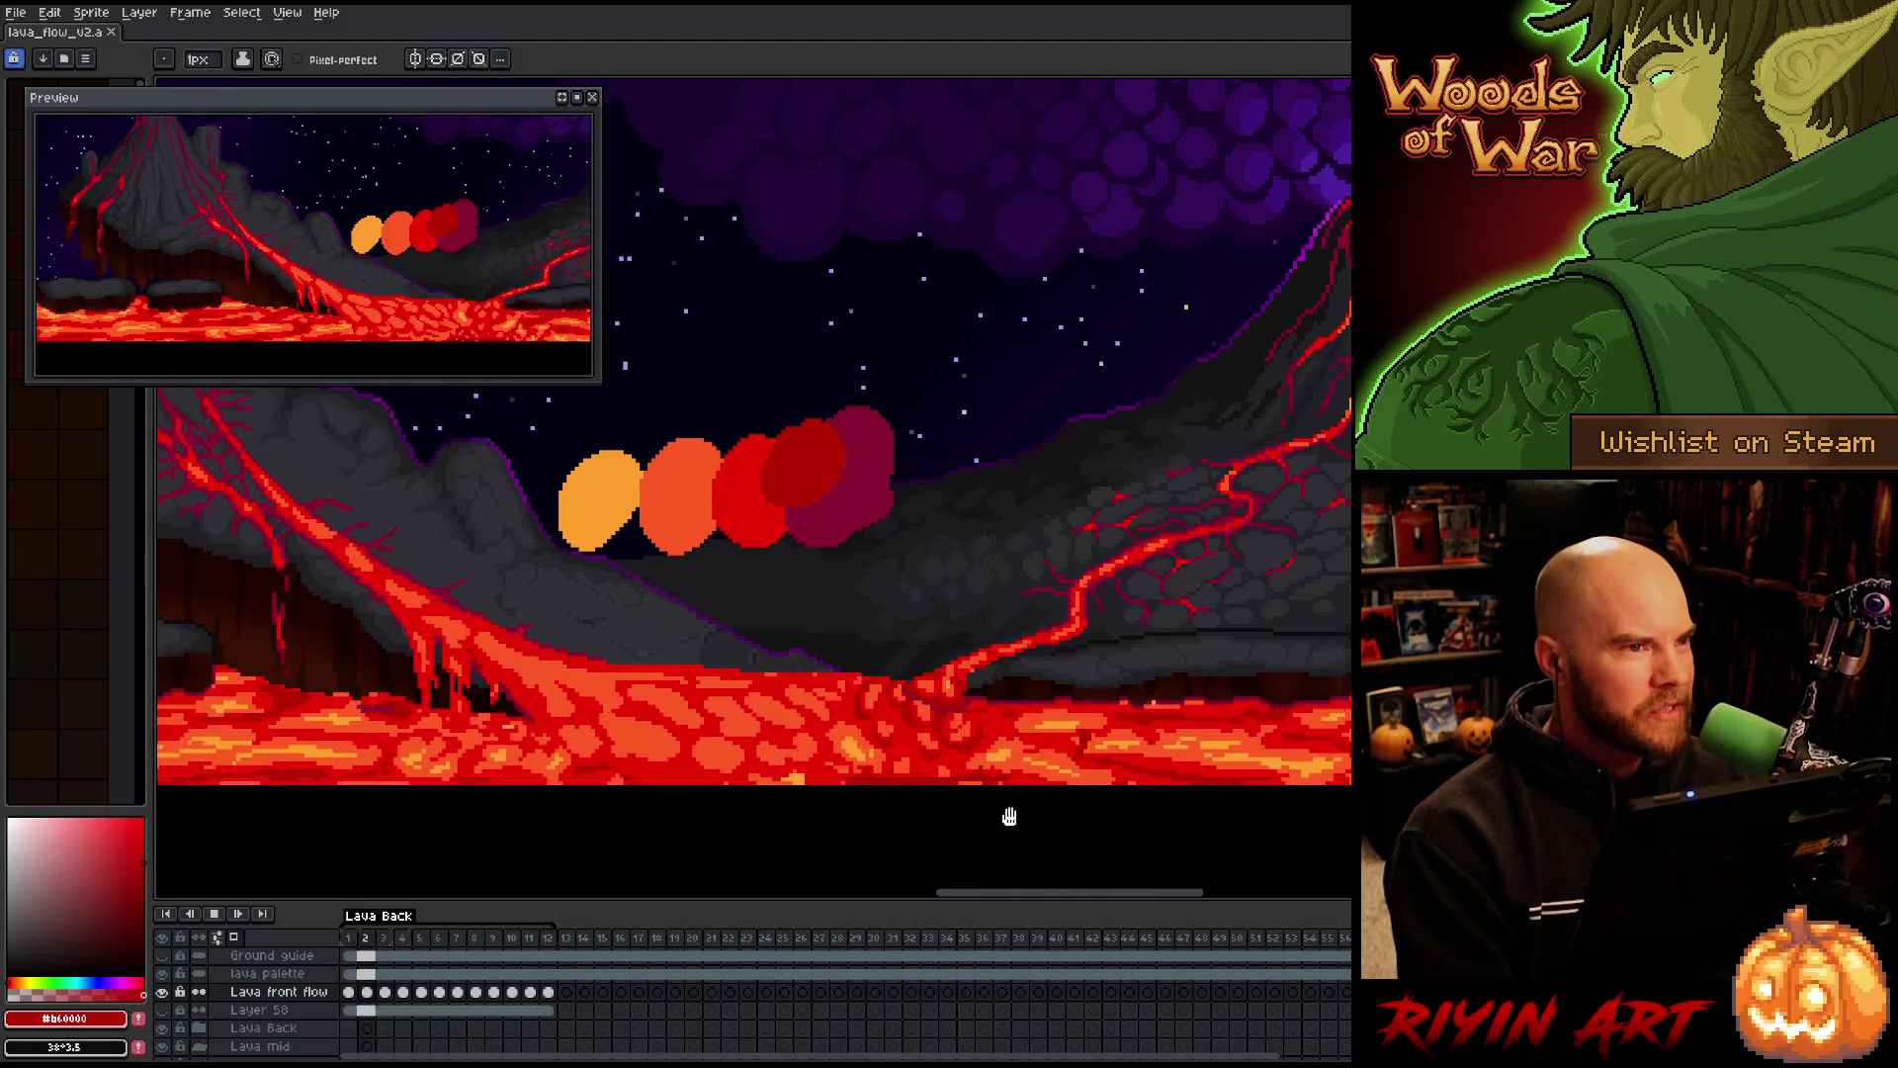
scroll(1009, 816, up, 1)
scroll(1059, 814, down, 2)
scroll(970, 631, up, 1)
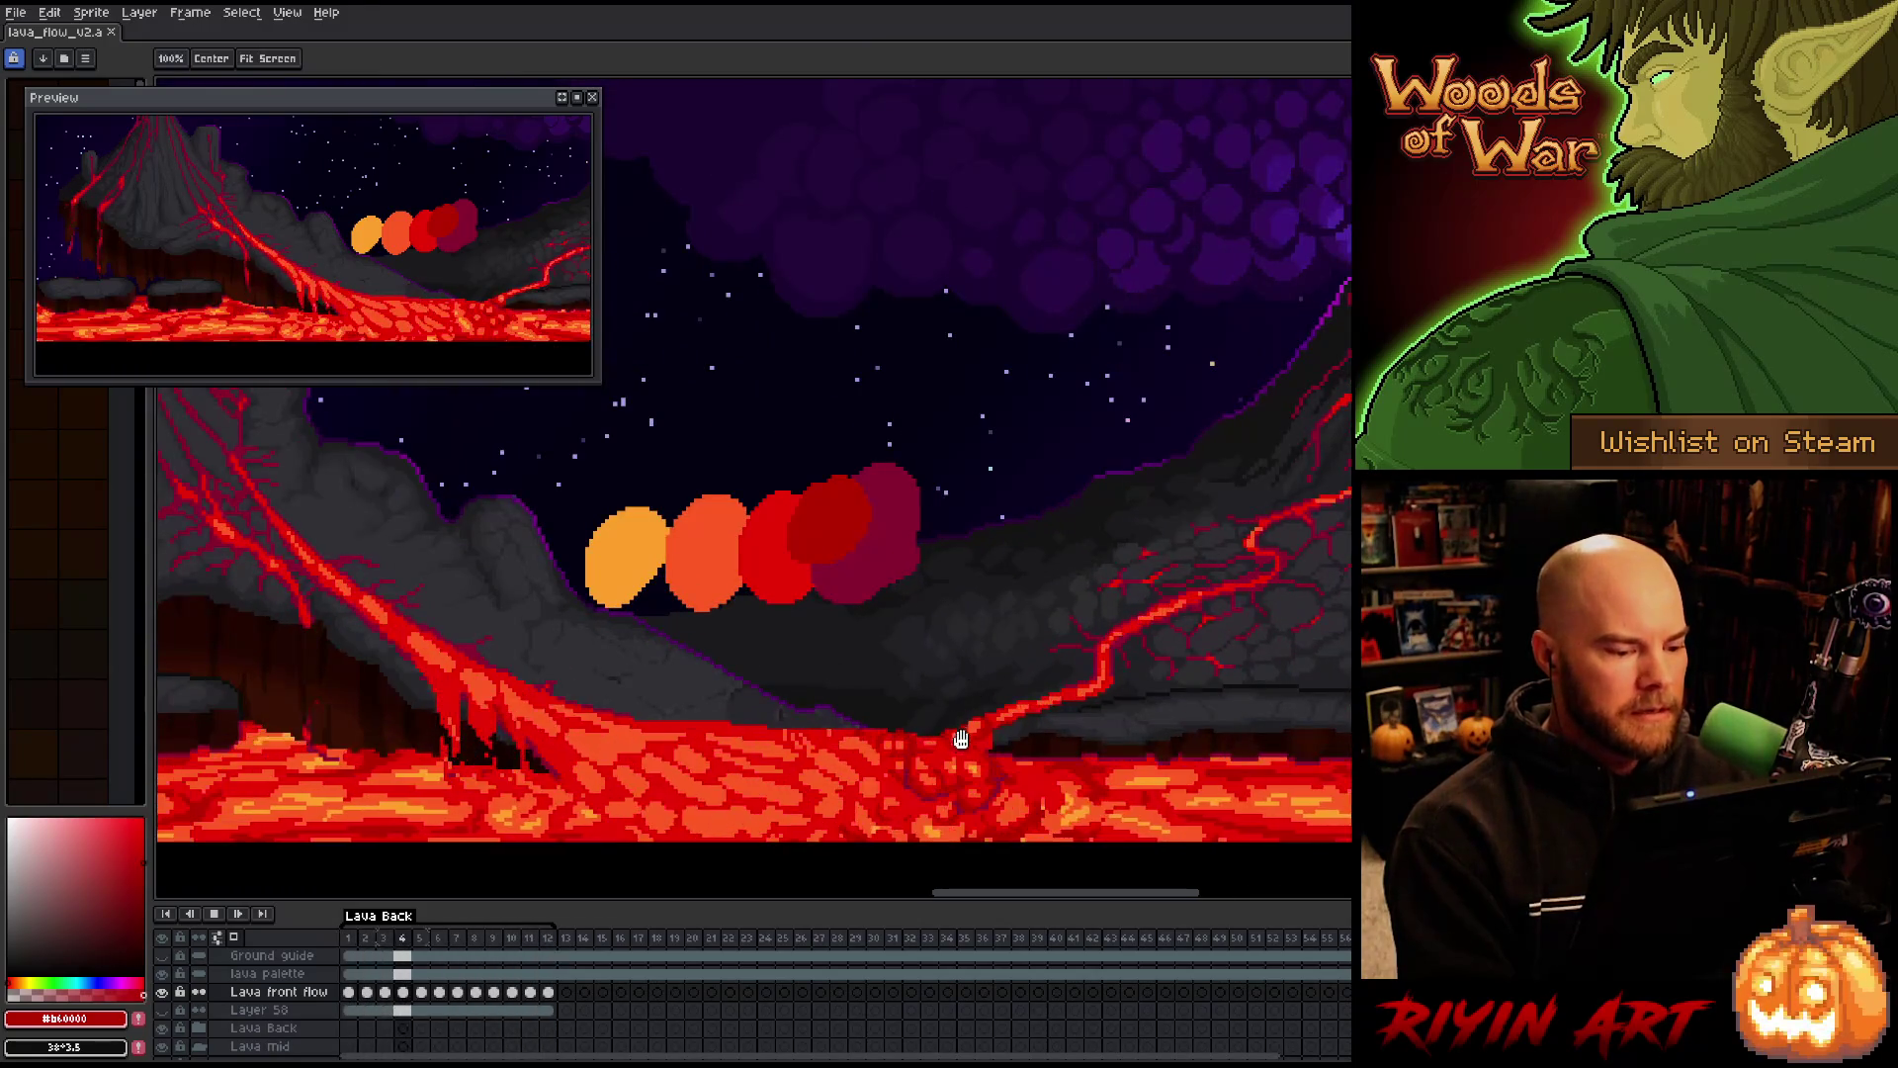
scroll(961, 740, down, 1)
scroll(964, 692, up, 1)
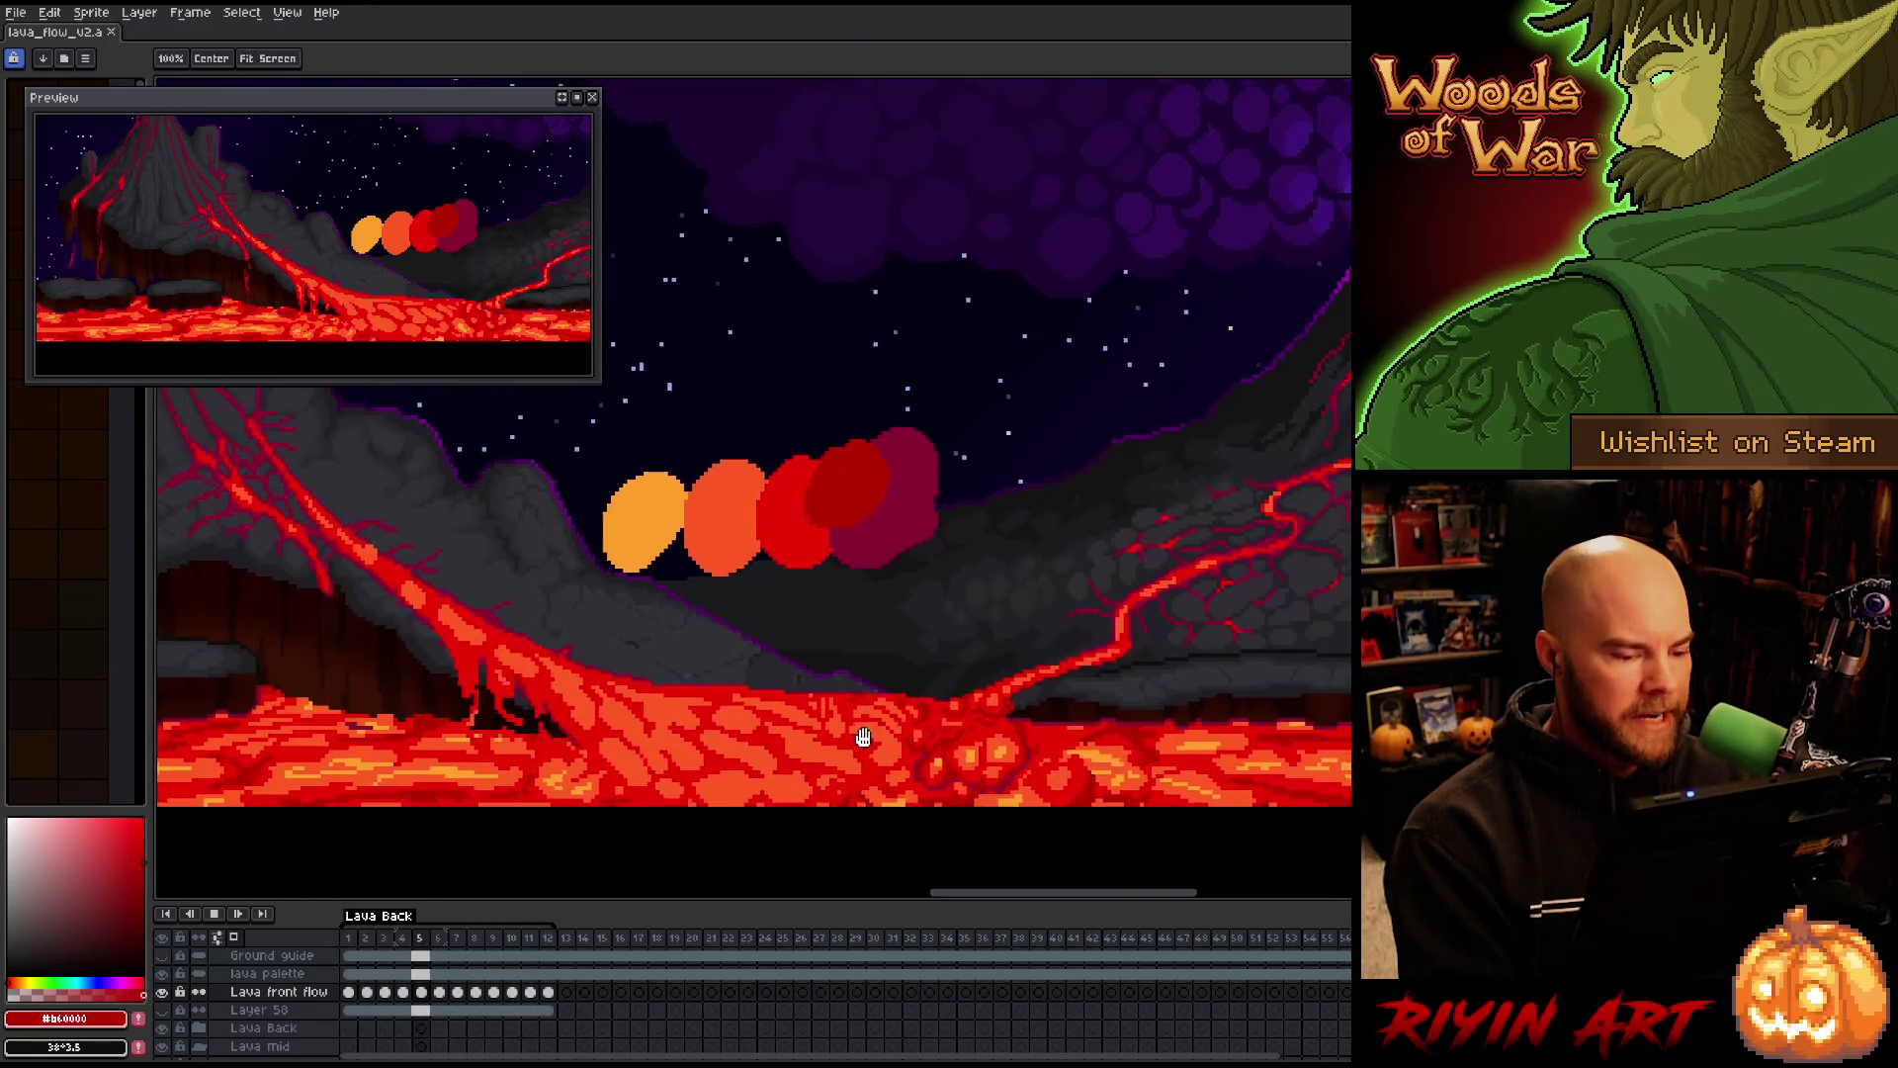
drag(863, 737, 889, 763)
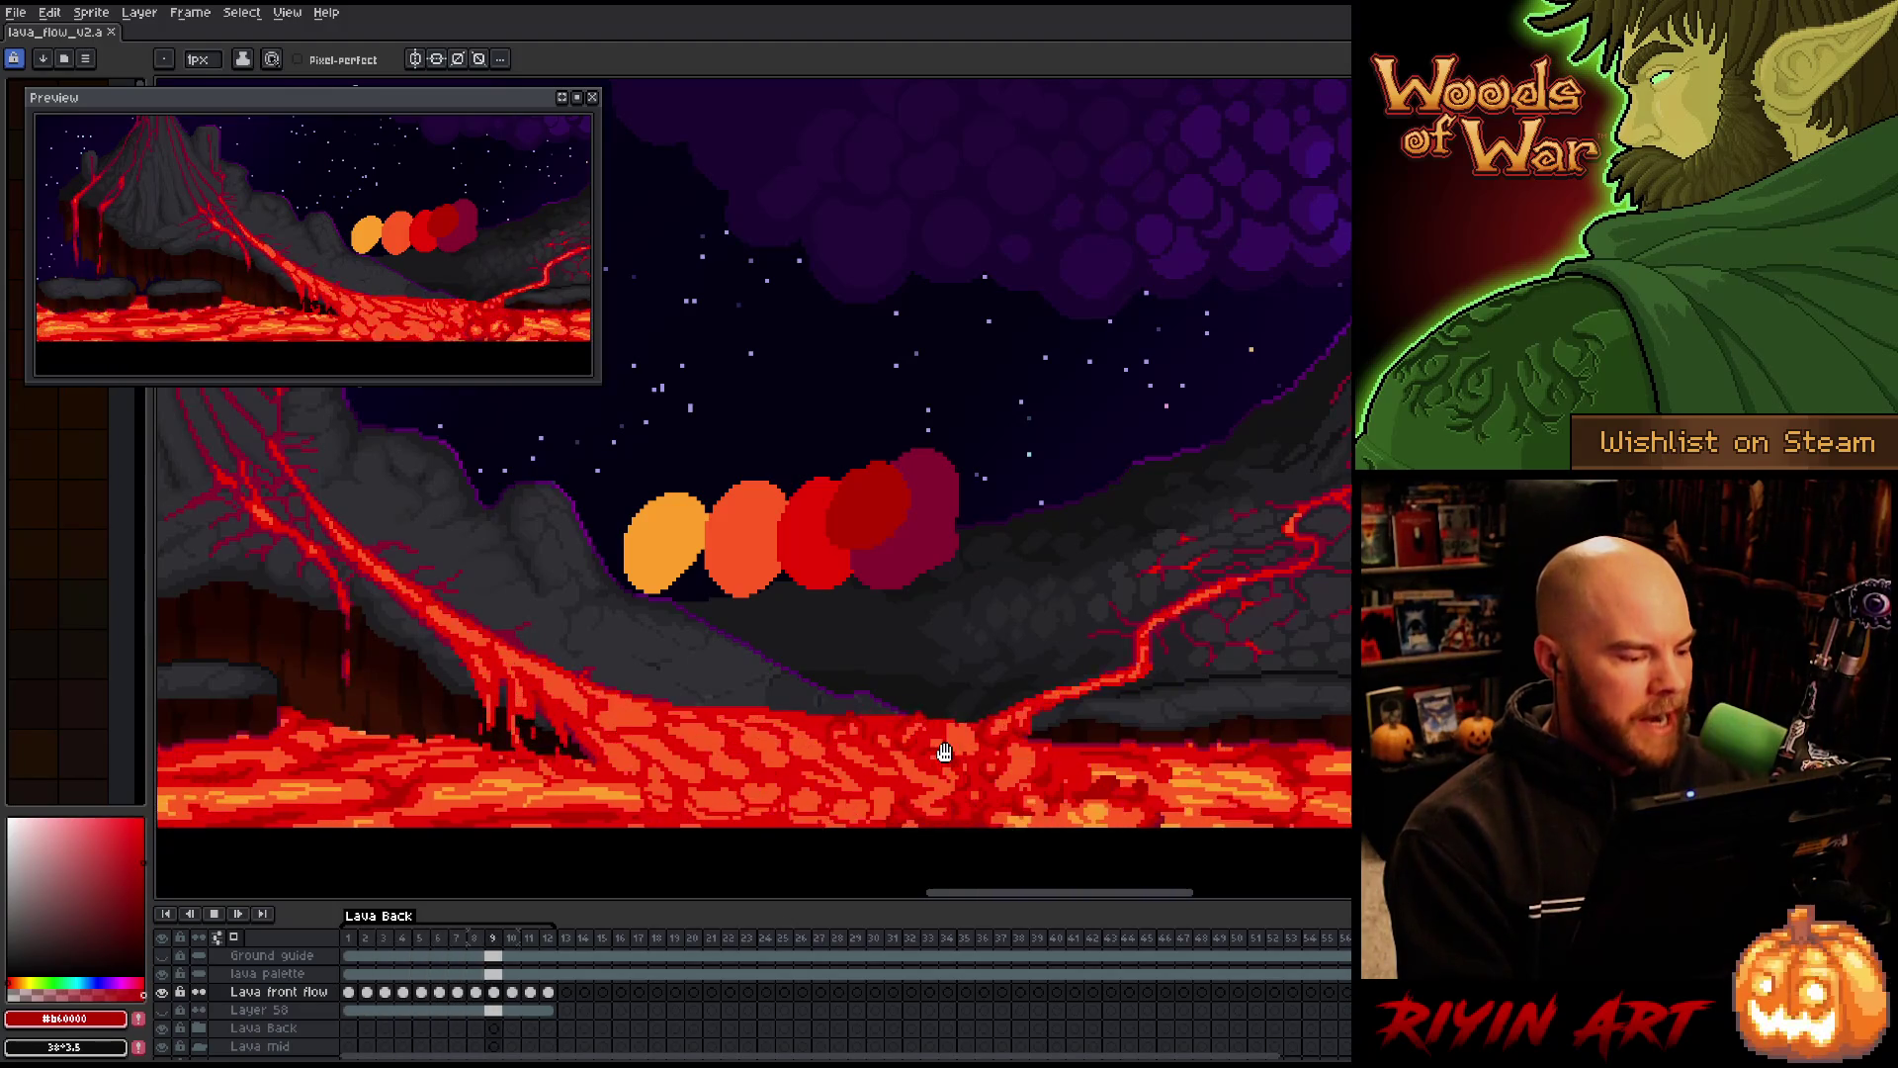
scroll(875, 702, down, 2)
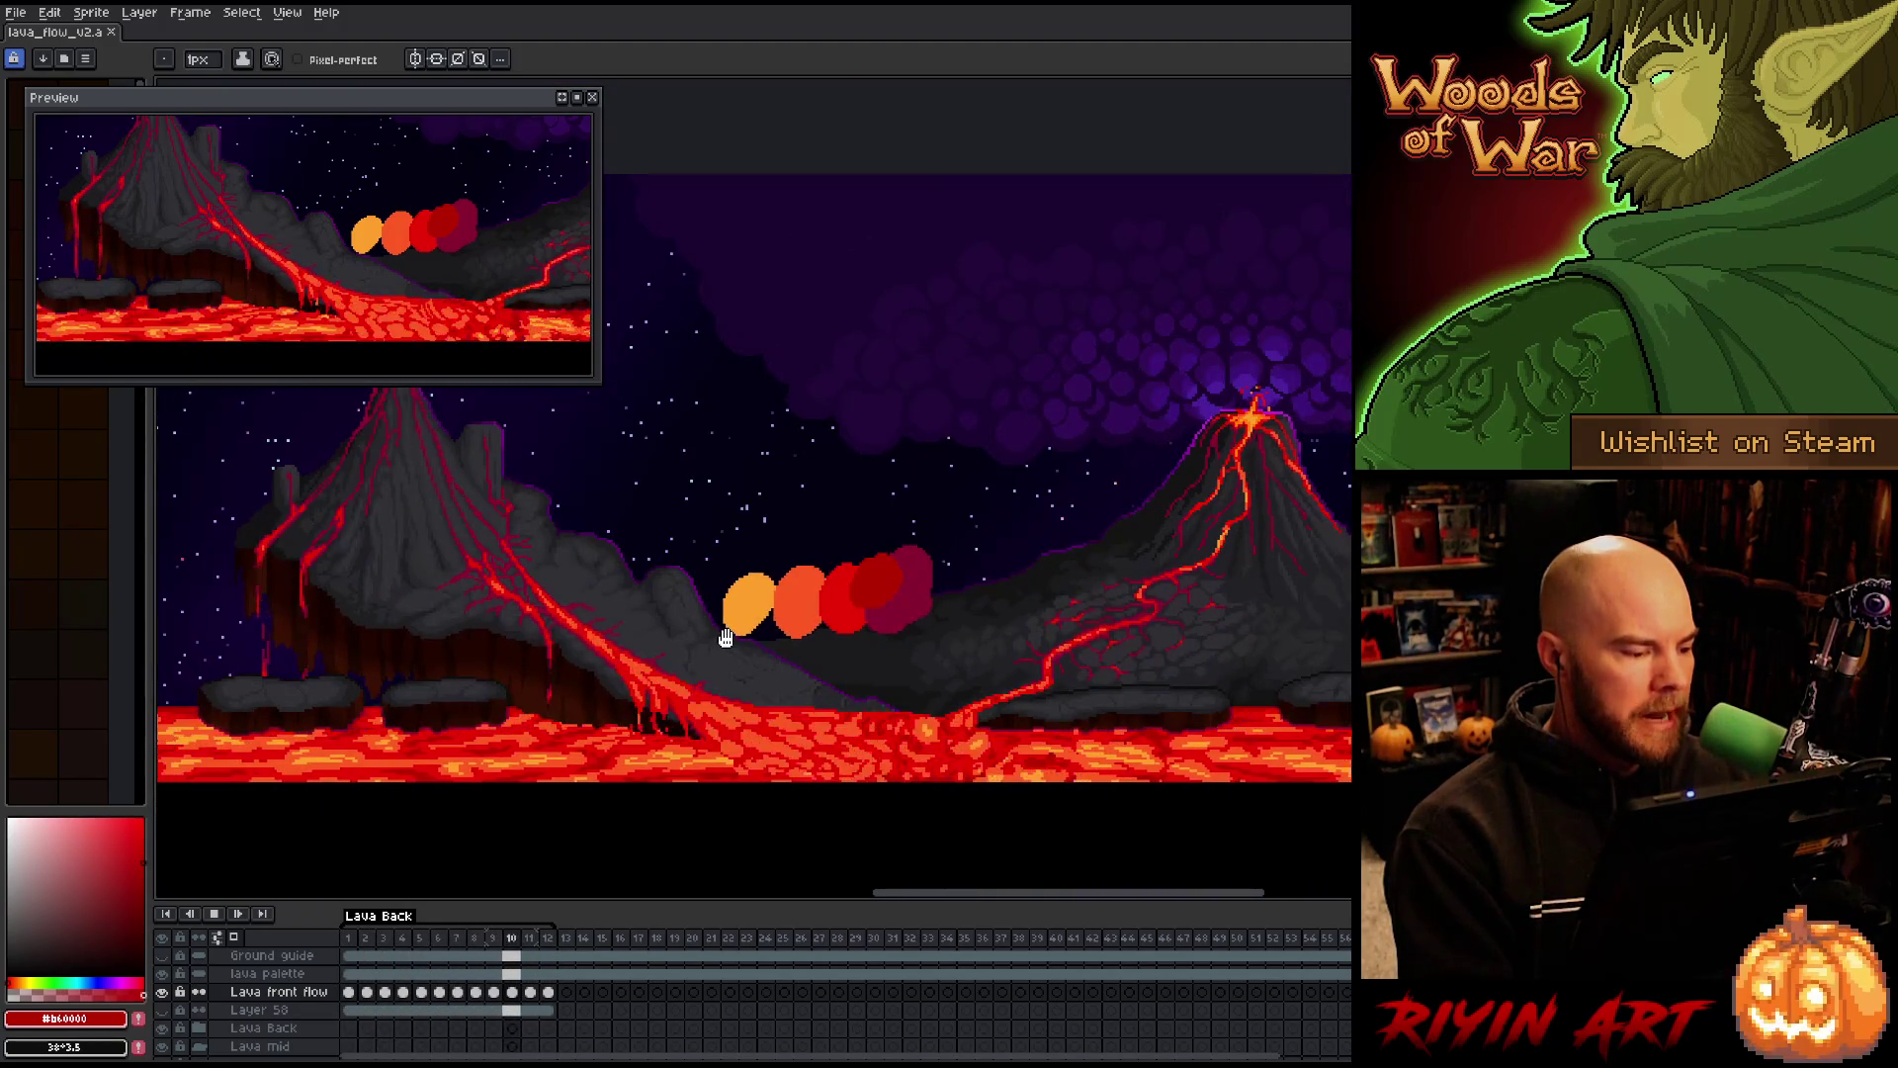
scroll(883, 621, up, 1)
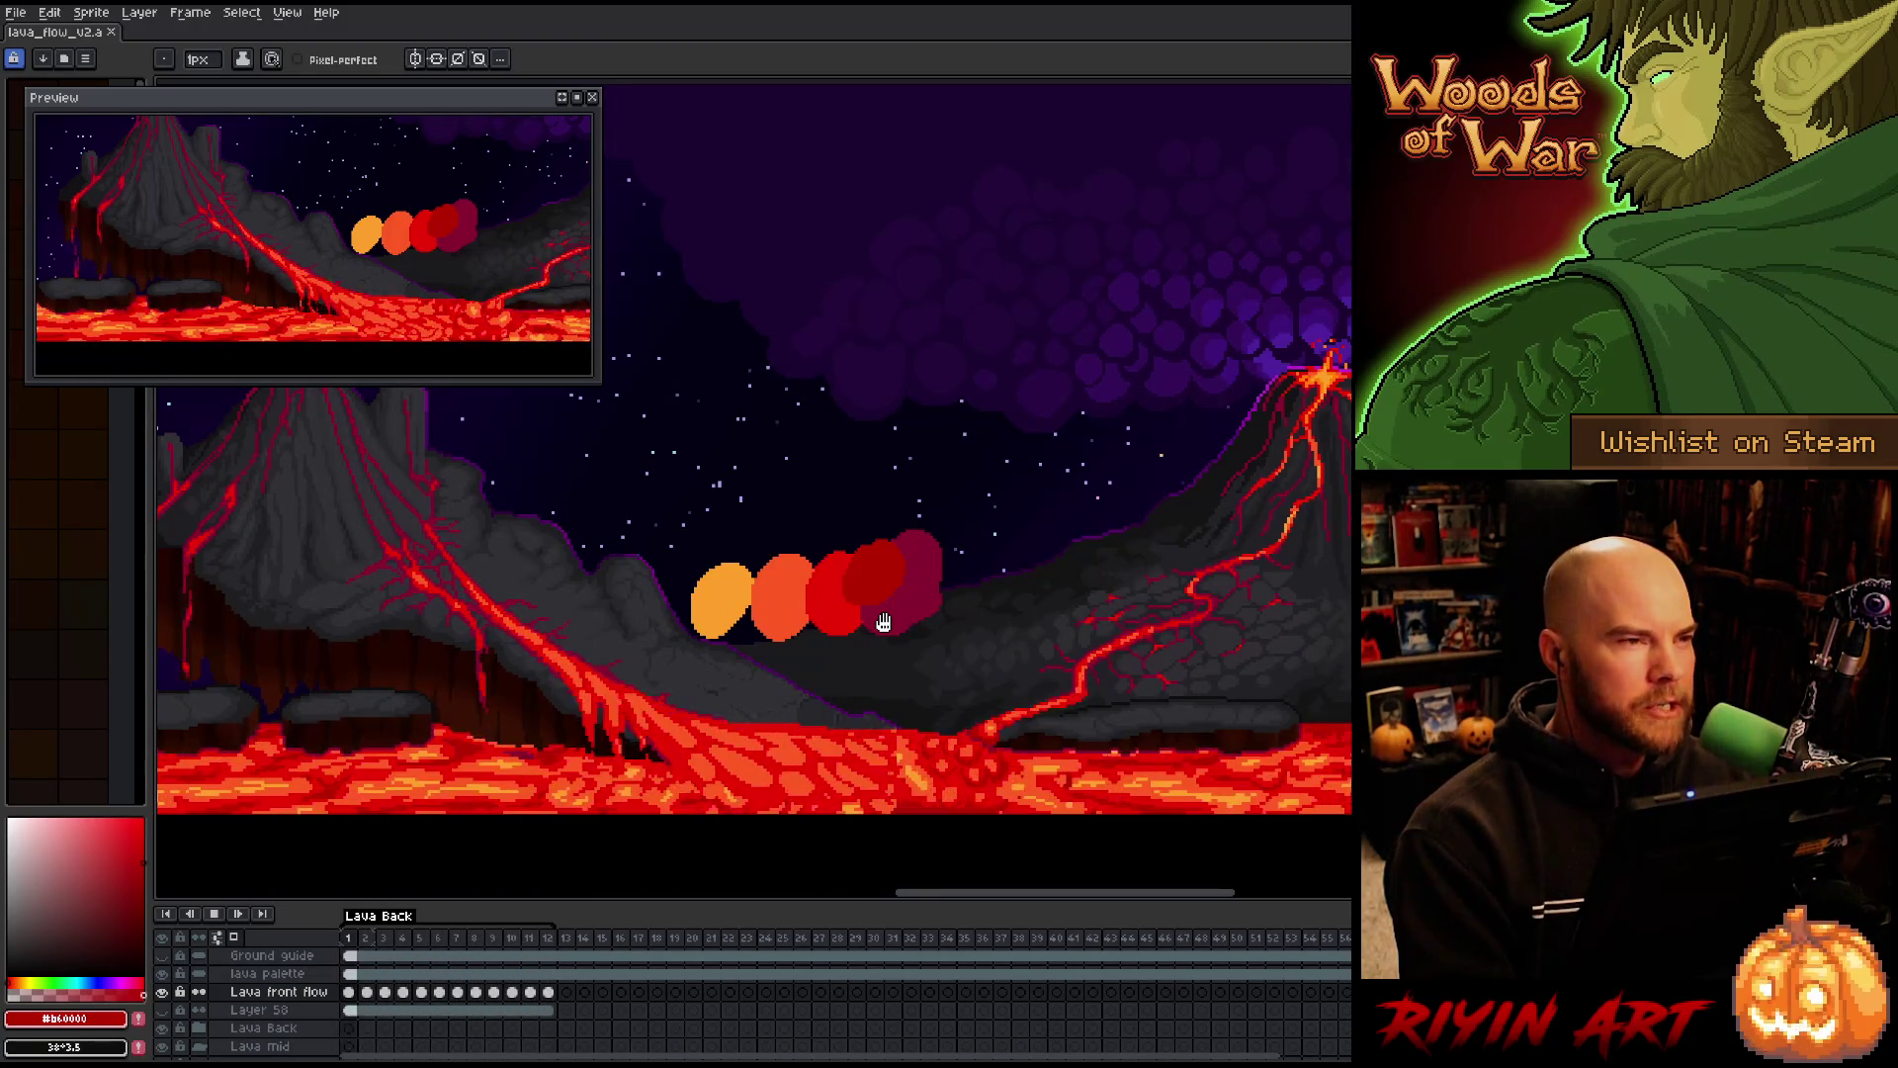
mouse_move(622, 558)
mouse_down()
mouse_move(748, 587)
mouse_move(725, 592)
mouse_up()
Switch to the pencil, pan the scene left, and open the File menu
key(b)
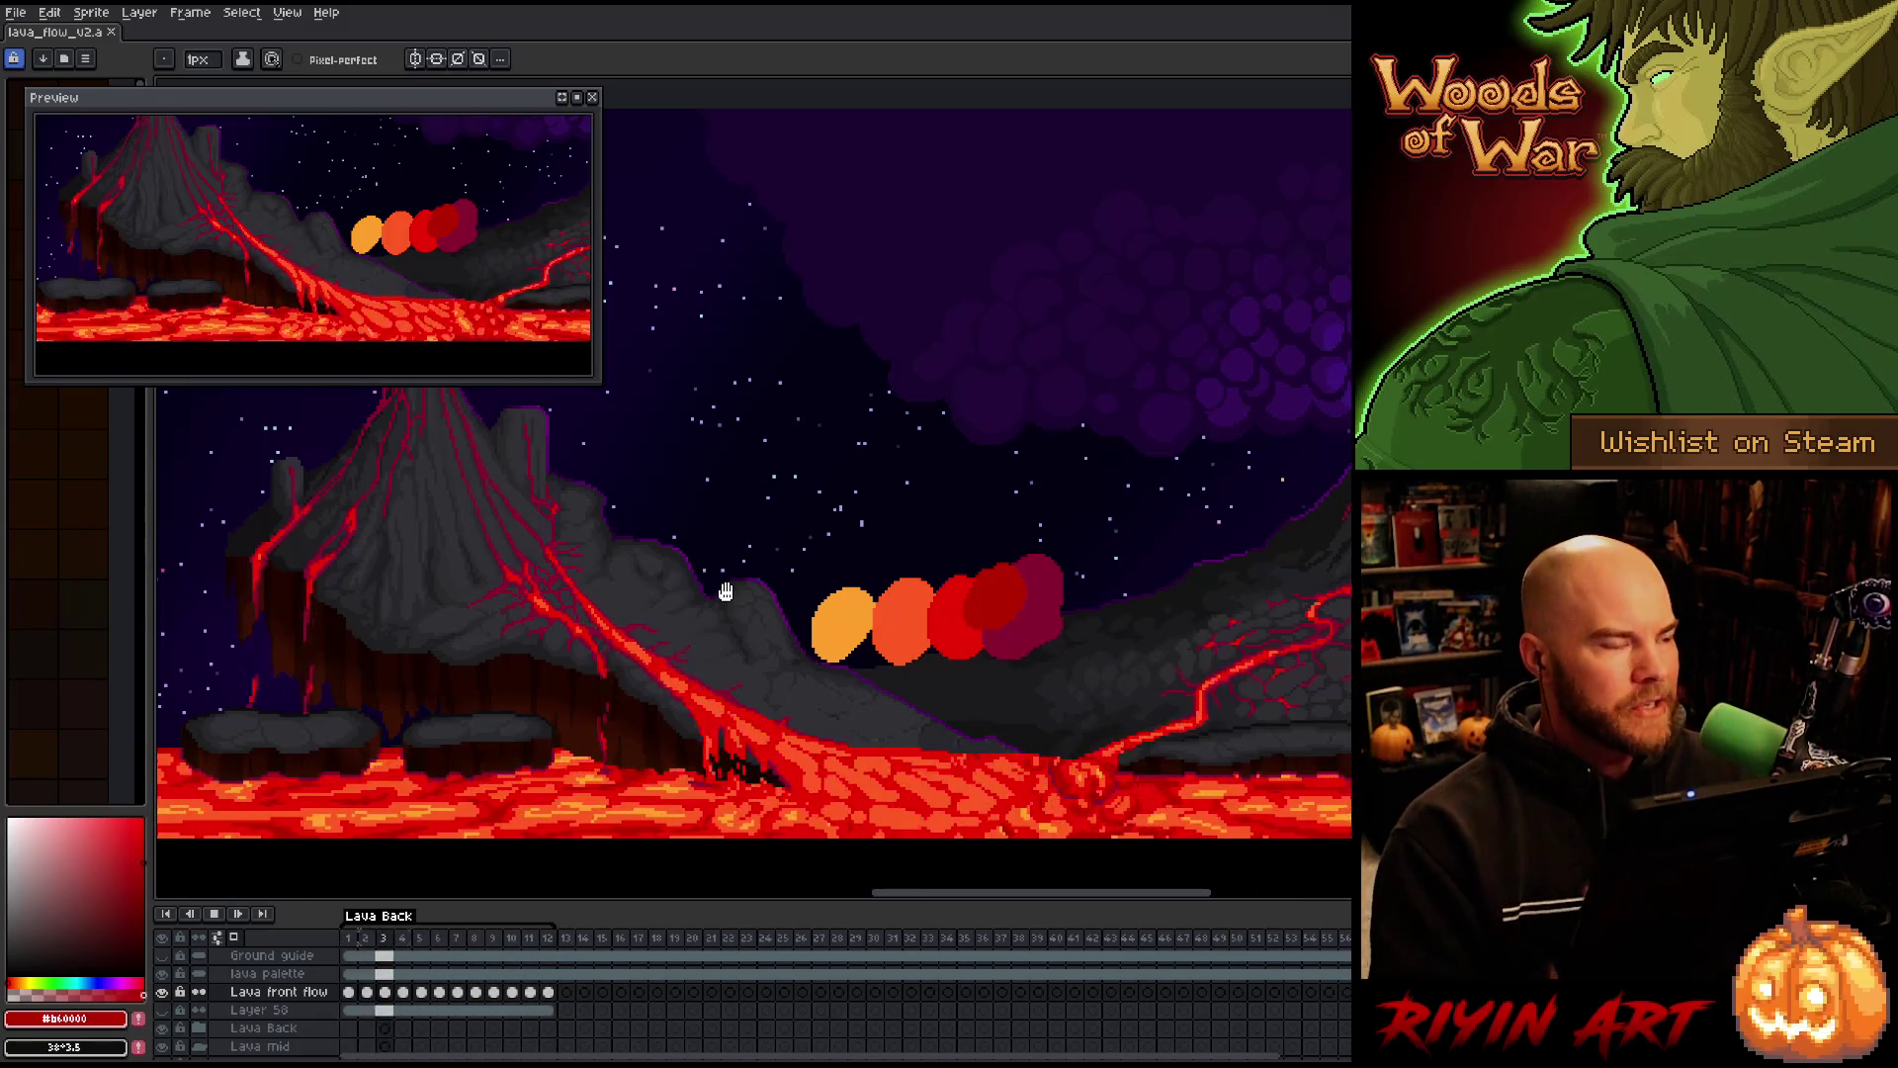
scroll(840, 633, down, 1)
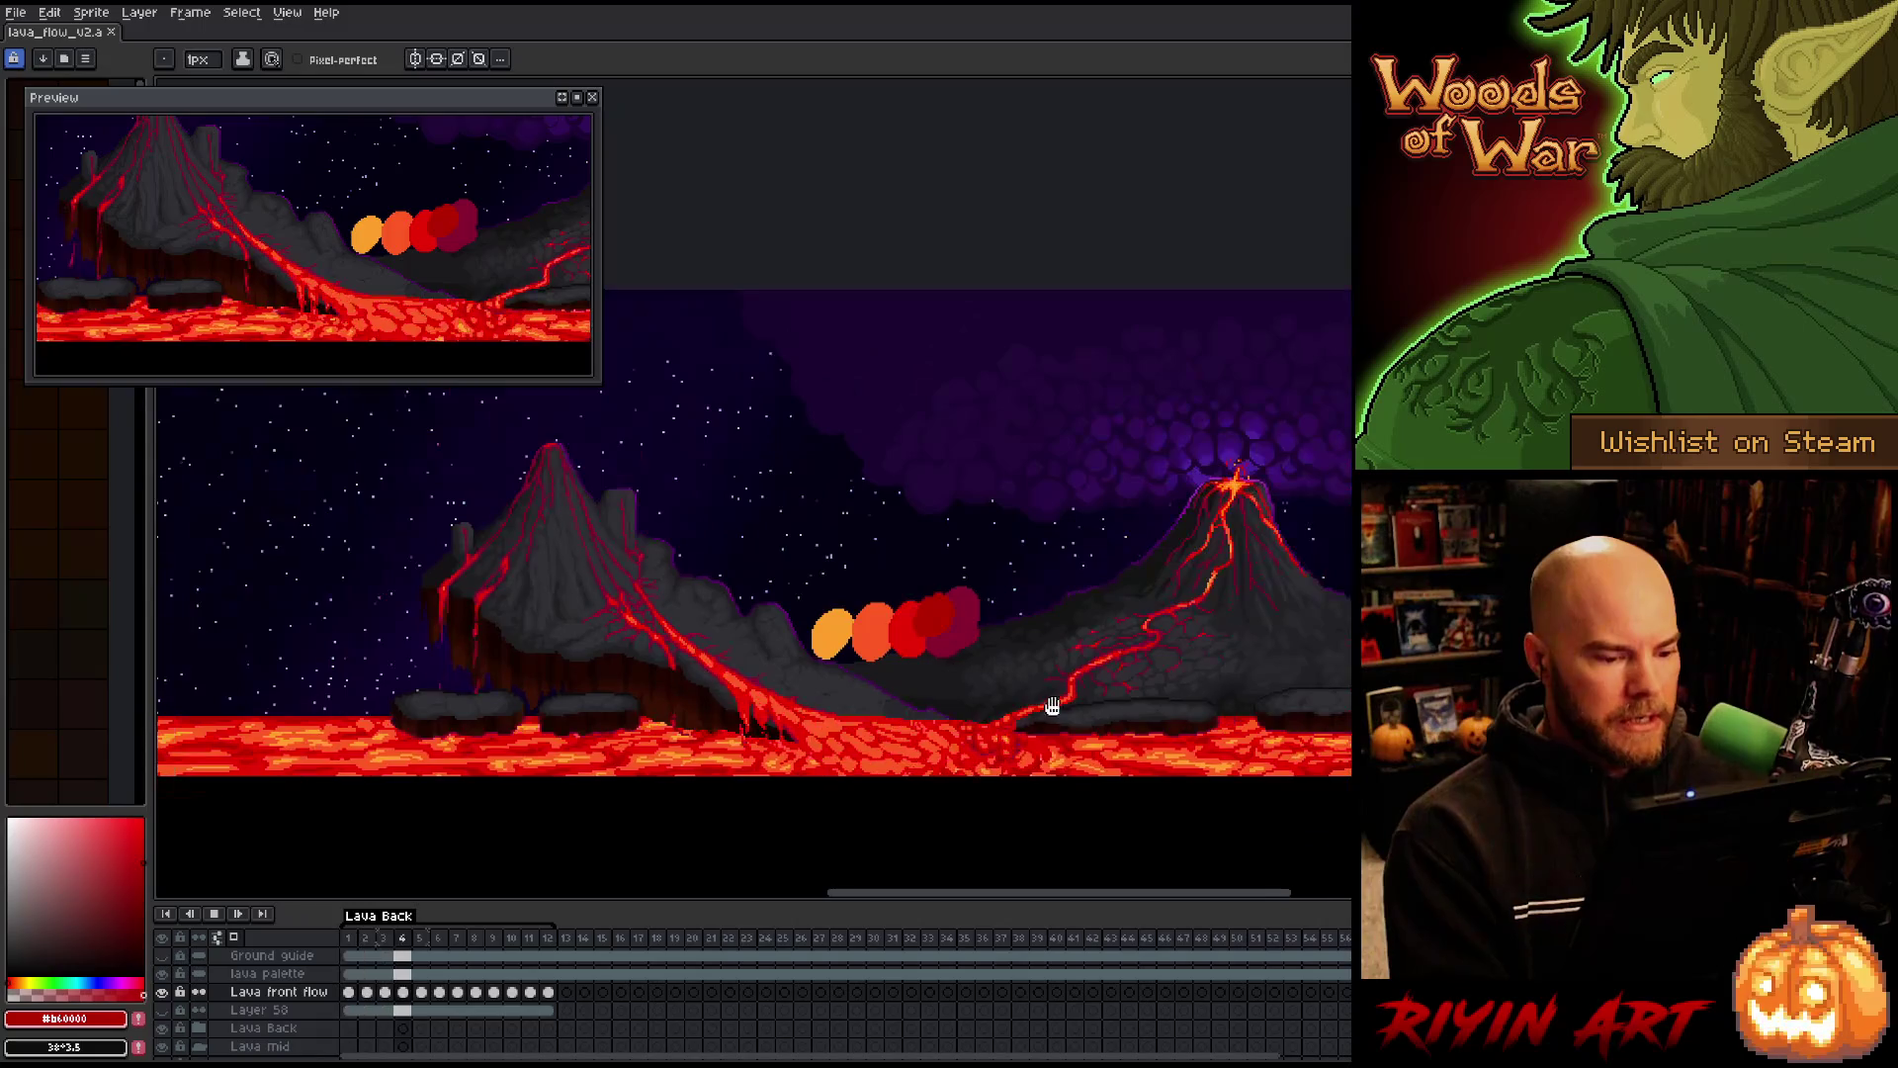
scroll(1052, 706, up, 1)
mouse_move(1055, 710)
mouse_down()
mouse_move(911, 744)
mouse_move(1038, 766)
mouse_up()
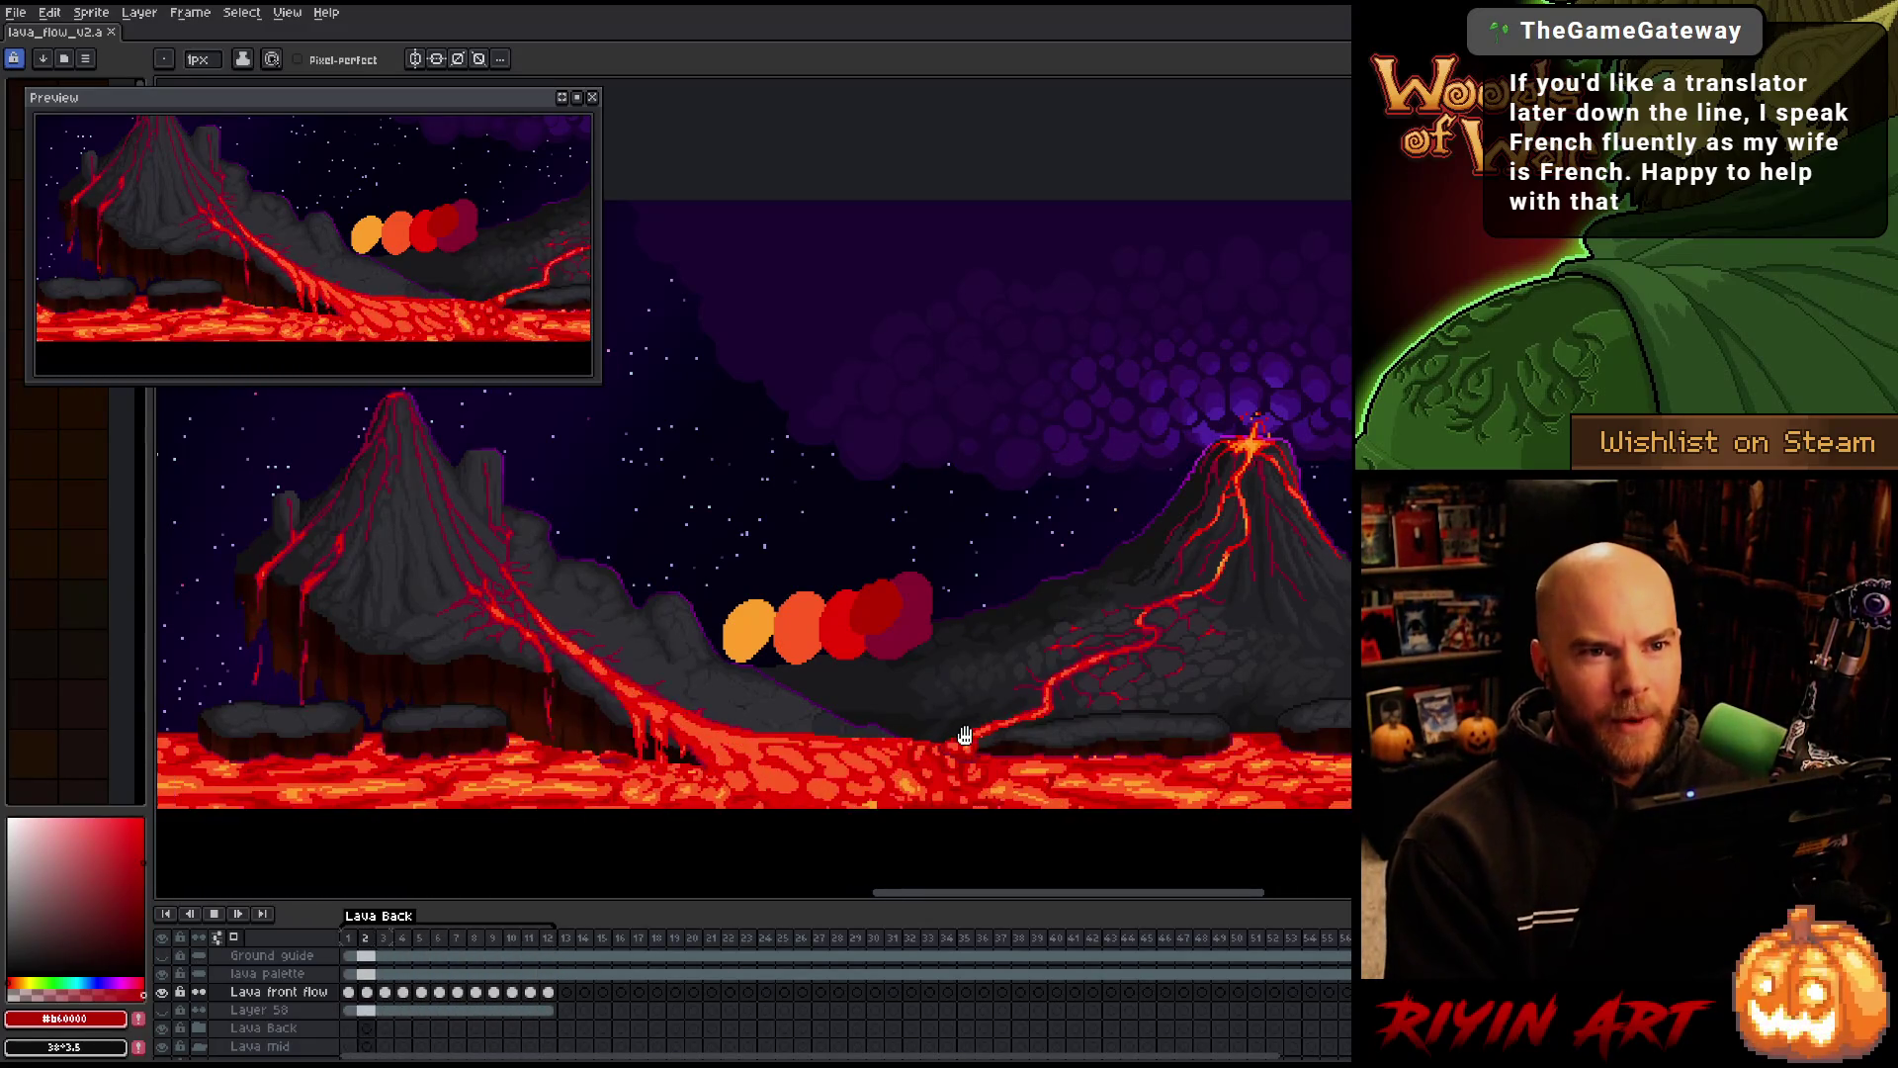
click(21, 19)
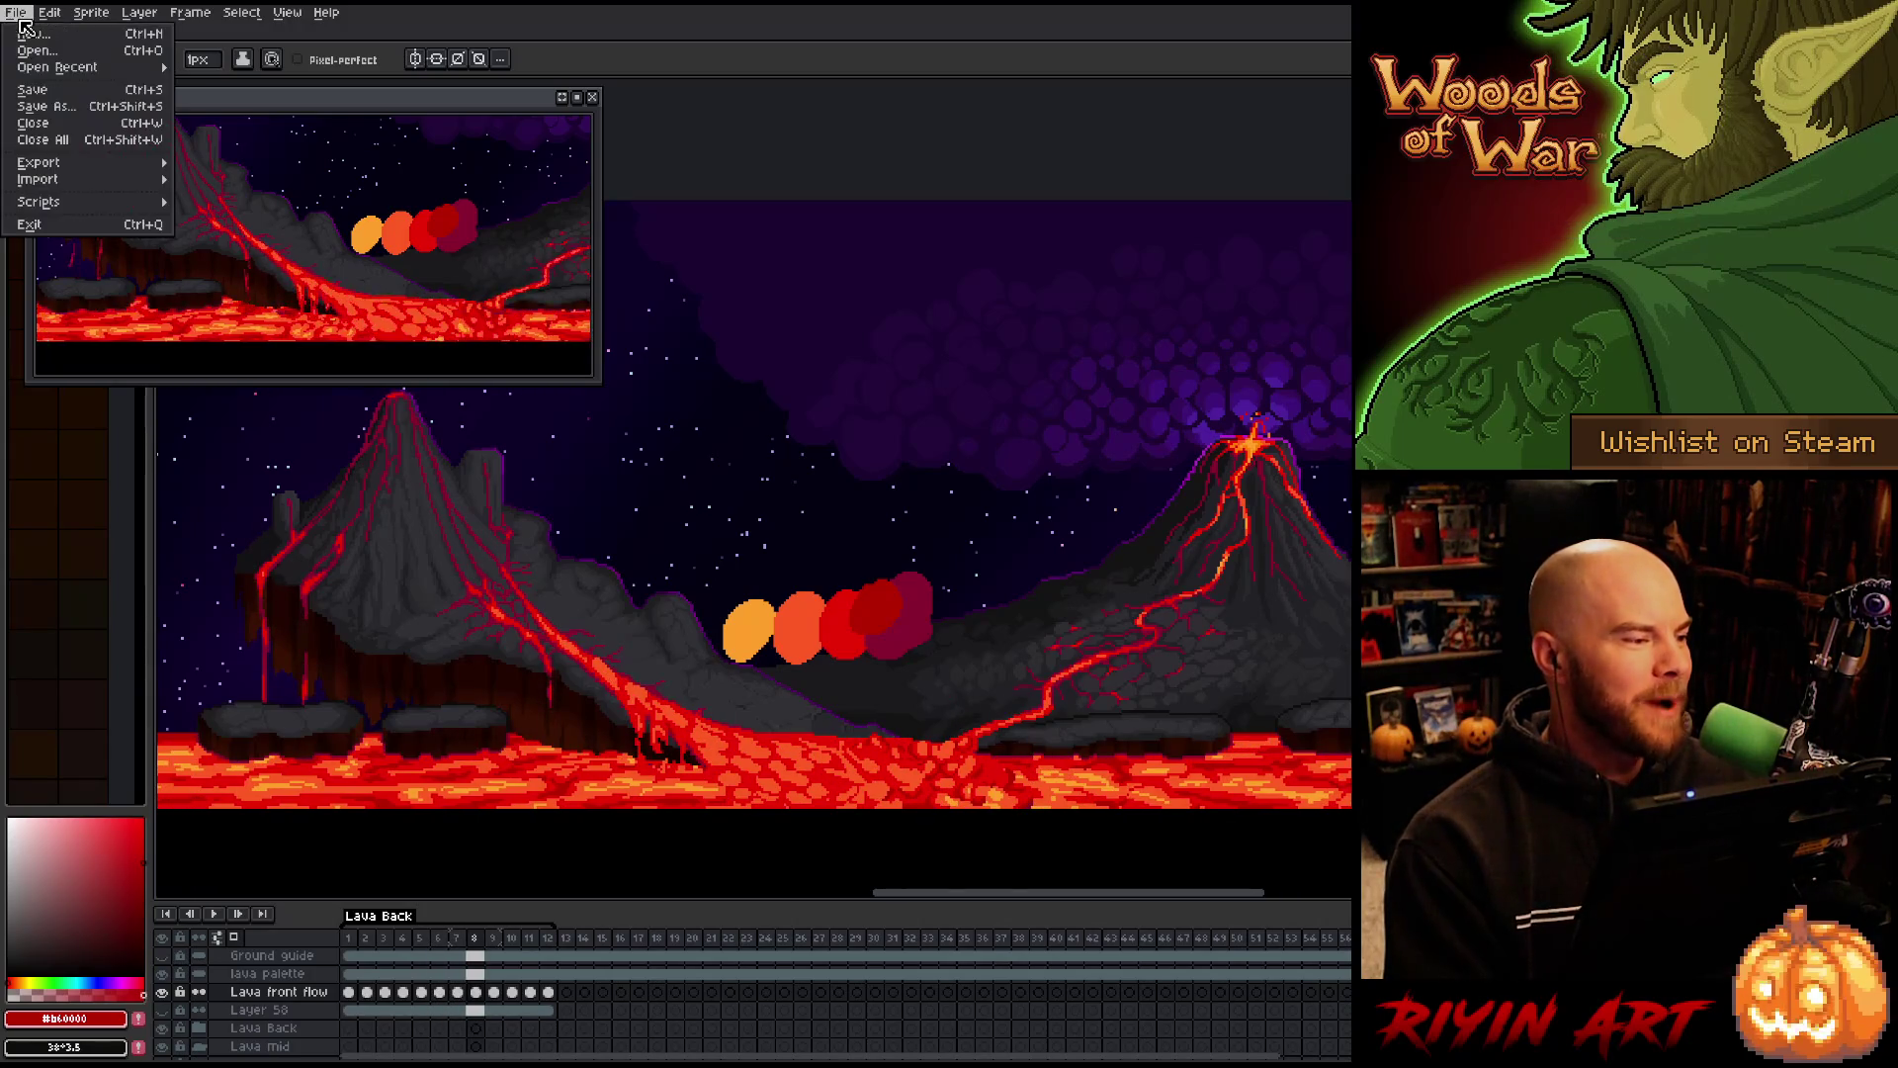
Reopen the recent gant_action sprite and zoom around it
mouse_move(50, 69)
click(238, 84)
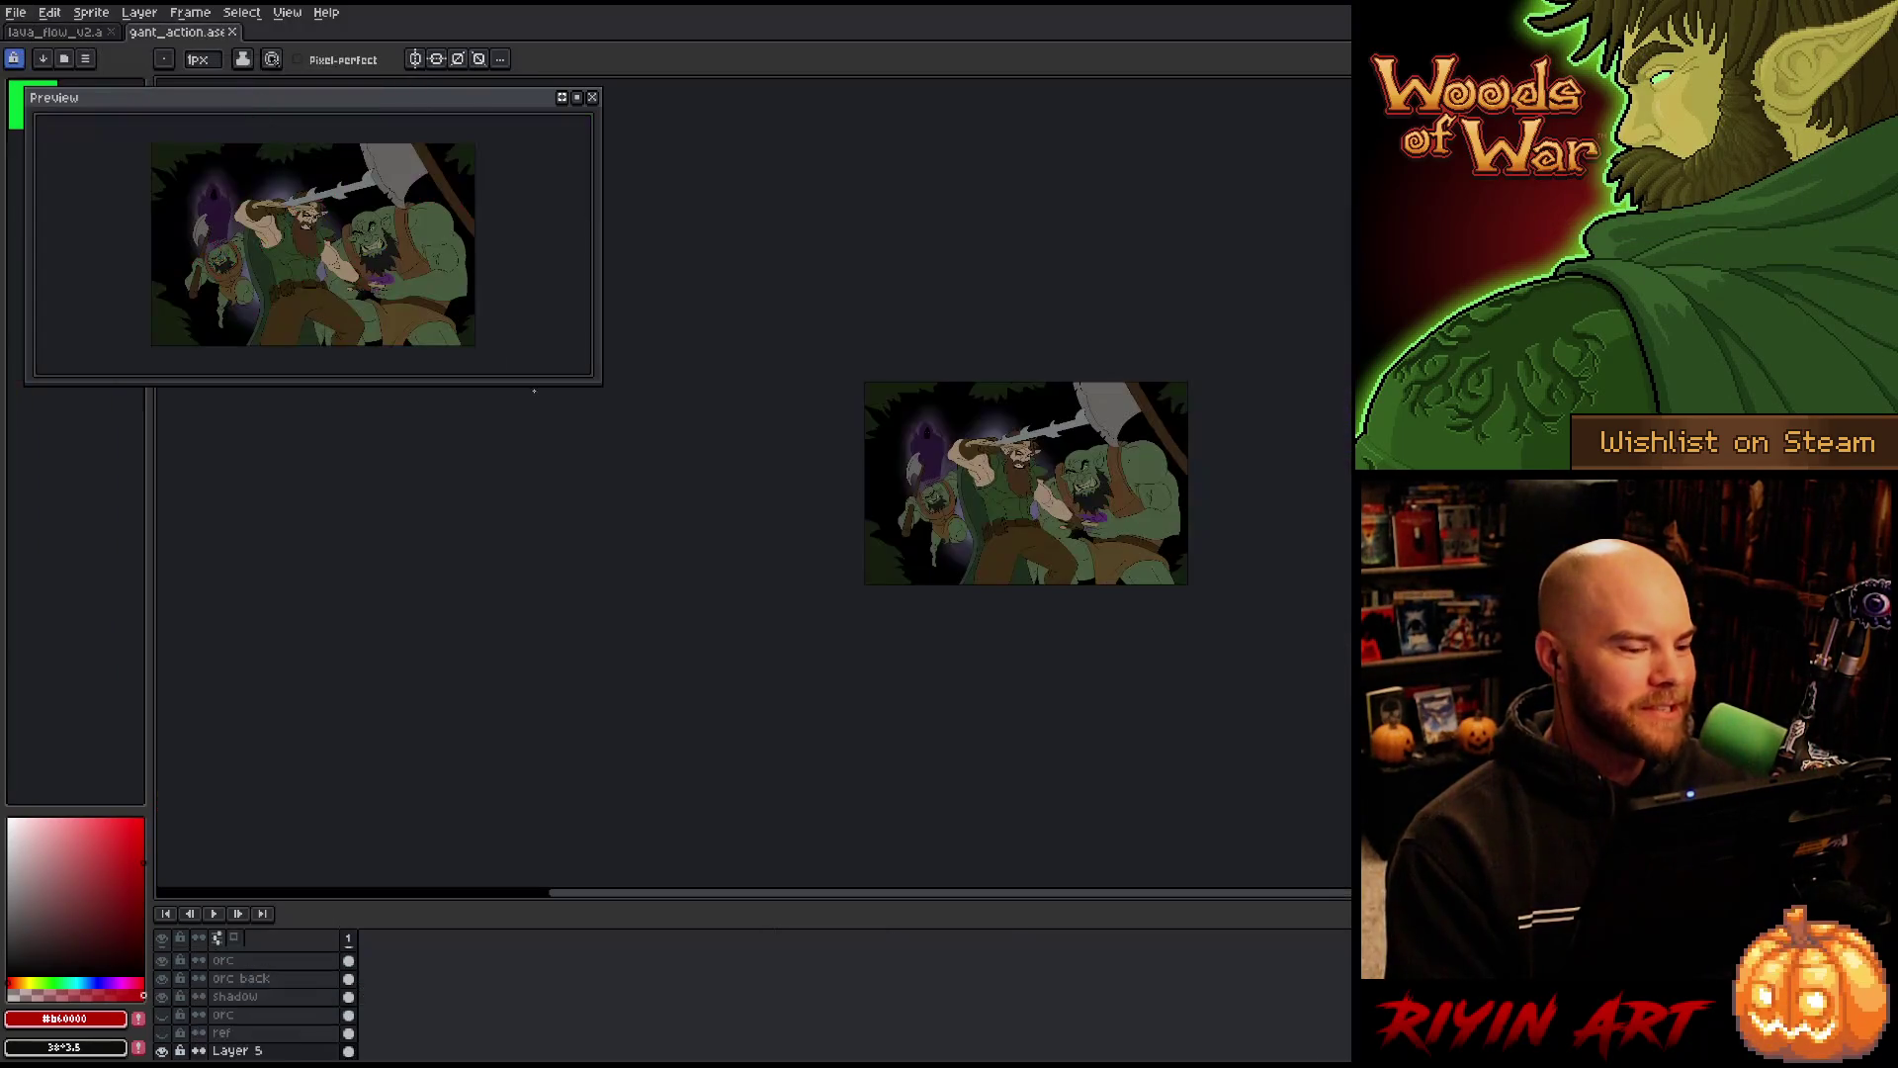
scroll(1024, 464, up, 6)
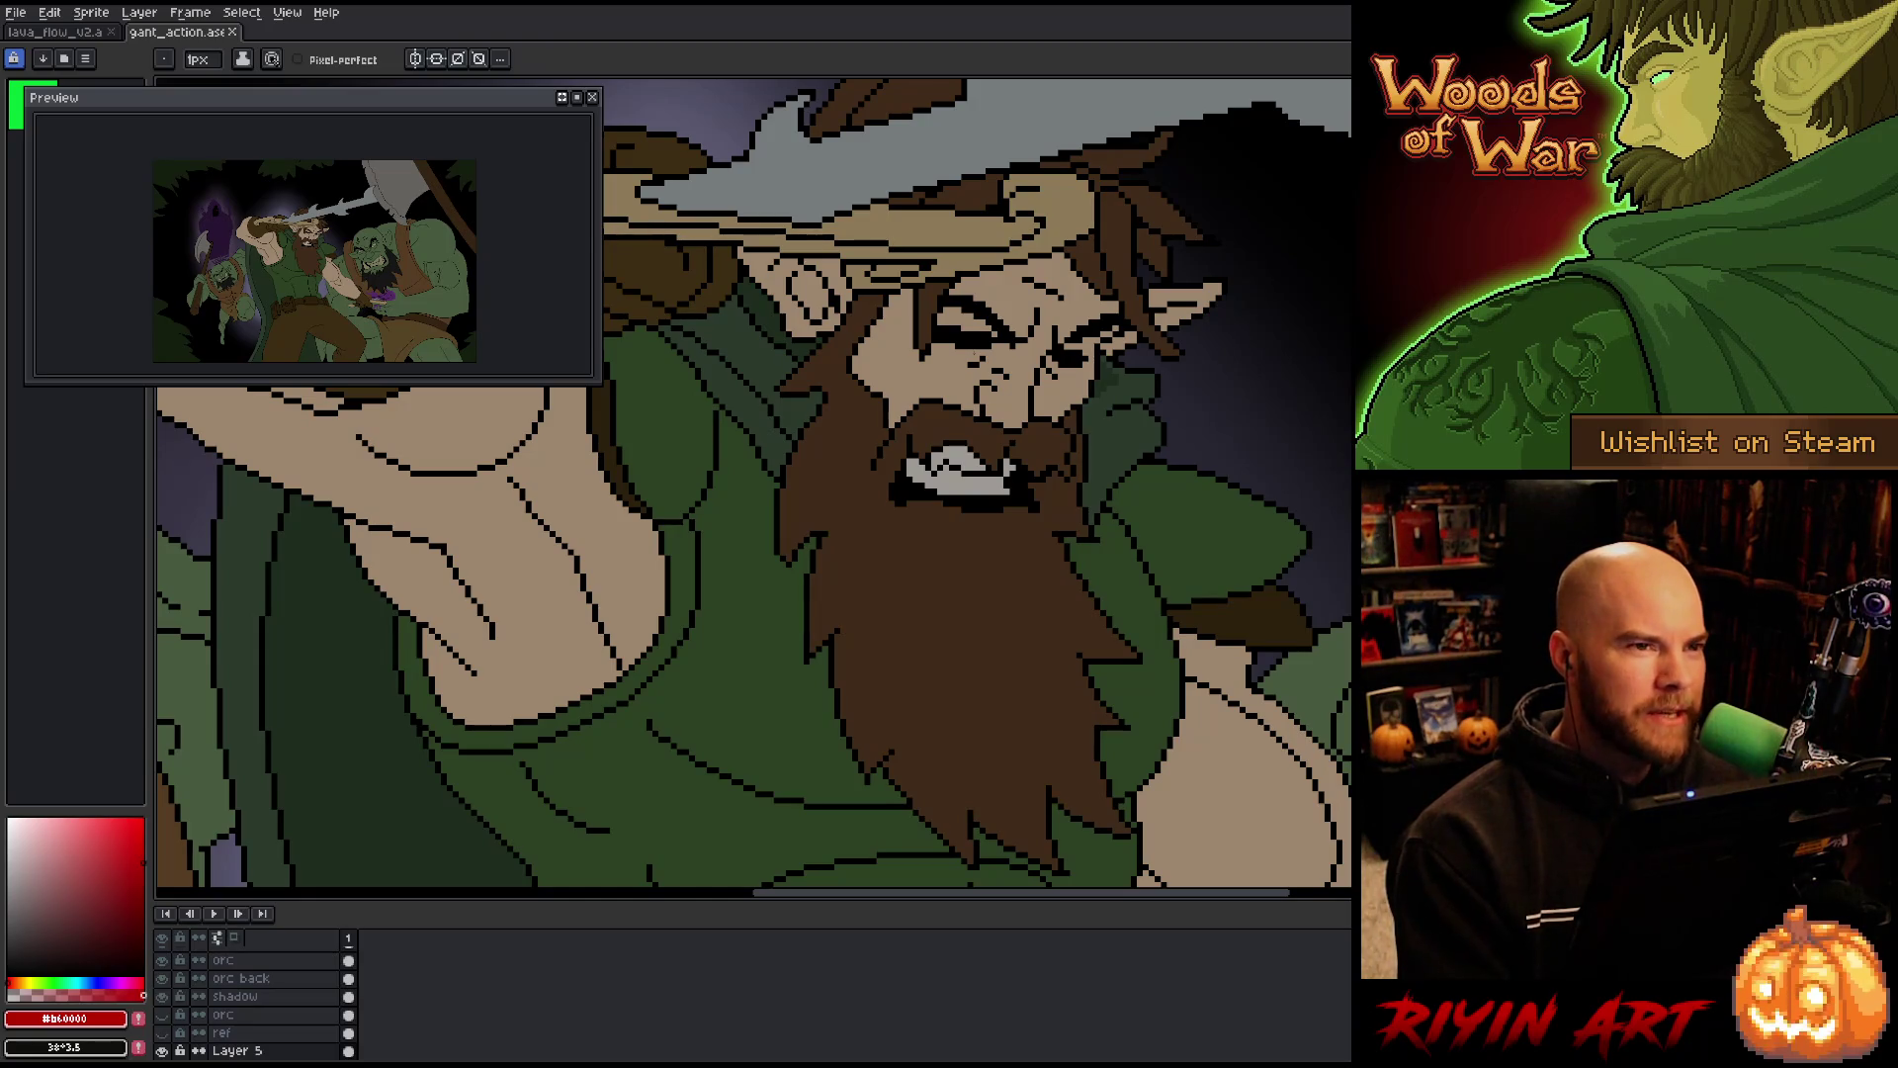
scroll(978, 336, down, 2)
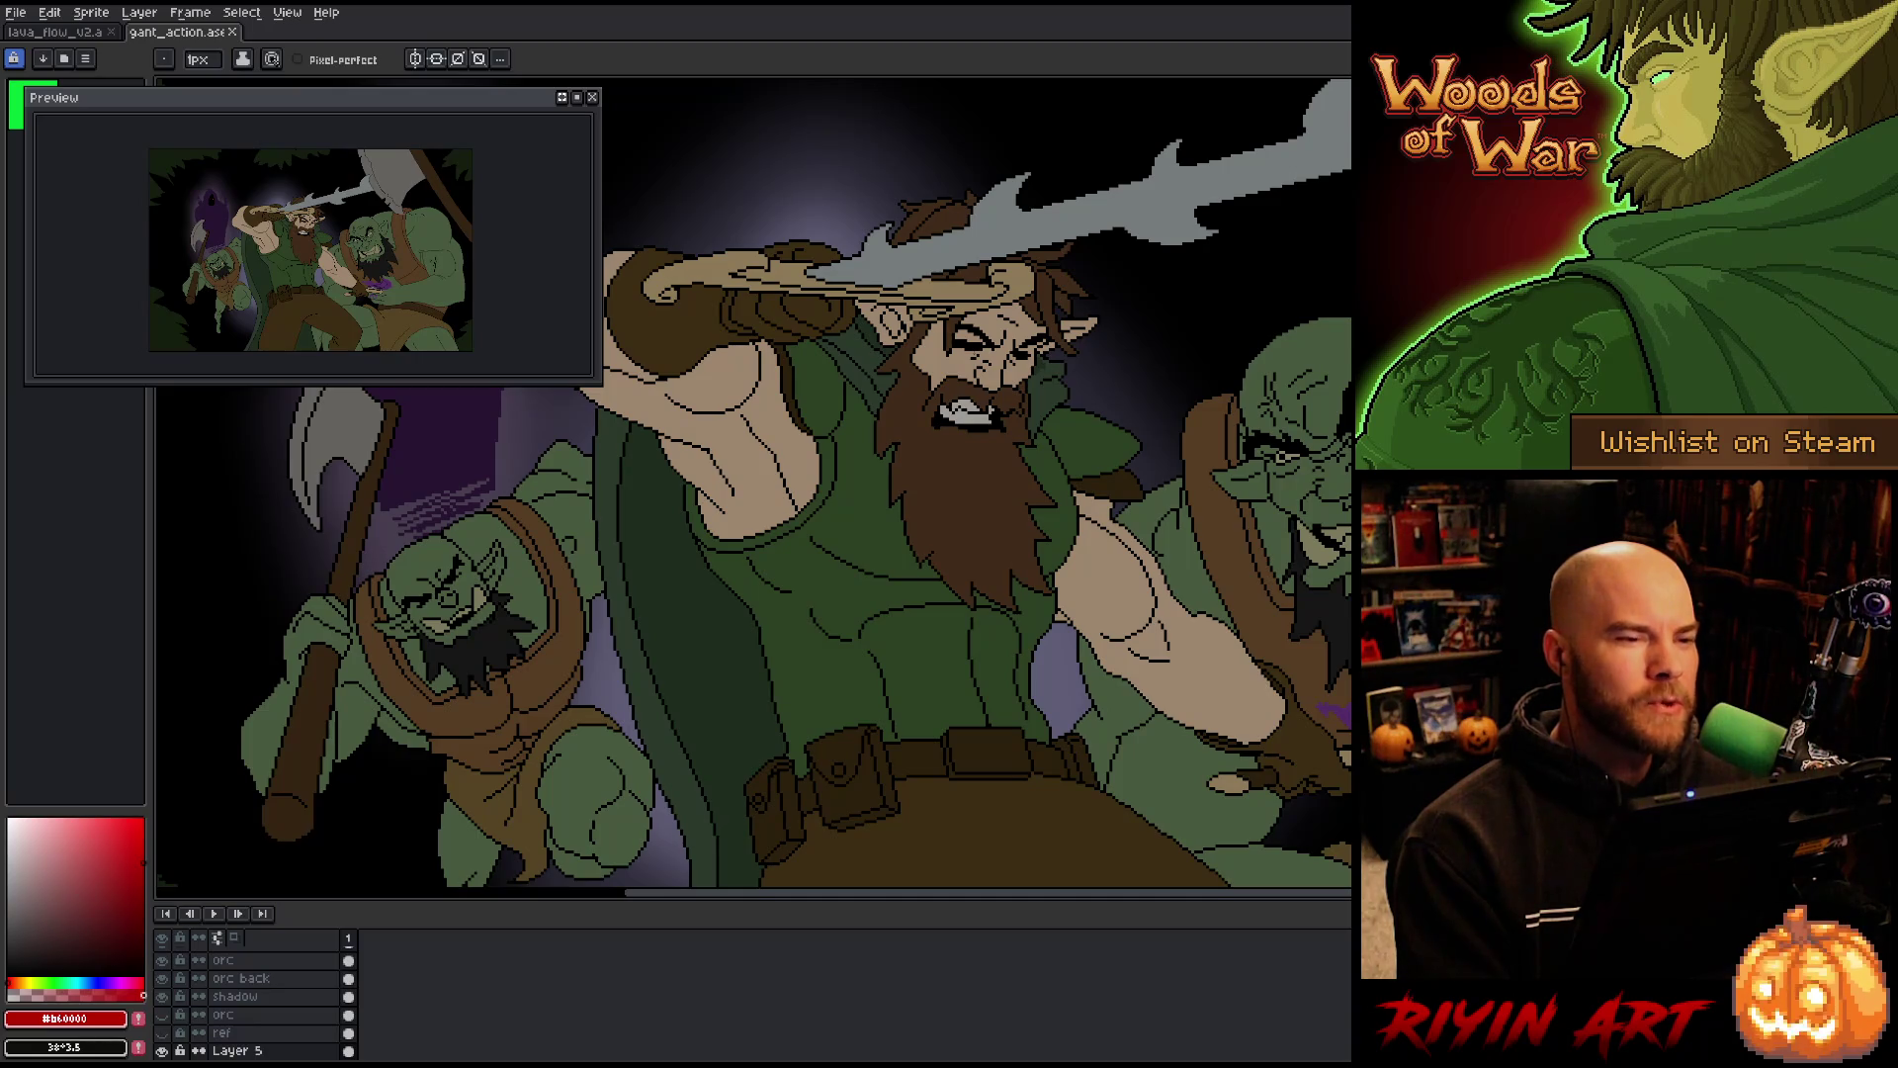
scroll(892, 346, down, 1)
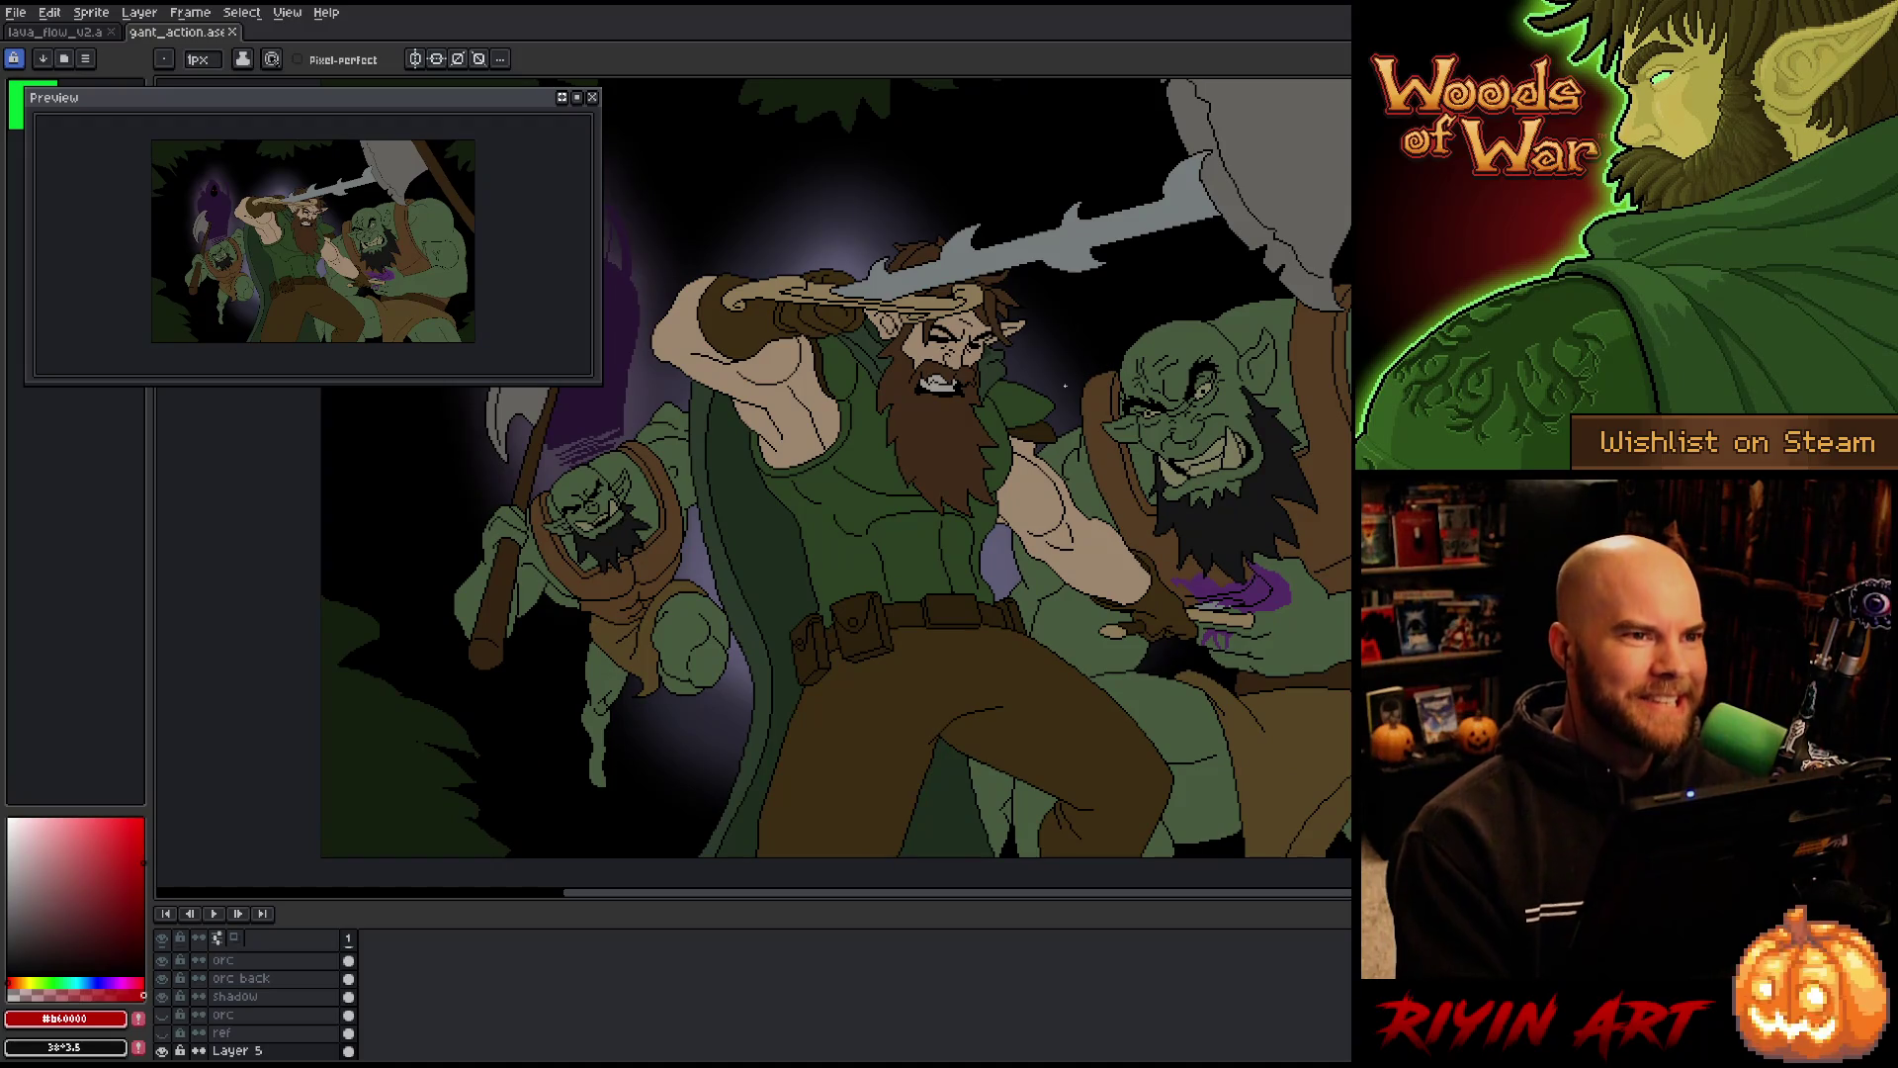
Pan the orc battle illustration, switch to the pencil, and close gant_action
mouse_move(1206, 453)
mouse_down()
mouse_move(1132, 452)
mouse_move(1098, 476)
mouse_up()
key(b)
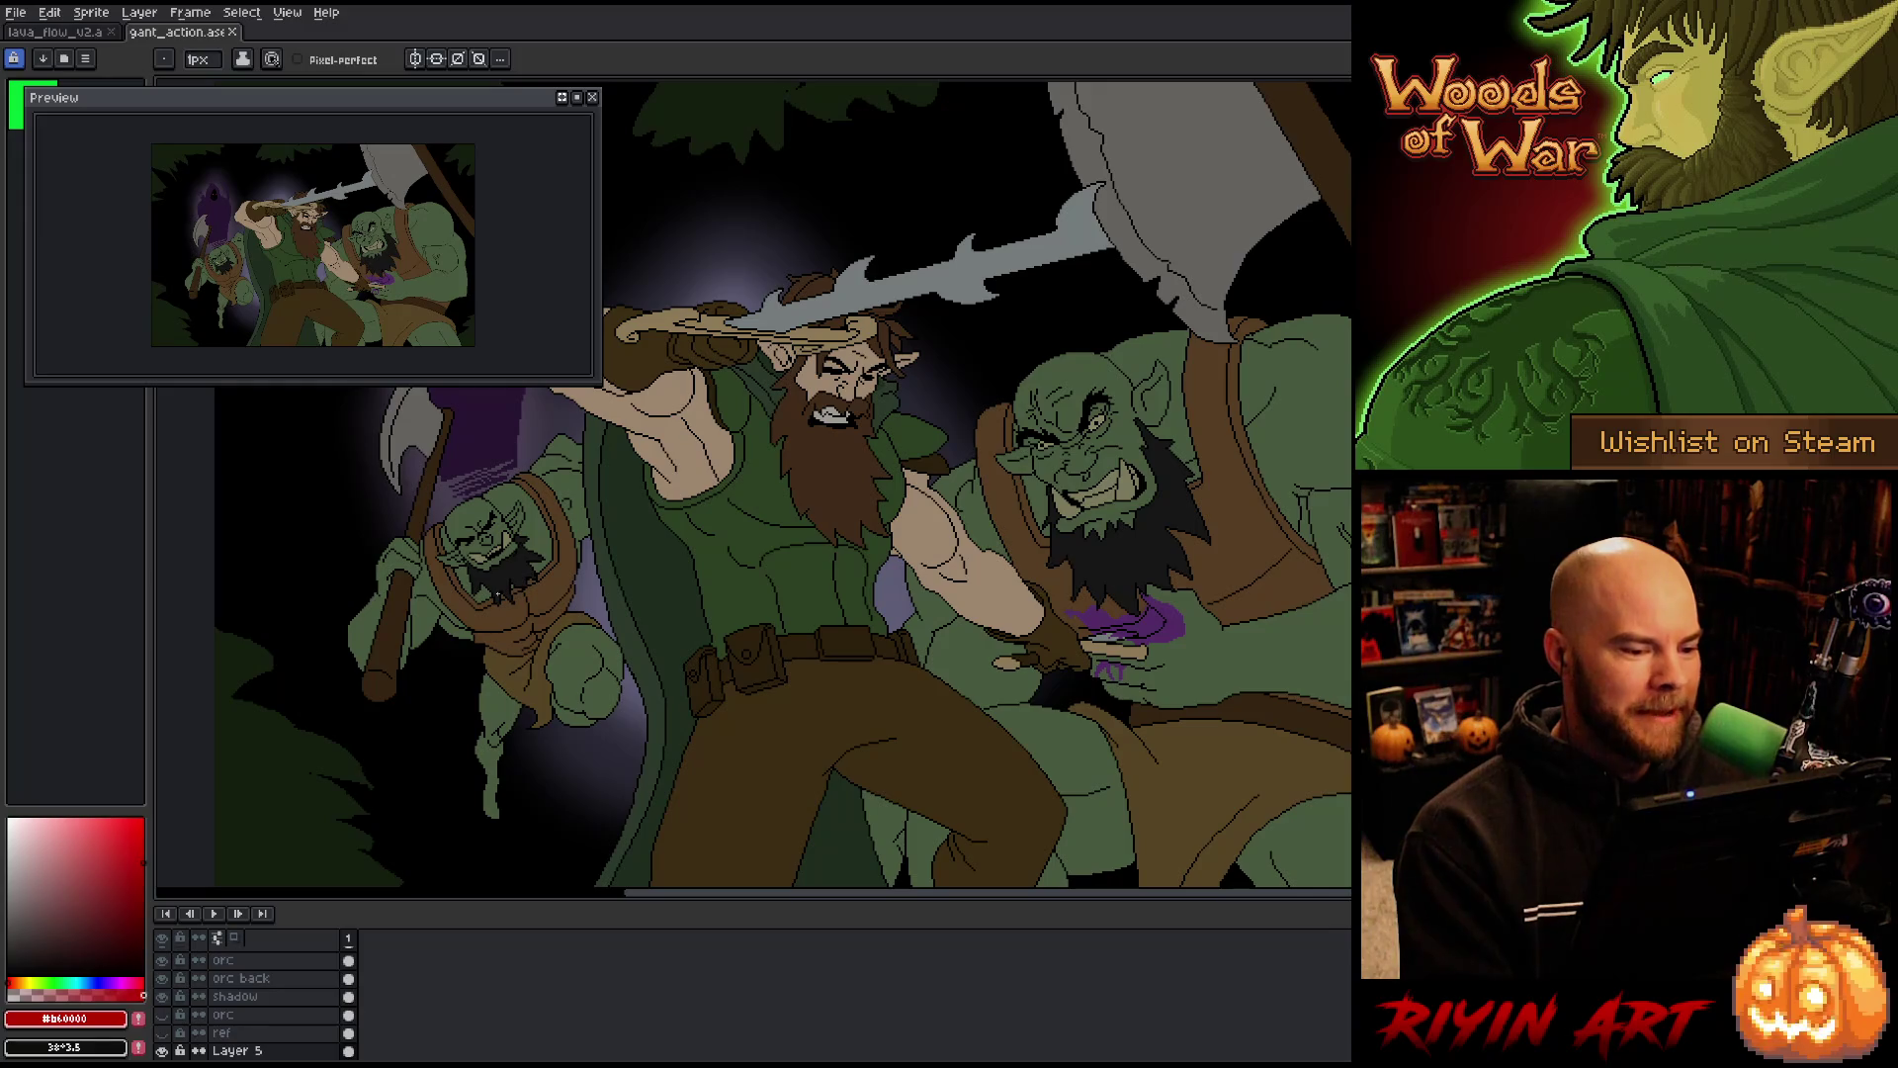
scroll(615, 754, down, 1)
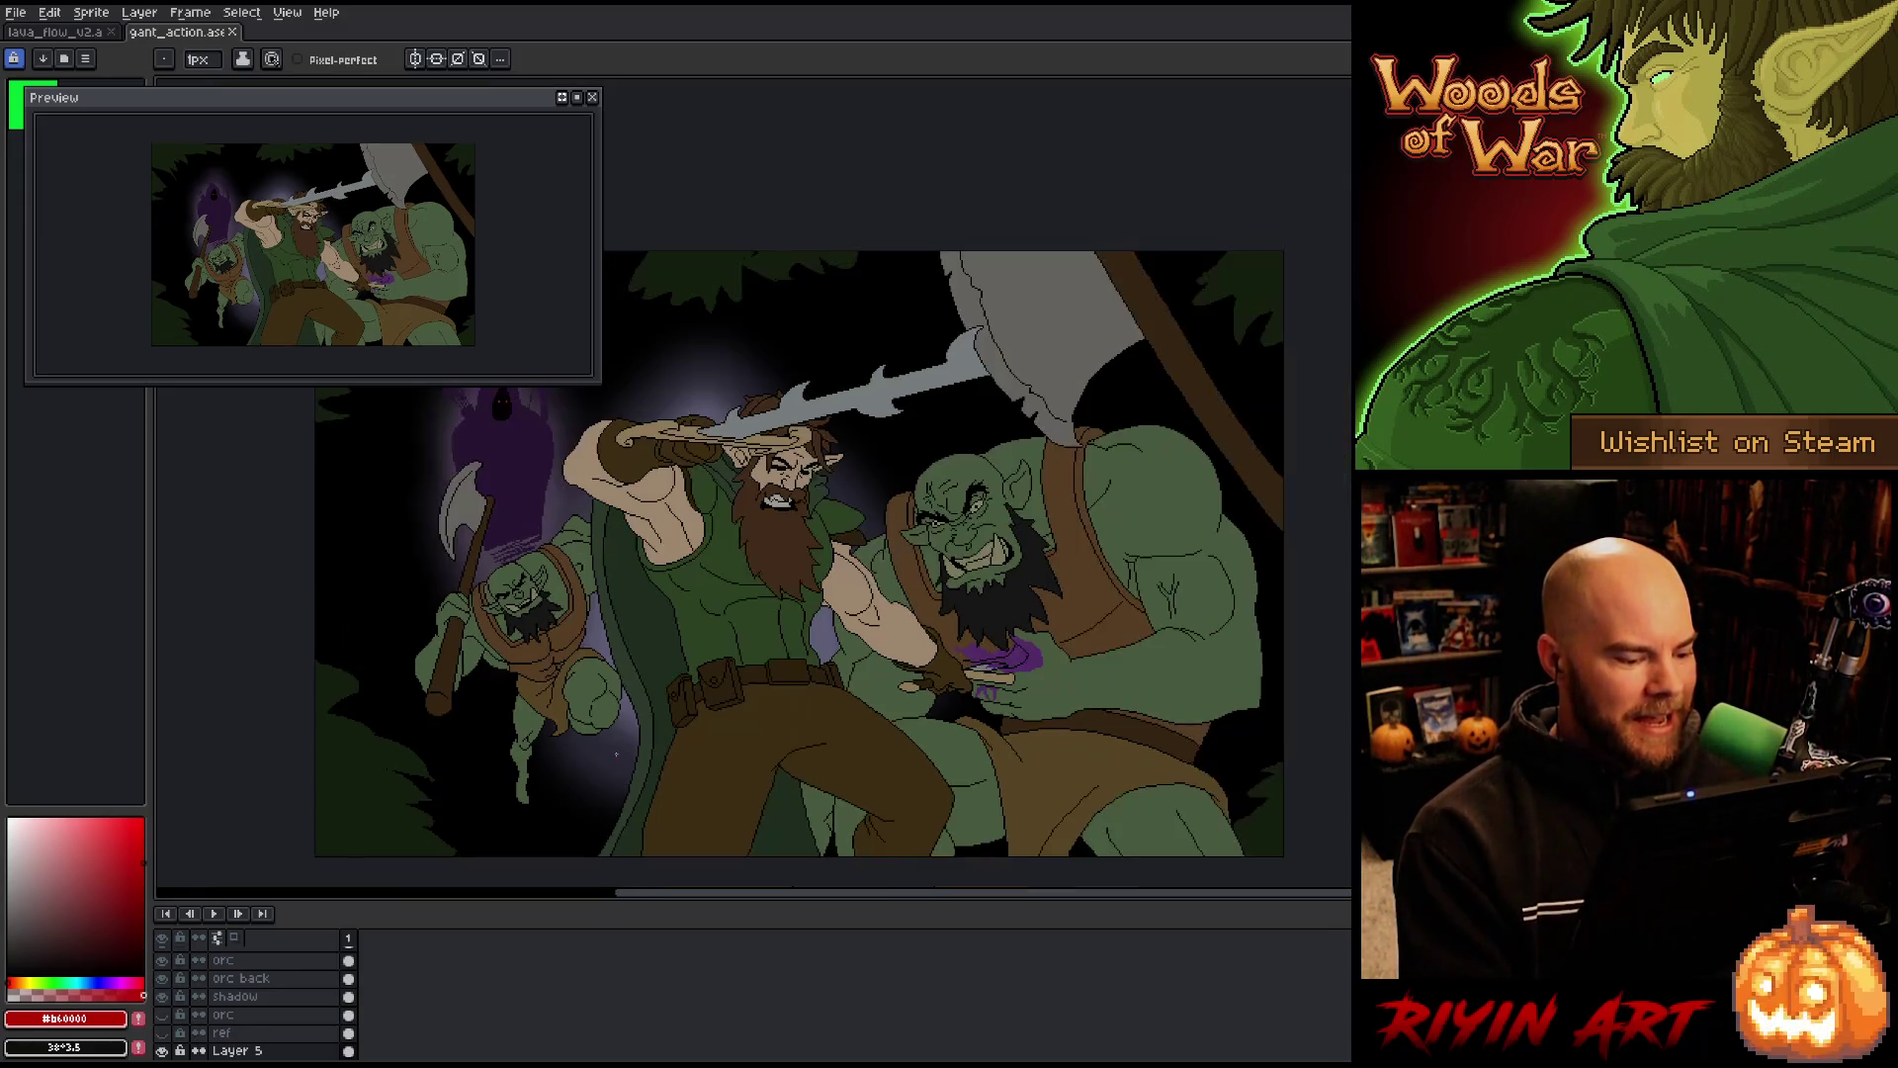
scroll(611, 693, up, 1)
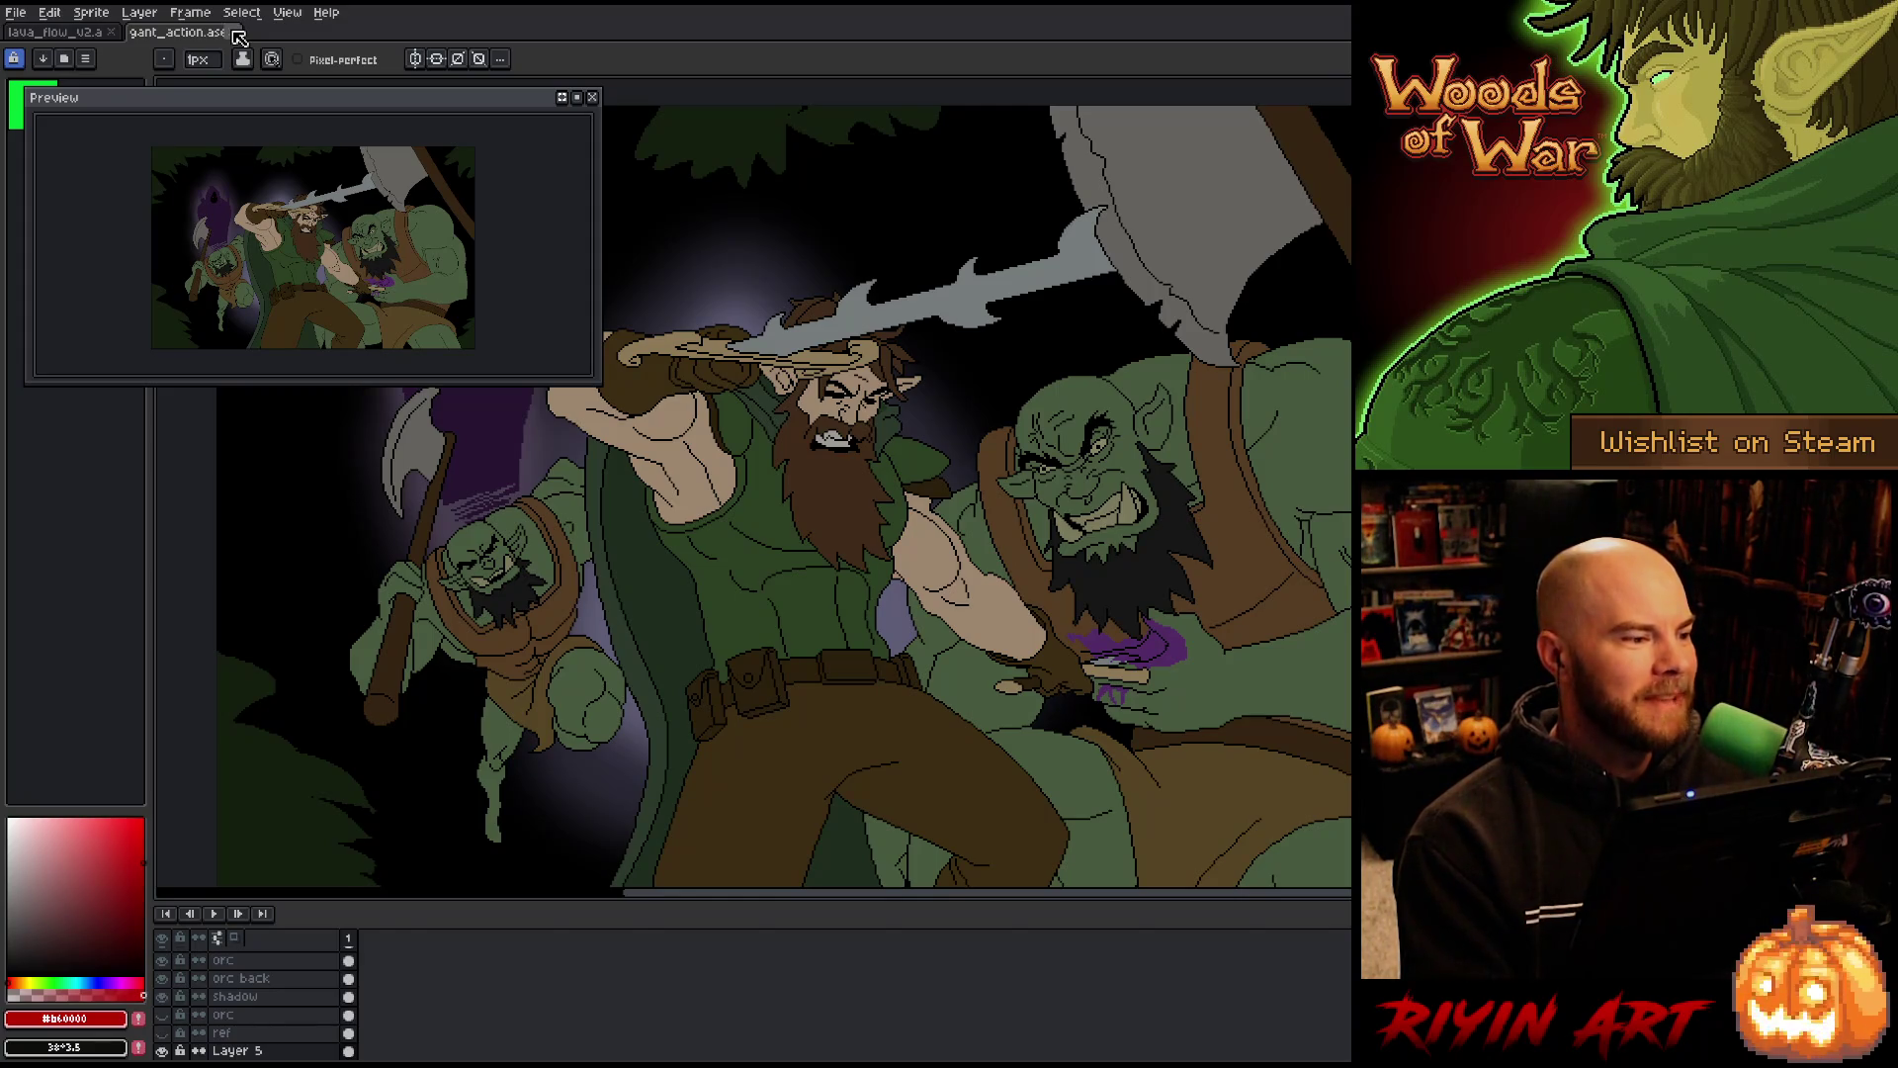
click(235, 32)
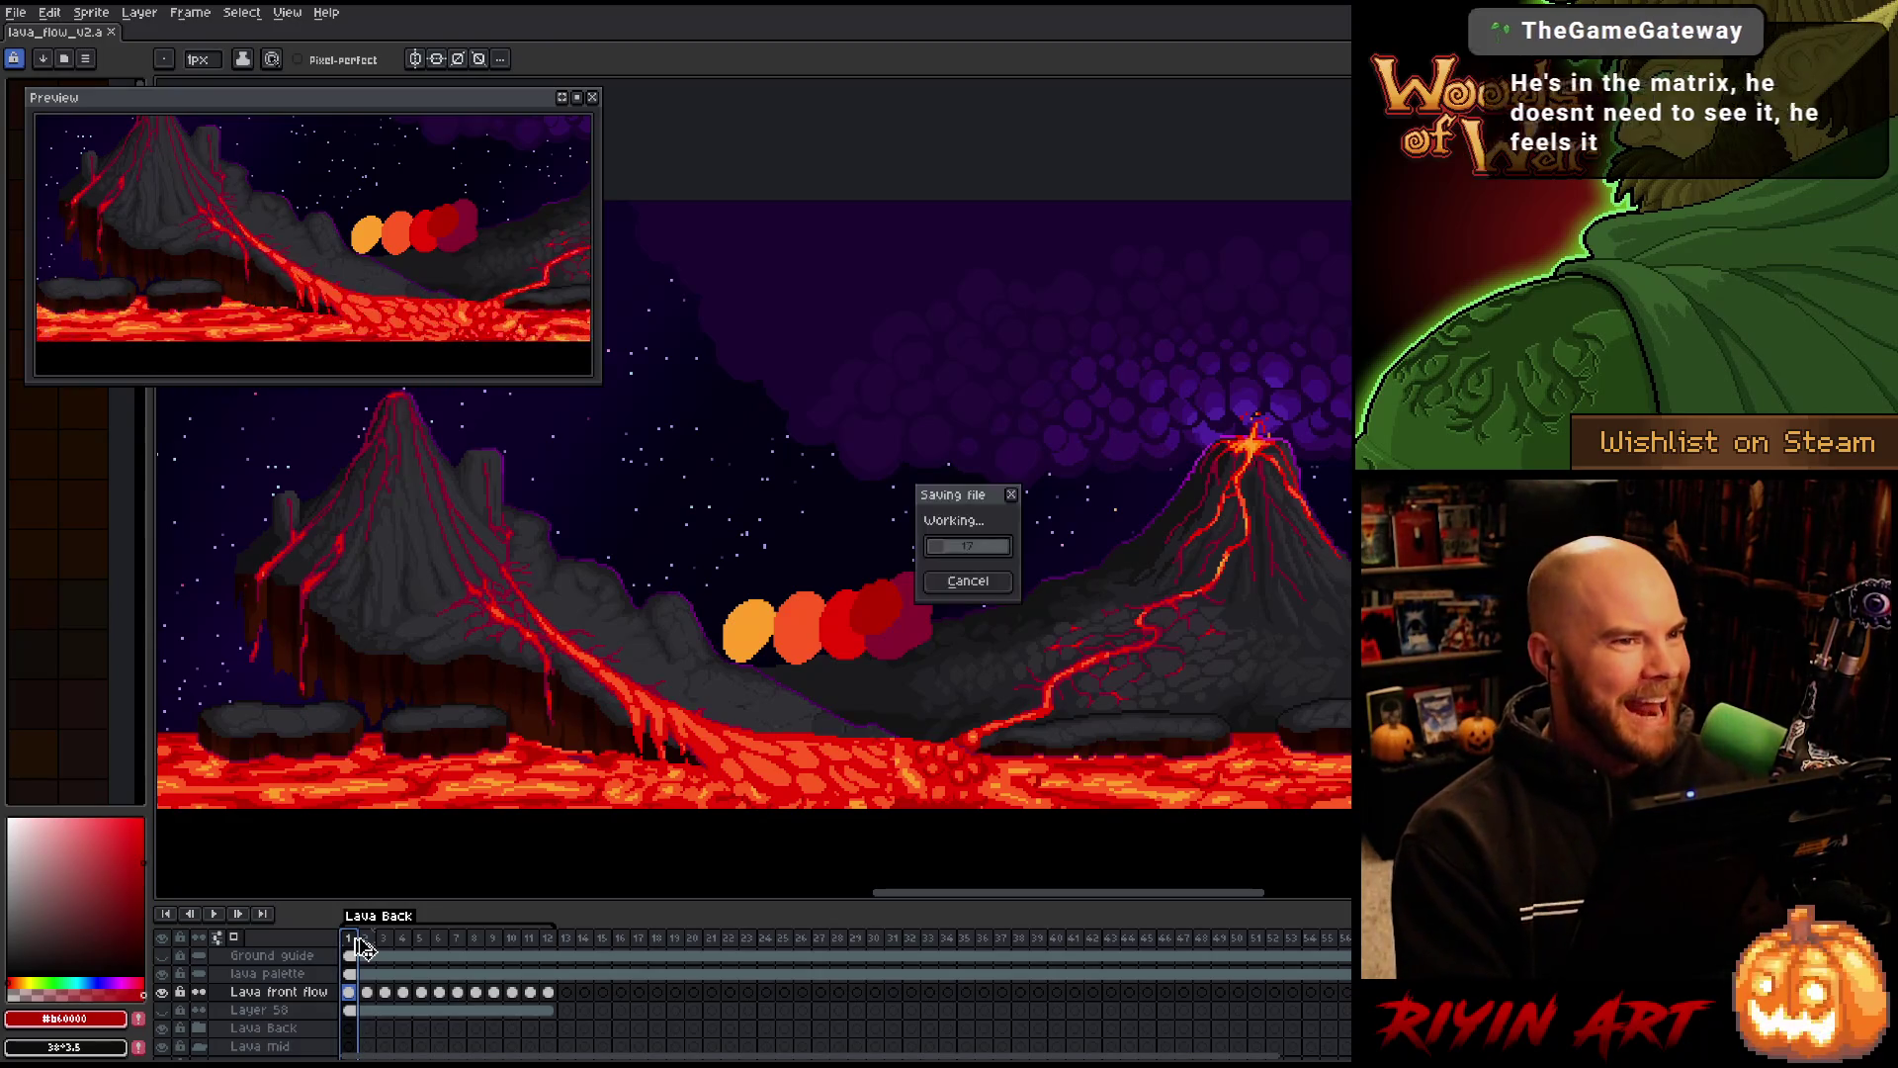
Play the lava_flow_v2 loop and pan the view up, then down-left, to inspect the lava
key(Return)
scroll(877, 746, up, 1)
scroll(857, 748, down, 1)
scroll(856, 749, up, 1)
mouse_move(868, 762)
mouse_down()
mouse_move(893, 762)
mouse_move(898, 721)
mouse_up()
drag(873, 617, 847, 664)
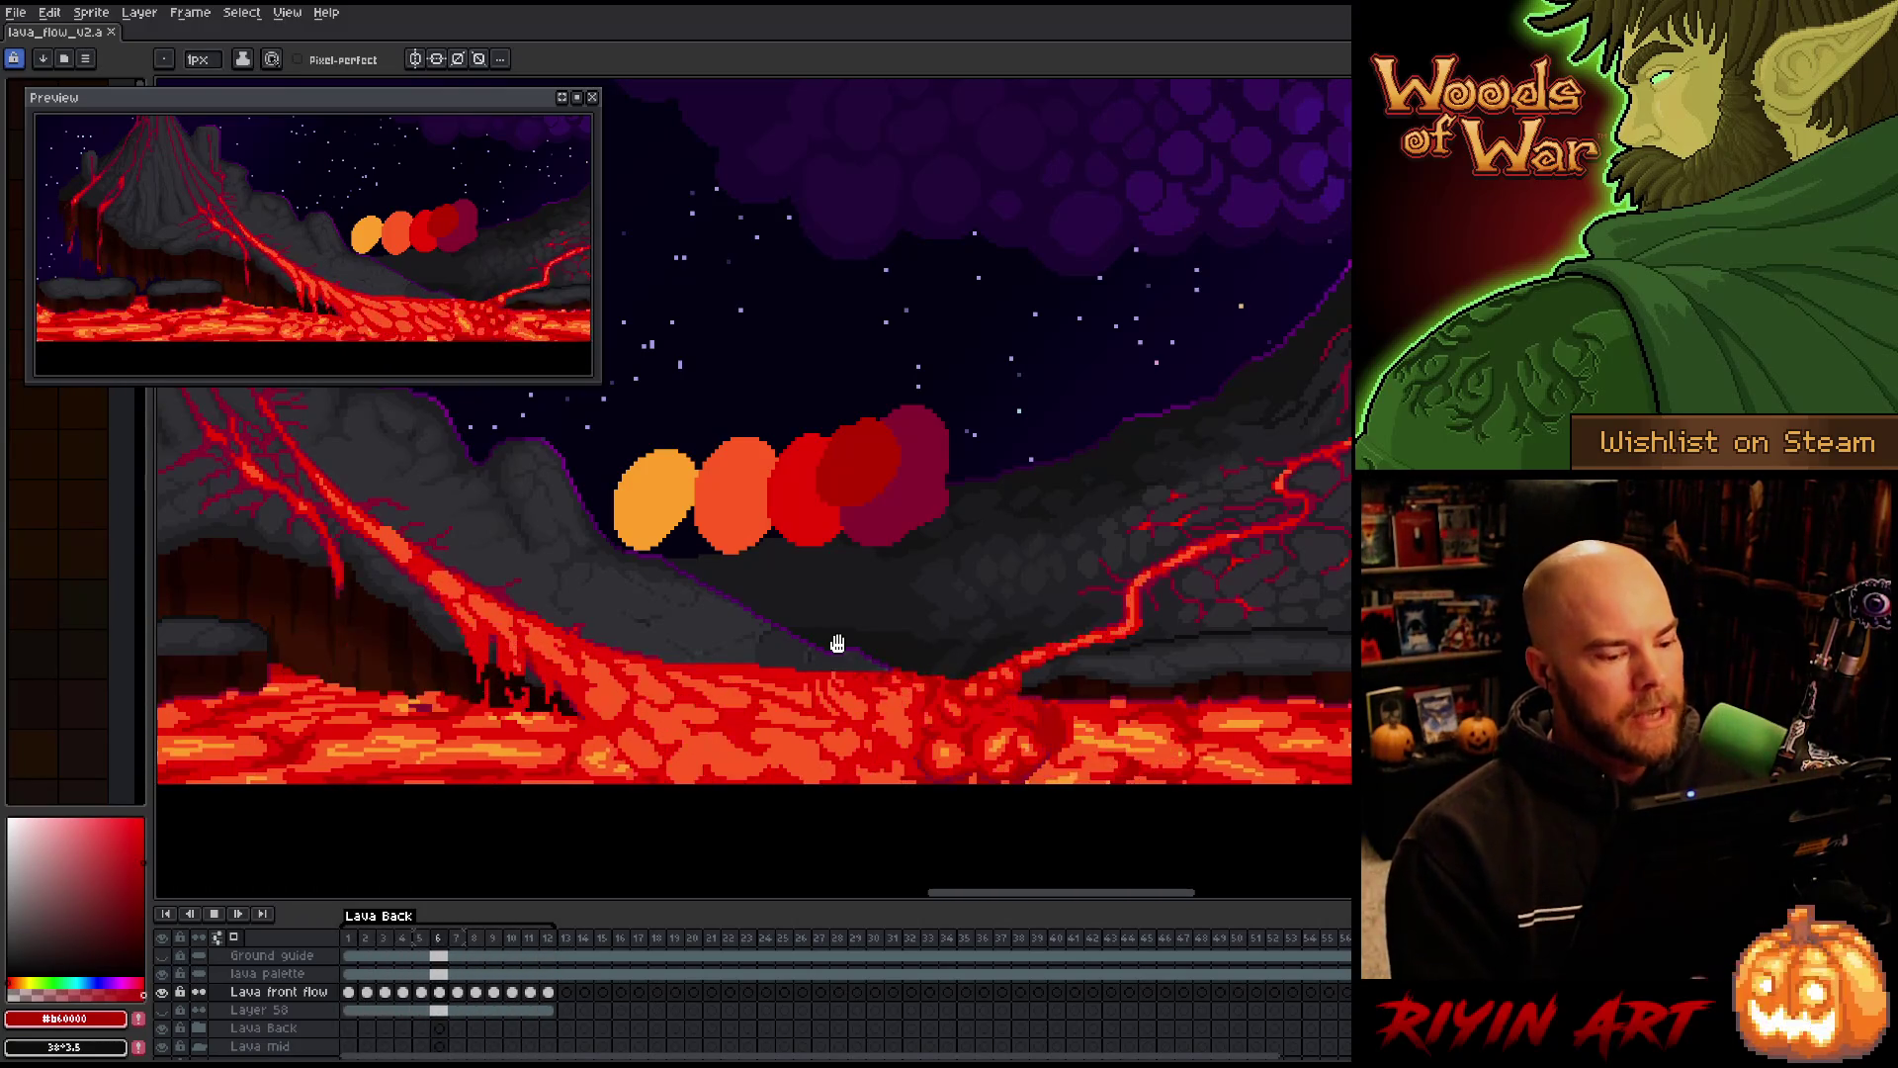
Save lava_flow_v2 with Ctrl+S and resume the animation playback
scroll(837, 644, down, 2)
scroll(893, 650, up, 1)
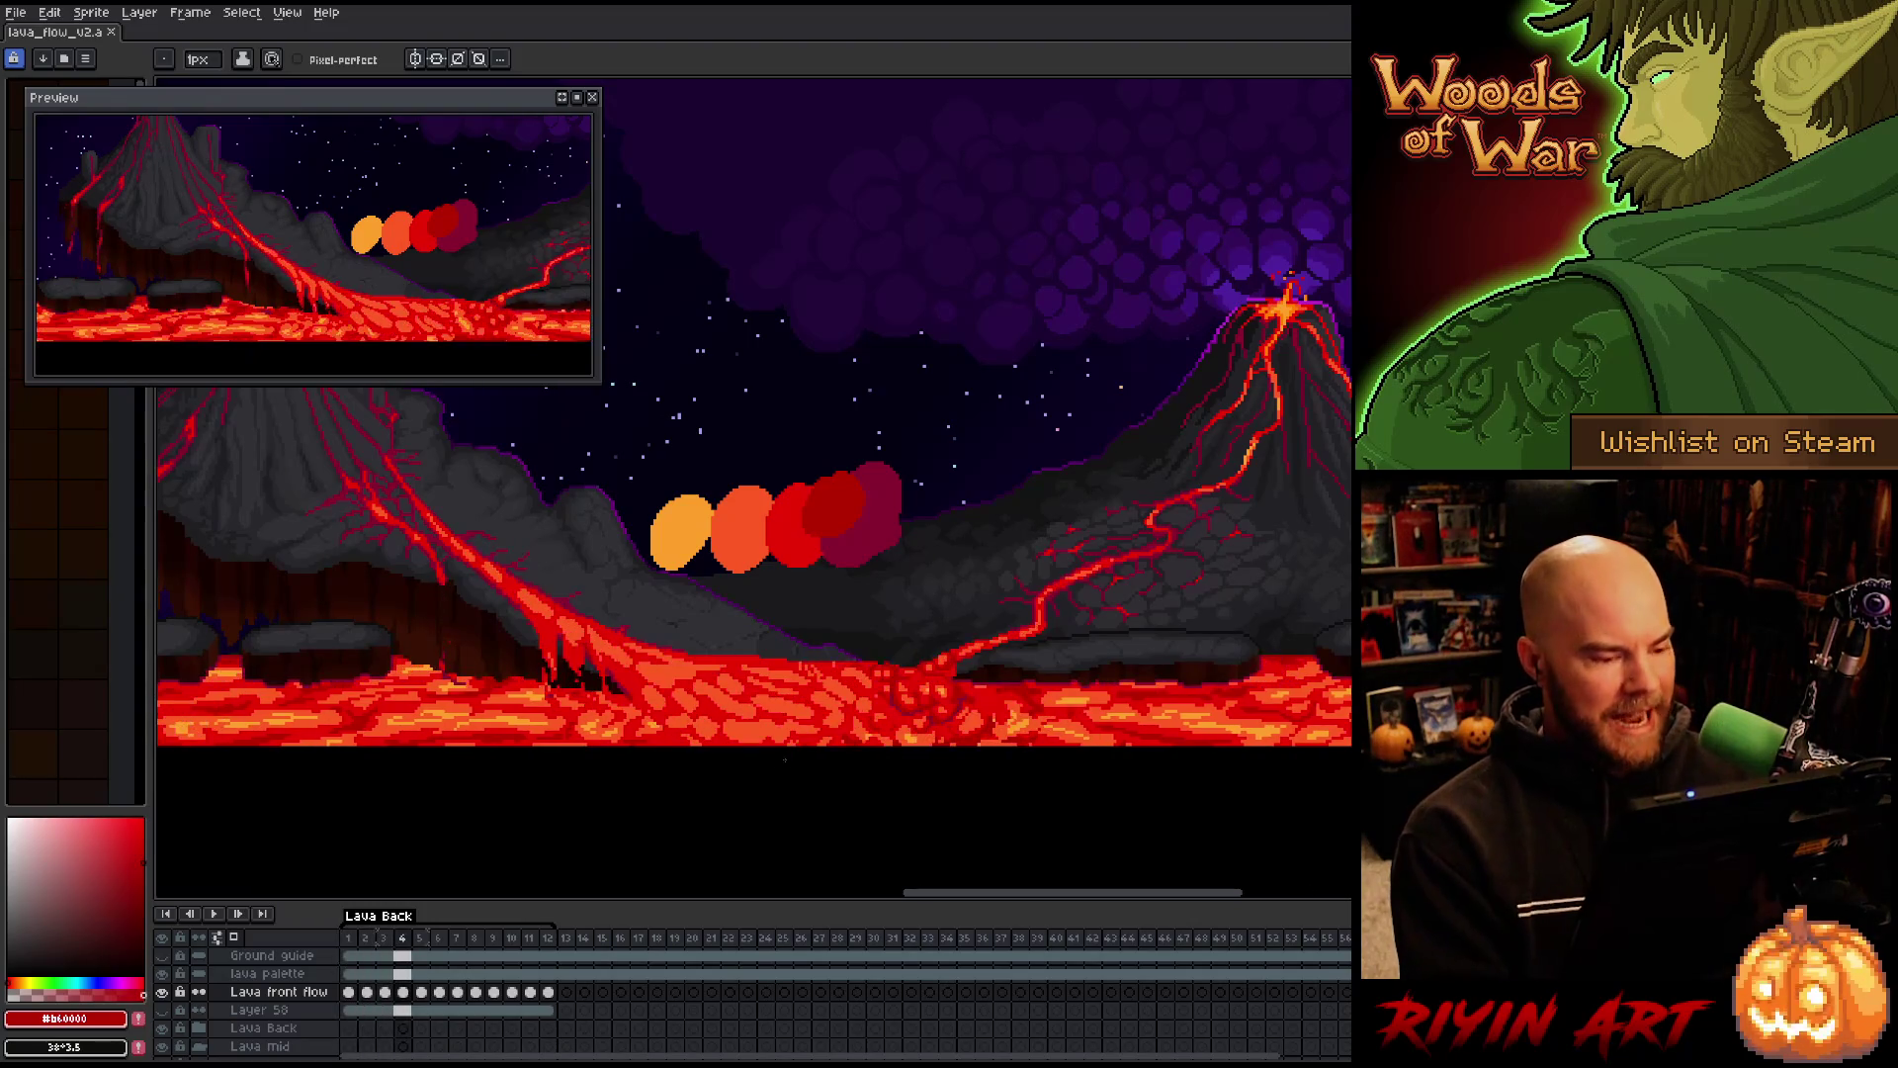
key(v)
key(ctrl+s)
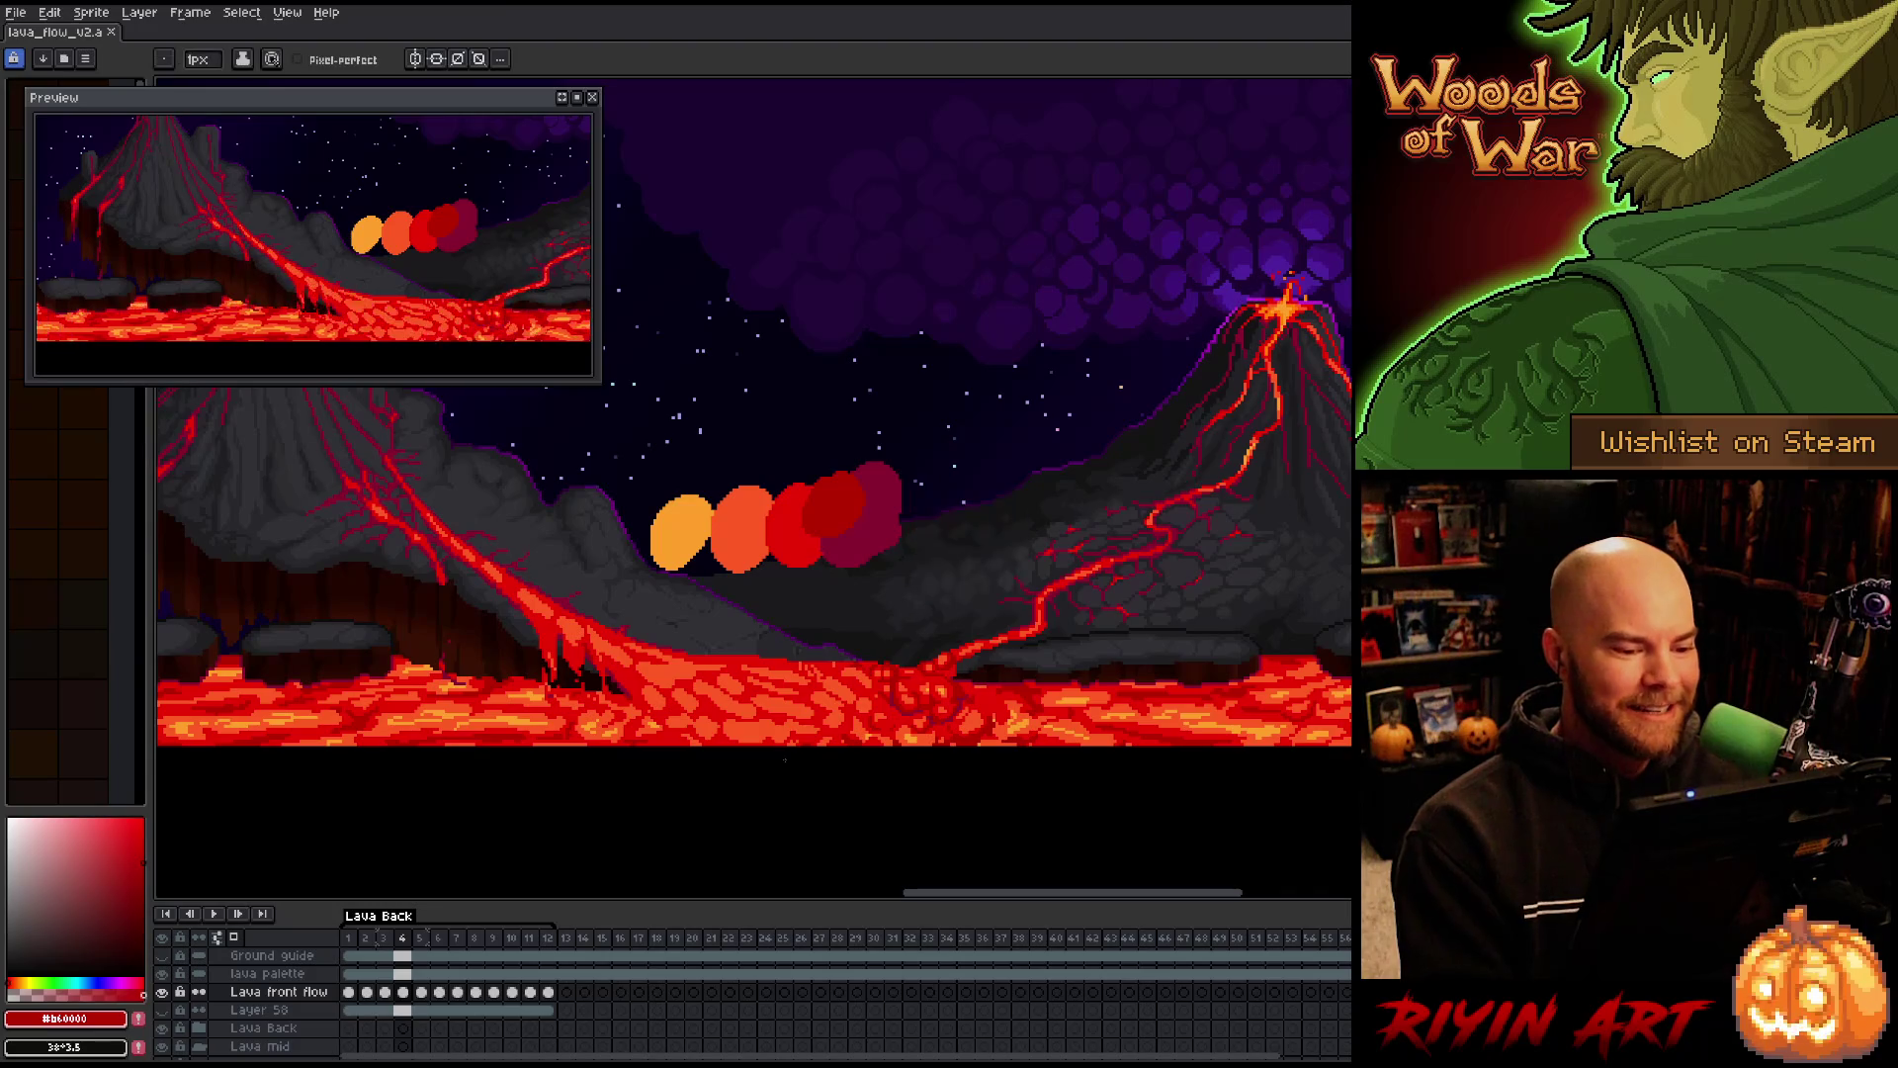
key(Return)
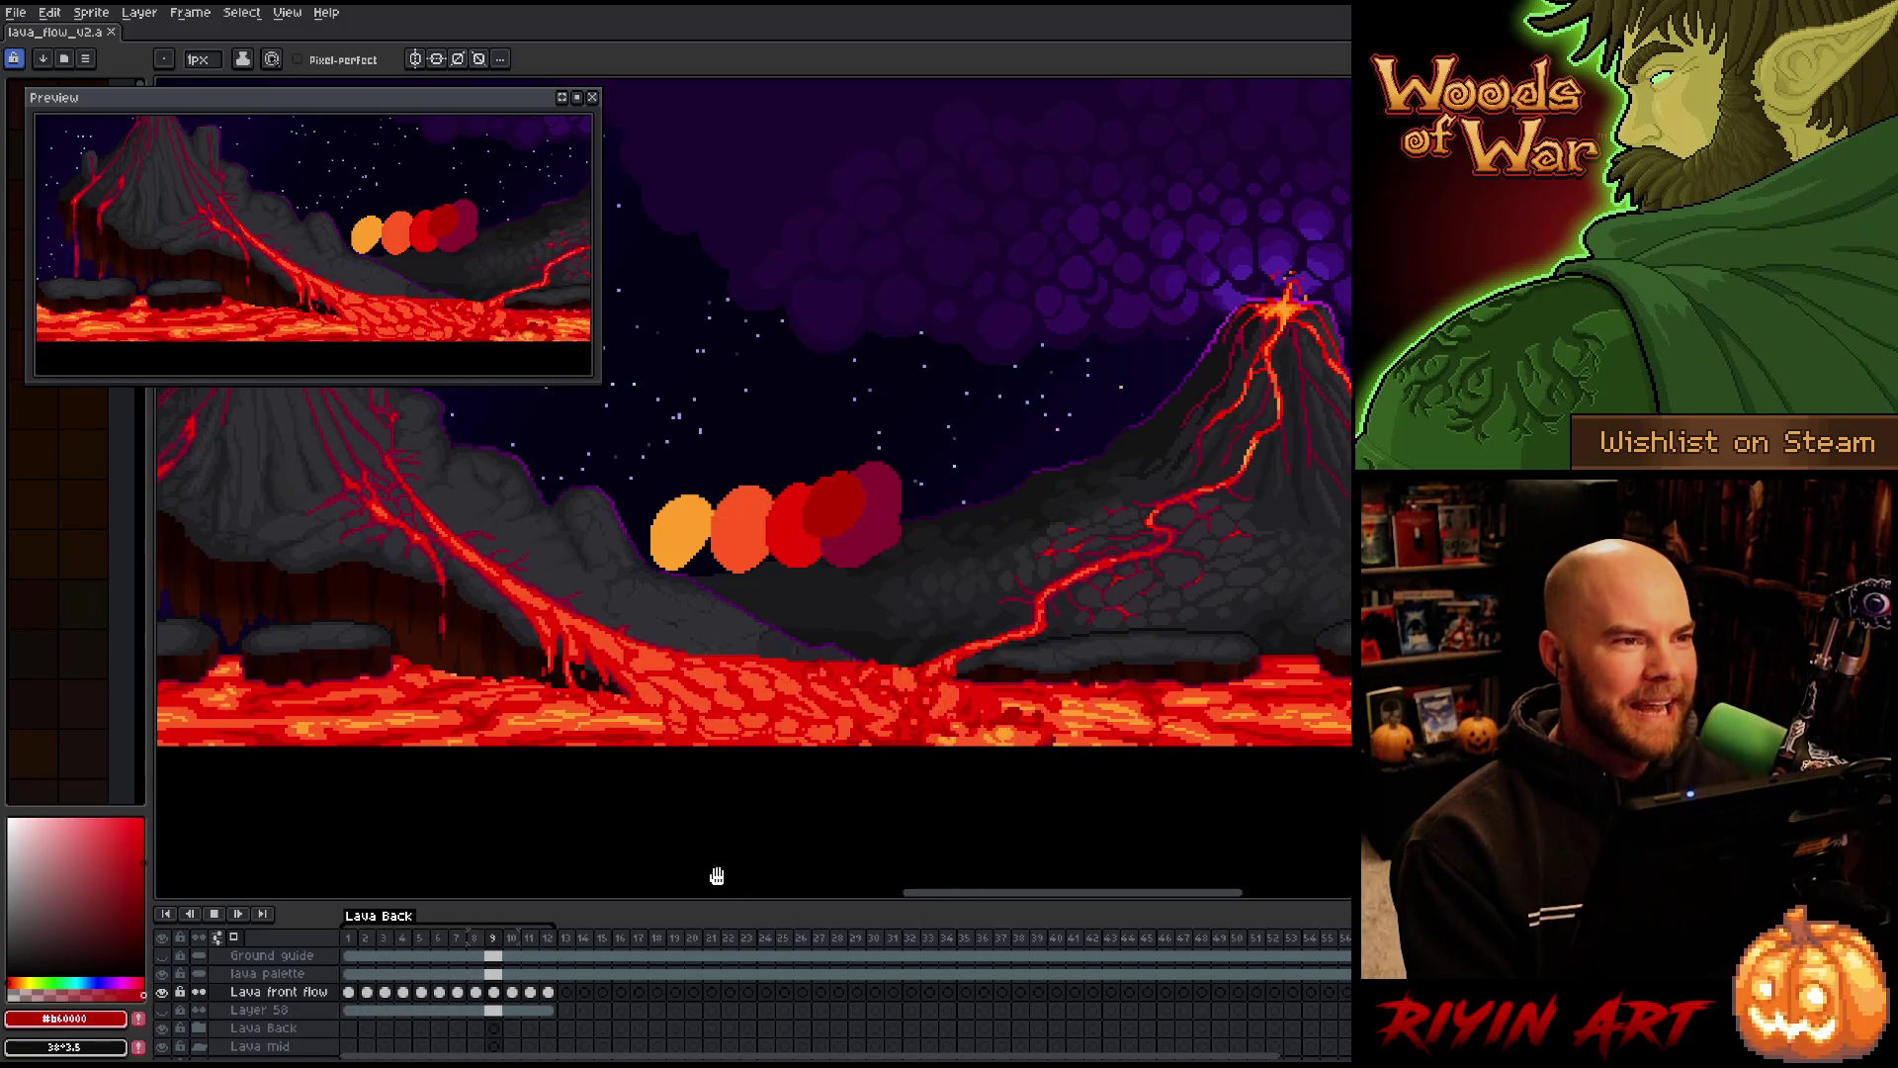
scroll(736, 866, down, 1)
scroll(747, 852, up, 1)
scroll(749, 754, down, 1)
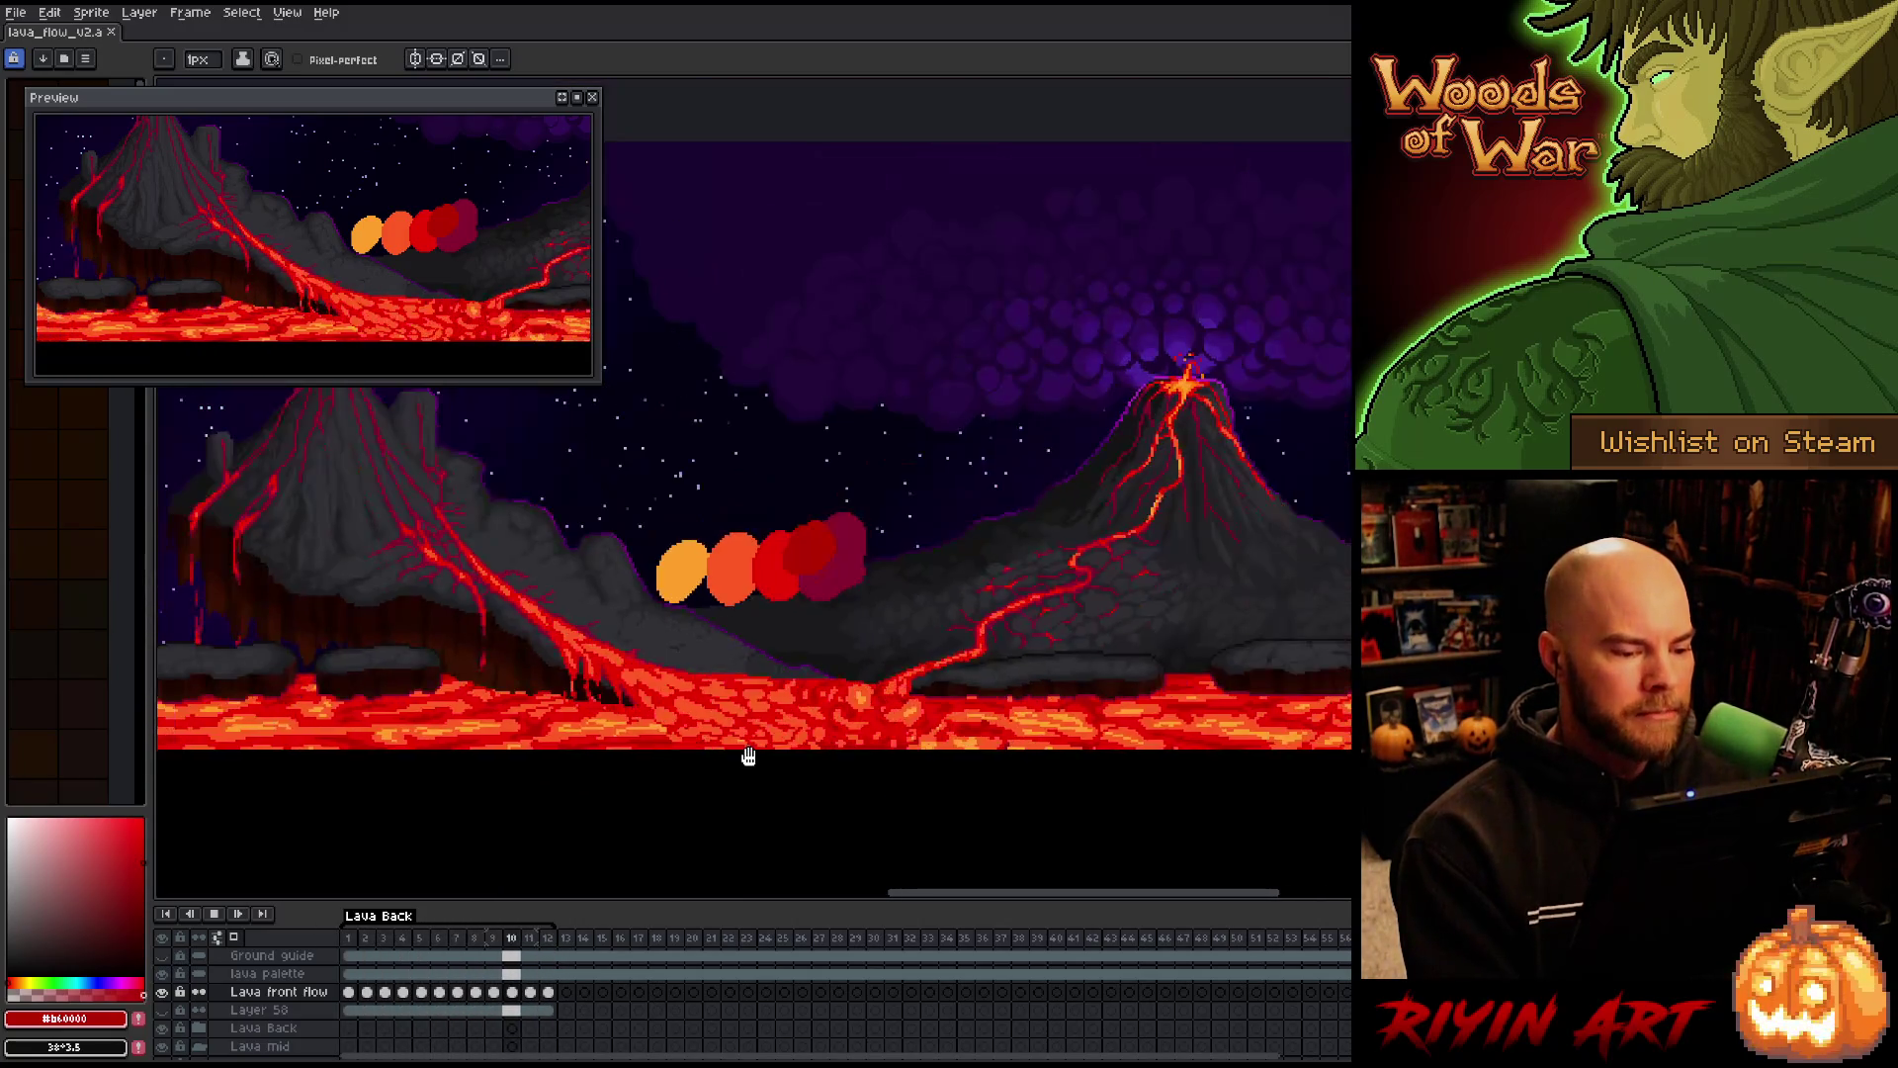
scroll(749, 754, up, 1)
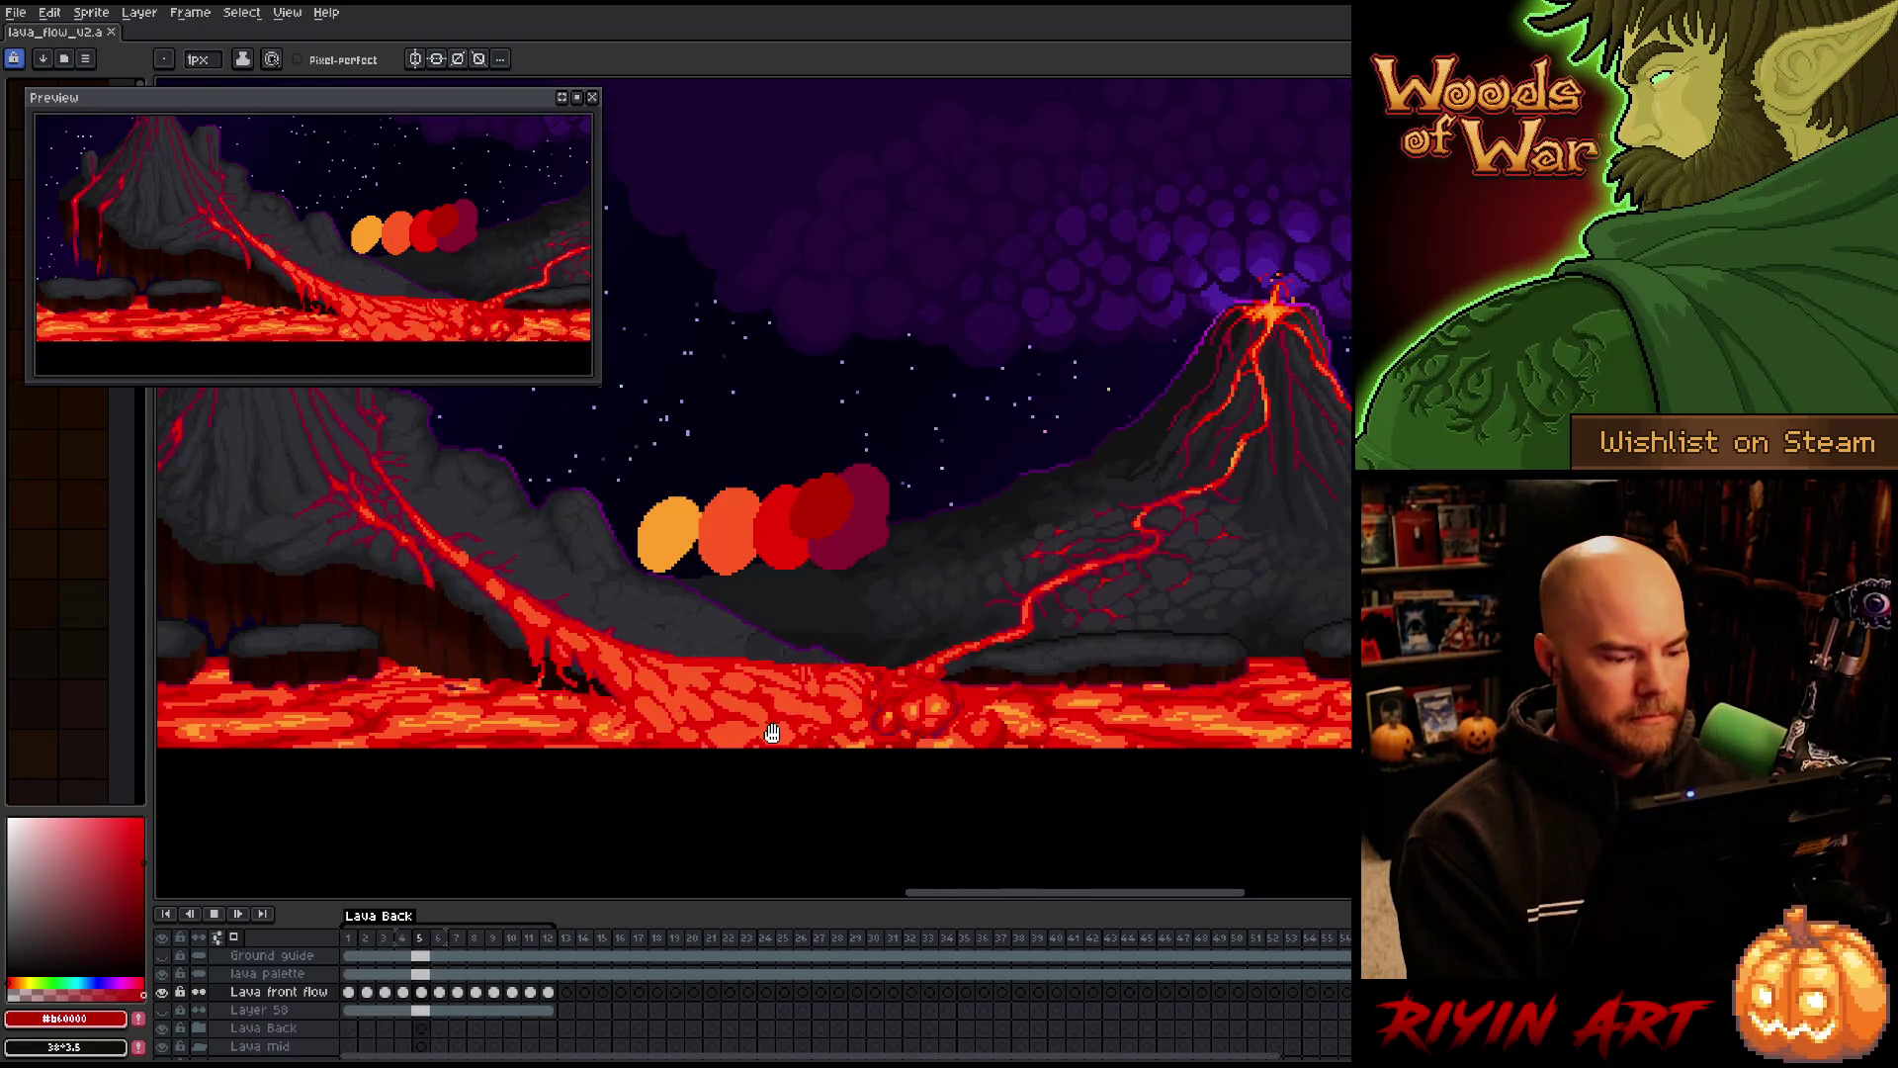
scroll(770, 734, up, 1)
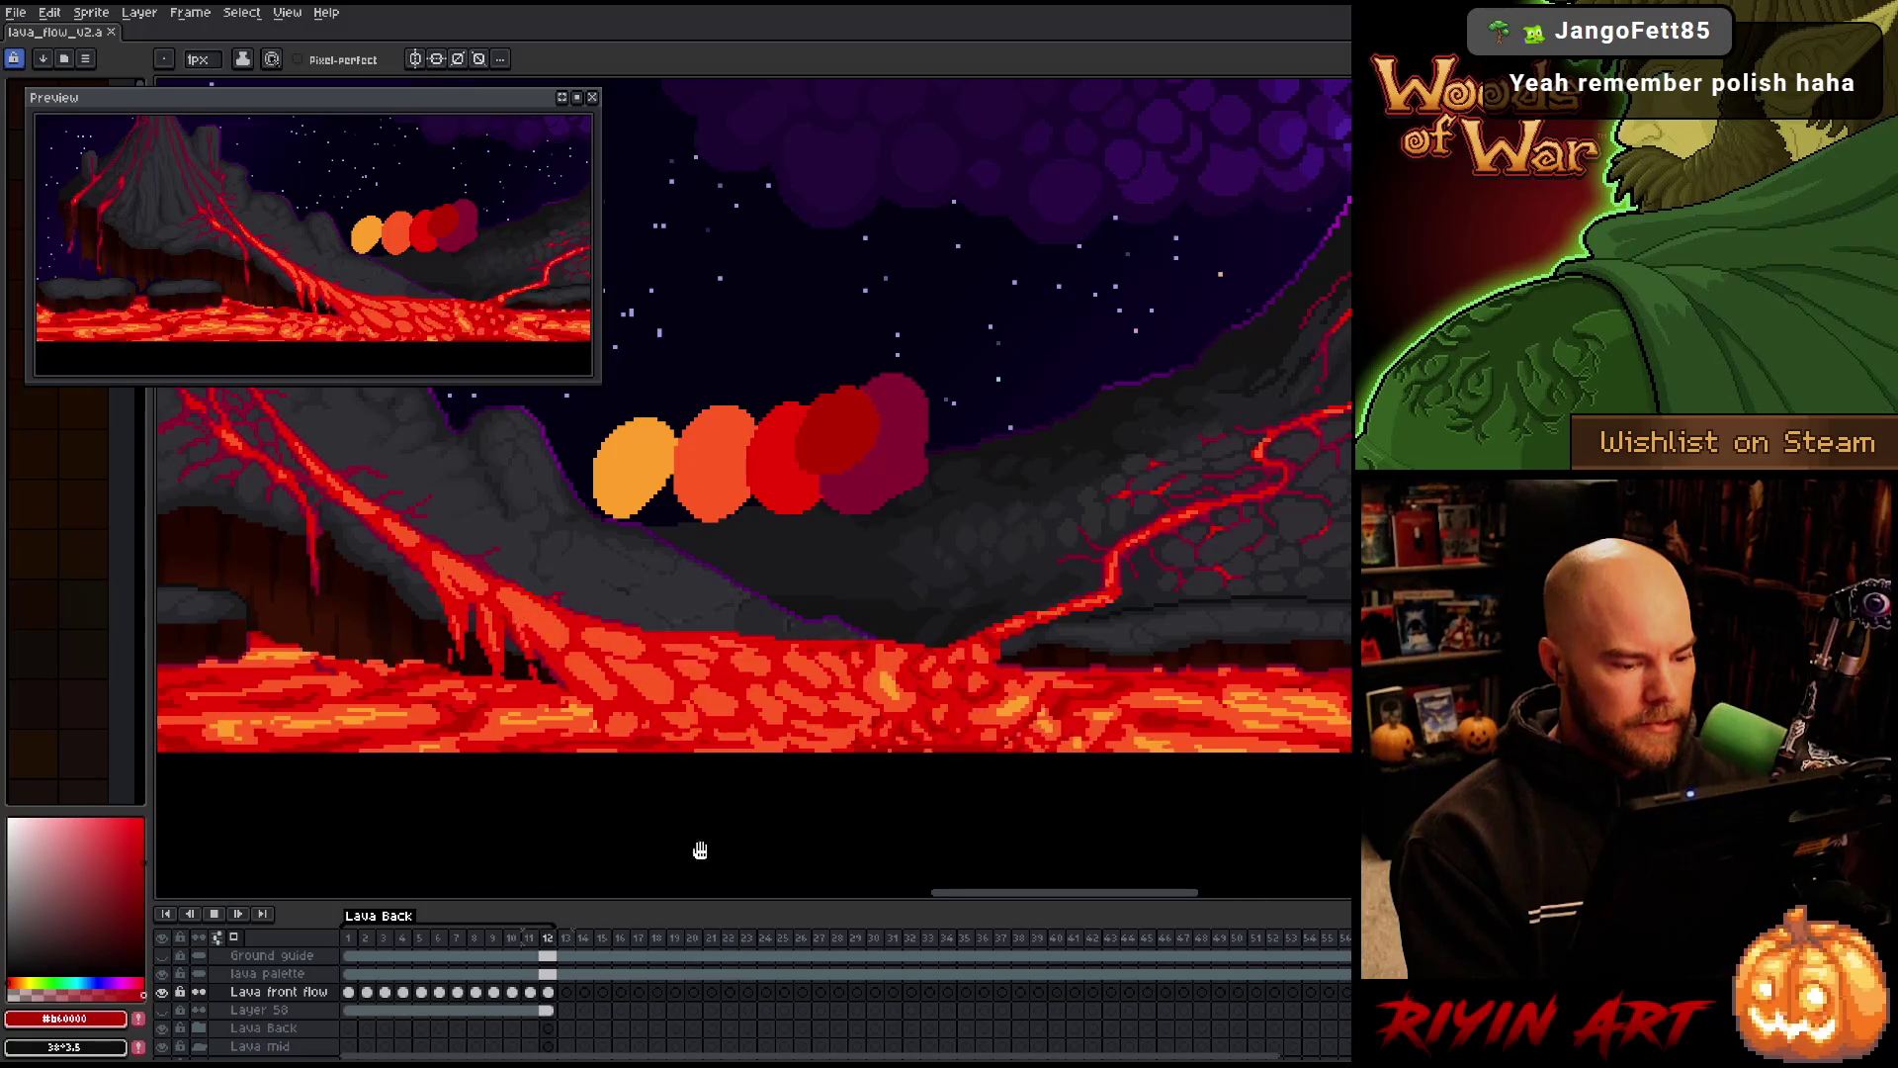
scroll(265, 981, up, 5)
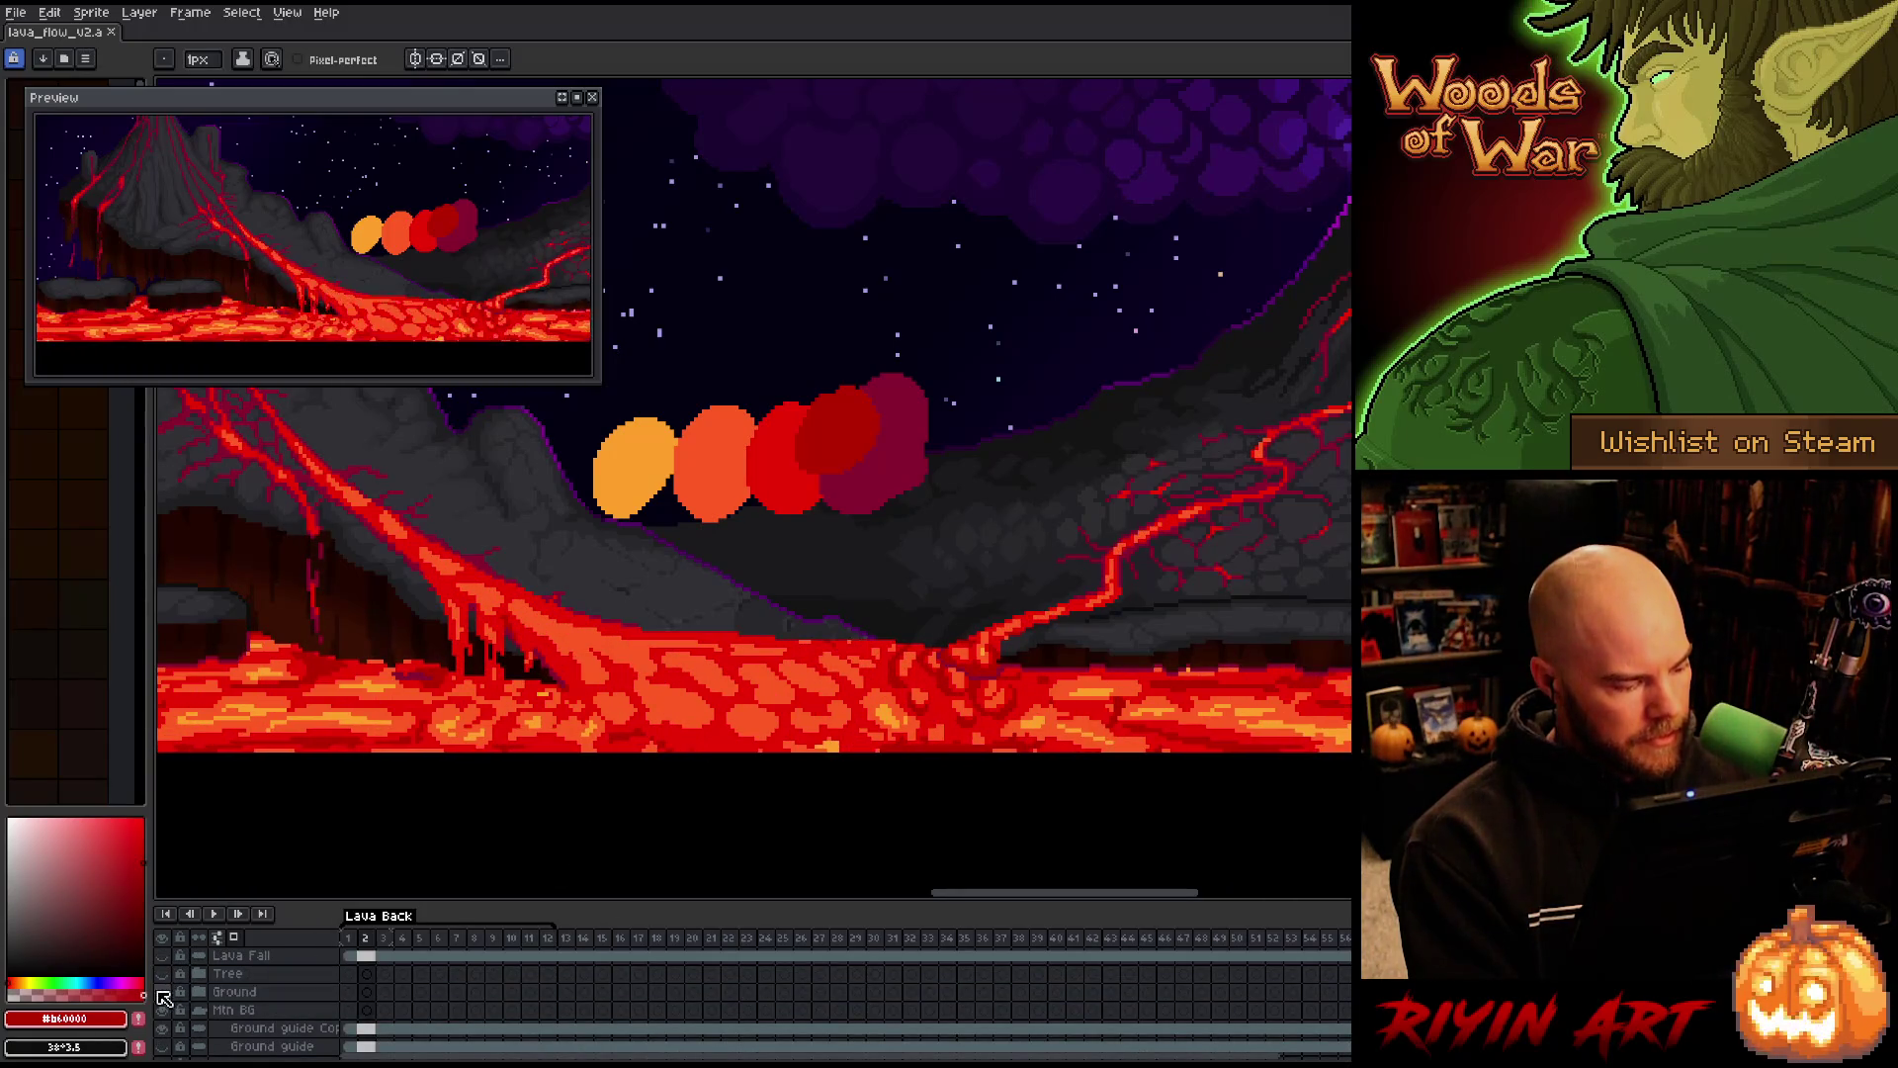
Pan to reveal the cracked stone ground below the lava and zoom in one step
scroll(767, 752, down, 3)
key(space)
mouse_move(767, 775)
mouse_down()
mouse_move(896, 699)
mouse_move(940, 712)
mouse_up()
scroll(838, 649, up, 1)
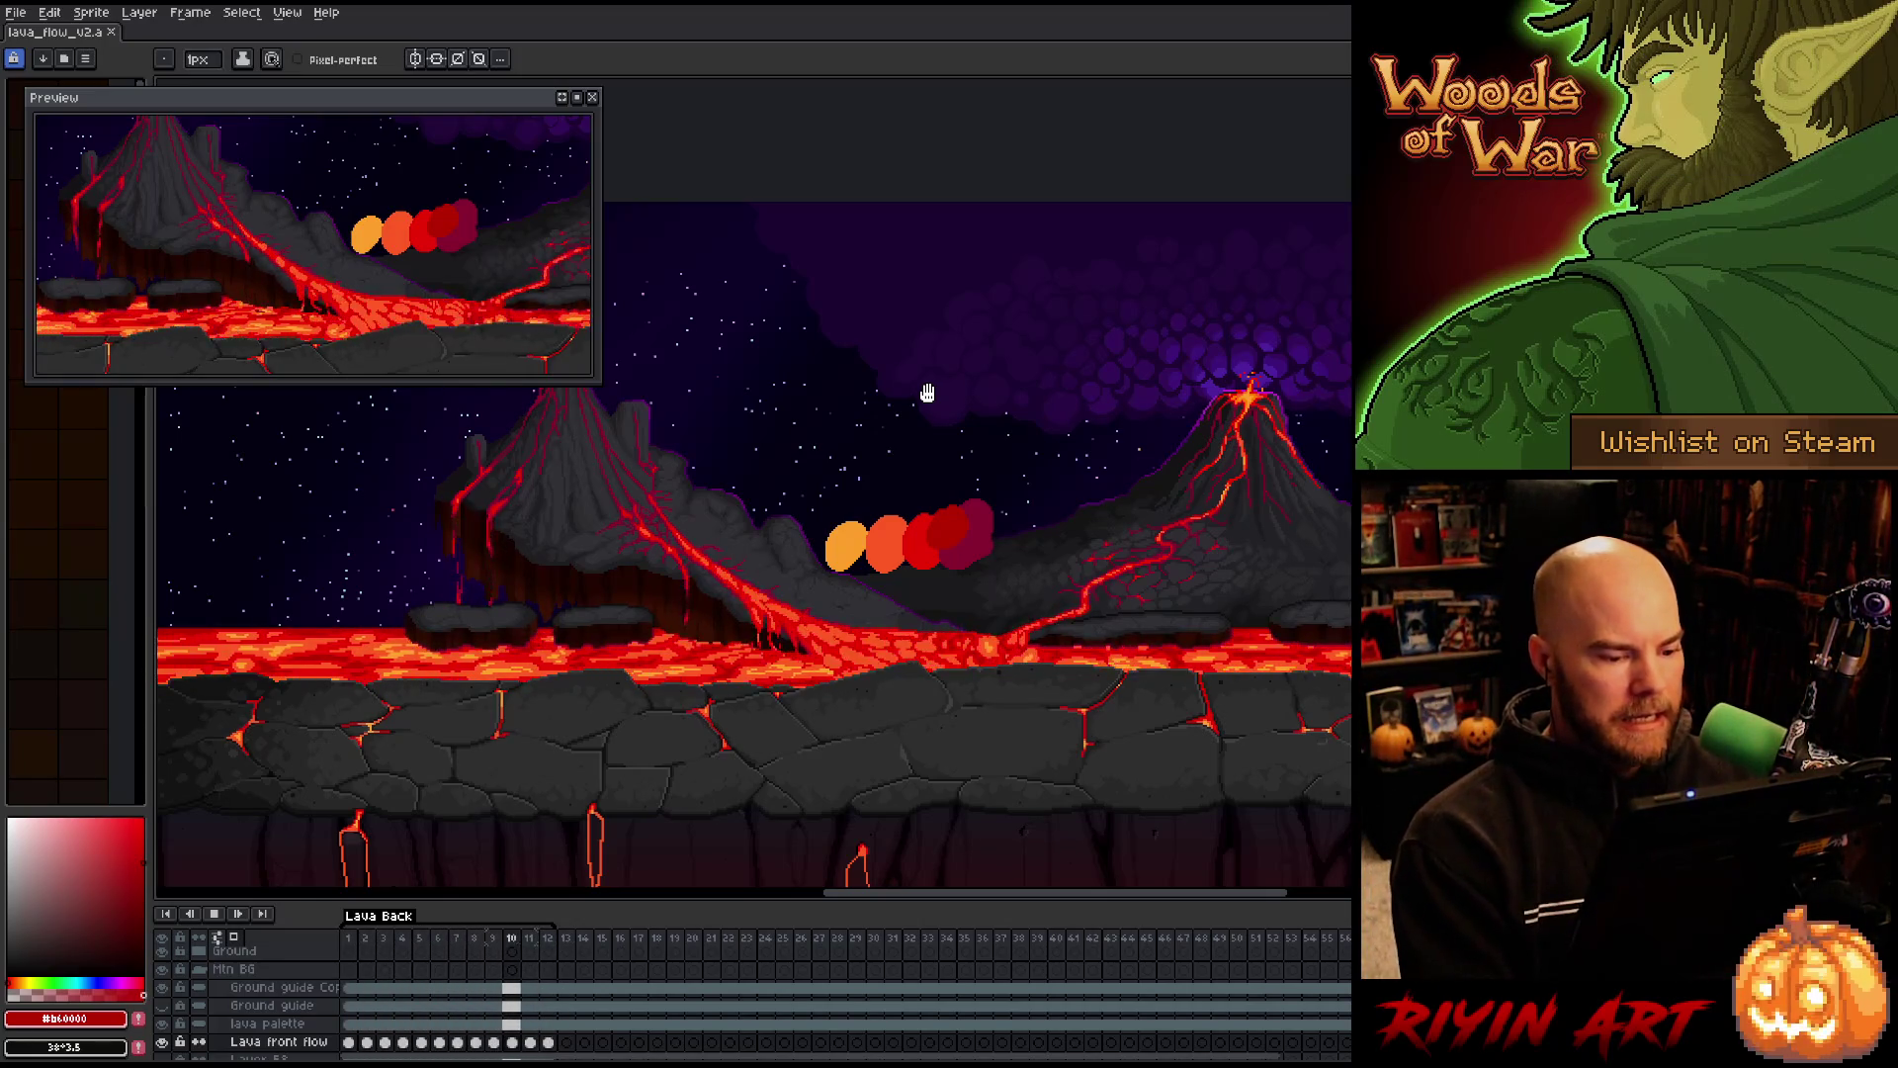
scroll(484, 944, down, 2)
Play the animation and zoom and pan the volcano and lava blobs into view
key(Return)
scroll(630, 724, down, 2)
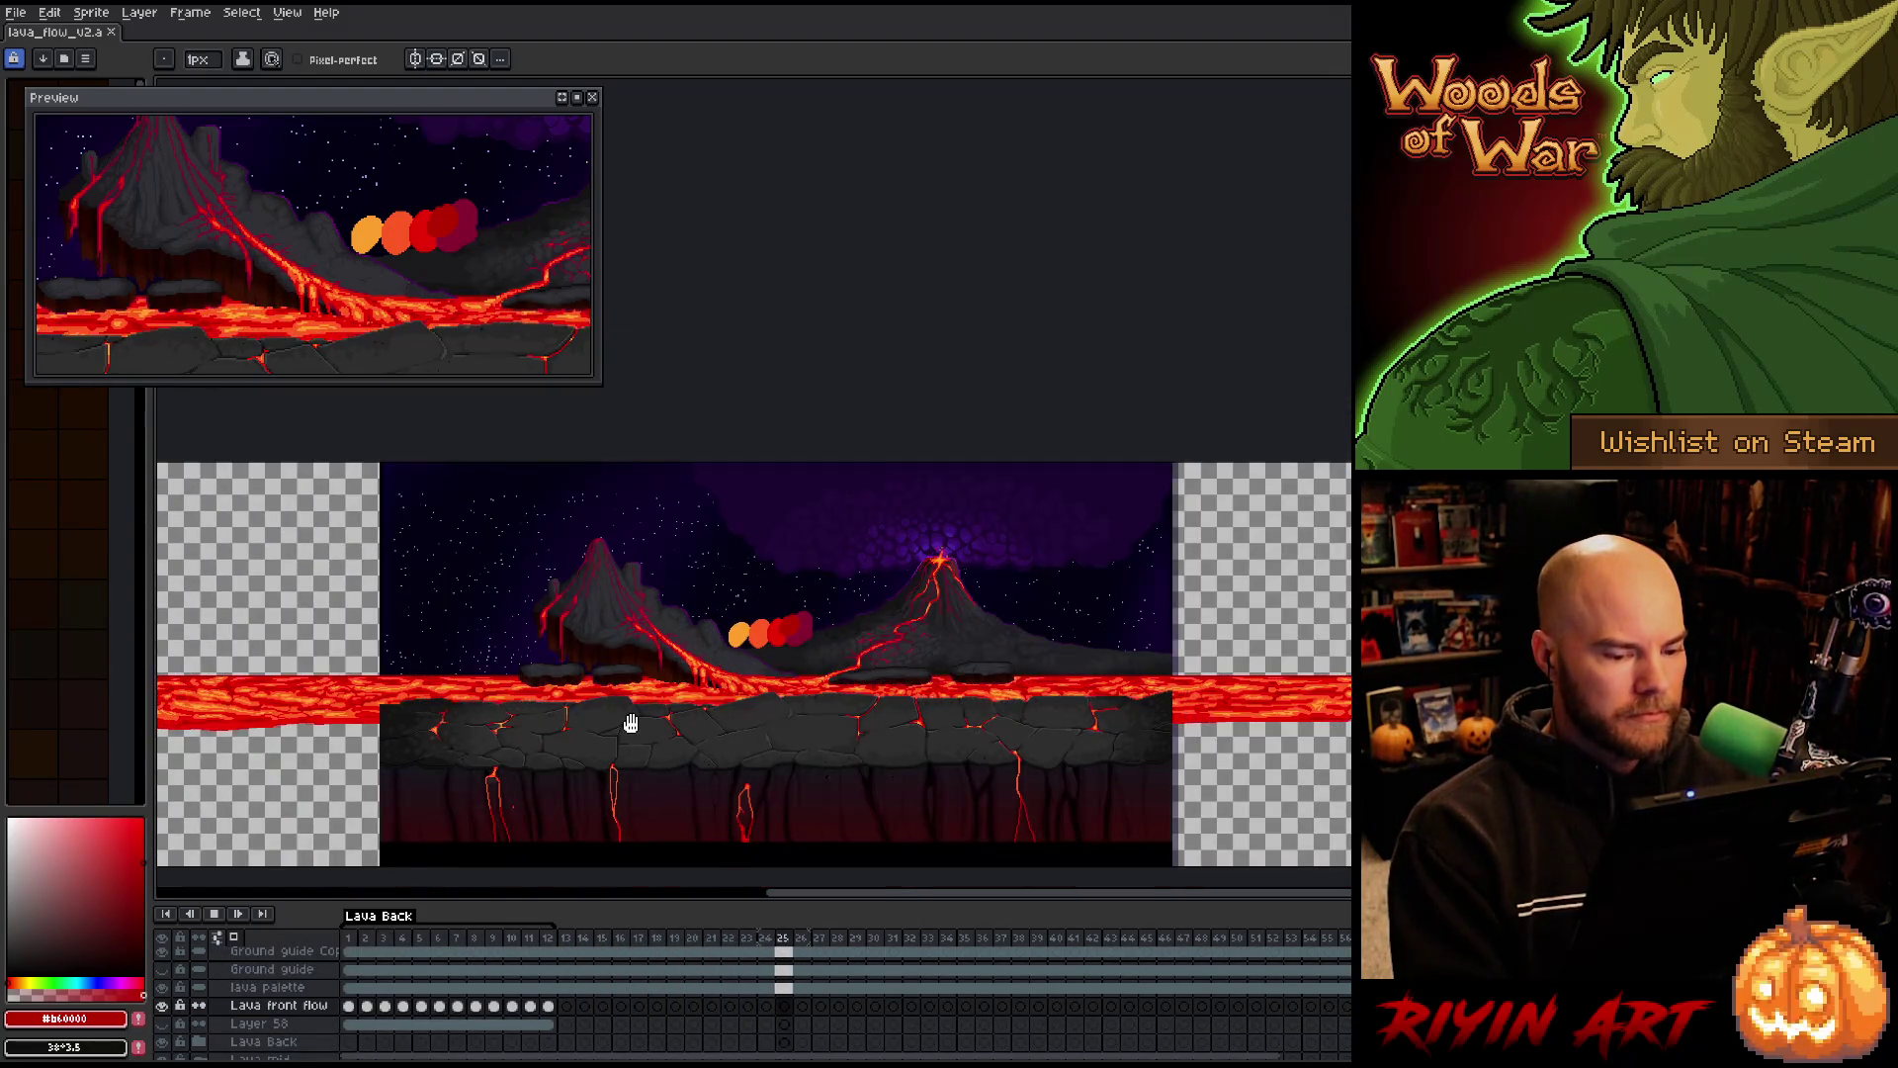
scroll(627, 721, down, 2)
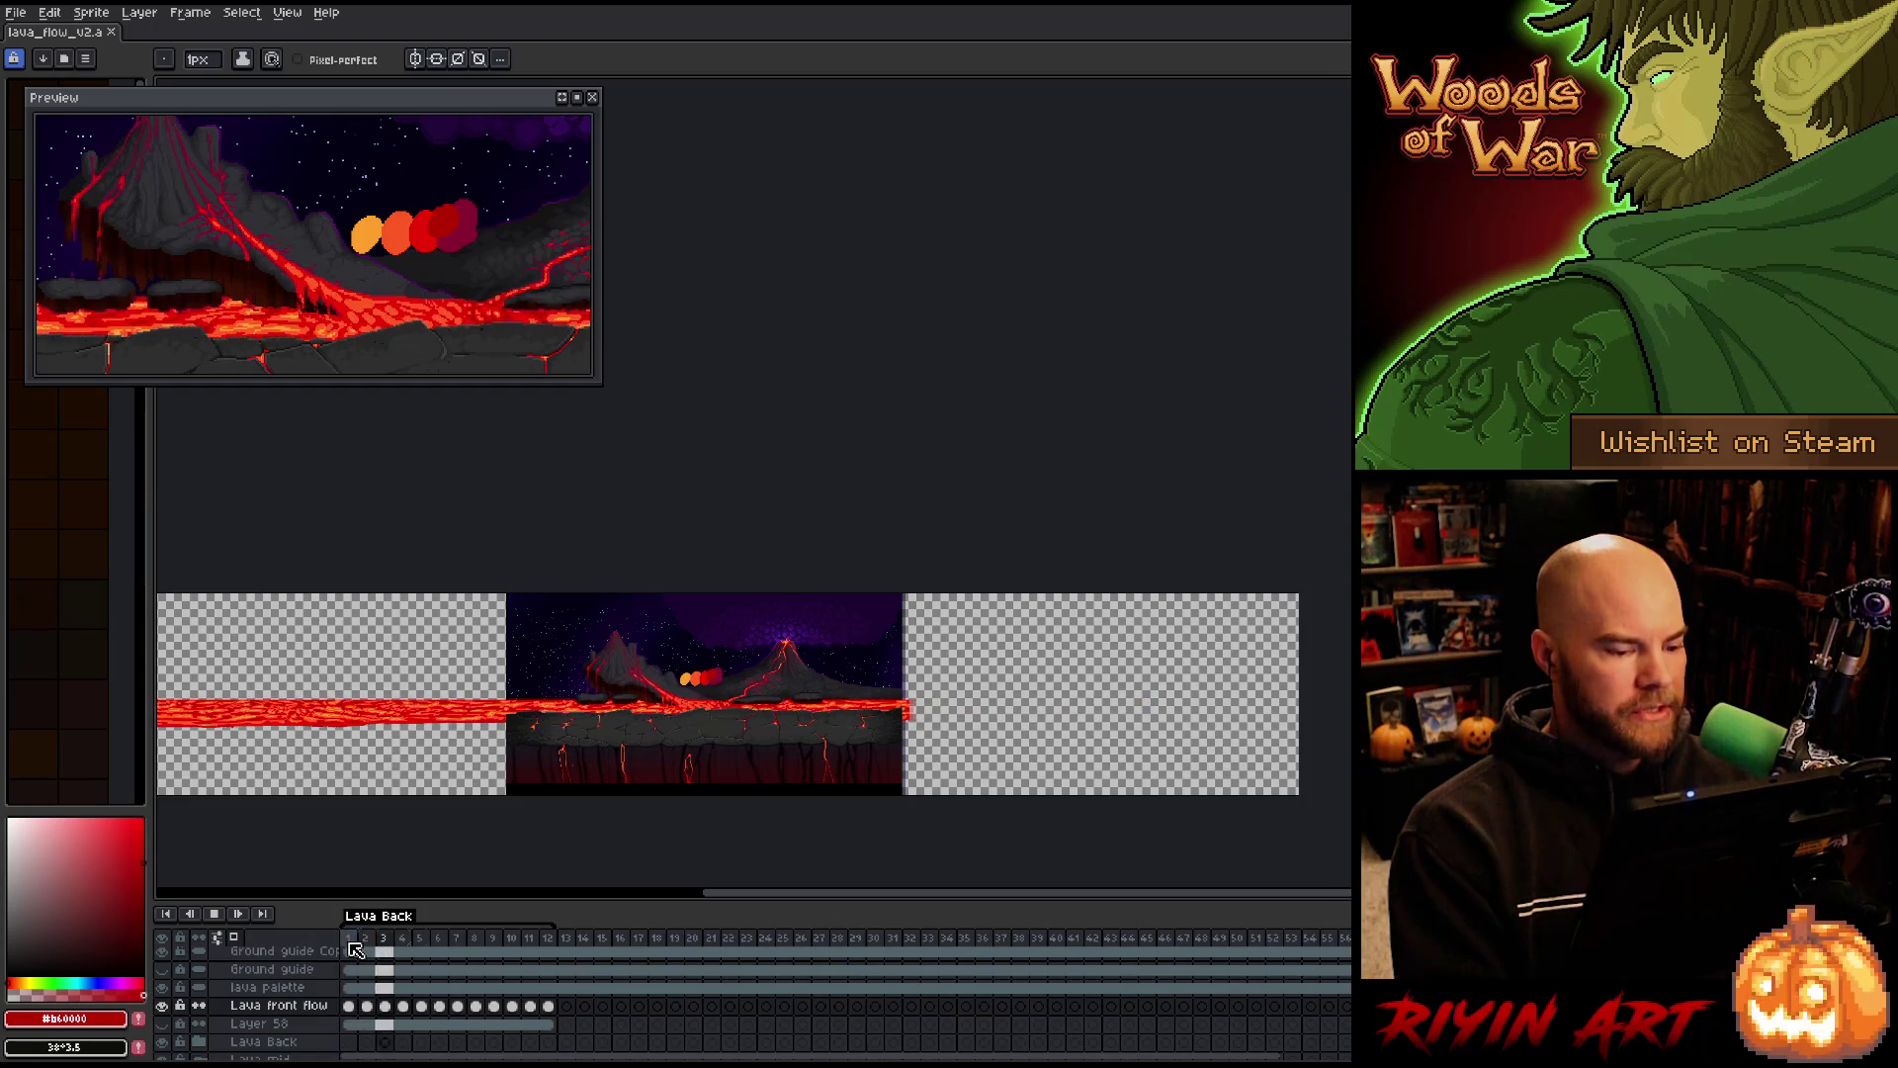
scroll(356, 949, down, 1)
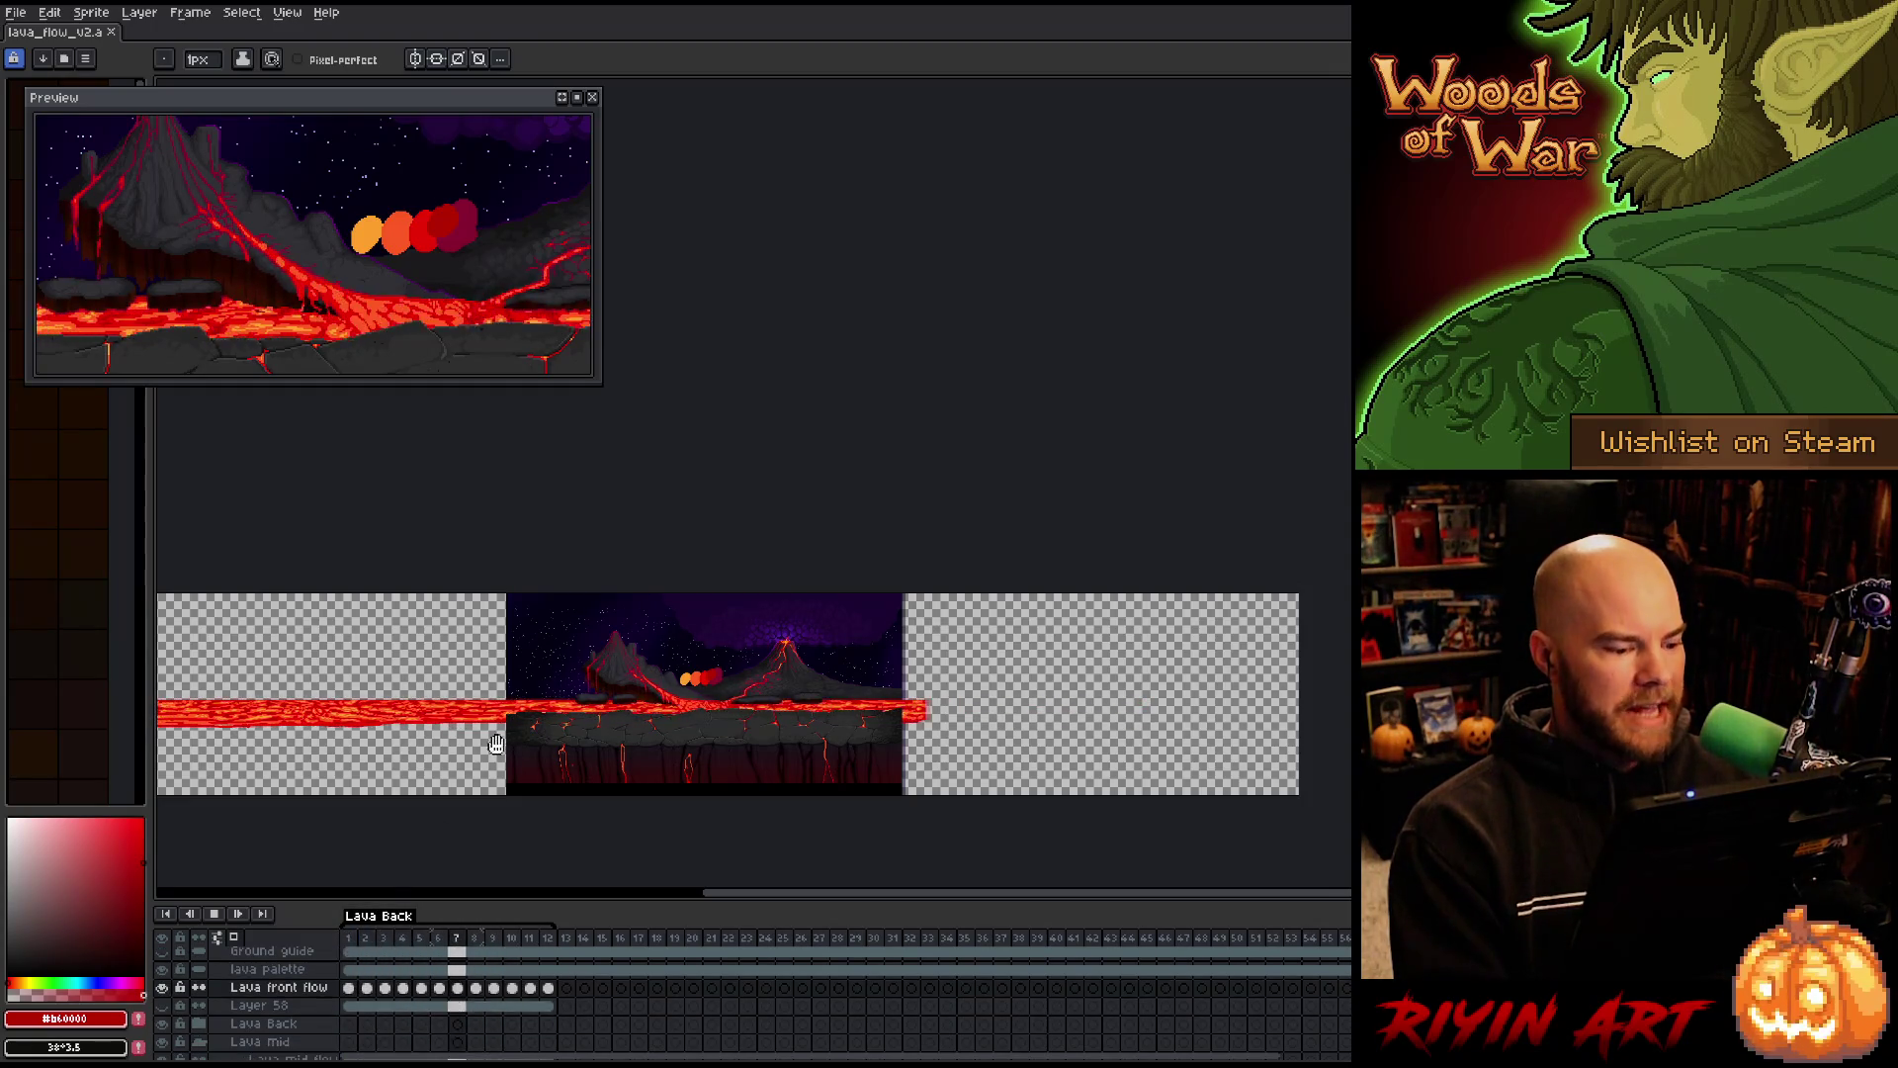
scroll(497, 744, up, 4)
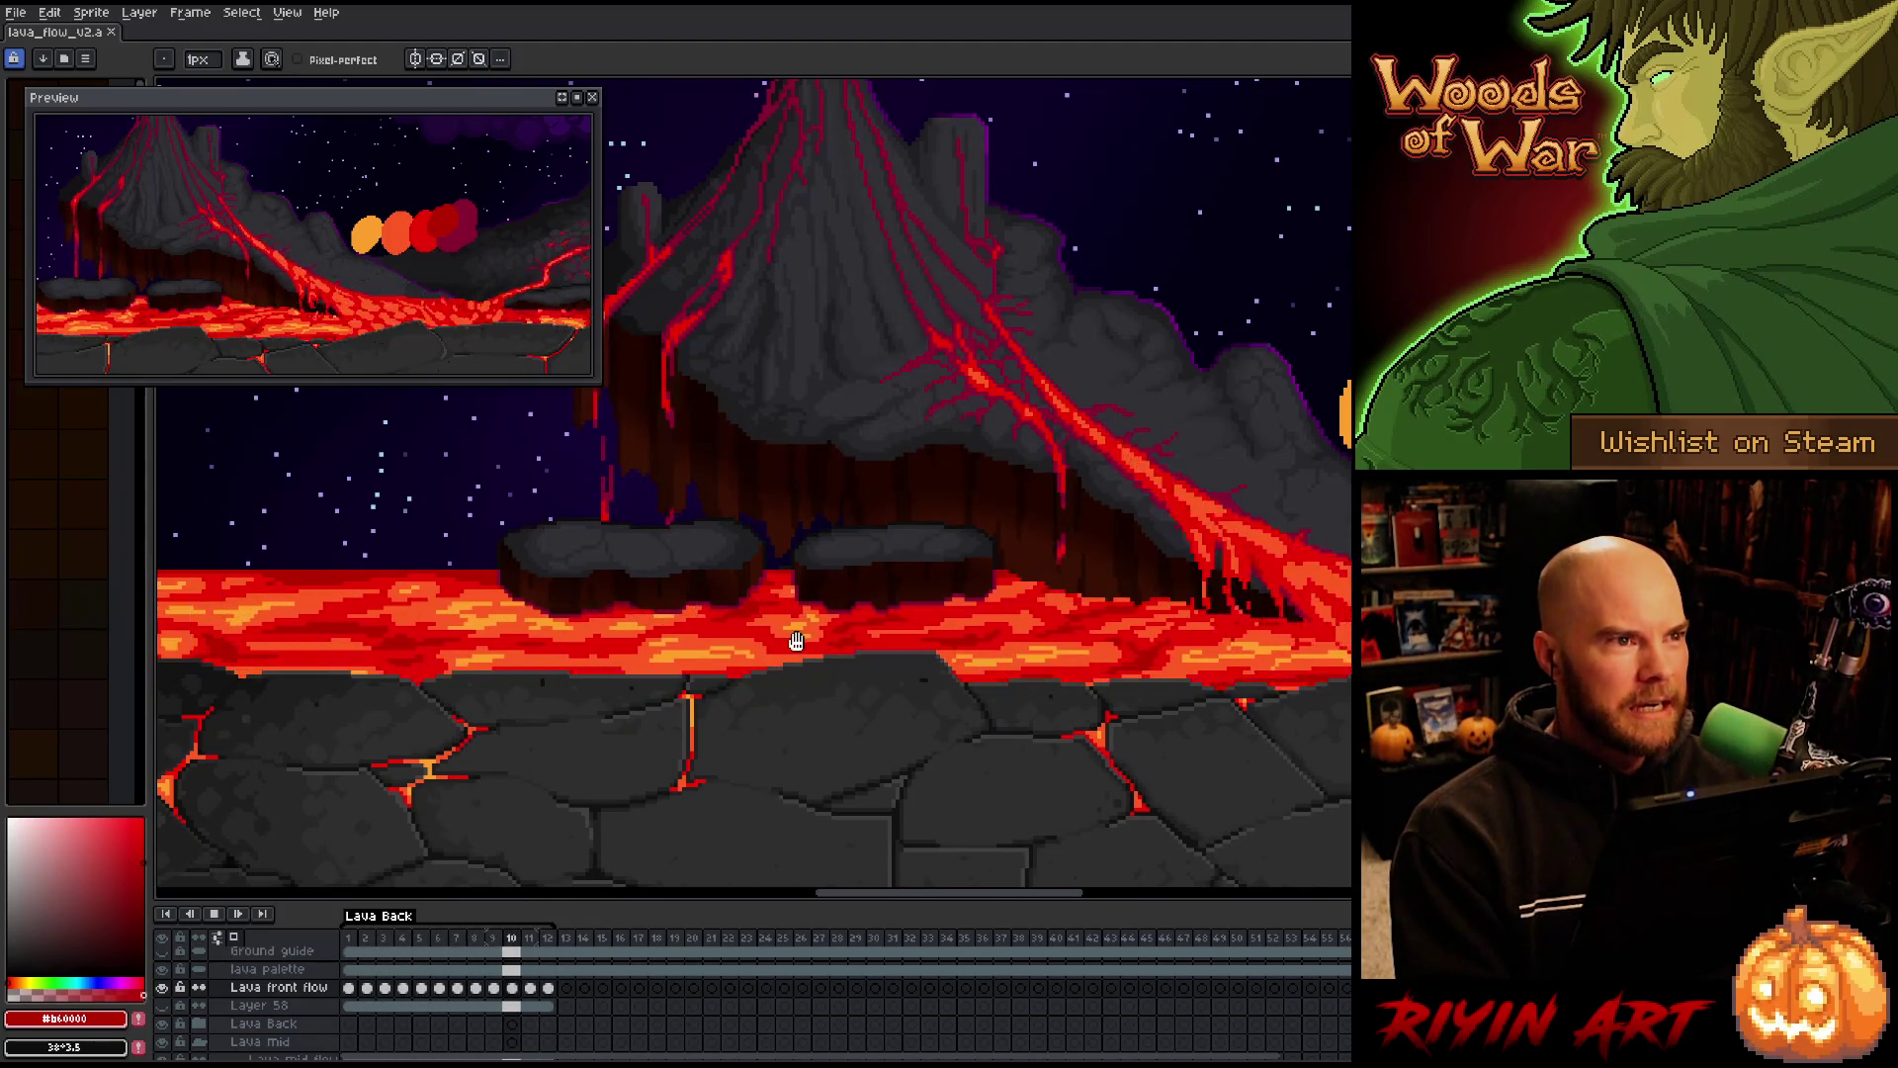
scroll(550, 656, down, 2)
scroll(1111, 606, up, 1)
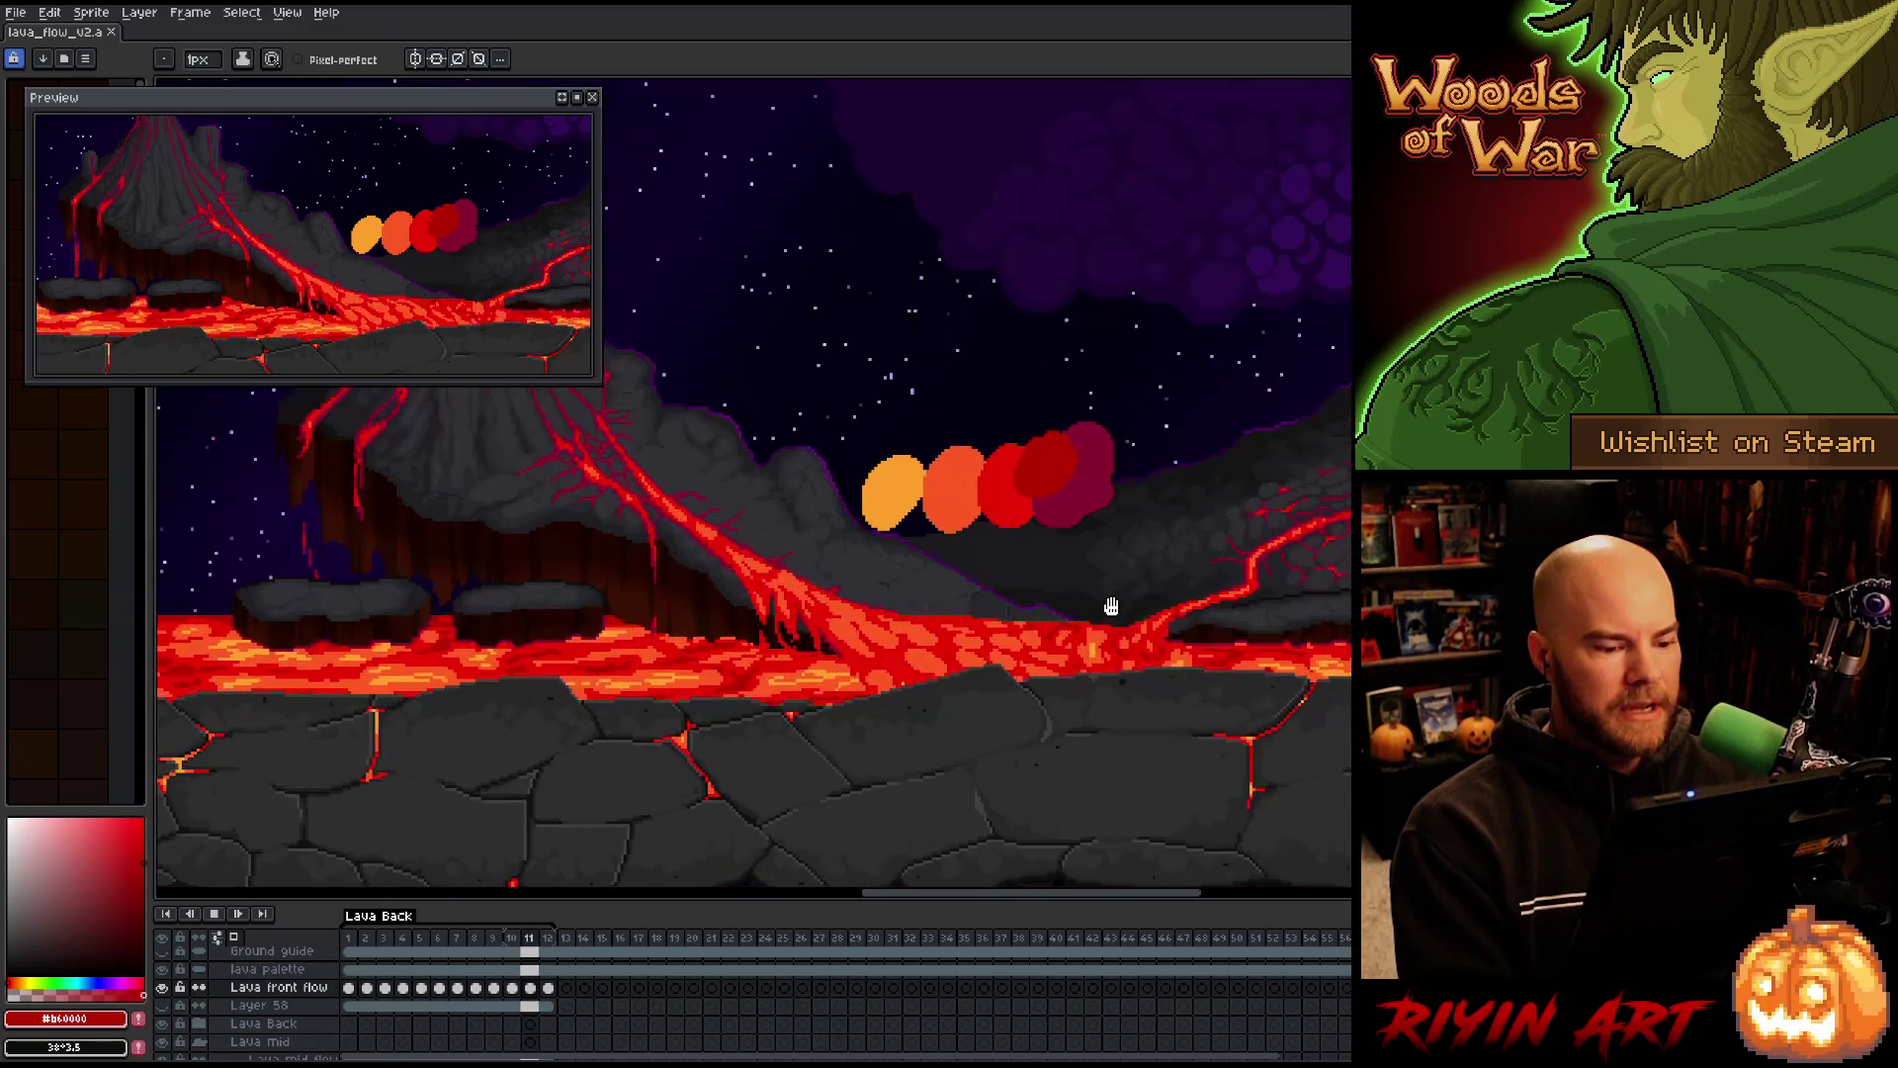
drag(1012, 623, 905, 753)
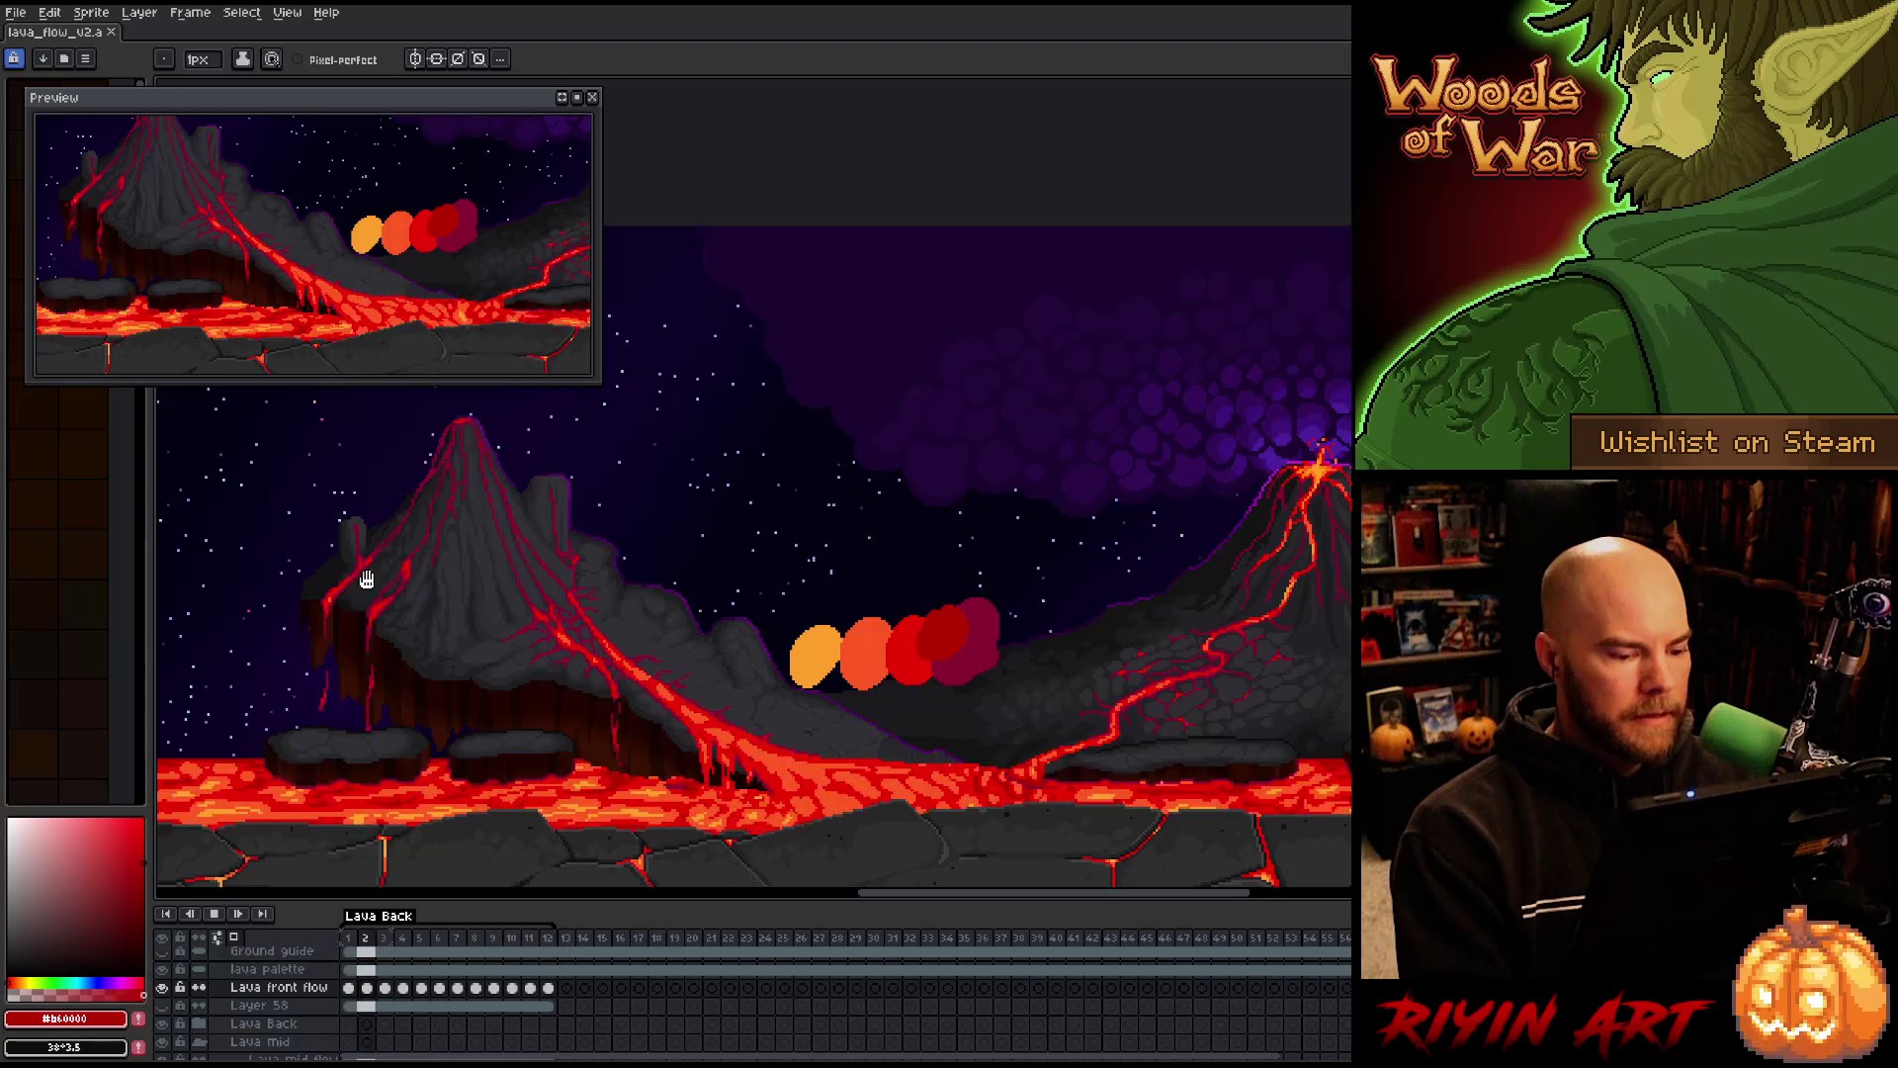
scroll(813, 753, up, 1)
scroll(767, 725, up, 1)
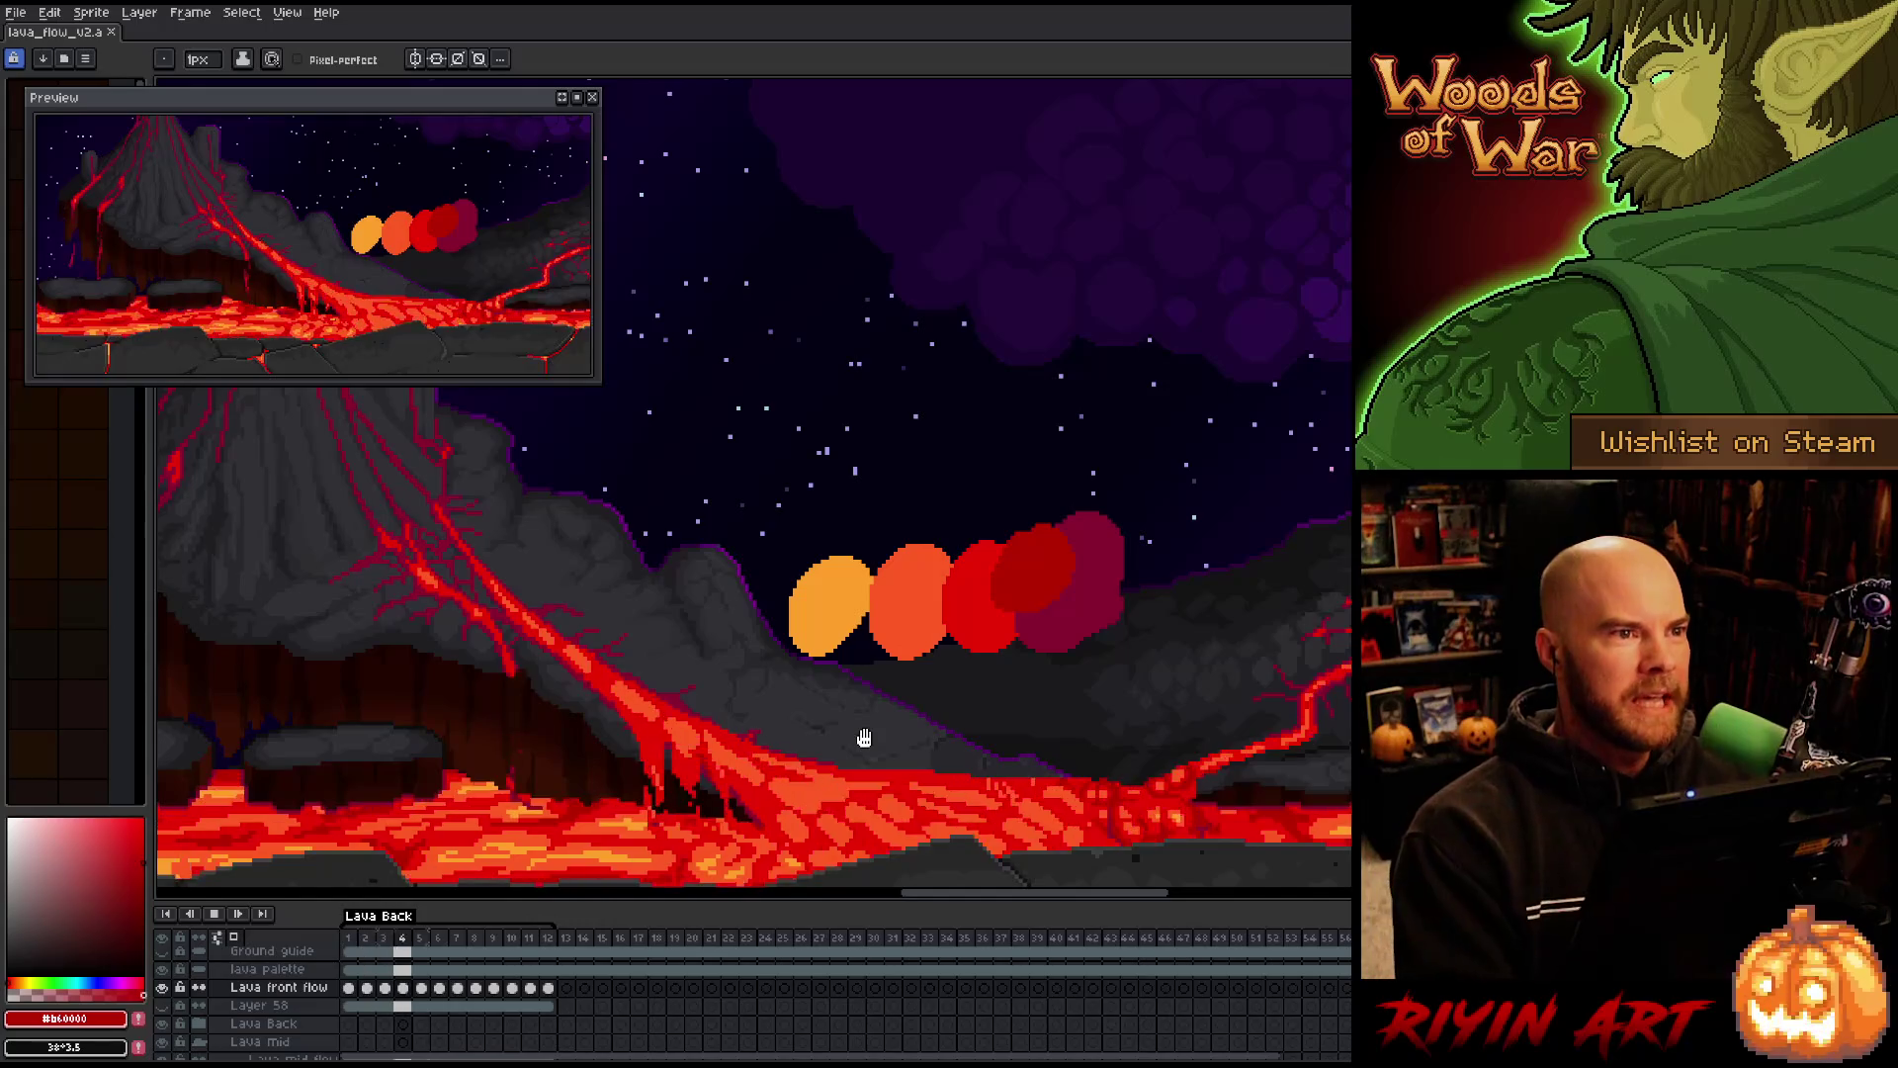
scroll(1092, 740, down, 1)
Pan between the tall left volcano and the right-hand volcano to frame the scene
drag(1135, 799, 919, 776)
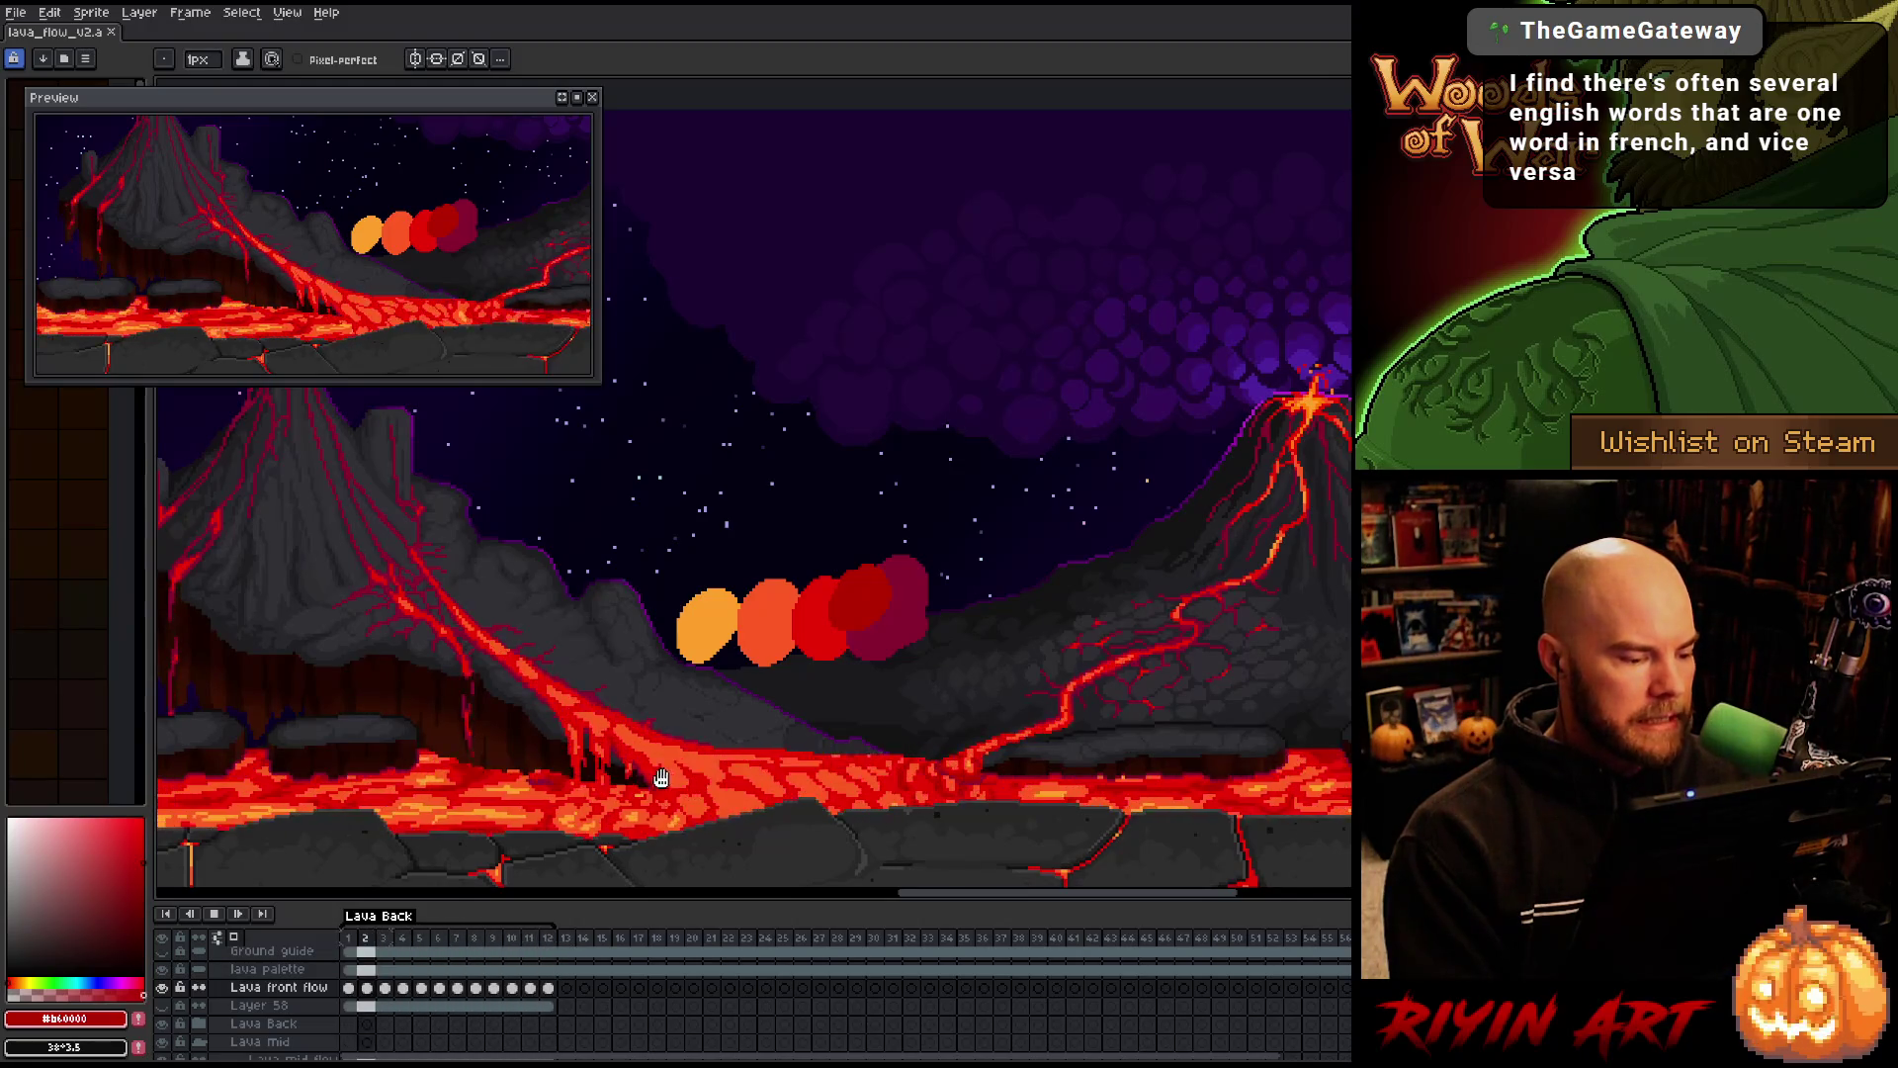
drag(478, 761, 953, 786)
drag(784, 759, 775, 712)
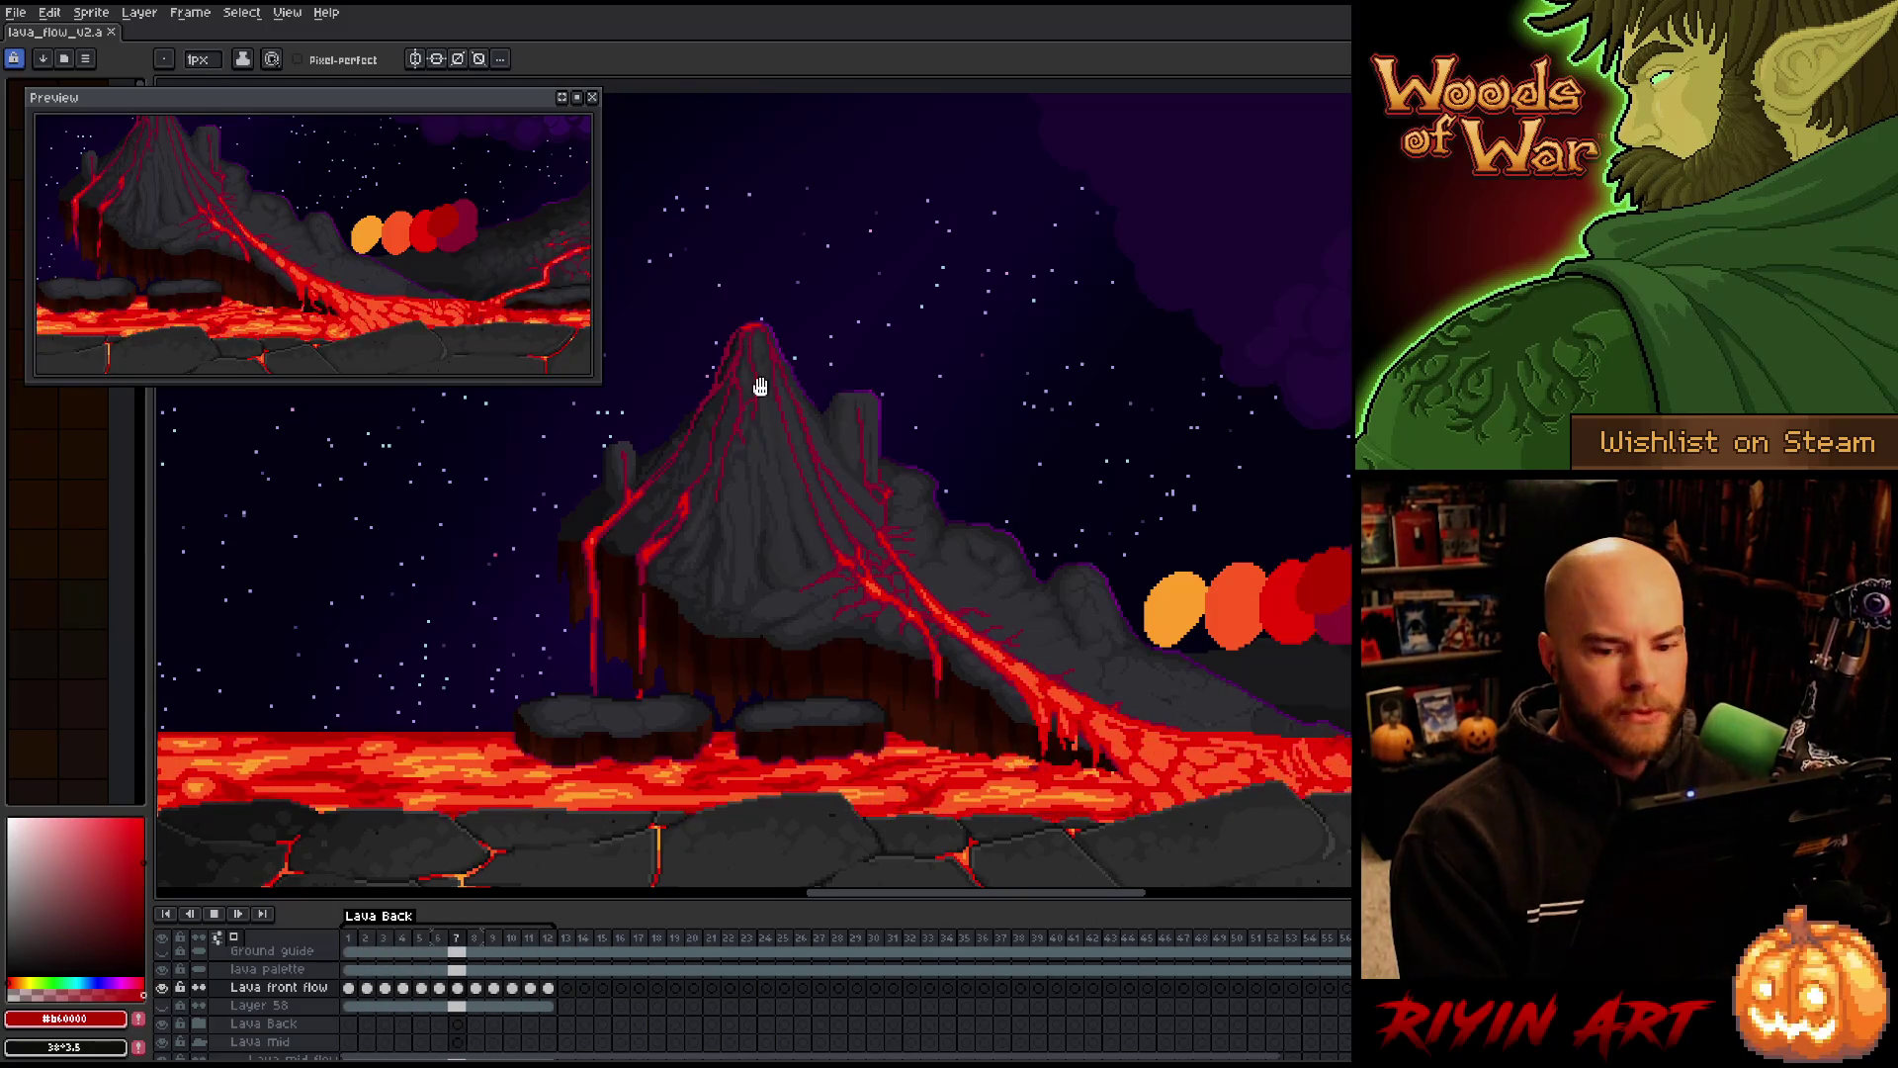
drag(1257, 542, 646, 564)
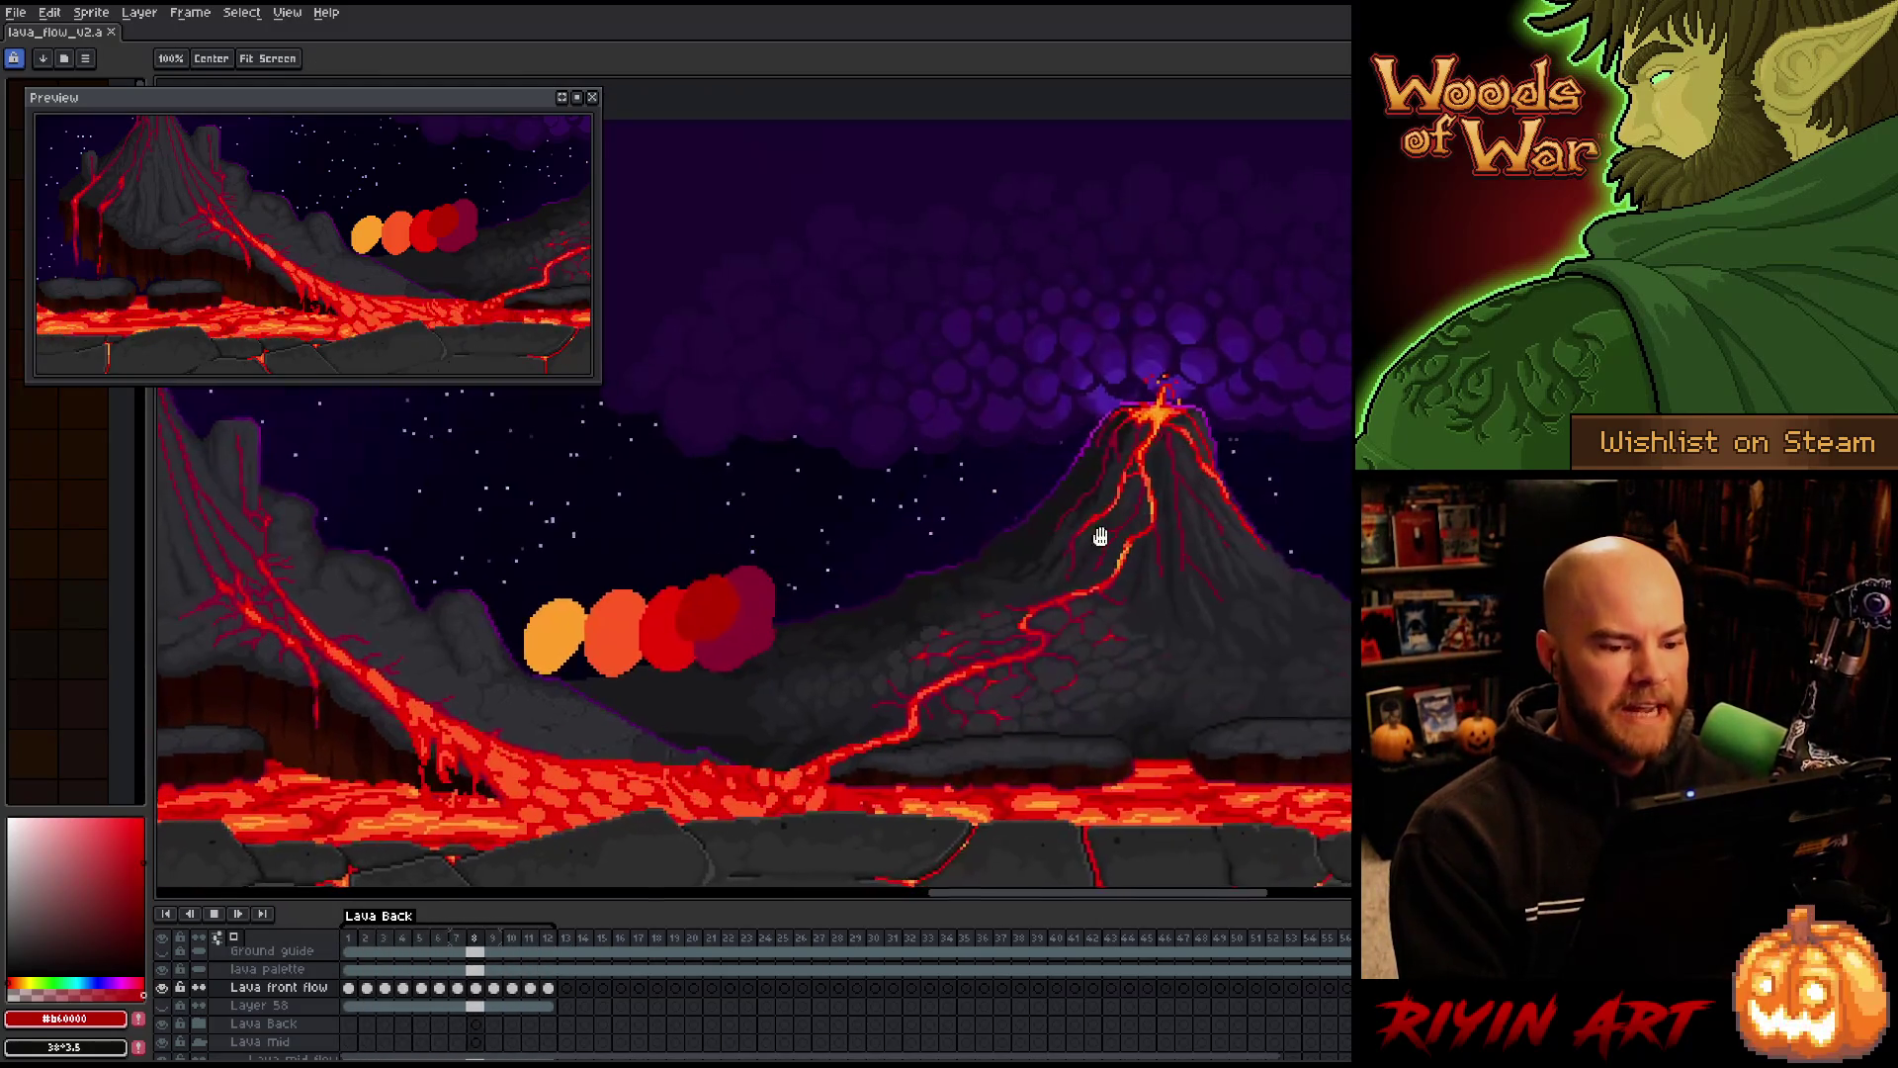
drag(1092, 534, 752, 549)
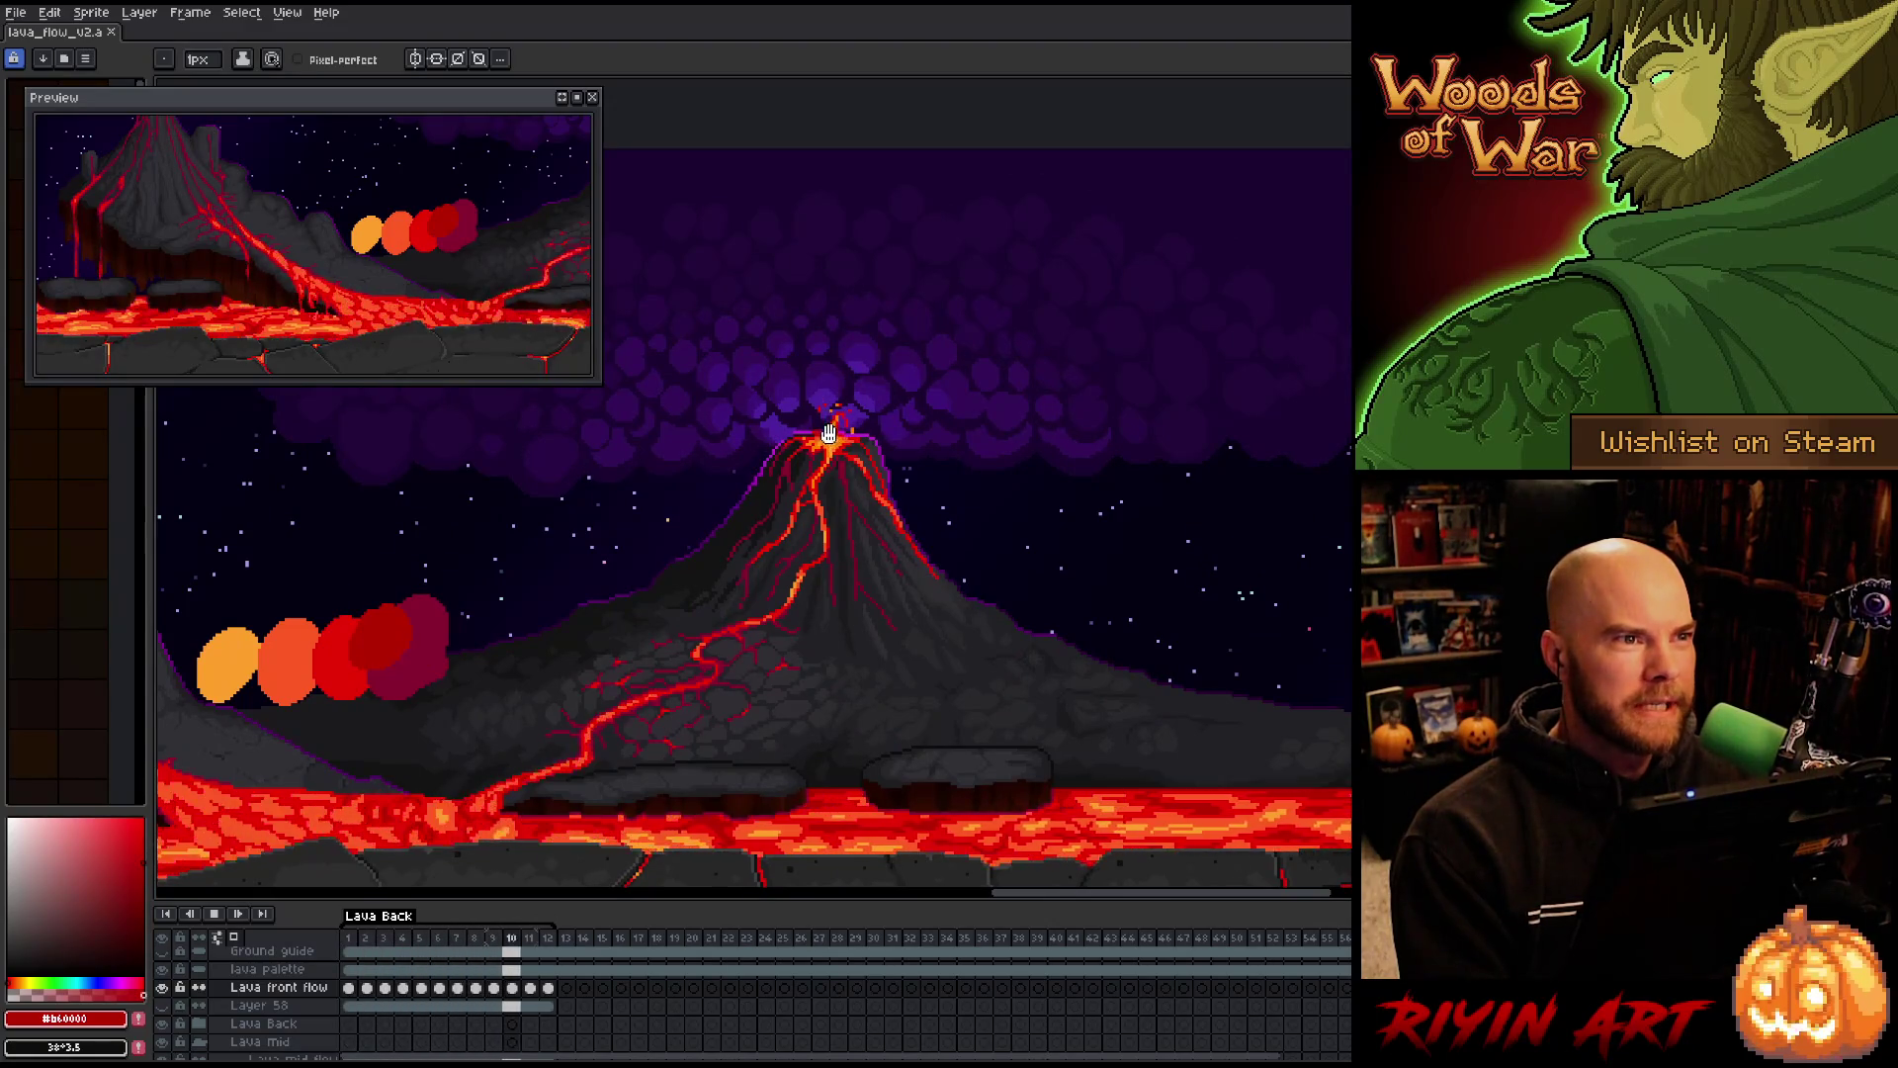
scroll(585, 598, down, 2)
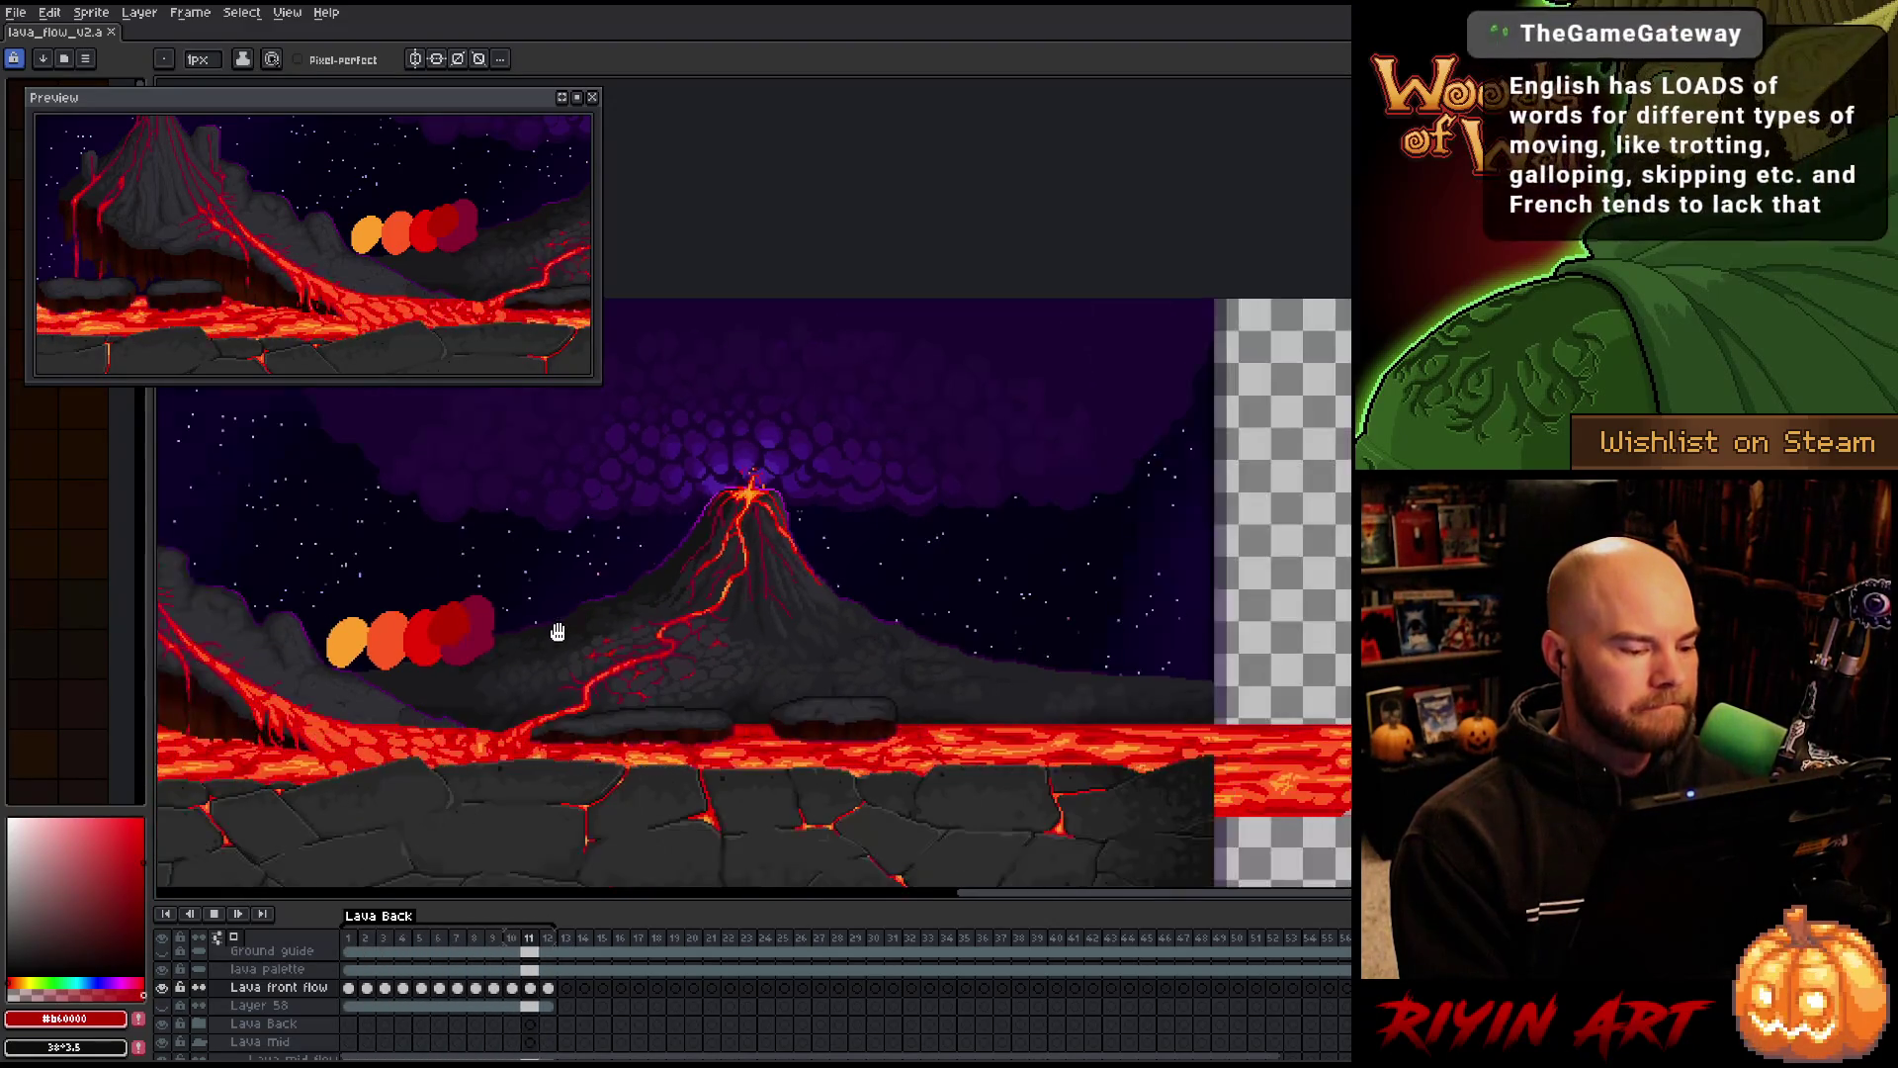
scroll(437, 645, up, 1)
drag(970, 663, 955, 659)
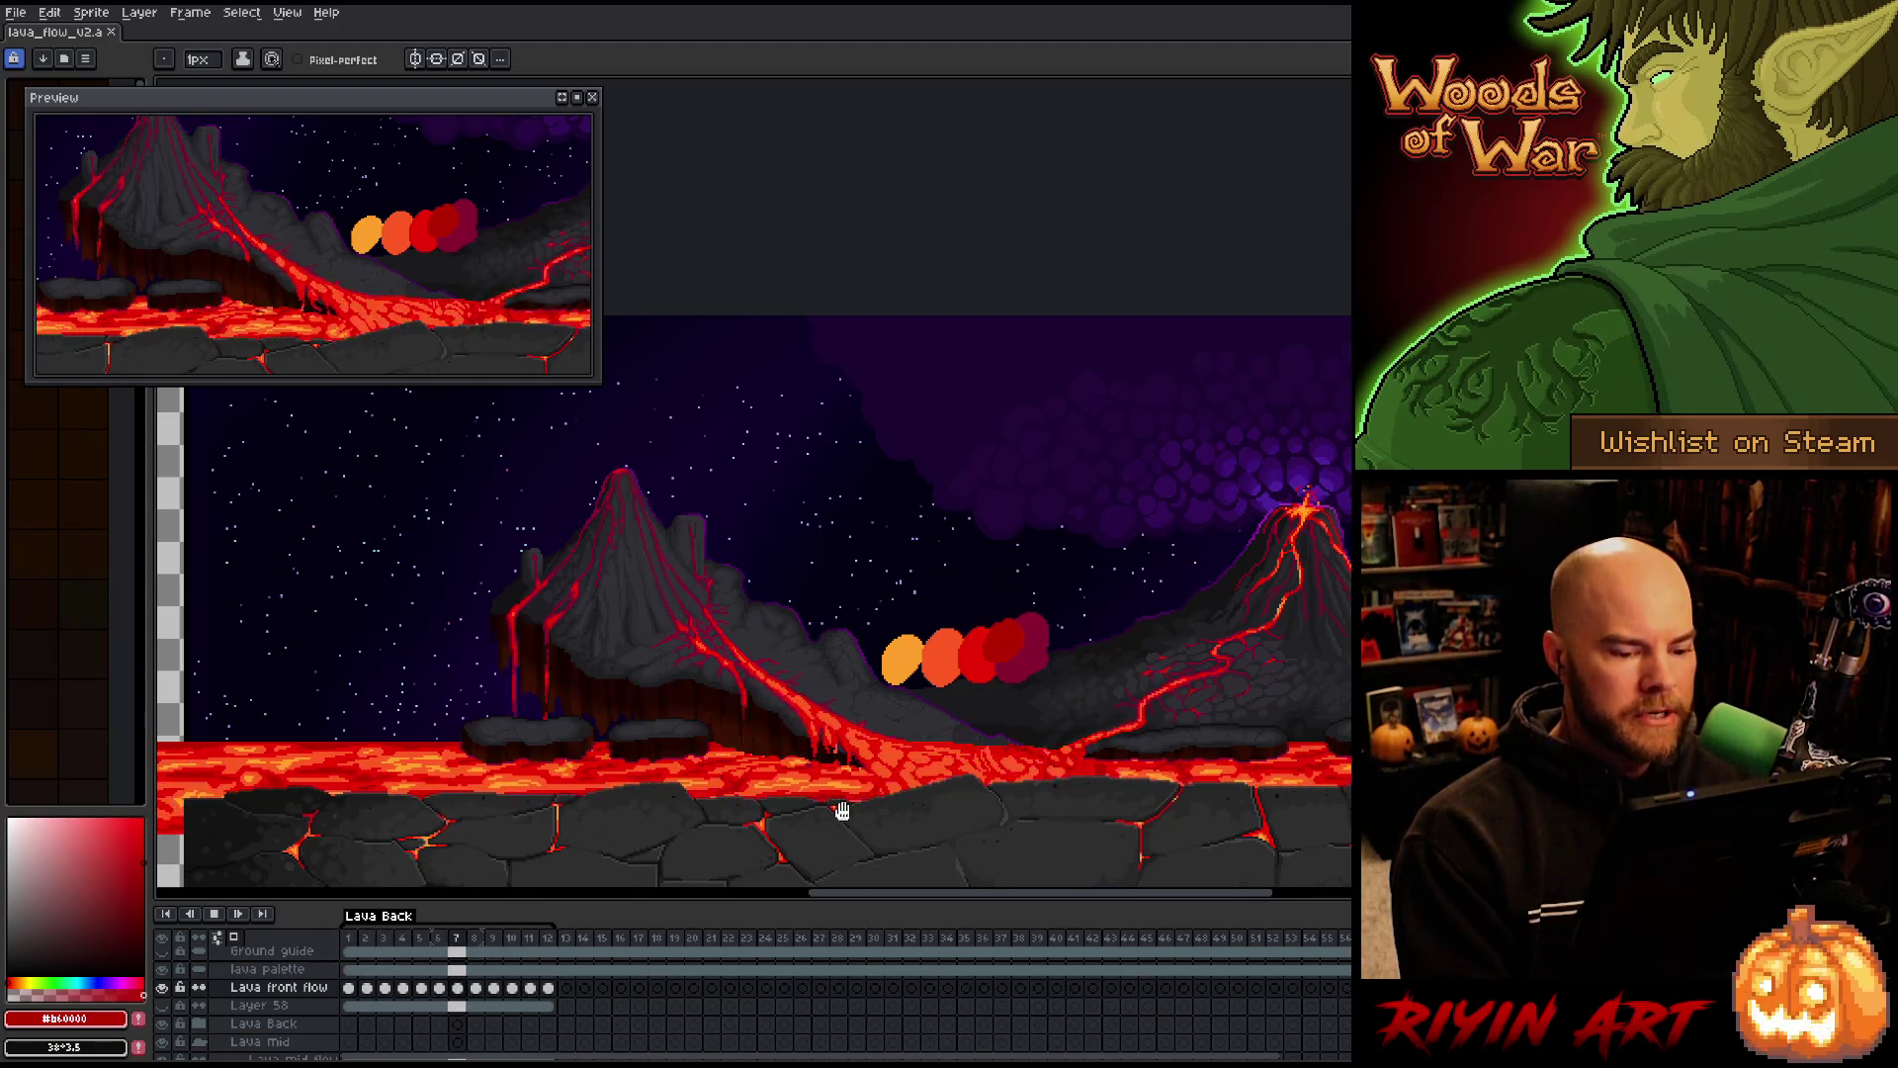
drag(1112, 621, 707, 682)
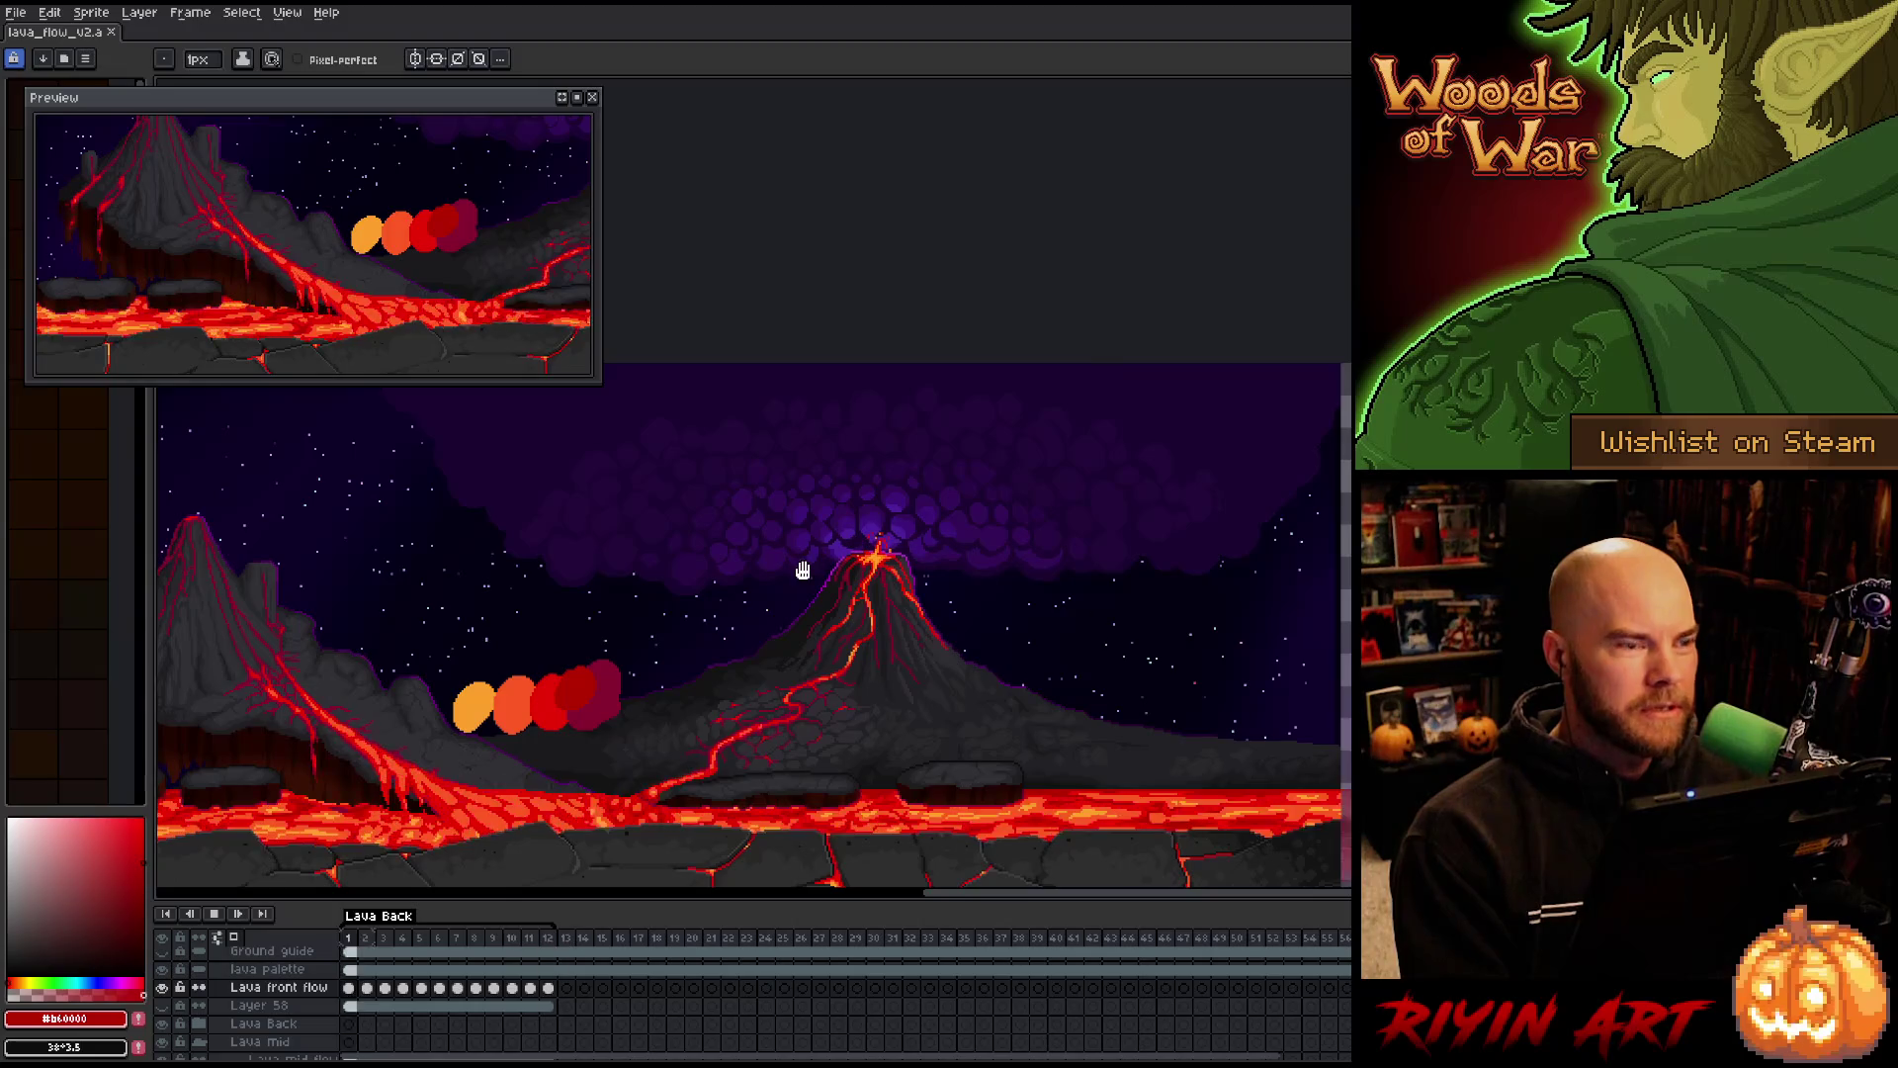
drag(644, 754, 1136, 691)
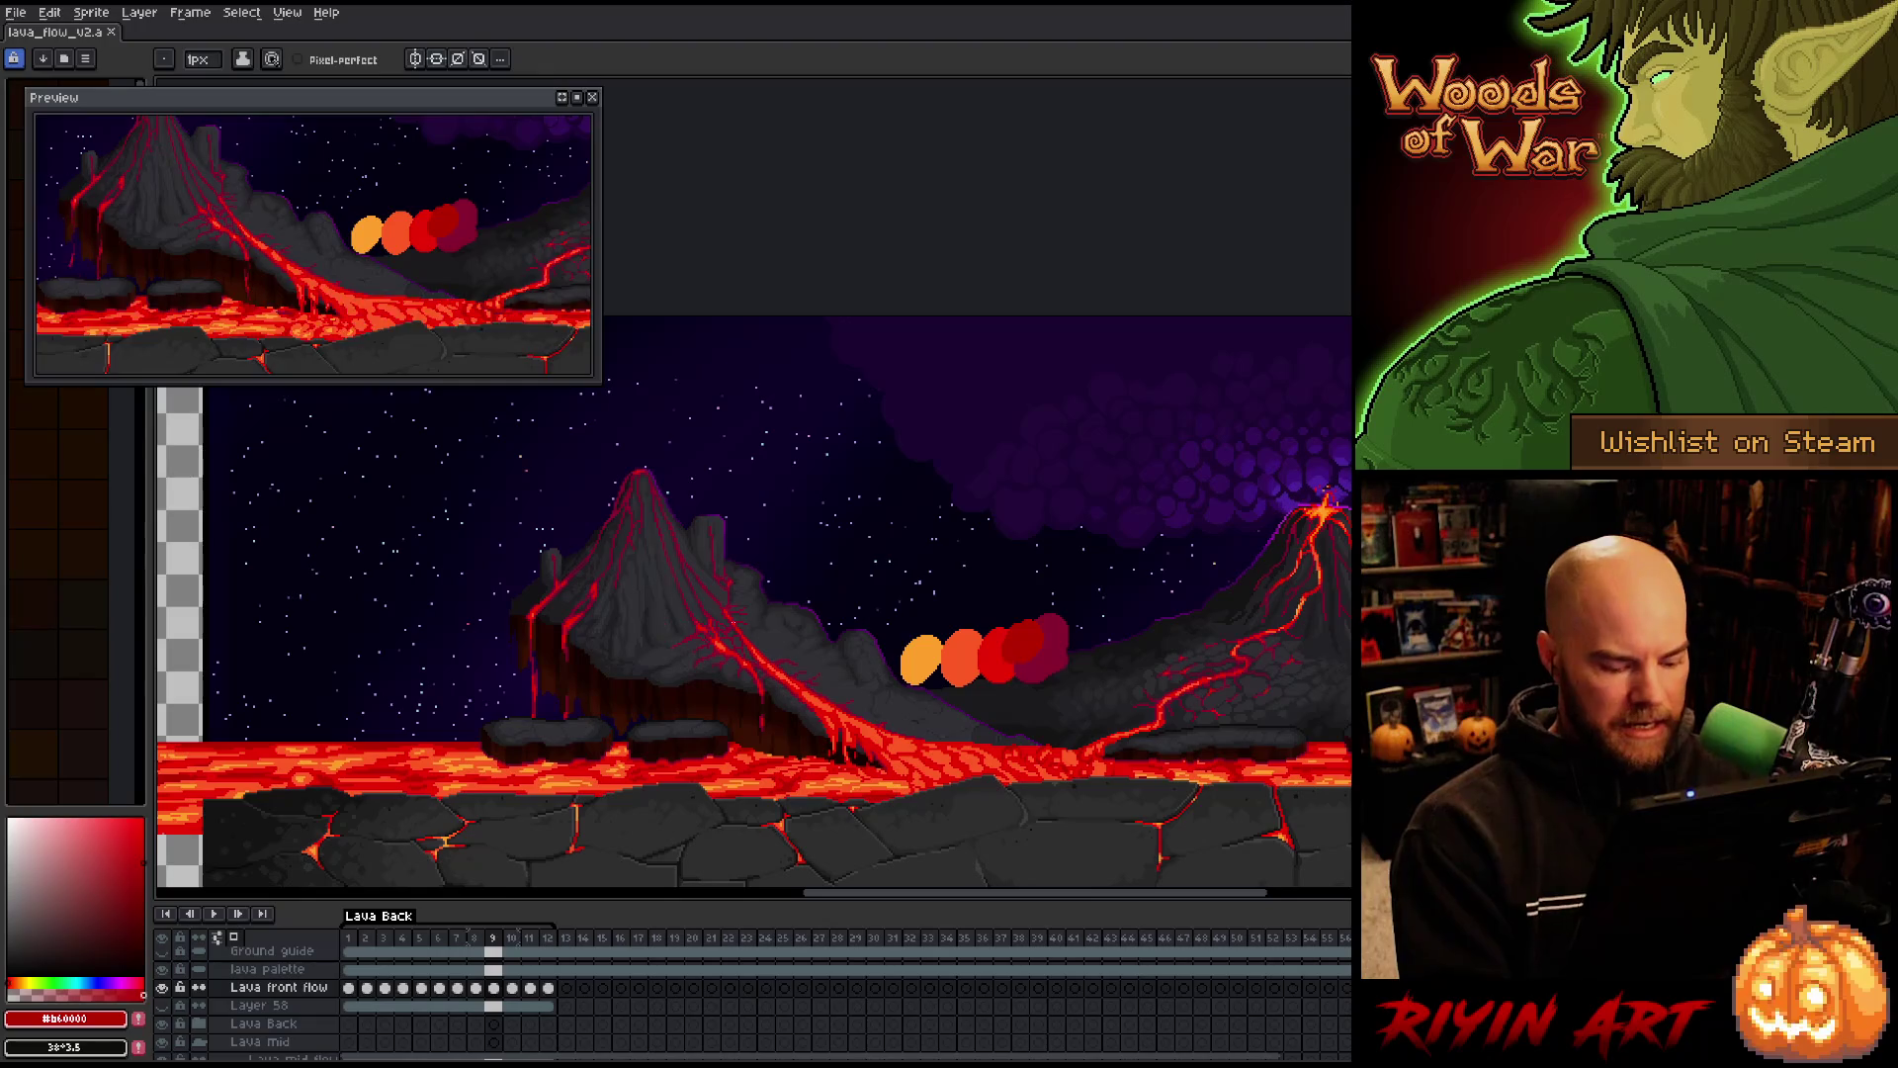
Draw a wide rectangular marquee around the central lava flow and rock ledges
key(m)
drag(1086, 731, 471, 814)
mouse_move(524, 538)
mouse_down()
mouse_move(622, 754)
mouse_move(1301, 856)
mouse_move(1235, 788)
mouse_move(1267, 790)
mouse_up()
Refit the marquee over the central lava flow, trim its left edge, then zoom in and play
mouse_move(1330, 442)
mouse_down()
mouse_move(589, 543)
mouse_move(456, 581)
mouse_up()
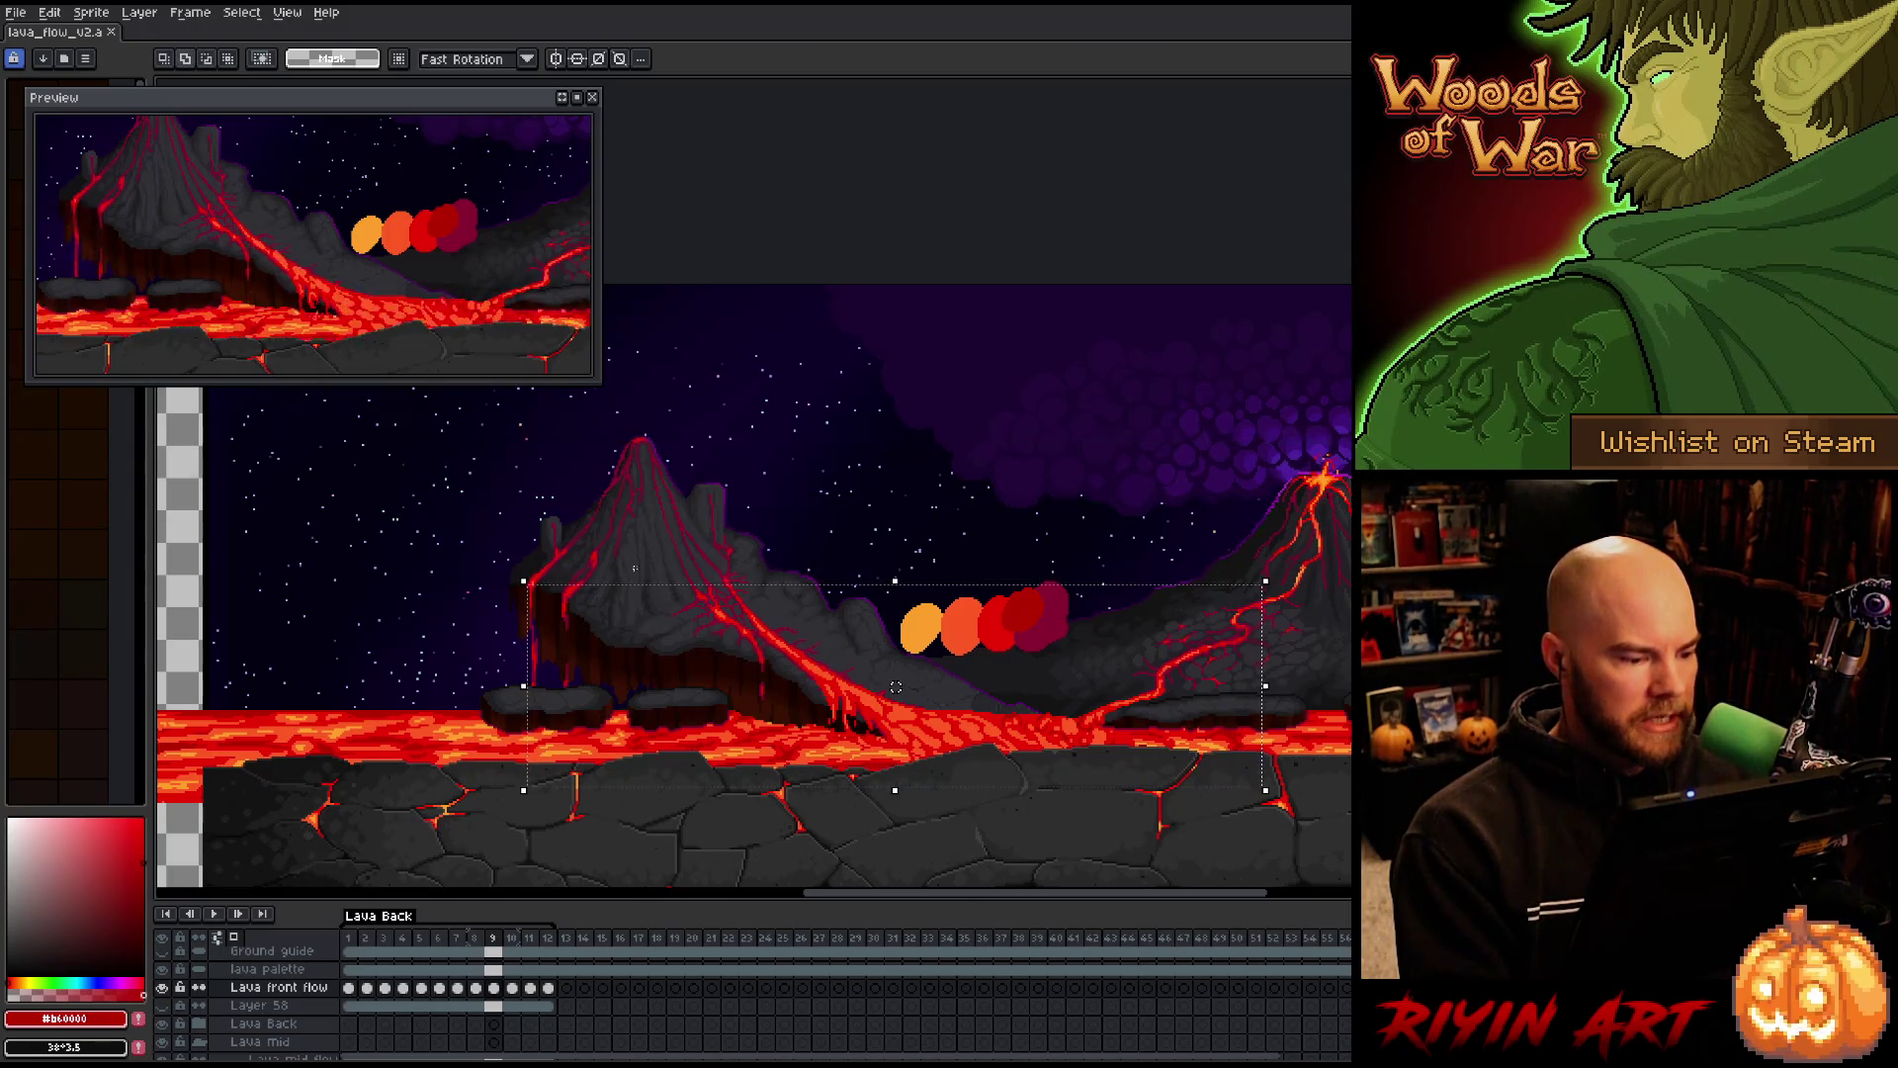
drag(1273, 640, 1210, 638)
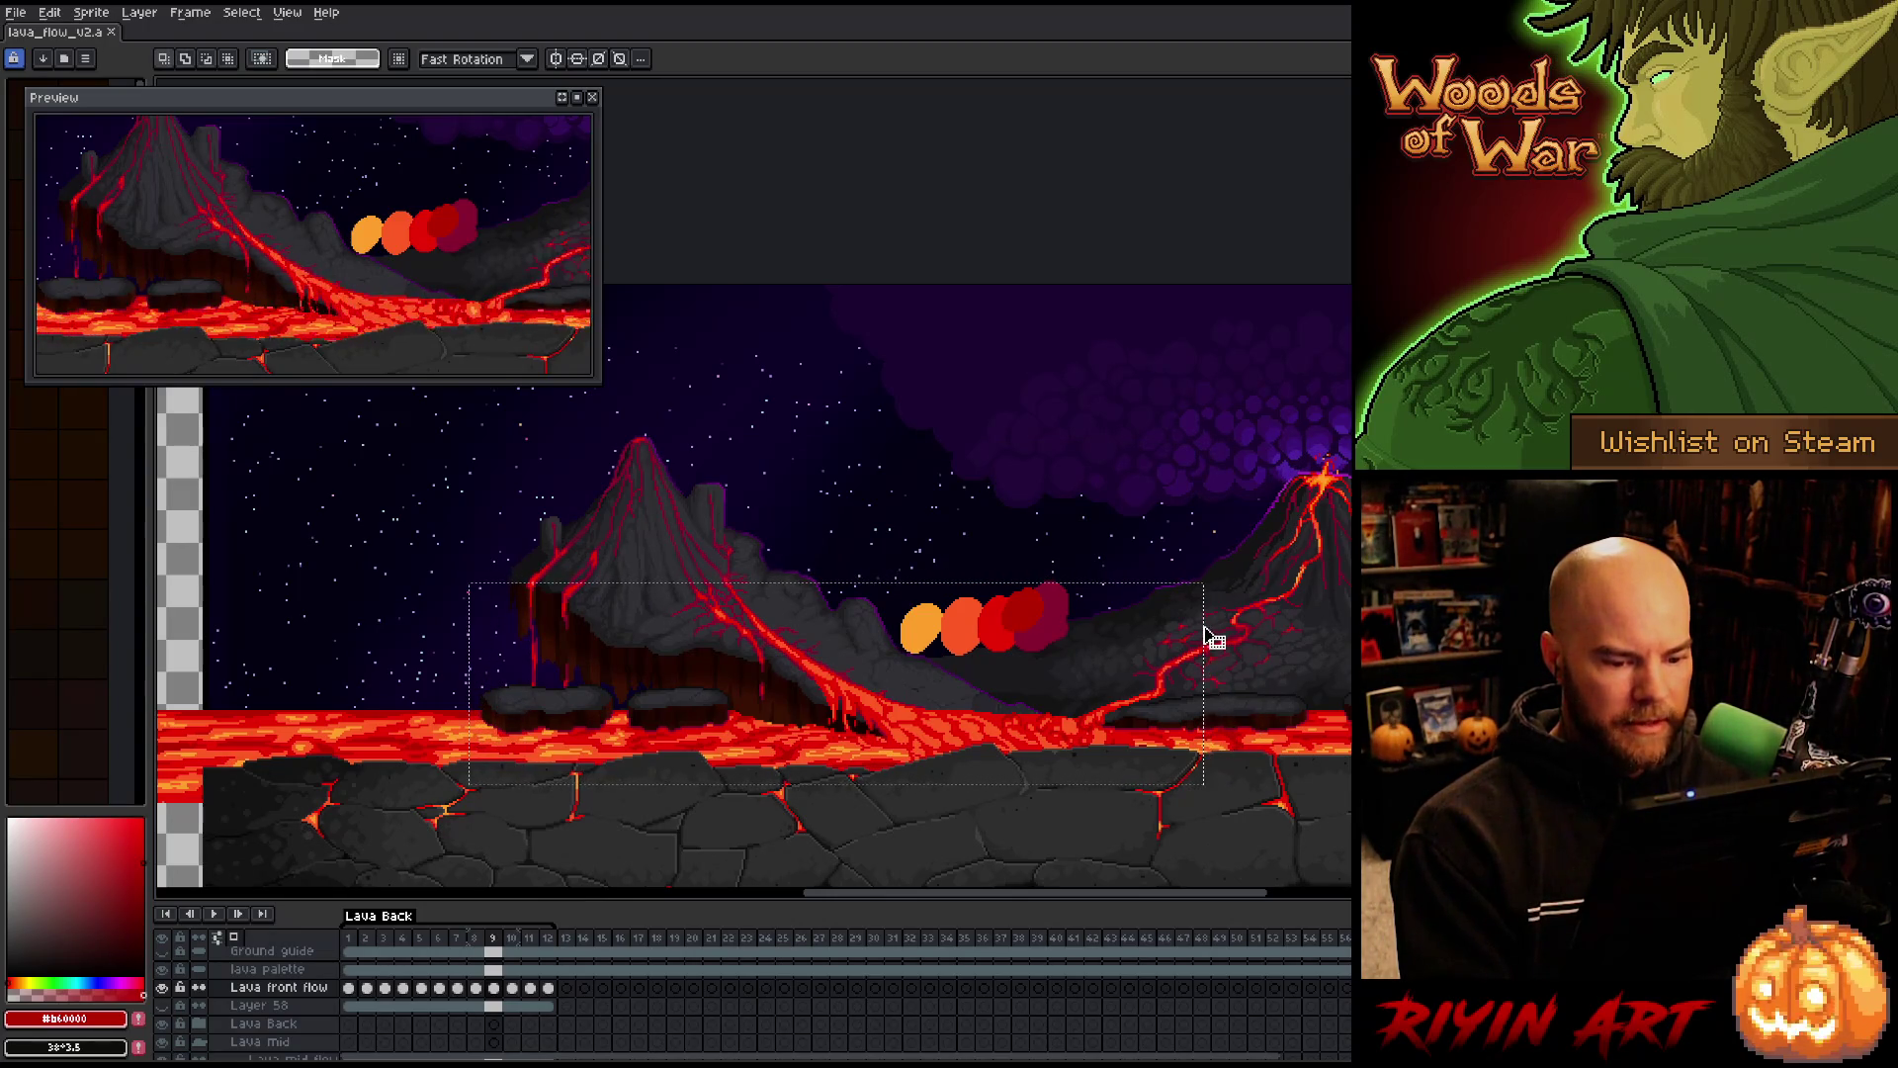
drag(450, 584, 515, 848)
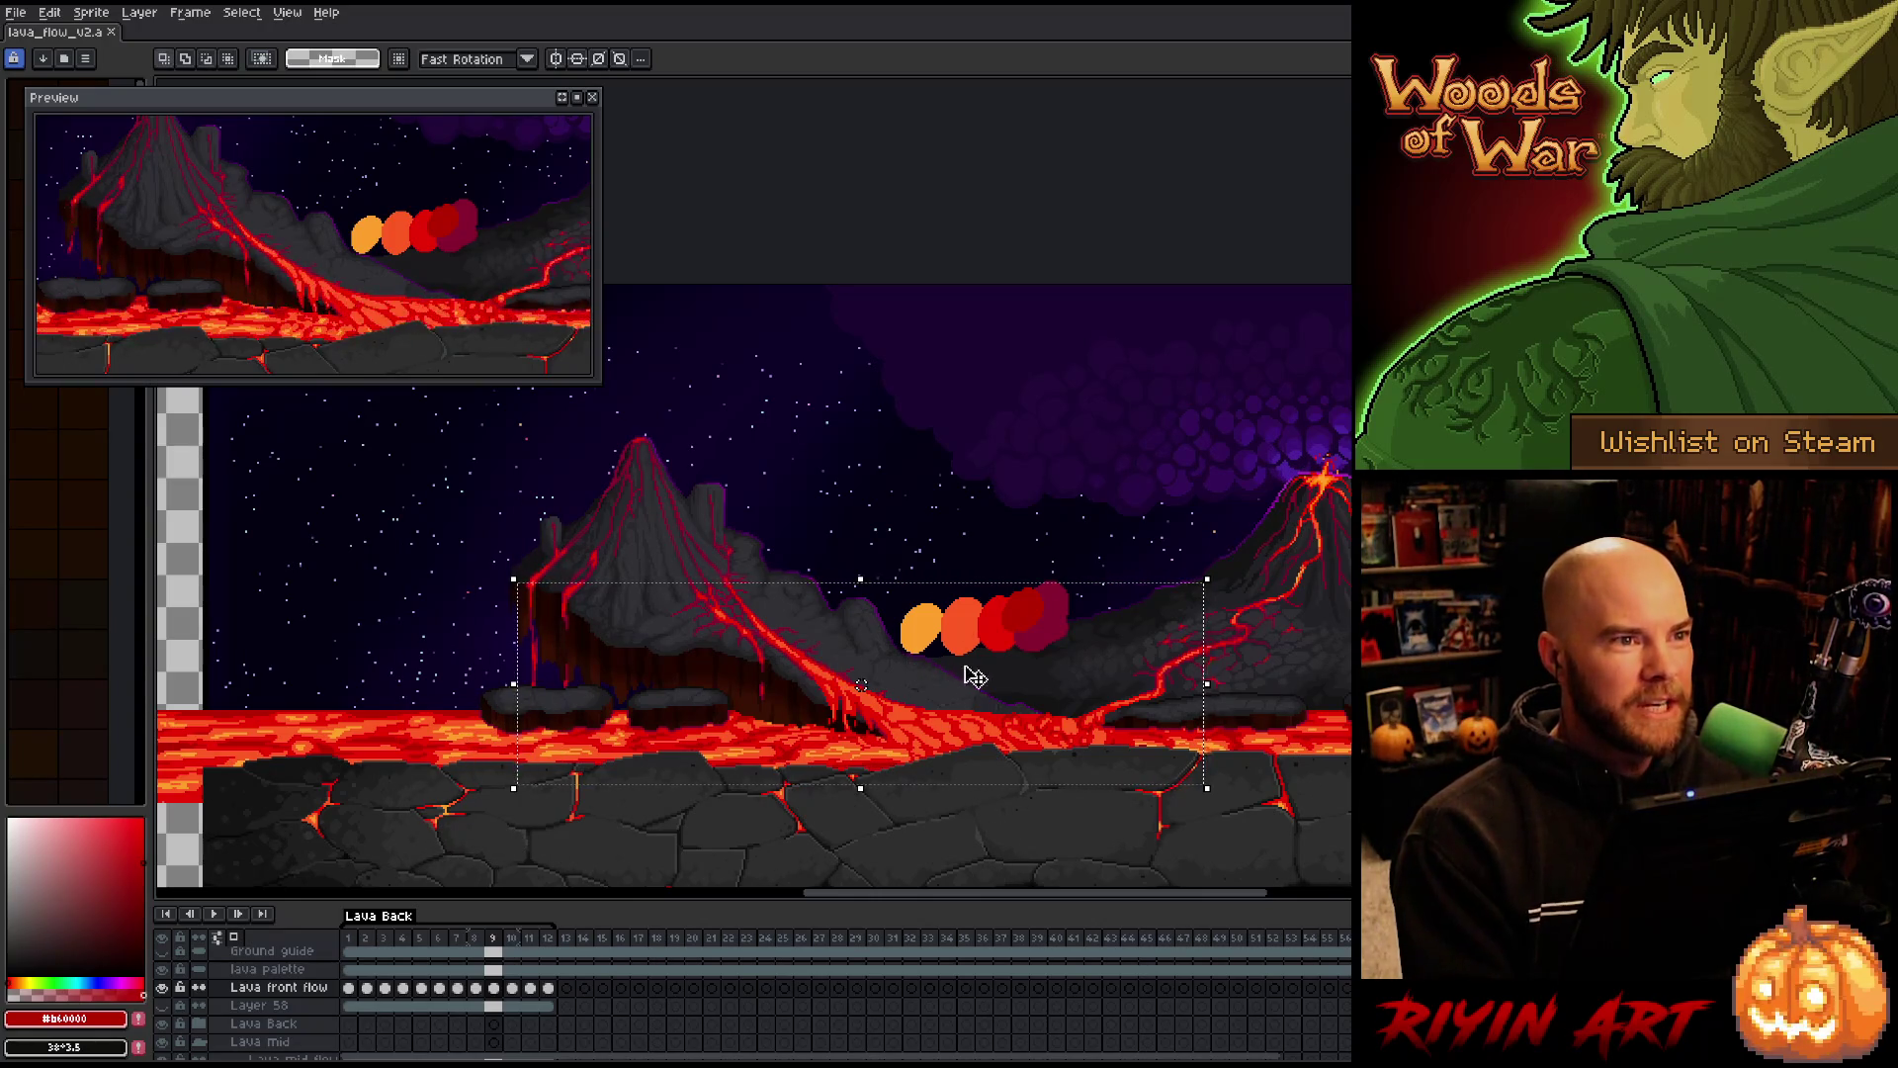
drag(974, 676, 897, 664)
scroll(873, 682, up, 1)
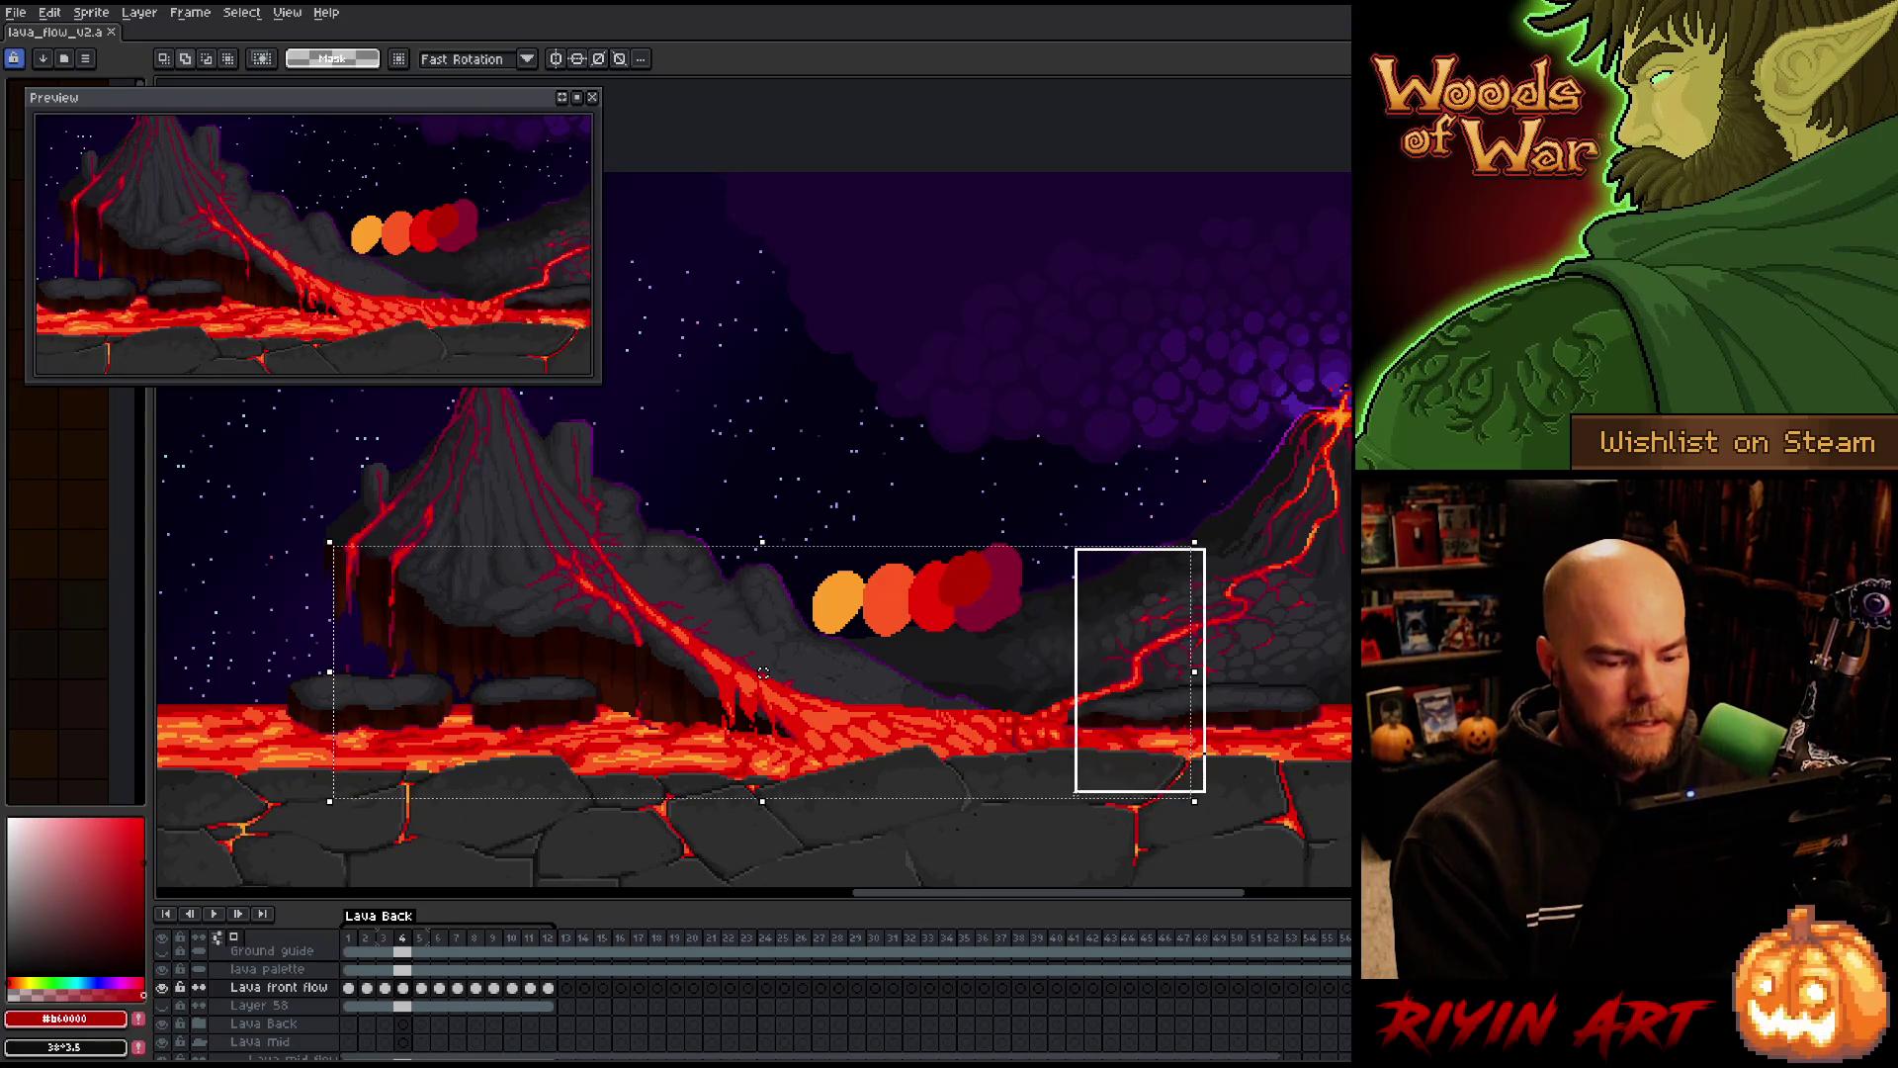
key(Return)
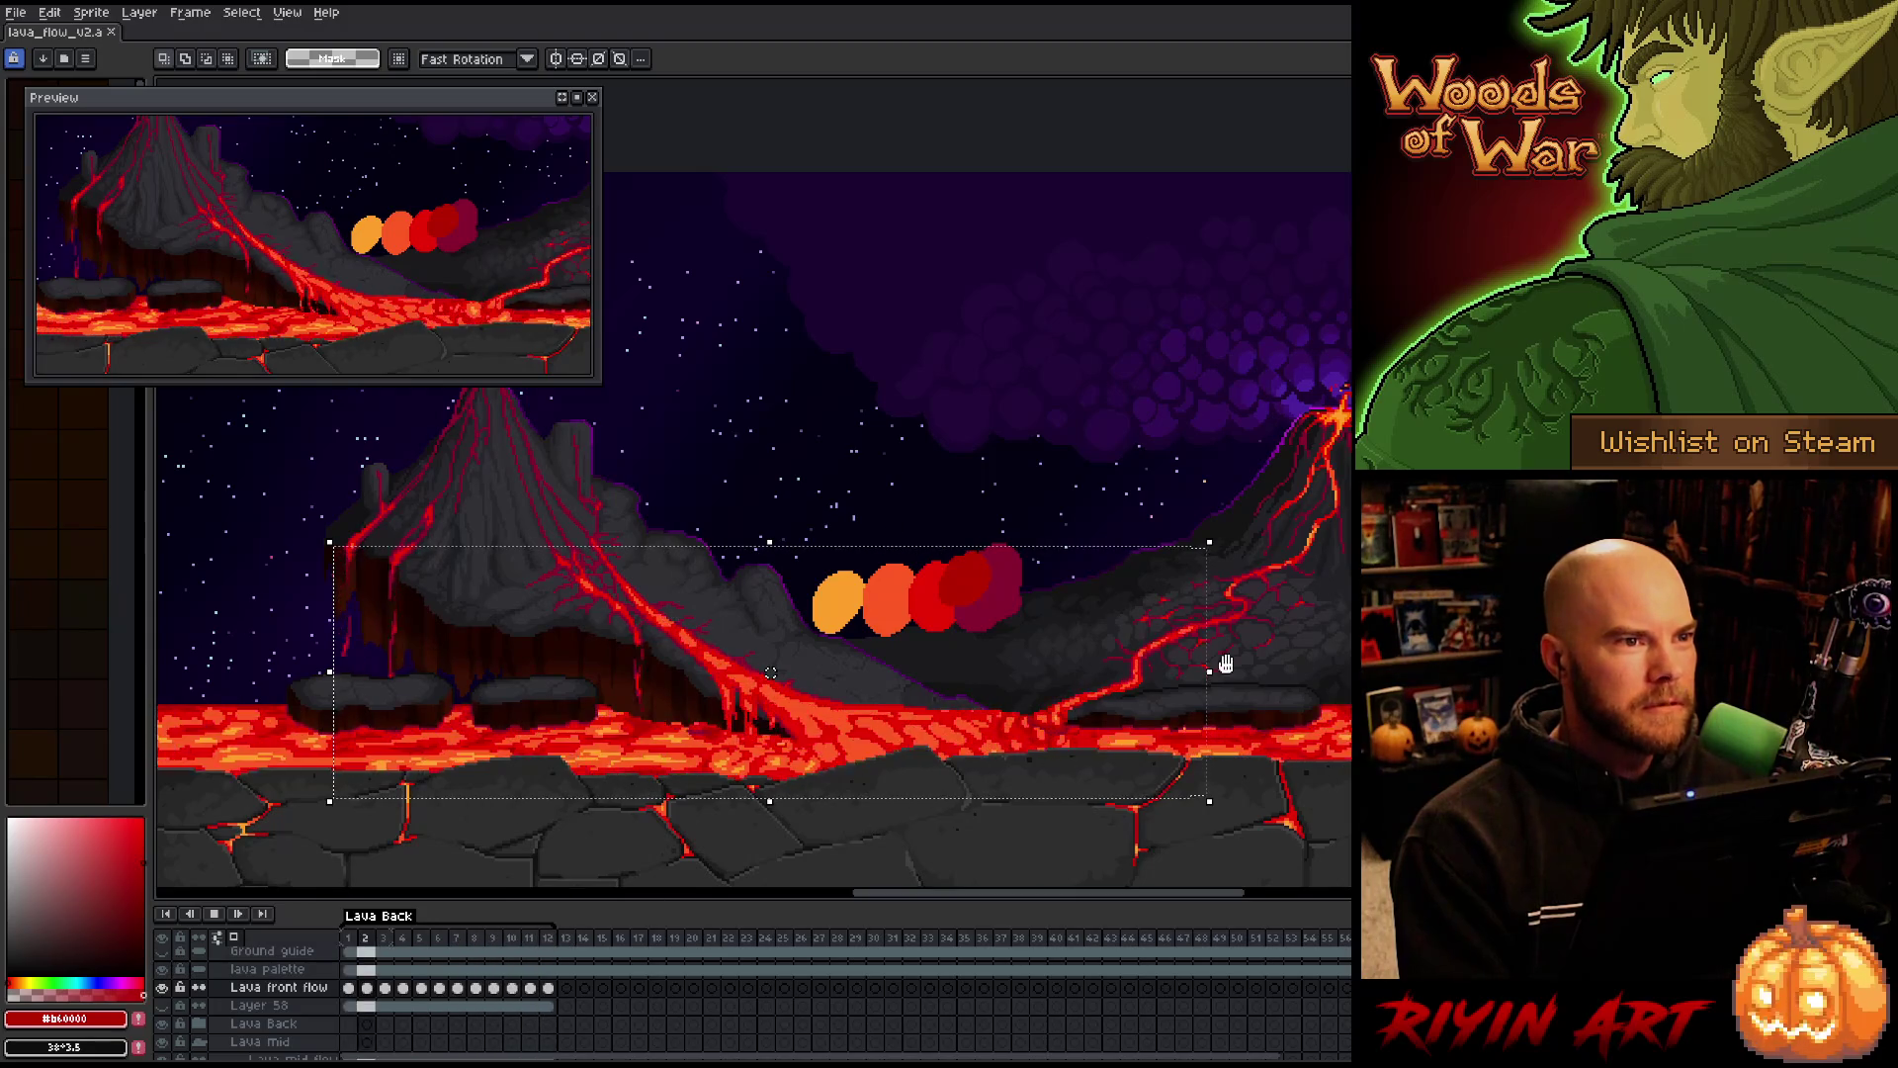
Stop playback and drag a marquee around the wide purple smoke cloud
drag(970, 653, 476, 811)
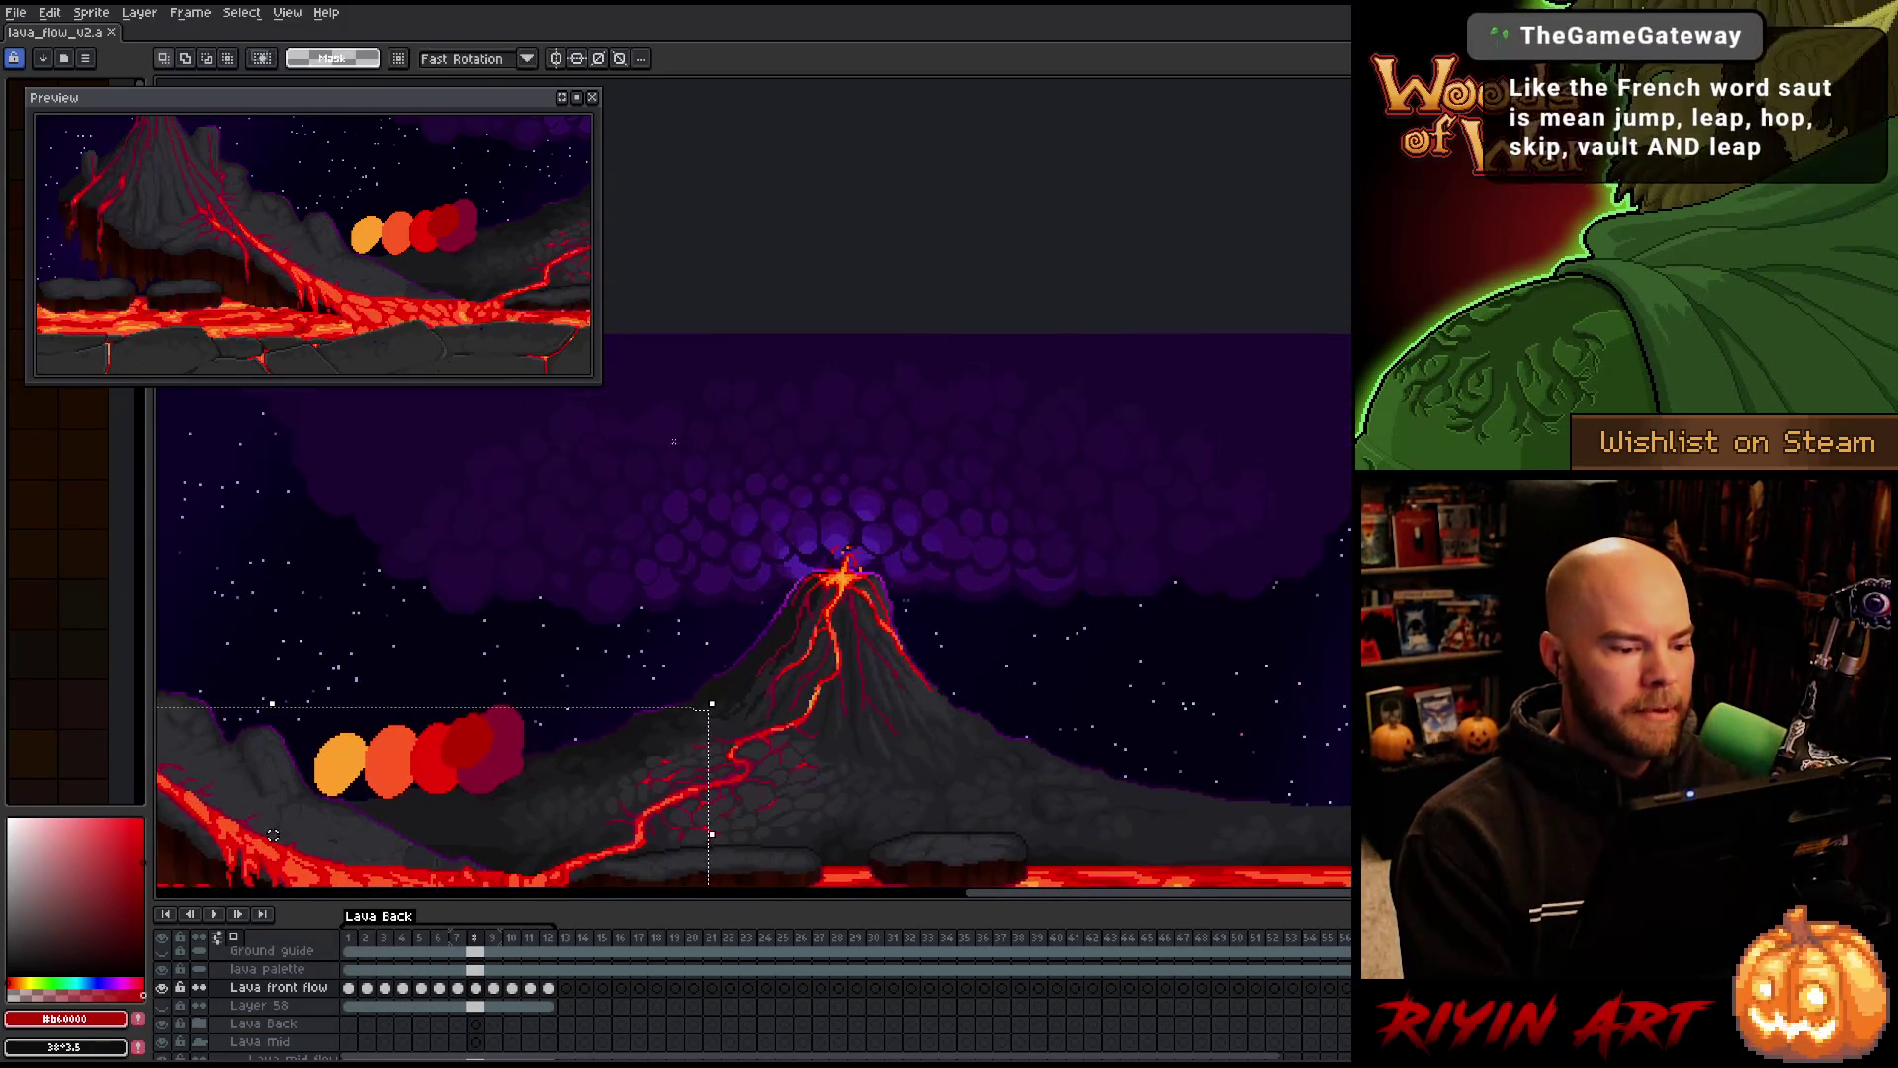
drag(874, 521, 1052, 642)
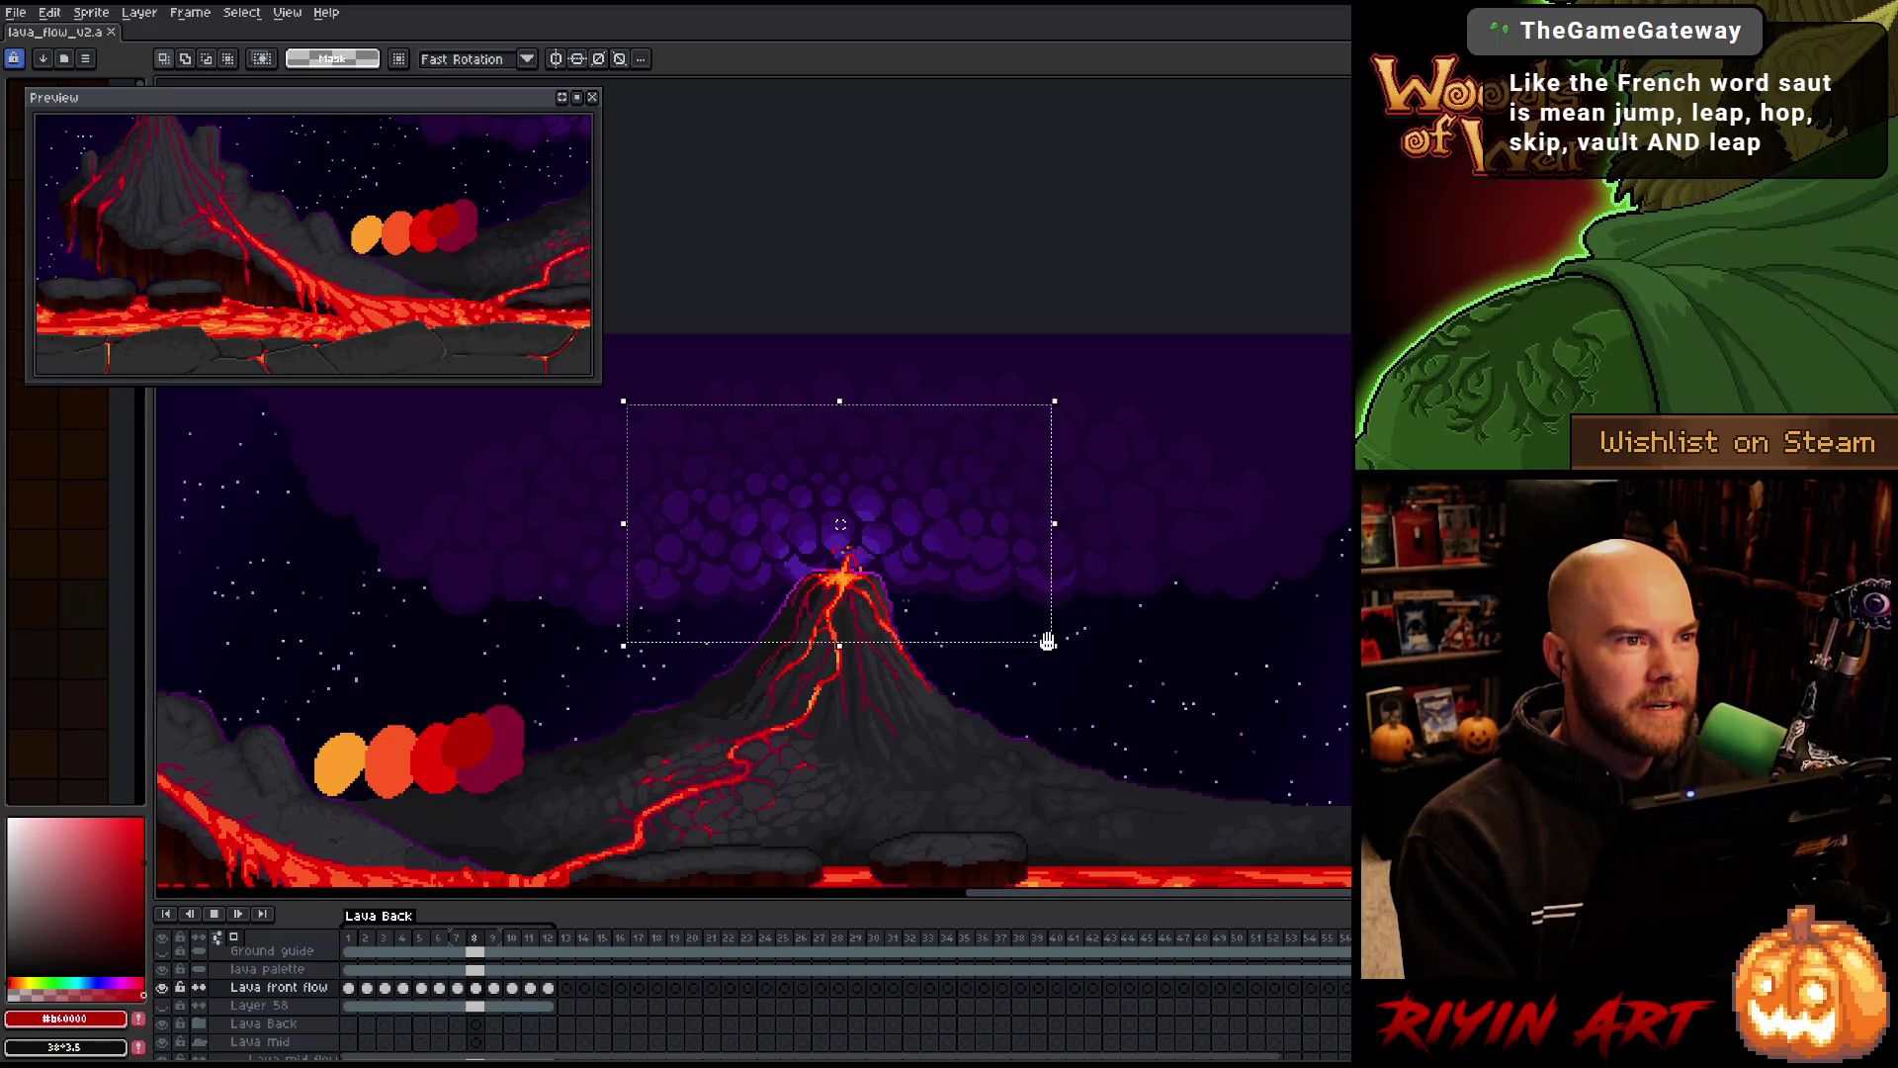
mouse_move(510, 401)
mouse_down()
mouse_move(838, 572)
mouse_move(1289, 676)
mouse_up()
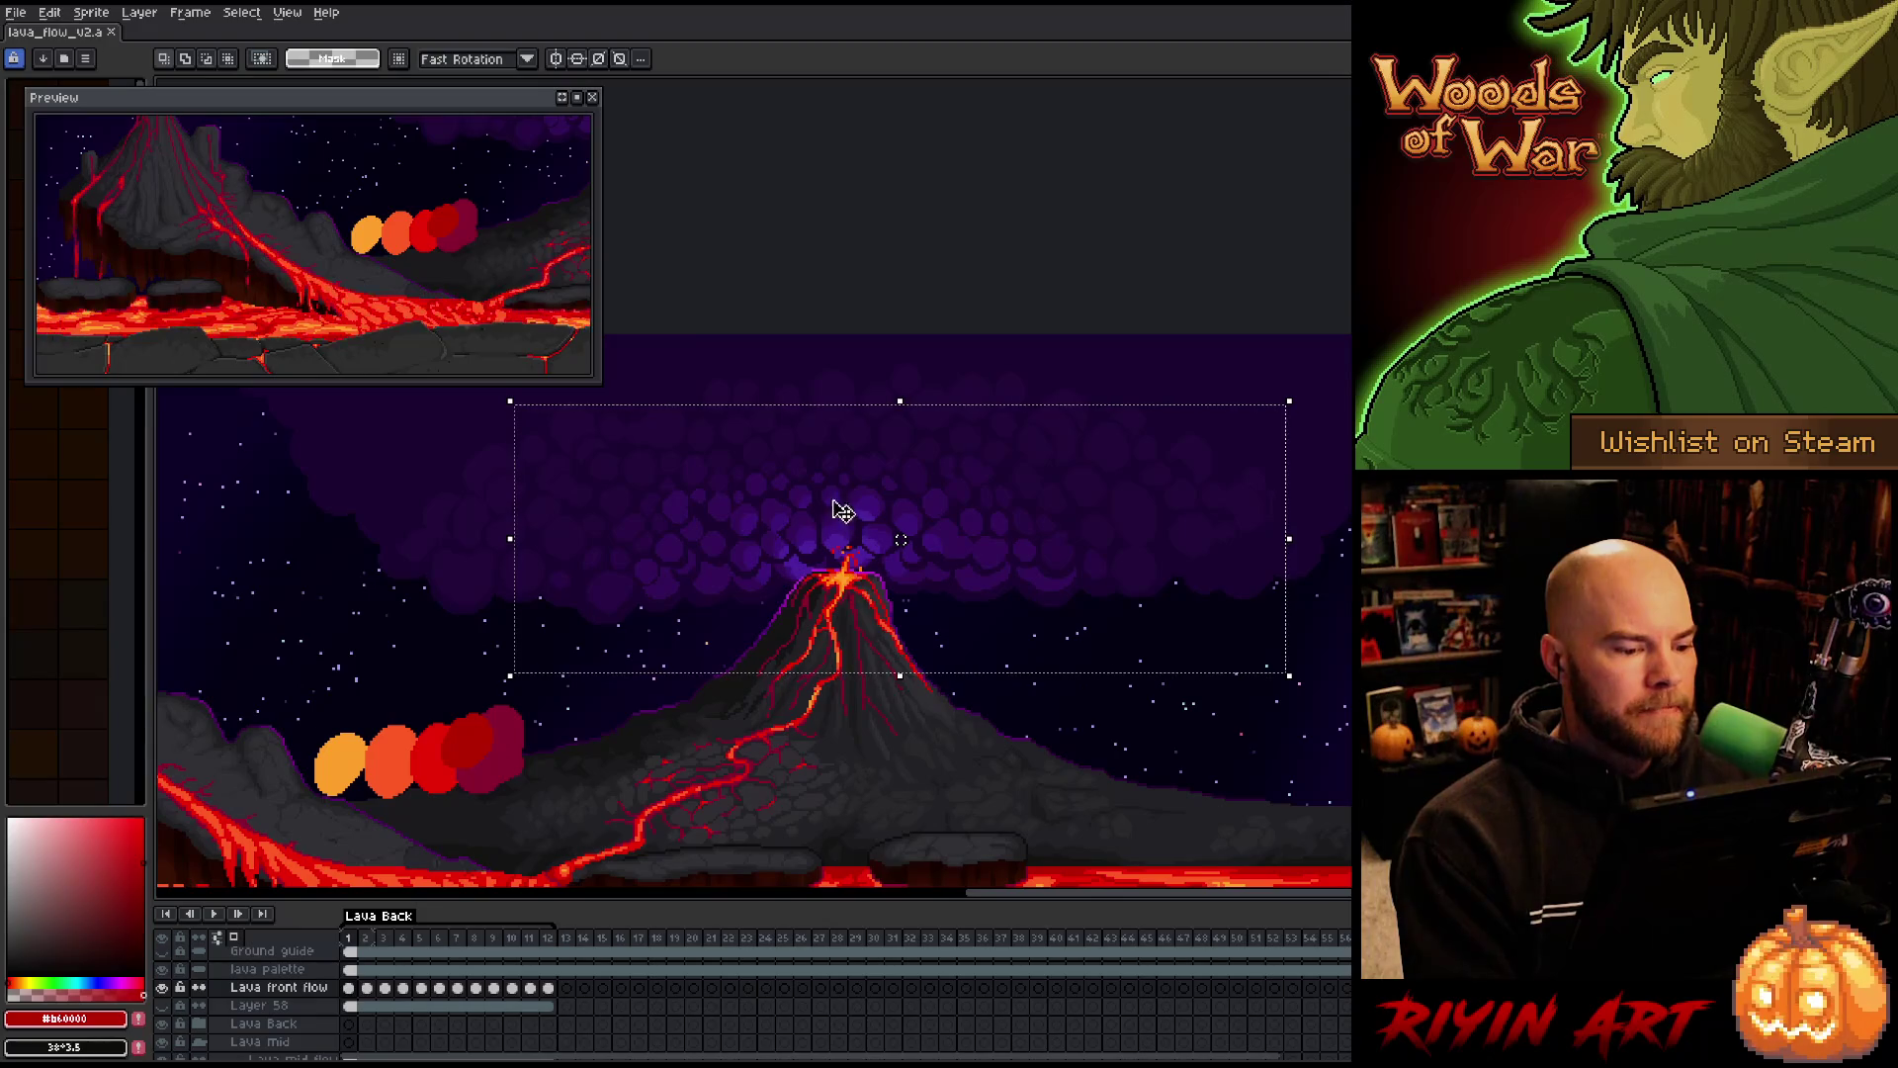
scroll(924, 643, down, 2)
scroll(907, 591, up, 2)
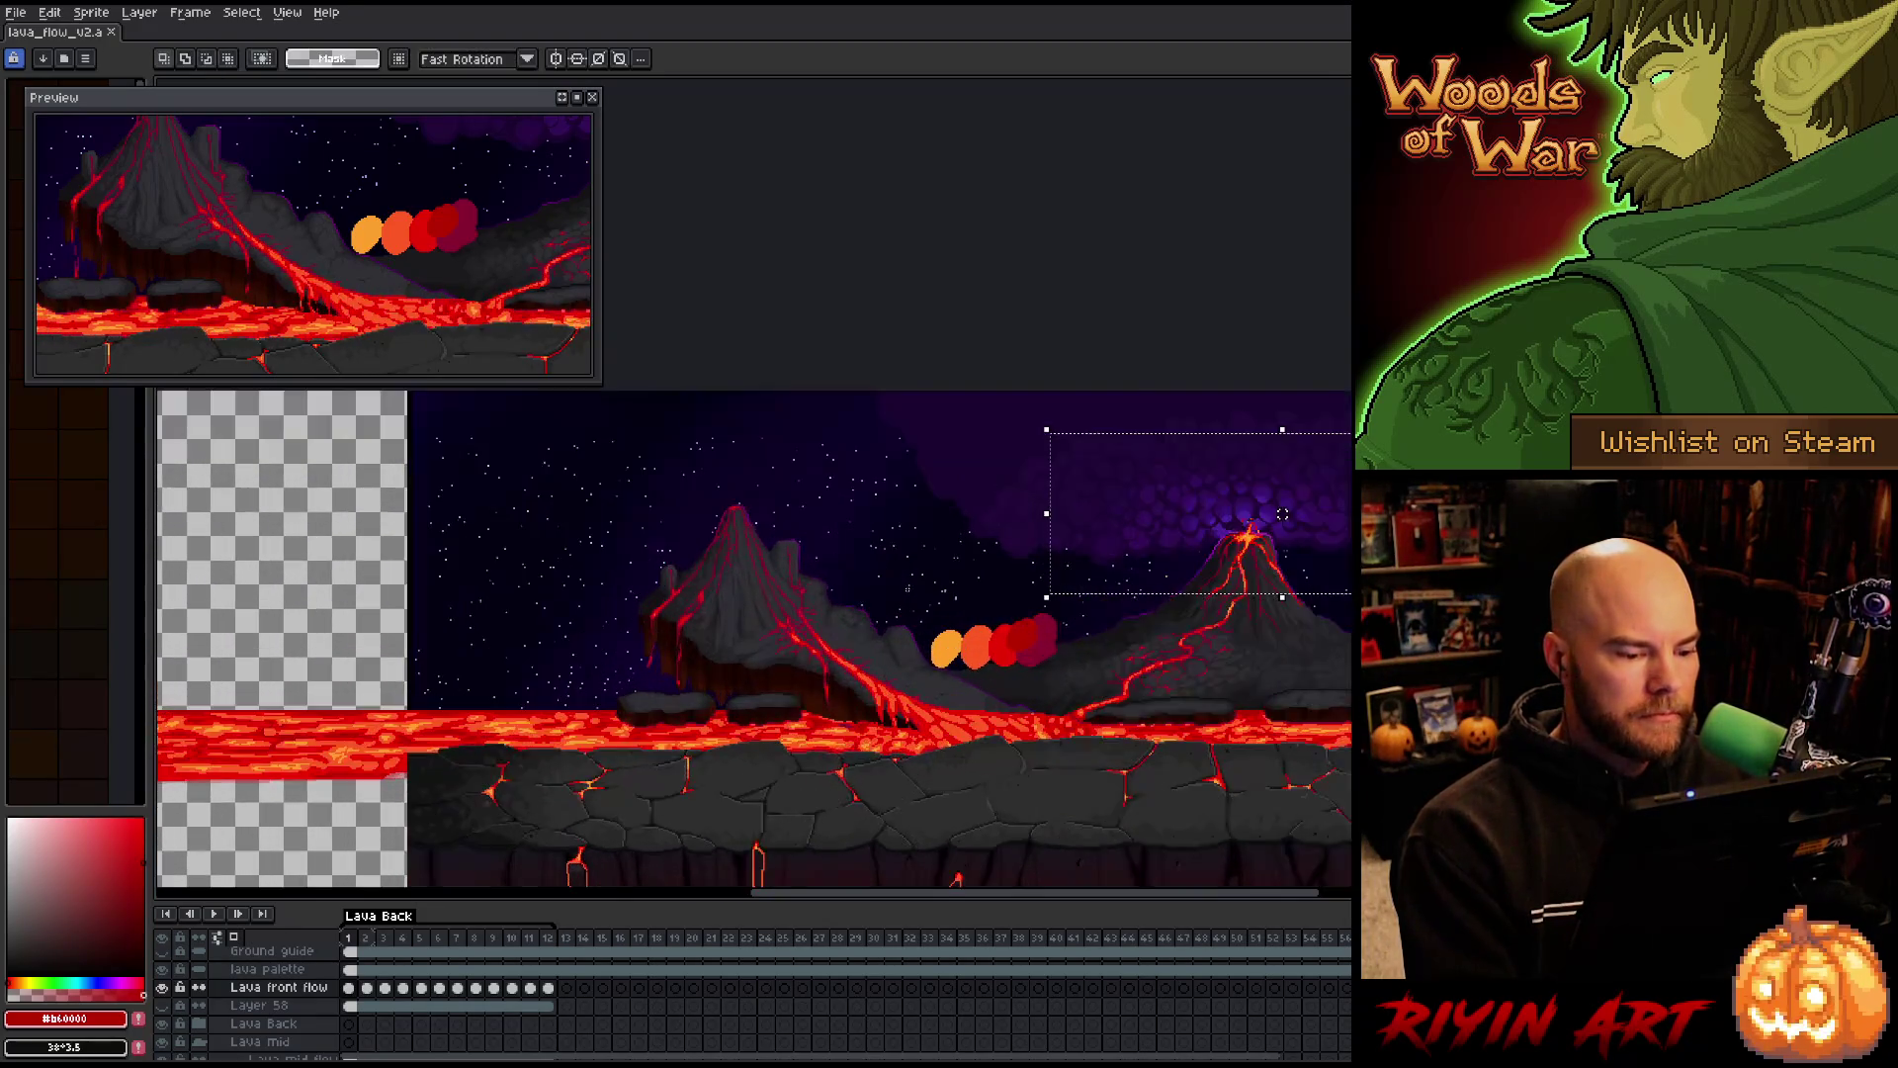
Pan and zoom to center the view on the right volcano's smoke
drag(1275, 606, 1029, 661)
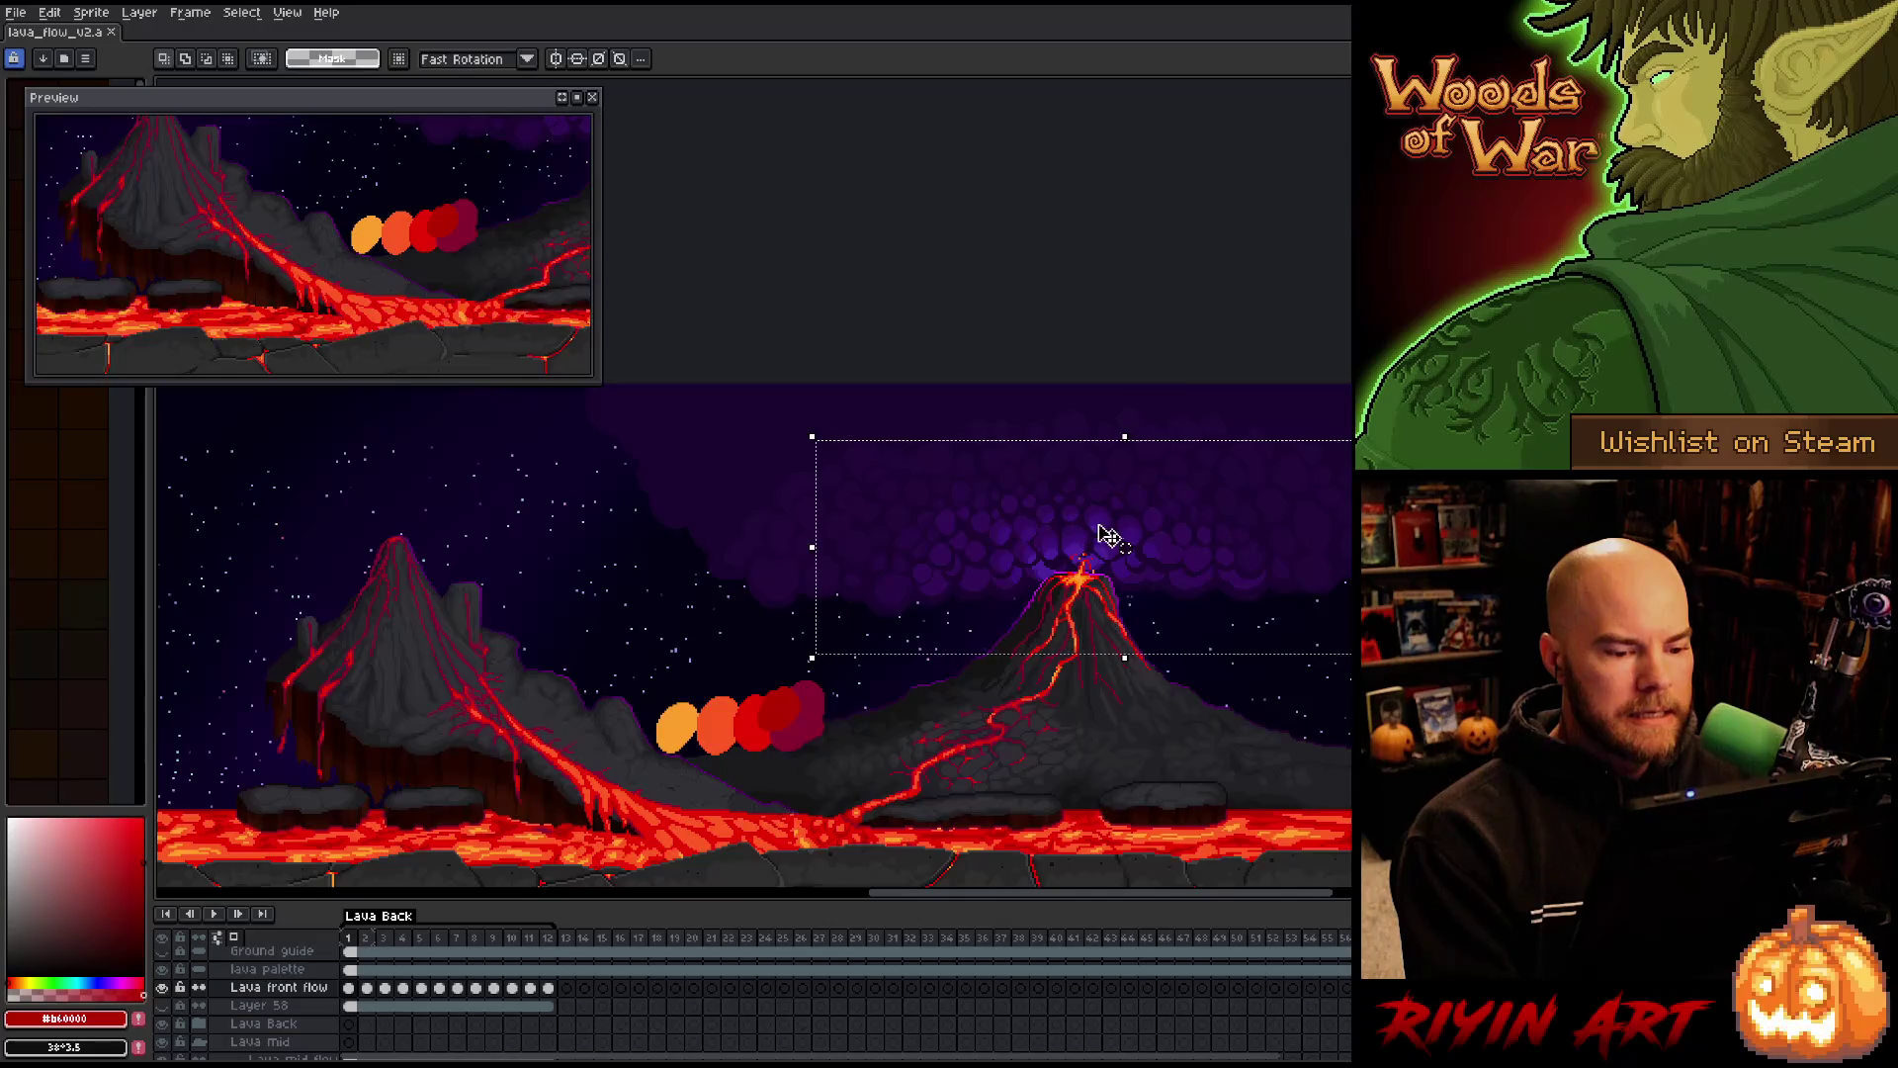
scroll(1117, 537, up, 1)
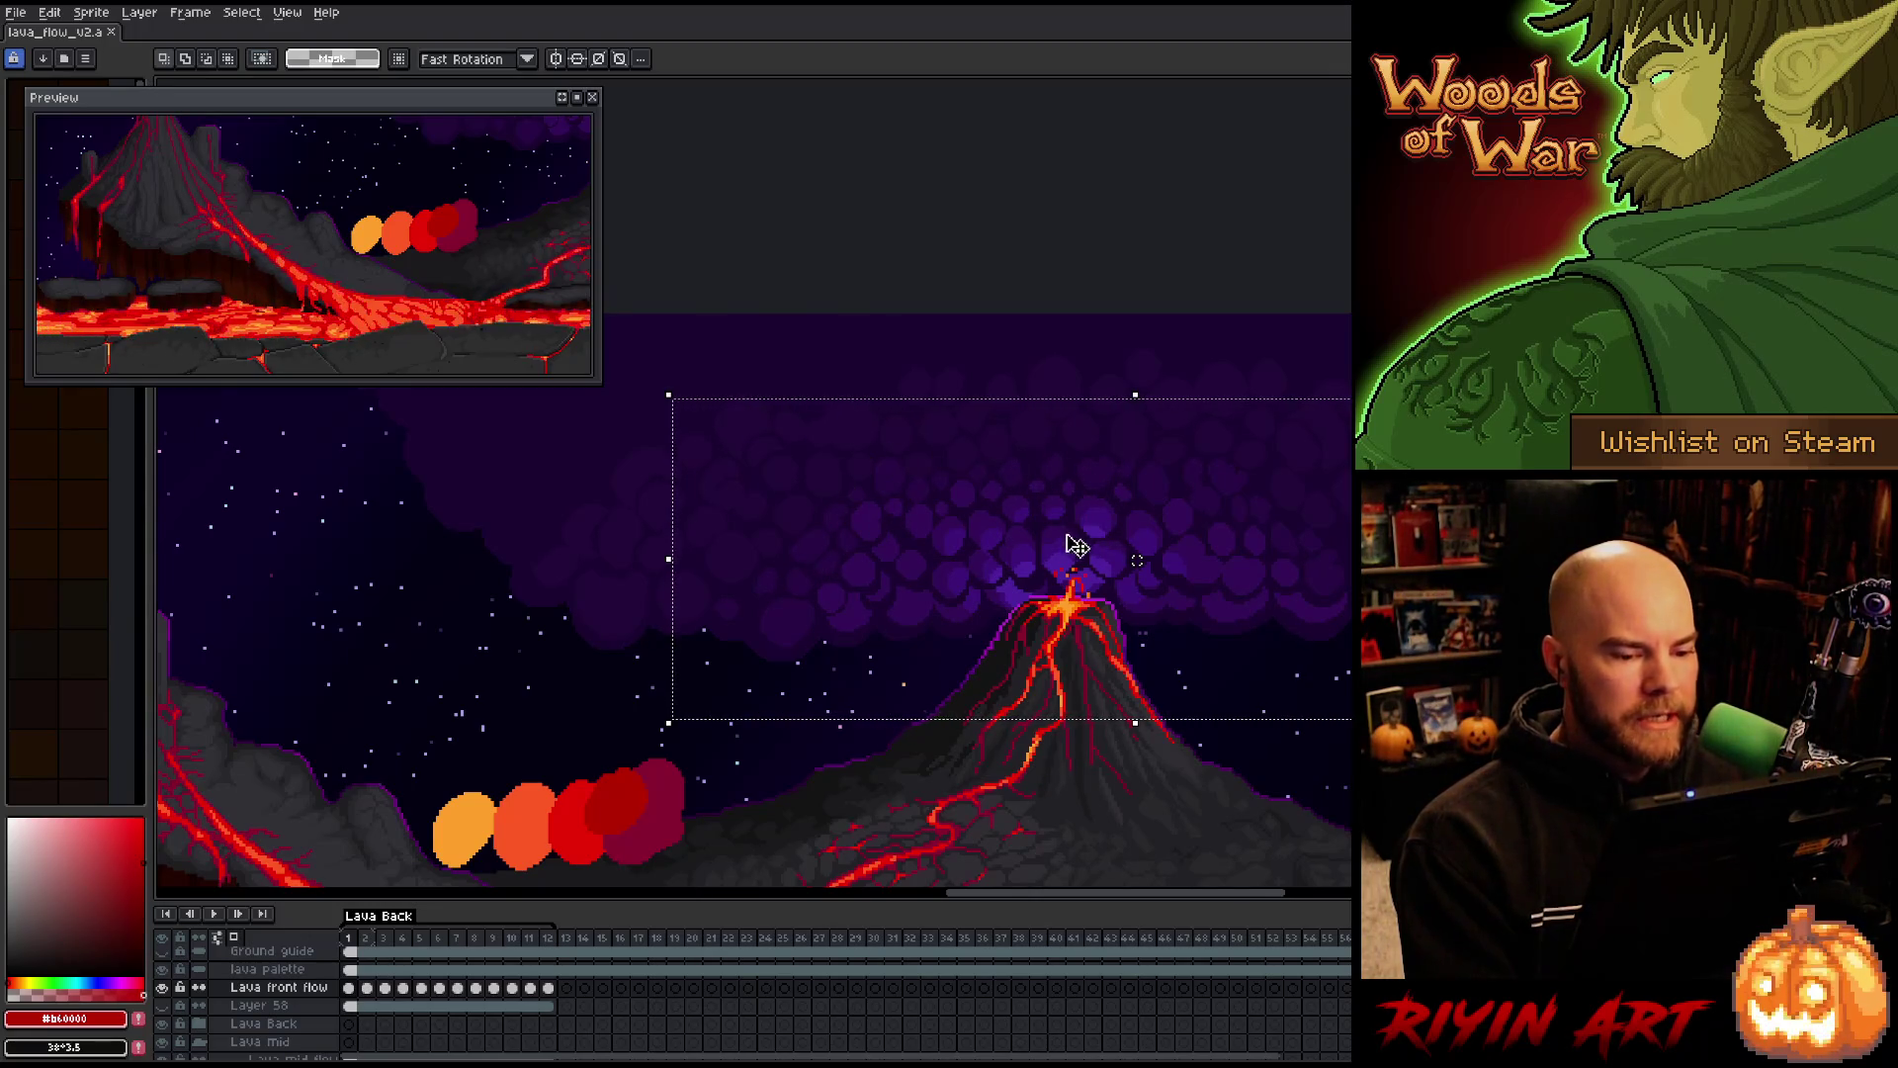
drag(1301, 538, 1049, 550)
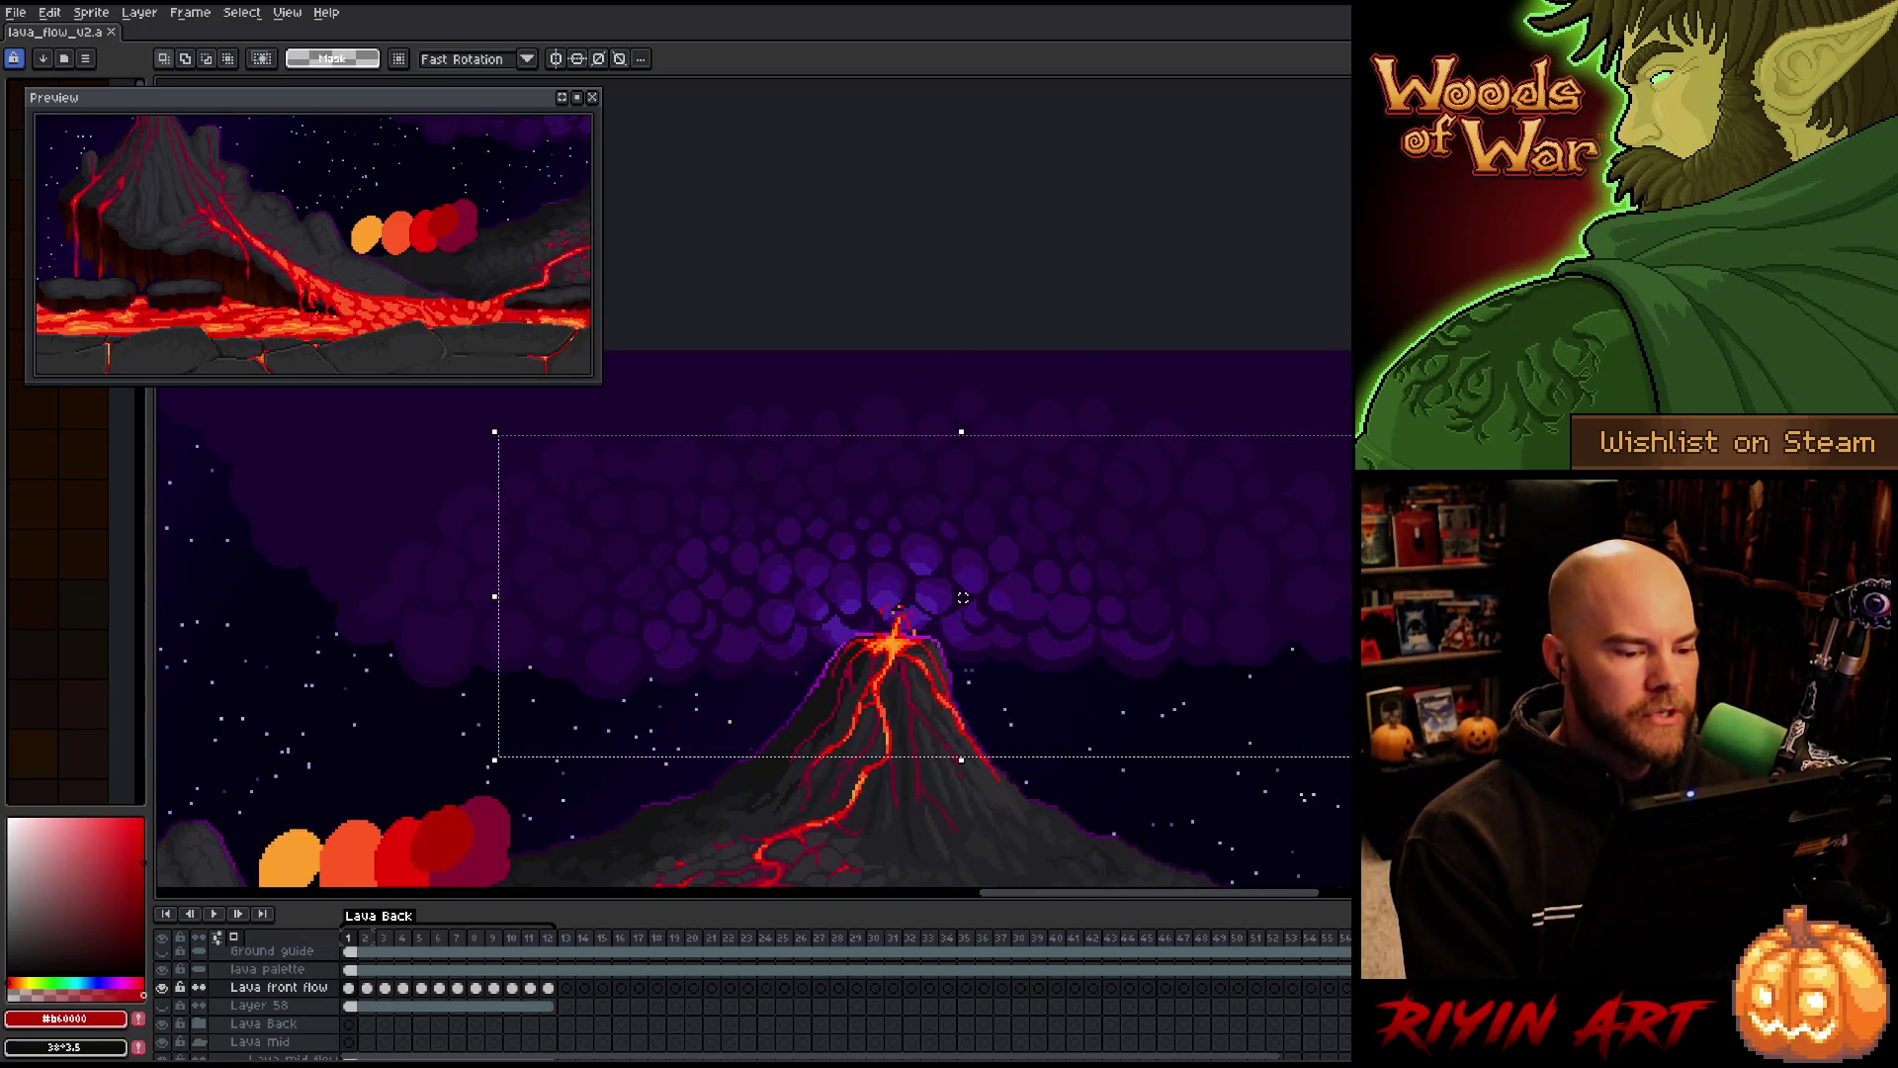
scroll(742, 733, down, 4)
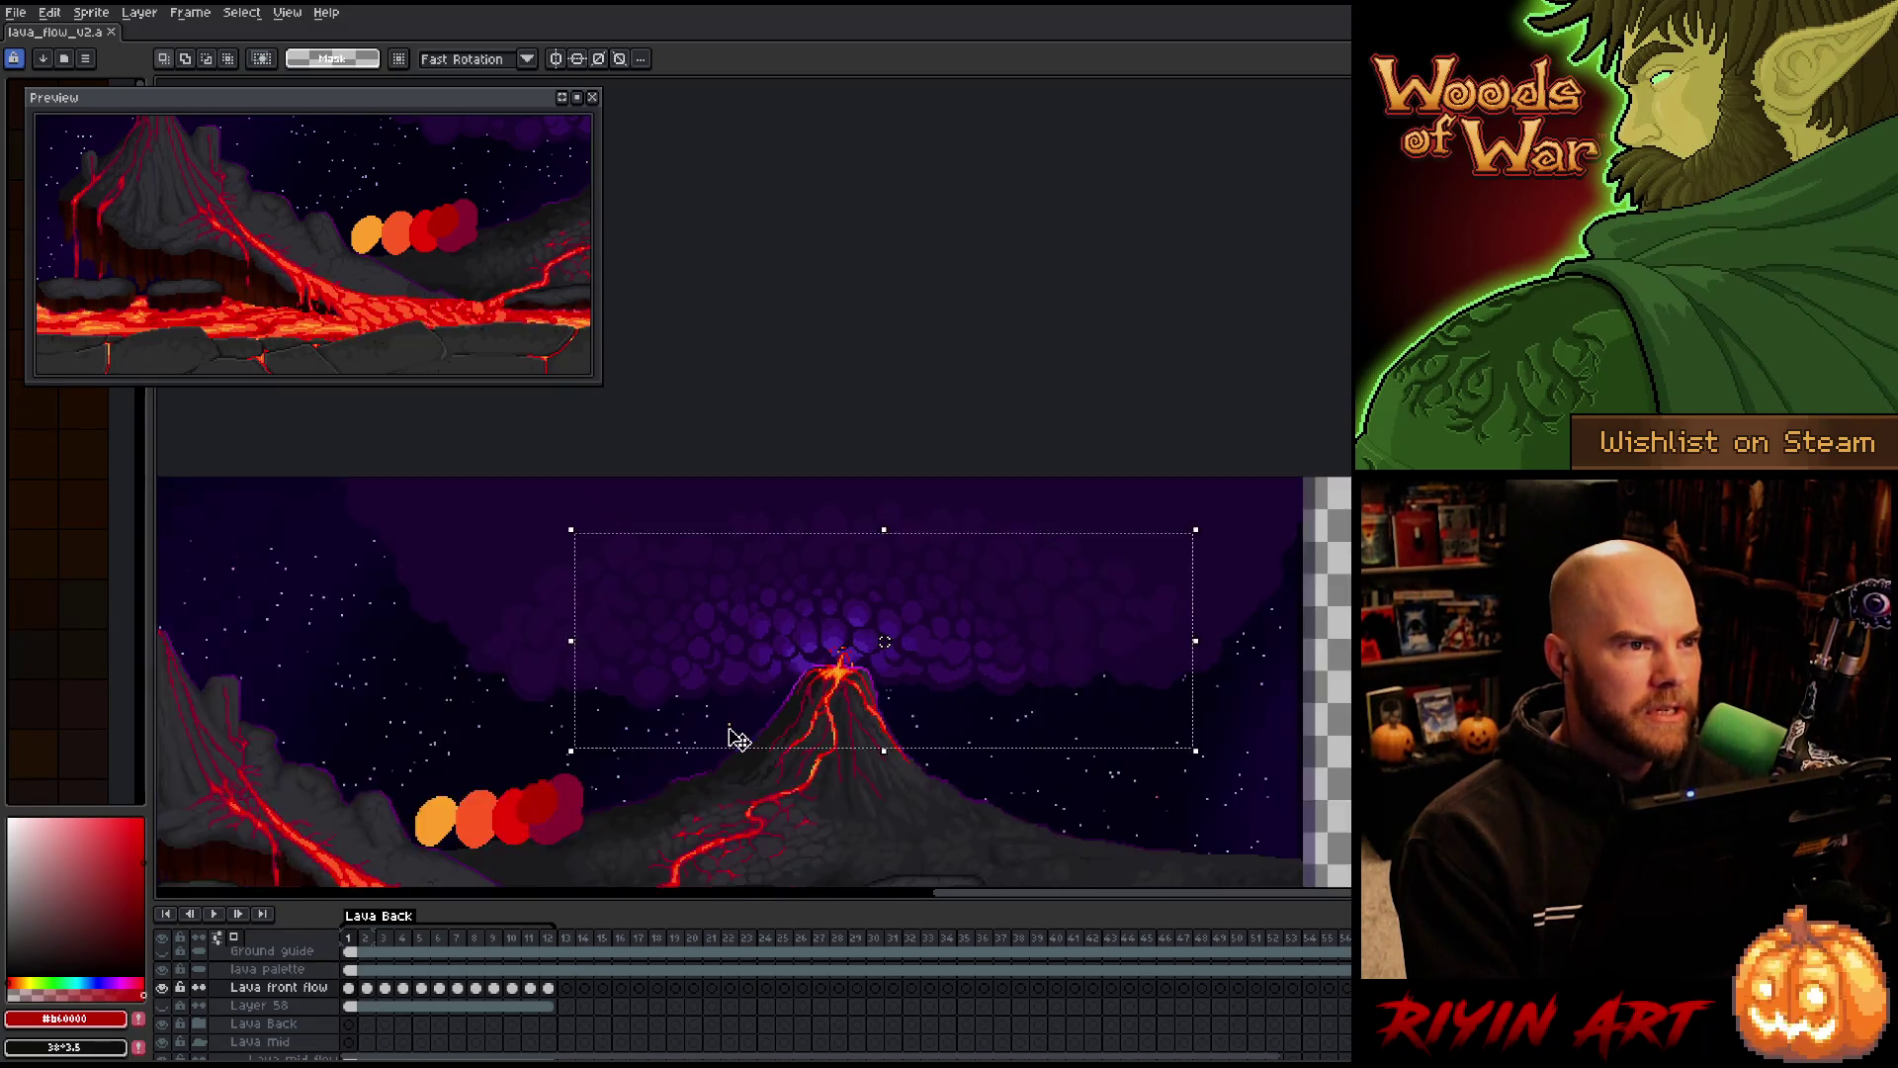
scroll(665, 627, up, 2)
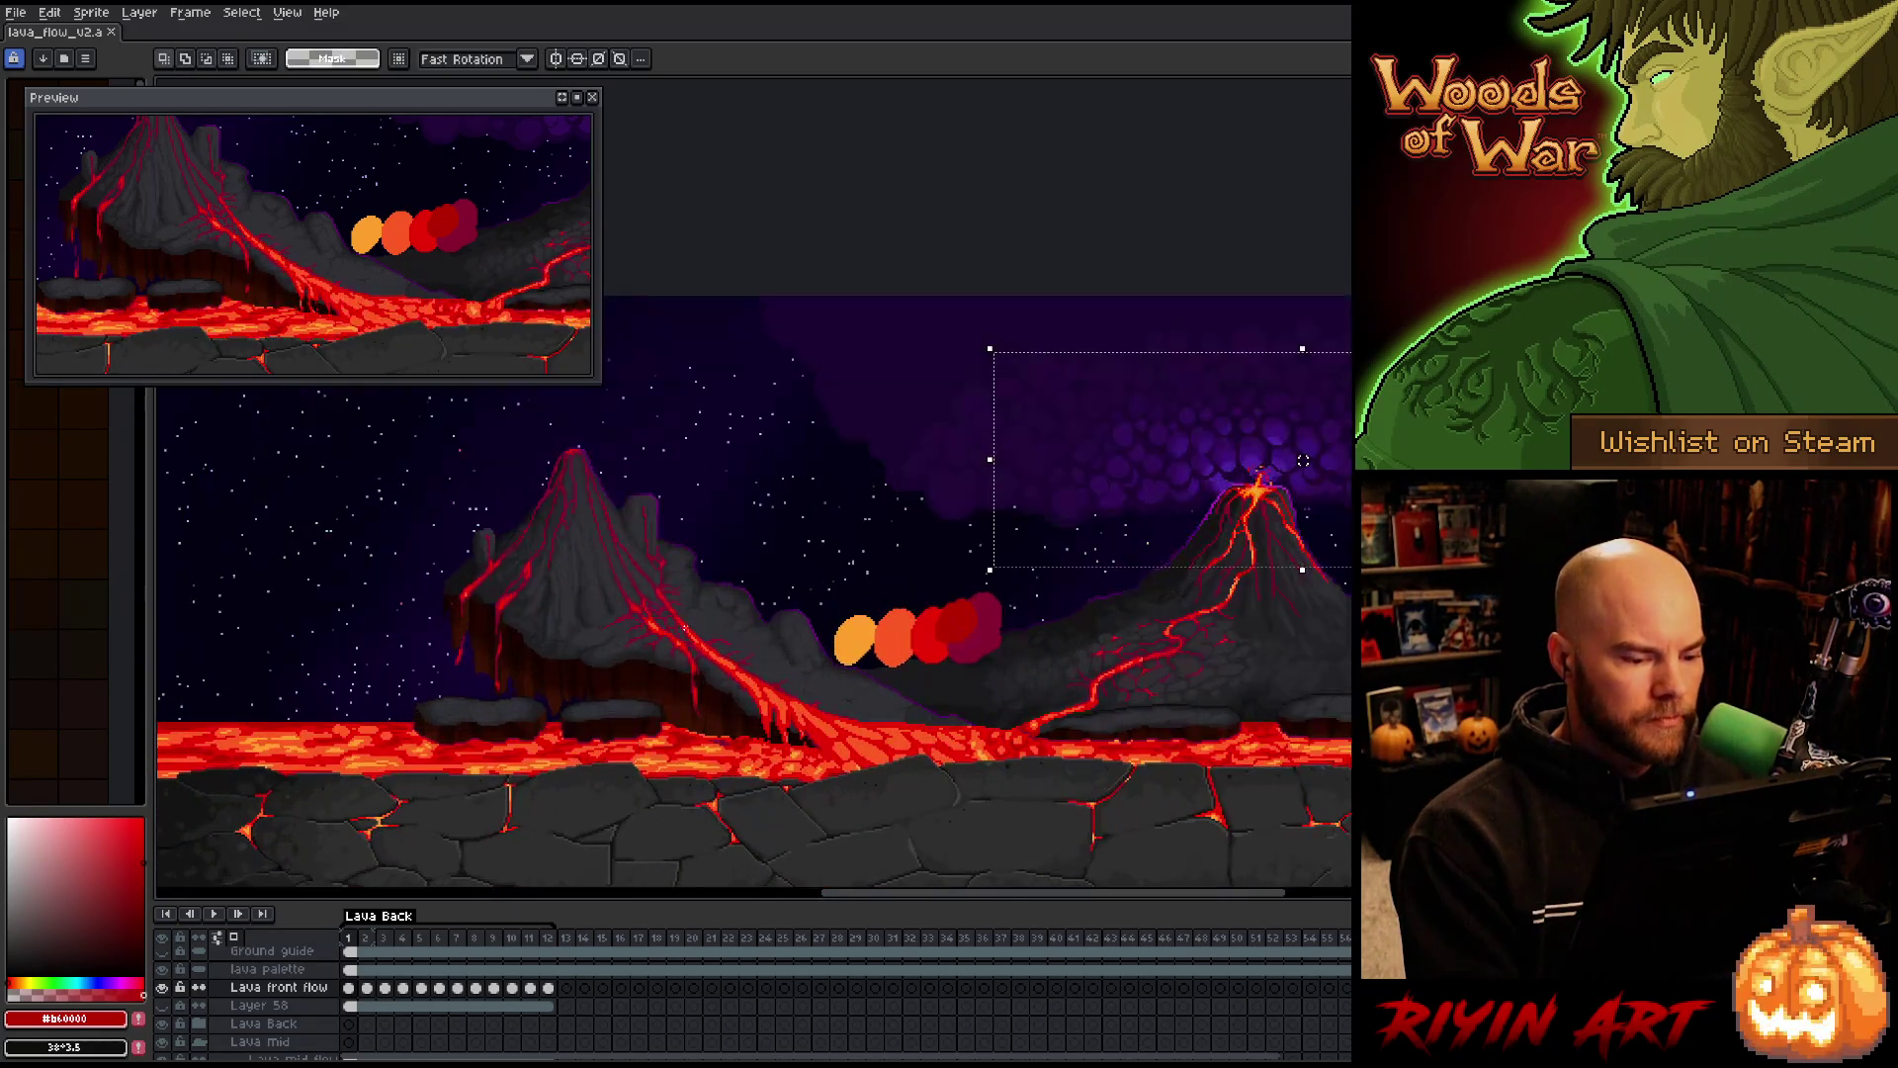
Adjust the zoom, then hide the cracked stone Ground layer
scroll(852, 702, up, 2)
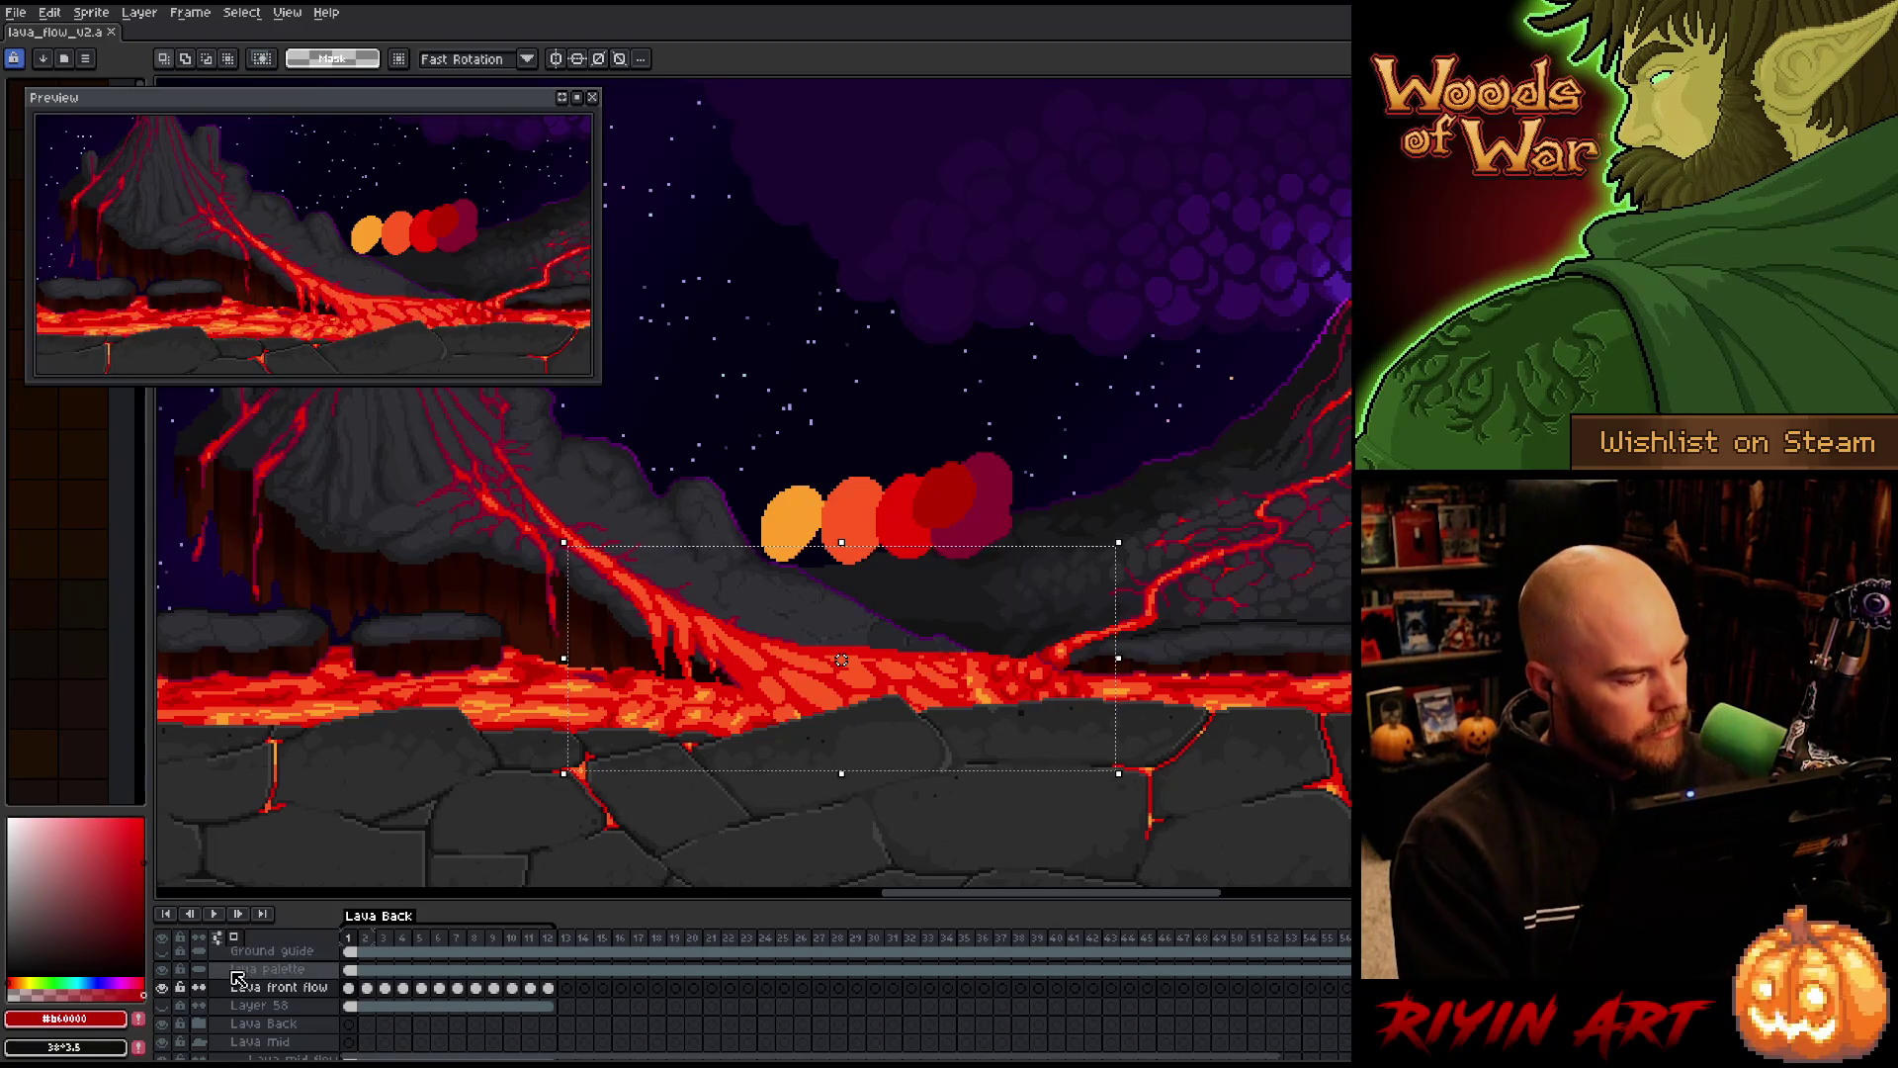
scroll(216, 988, up, 2)
scroll(196, 1010, down, 1)
scroll(197, 1007, up, 1)
scroll(188, 1003, down, 3)
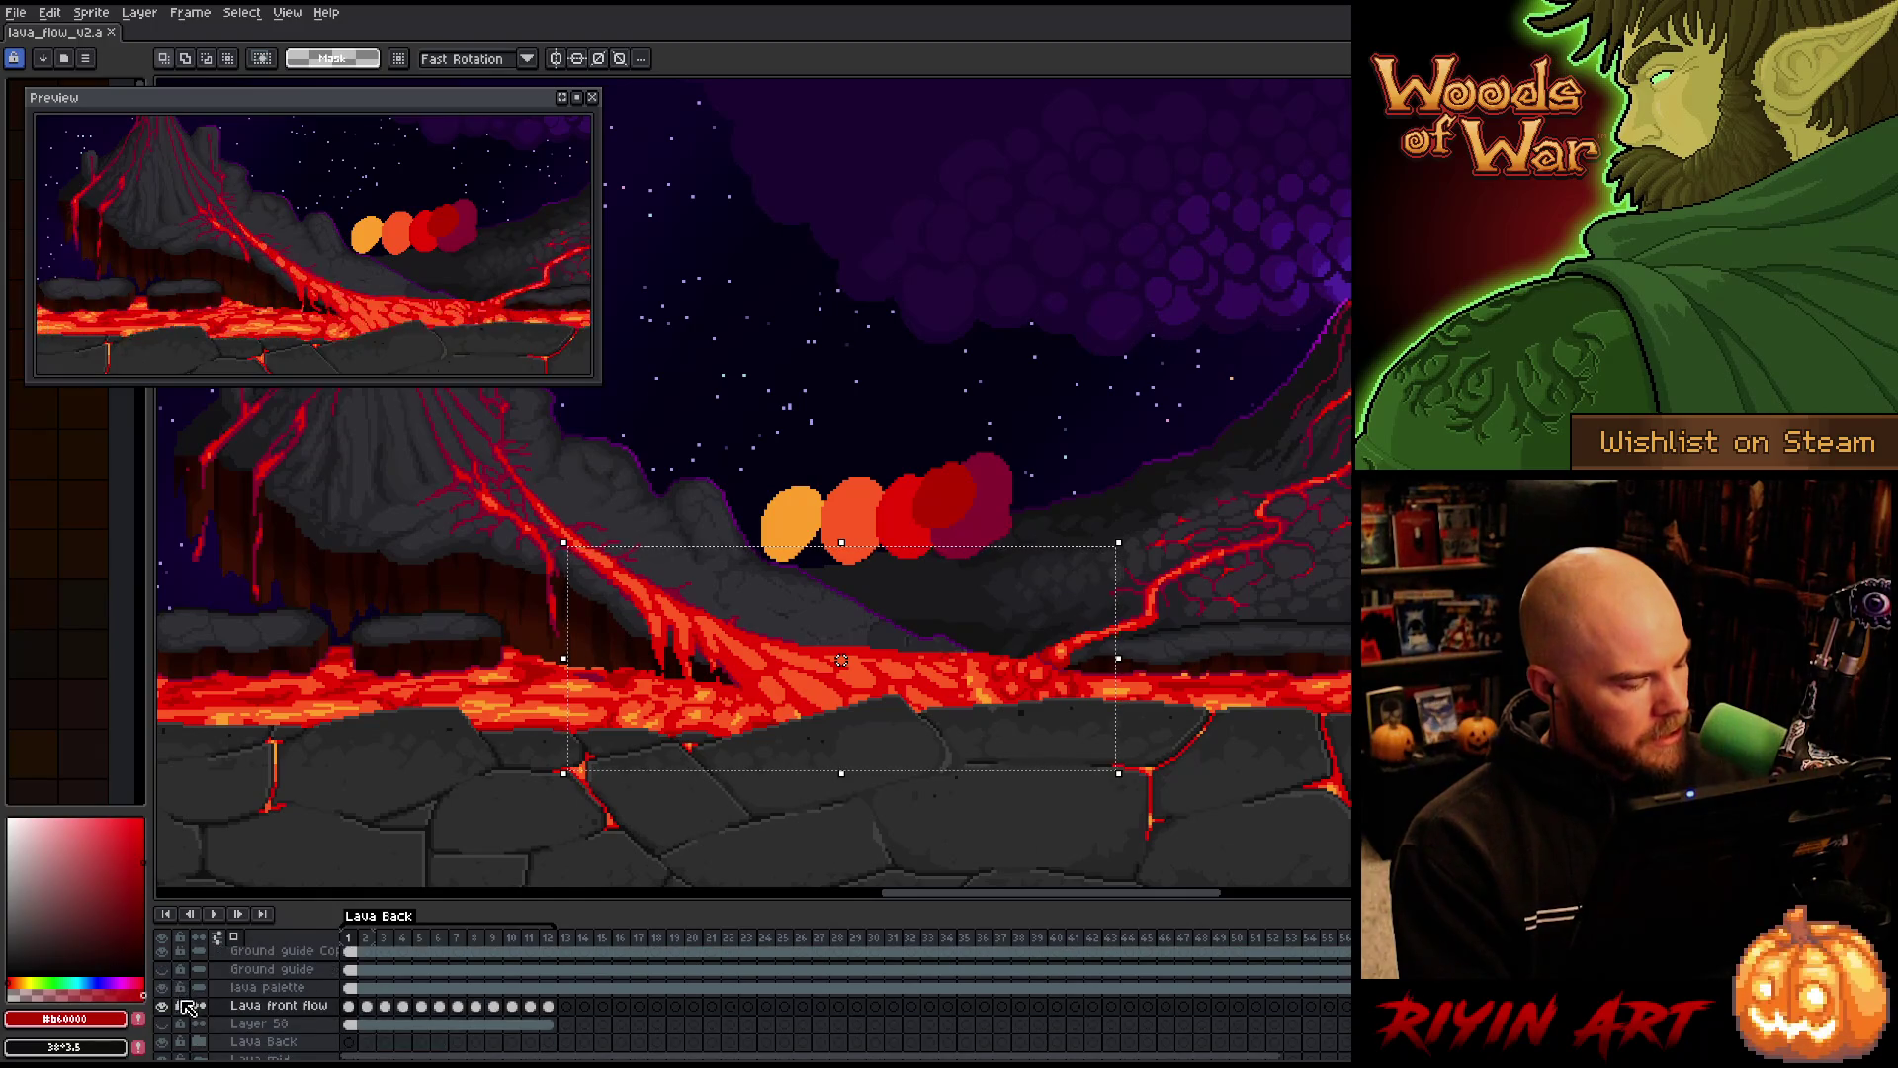
scroll(189, 1004, up, 3)
scroll(190, 1004, down, 1)
scroll(203, 1013, up, 1)
scroll(206, 1016, up, 2)
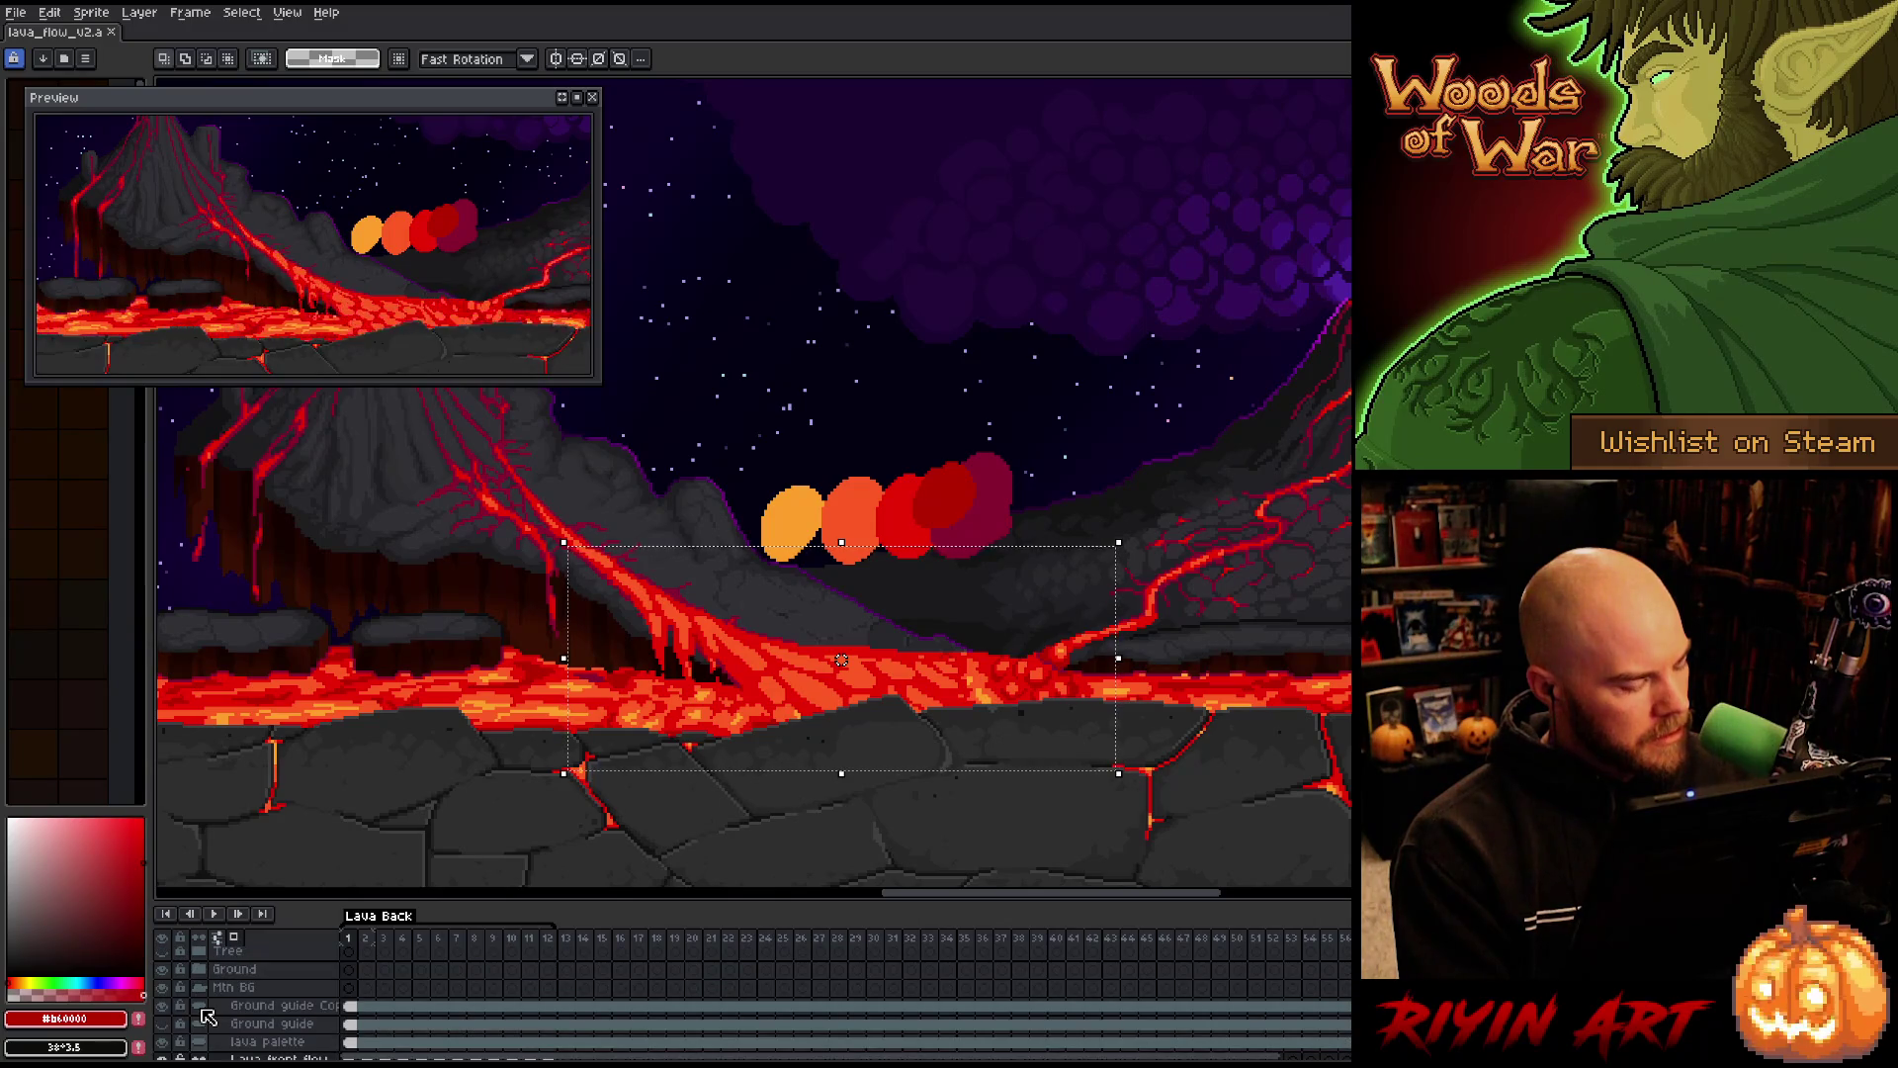
click(164, 971)
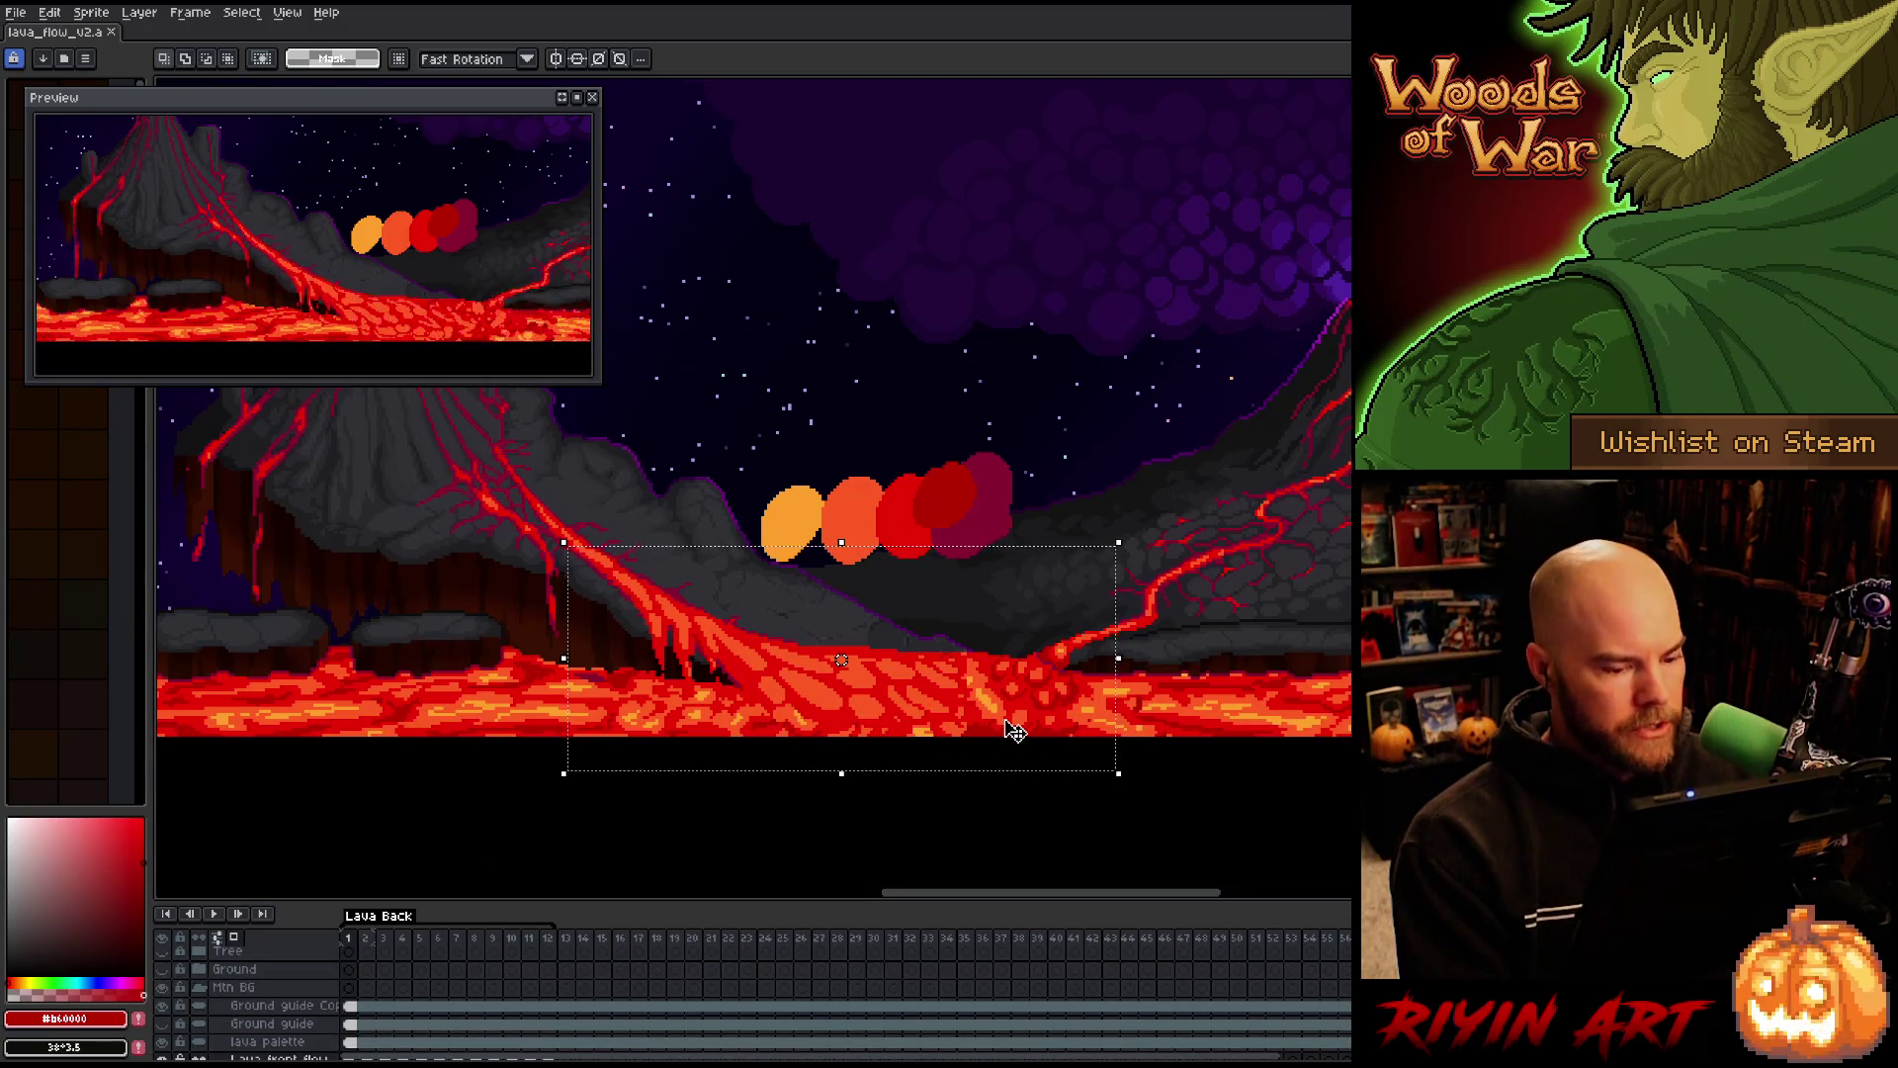
Deselect, save the file, play the animation, and pan toward the right volcano
key(ctrl+d)
key(ctrl+s)
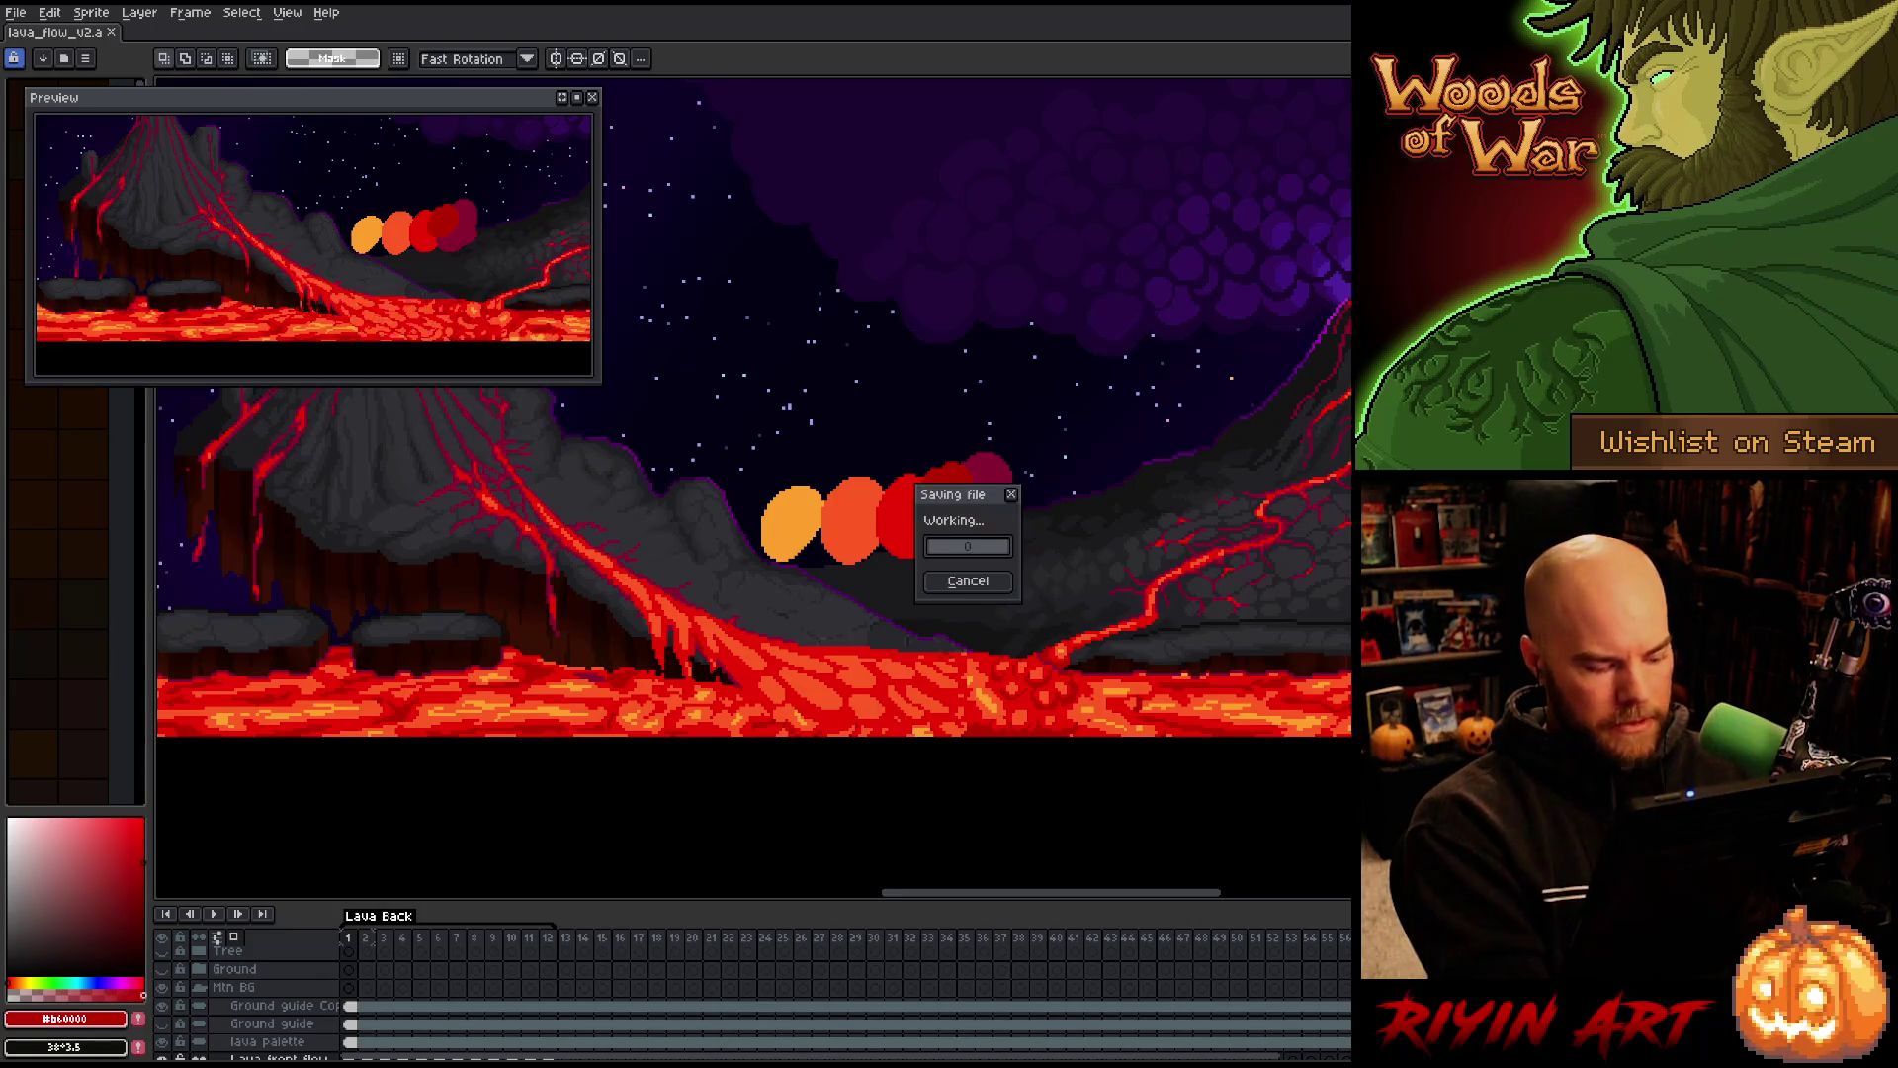
key(Return)
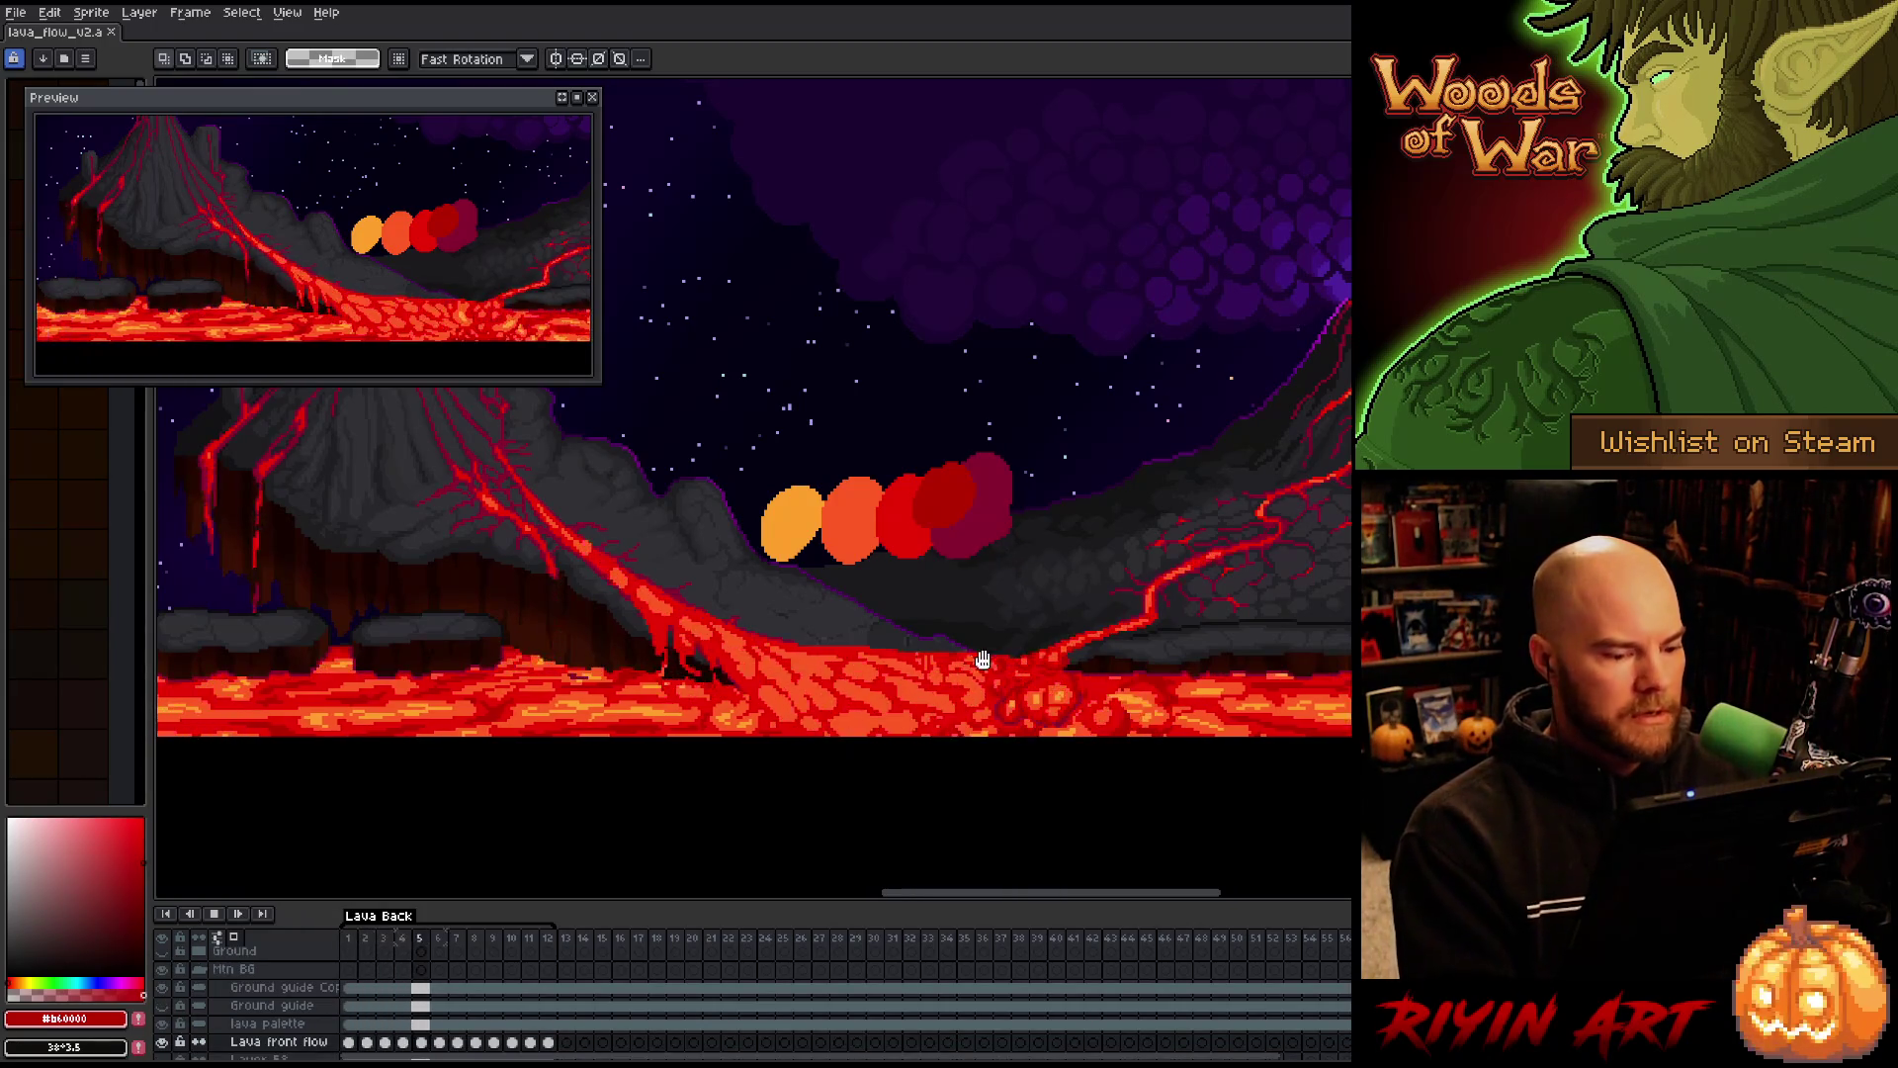
key(h)
drag(972, 685, 913, 705)
key(m)
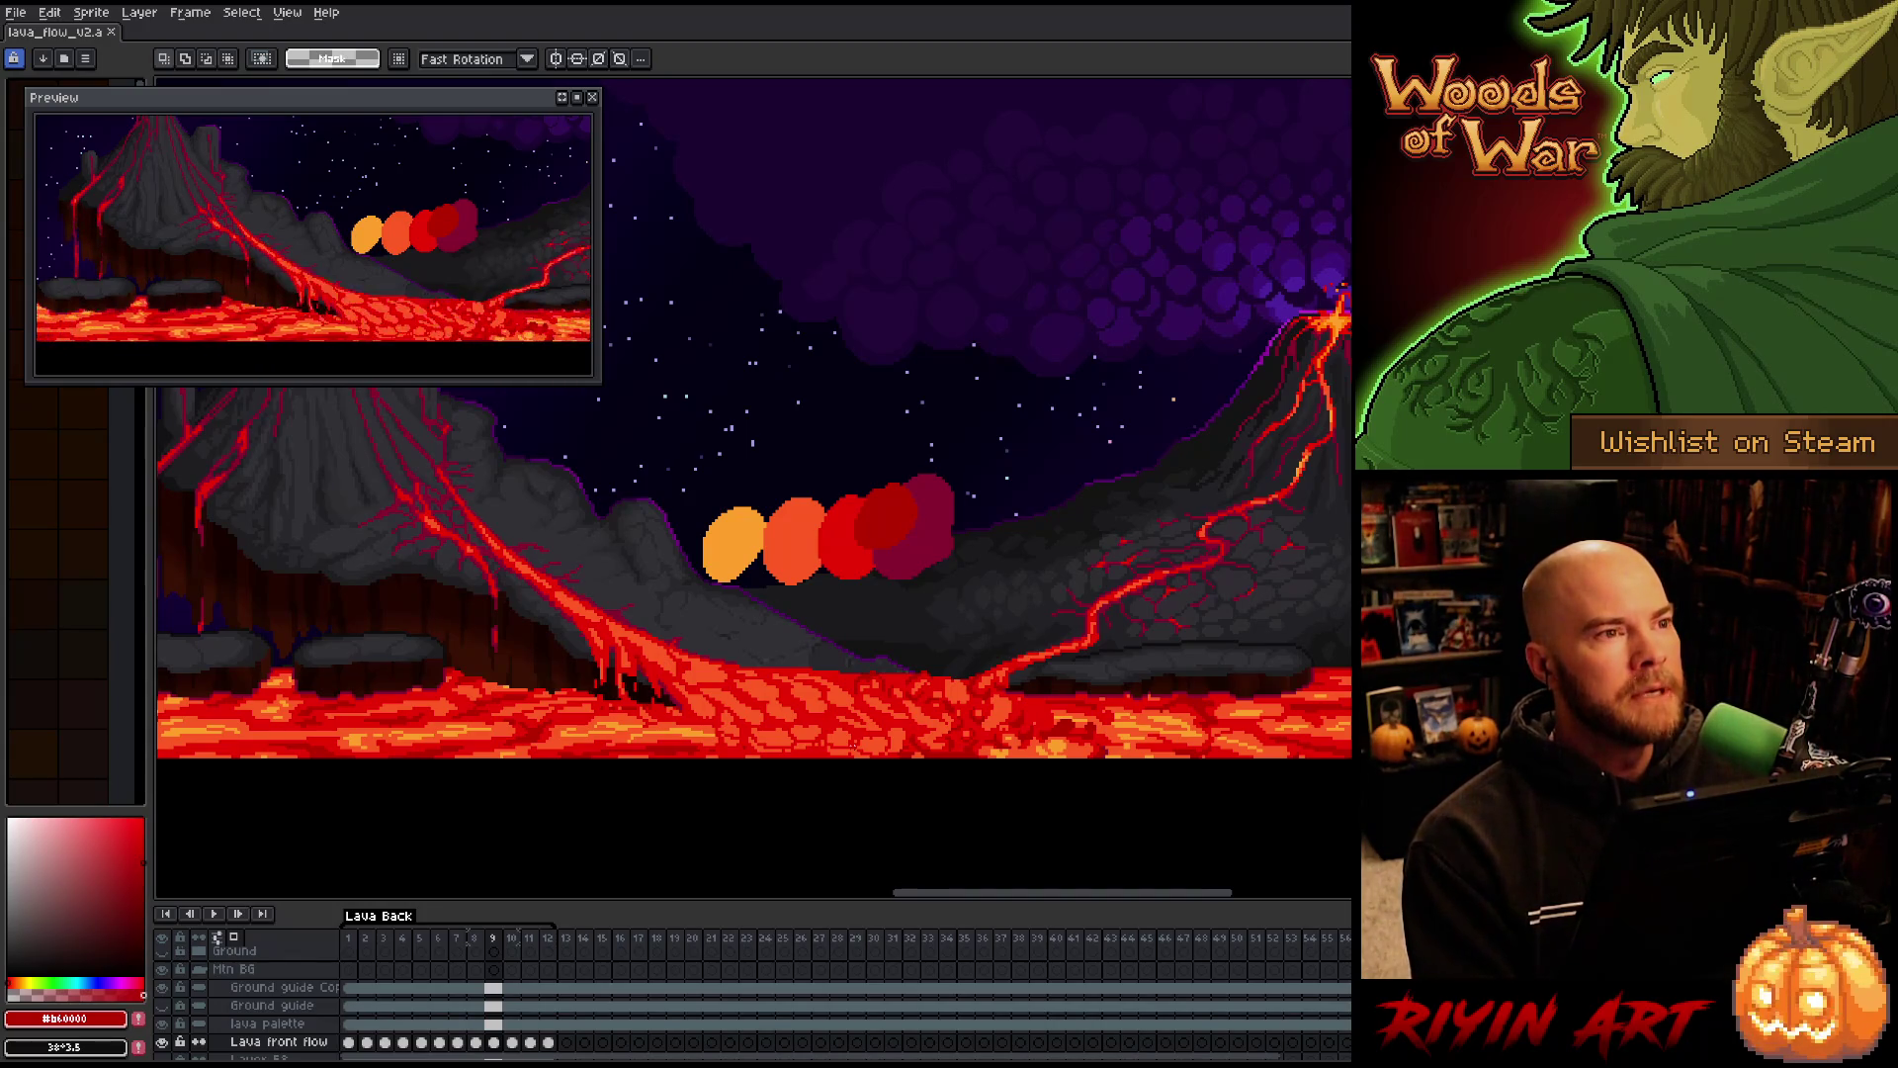
mouse_move(834, 746)
mouse_down()
mouse_move(889, 729)
mouse_move(881, 754)
mouse_move(895, 727)
mouse_up()
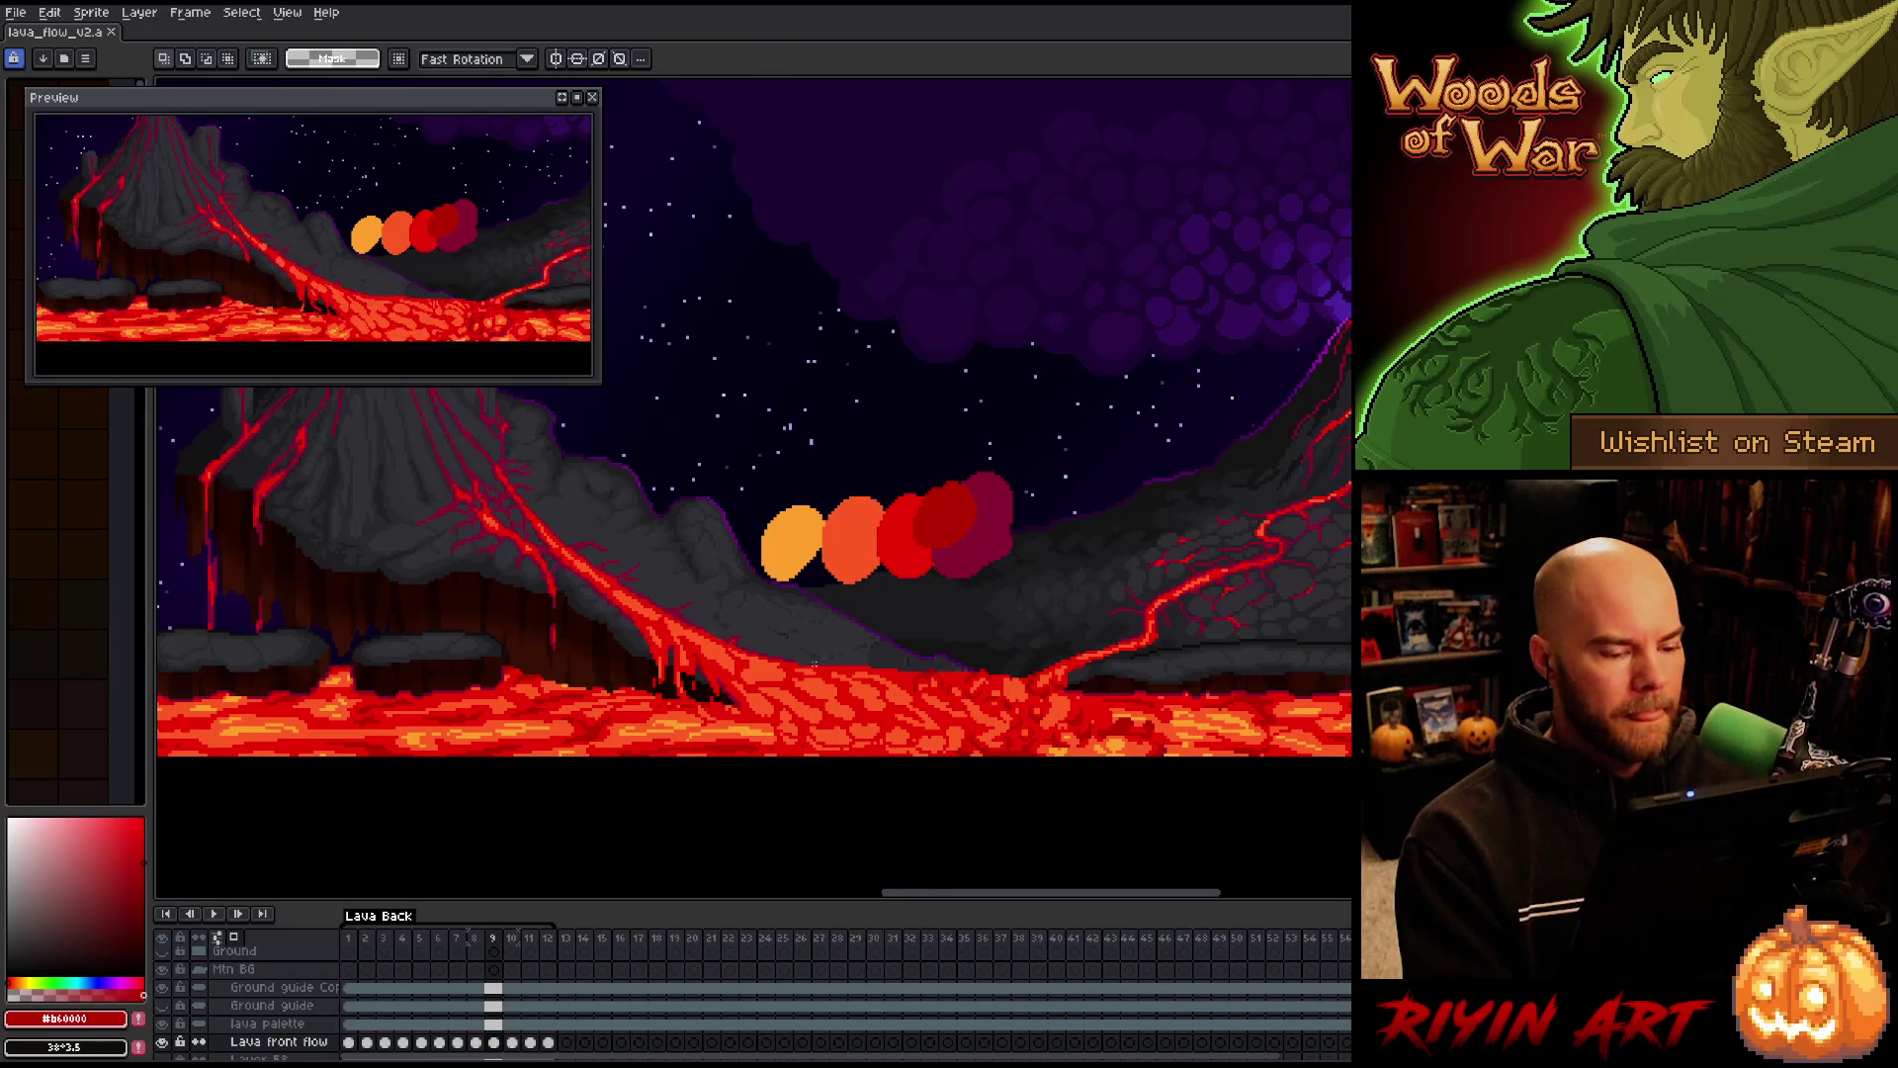
scroll(823, 677, up, 2)
scroll(824, 673, down, 1)
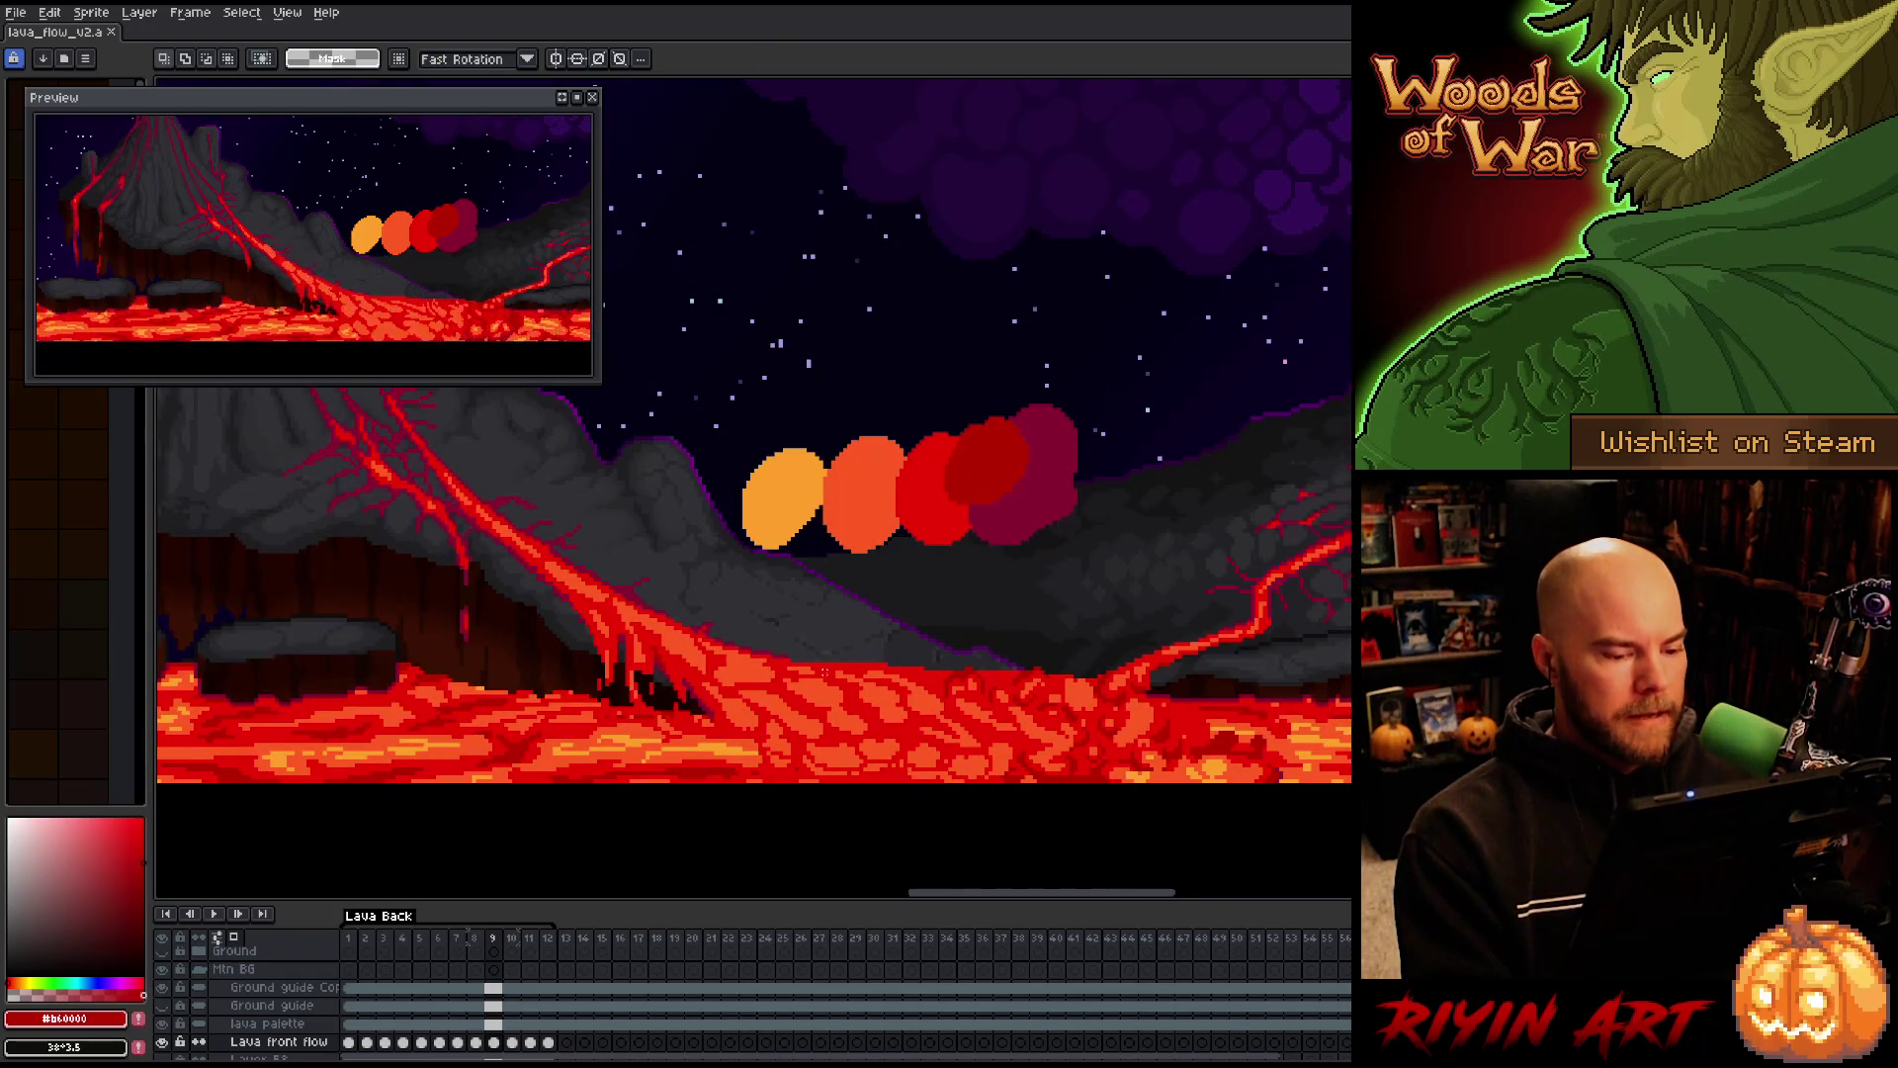
drag(989, 777, 903, 754)
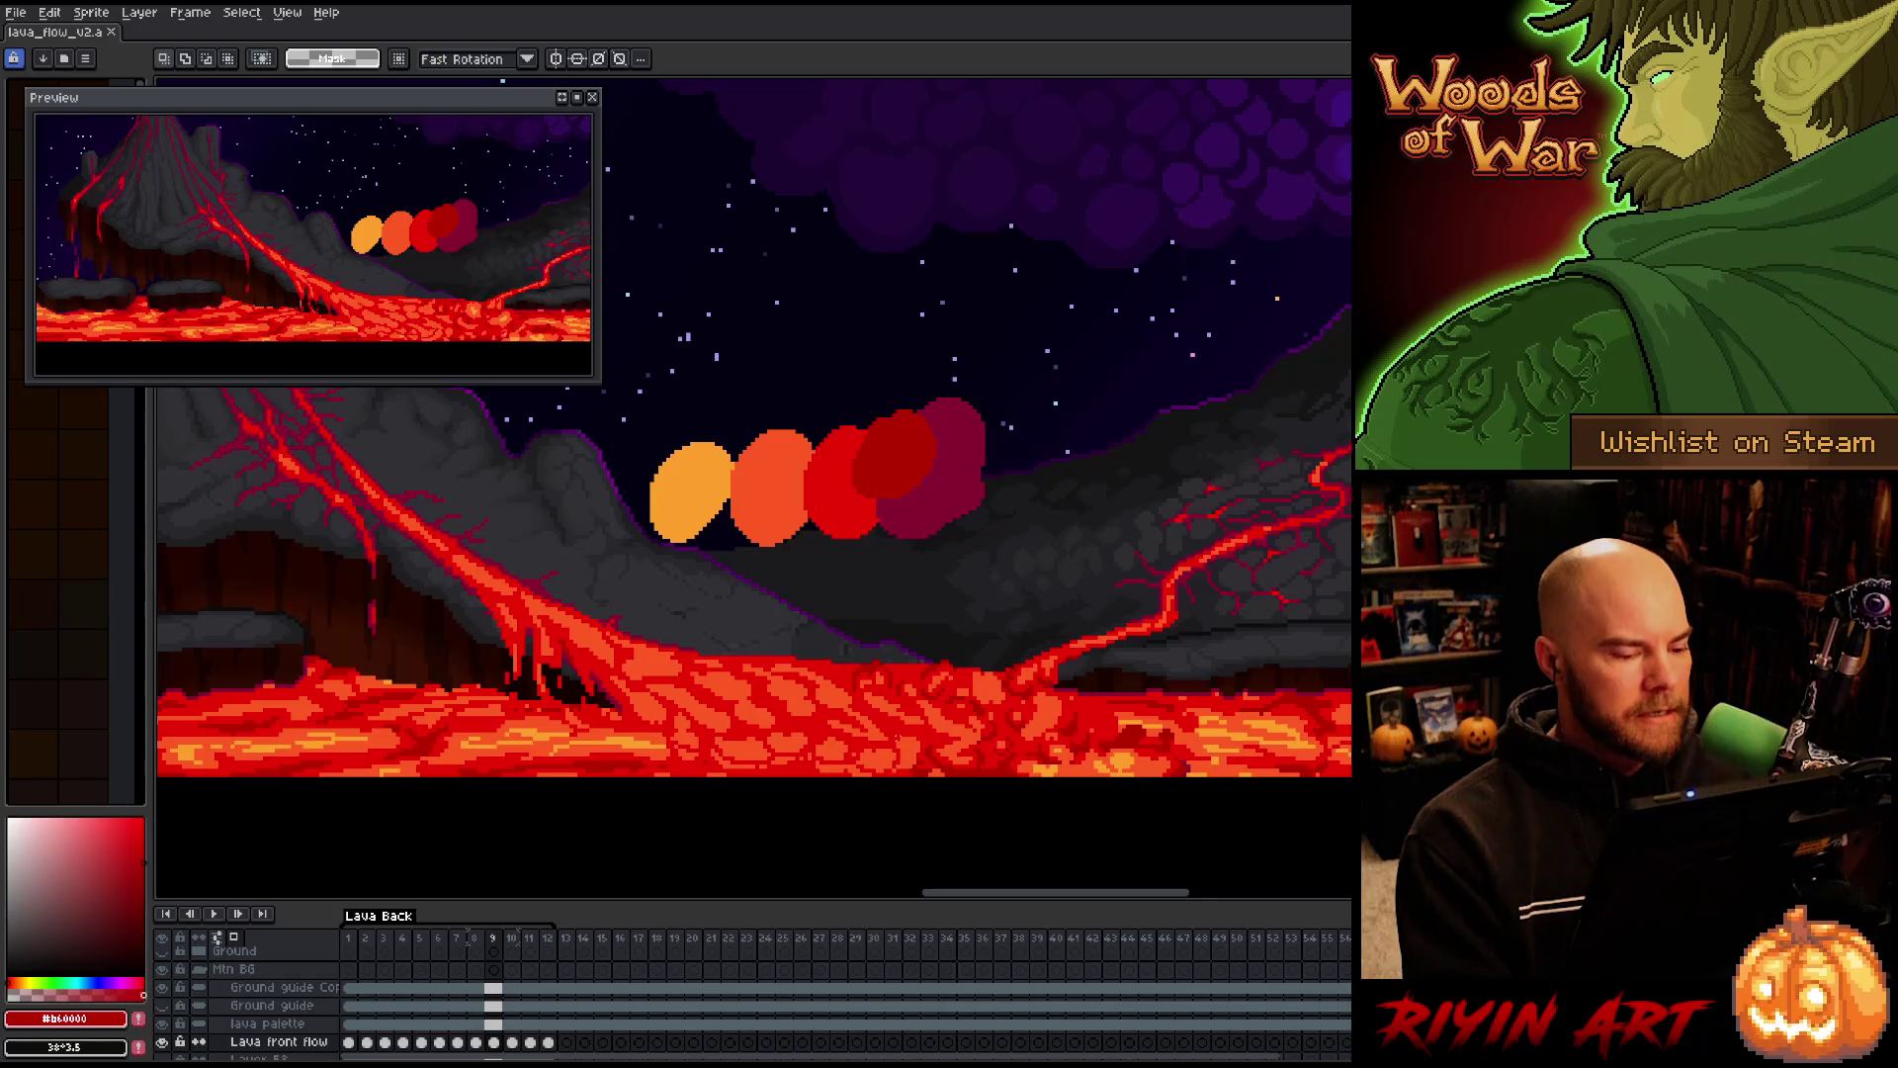
scroll(853, 680, up, 1)
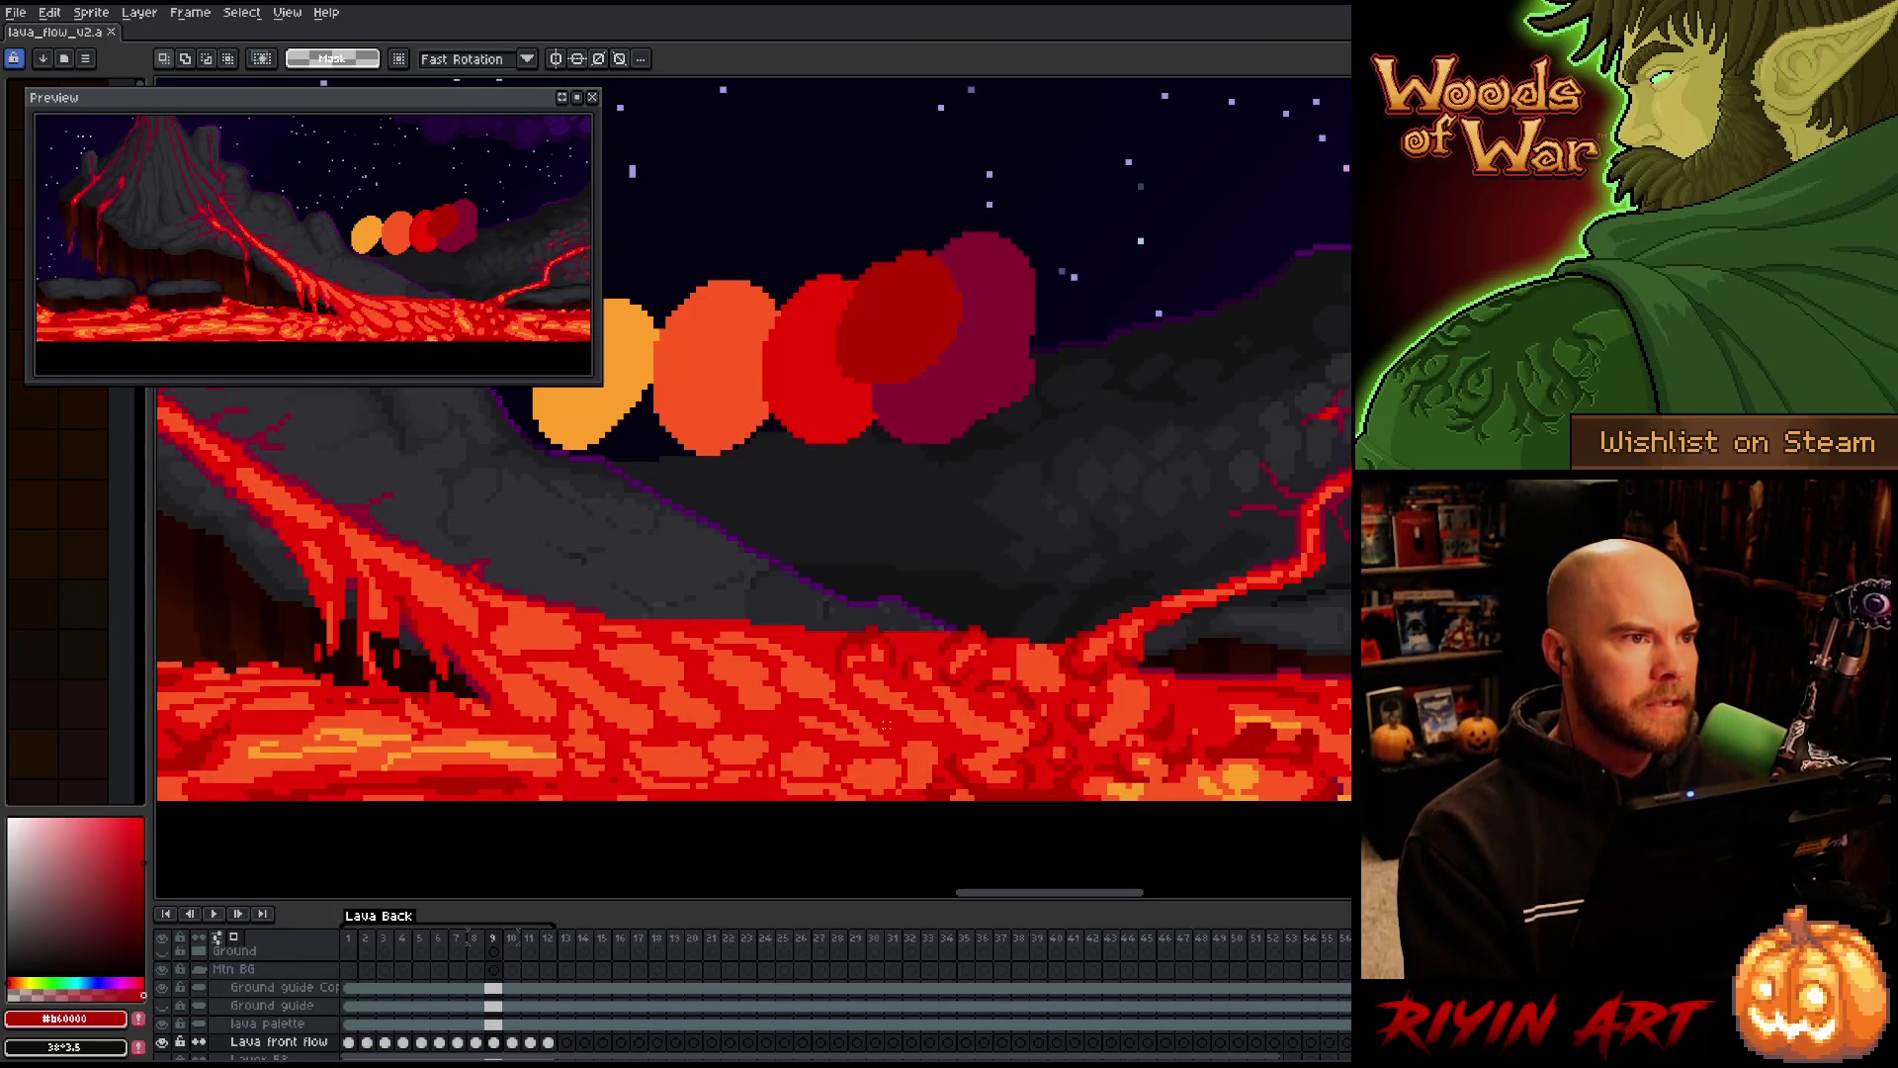
scroll(890, 715, down, 1)
key(Return)
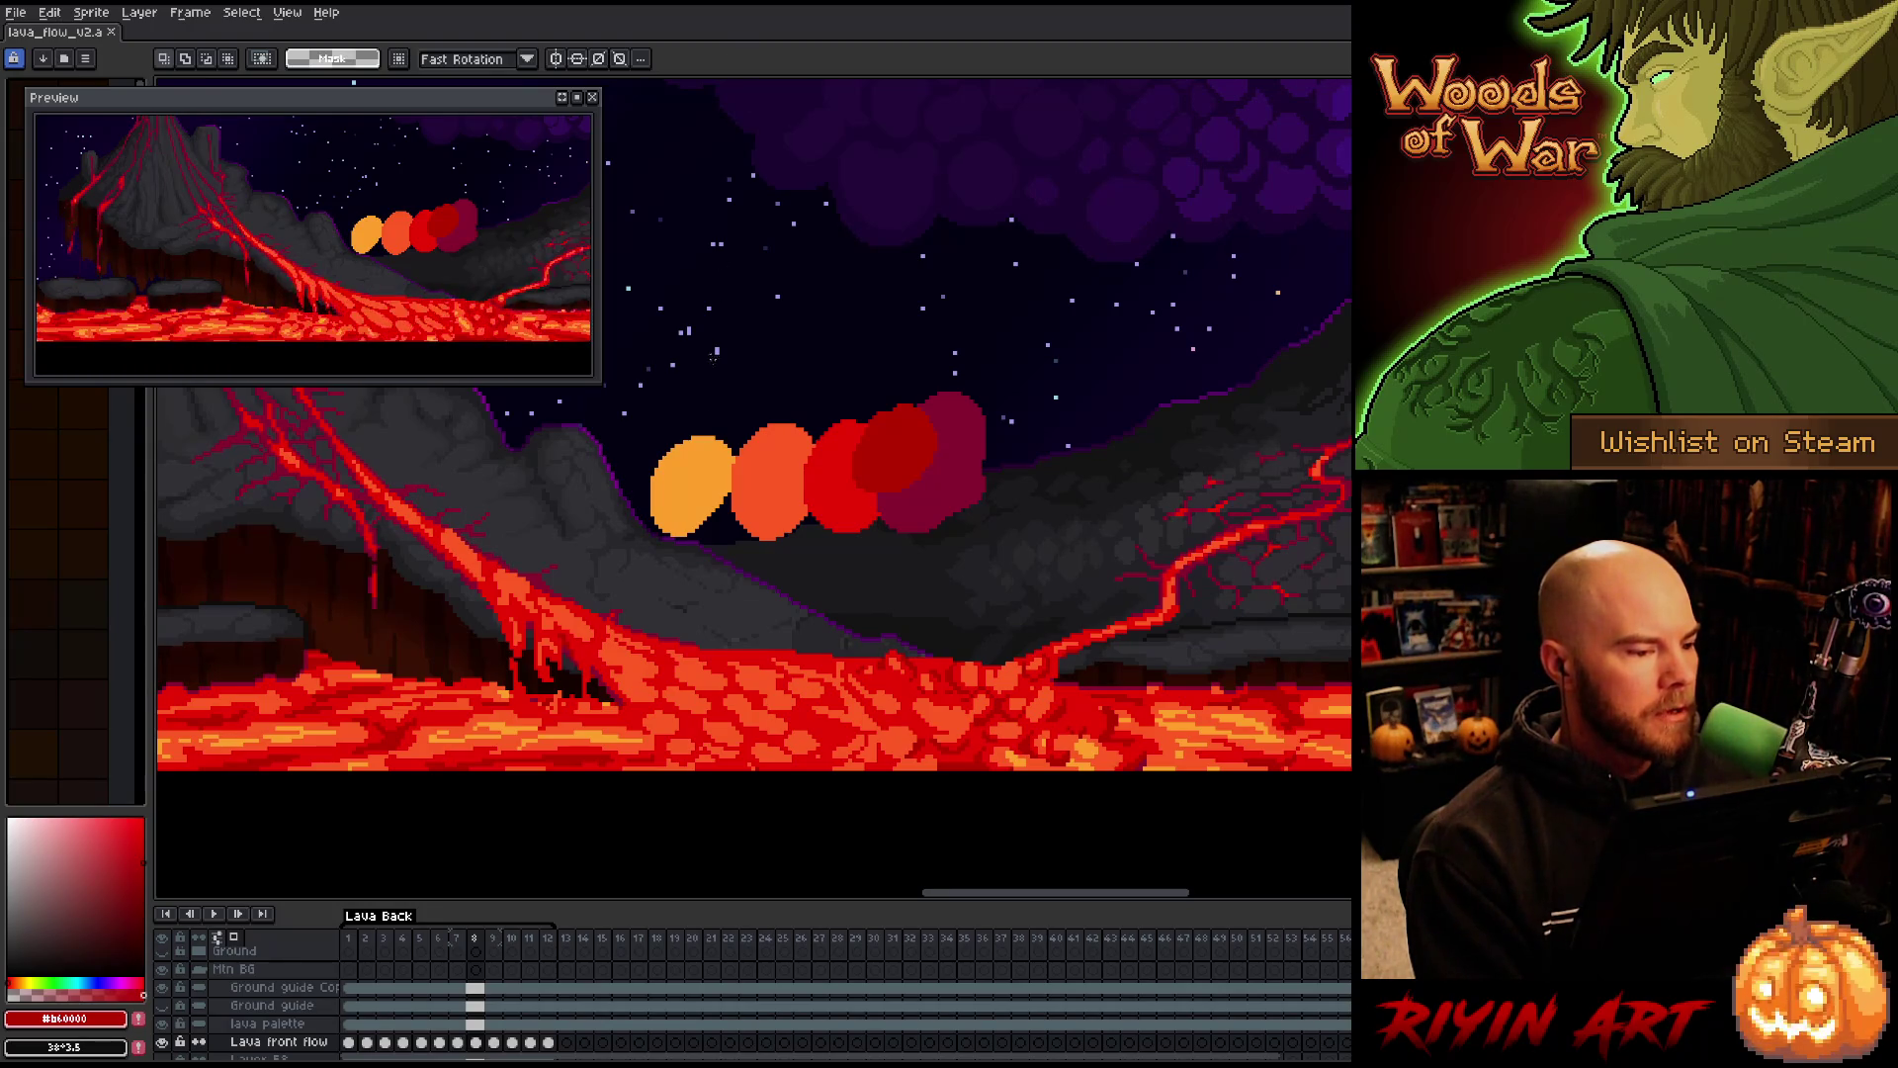
scroll(656, 800, down, 1)
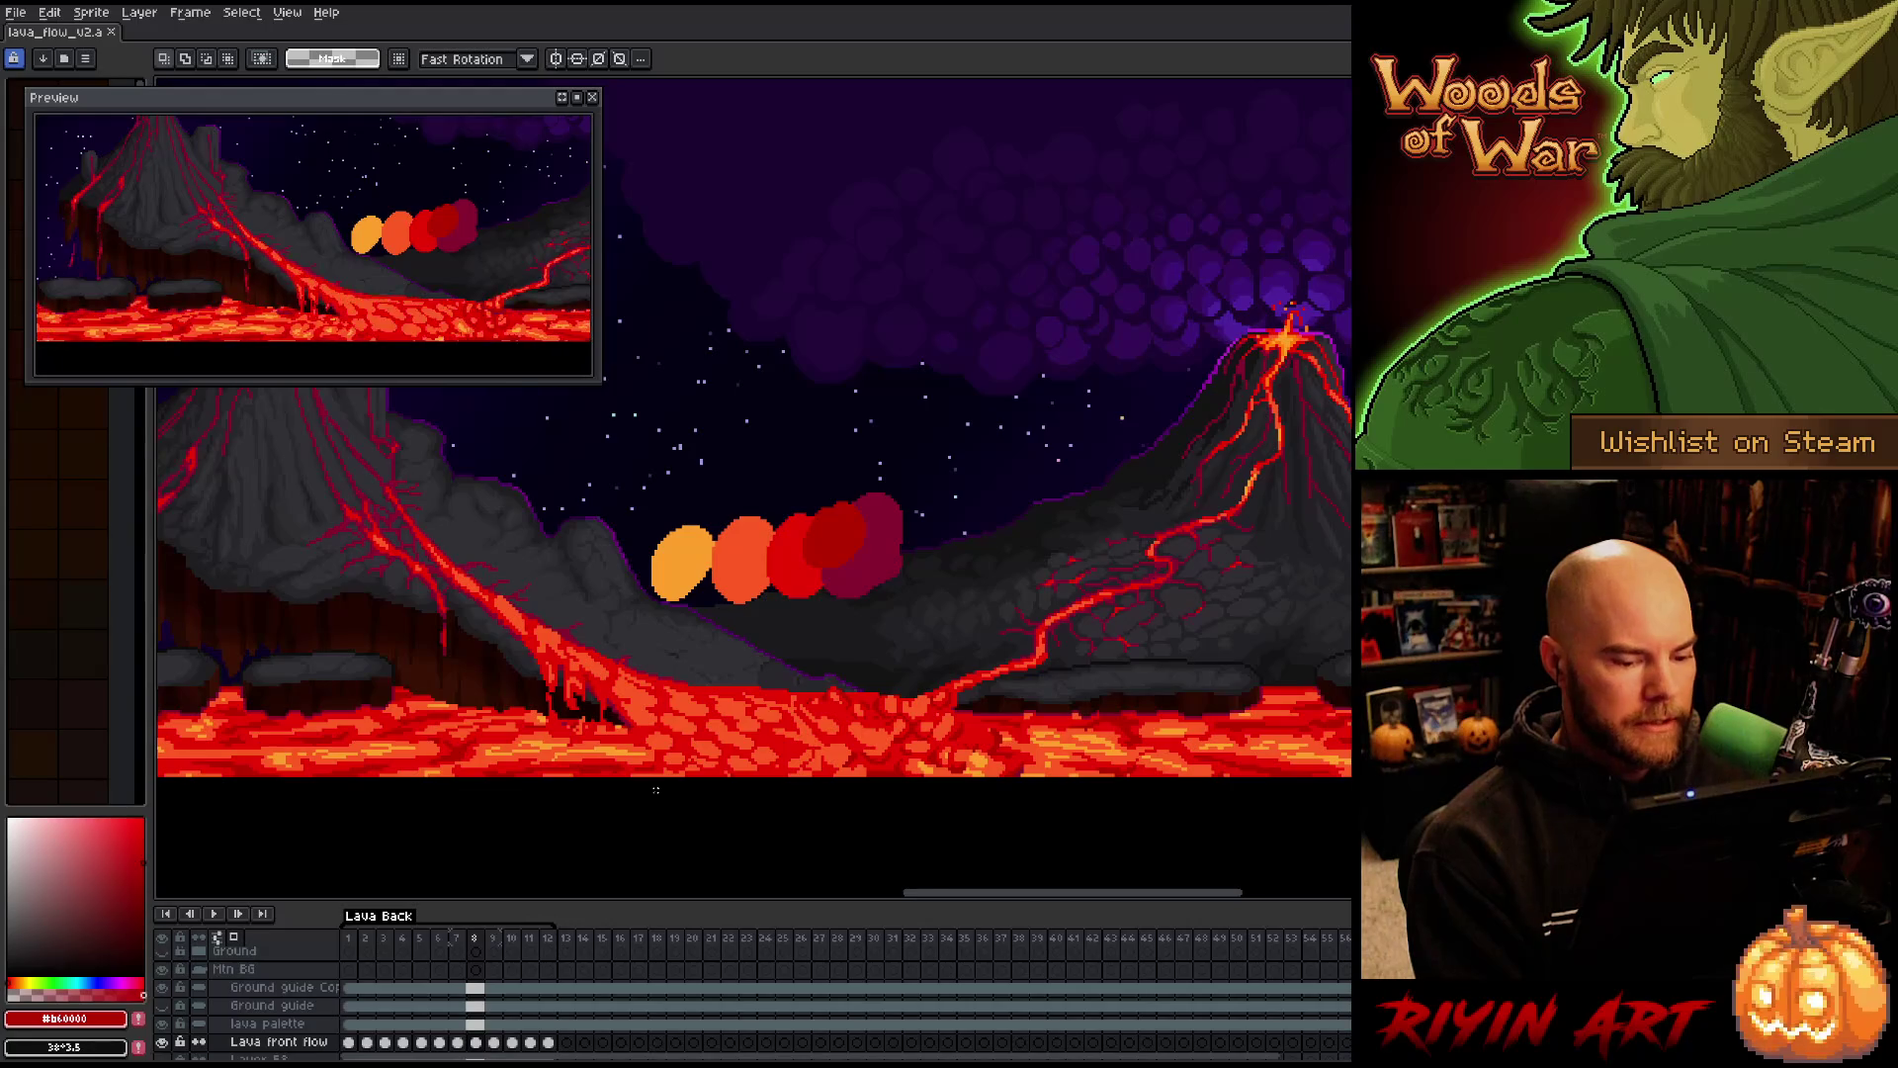
scroll(656, 790, up, 1)
scroll(655, 790, up, 1)
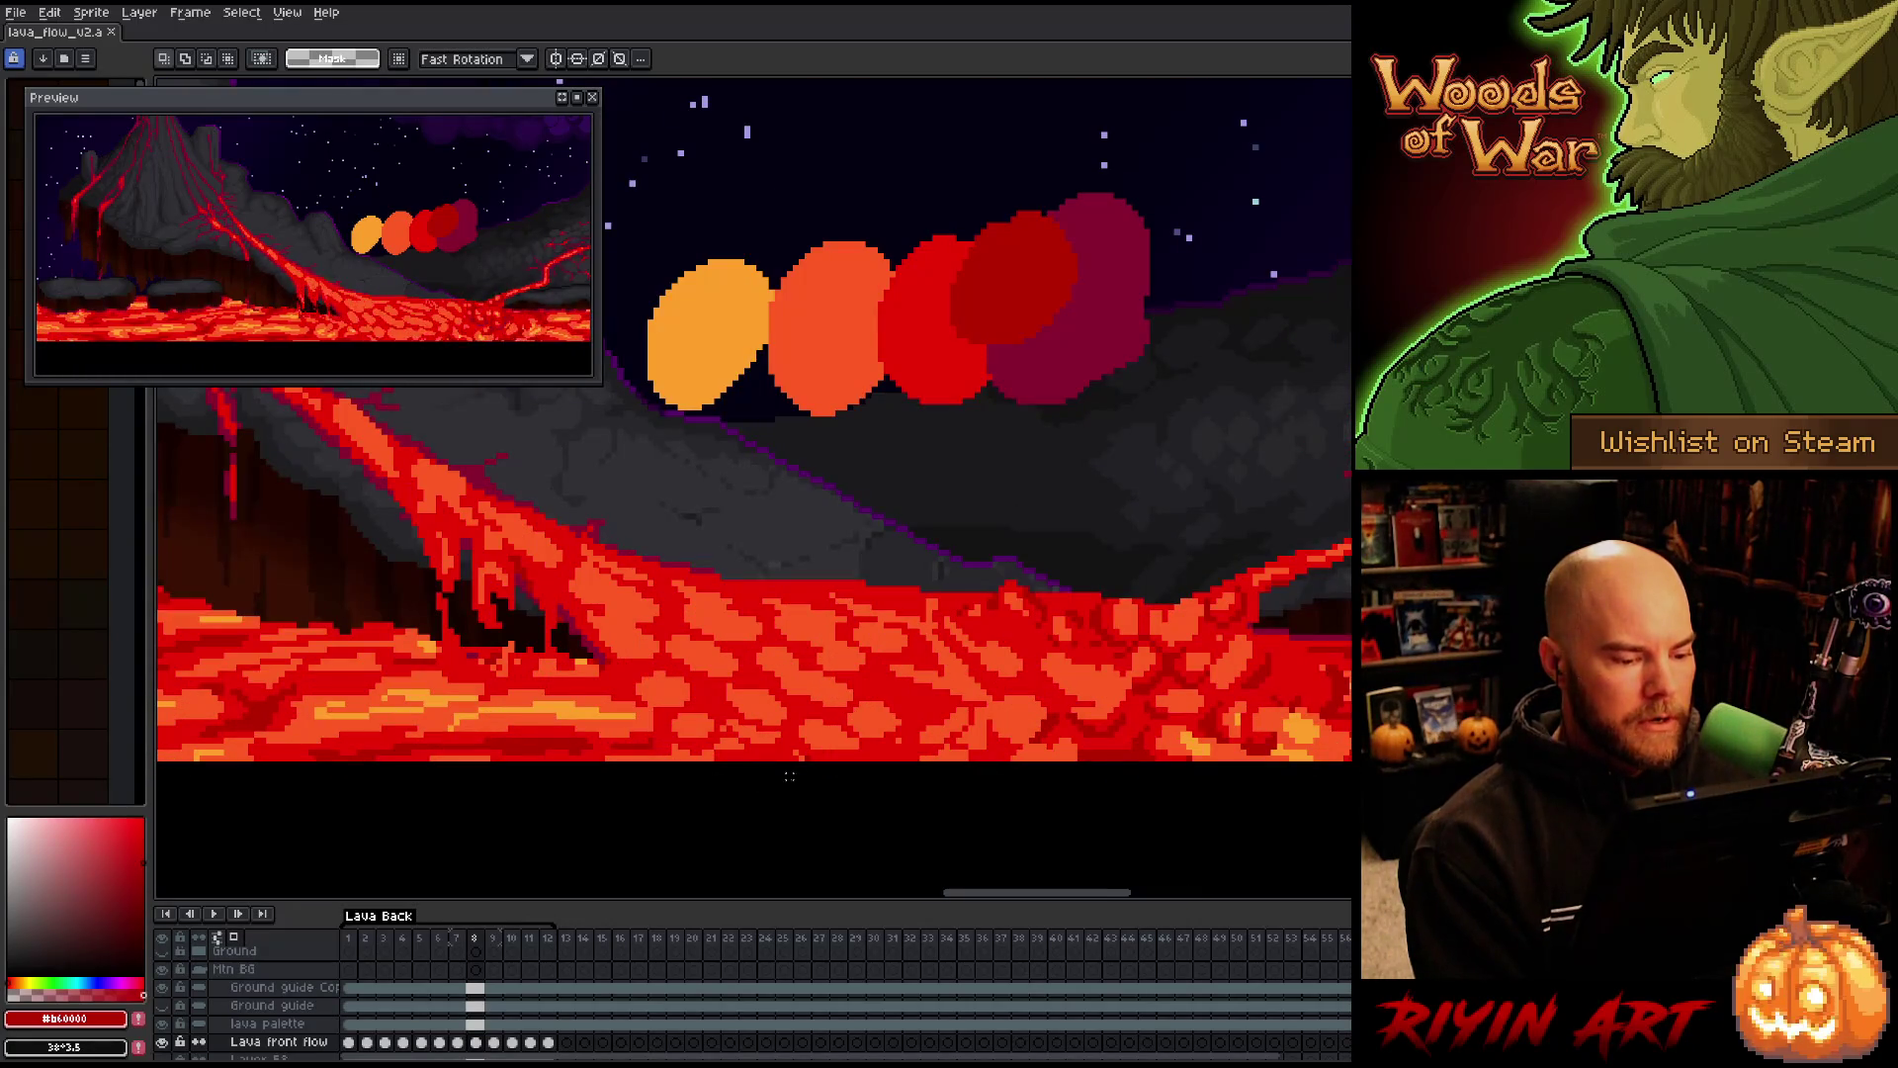
scroll(790, 776, down, 1)
scroll(871, 768, up, 1)
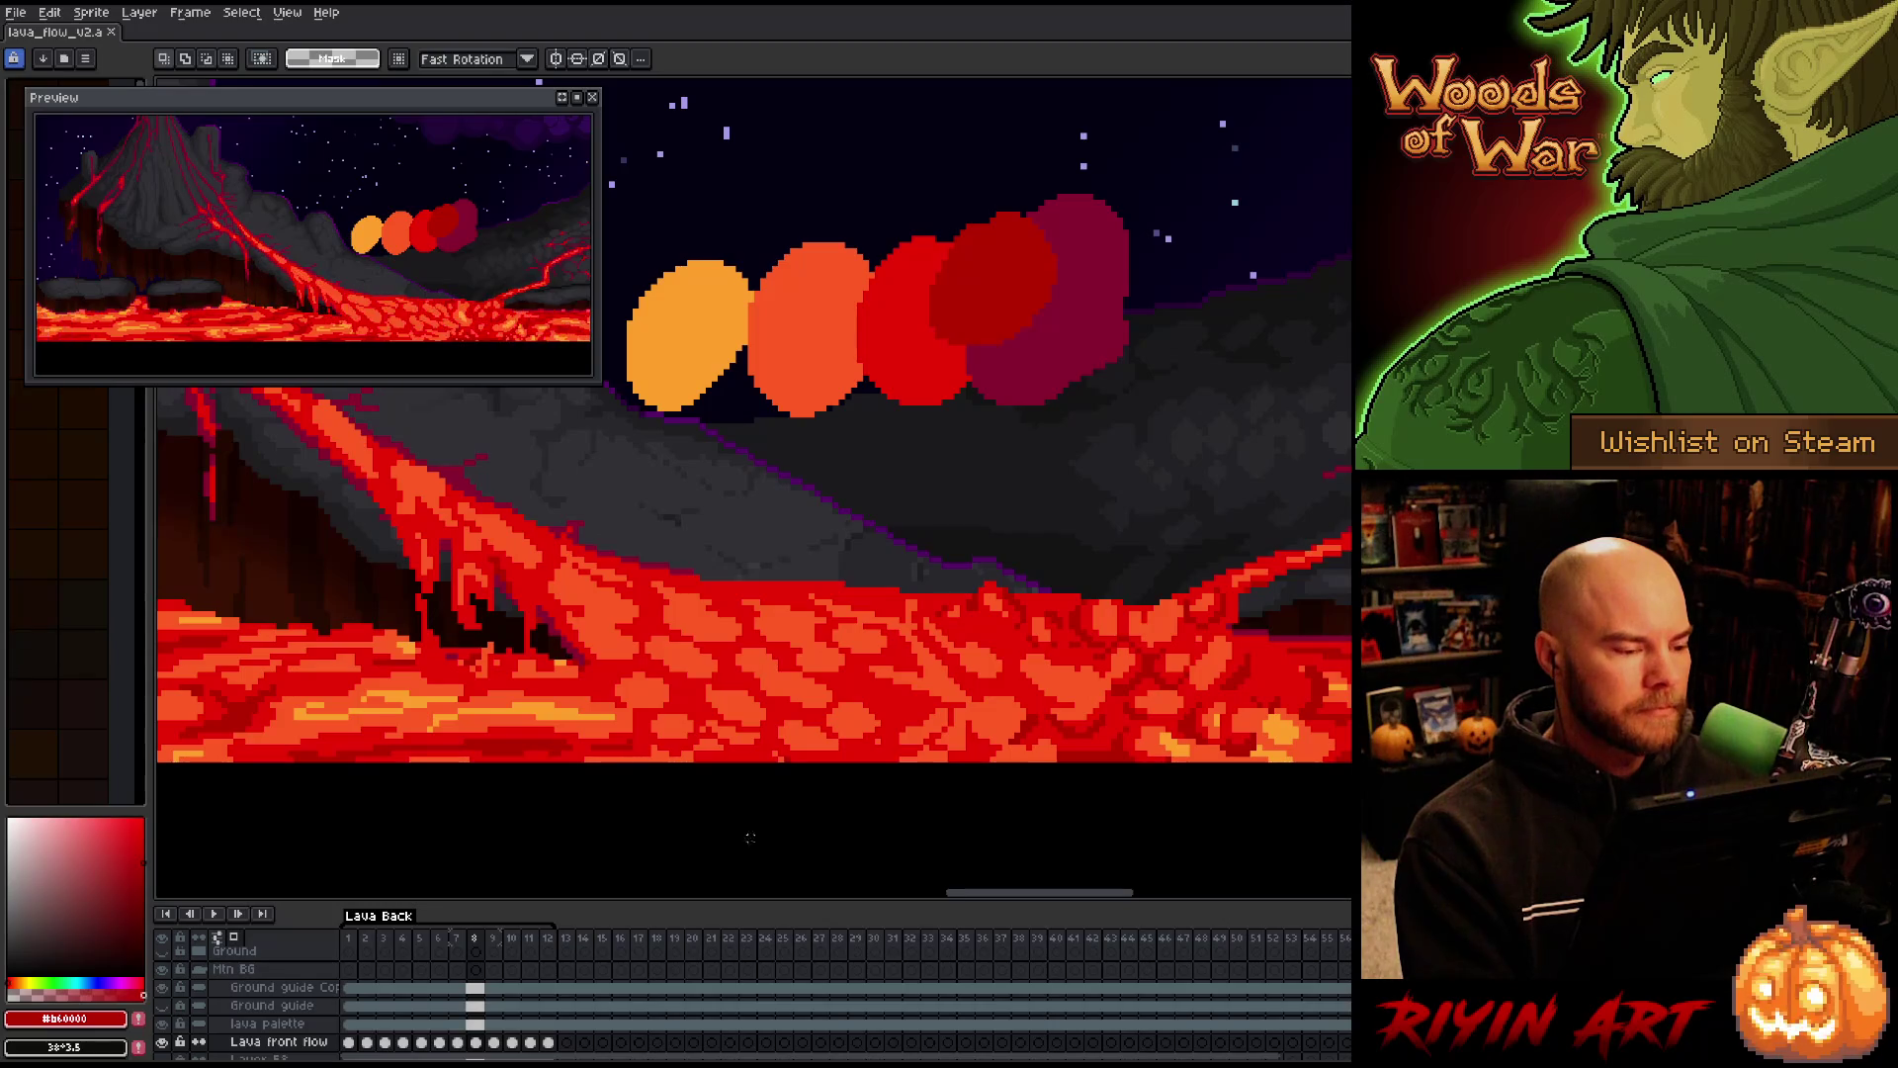
drag(992, 890, 1008, 895)
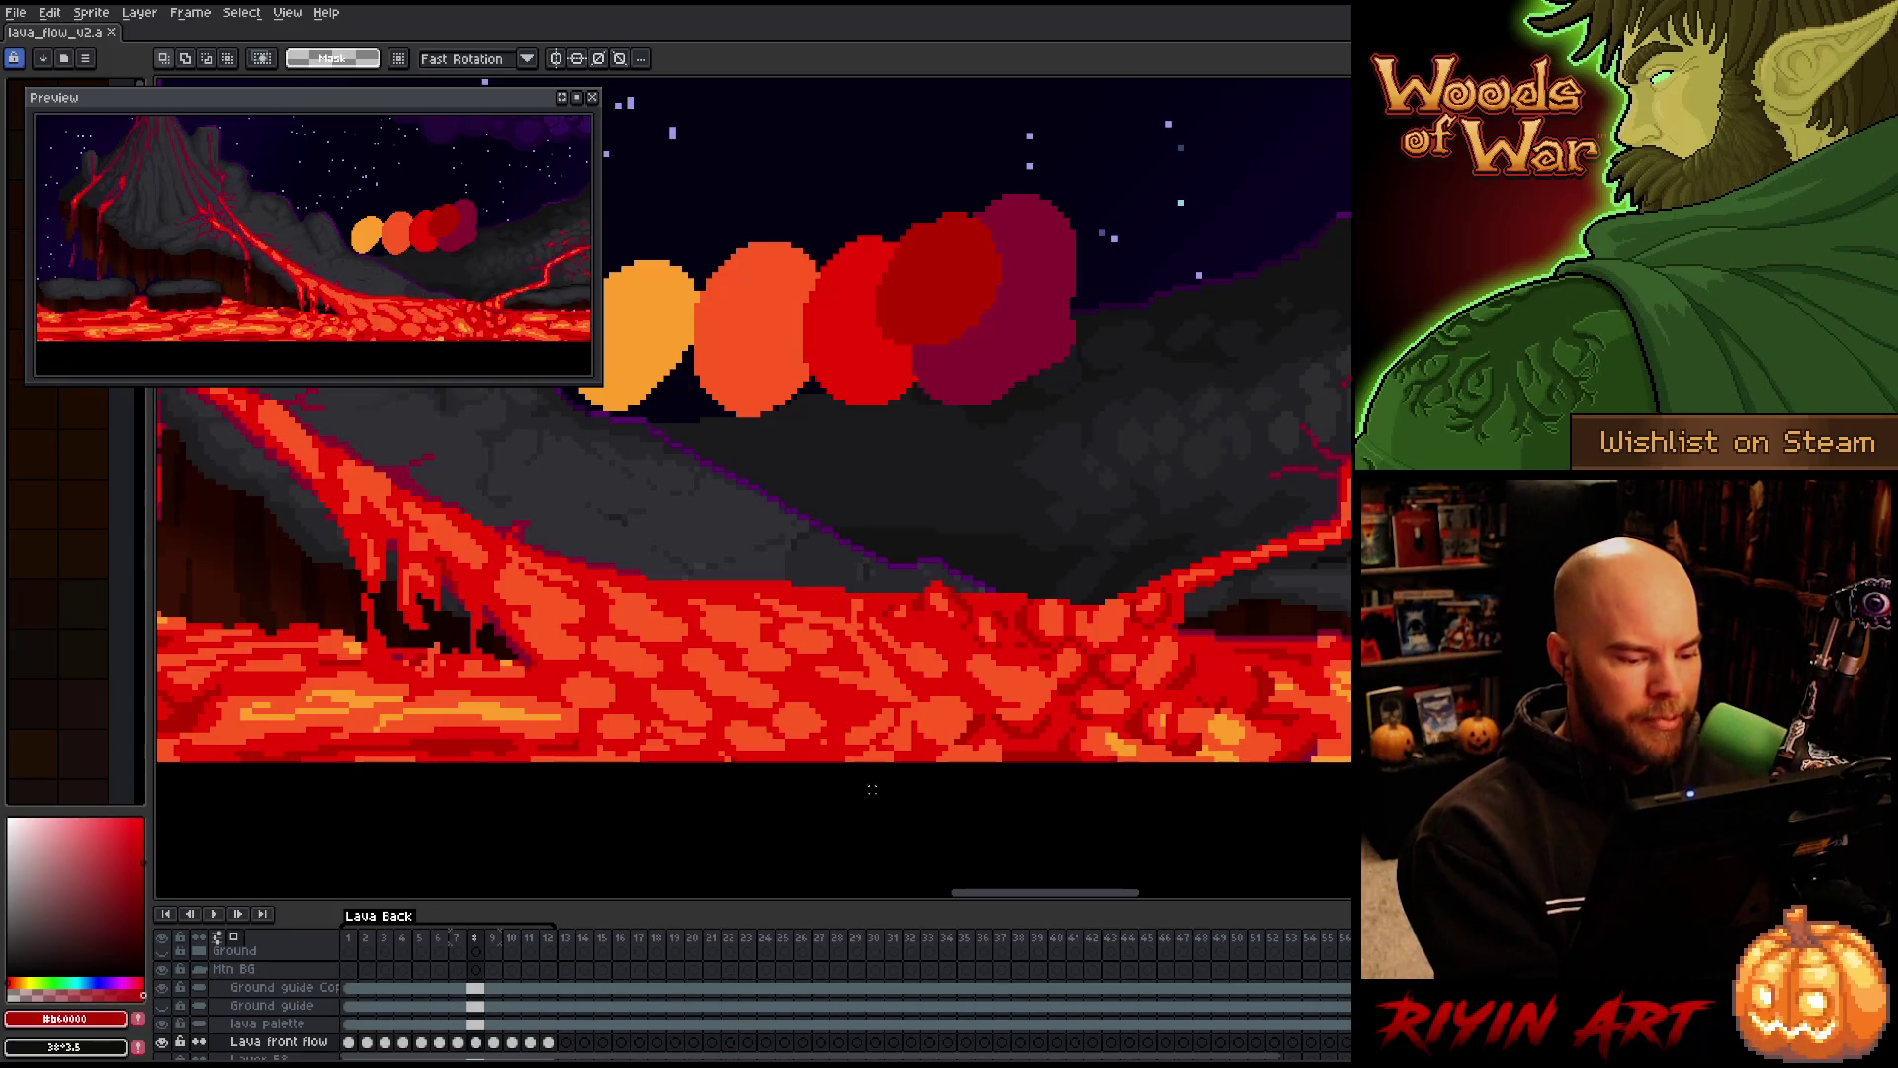
Select frame 1 of Lava front flow with the pencil and play the animation
click(349, 1043)
key(b)
alt+click(826, 584)
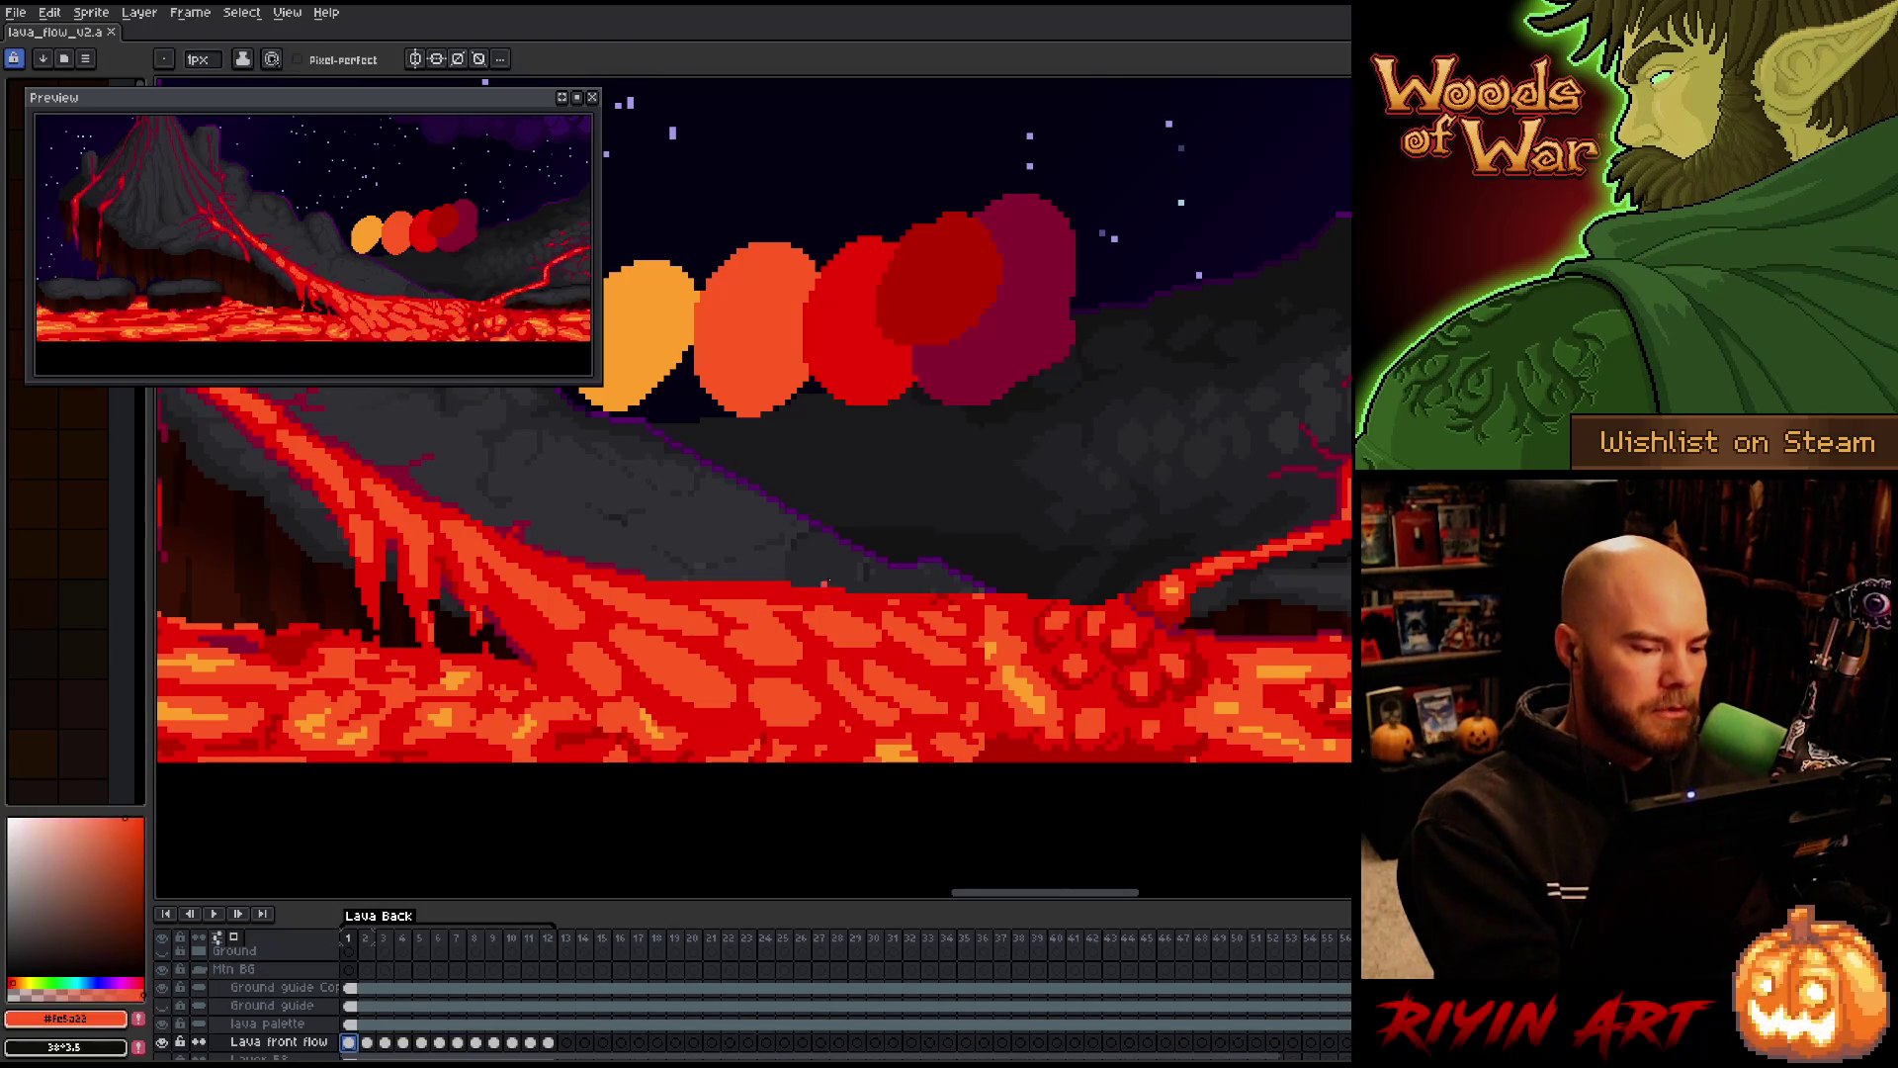
key(Return)
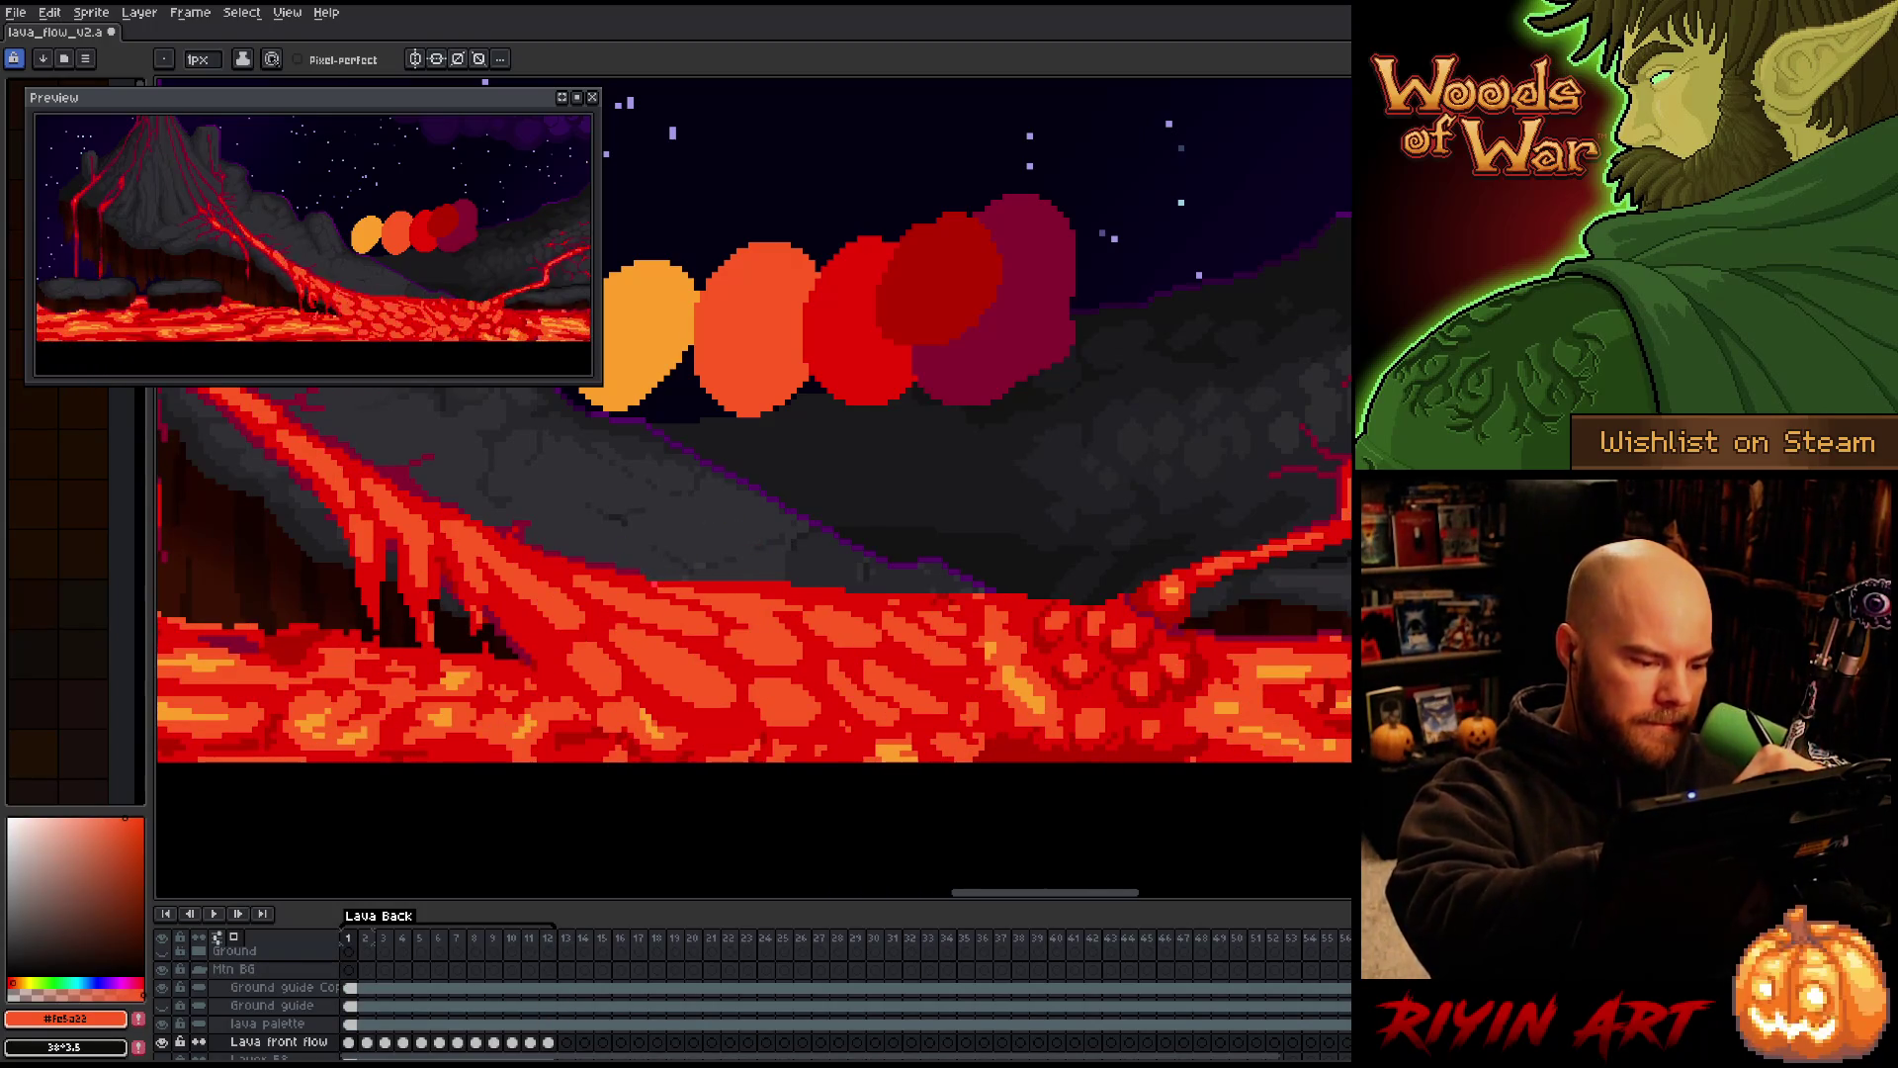
Pick the deep red and orange lava colours and step forward through the frames
alt+click(654, 578)
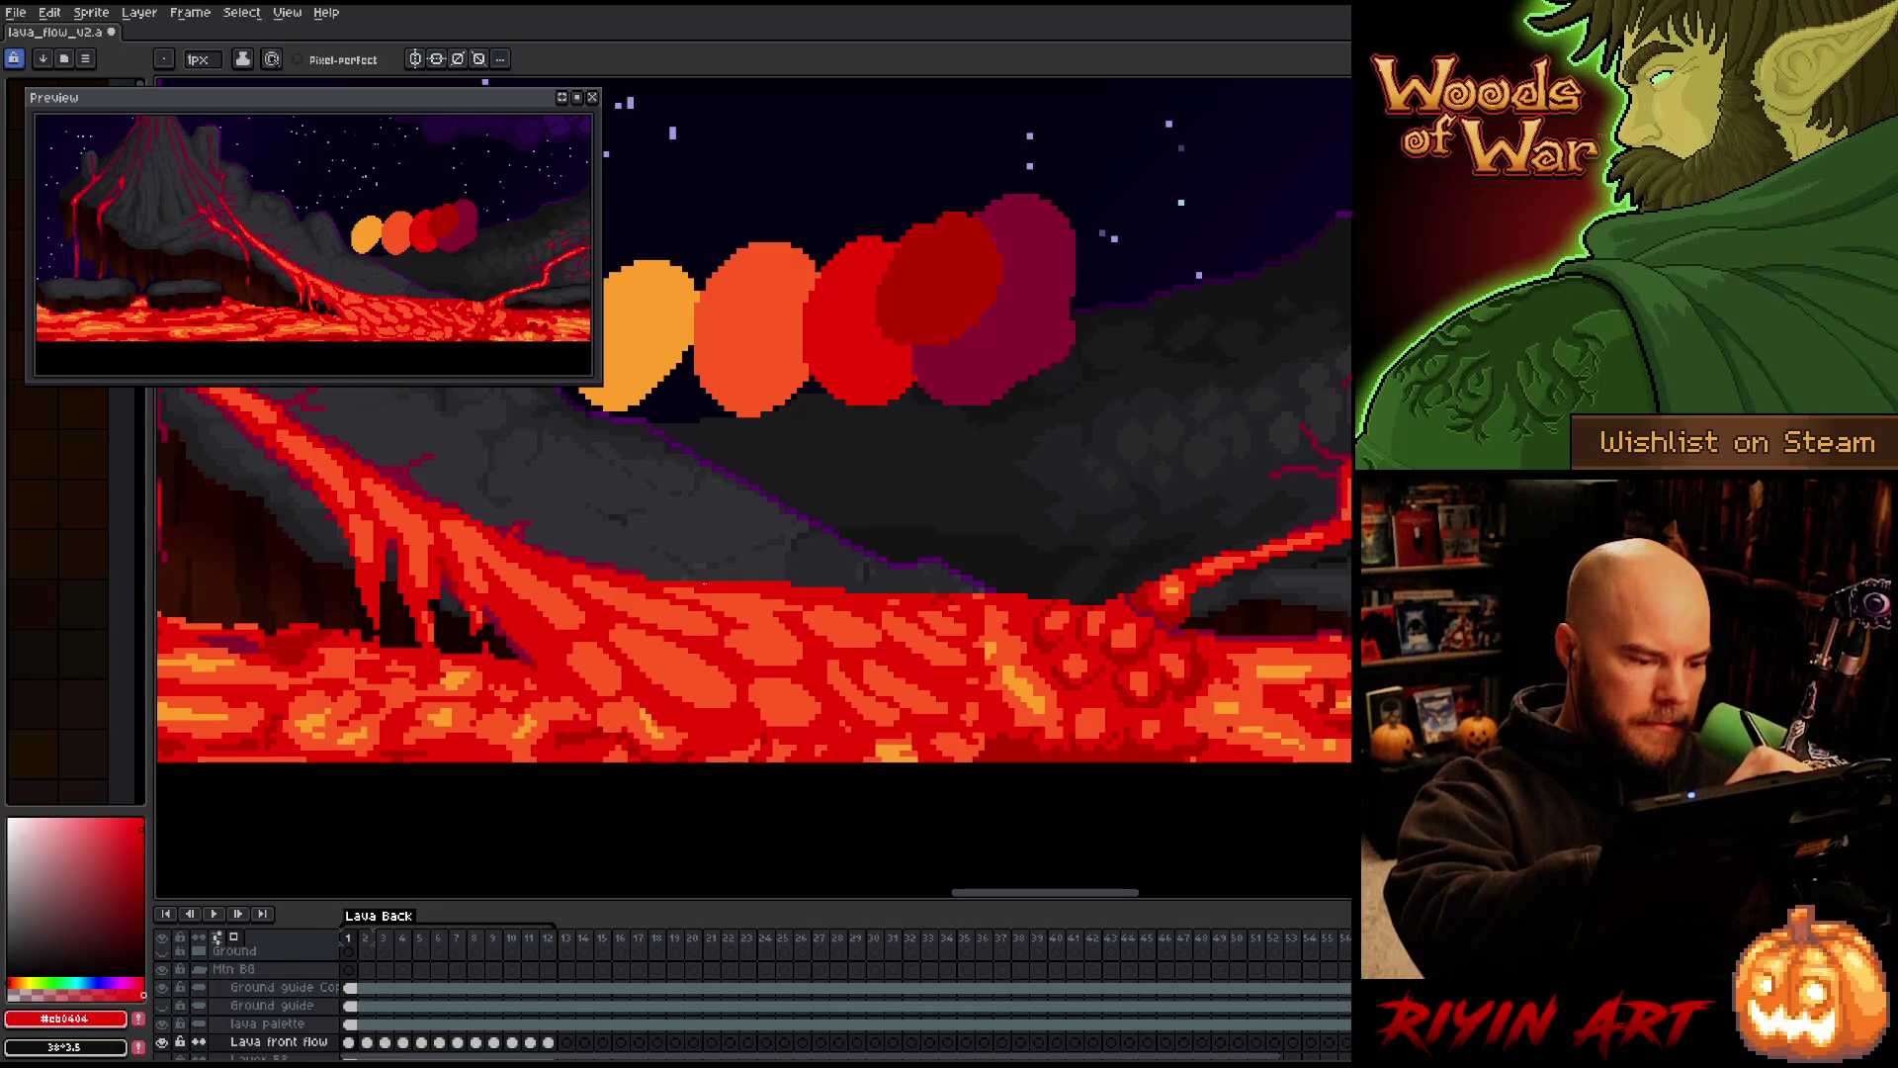
alt+click(976, 584)
key(.)
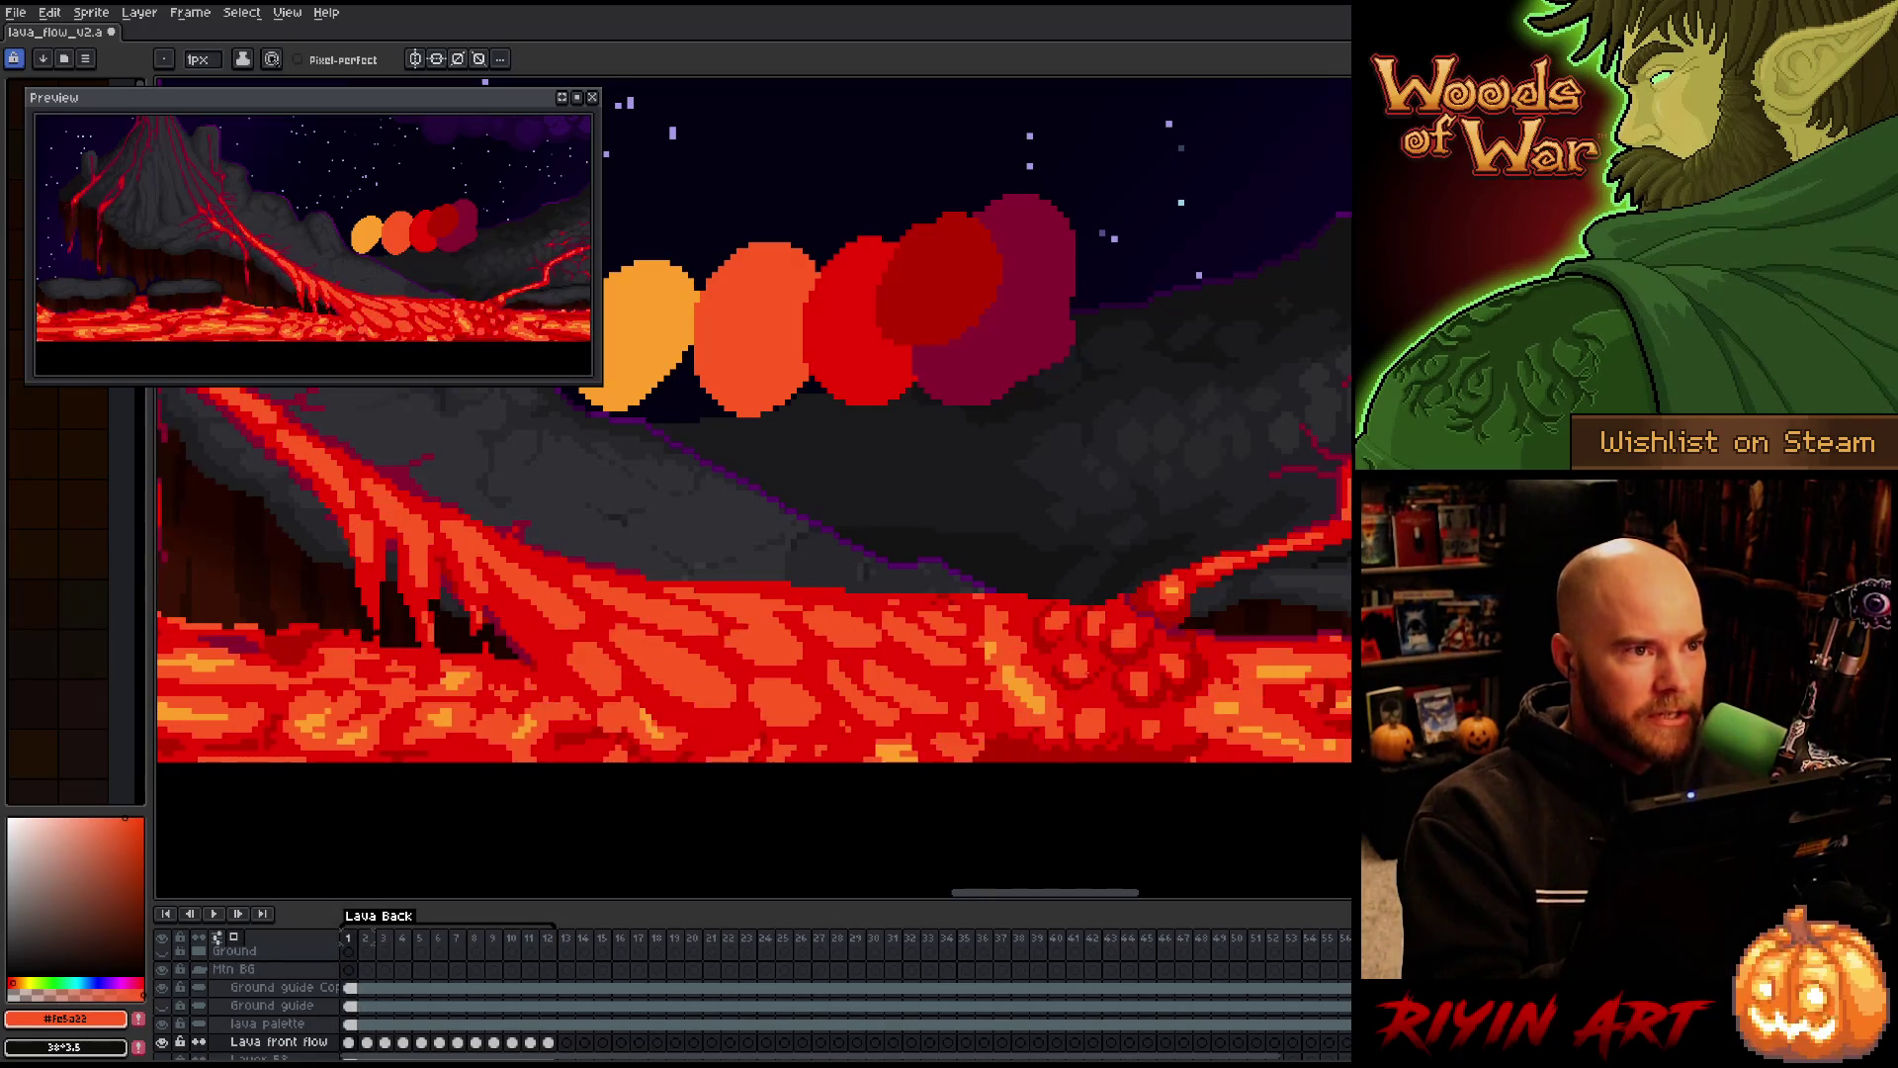
key(Return)
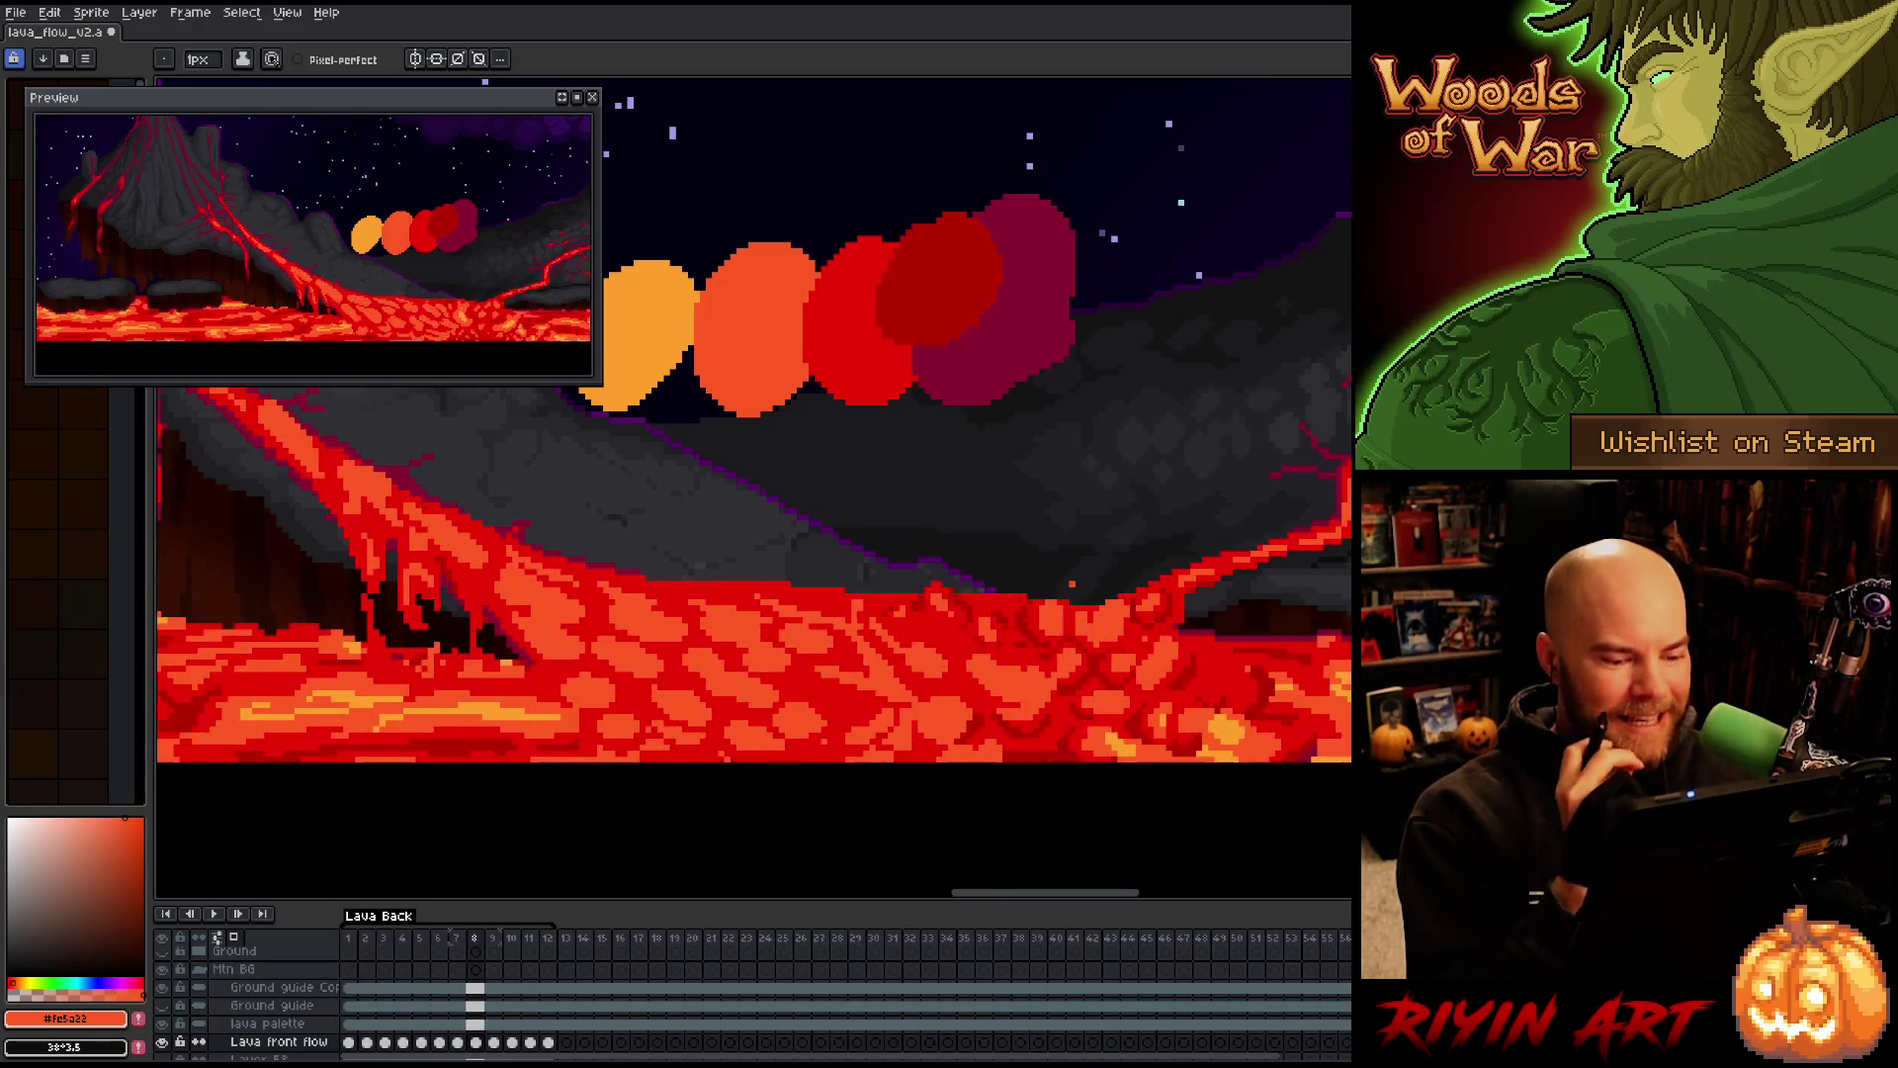
Pick bright orange, advance to frame 12, then pick the dark red lava colour
alt+click(1033, 648)
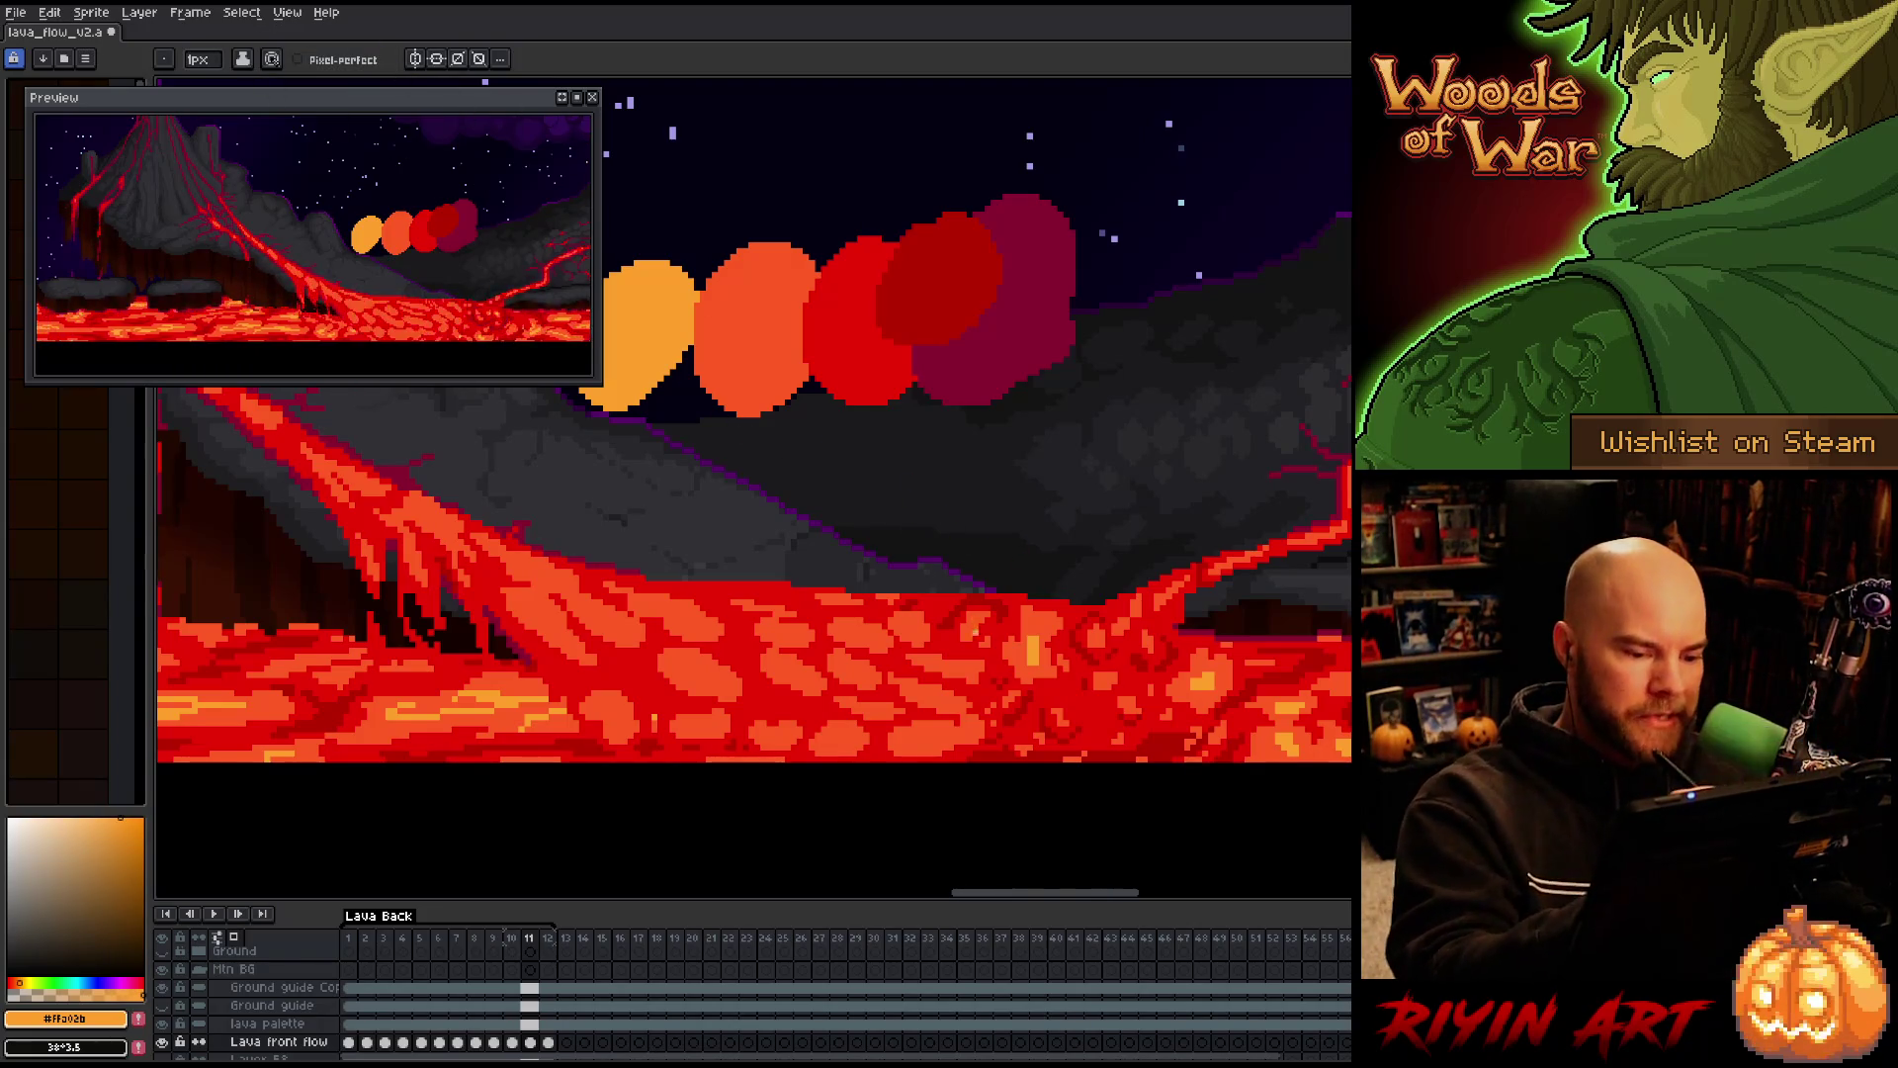
key(period)
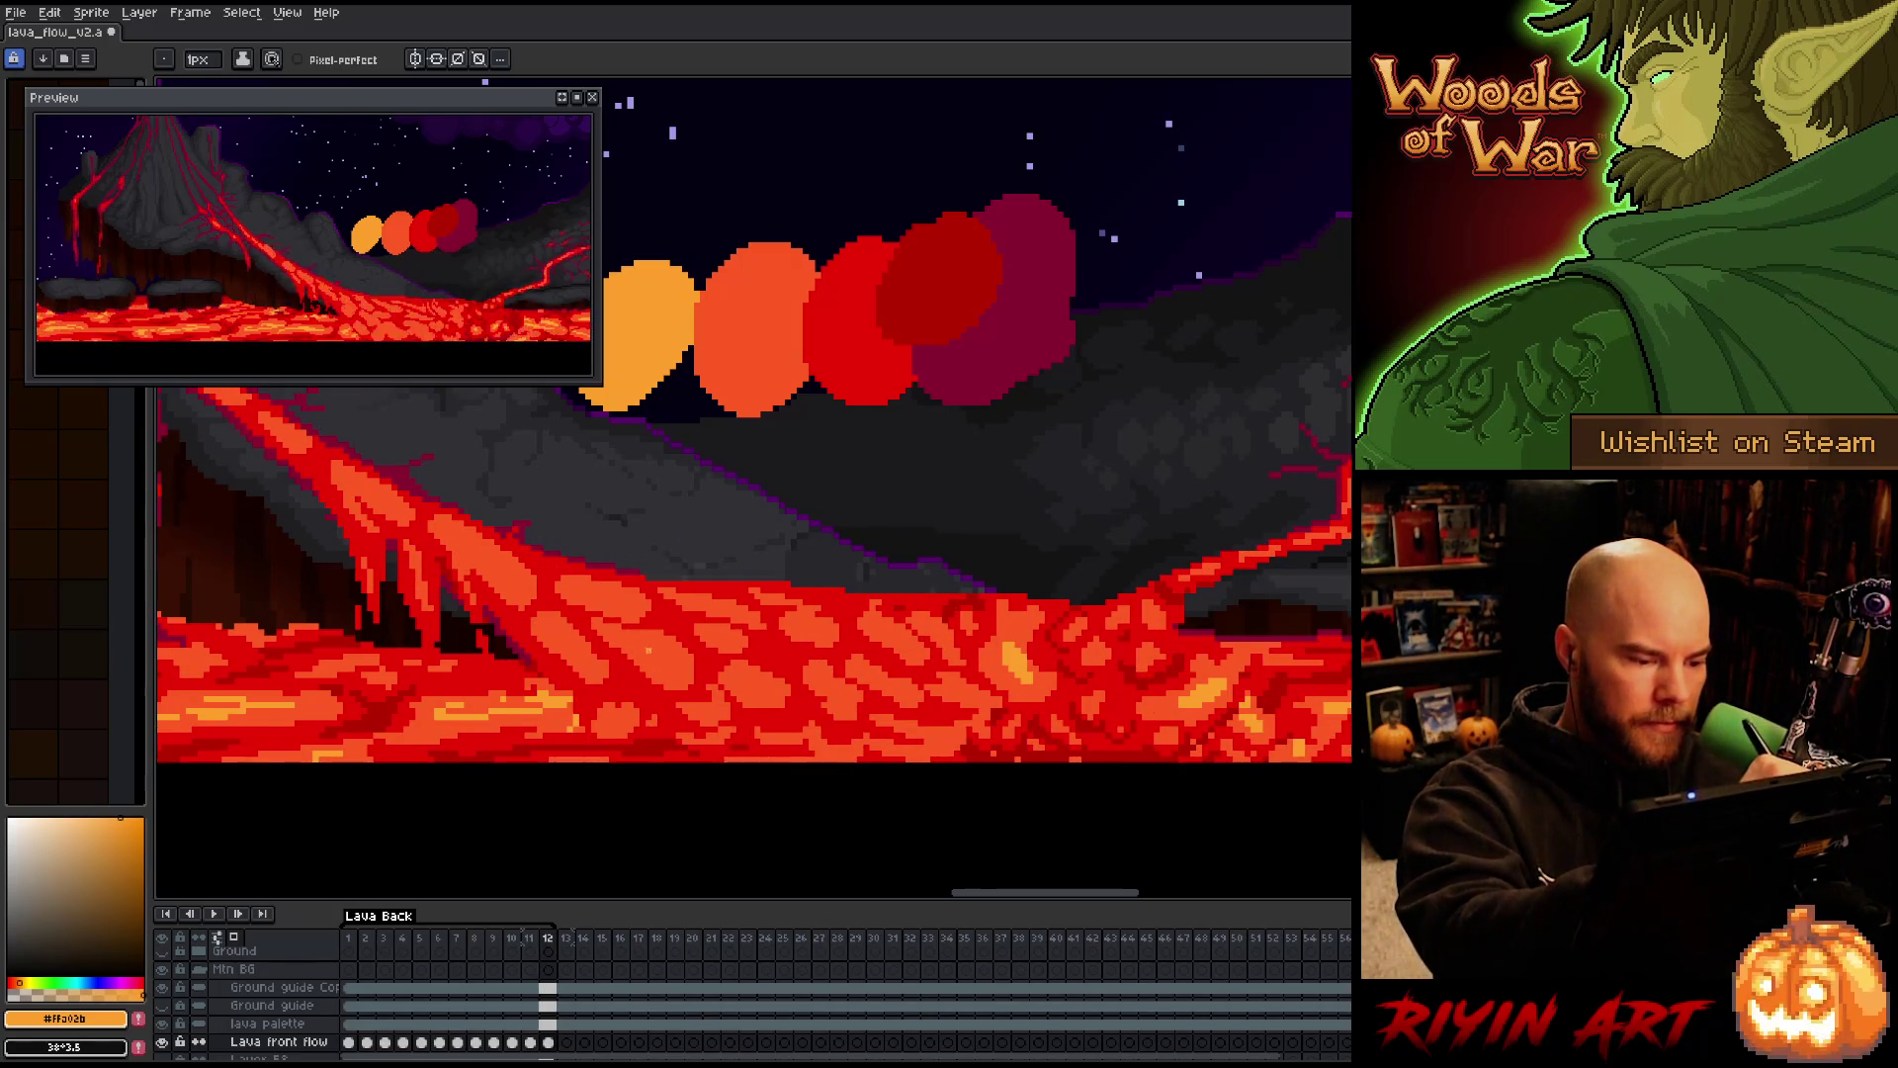
alt+click(981, 593)
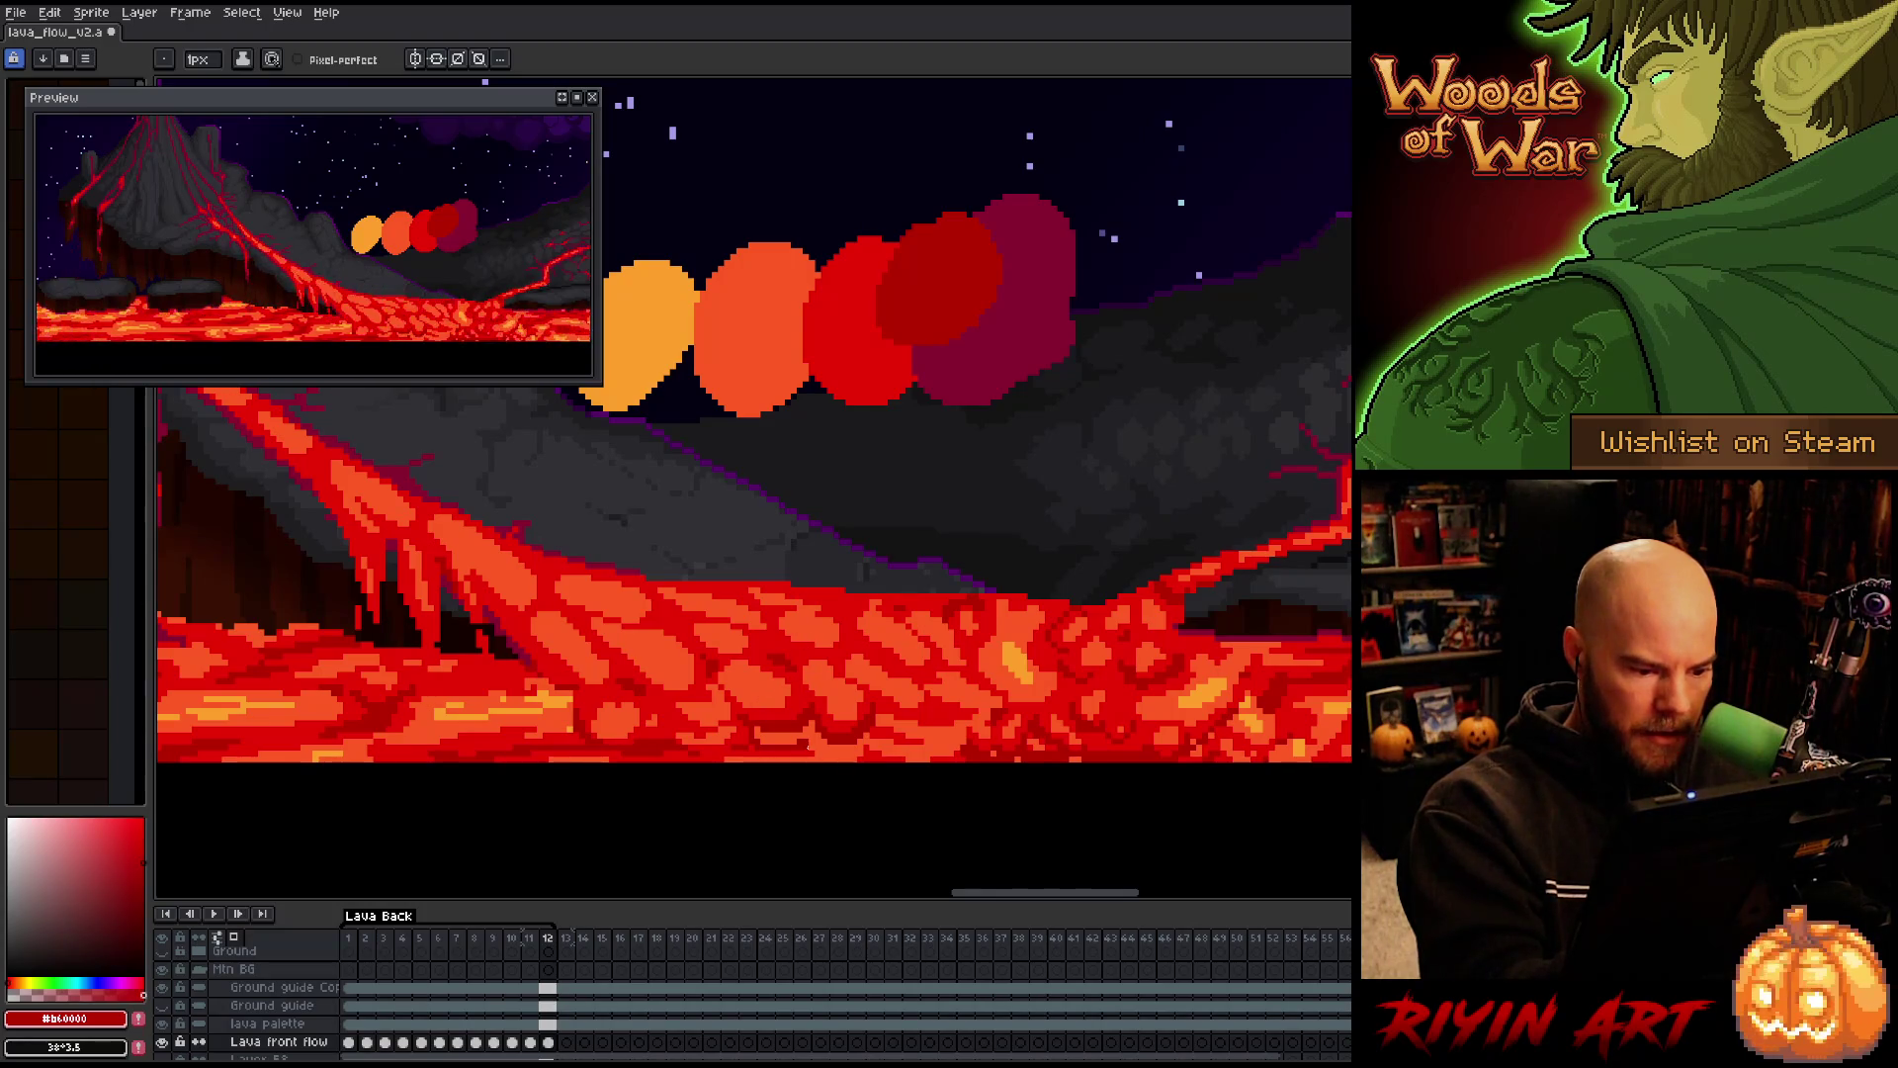
Enable pixel-perfect, pick dark red, save, and paint a dark red touch on lower-left lava
click(346, 58)
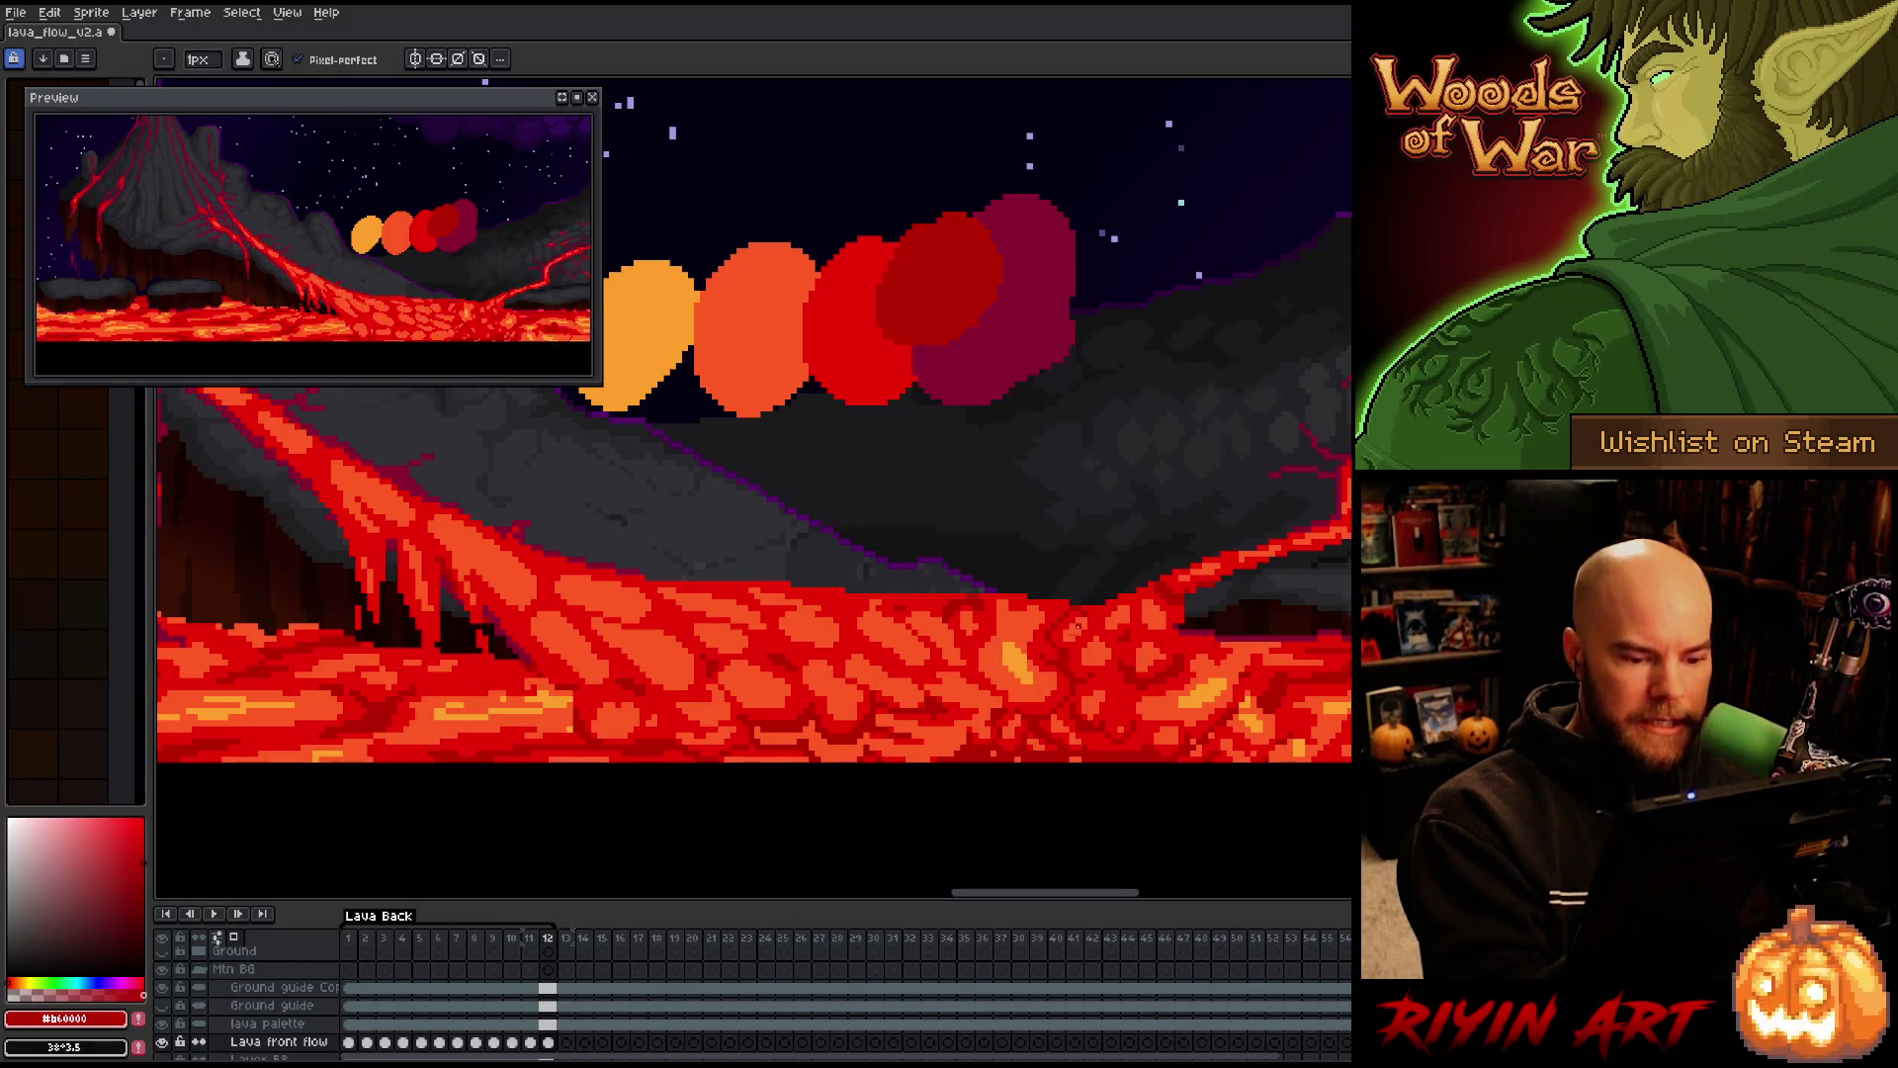
alt+click(1067, 649)
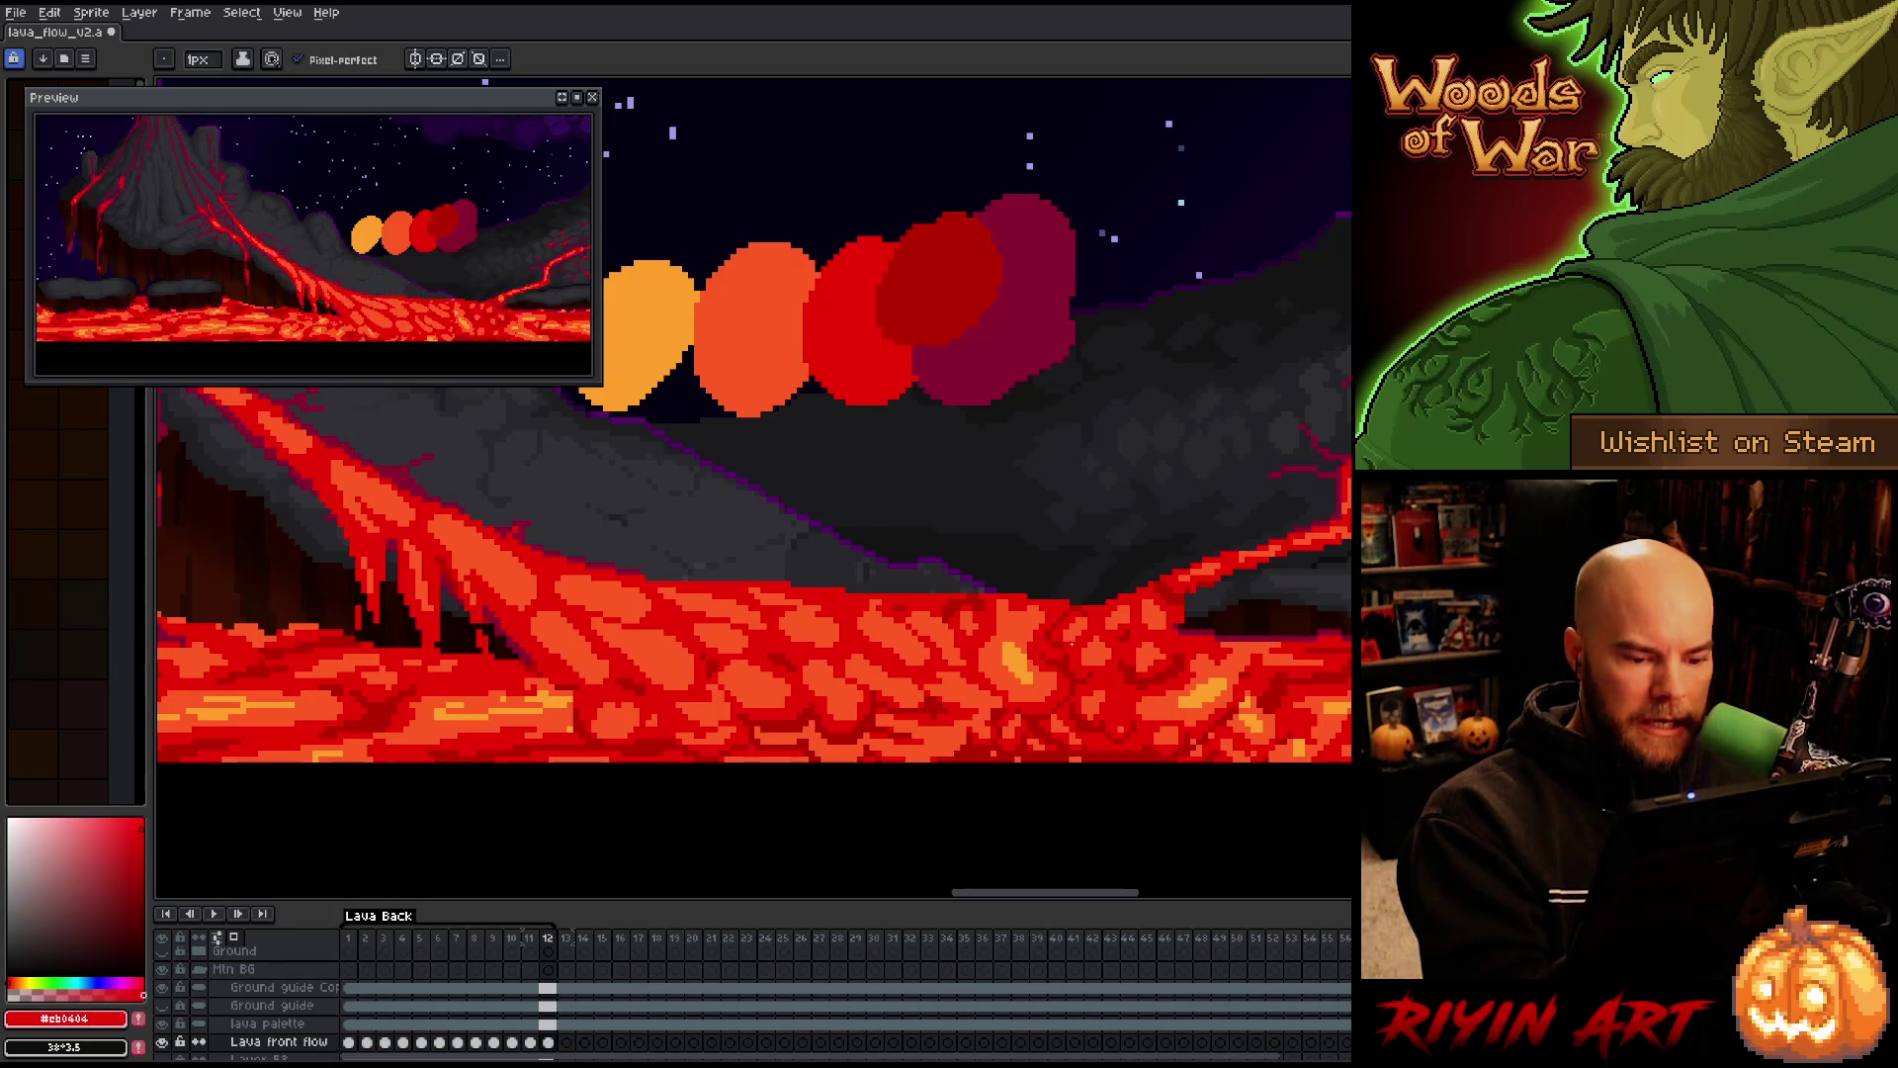
alt+click(1082, 547)
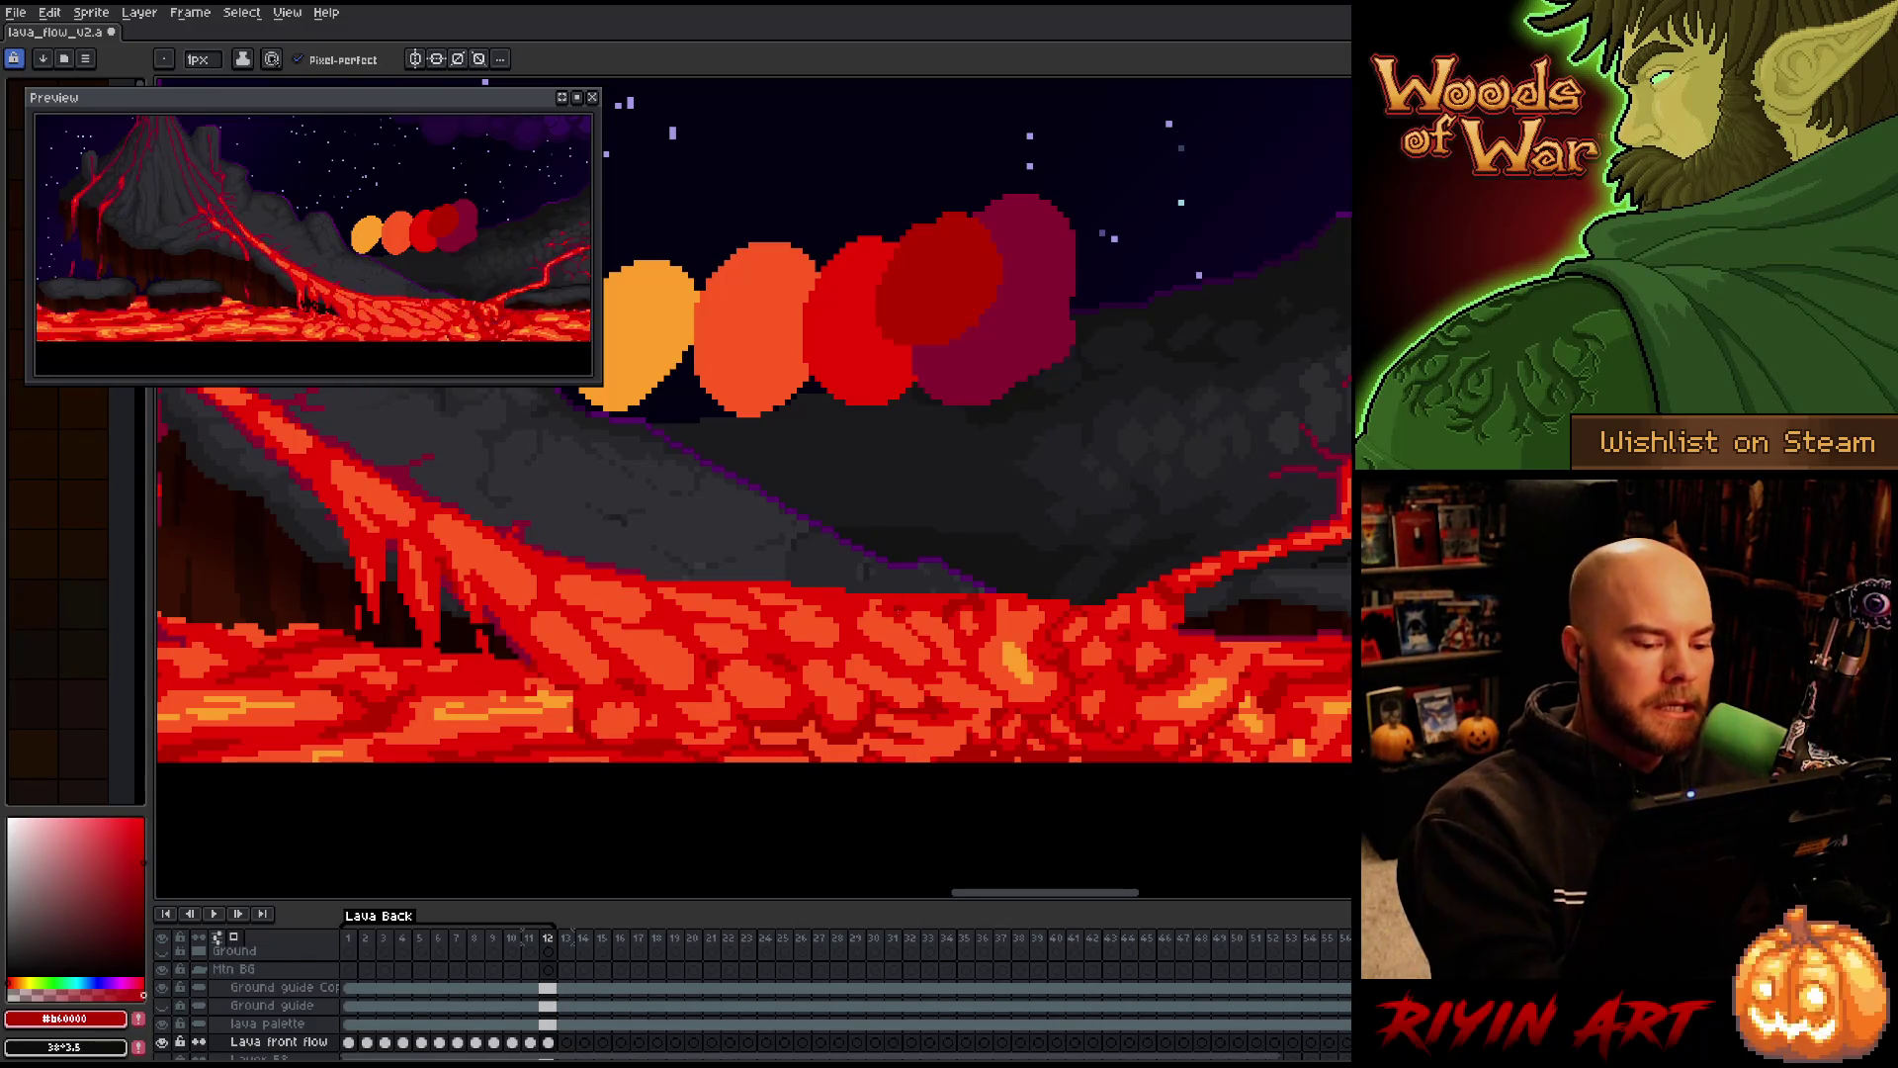
key(ctrl+s)
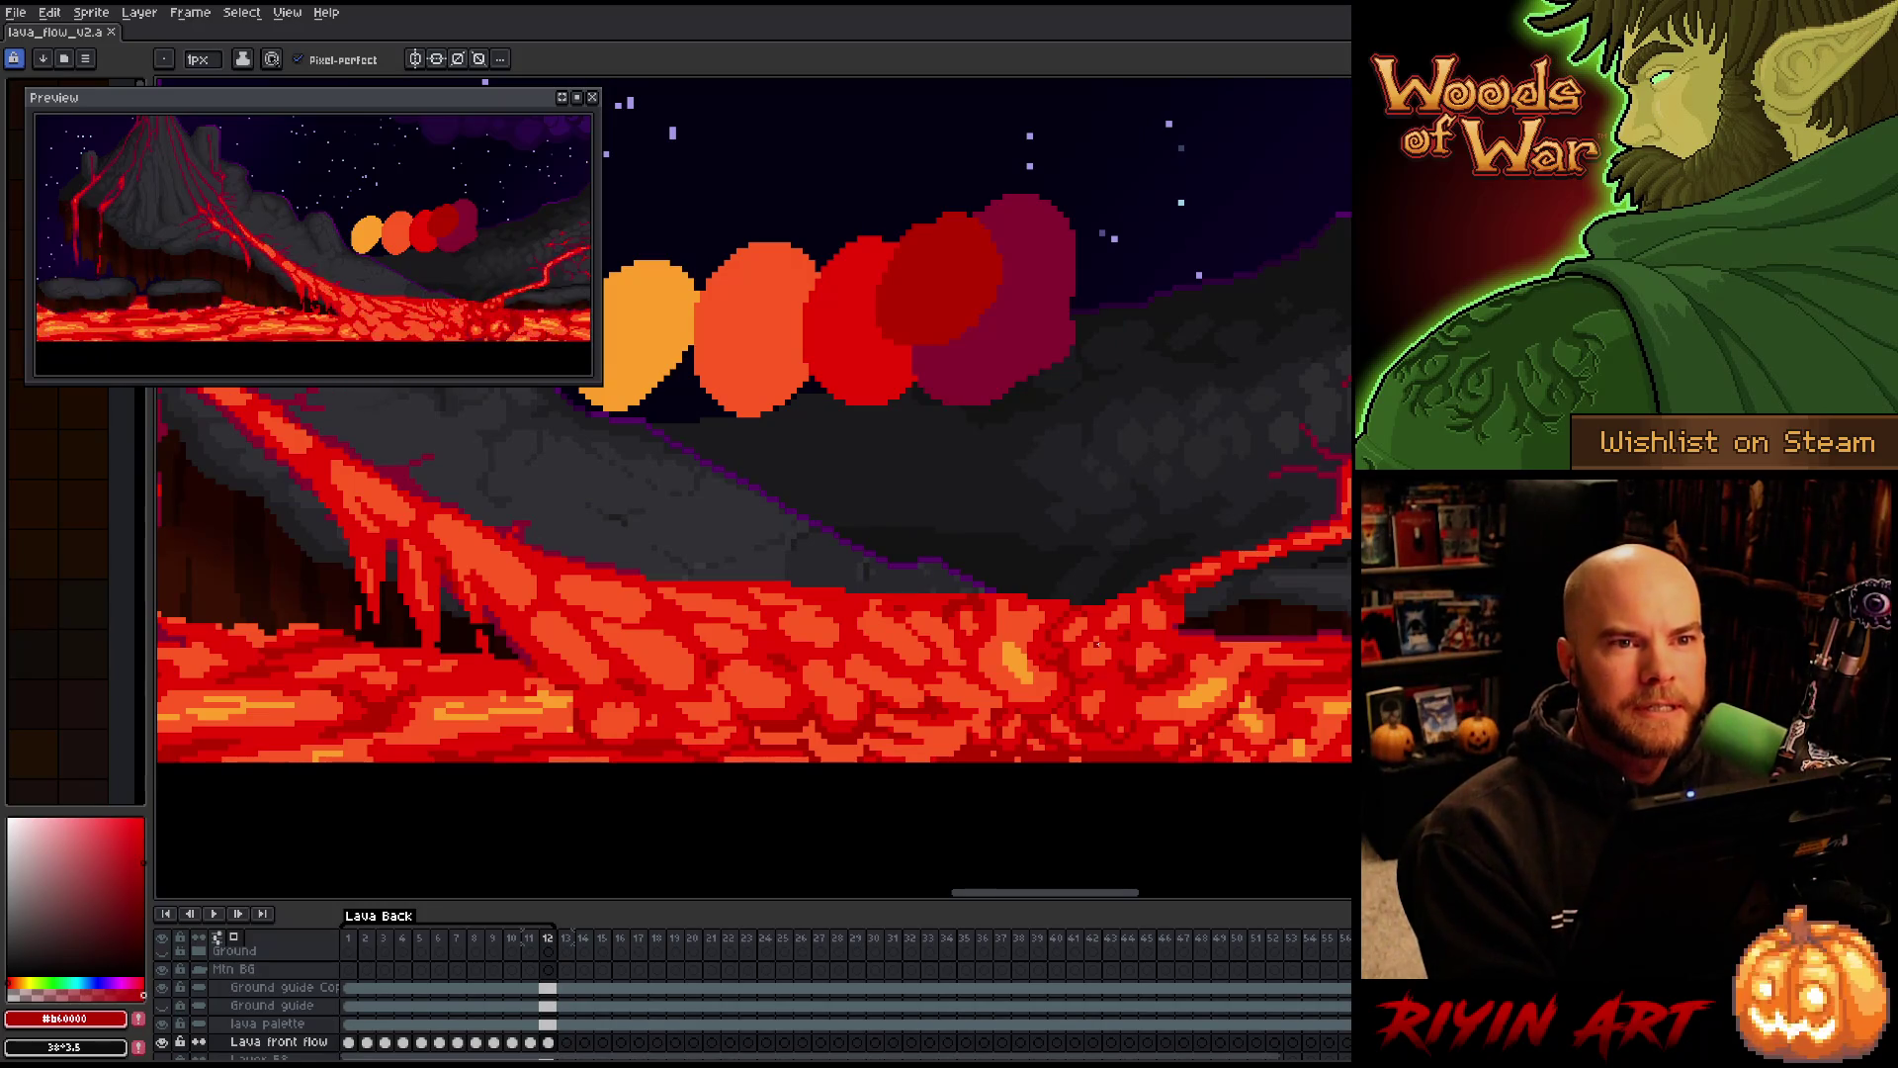
click(672, 718)
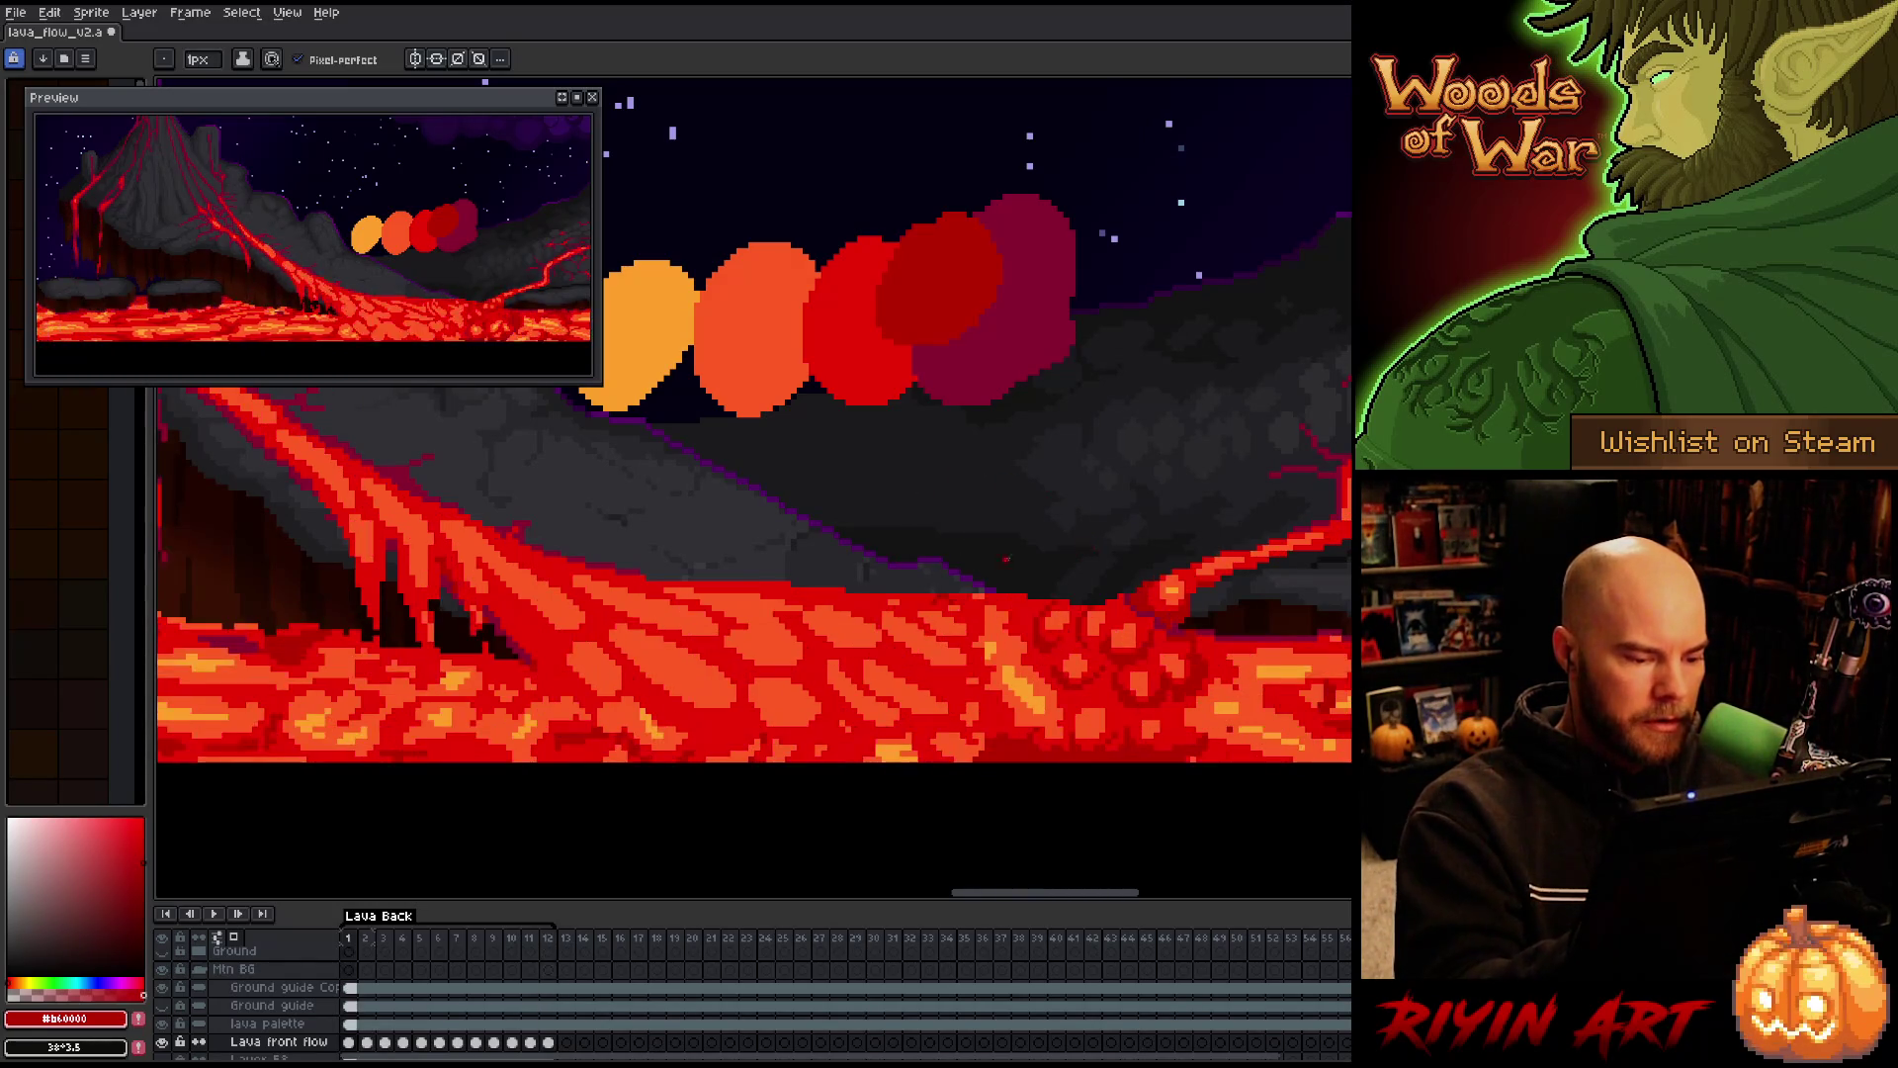
Flip between frame 1 and frame 12 with Home/End and arrow keys to check the loop
key(Home)
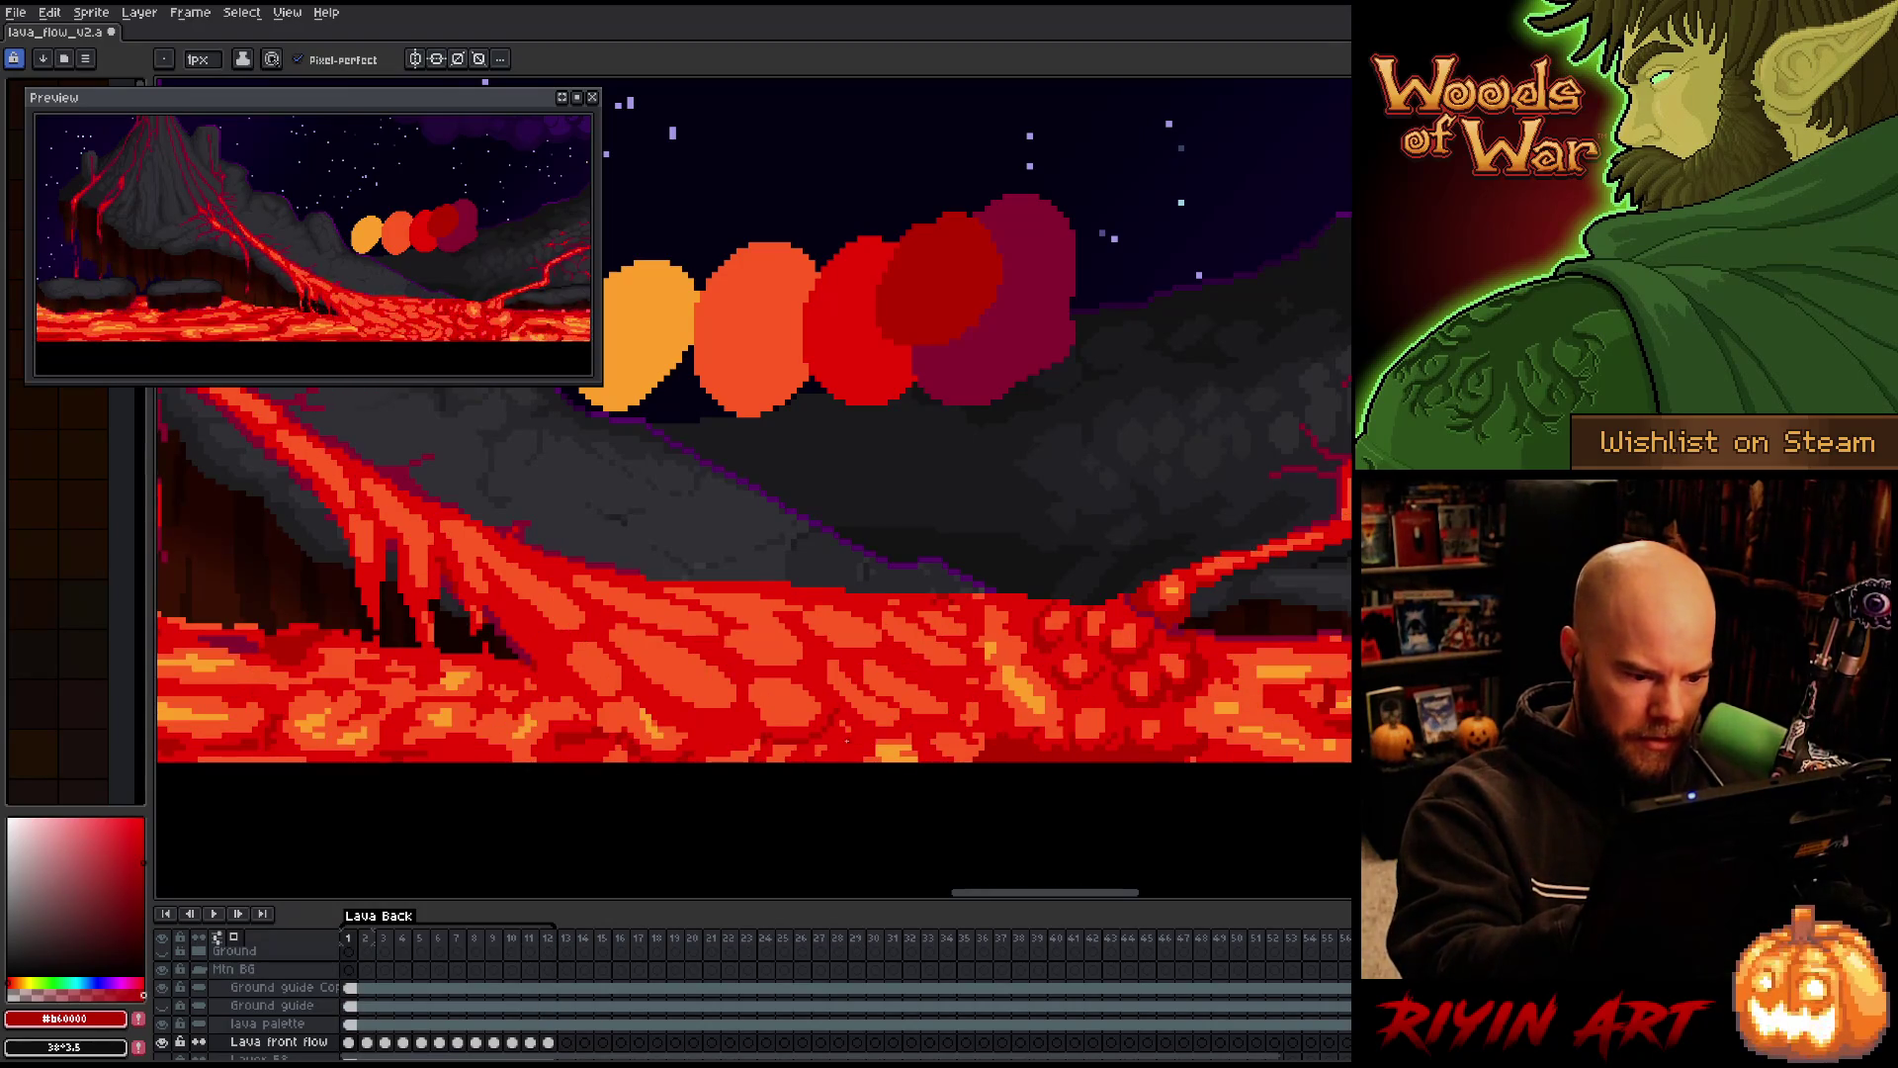
key(End)
key(Home)
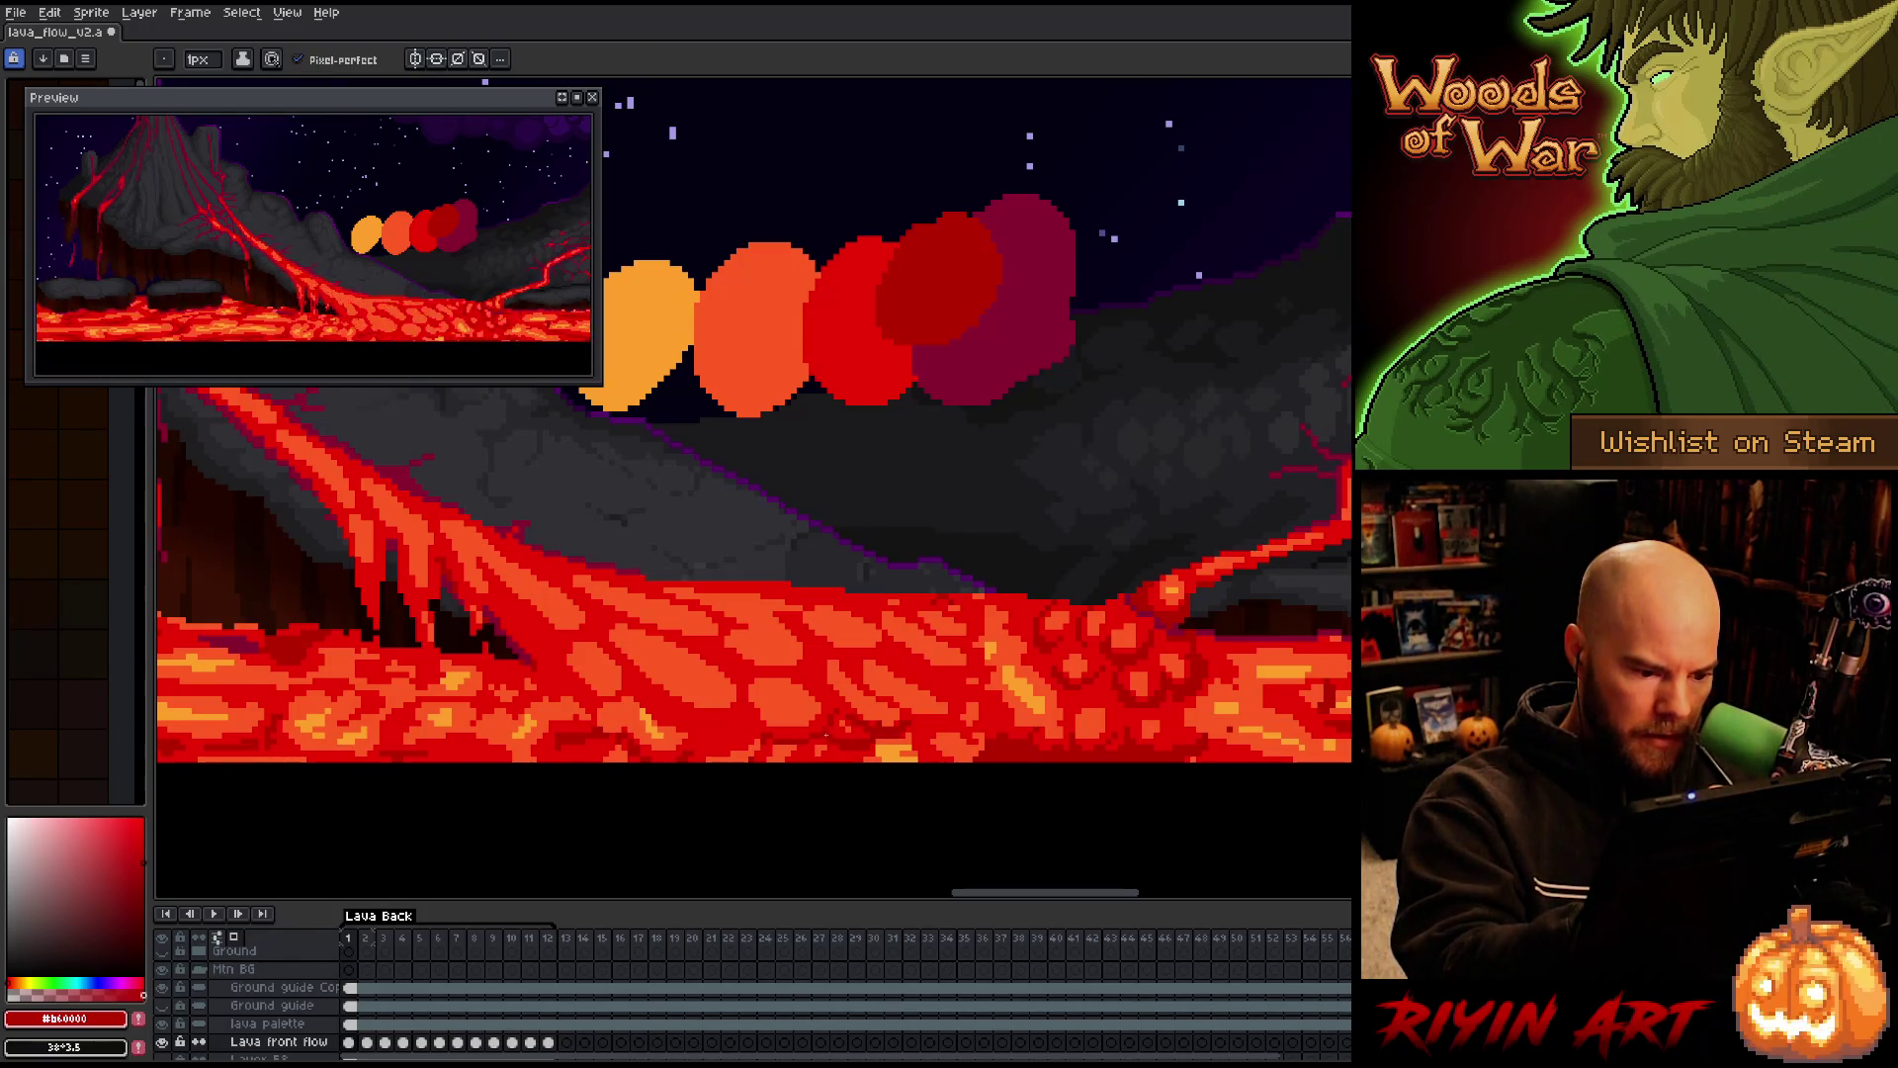
key(Right)
key(Left)
key(Right)
key(Left)
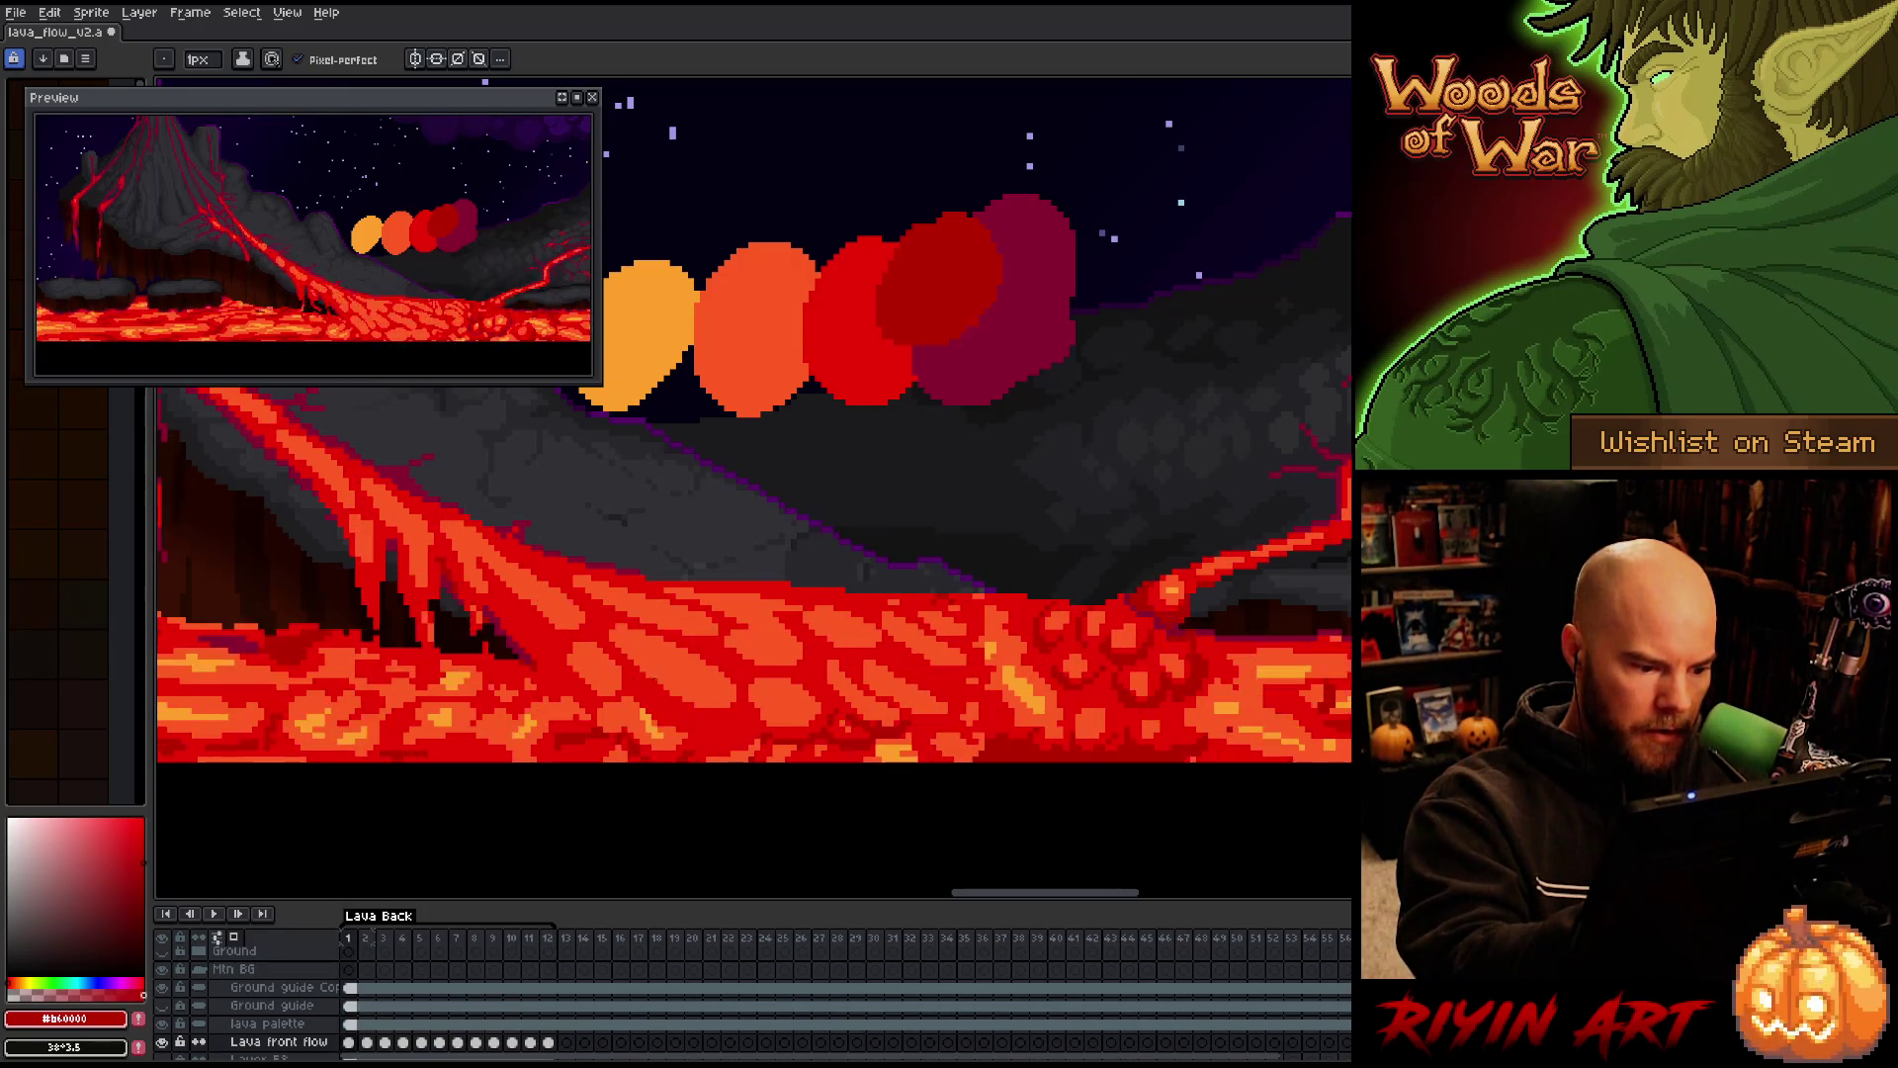
key(Right)
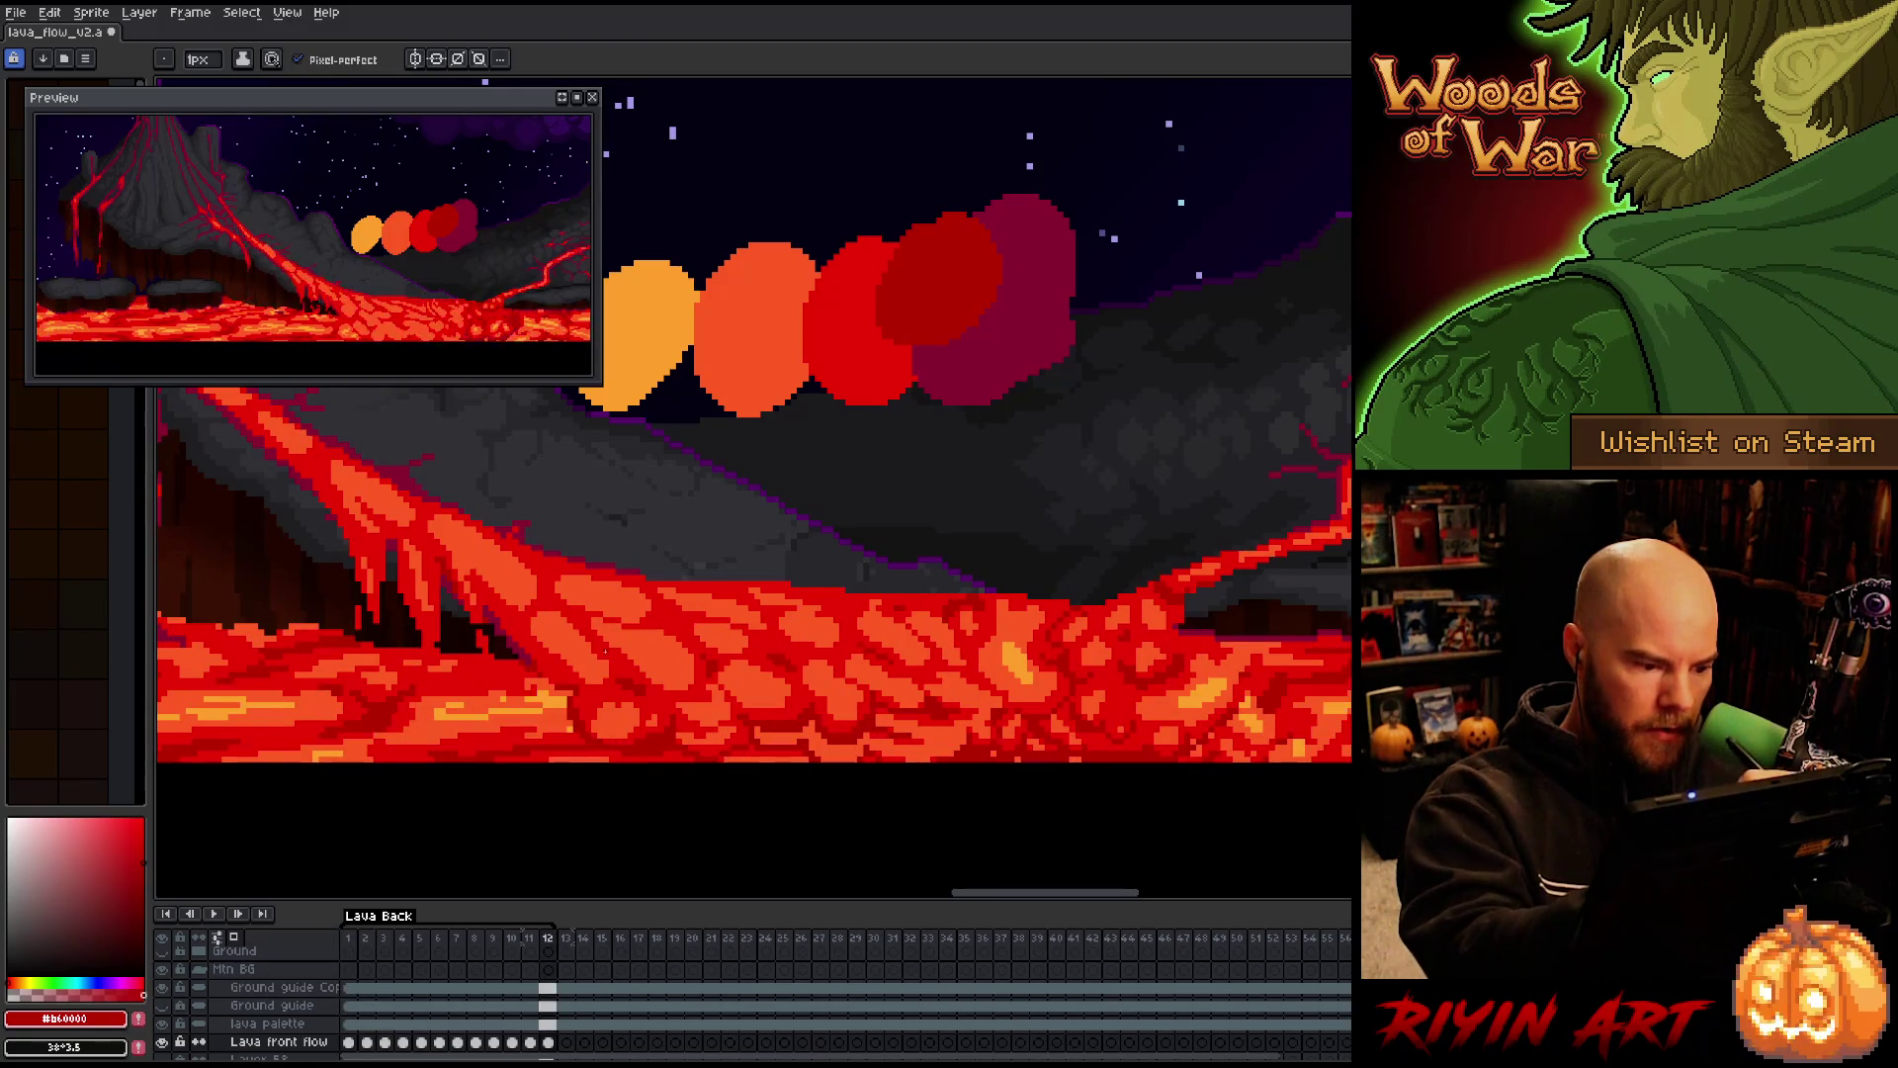
key(Left)
key(Left)
key(Right)
key(Left)
key(Right)
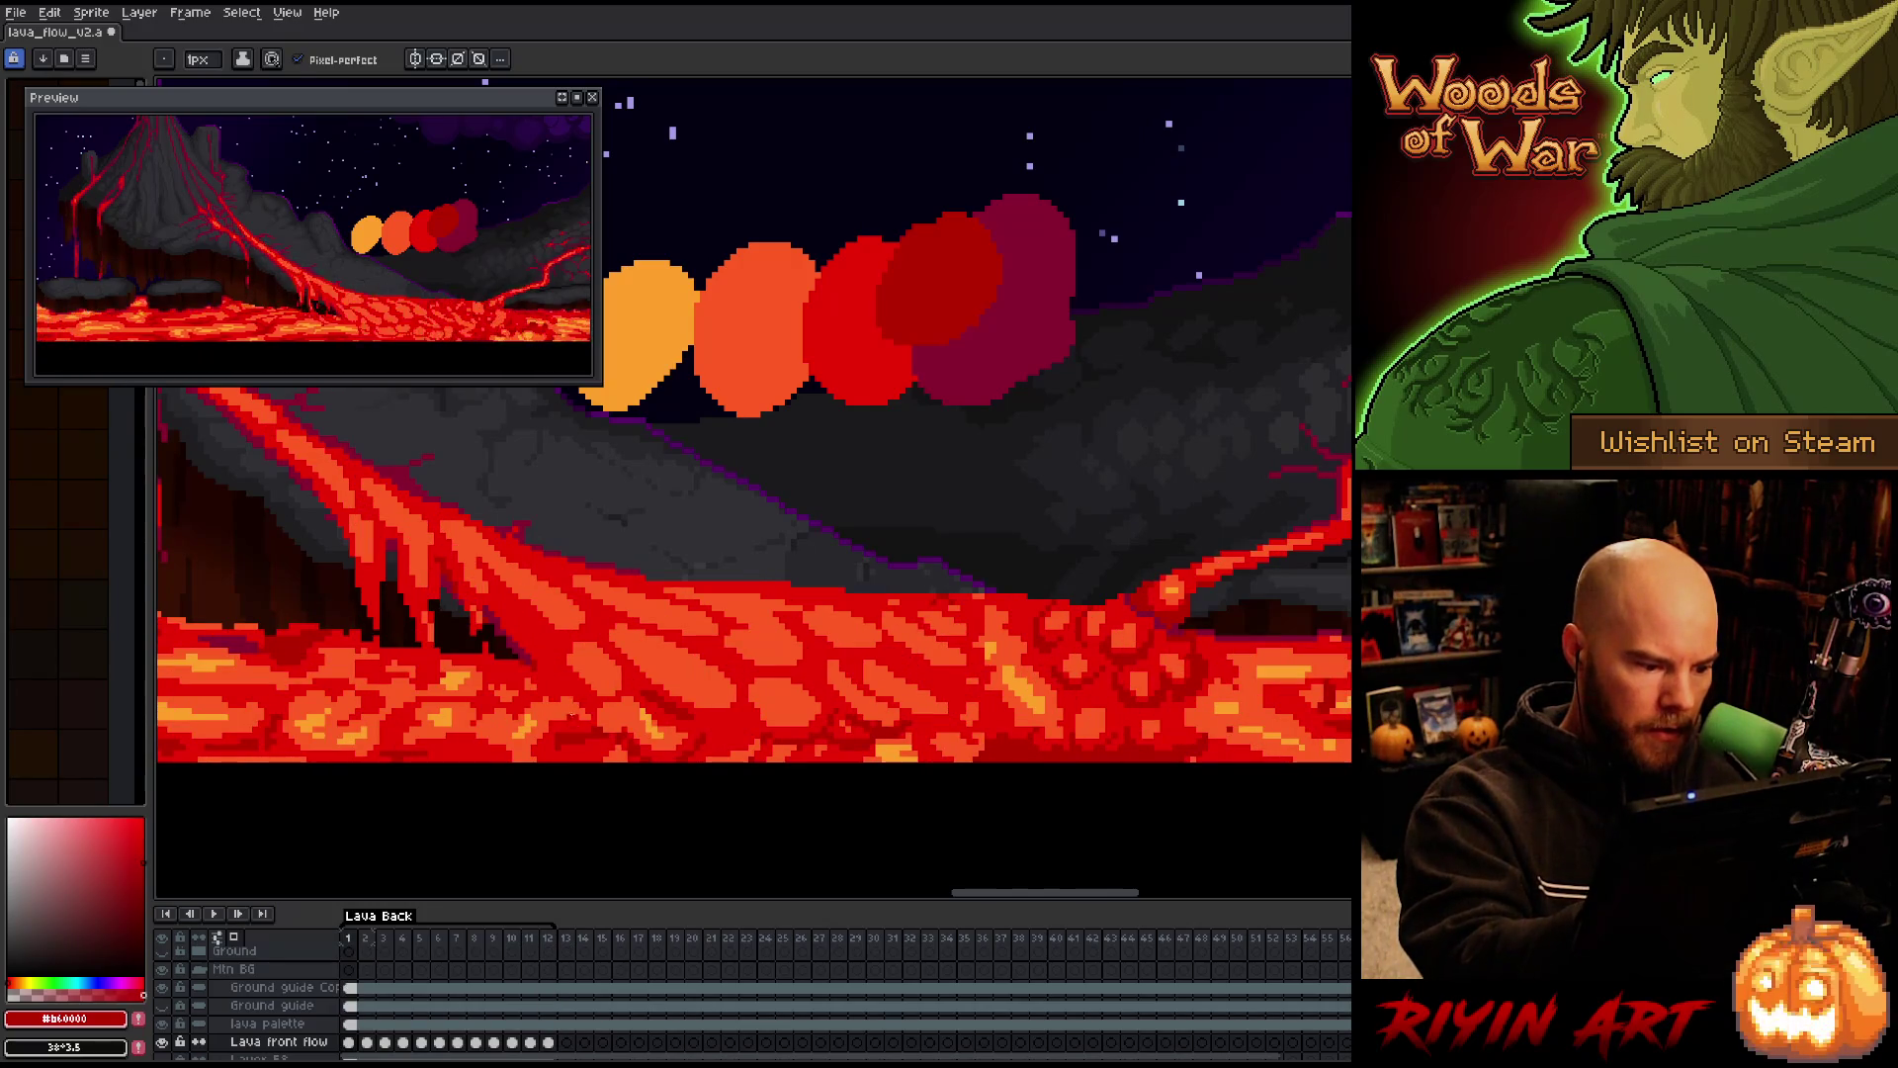
Sample red and dark red lava colours on frame 1 while nudging between frames
alt+click(579, 700)
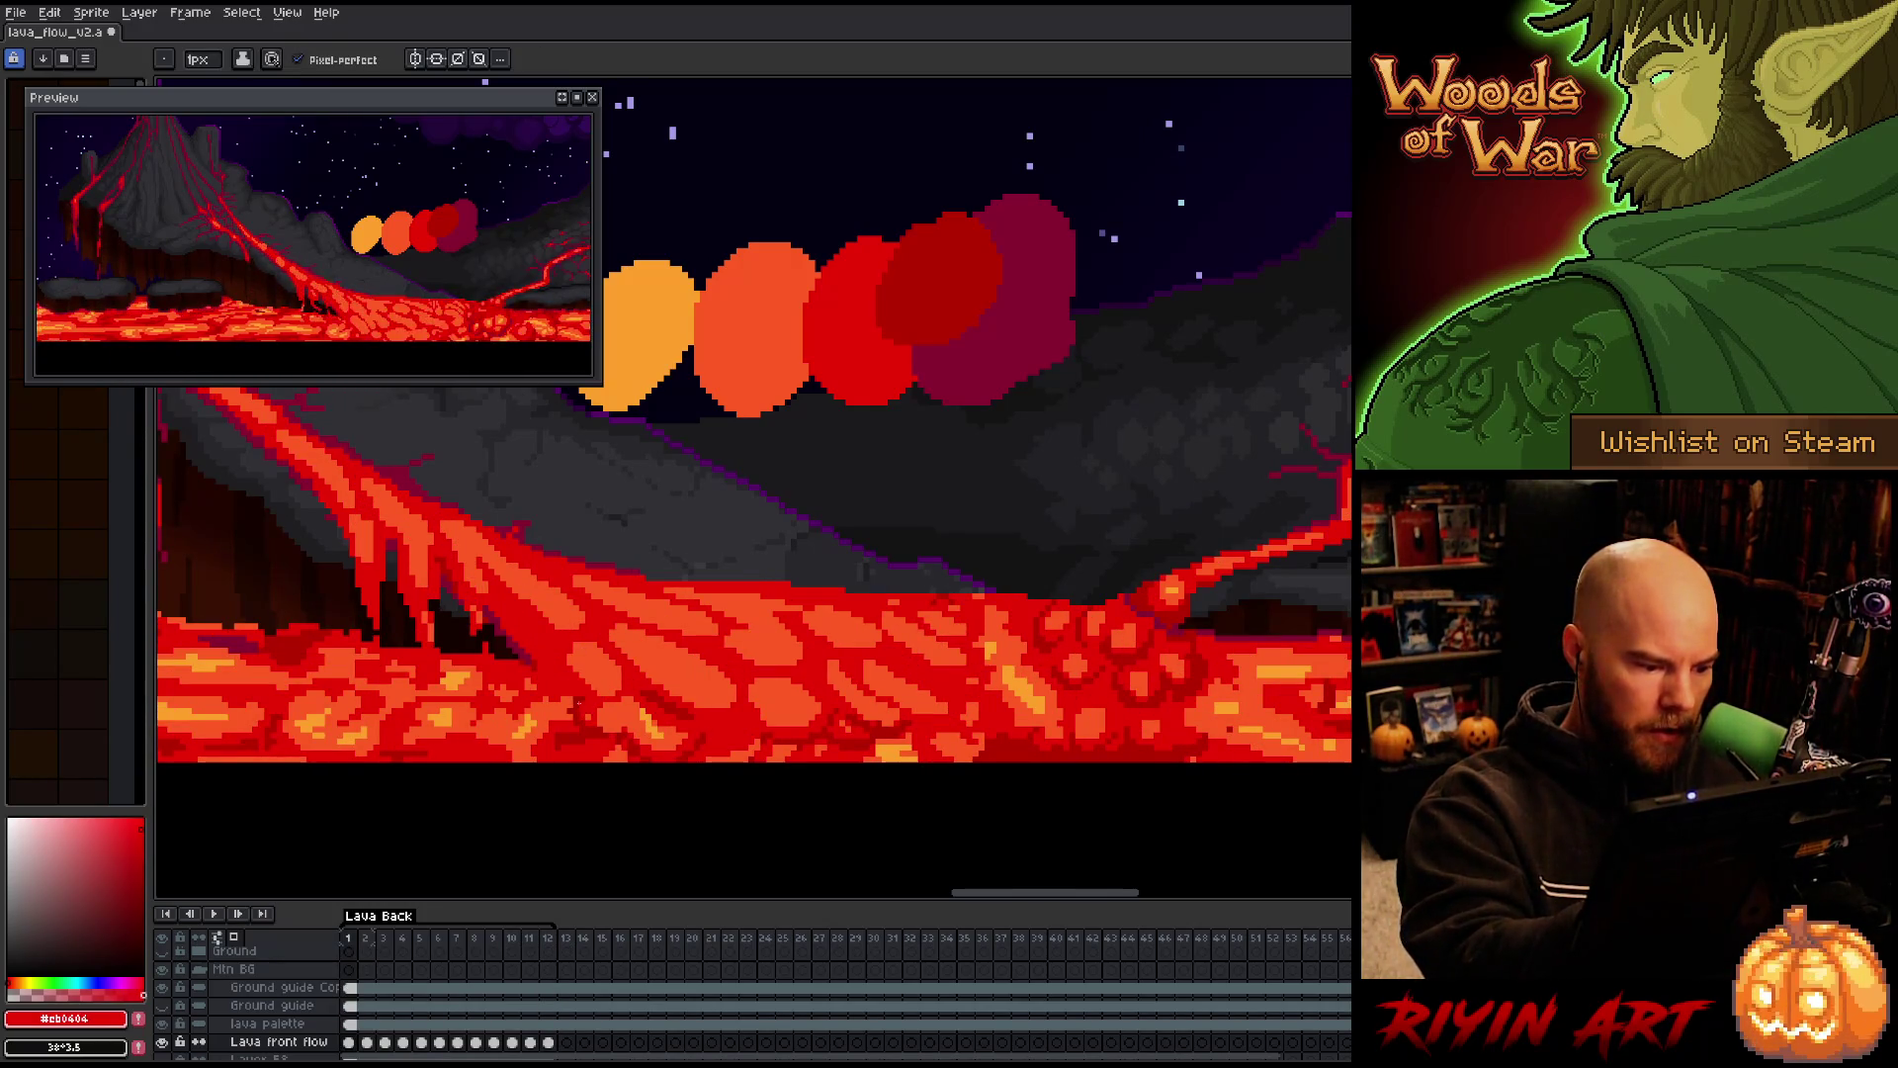
alt+click(574, 704)
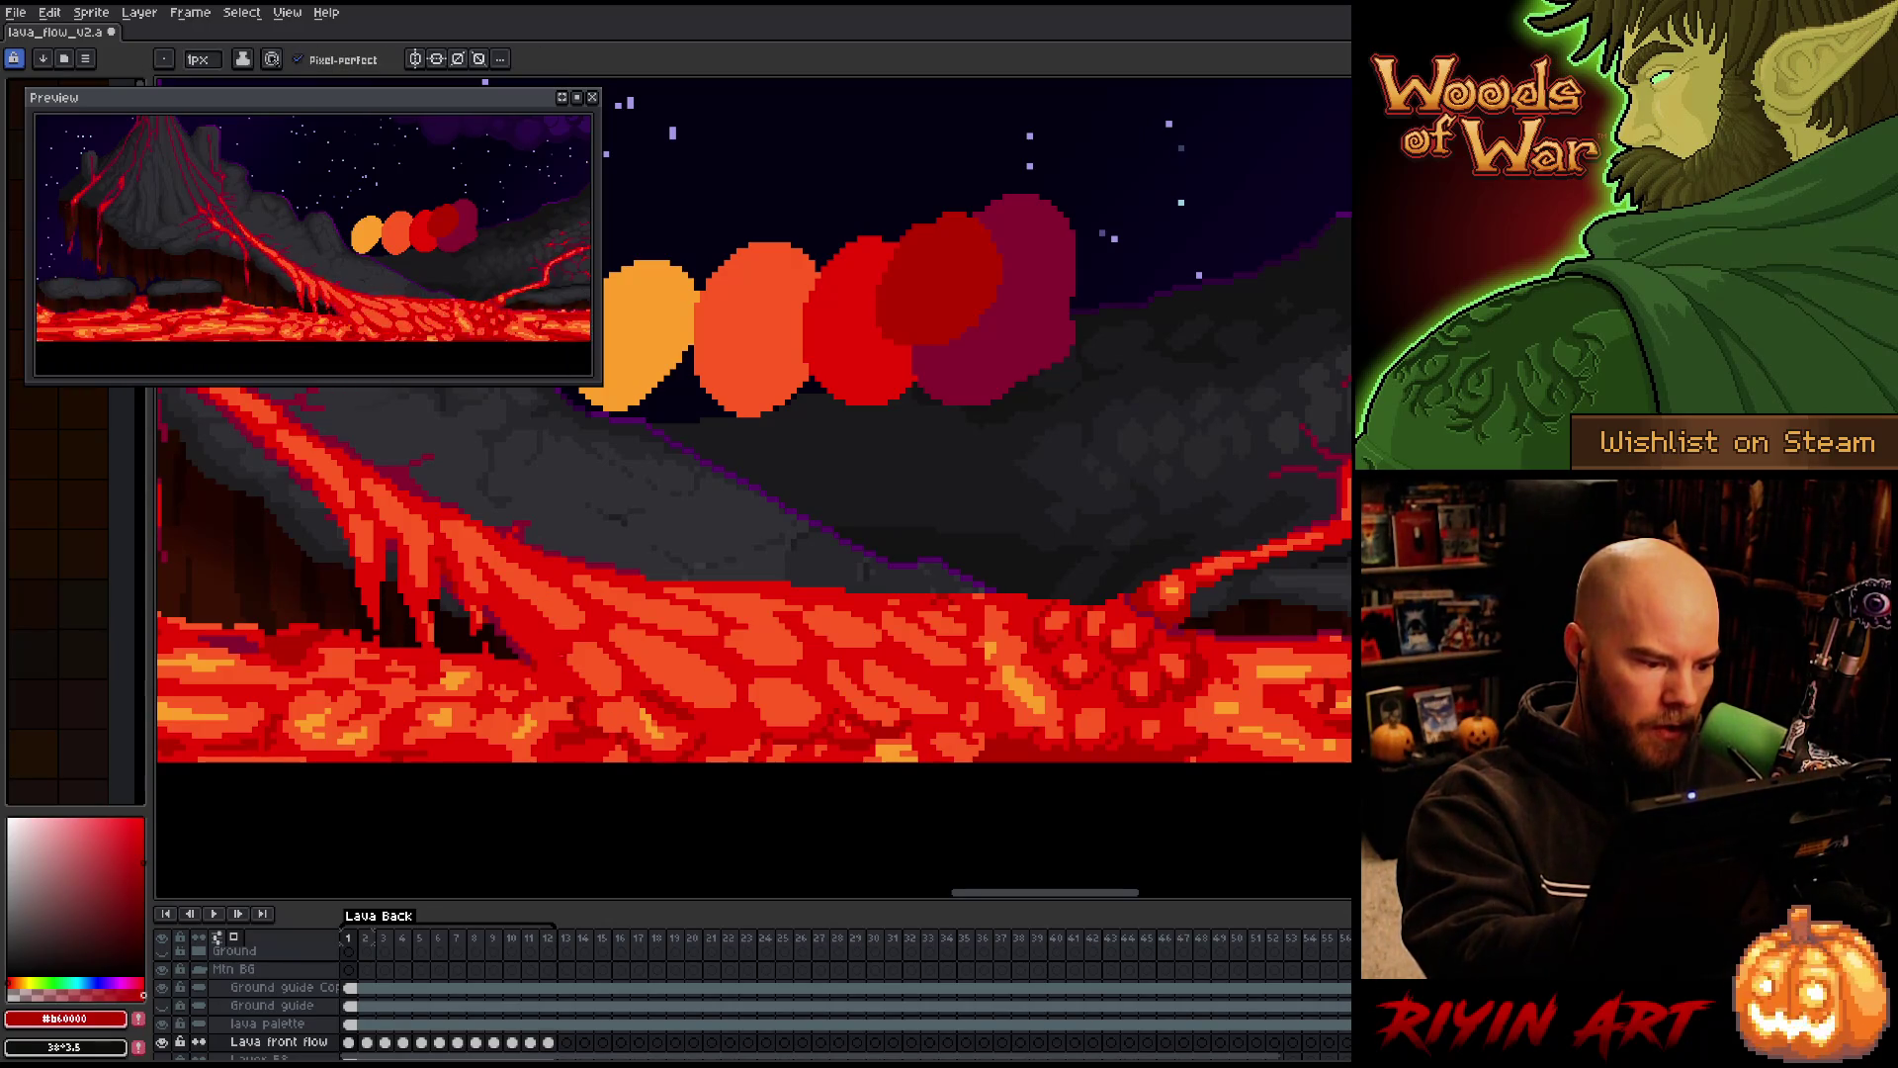
key(period)
key(comma)
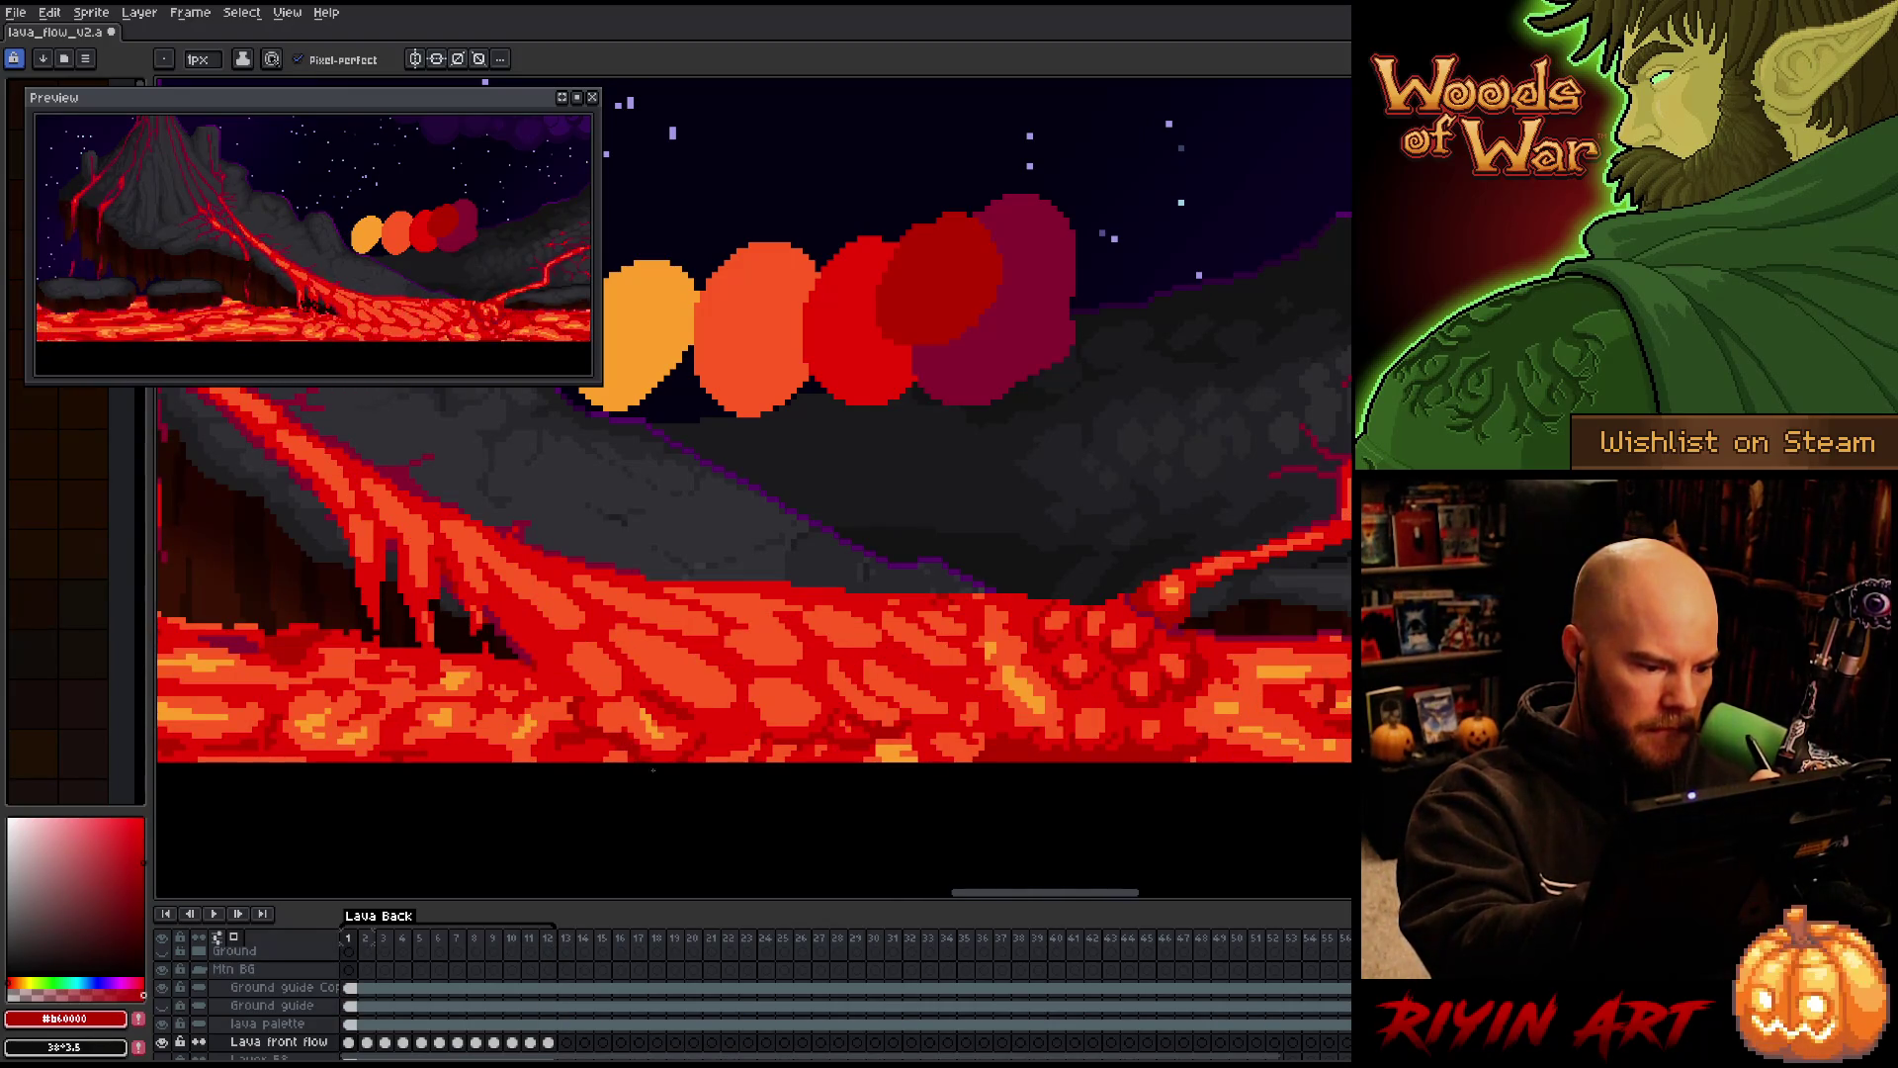
alt+click(630, 731)
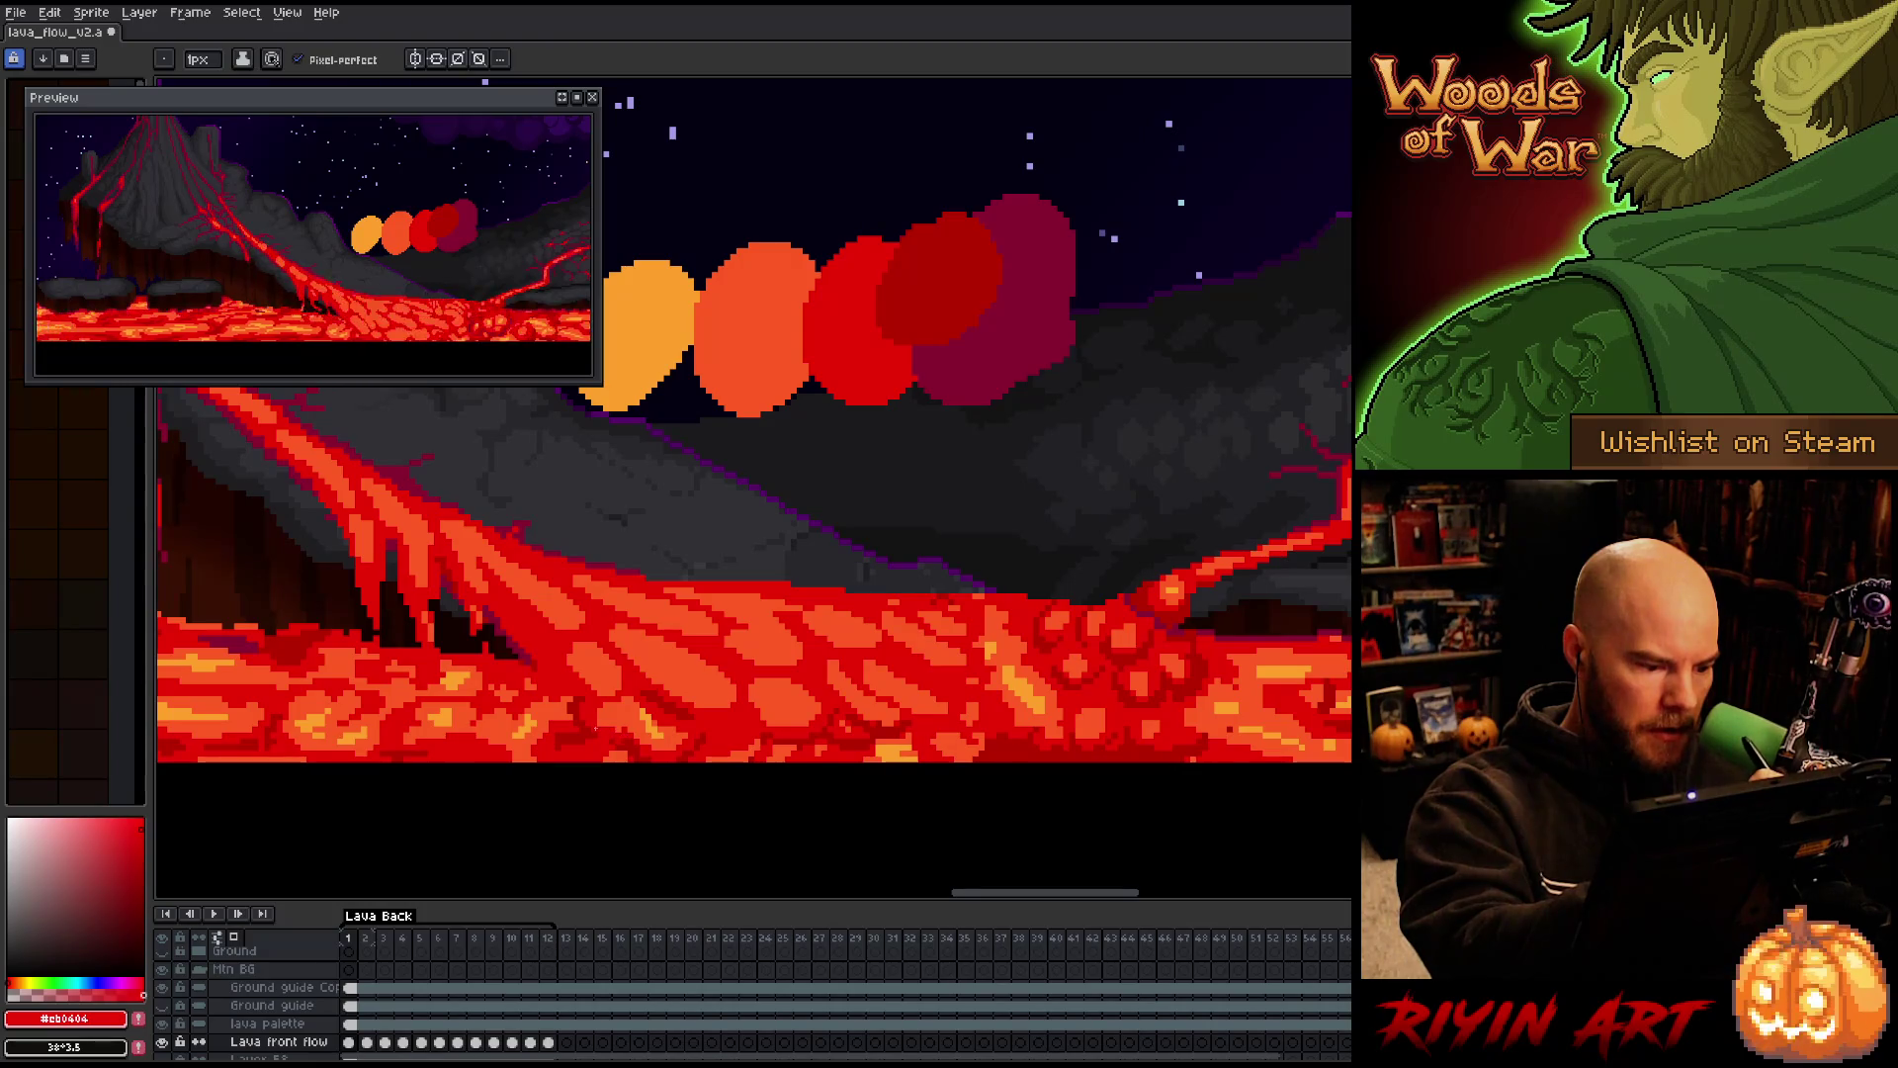
alt+click(613, 733)
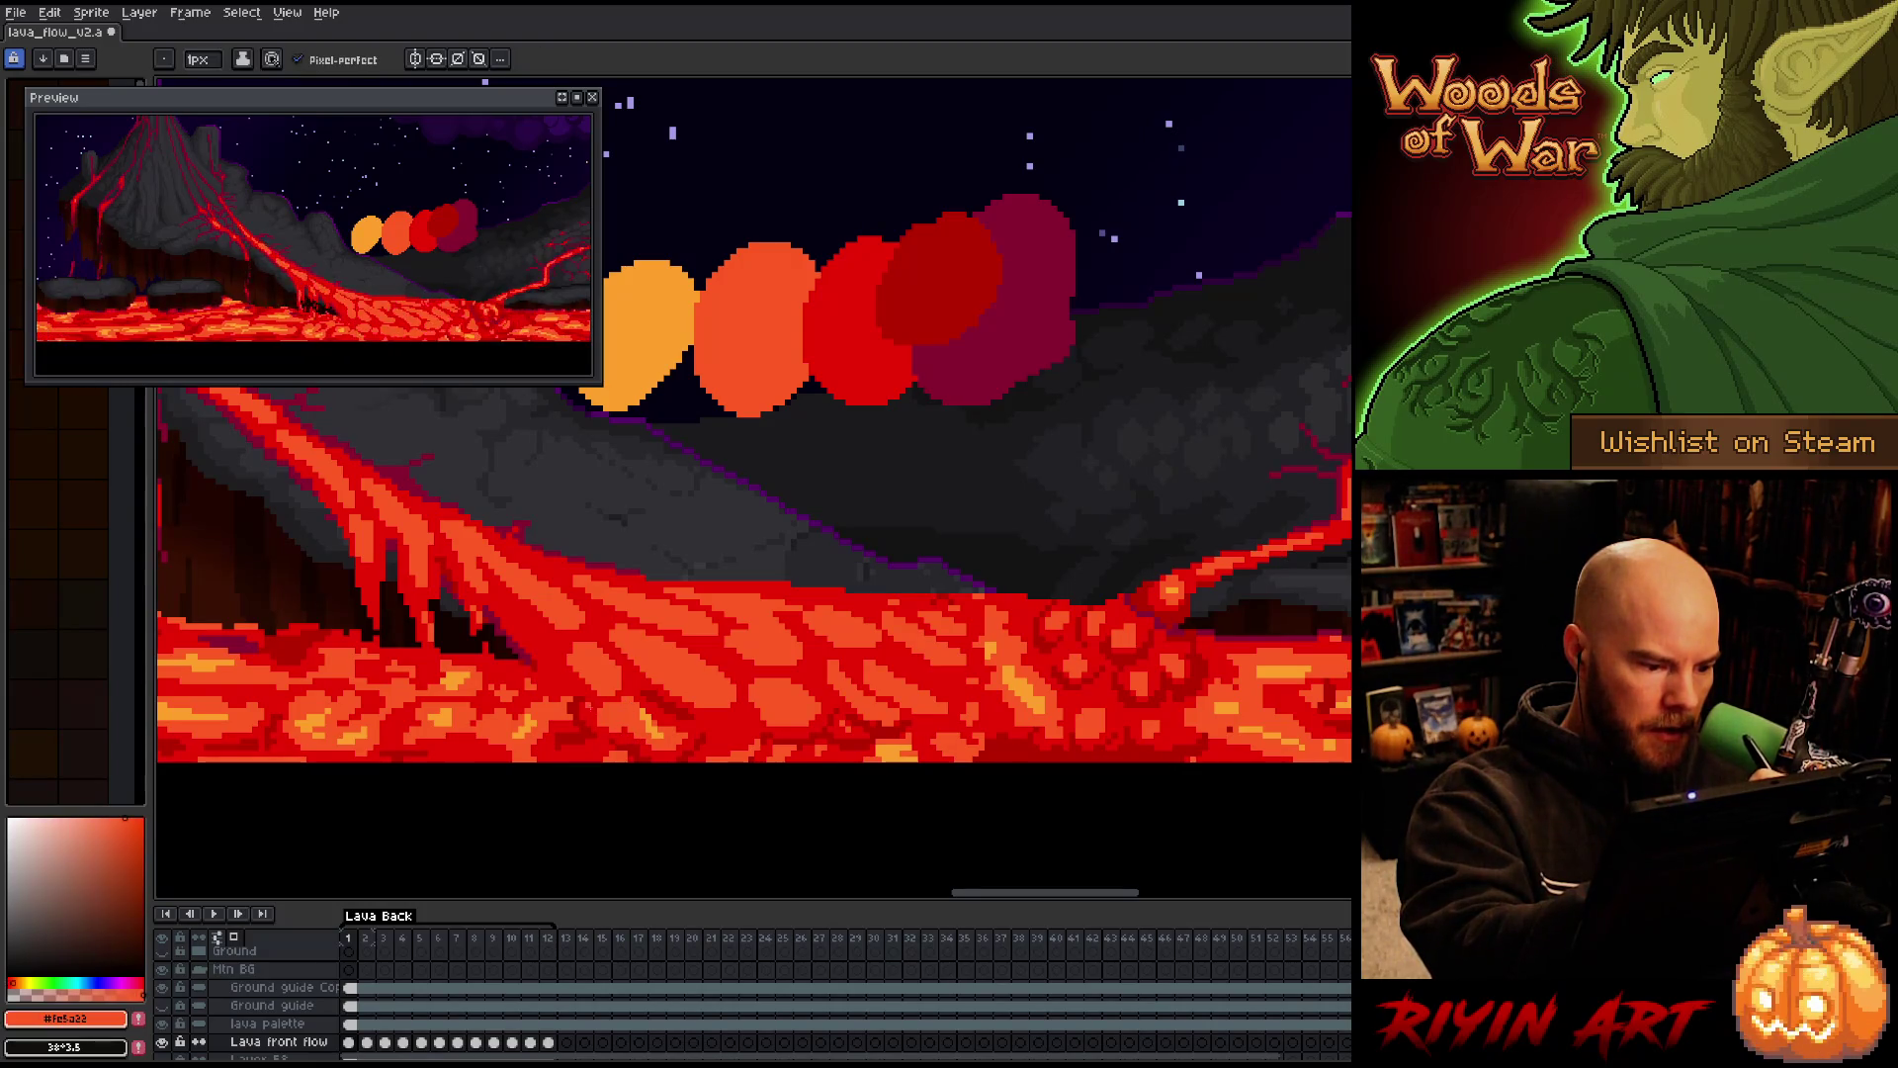
alt+click(598, 737)
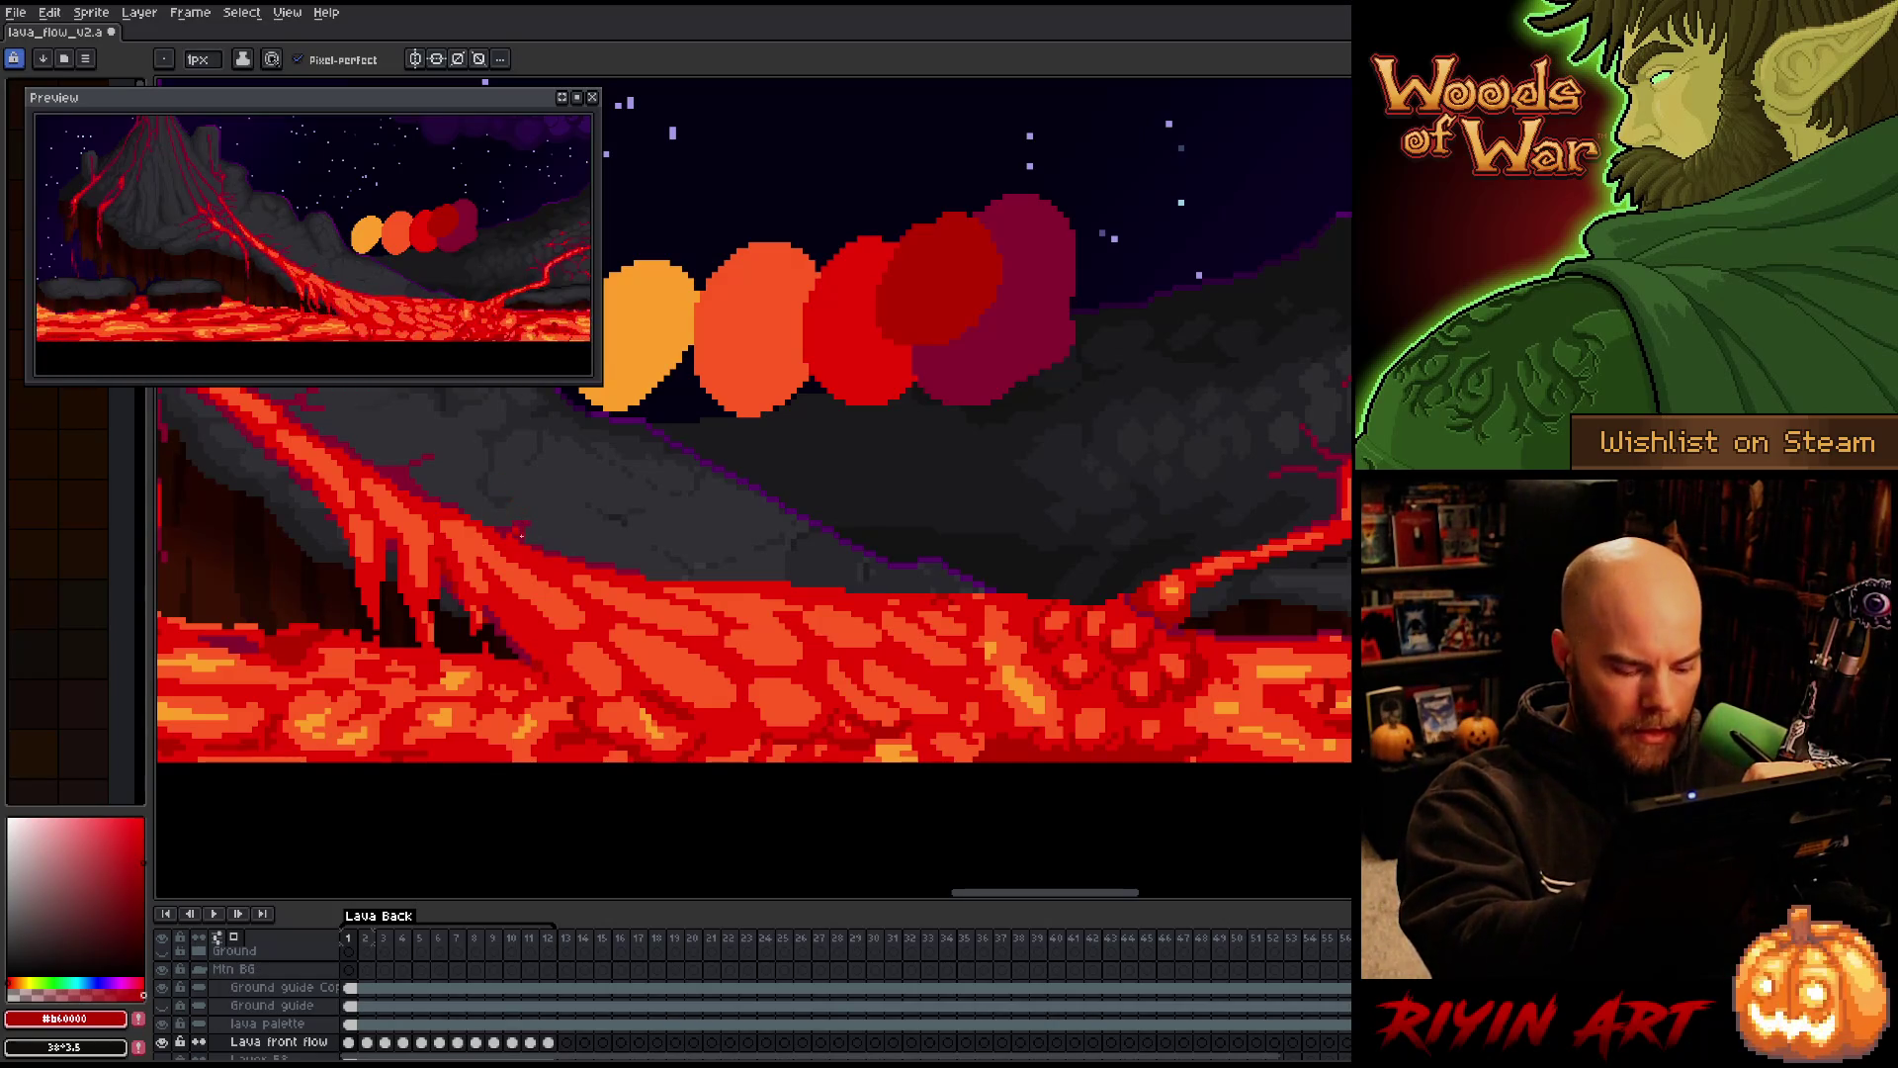
Toggle again between frames 1 and 12, then sample the orange #fe5a22
key(Left)
key(Right)
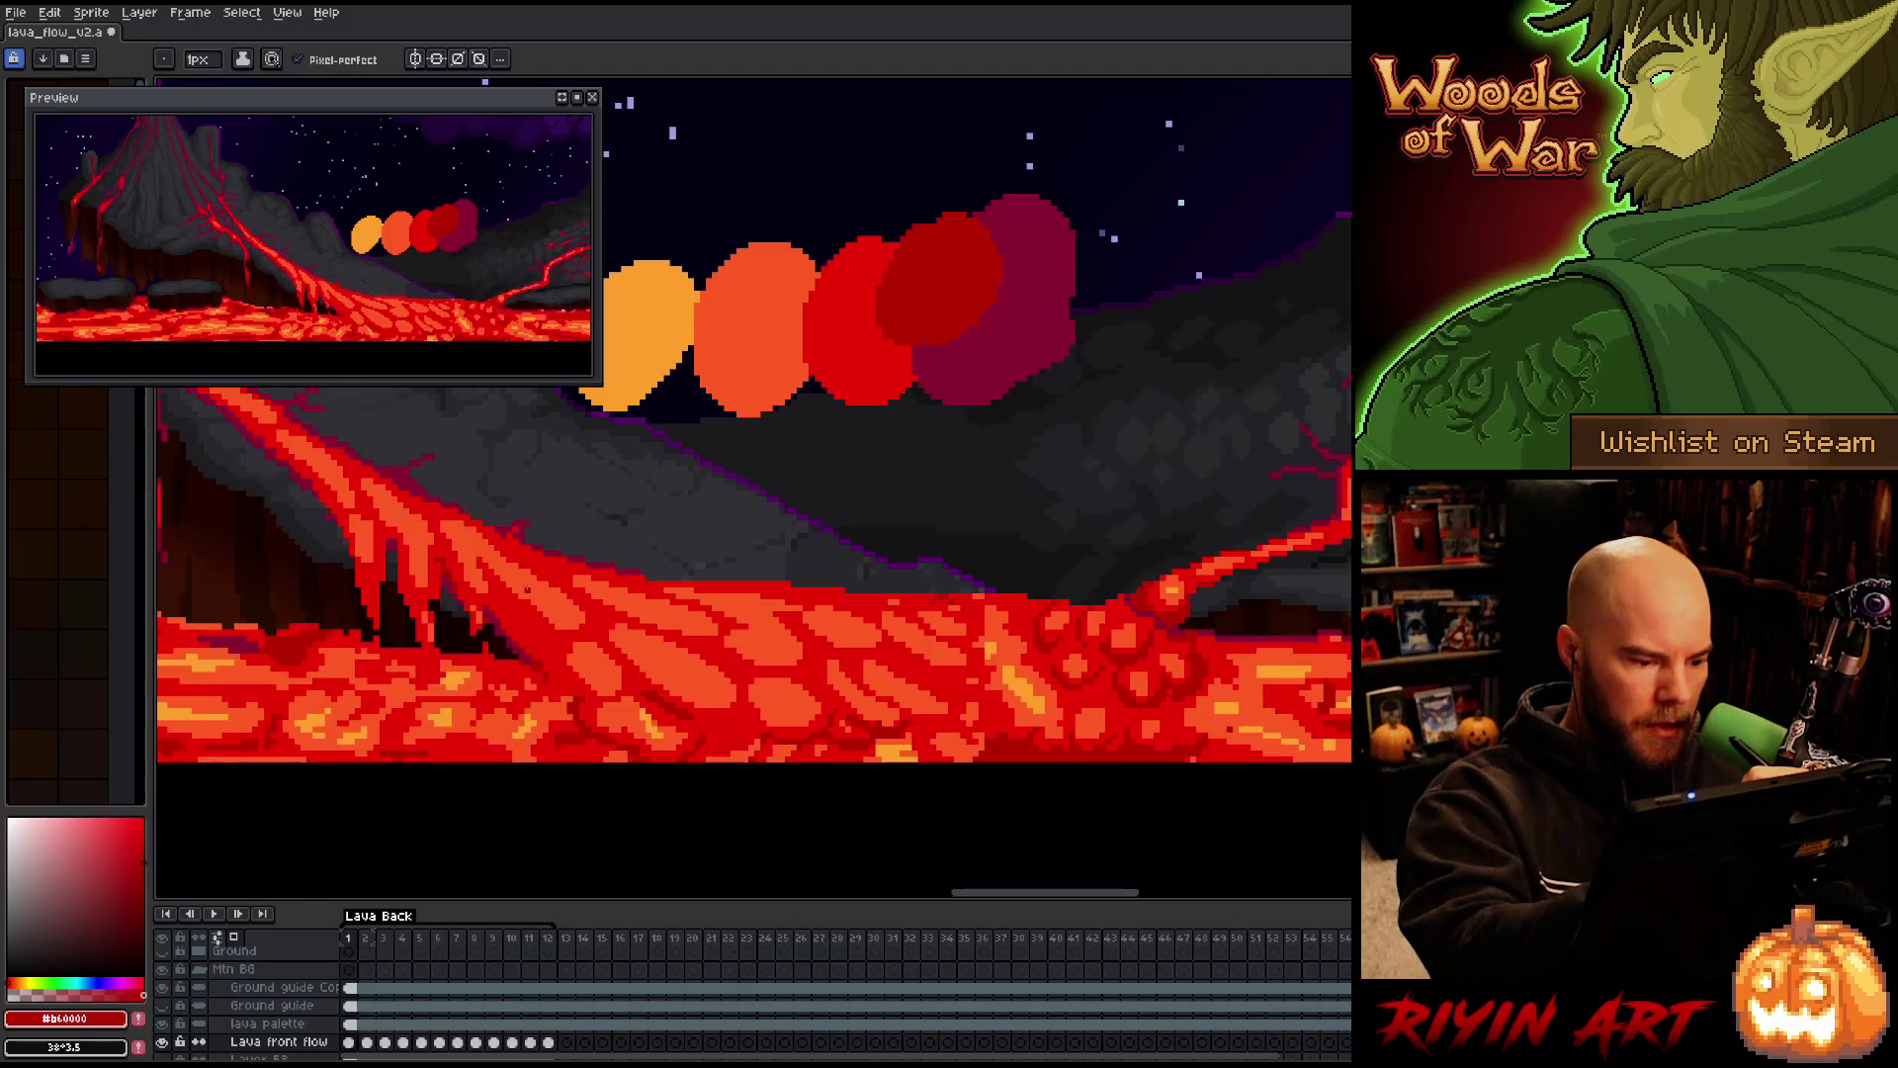
key(Left)
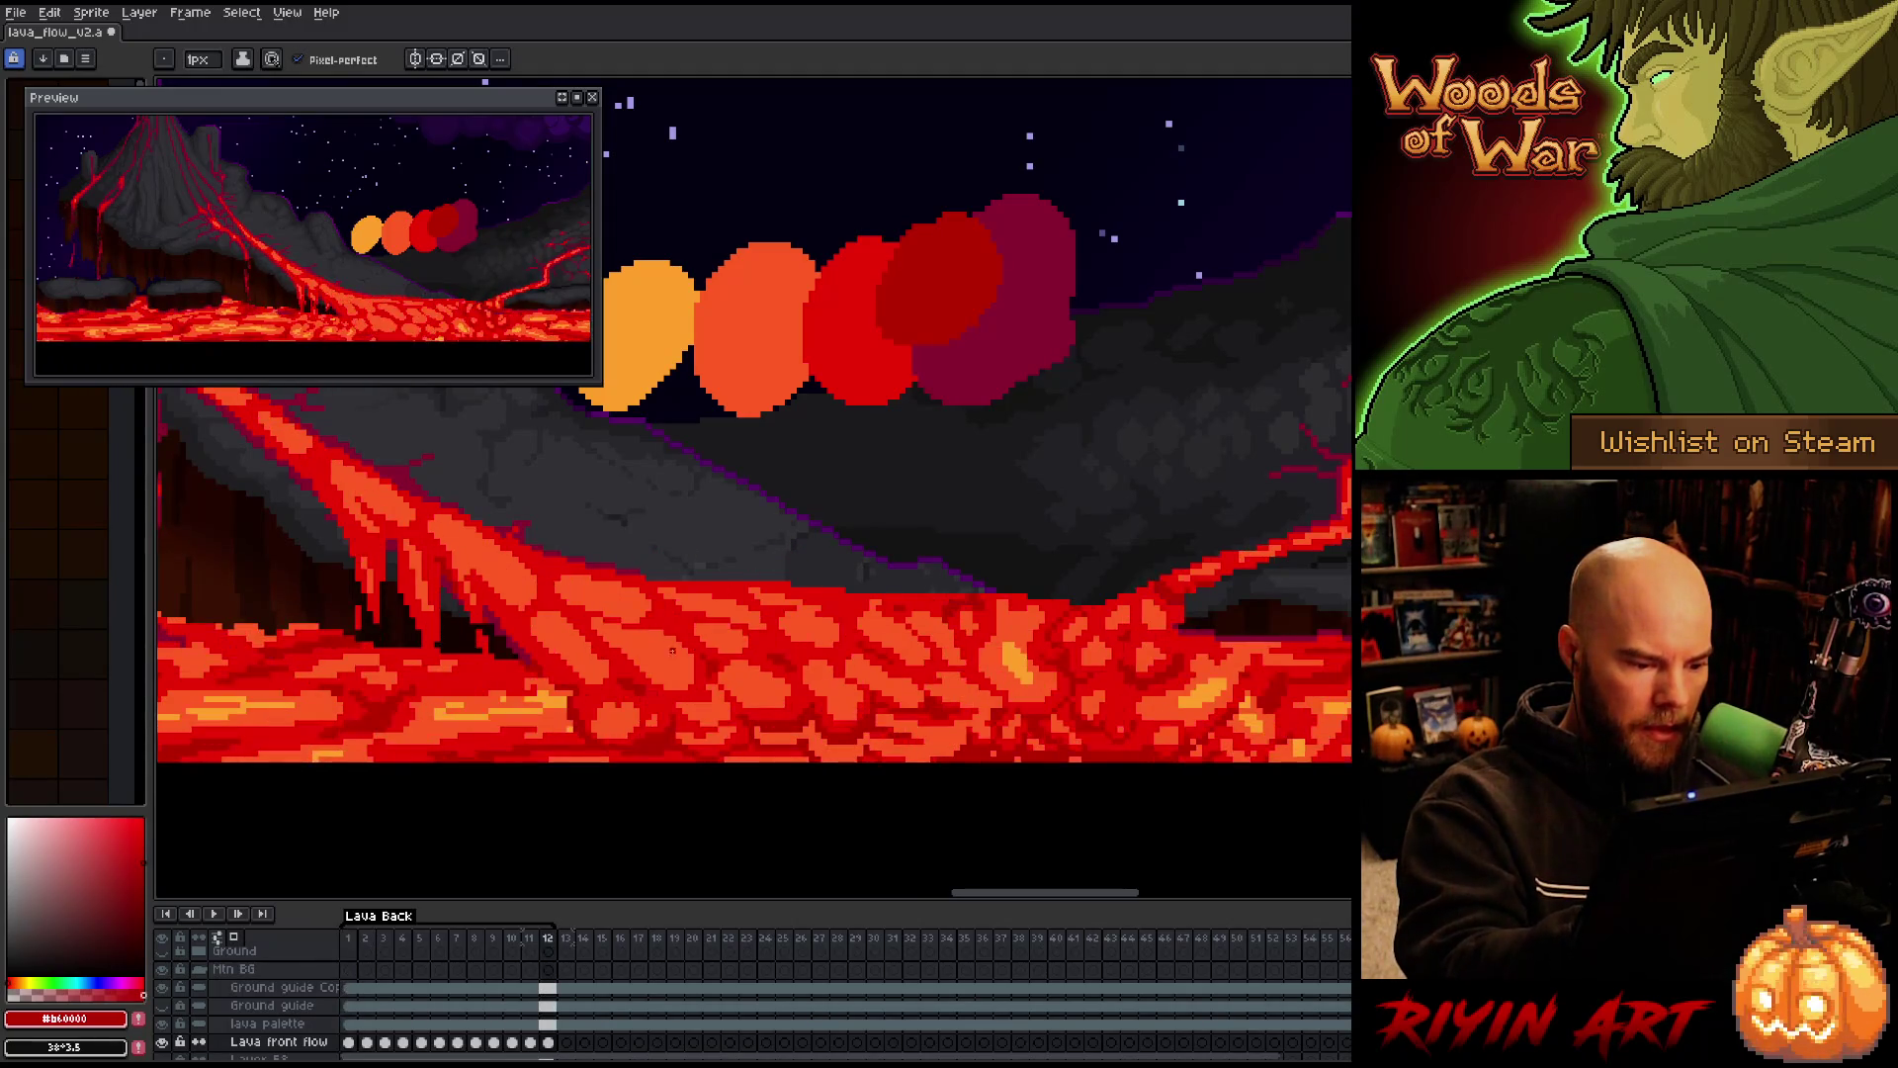
key(Right)
key(Left)
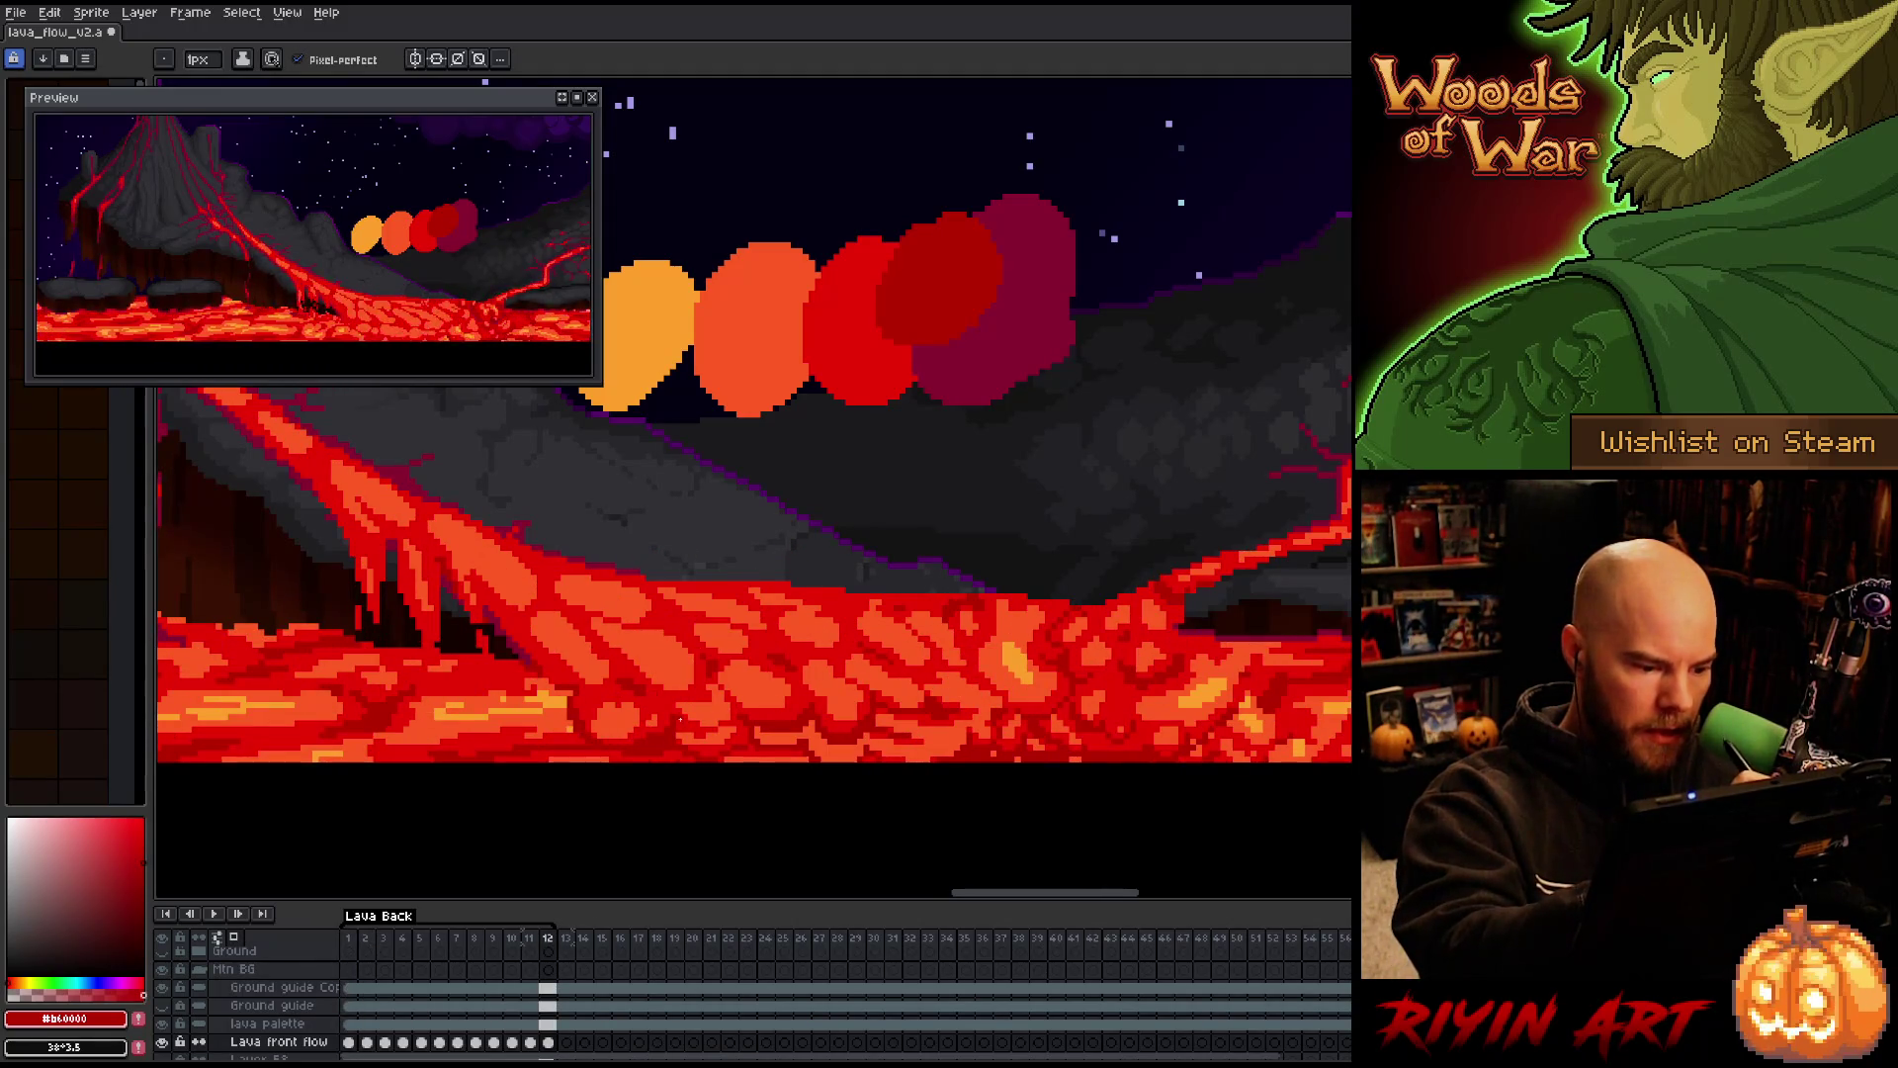
key(Right)
key(Left)
key(Right)
key(Left)
key(Right)
alt+click(689, 662)
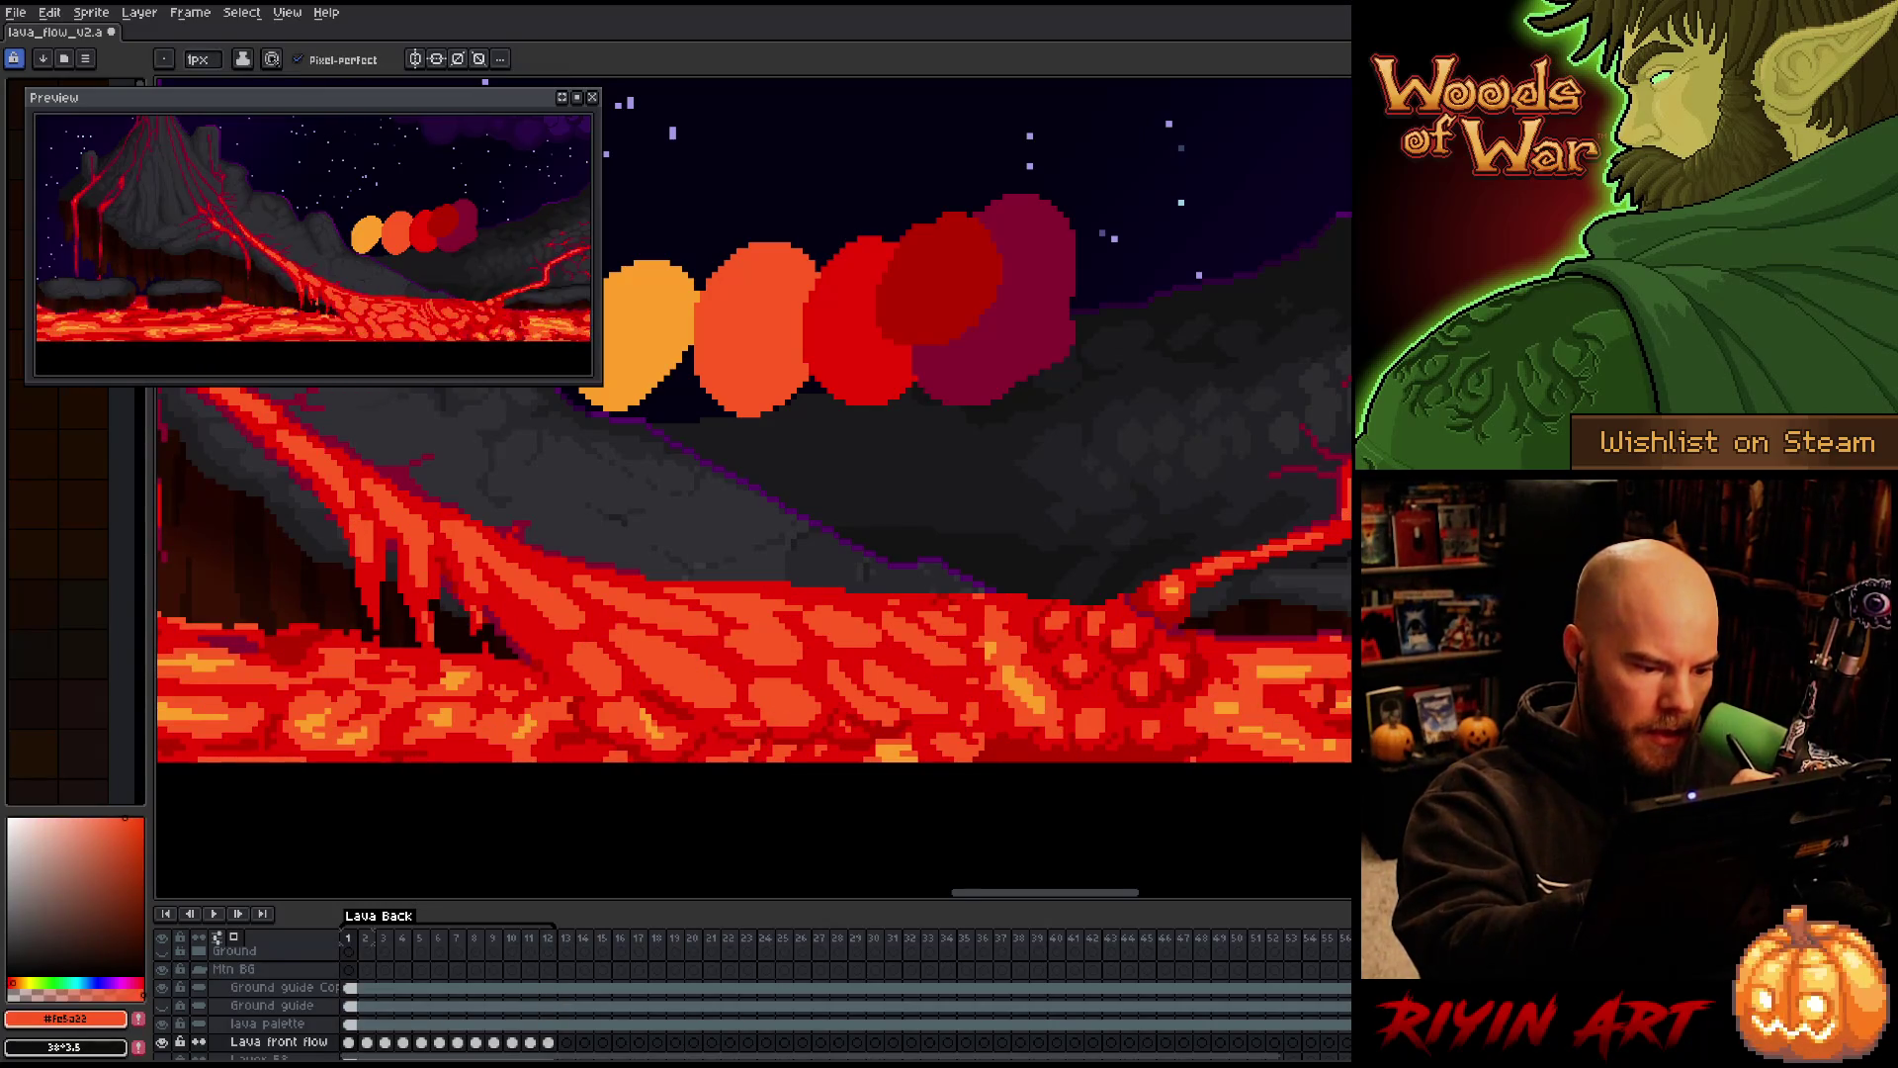
Sample dark red #b60000 and bright red #cb0404 on frame 12, then return to frame 1
alt+click(783, 727)
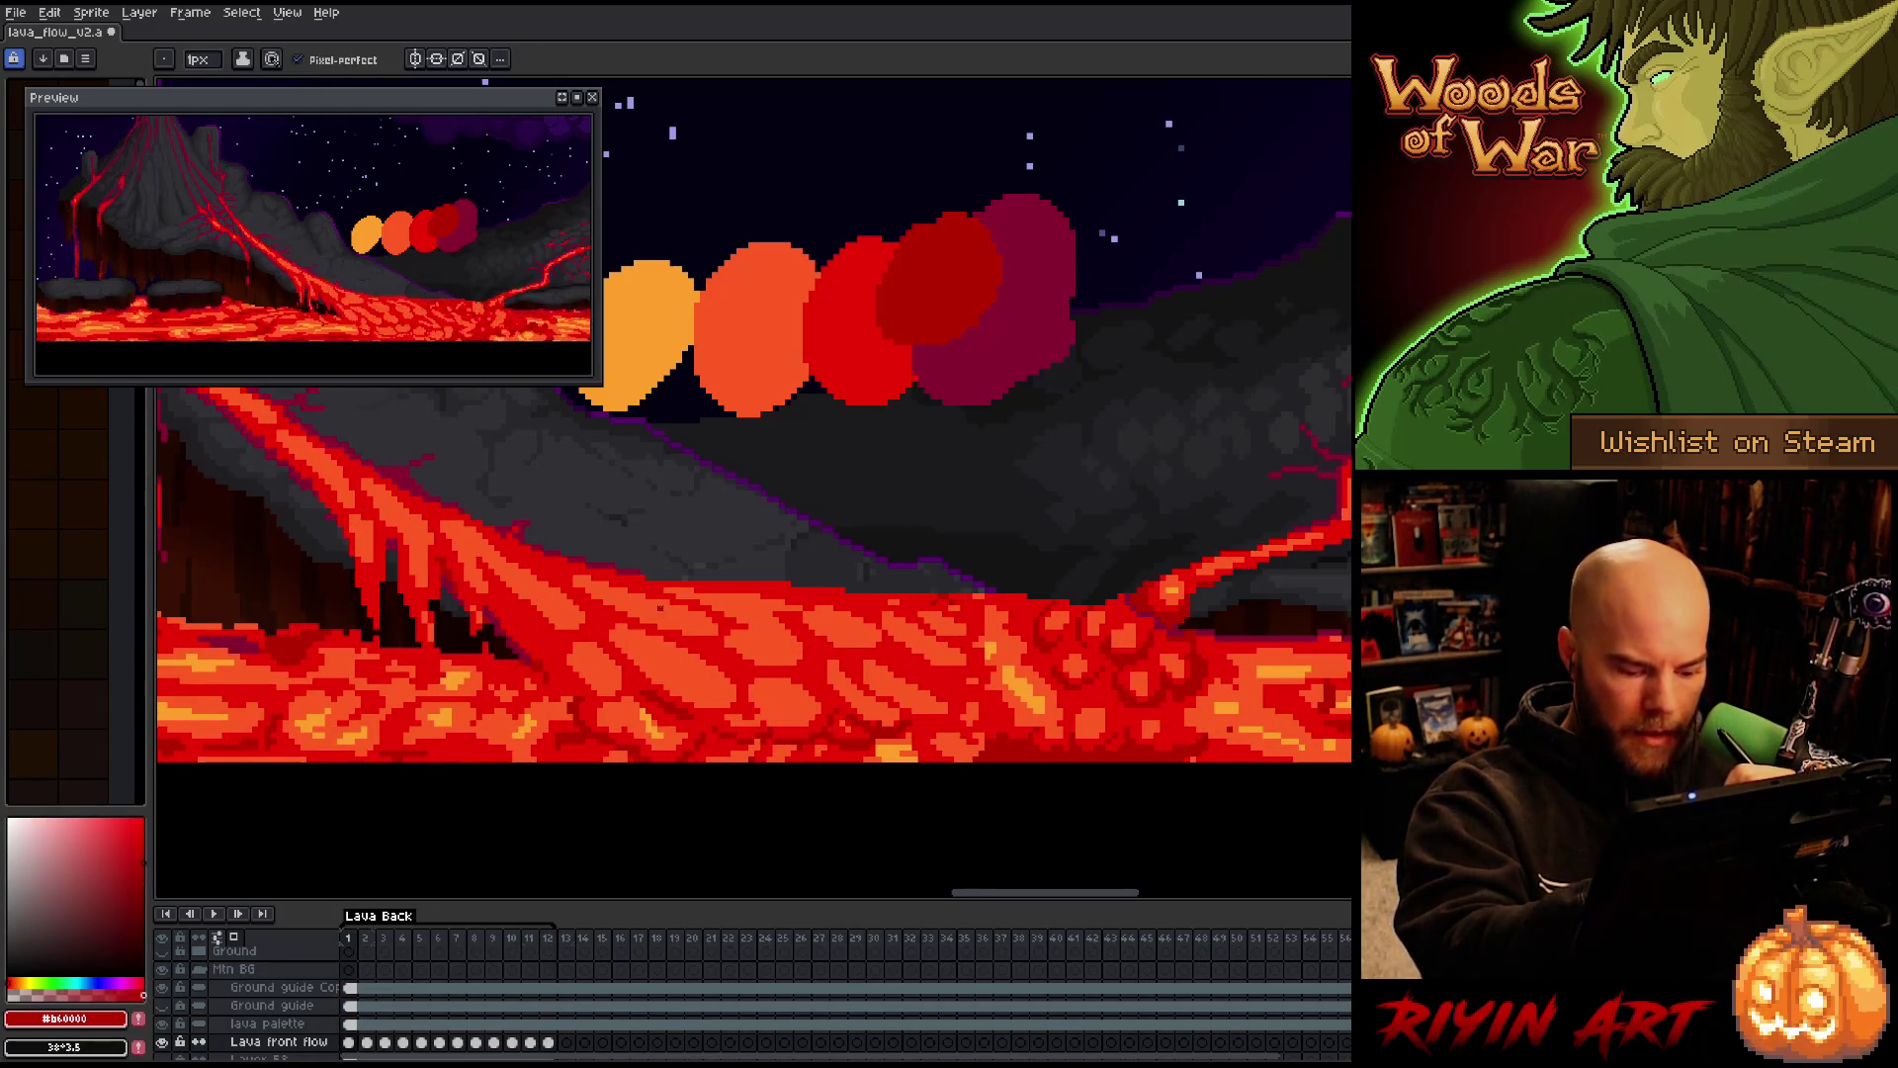
key(Left)
alt+click(741, 679)
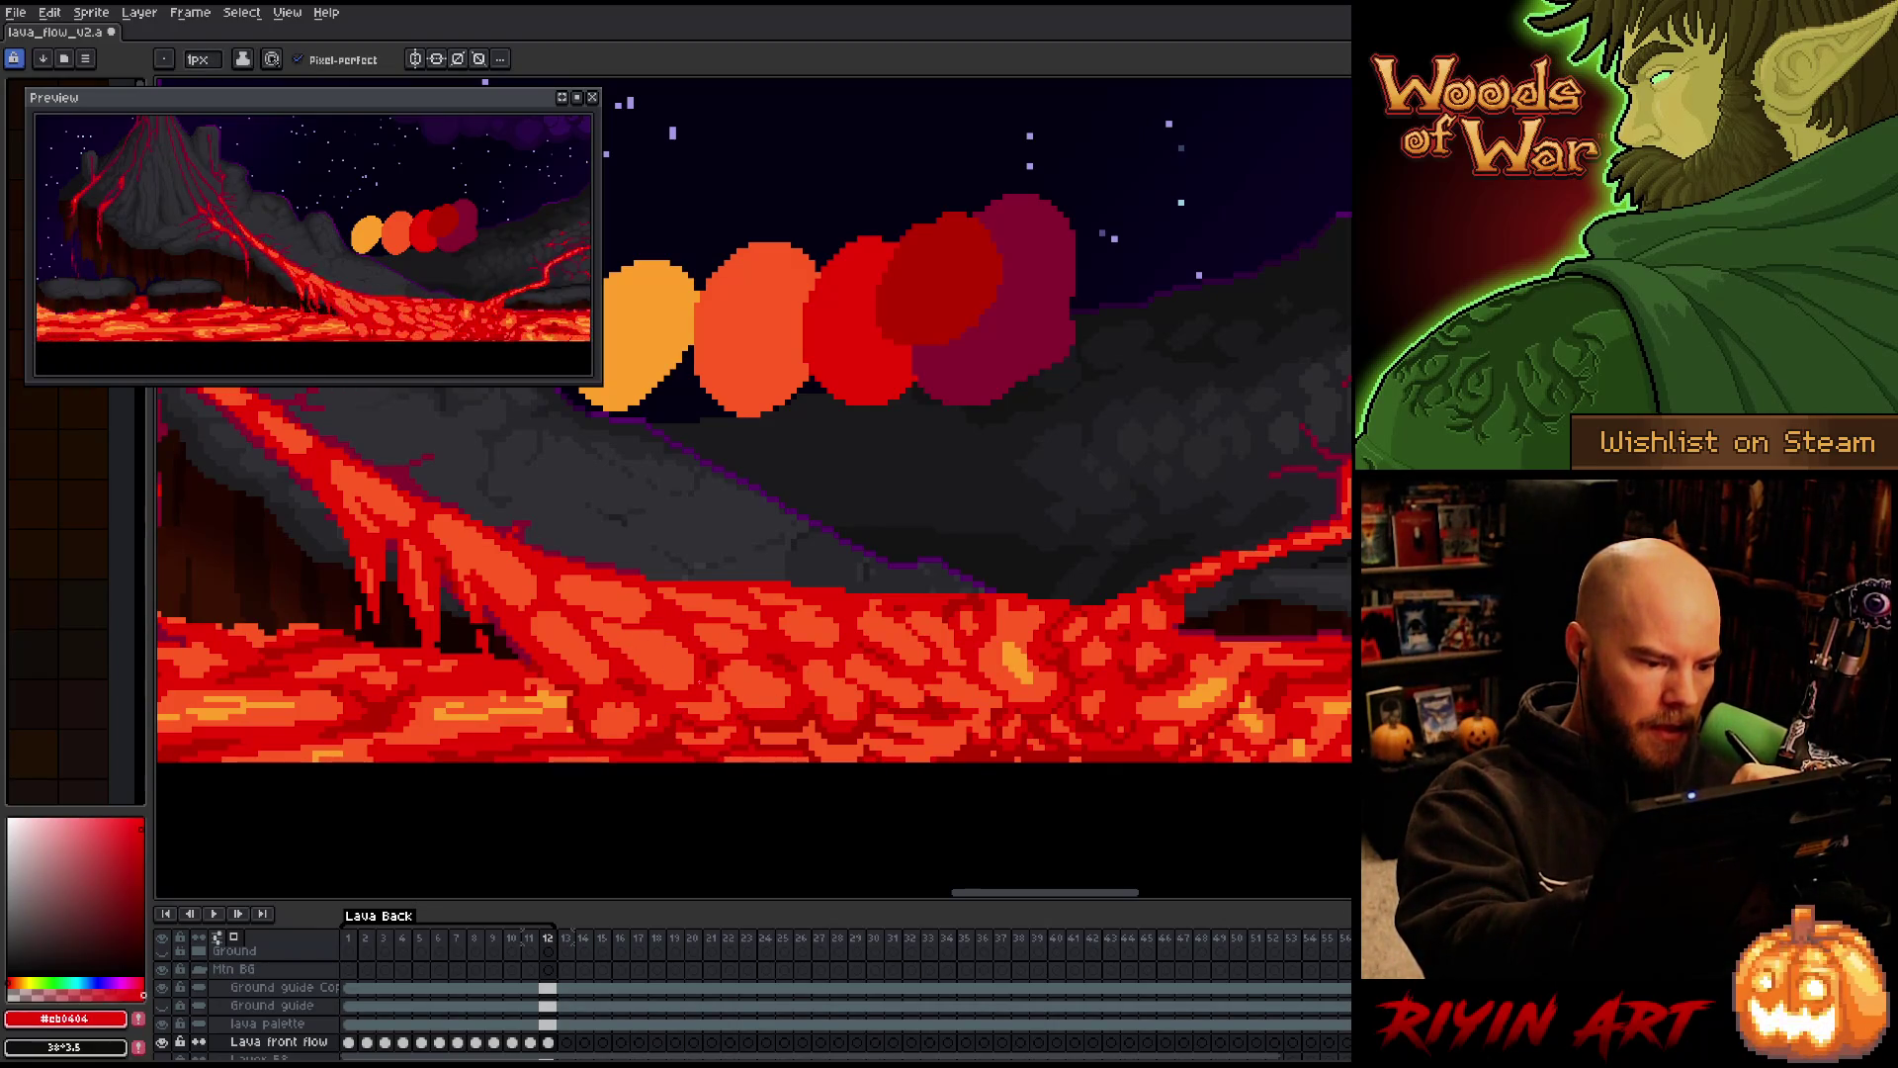
alt+click(770, 718)
key(Home)
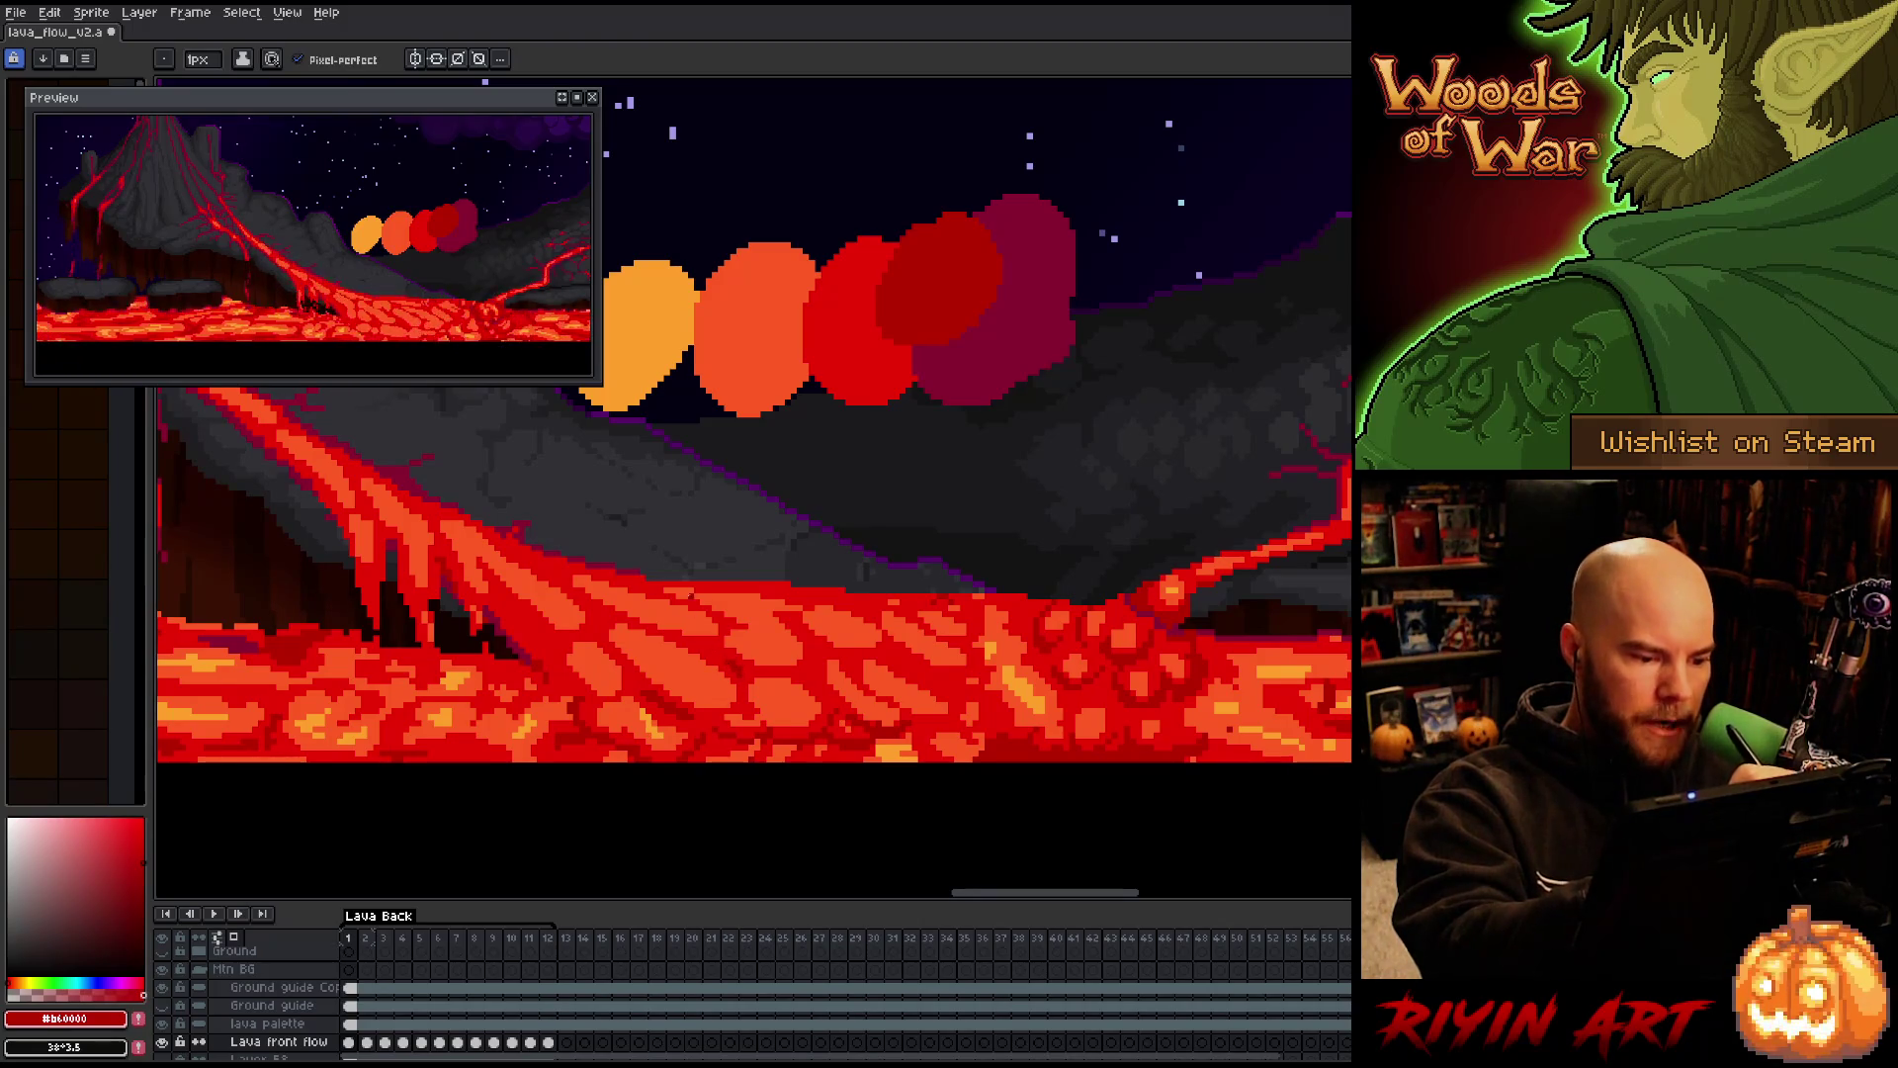
Play through the loop sampling #cb0404, #b60000 and #fe5a22, then stop on frame 1
key(Return)
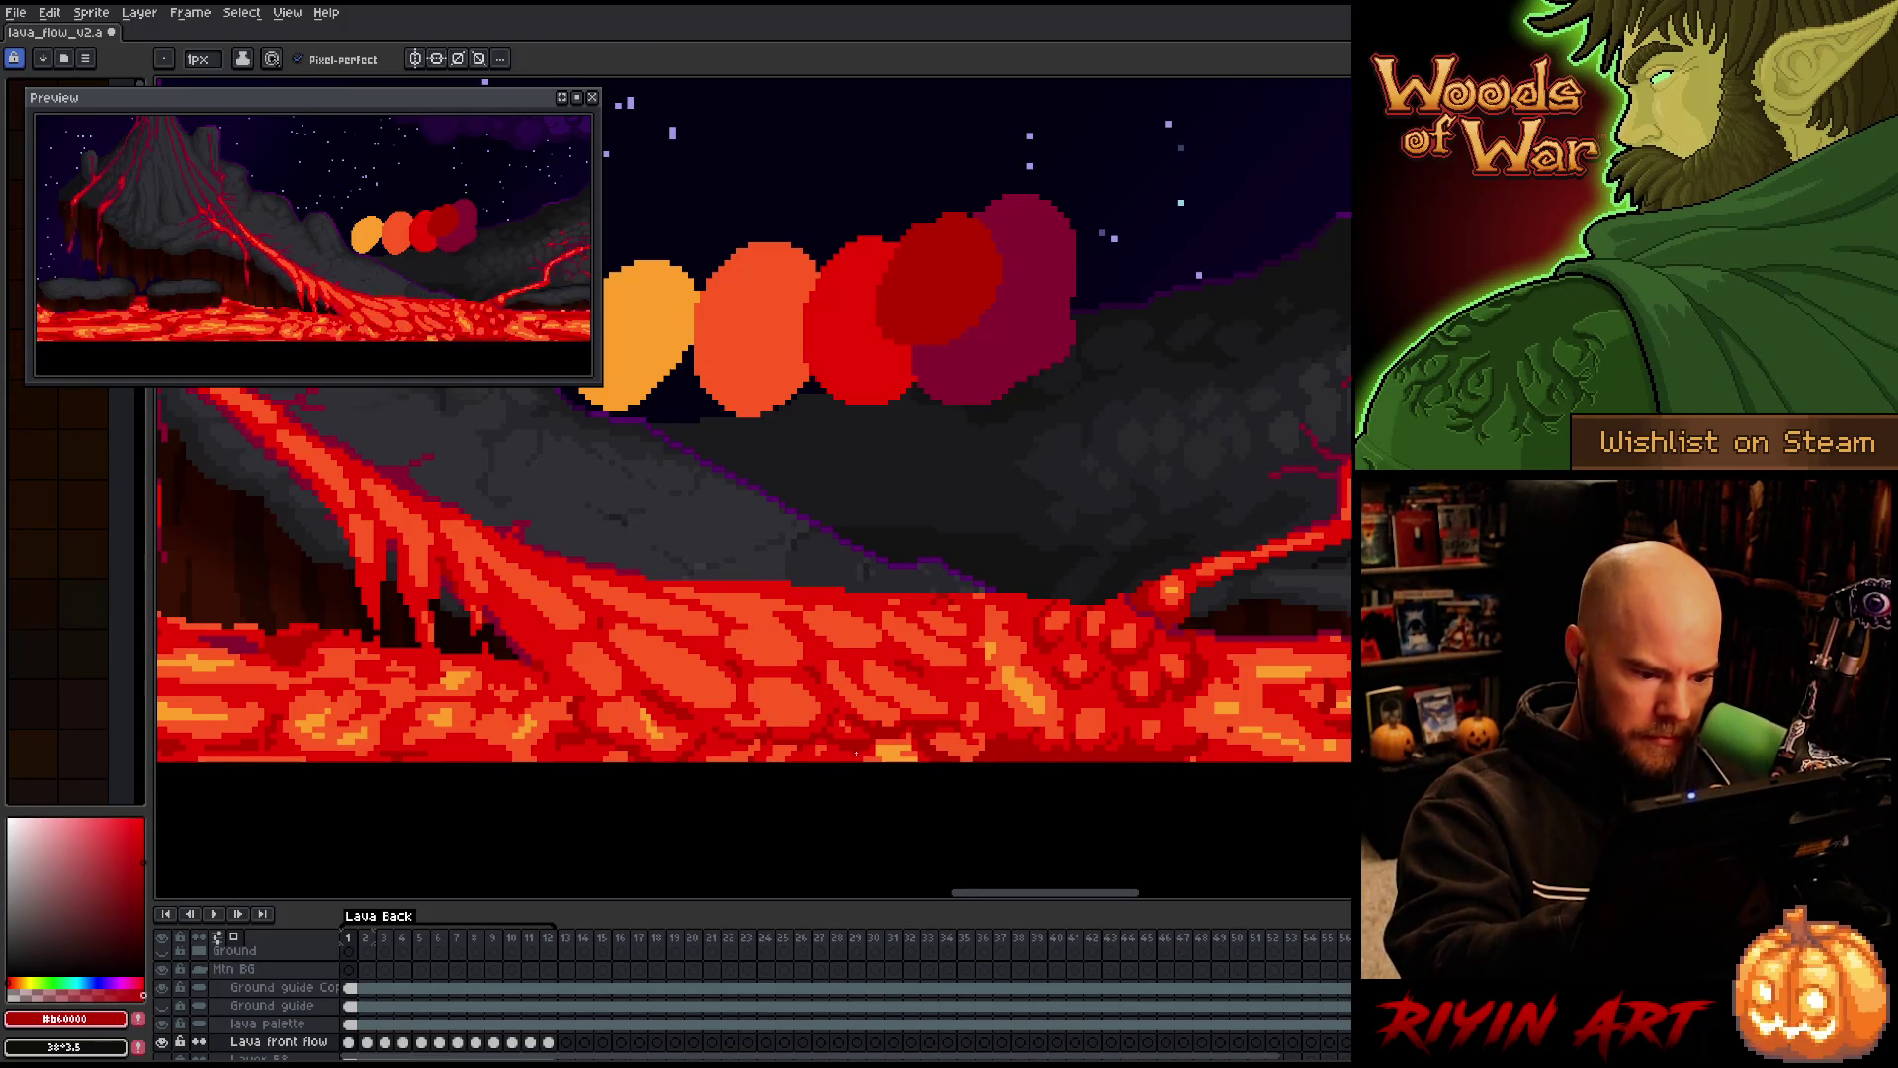
alt+click(880, 711)
alt+click(907, 715)
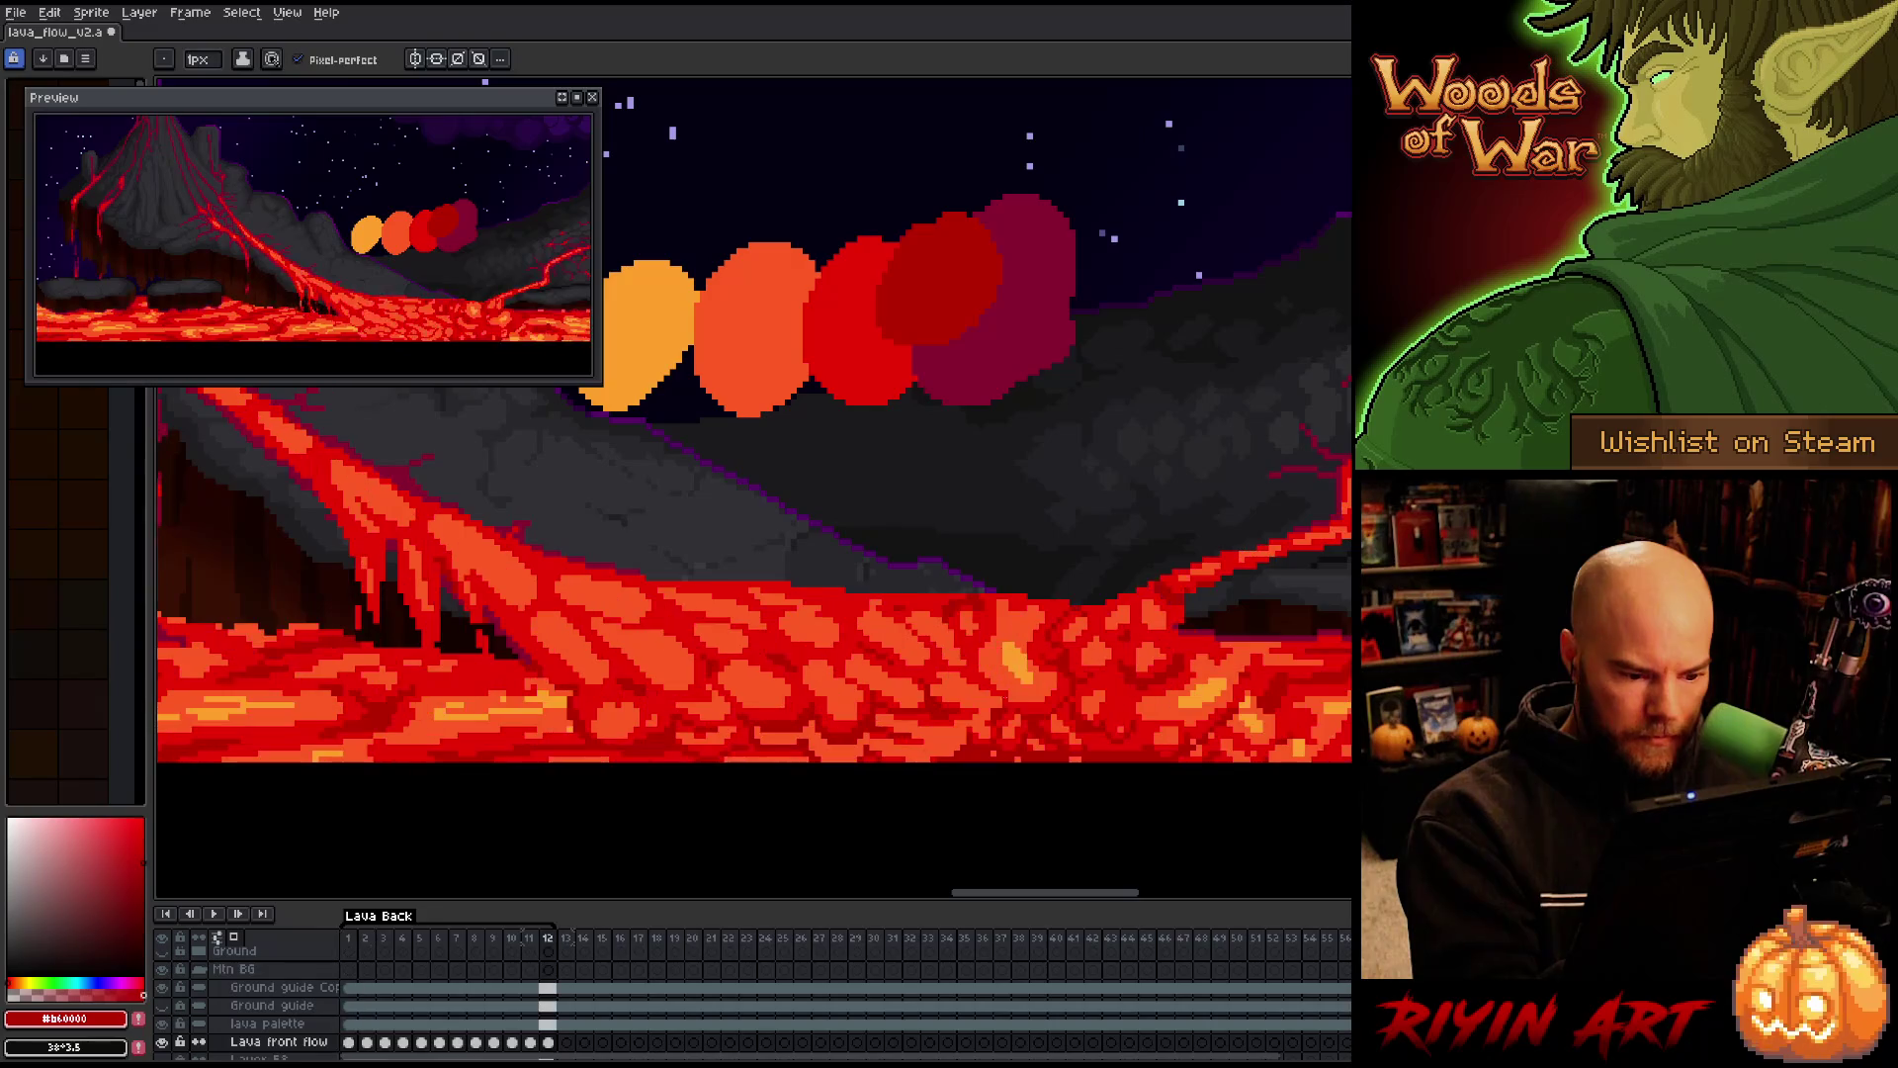
alt+click(985, 707)
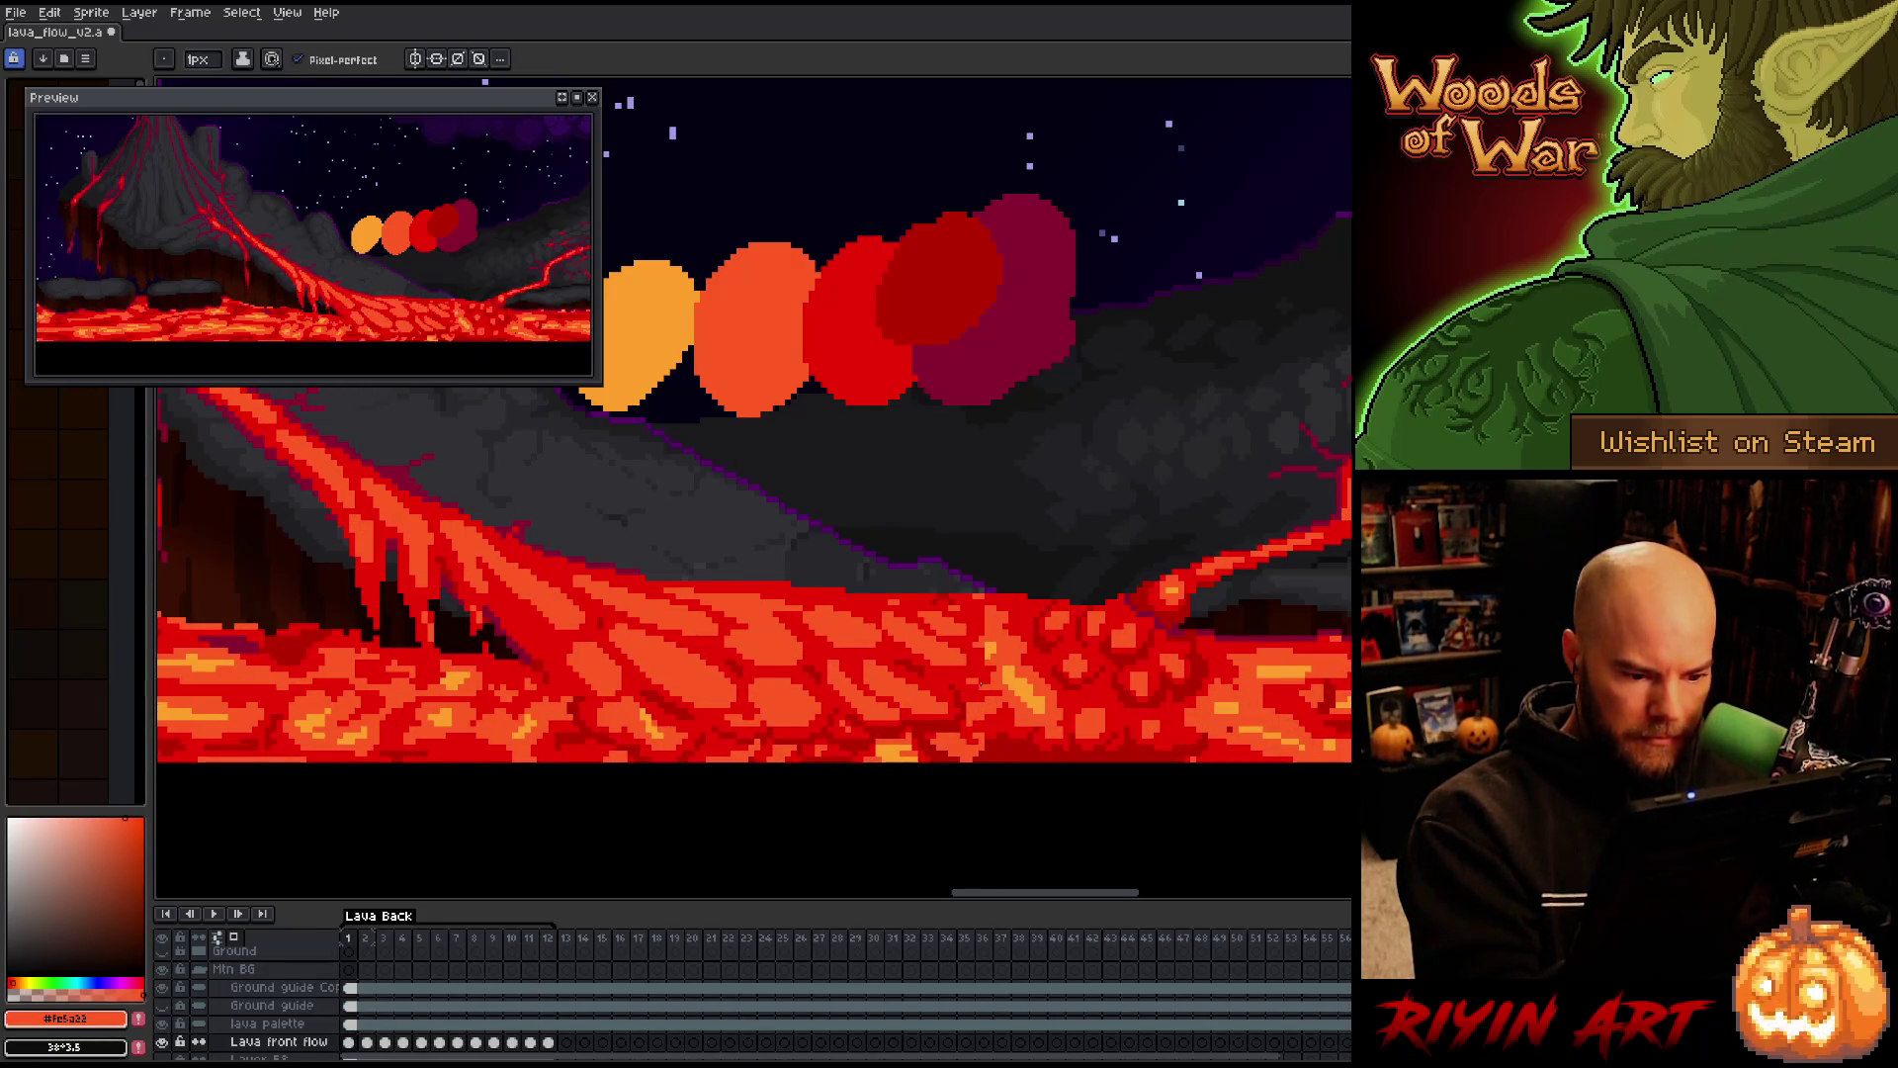
alt+click(974, 728)
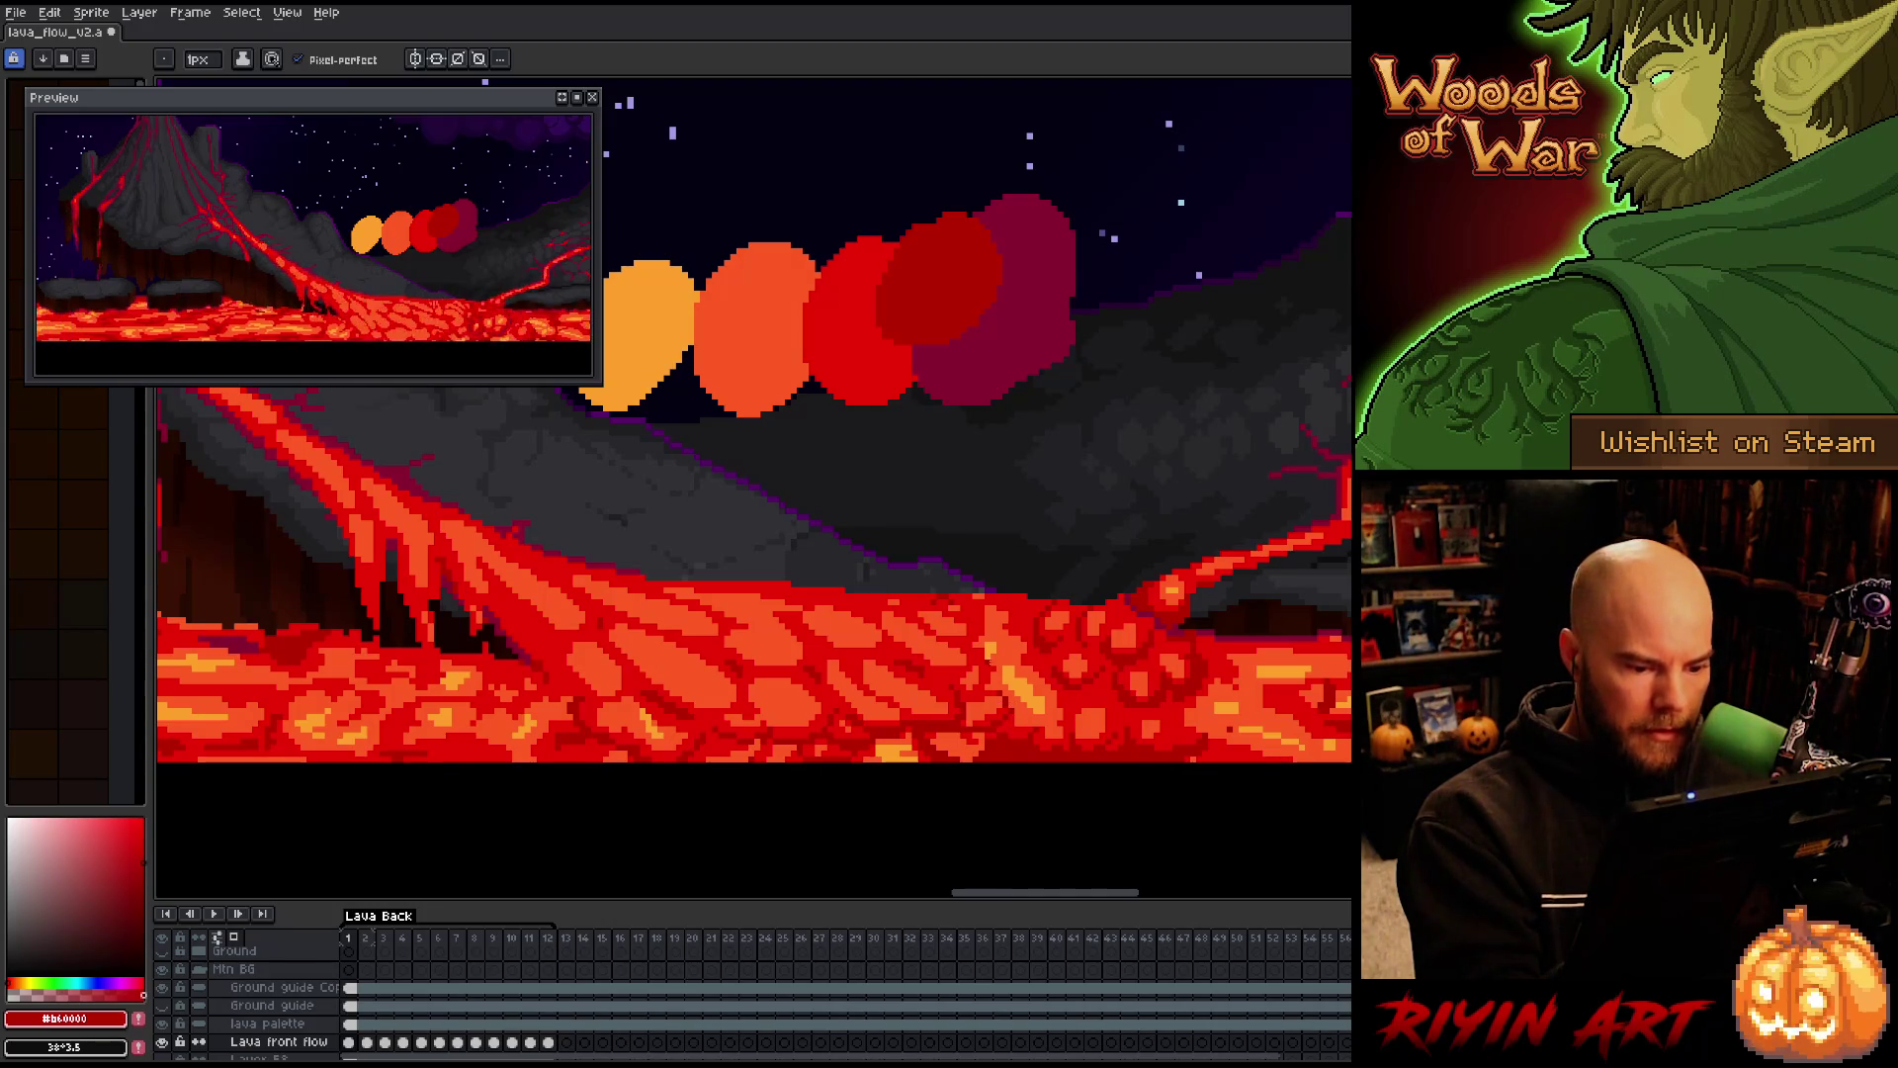
key(Return)
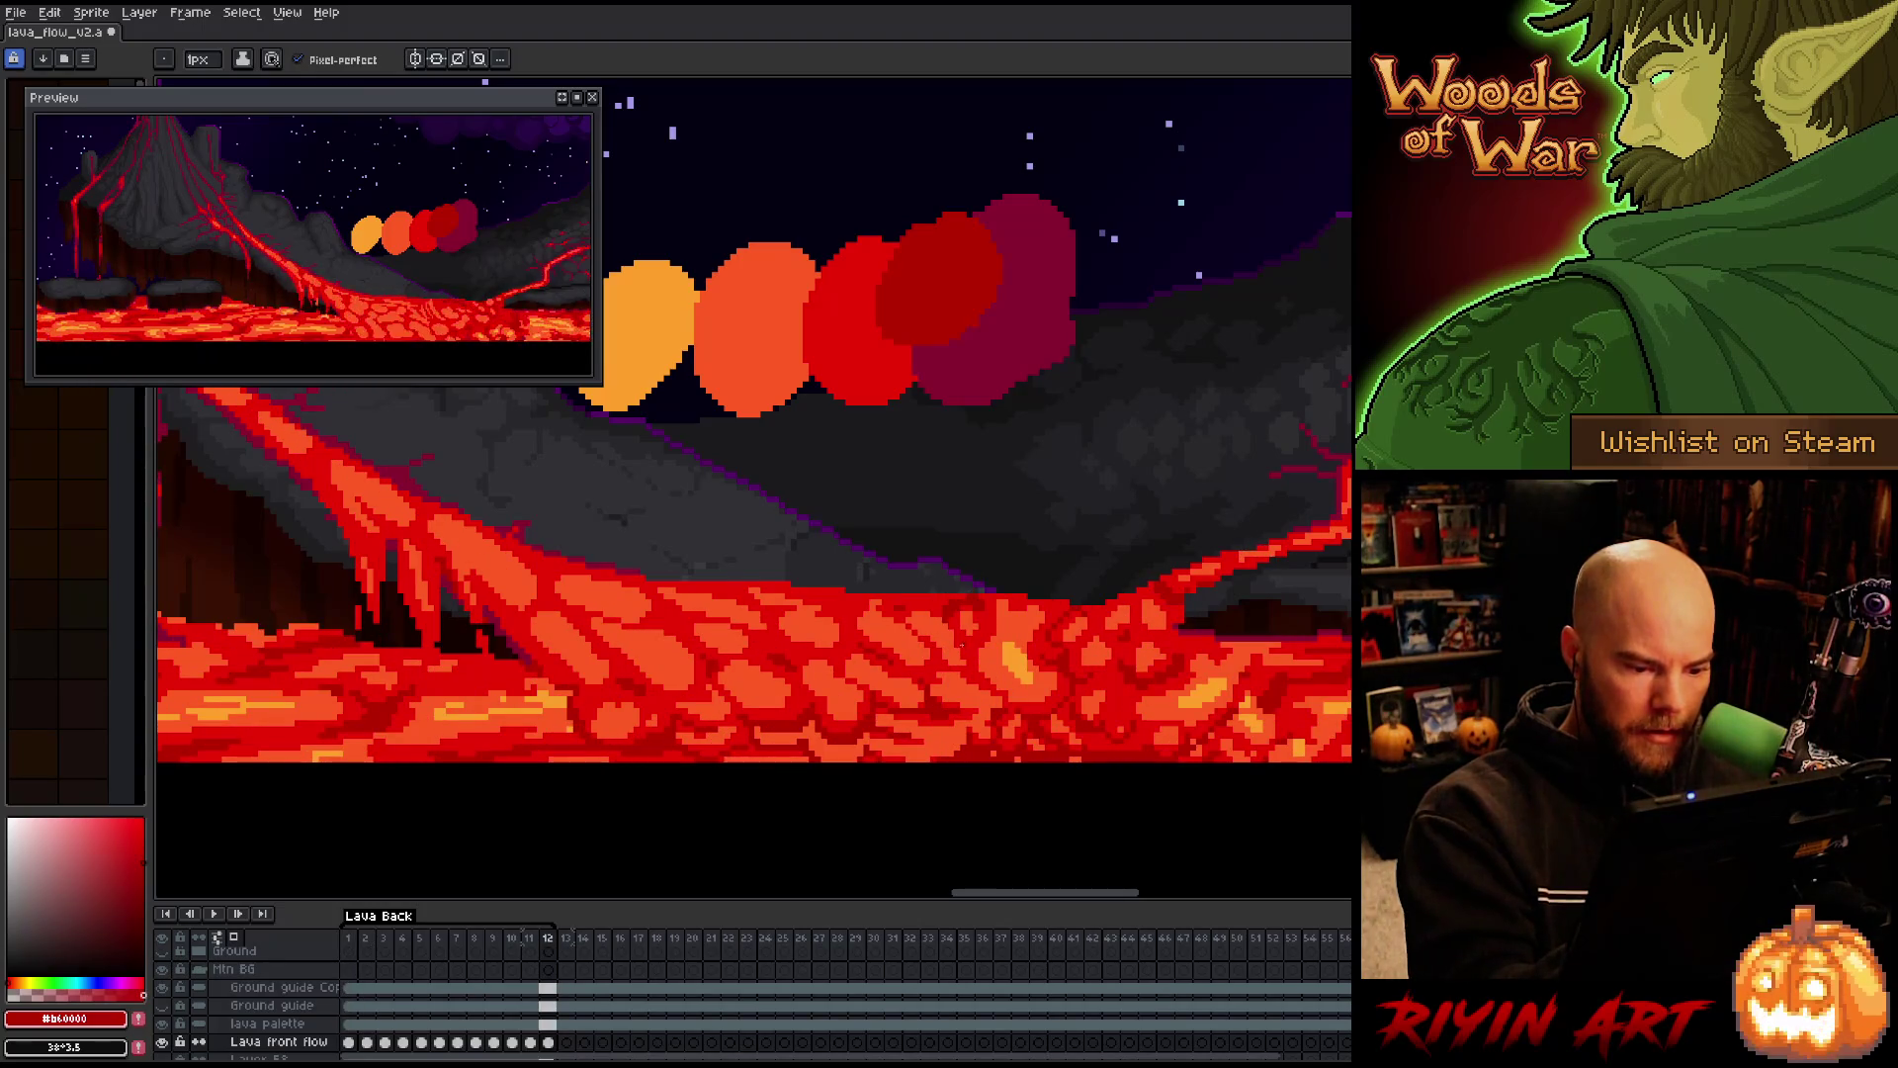
key(Return)
Advance to frame 2, flicking to the neighbouring frame to compare lava shapes
key(alt)
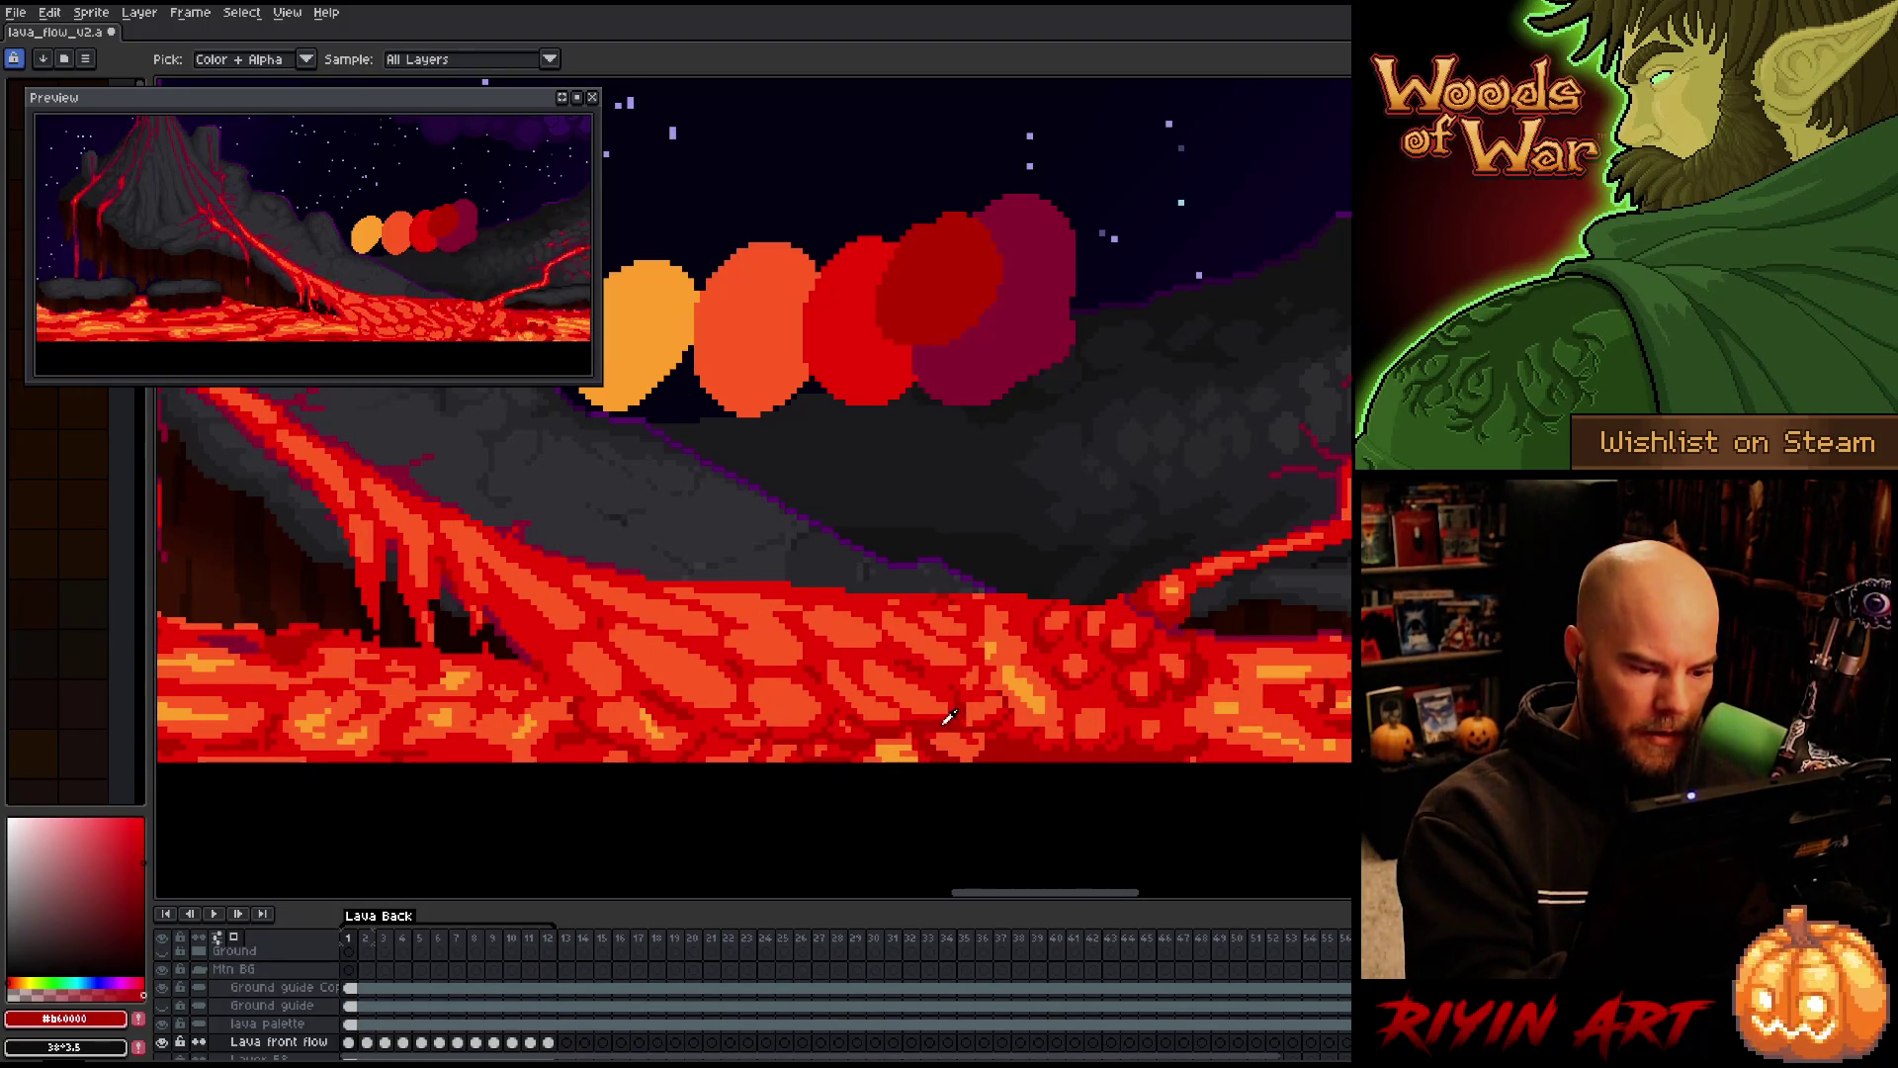
key(Right)
key(Left)
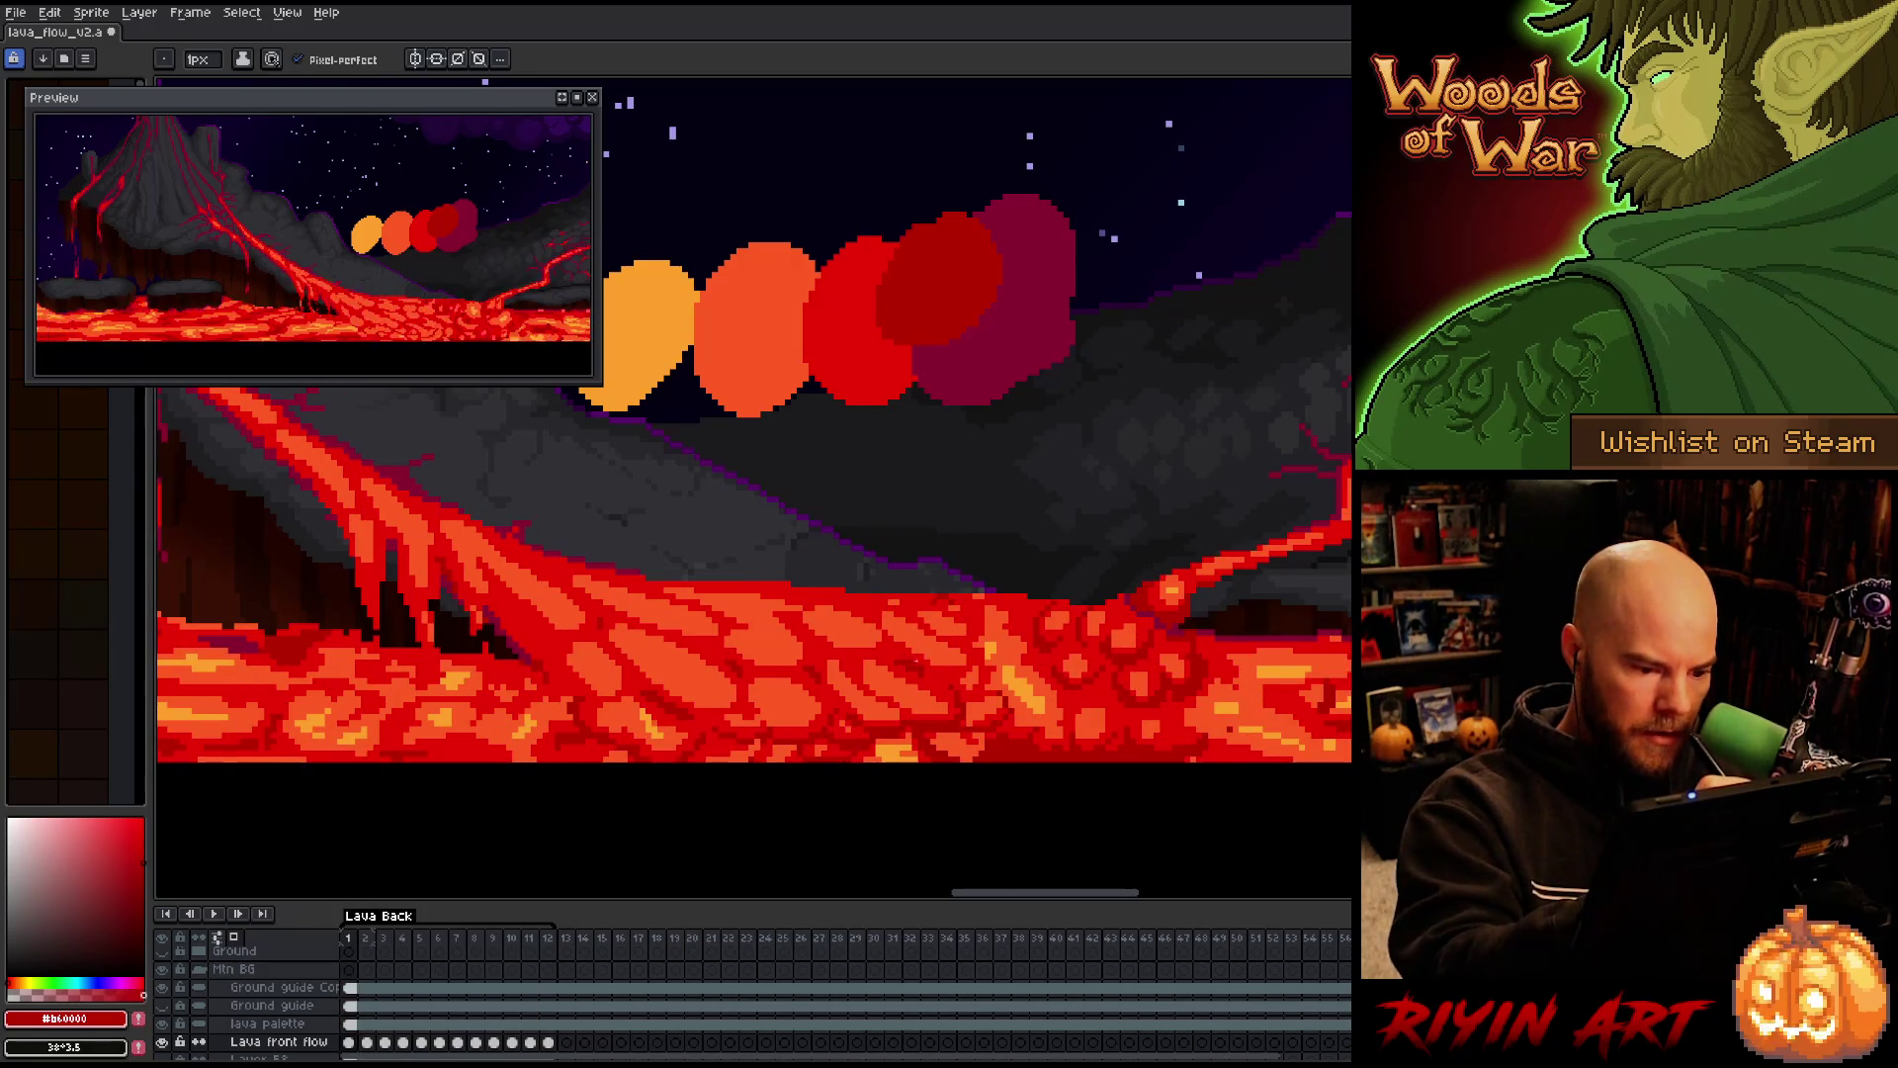
key(Right)
key(Left)
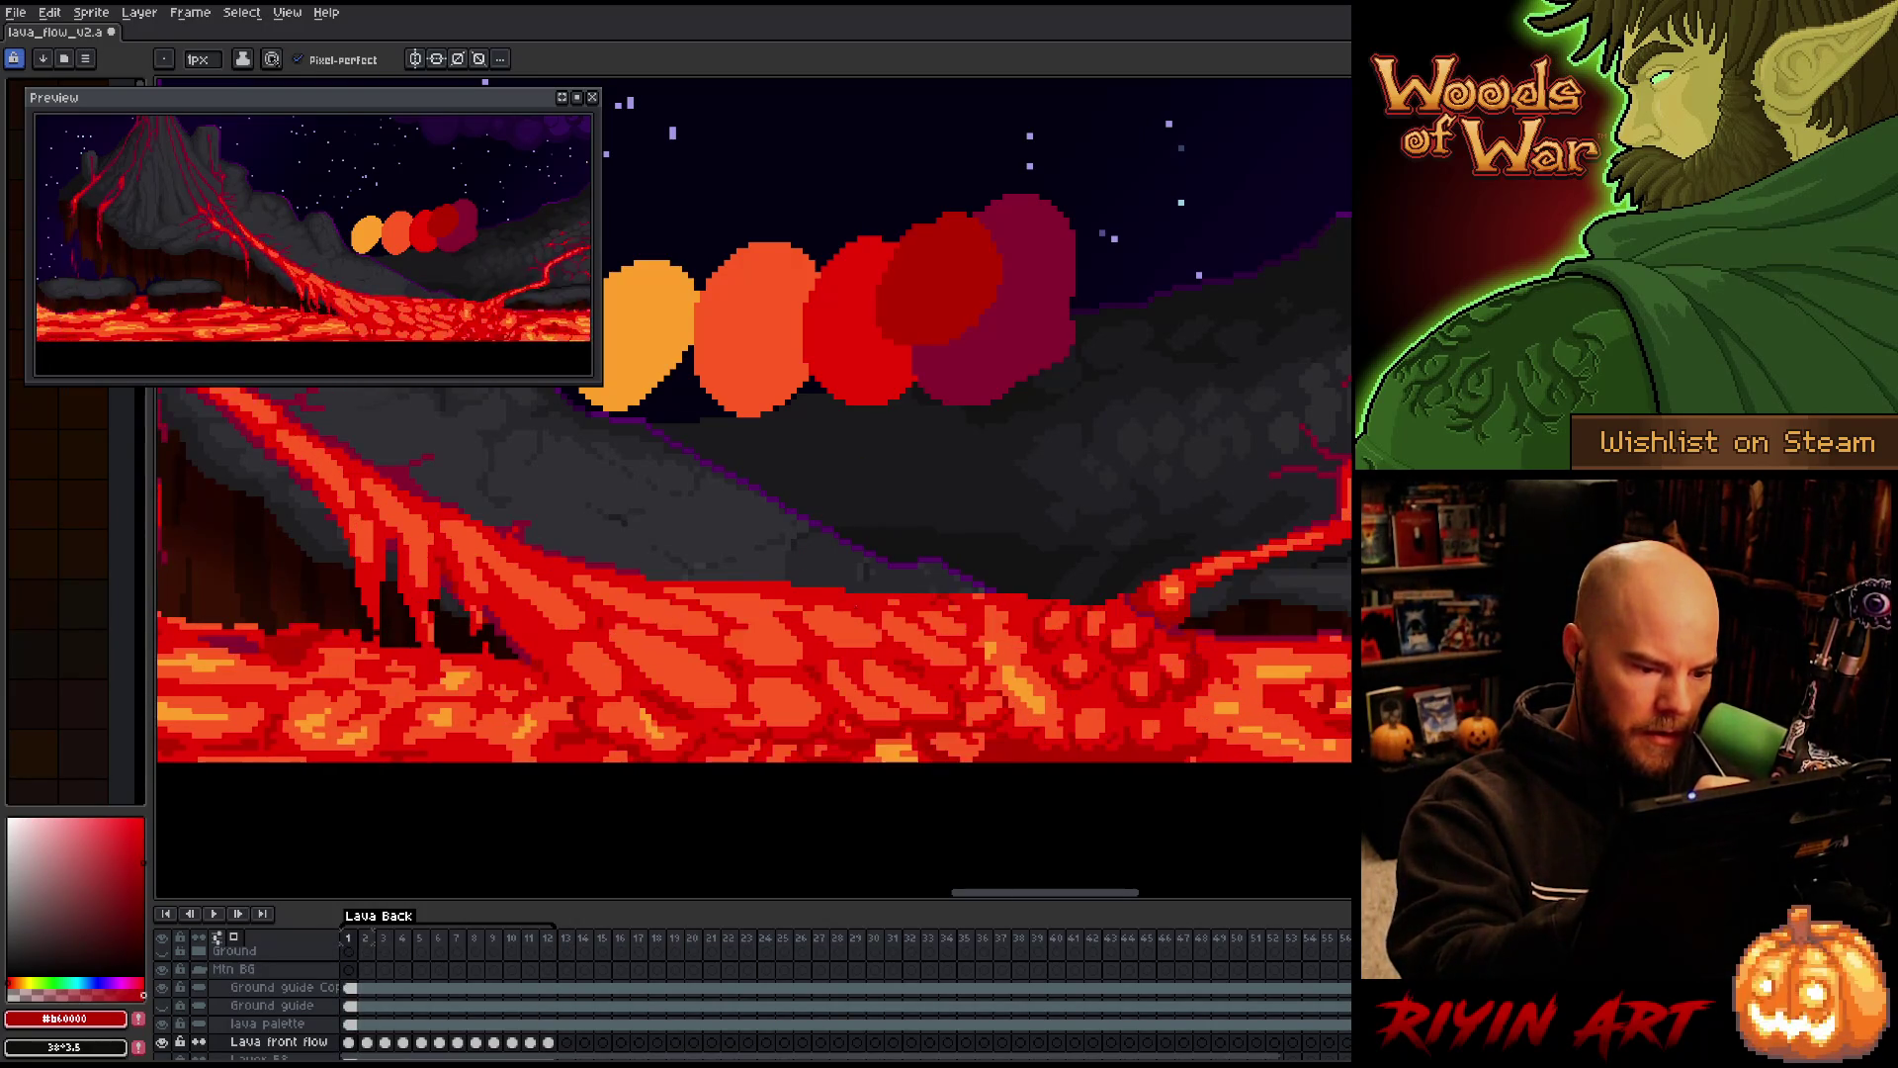
key(Right)
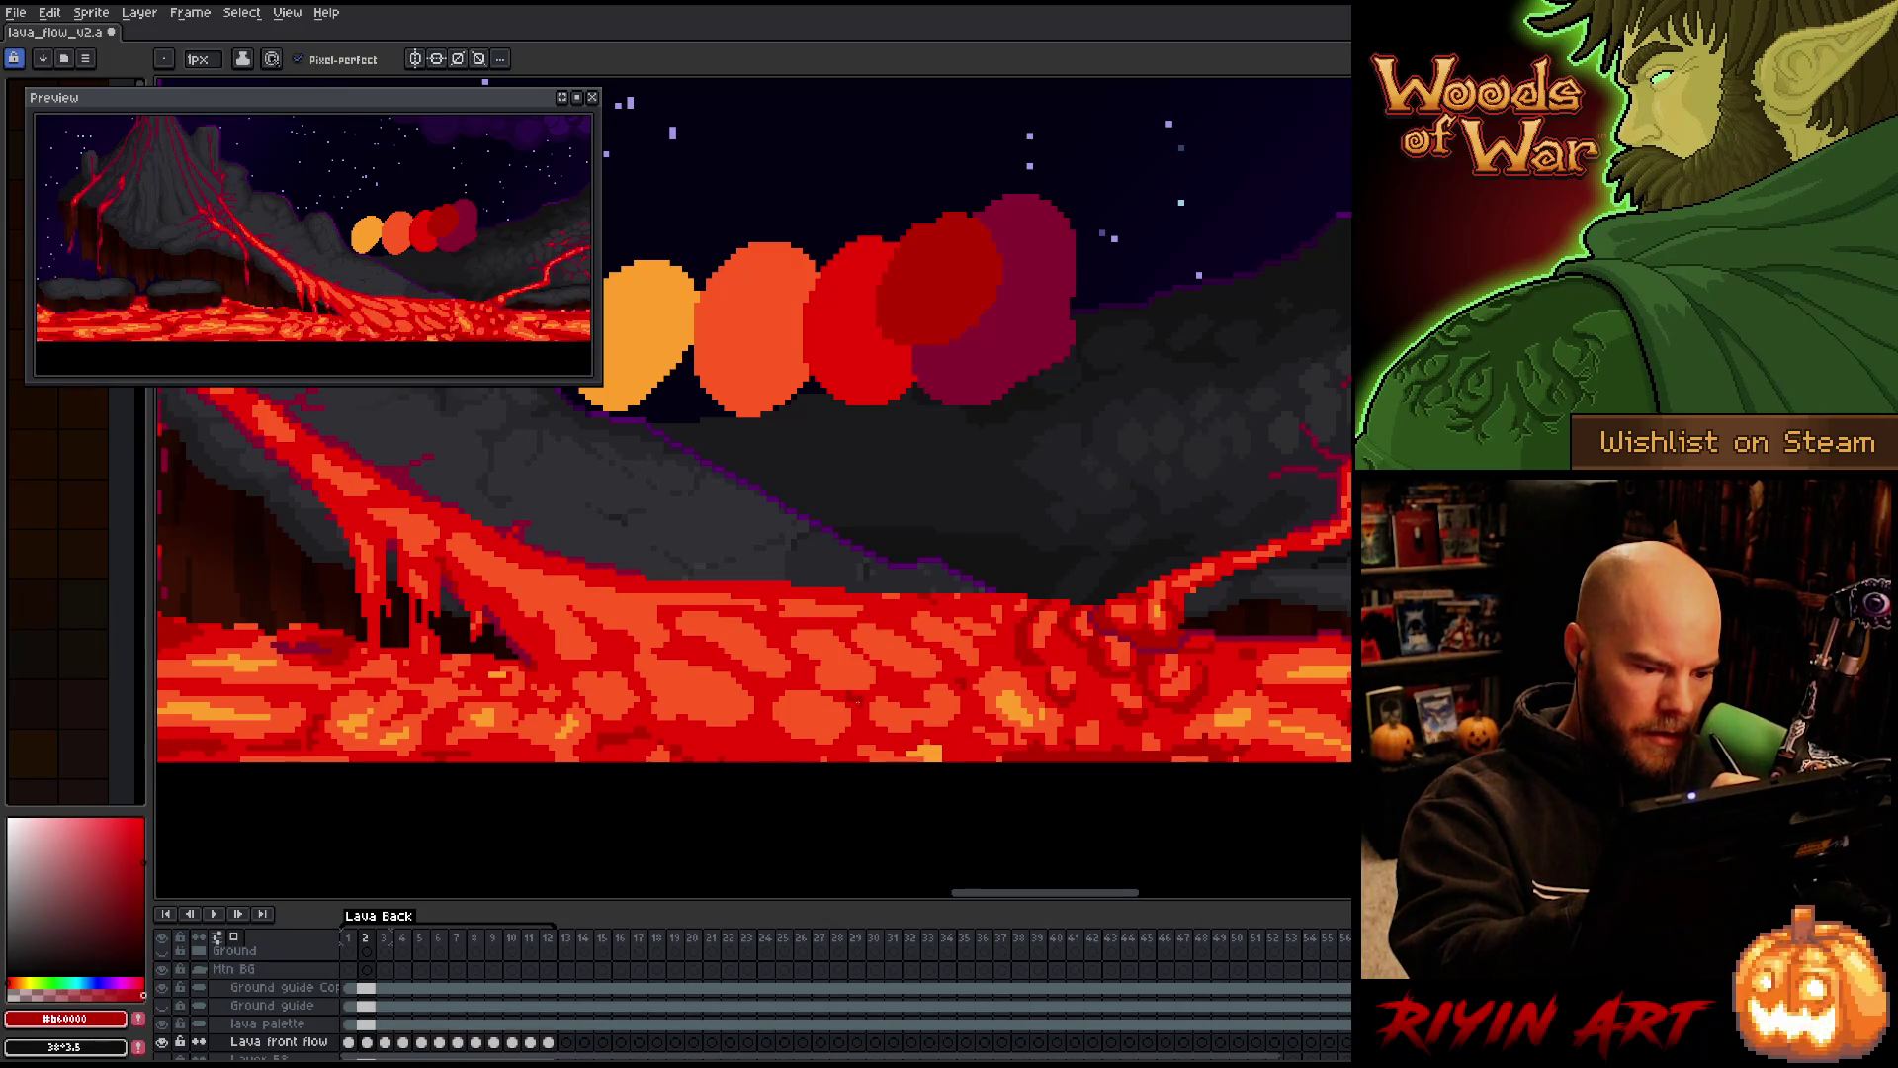
Compare frame 2 with its neighbour and sample #cb0404, #fe5a22 and #b60000
key(Left)
key(Right)
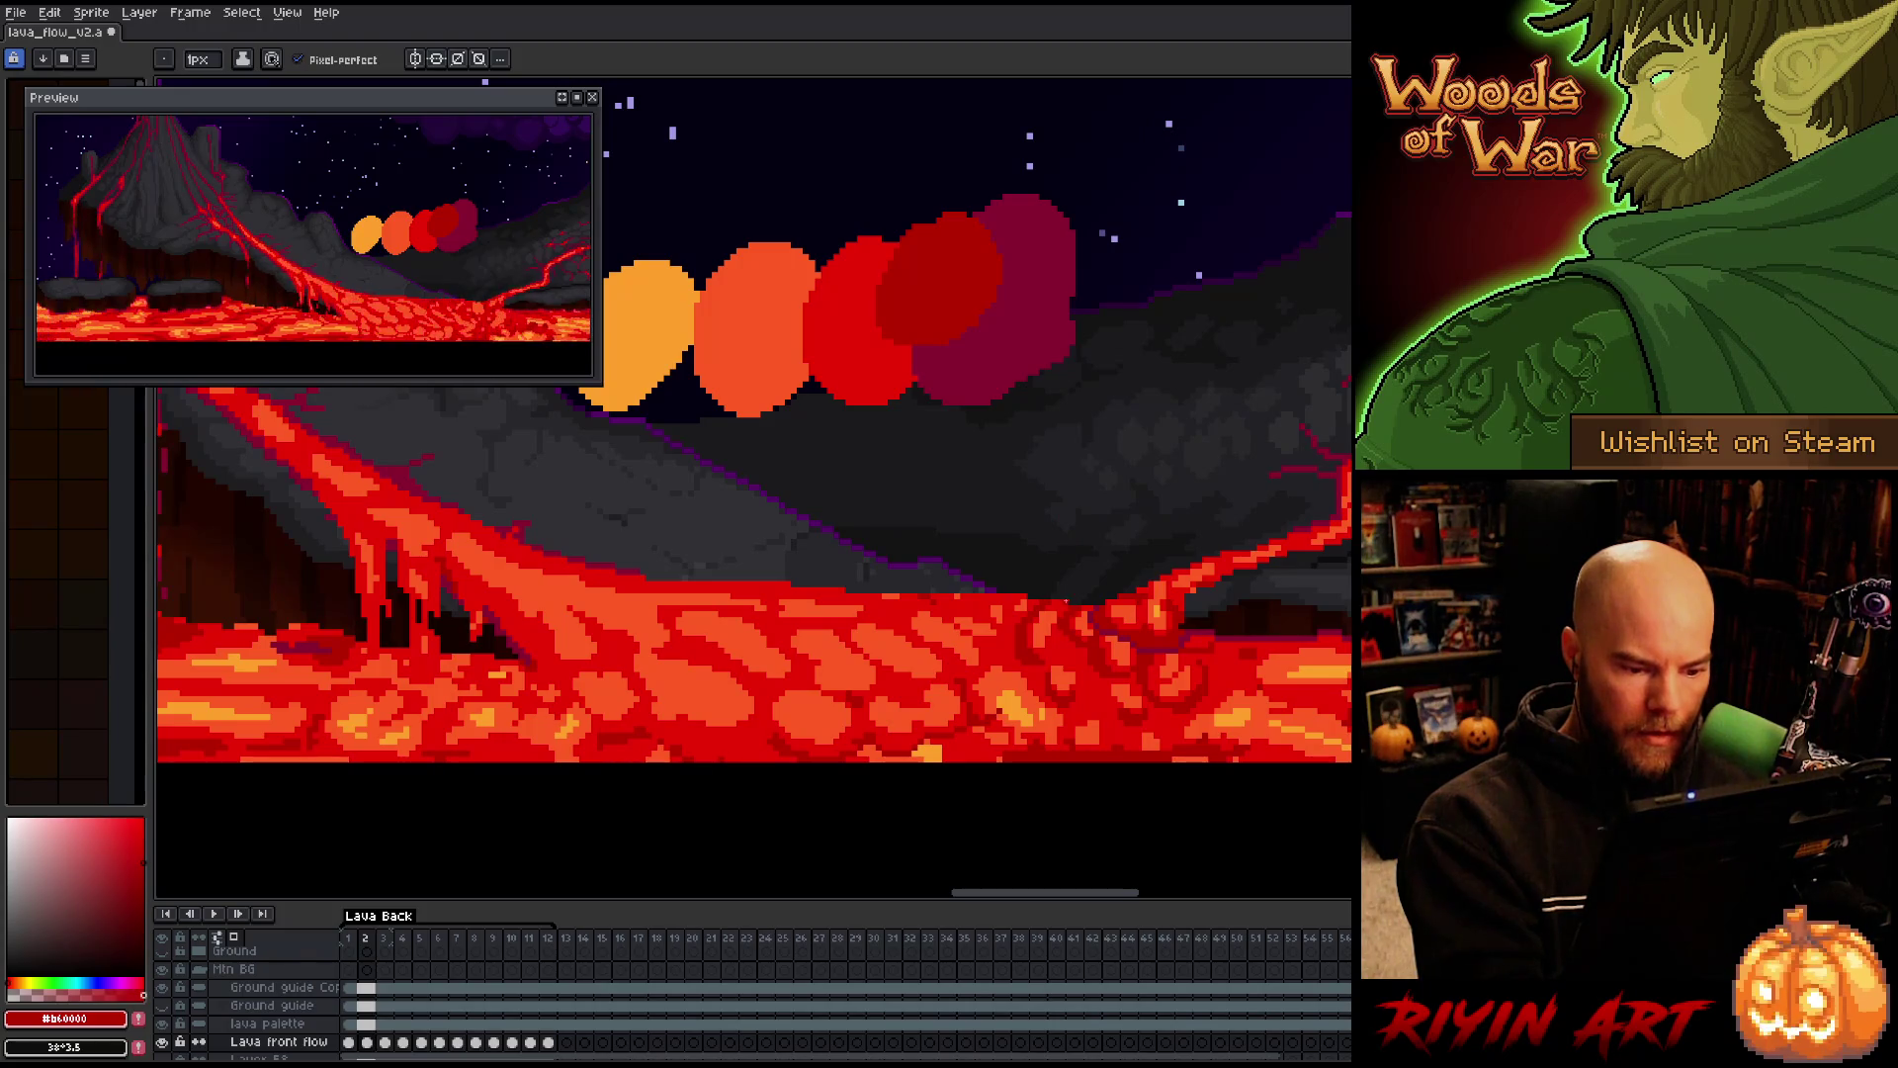
alt+click(1038, 669)
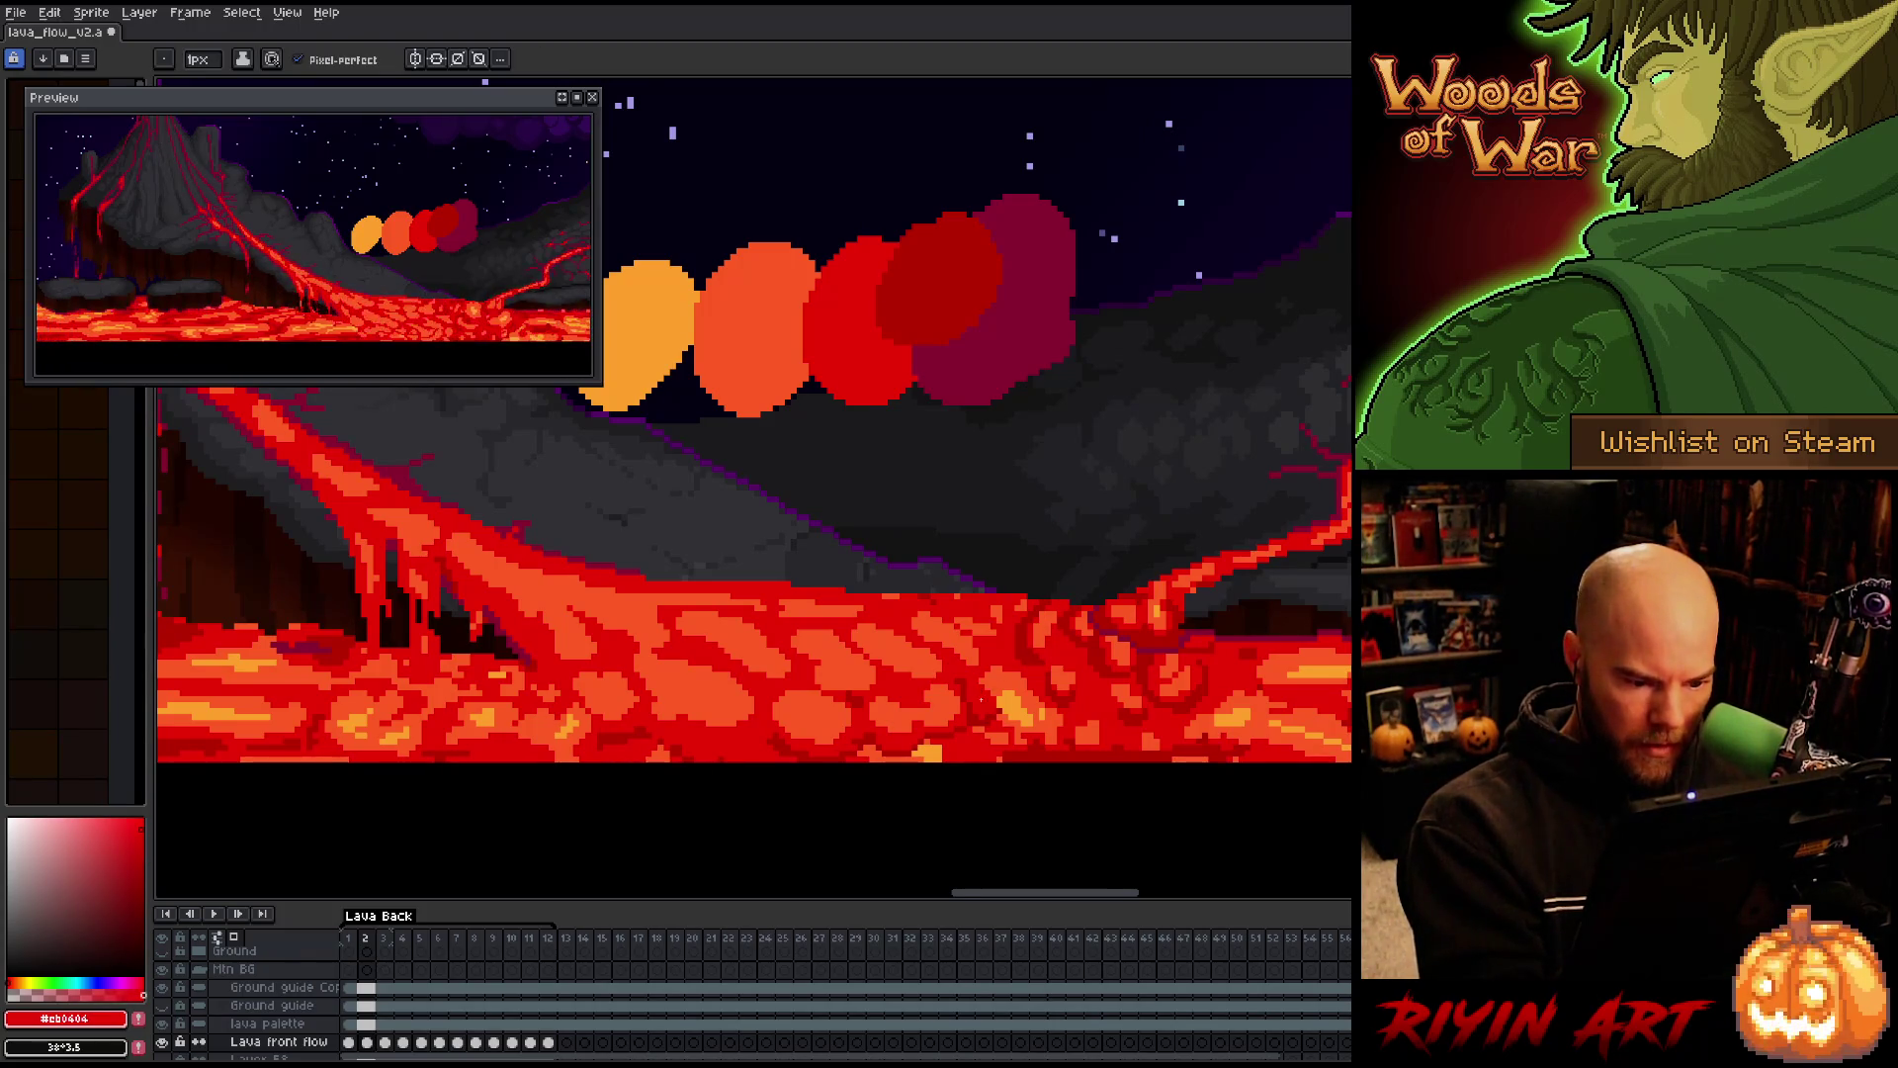
alt+click(985, 709)
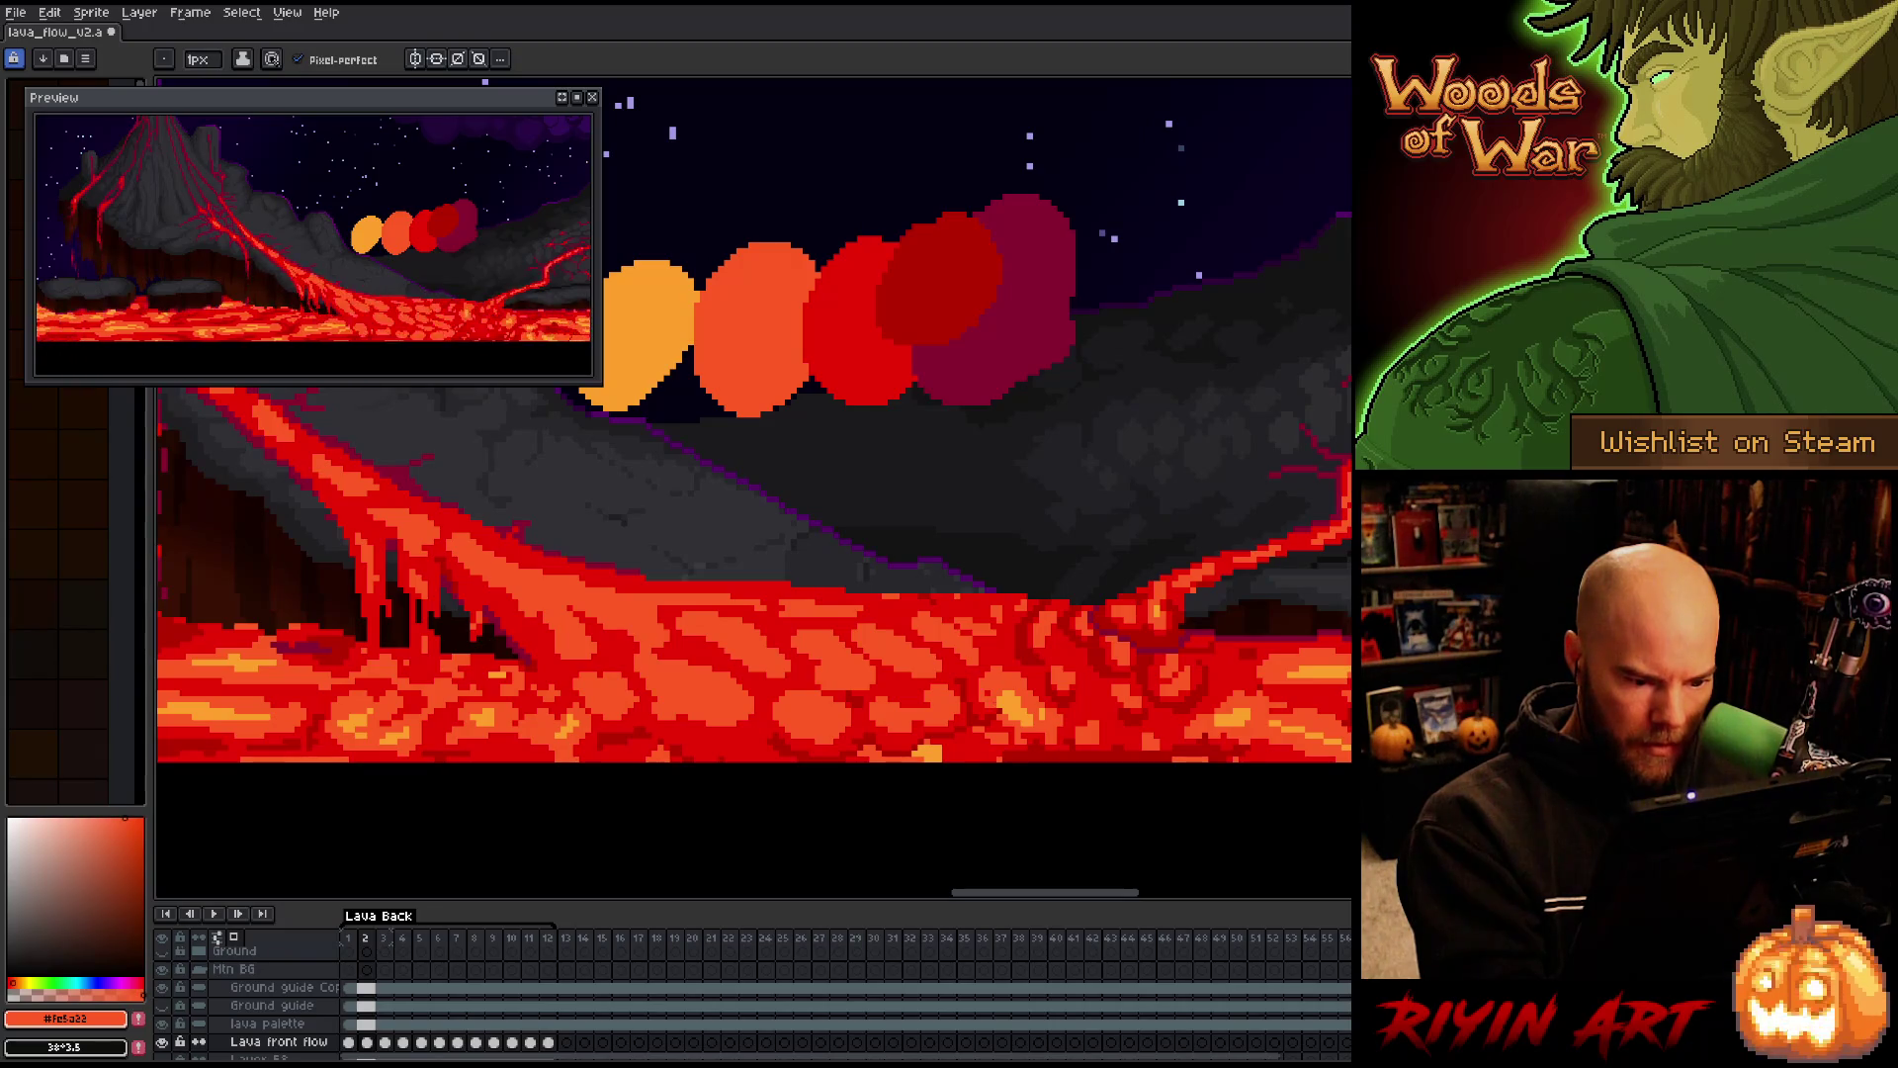
alt+click(989, 690)
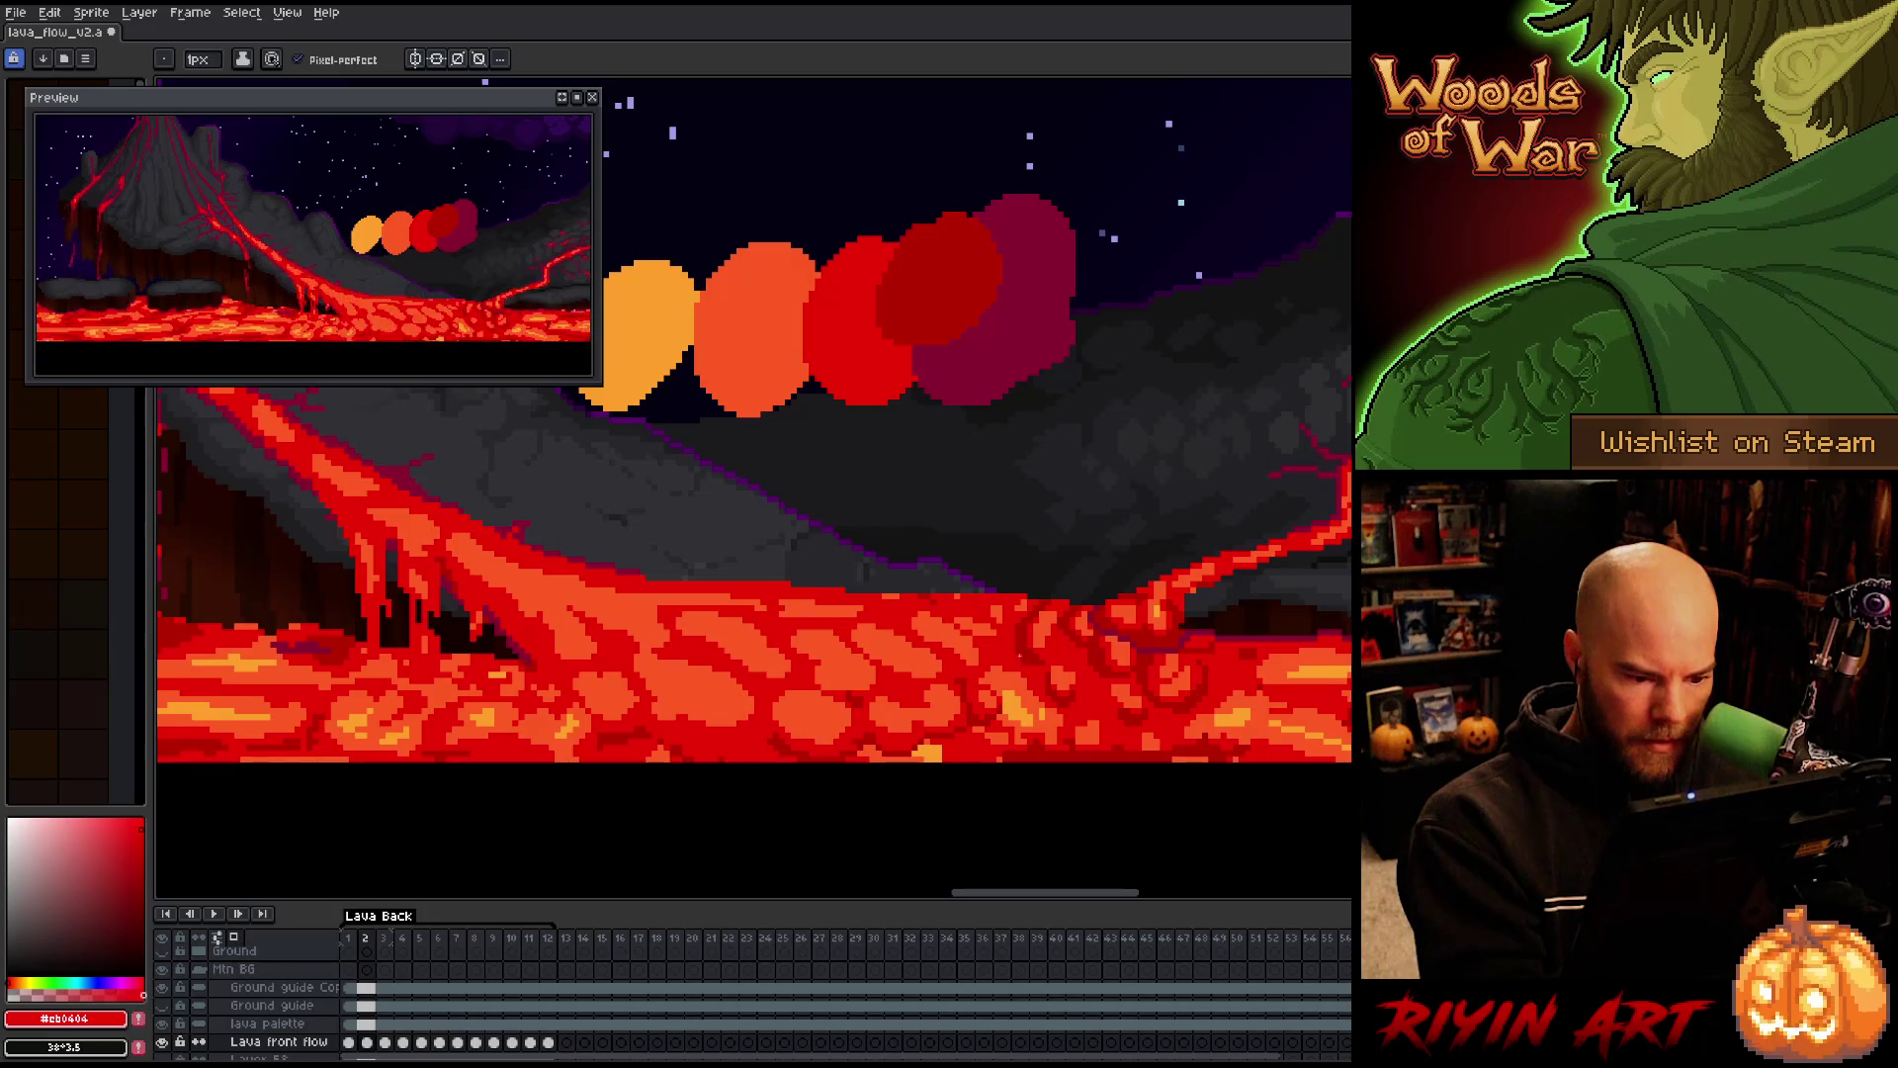
alt+click(996, 708)
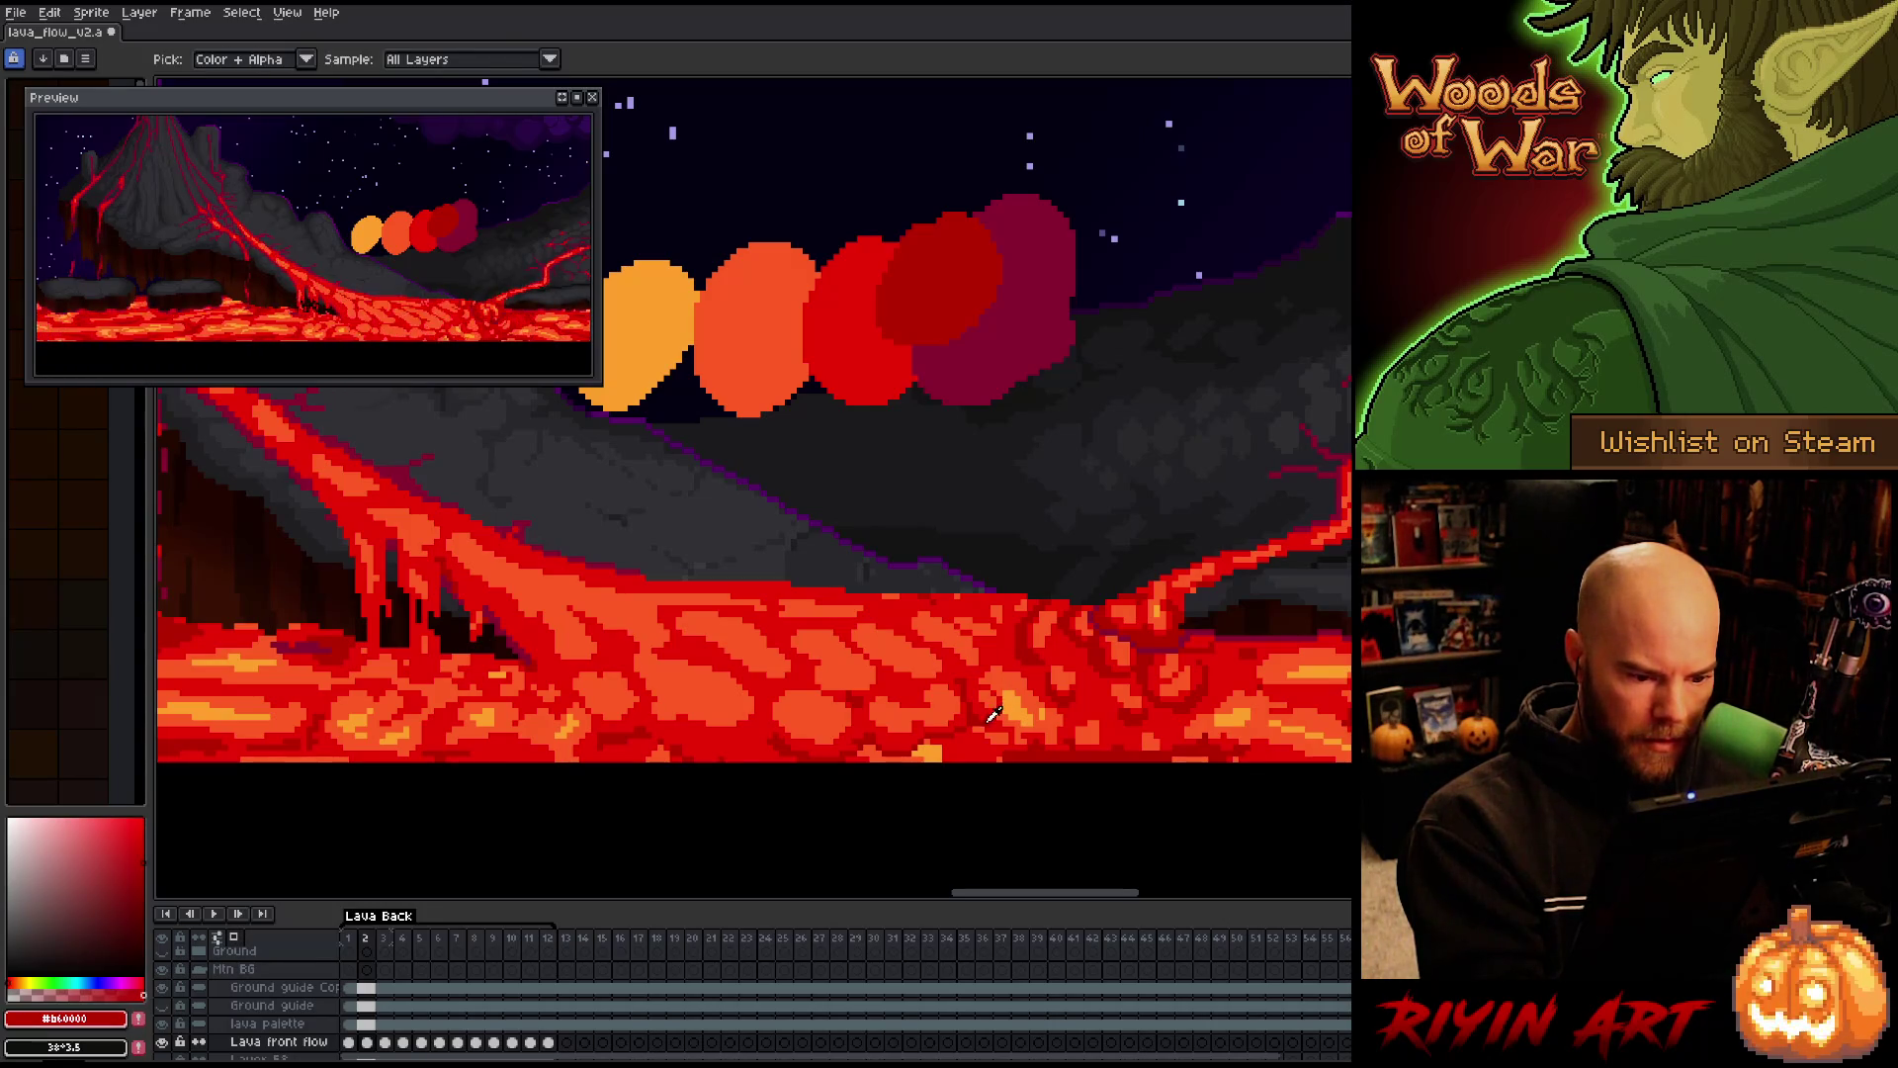
Flick between frames 1 and 2, sampling bright red, orange and dark red lava
key(comma)
key(period)
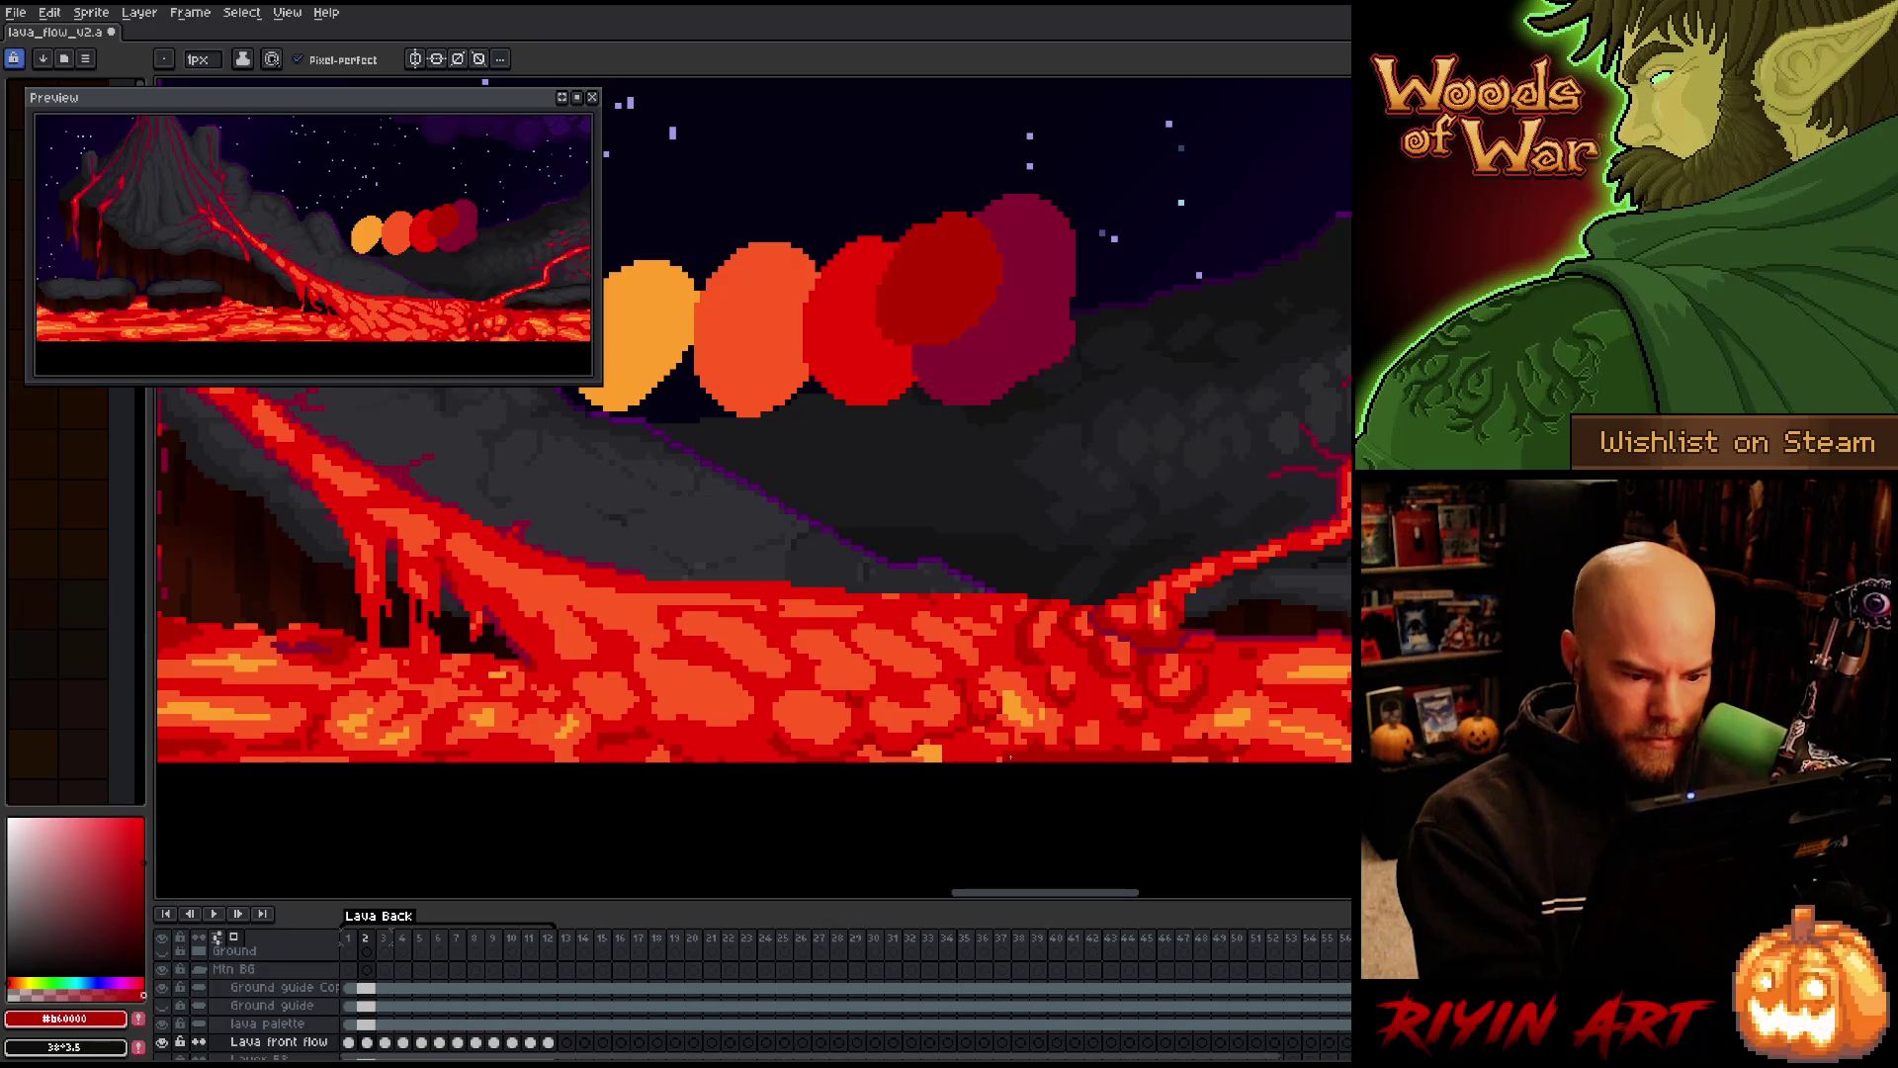
key(comma)
key(period)
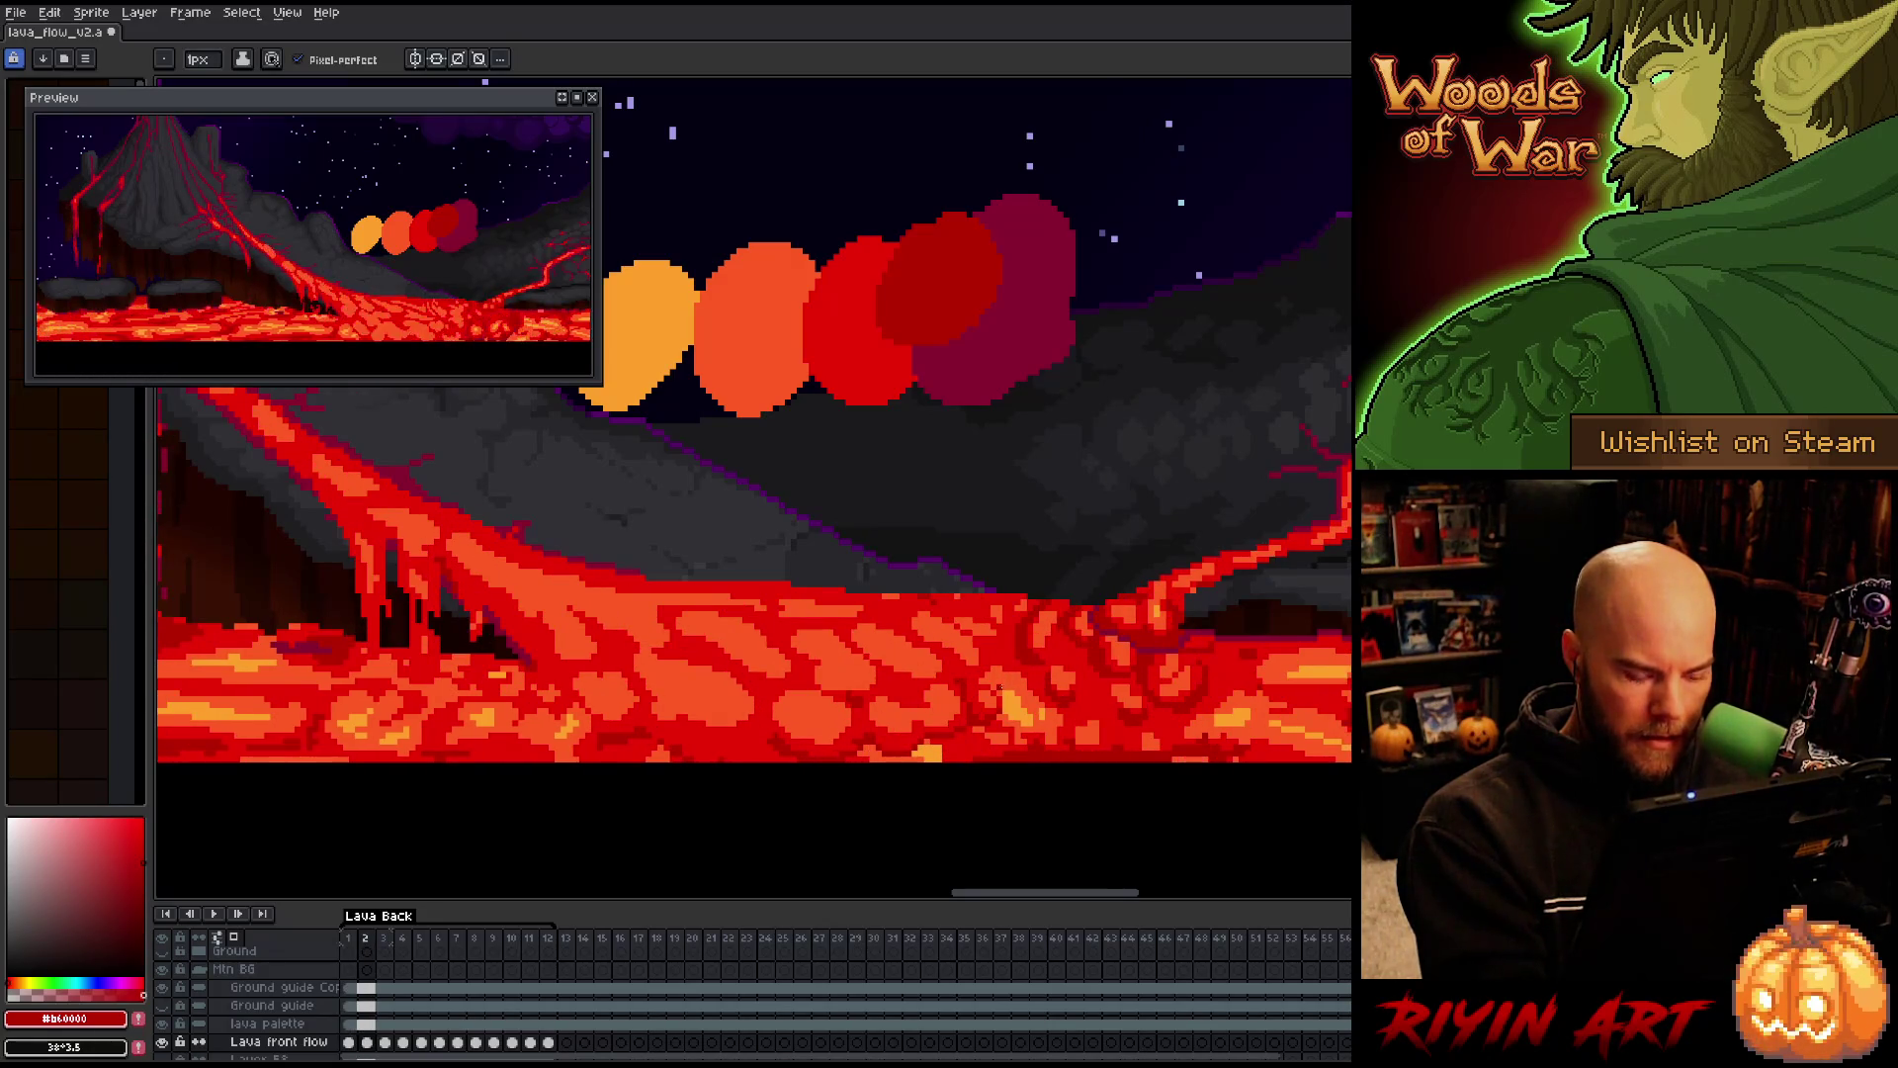
key(comma)
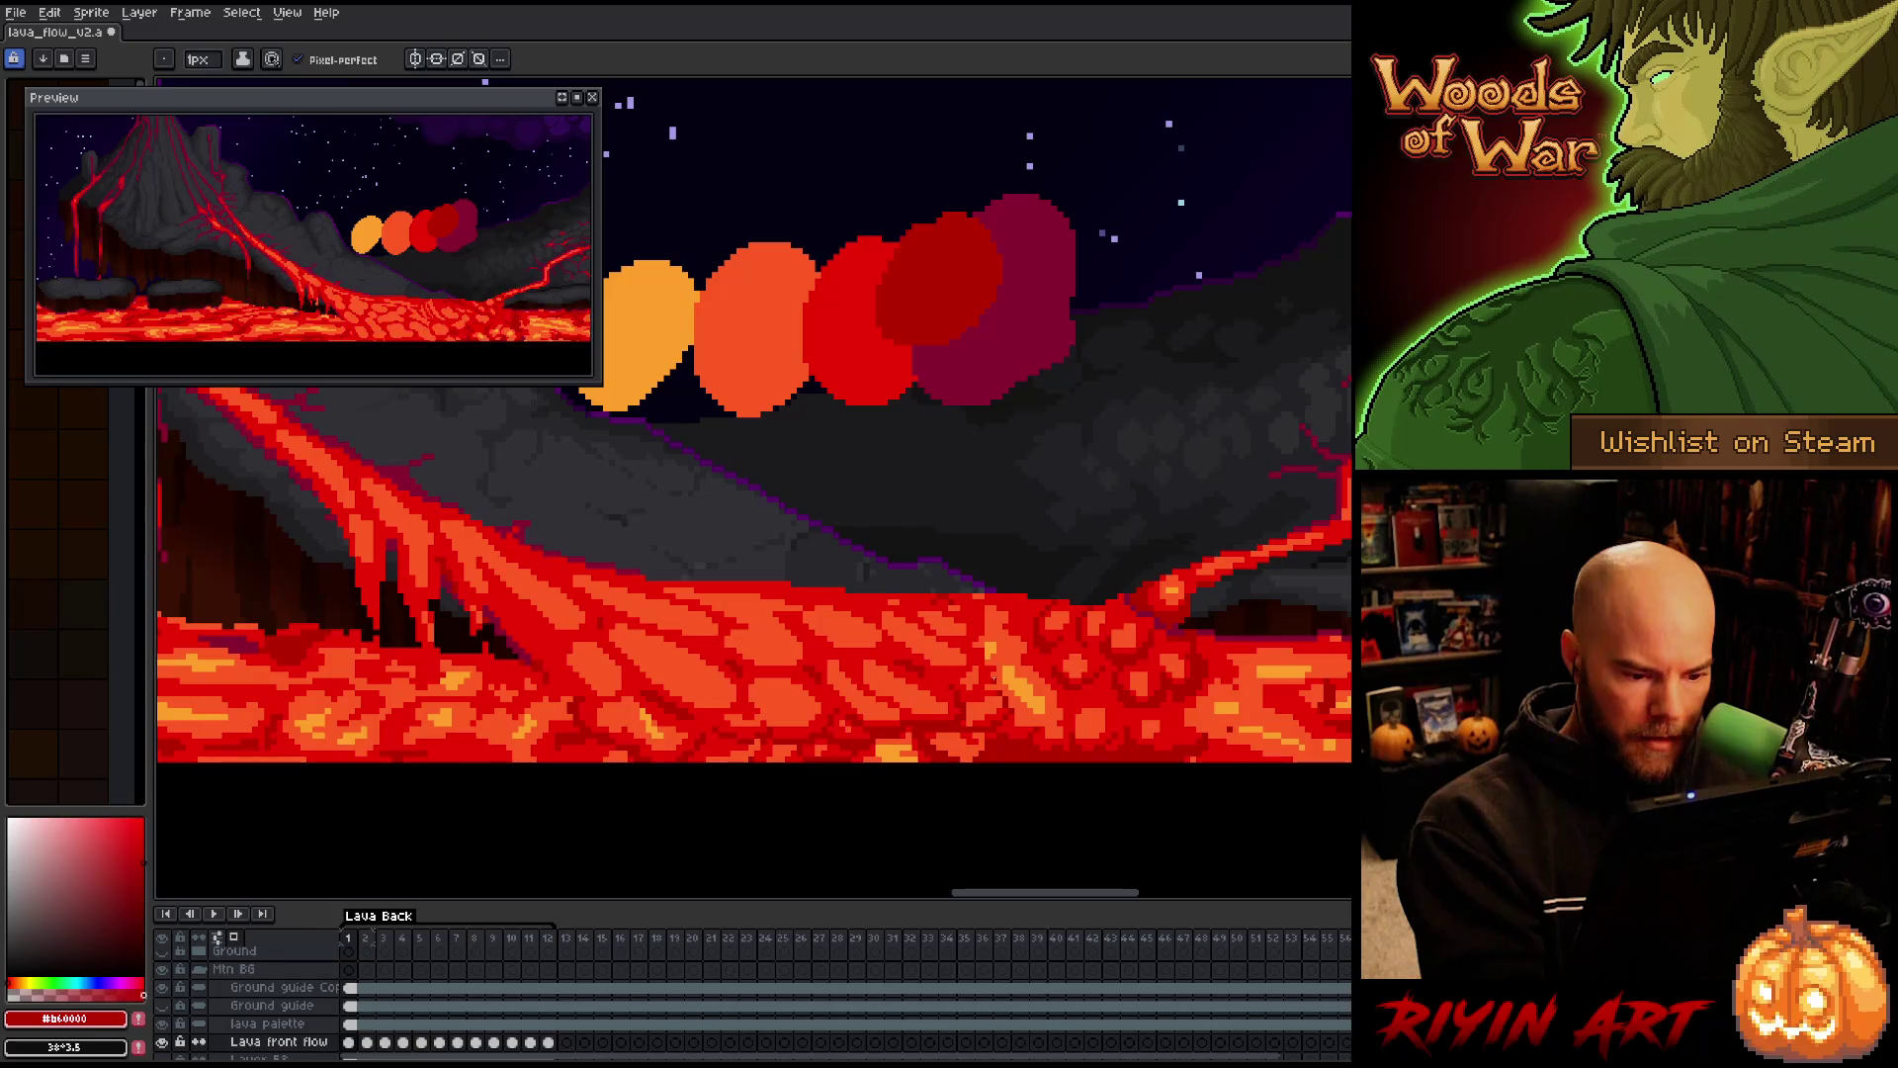
alt+click(994, 728)
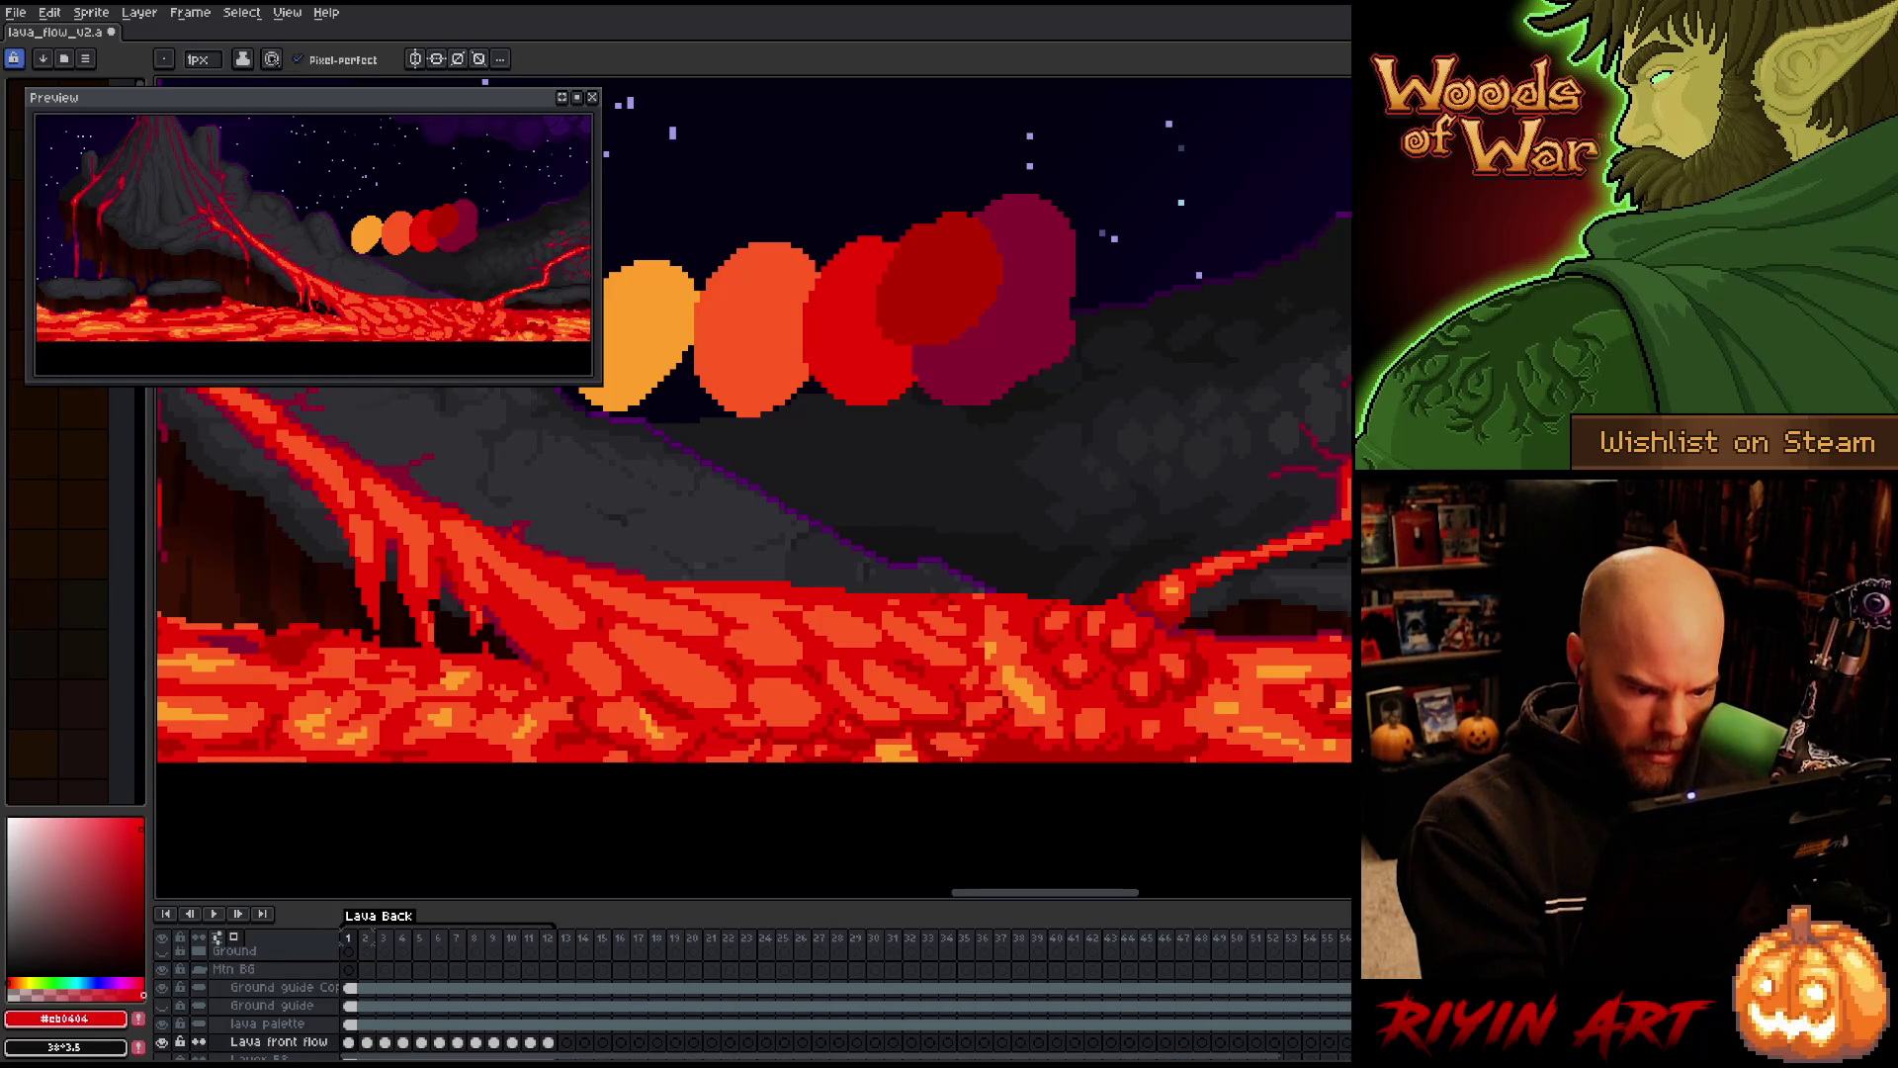
alt+click(1033, 658)
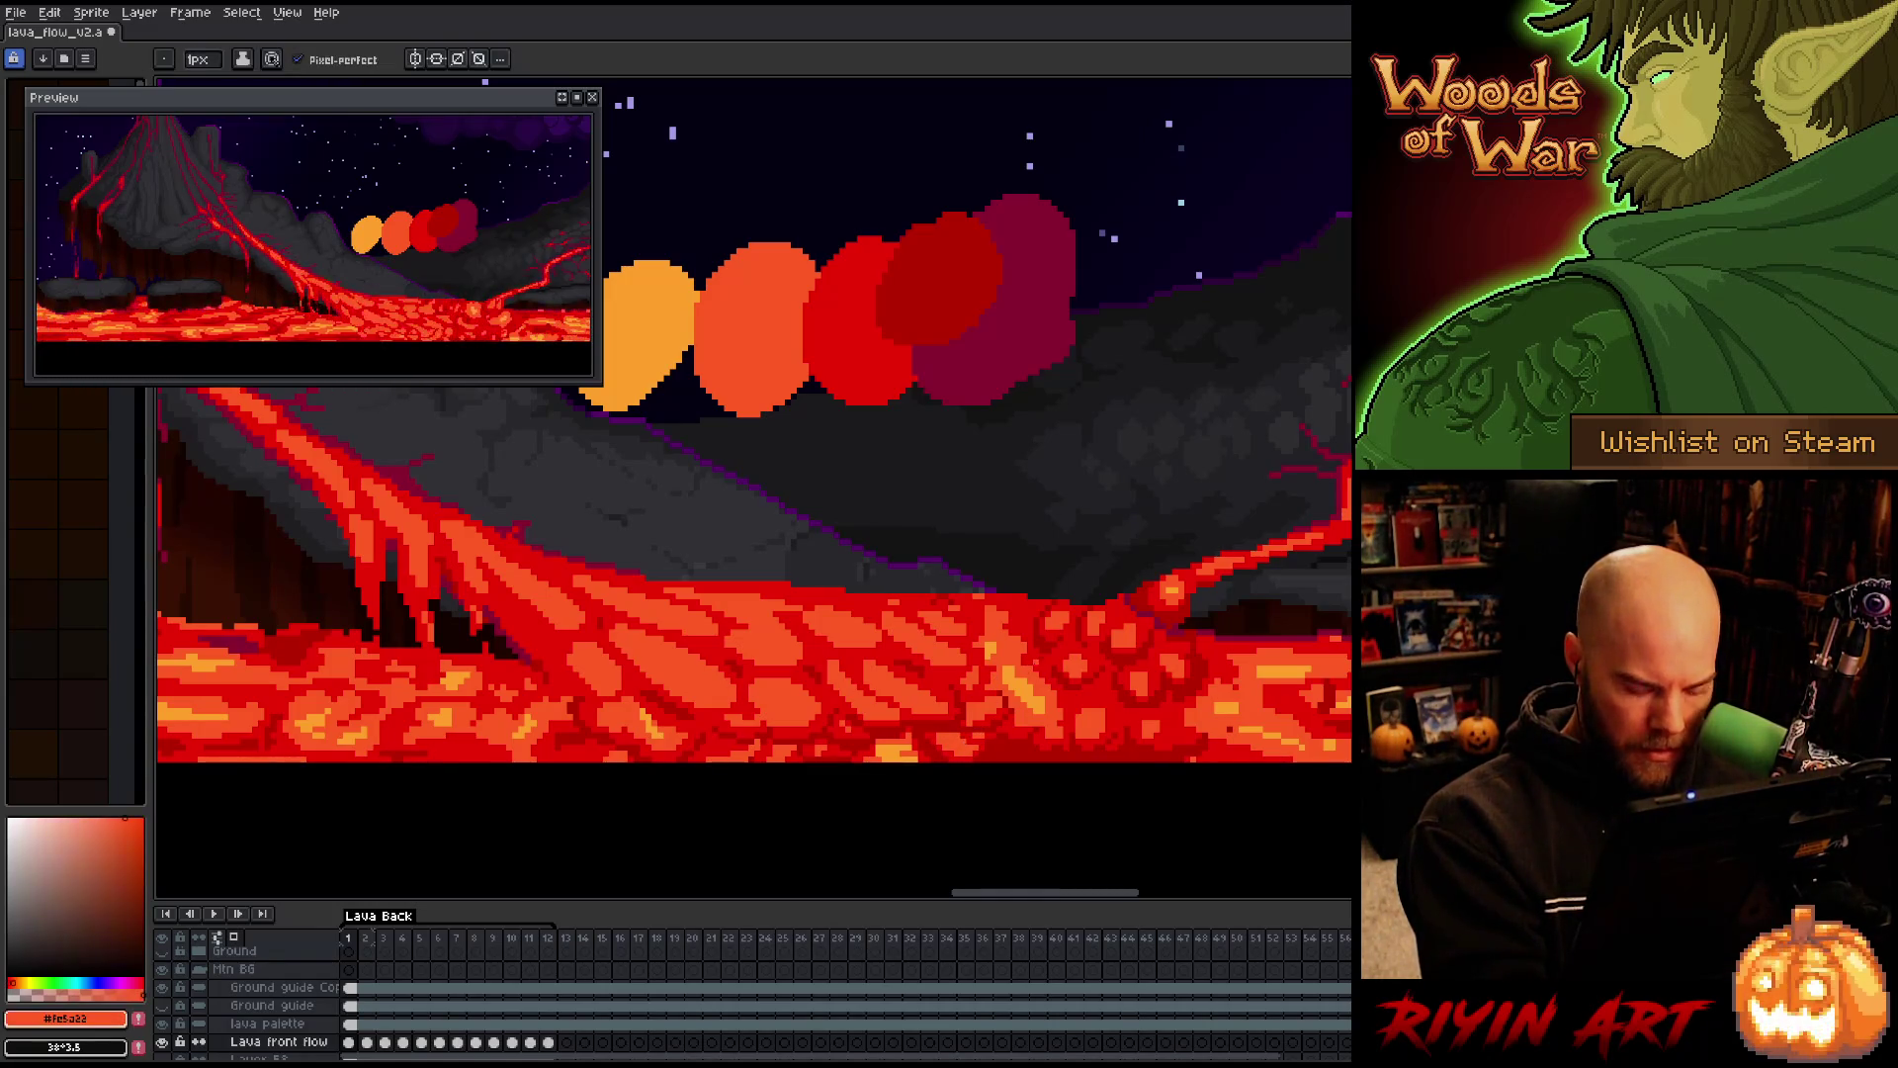
key(Right)
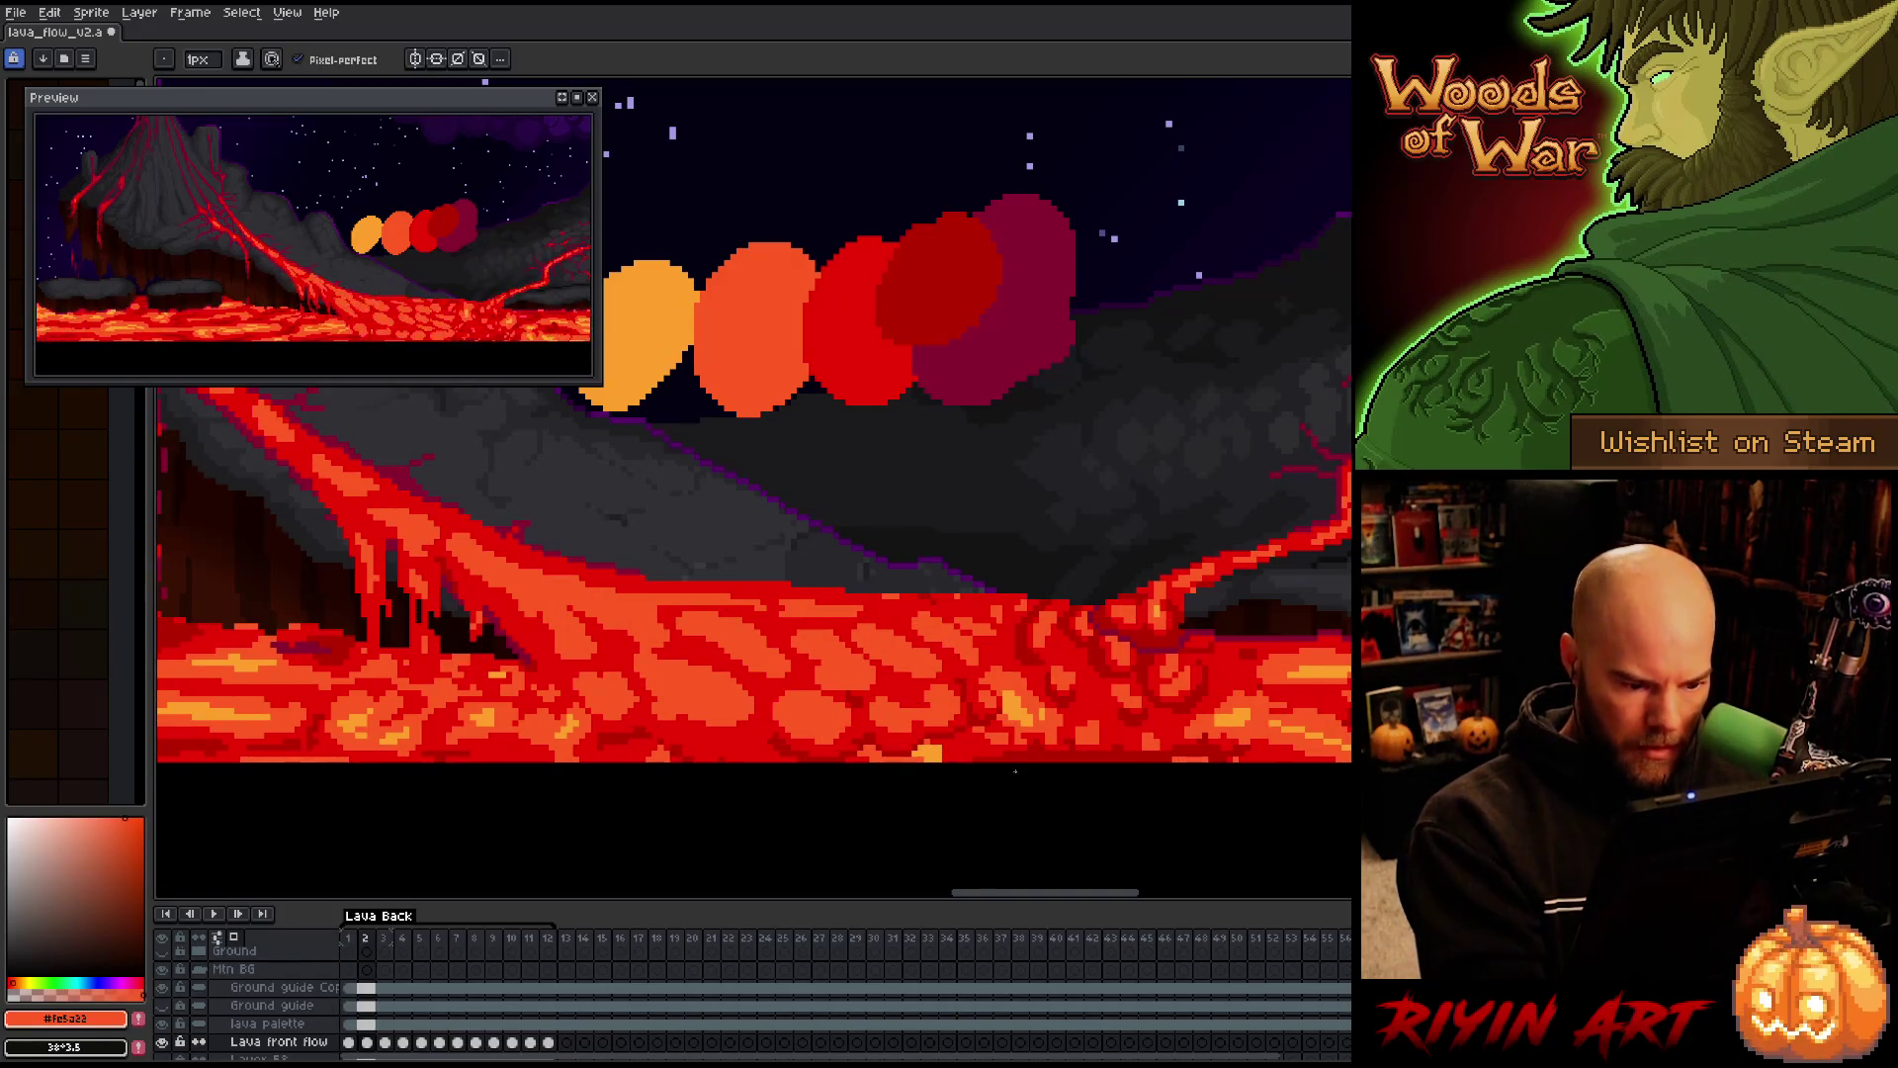
alt+click(1015, 753)
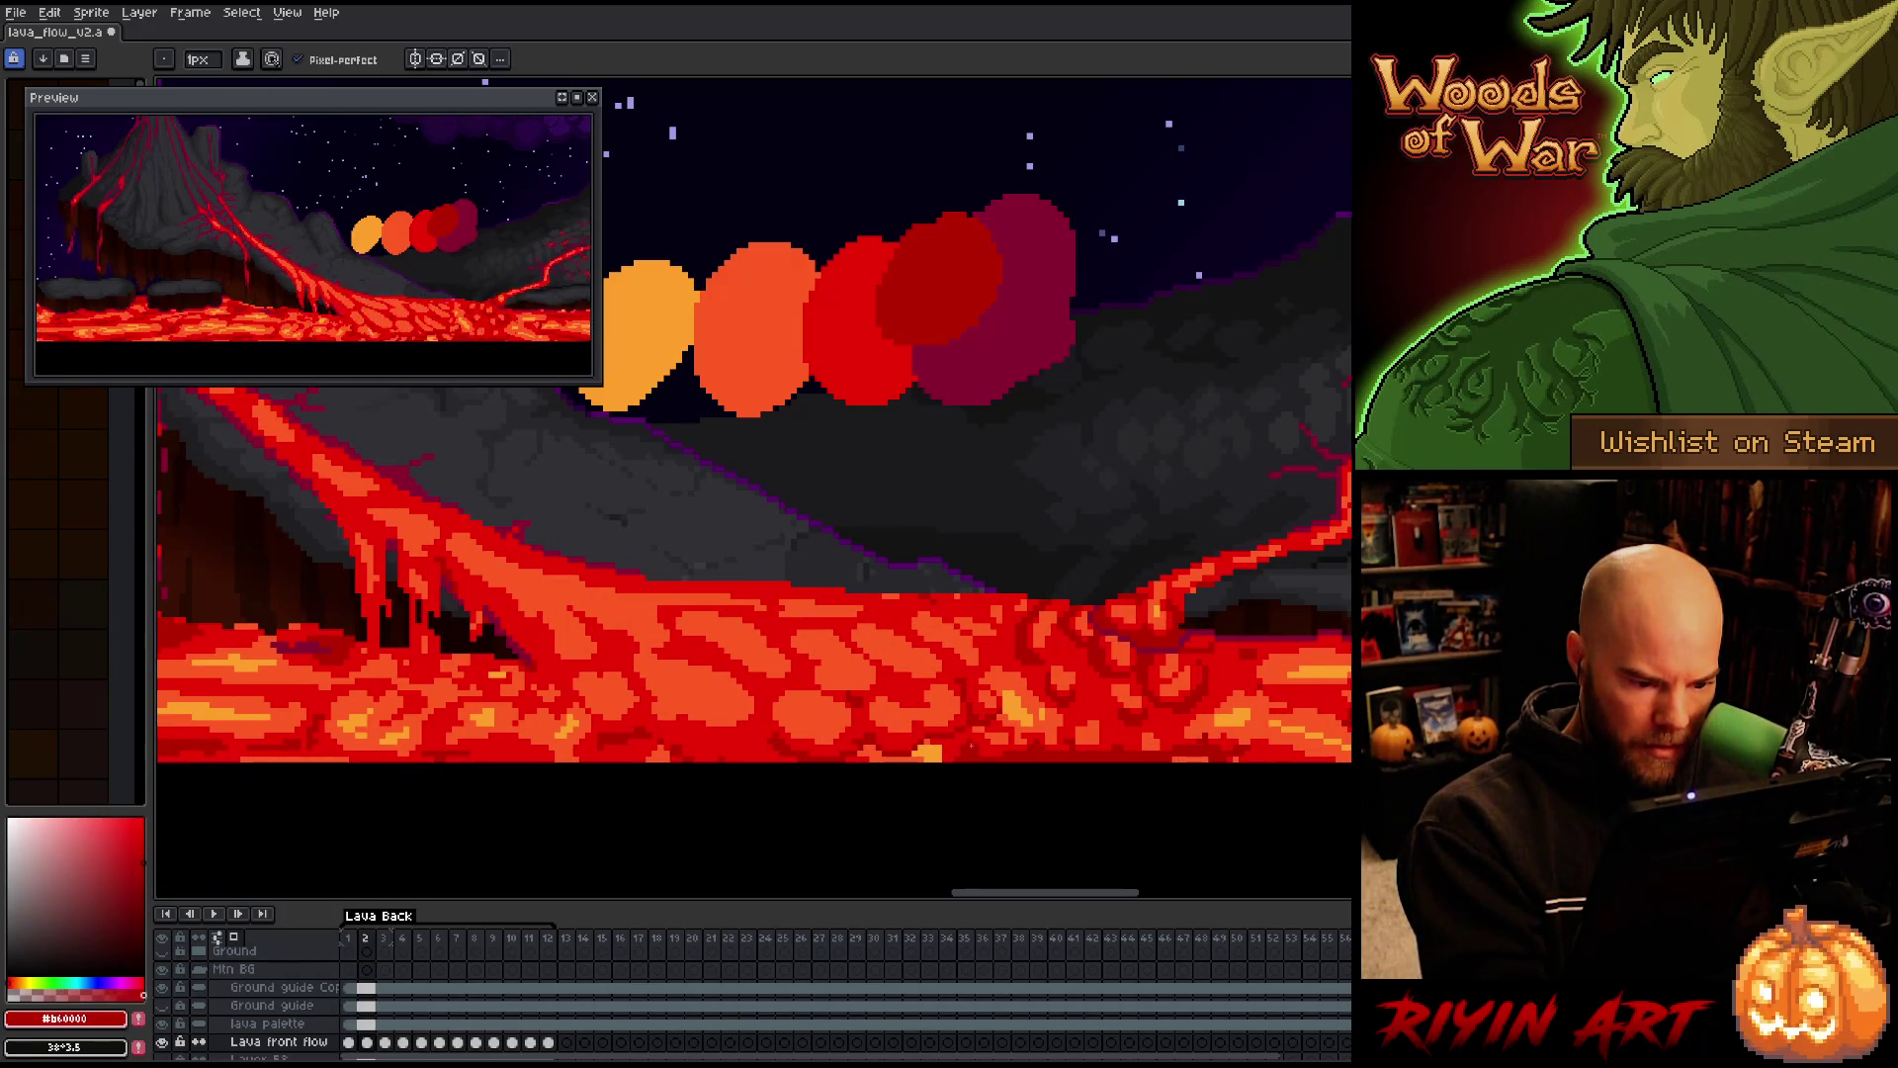
On frame 2, sample orange and reds with the pencil tool re-selected
key(period)
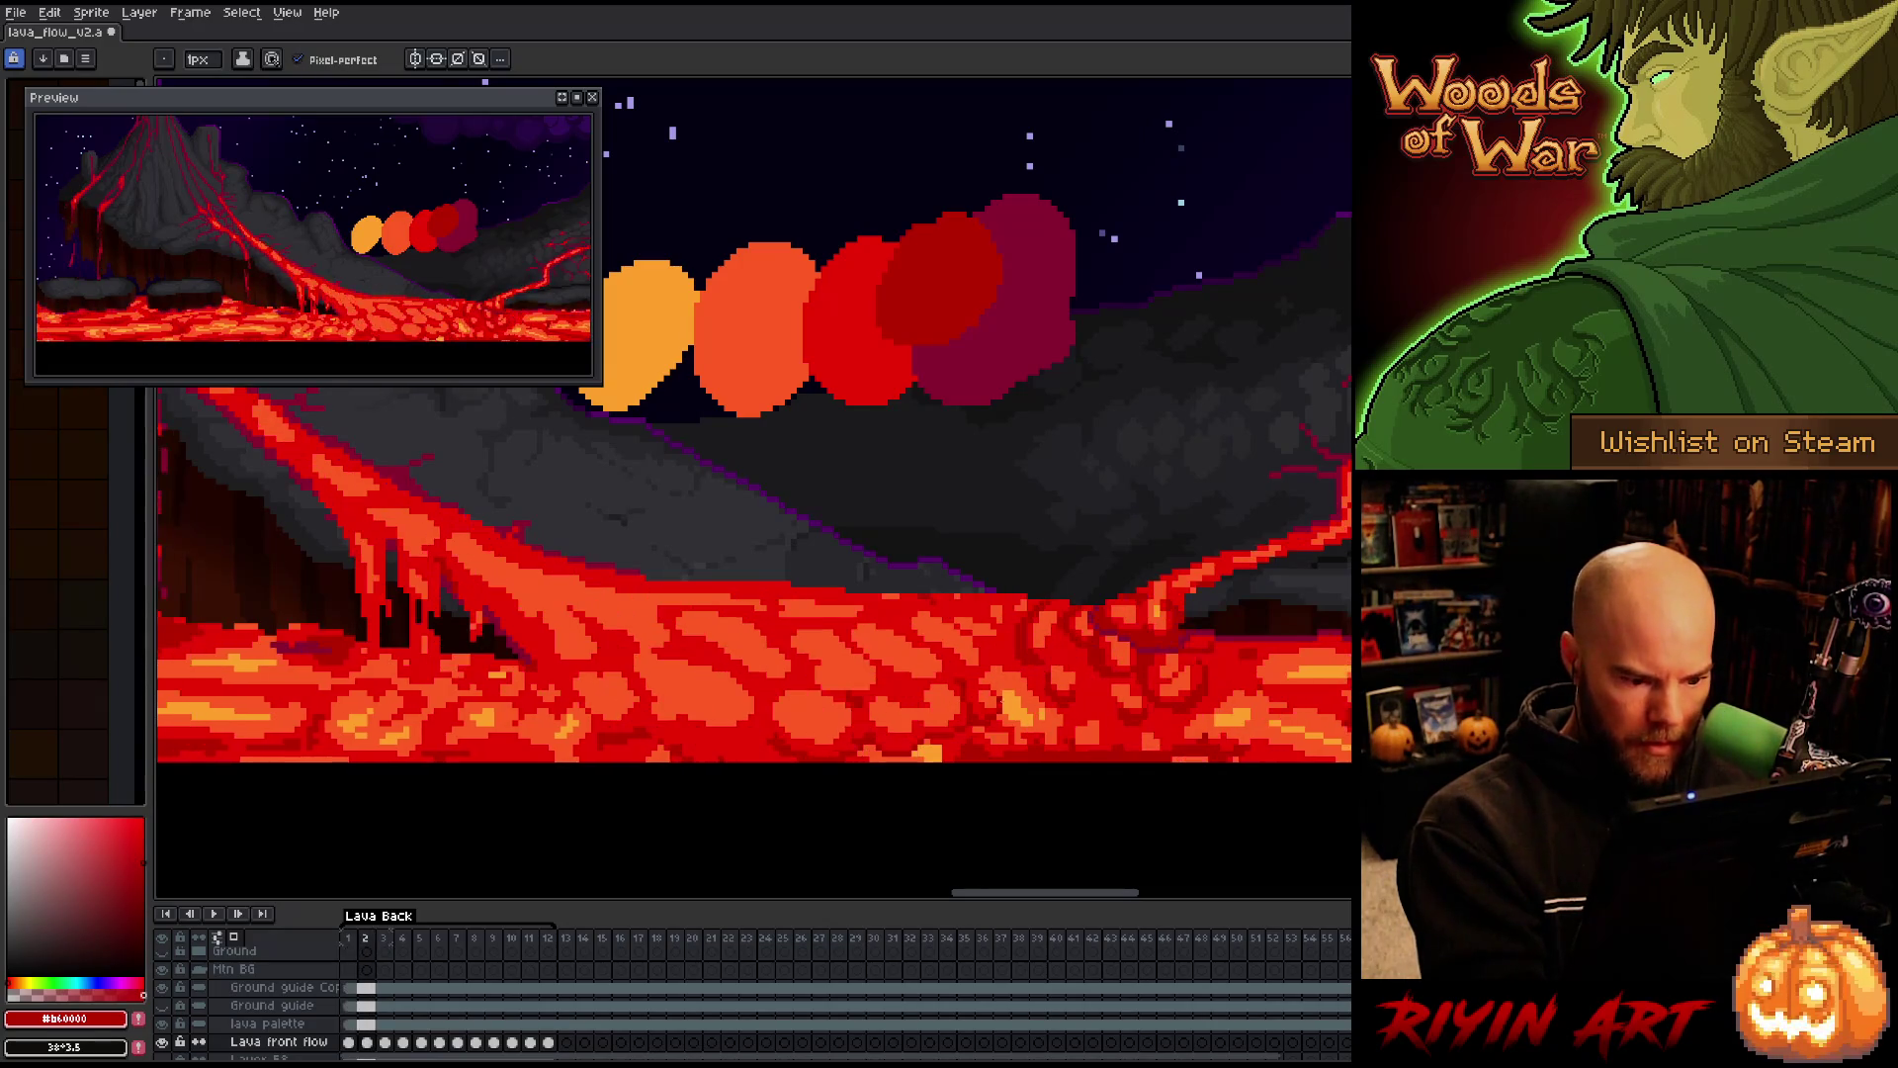
alt+click(935, 749)
key(g)
key(b)
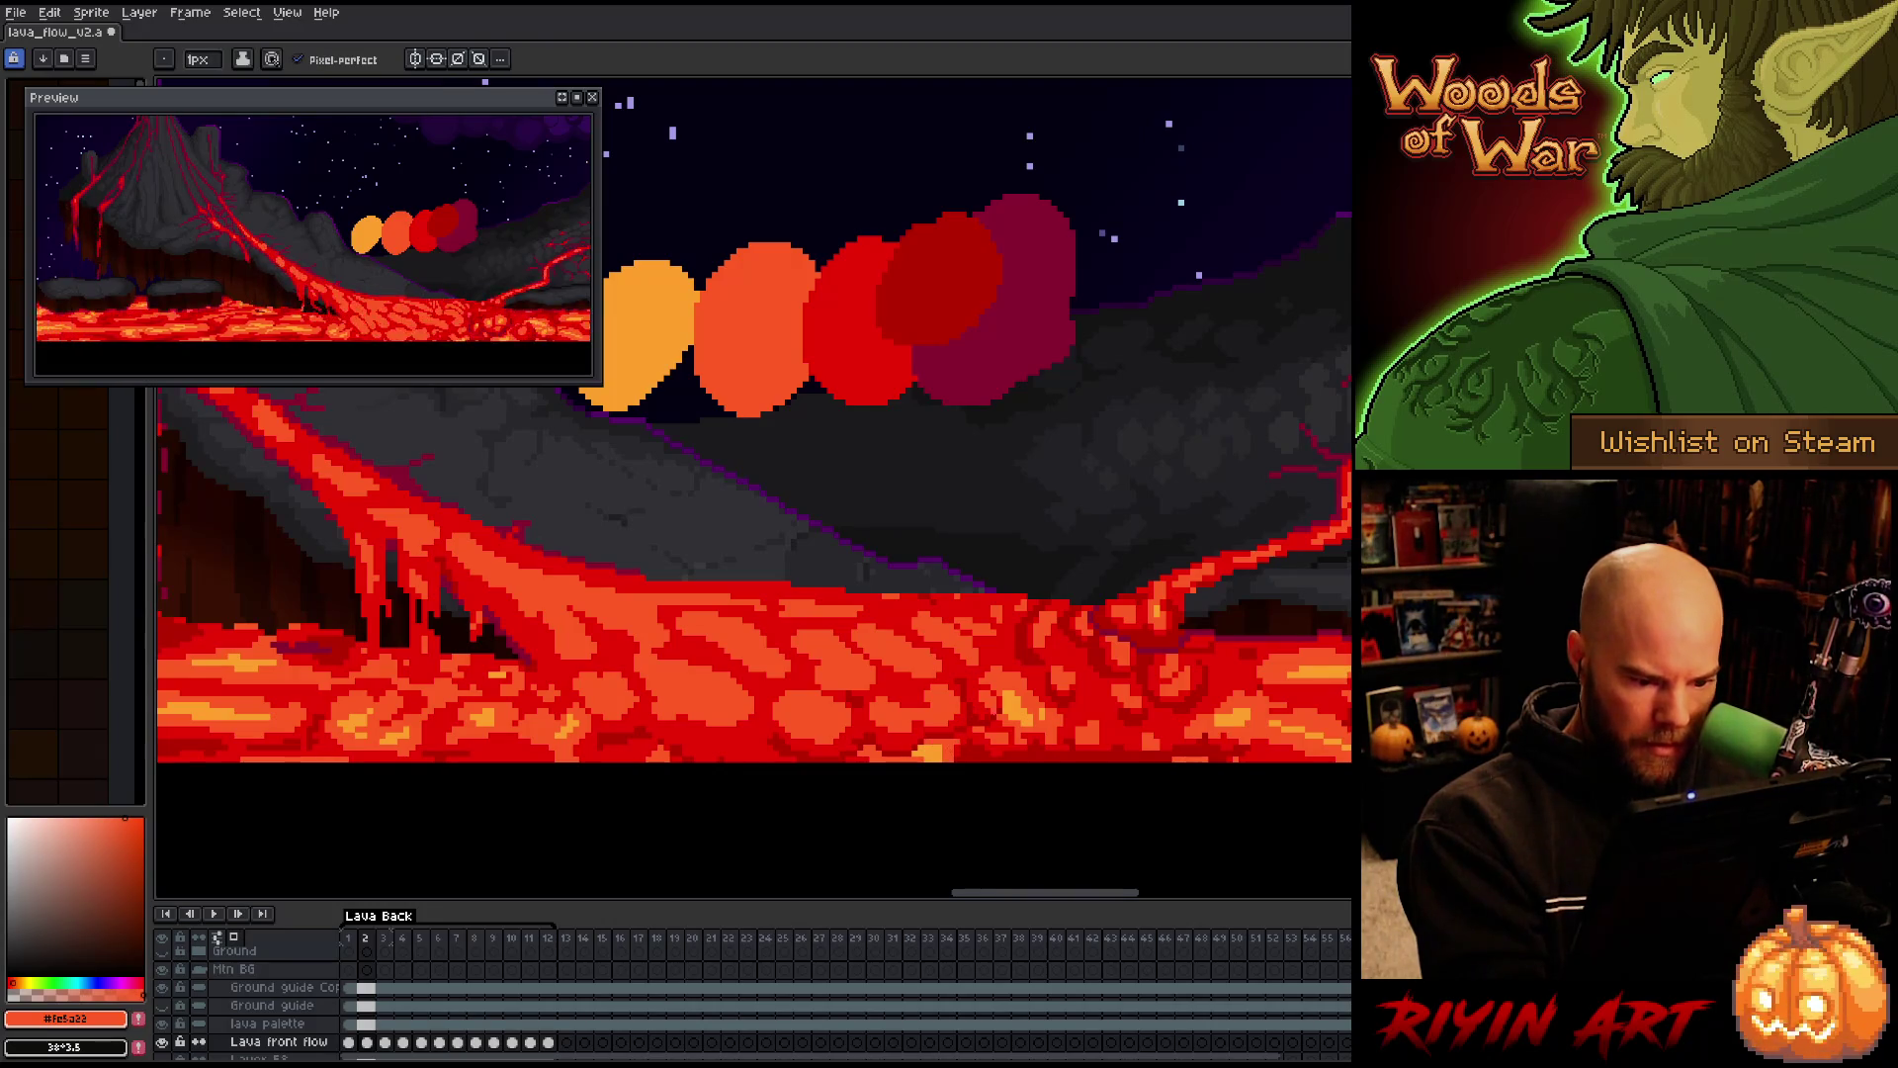
alt+click(959, 734)
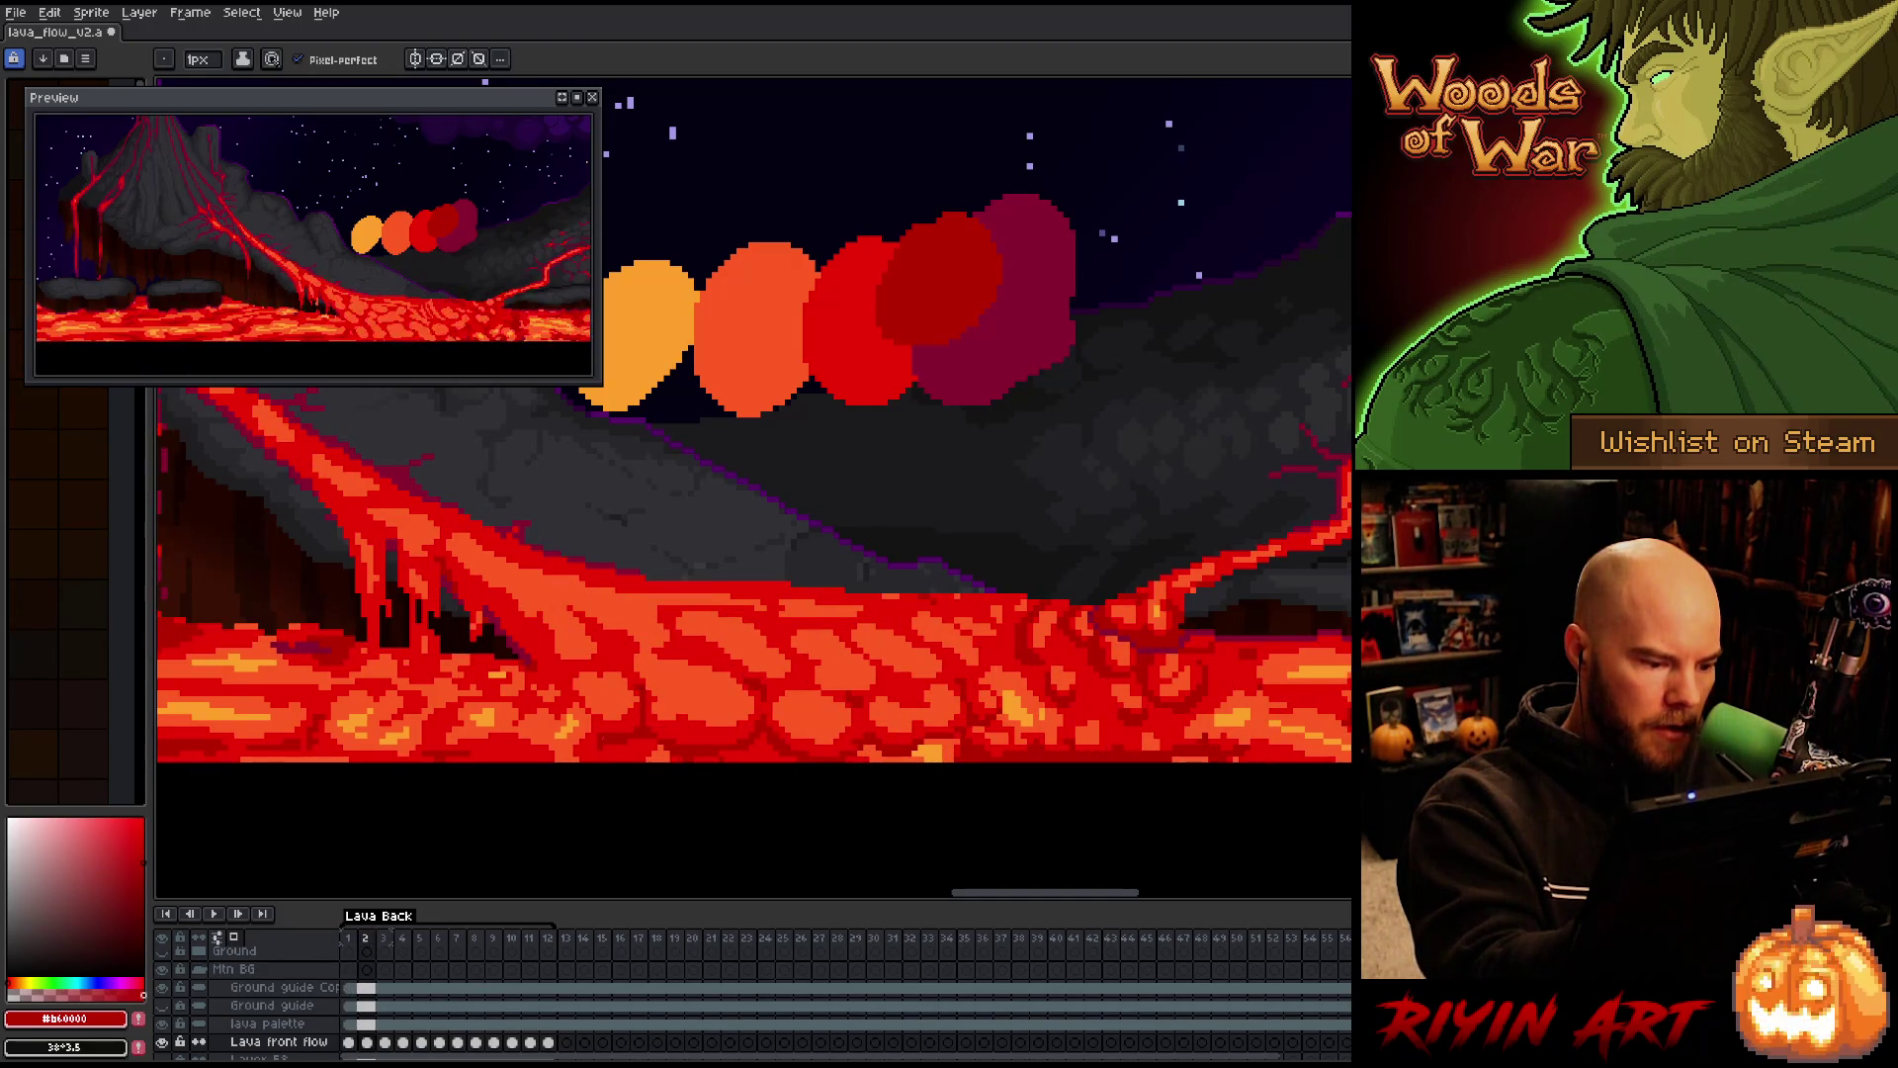
alt+click(613, 717)
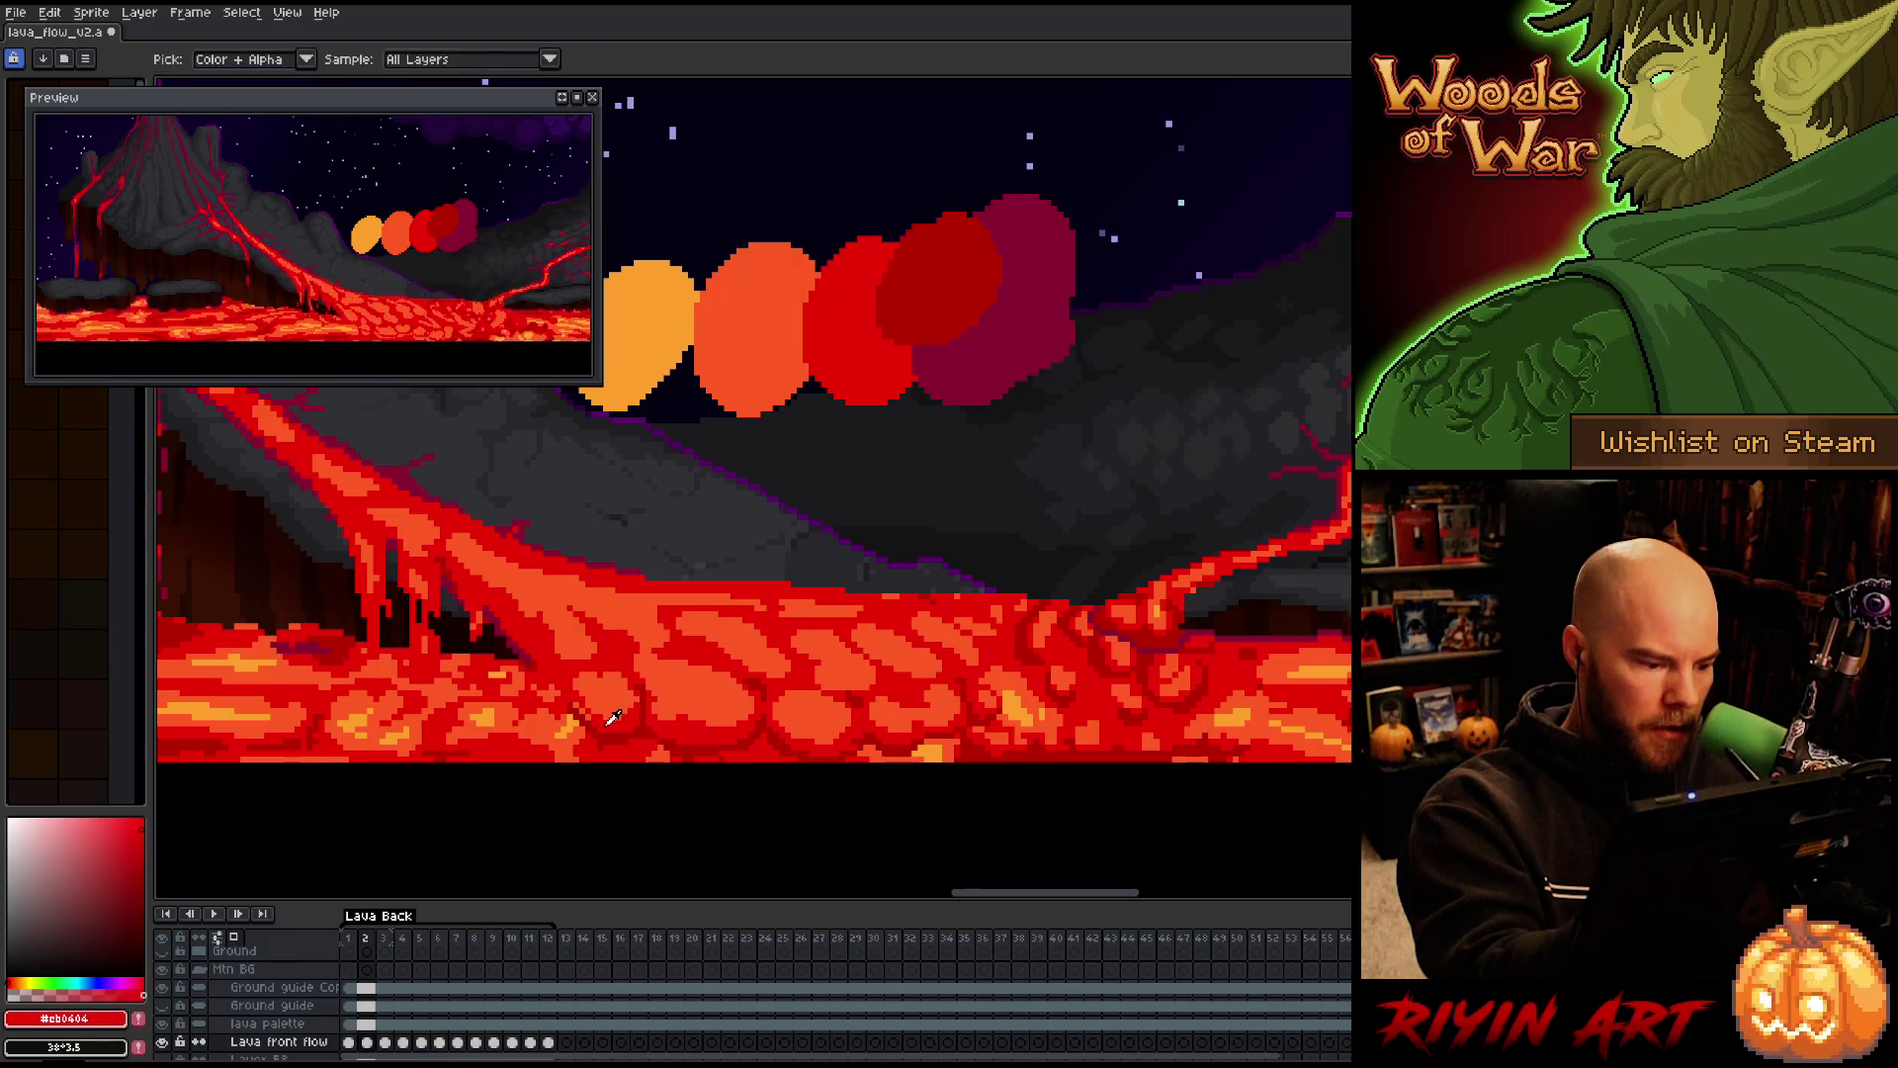
alt+click(528, 543)
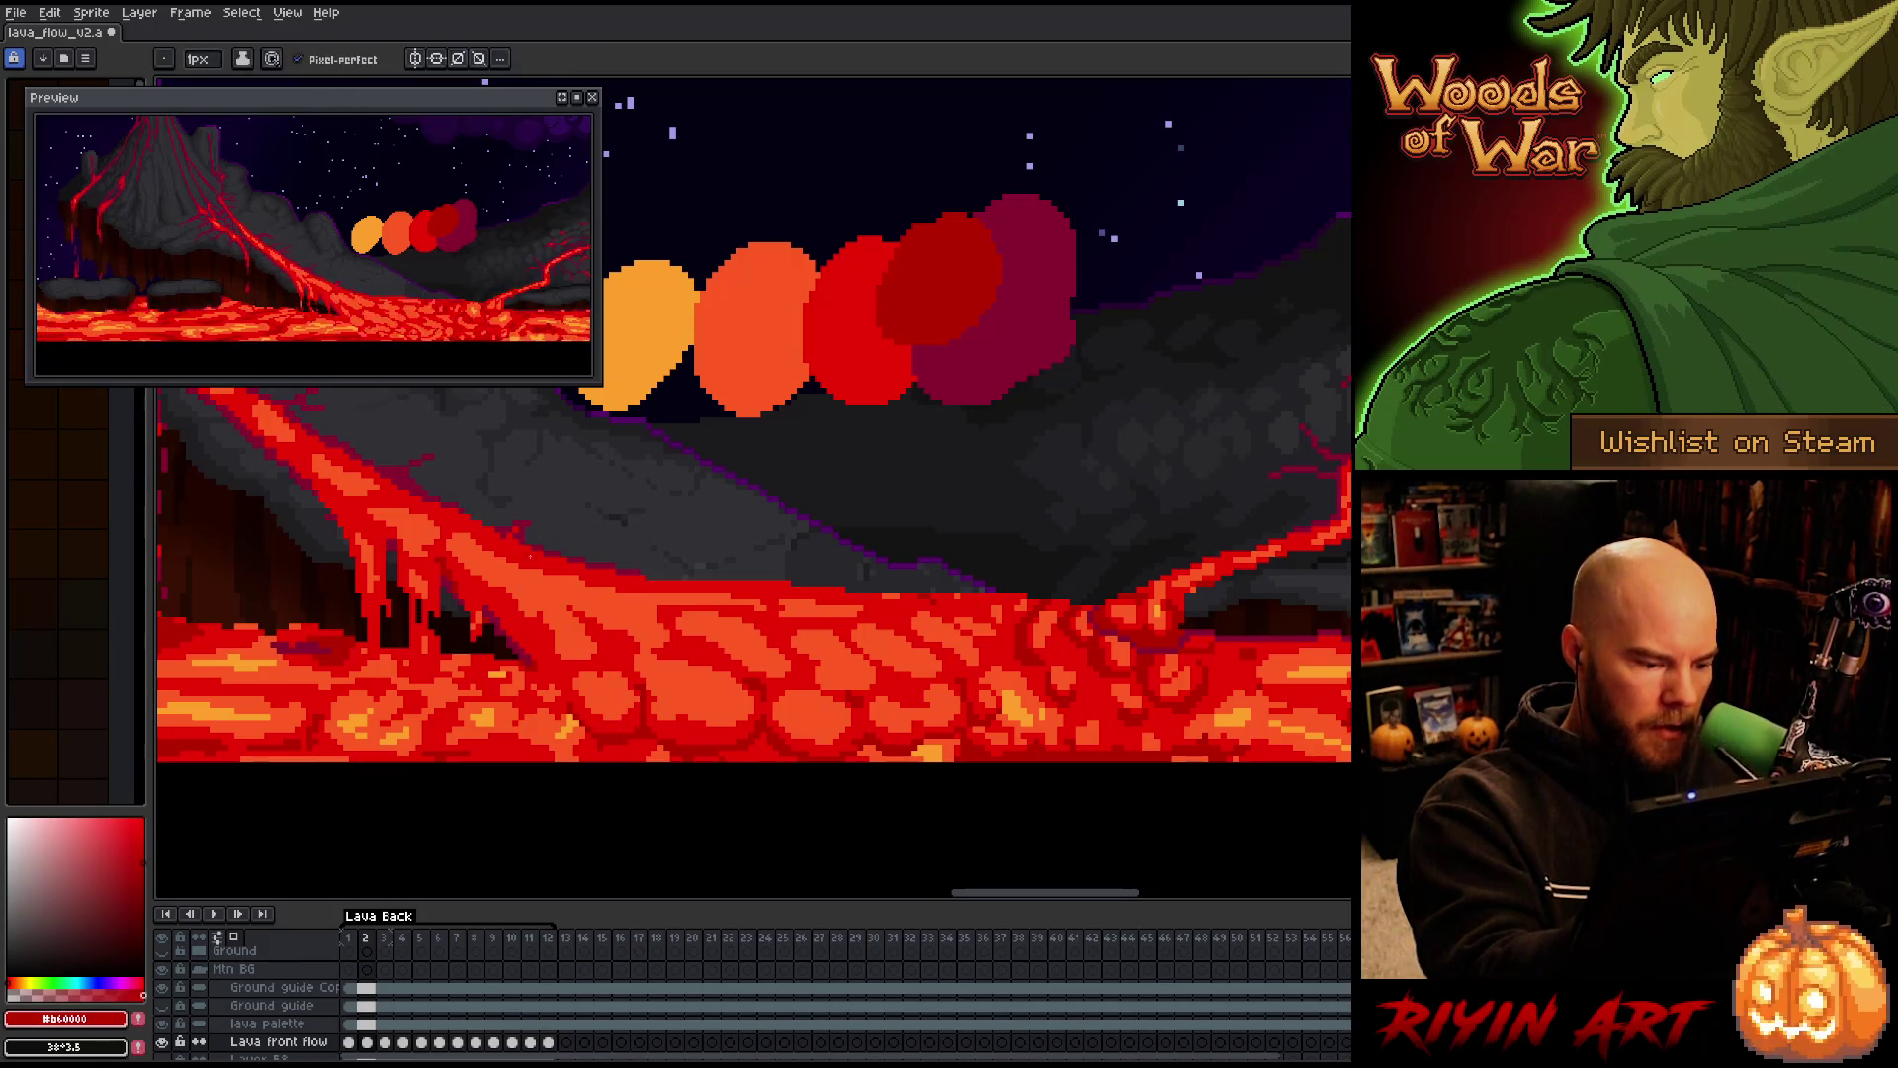
Save the file, then step to frame 1 and back to frame 2
key(ctrl+s)
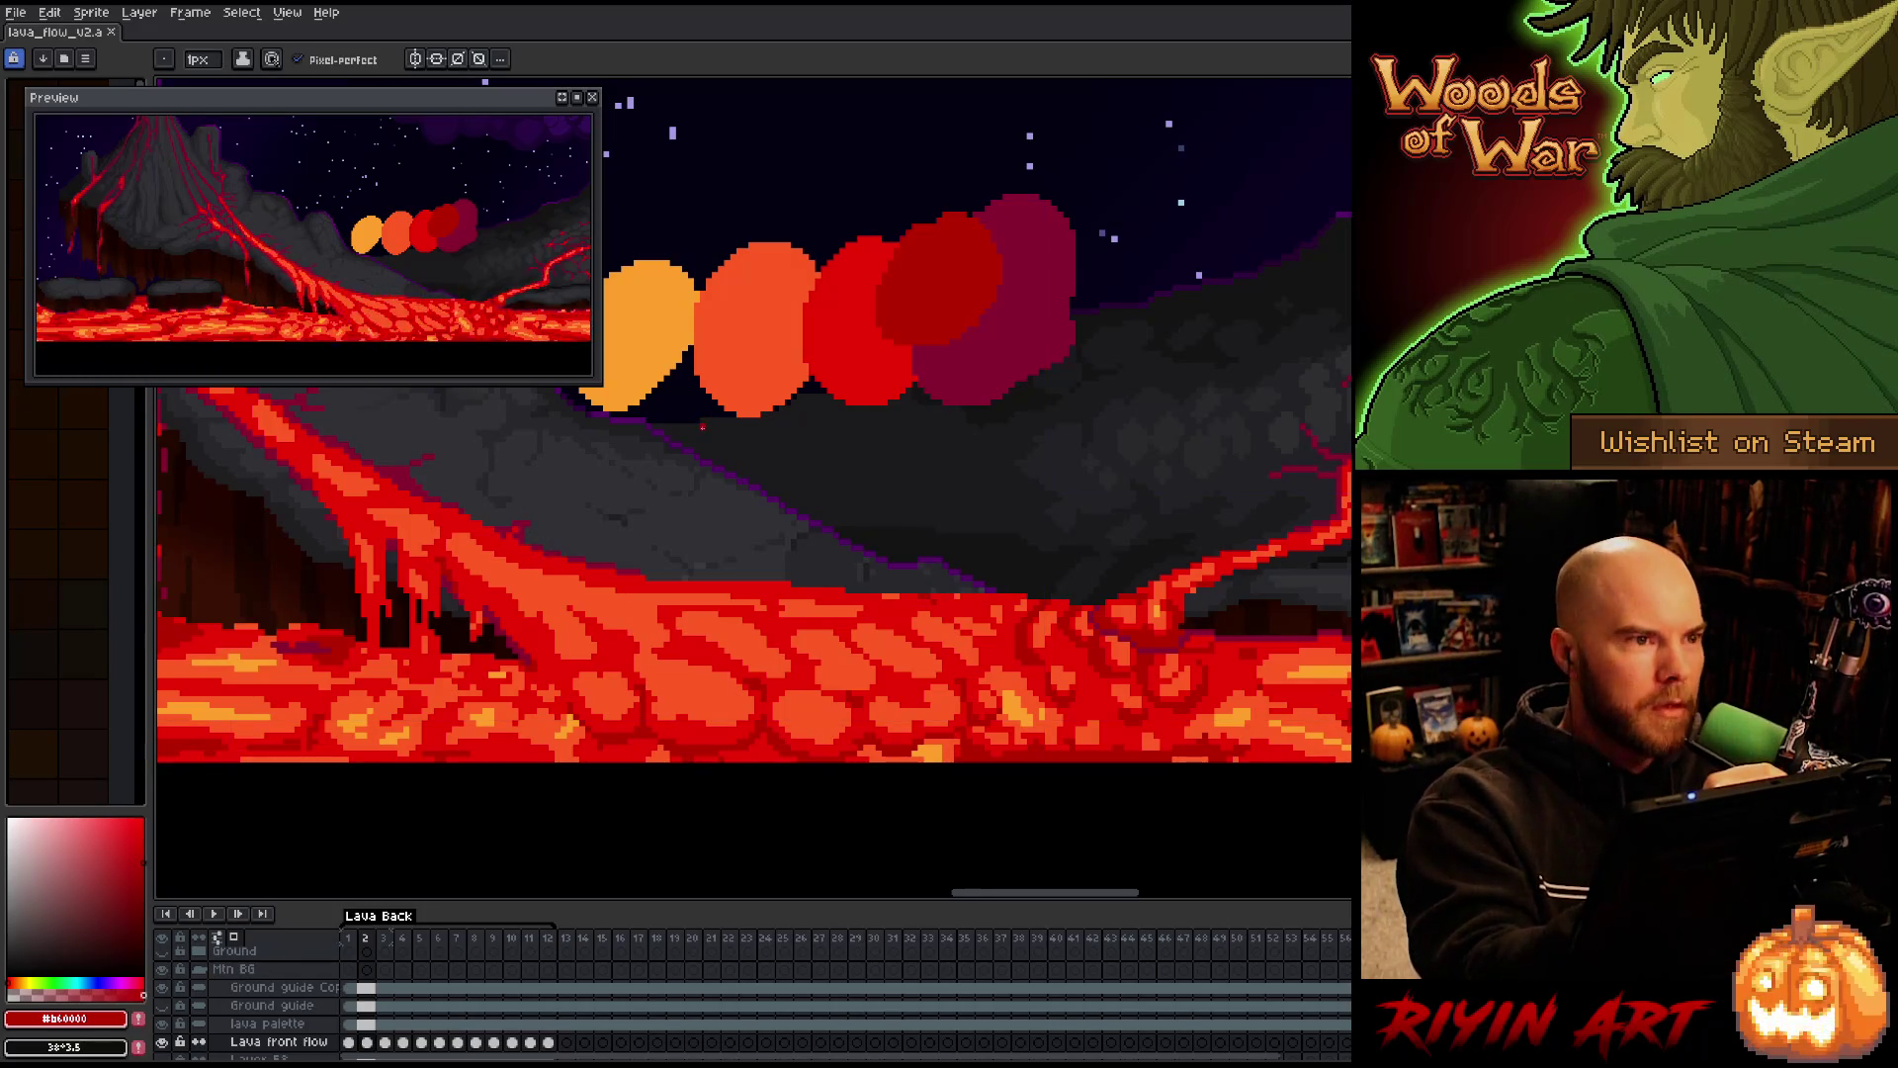
key(Left)
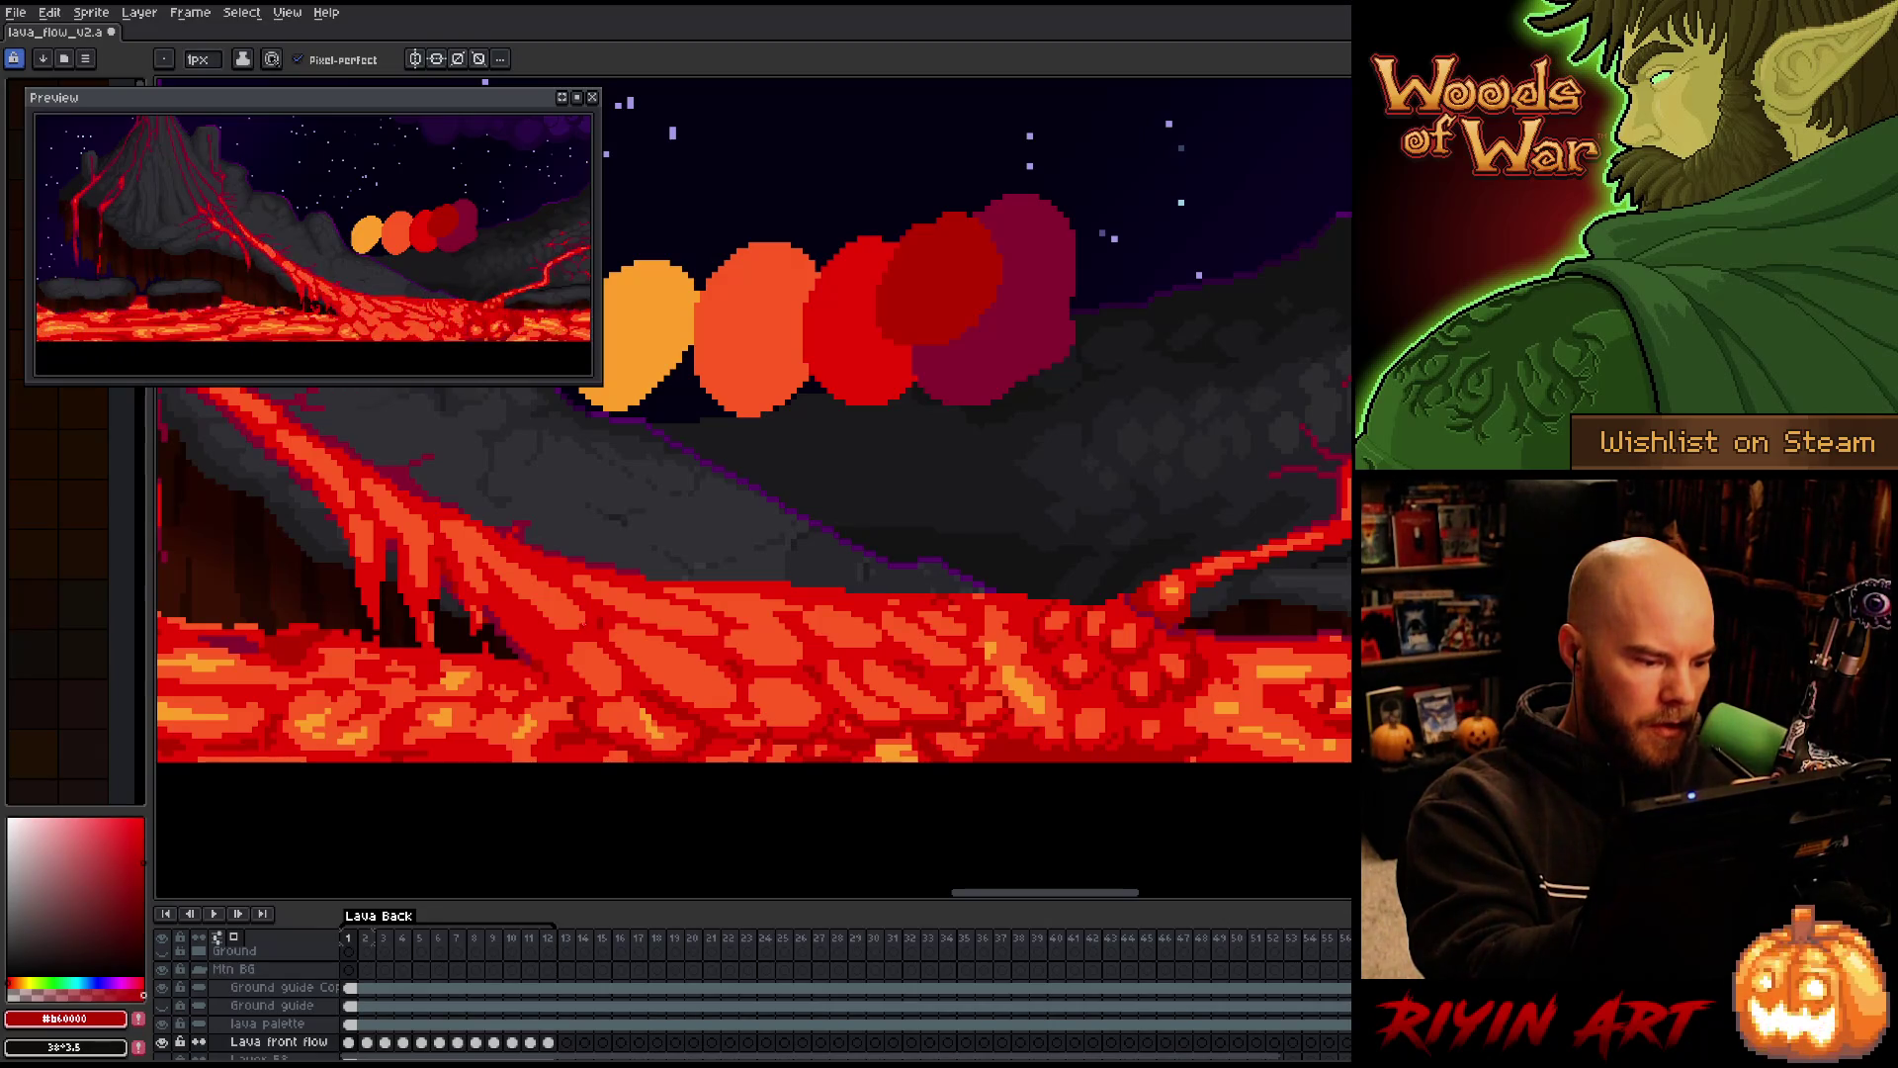
key(Right)
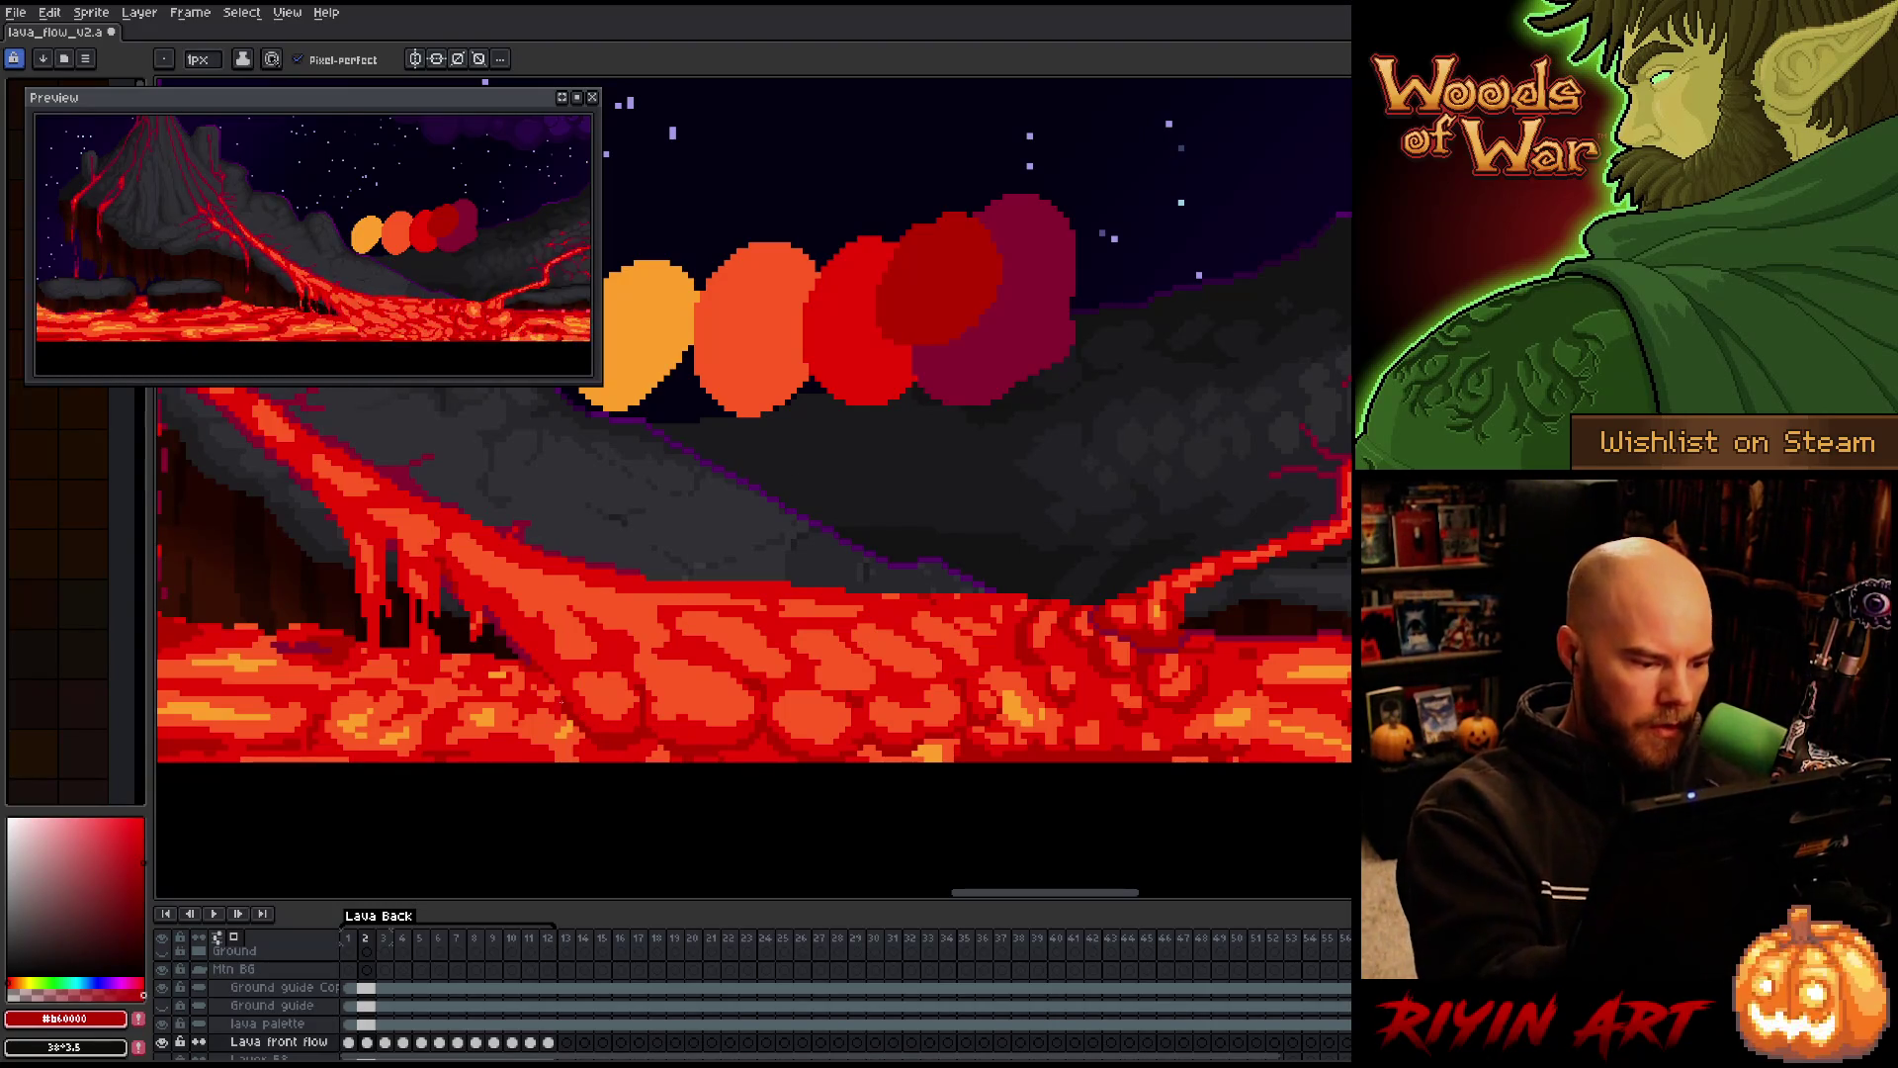
Flick between frames 1 and 2, sampling bright red #cb0404 and dark red #b60000
key(Right)
key(Left)
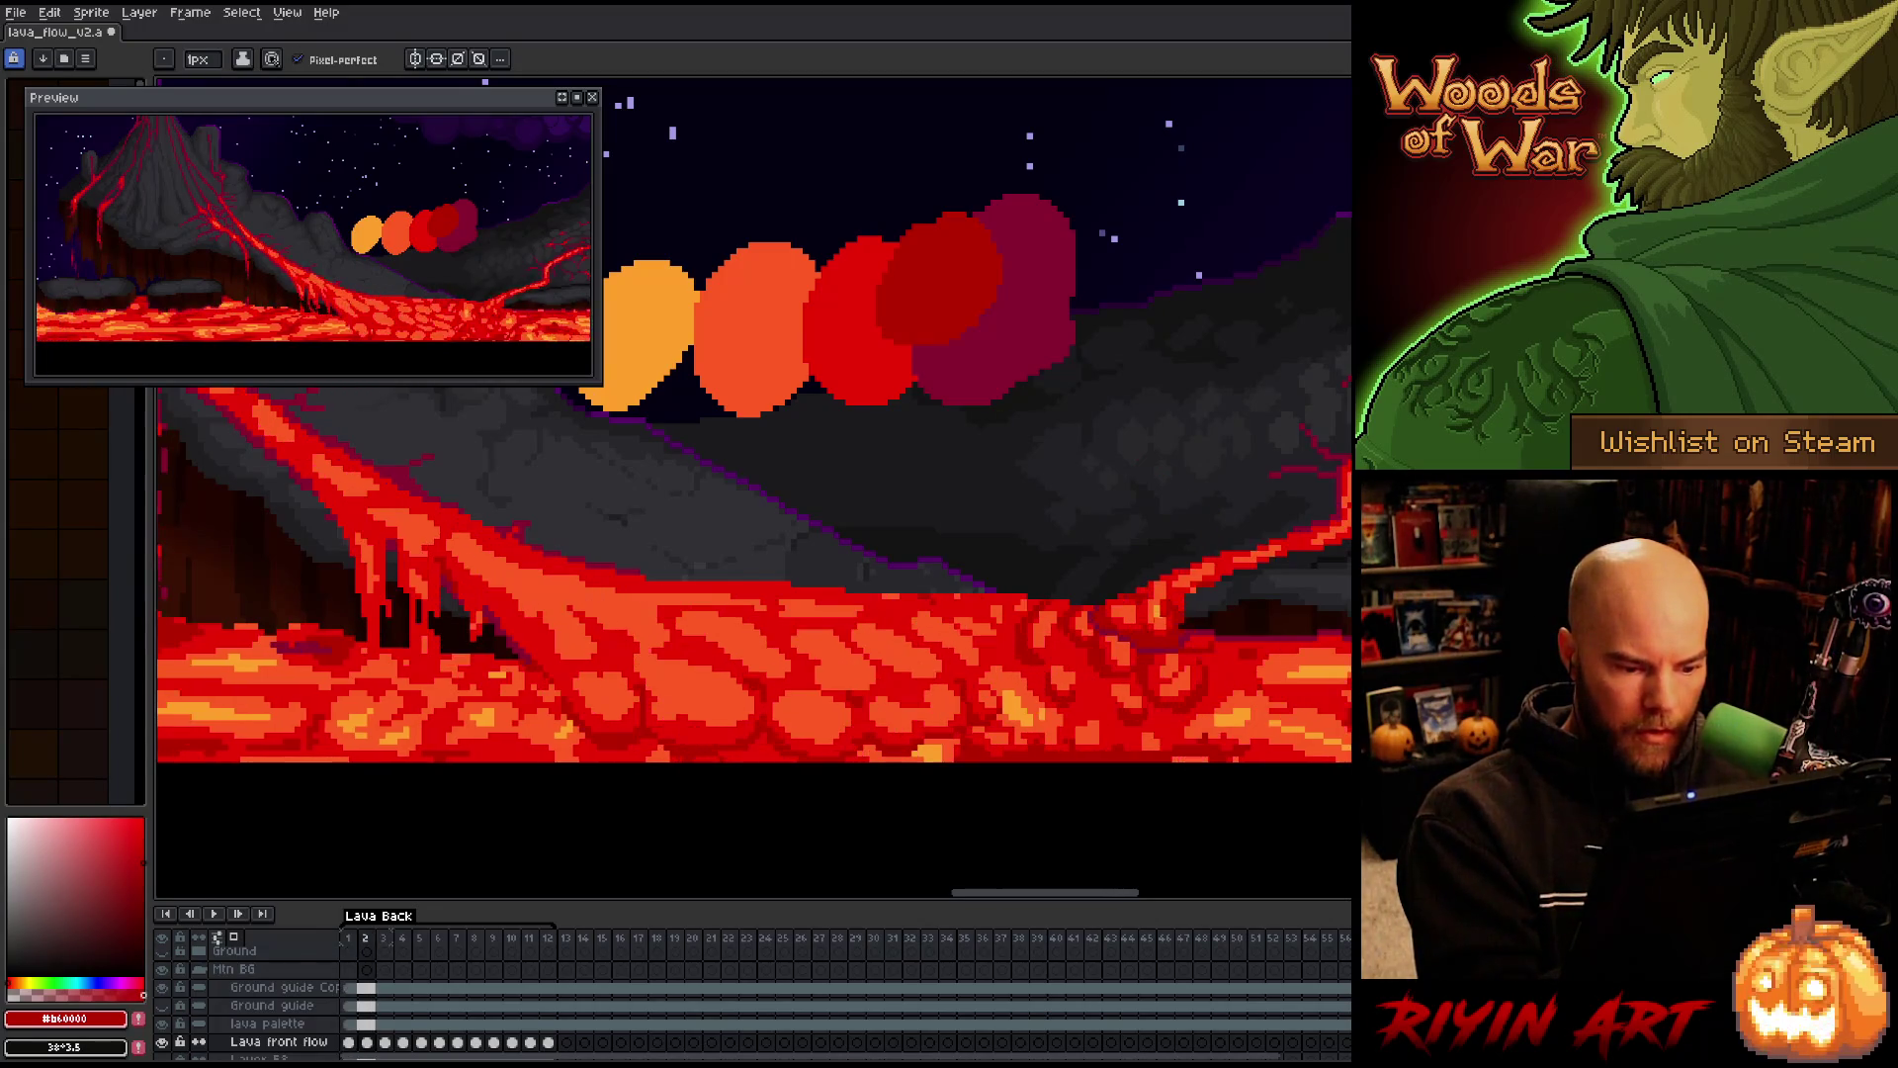
alt+click(960, 684)
alt+click(958, 679)
key(Right)
key(Left)
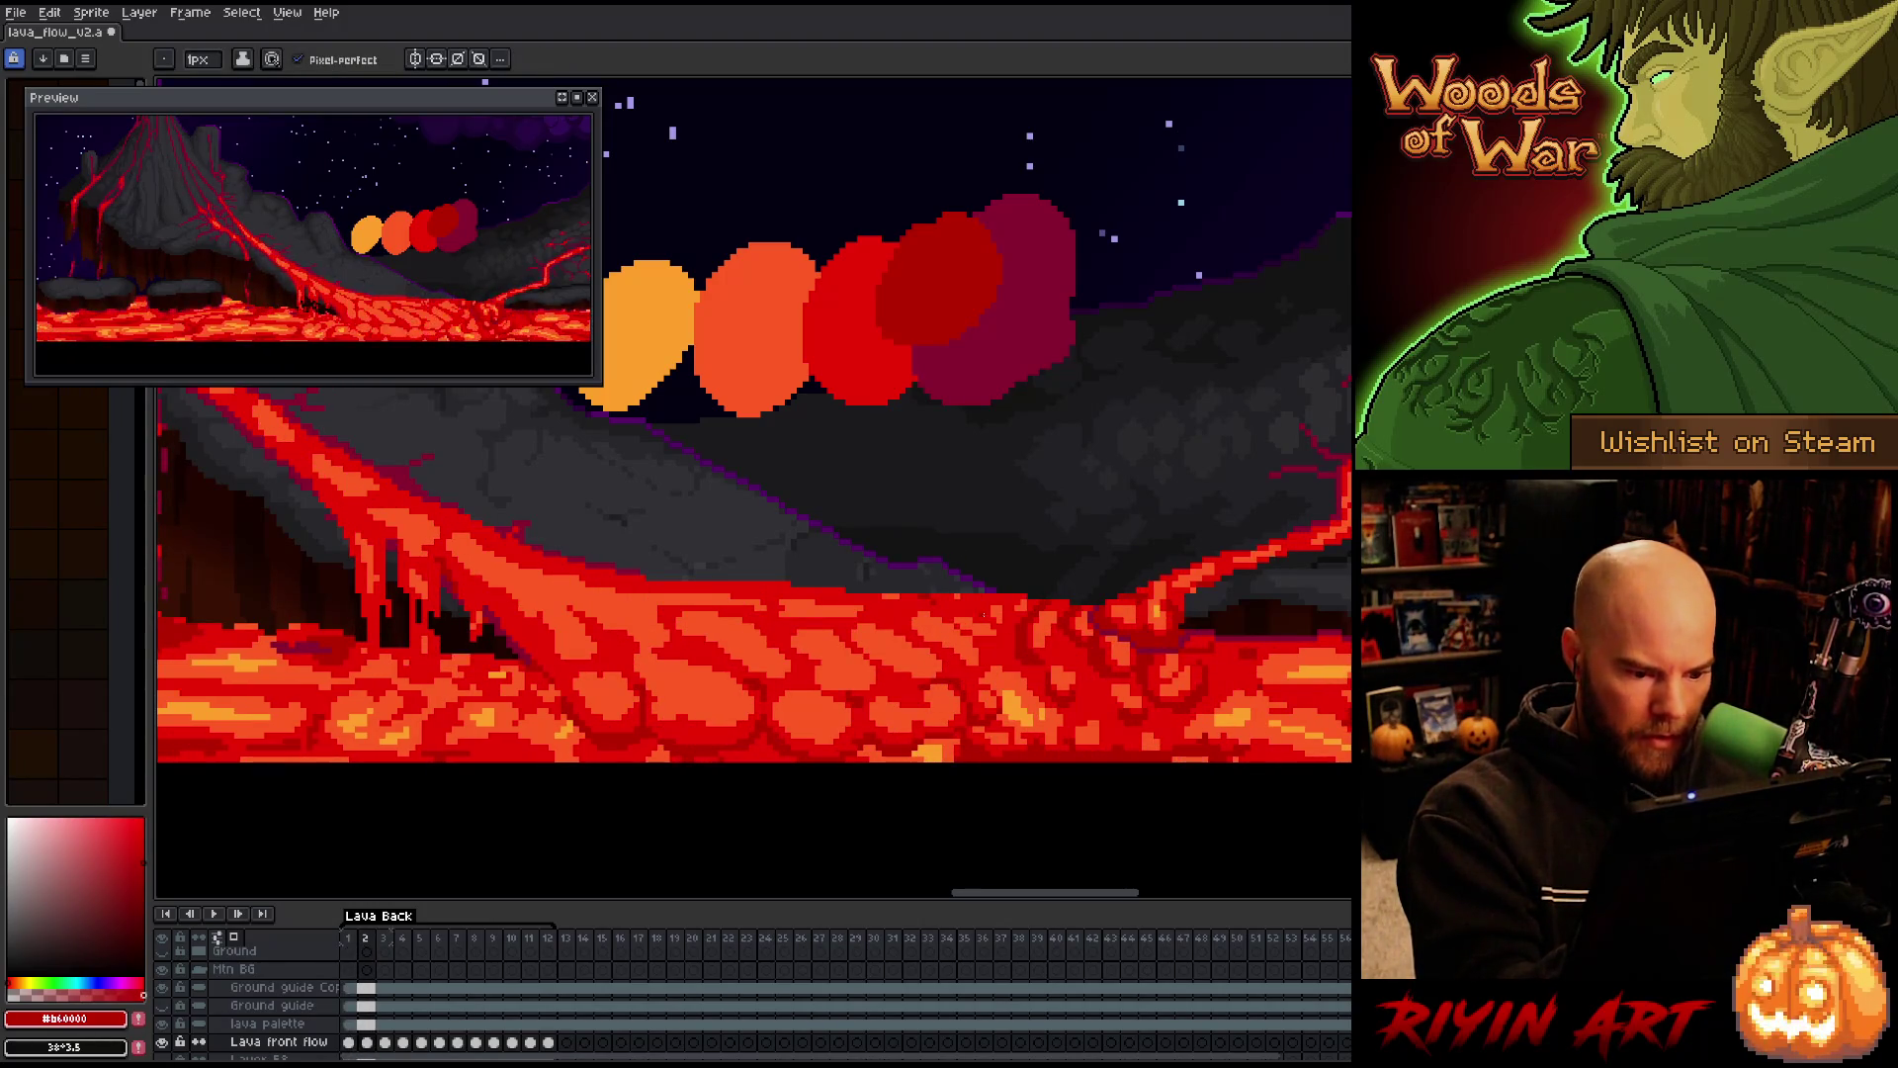
alt+click(984, 615)
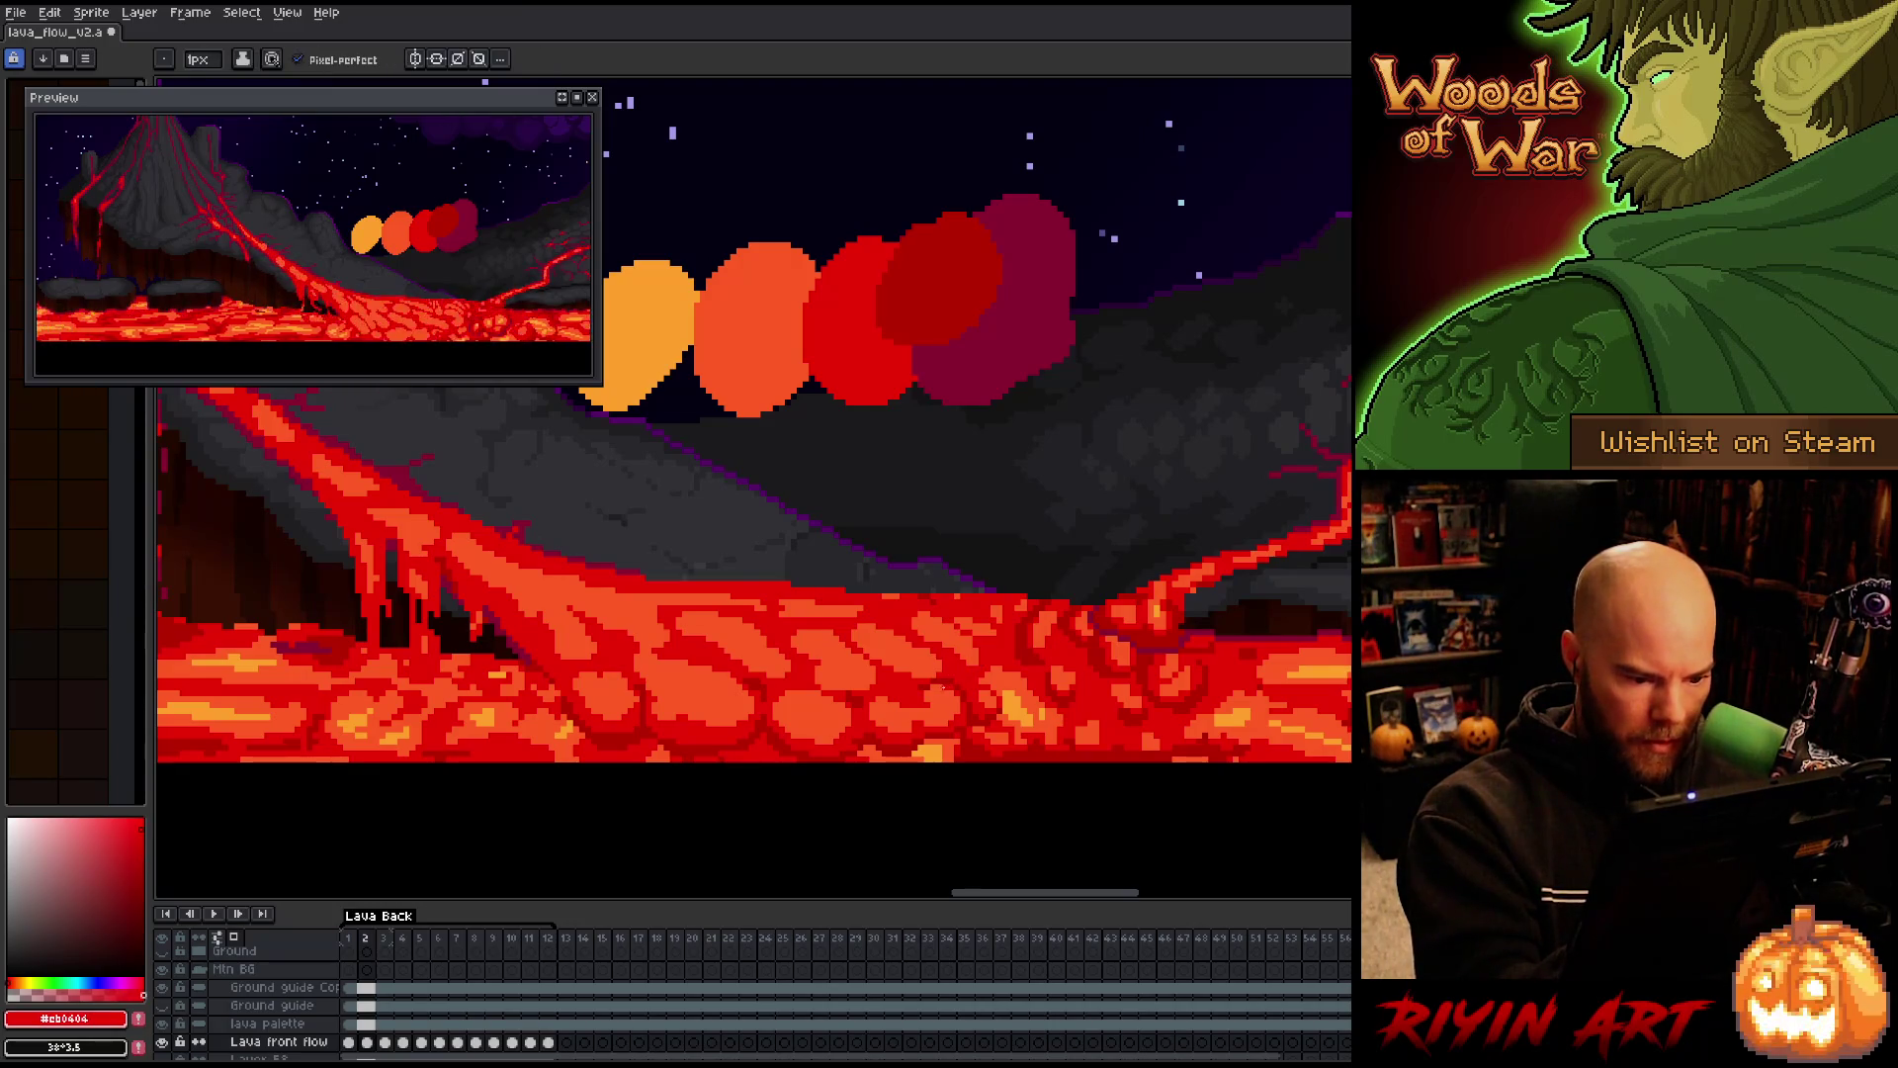
alt+click(930, 683)
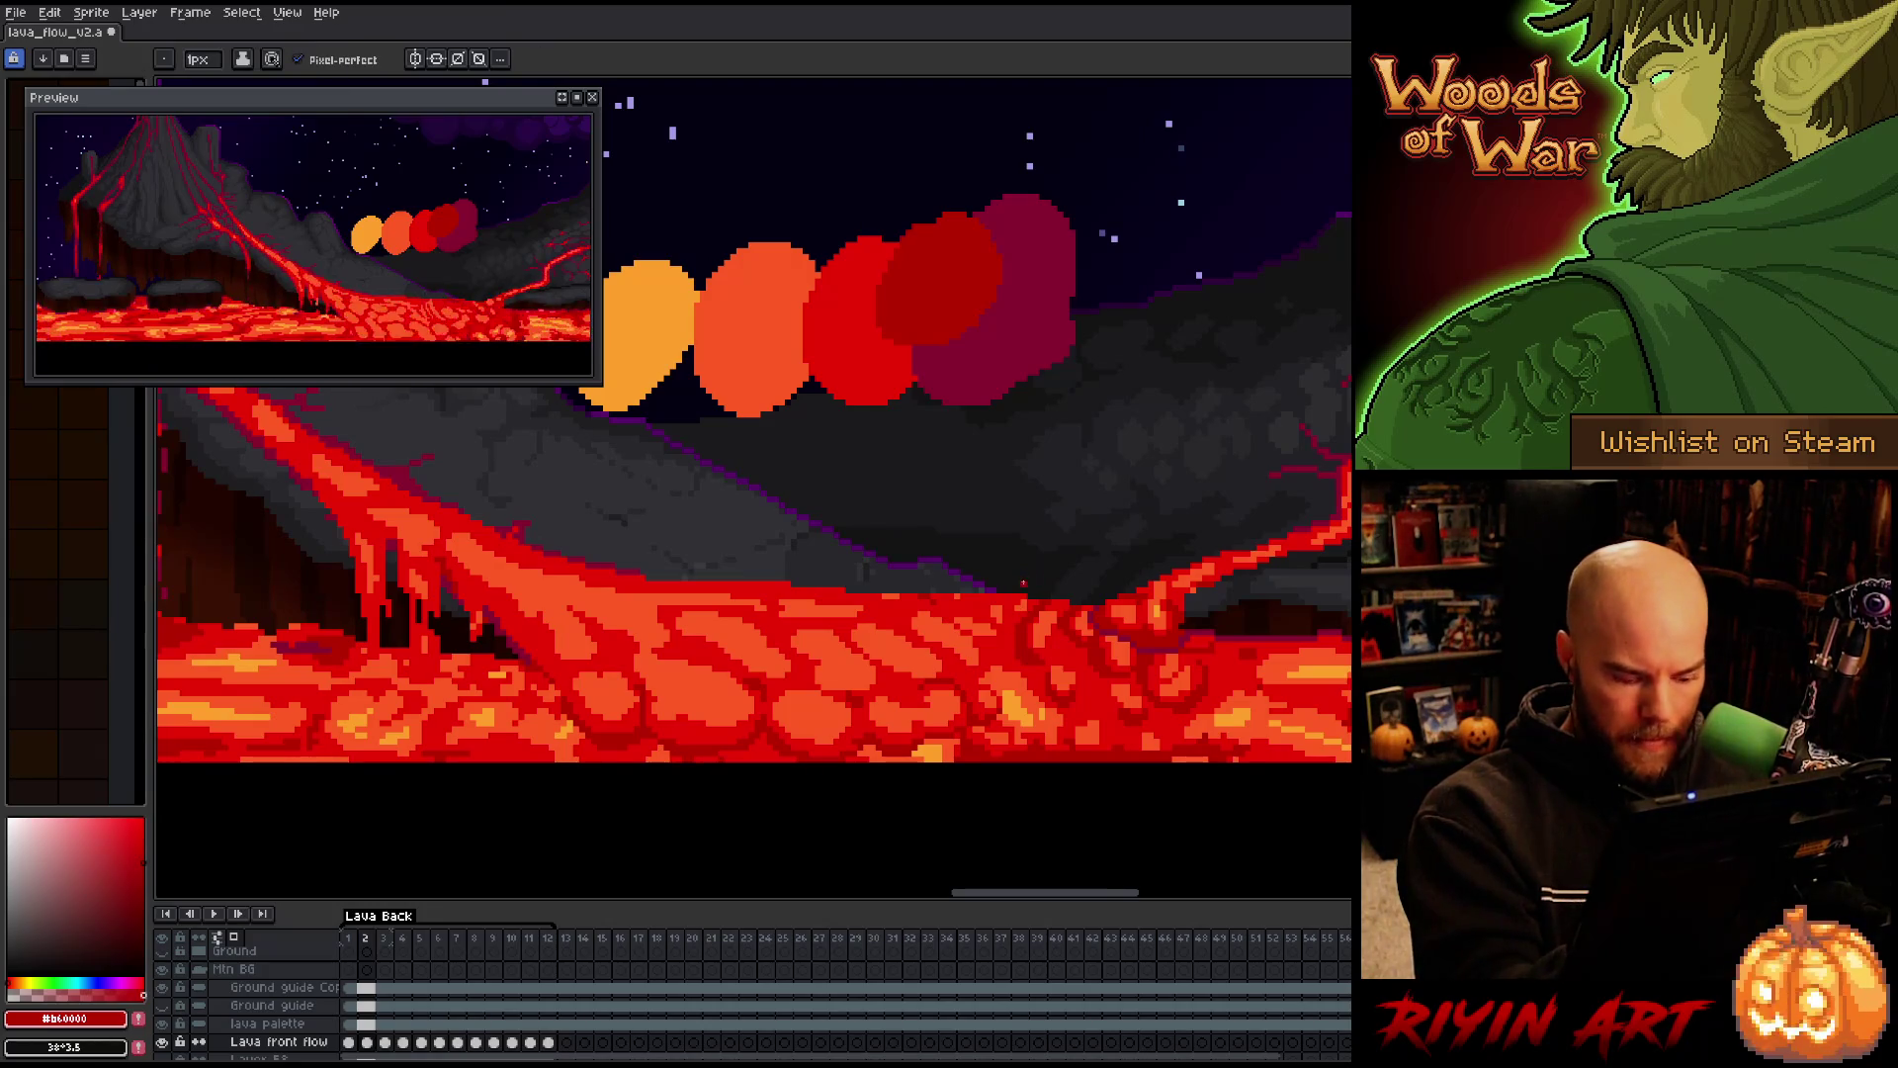
Repeatedly toggle between frames 1 and 2 to compare the lava shapes
key(comma)
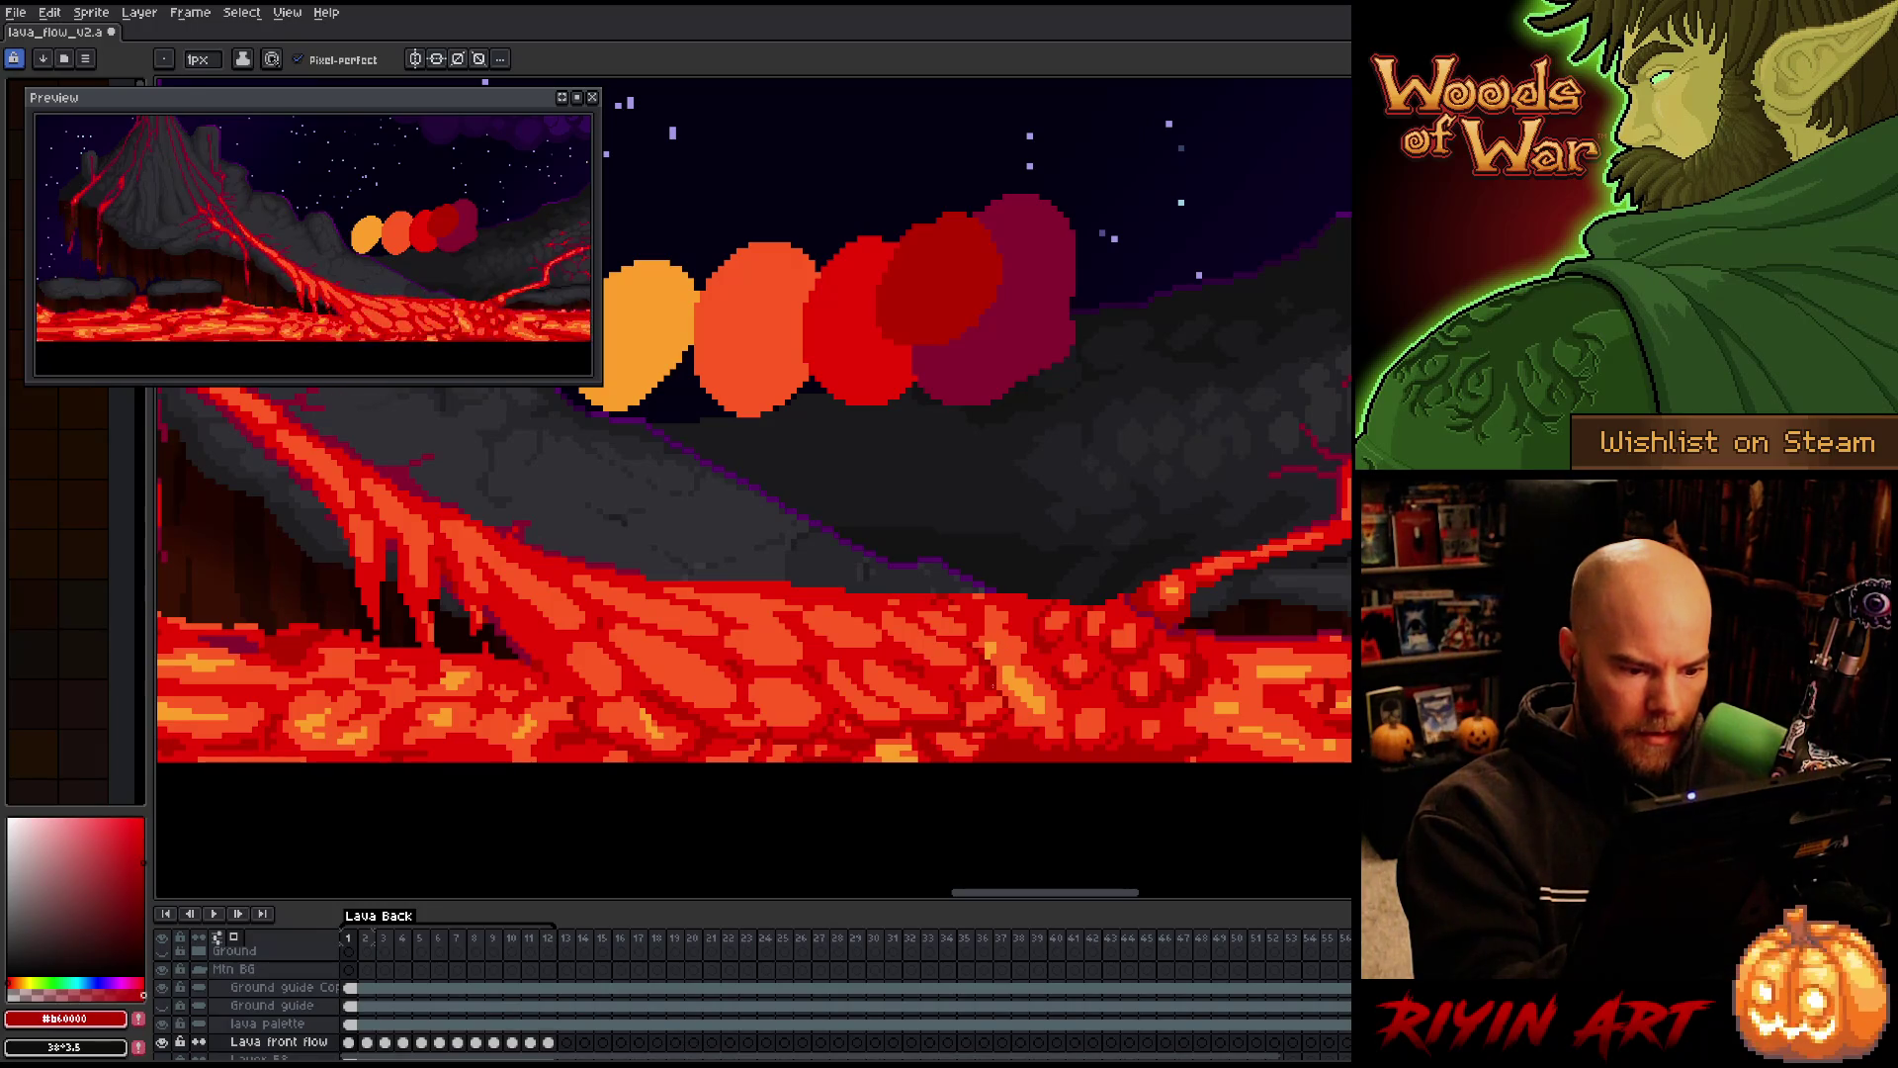
key(period)
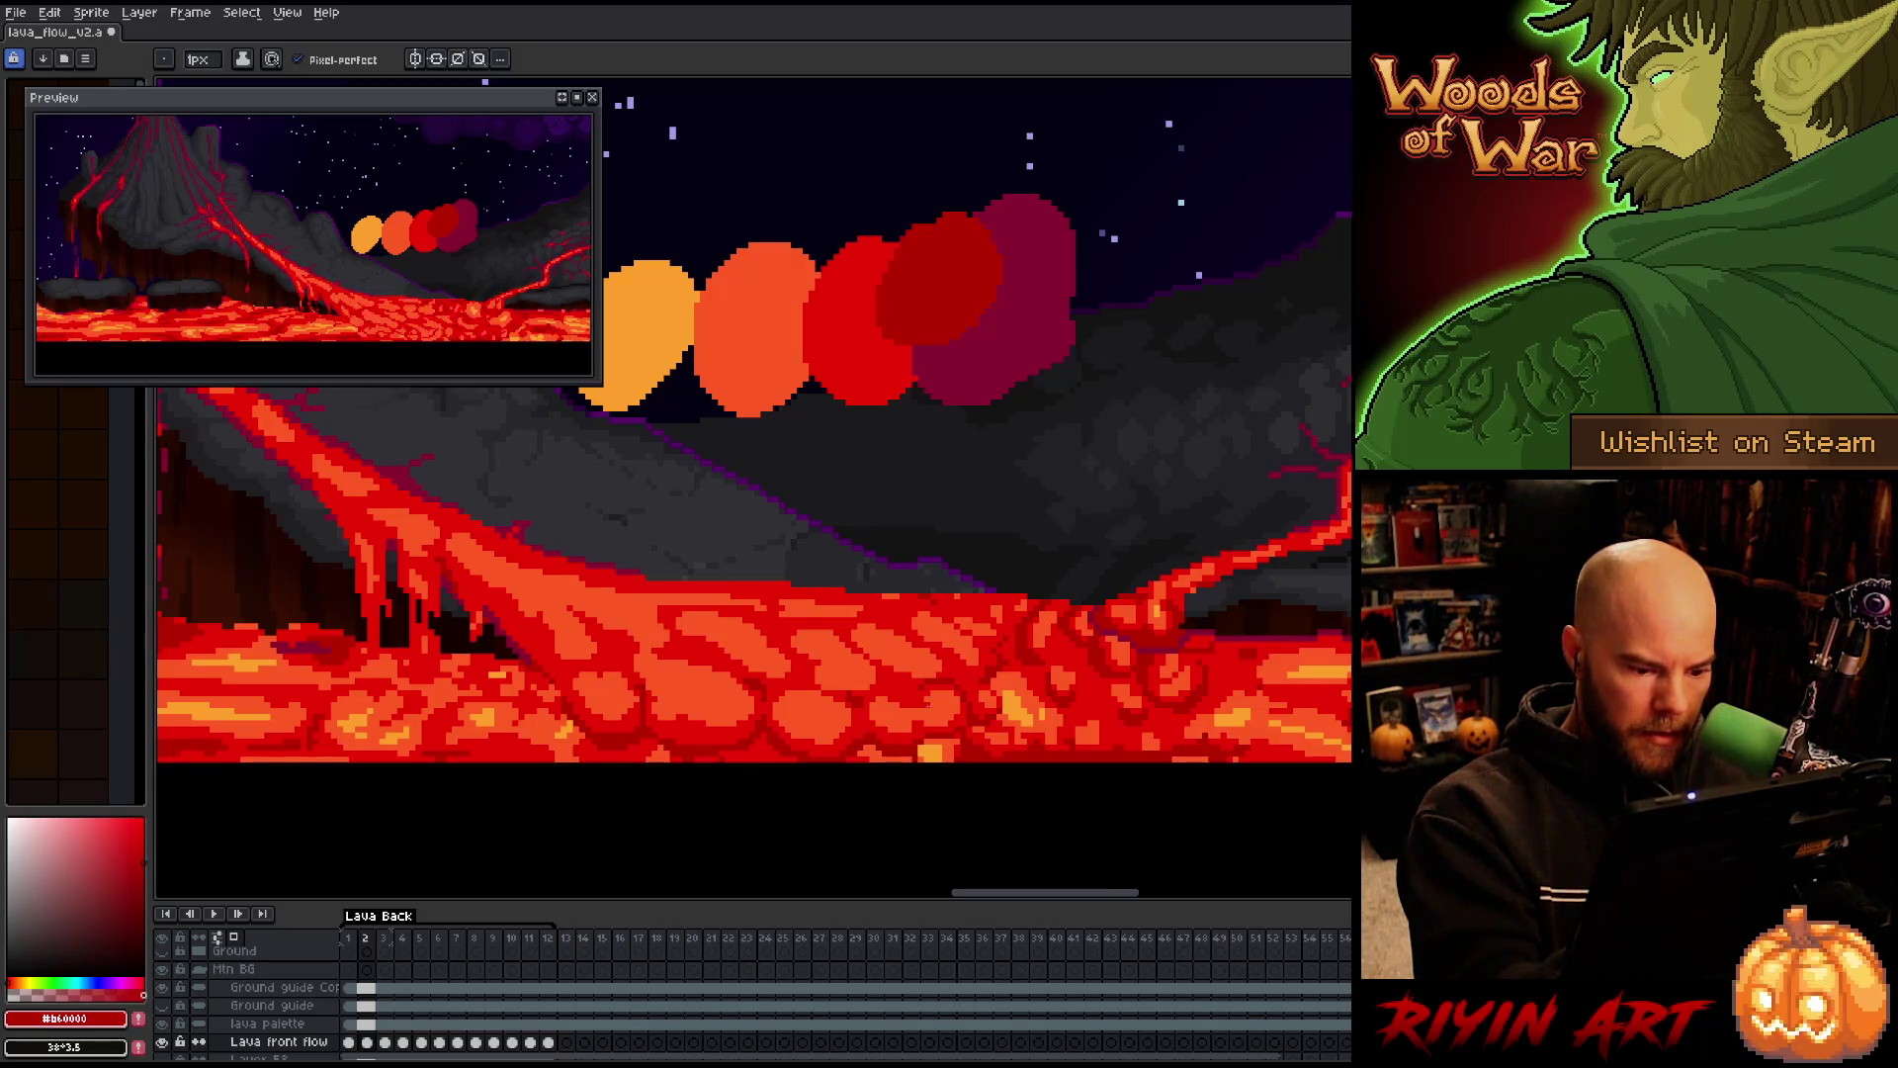
key(Left)
key(Right)
key(Left)
key(Right)
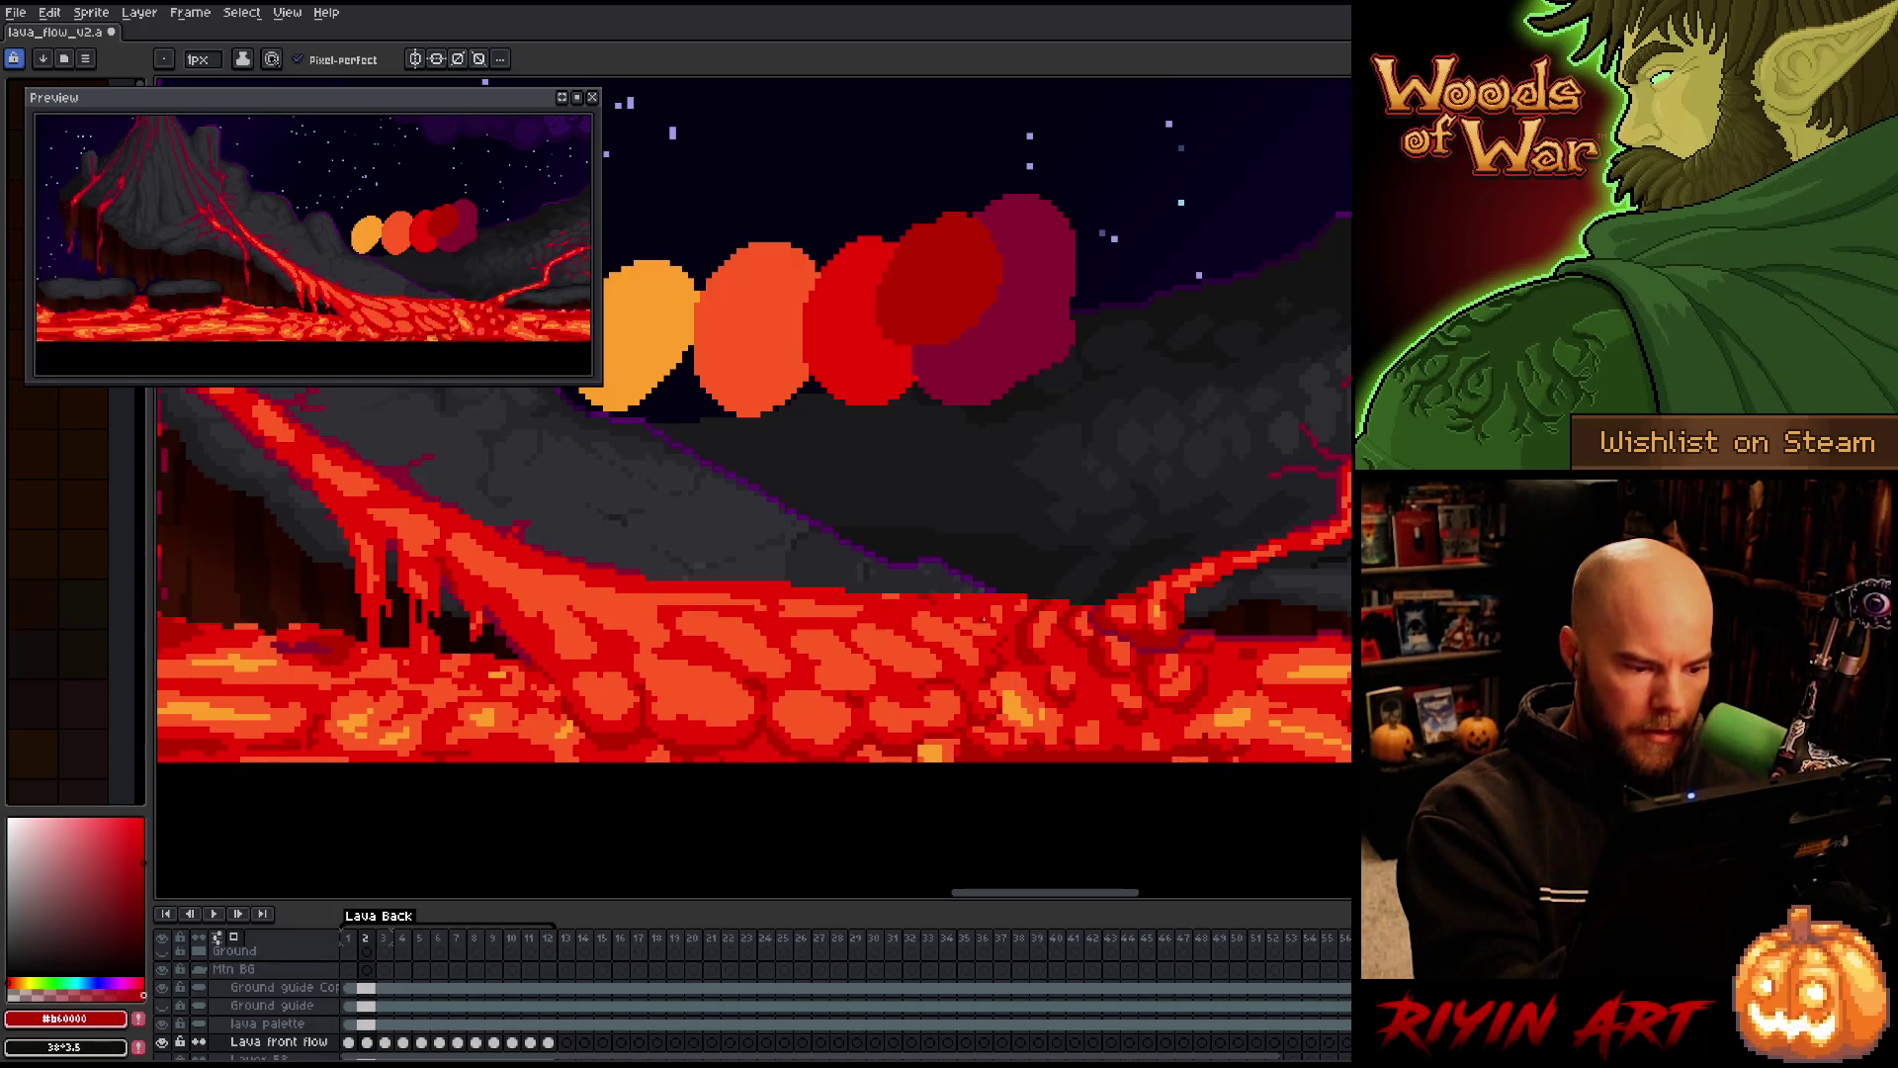
key(Left)
key(Right)
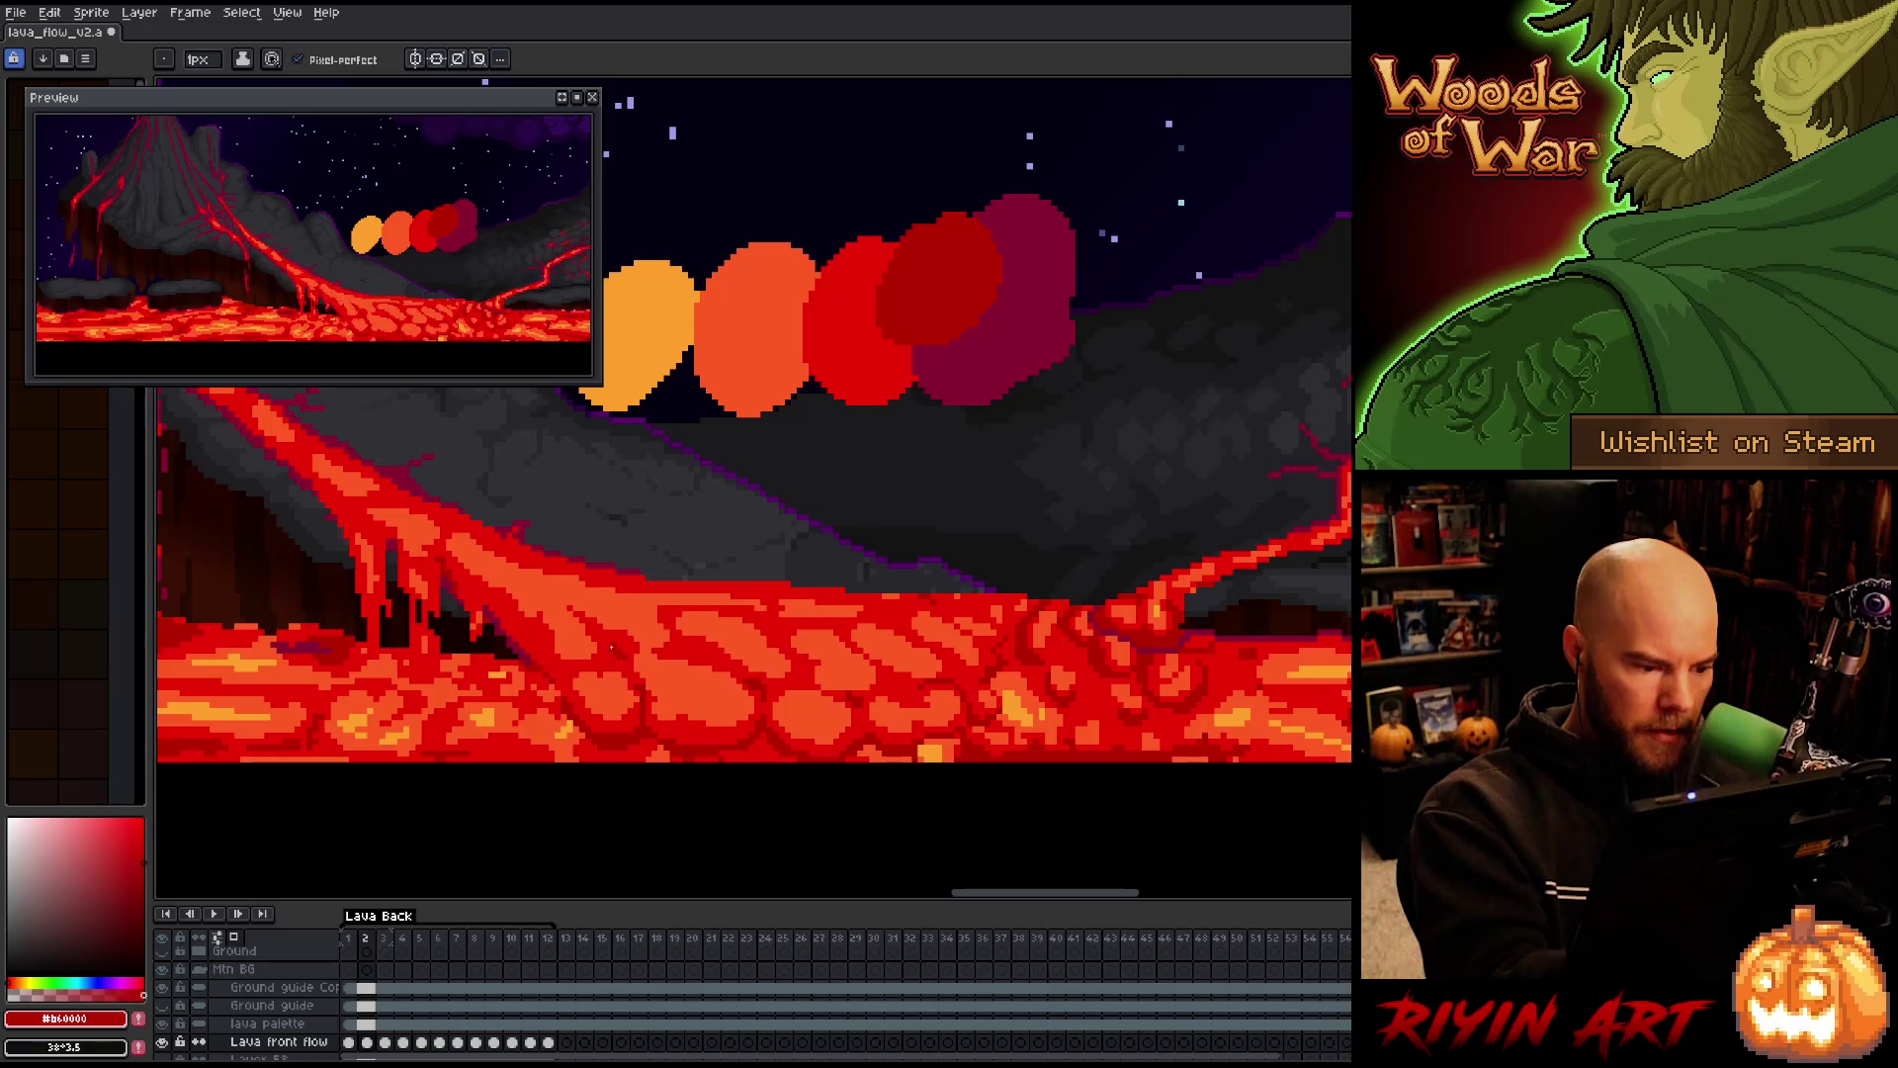
key(Left)
key(Right)
key(Left)
key(Right)
key(Left)
key(Right)
key(Left)
key(Right)
key(Left)
key(Right)
key(Left)
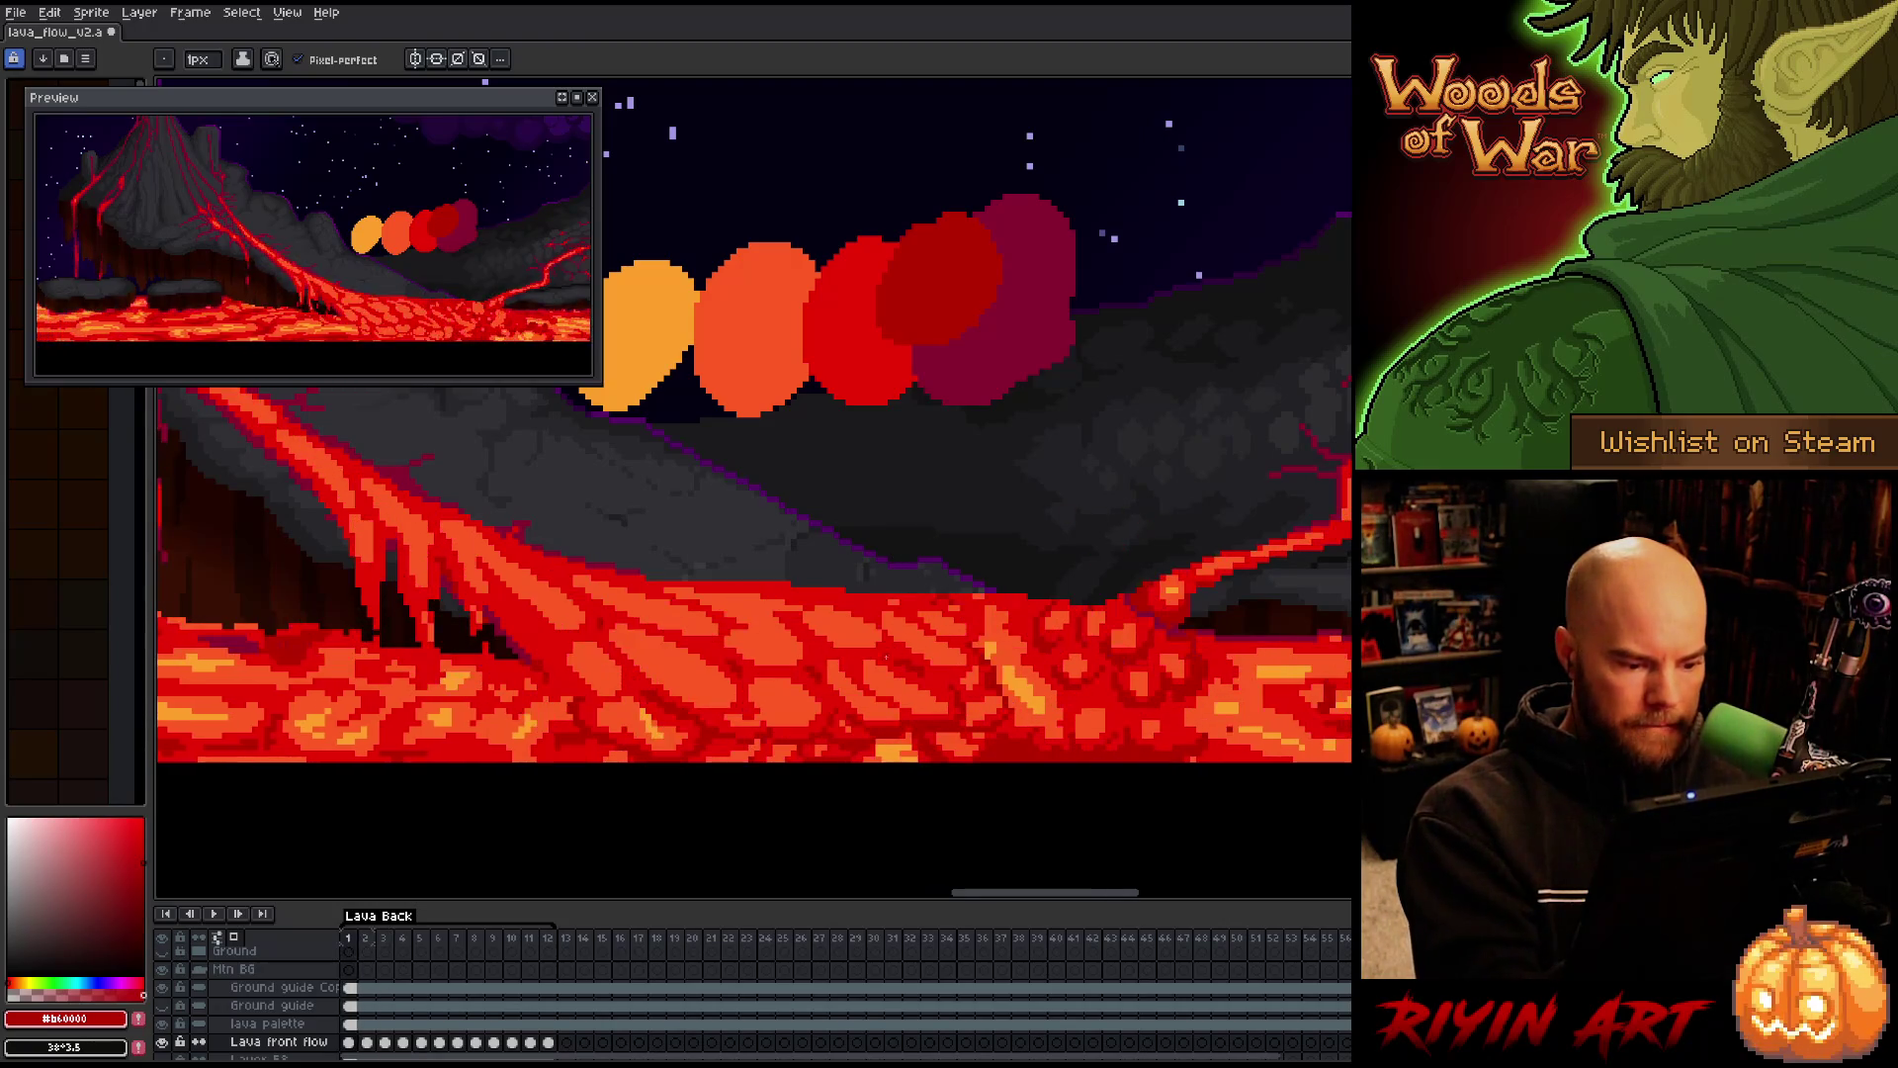
key(Right)
Sample #fe5a22, #cb0404 and #b60000, then advance to frame 3 and compare it with frame 2
alt+click(885, 655)
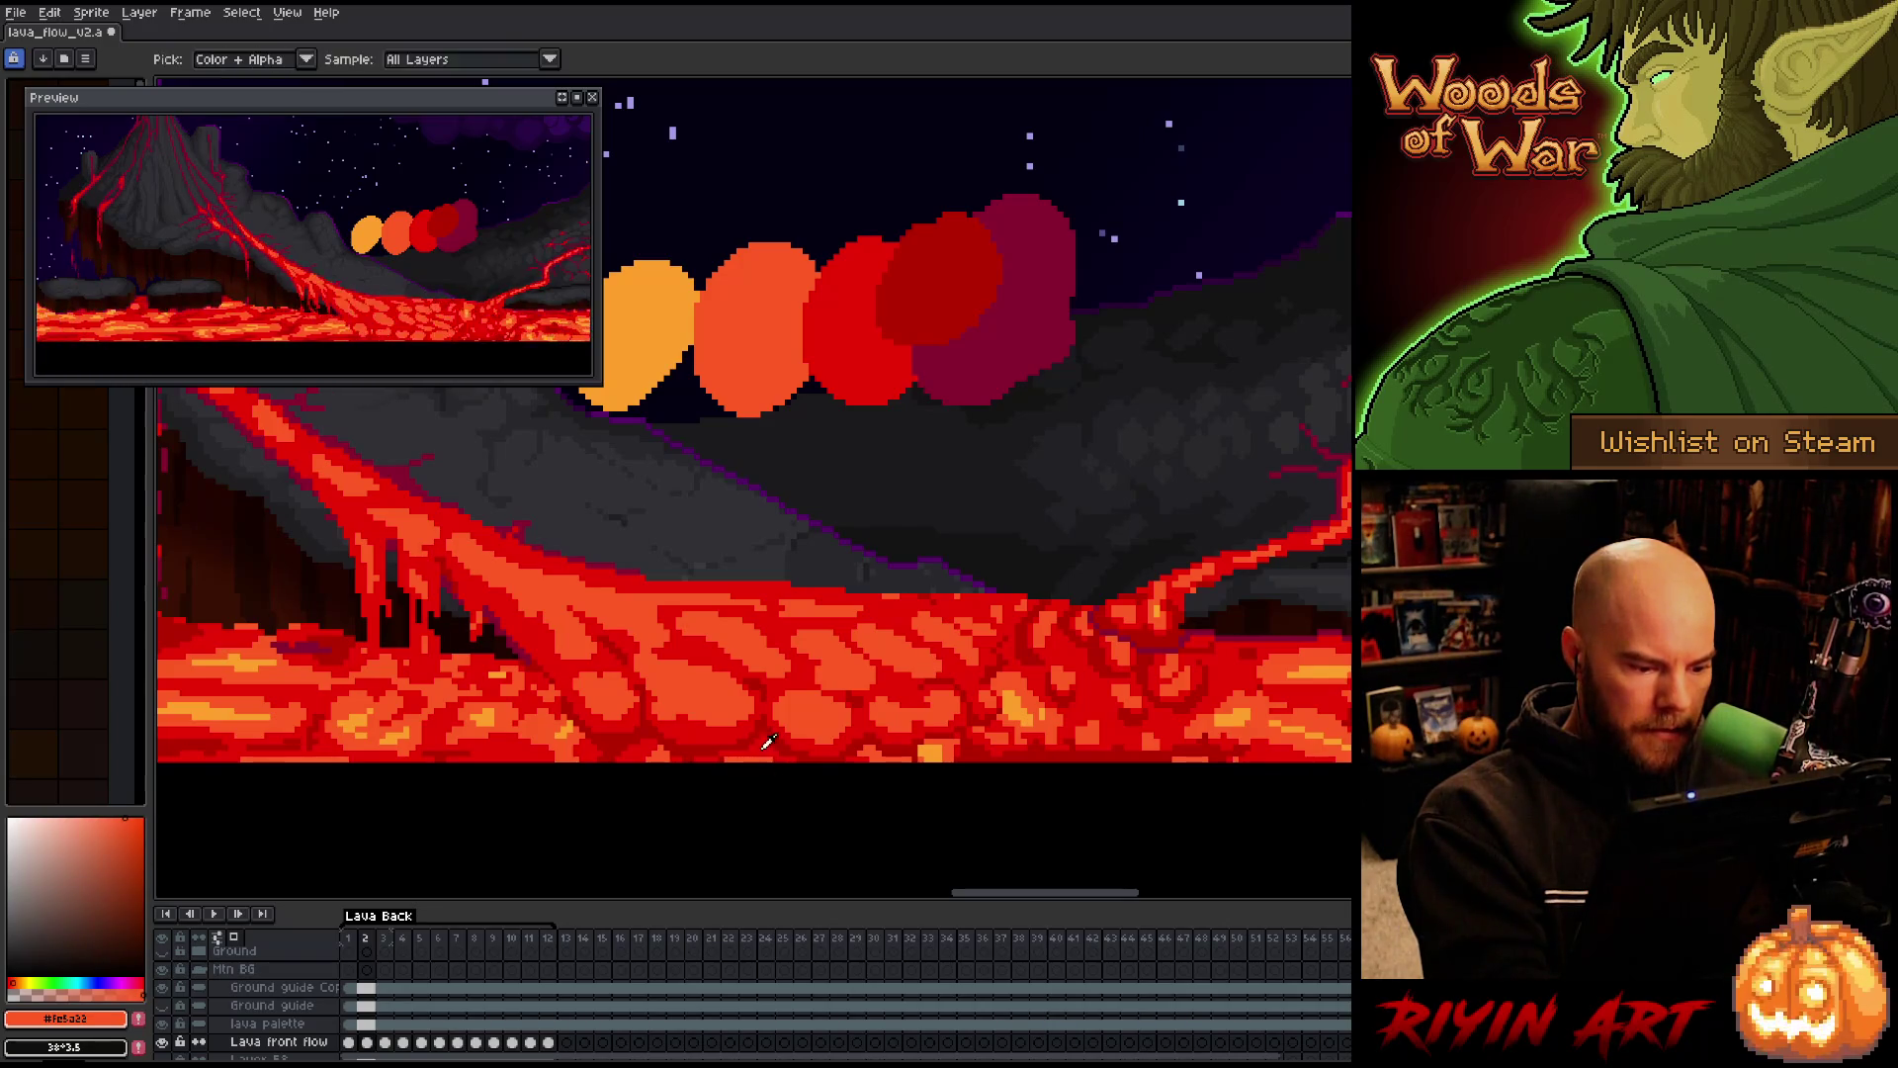
alt+click(793, 737)
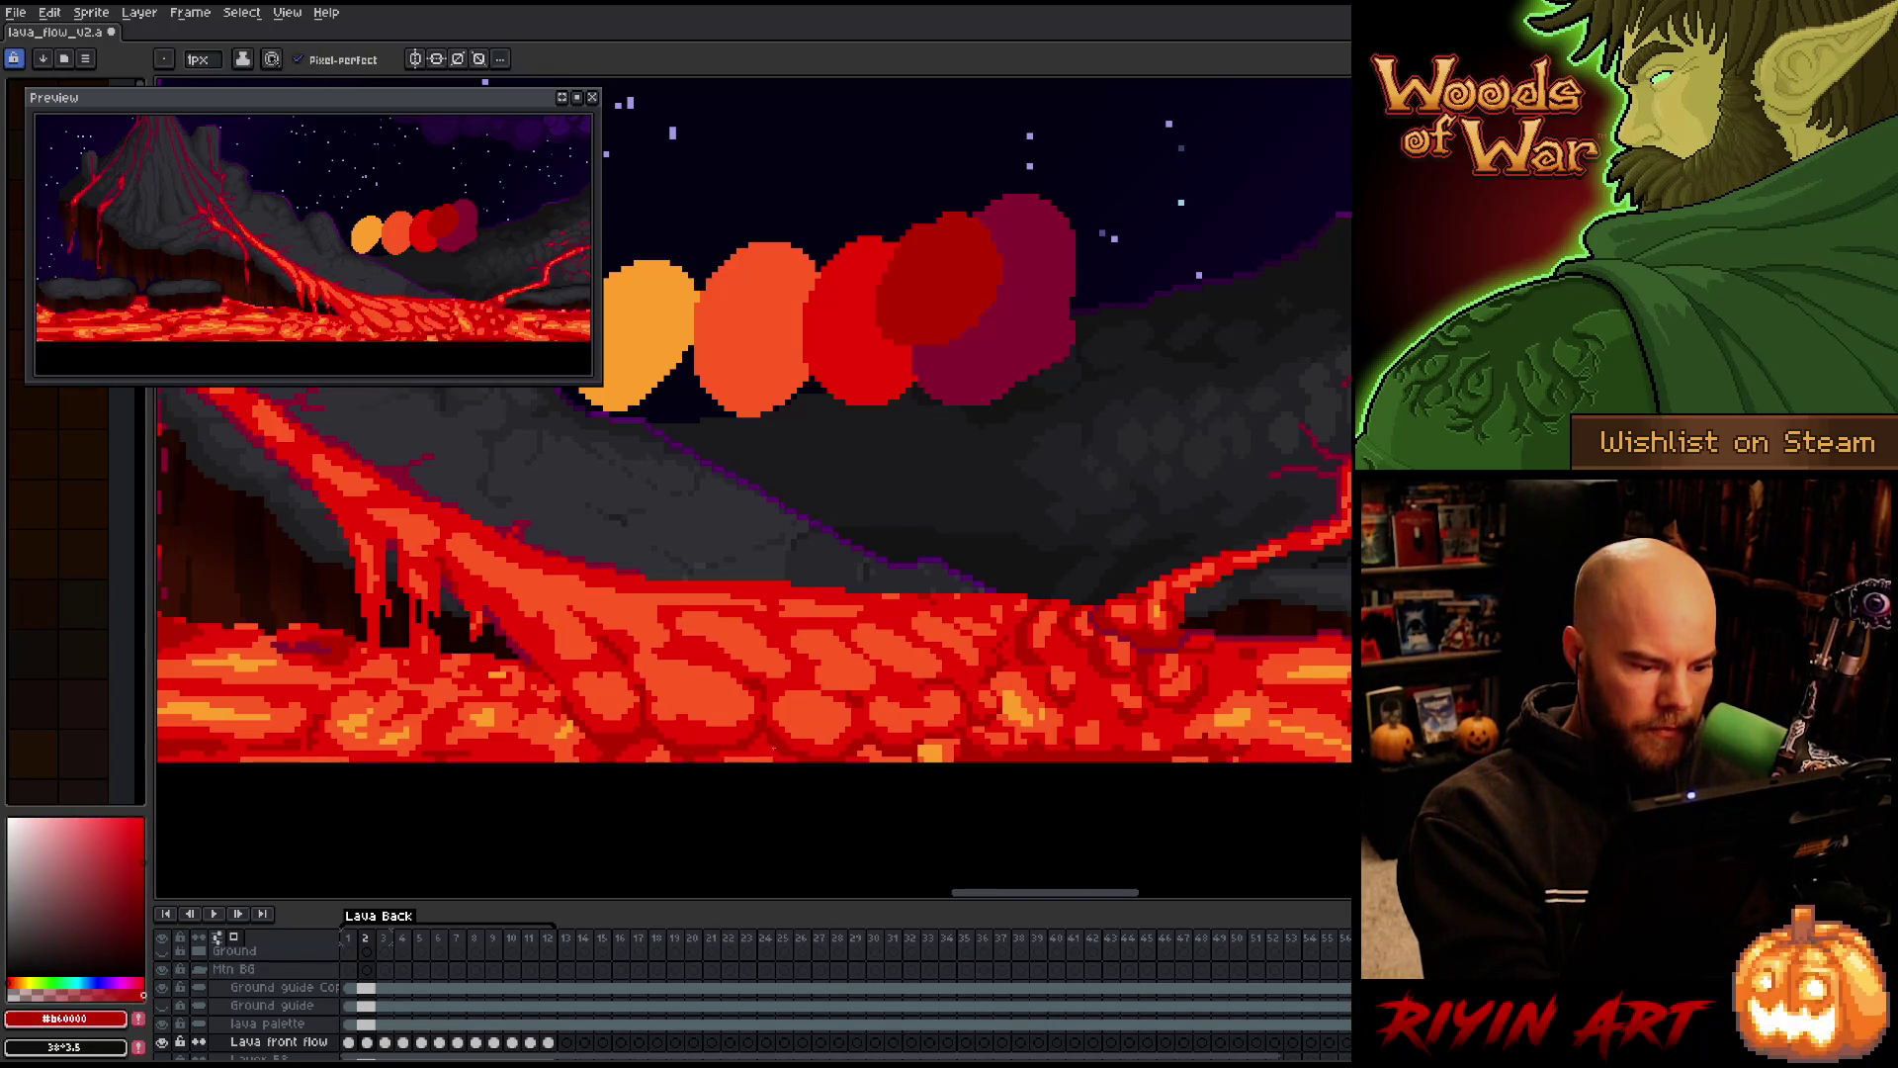
alt+click(781, 717)
alt+click(781, 717)
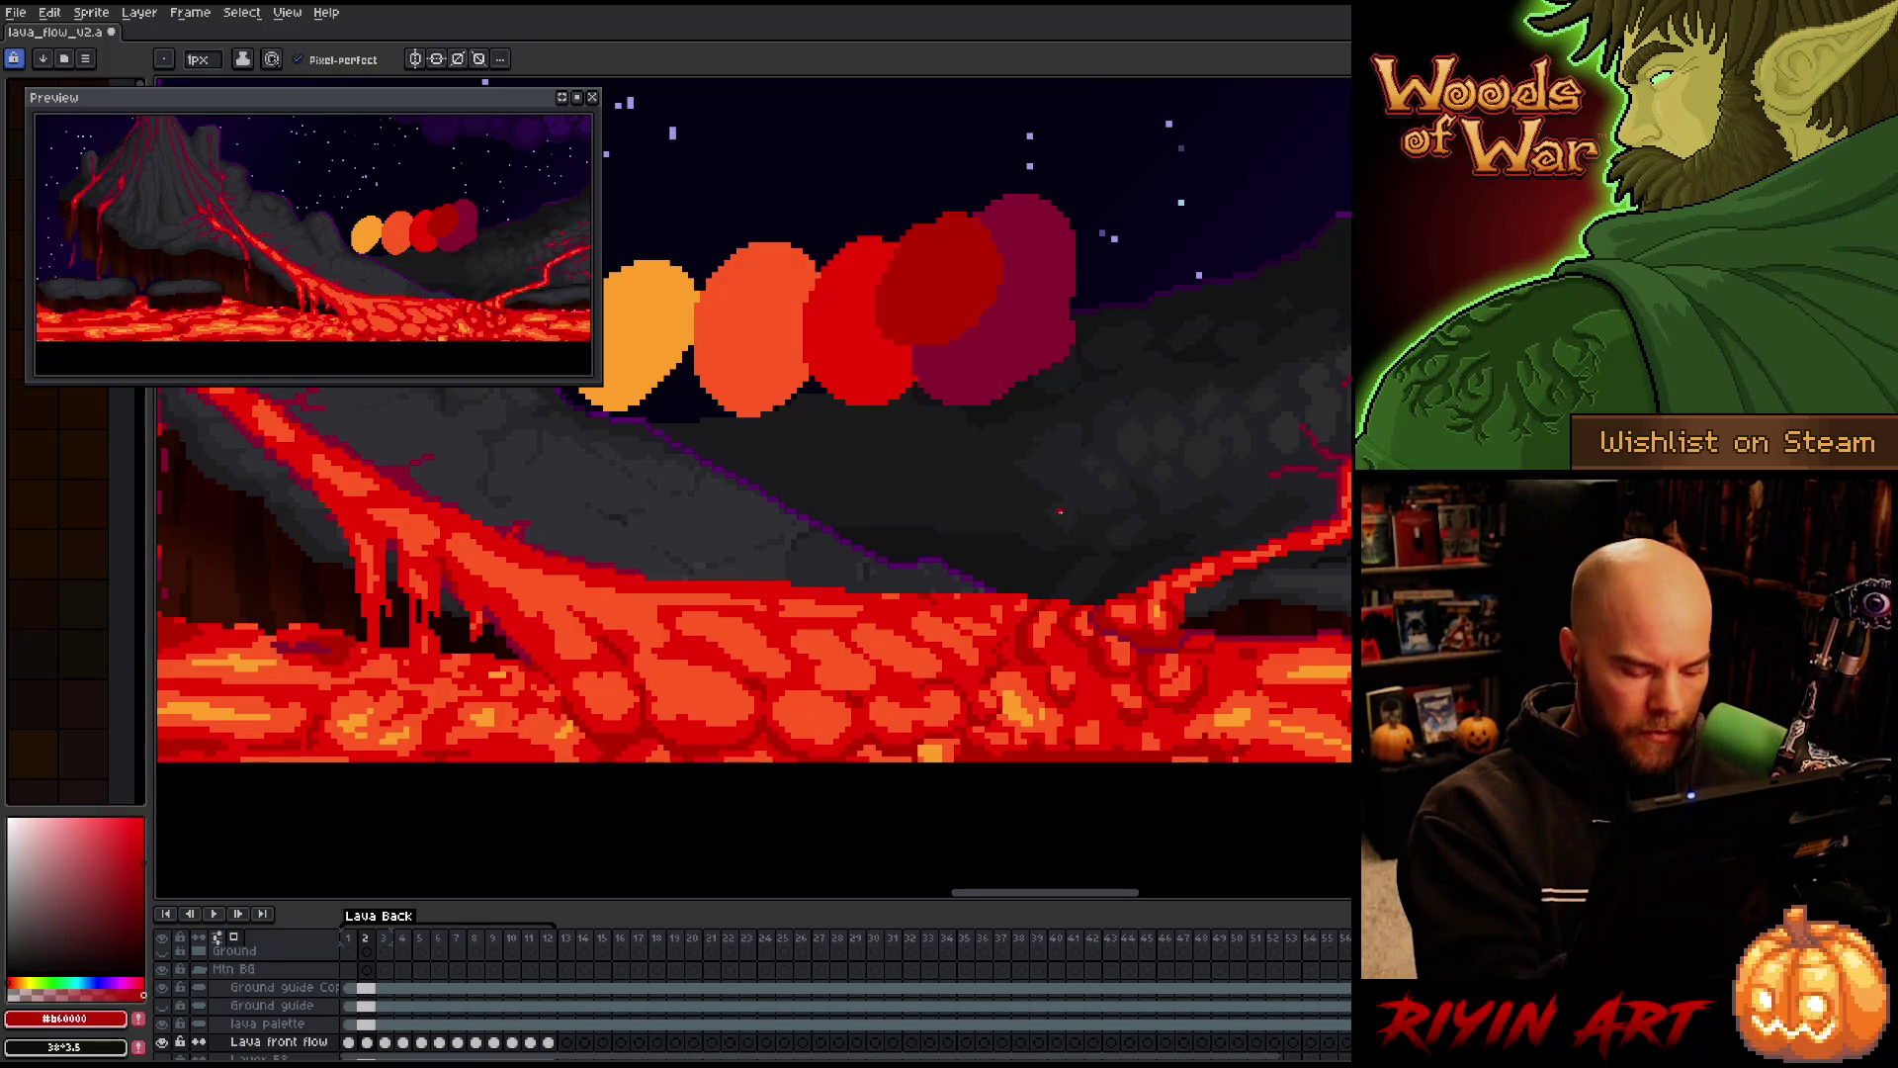
key(Left)
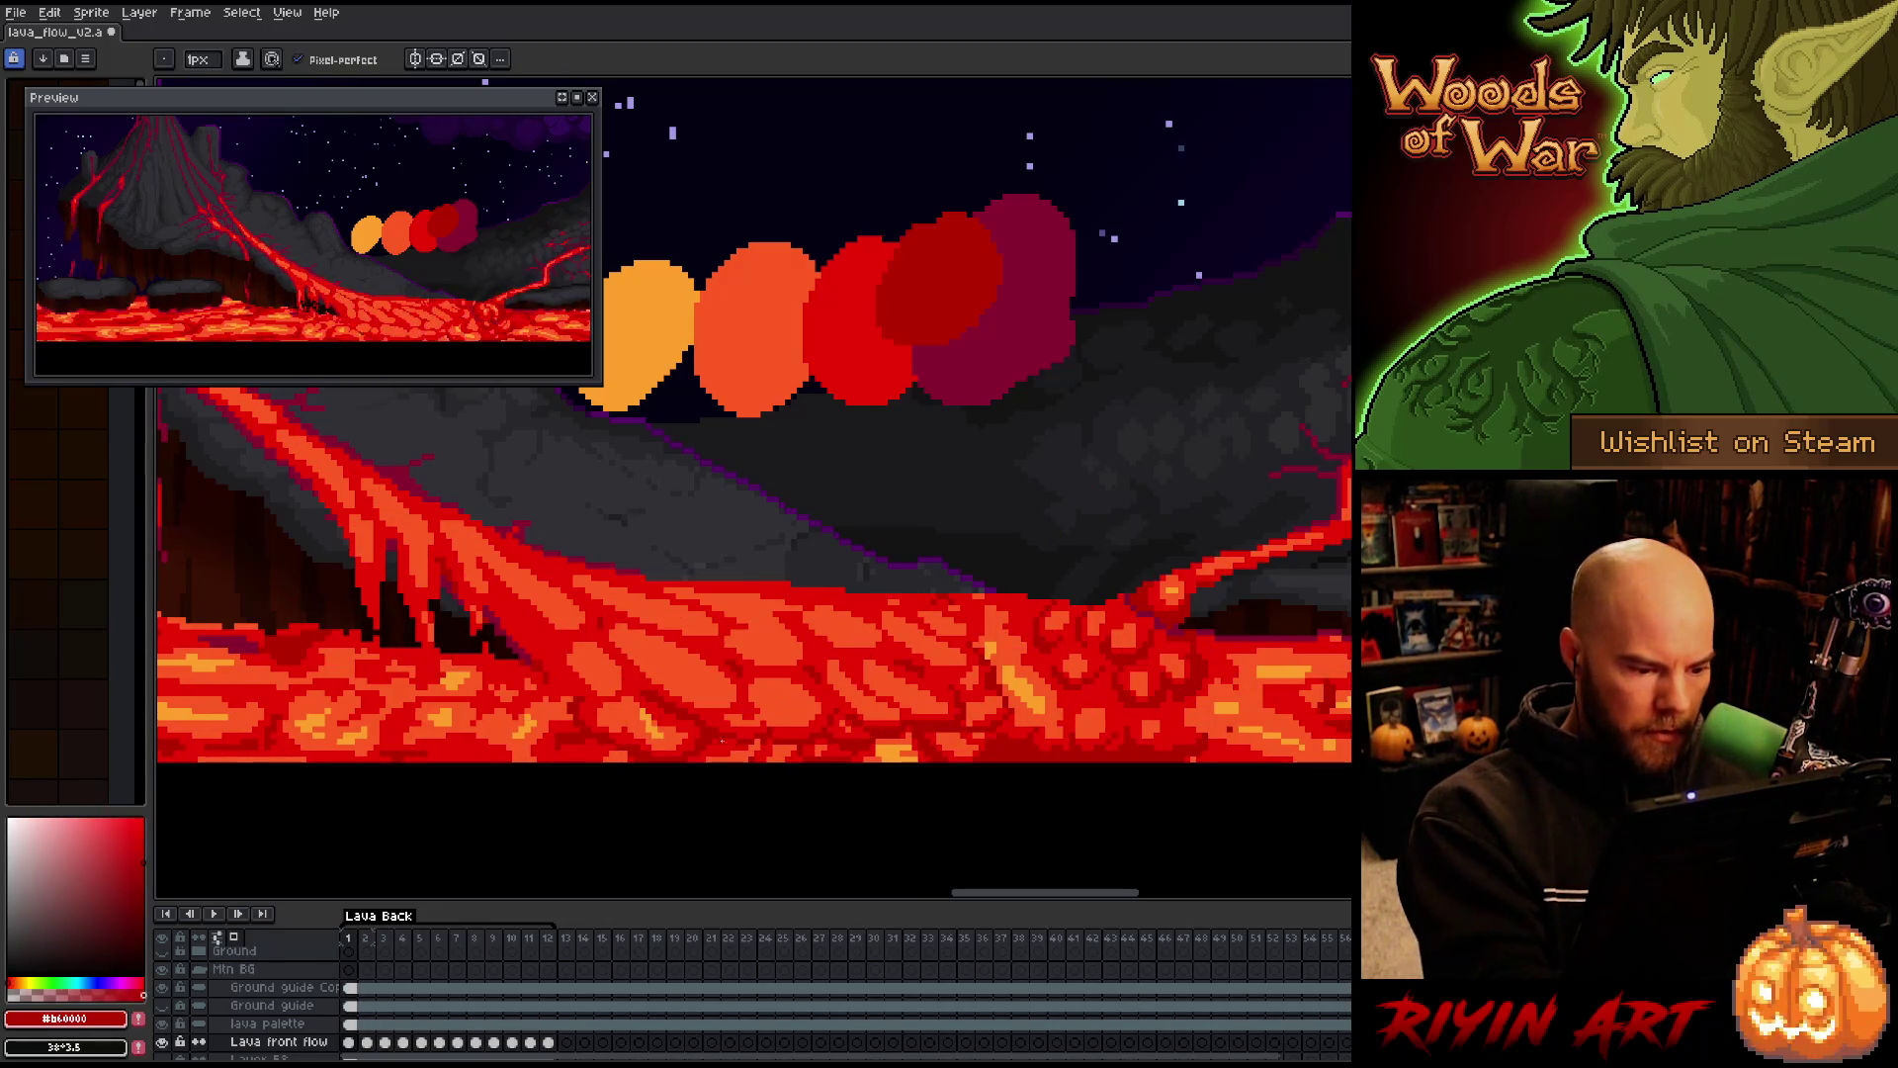
key(Right)
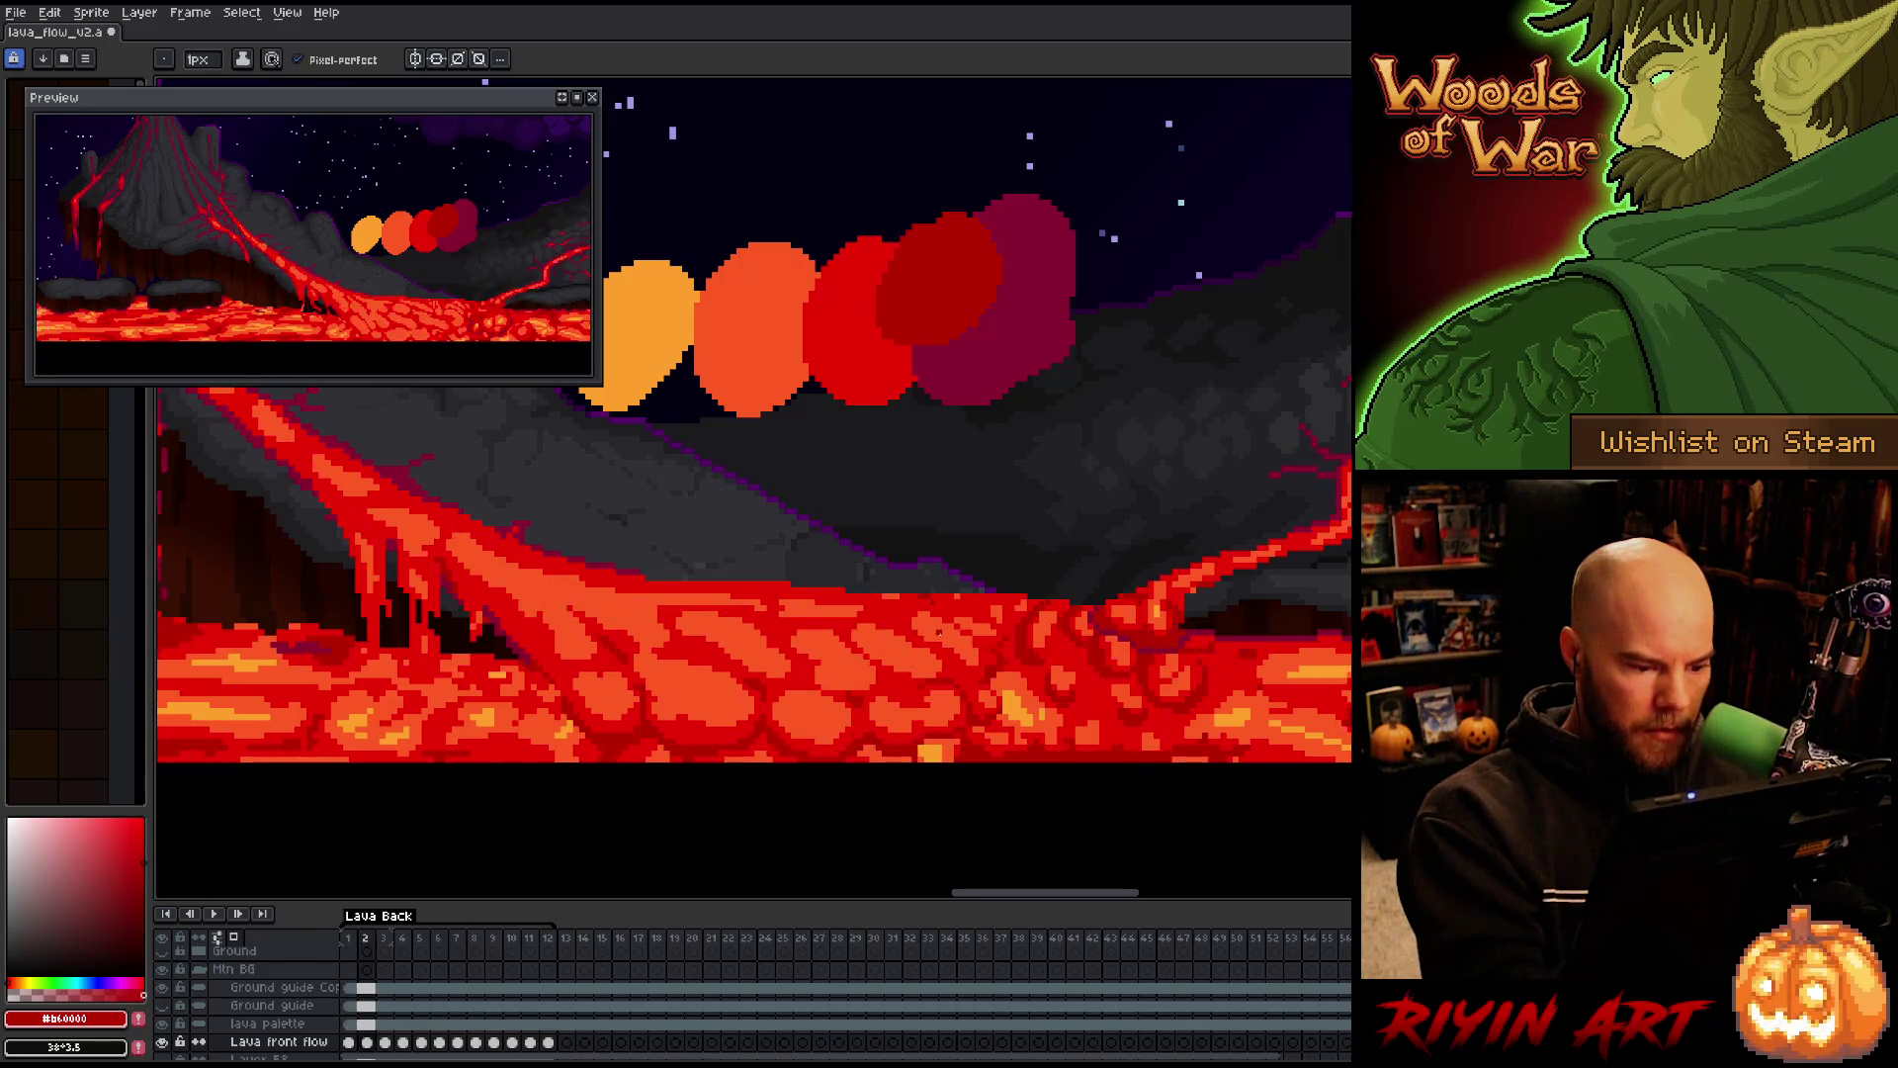
key(Right)
key(Left)
key(Right)
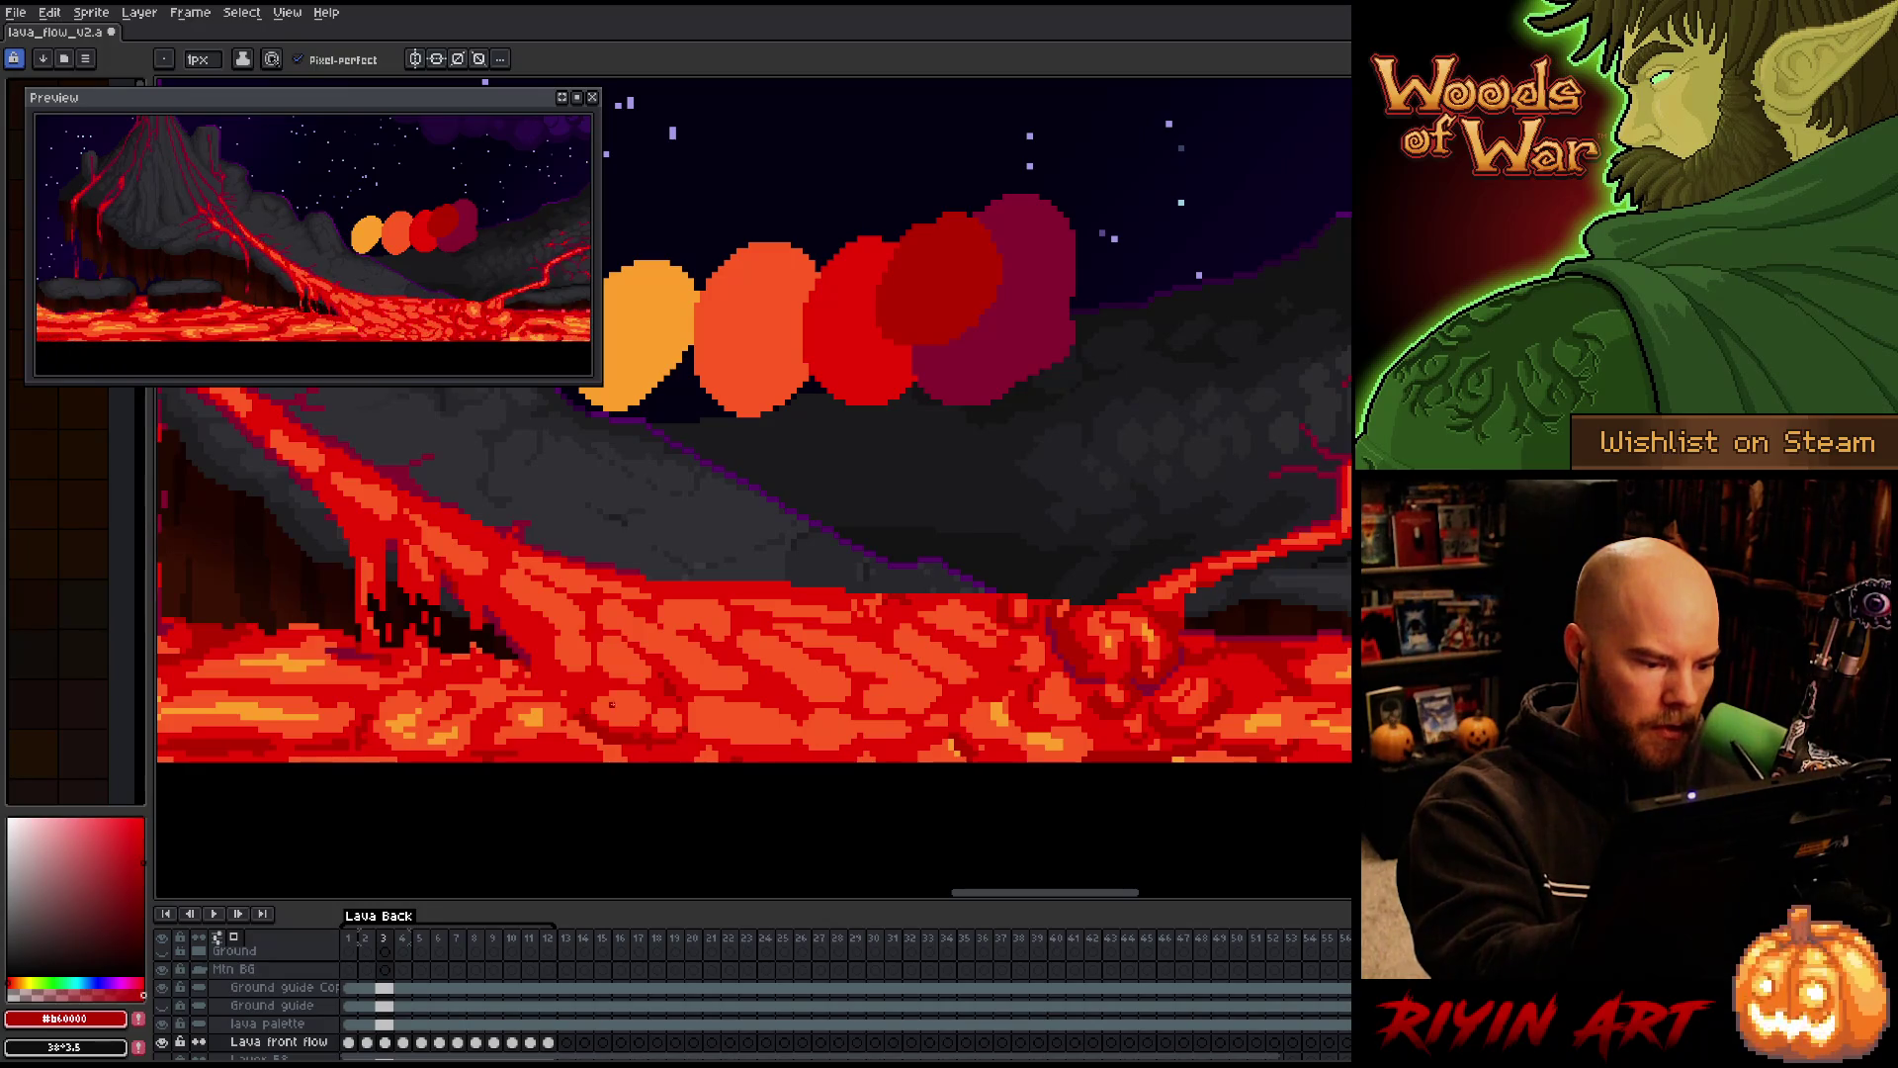
key(Left)
key(Right)
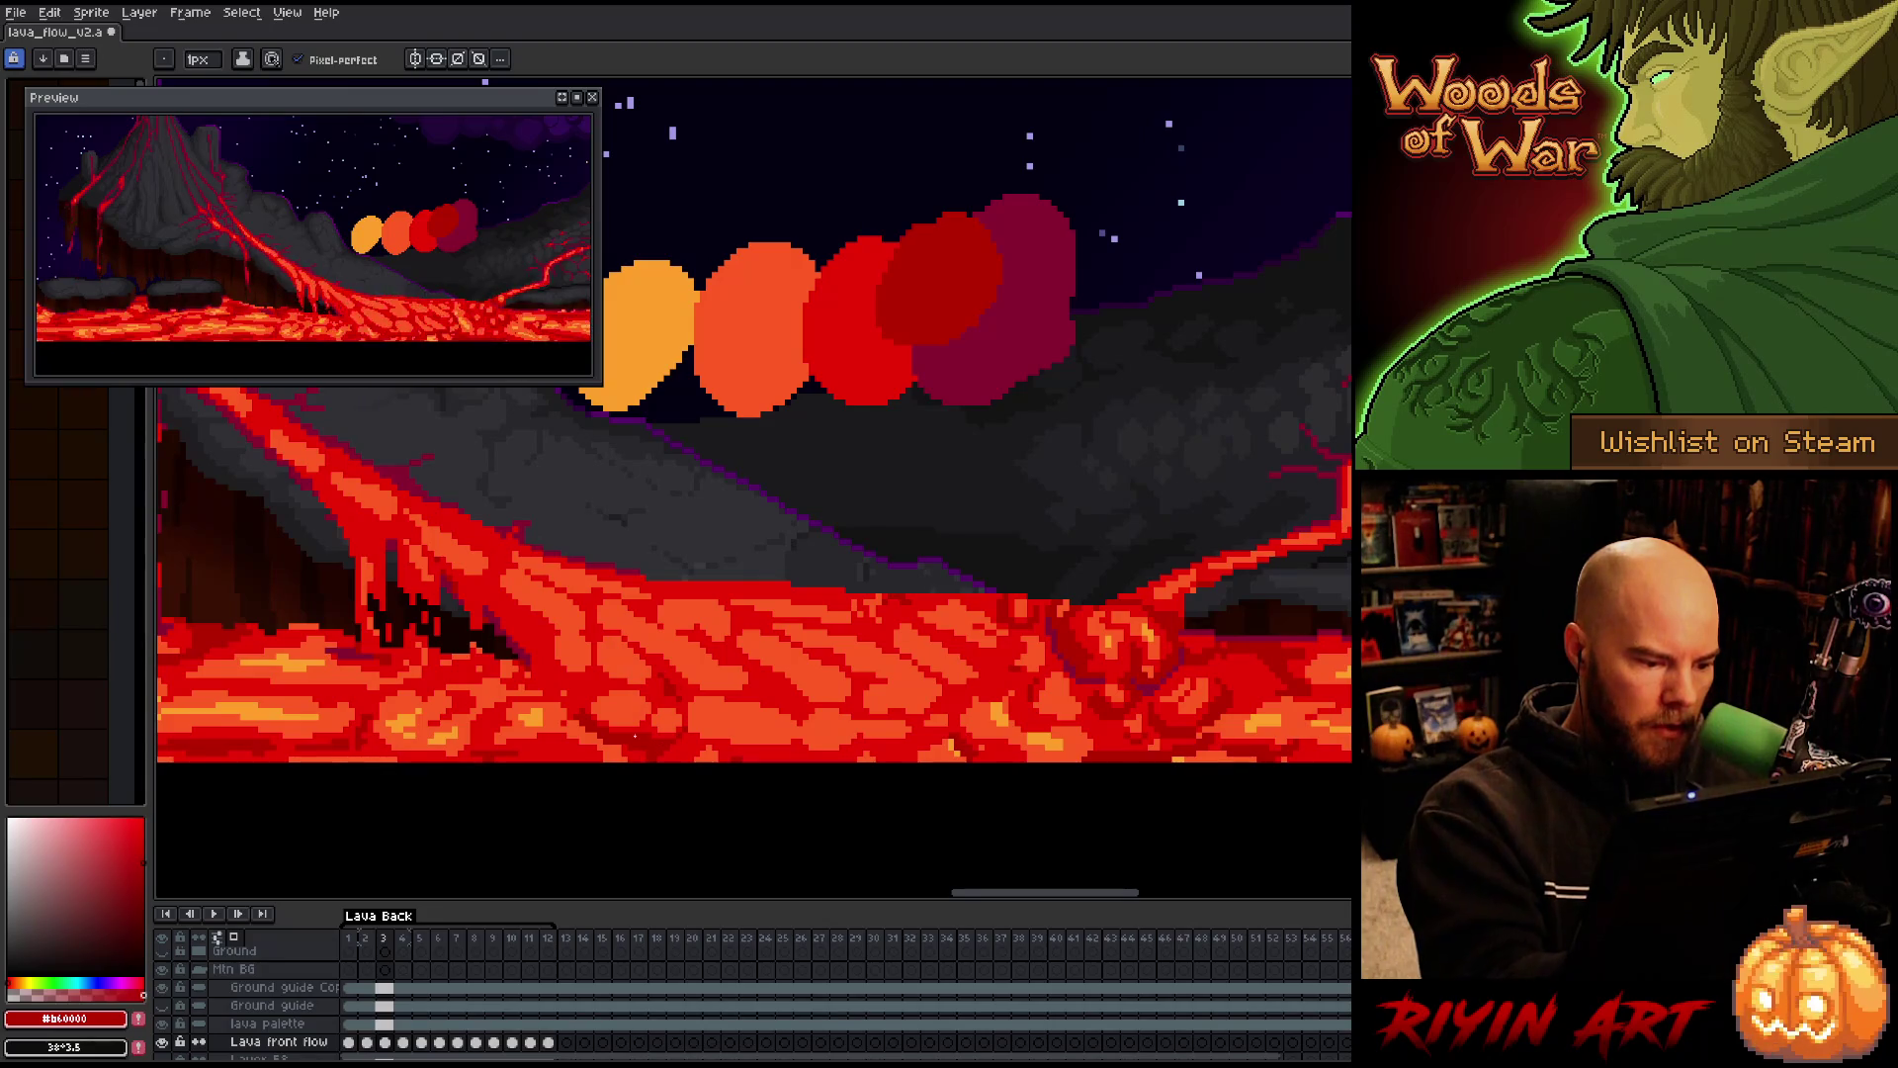
key(Left)
key(Right)
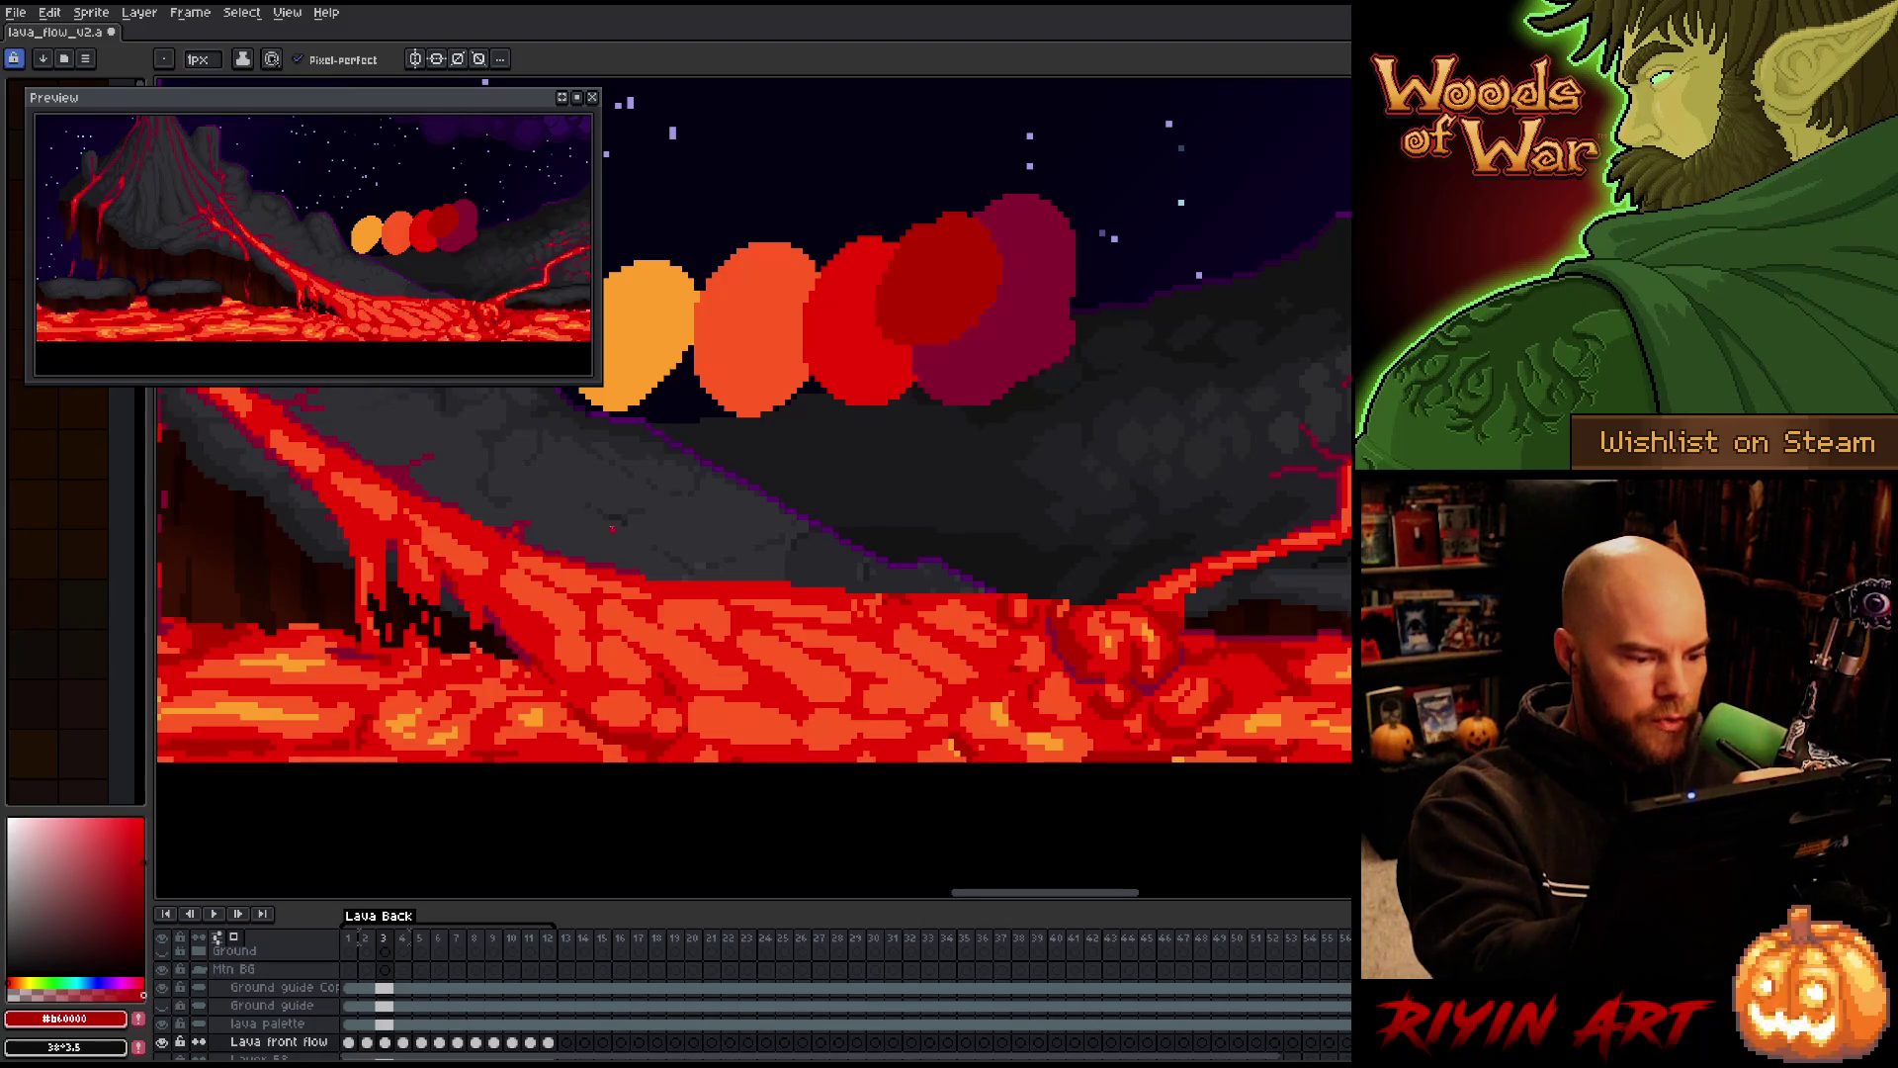
key(Left)
key(Right)
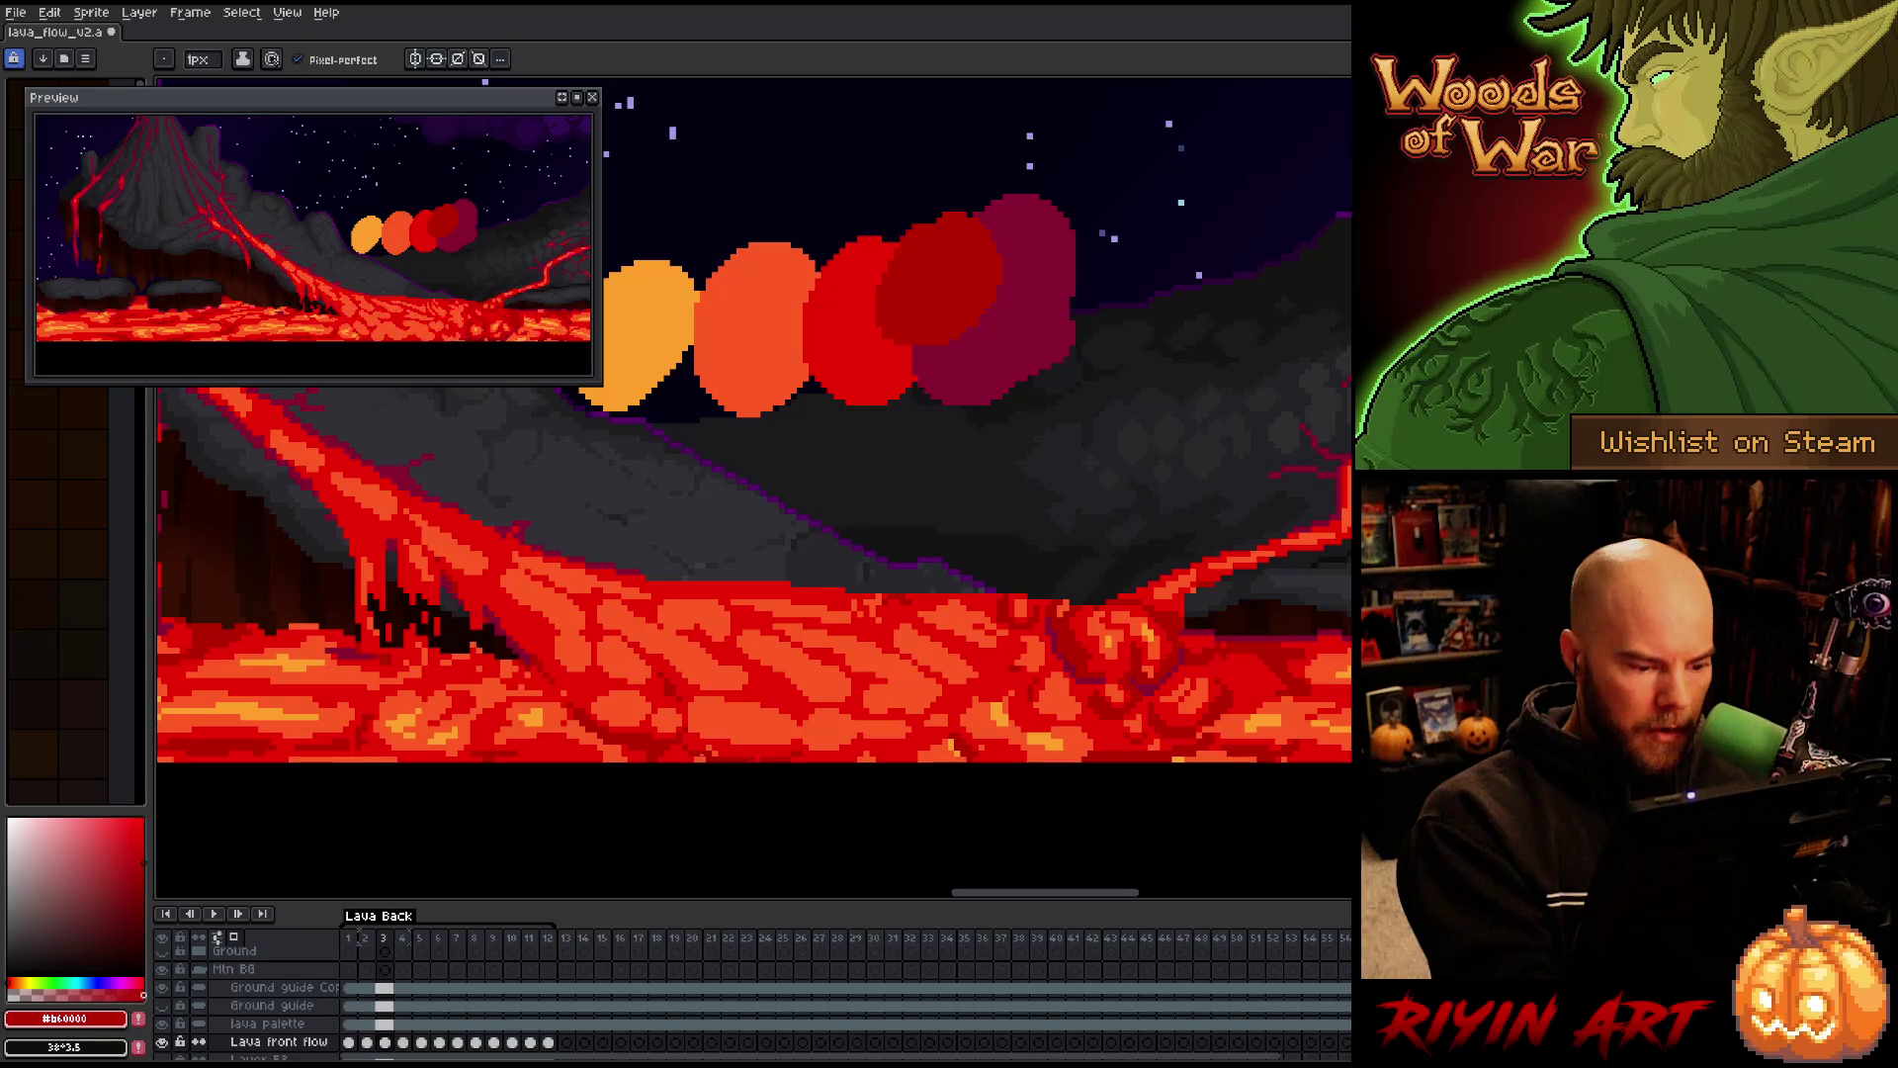
alt+click(710, 751)
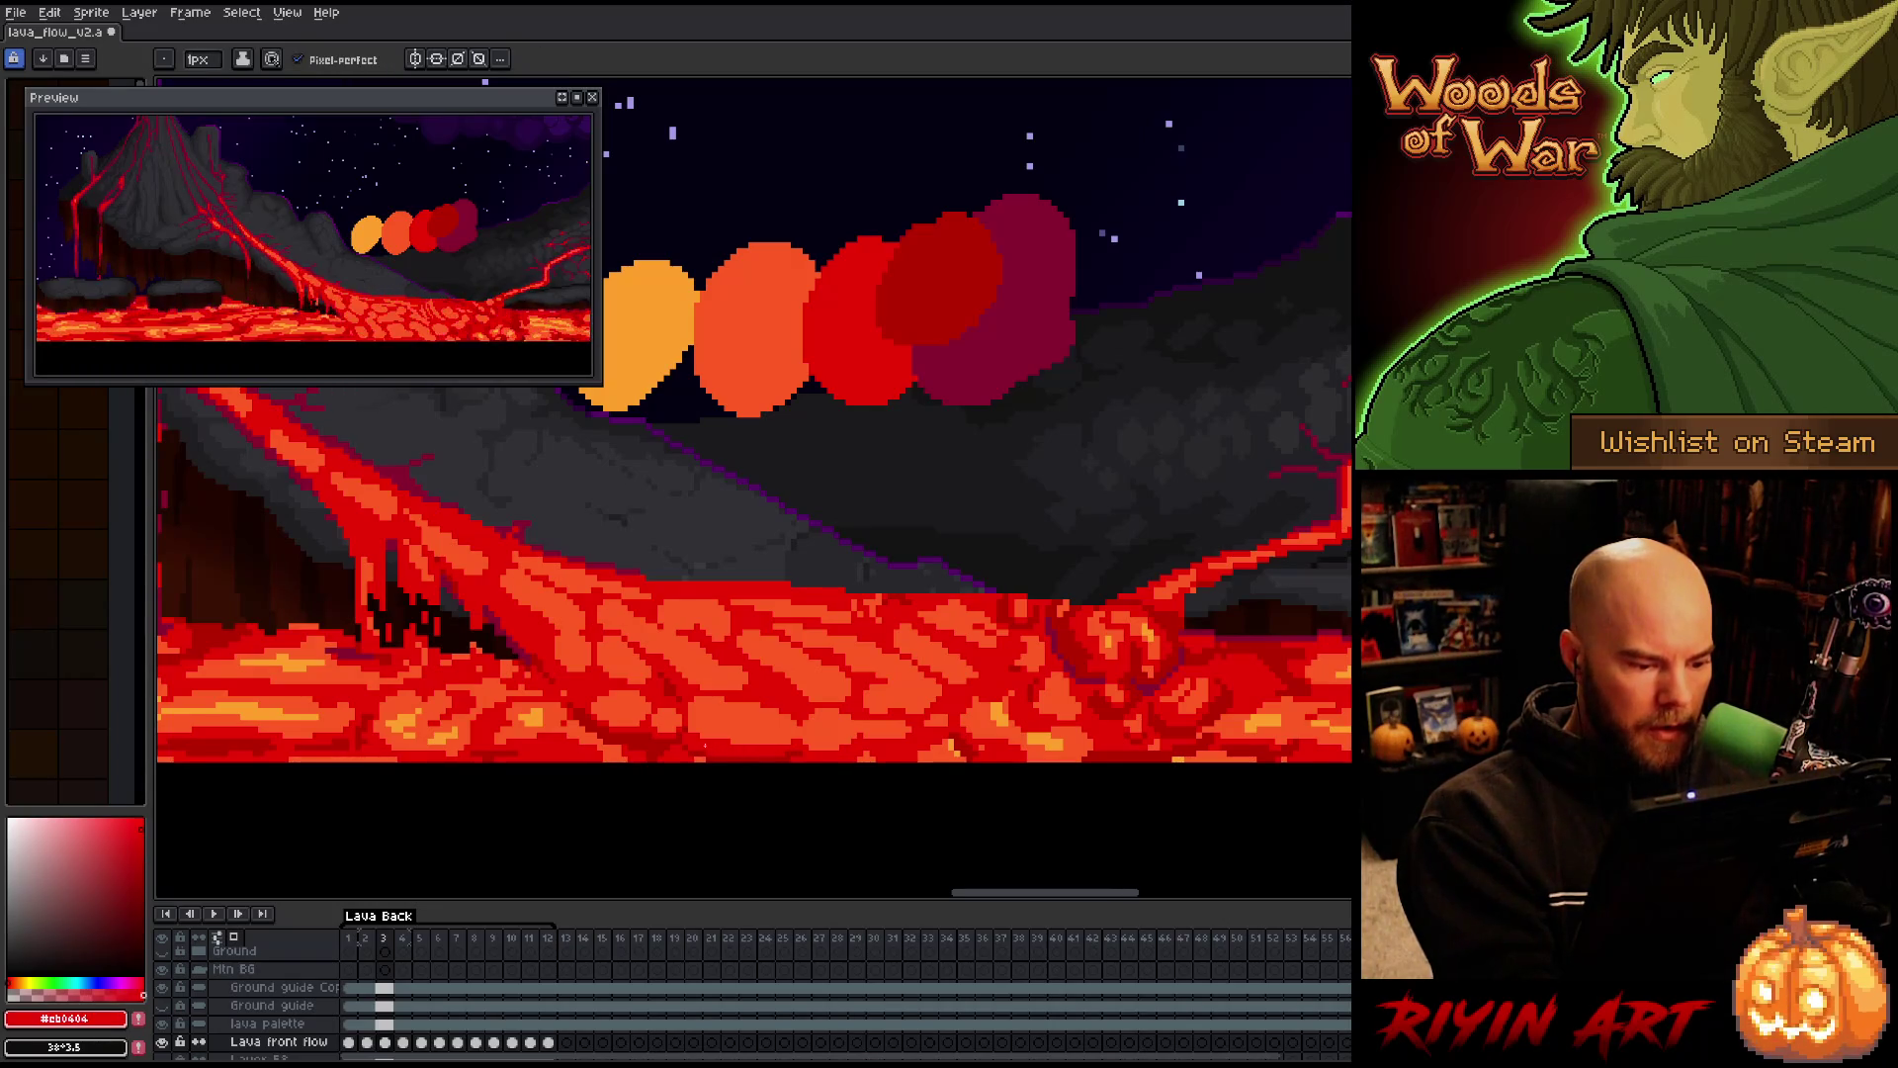
alt+click(802, 748)
key(Left)
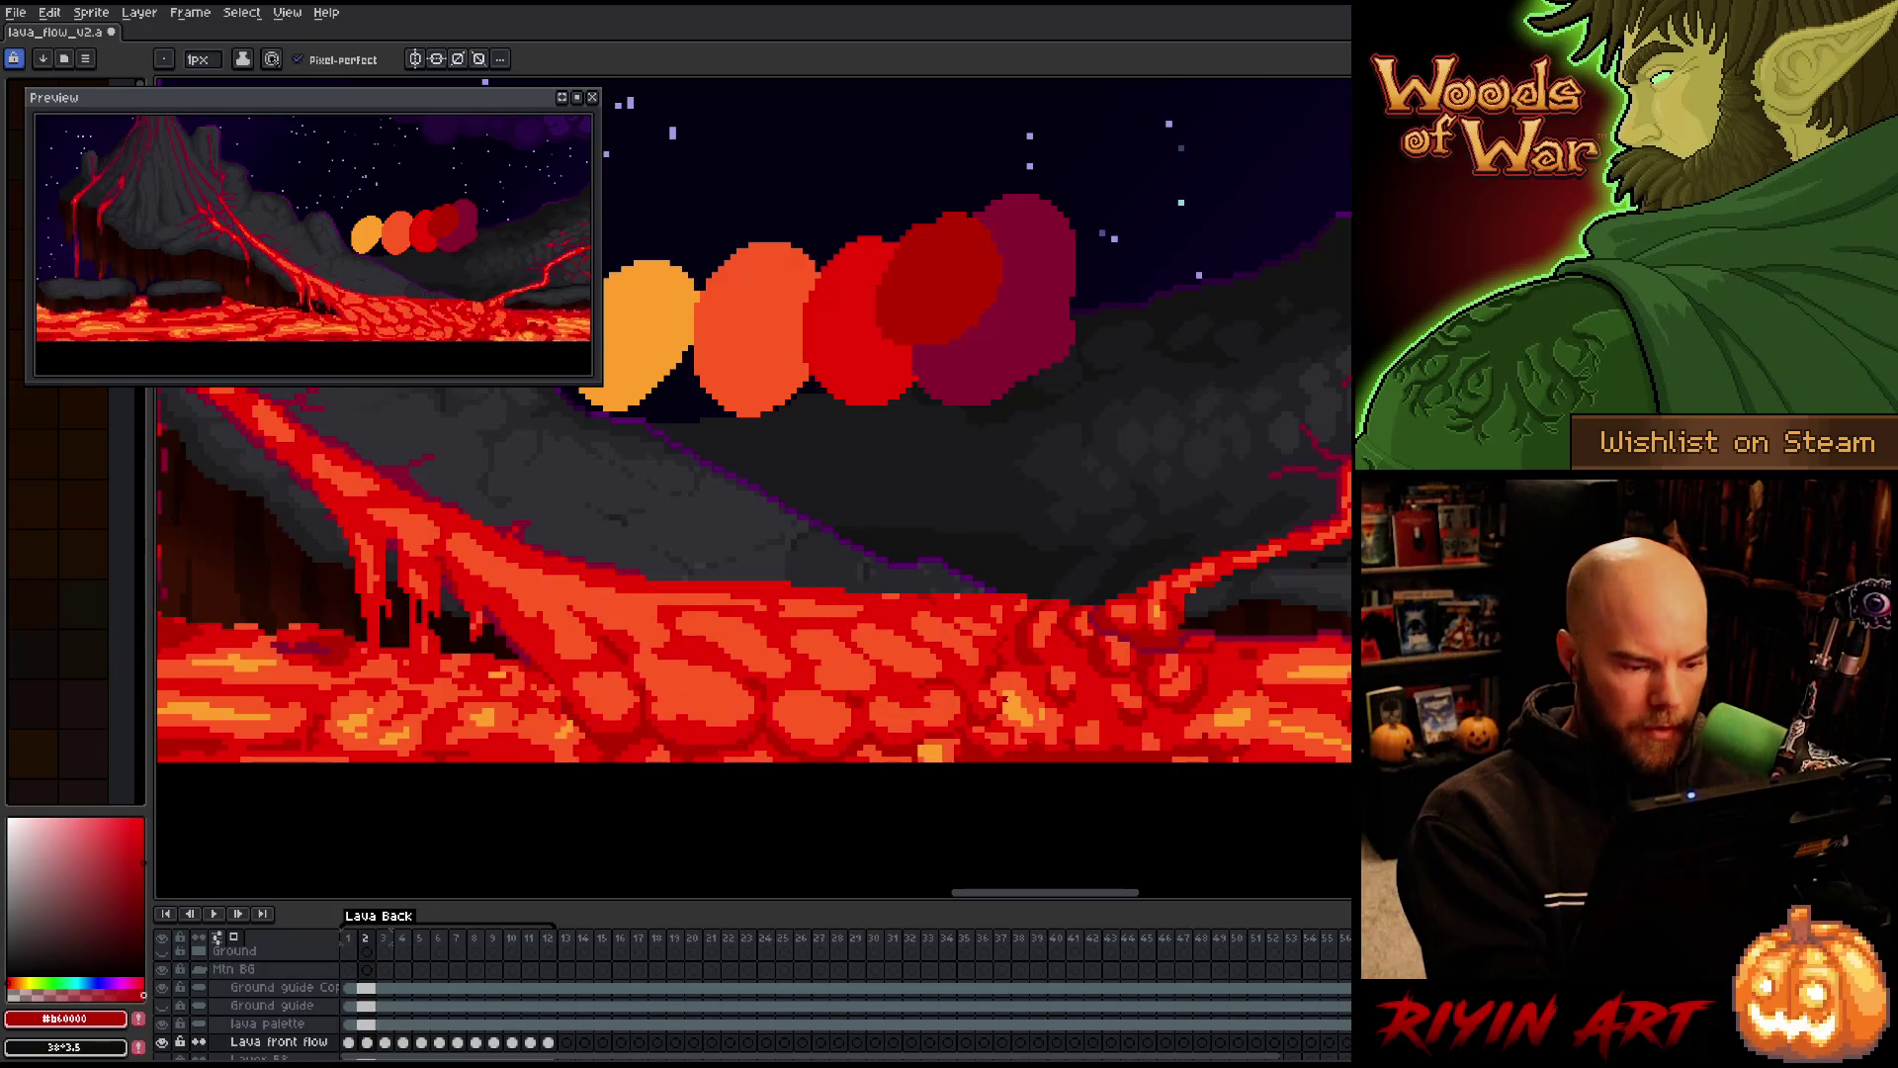
key(Right)
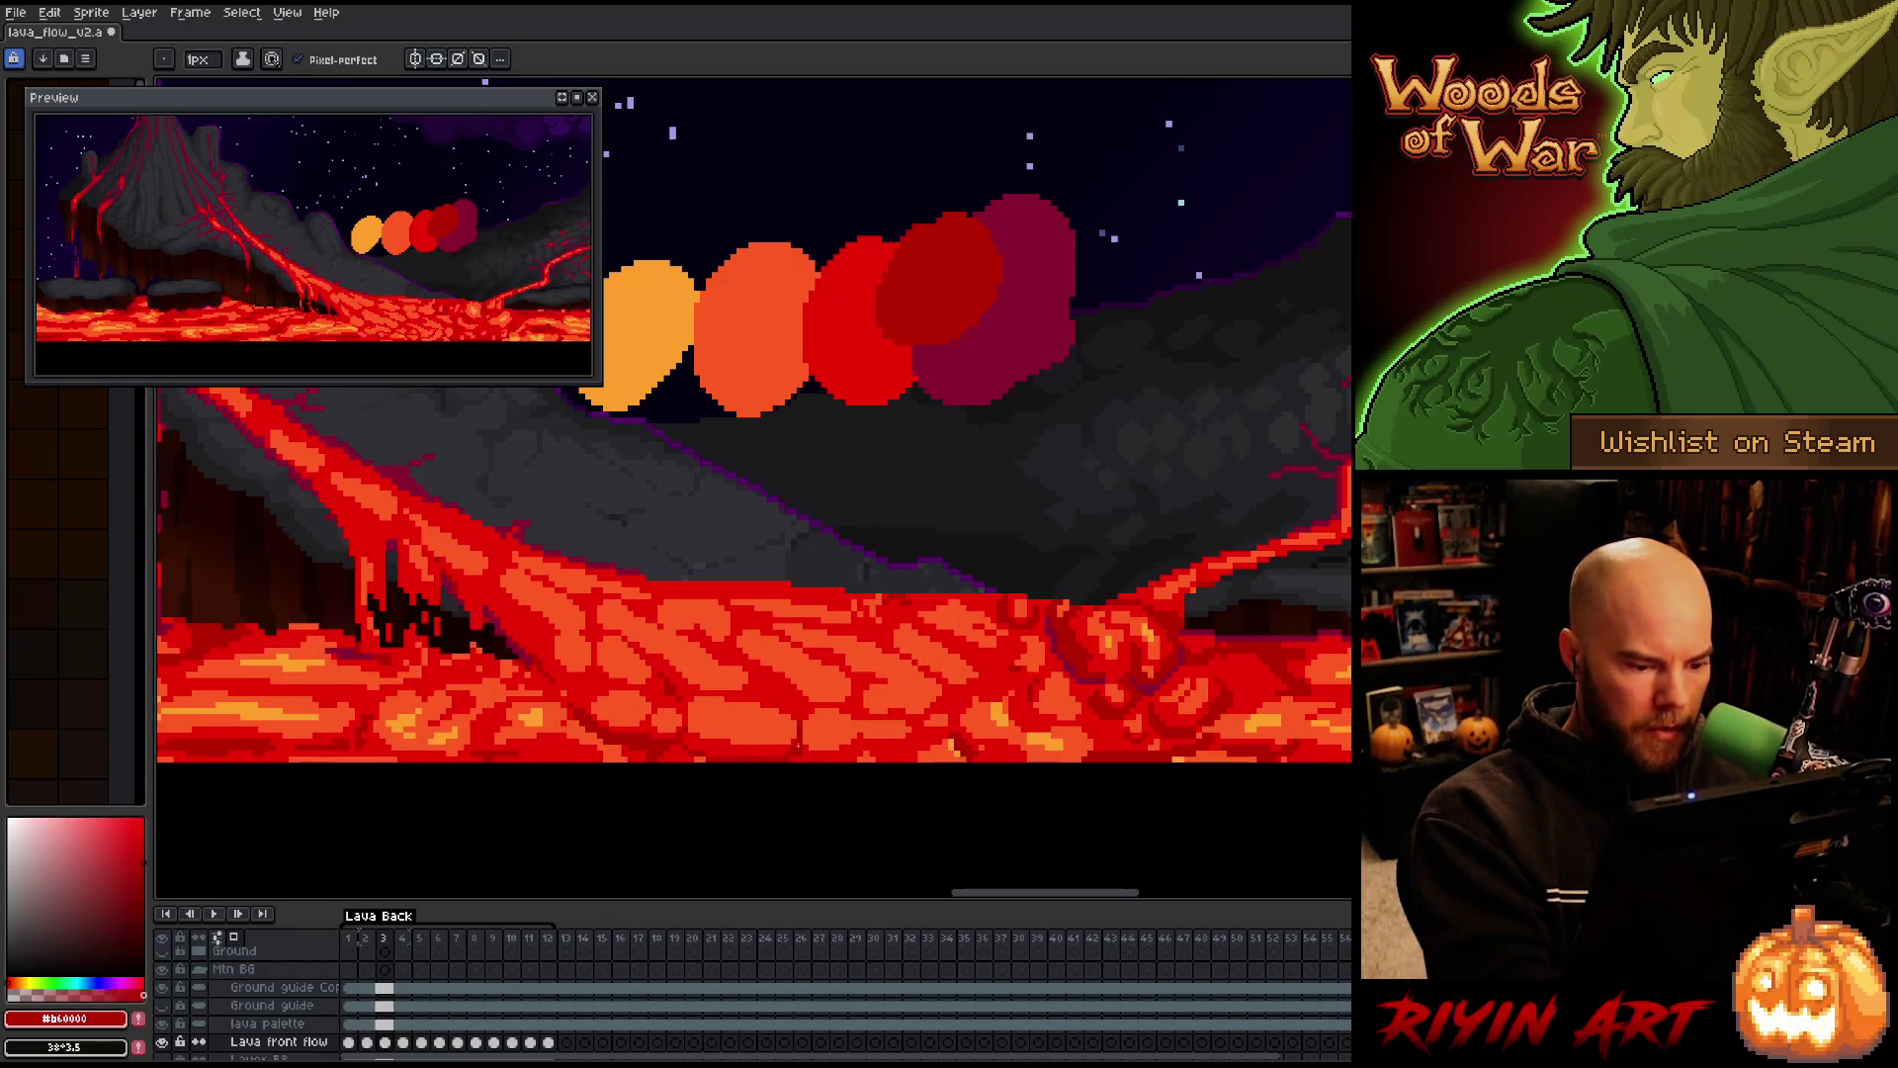
alt+click(787, 699)
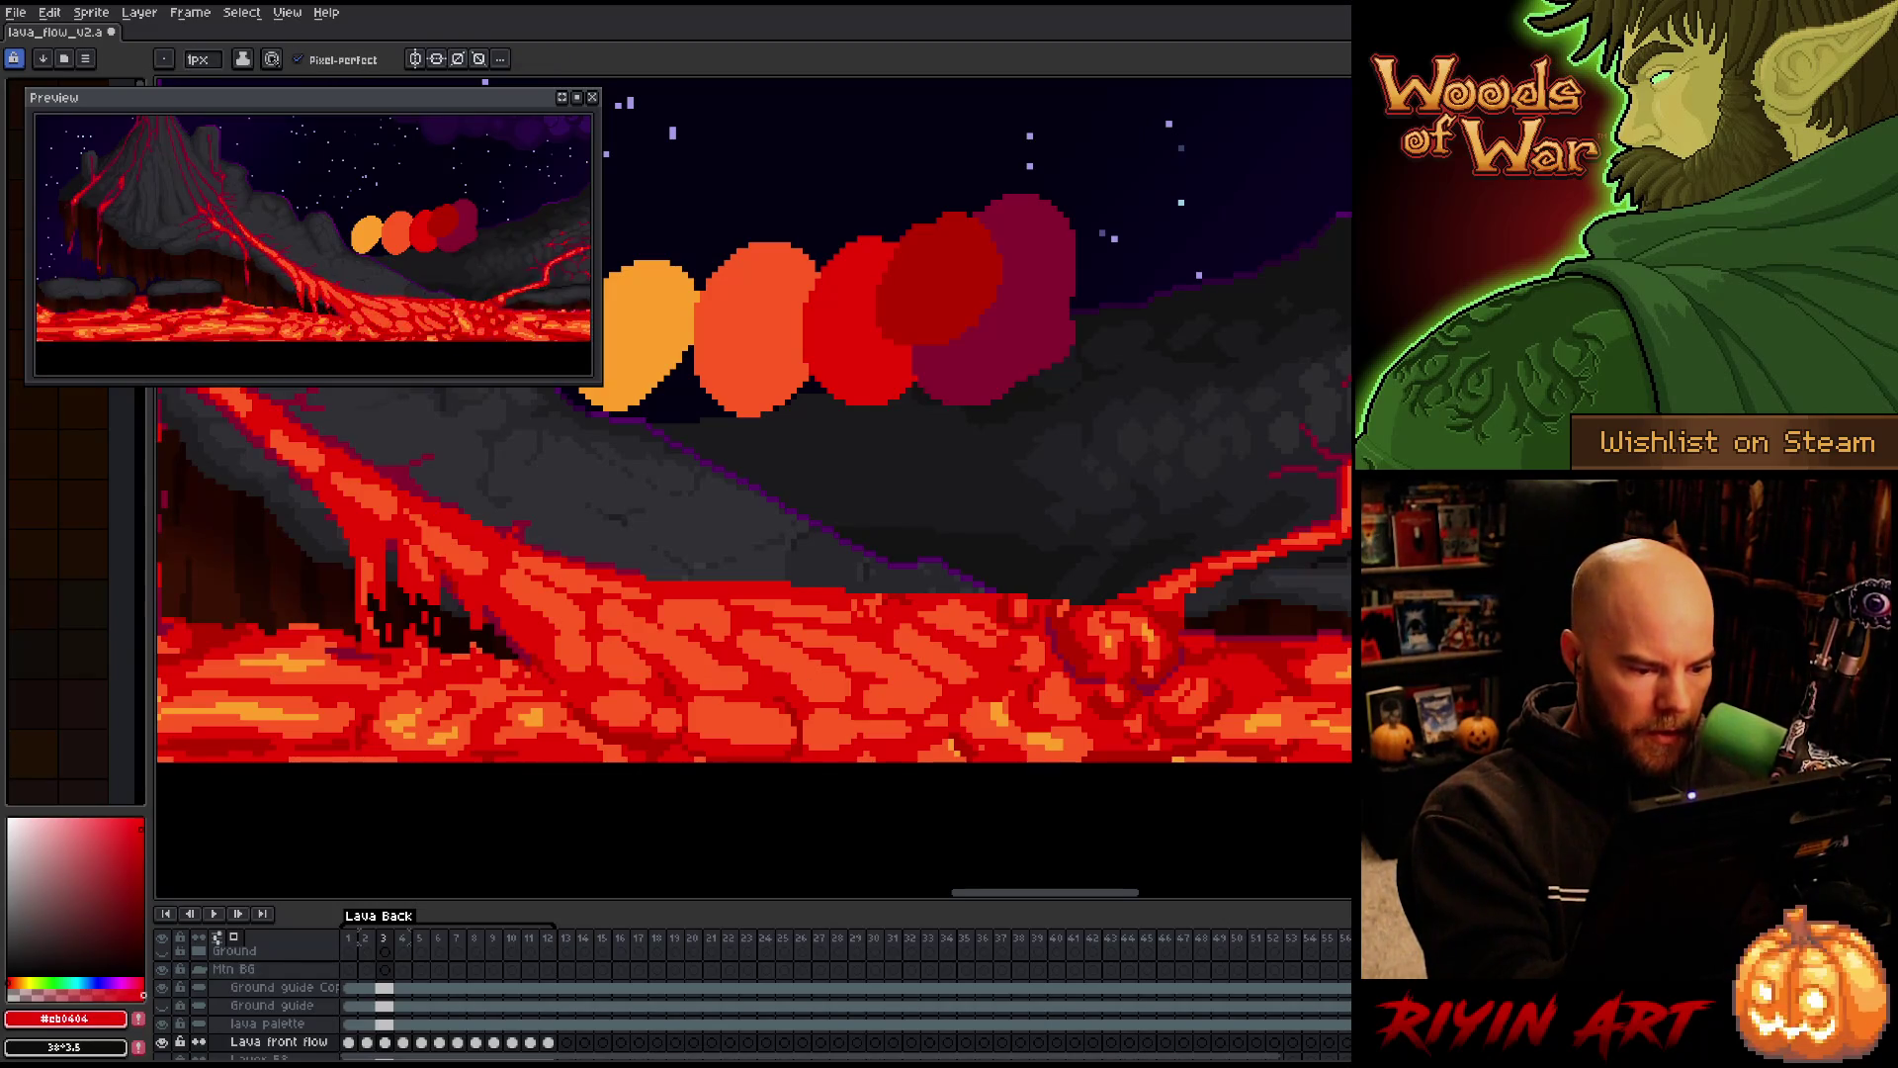
alt+click(1091, 673)
key(Right)
key(Left)
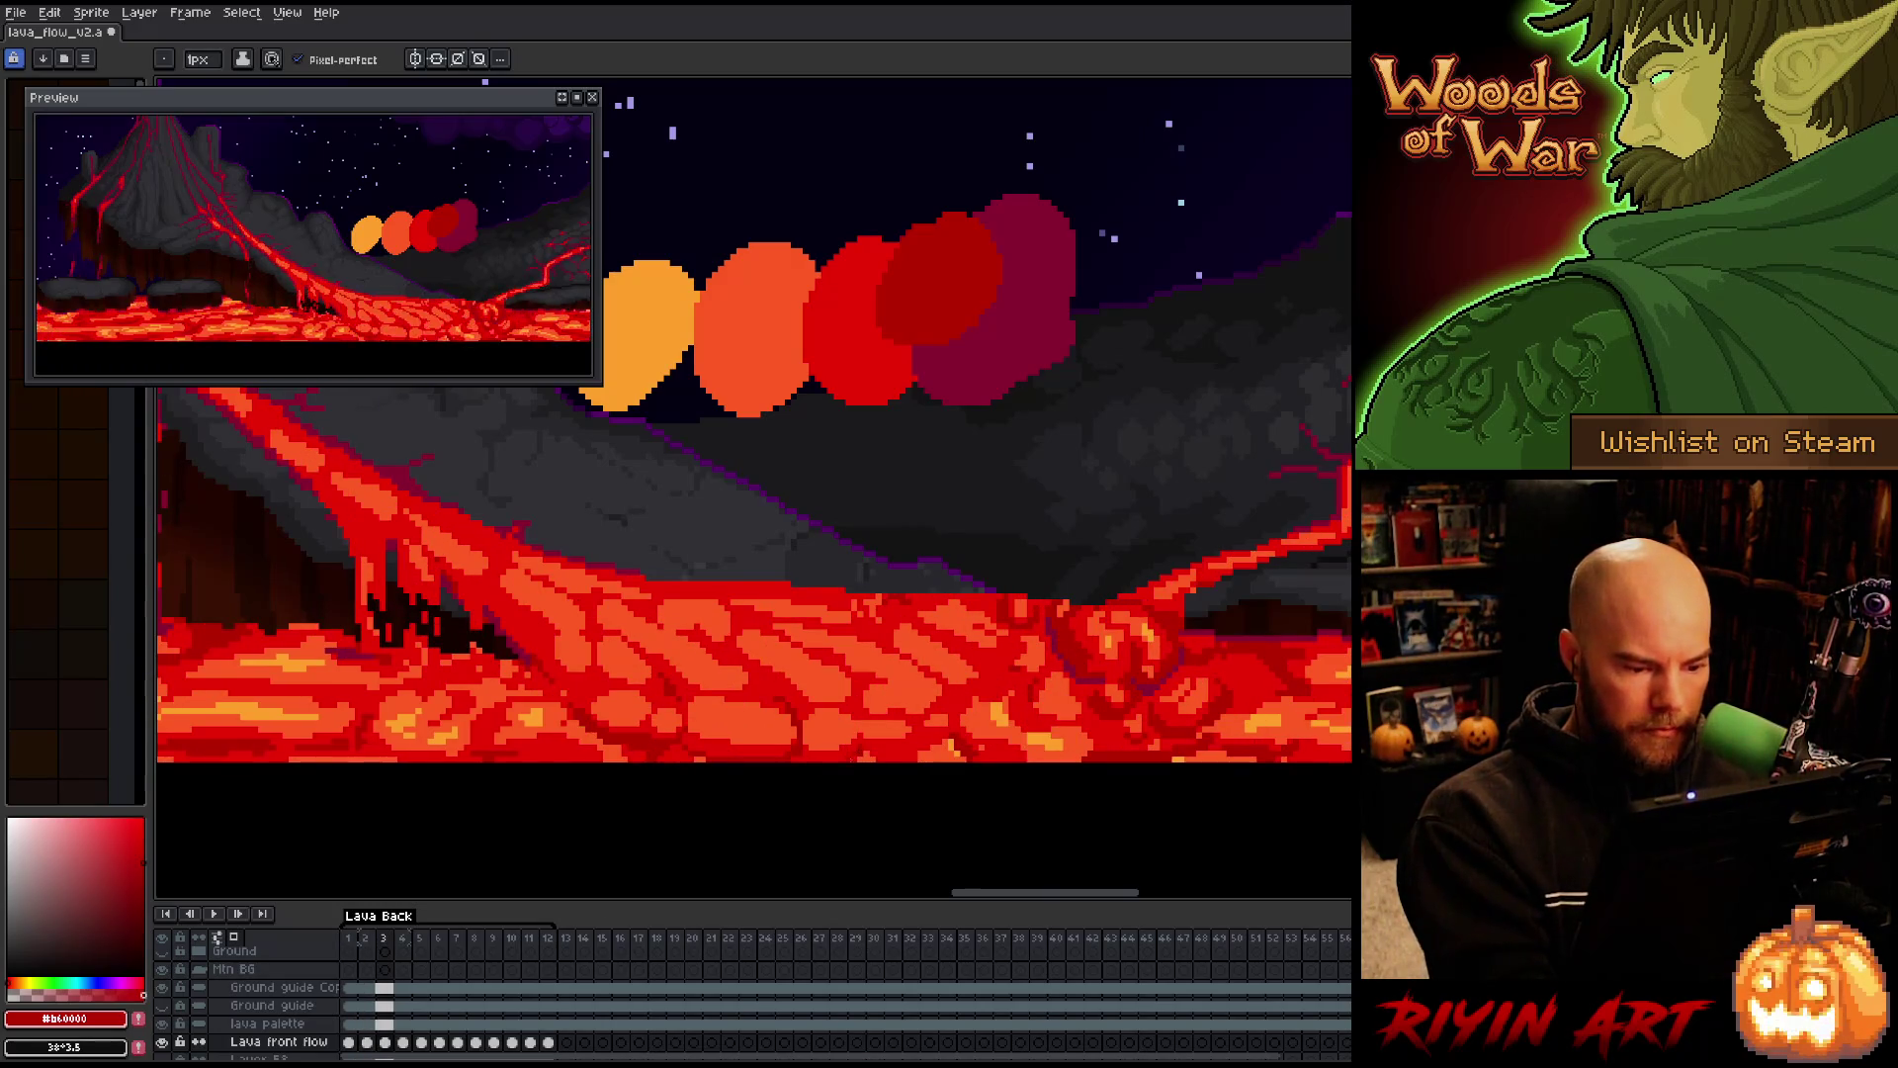
key(Right)
key(Left)
key(Right)
key(Left)
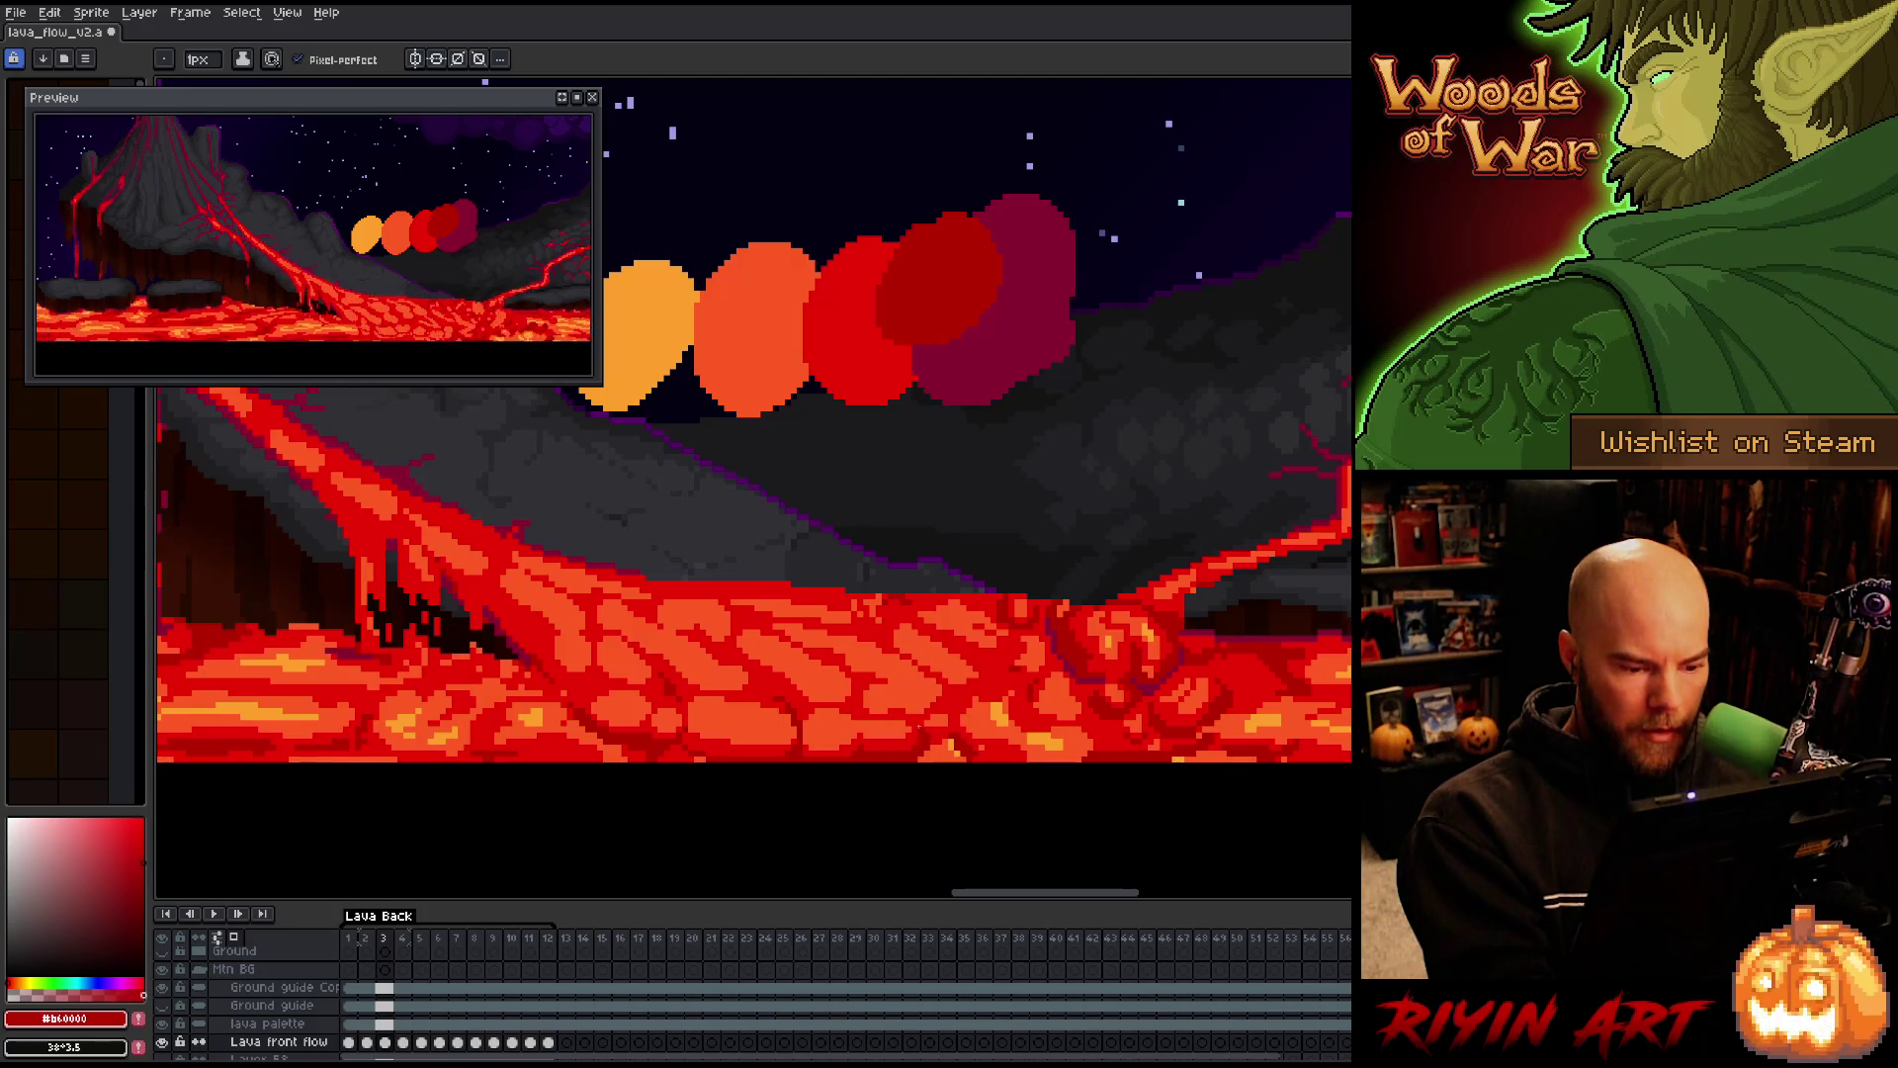
key(Right)
key(Left)
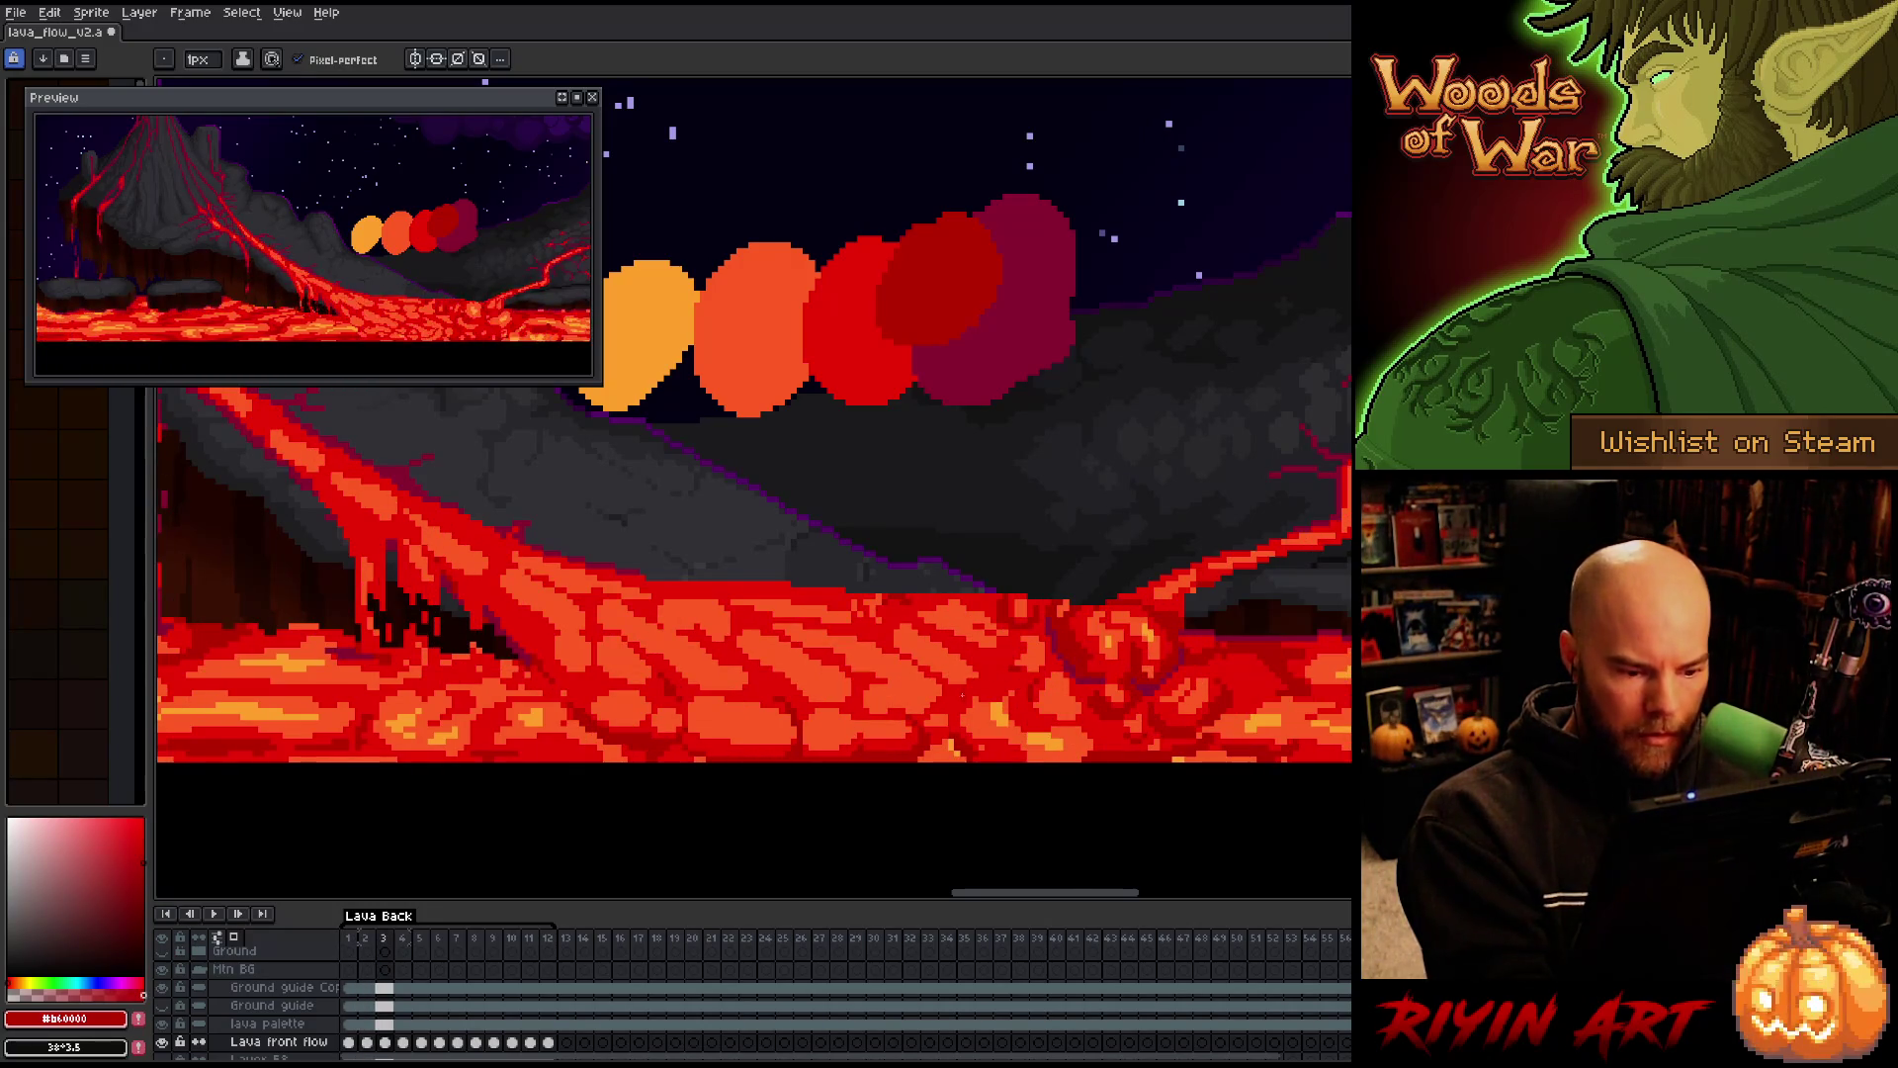
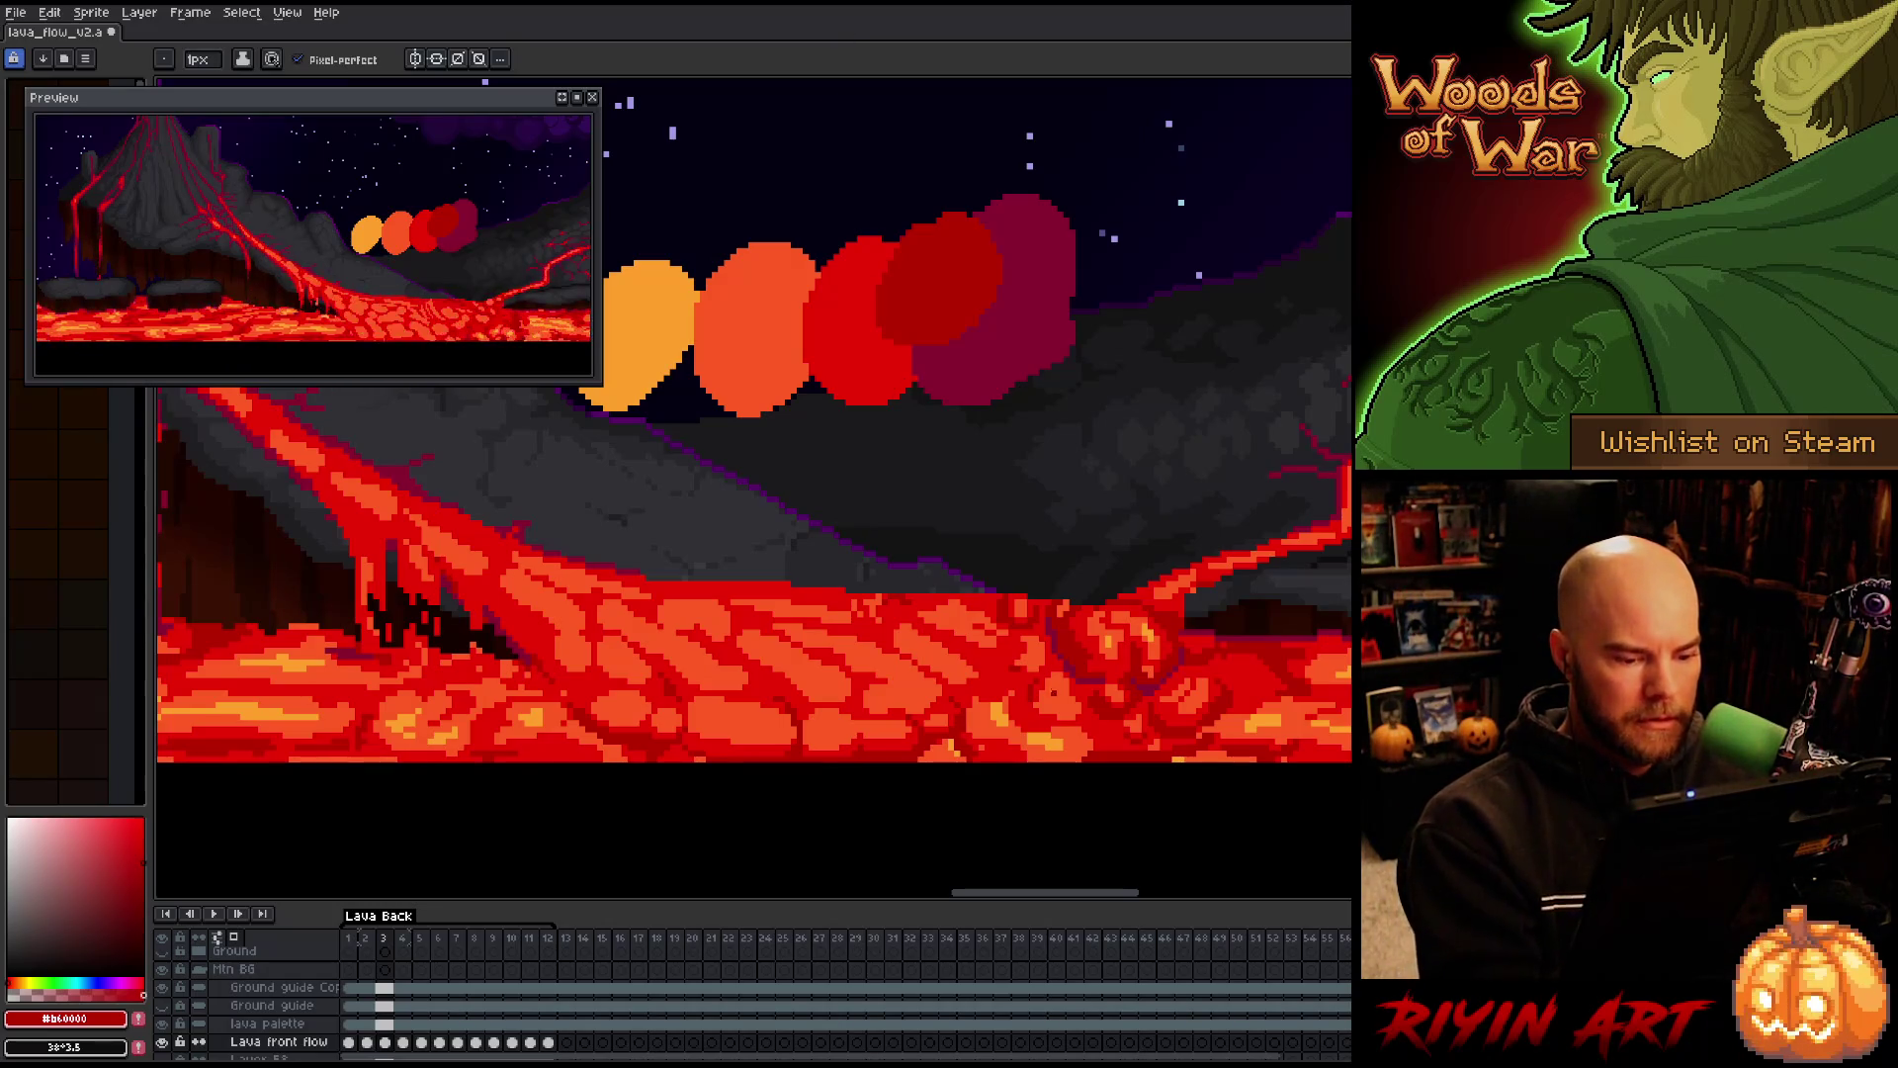
Flip between lava frames 2 and 3 to compare them, ending on frame 3
key(Left)
key(Right)
key(Left)
key(Right)
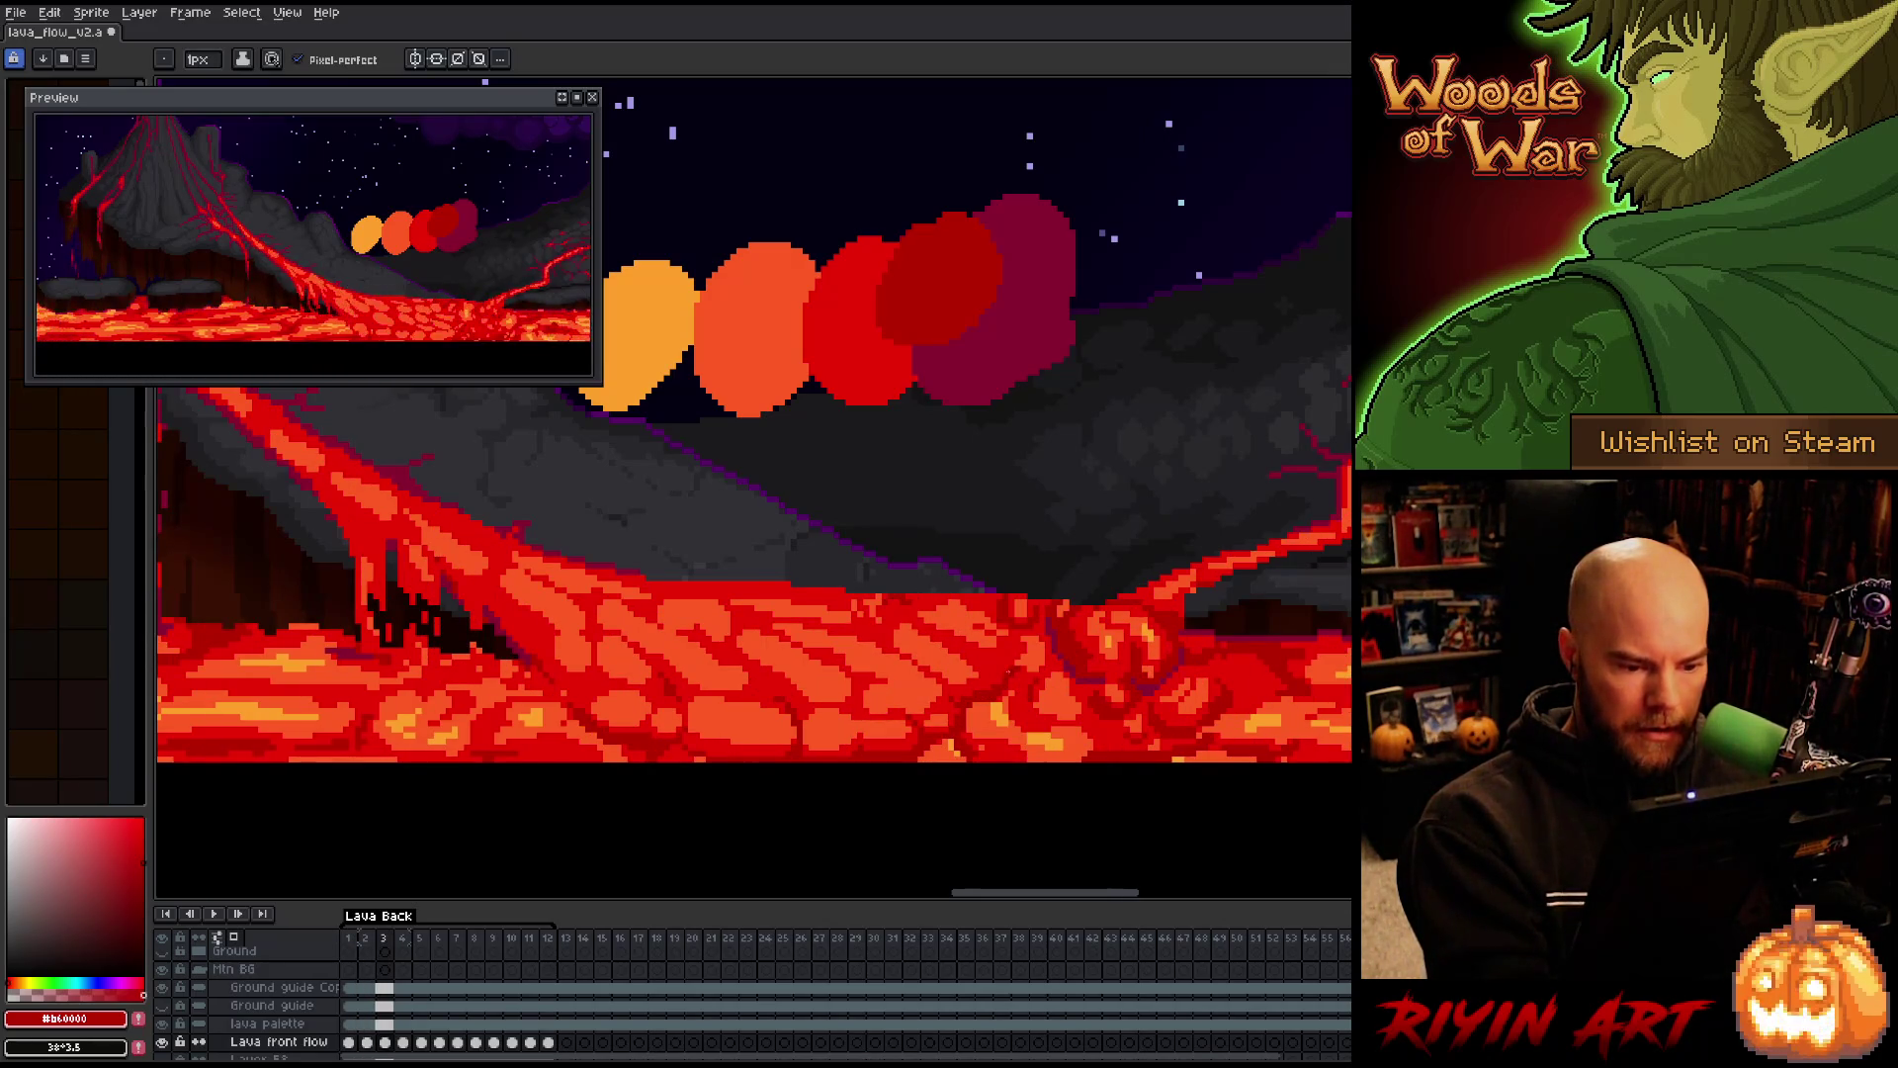
key(Left)
key(Right)
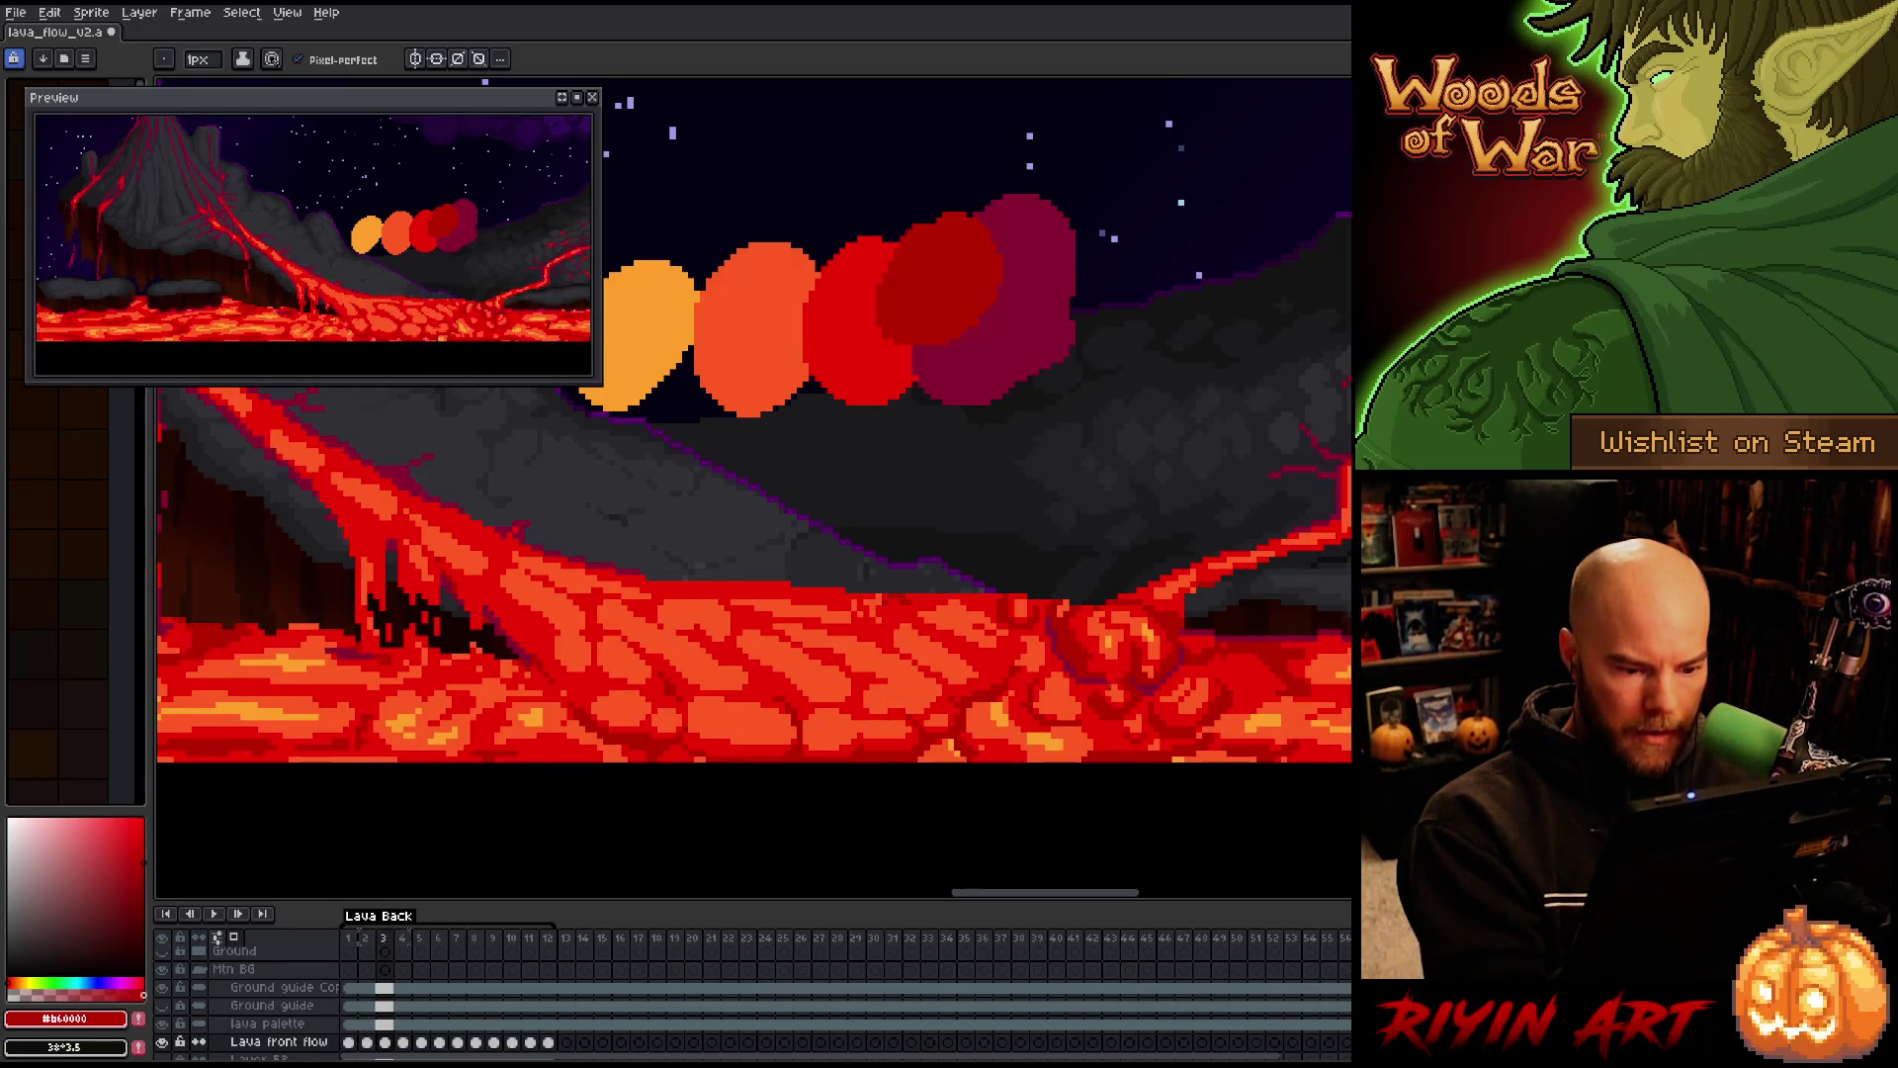
key(Right)
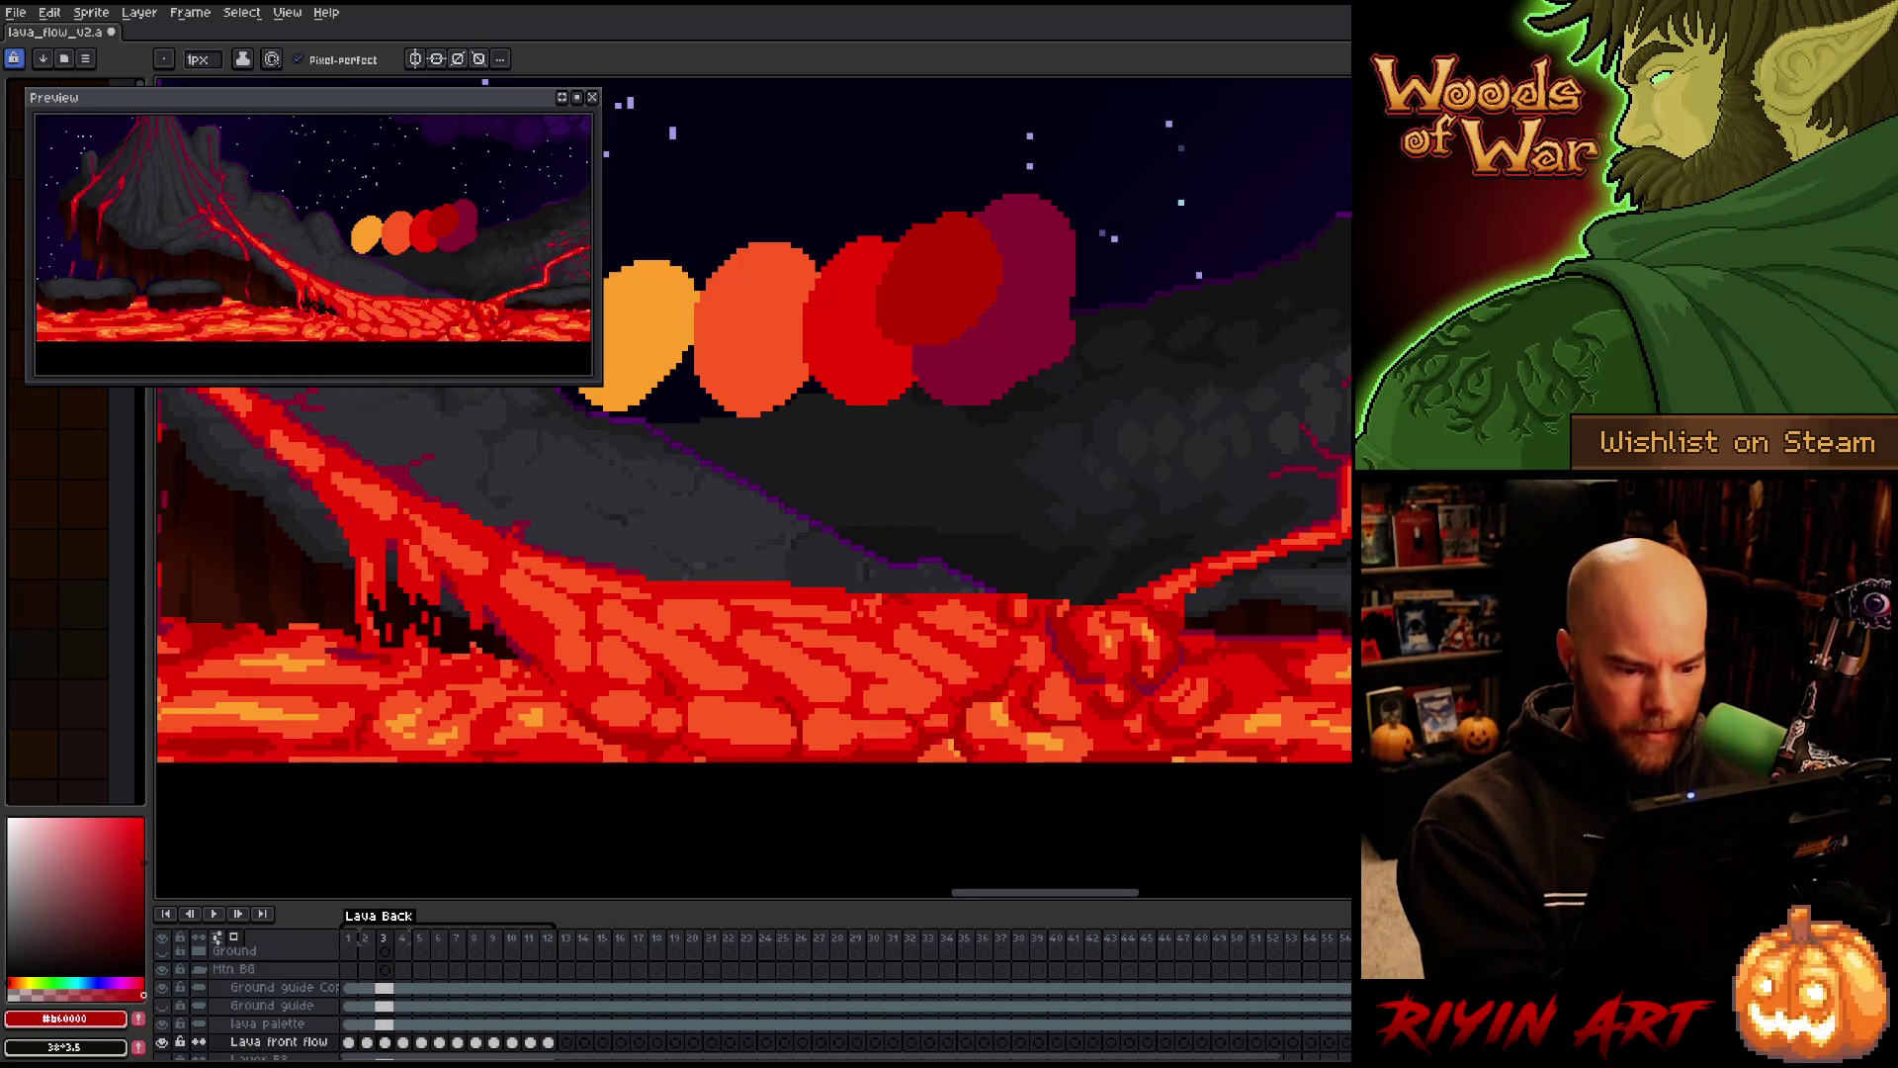
Toggle layer visibility to find the bottom lava pool layer, and leave it hidden
scroll(291, 1025, down, 2)
scroll(291, 1024, down, 4)
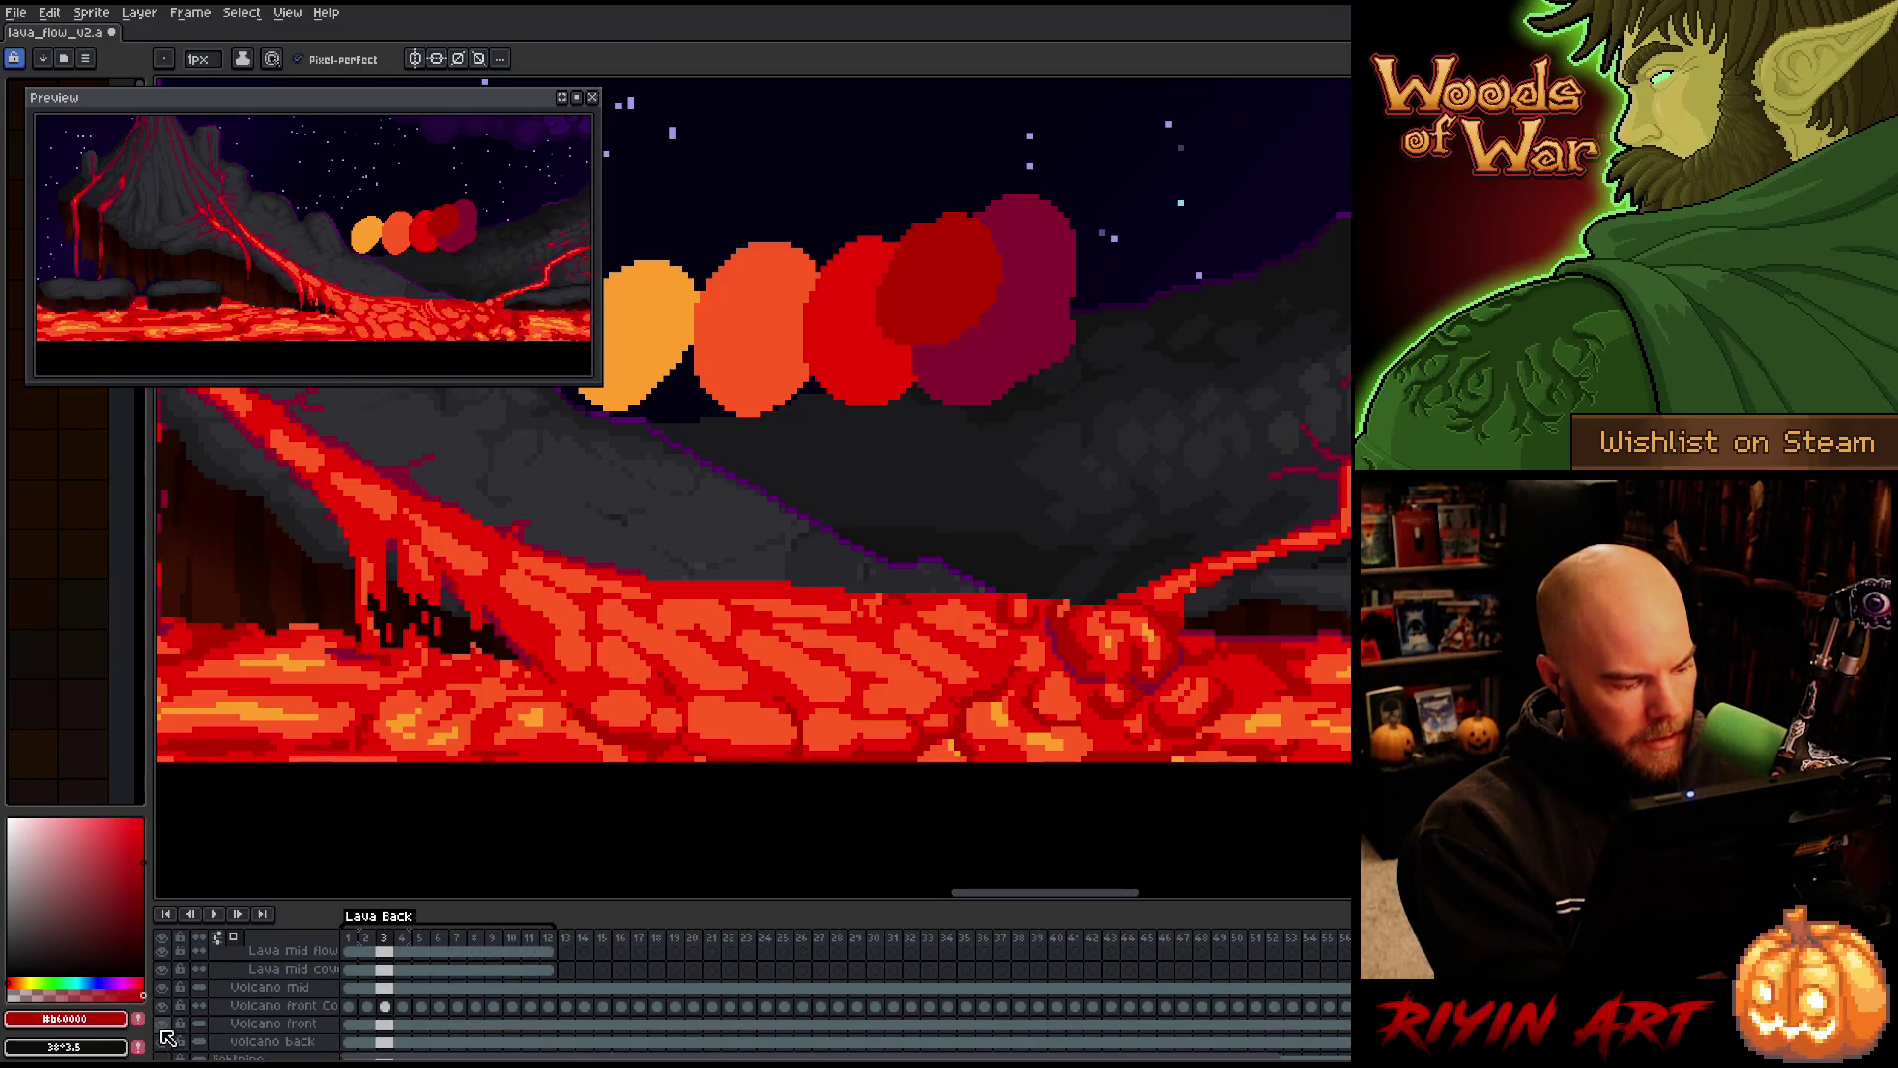
scroll(165, 1043, down, 2)
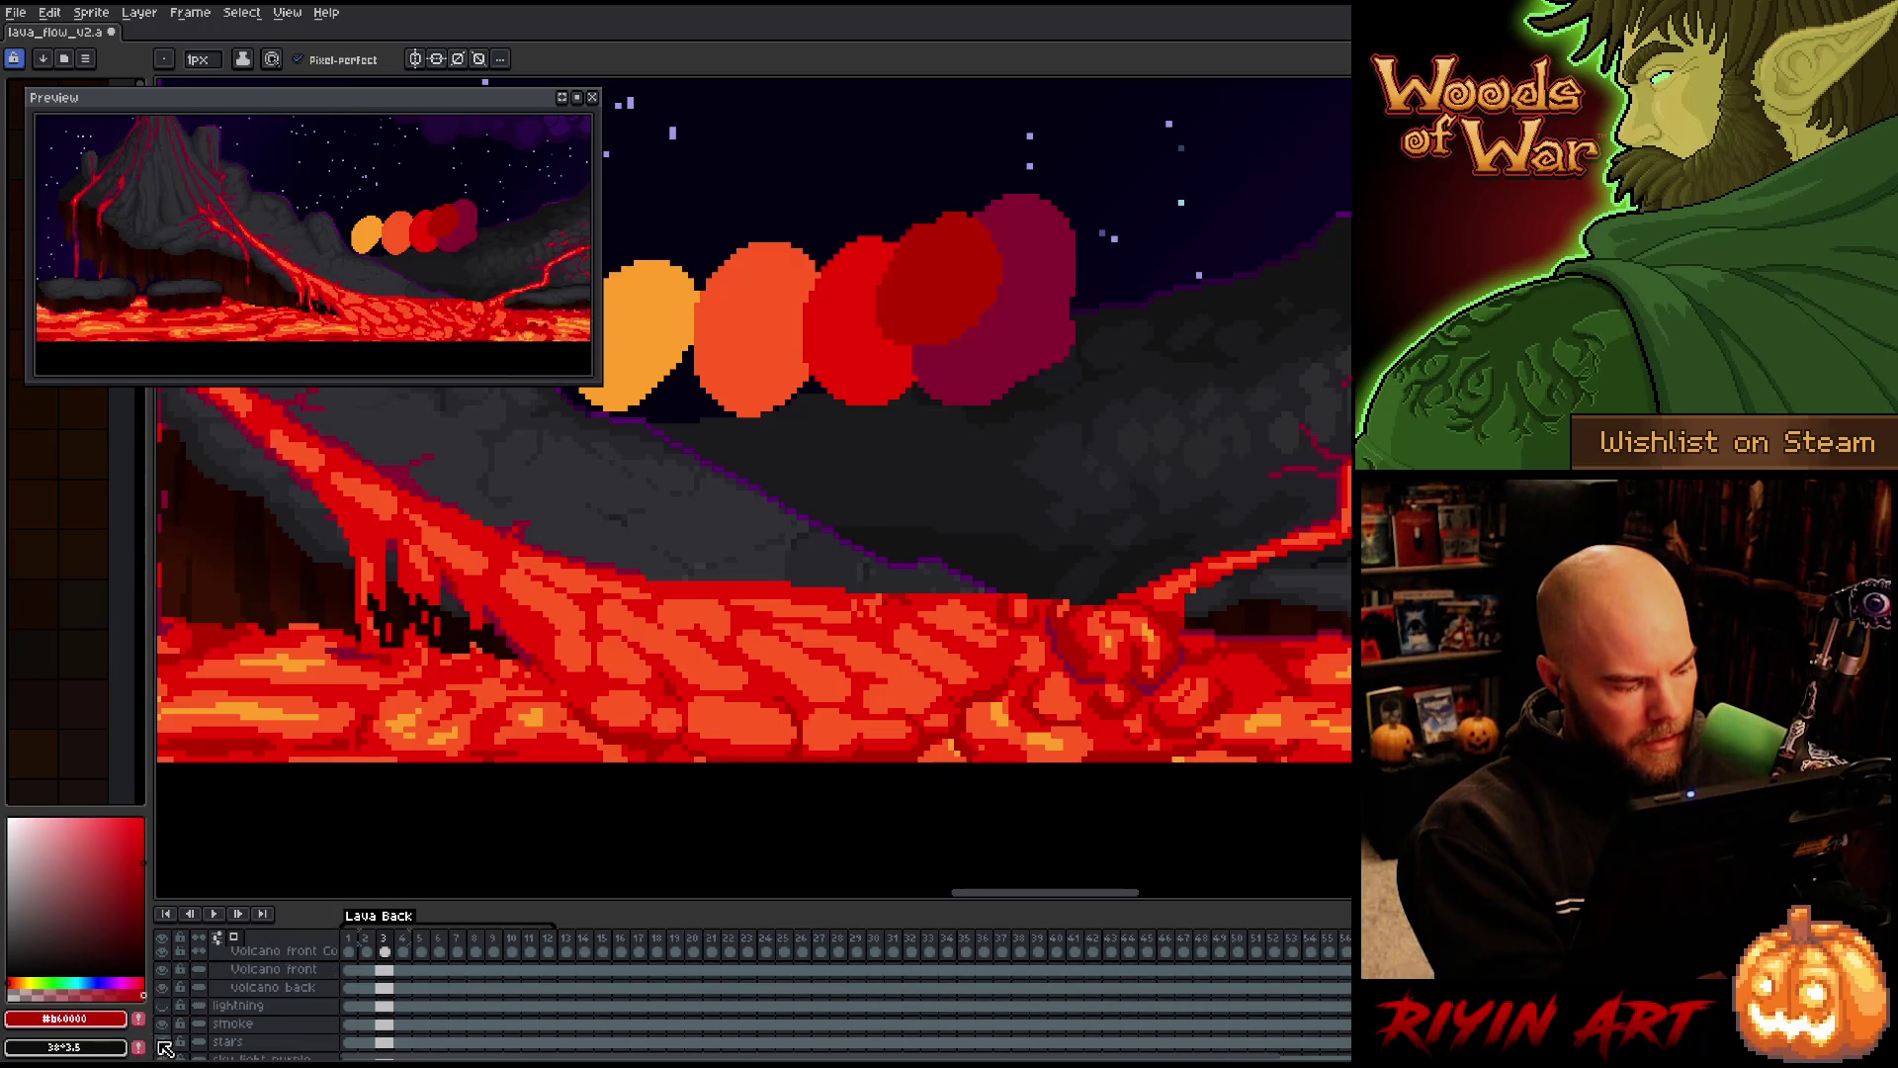
scroll(168, 1044, up, 2)
scroll(170, 1042, up, 1)
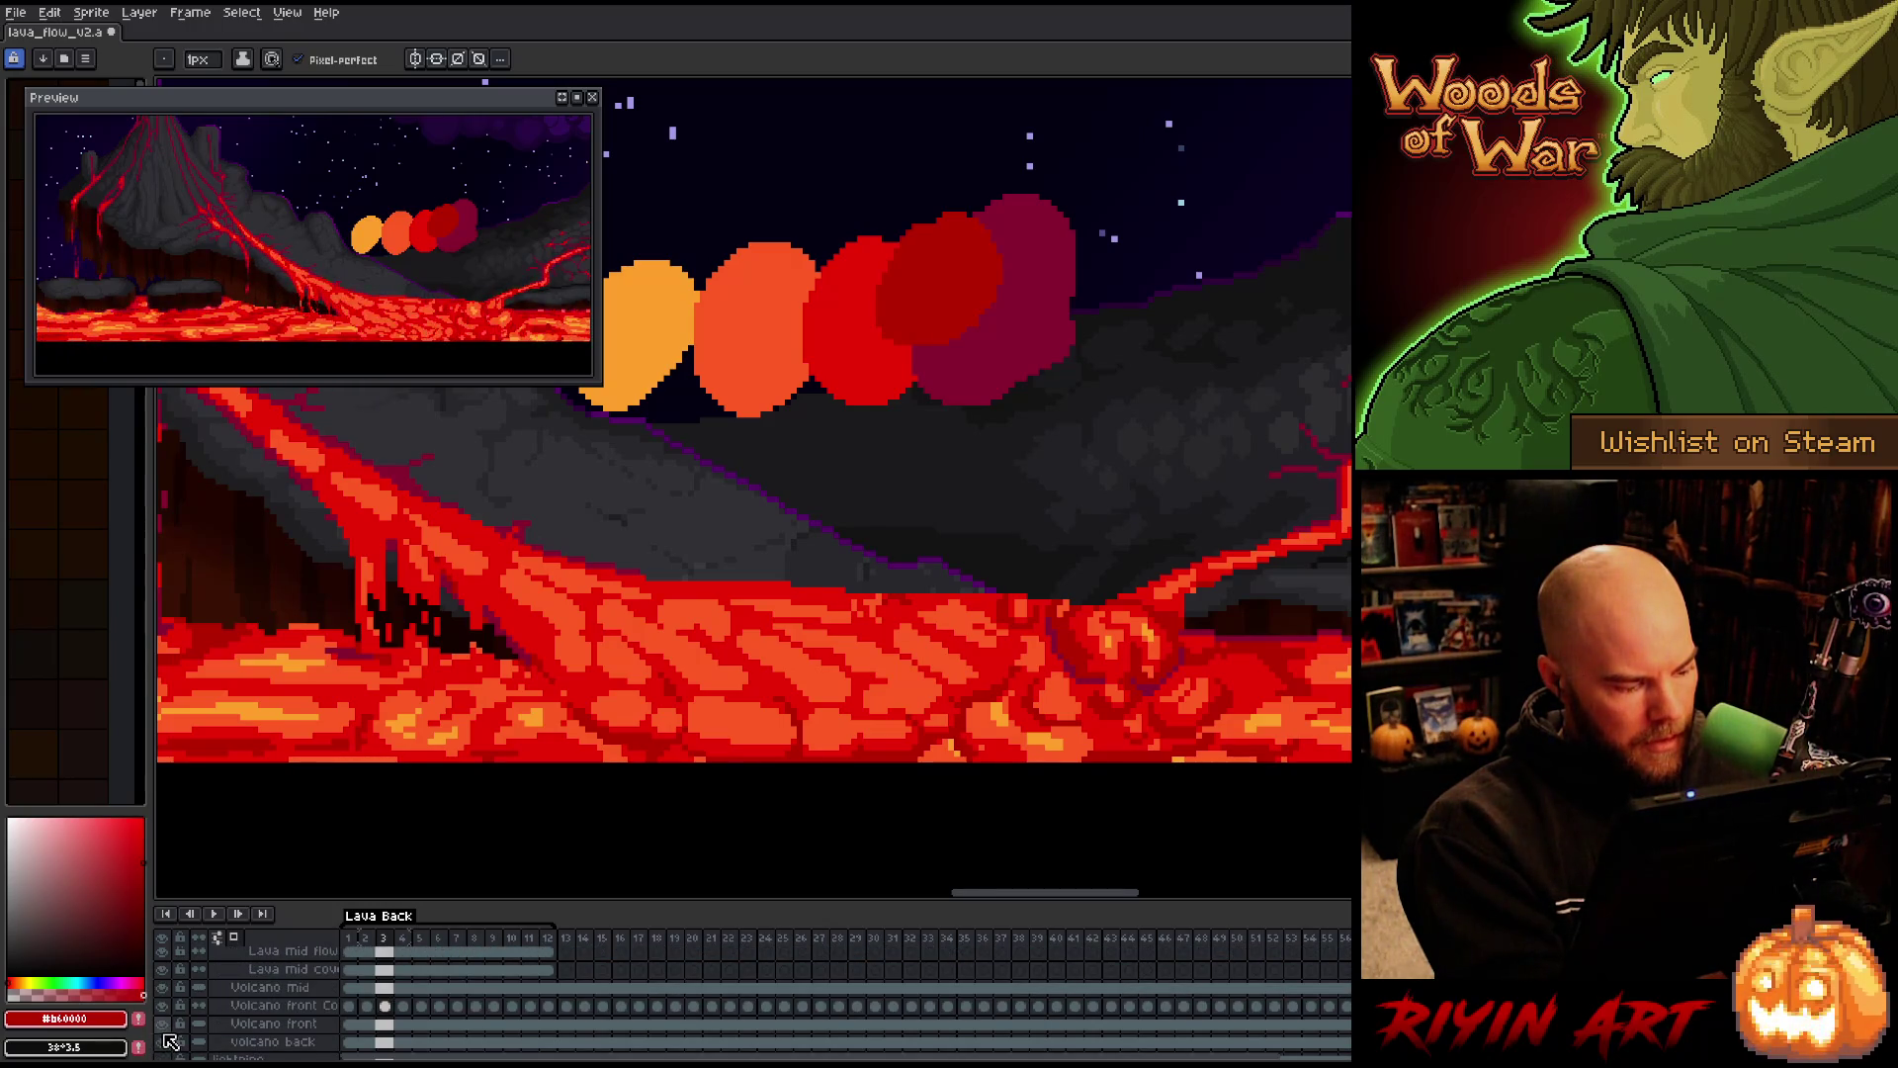
click(166, 1053)
click(166, 1052)
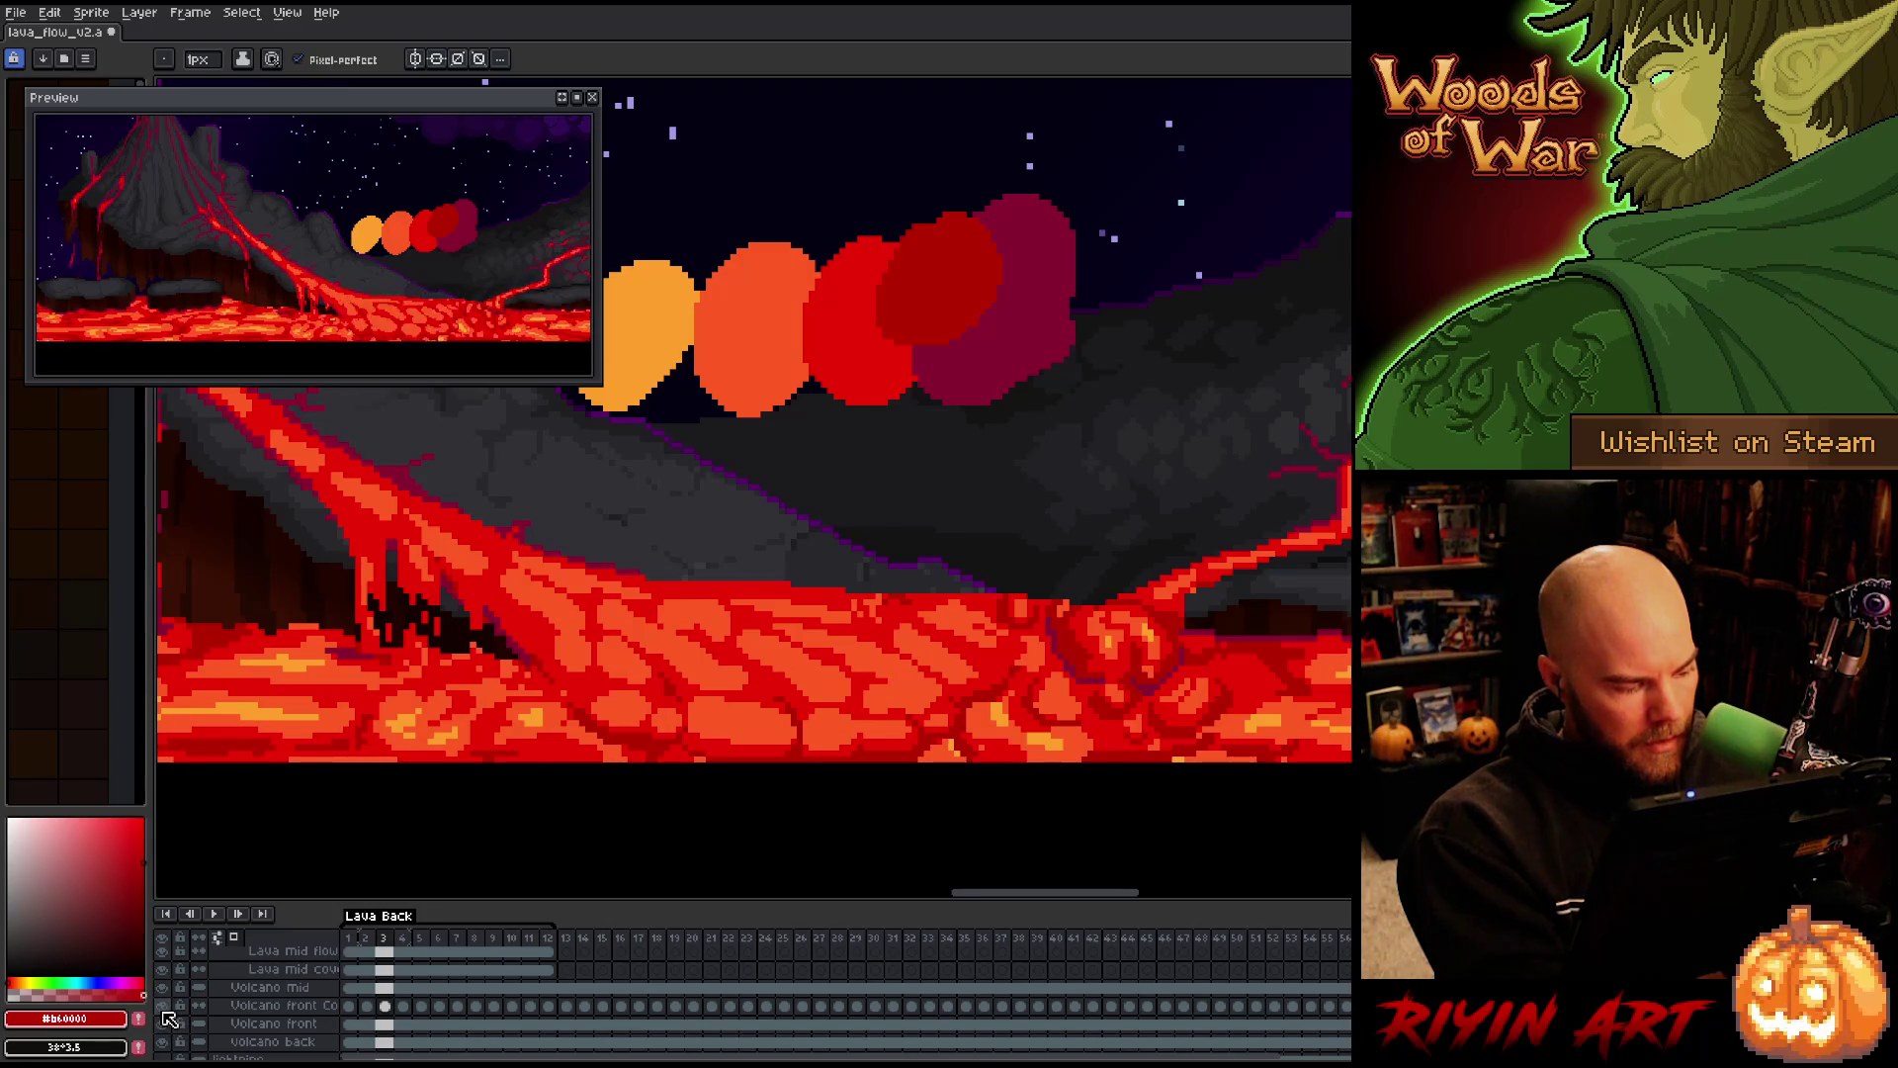
click(168, 1022)
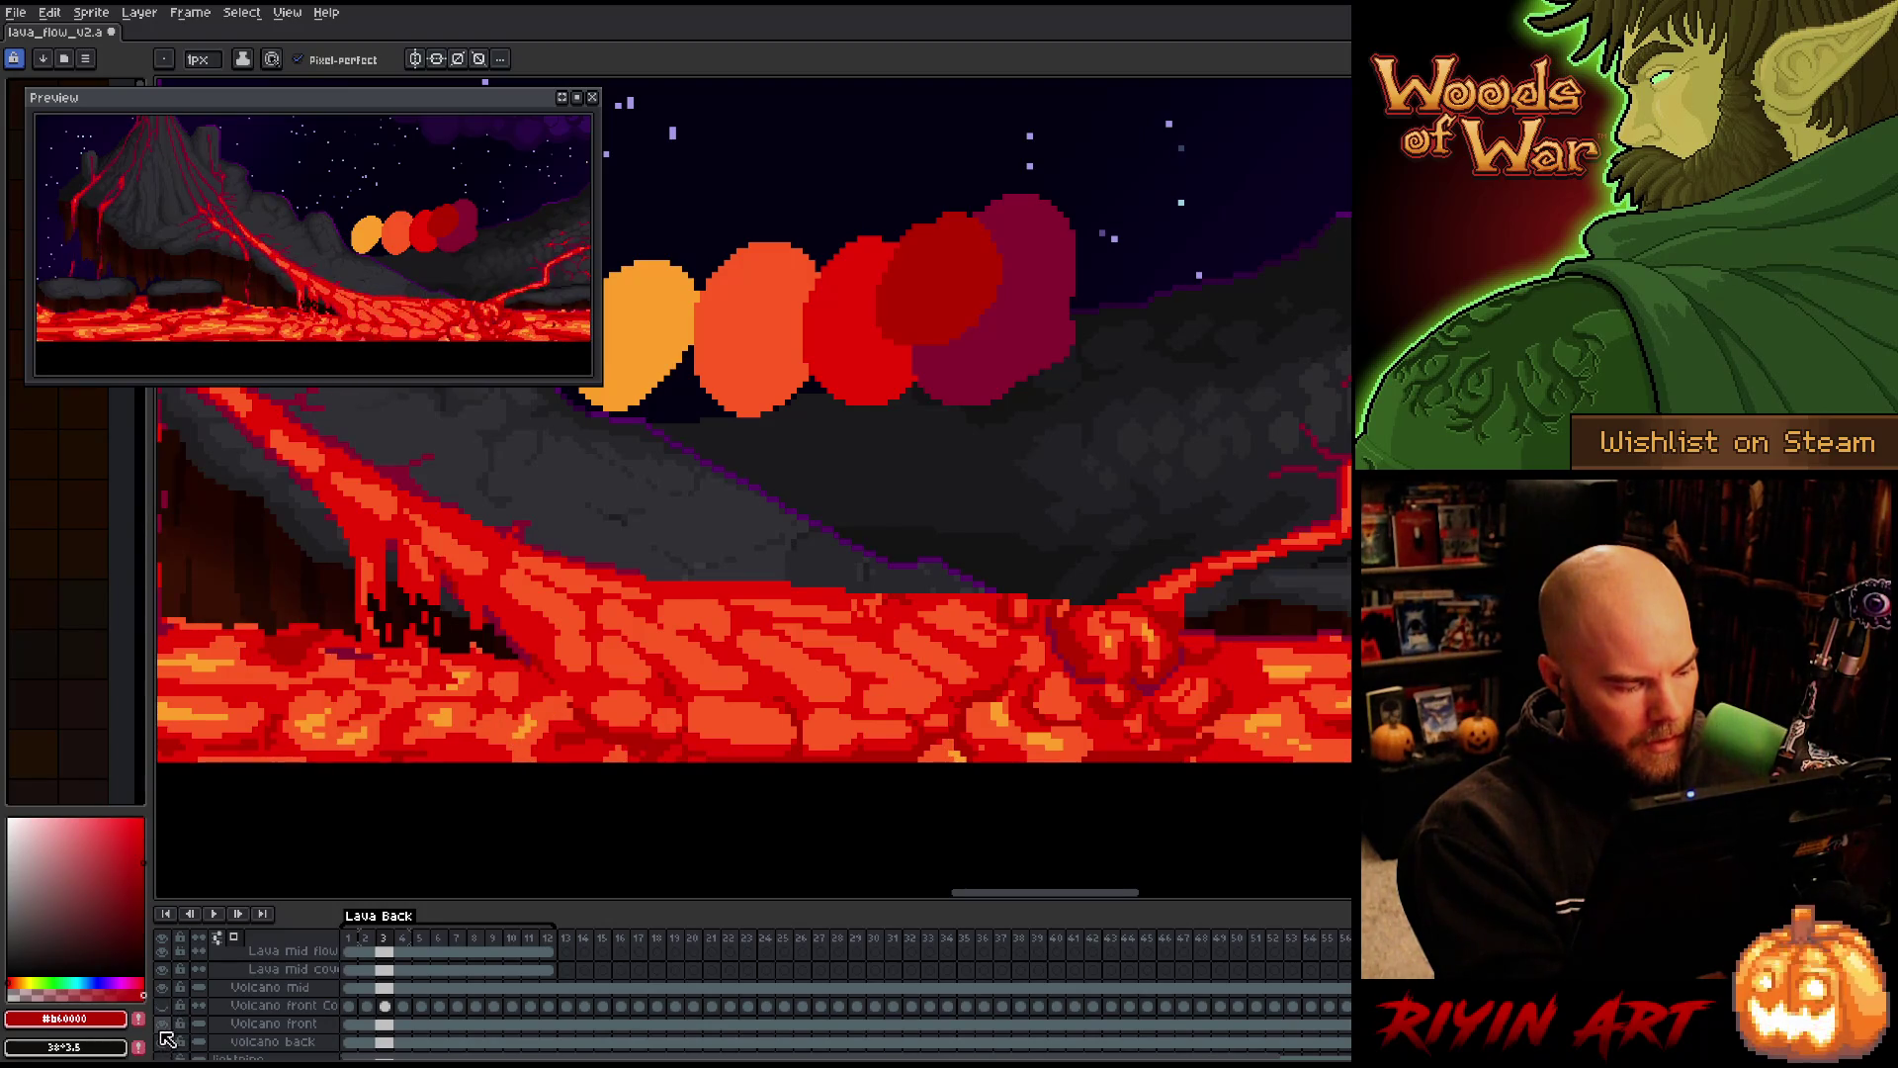
click(166, 1037)
click(170, 1035)
click(171, 1036)
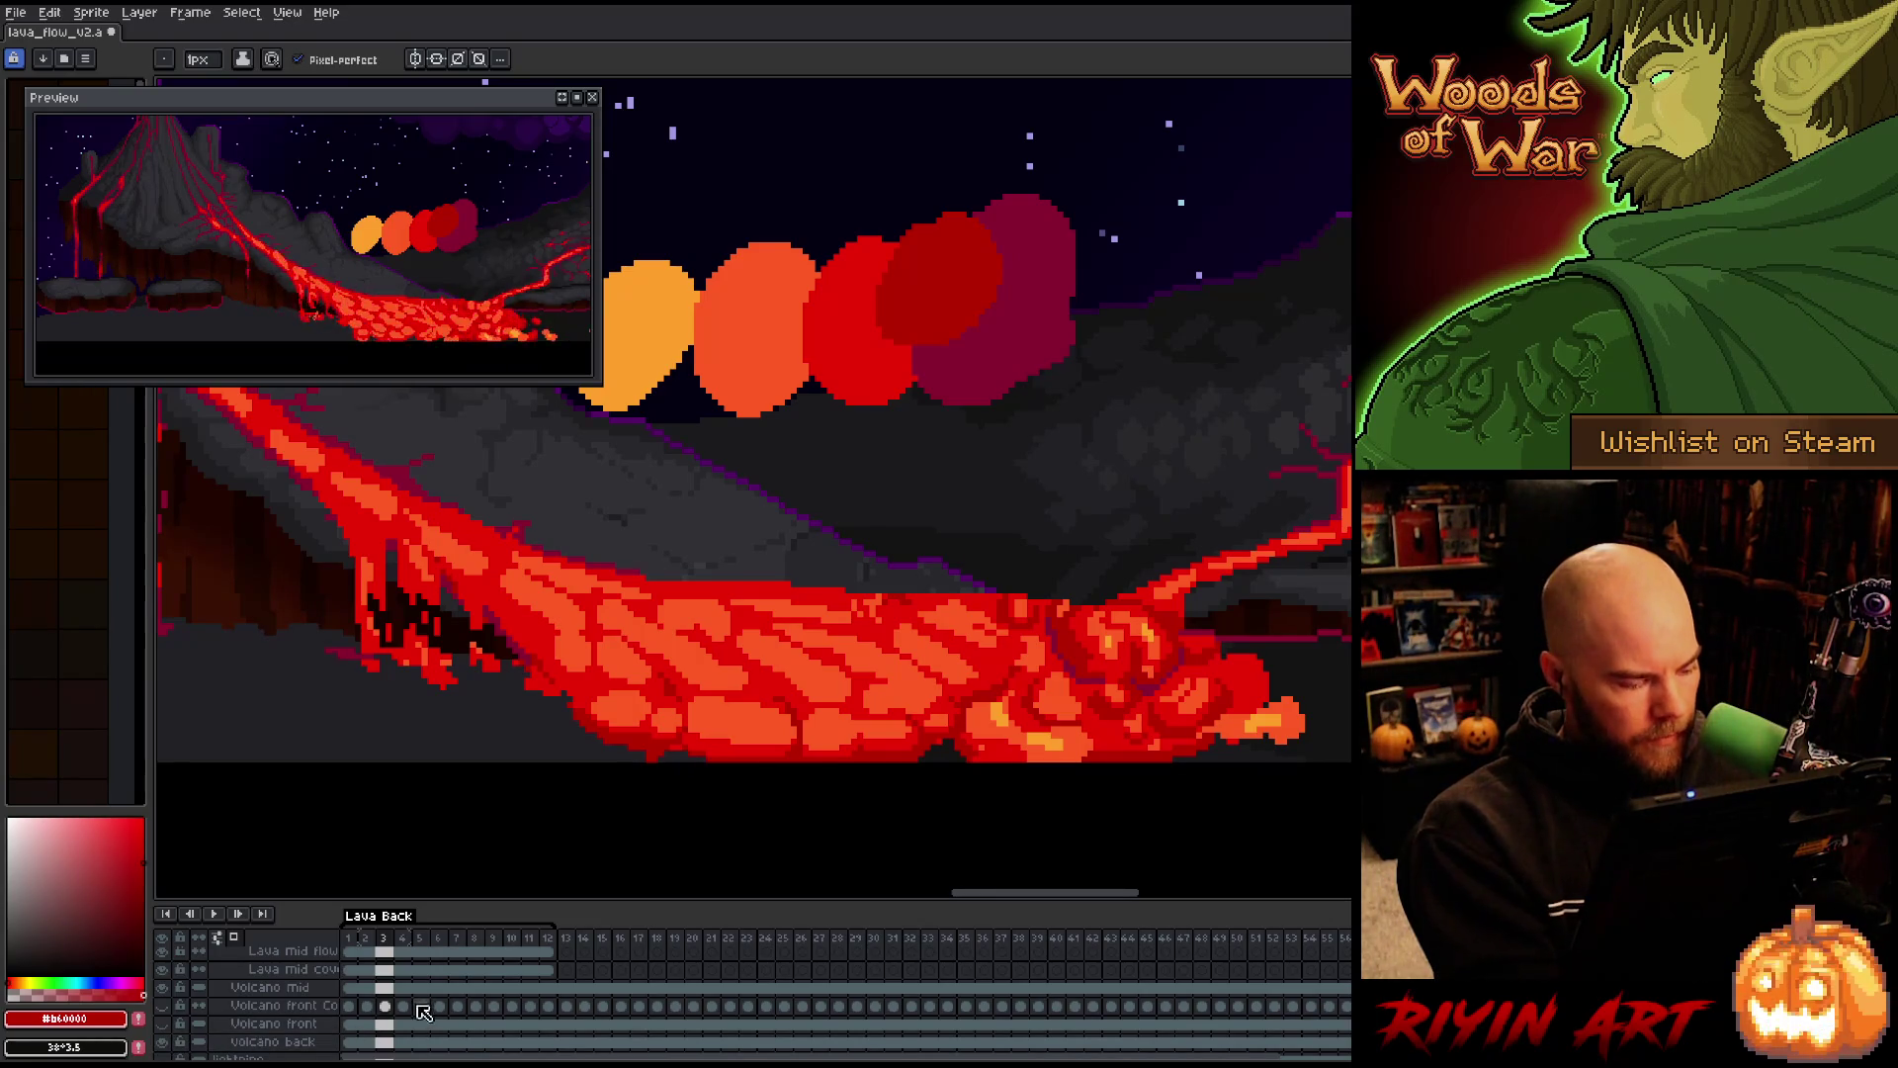
scroll(423, 1011, up, 4)
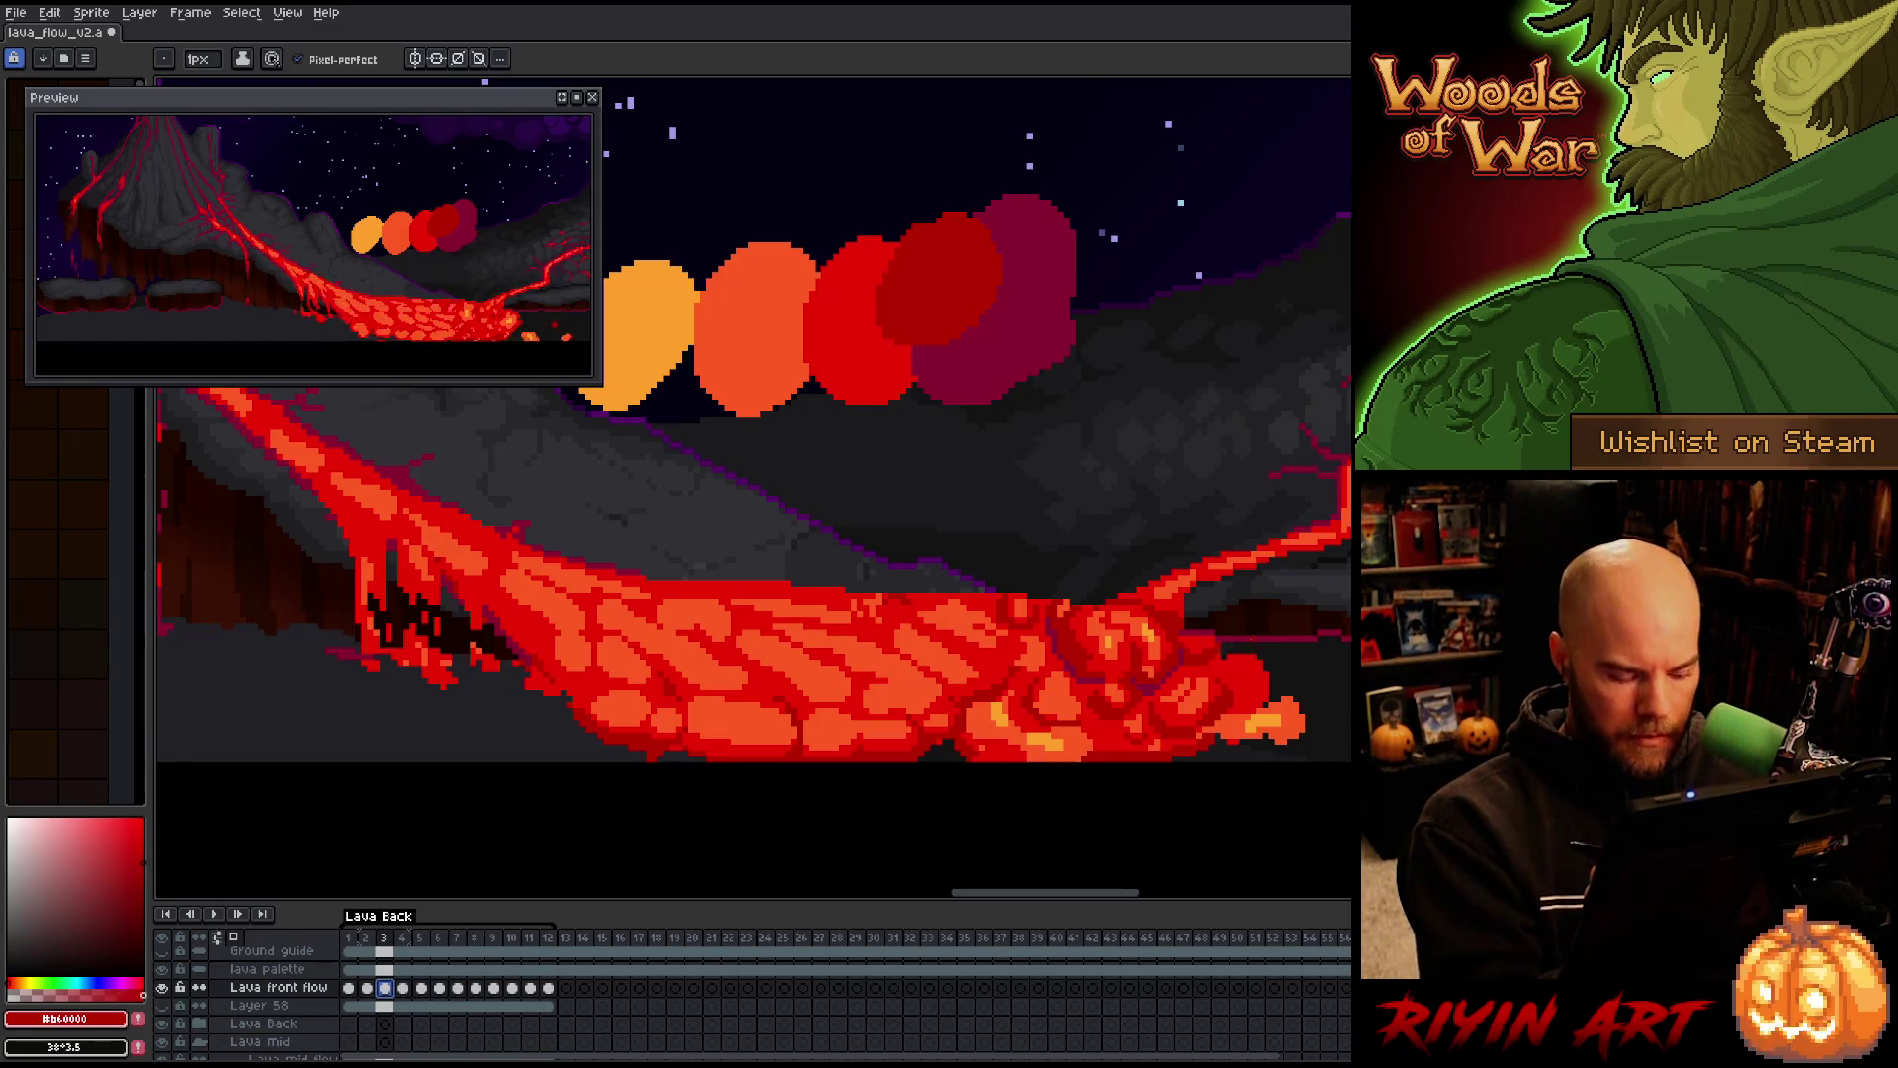
key(Right)
Compare lava frames 2 and 3, then step back to frame 1
key(Left)
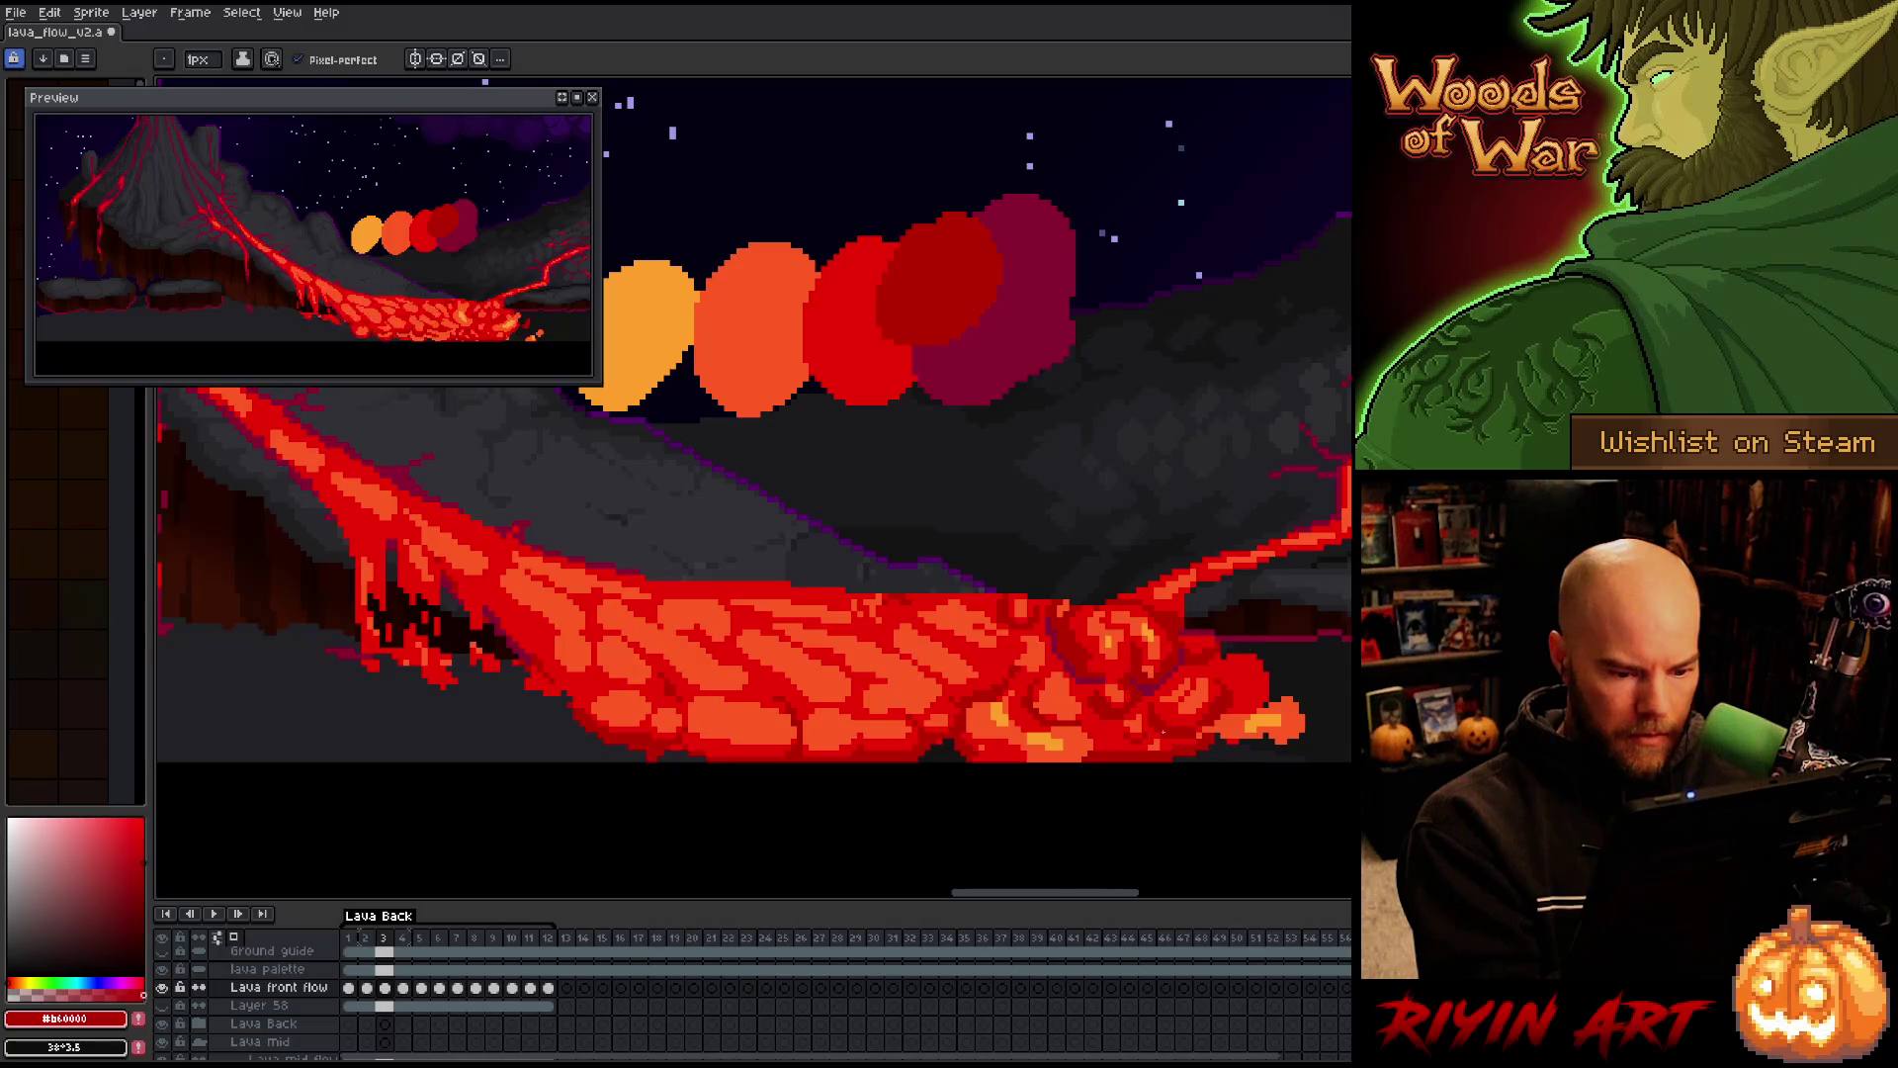
key(Left)
key(Right)
key(Left)
key(Right)
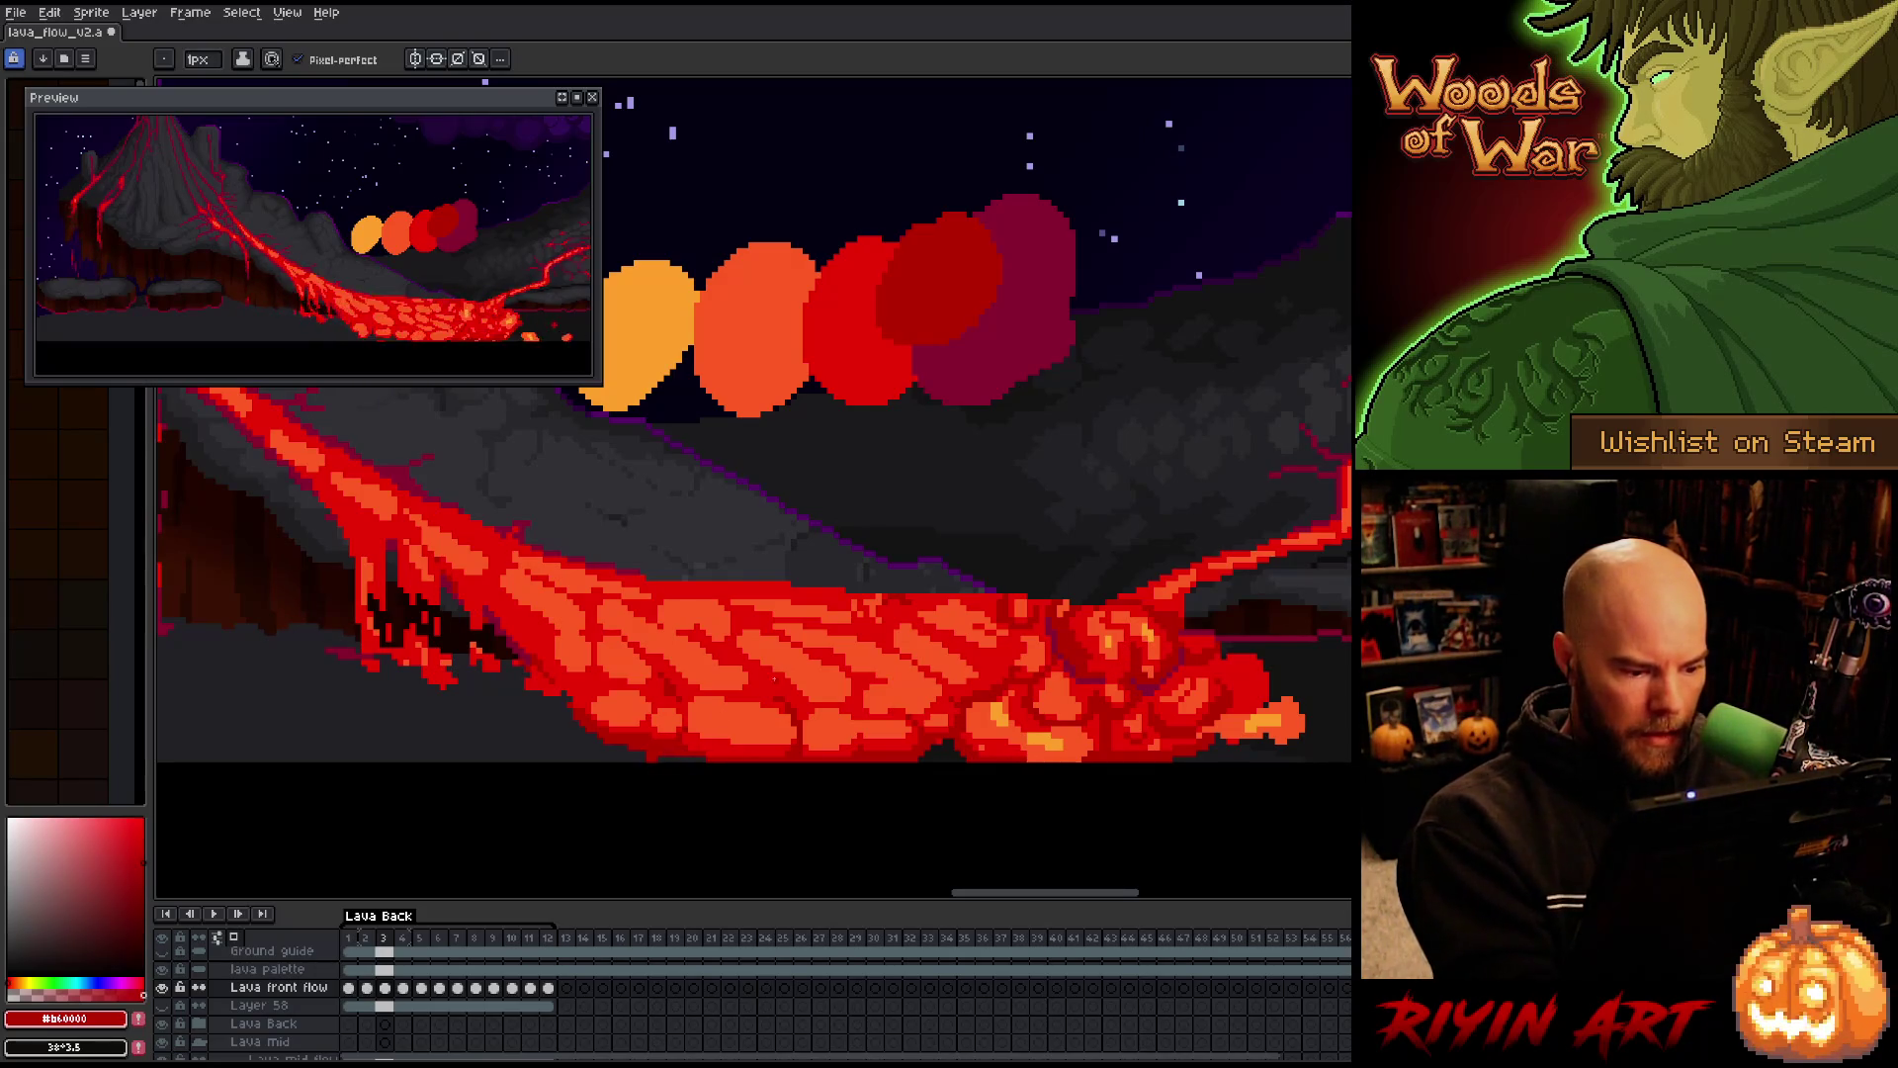
key(Left)
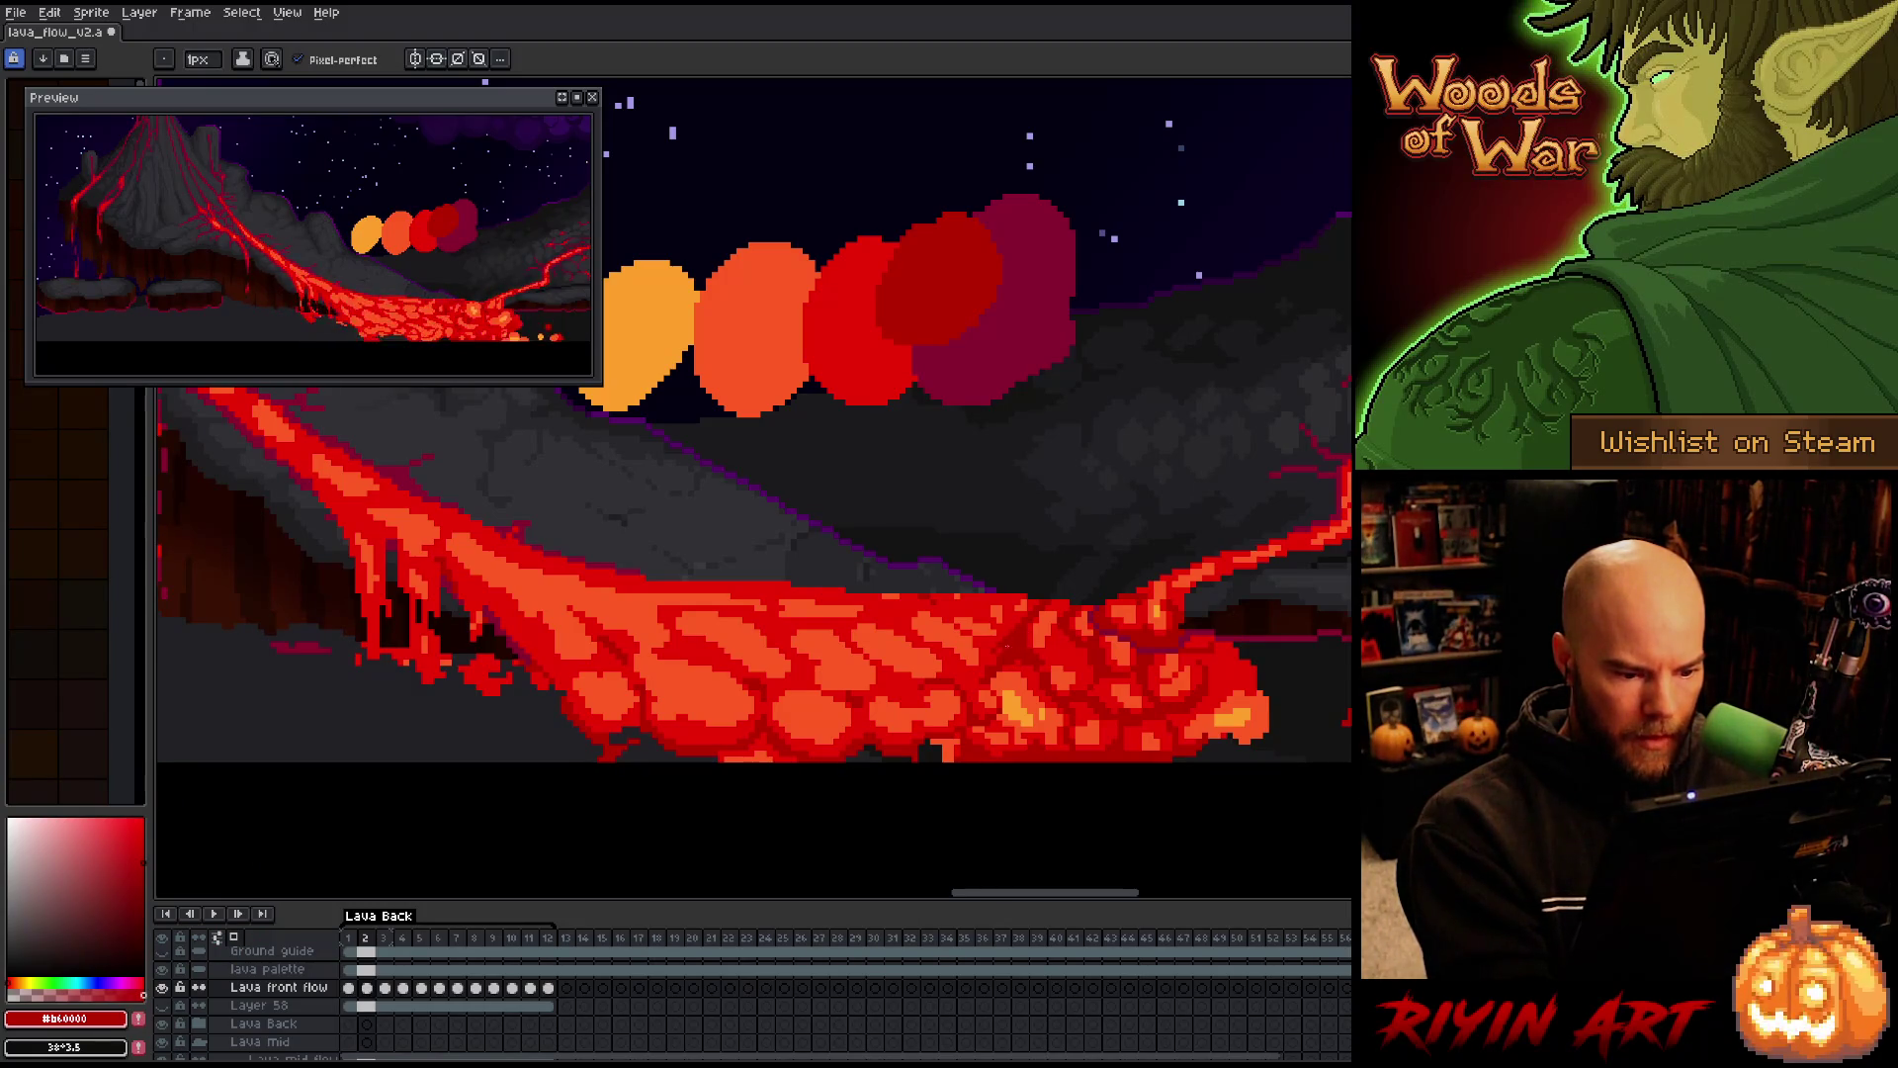
key(Left)
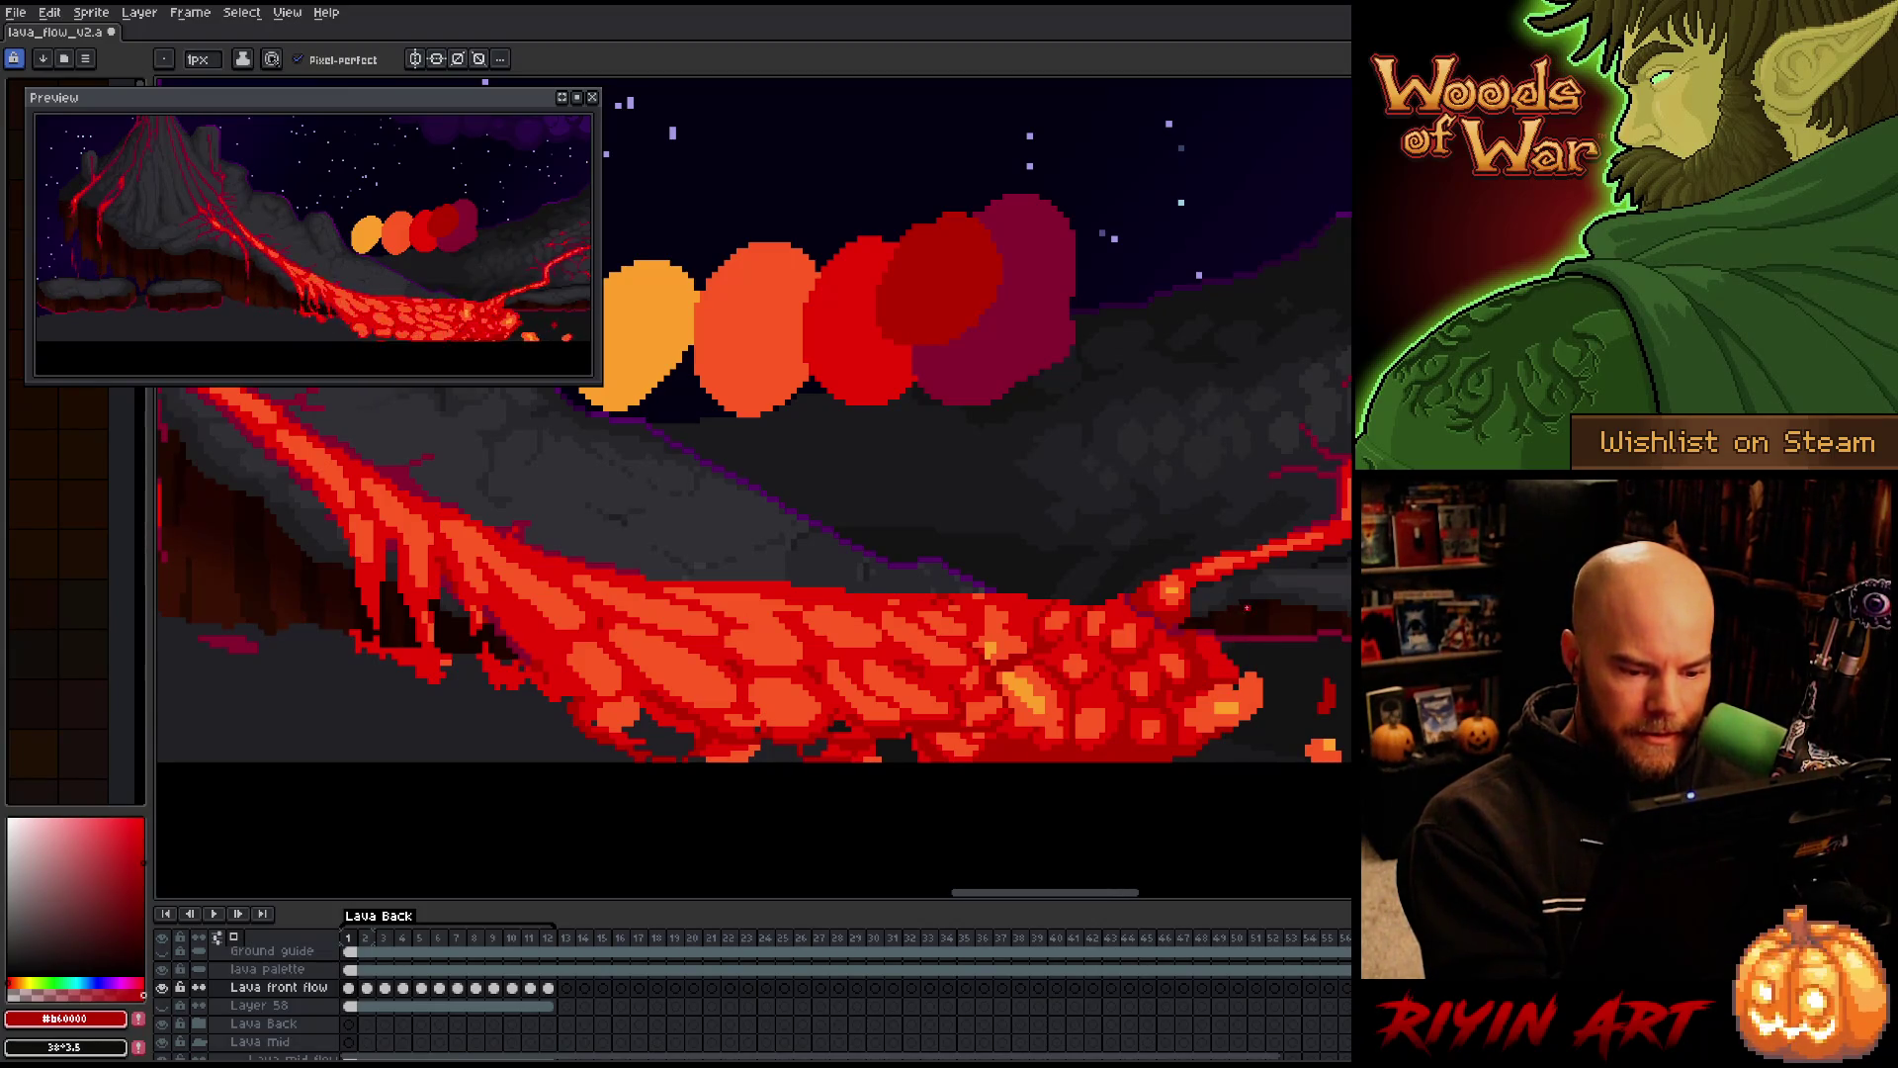
Flip repeatedly between lava frames 1 and 2 to compare them, ending on frame 2
key(Right)
key(Left)
key(Right)
key(Left)
key(Right)
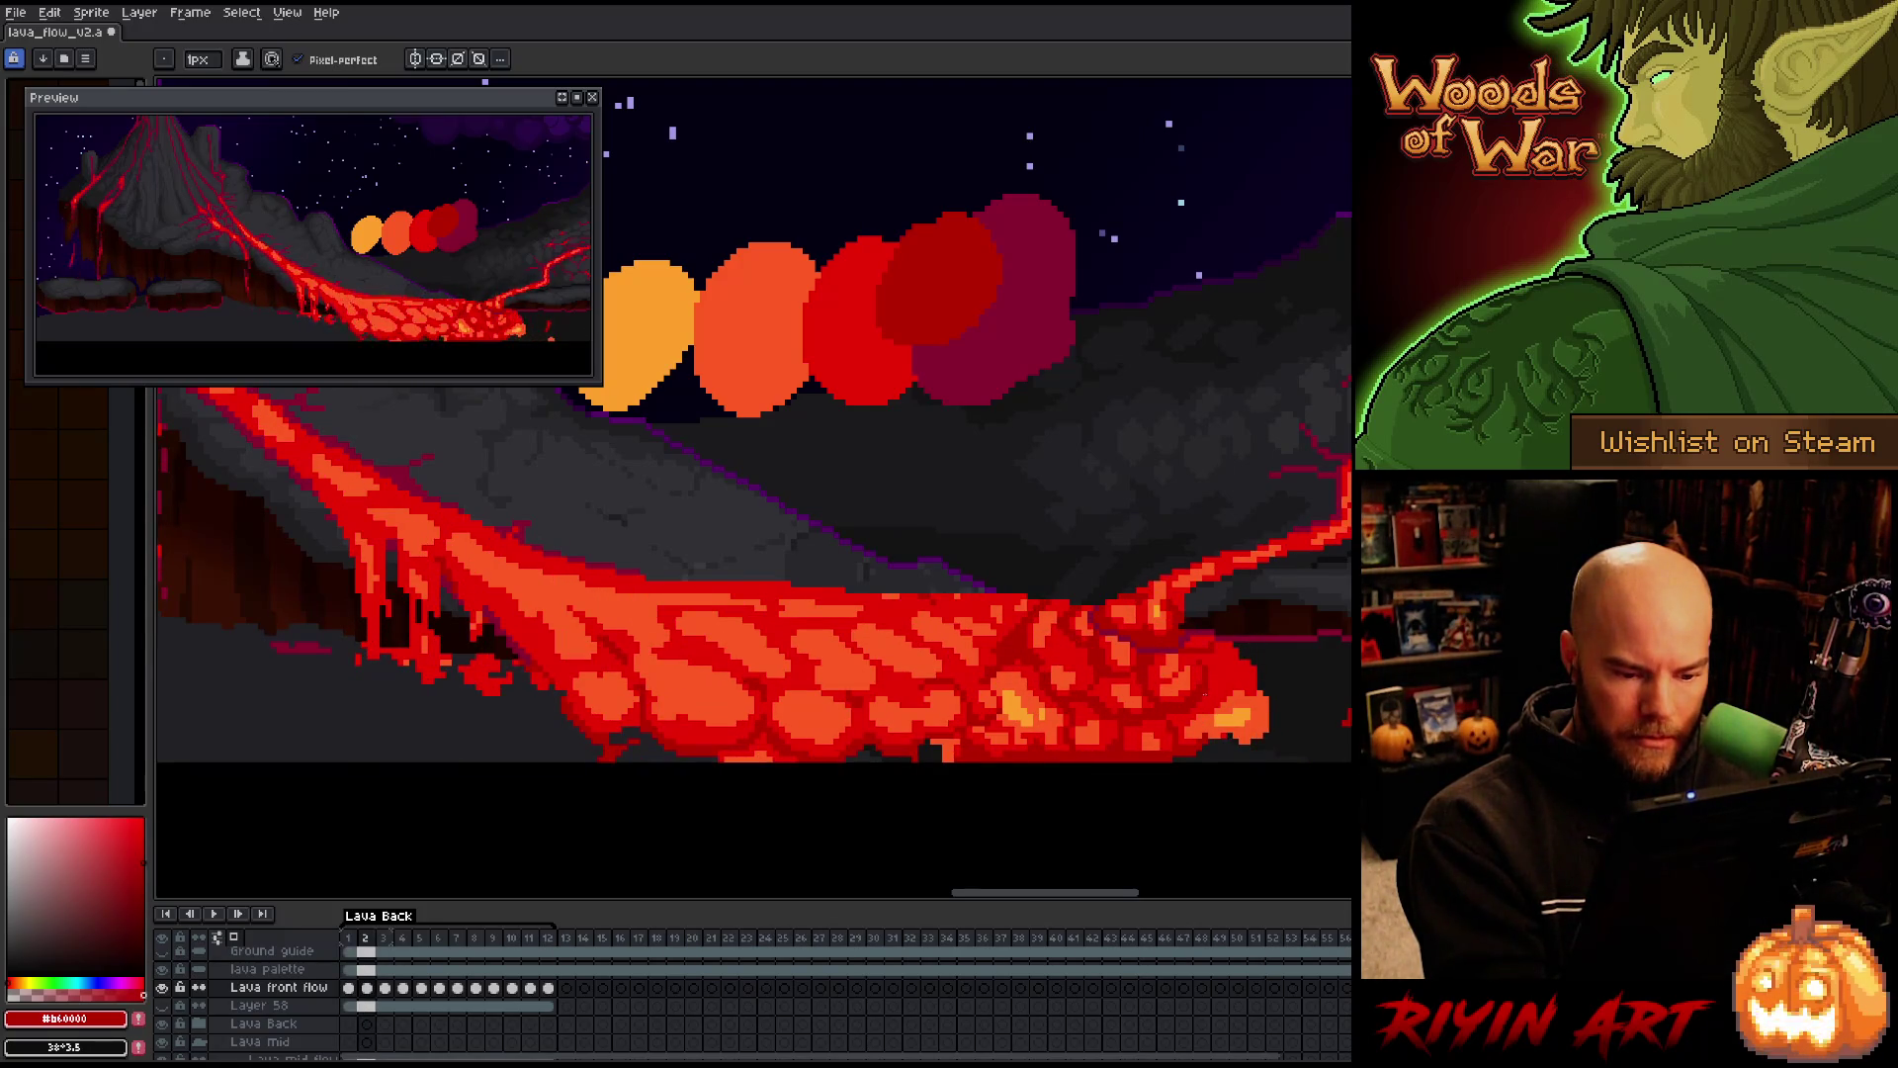
key(Left)
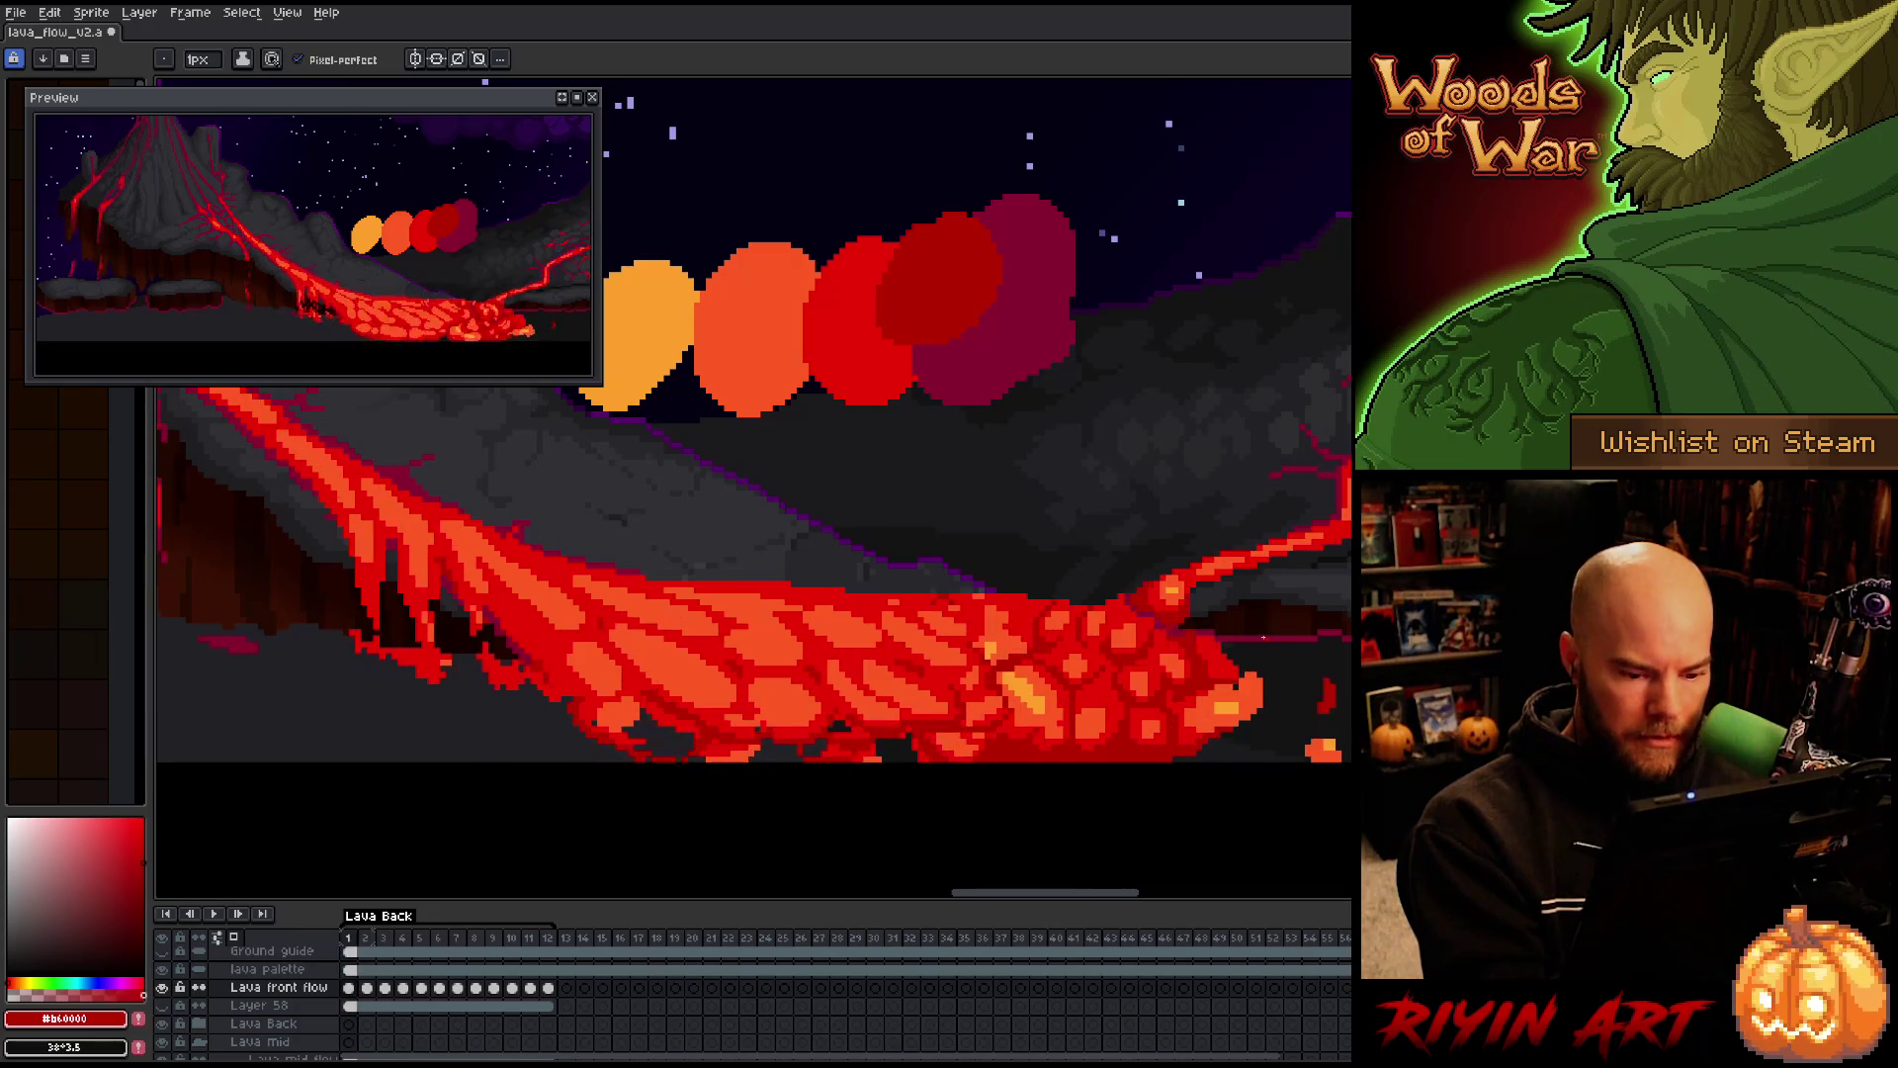
key(Right)
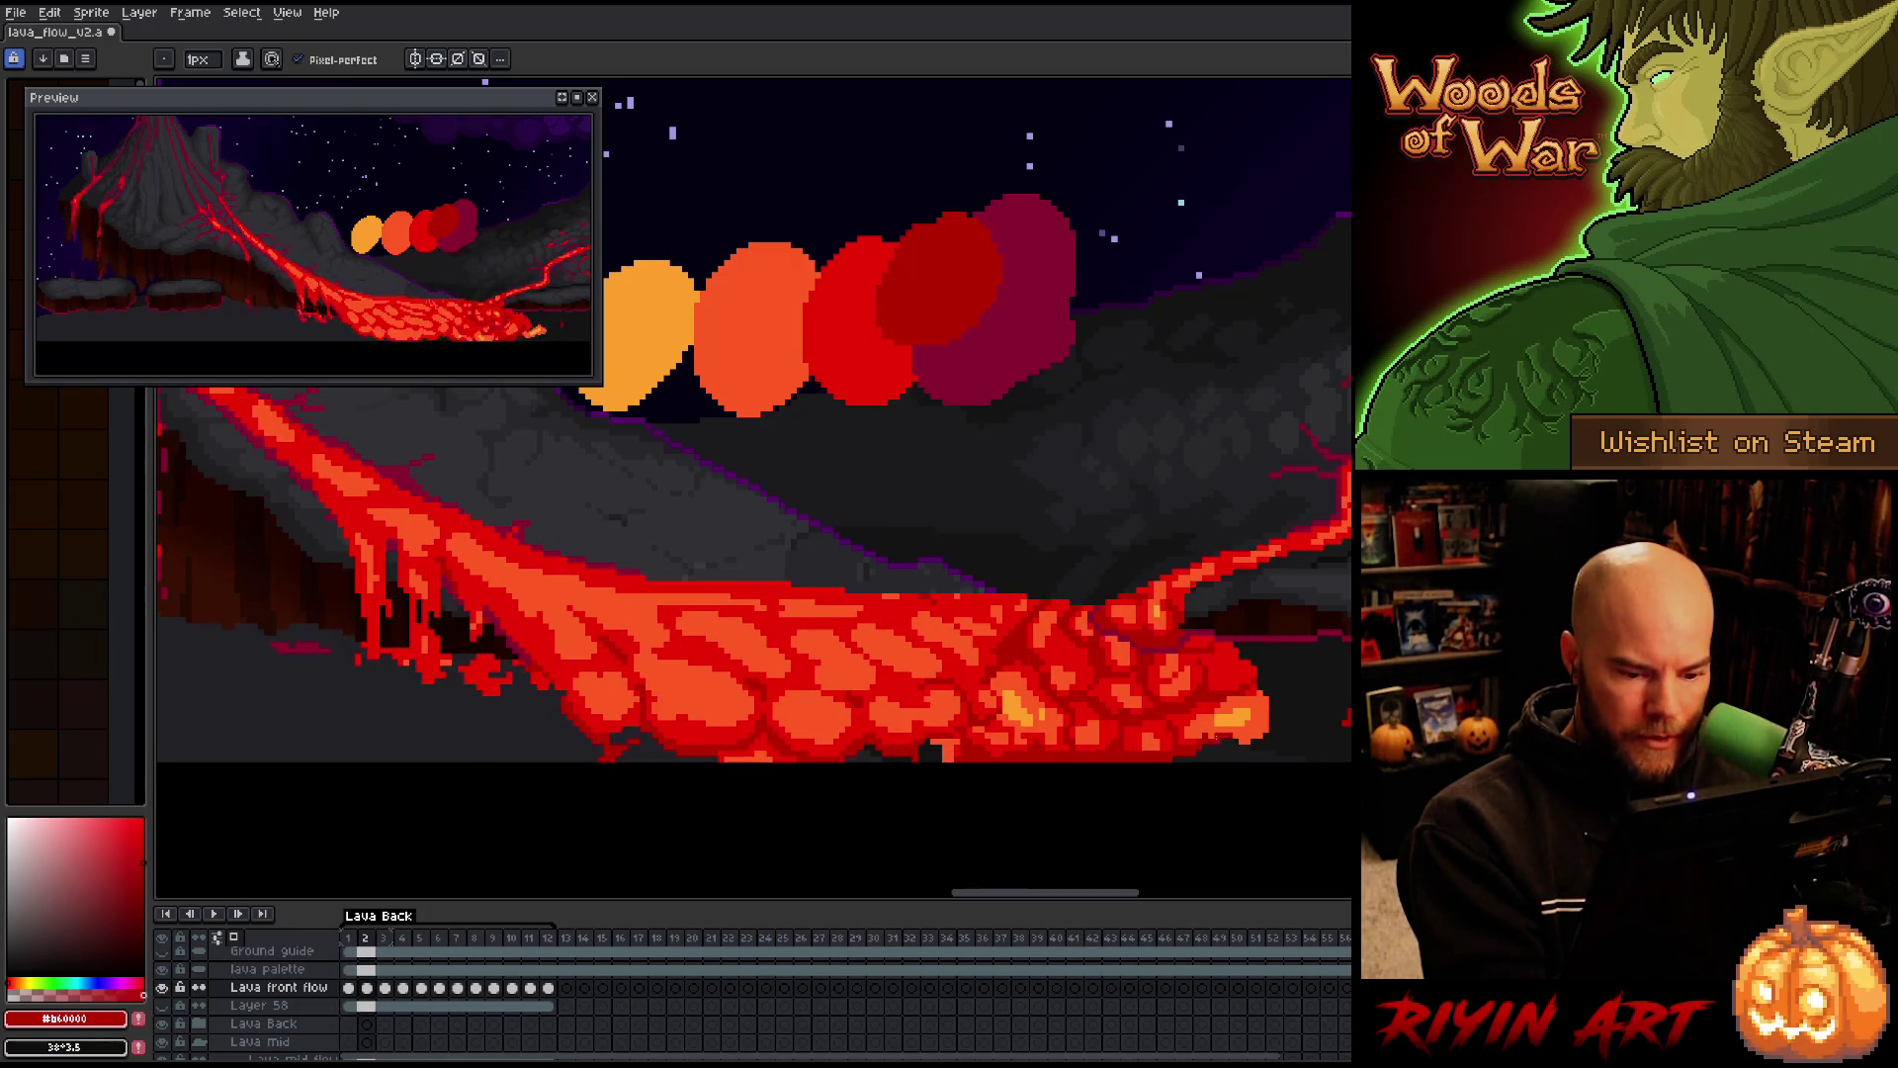
key(Left)
key(Right)
key(Left)
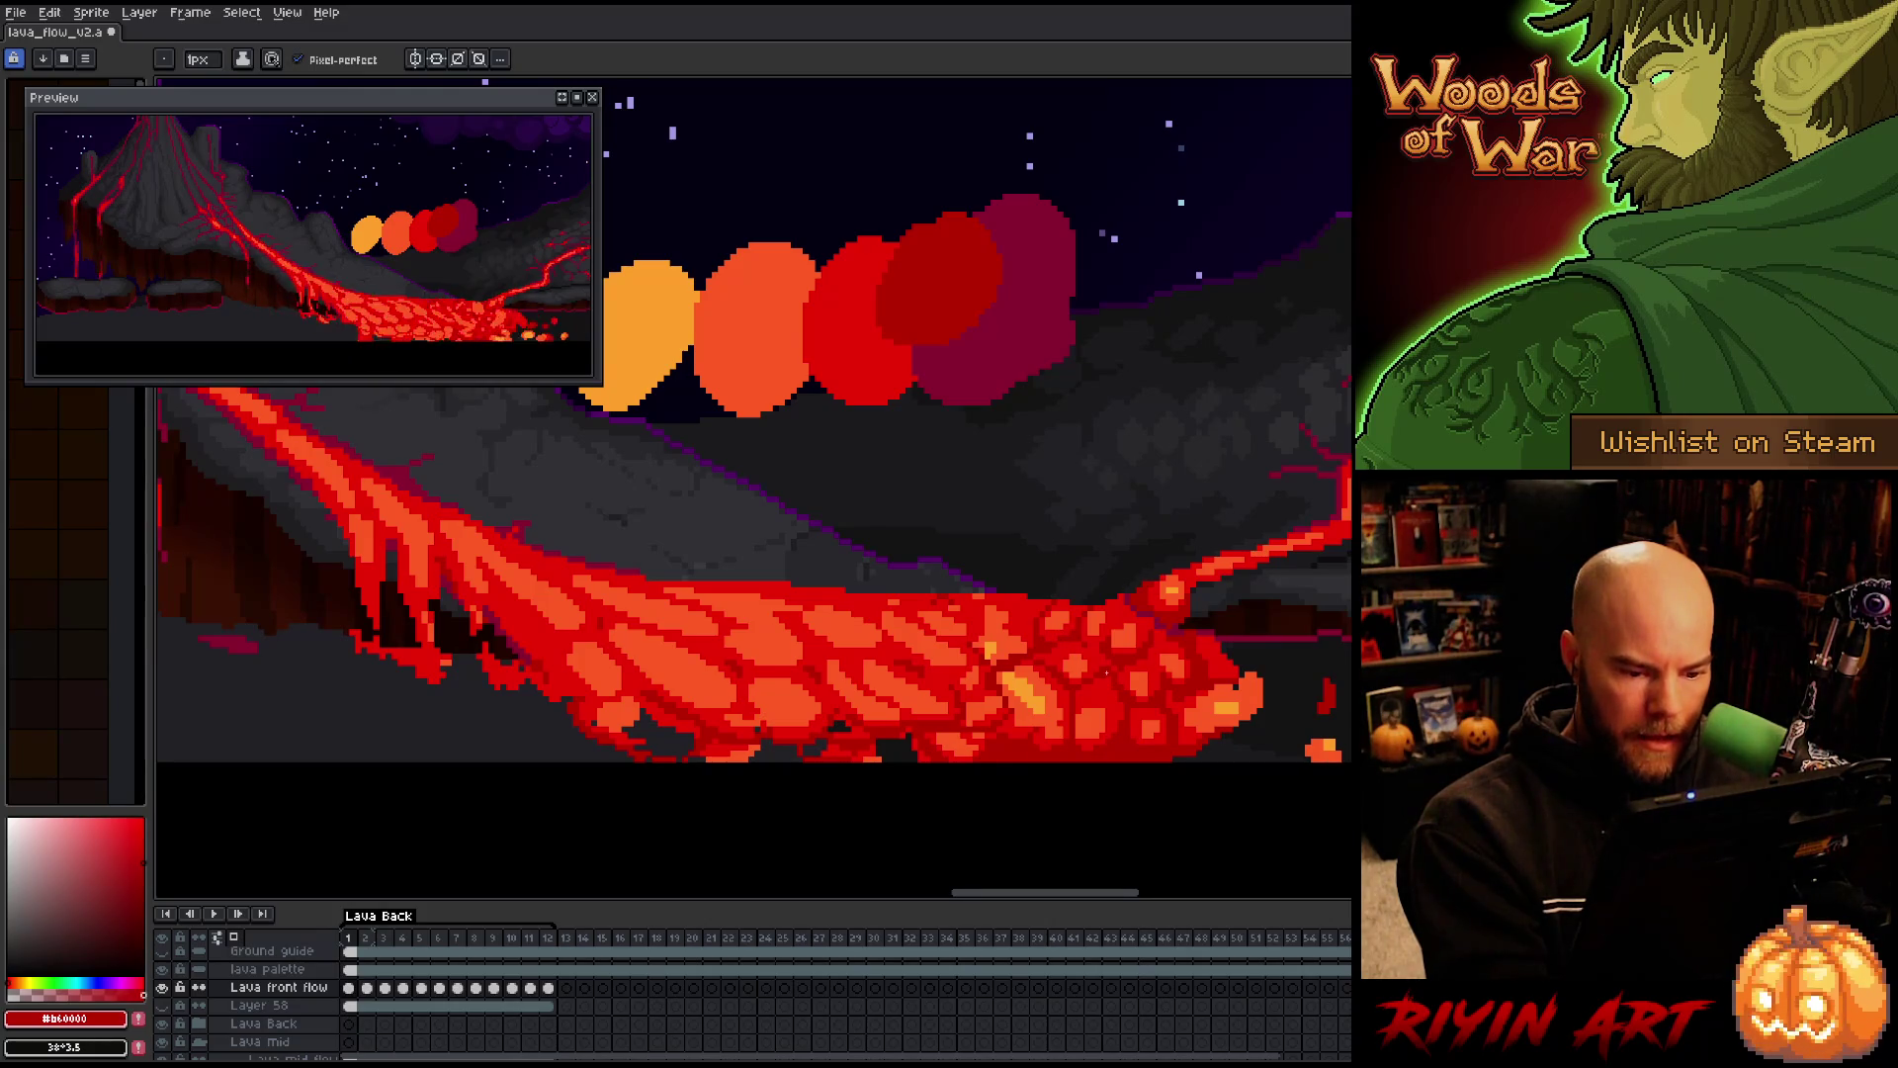
key(Right)
key(Left)
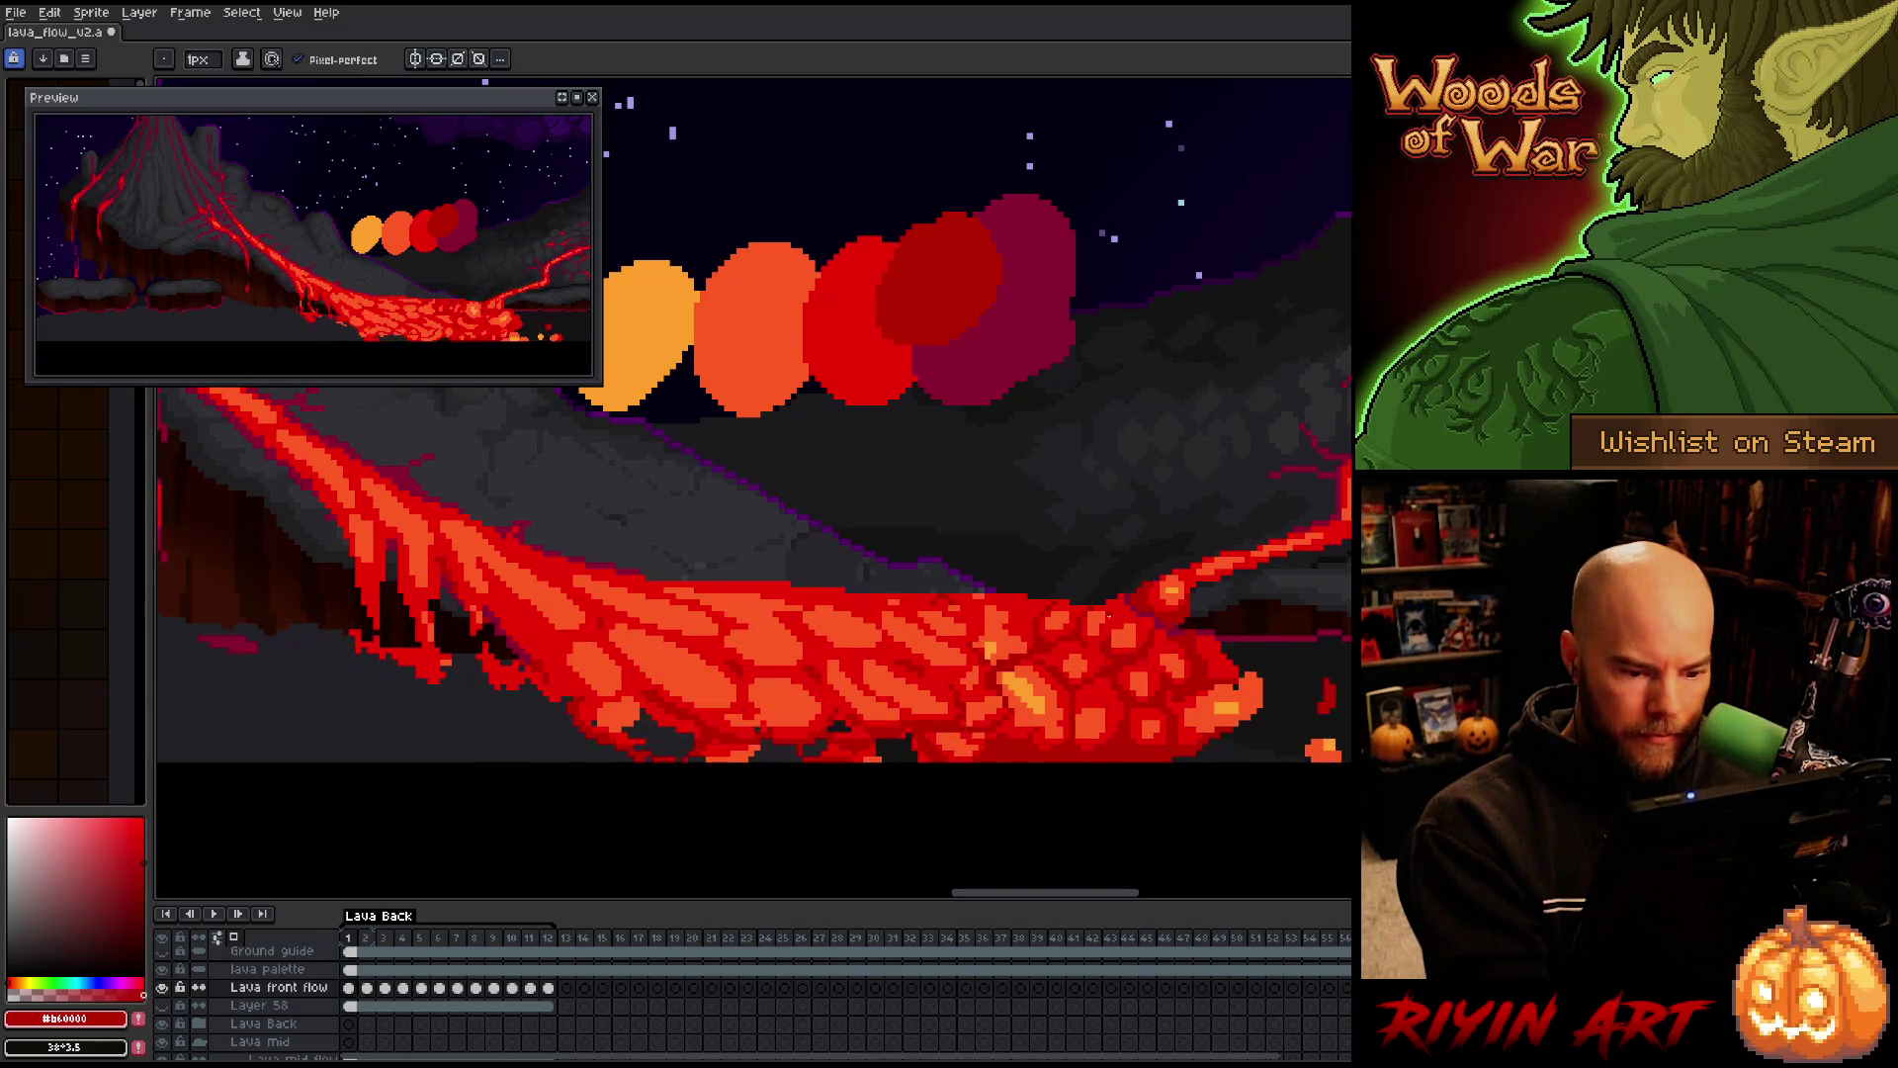
key(Right)
key(Left)
key(Right)
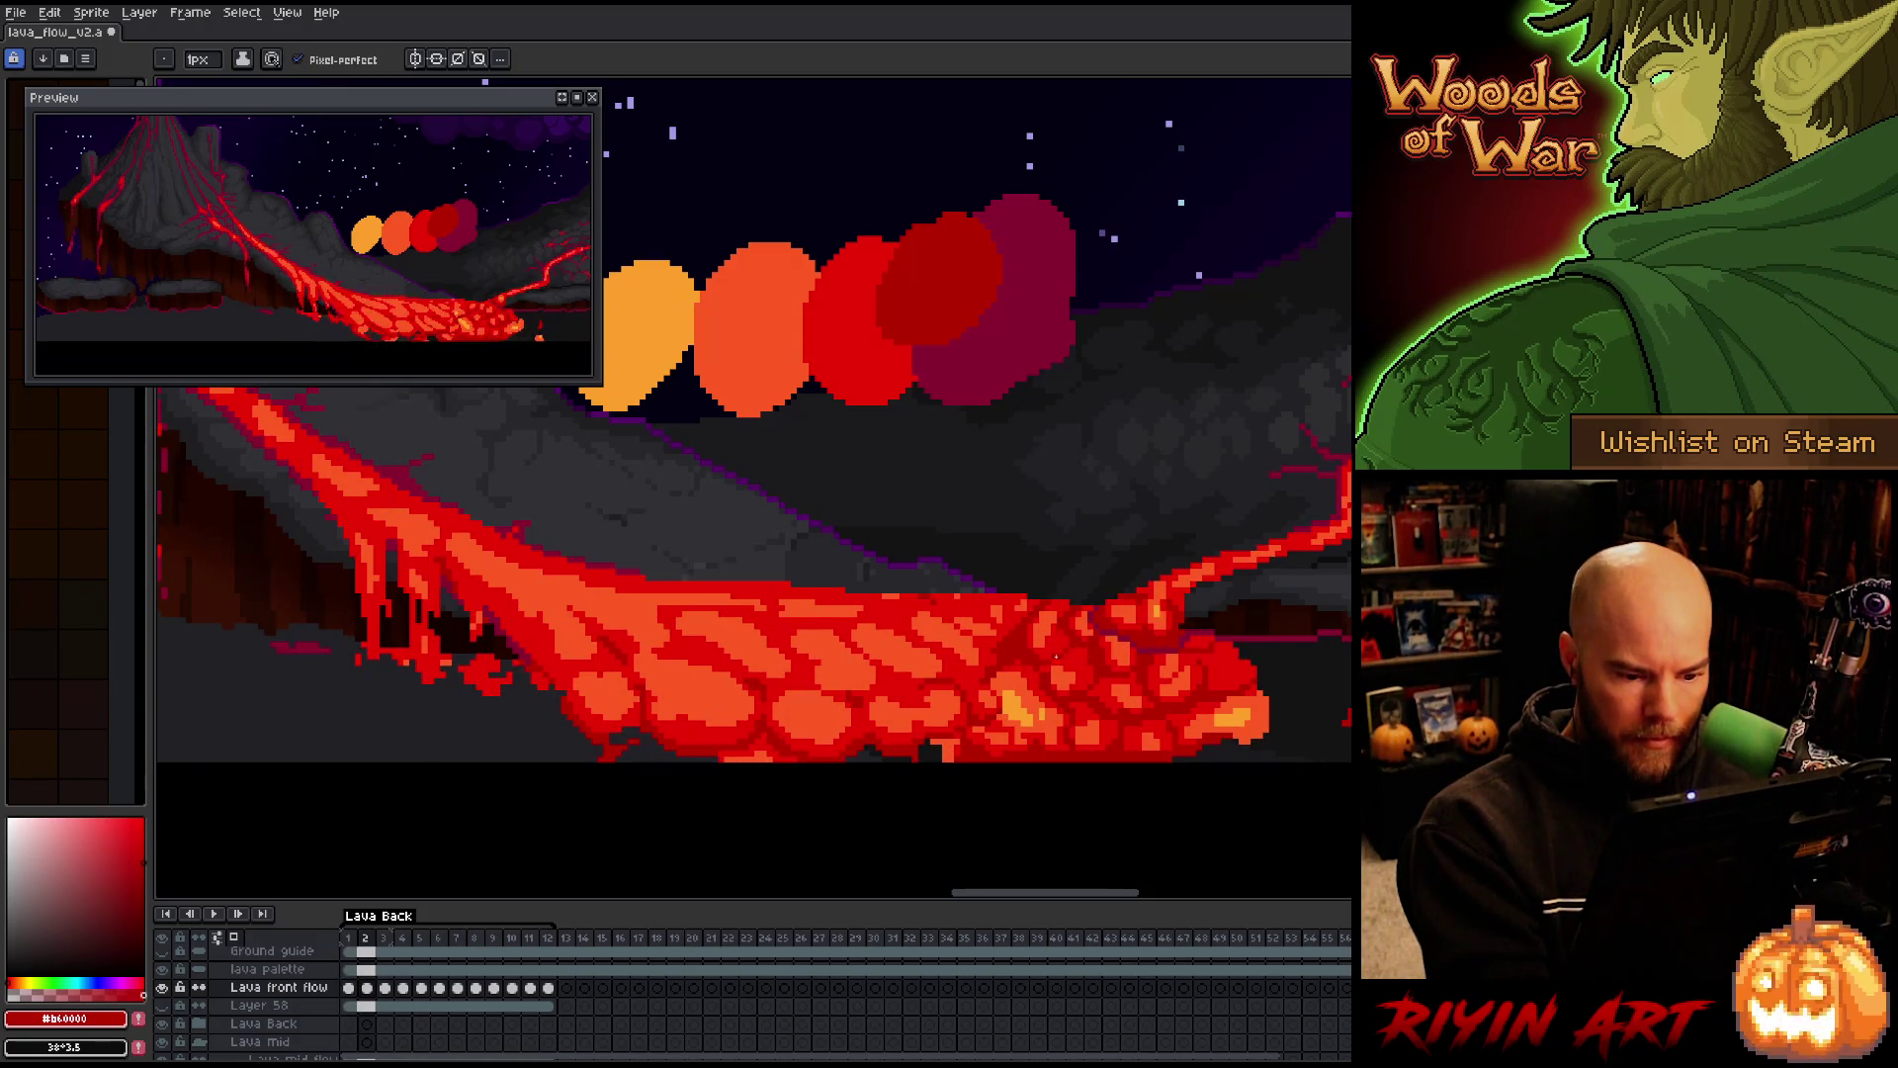
Compare lava frames 2 and 3, then advance to frame 4
key(Right)
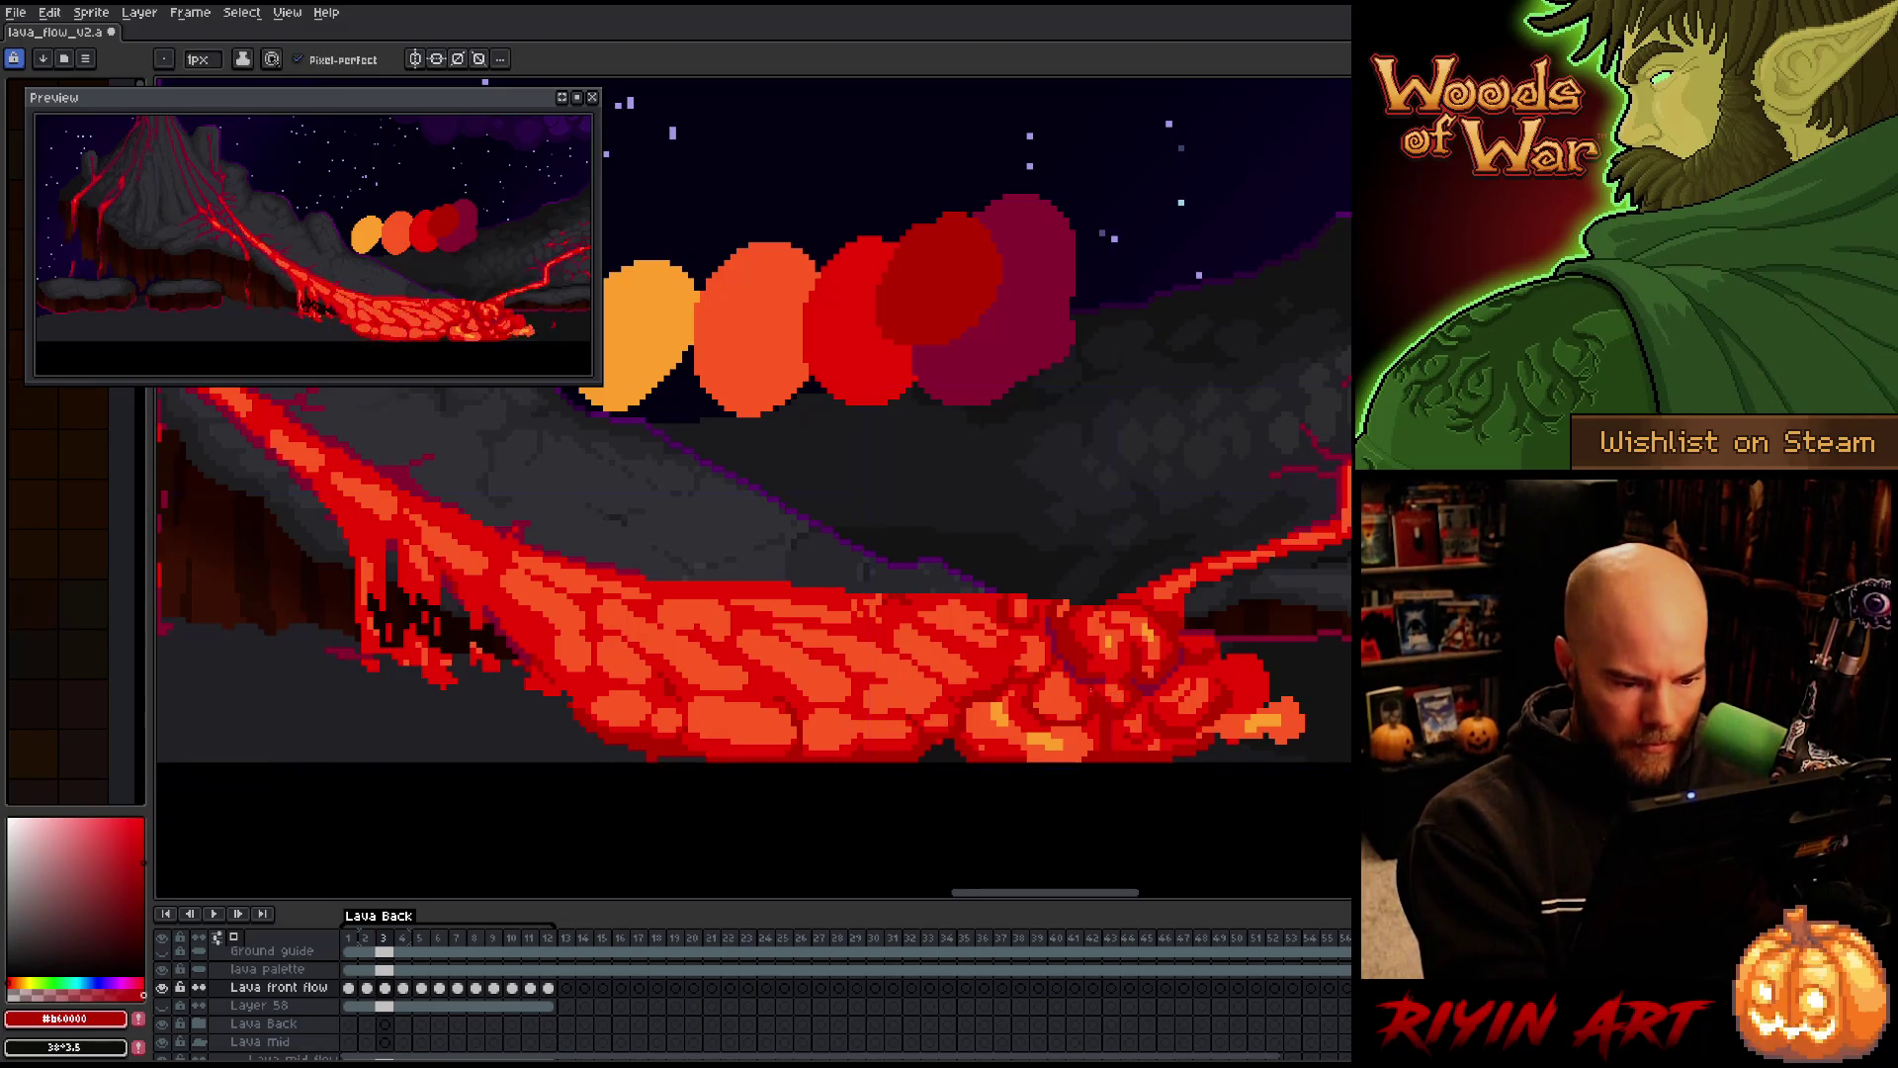
key(Left)
key(Right)
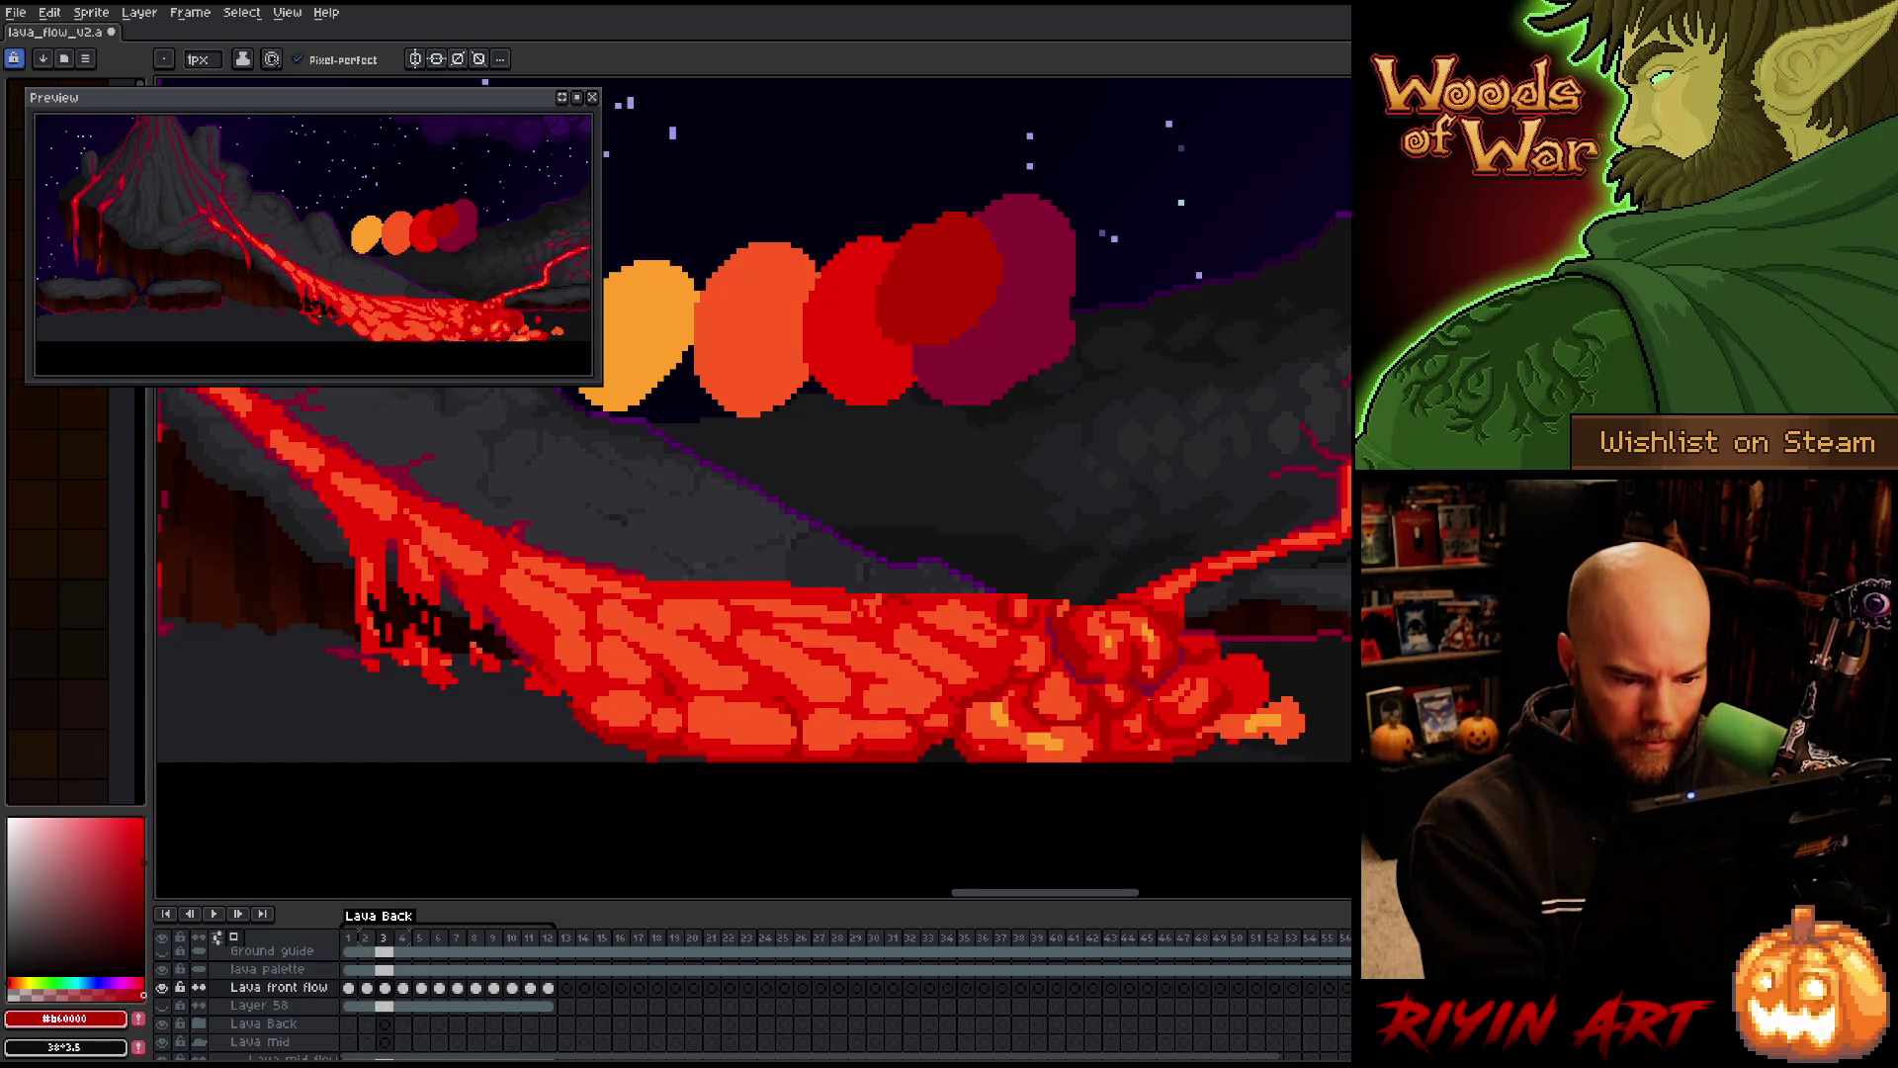
key(Left)
key(Right)
key(Left)
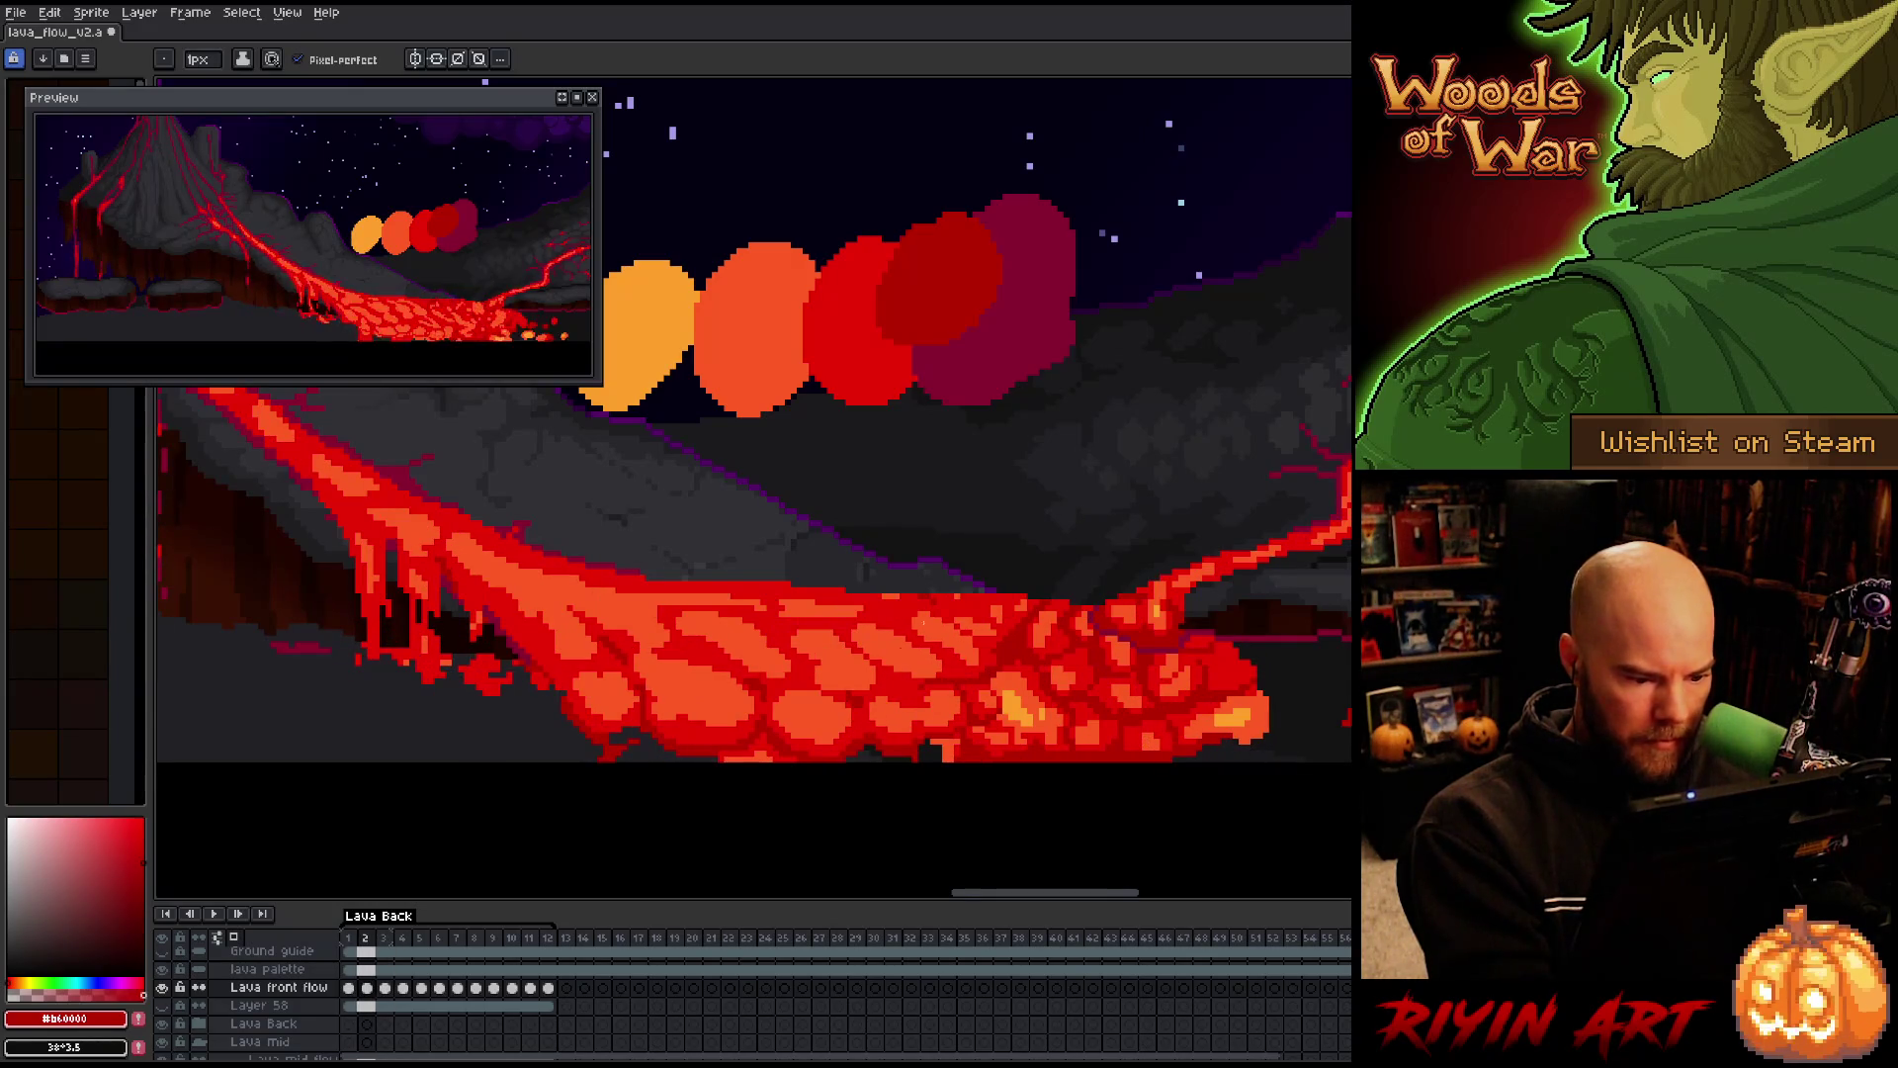
key(Right)
key(Left)
key(Left)
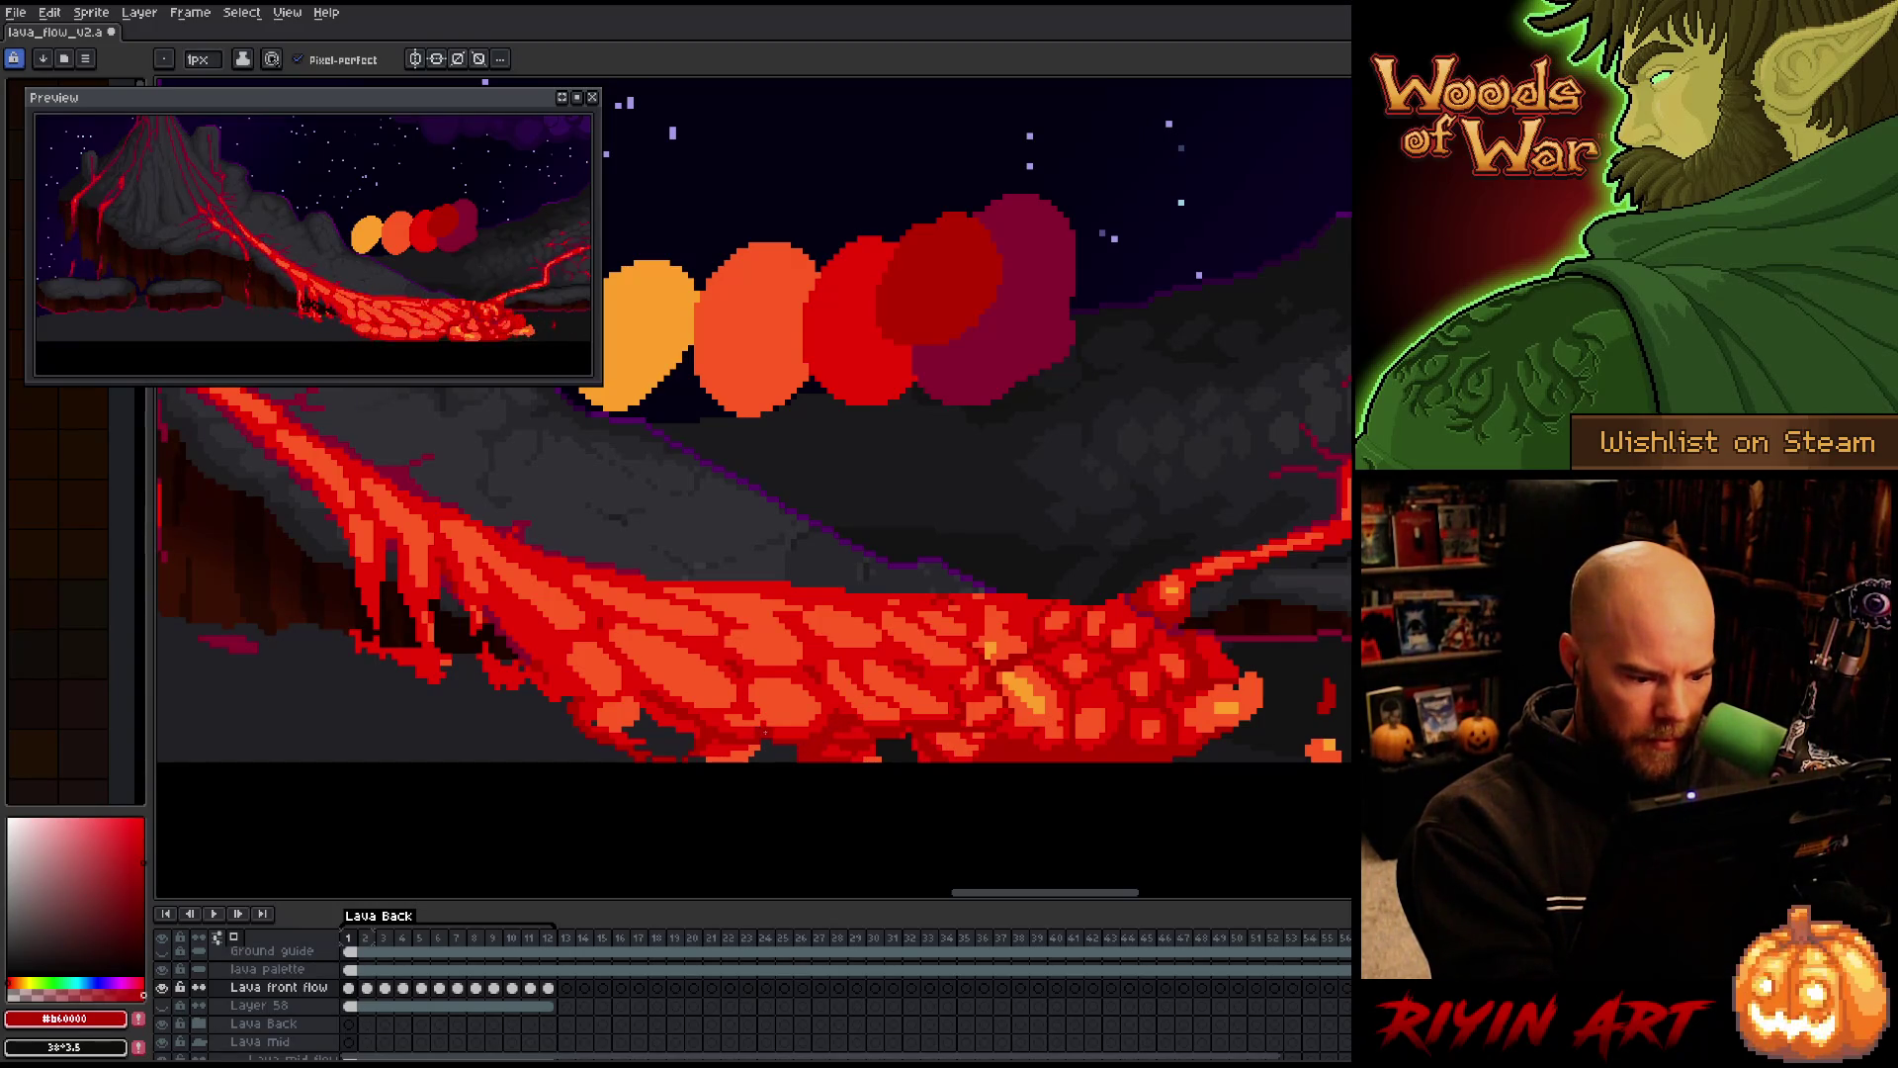
key(Right)
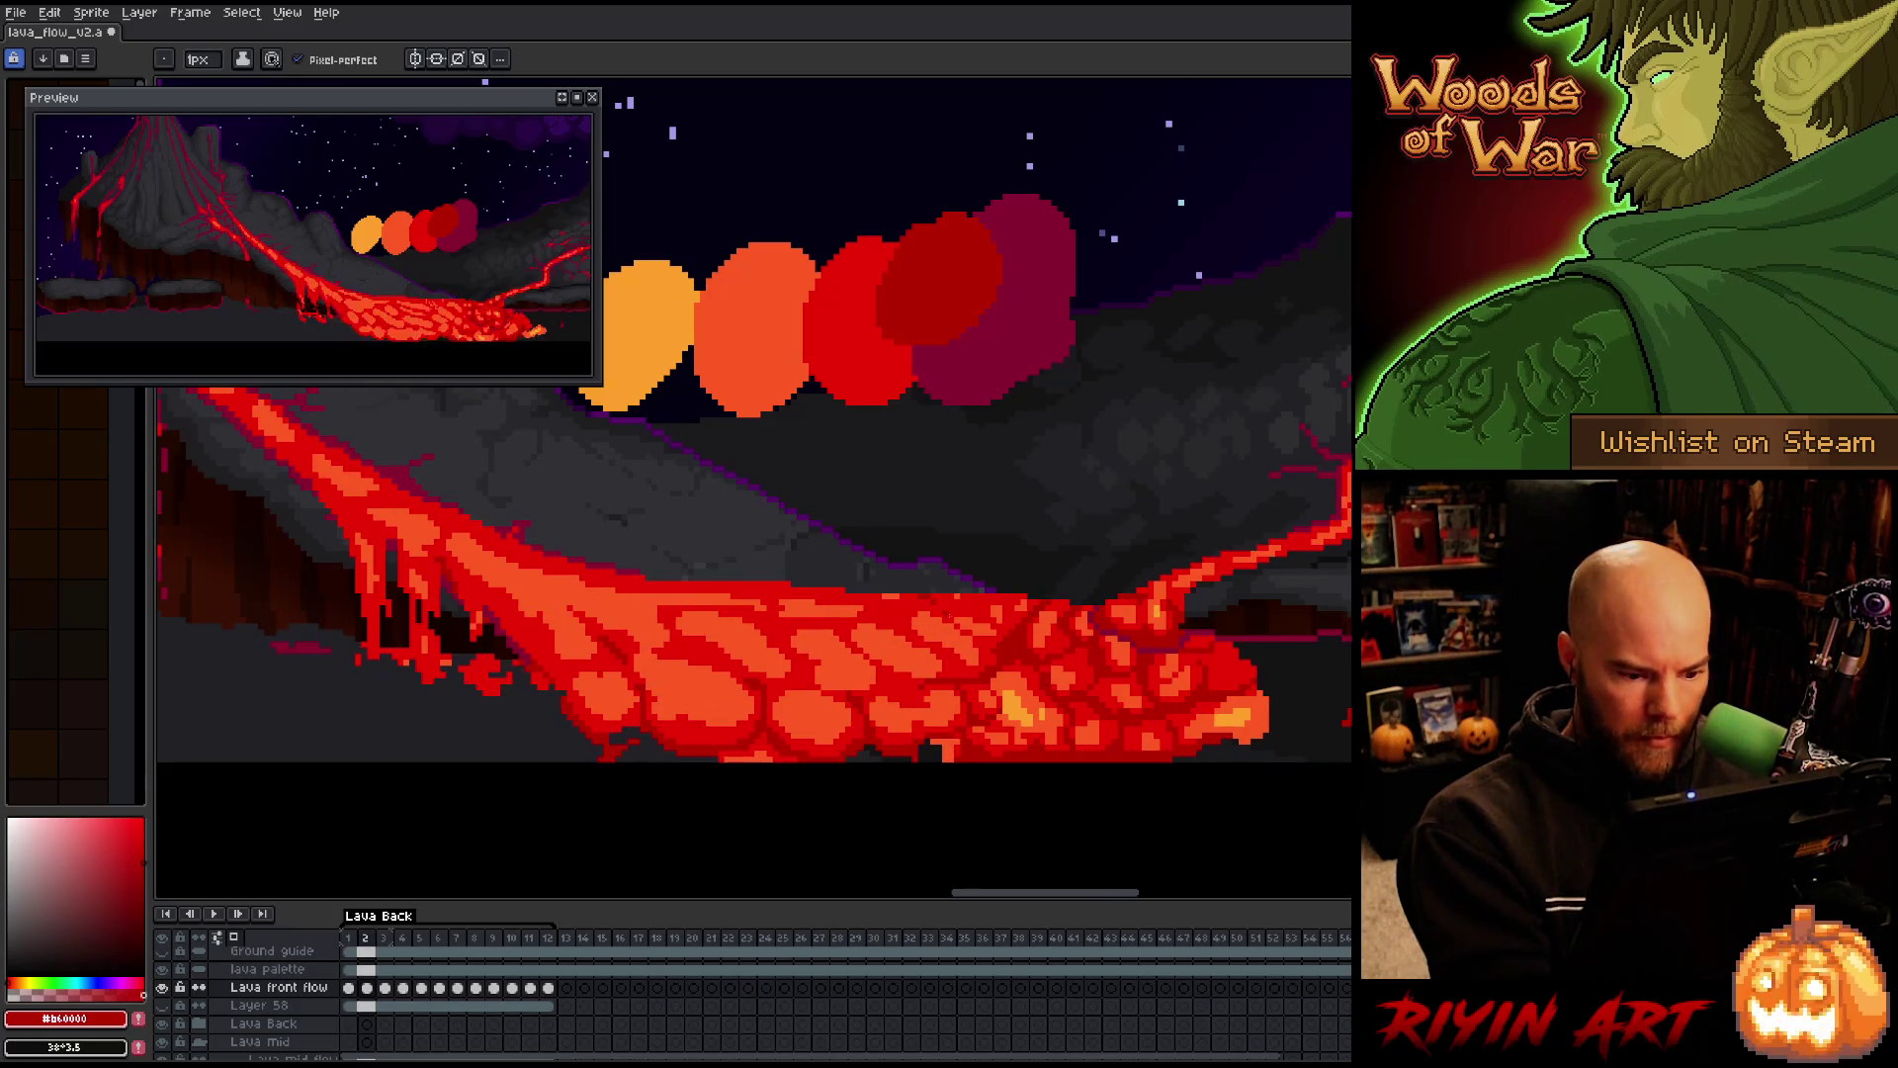
key(Right)
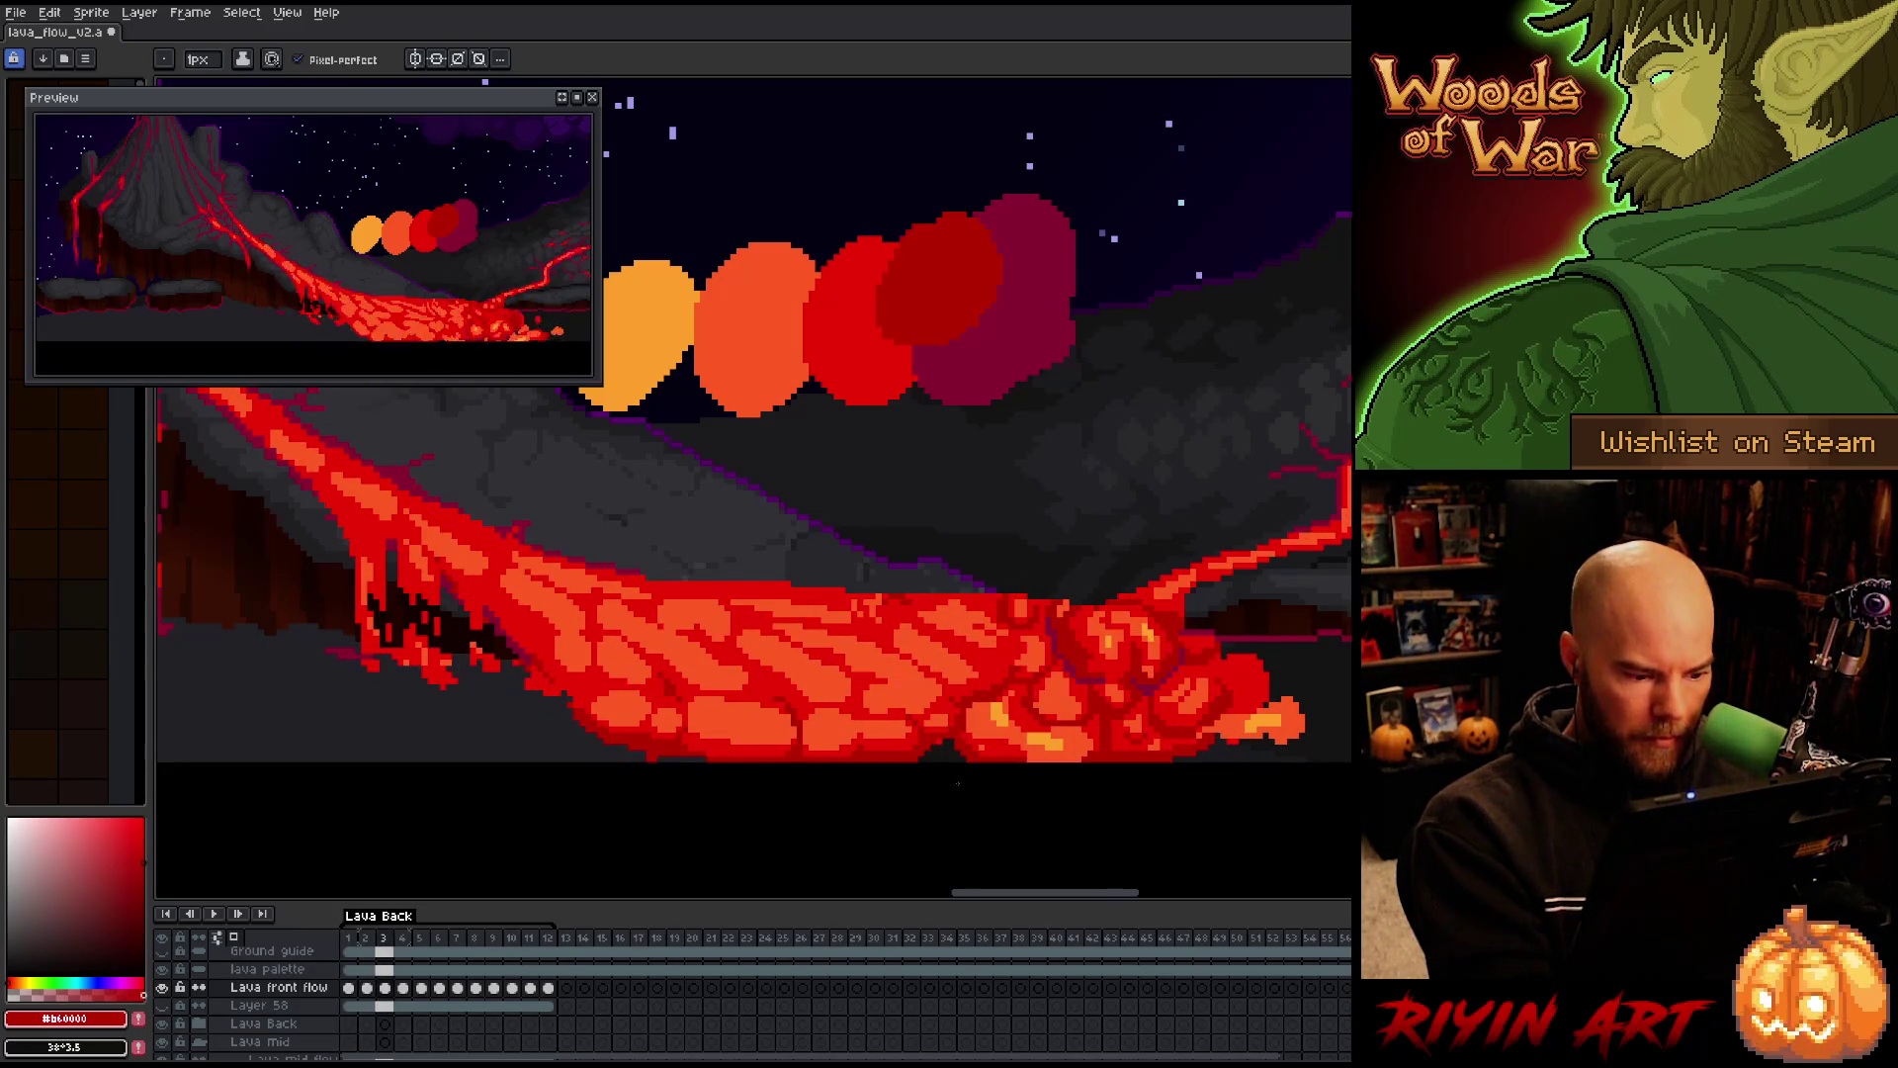
key(Right)
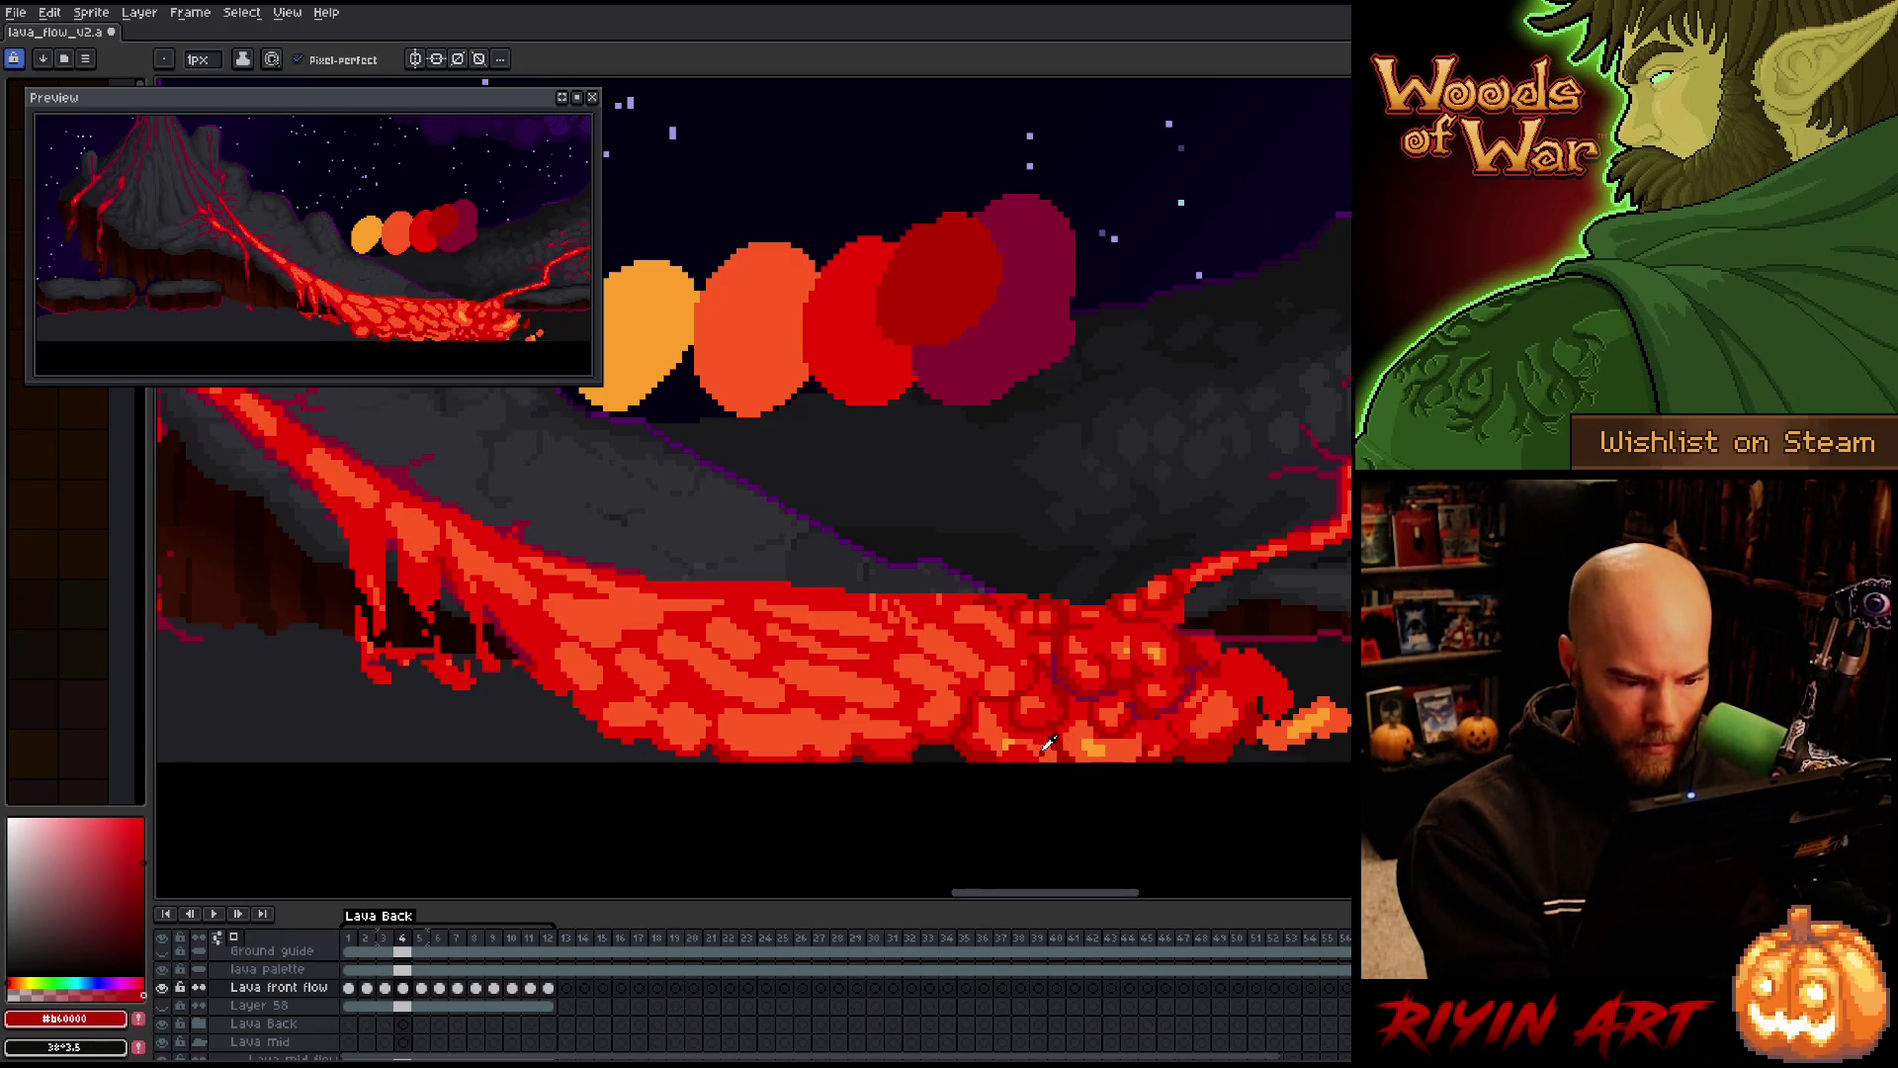
Sample the lava's oranges, dark reds and dark magenta with the eyedropper
alt+click(751, 326)
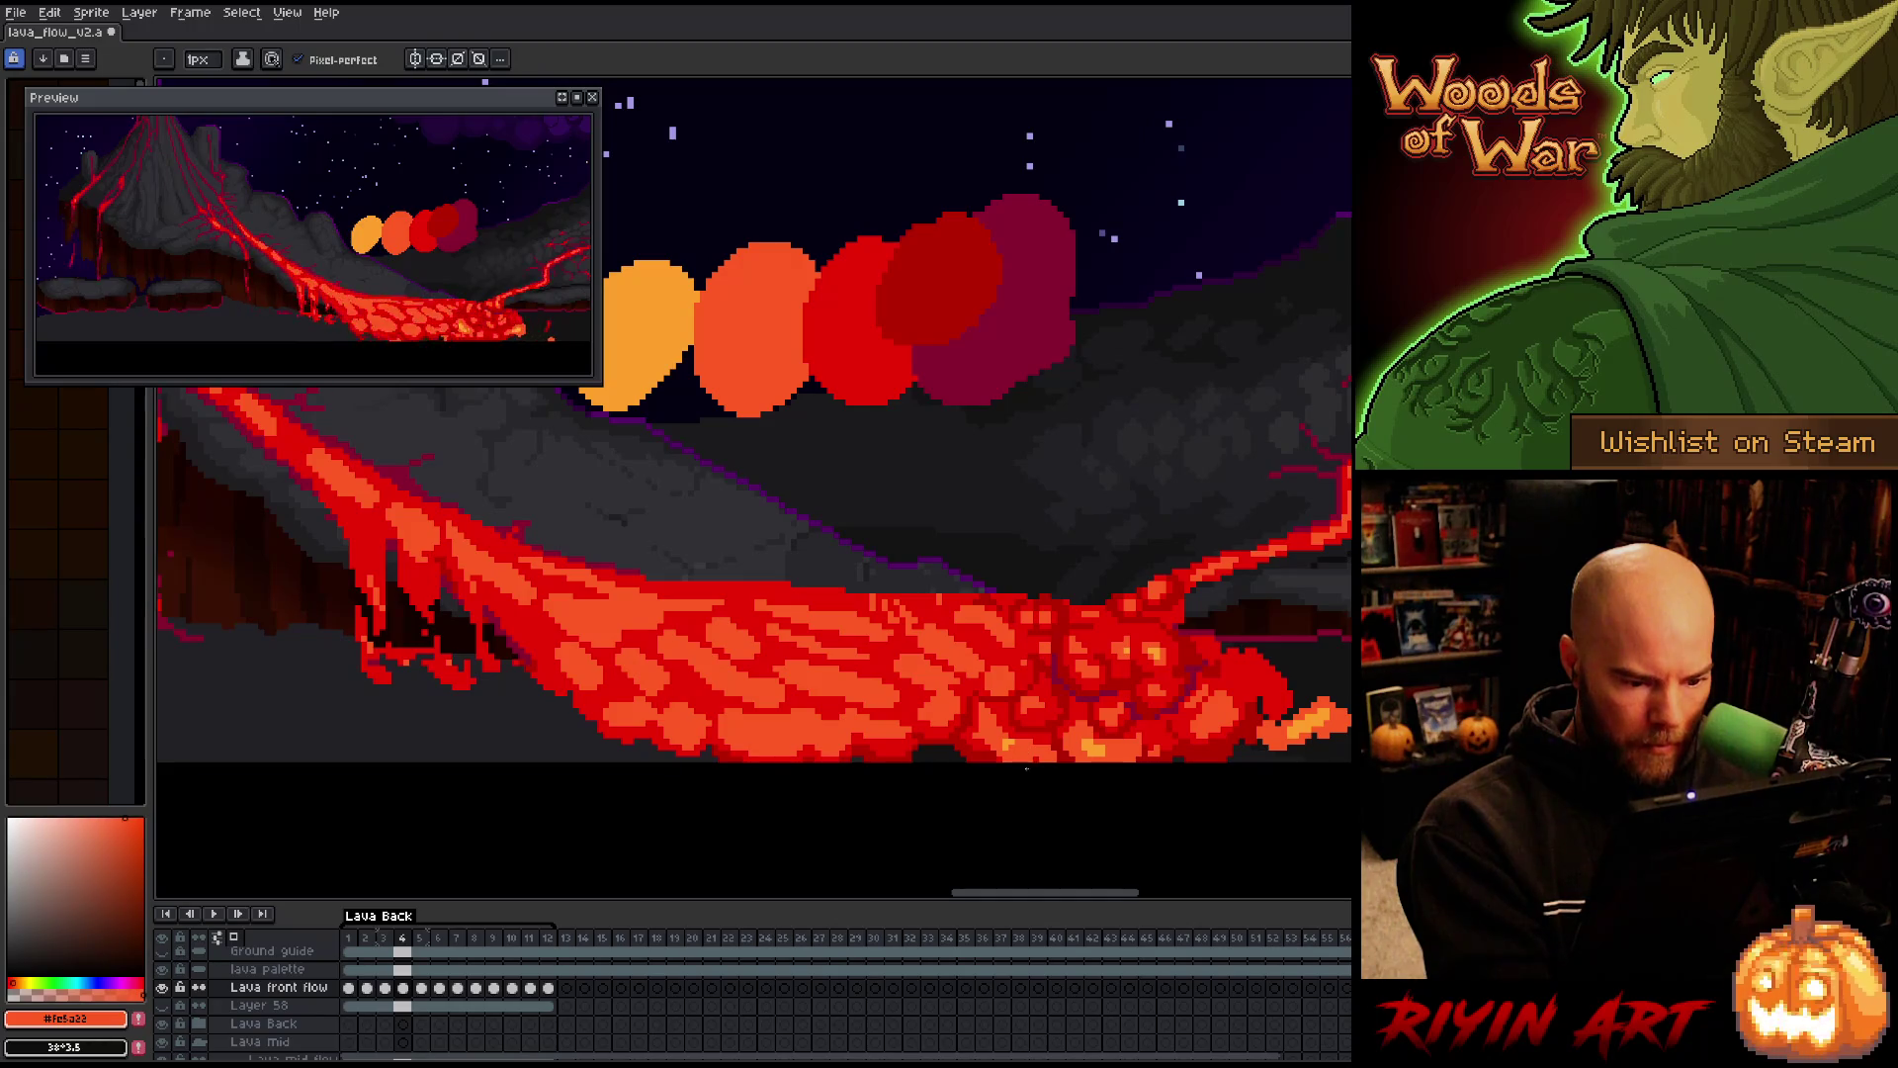
alt+click(648, 326)
alt+click(850, 326)
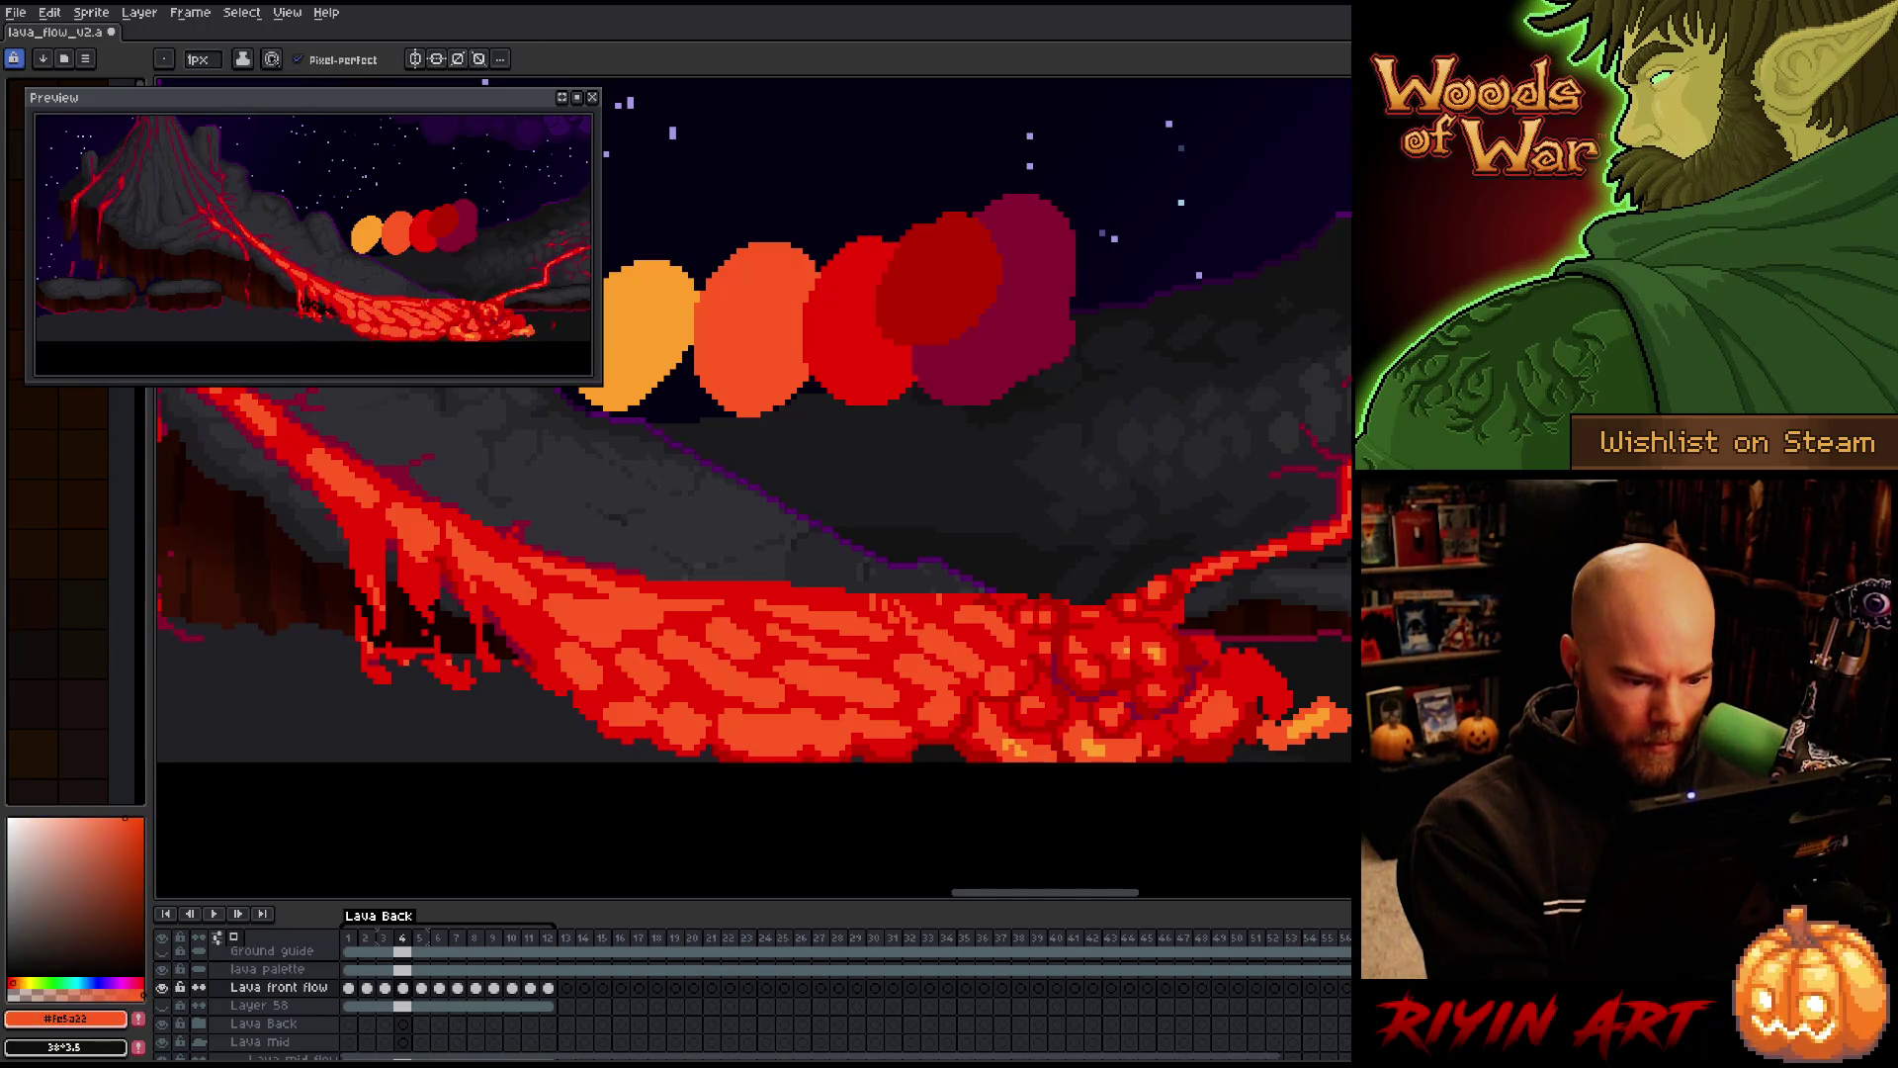
alt+click(939, 287)
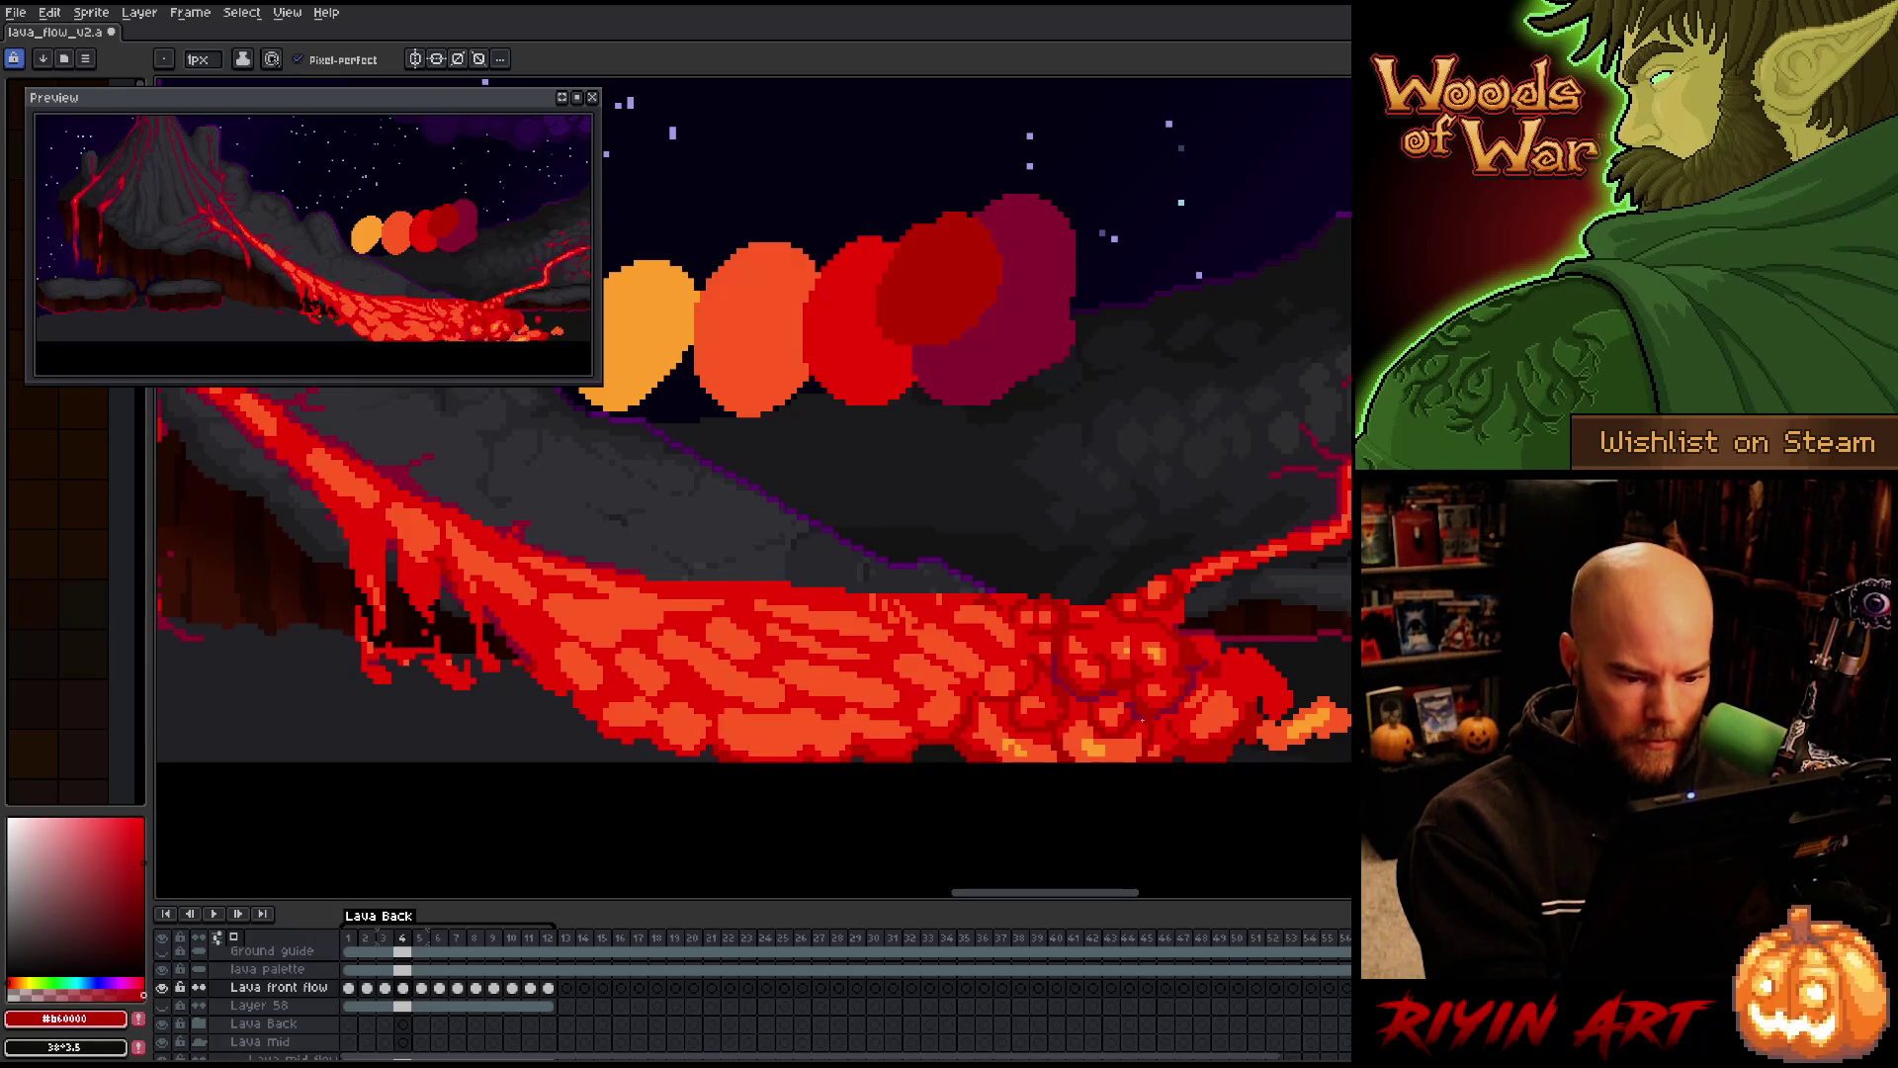
alt+click(1154, 717)
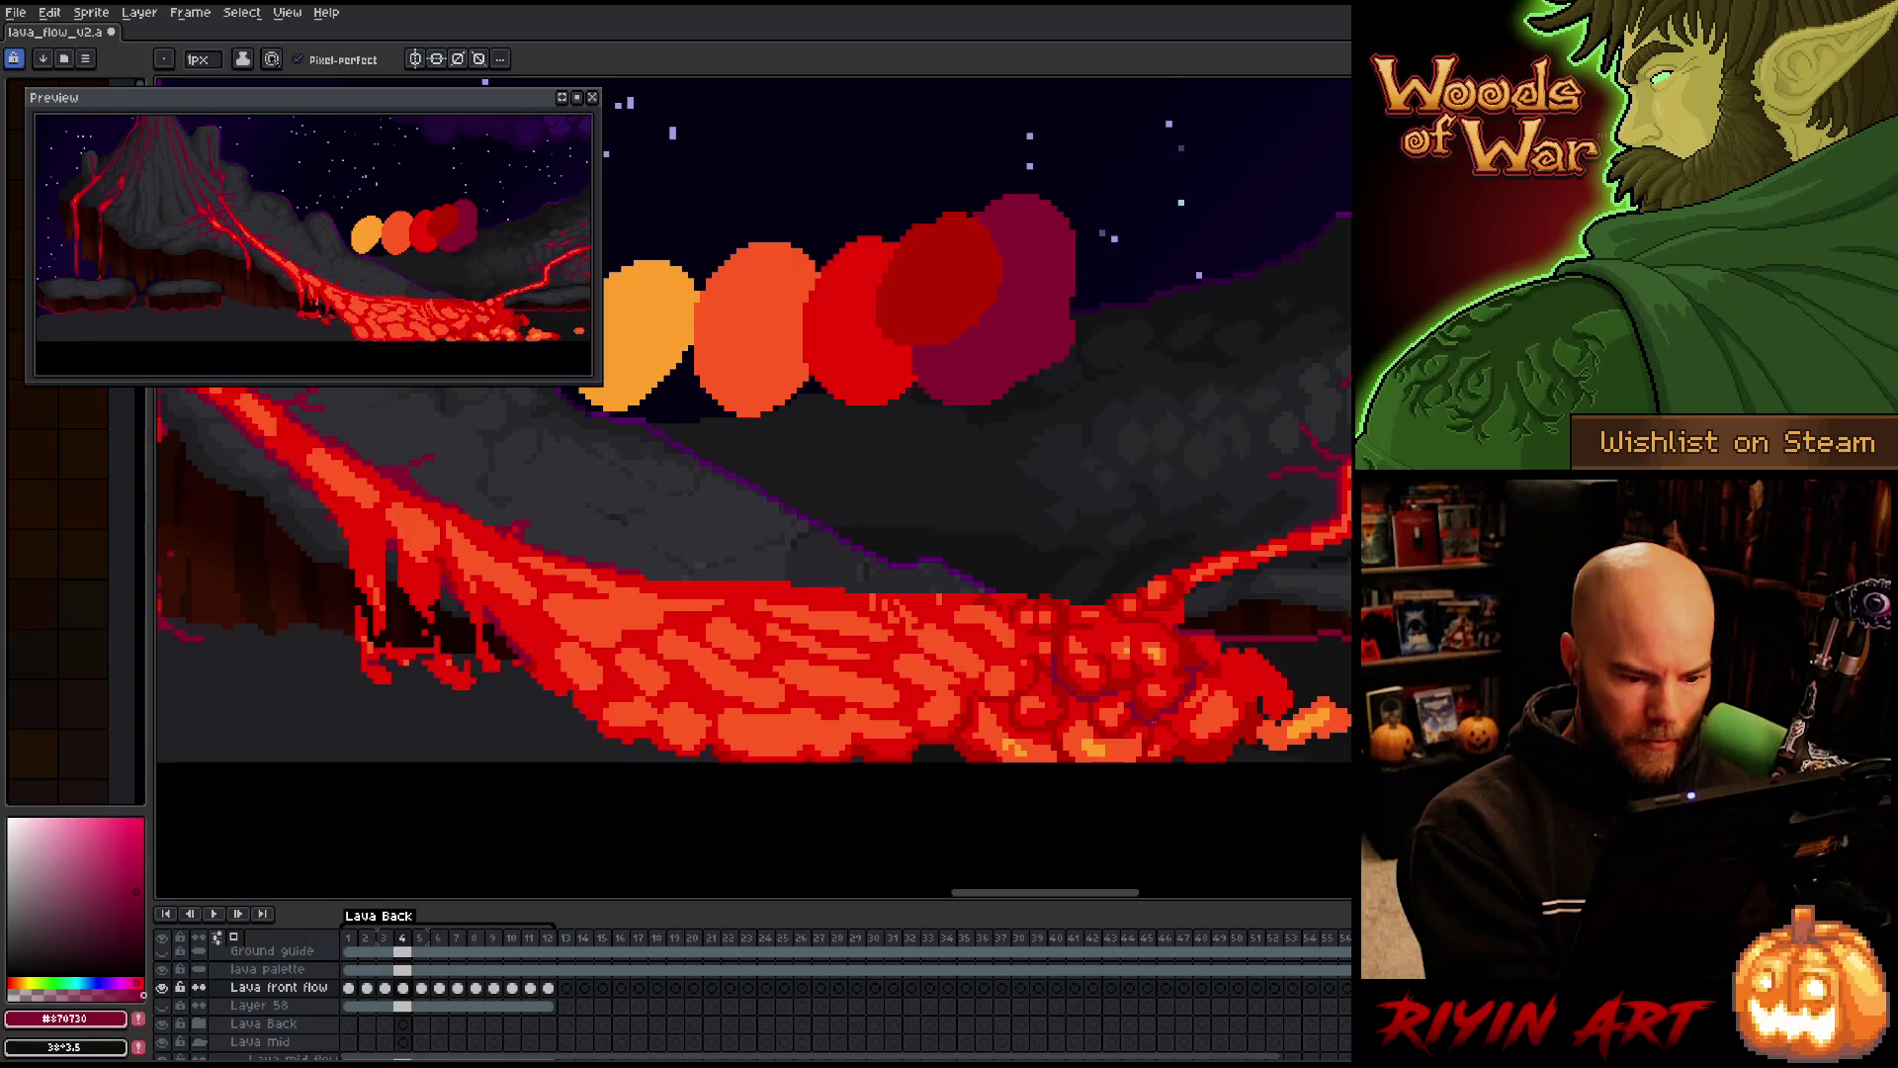
alt+click(1294, 600)
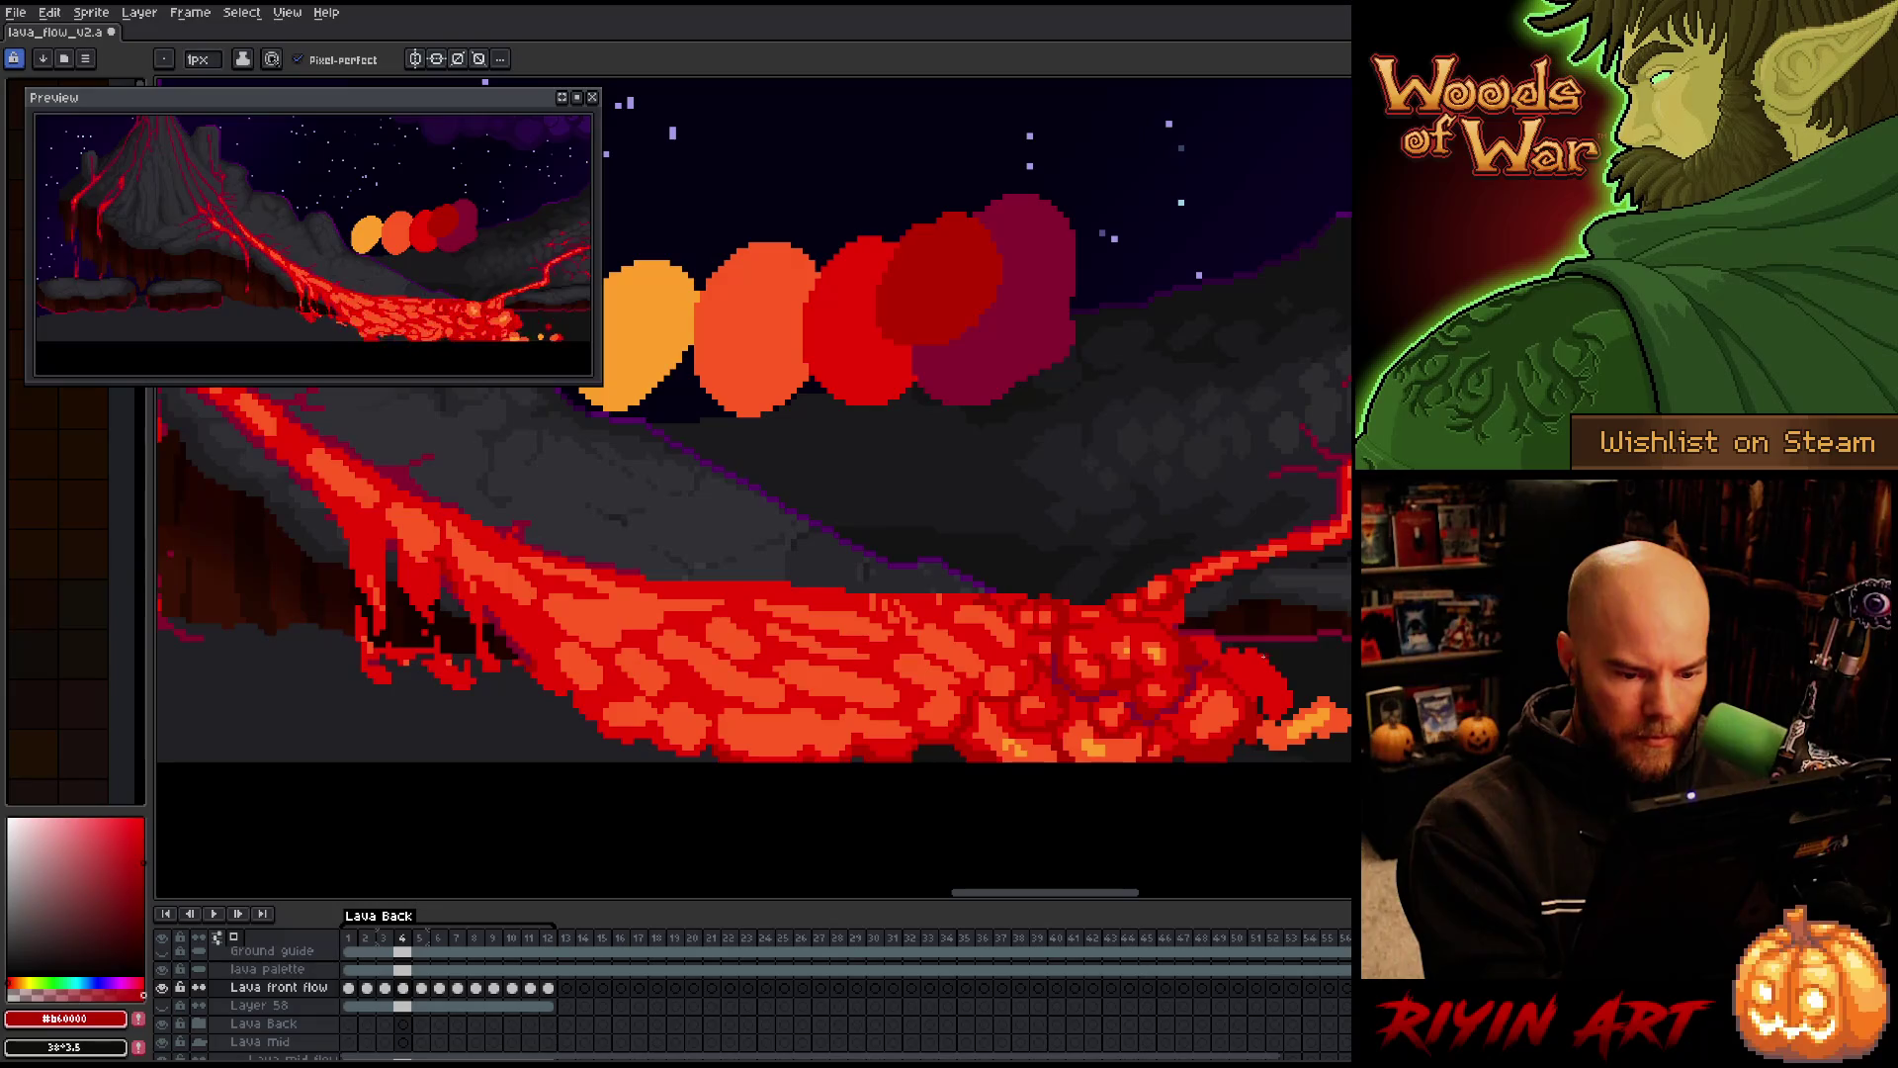
Compare lava frames 3 and 4, then advance to frame 5
key(Left)
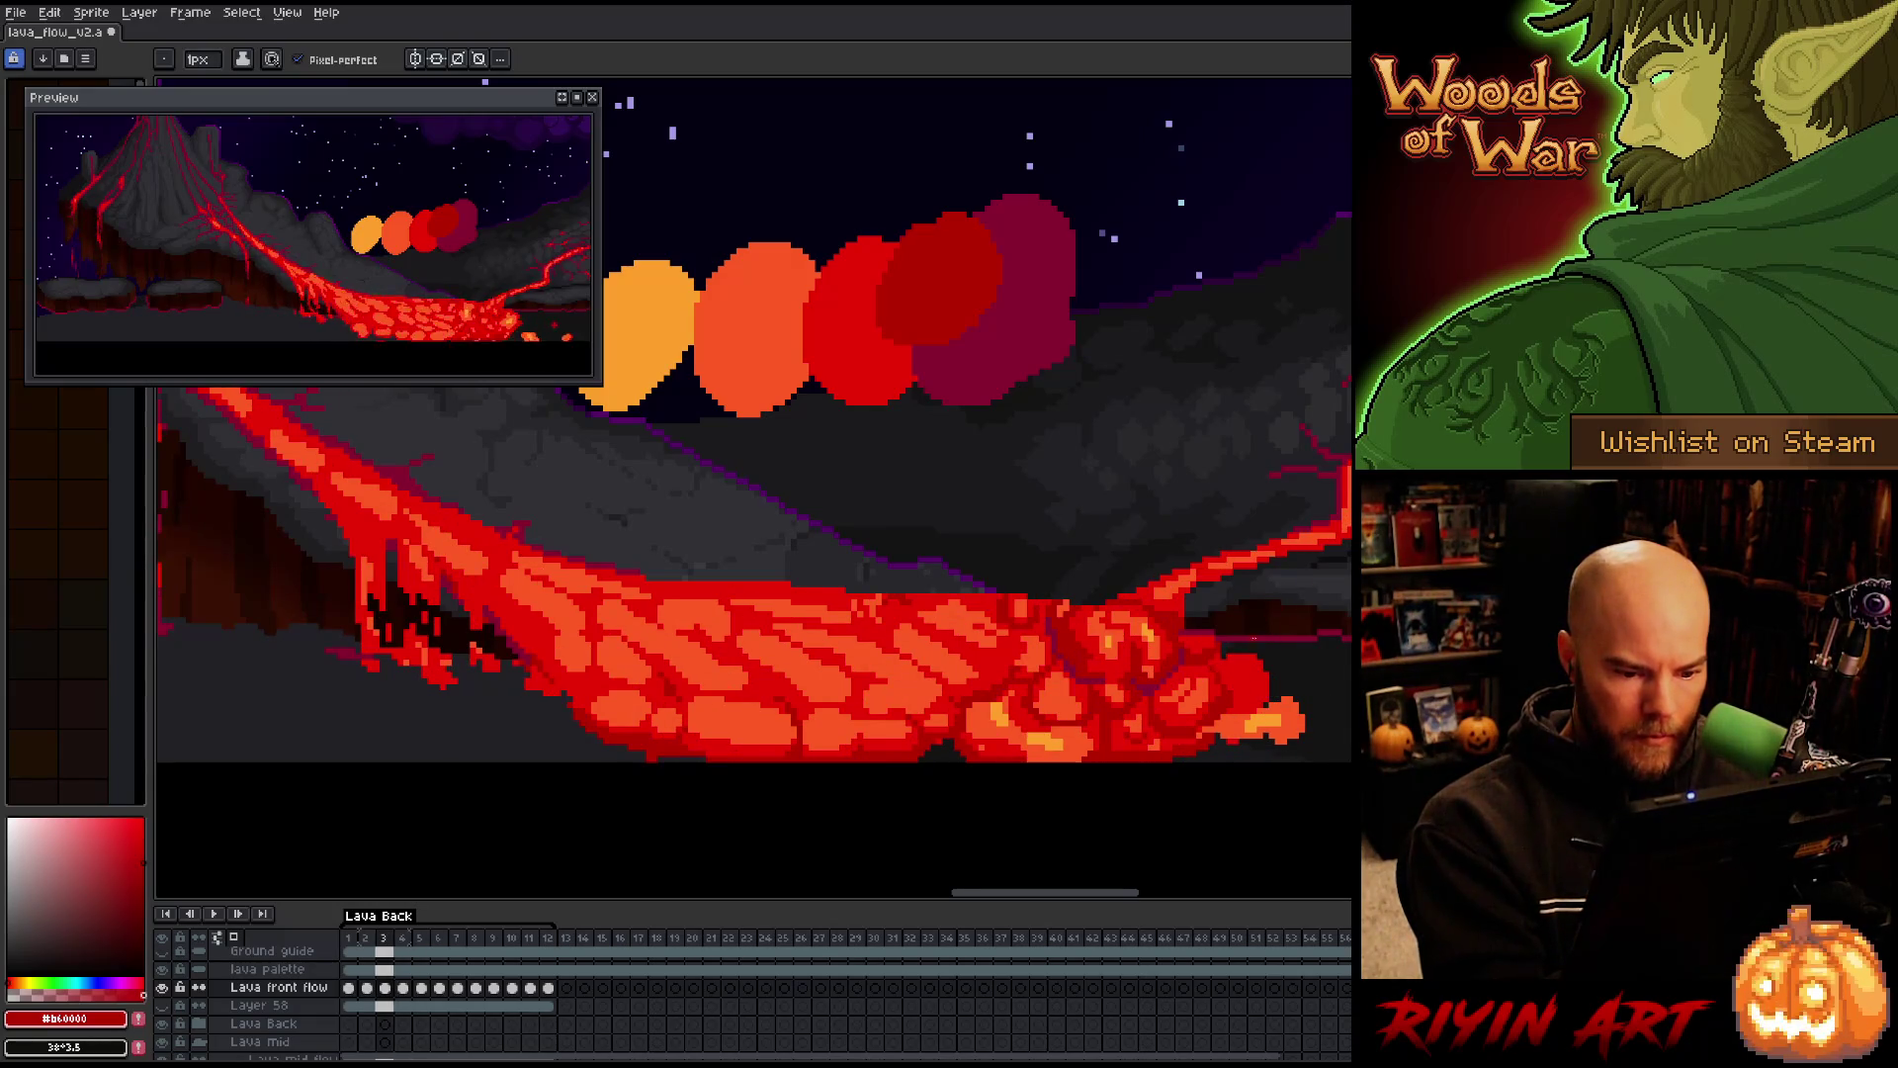
key(Right)
key(Left)
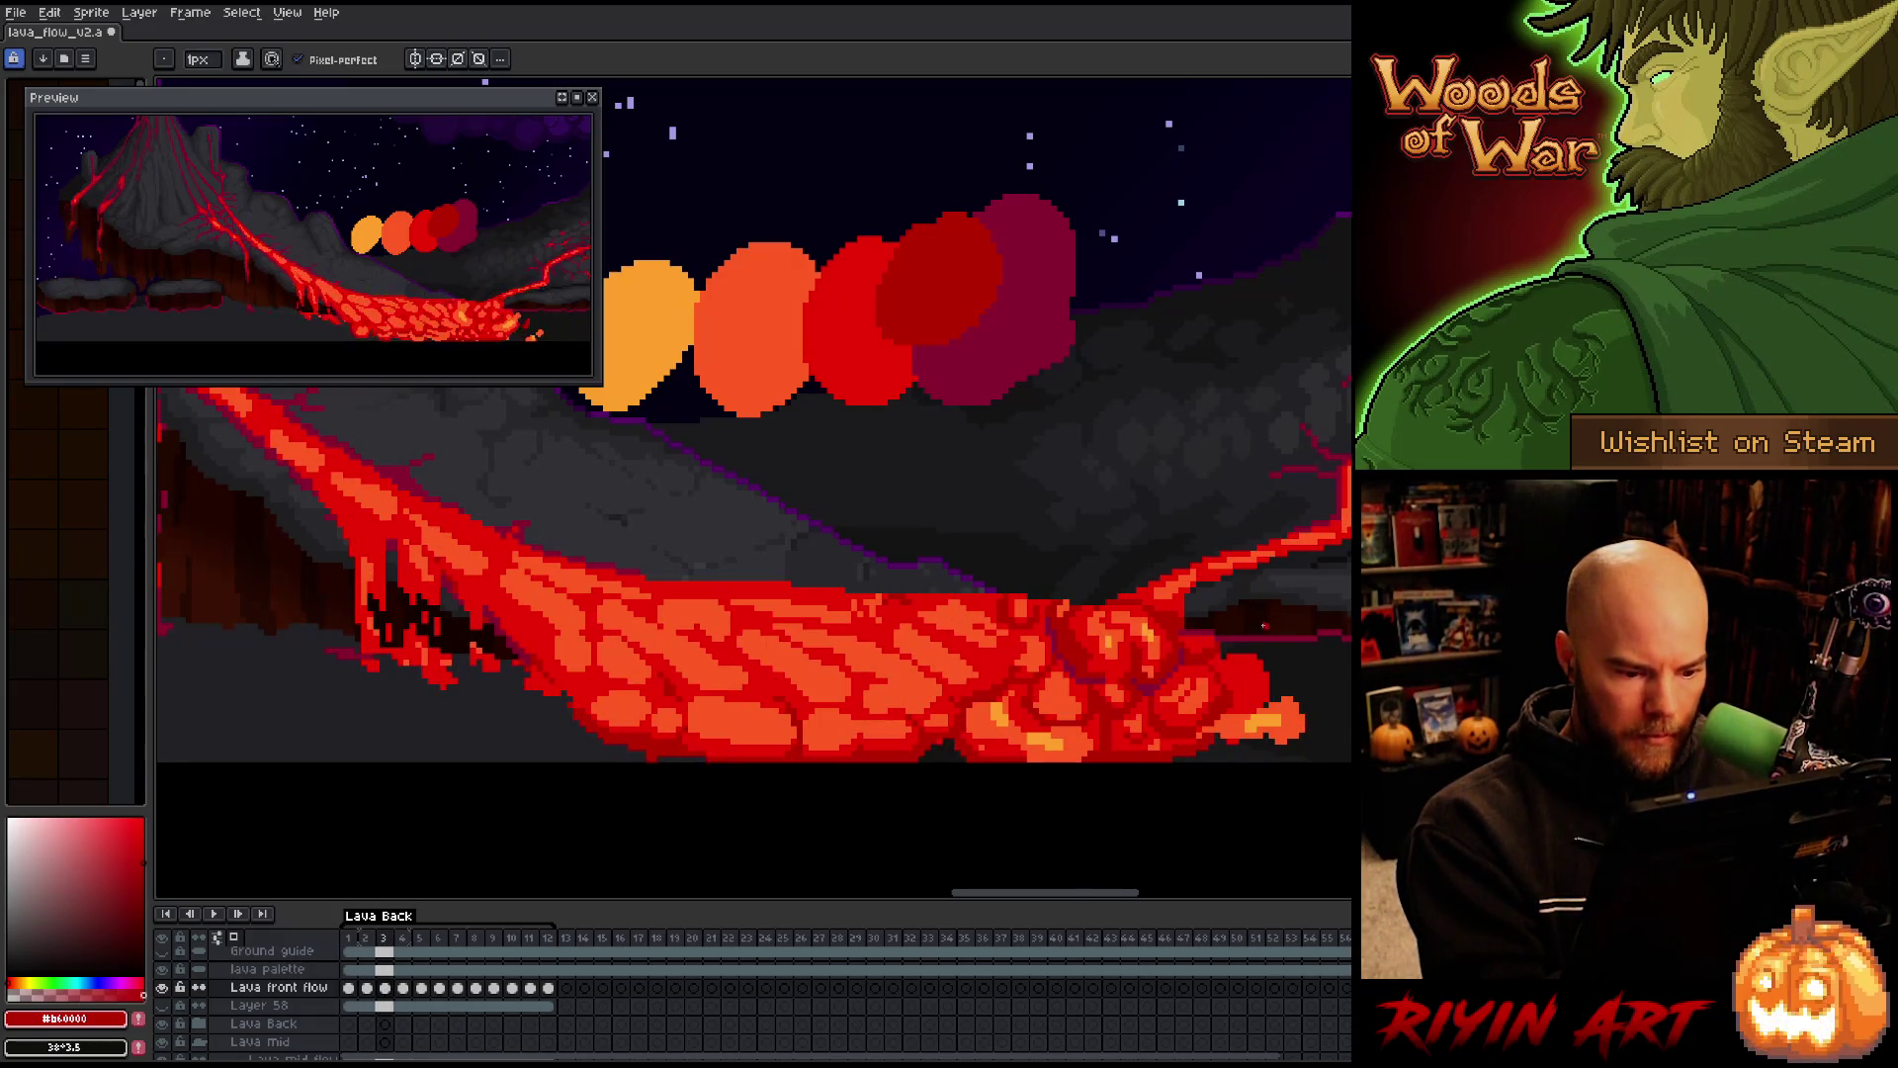
key(Right)
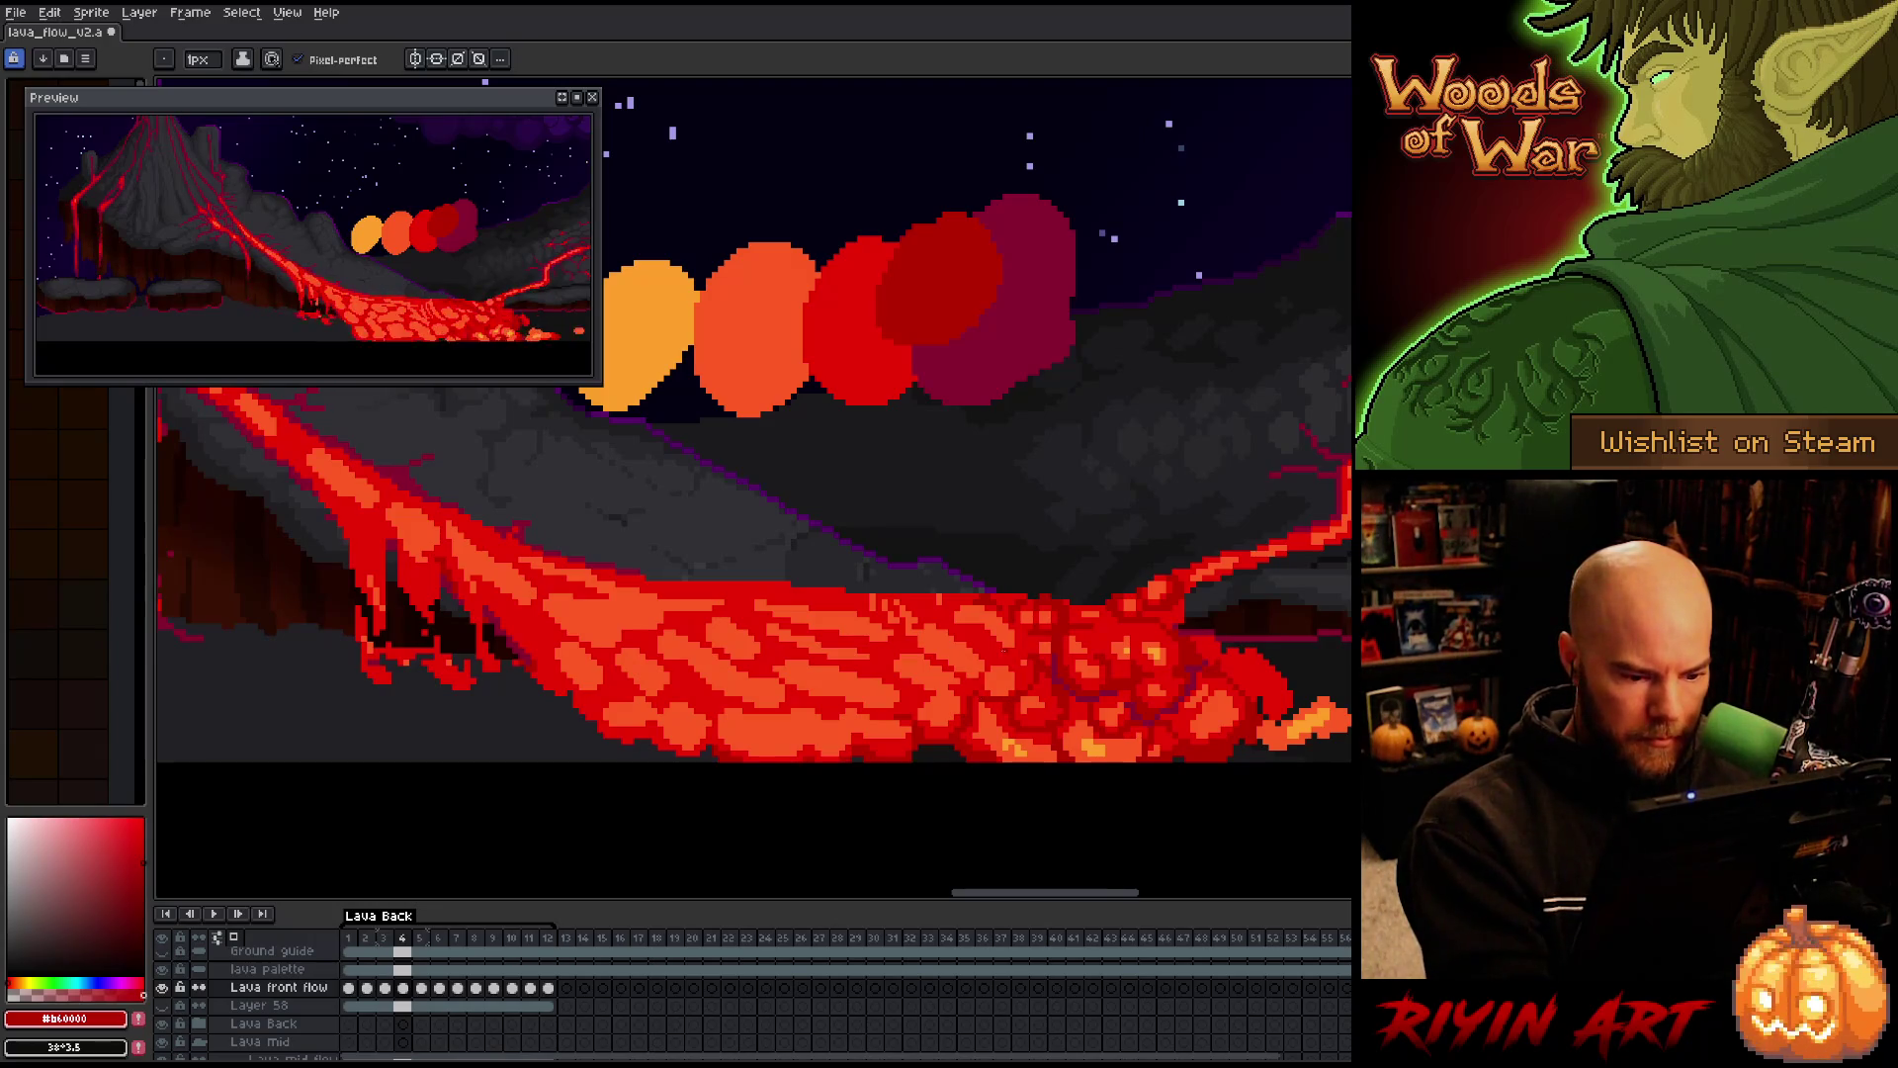
key(period)
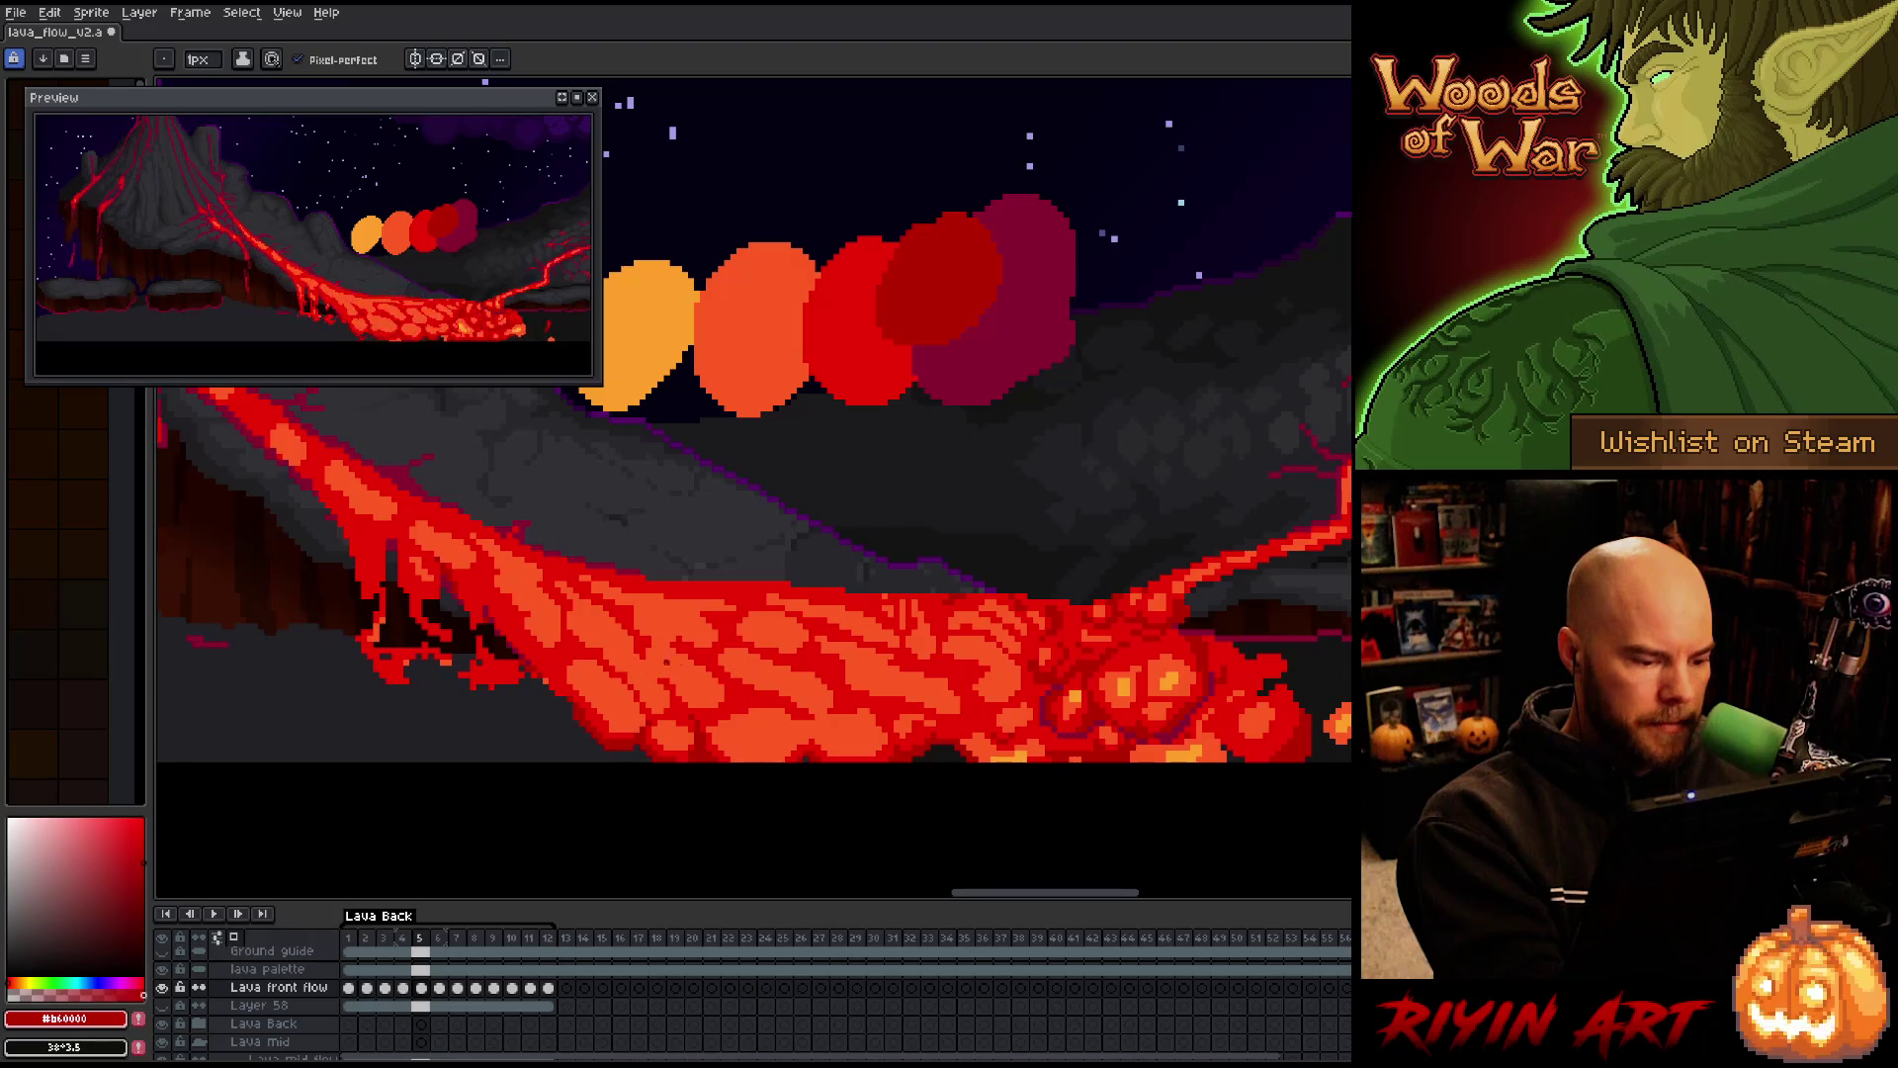
Toggle back and forth between lava frames 4 and 5 to compare the motion
key(comma)
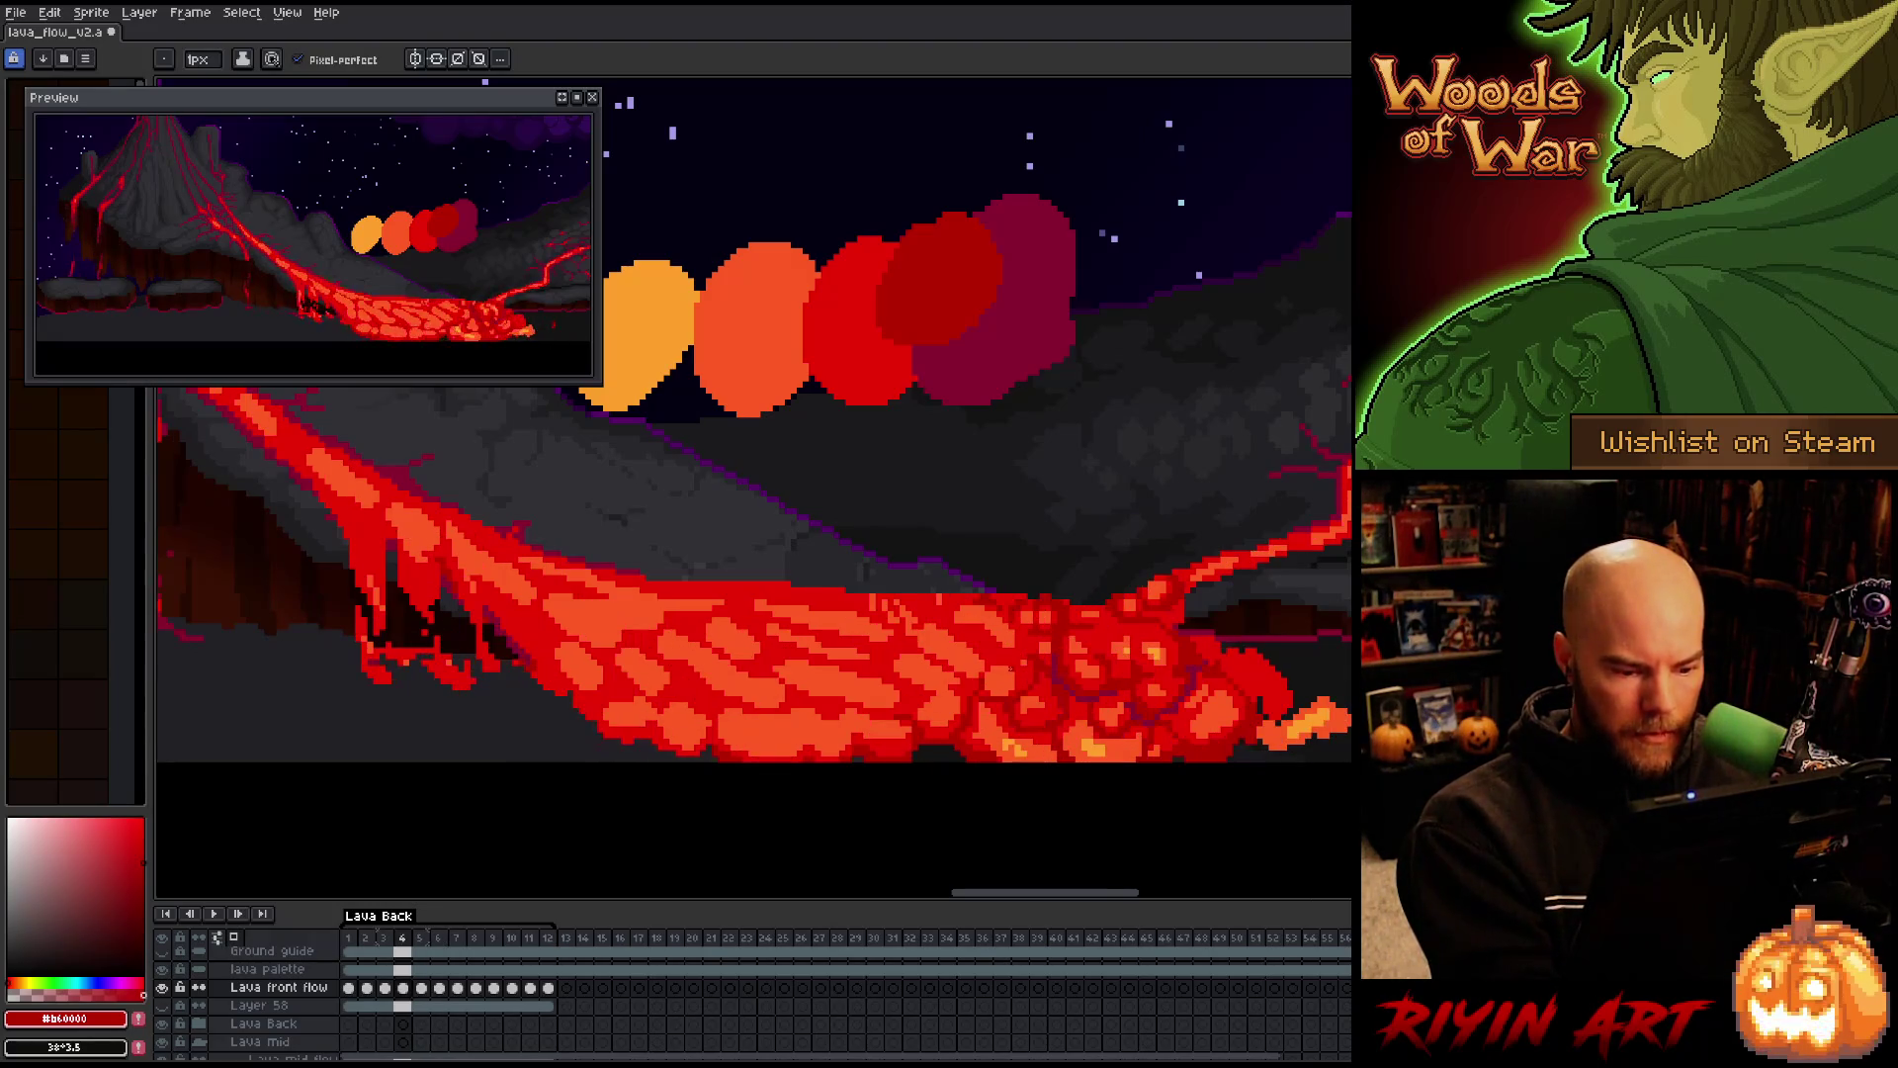
key(period)
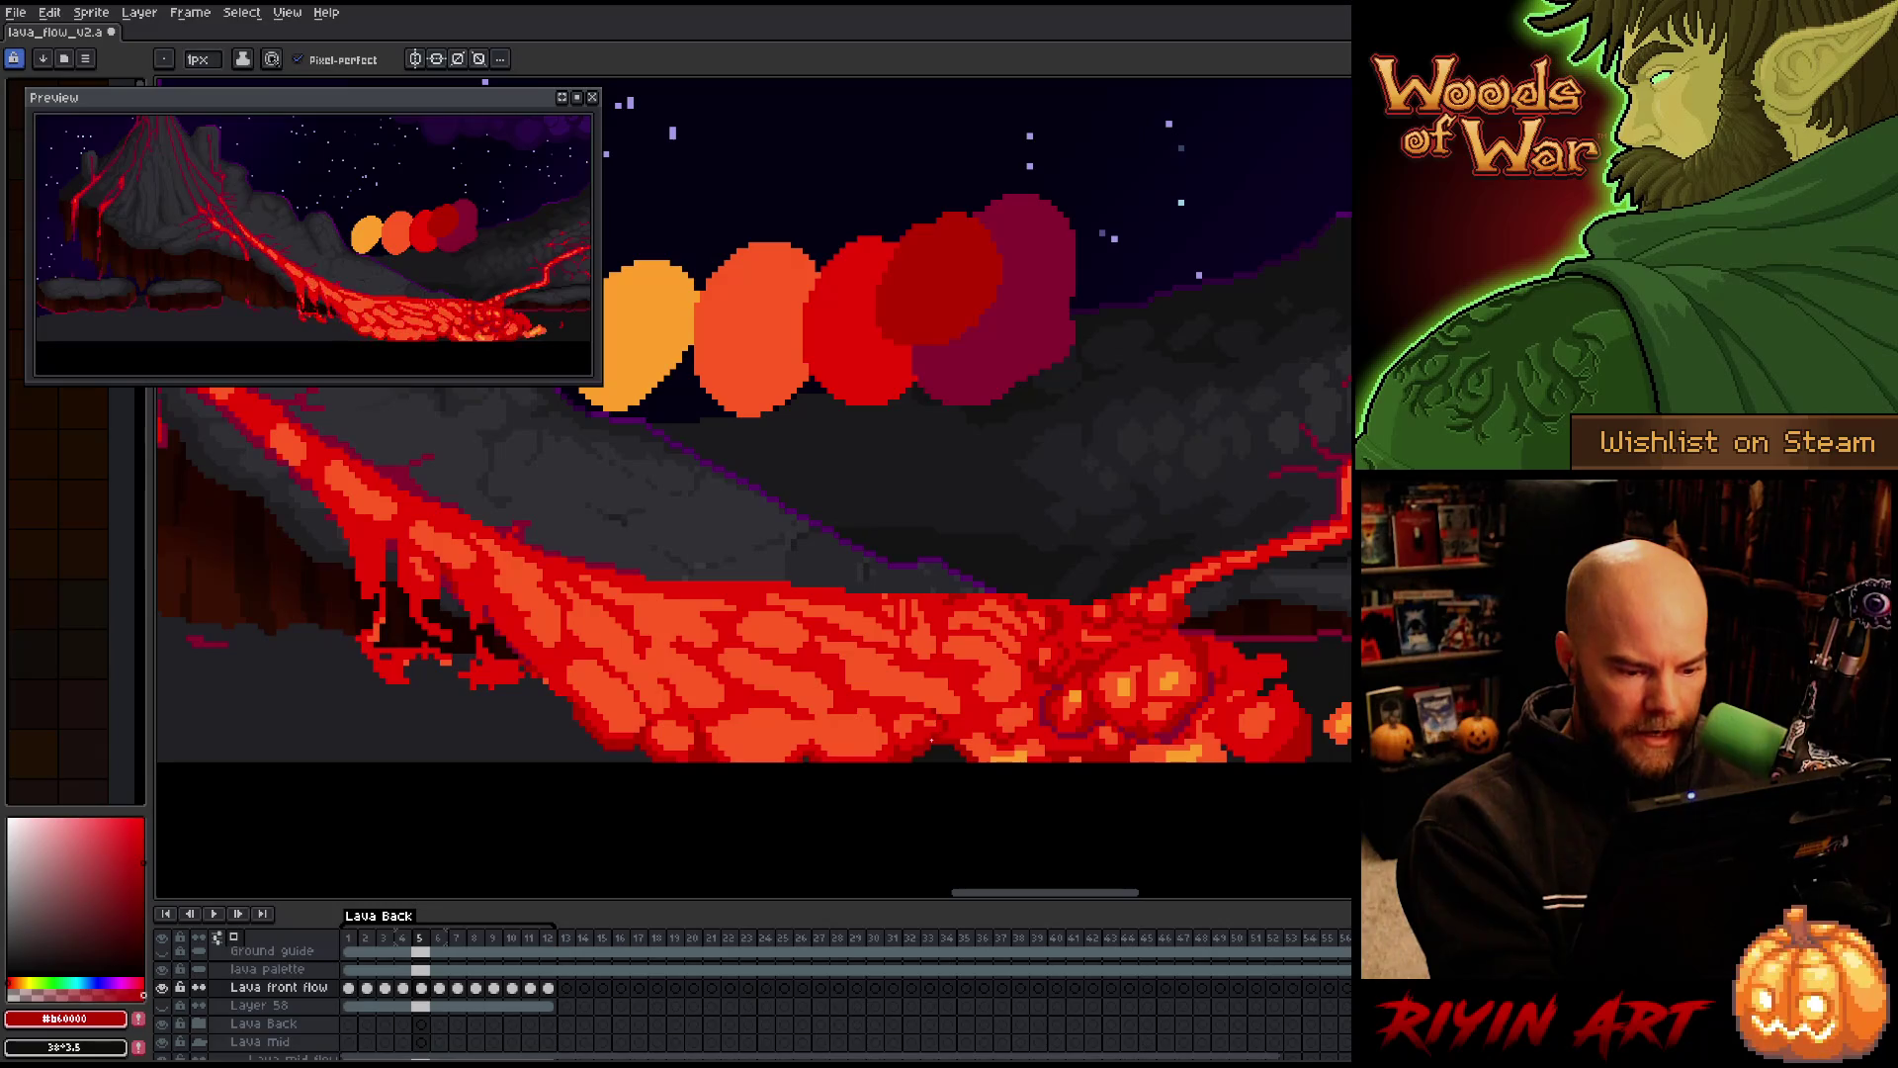
key(comma)
key(period)
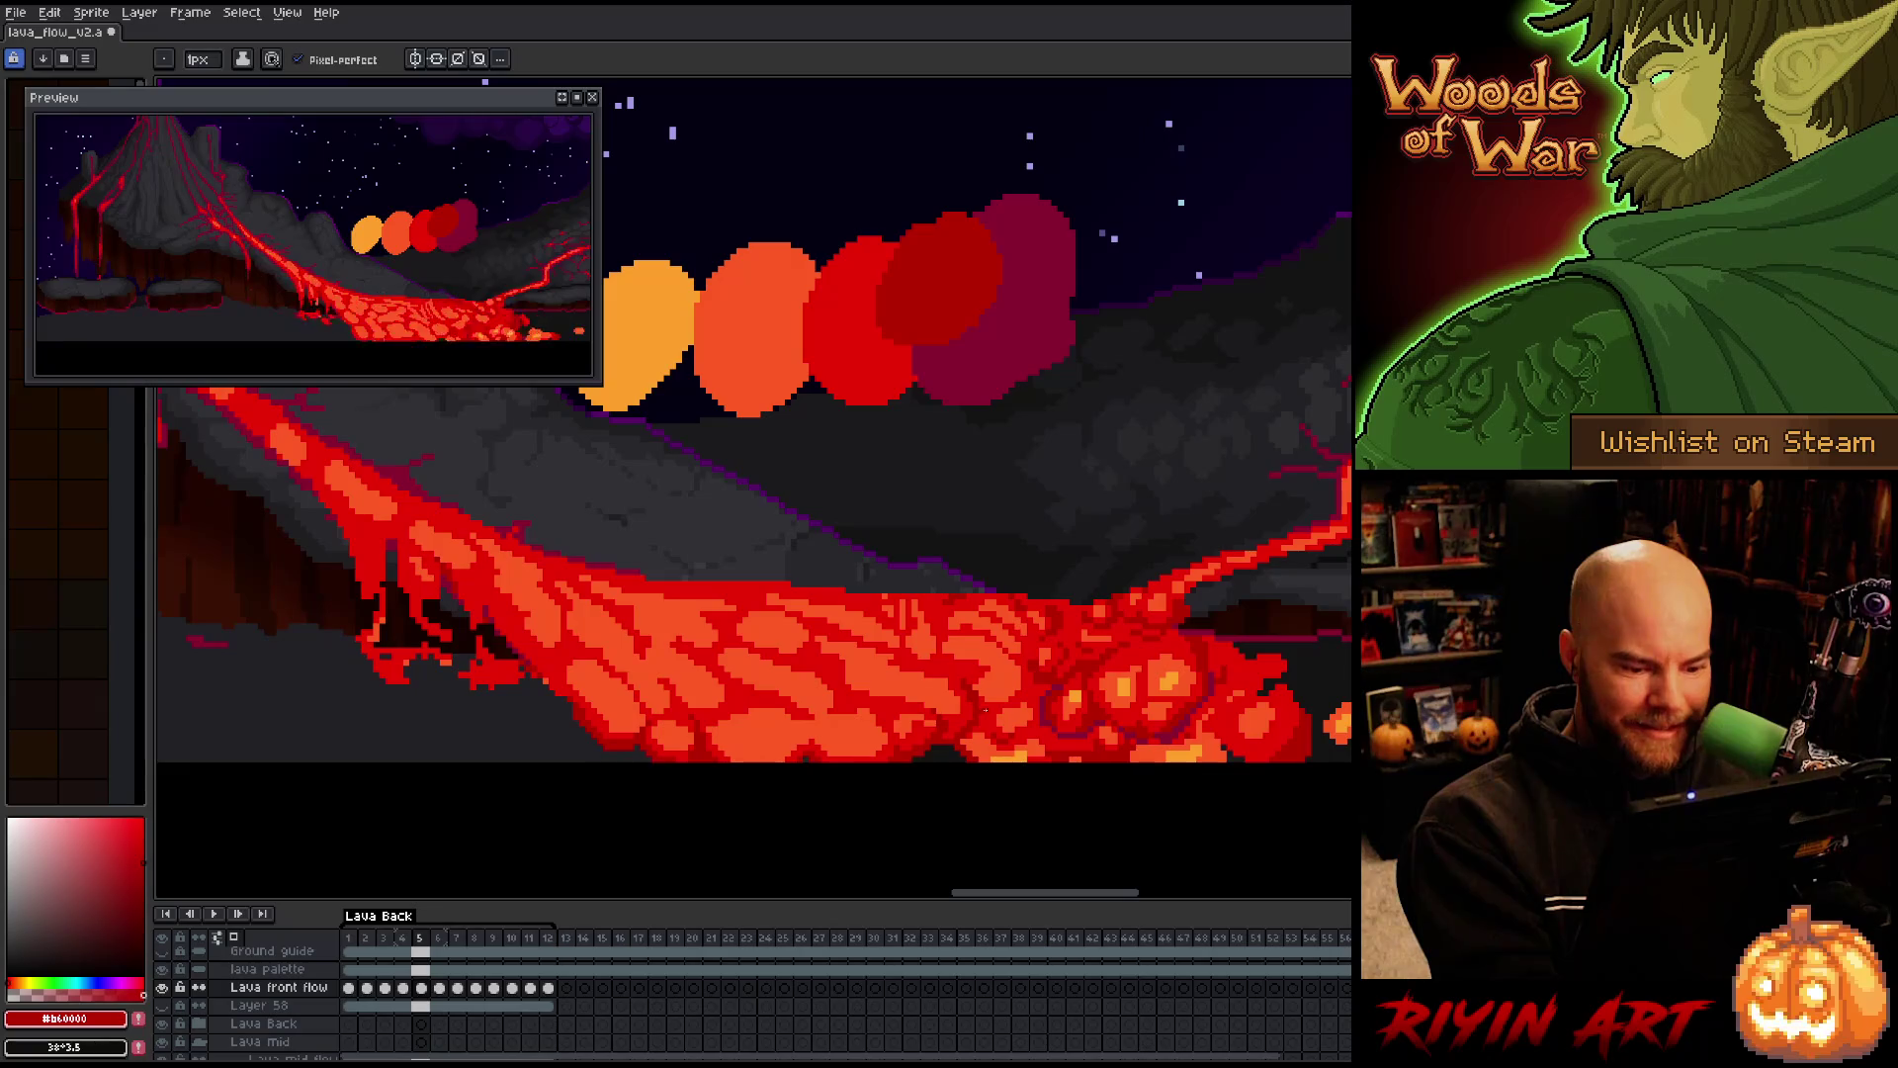
key(comma)
key(comma)
key(period)
key(period)
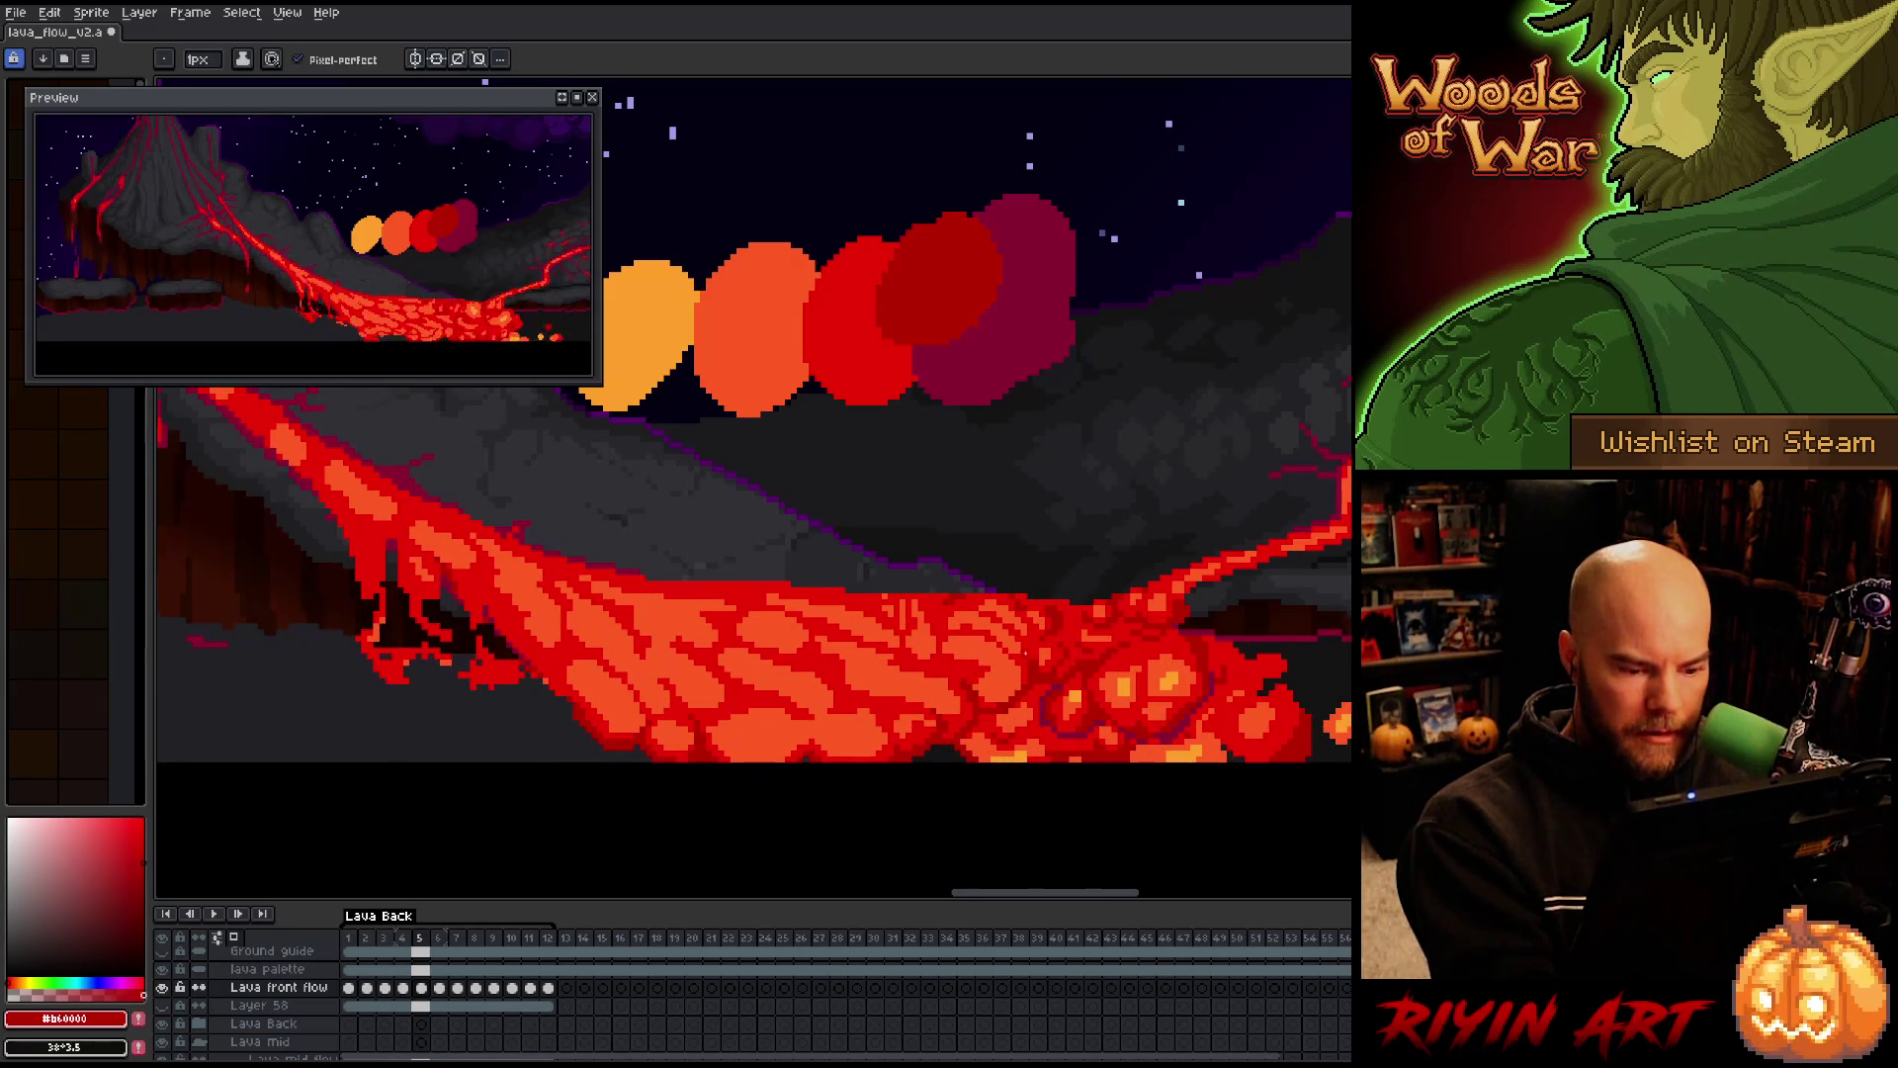
key(comma)
key(period)
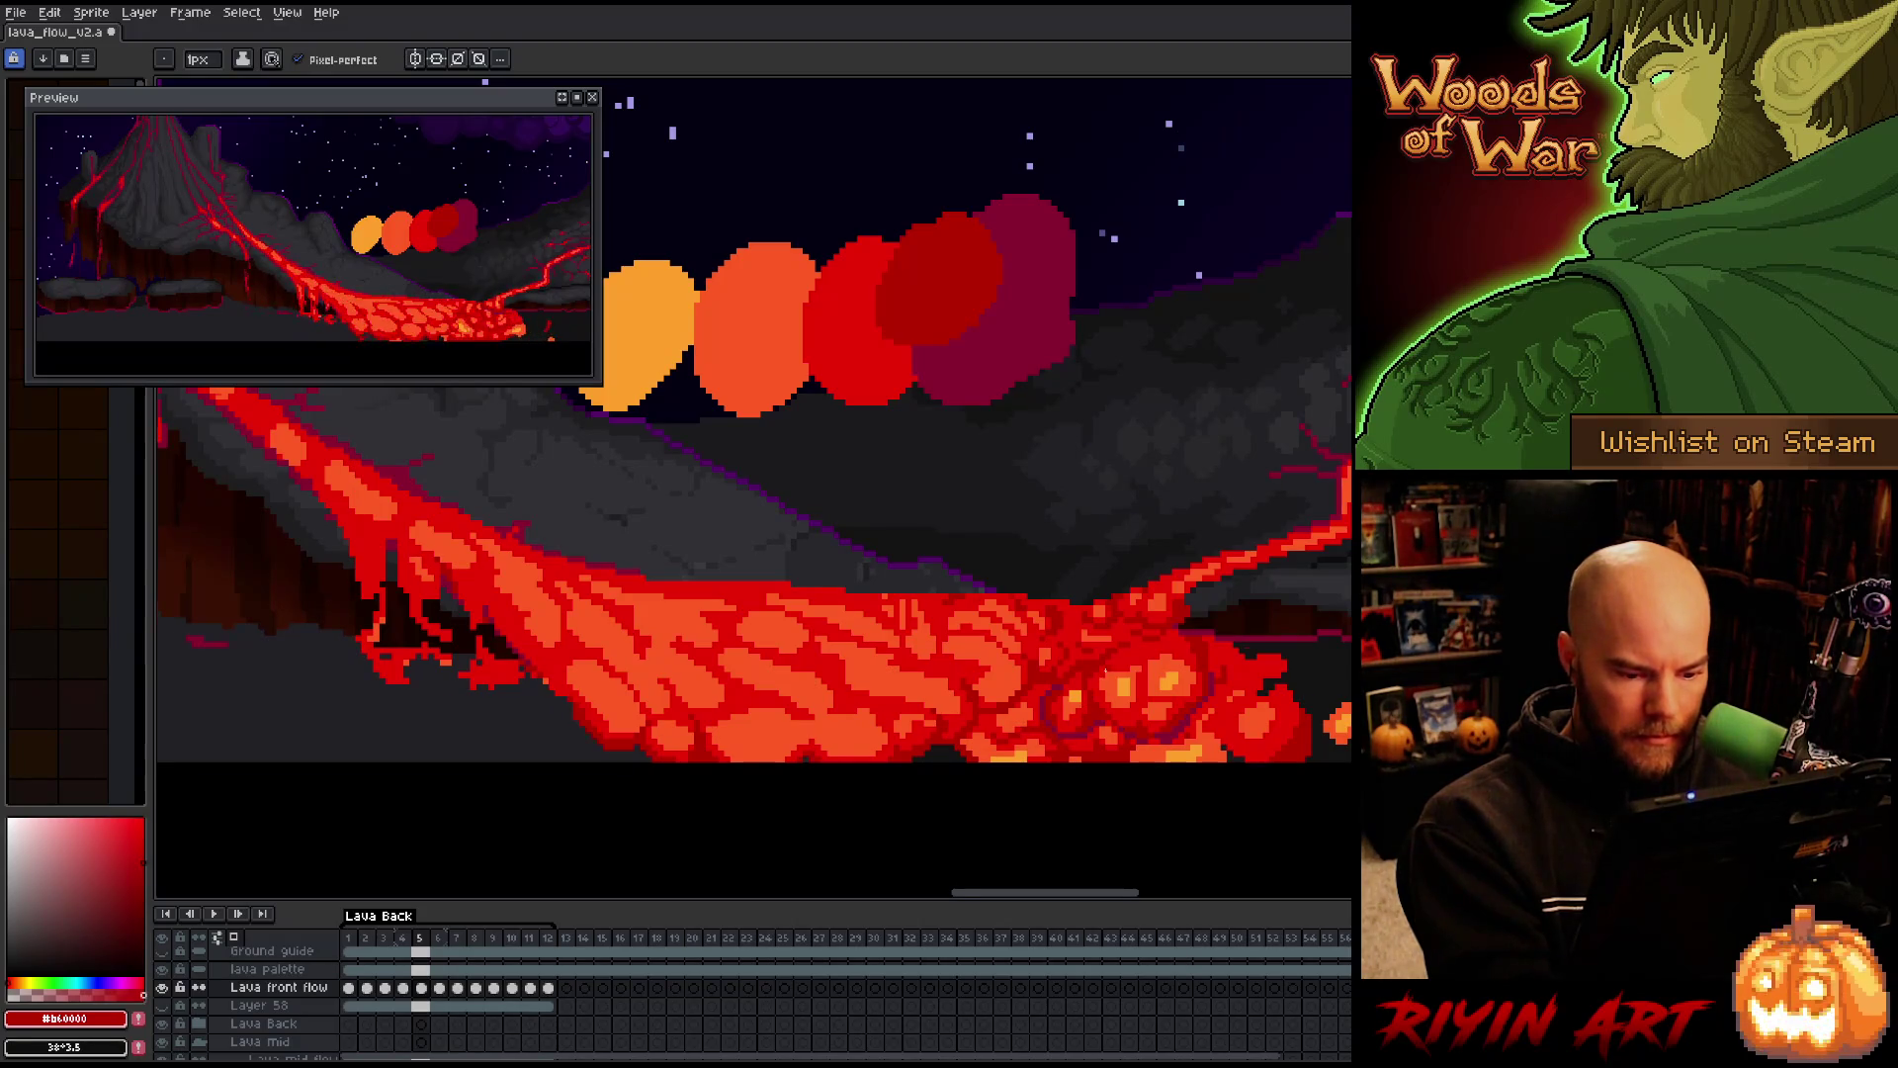
key(comma)
key(period)
Move to frame 6 and sample the lava's dark magenta and dark red
key(period)
key(comma)
key(period)
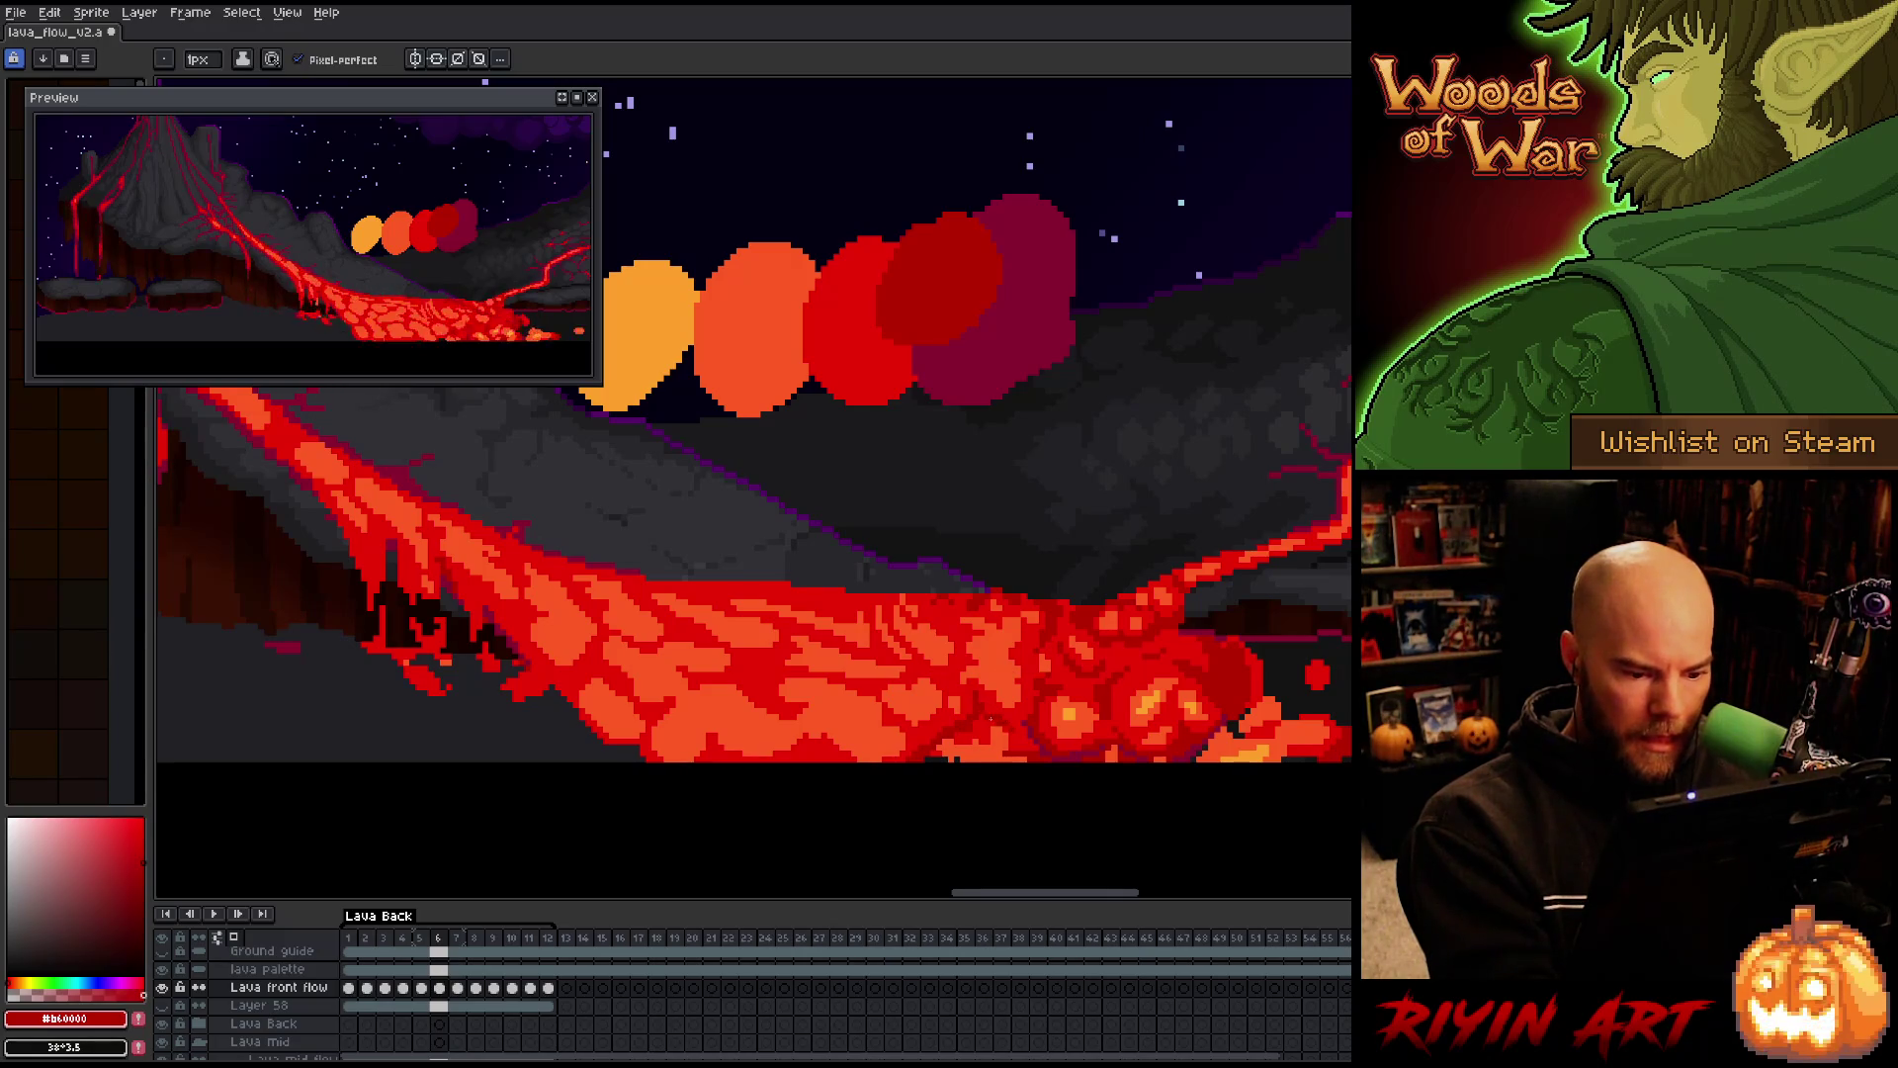
alt+click(1033, 737)
alt+click(1030, 721)
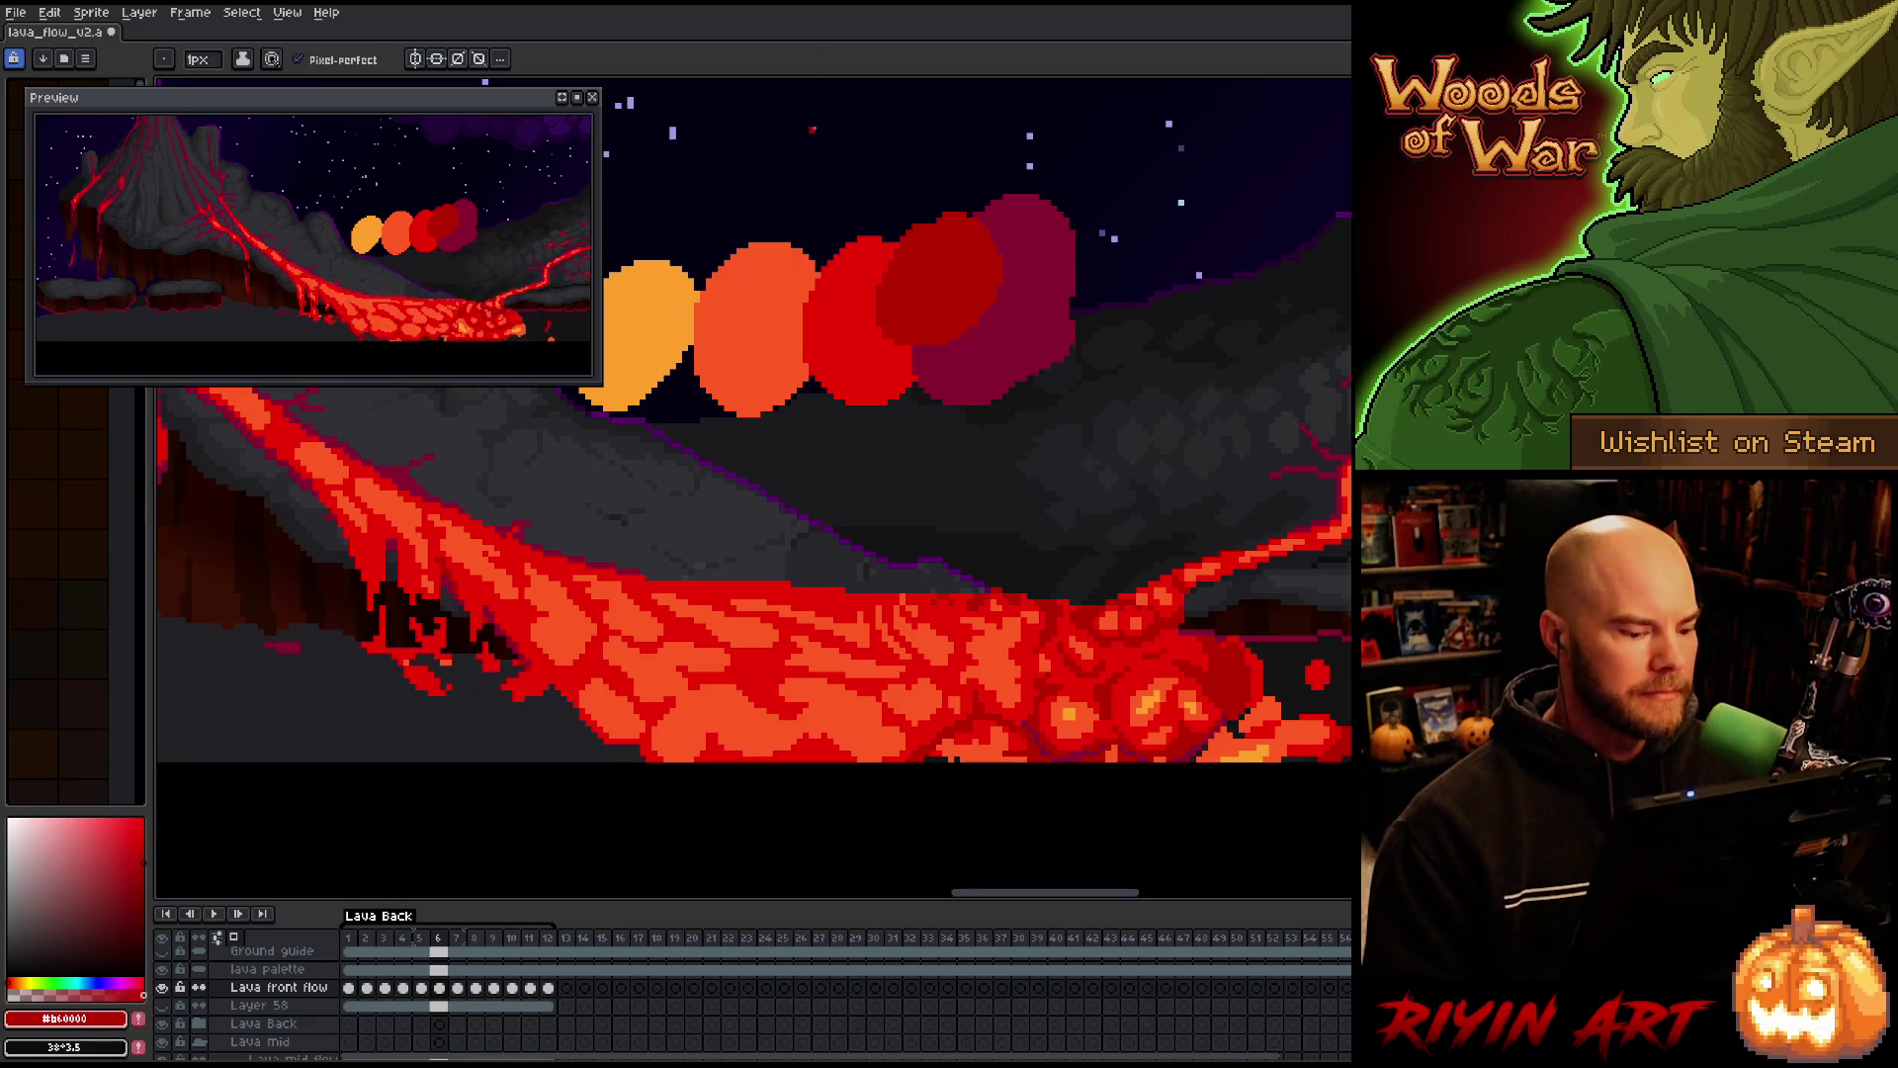
key(Return)
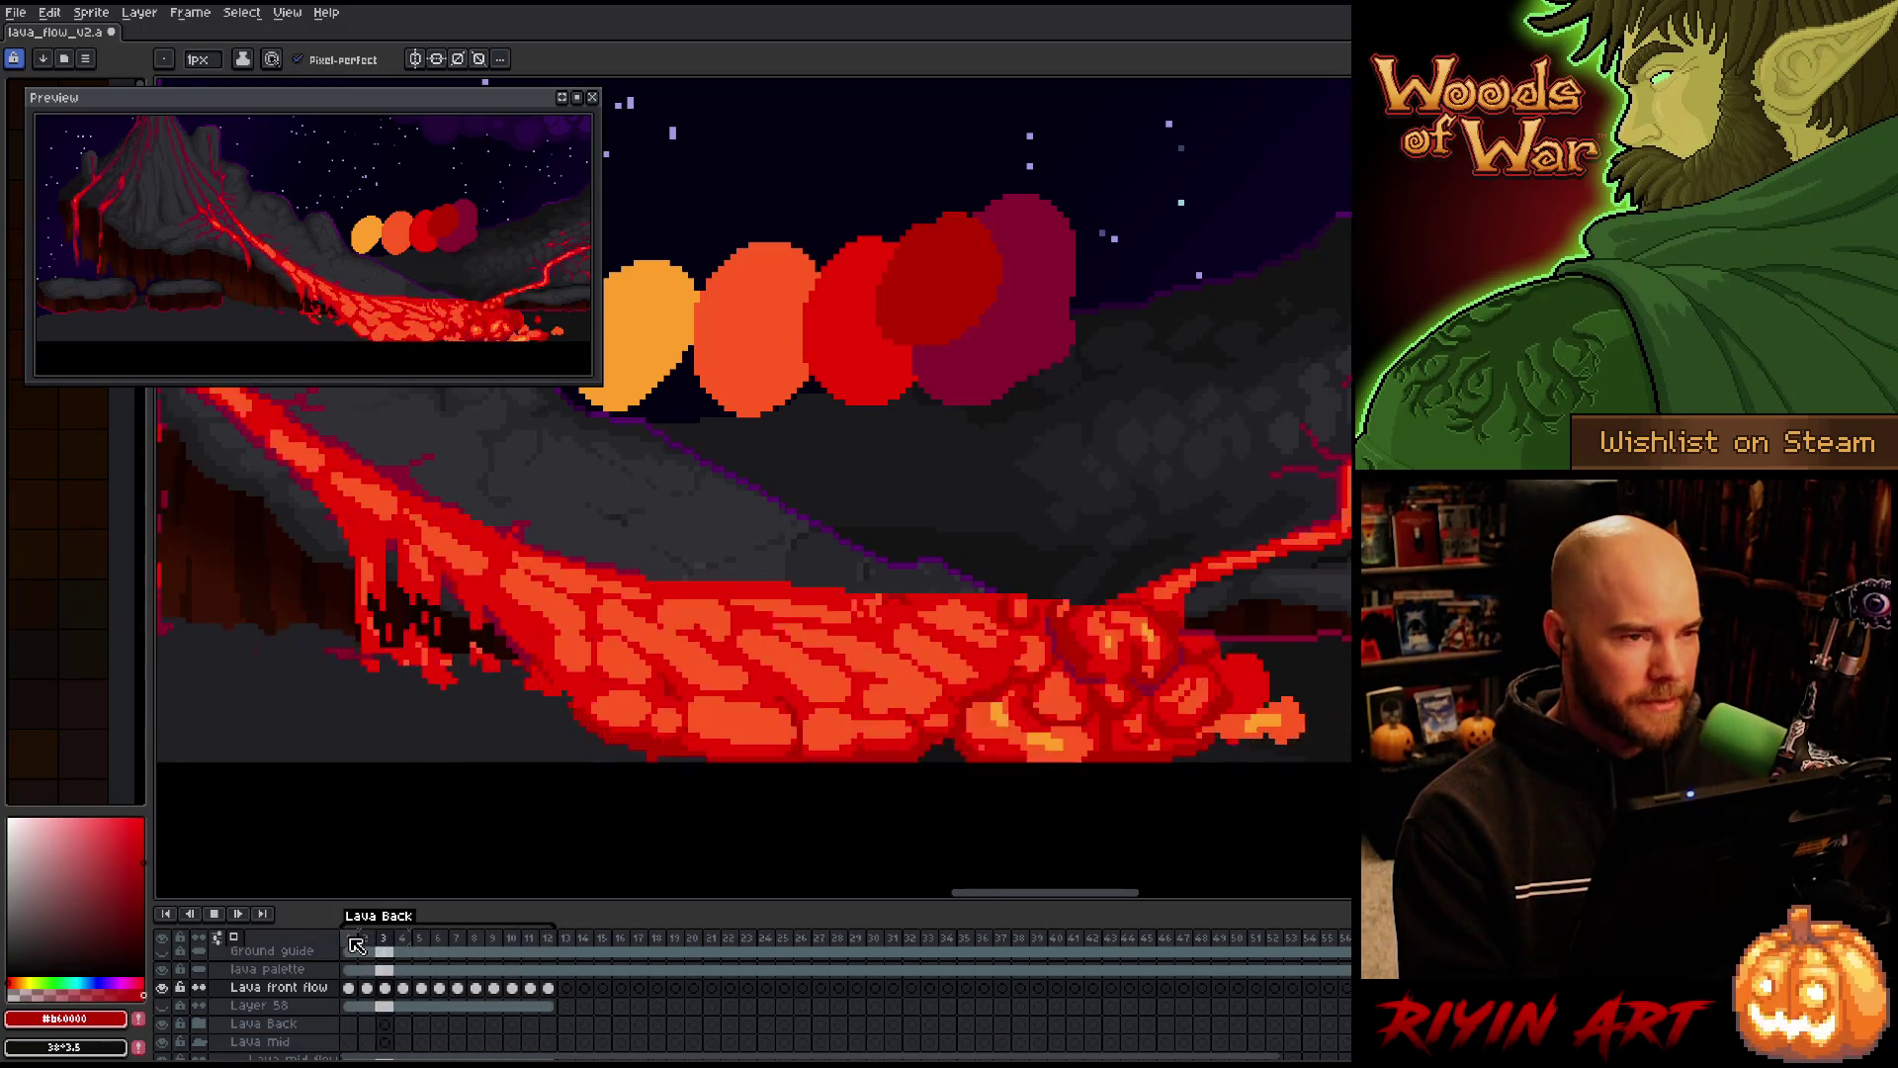
Stop playback, go to frame 3 of Lava front flow, and sample its dark red
key(Return)
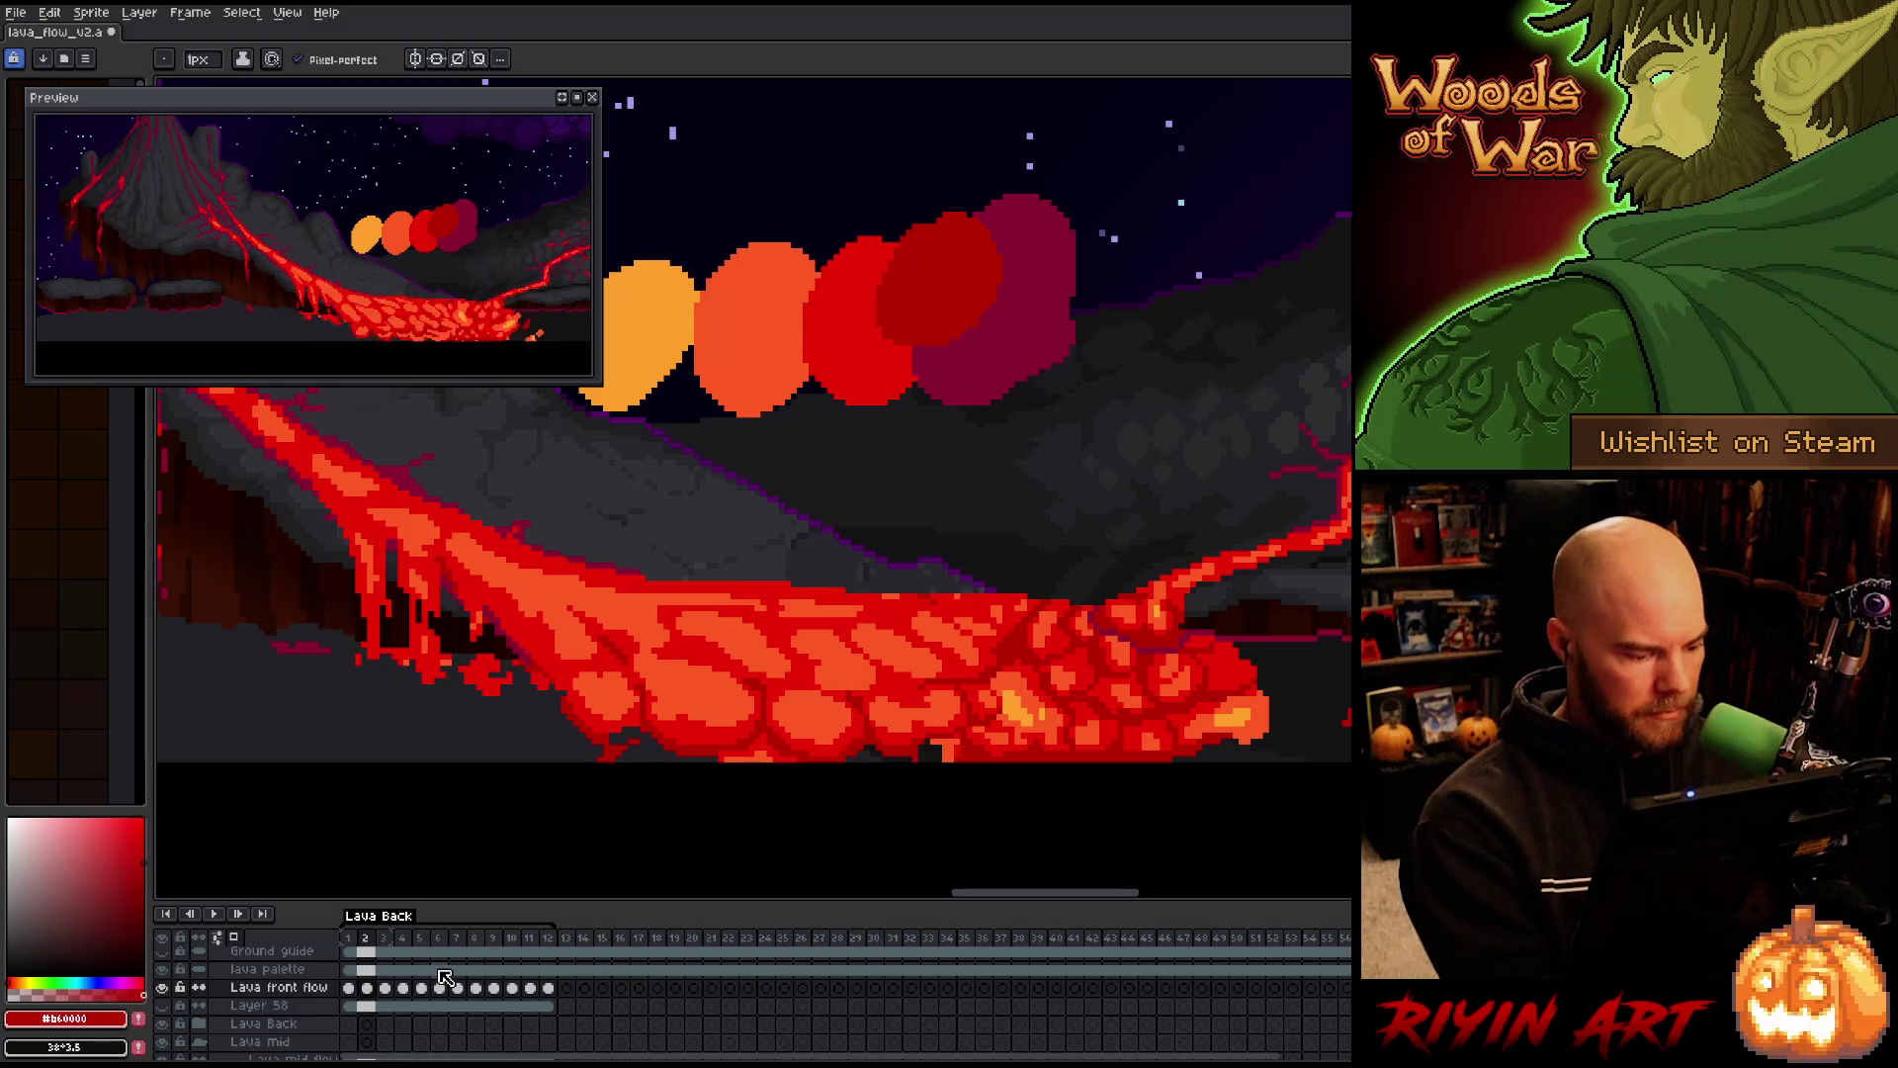
click(385, 987)
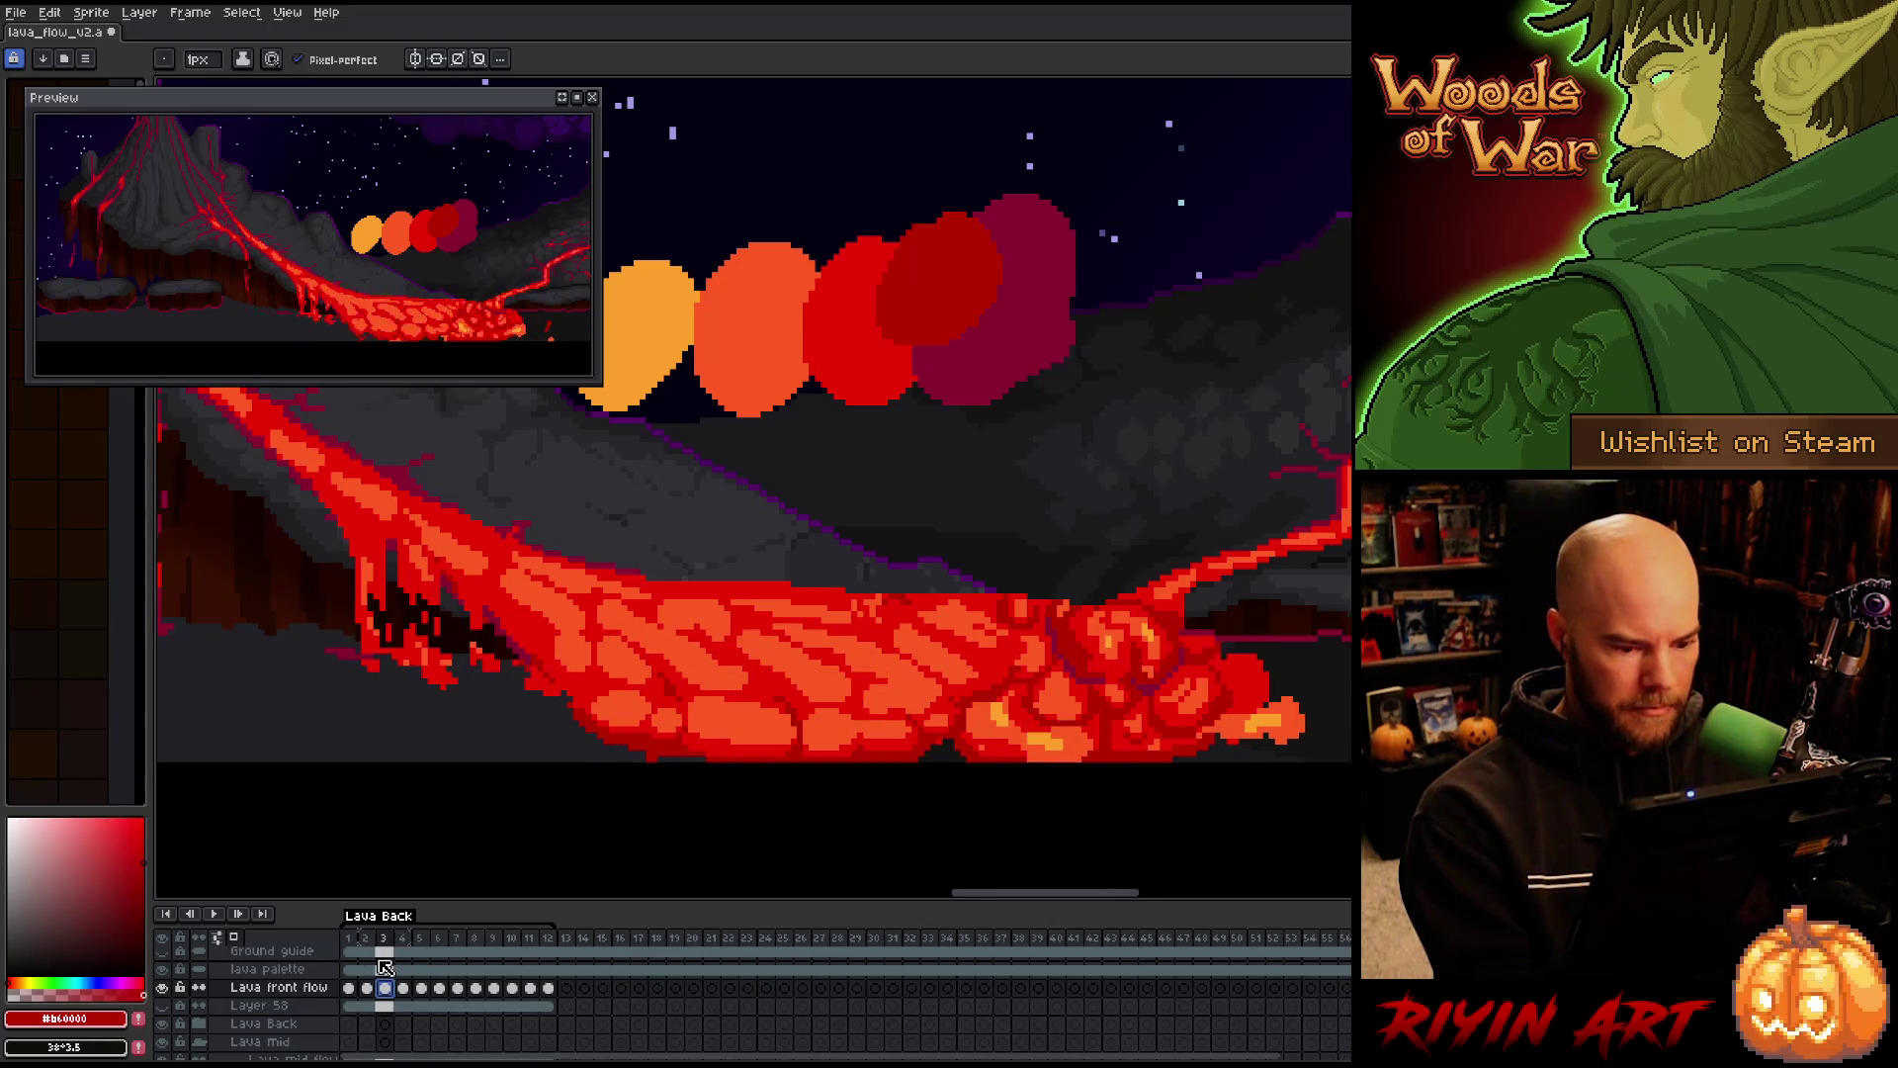
key(i)
click(974, 747)
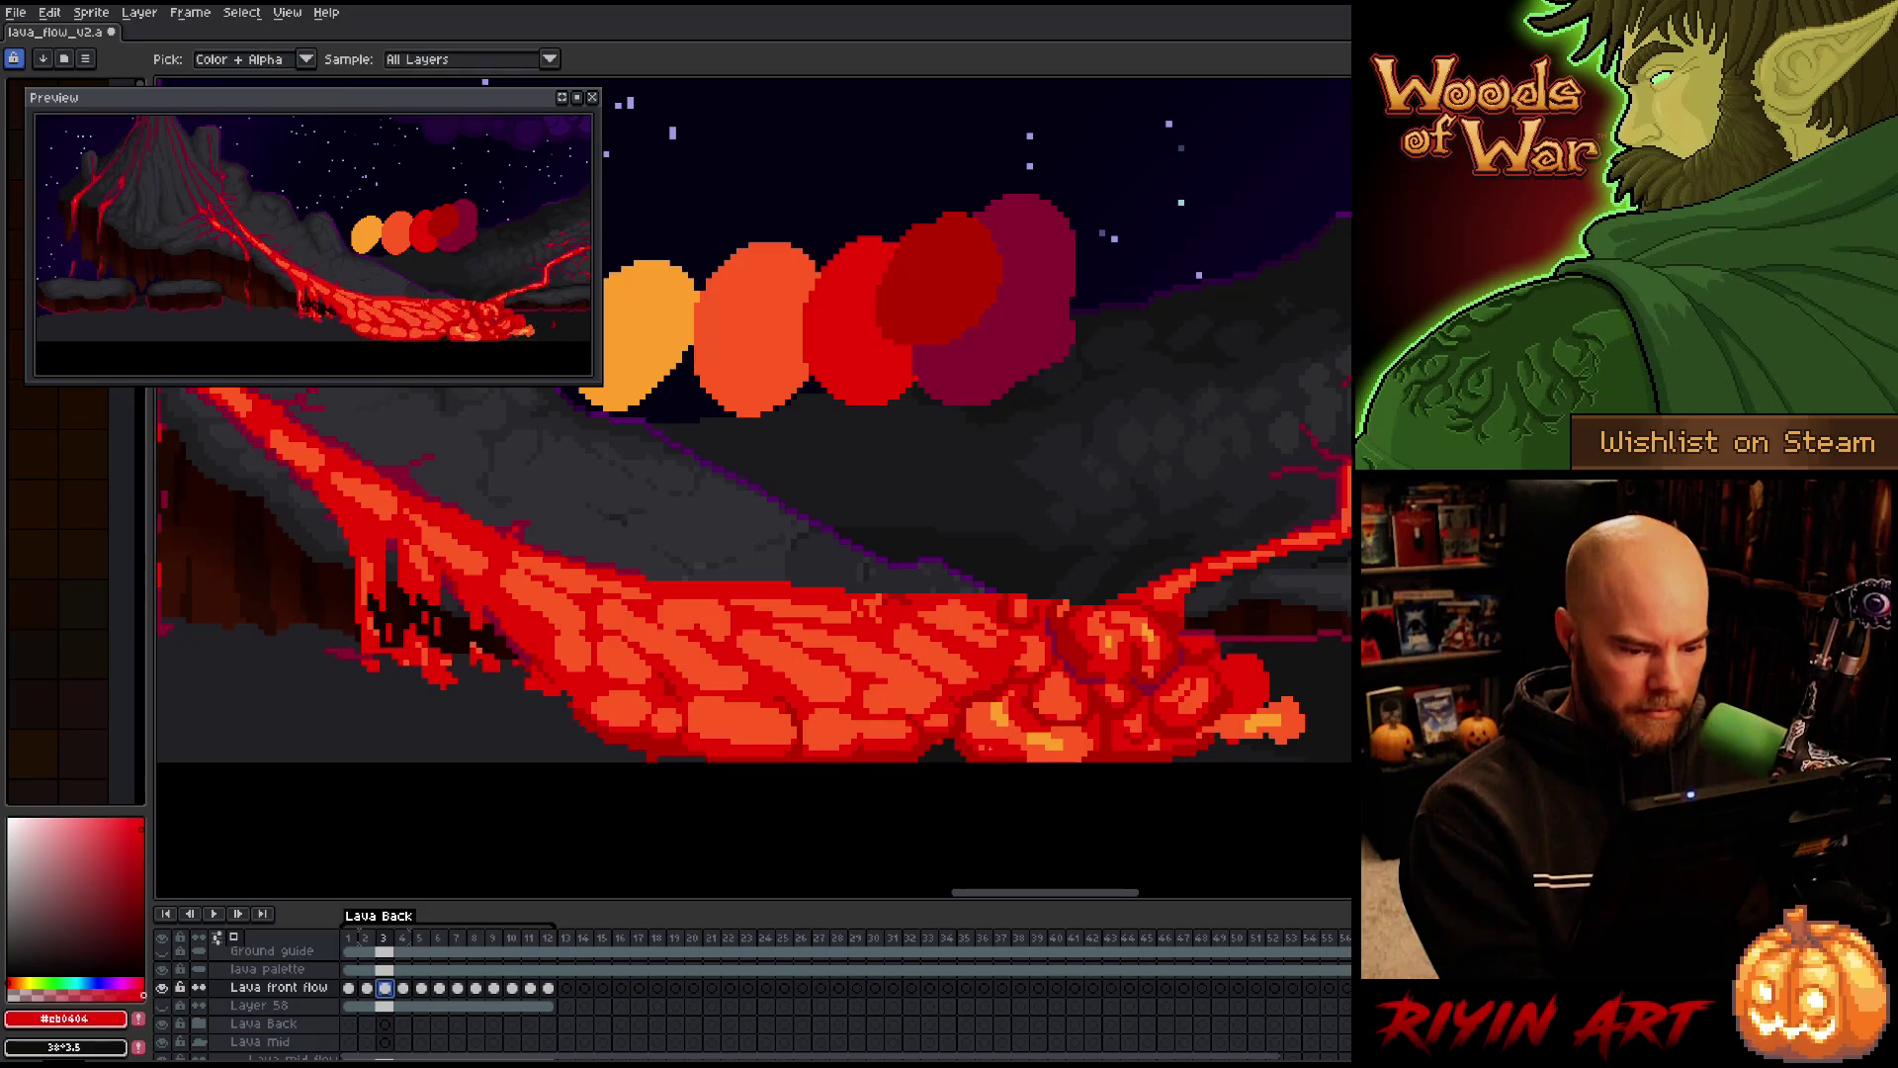
With the pencil selected, step forward to frame 6 and play the lava animation
key(b)
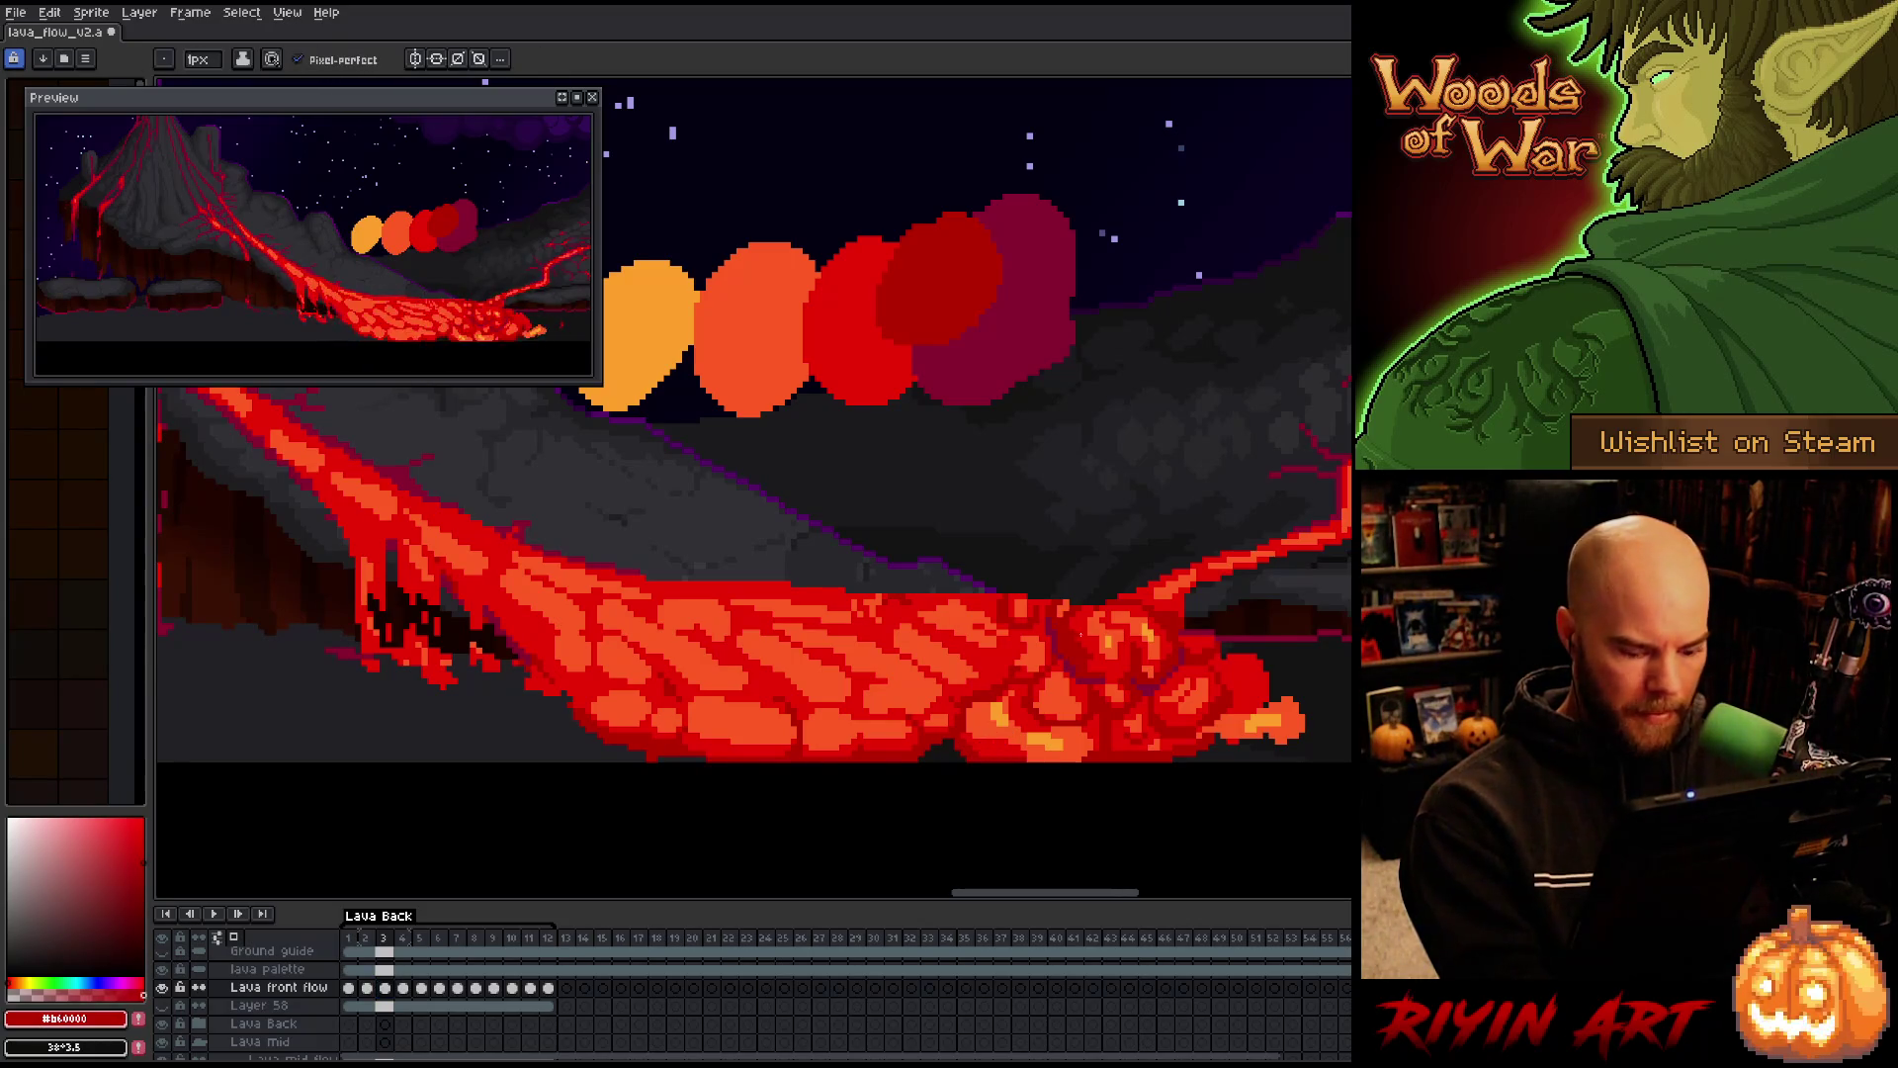
key(Right)
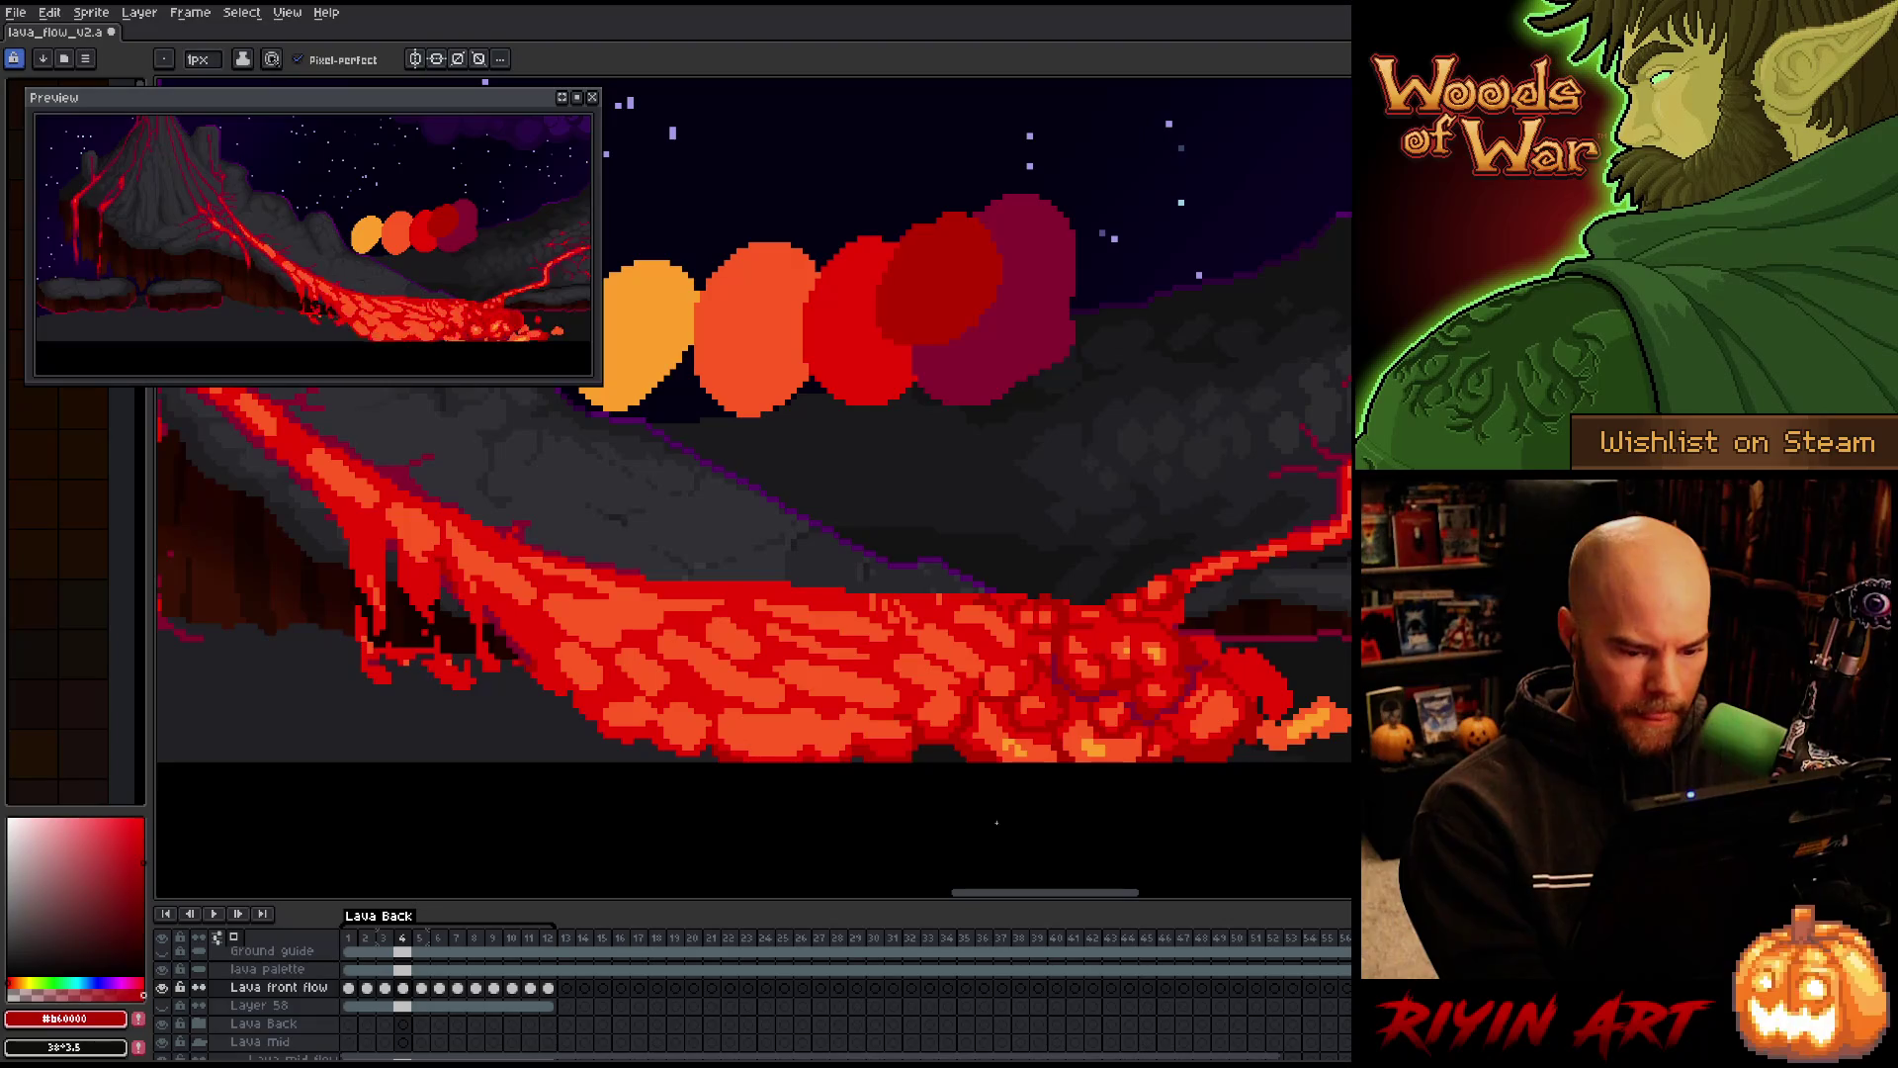
key(Right)
key(Right)
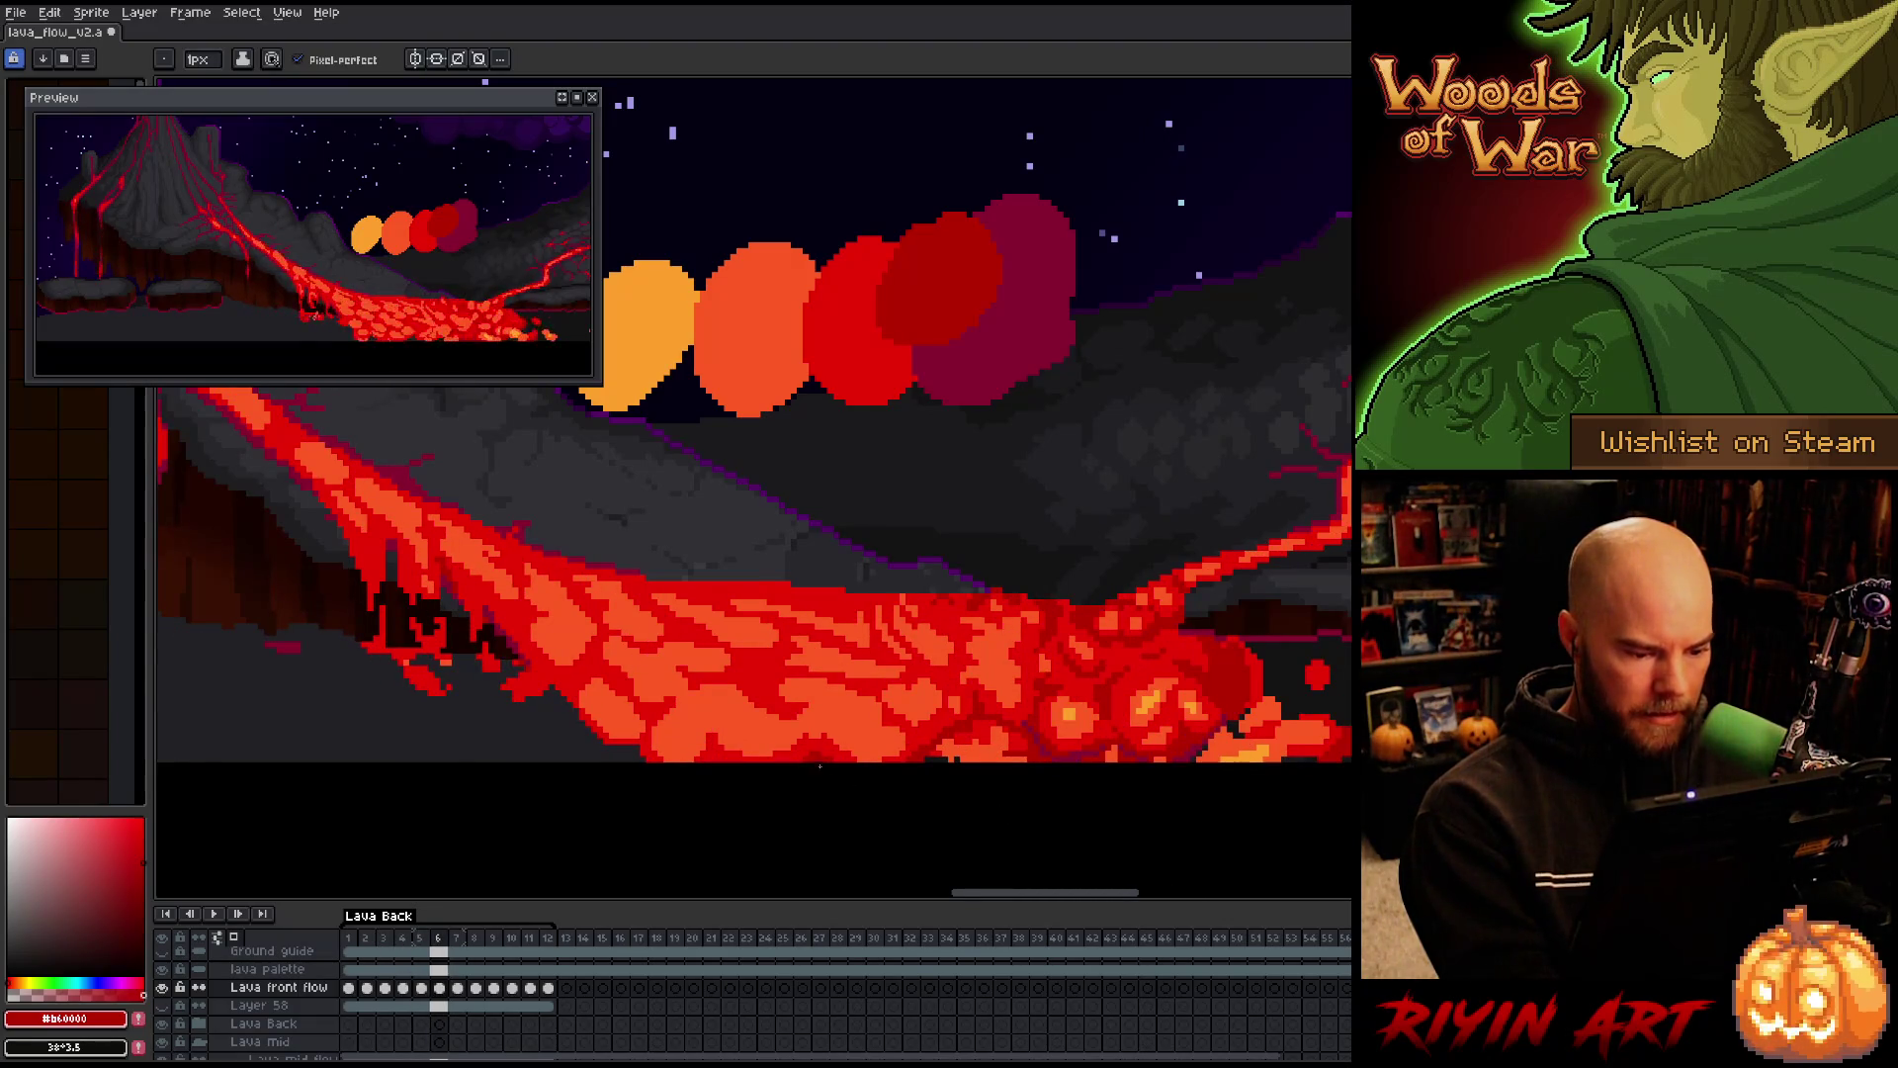
click(439, 987)
key(Return)
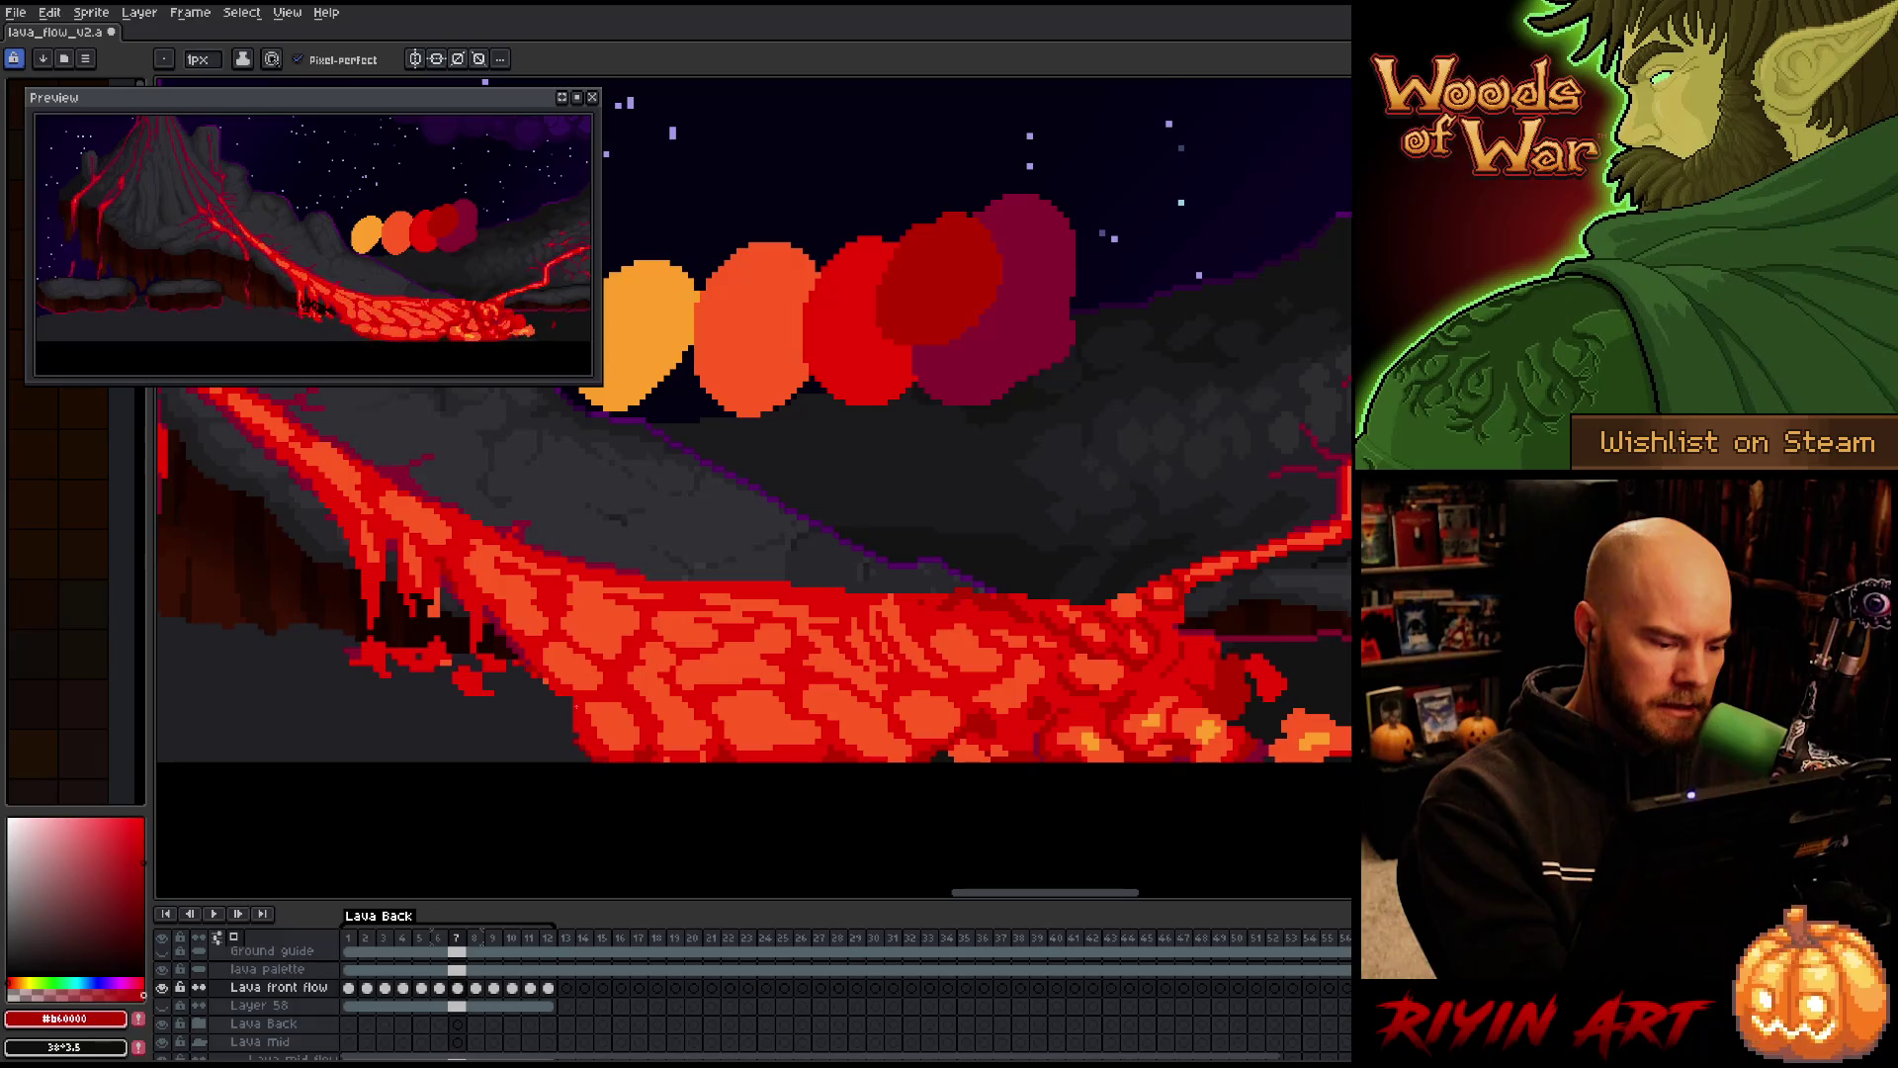
Paint red pixels along the lava's left edge on frame 7, then go to frame 8
mouse_move(571, 729)
mouse_down()
mouse_move(571, 703)
mouse_move(563, 731)
mouse_up()
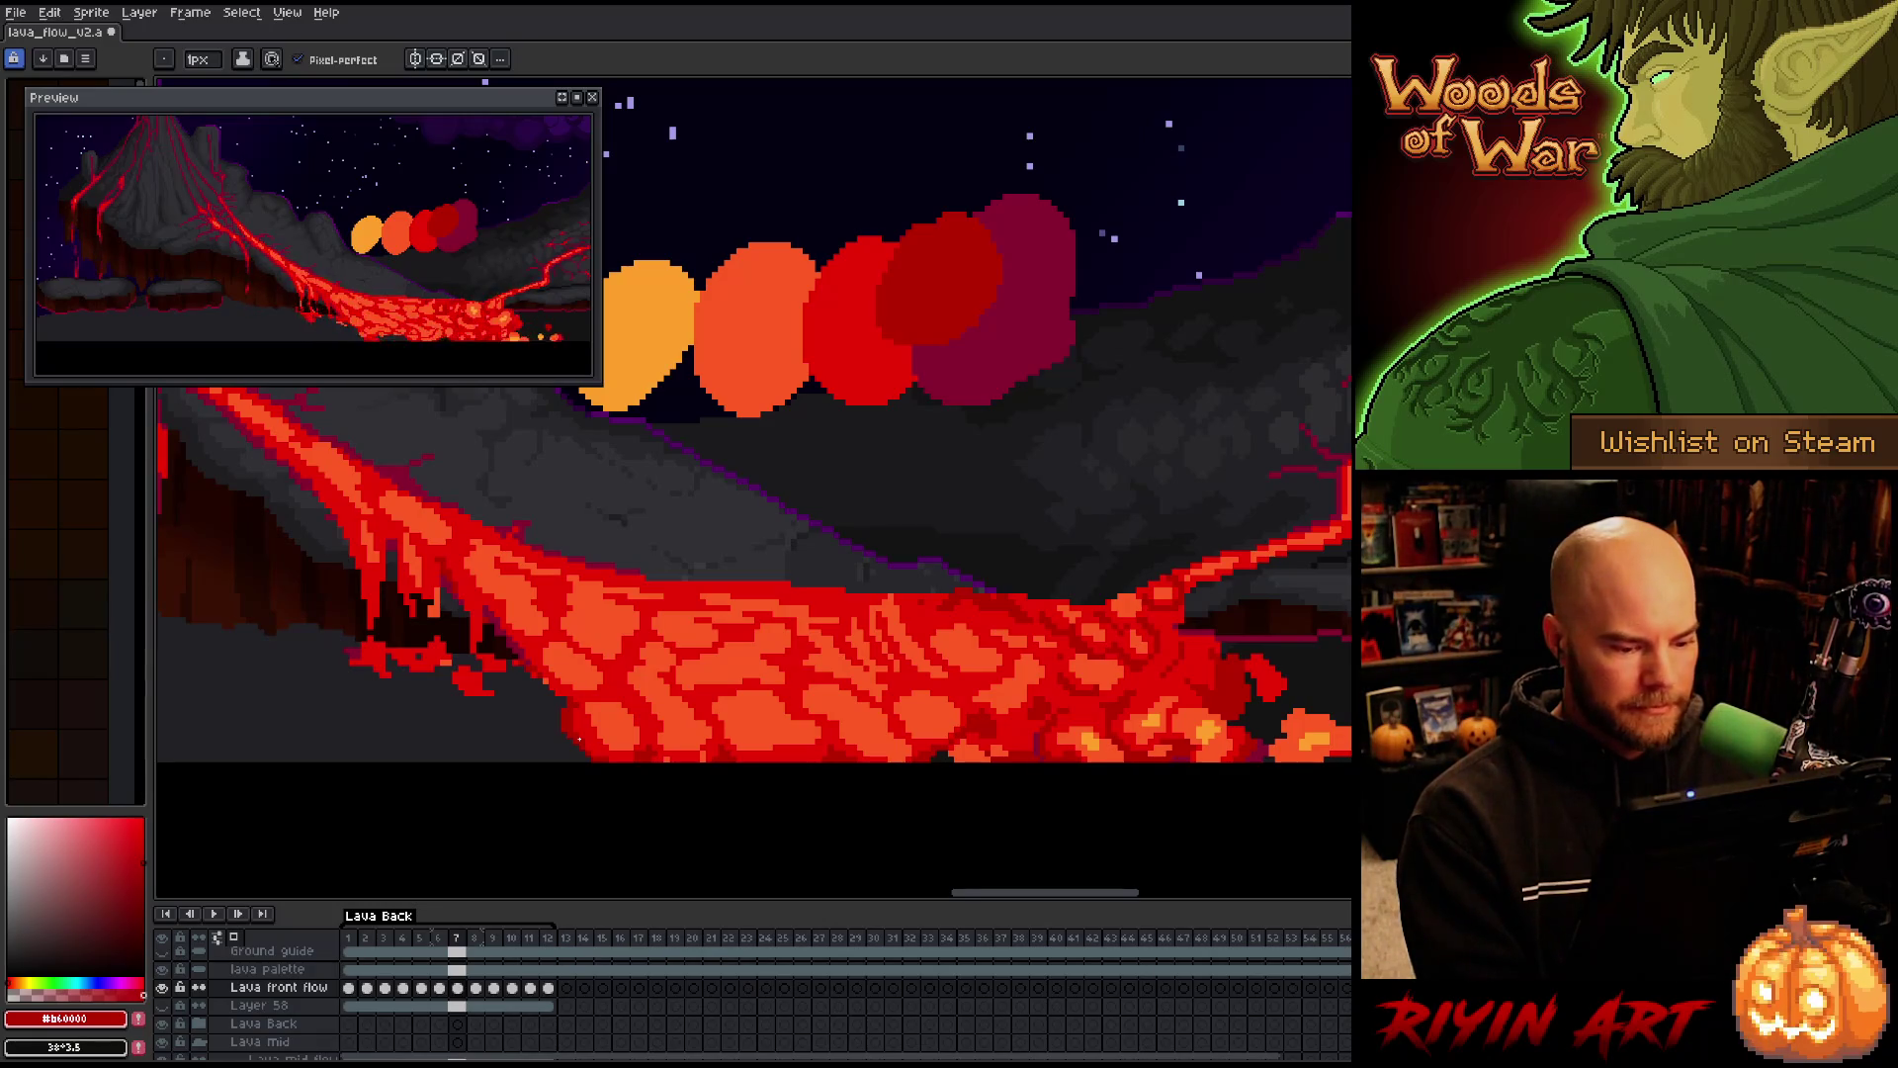
key(Right)
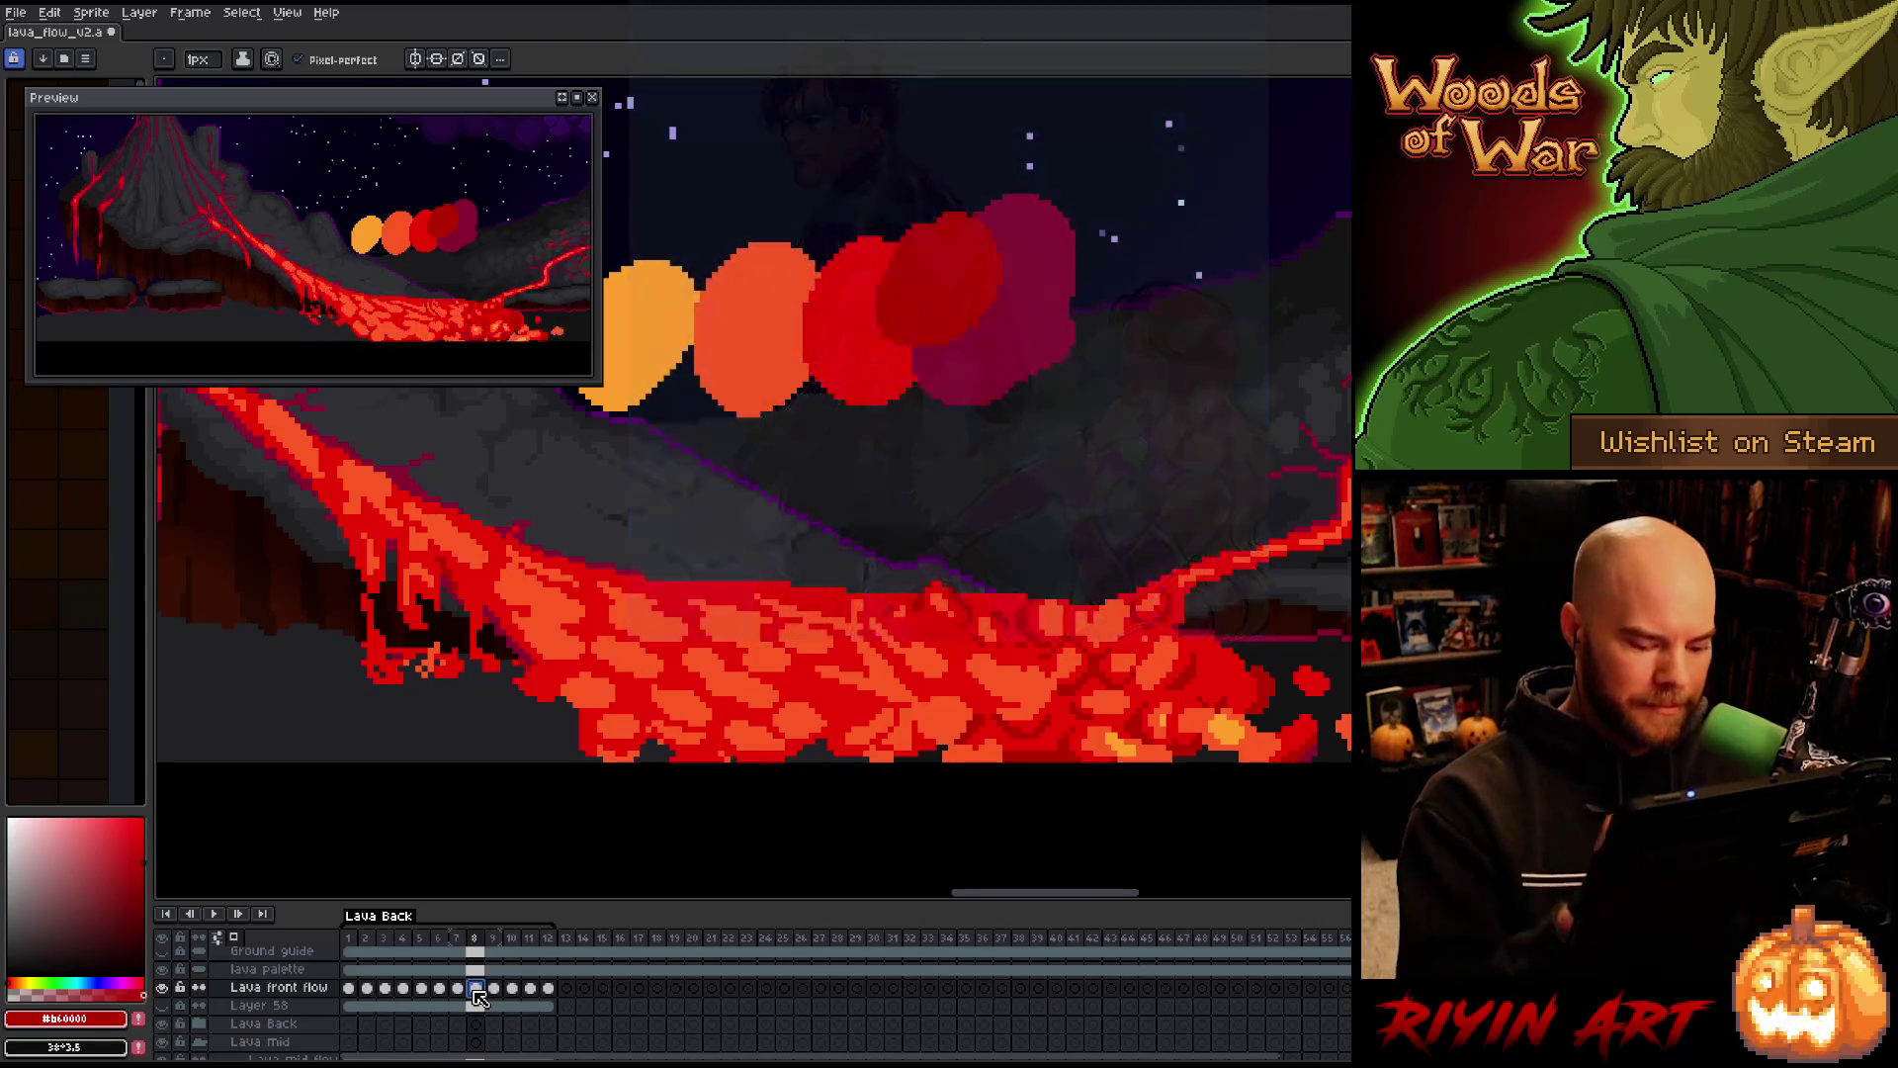
Step through lava frames 6, 7 and 8 and flip between 7 and 8 for continuity
key(Left)
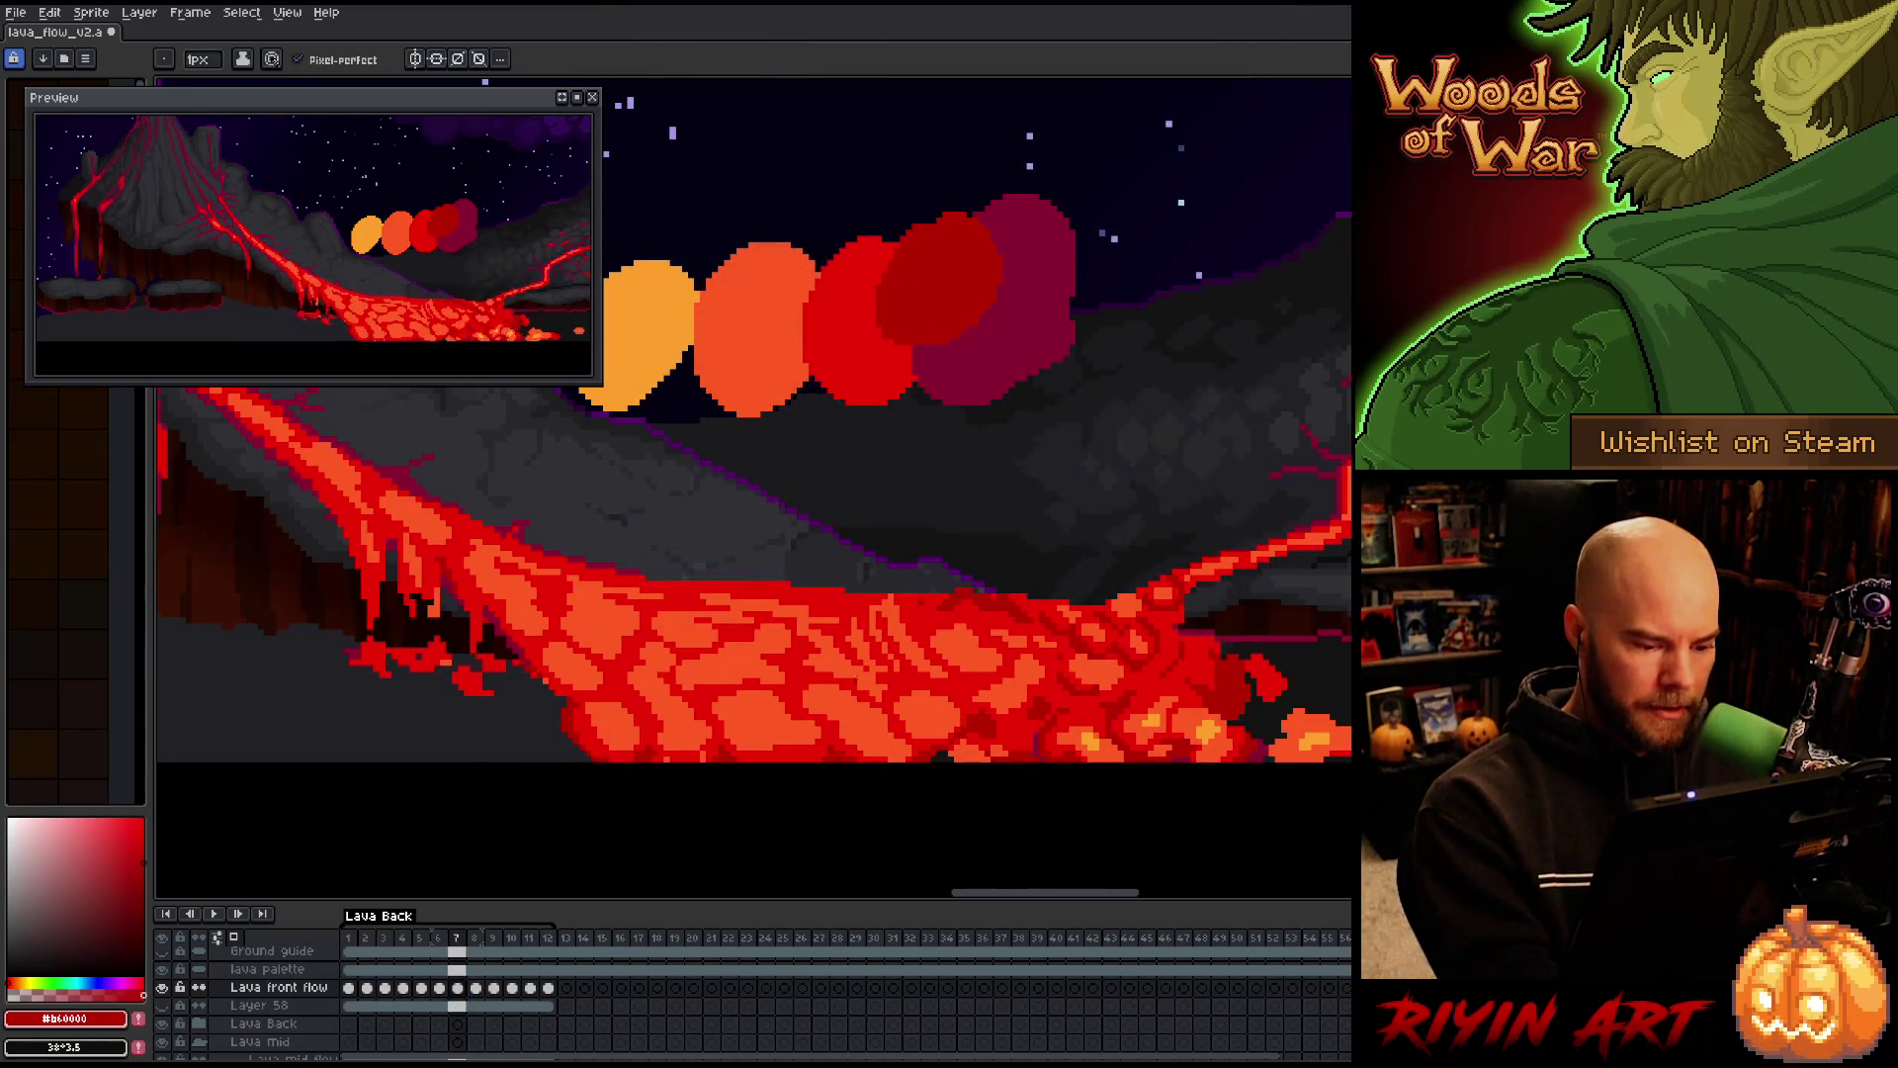
key(Left)
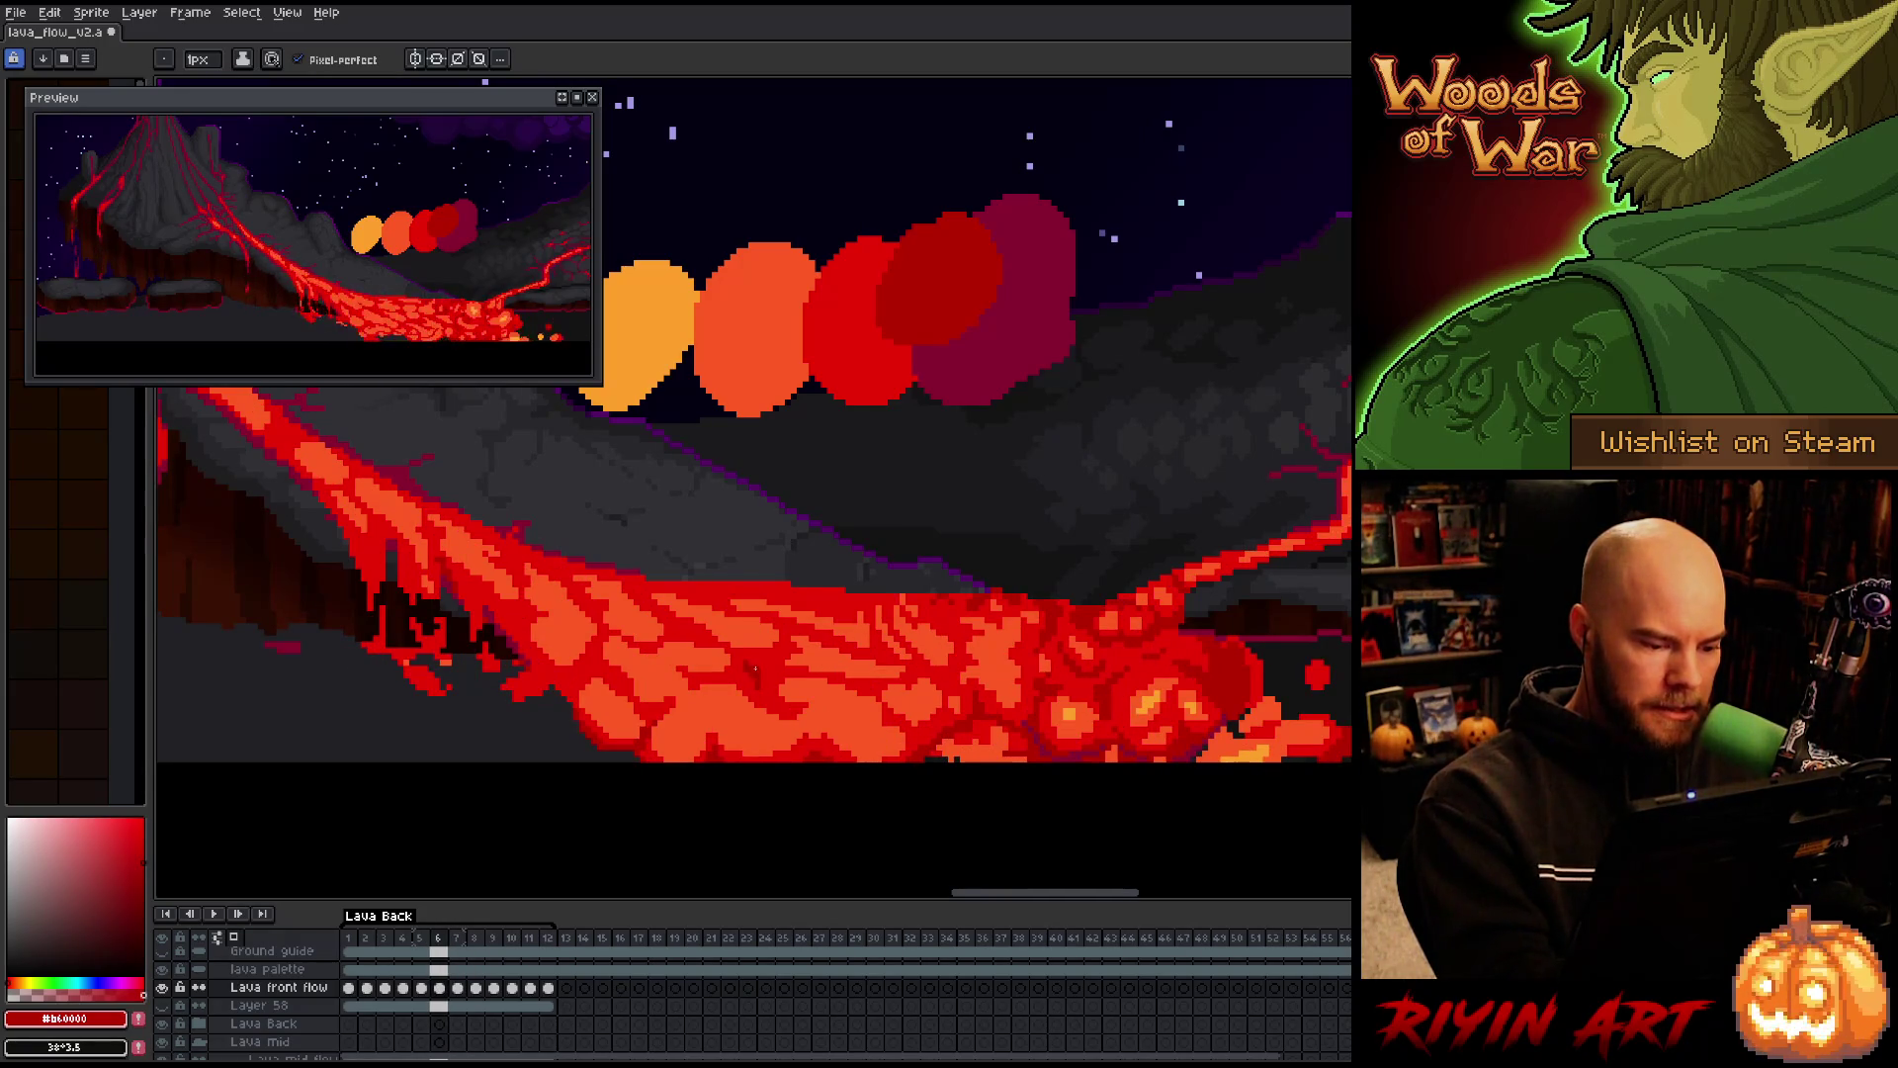
key(Right)
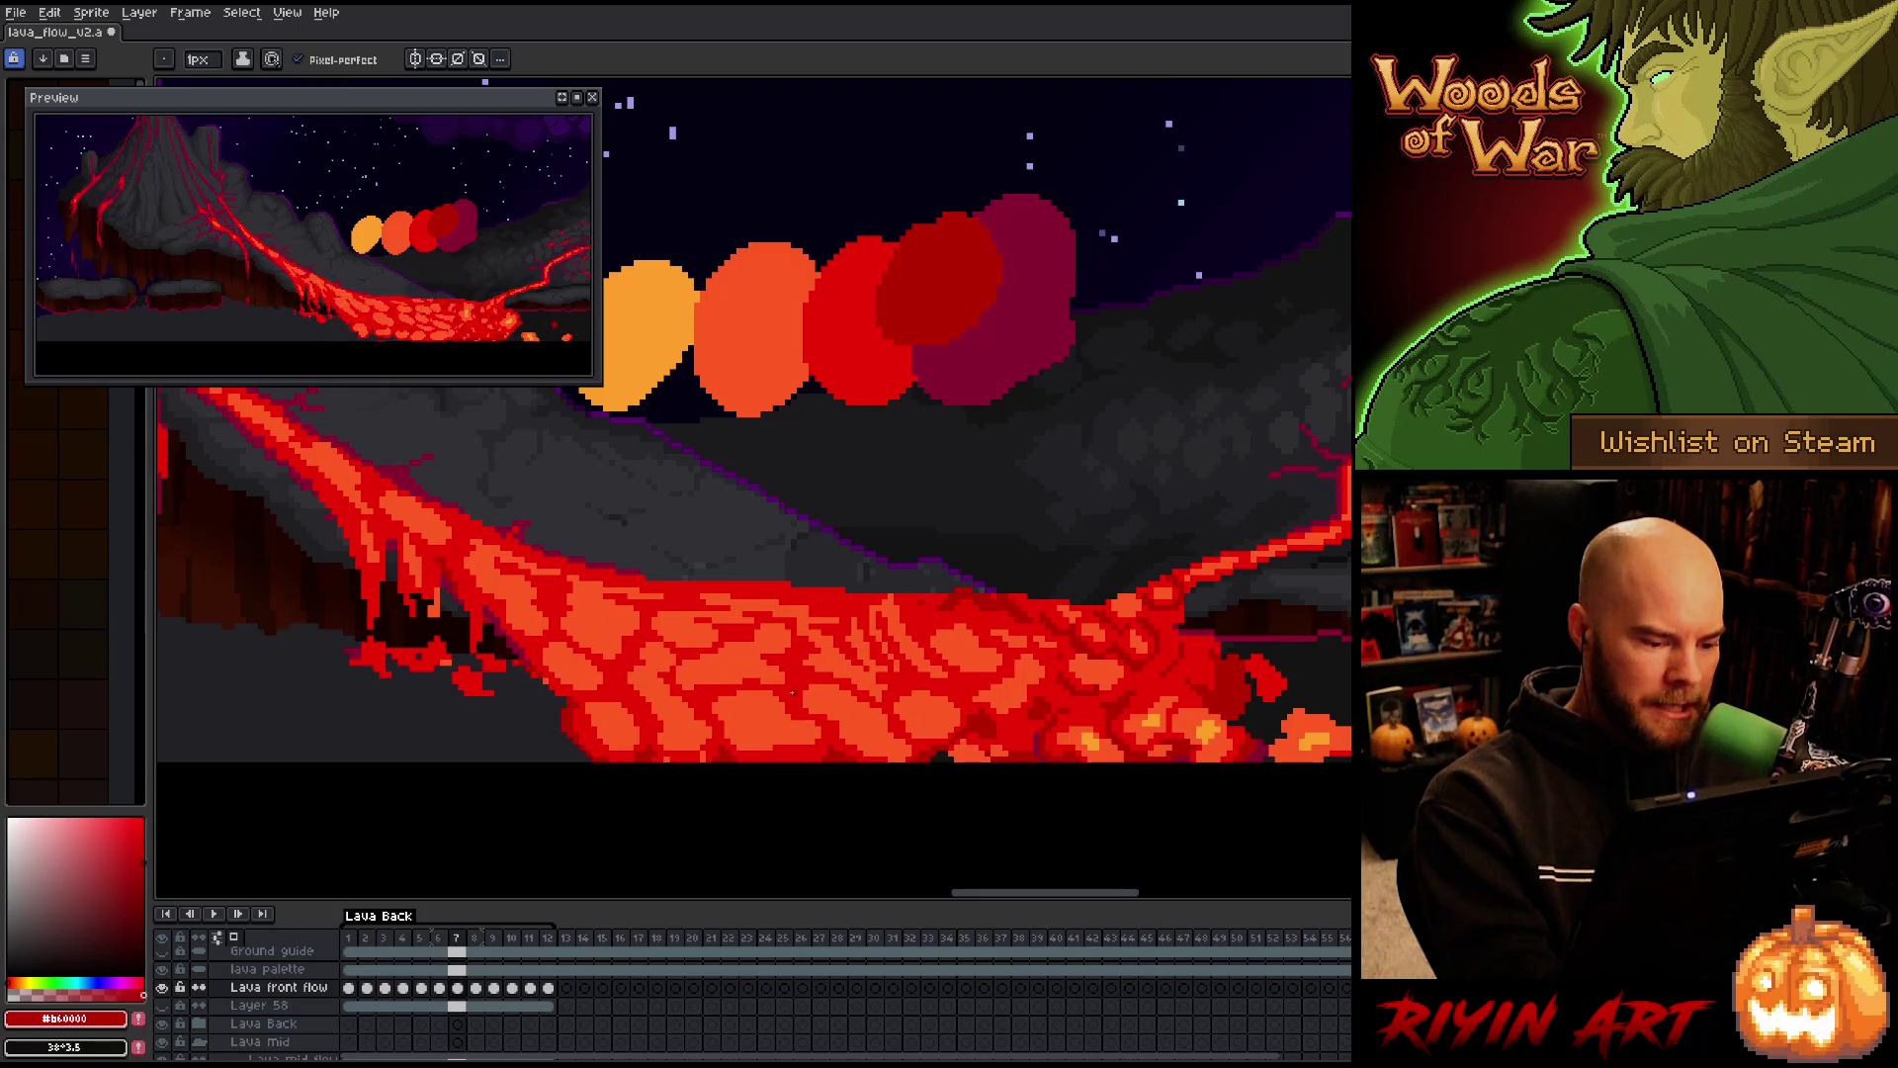
key(Right)
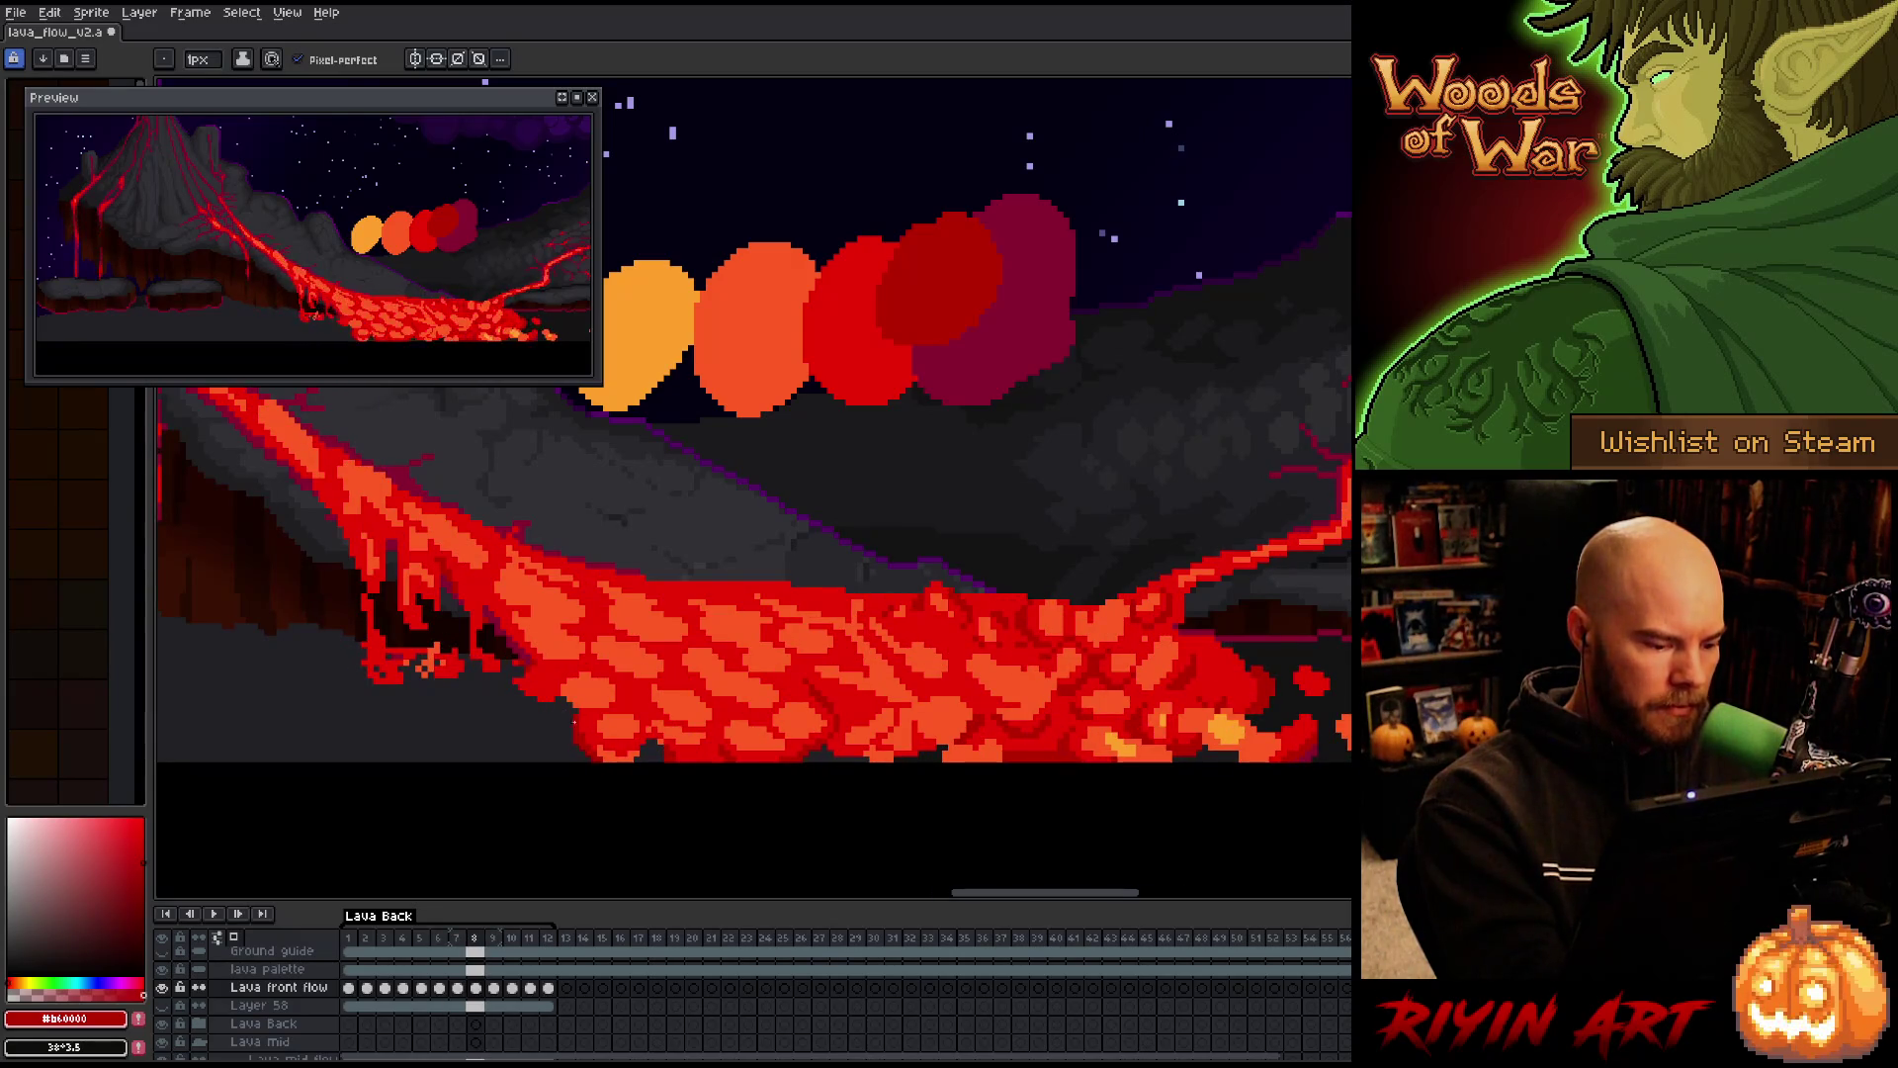
key(comma)
key(period)
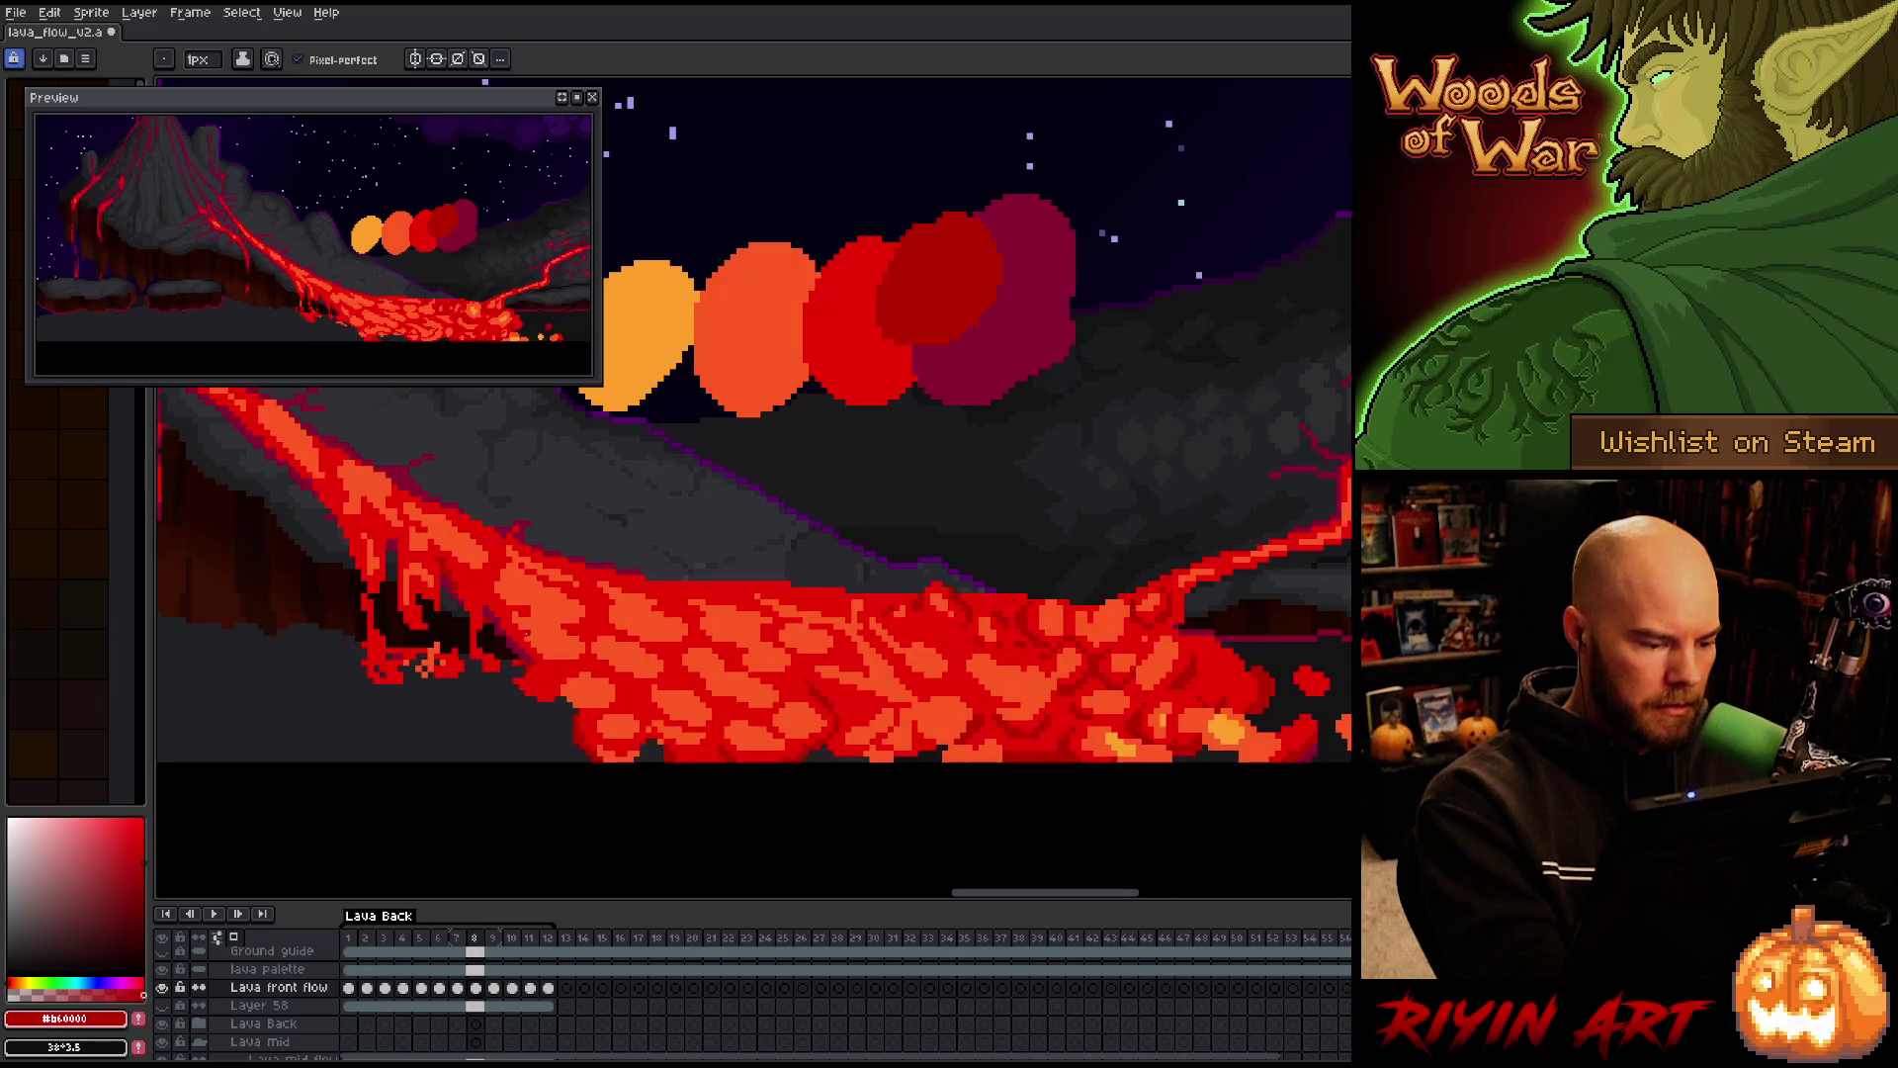
key(comma)
key(period)
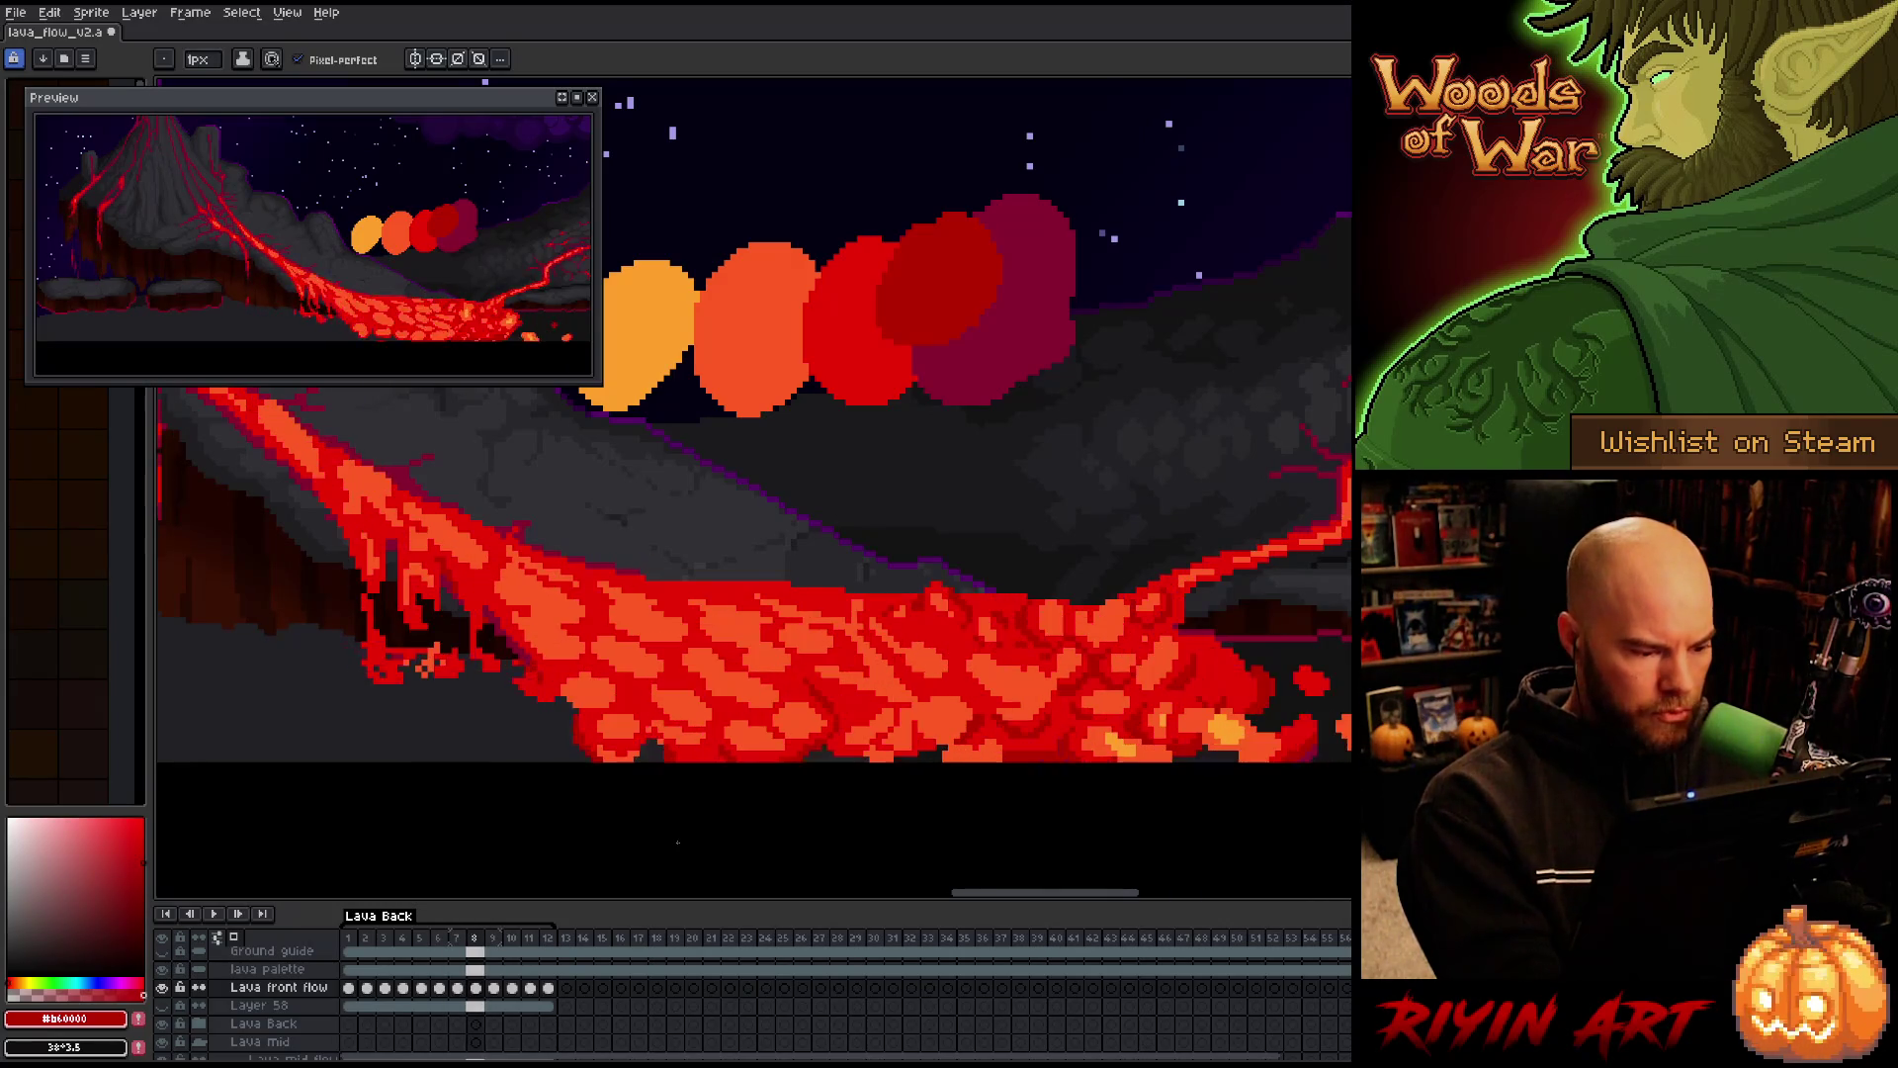
Sample the lava-edge red, restore #b60000 as drawing colour, and advance to frame 9
alt+click(539, 678)
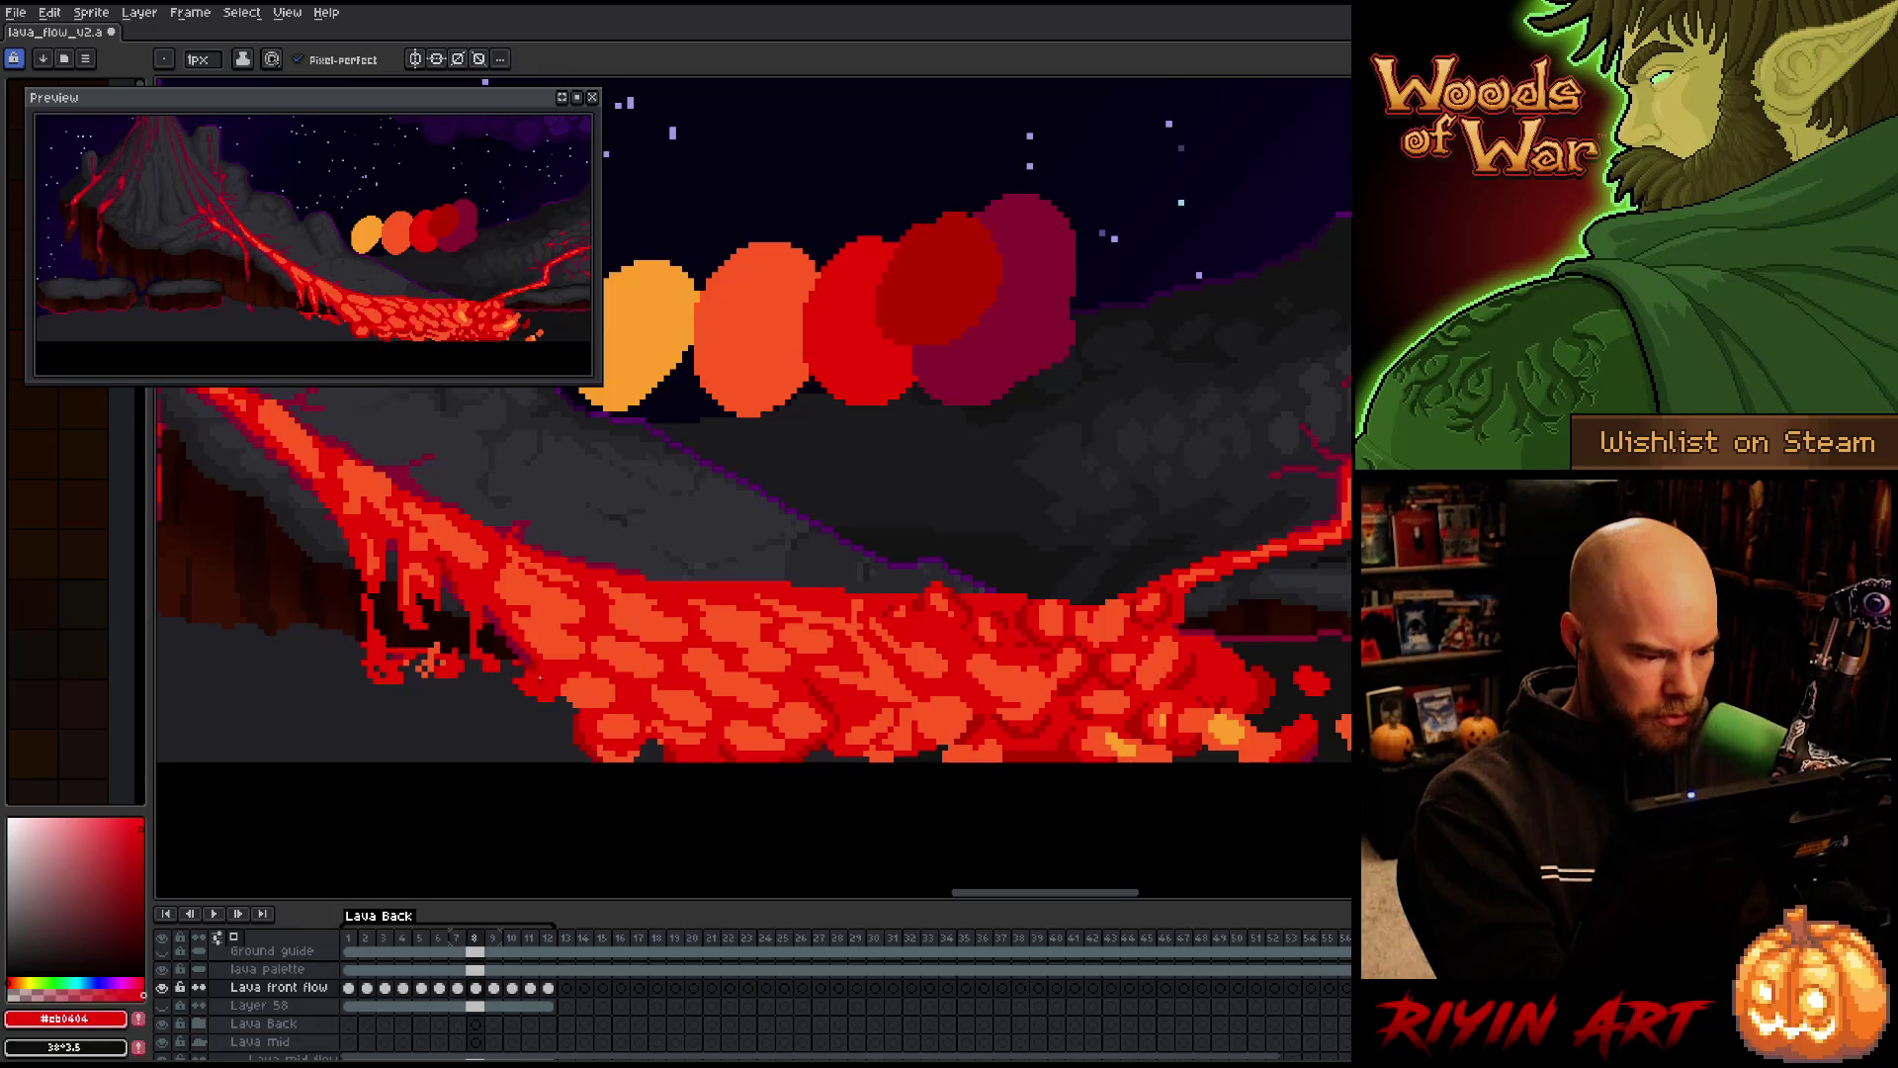
alt+click(806, 750)
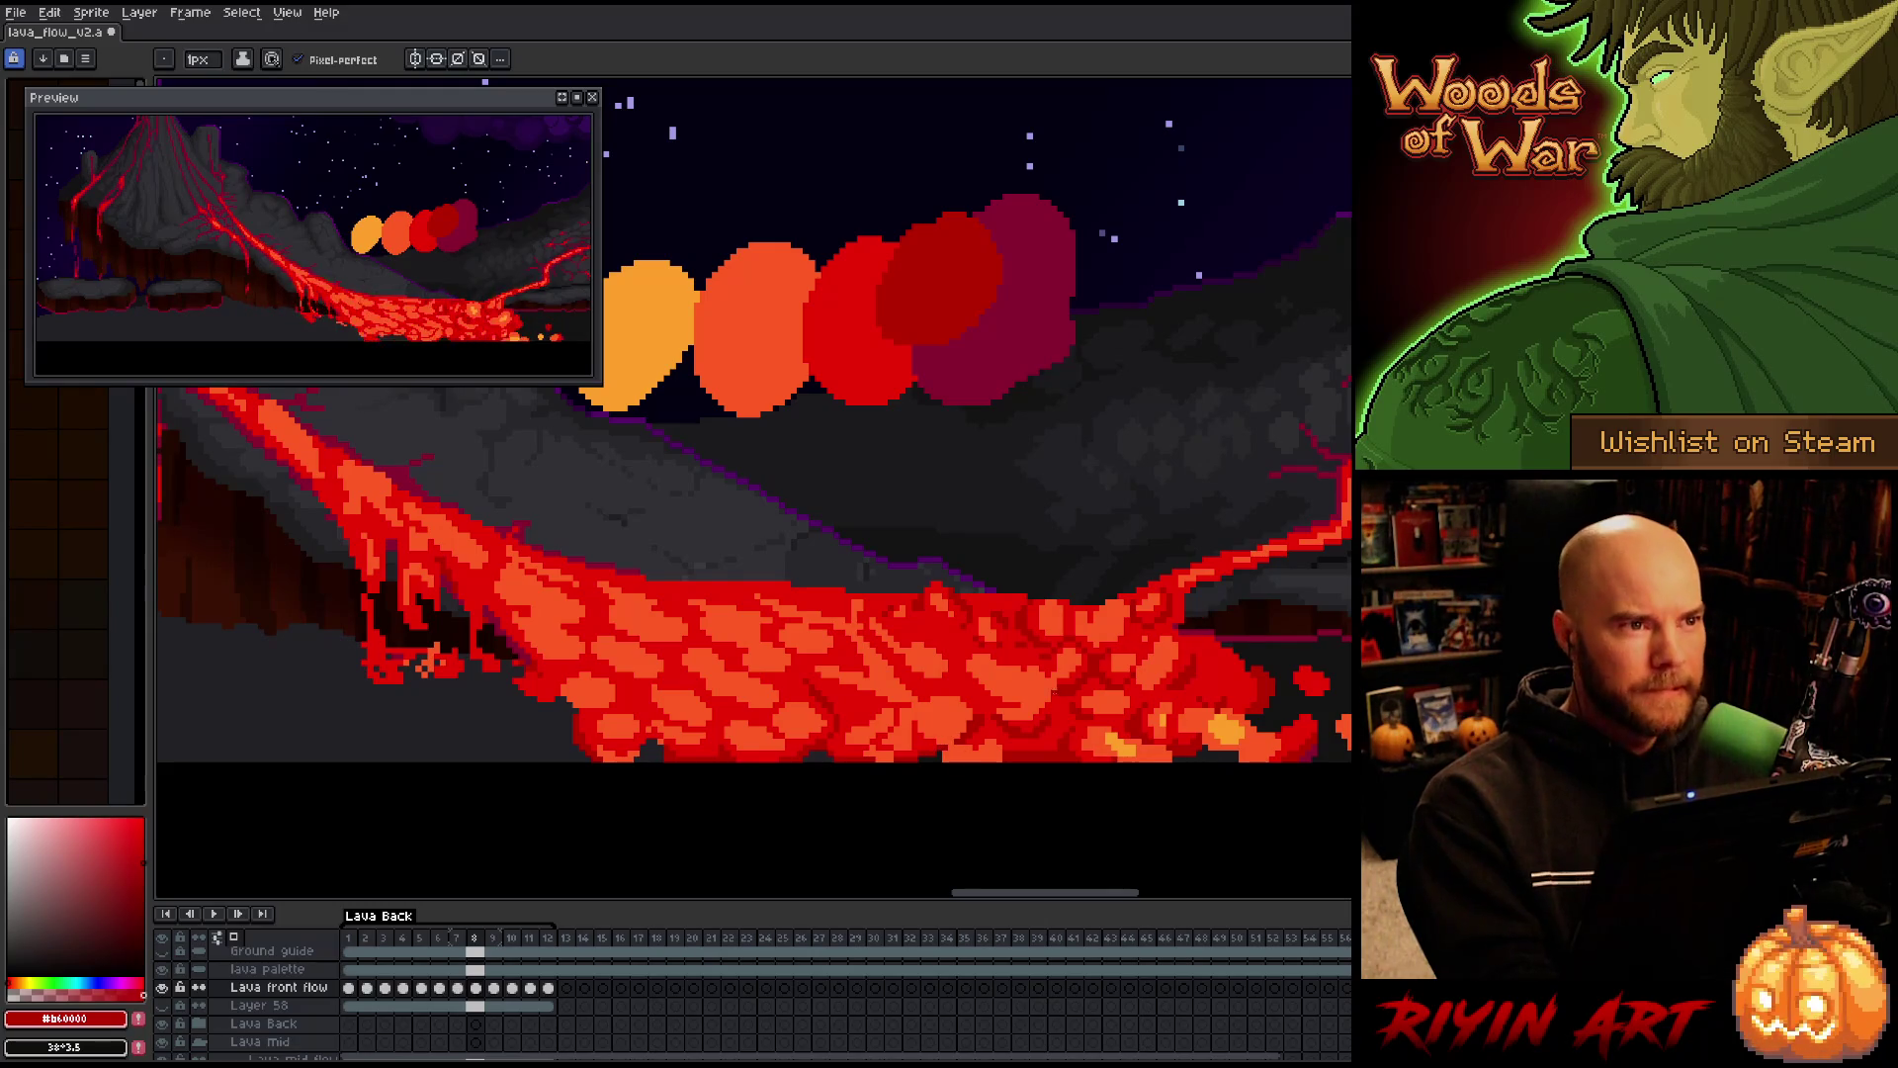
key(period)
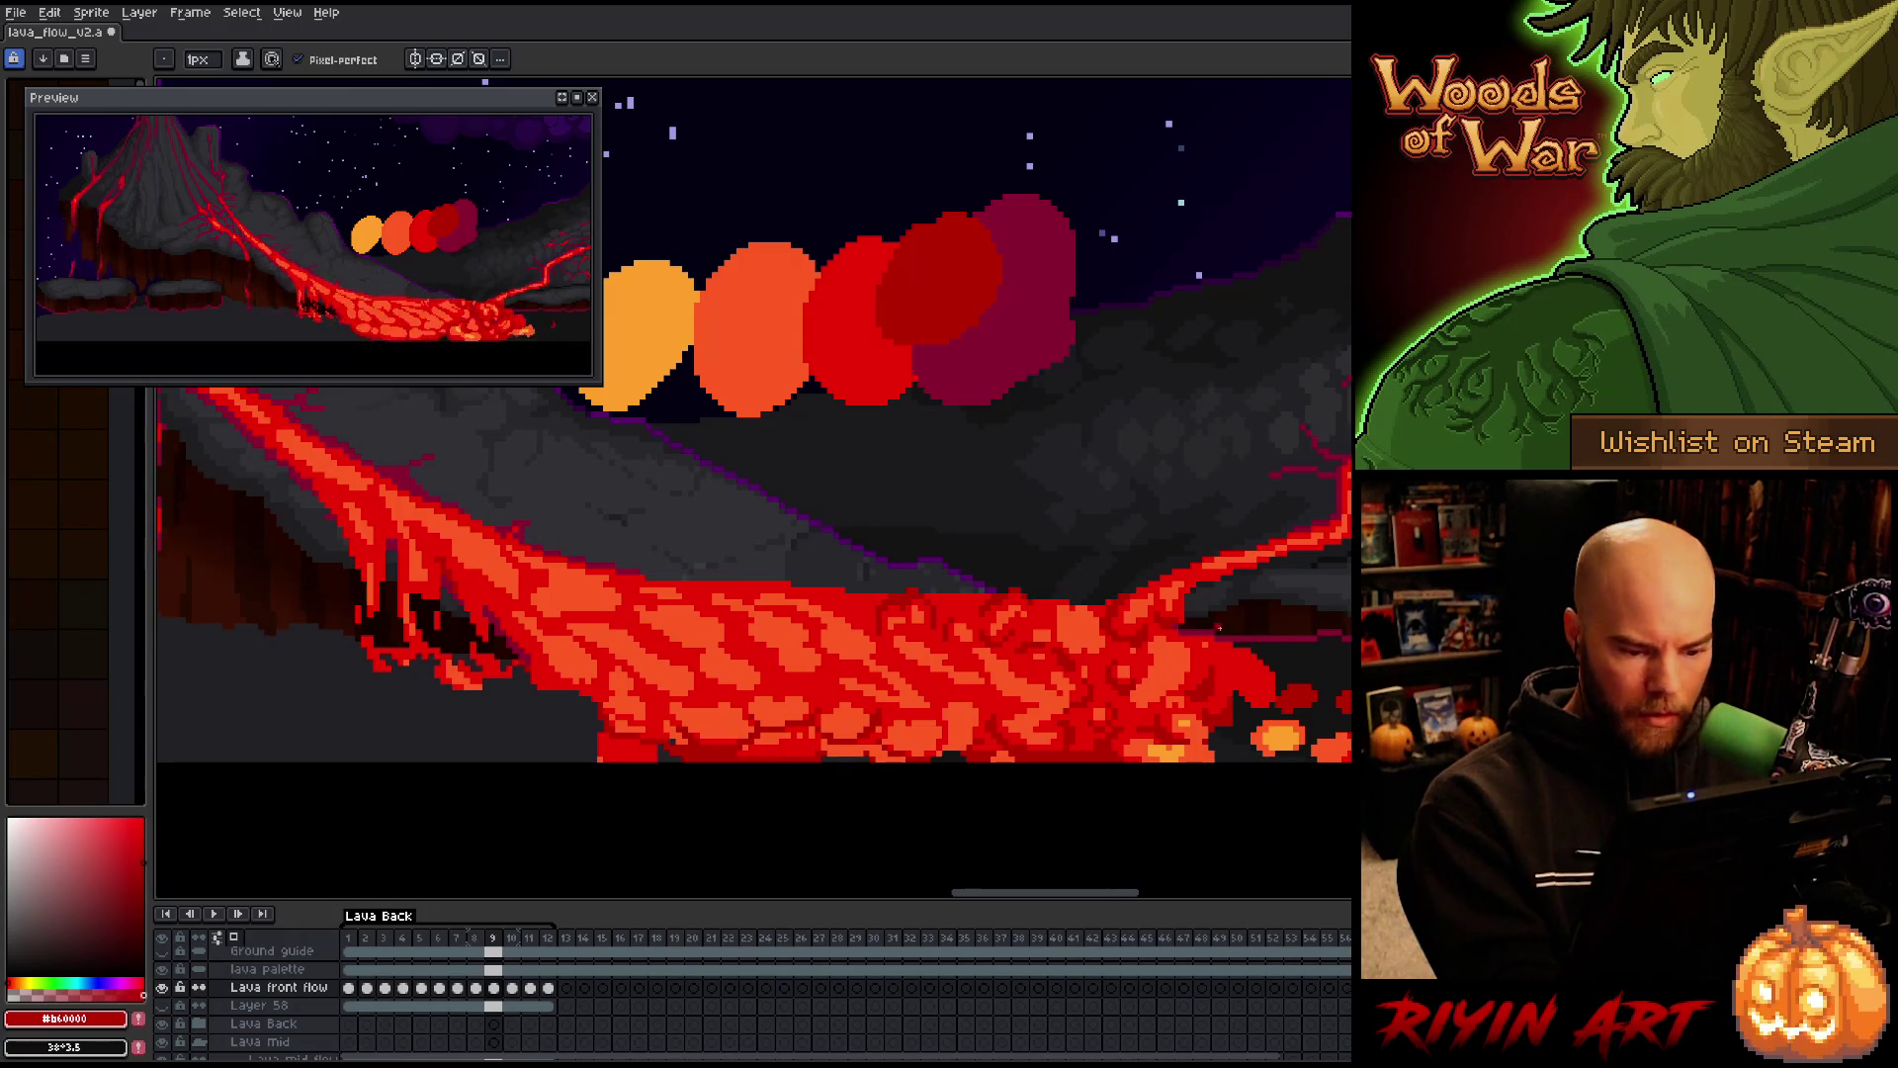
Toggle repeatedly between lava frames 8 and 9, then advance to frame 10
key(comma)
key(period)
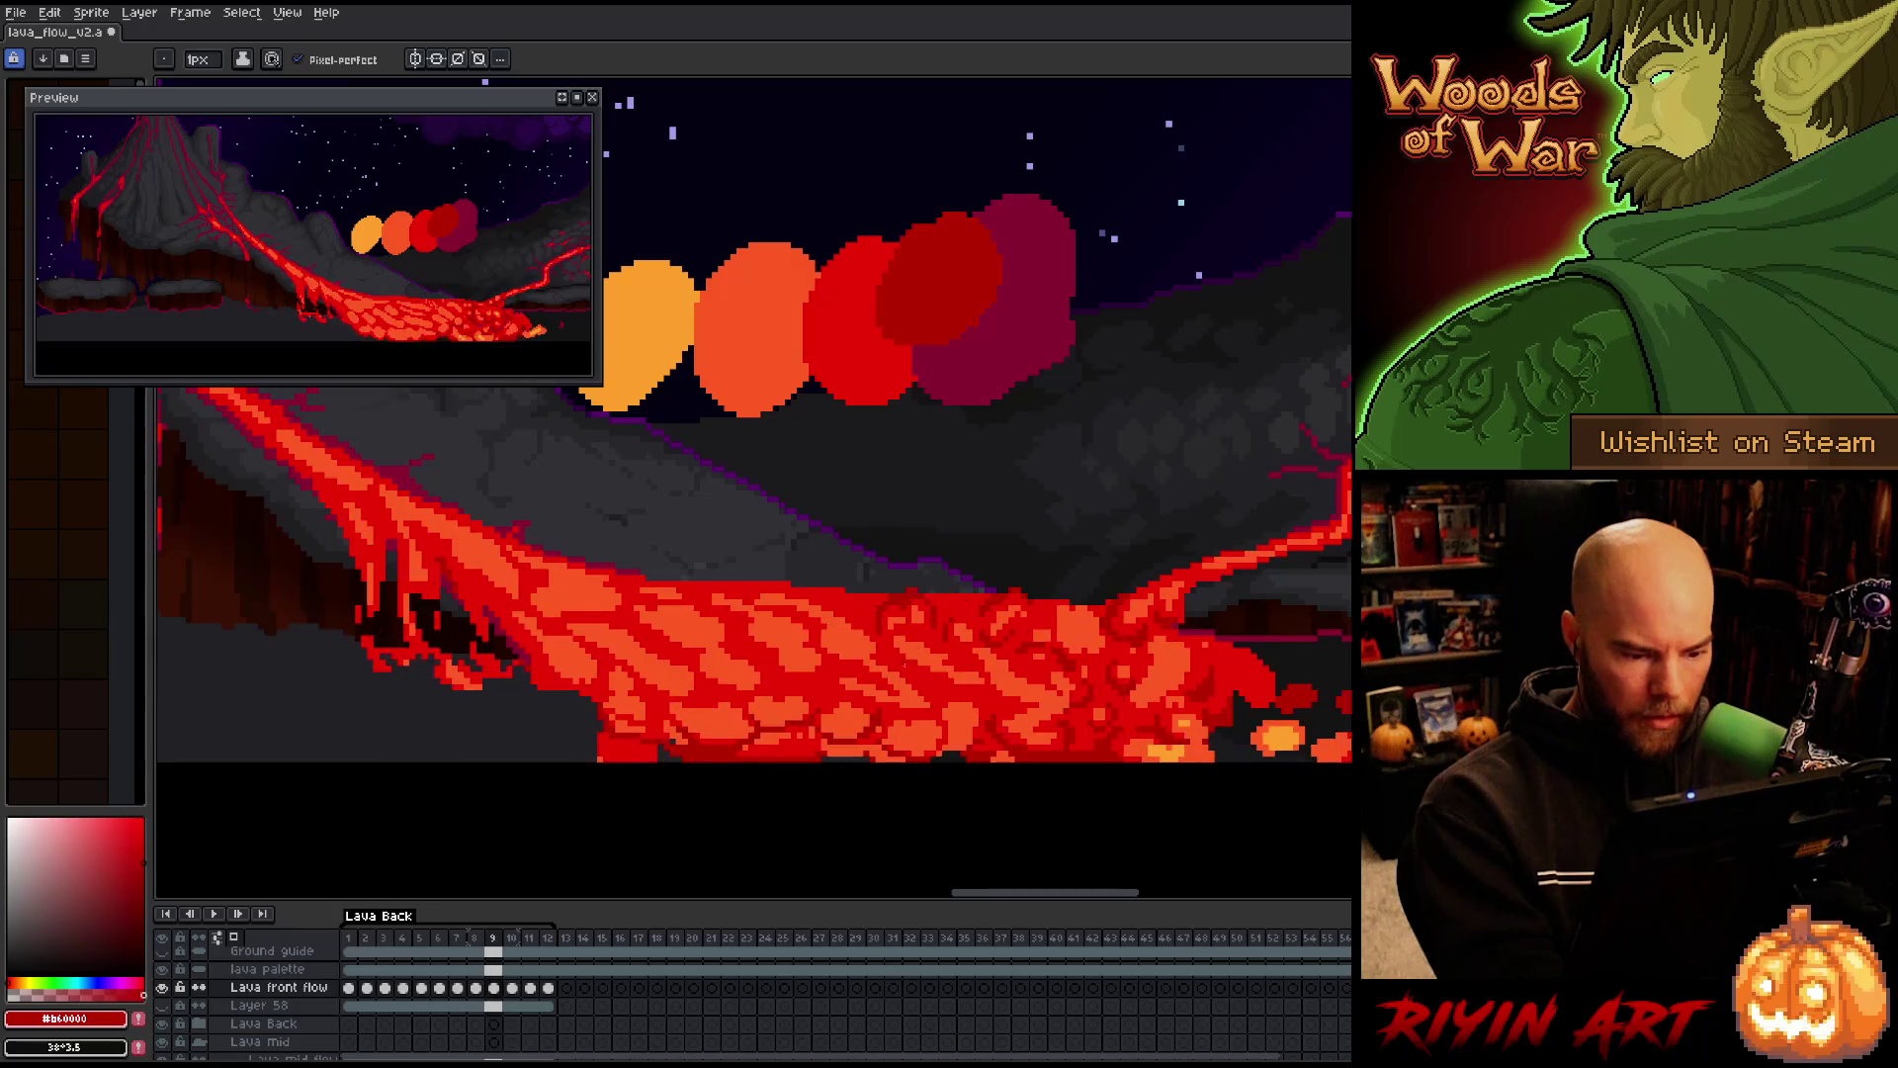
key(comma)
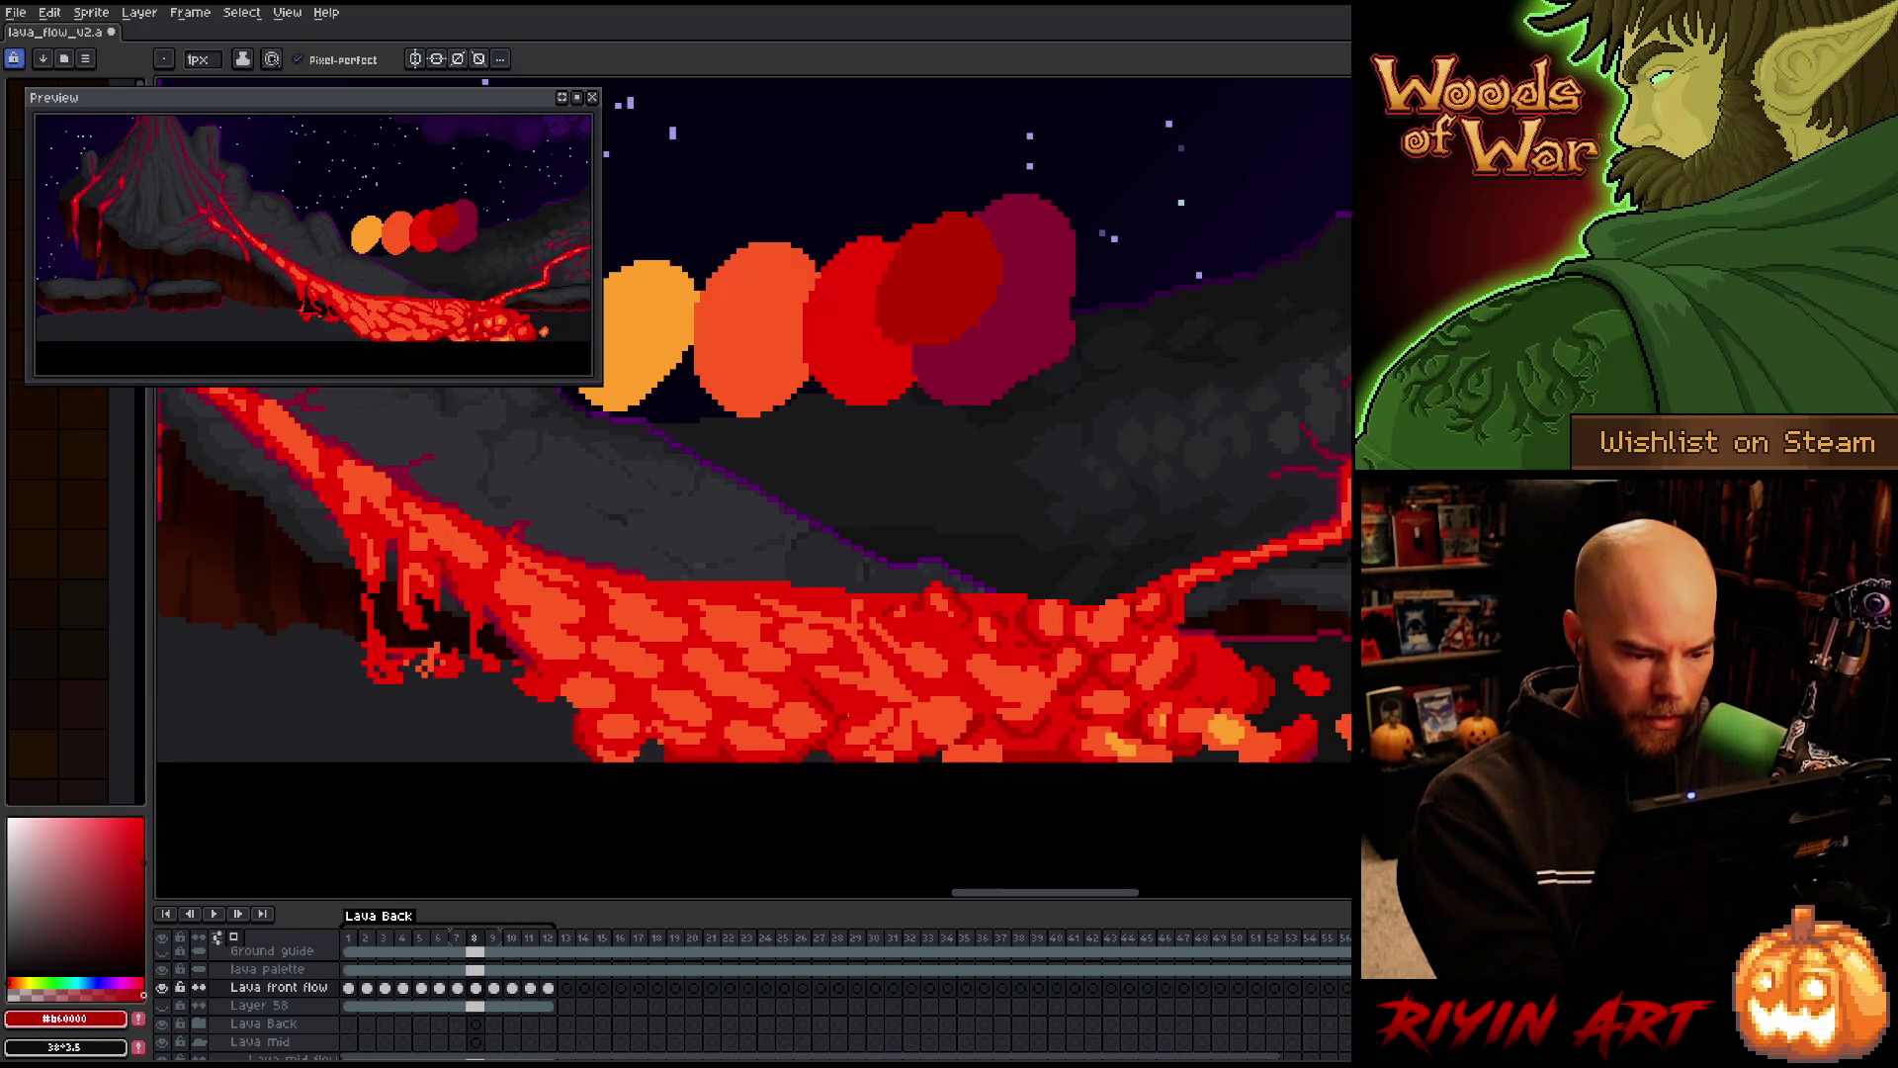
key(period)
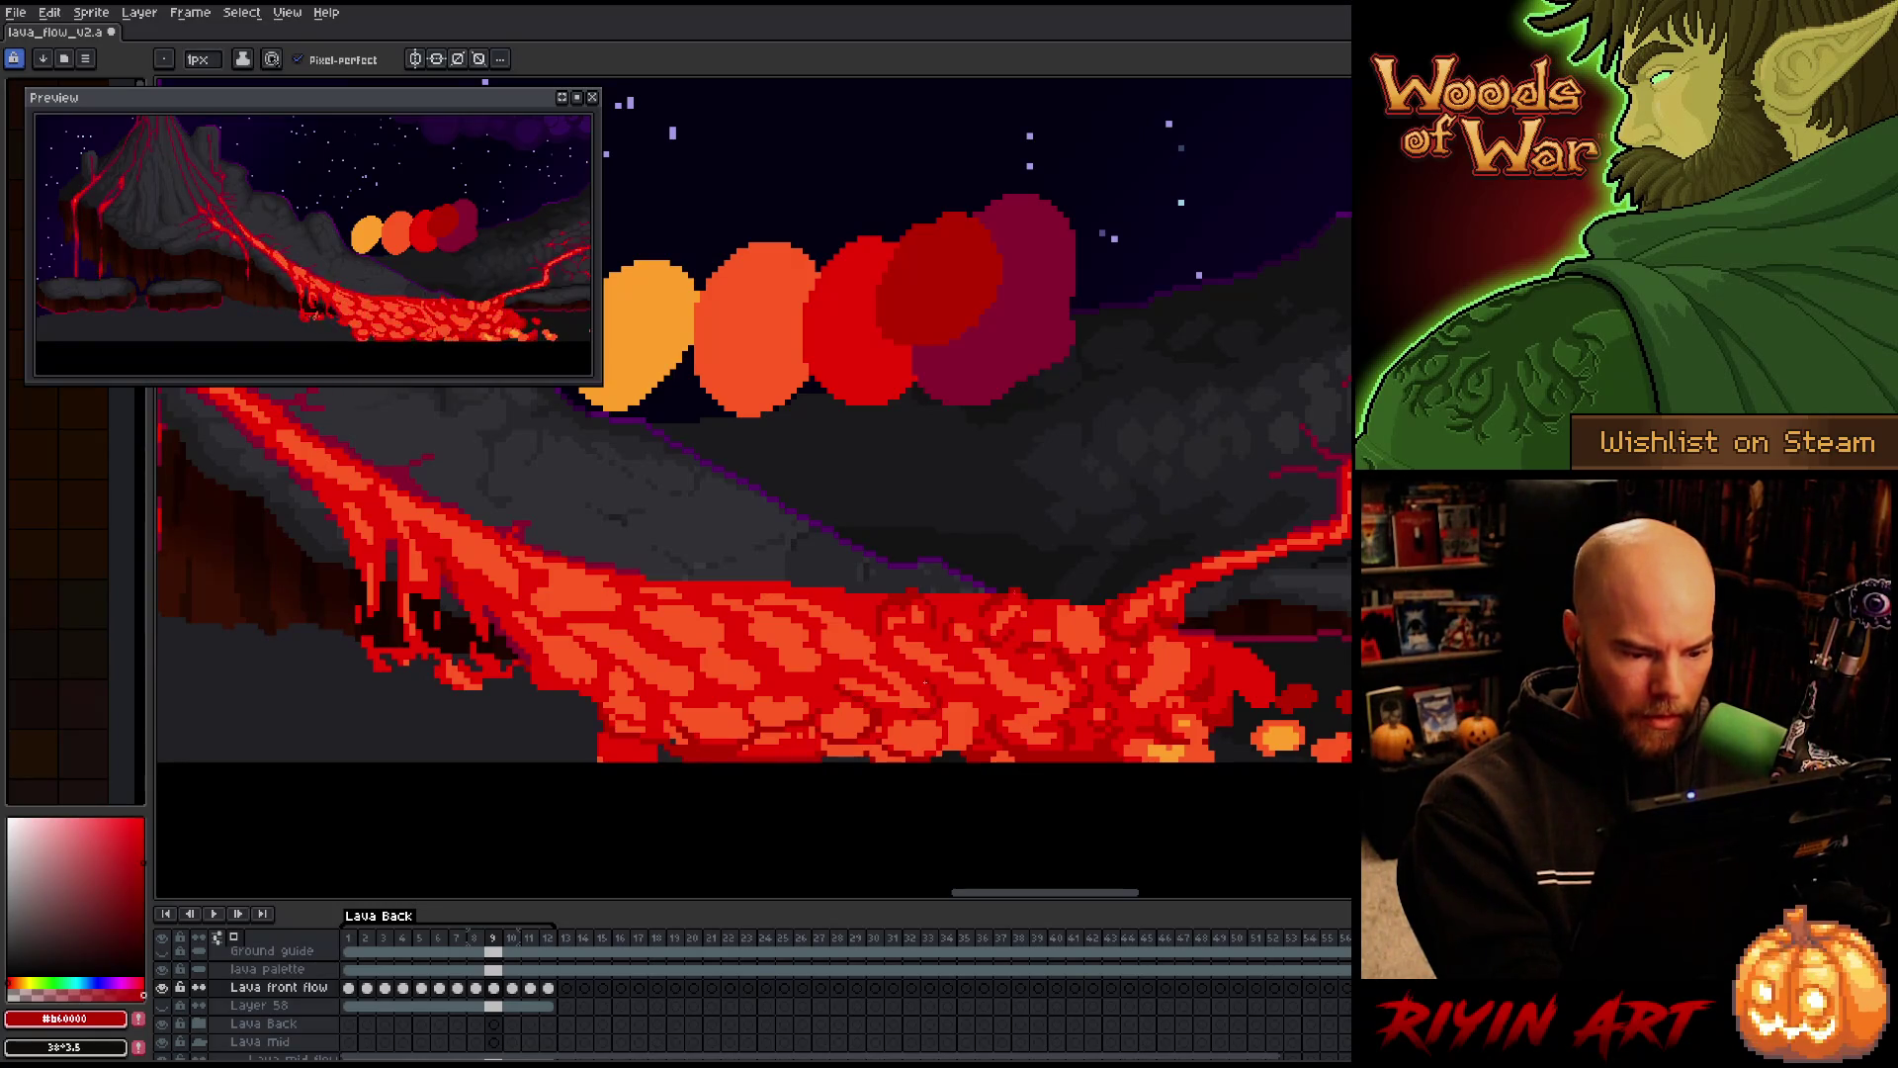
key(comma)
key(period)
key(comma)
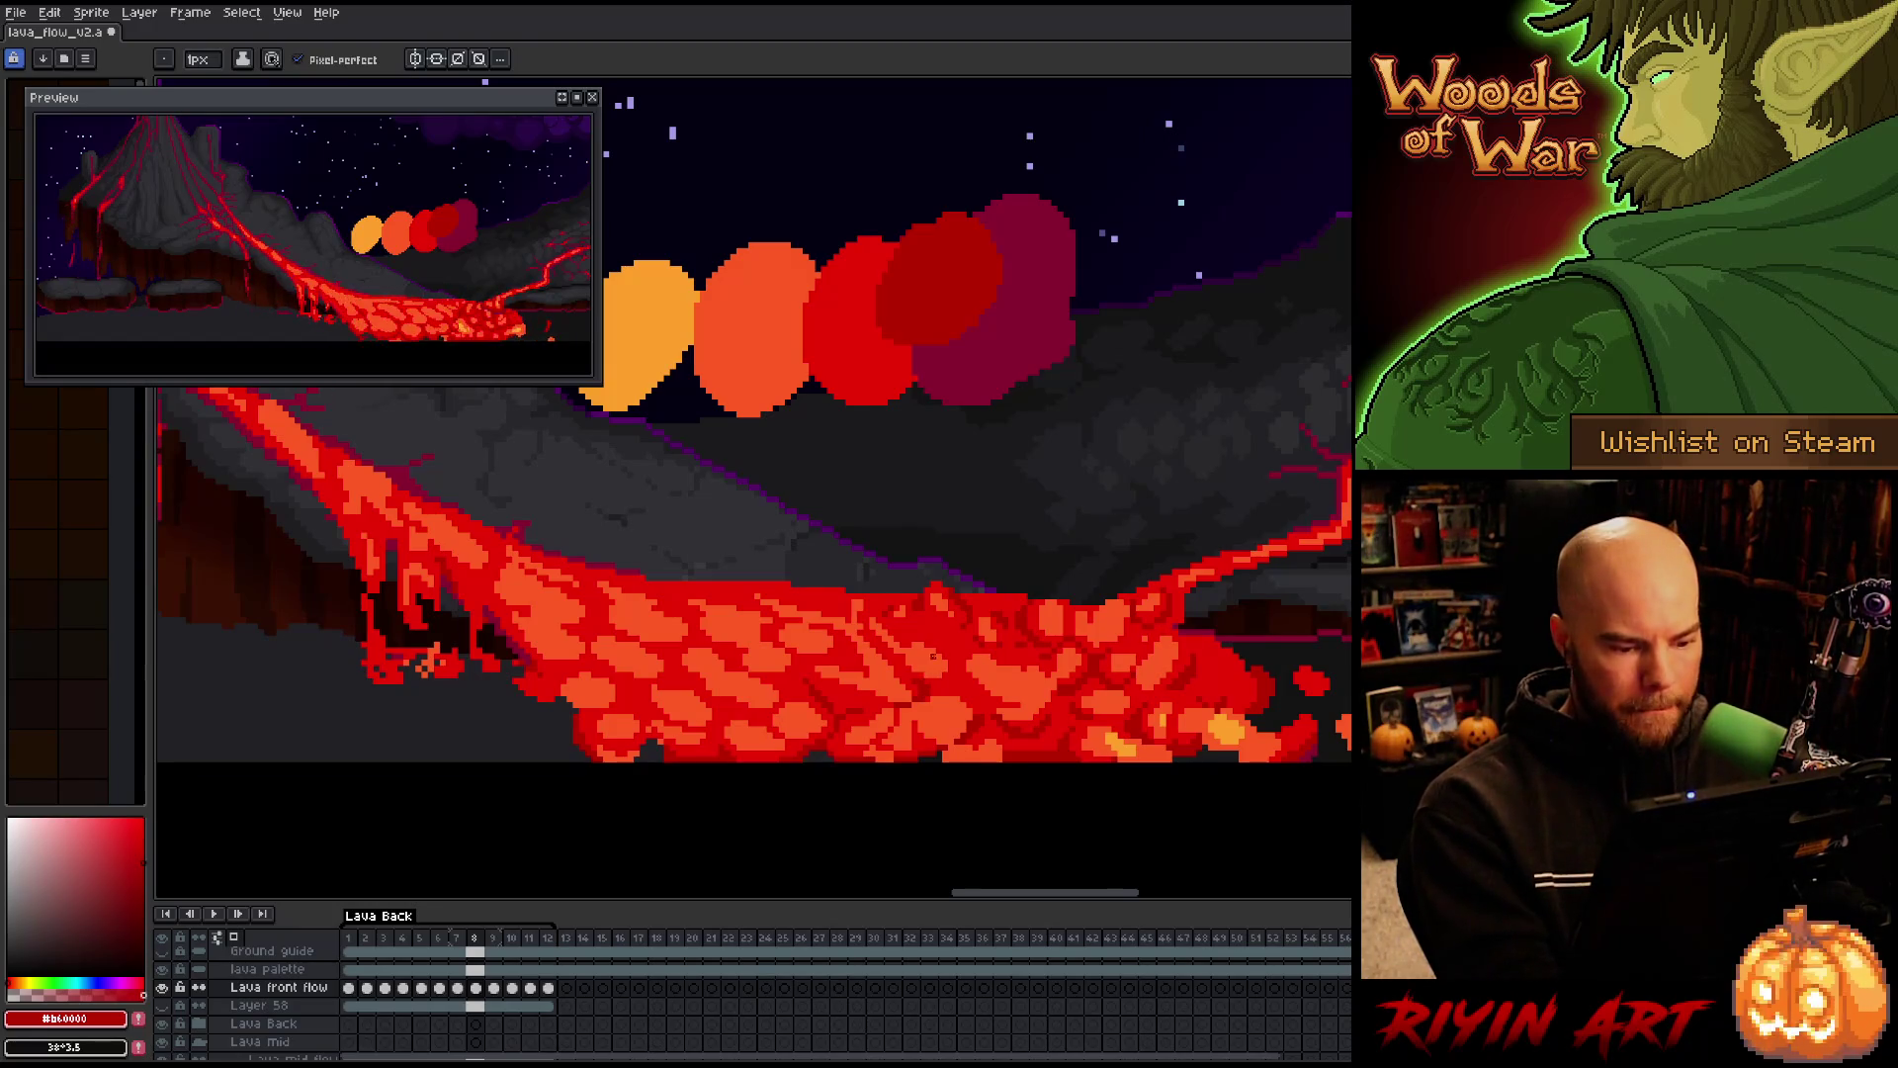
key(period)
key(comma)
key(period)
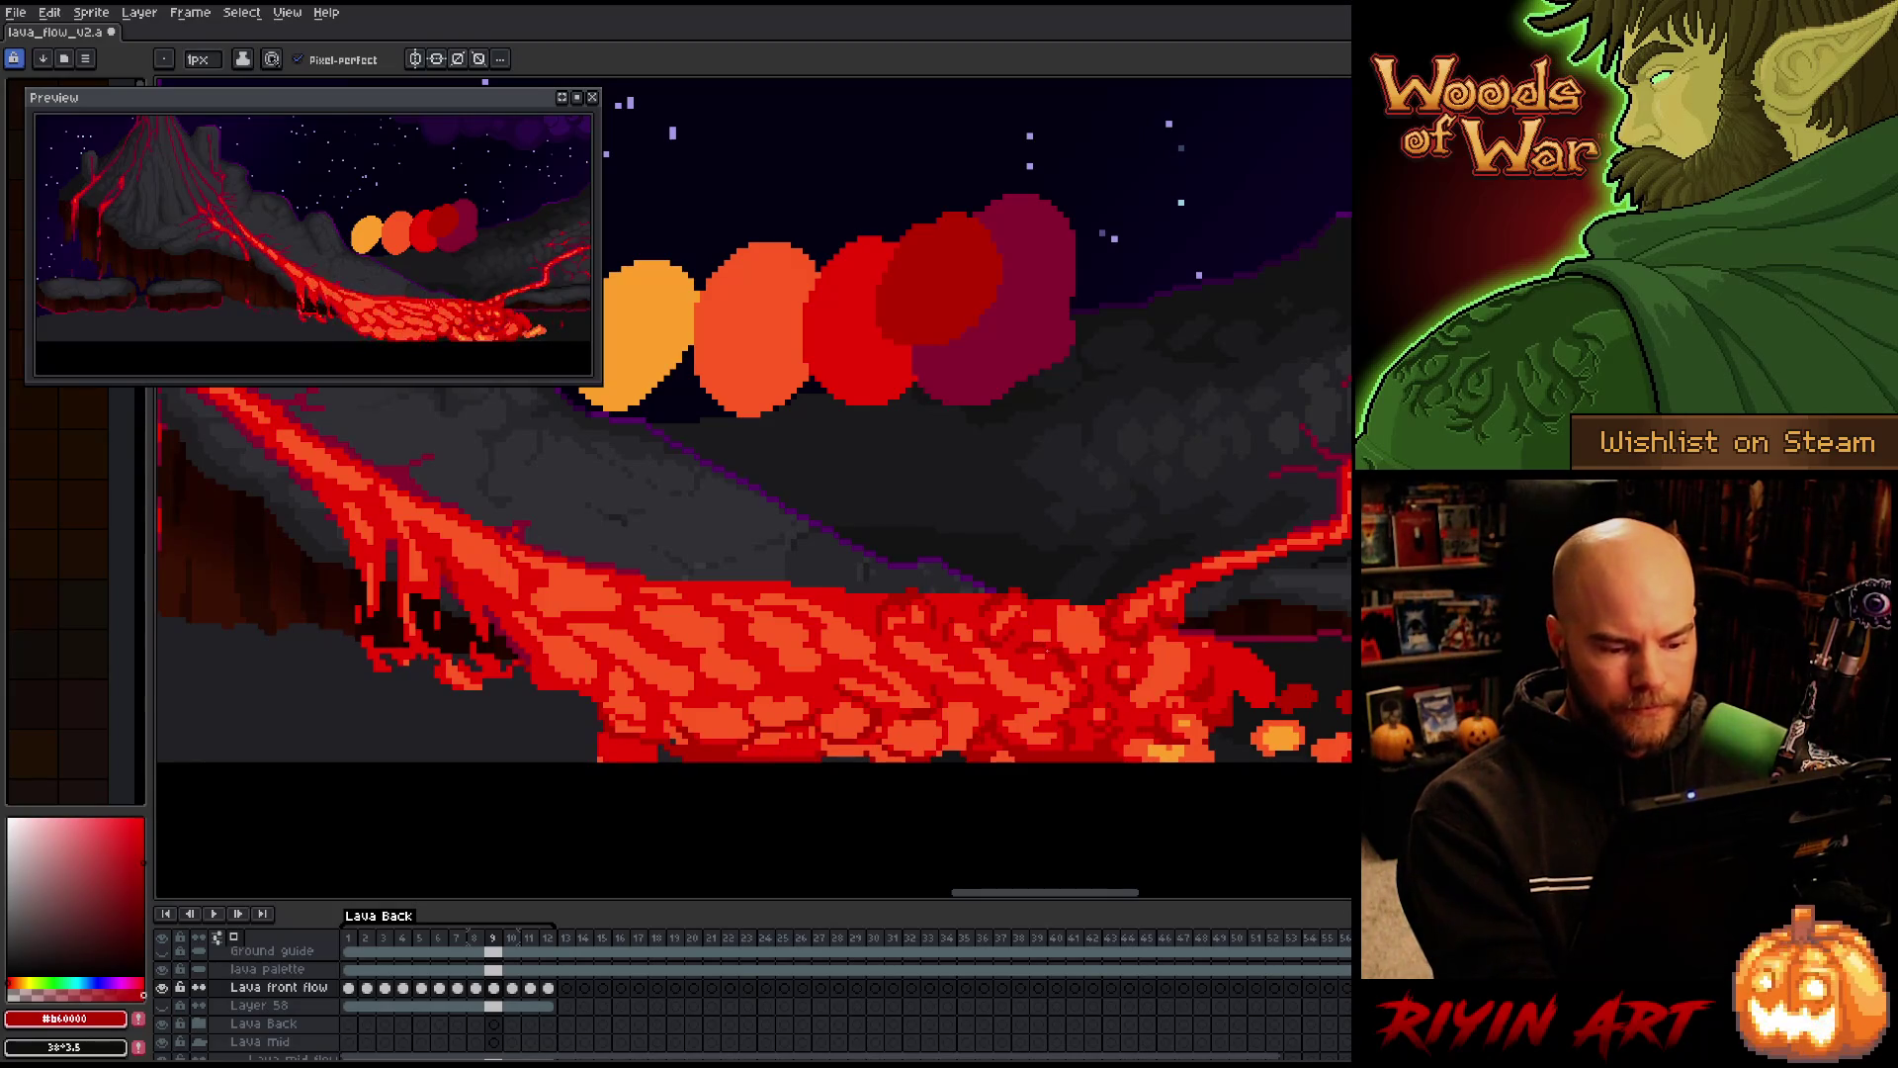
key(comma)
key(period)
key(comma)
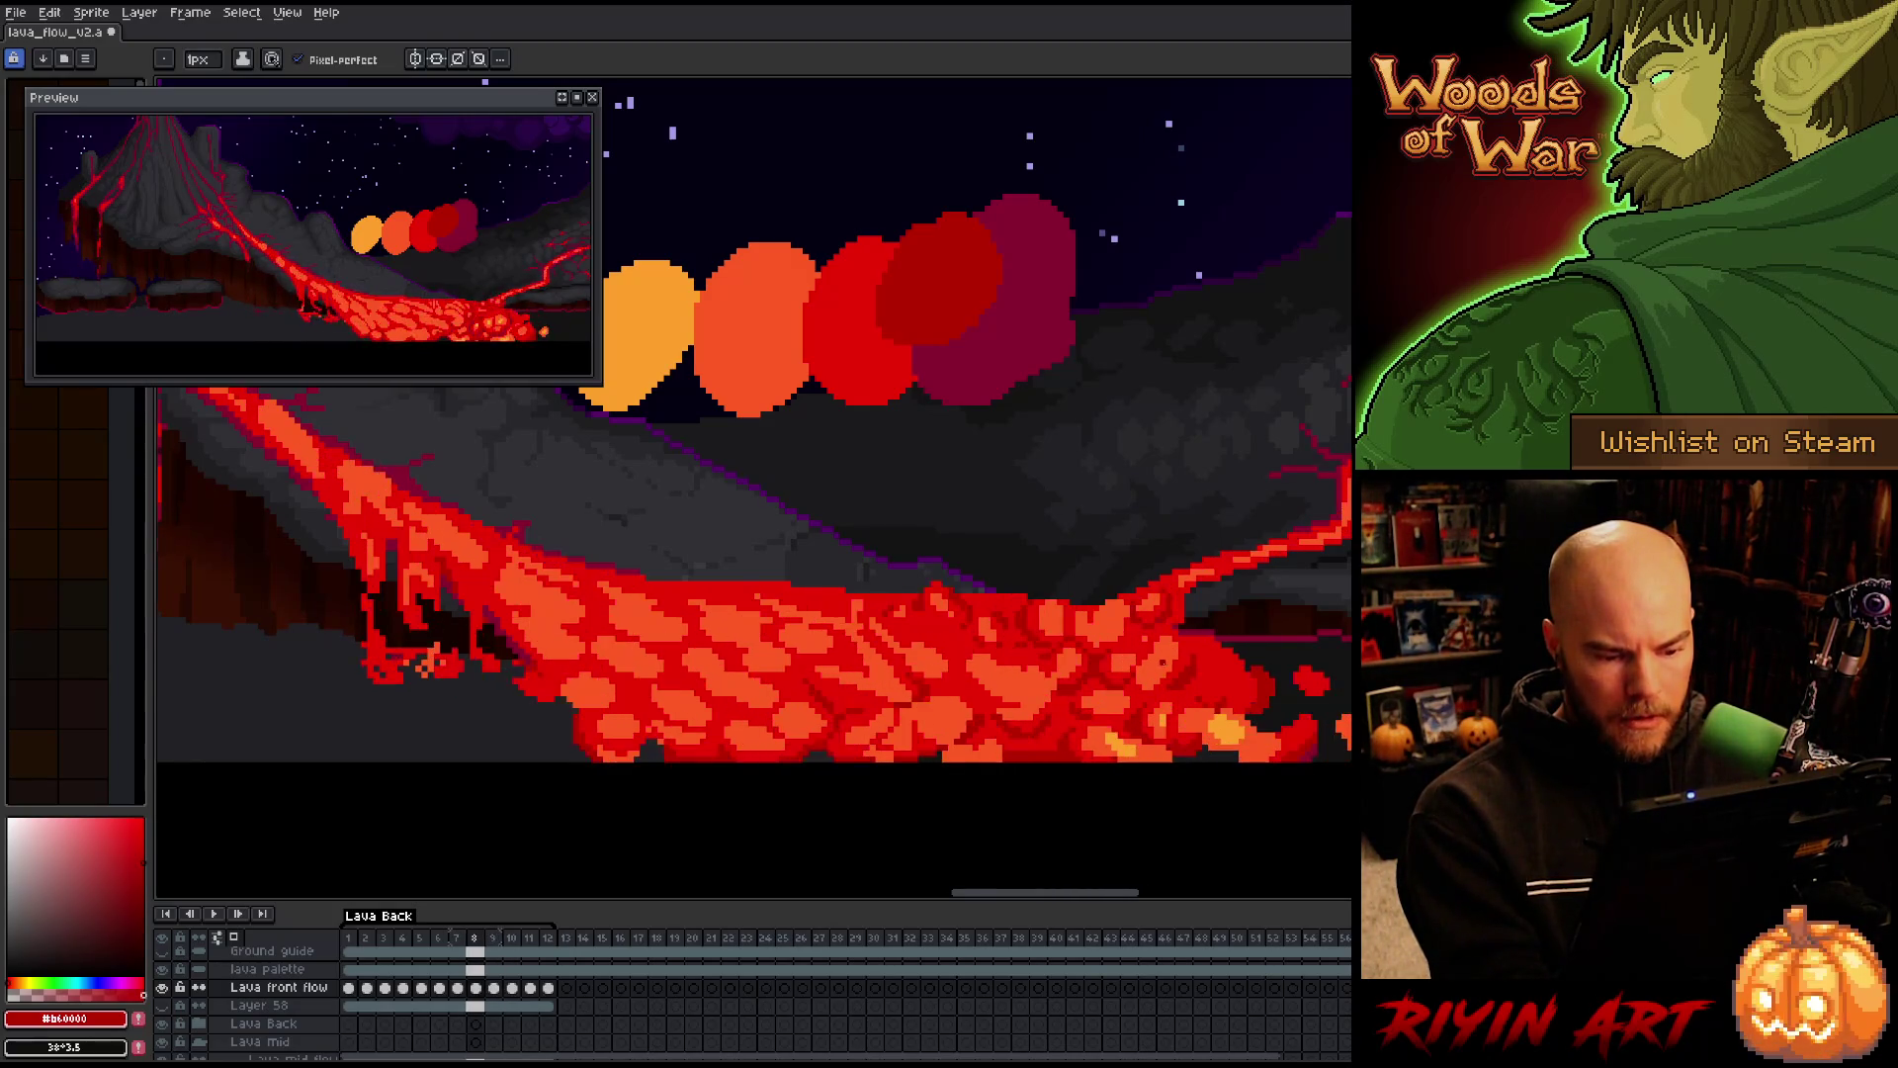
key(period)
key(comma)
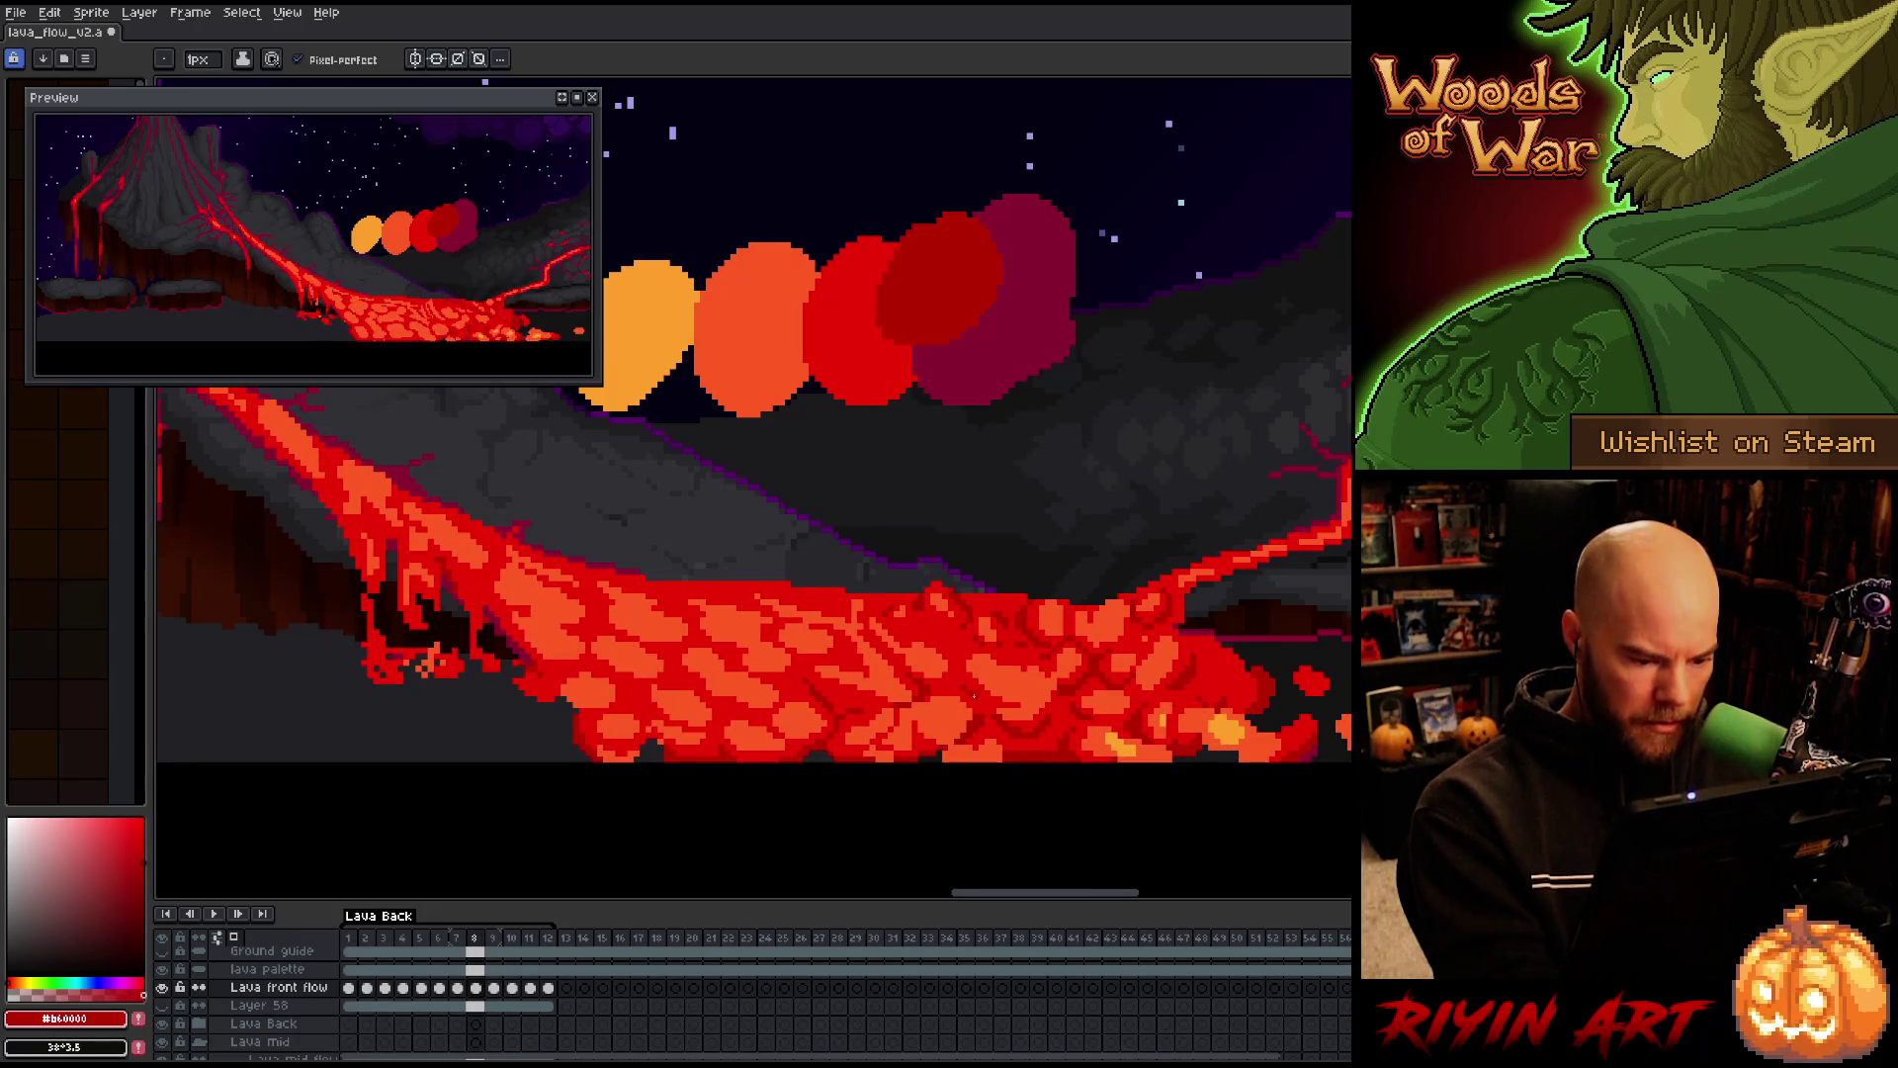
key(period)
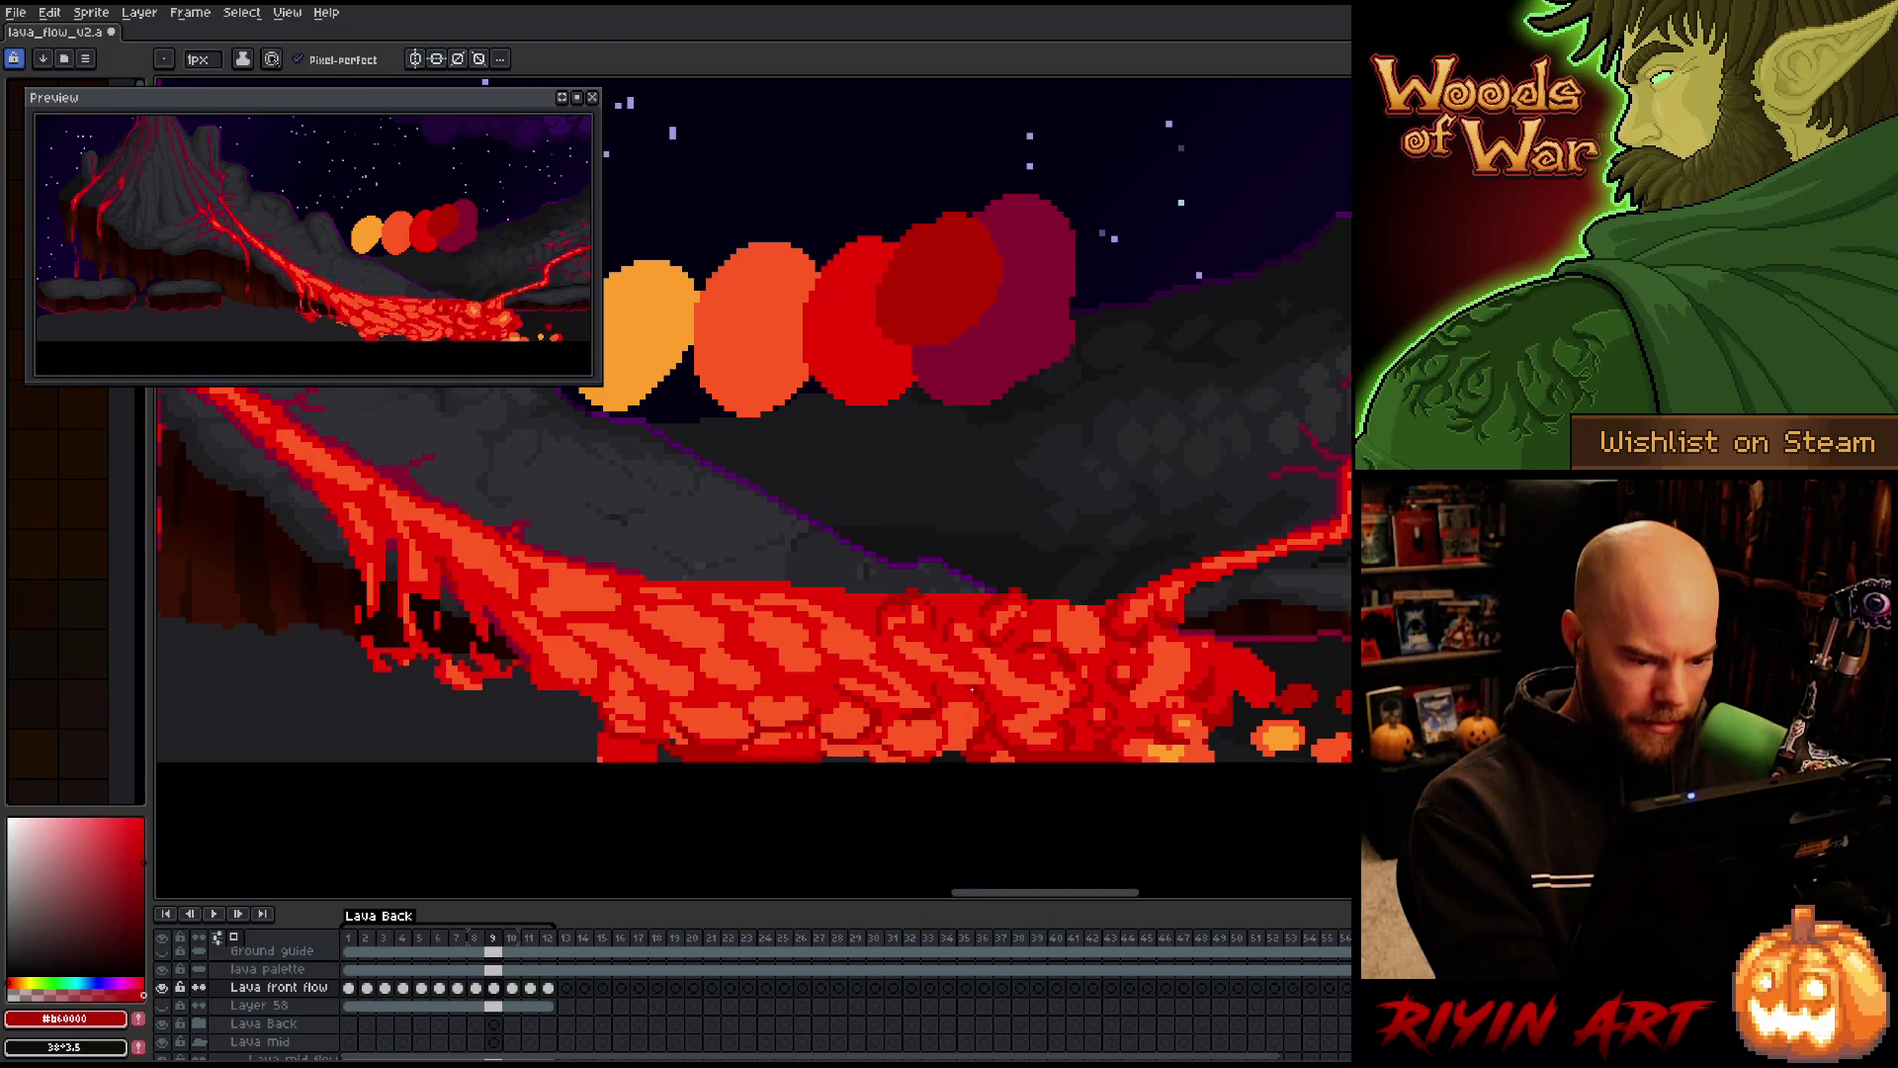
key(period)
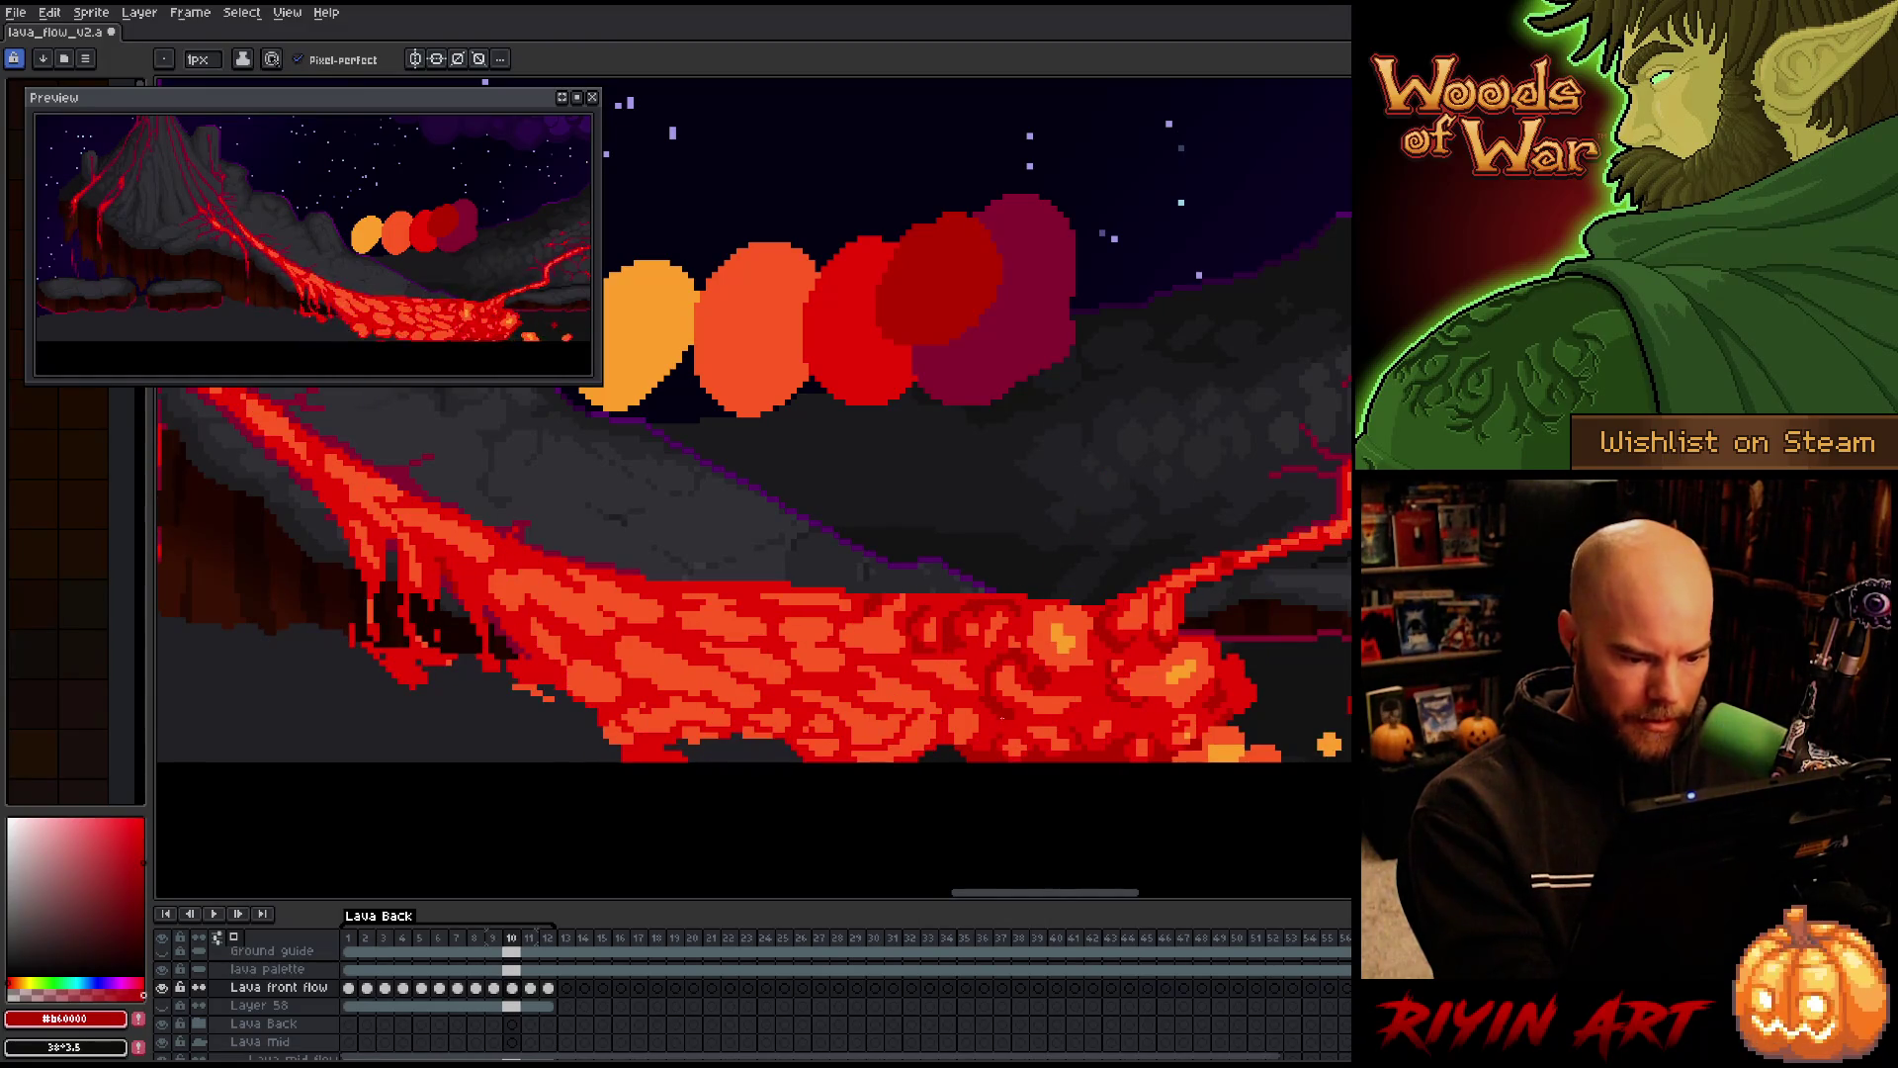